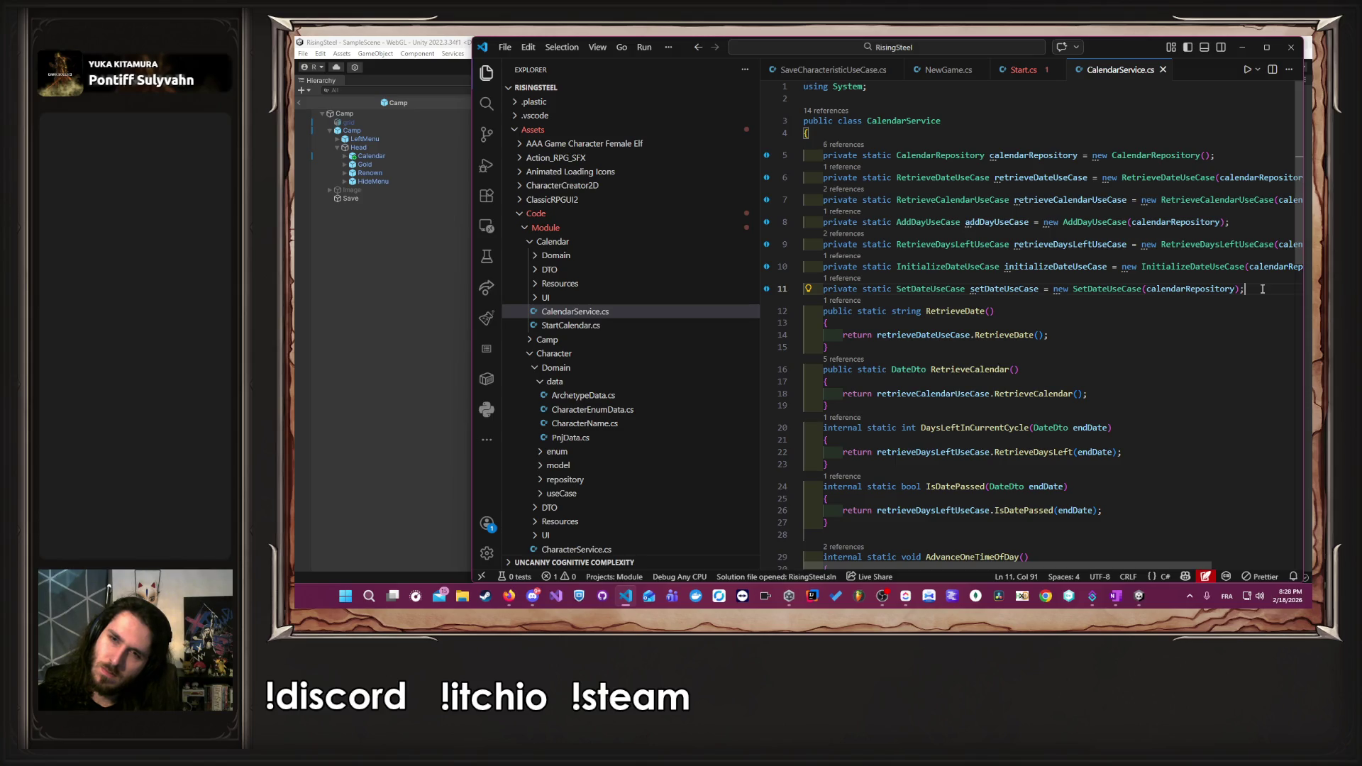
- Replace the ResetCalendar call in Start.cs with InitializeDate() and save the file
double_click(1088, 268)
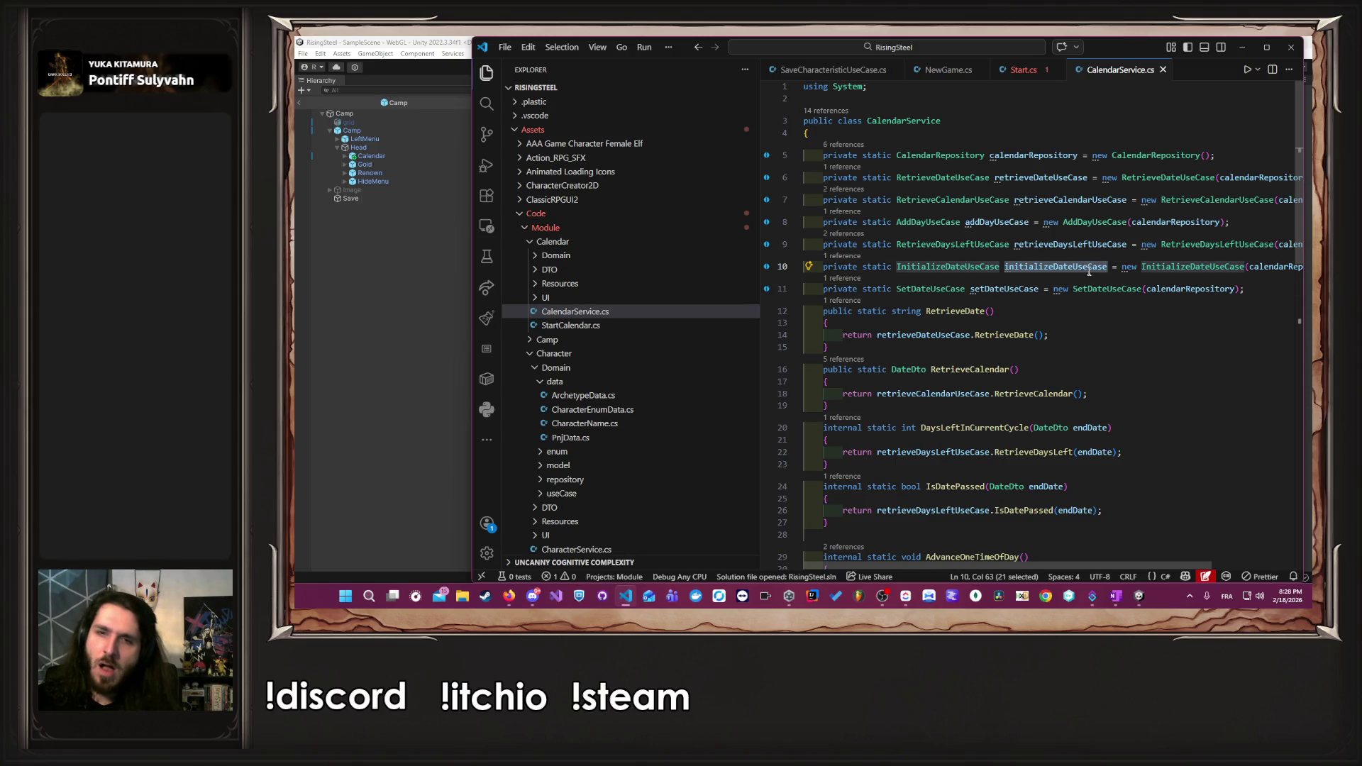
scroll(1087, 268, "down", 5)
left_click_drag(1001, 436, 916, 433)
key("ctrl+c")
left_click(1021, 69)
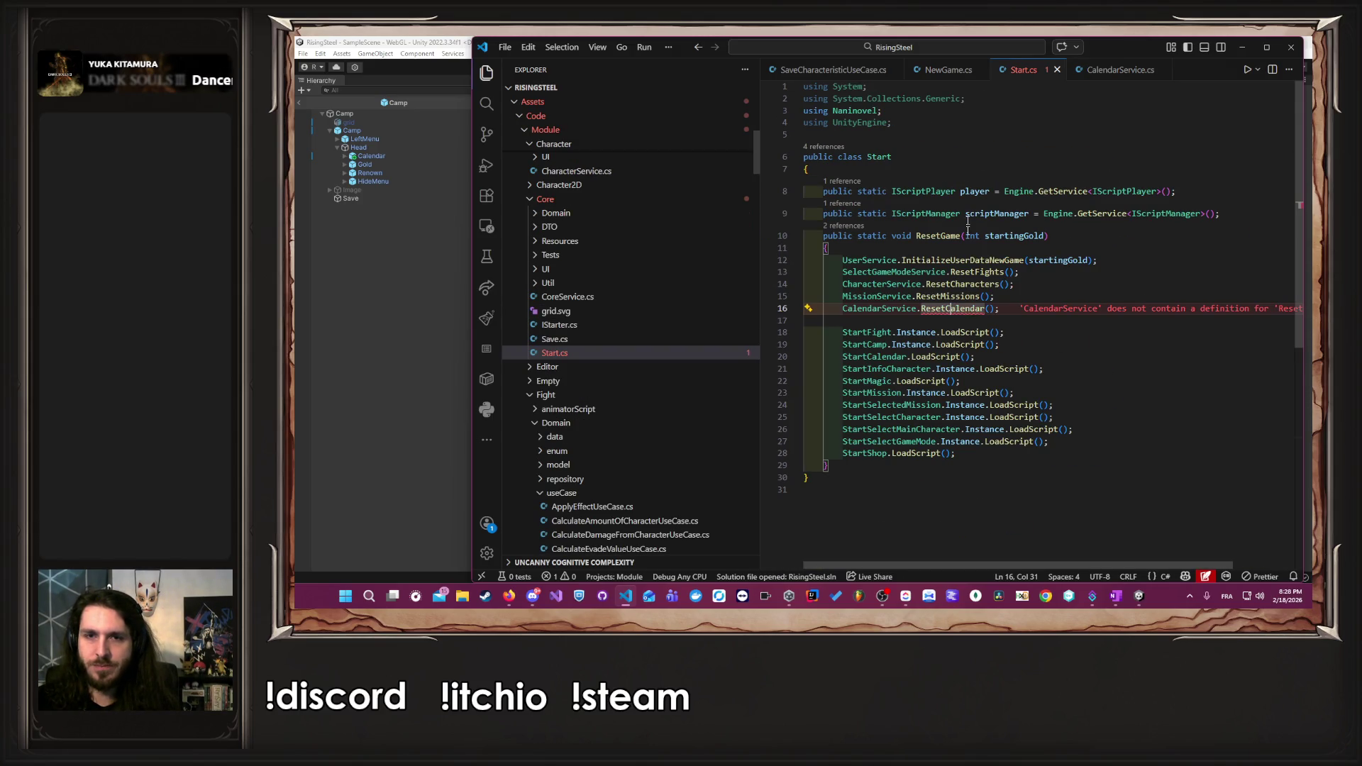
double_click(951, 309)
key("ctrl+v")
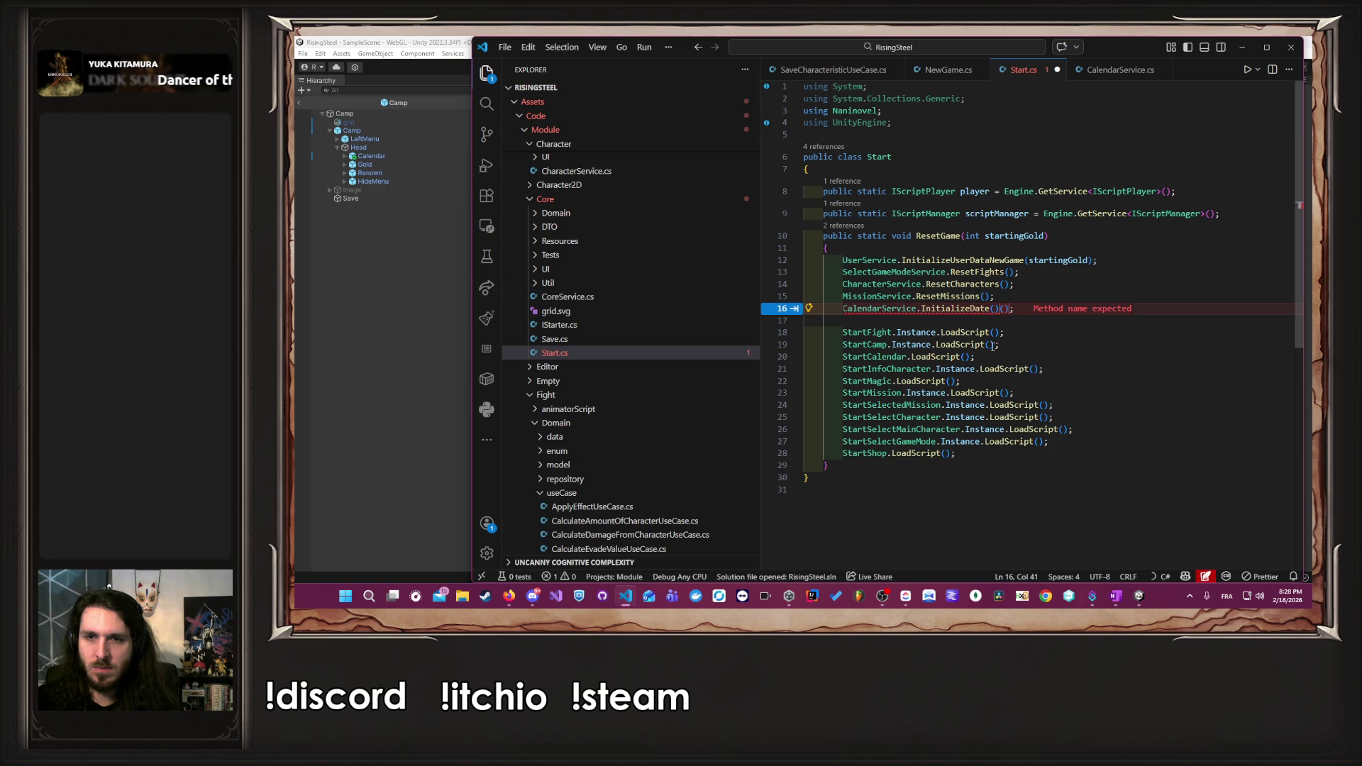
key("BackSpace")
key("BackSpace")
key("ctrl+s")
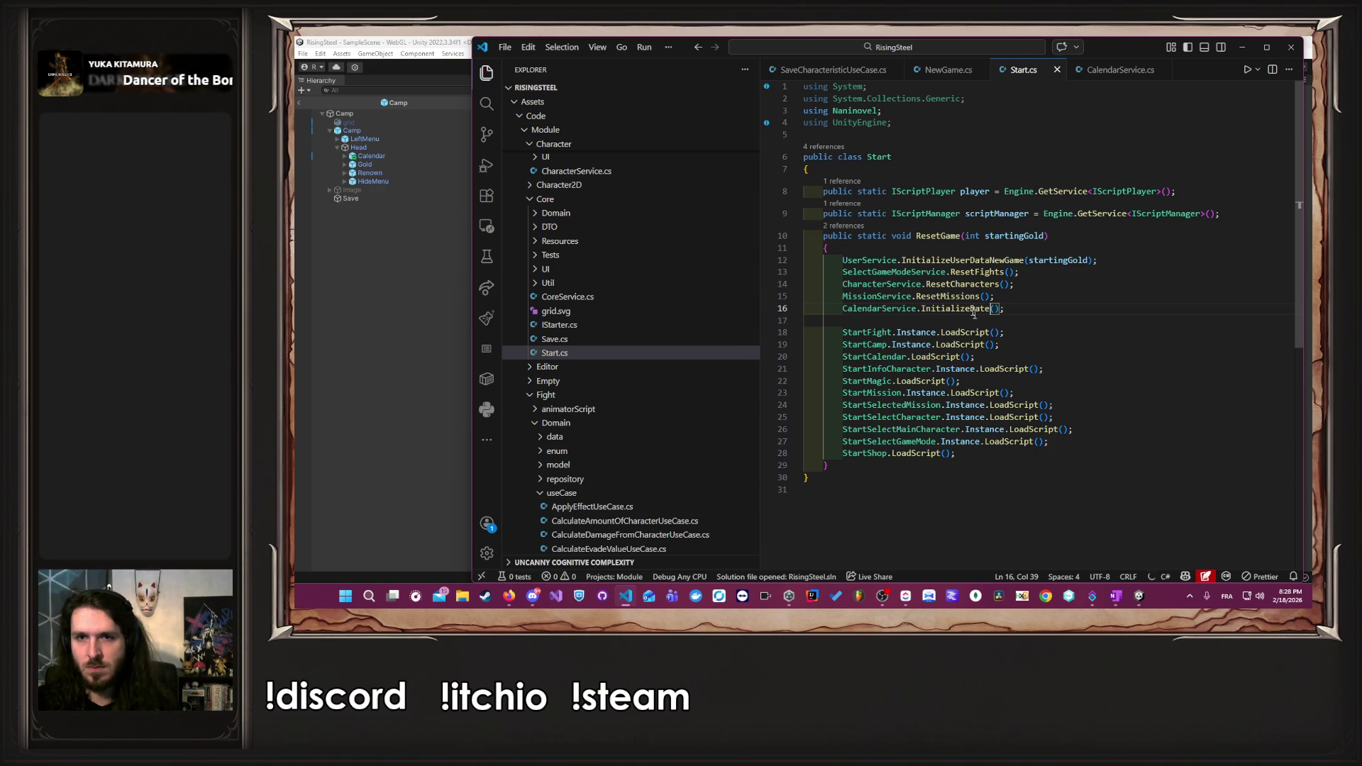
- In InitializeDateUseCase, uncomment the calendarRepository.InitializeDate() line and generate the missing method via Quick Fix
left_click(954, 308, "ctrl")
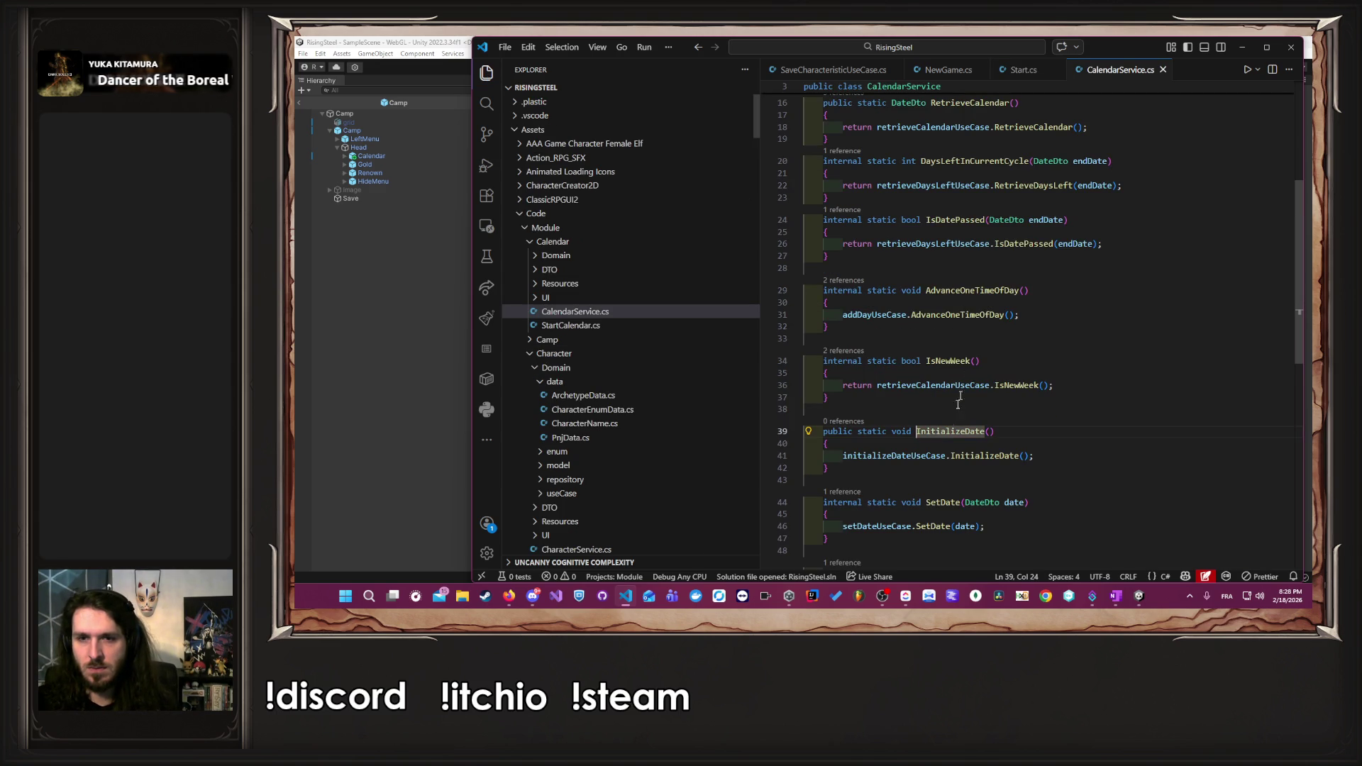
left_click(973, 459, "ctrl")
left_click(1017, 284)
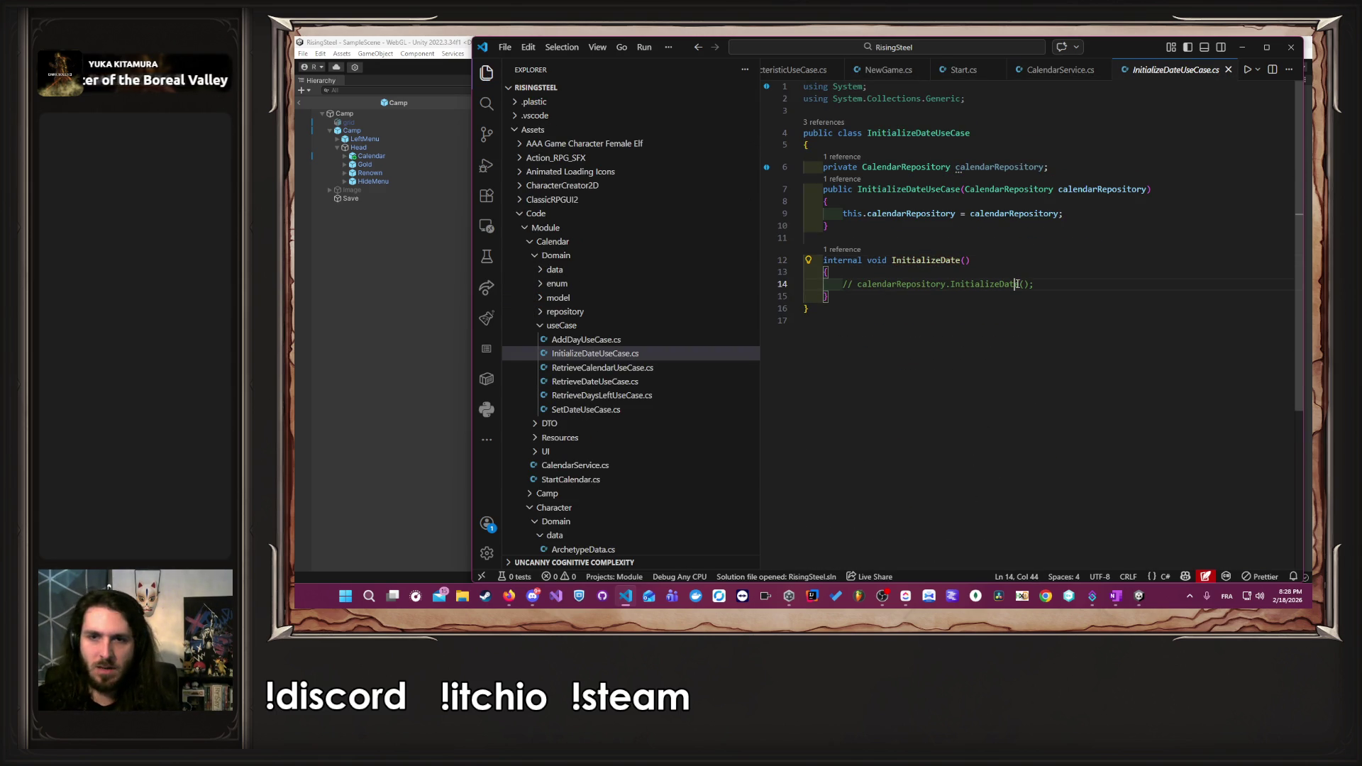
key("ctrl+slash")
key("Up")
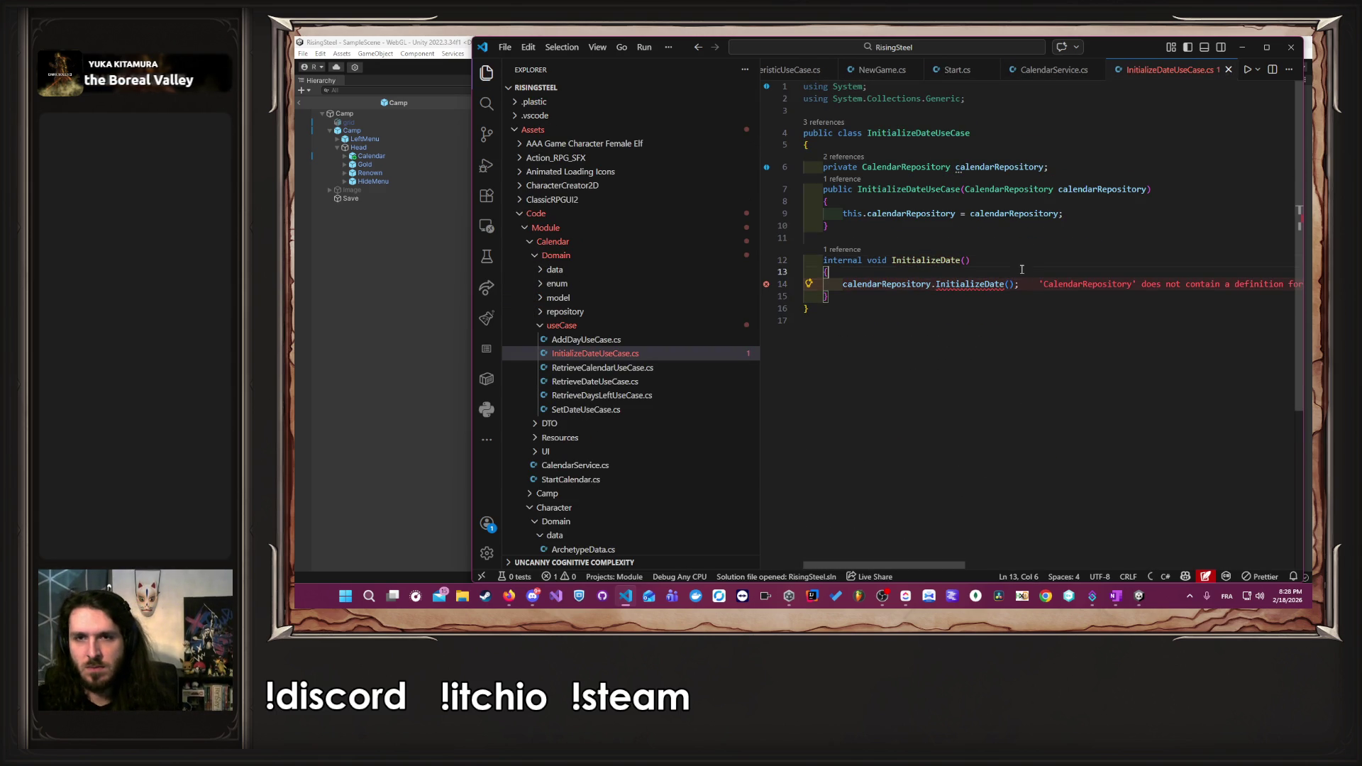
mouse_move(991, 286)
left_click(954, 273)
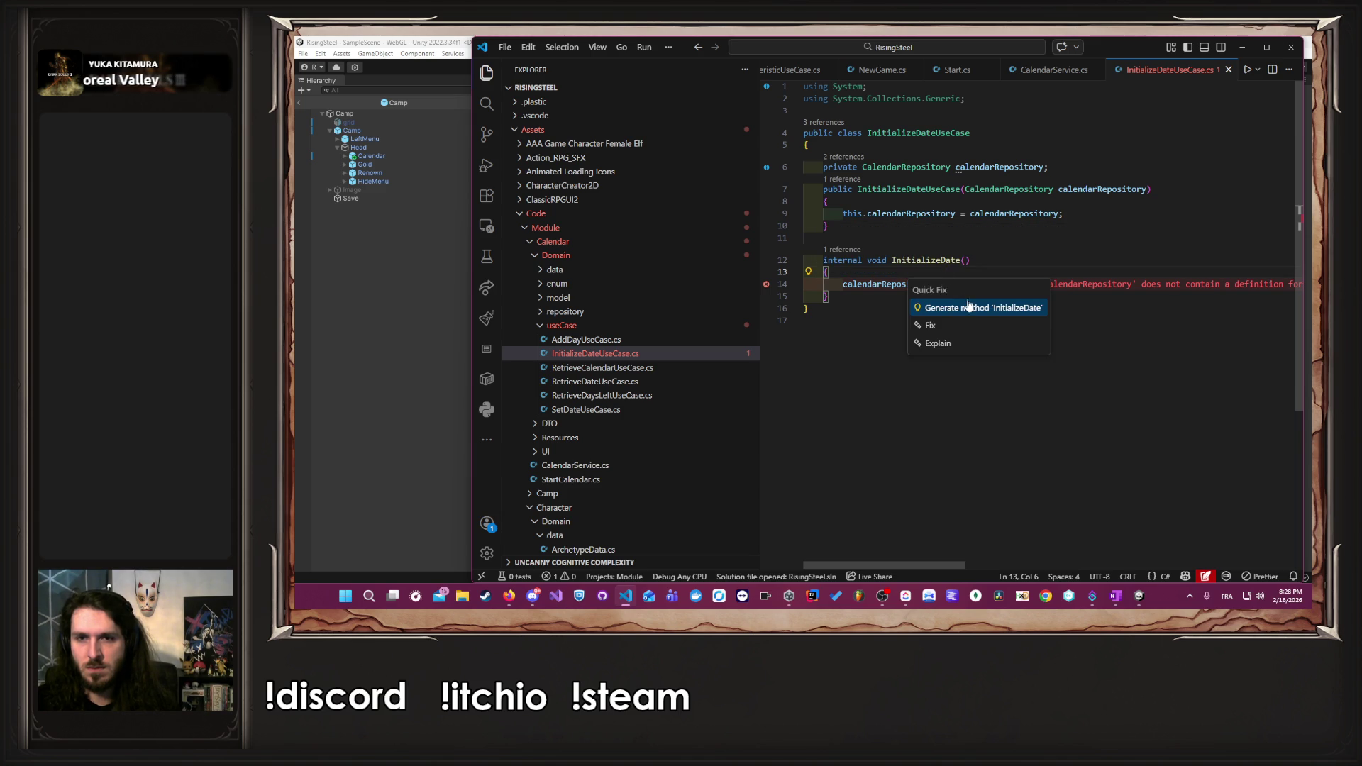
left_click(971, 309)
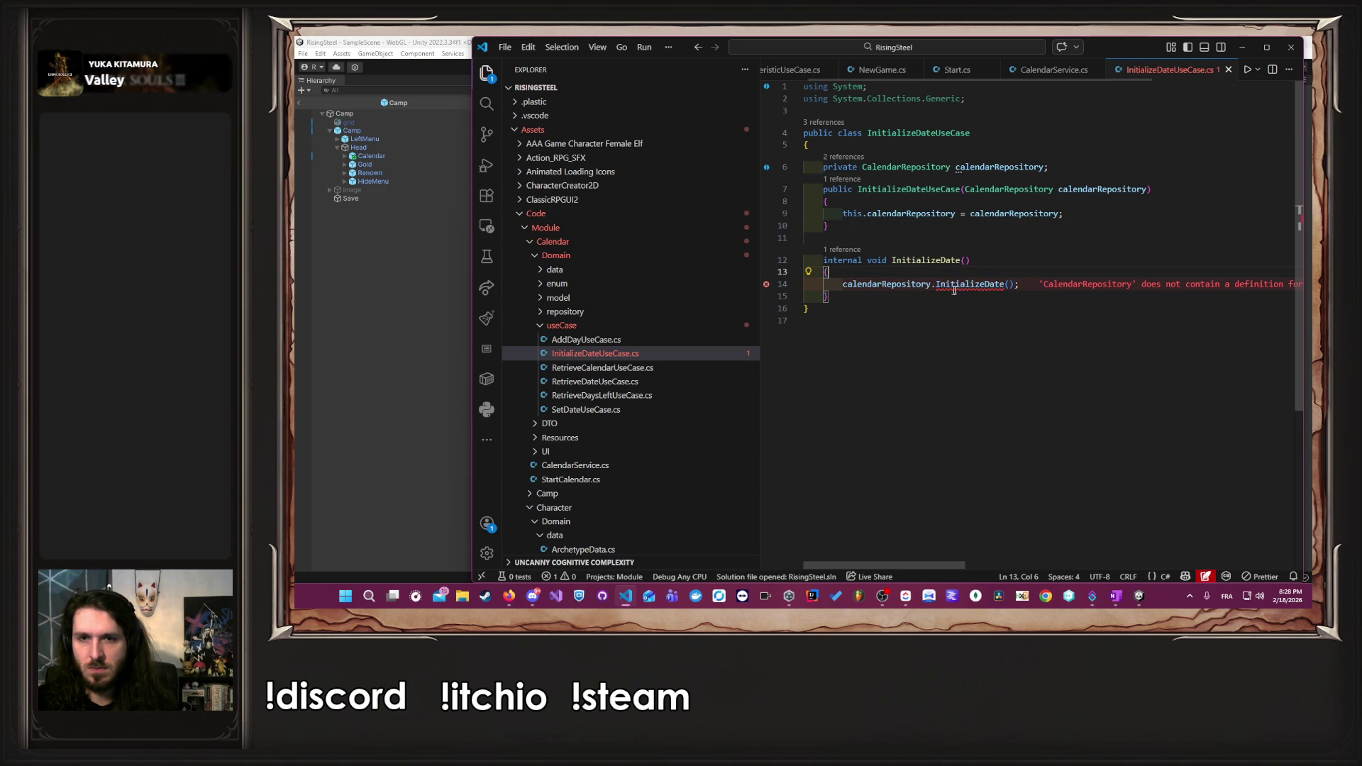
- Review the references to InitializeDate in CalendarService
left_click(832, 252)
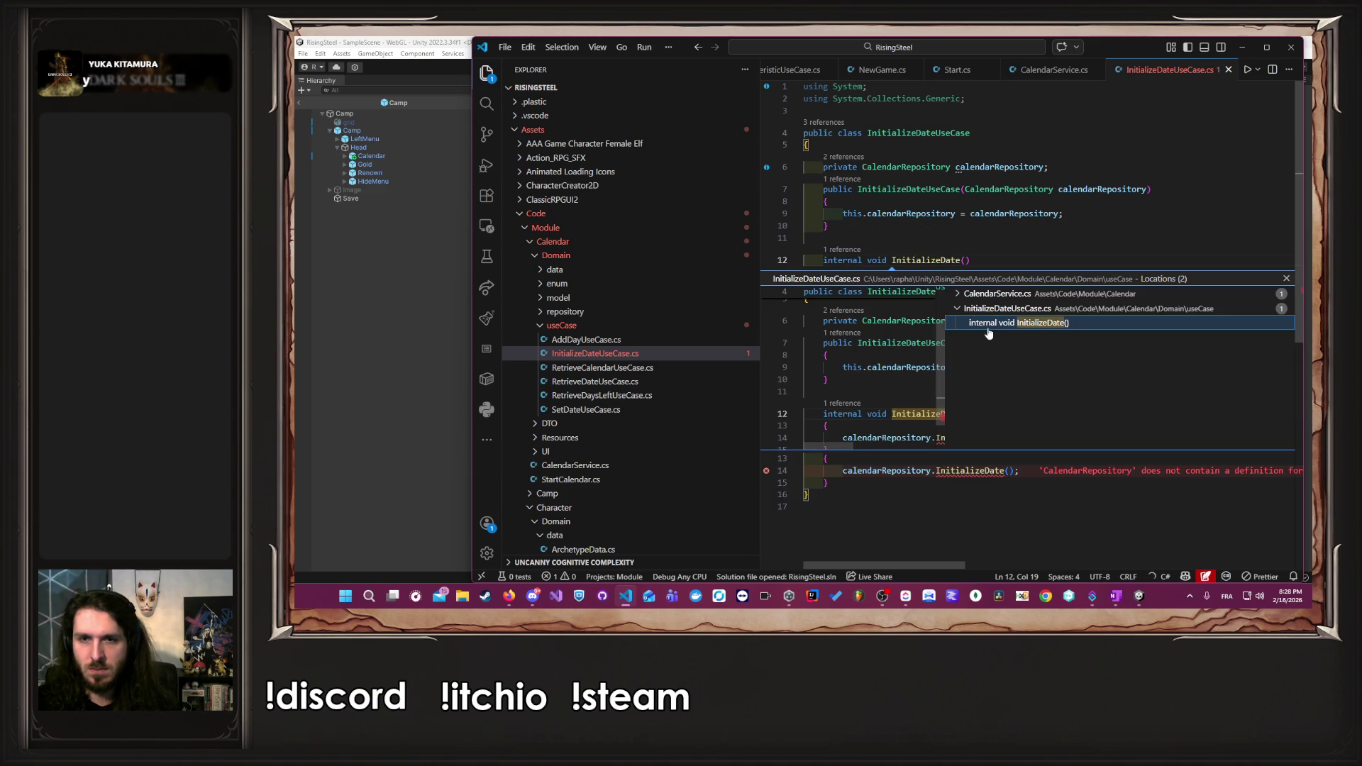
left_click(1000, 311)
double_click(1000, 312)
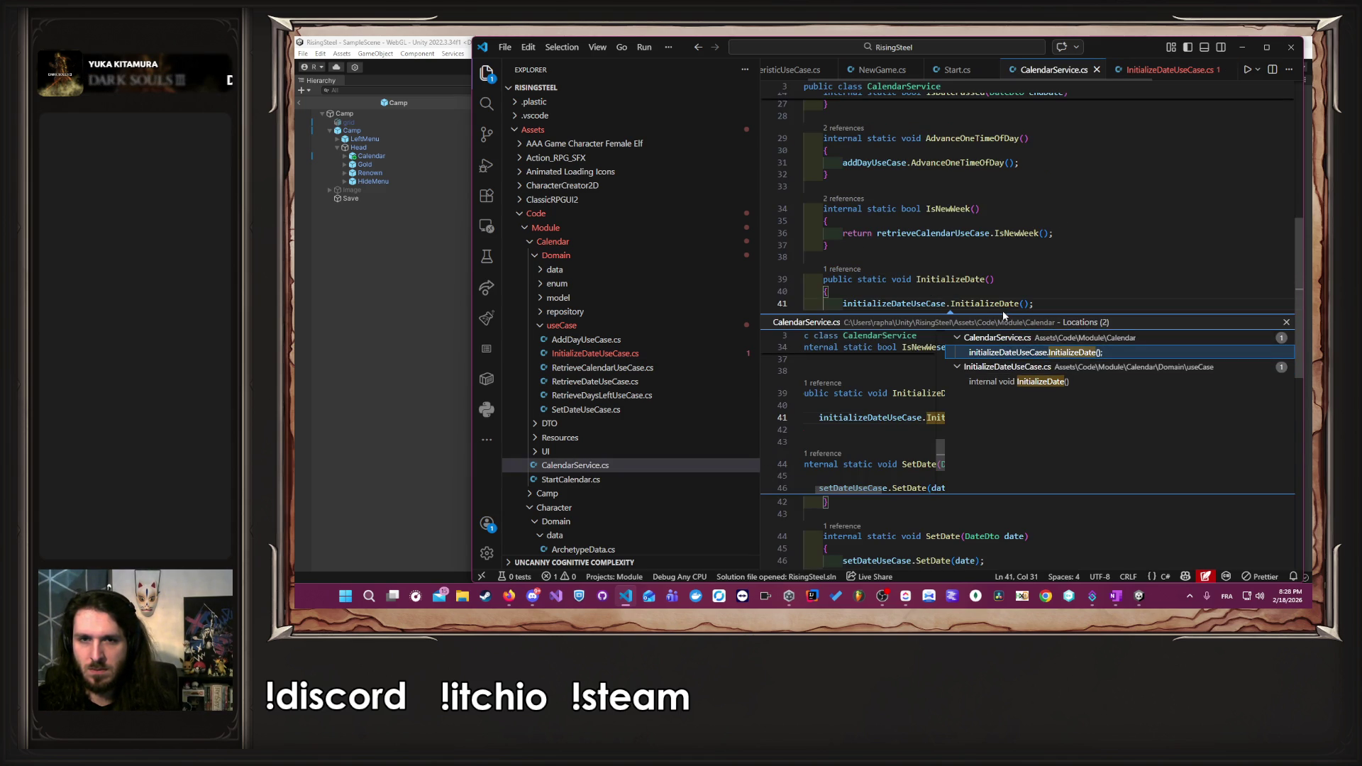
key("Up")
key("Up")
key("End")
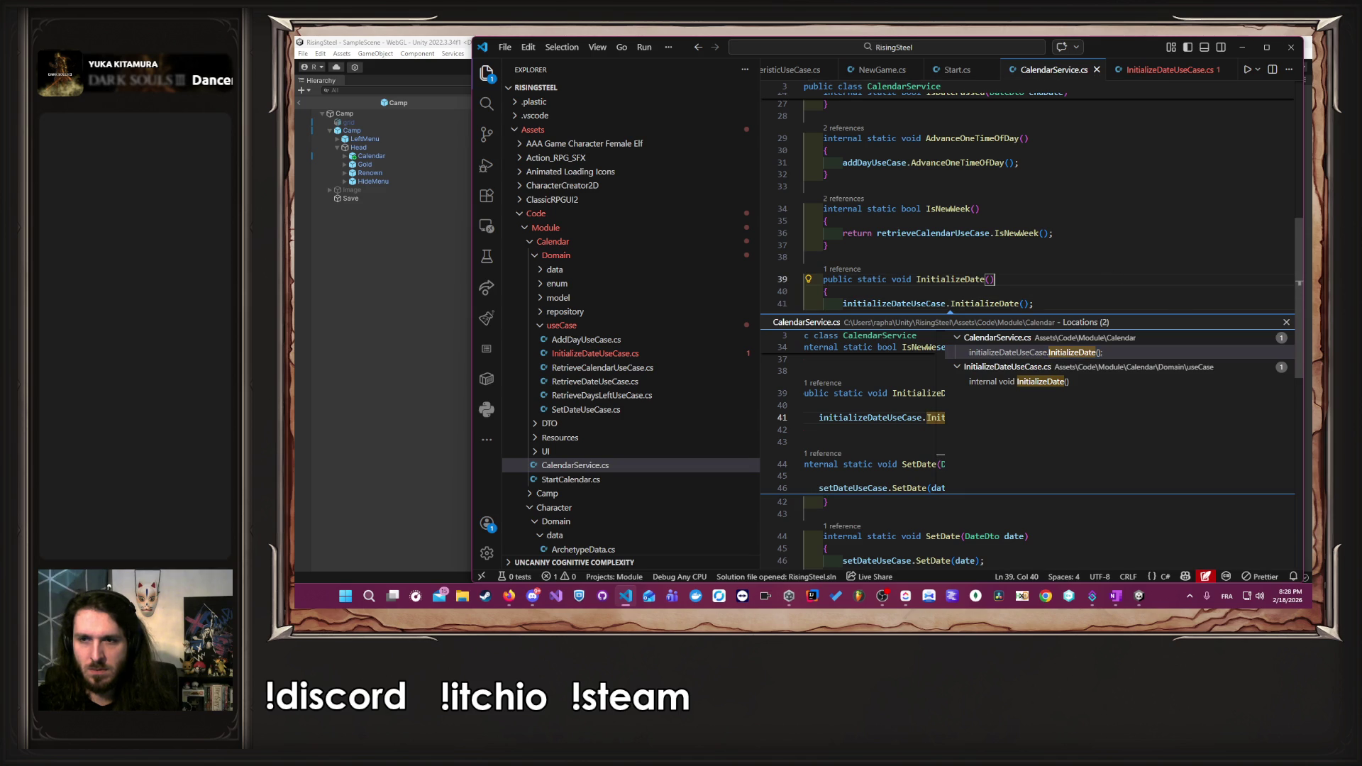
key("Escape")
- Generate an InitializeDate stub in CalendarRepository from the use case's Quick Fix
left_click(844, 269)
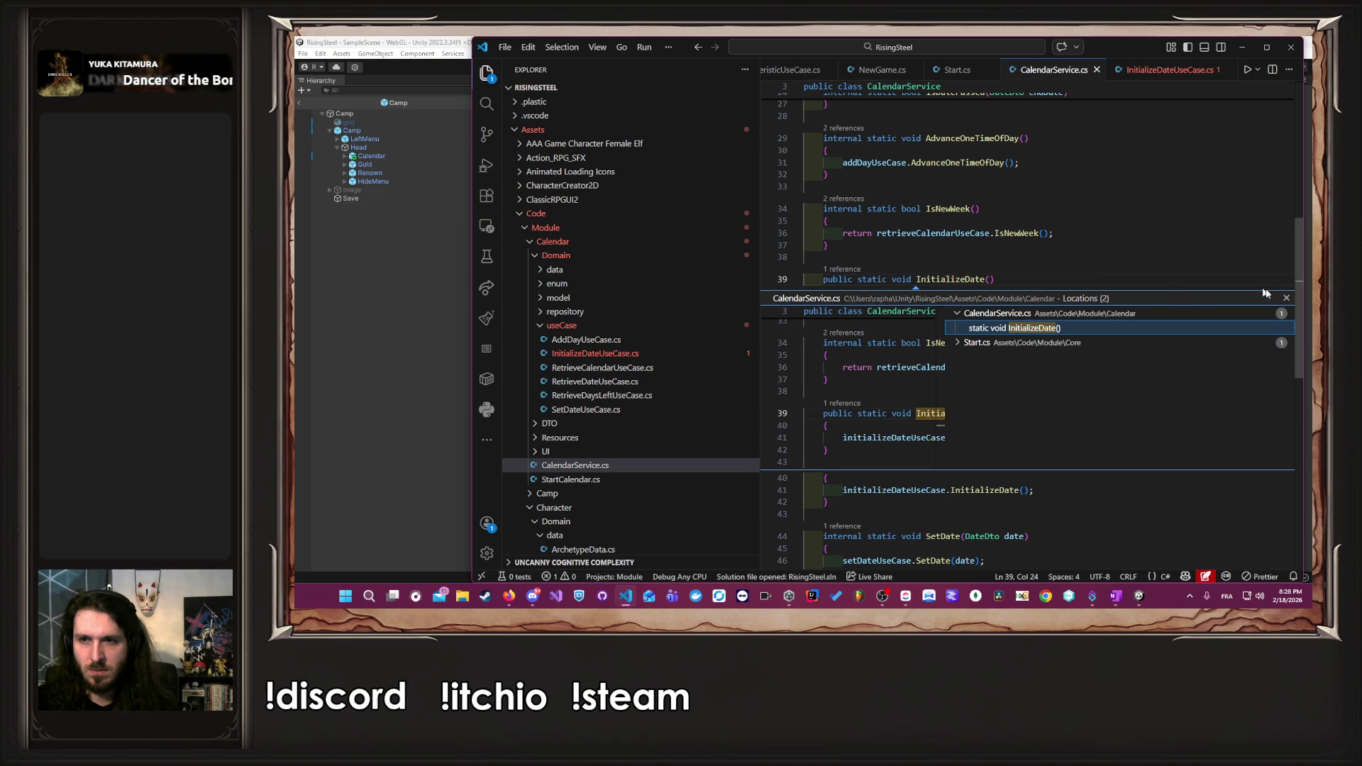
key("Escape")
left_click(986, 283, "ctrl")
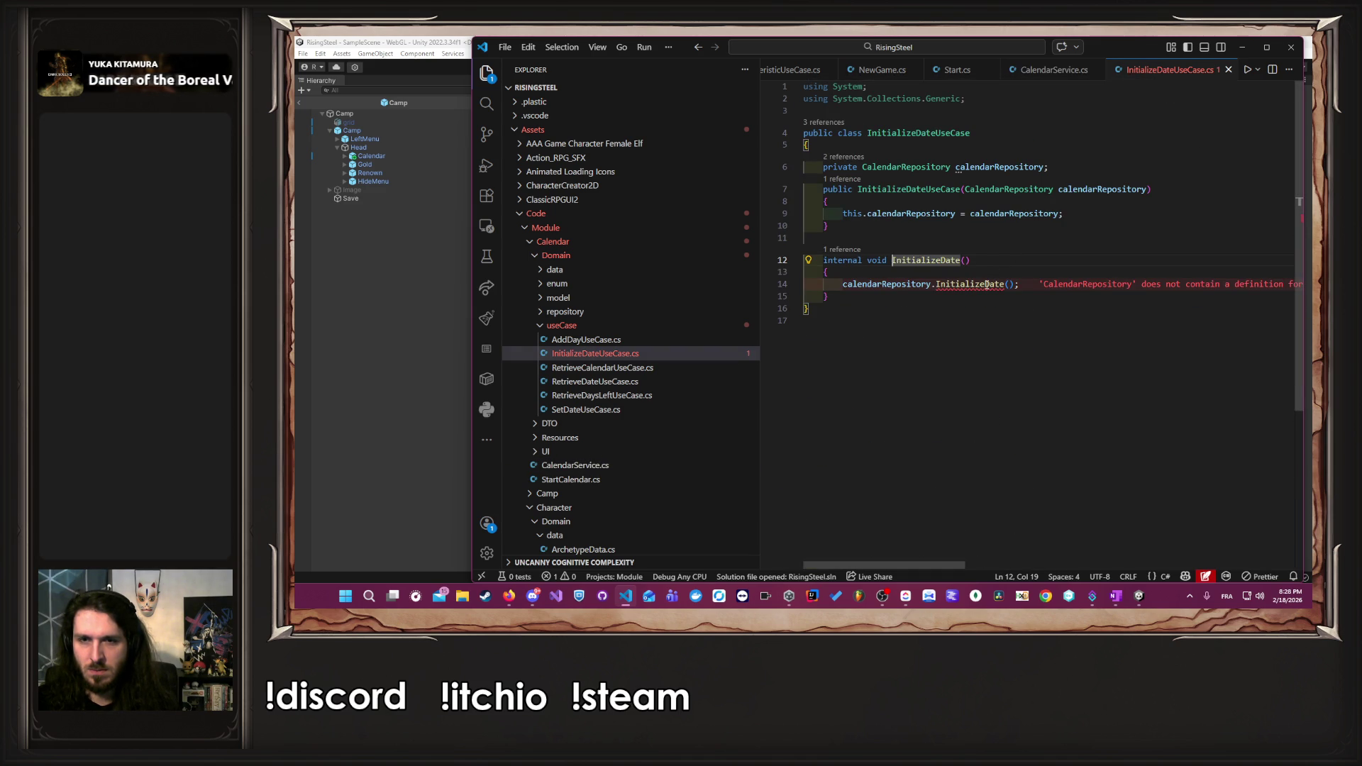
left_click(949, 273)
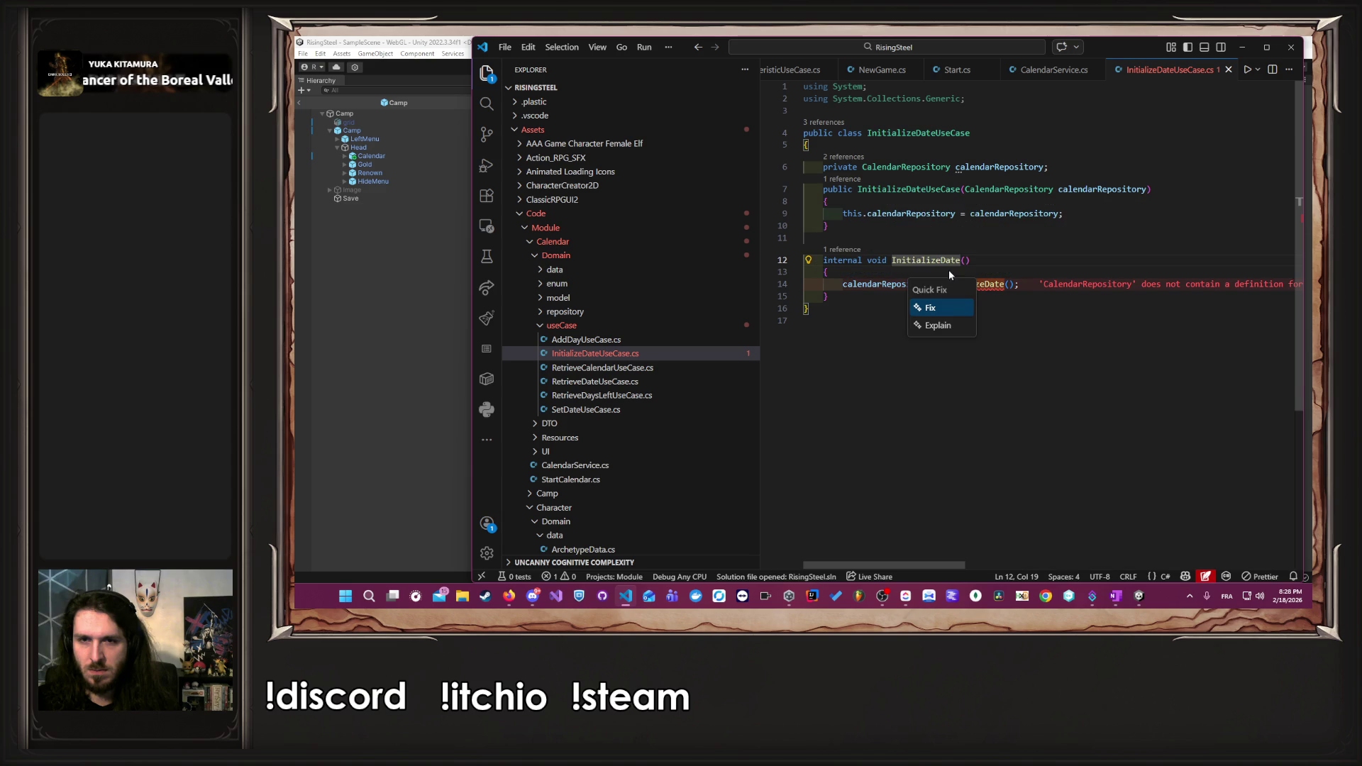
left_click(952, 316)
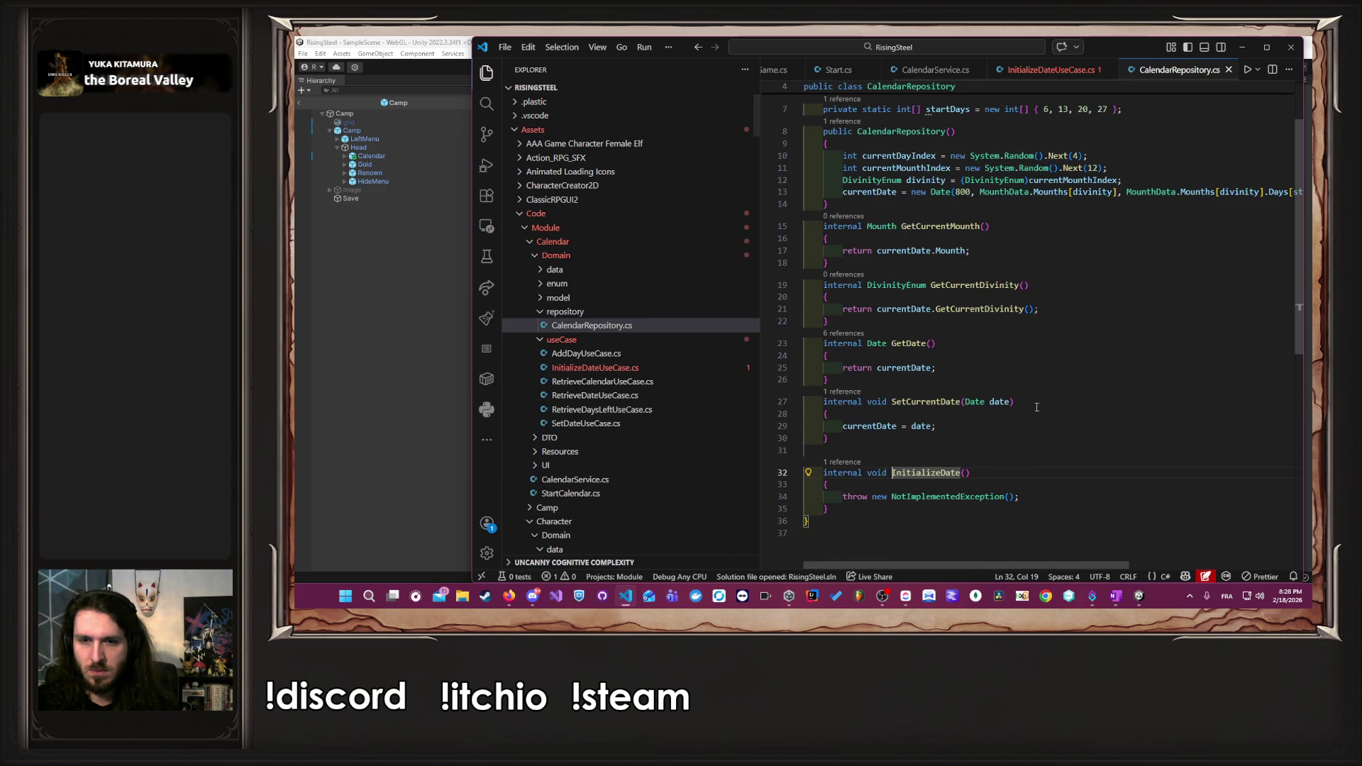
scroll(1036, 407, "up", 2)
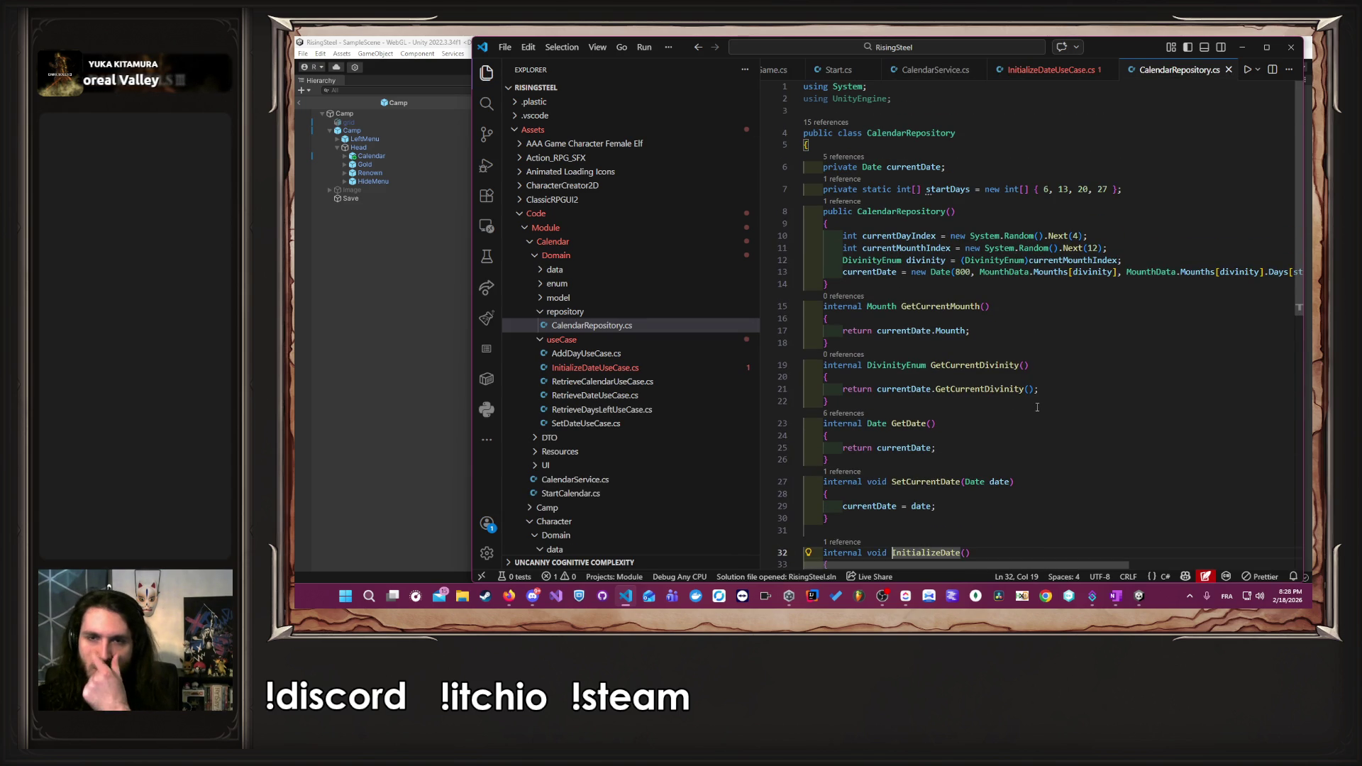
left_click(920, 228)
scroll(920, 231, "down", 1)
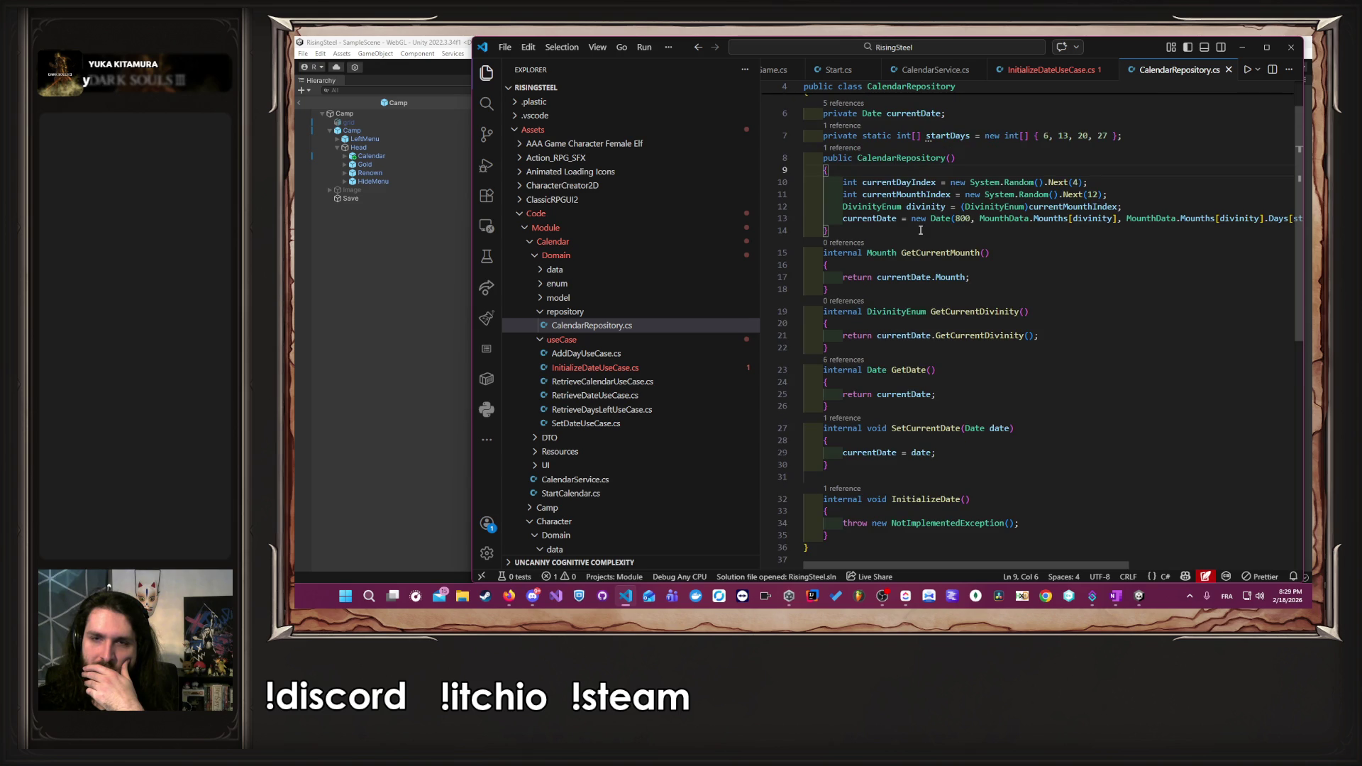
key("Down")
key("Down")
key("Down")
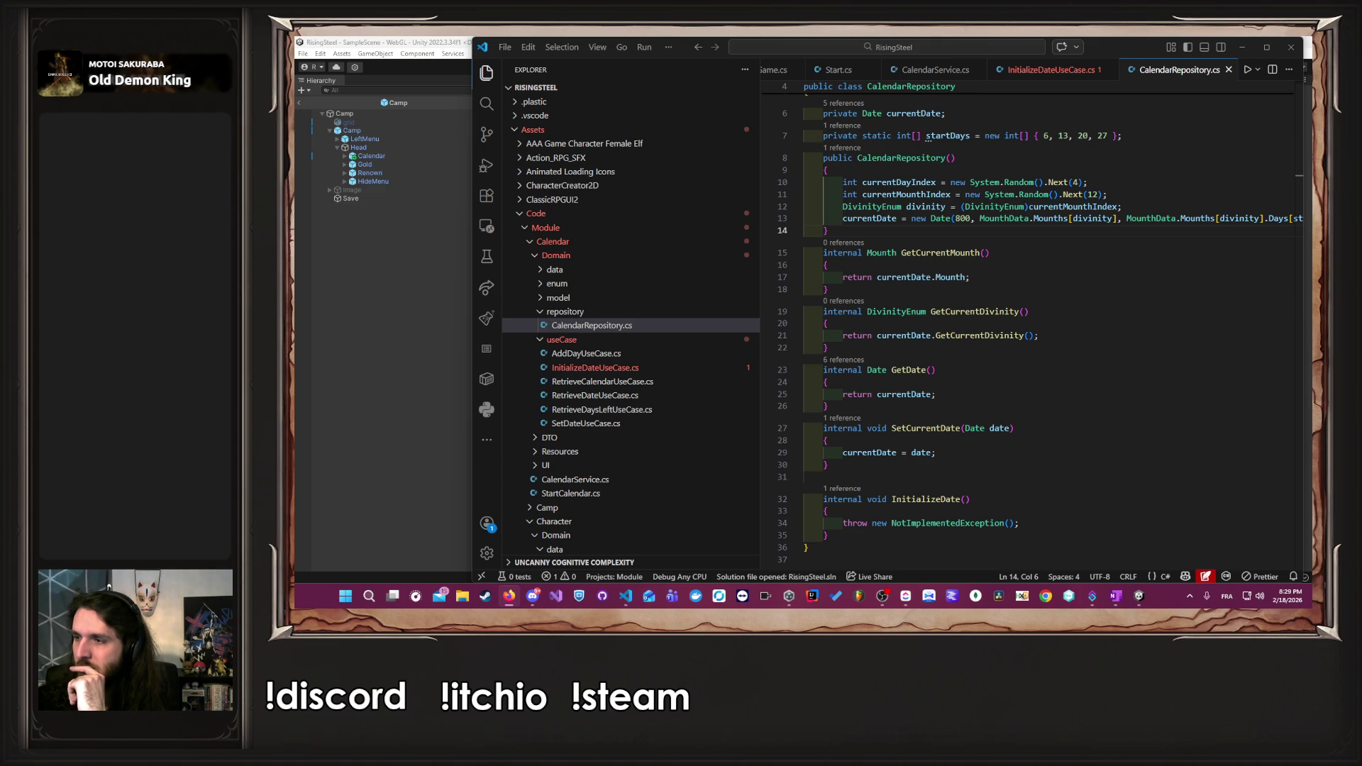
key("alt+Tab")
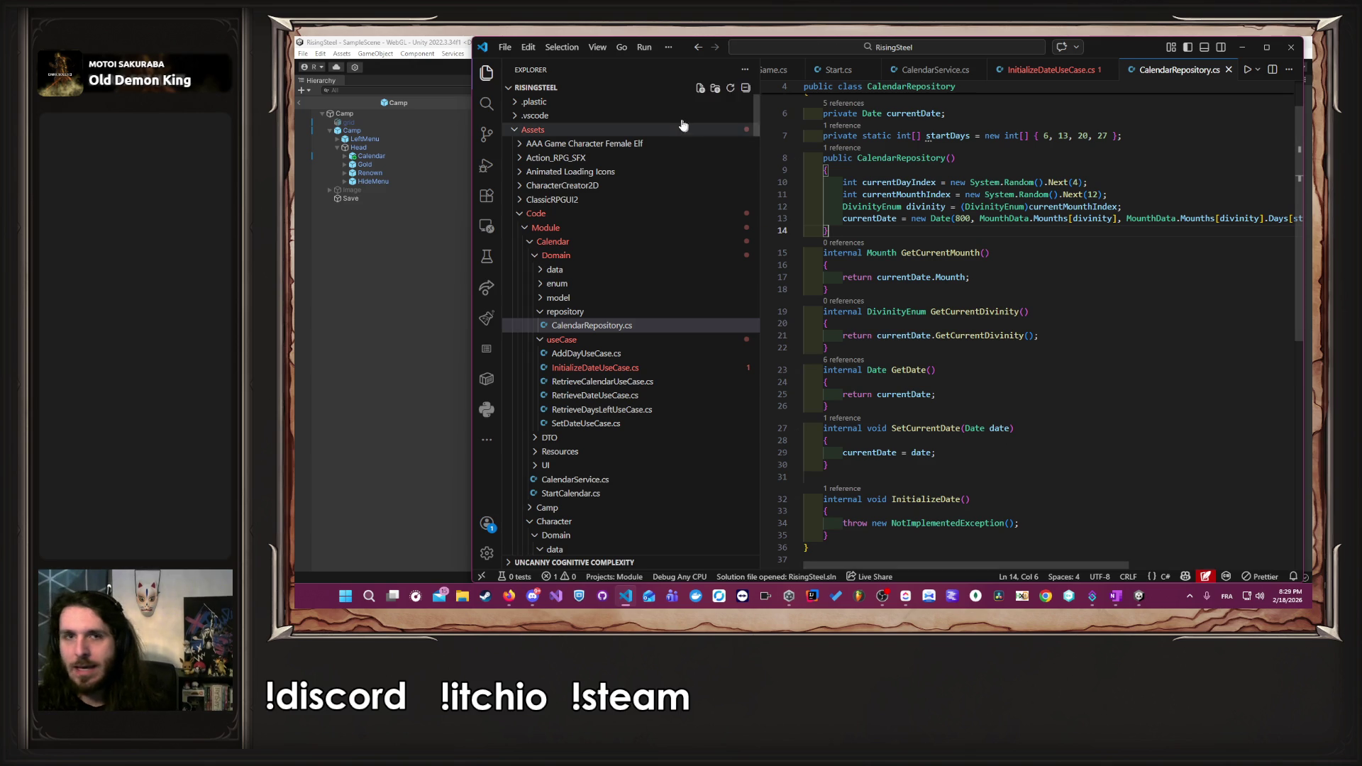
left_click(487, 73)
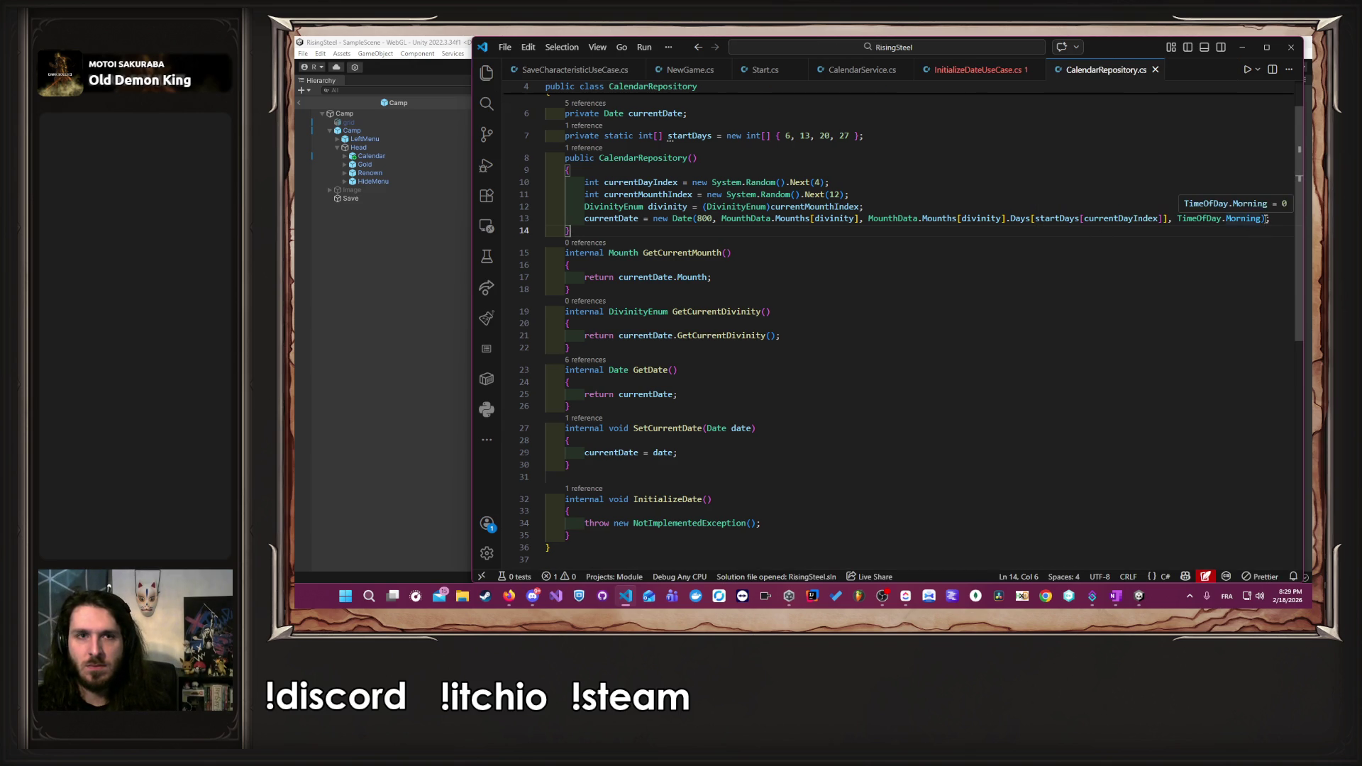
- Move the constructor's four random-date lines into InitializeDate, replacing its NotImplementedException throw
left_click_drag(1270, 219, 535, 181)
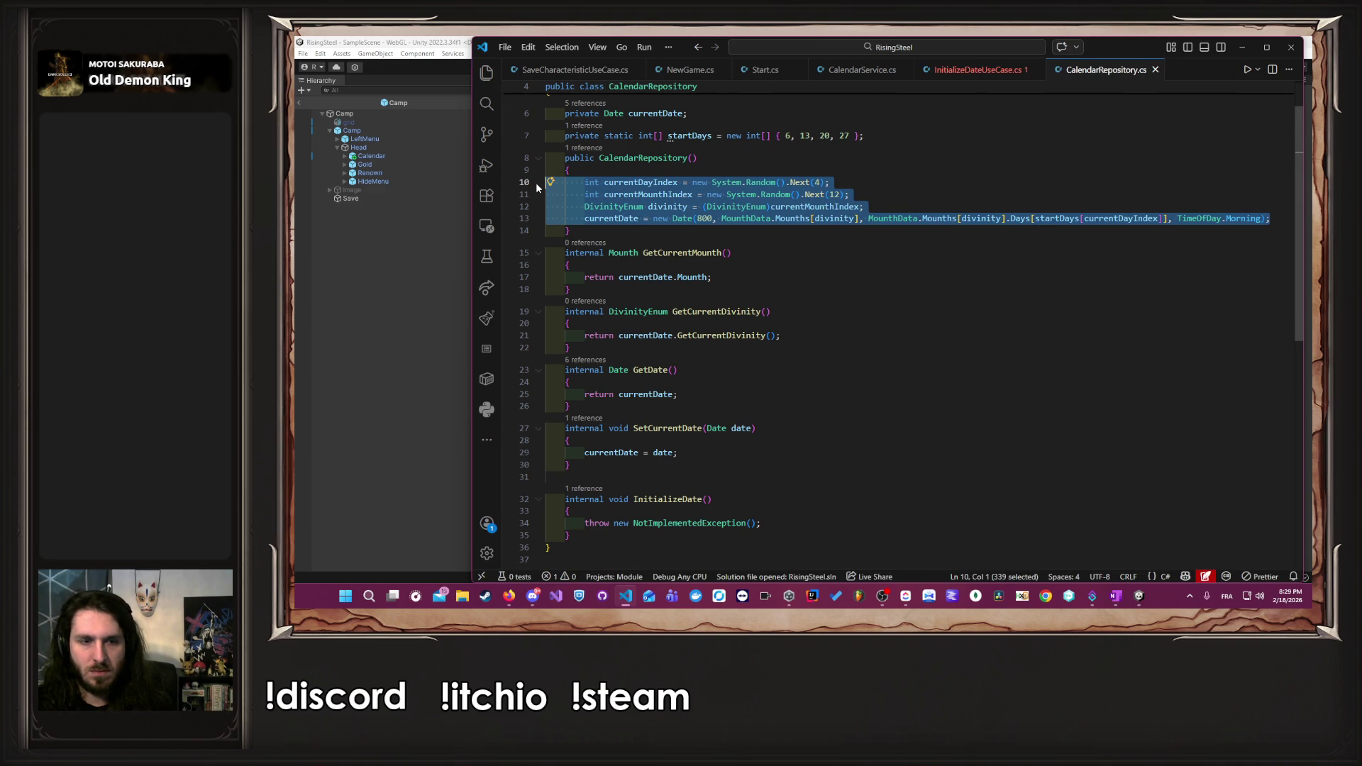
key("BackSpace")
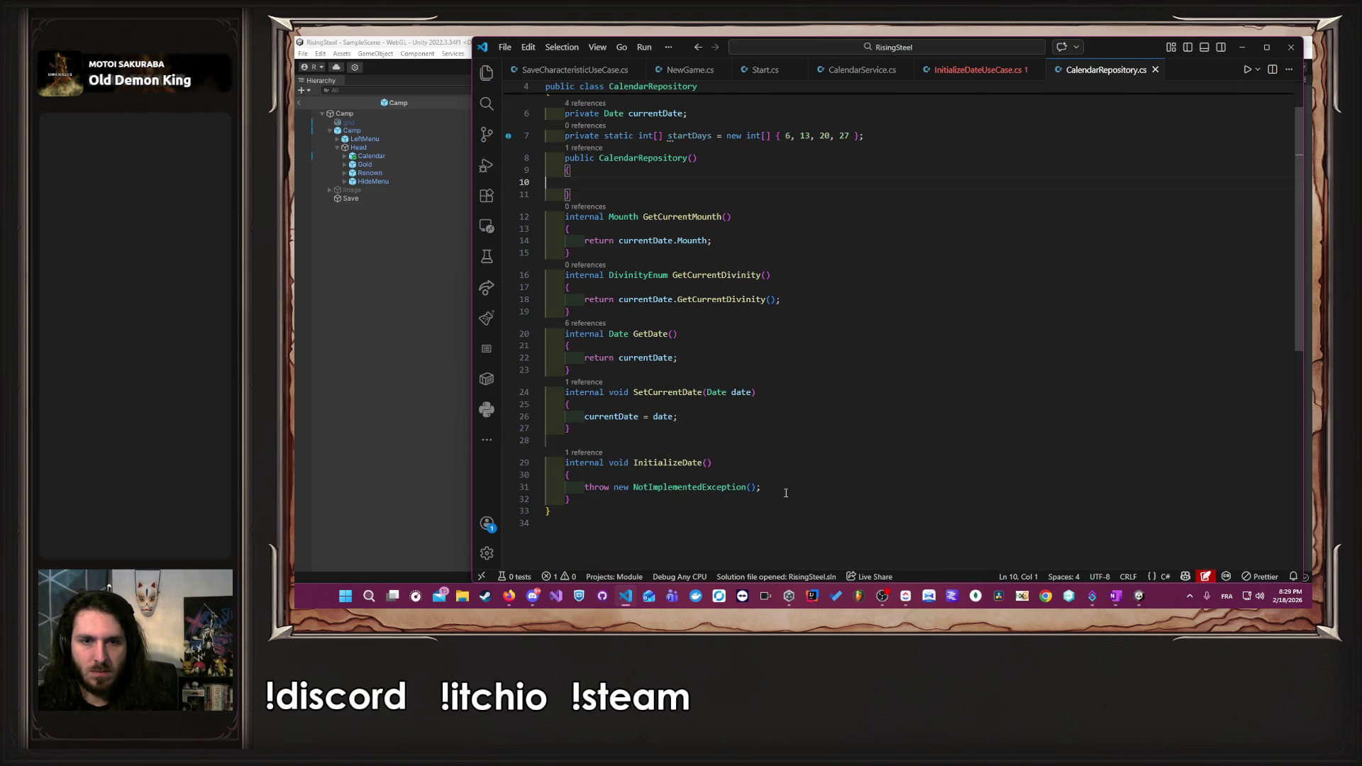
left_click_drag(784, 495, 580, 491)
type("int currentDayIndex = new System.Random().Next(4);         int currentMounthIndex = new System.Random().Next(12);         DivinityEnum divinity = (DivinityEnum)currentMounthIndex;         currentDate = new Date(800, MounthData.Mounths[divinity], MounthData.Mounths[divinity].Days[startDays[currentDayIndex]], TimeOfDay.Morning);")
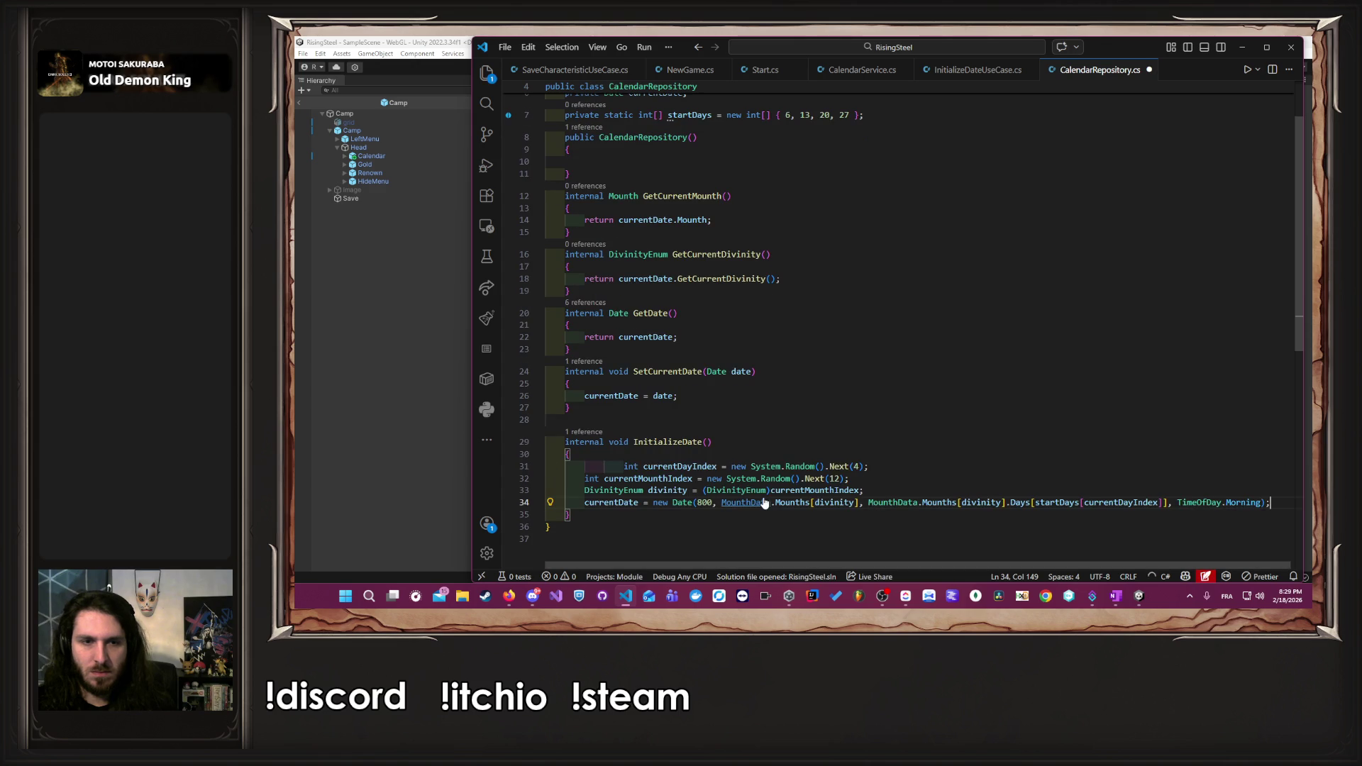
left_click(820, 440)
scroll(821, 438, "up", 2)
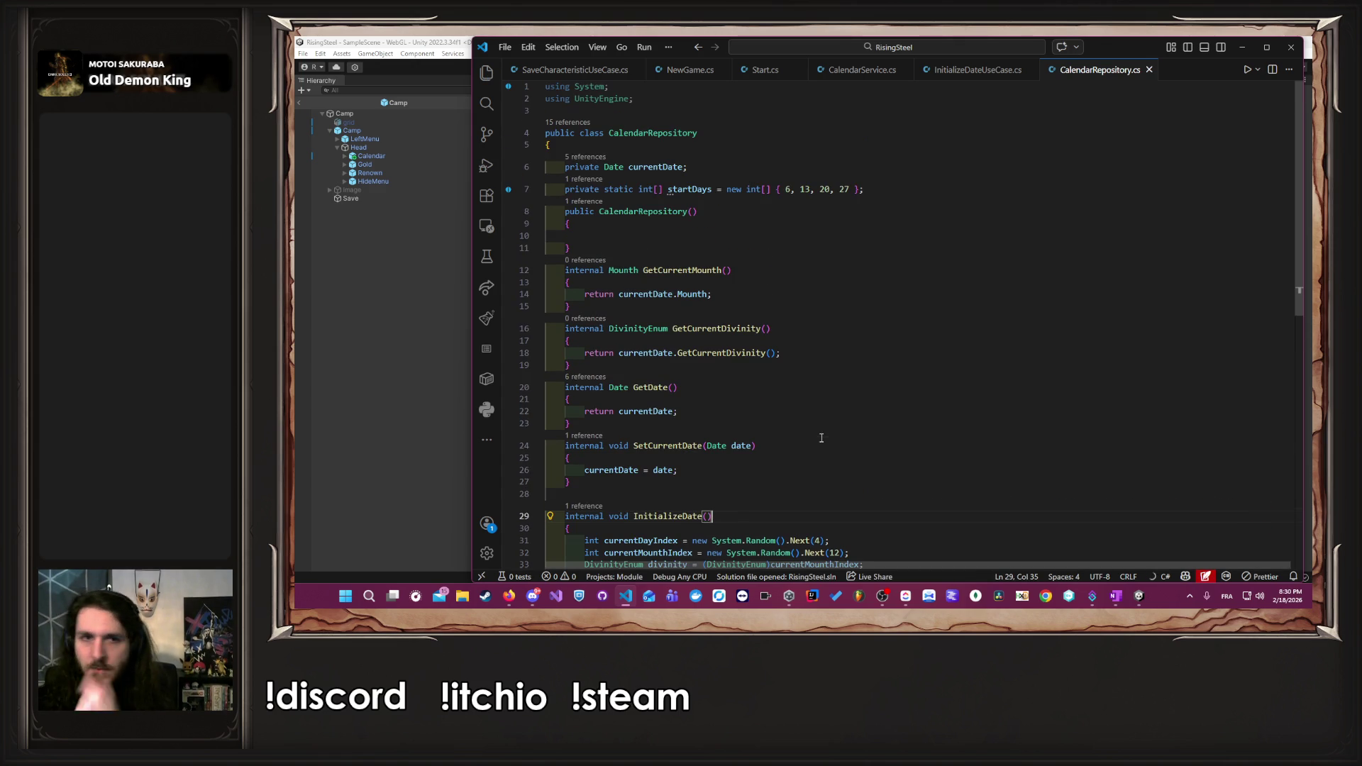
- Delete the now-empty CalendarRepository constructor and let Unity recompile
left_click(607, 239)
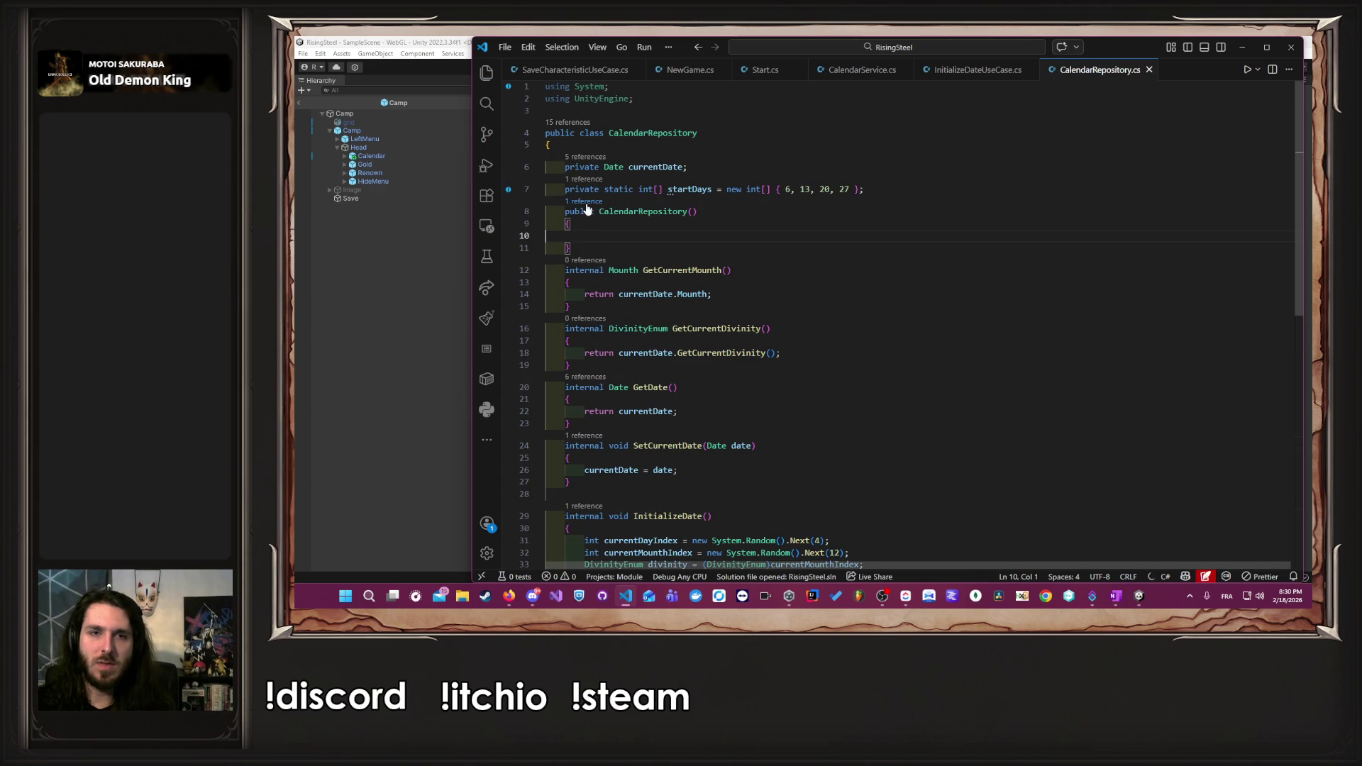
left_click(586, 202)
left_click(1283, 229)
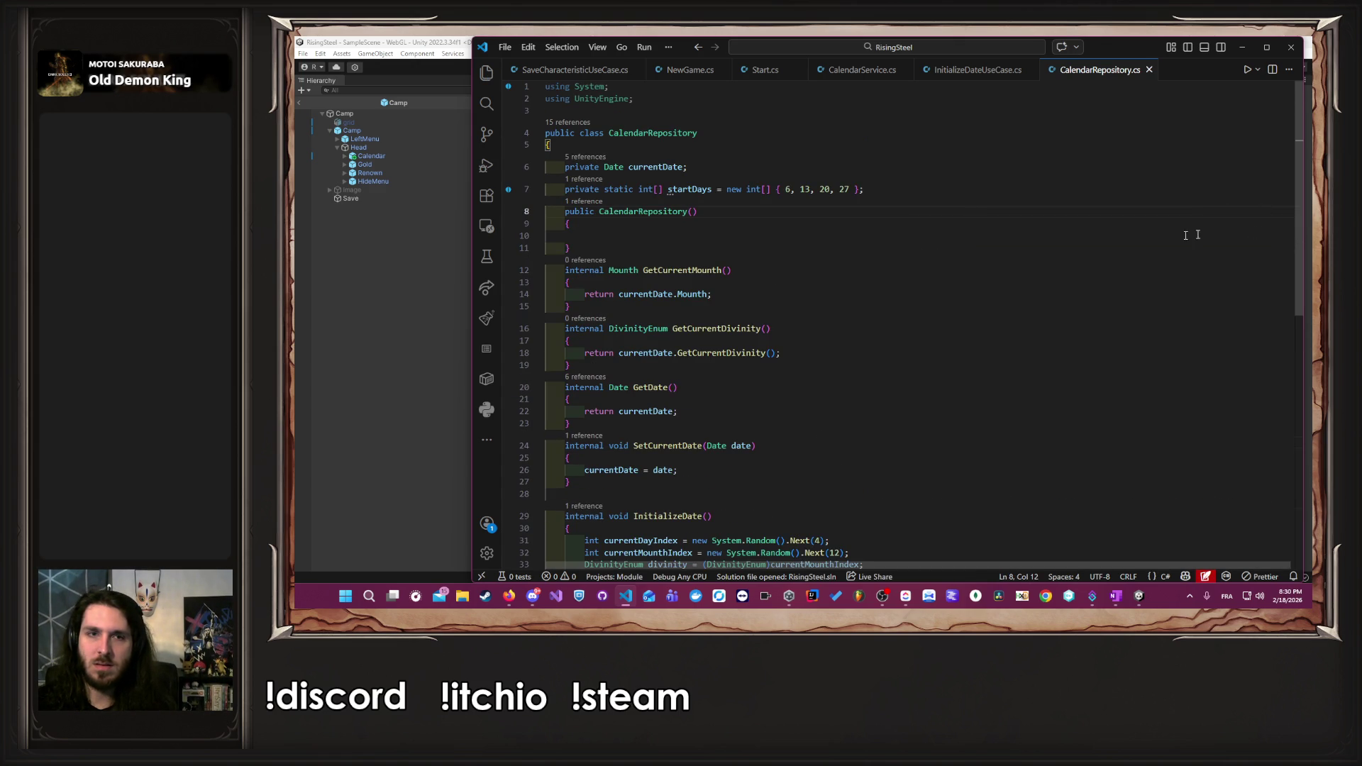
left_click_drag(663, 251, 869, 190)
key("BackSpace")
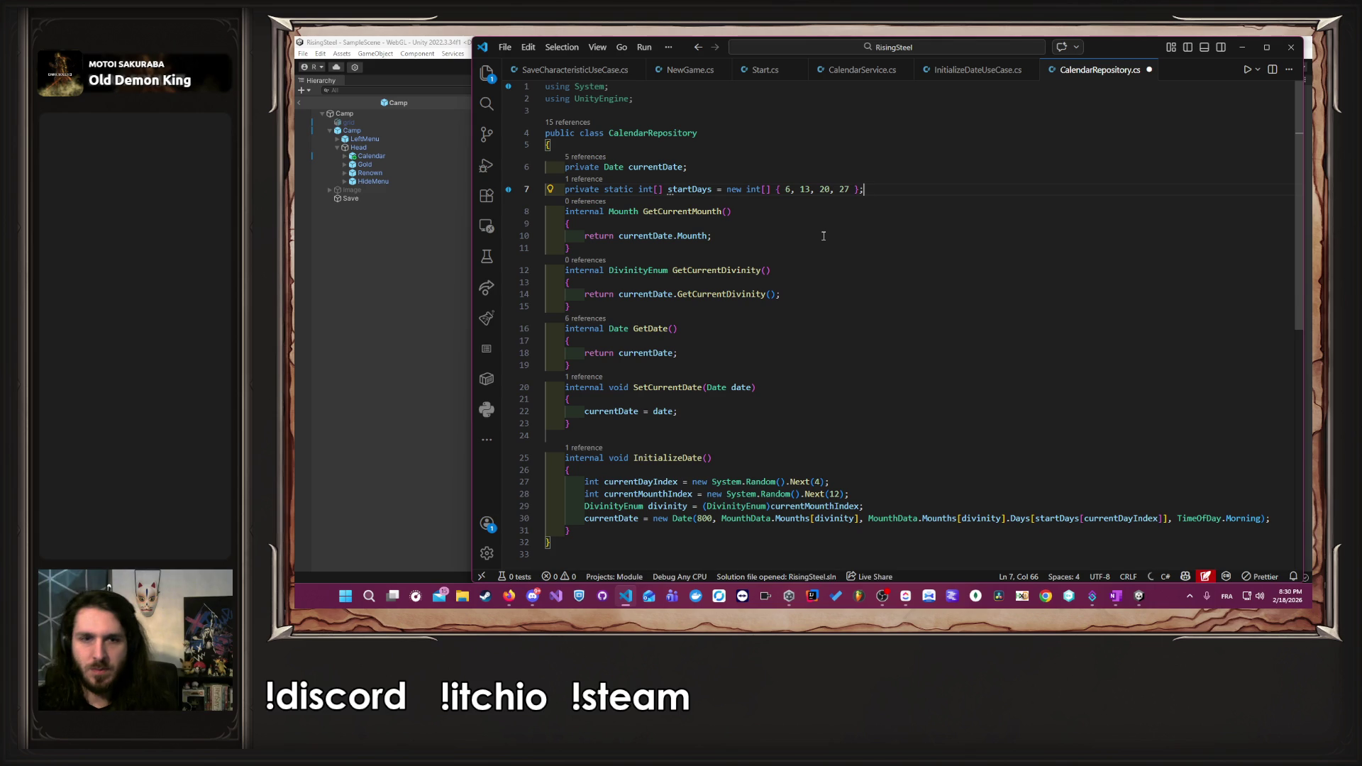
left_click(354, 304)
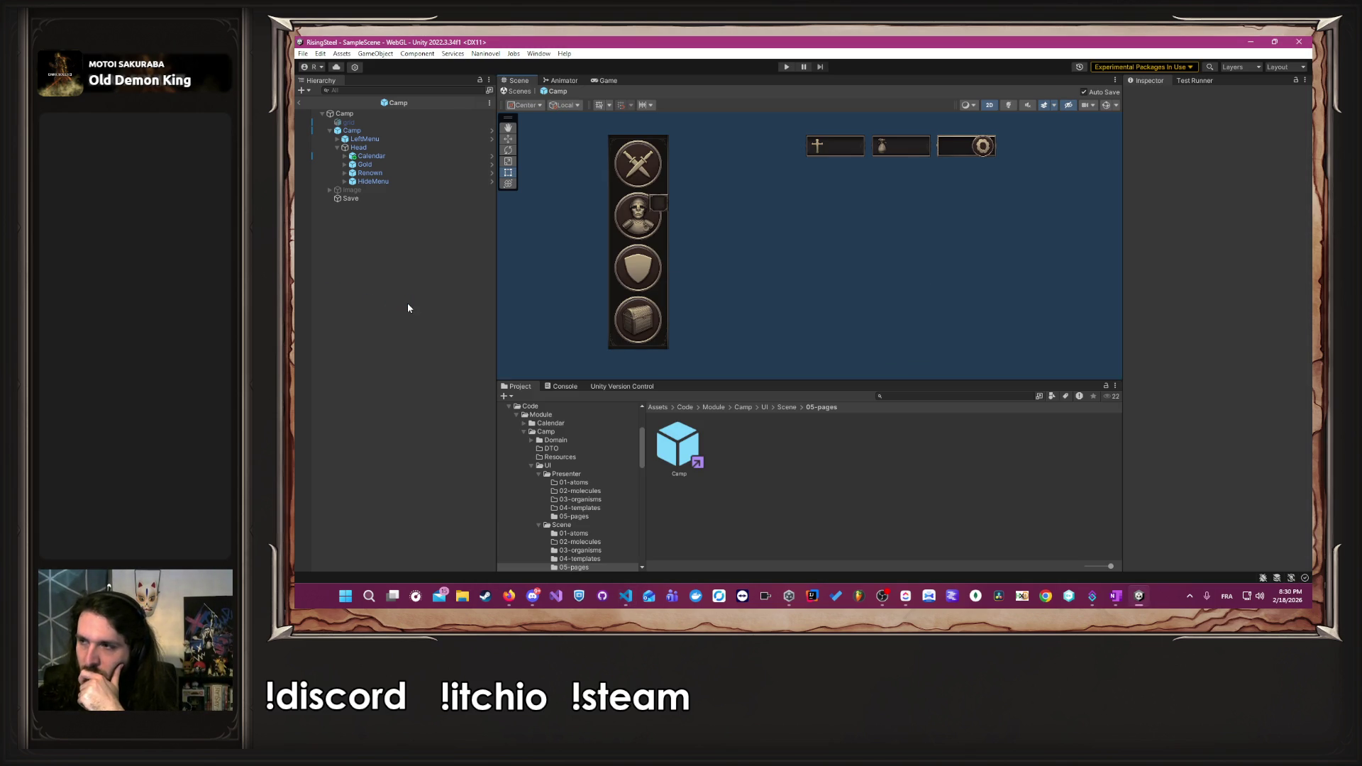
- Enter play mode and start a new game named 'A' with the male character, skipping the tutorial, then check the calendar
left_click(785, 68)
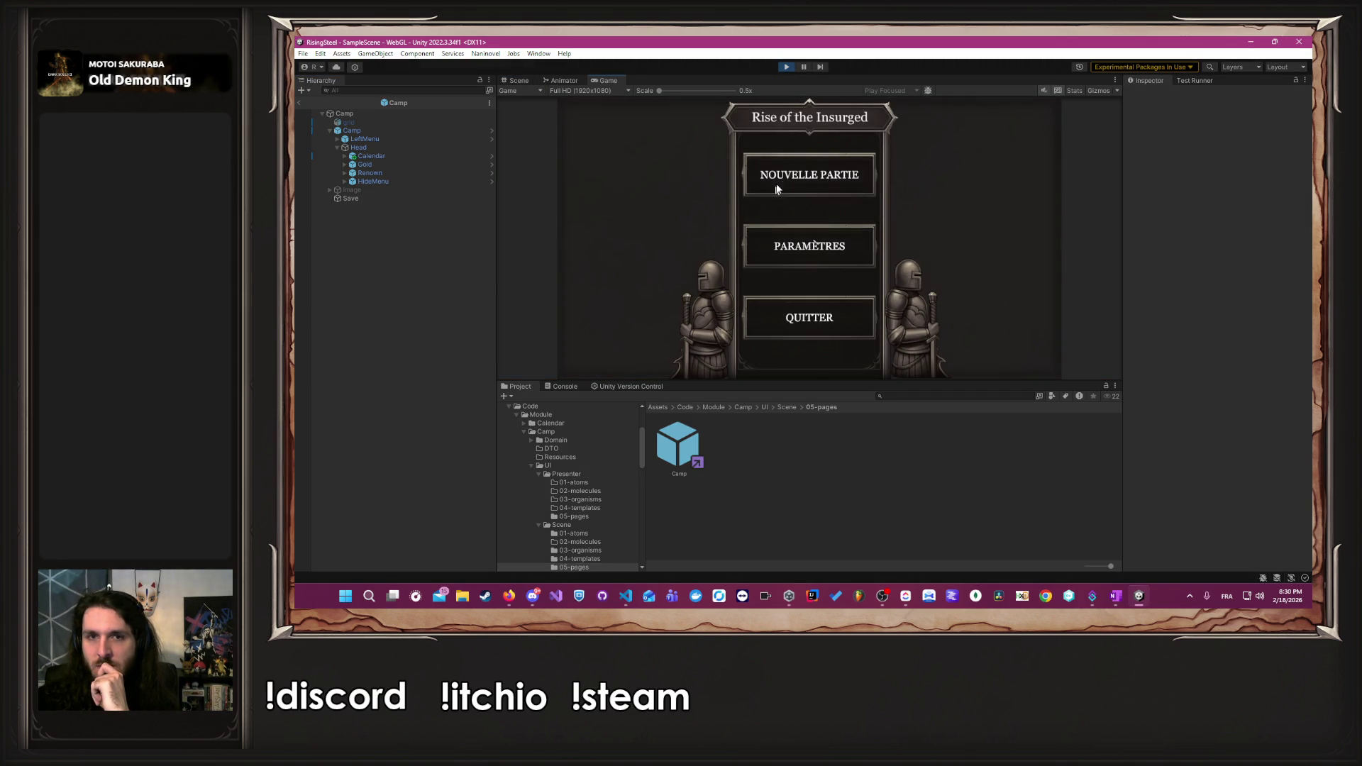
left_click(767, 189)
type("A")
key("Return")
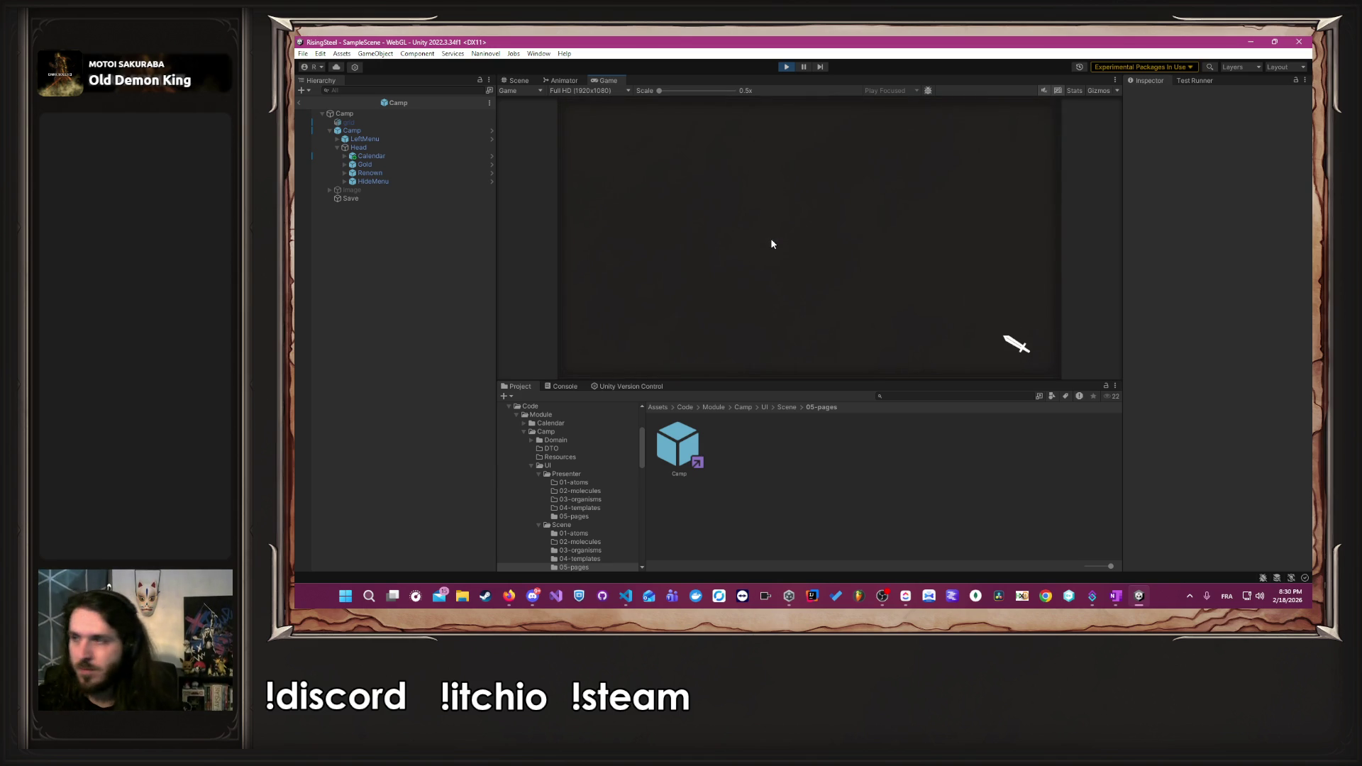
left_click(888, 284)
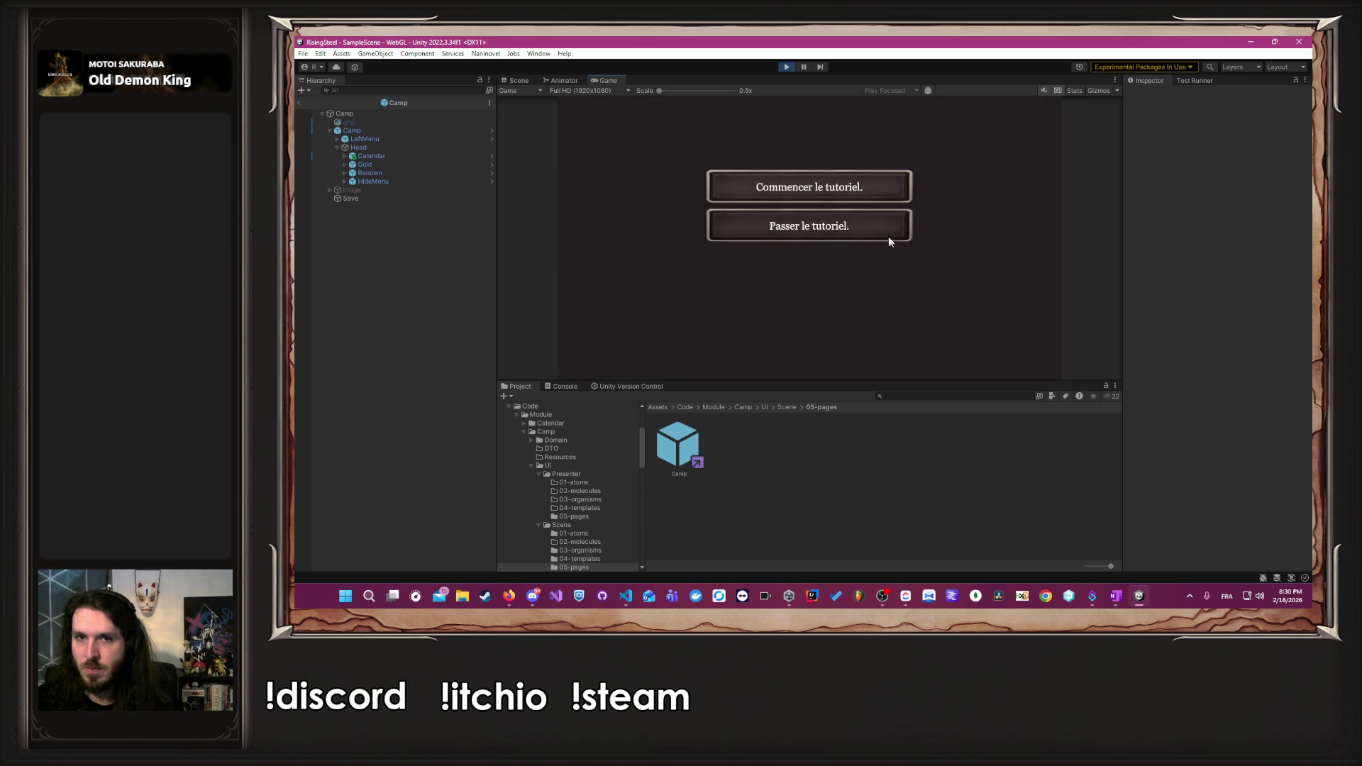
left_click(895, 242)
left_click(1024, 125)
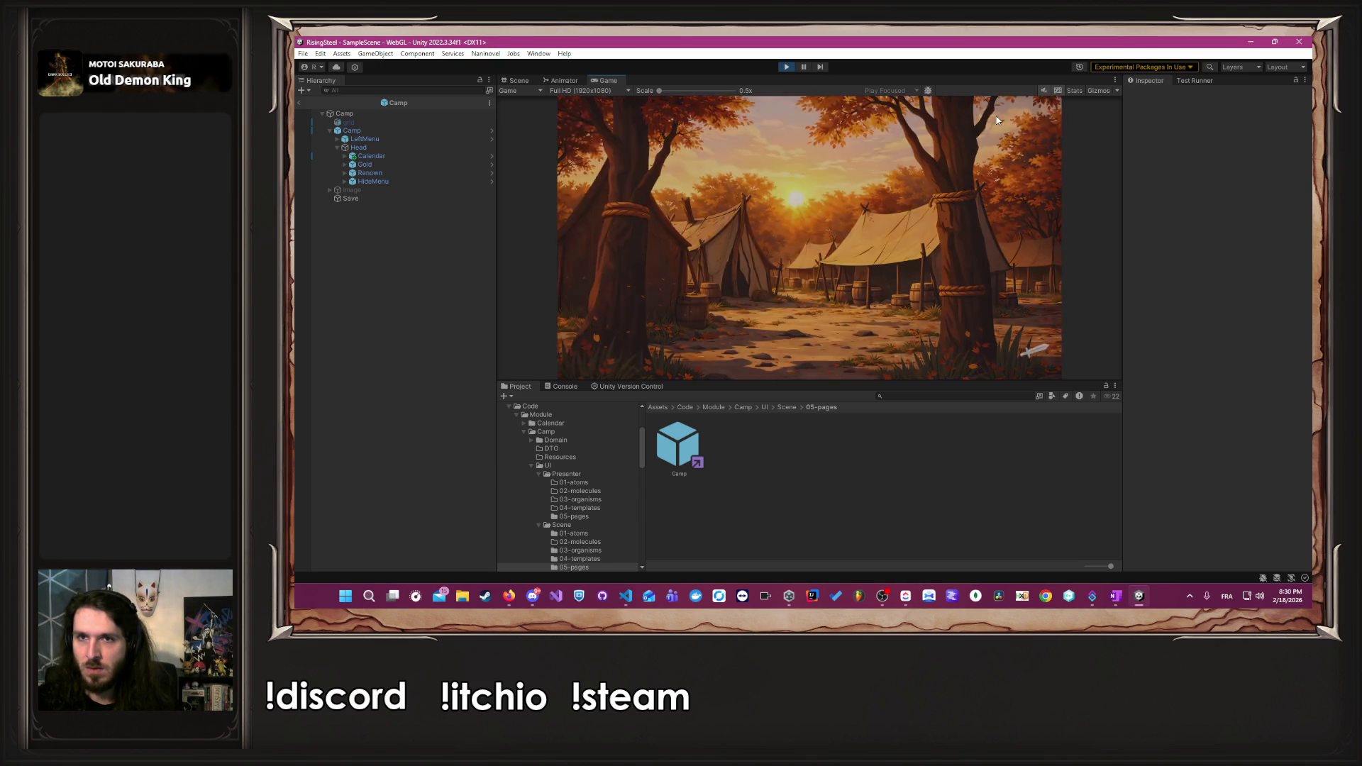
left_click(1036, 126)
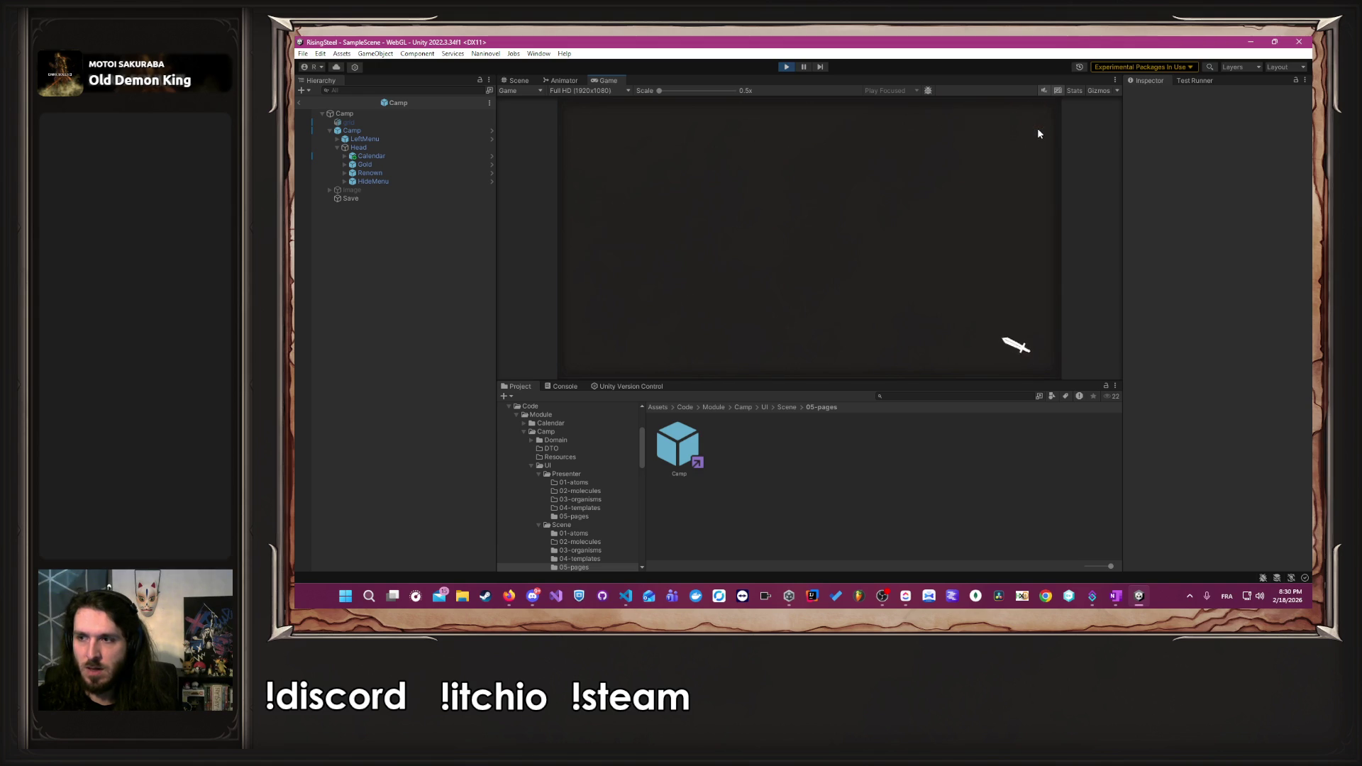
- Return to the title screen, start another new game, and open the calendar showing Ferrarbor
key("Escape")
left_click(777, 317)
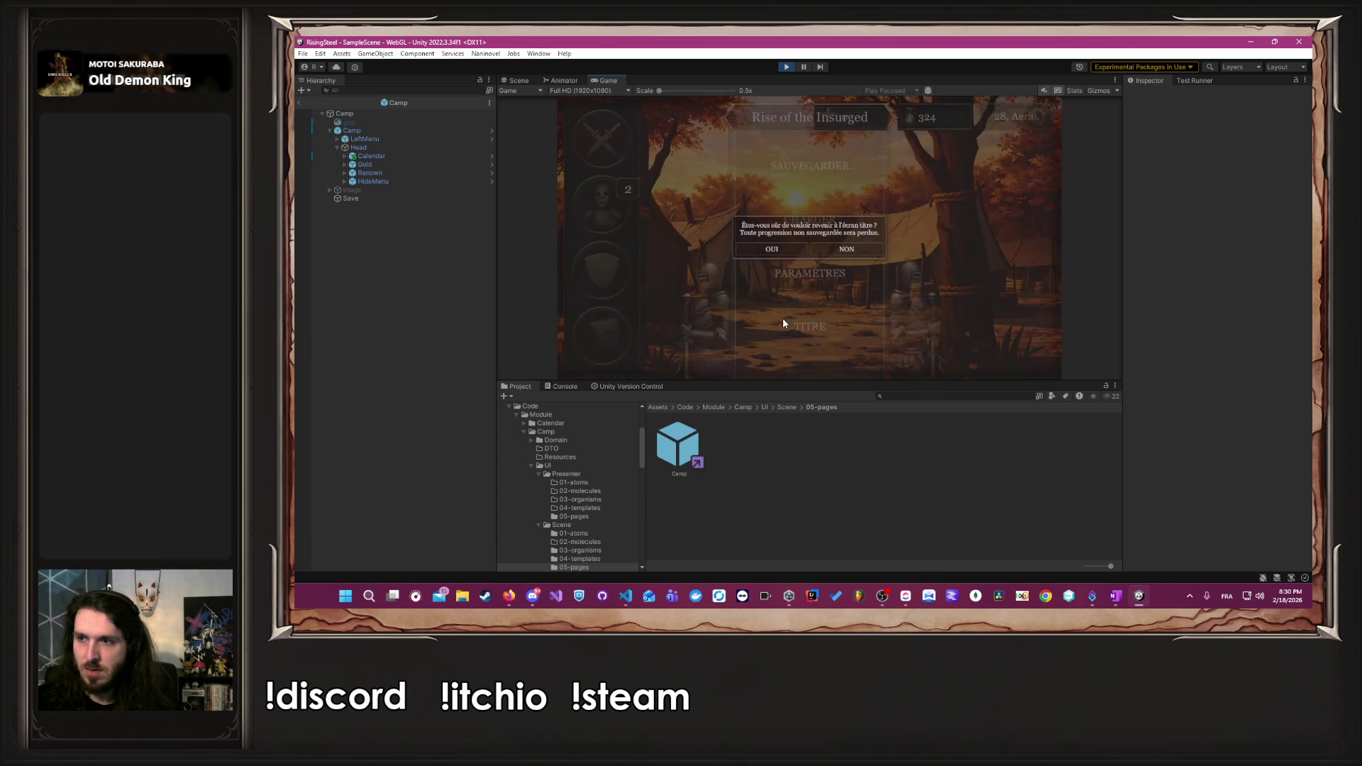
left_click(769, 251)
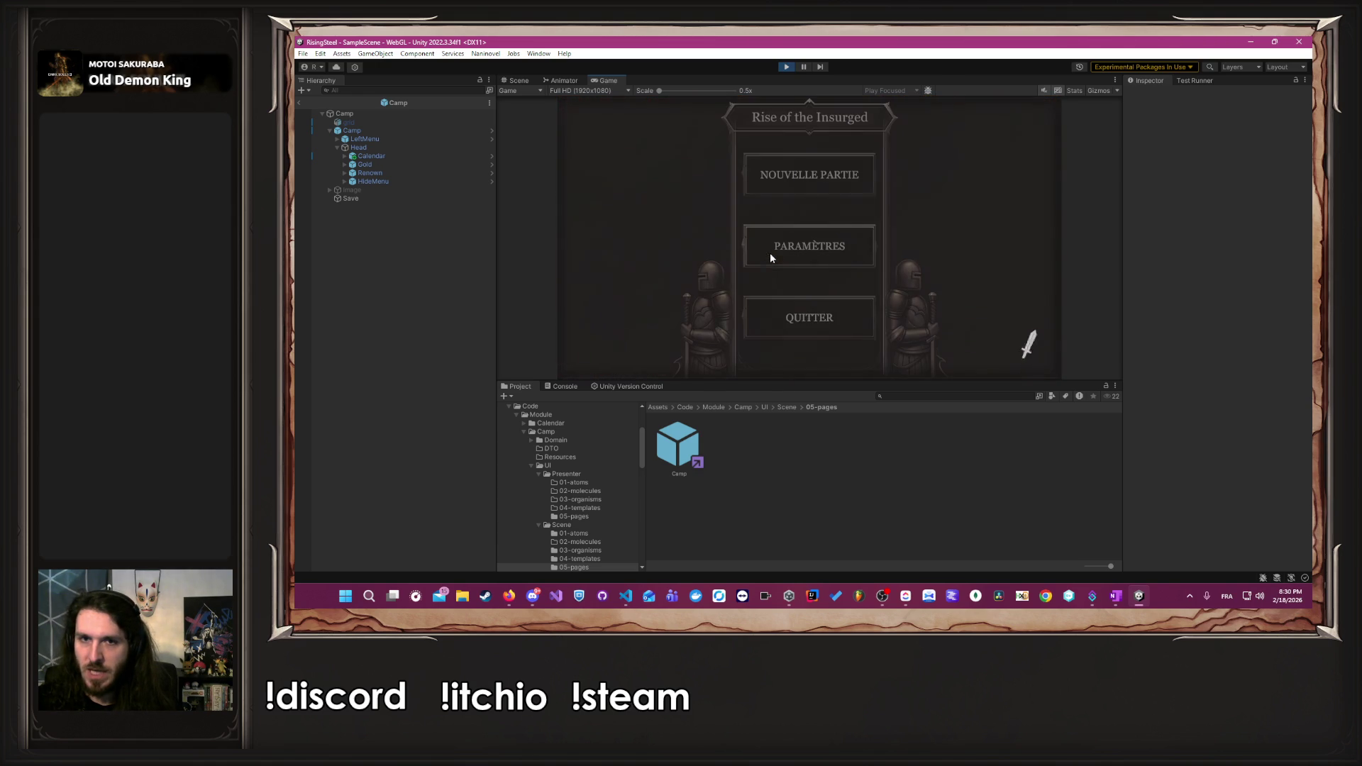
left_click(787, 186)
type("A")
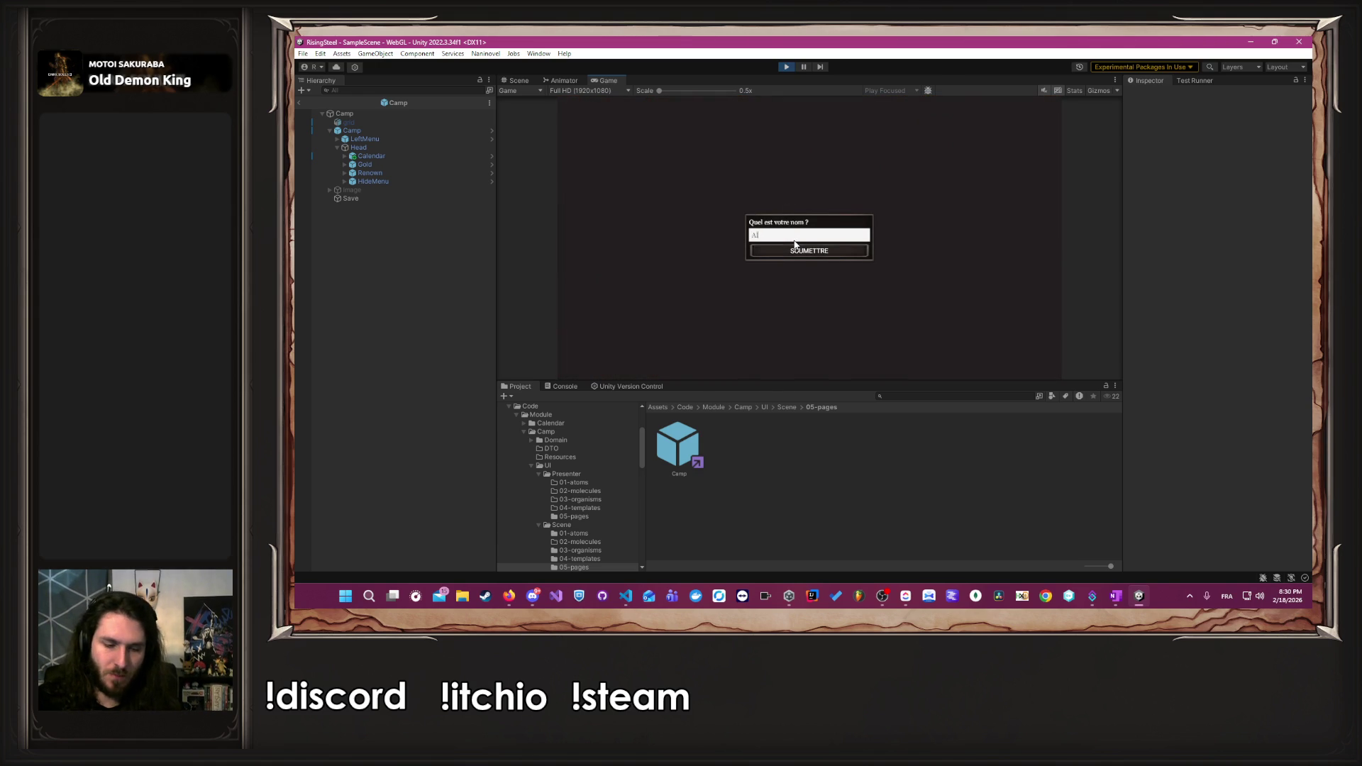
key("Return")
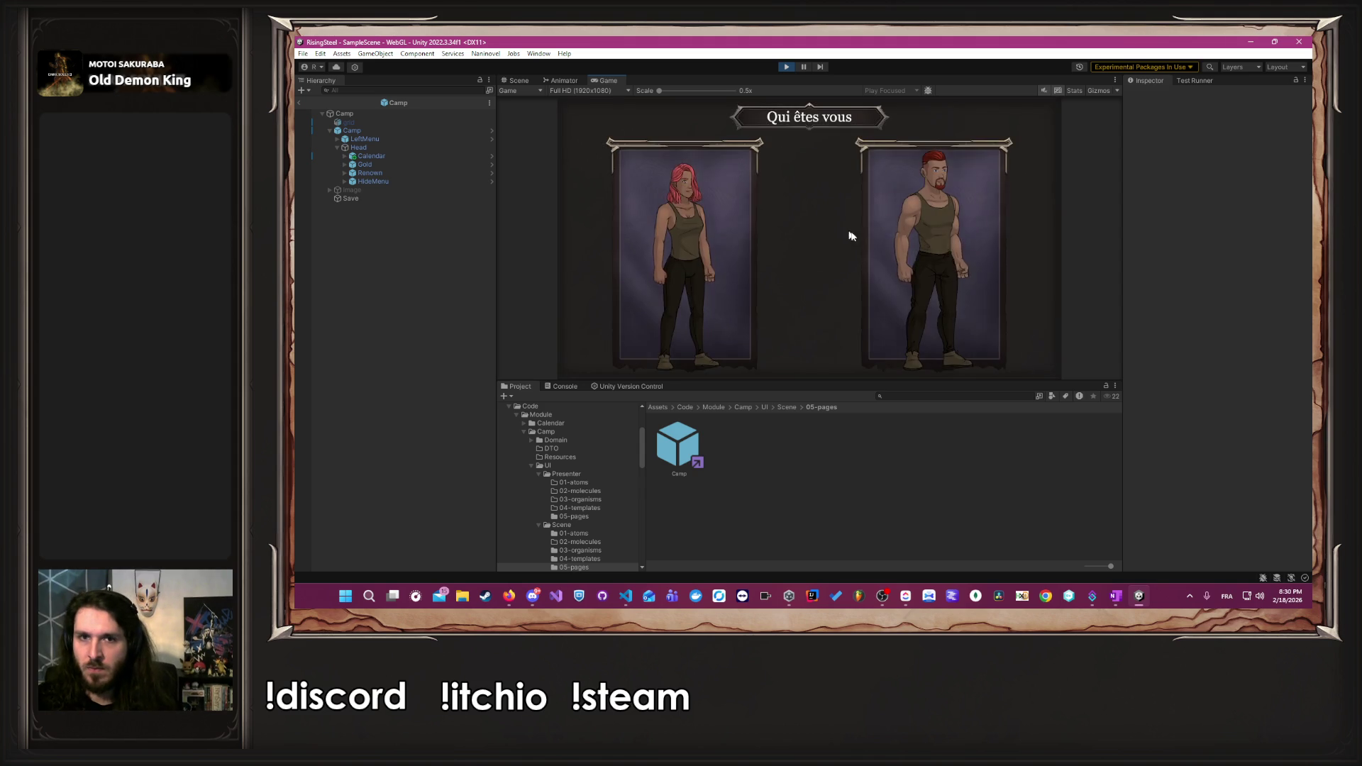
left_click(895, 241)
left_click(894, 240)
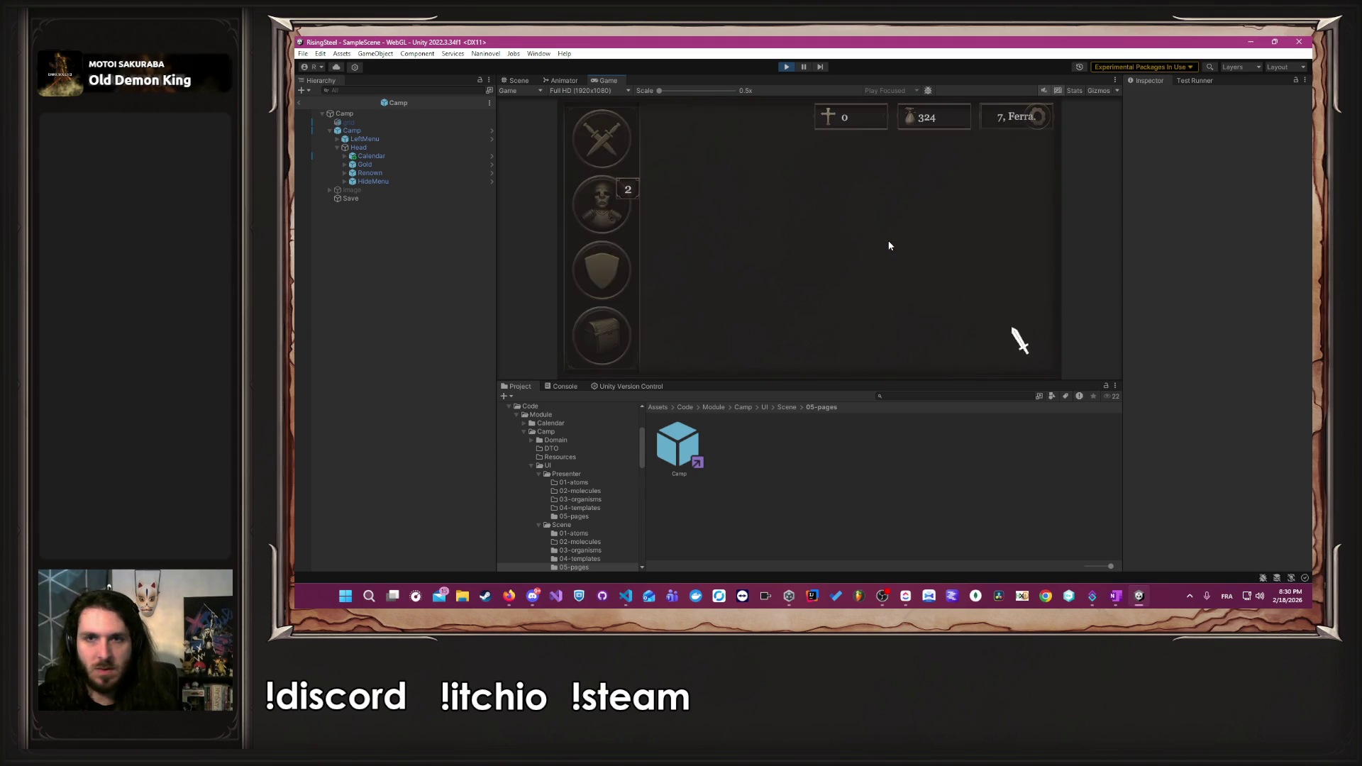
left_click(983, 118)
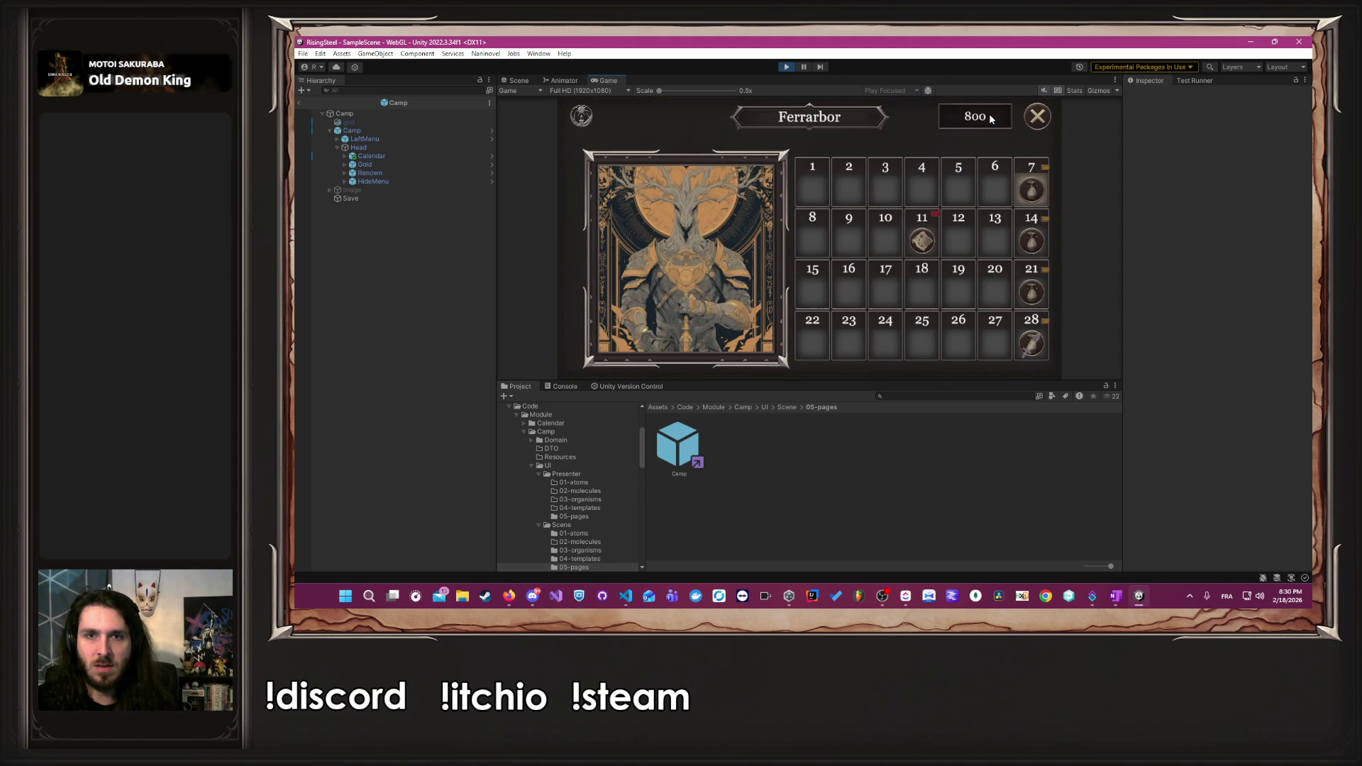
mouse_move(918, 245)
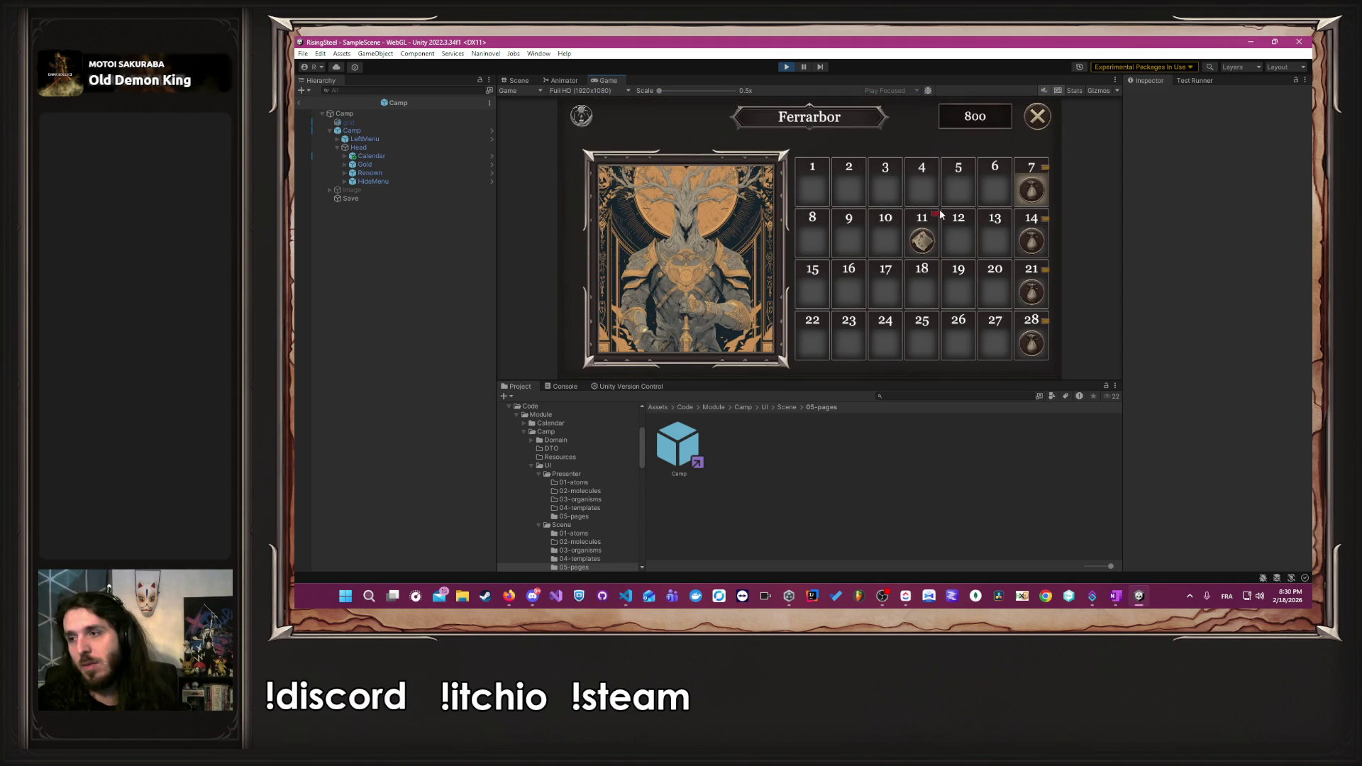
mouse_move(761, 262)
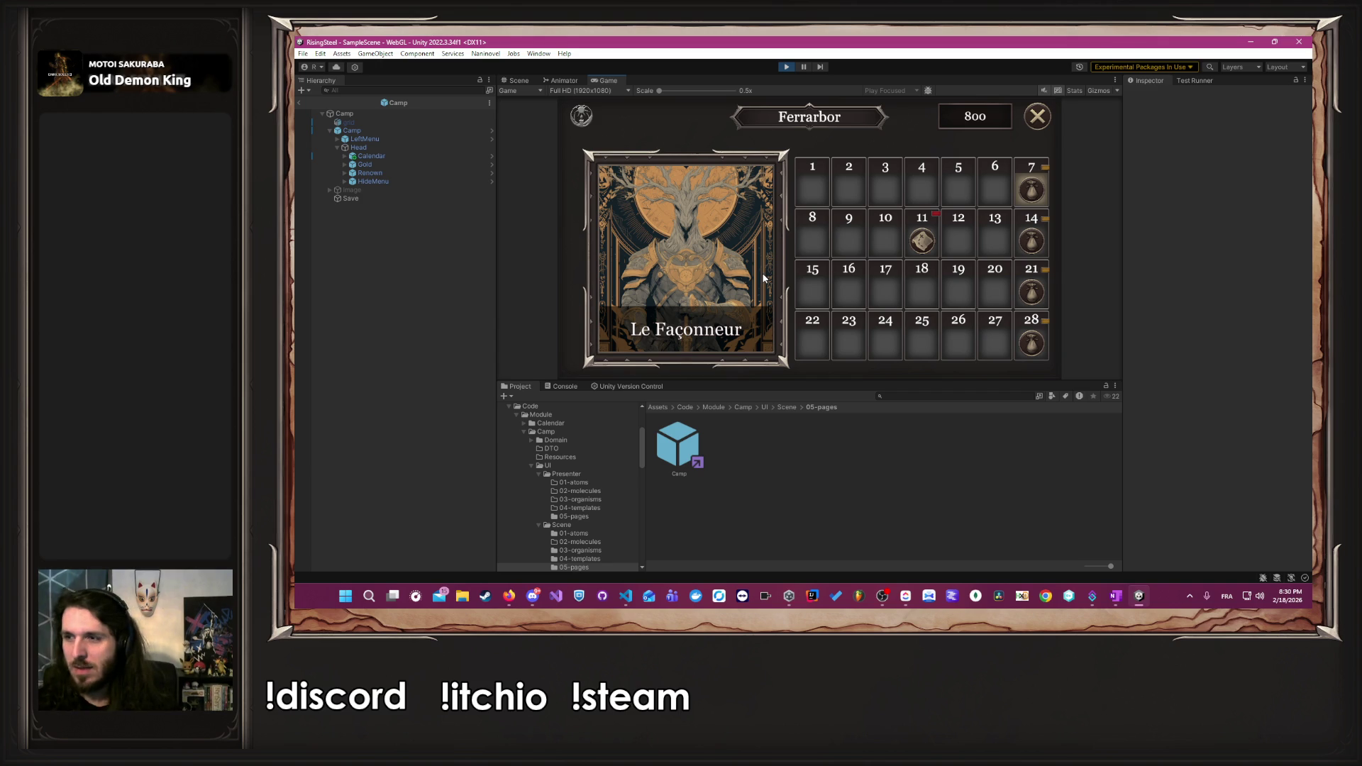
key("alt+Tab")
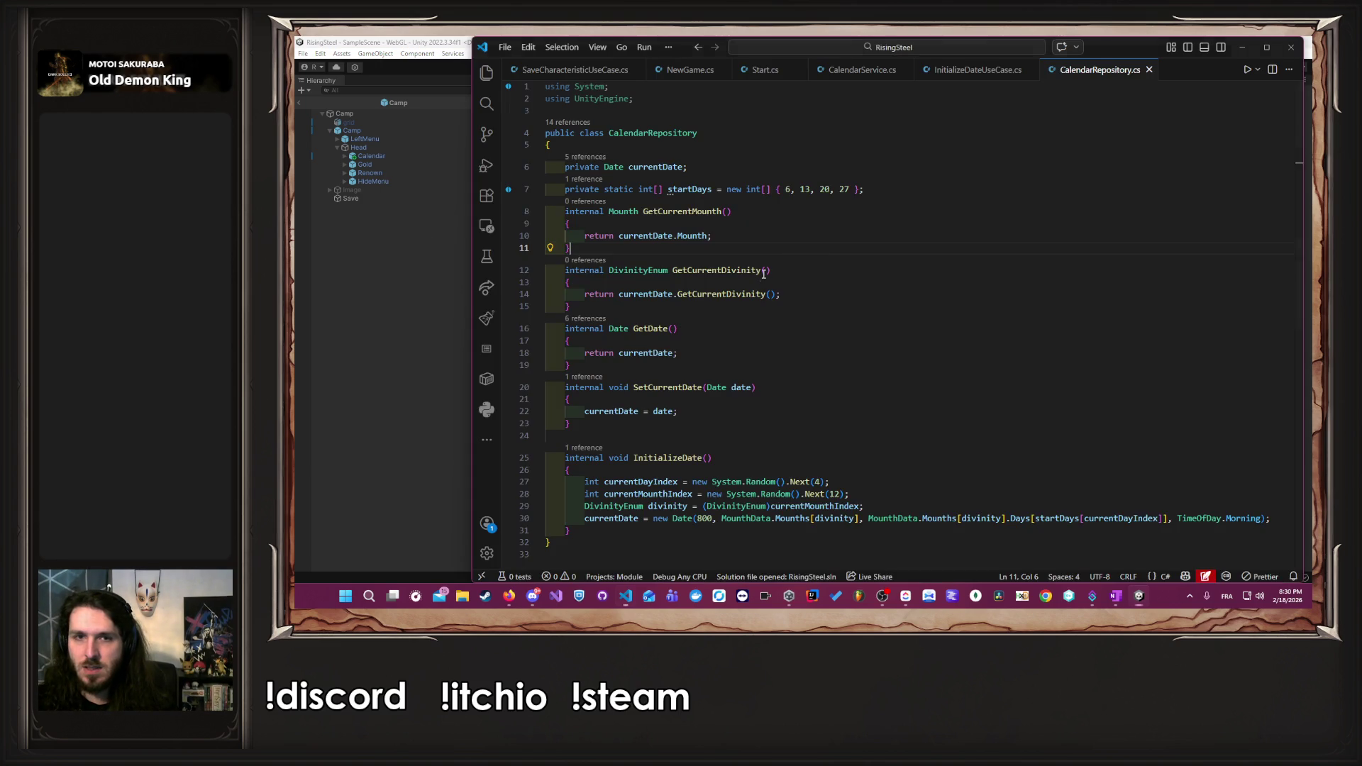
- Duplicate the month-index line, comment out the random original, and hard-code the month index to 6
scroll(773, 298, "down", 3)
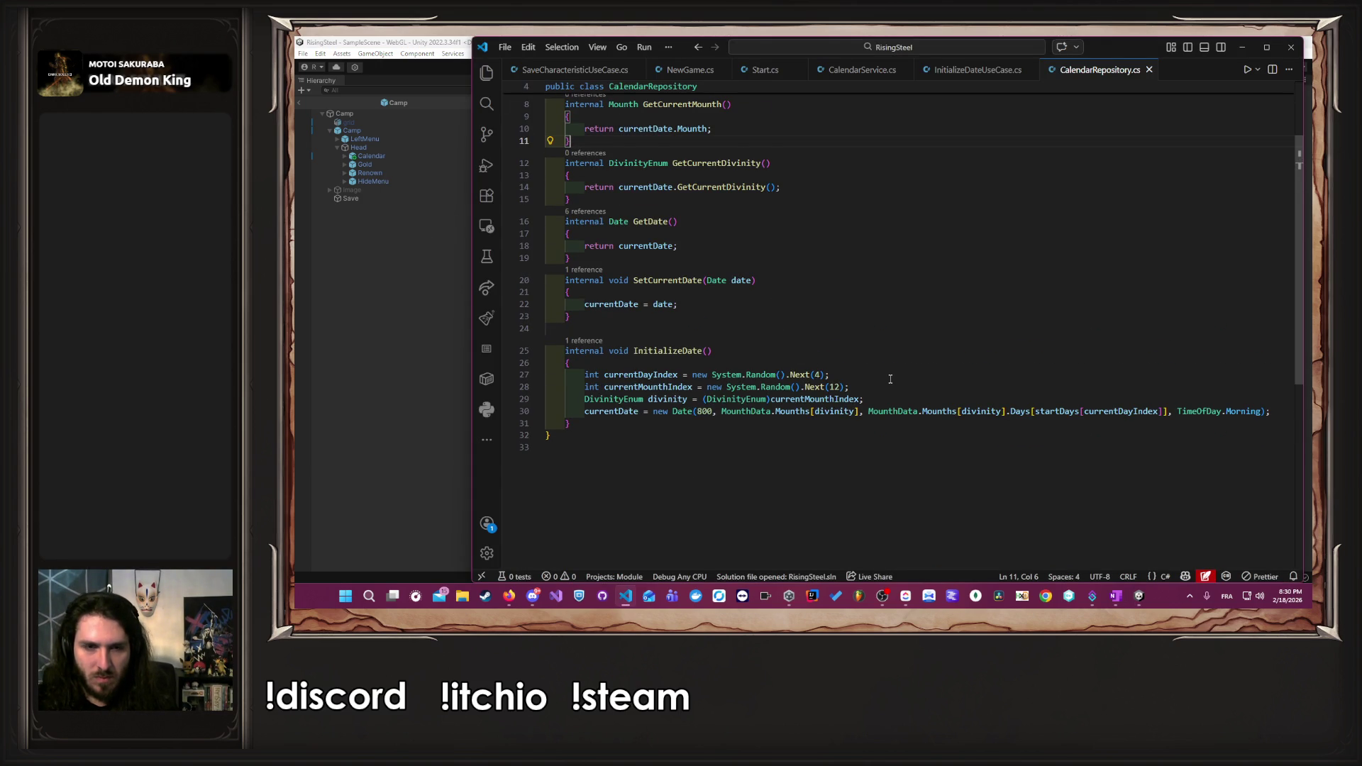
left_click(884, 384)
key("shift+alt+Down")
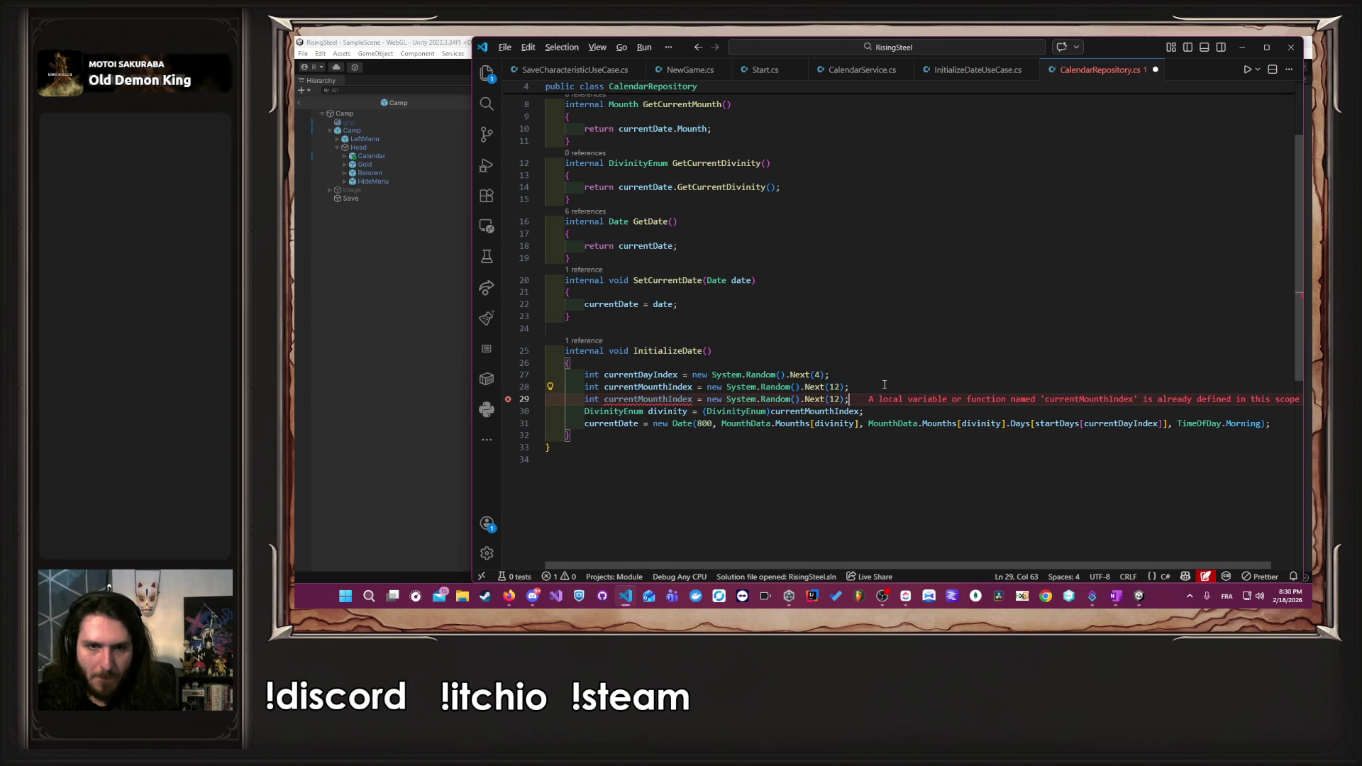
key("ctrl+slash")
key("Left")
key("shift+Left")
key("shift+Left")
key("shift+Left")
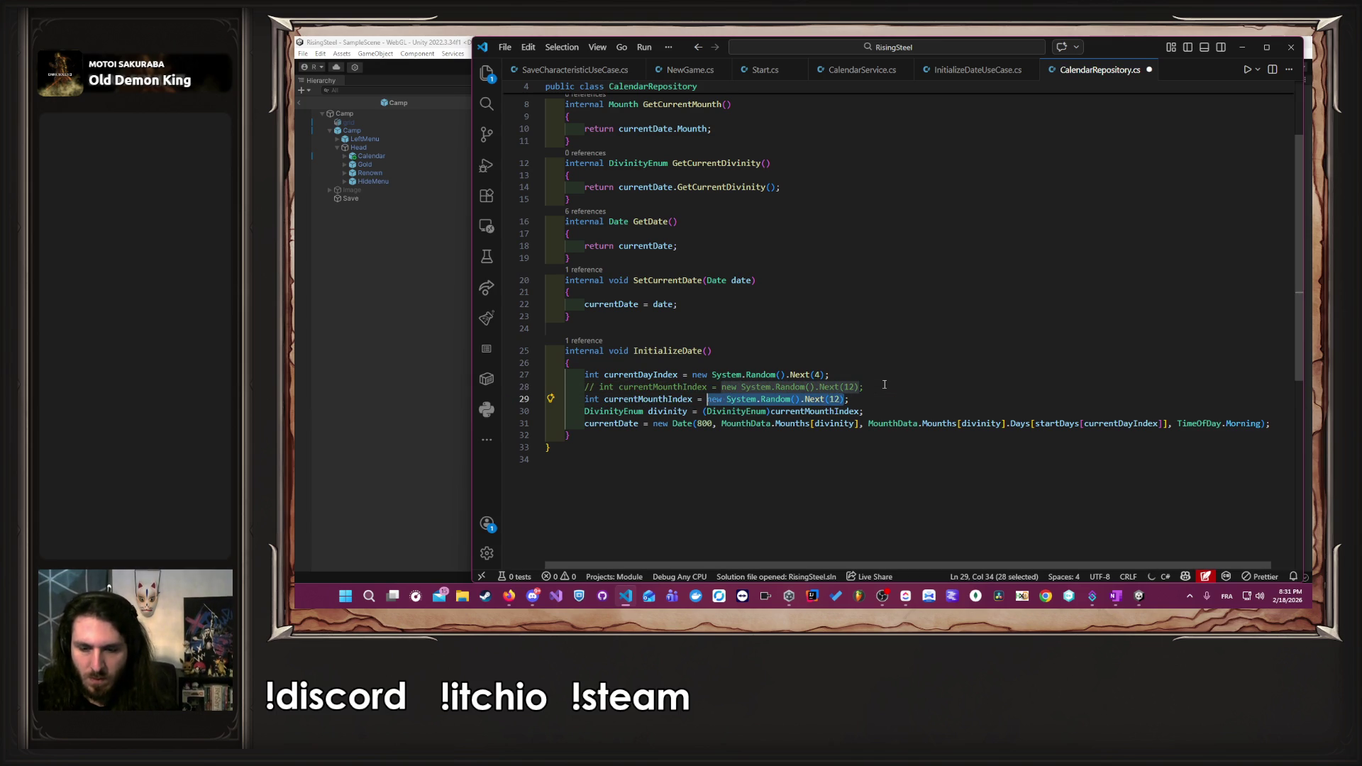
type("7")
key("BackSpace")
type("6;")
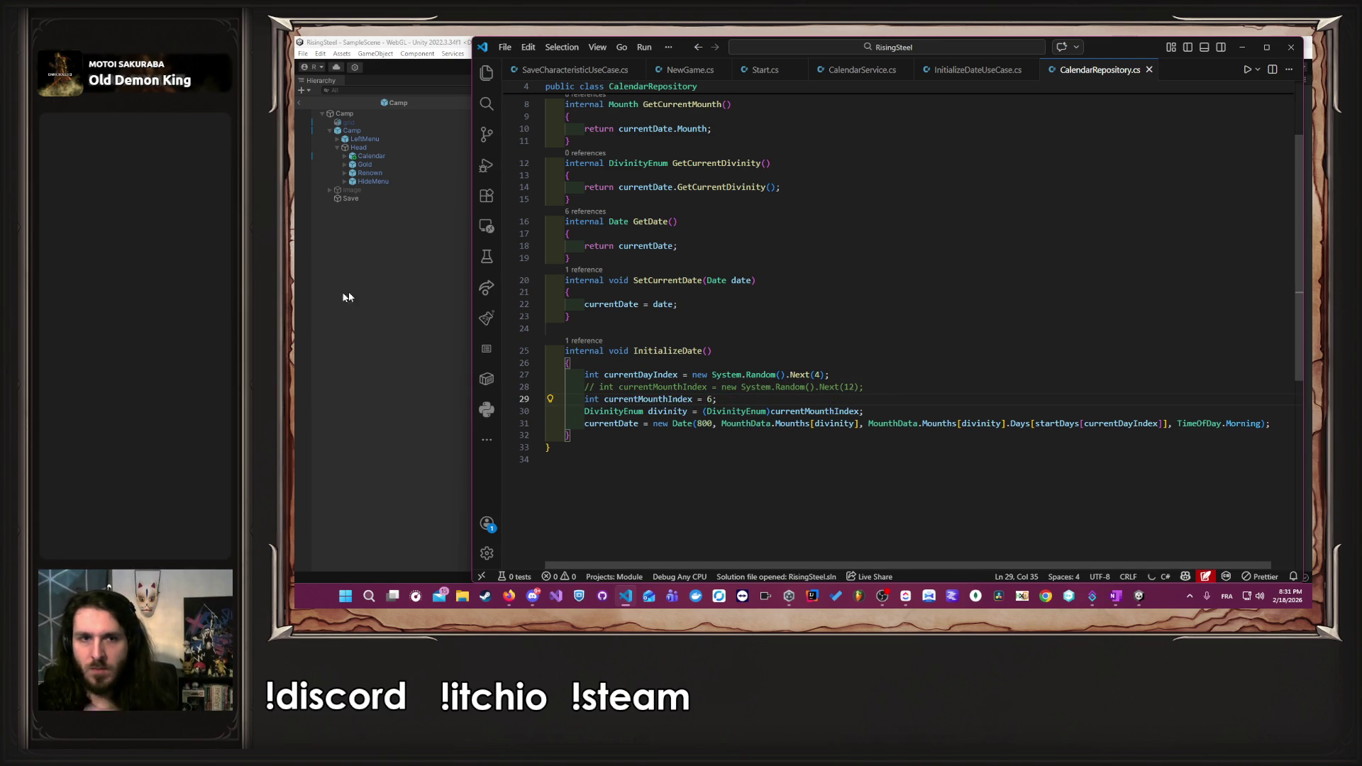
left_click(343, 292)
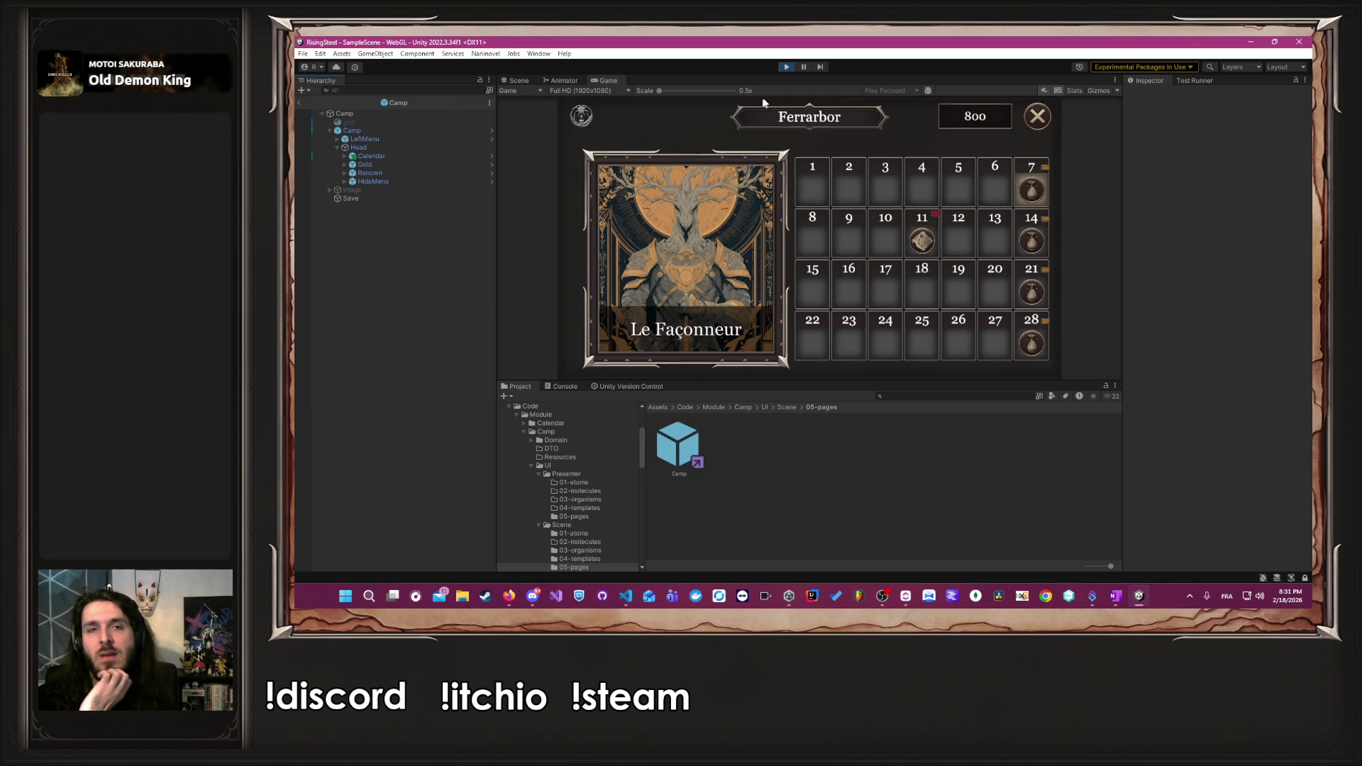
- Restart play mode and begin a new game named 'Al' with the male character, then check the calendar
left_click(785, 67)
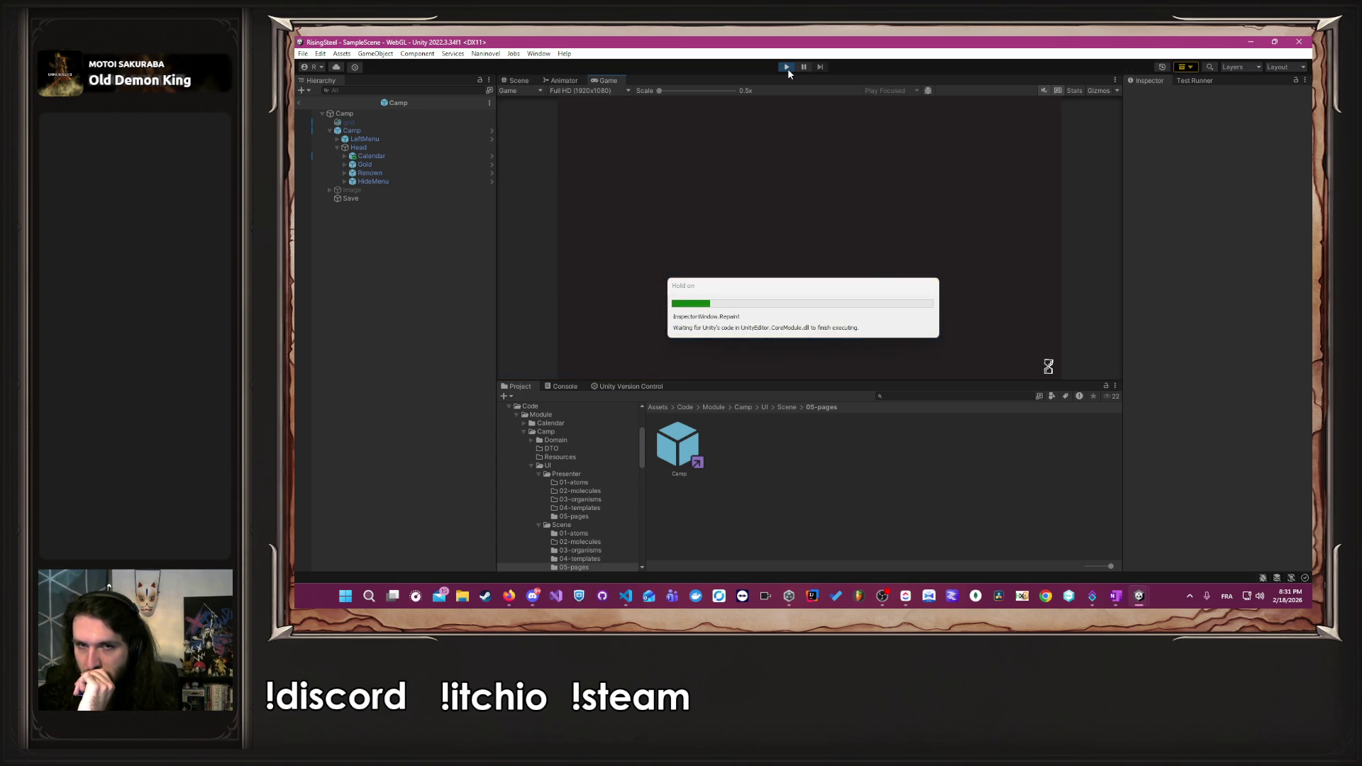
left_click(794, 183)
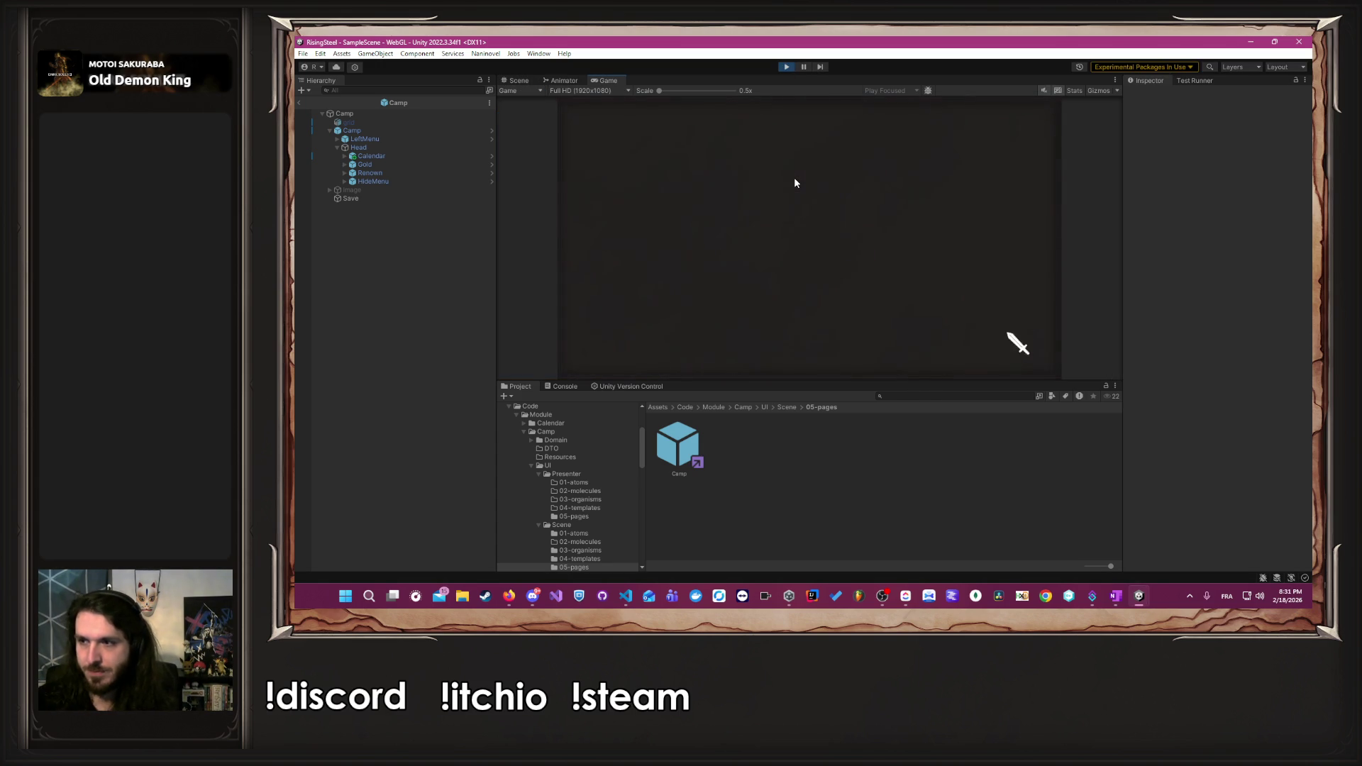
left_click(792, 236)
type("Albert")
key("Return")
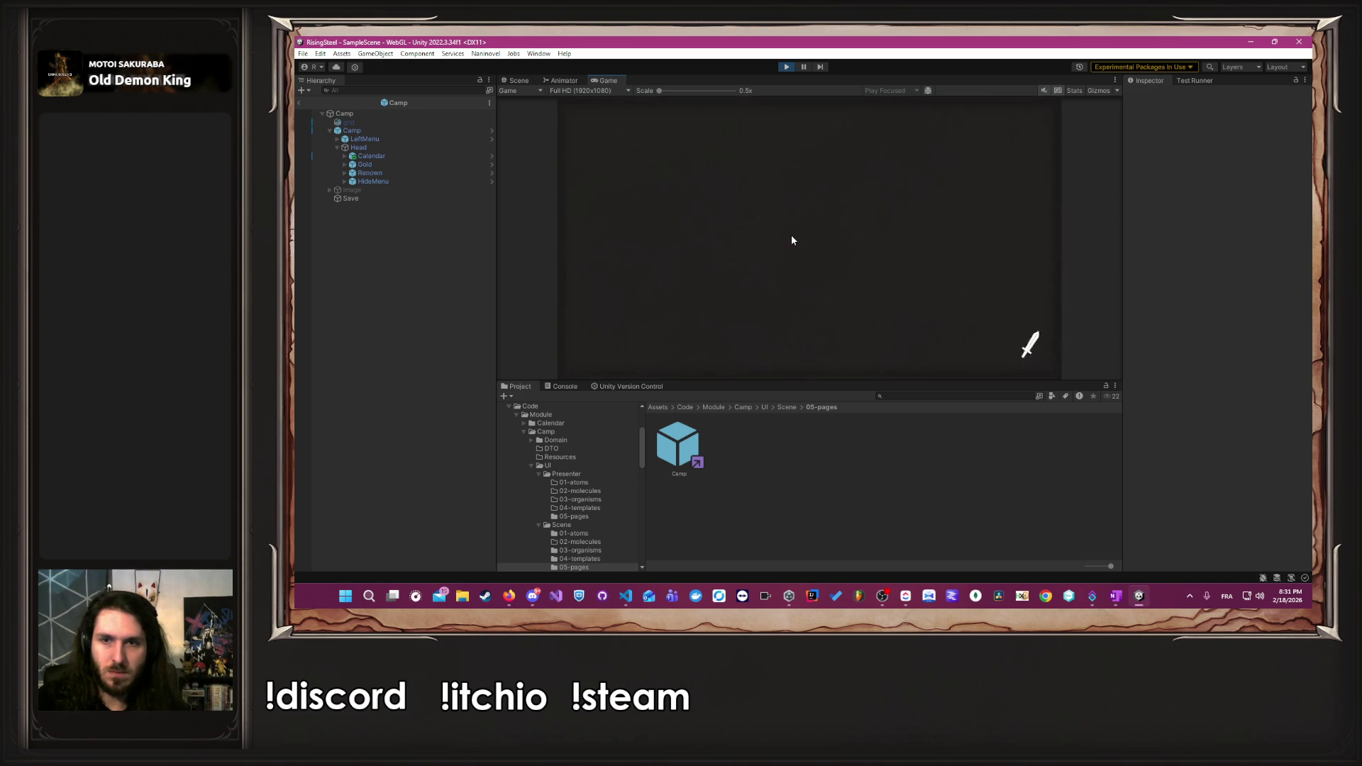
left_click(927, 295)
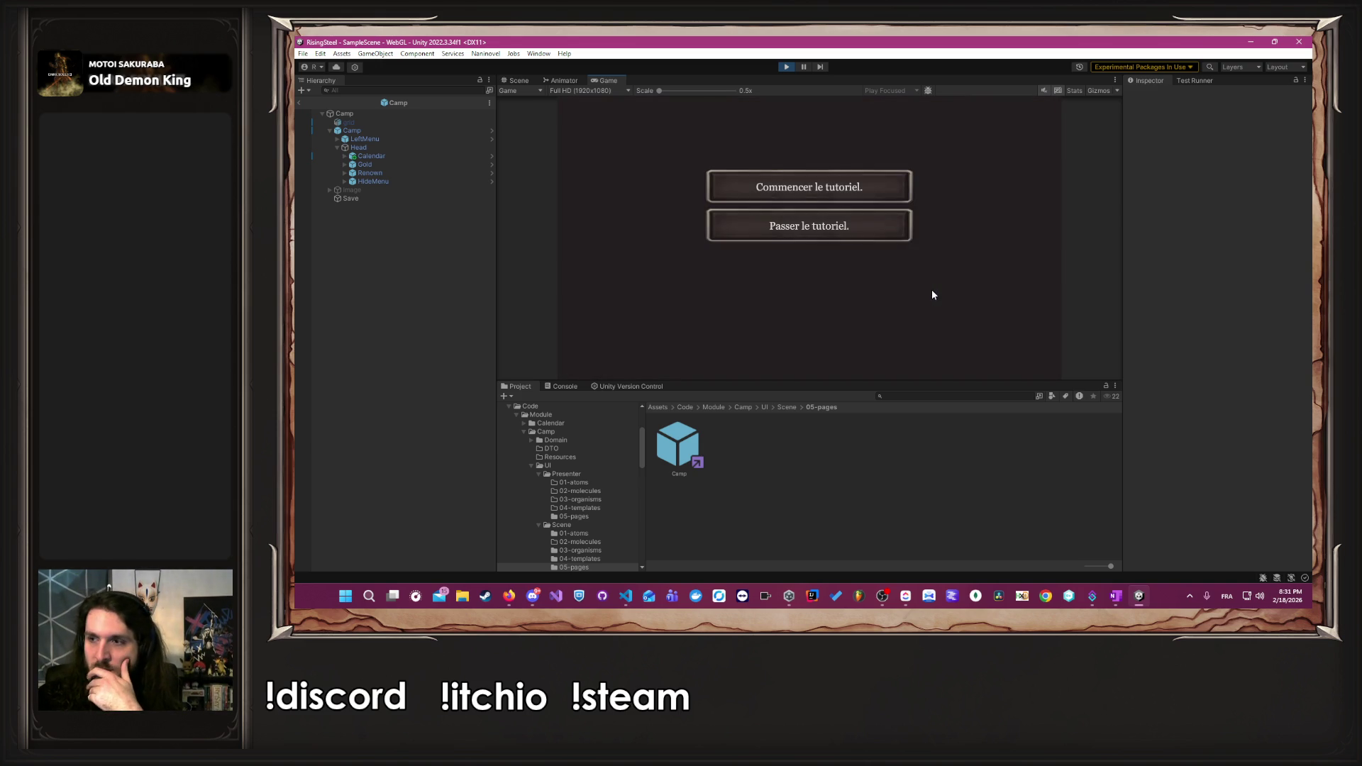
left_click(849, 227)
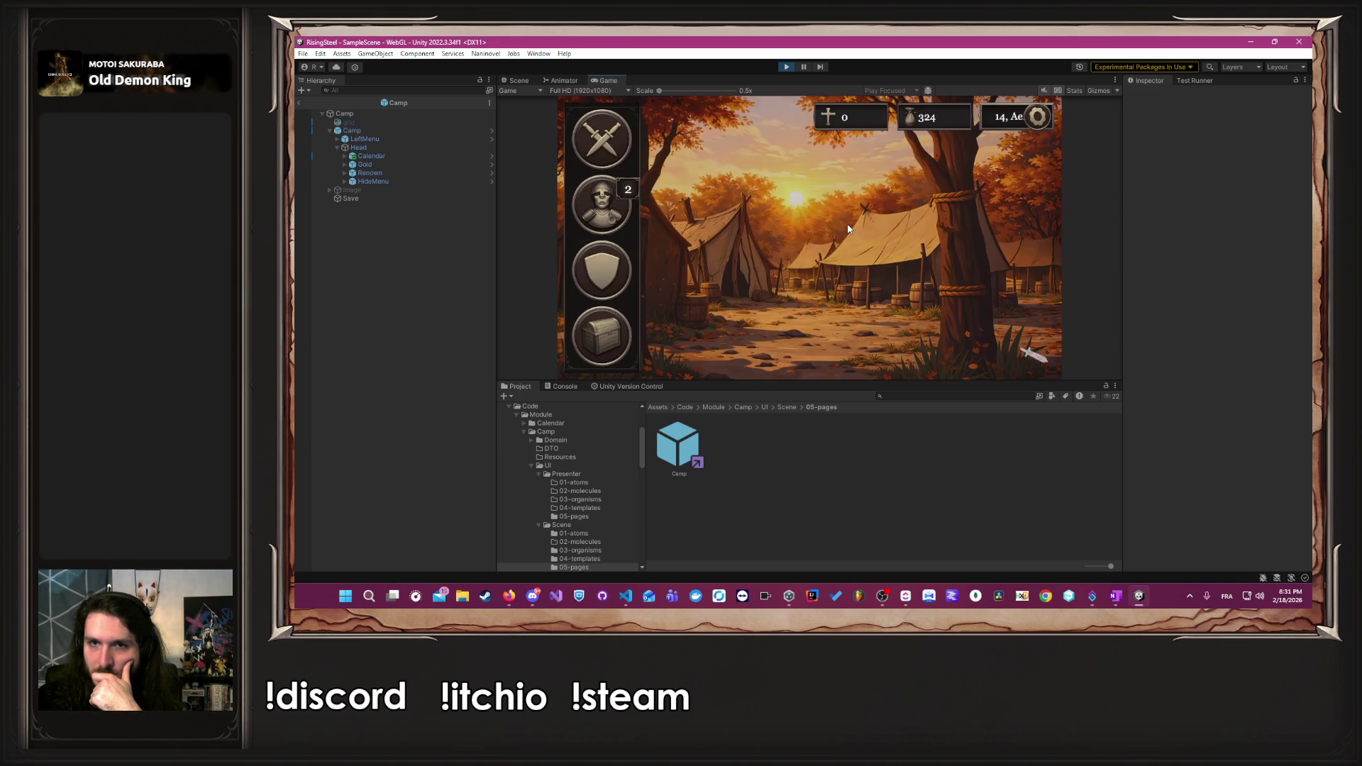
left_click(988, 126)
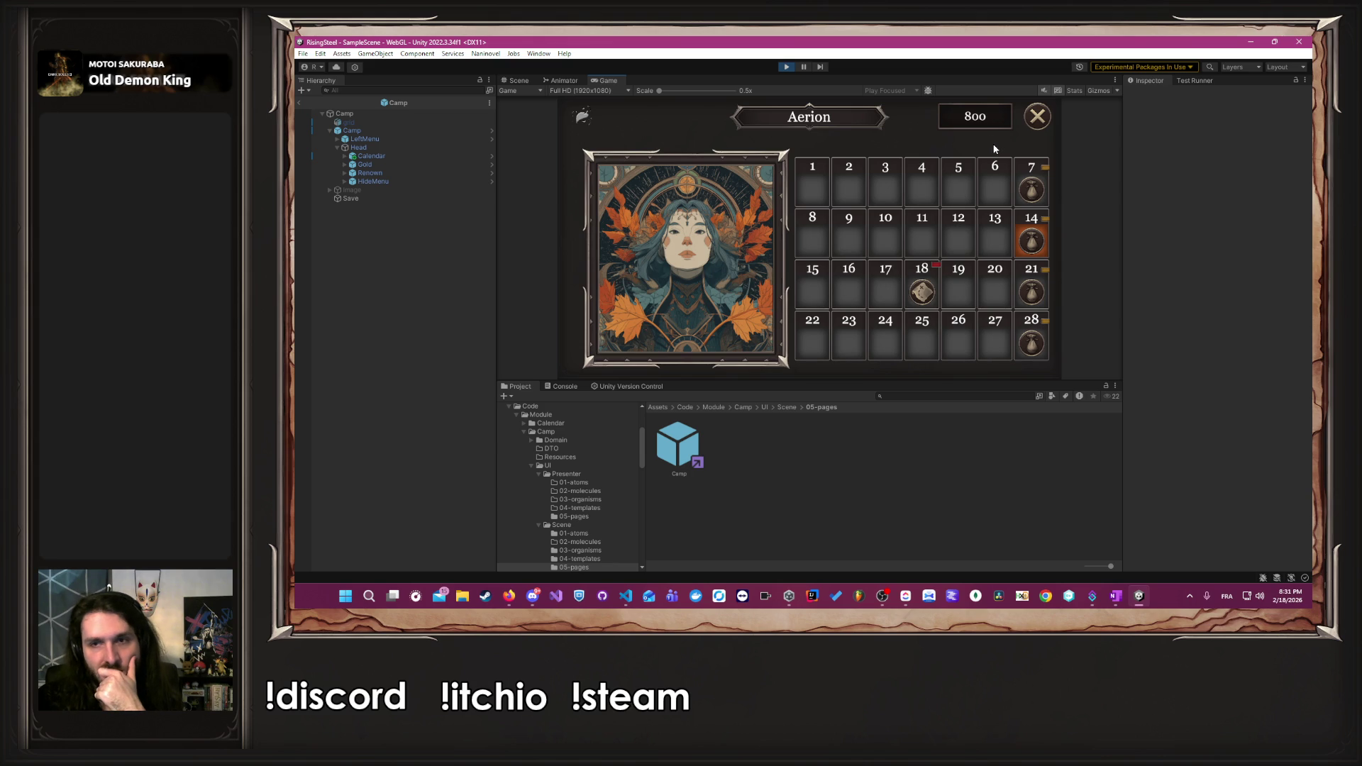
left_click(1029, 124)
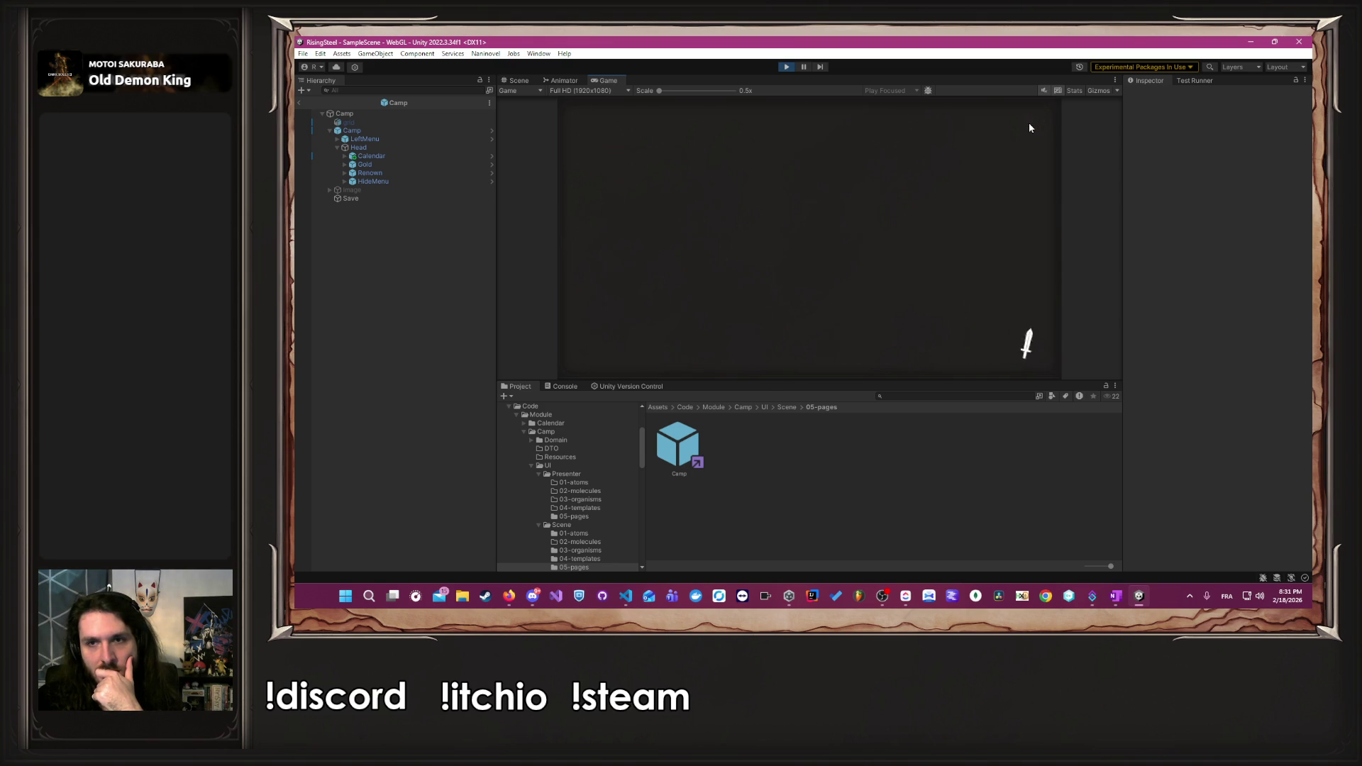
- Return to the title screen, start another new game, and reopen the calendar showing Aerion
left_click(1034, 122)
left_click(805, 325)
left_click(773, 251)
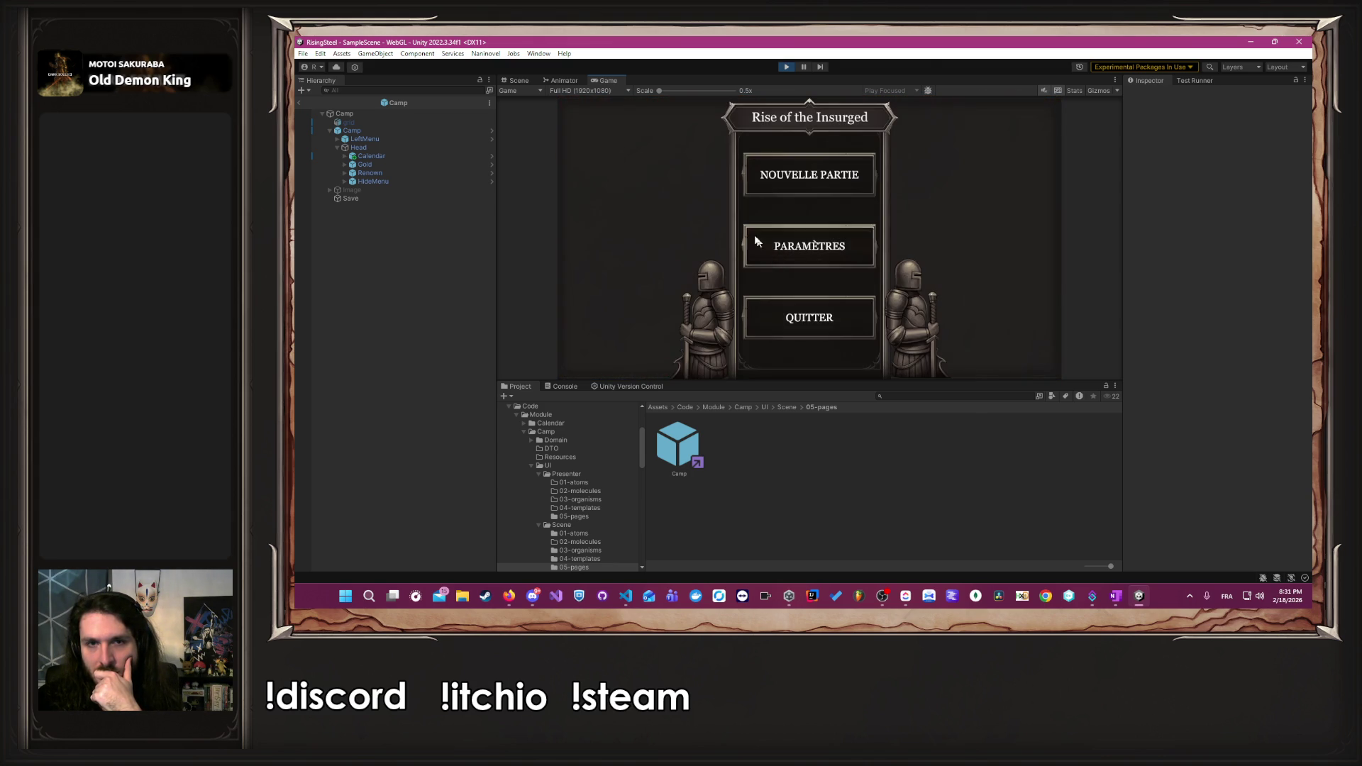
left_click(747, 177)
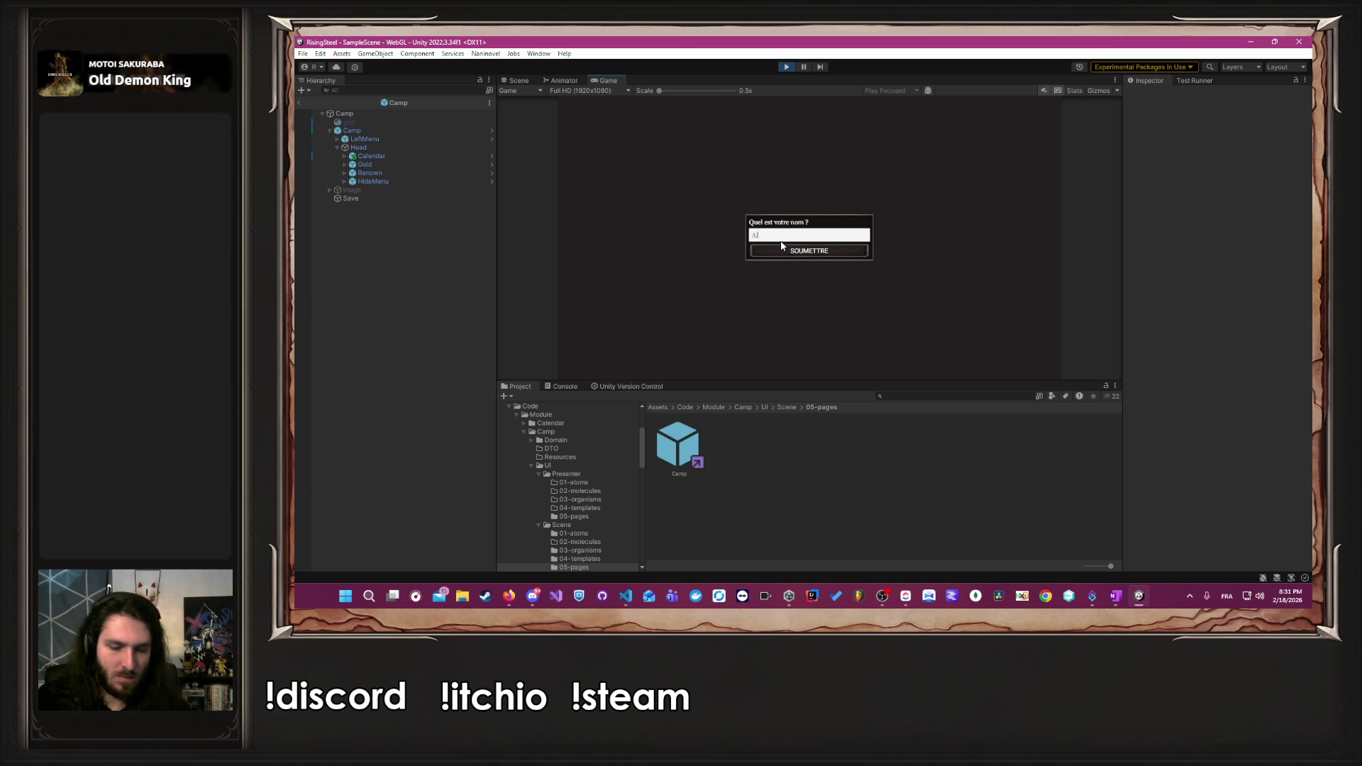
left_click(782, 247)
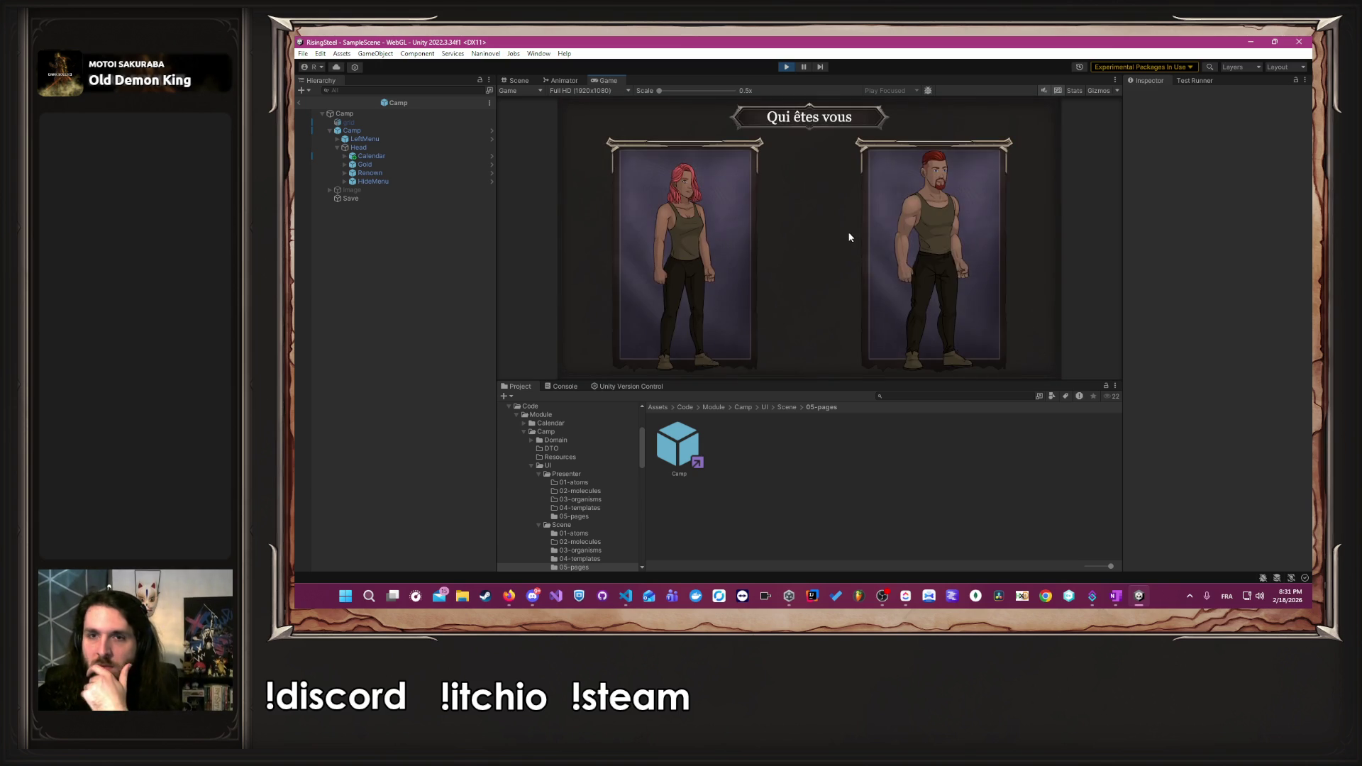
left_click(864, 239)
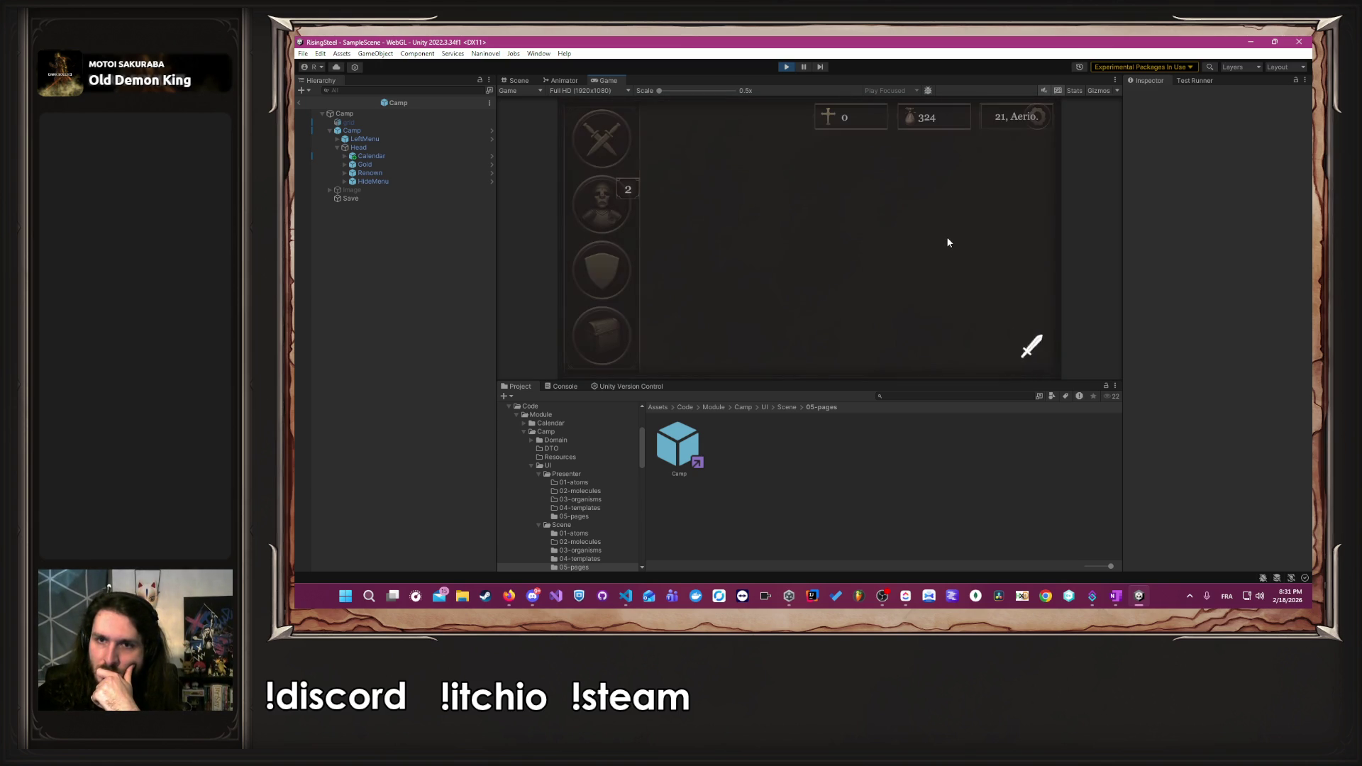
left_click(1015, 129)
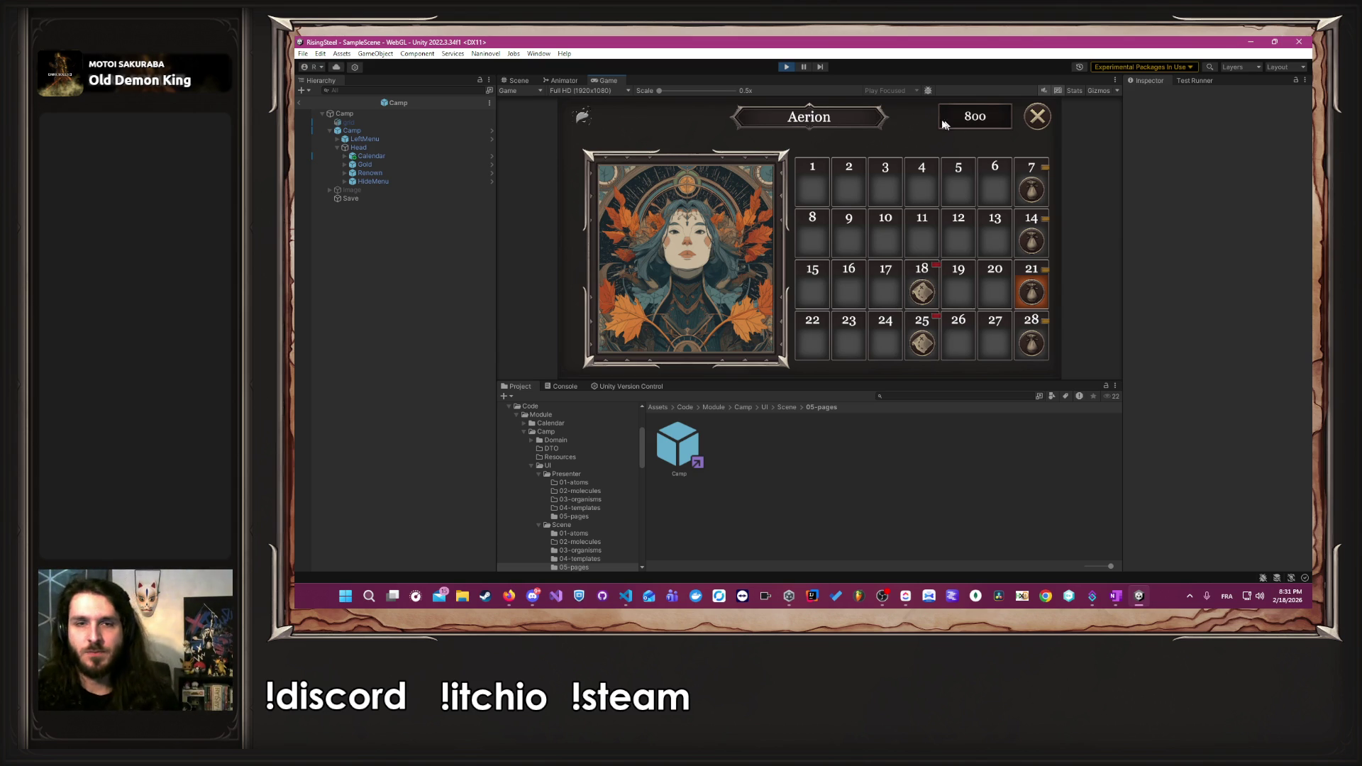
key("alt+Tab")
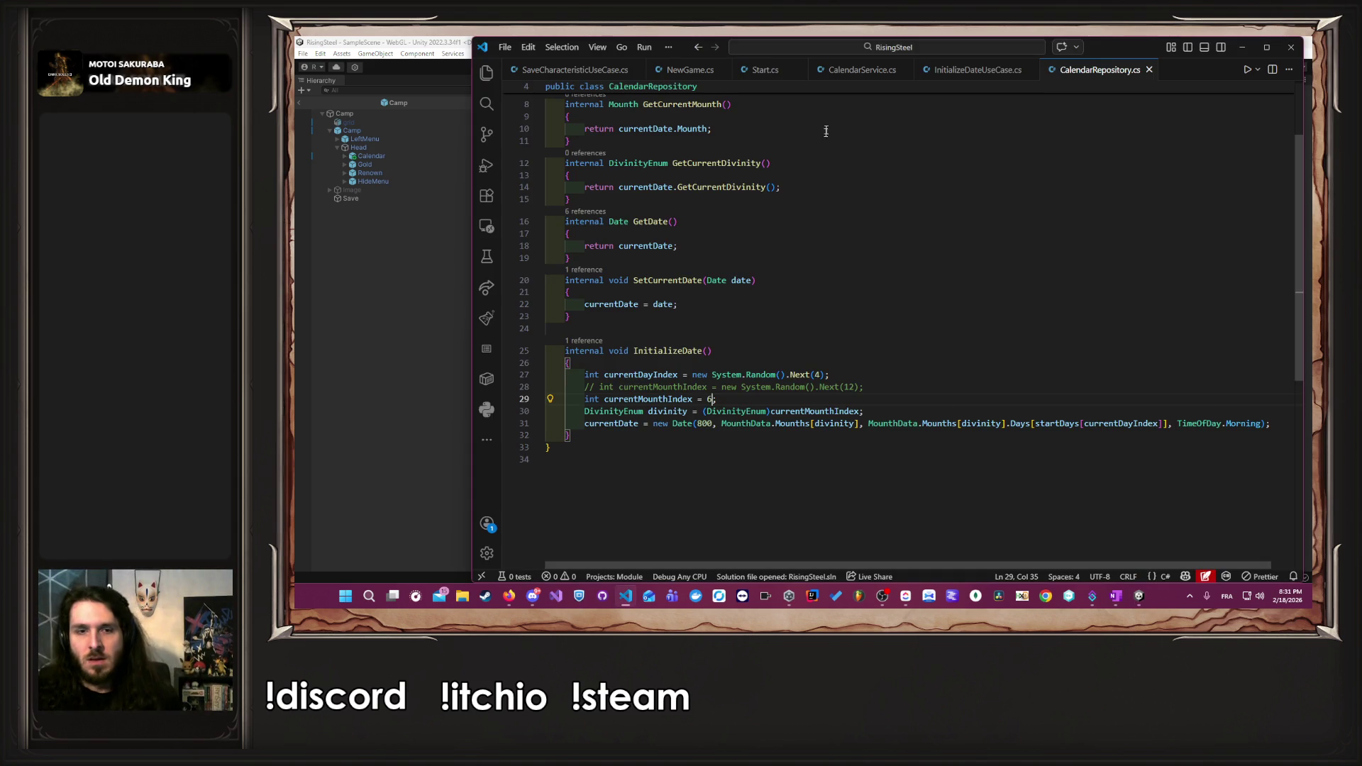
- Open MounthData.cs from the calendar data folder and scroll through its twelve-month Mounths table
scroll(824, 248, "up", 3)
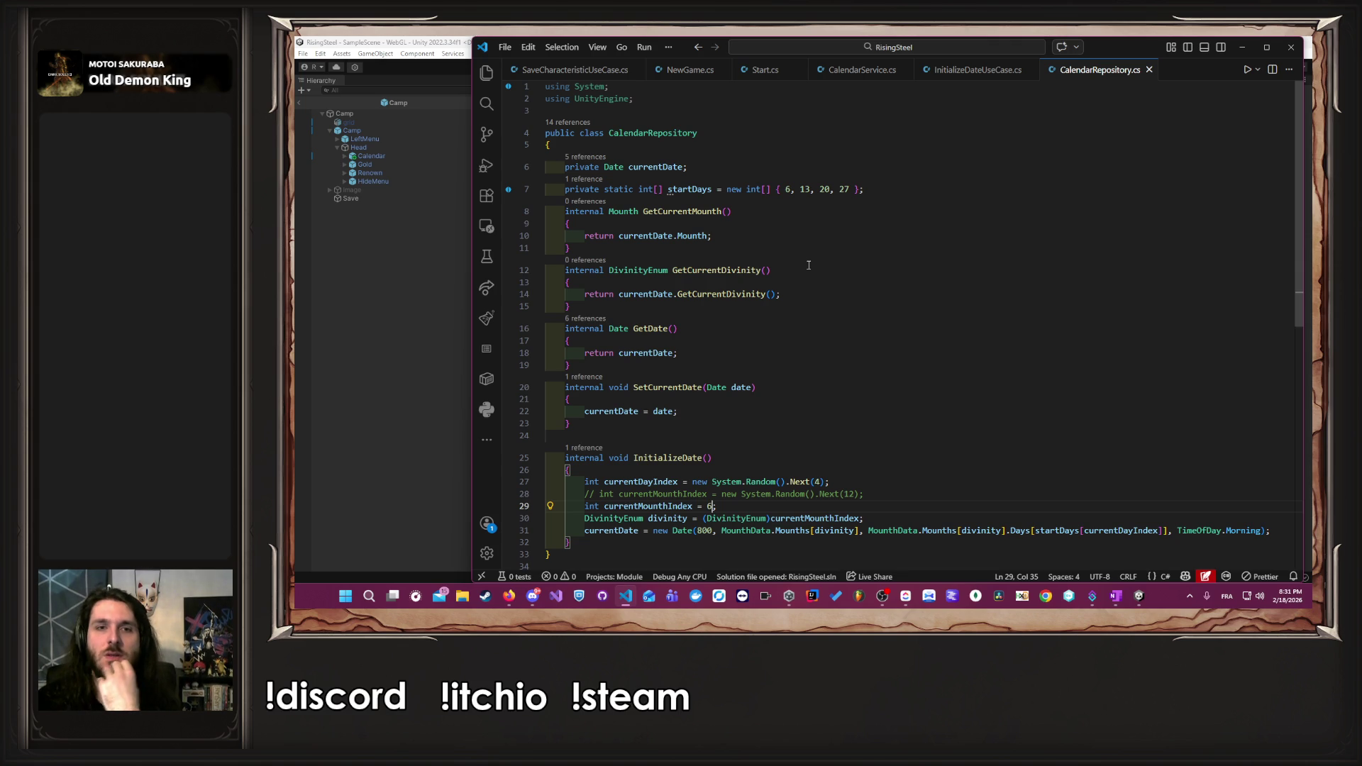
key("ctrl+b")
left_click(643, 270)
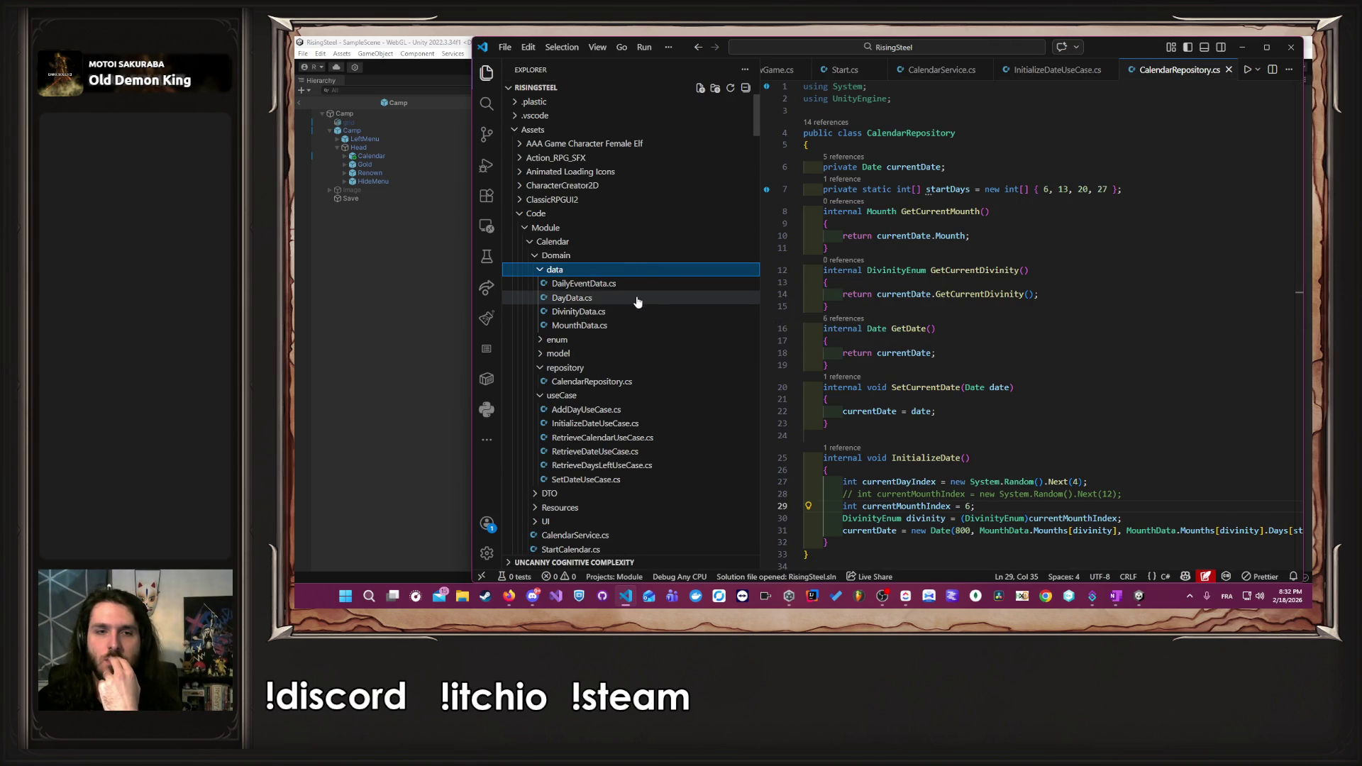
left_click(630, 312)
left_click(627, 324)
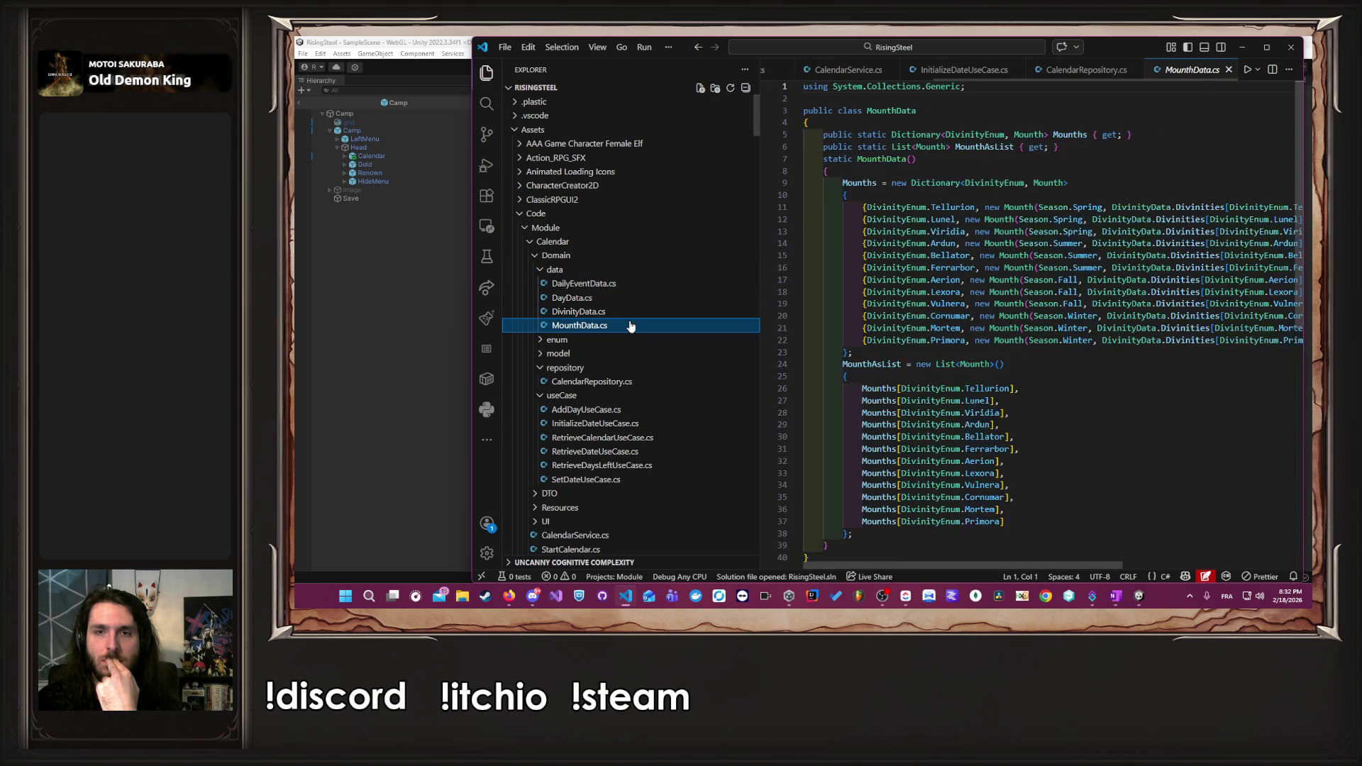
left_click(486, 72)
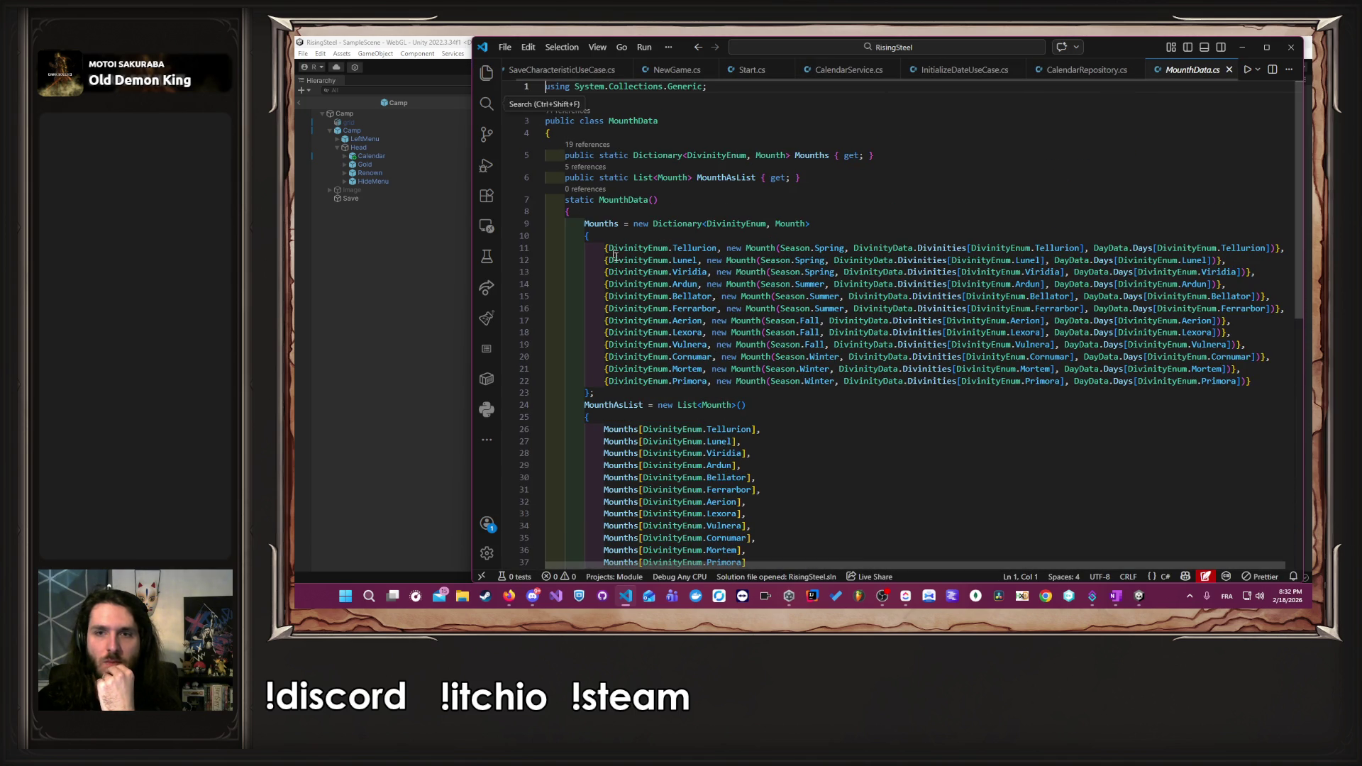
scroll(737, 223, "down", 5)
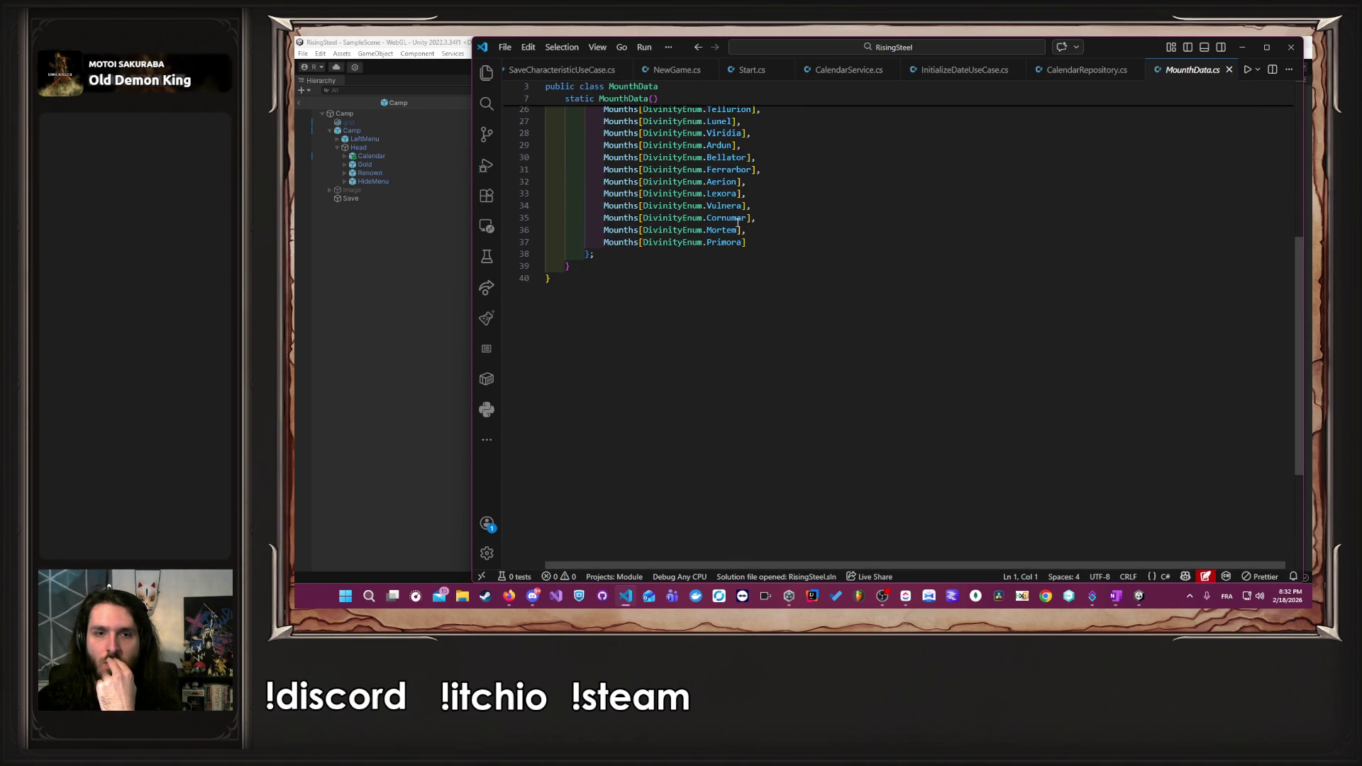
scroll(768, 241, "up", 4)
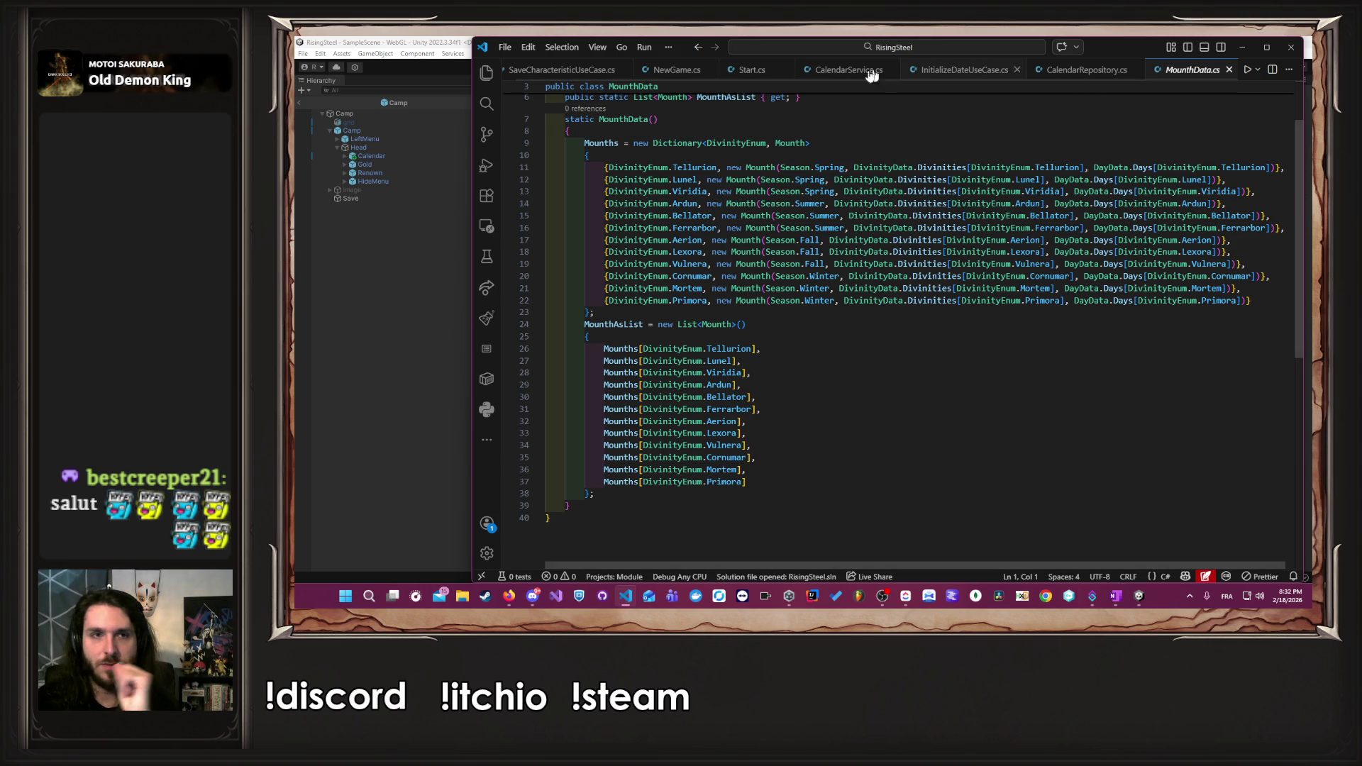
left_click(487, 73)
- Open DayData.cs and scroll through its per-divinity day lists, Tellurion through Primora
left_click(630, 284)
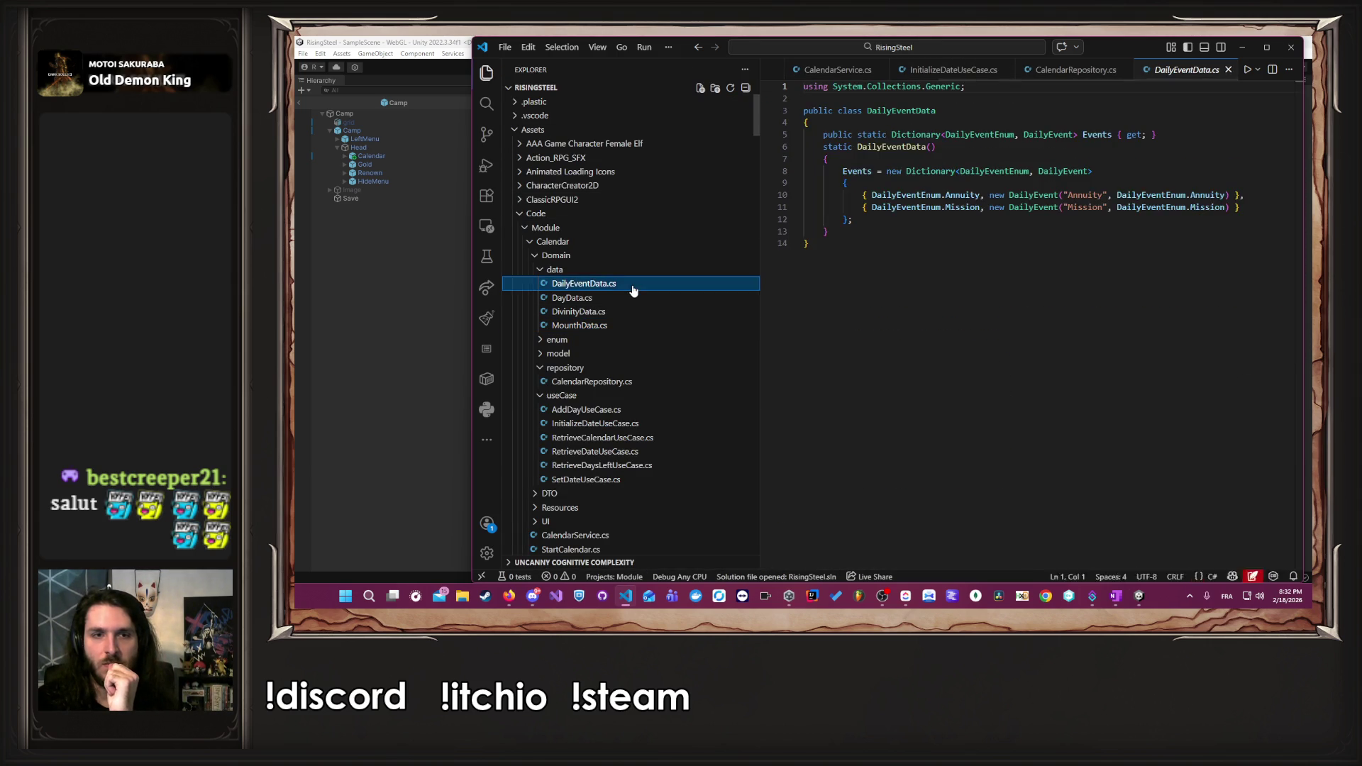
left_click(638, 298)
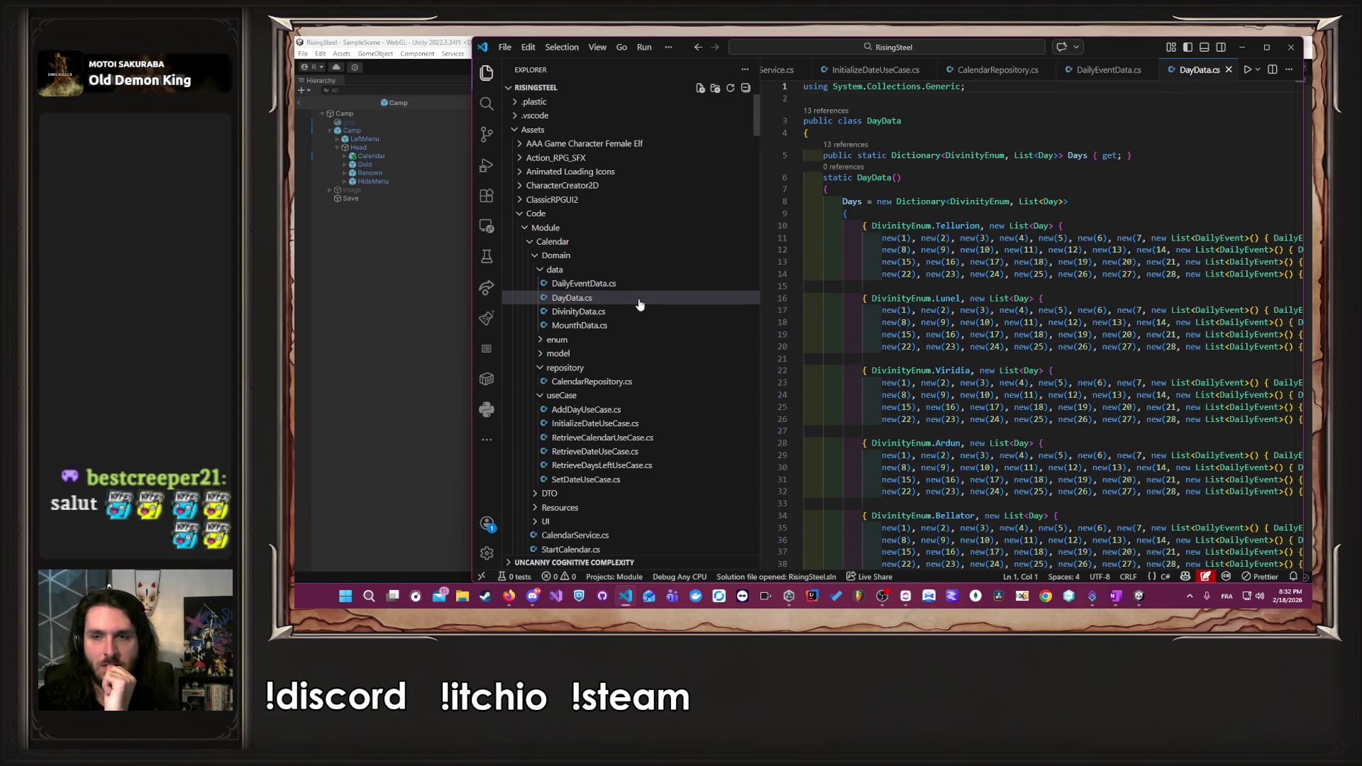
scroll(1048, 271, "down", 15)
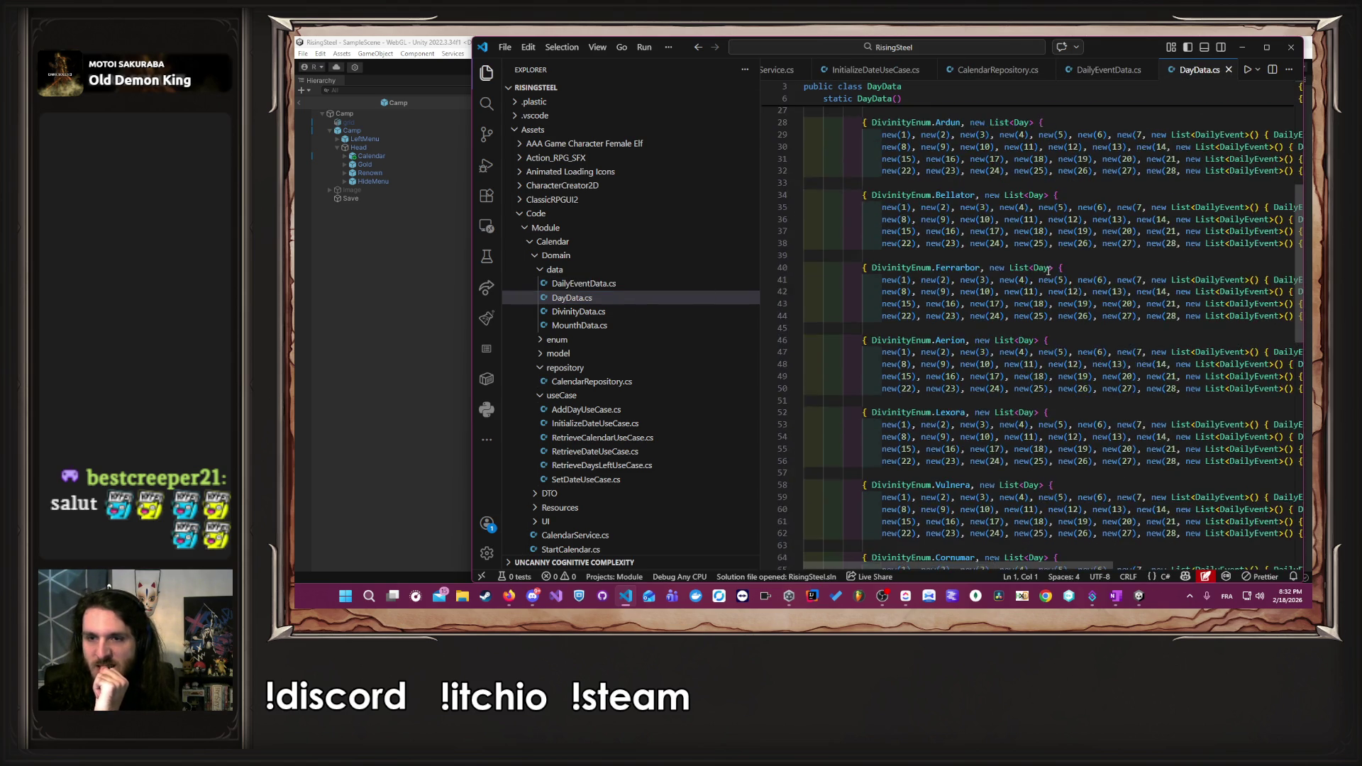
scroll(1049, 271, "up", 15)
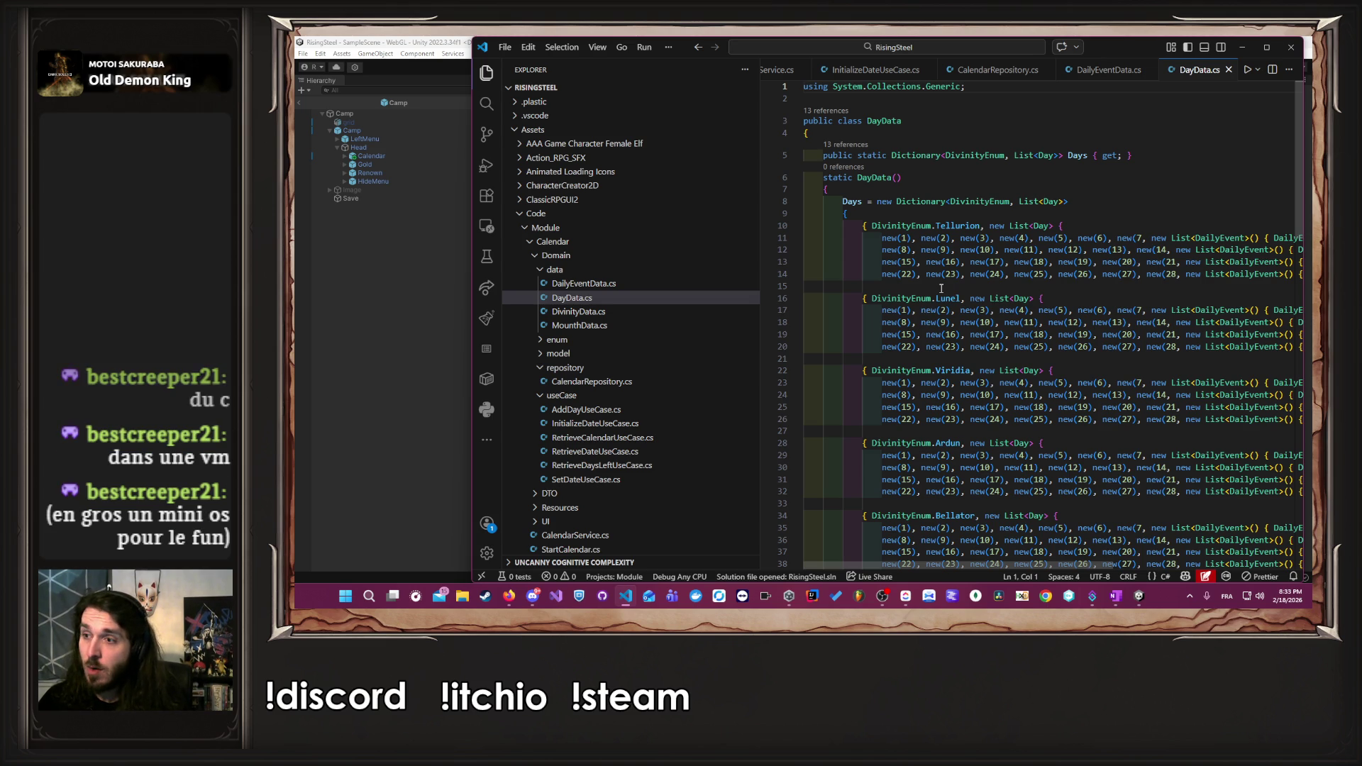
scroll(941, 287, "down", 15)
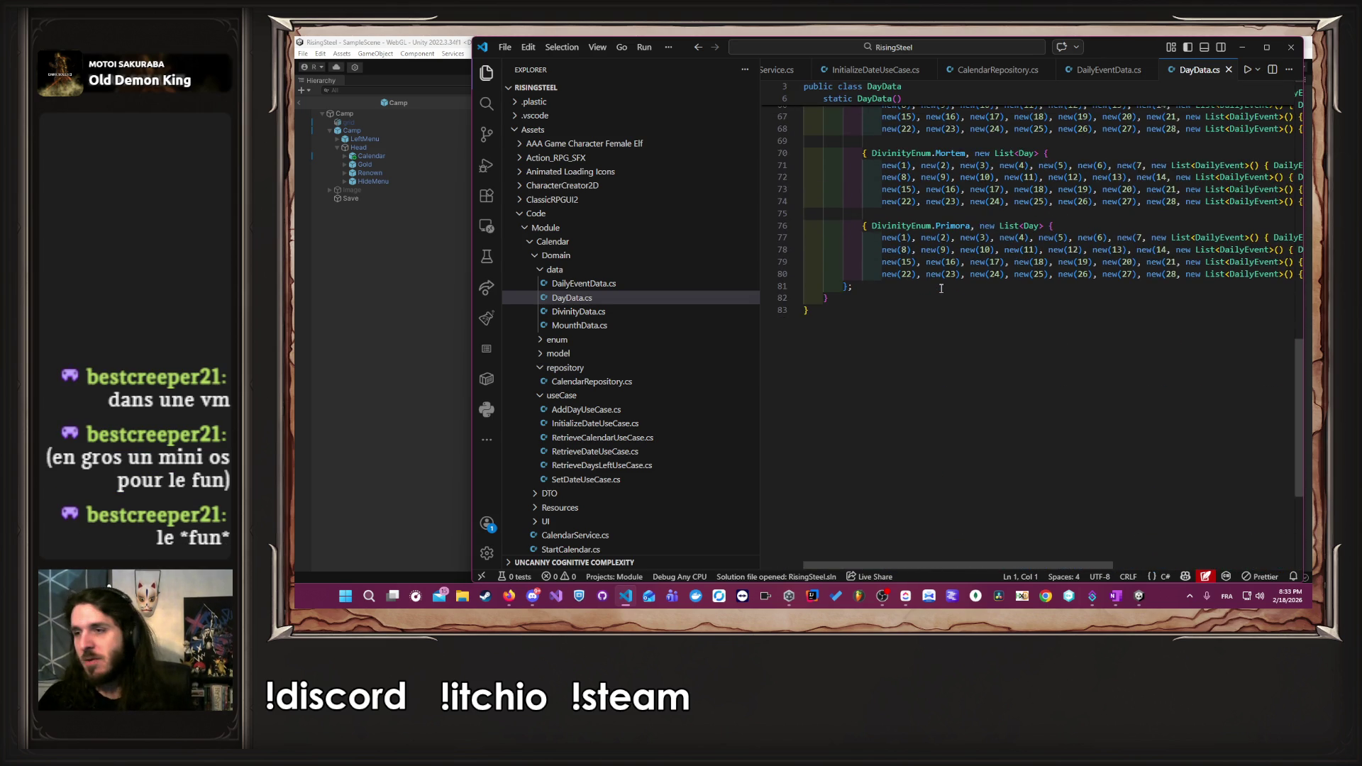
scroll(941, 288, "up", 4)
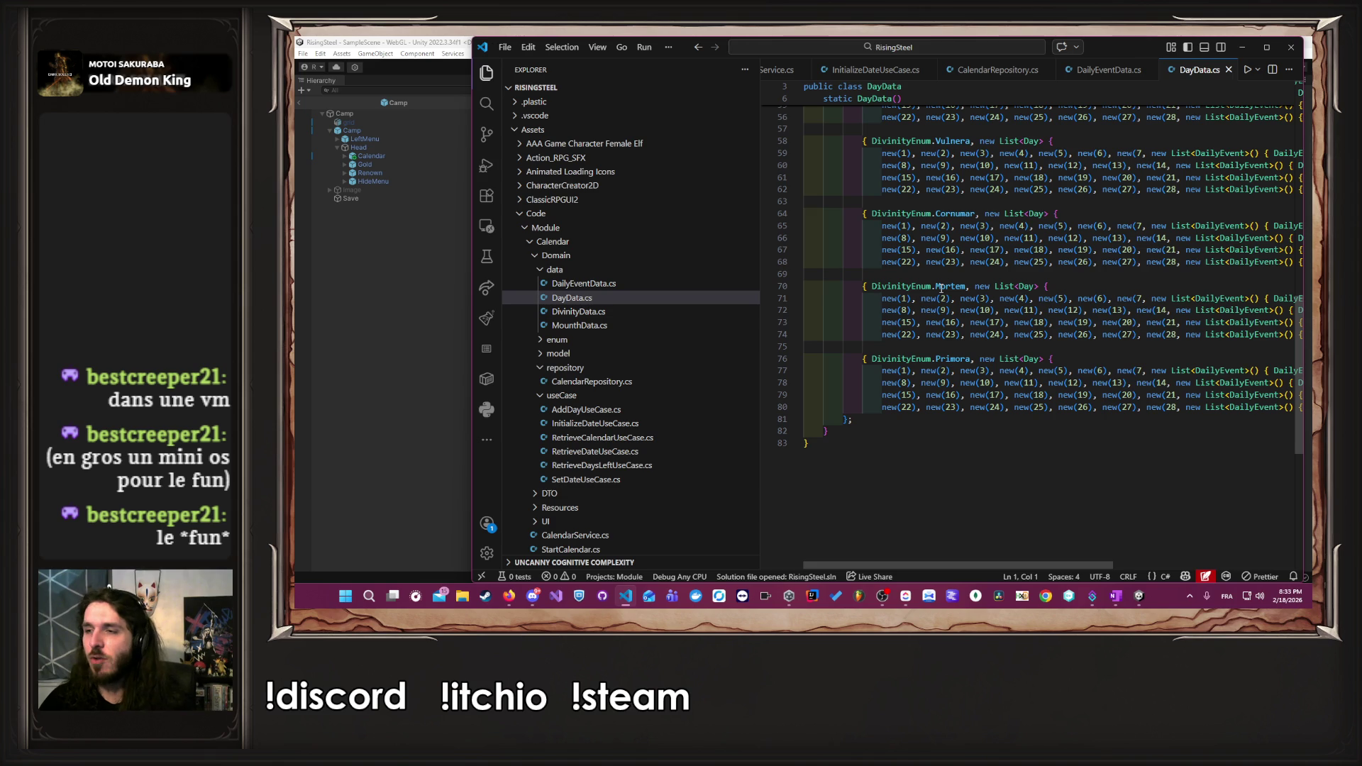
scroll(938, 291, "up", 15)
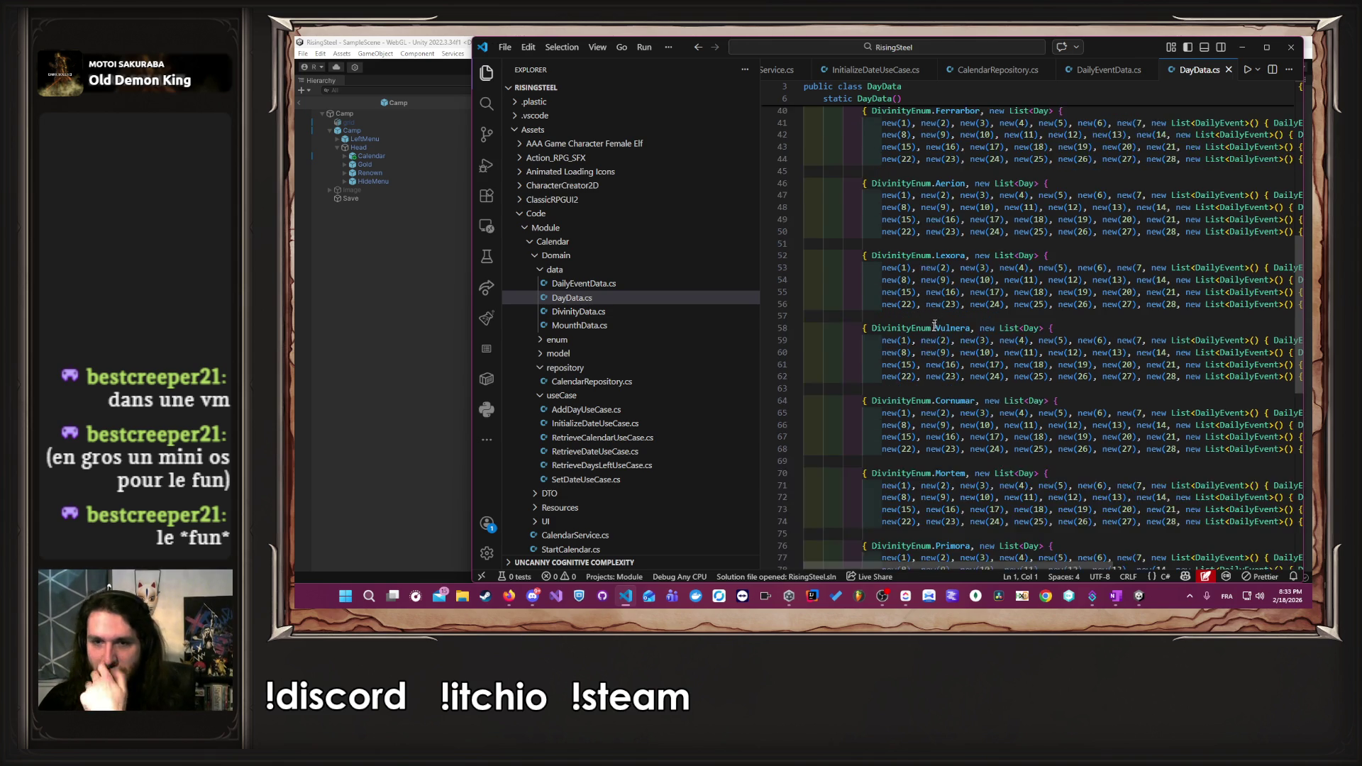
scroll(936, 330, "up", 1)
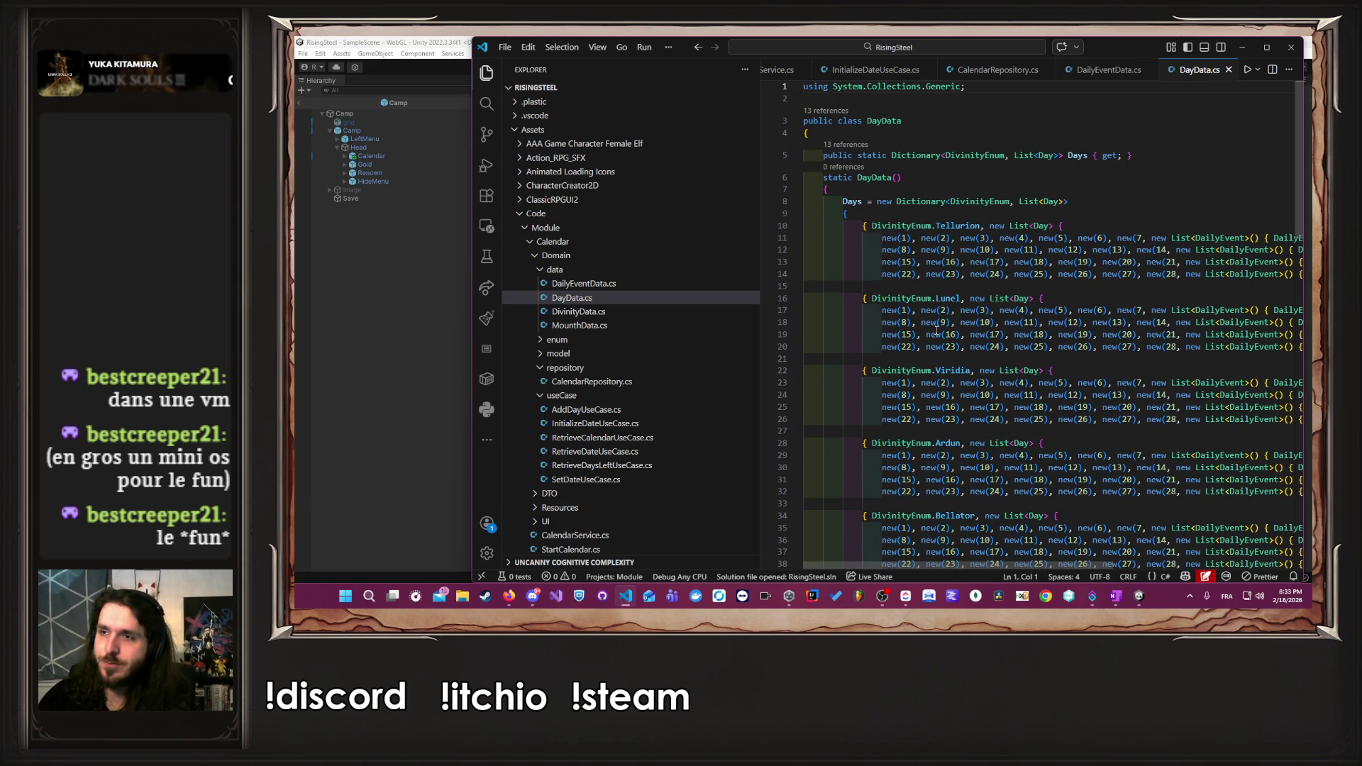
scroll(929, 319, "down", 10)
scroll(915, 294, "up", 10)
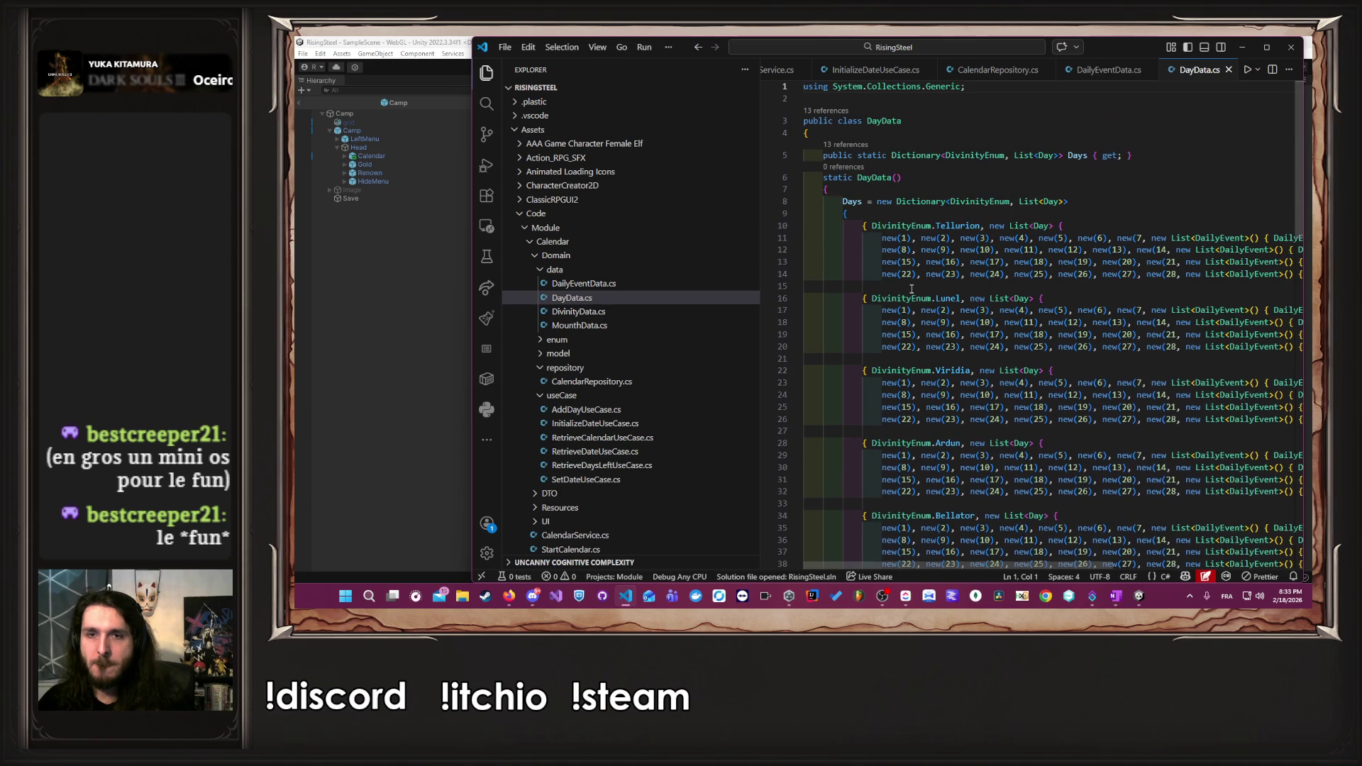
scroll(872, 213, "down", 20)
left_click(870, 357)
scroll(870, 358, "up", 20)
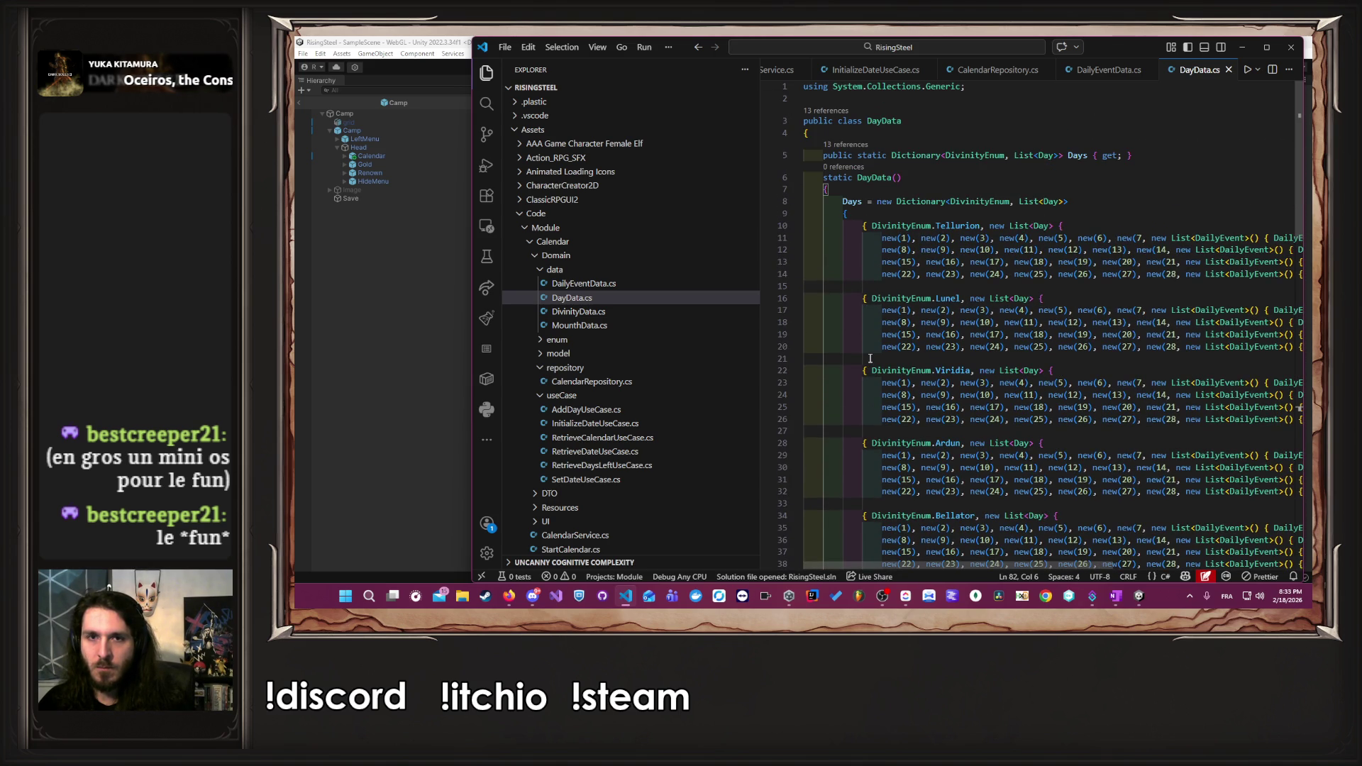
scroll(943, 402, "down", 20)
- Add an empty public static Initialize() method to DayData and save
key("Return")
key("Return")
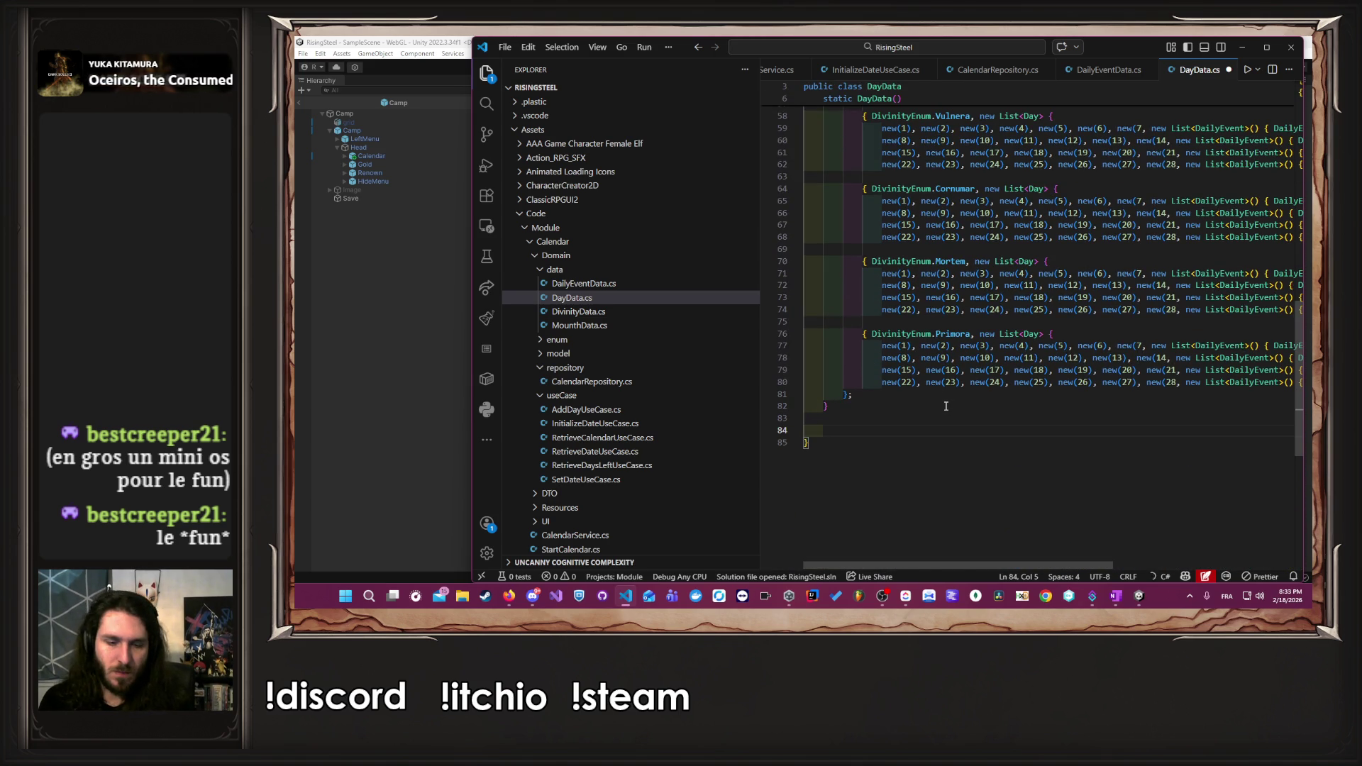
type("public static")
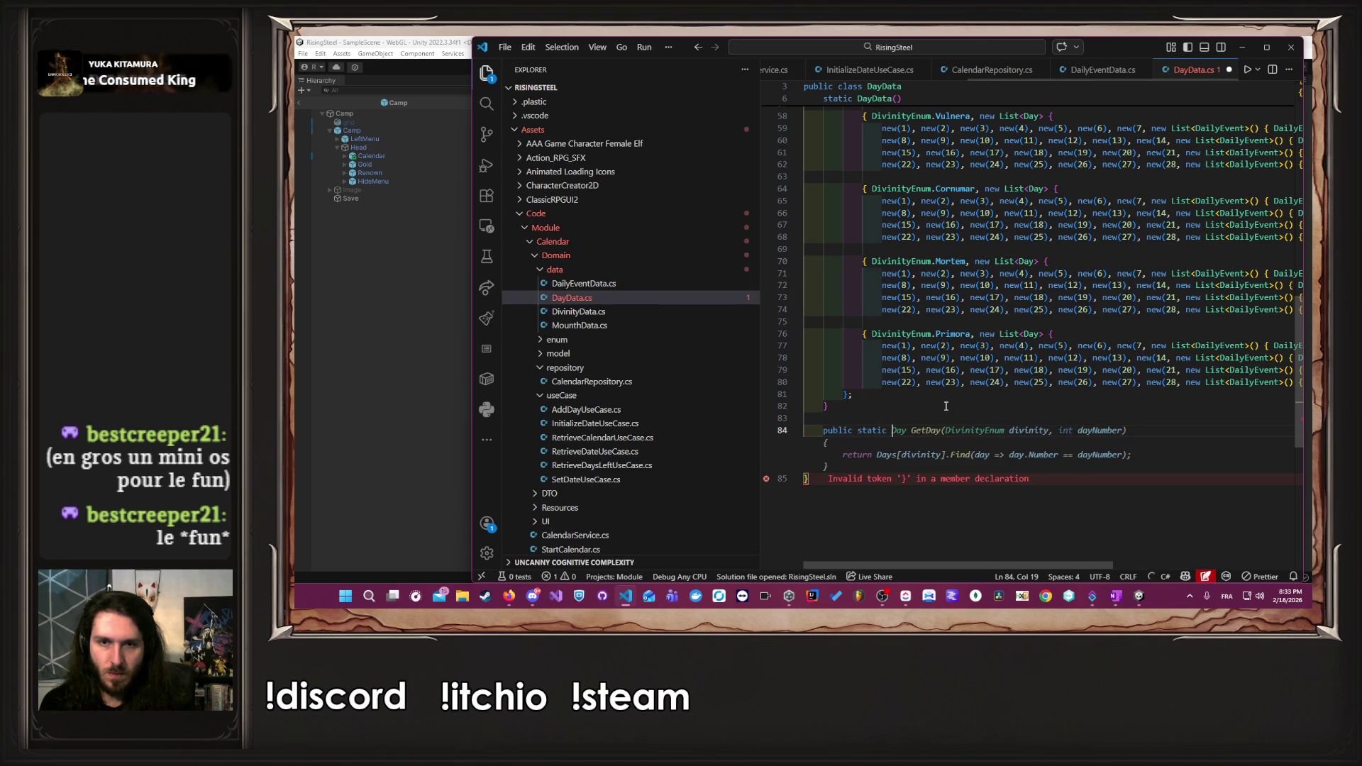
type(" void Initia")
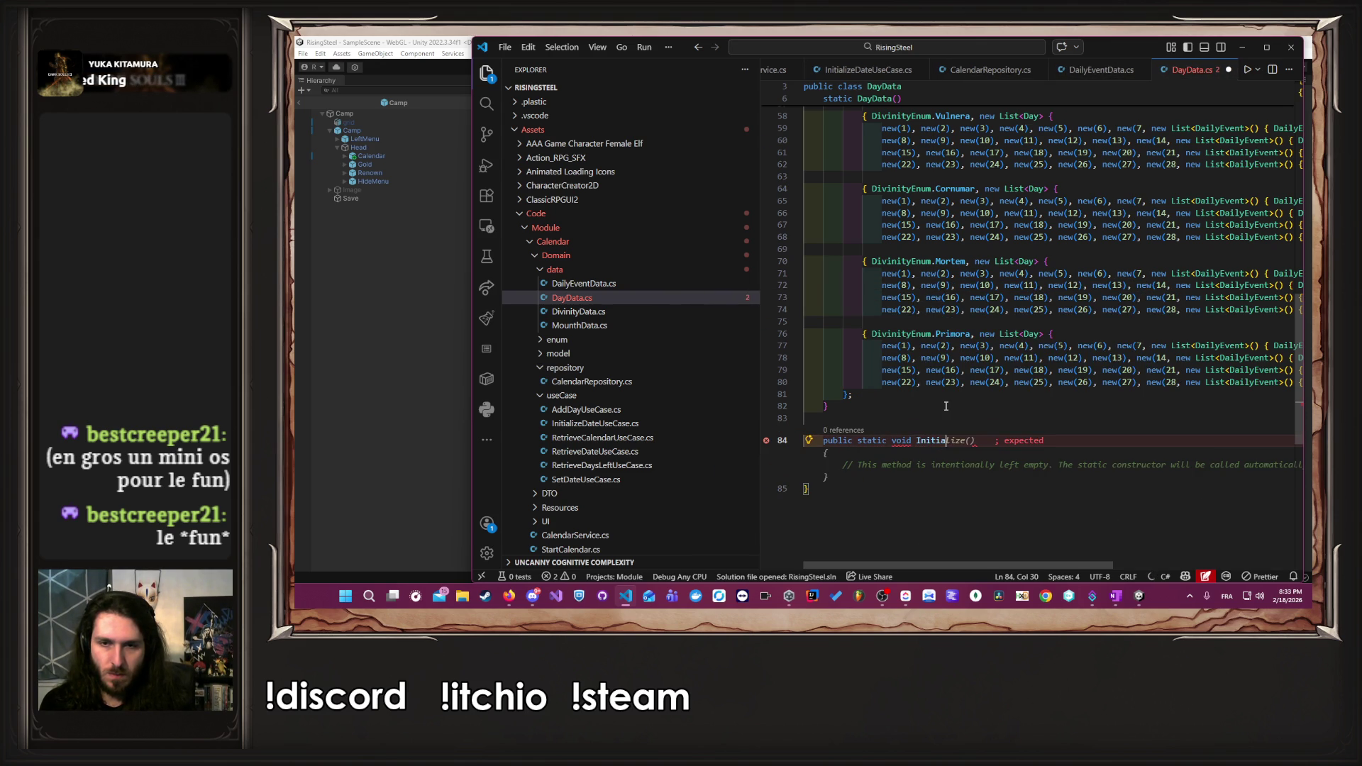
key("Tab")
key("ctrl+s")
- Move the Days dictionary initializer out of the constructor into Initialize()
left_click(903, 400)
key("shift+Up")
key("shift+Up")
key("shift+Up")
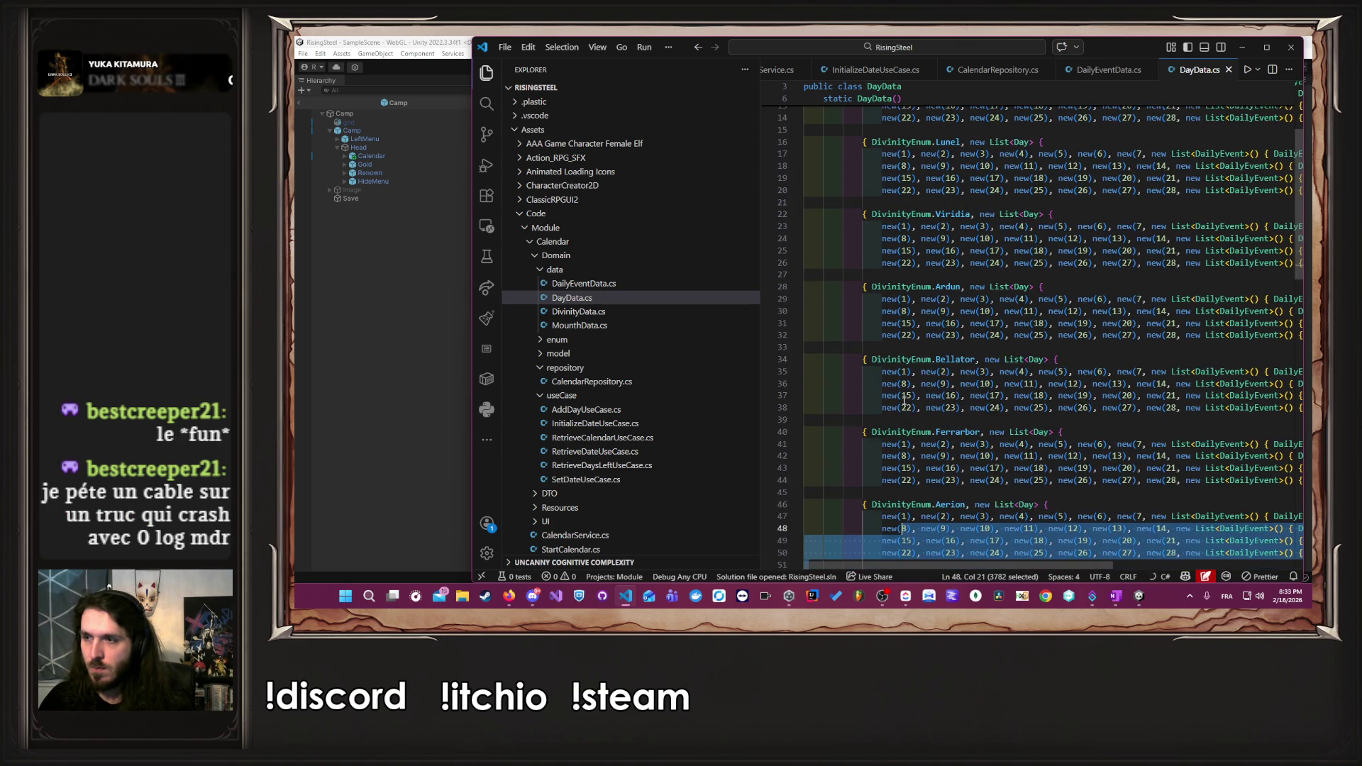
scroll(904, 400, "up", 5)
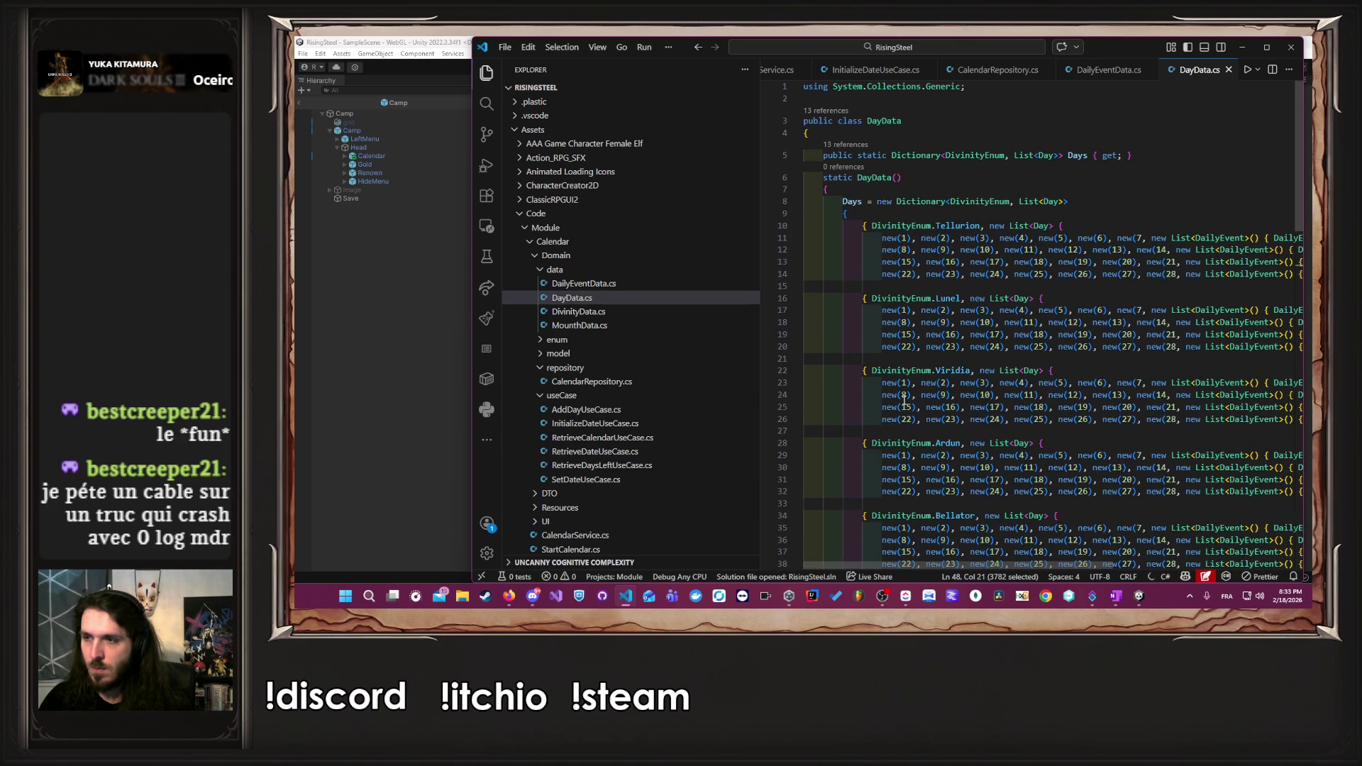
key("shift+Up")
key("shift+Up")
key("shift+Up")
key("Delete")
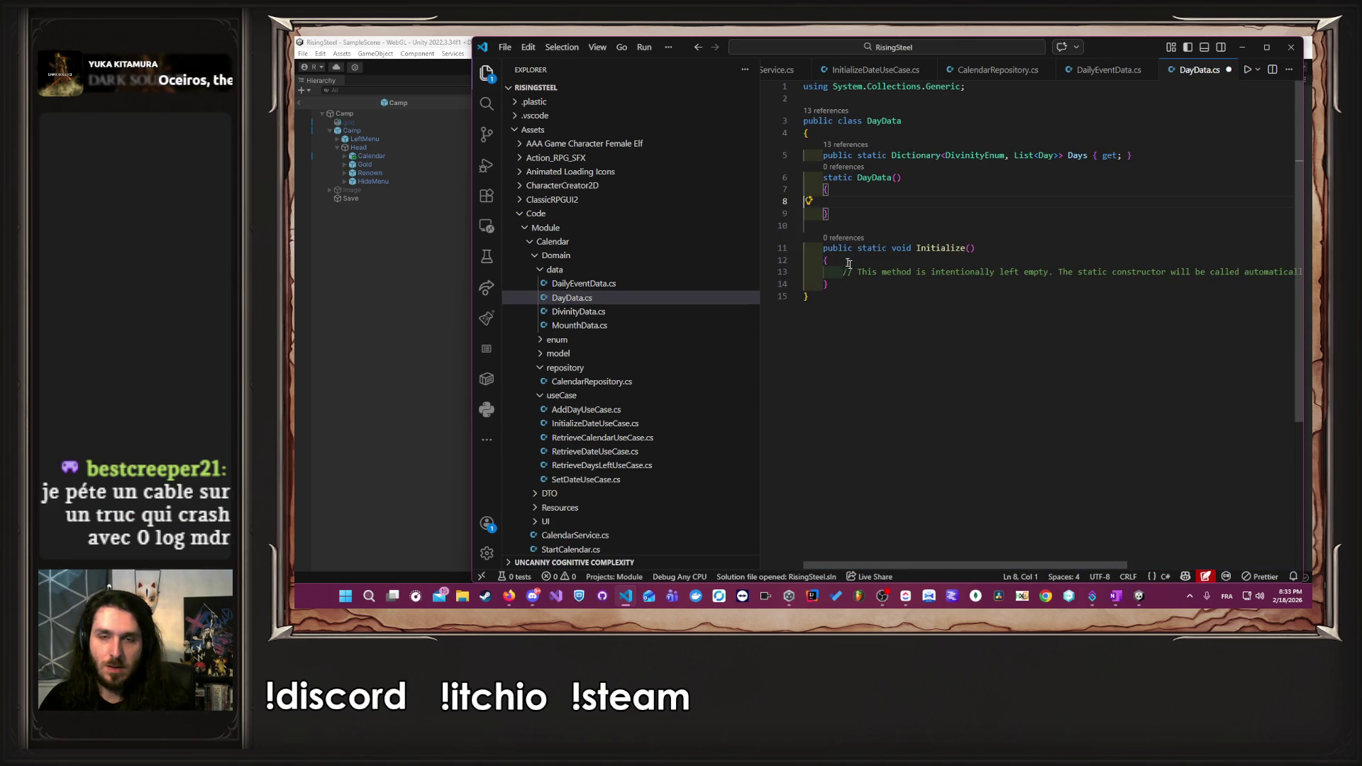
left_click(841, 271)
key("shift+End")
key("ctrl+v")
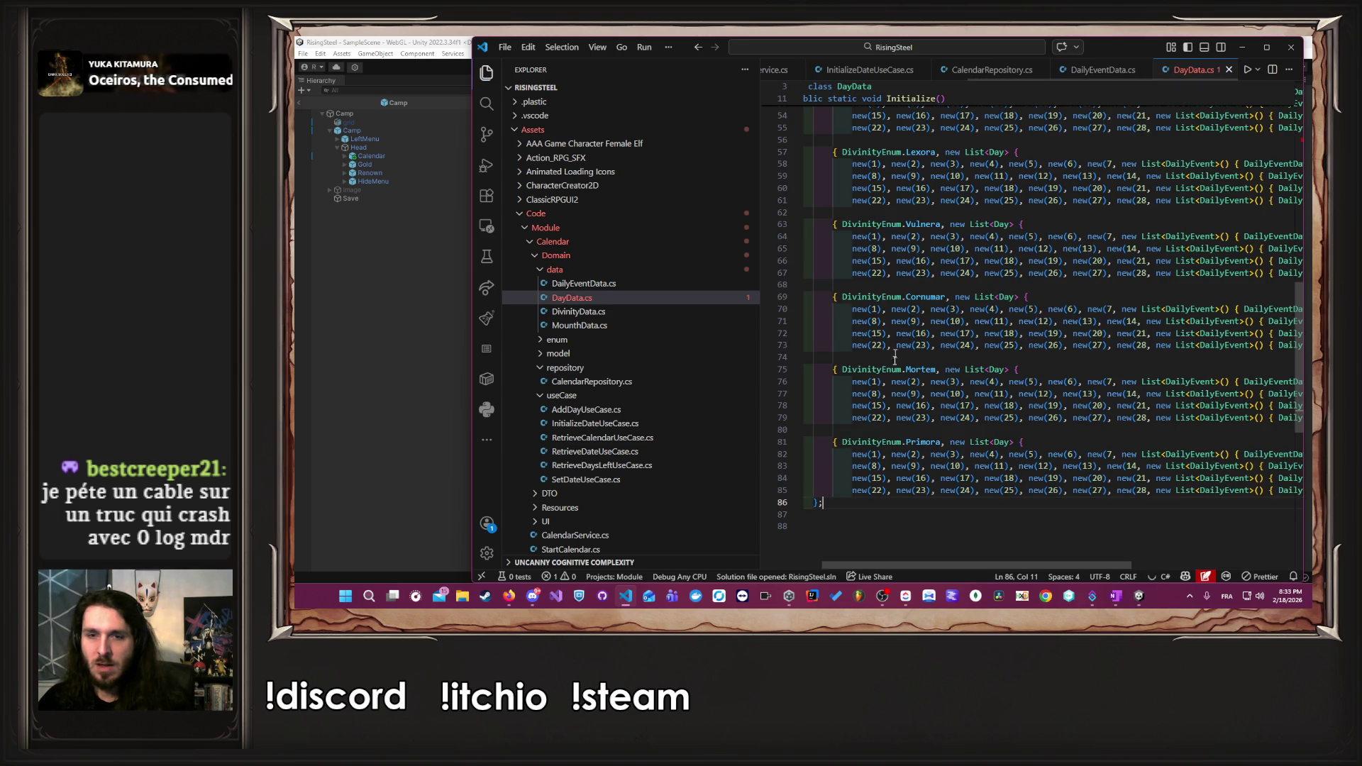
left_click_drag(1022, 565, 1020, 566)
- Try the suggested private setter fix on Days, then undo it
left_click(922, 526)
scroll(872, 418, "up", 15)
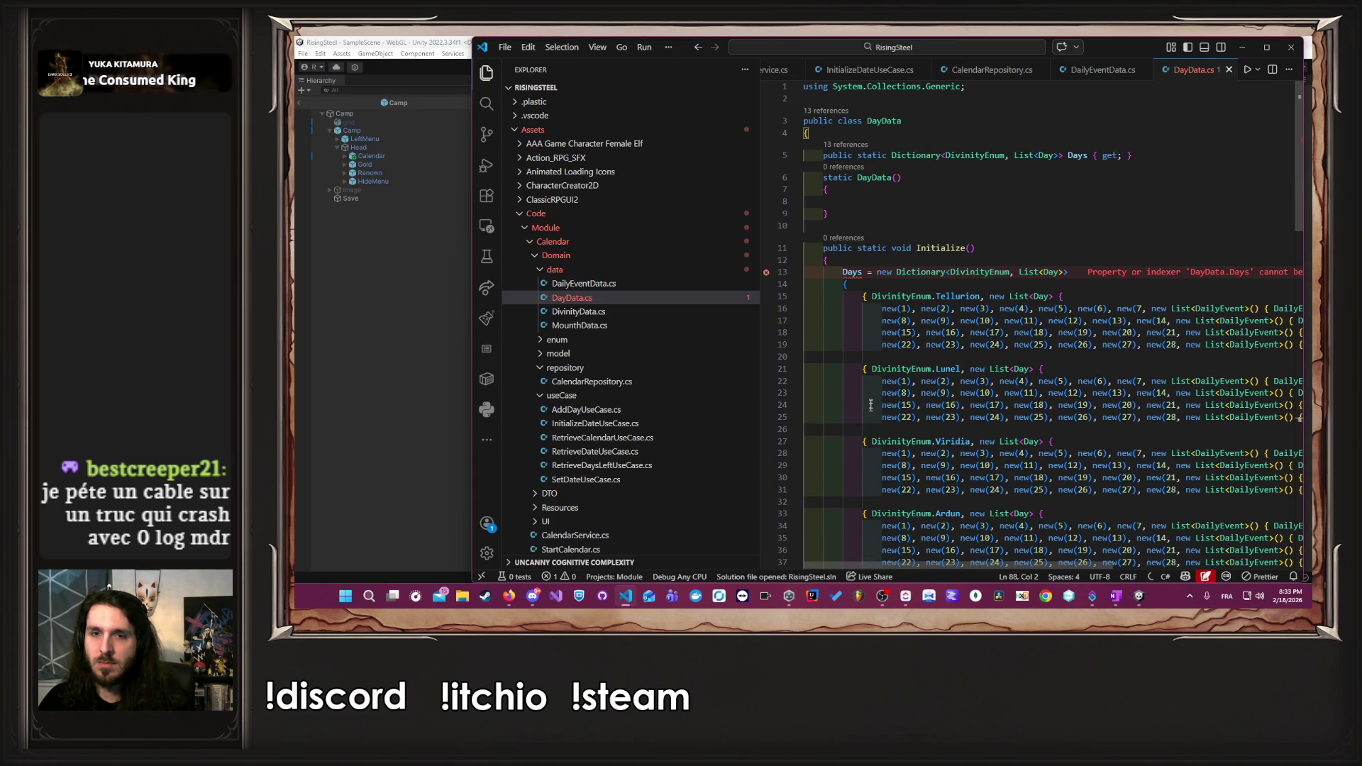
left_click(917, 233)
mouse_move(853, 279)
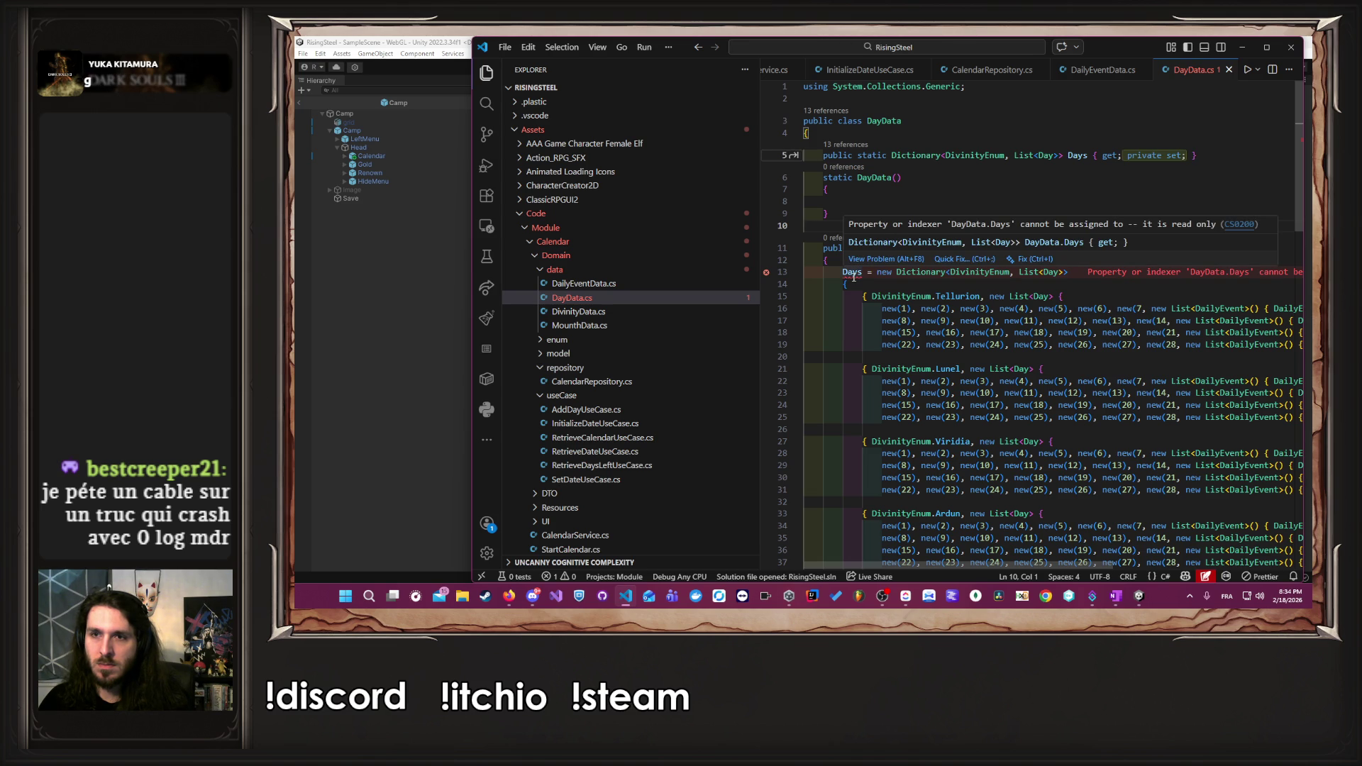
key("Tab")
key("Tab")
key("ctrl+z")
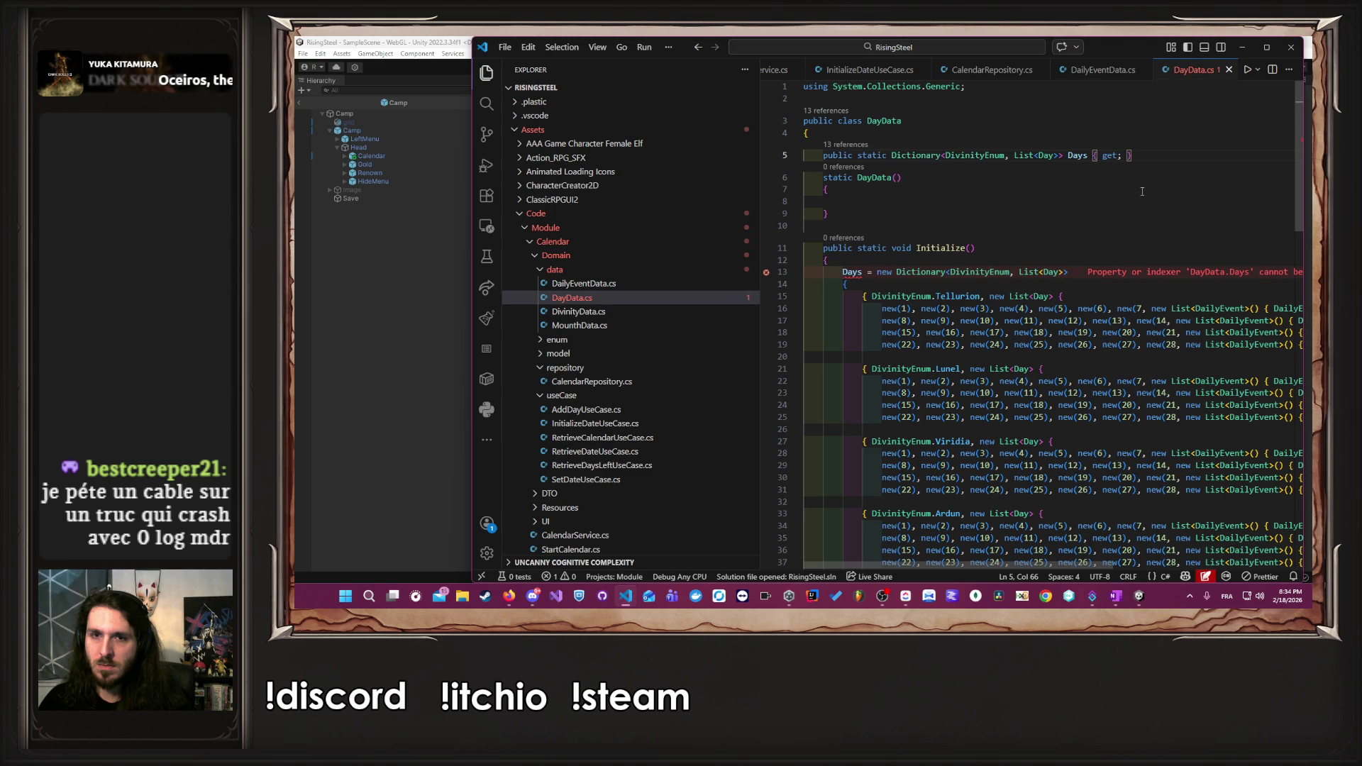
- Delete the empty static constructor, restore the private setter on Days, and save DayData.cs
key("Page_Down")
key("Page_Down")
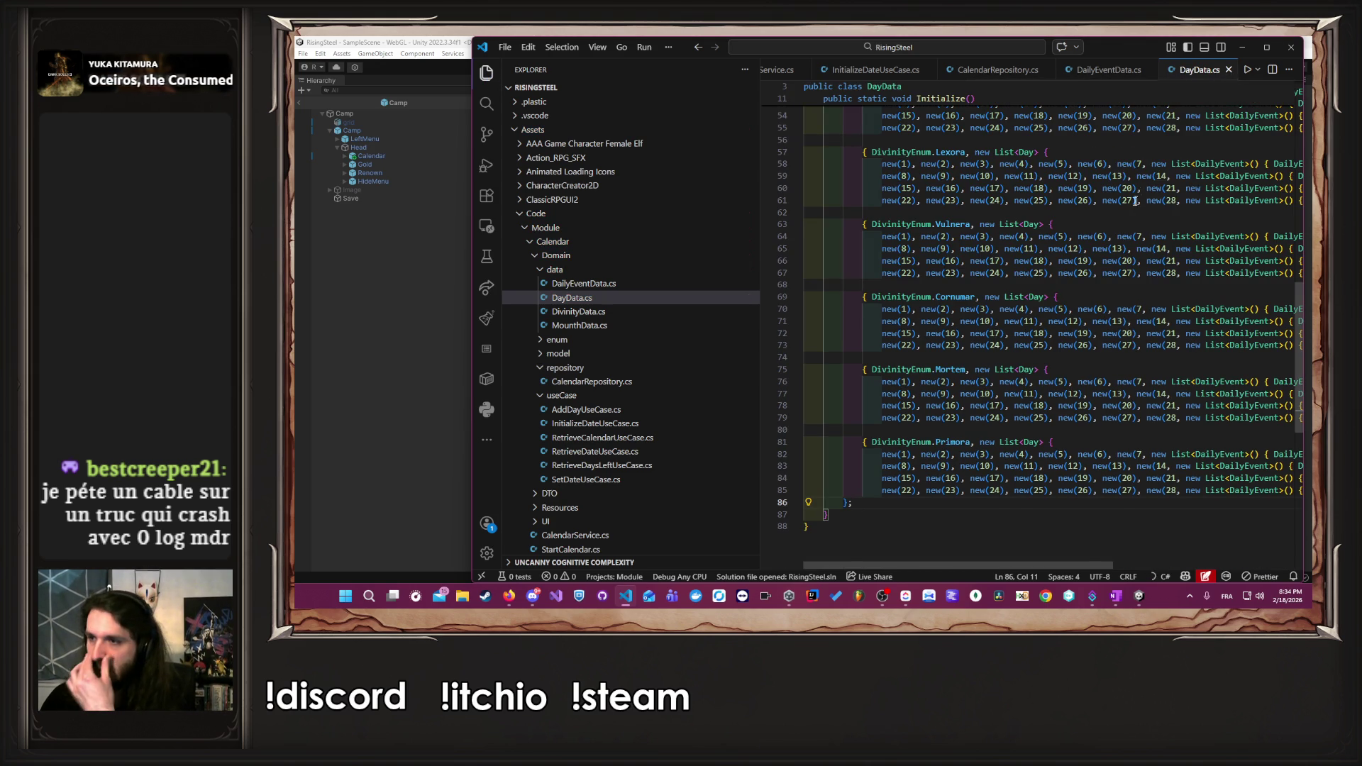
scroll(1139, 197, "up", 15)
left_click_drag(831, 213, 757, 196)
key("shift+Up")
key("shift+Up")
key("Delete")
key("BackSpace")
key("BackSpace")
key("ctrl+s")
- Insert DayData.Initialize(); as the first line of CalendarRepository's InitializeDate
double_click(883, 121)
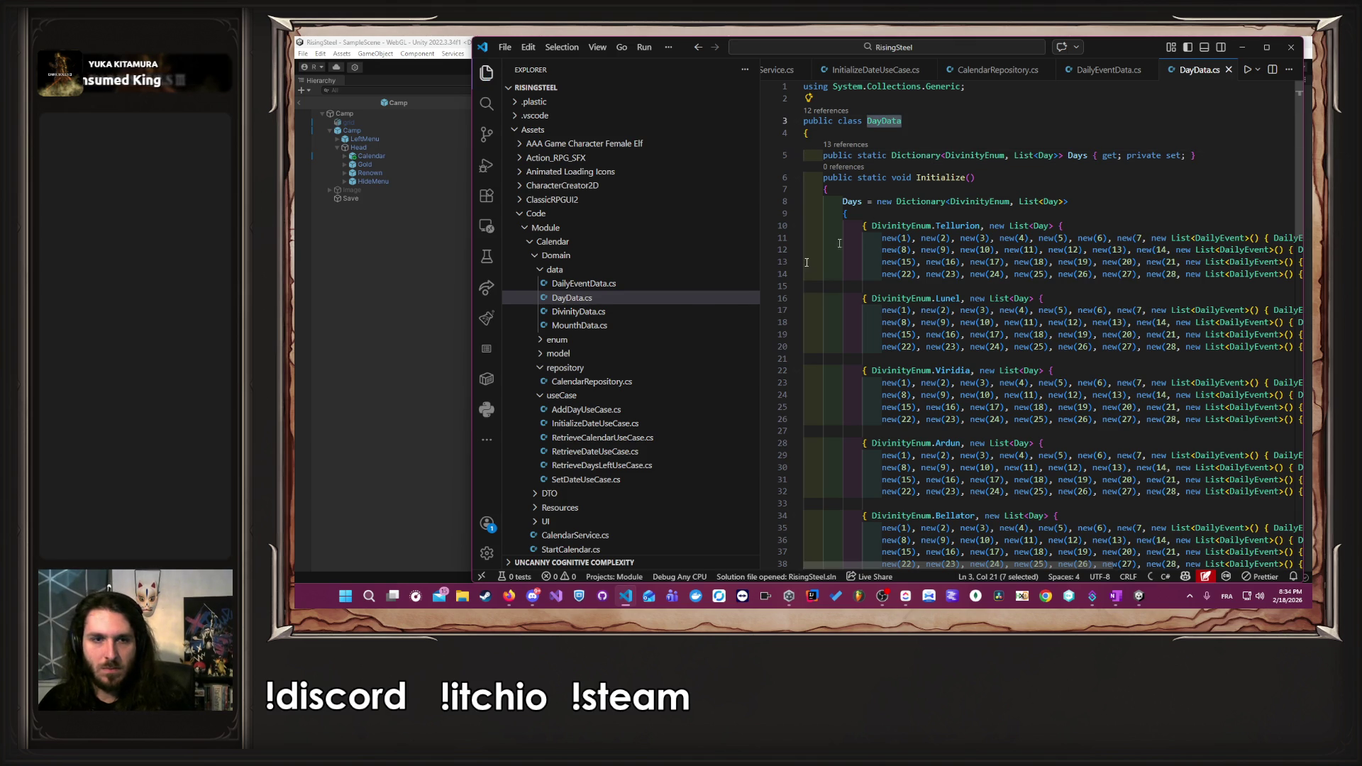
left_click(622, 382)
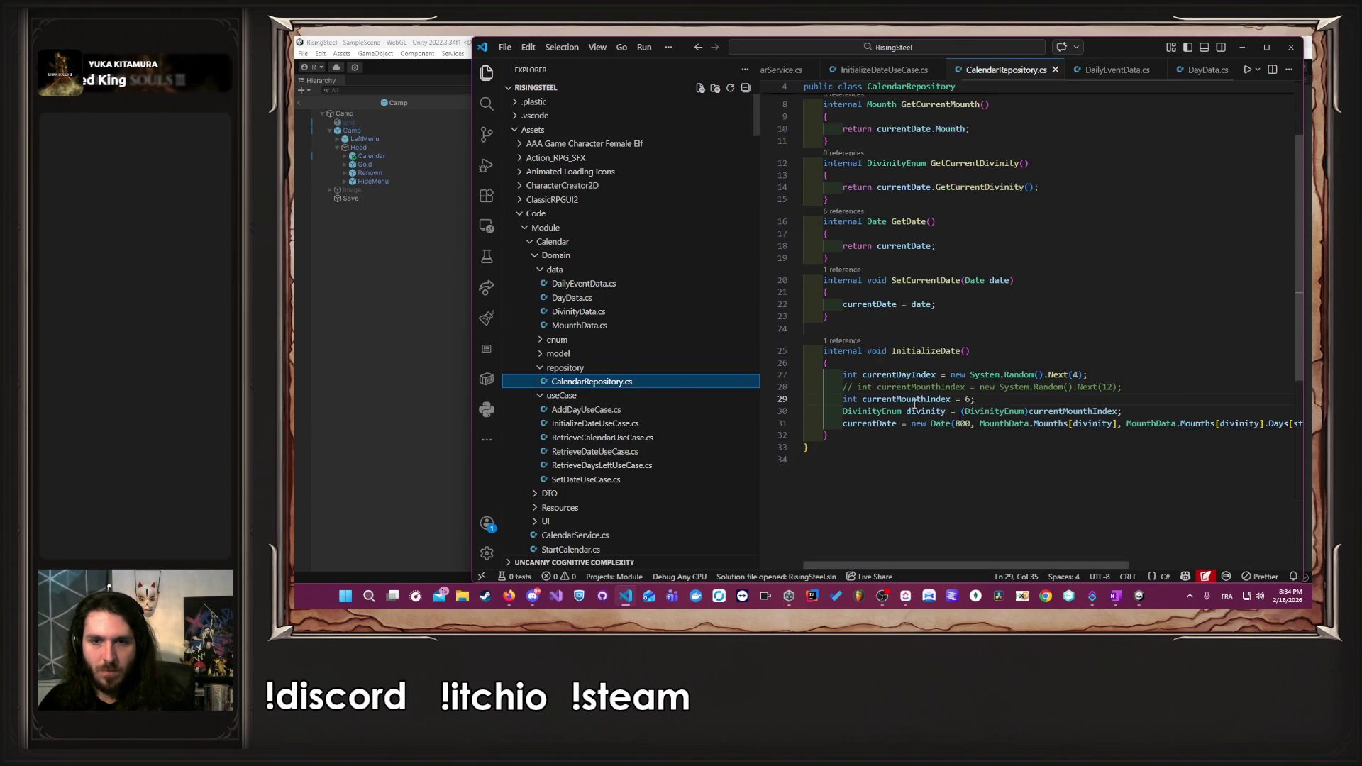
scroll(915, 383, "down", 1)
left_click(923, 340)
key("Return")
type("DayData.Initialize();")
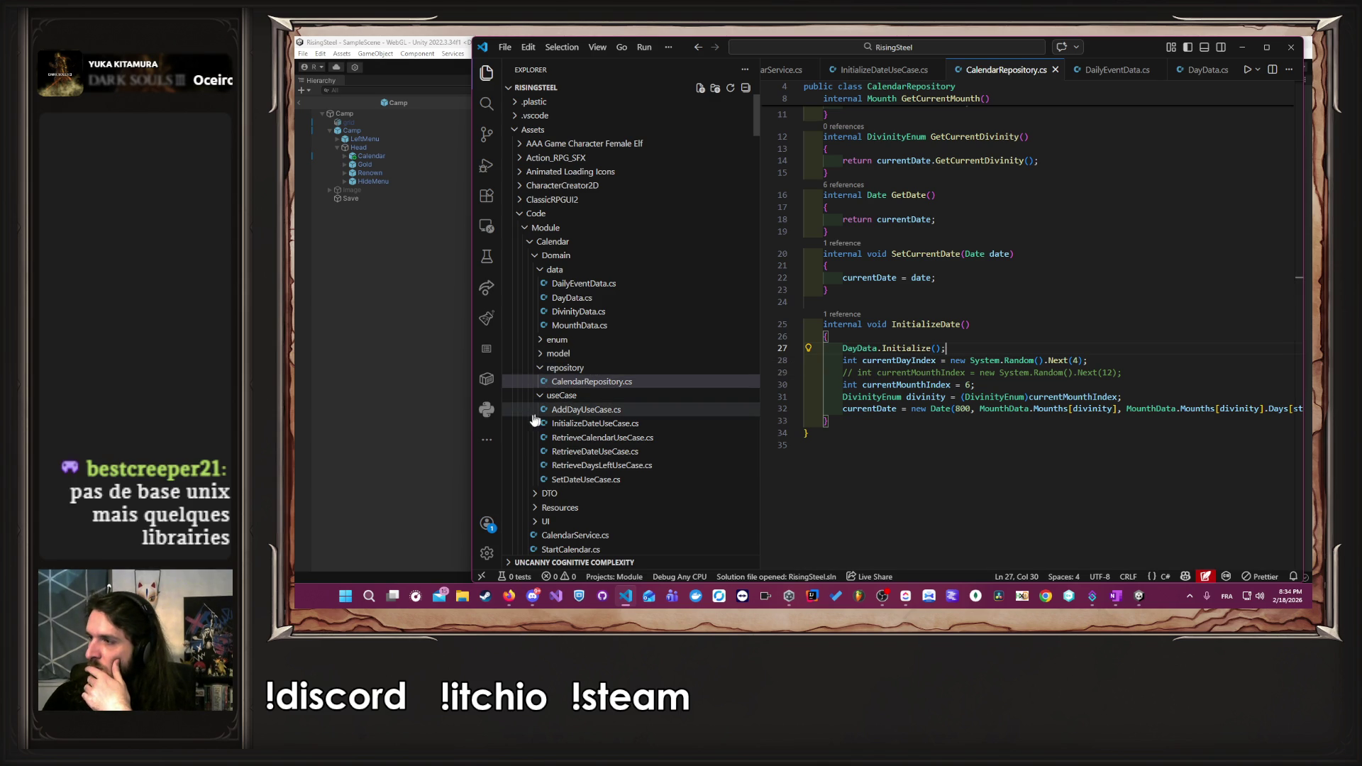
left_click(426, 378)
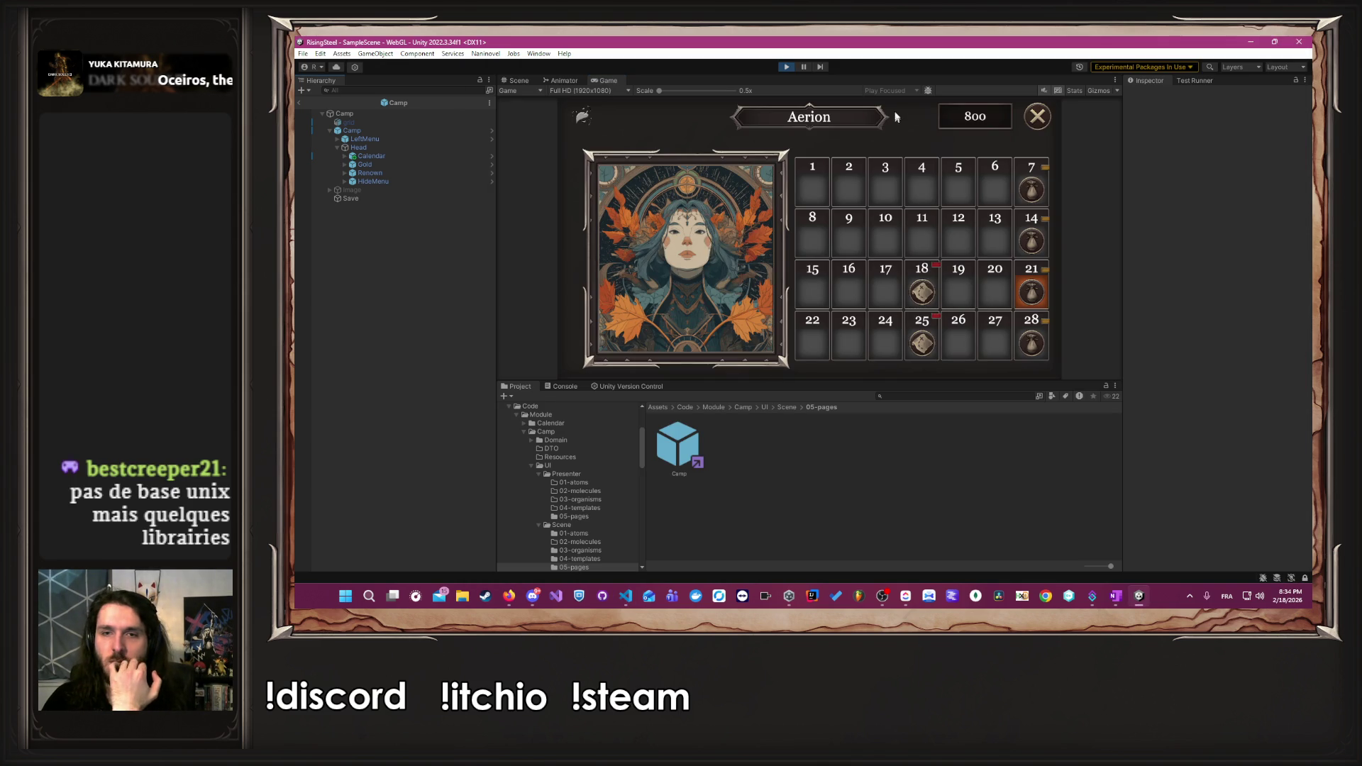
- Restart play mode, start a new game with the male hero, skip the tutorial, and view the calendar
left_click(785, 68)
left_click(786, 68)
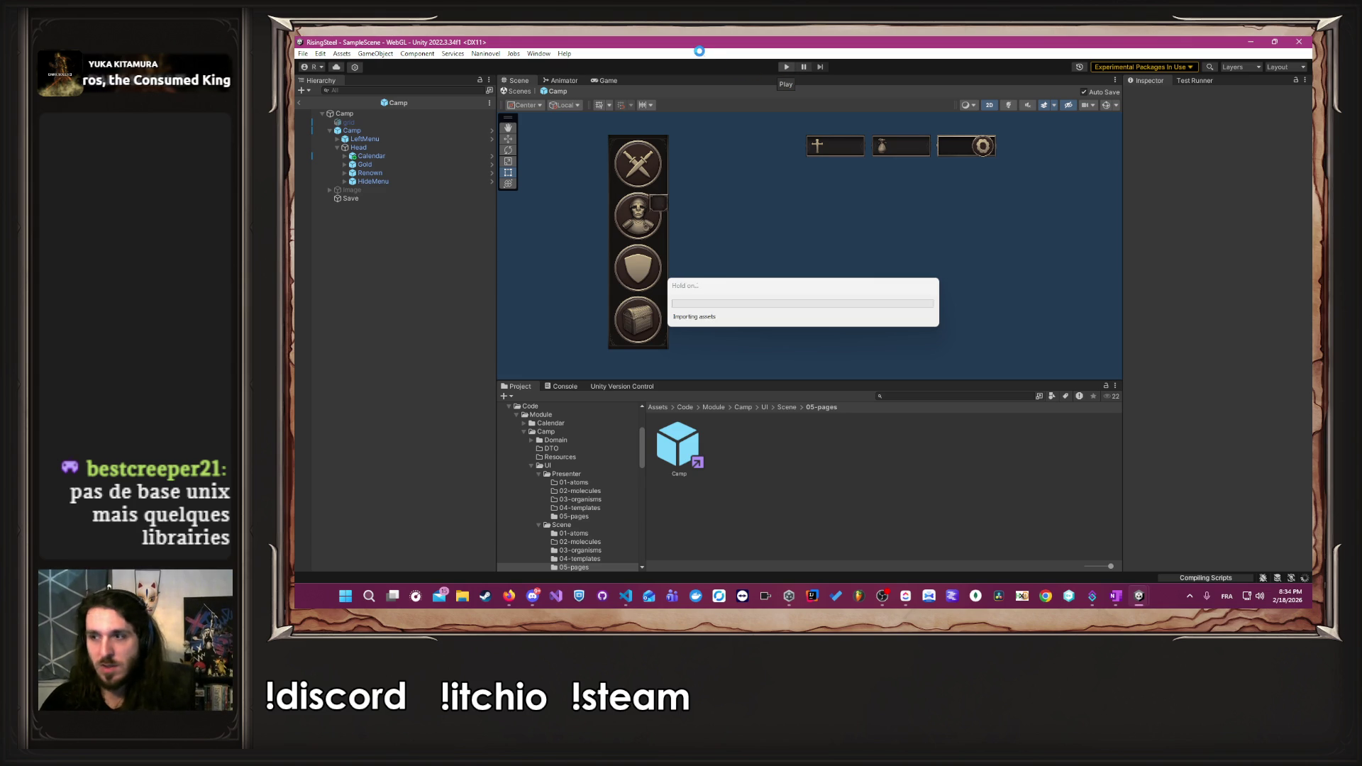
left_click(786, 67)
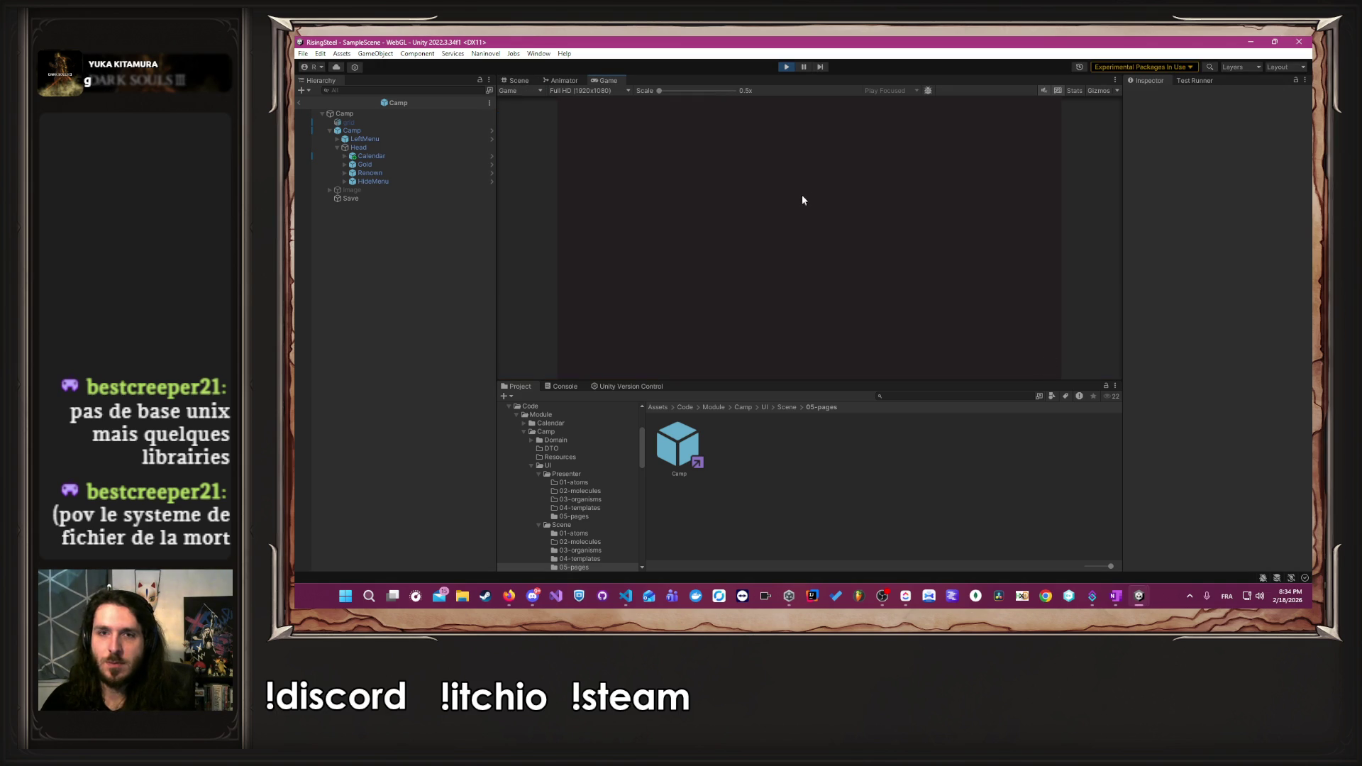
left_click(796, 188)
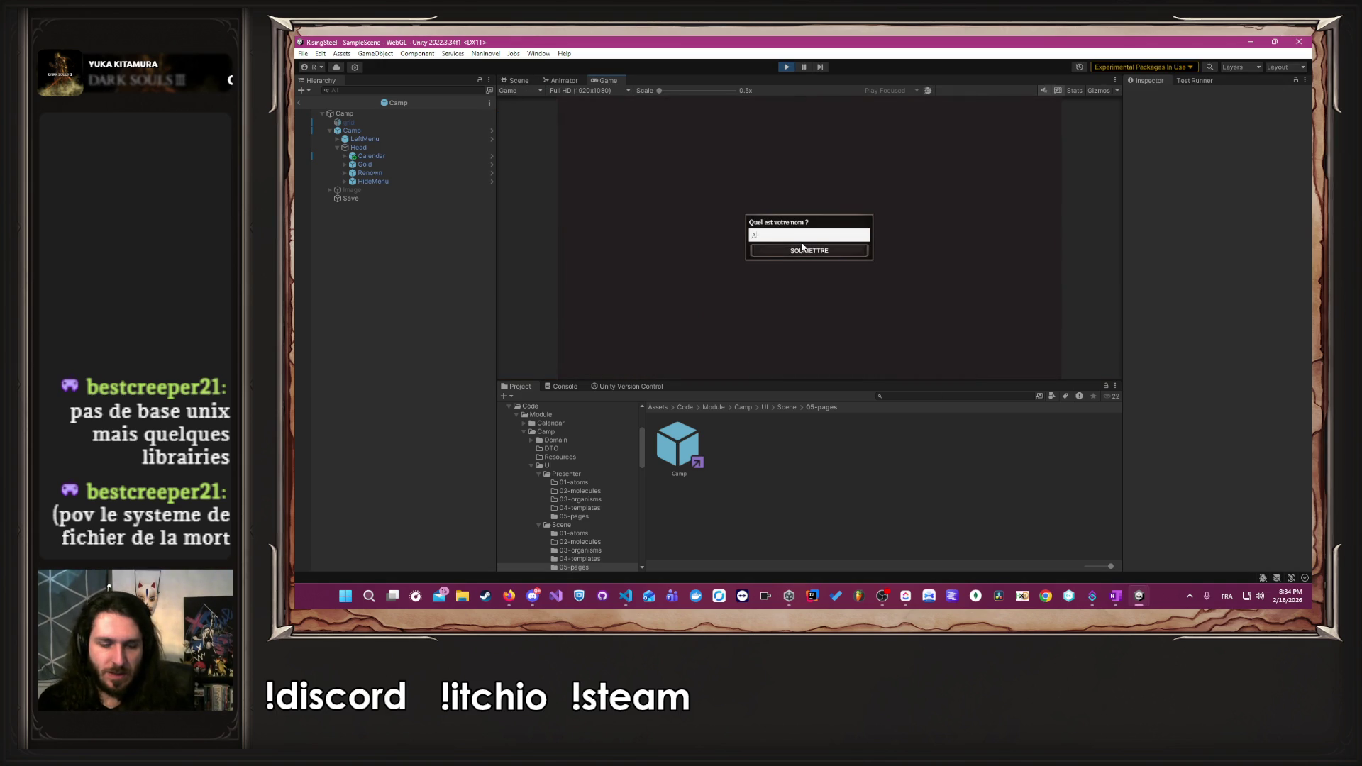
left_click(802, 248)
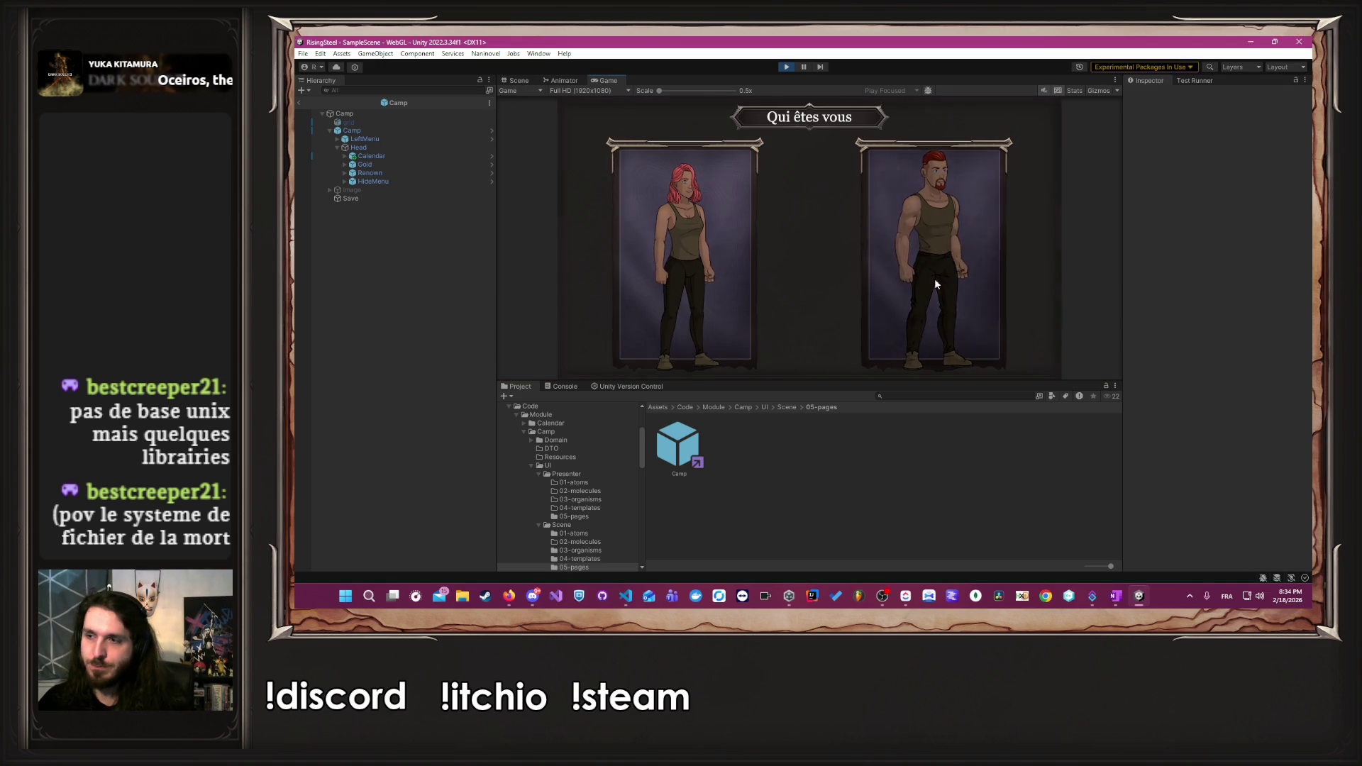
left_click(935, 284)
left_click(844, 225)
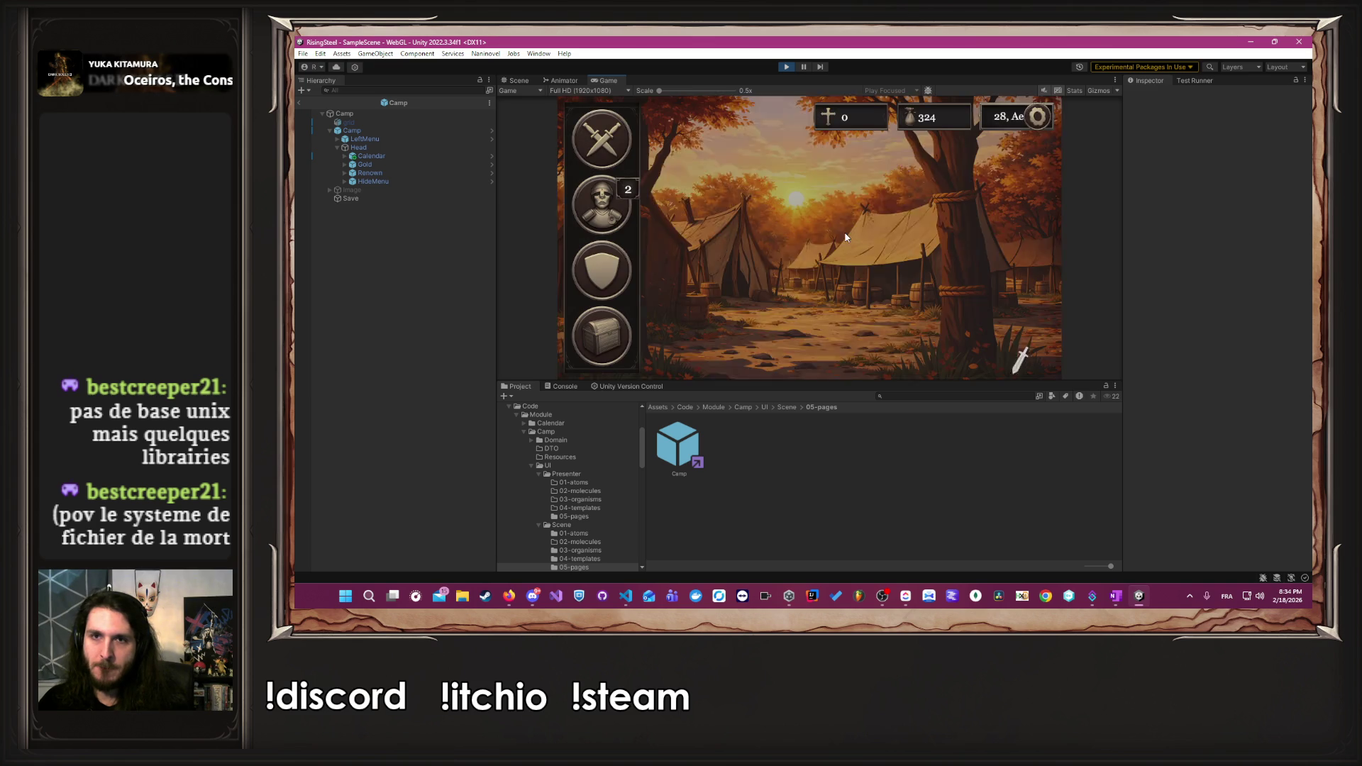
left_click(1002, 117)
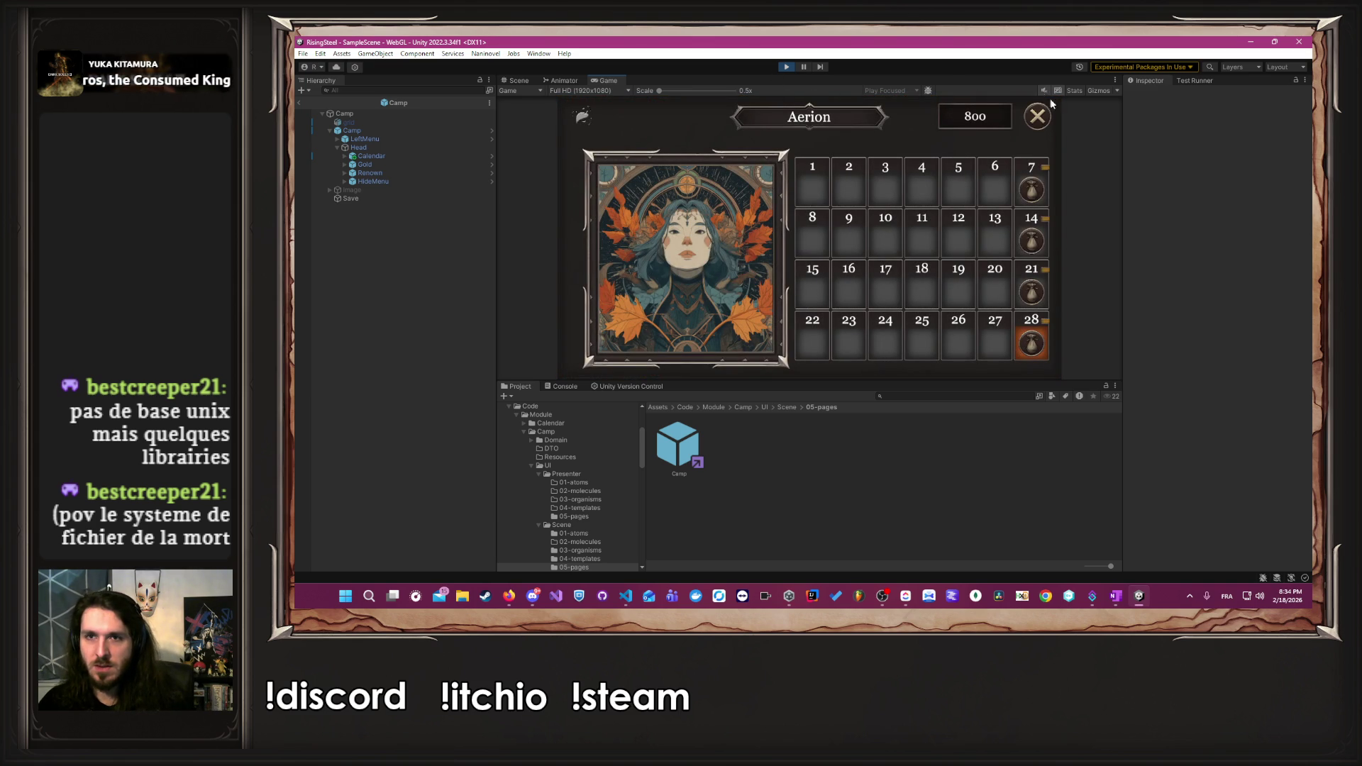
left_click(1037, 117)
- Return to title and start another new game named 'A' with the male hero, skipping the tutorial
key("Escape")
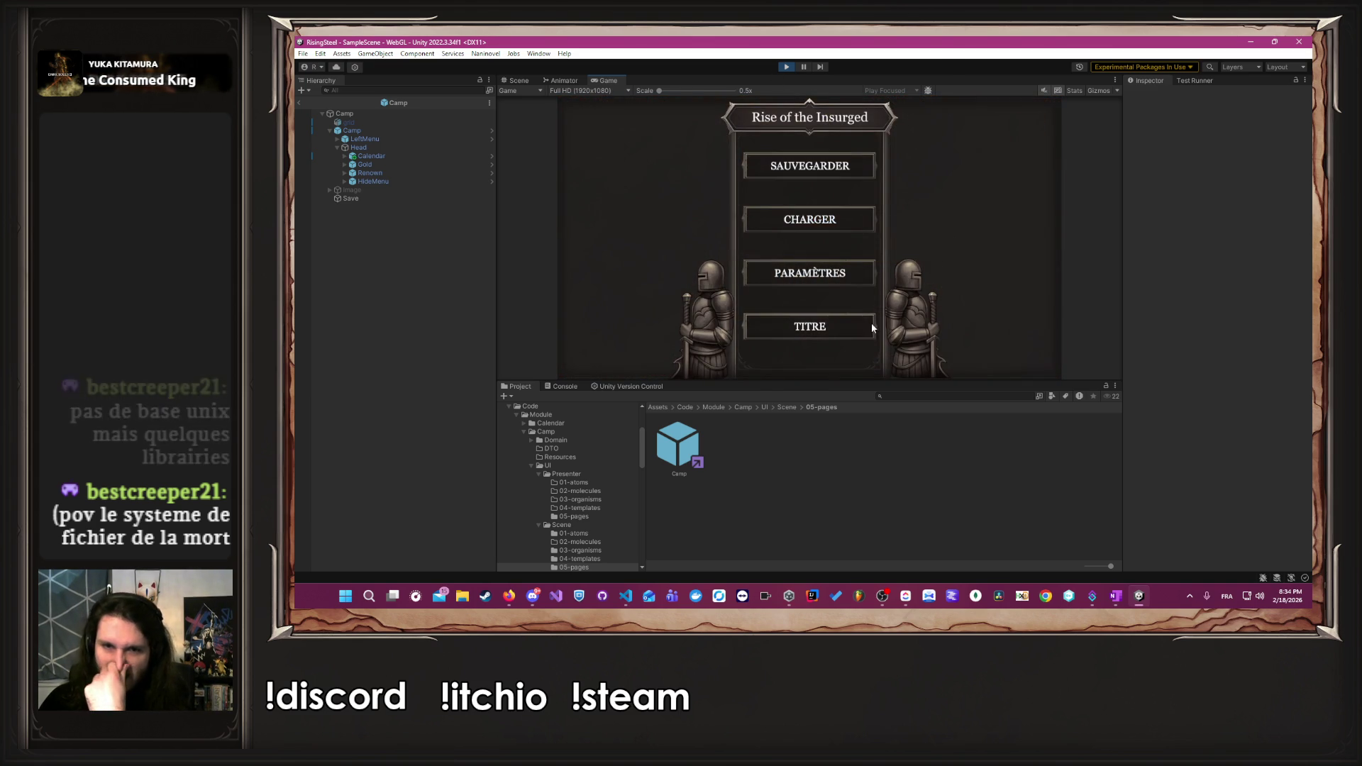
left_click(871, 327)
left_click(783, 249)
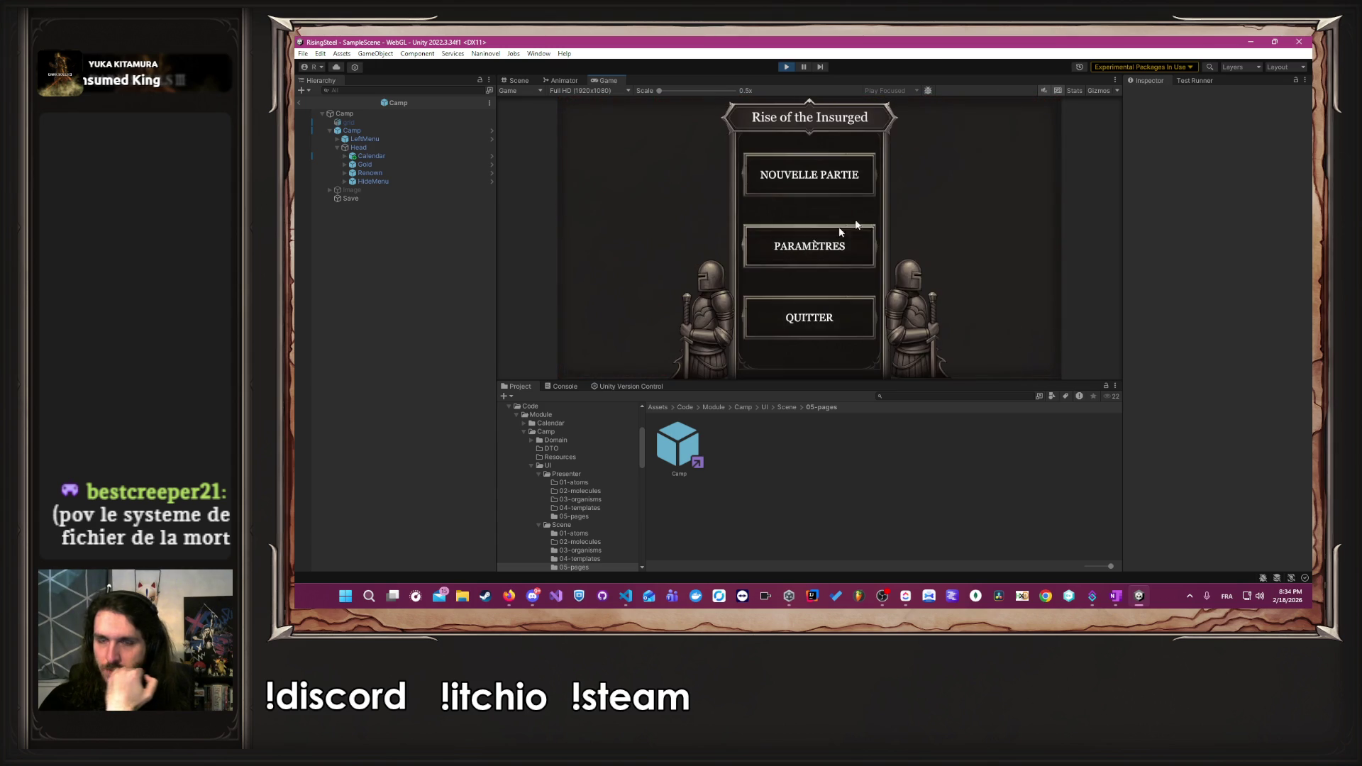
left_click(838, 188)
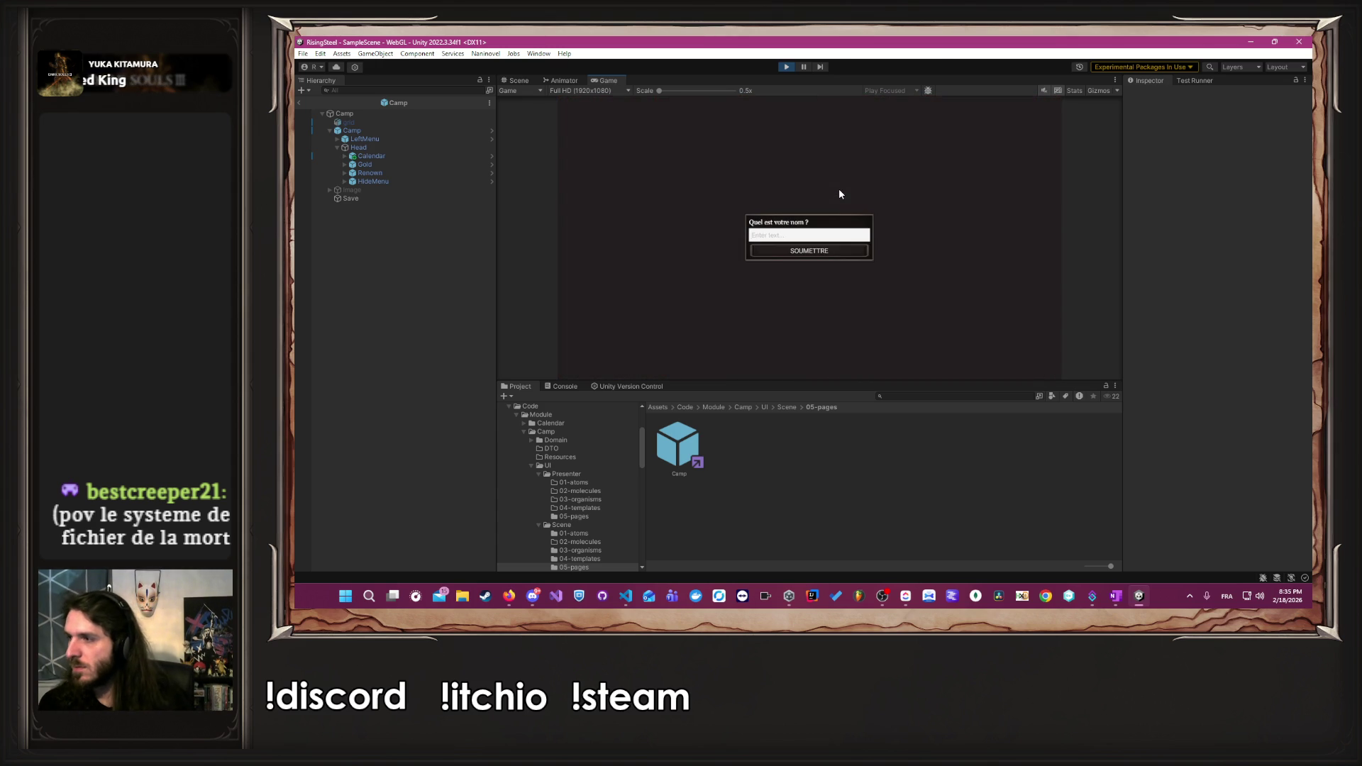
type("Albert")
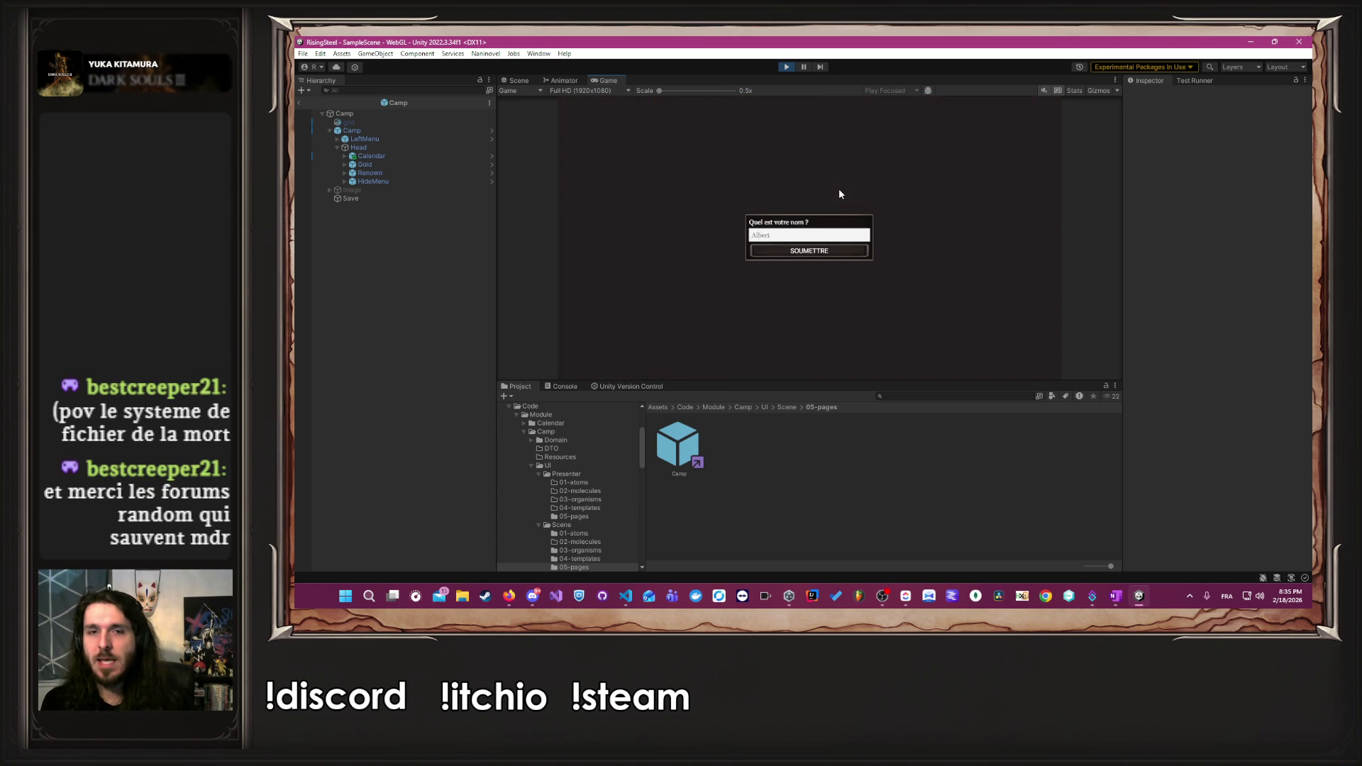
key("Return")
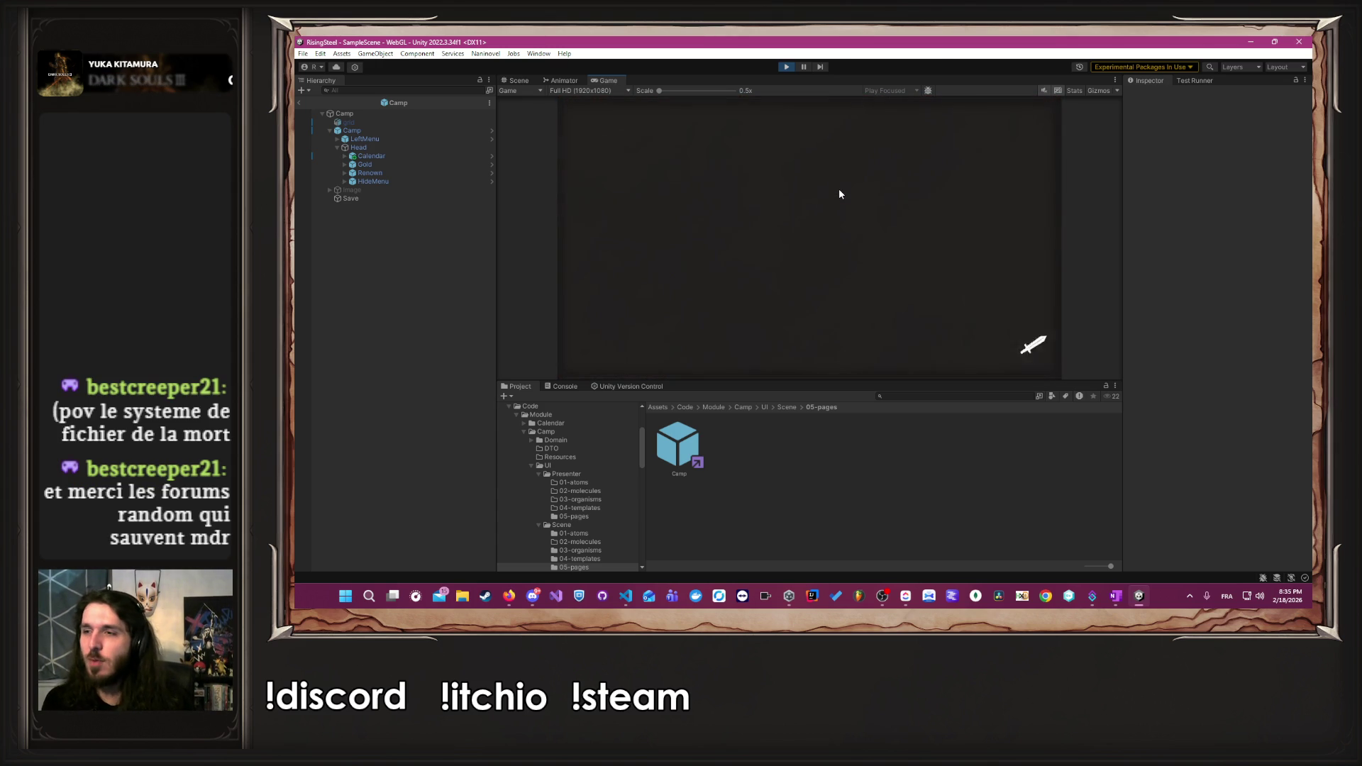
left_click(918, 252)
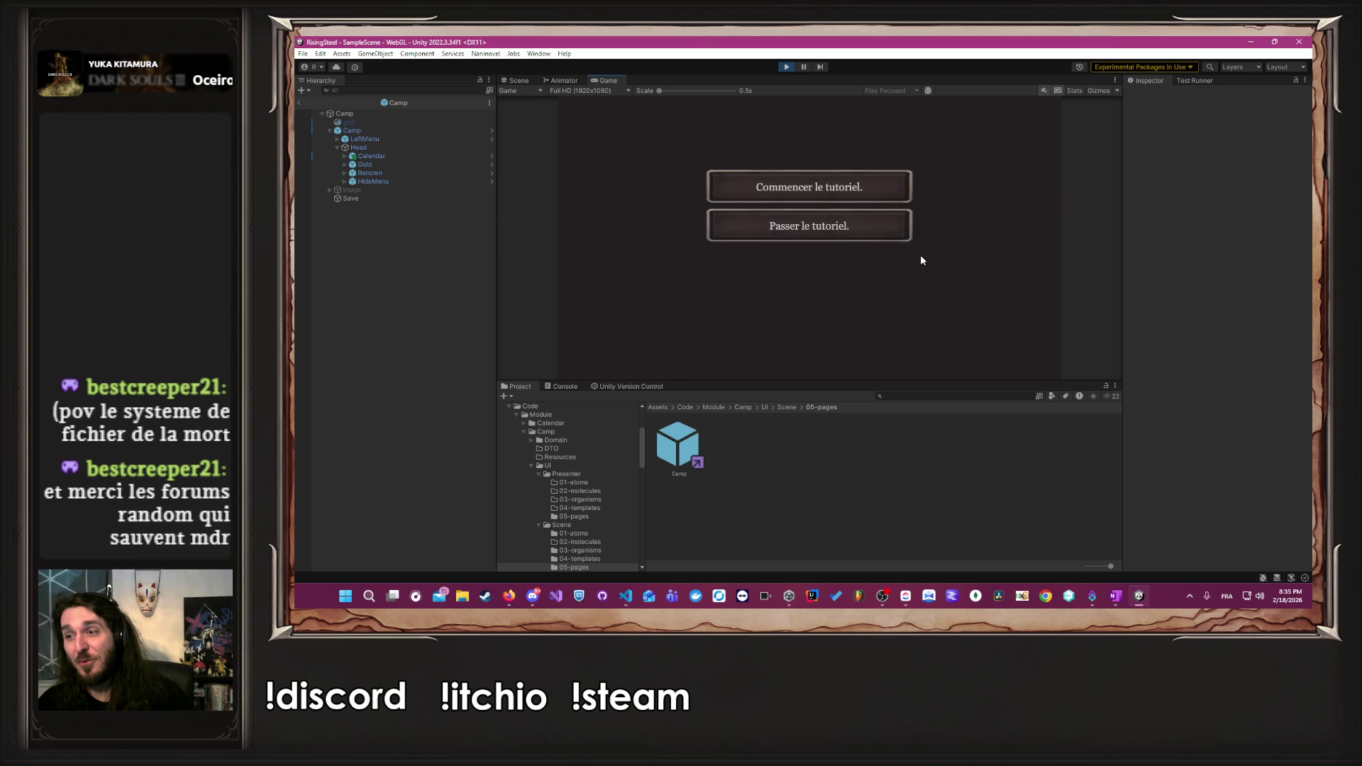
left_click(879, 233)
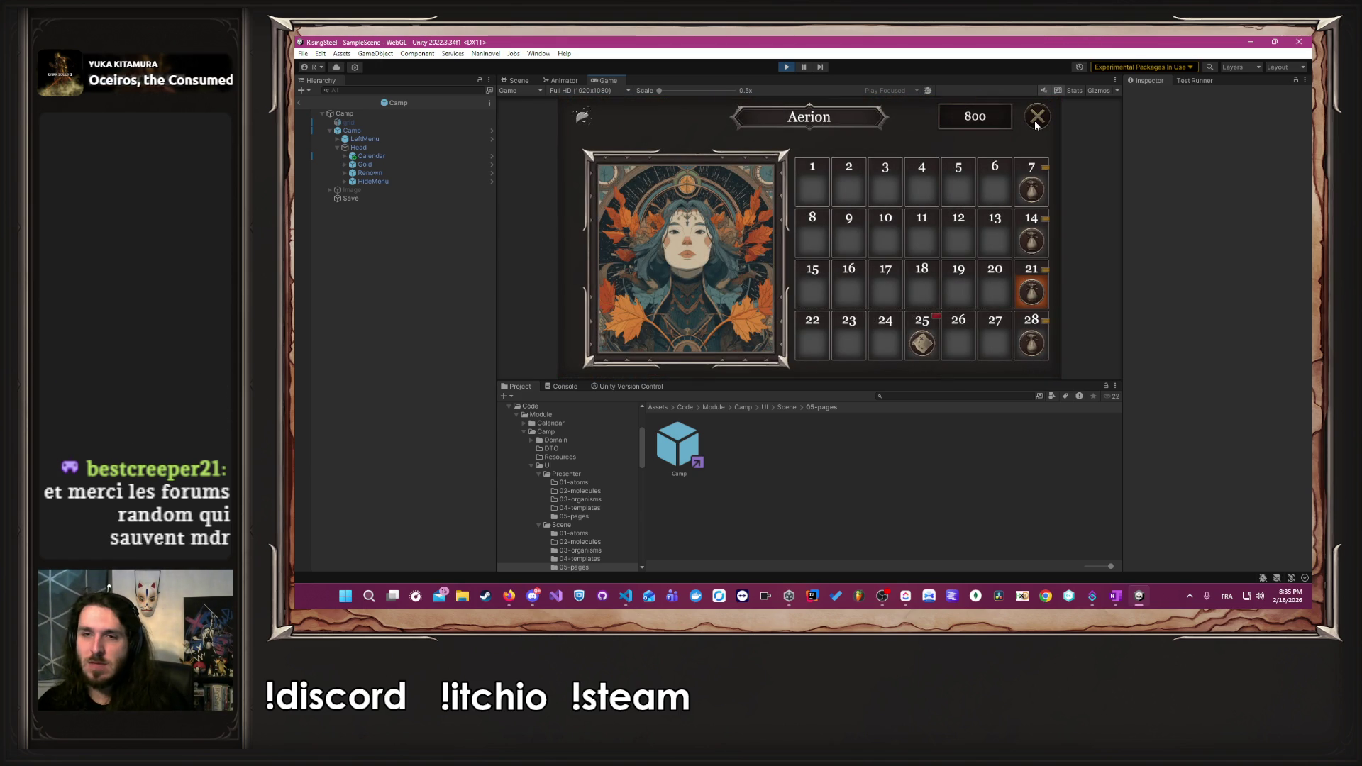
left_click(1035, 120)
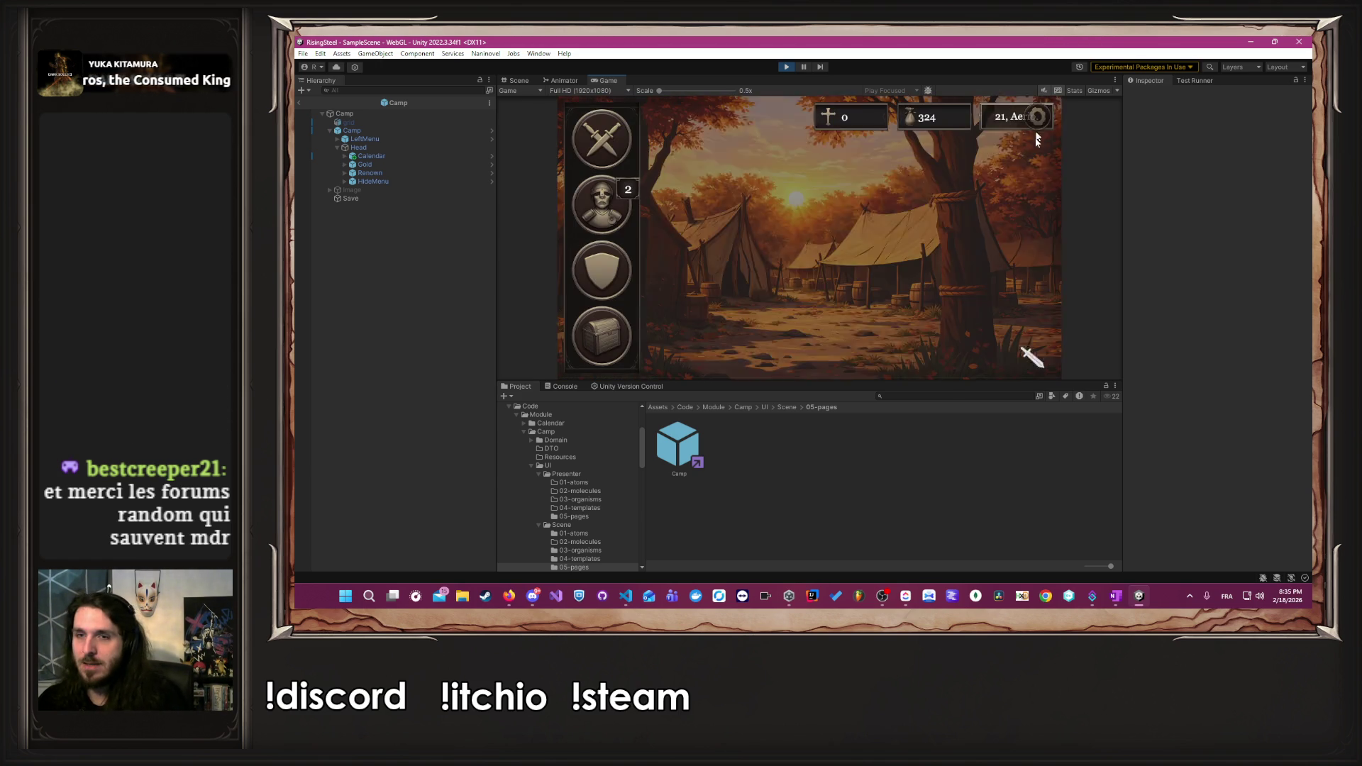
- Start a fresh new game as the male hero and check the day 25 mission events
left_click(809, 328)
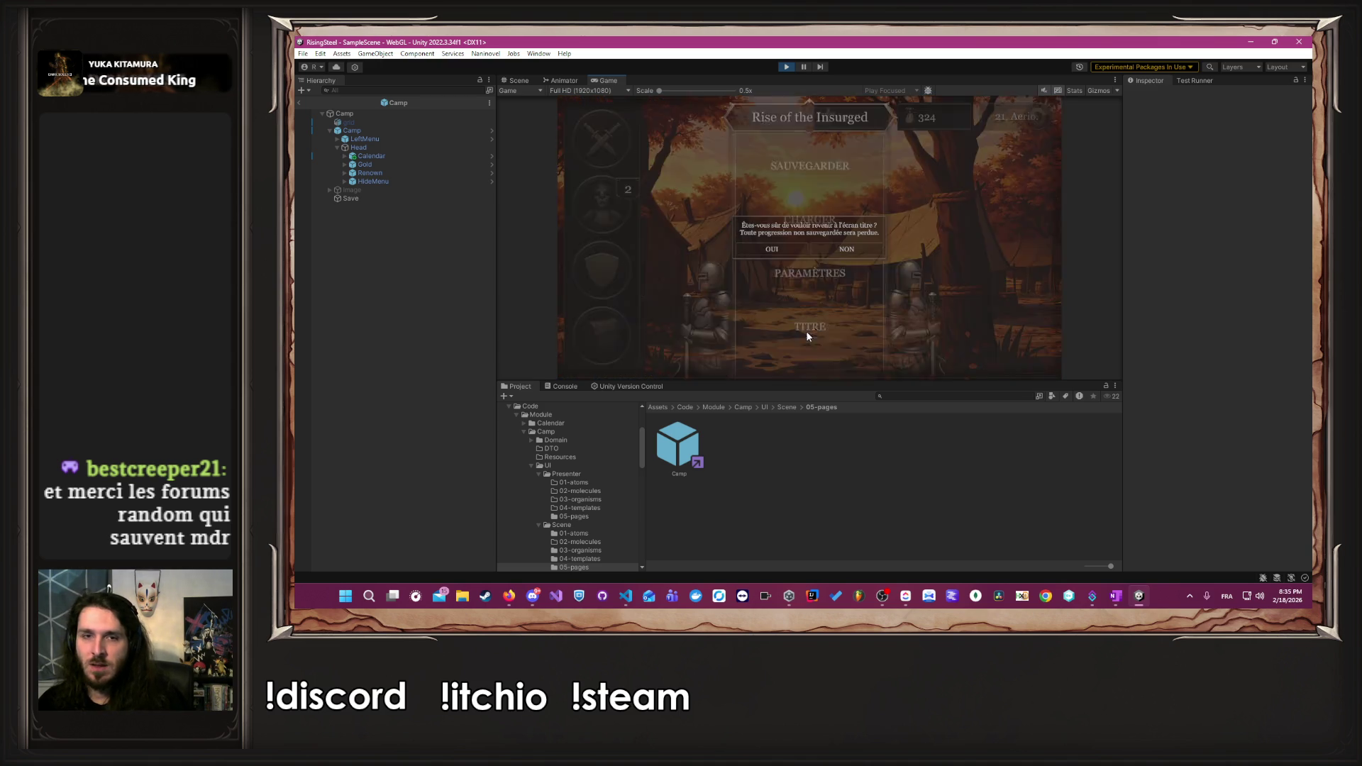
left_click(786, 249)
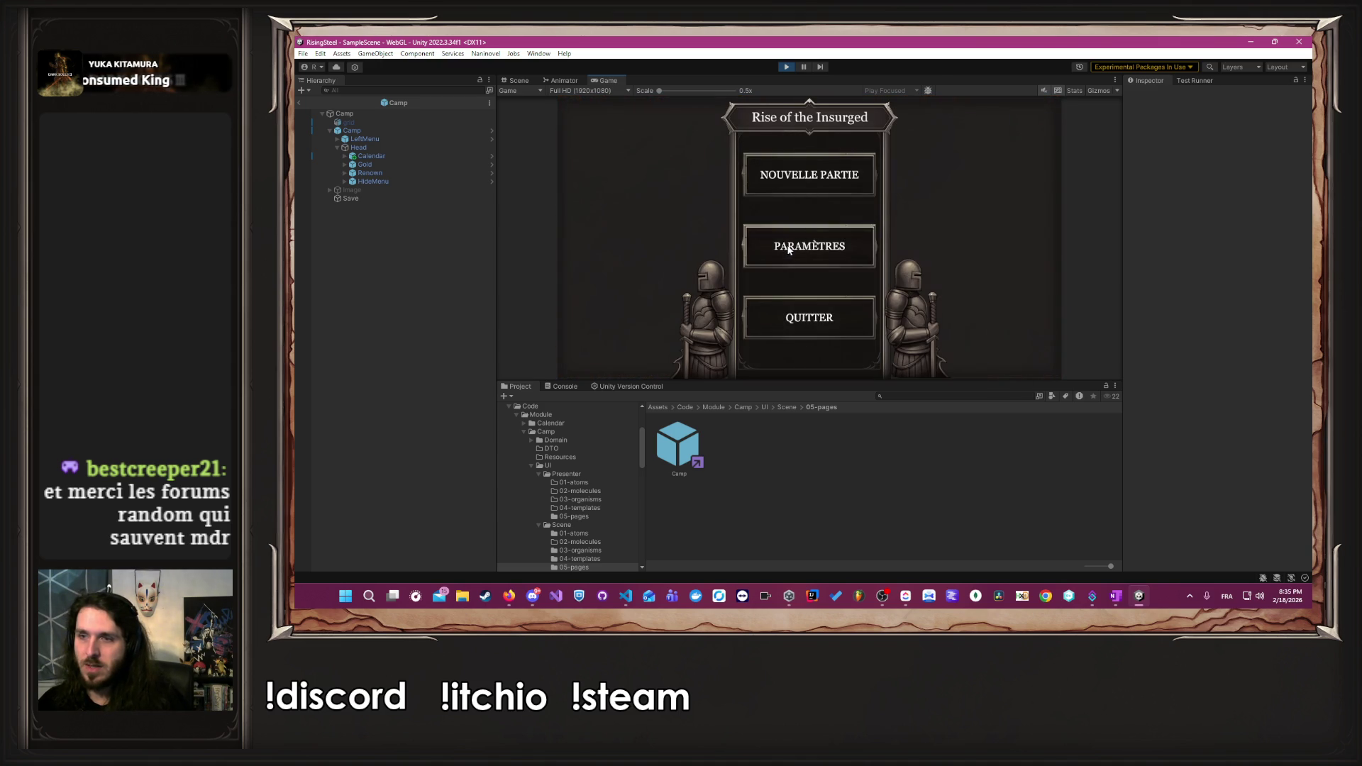
left_click(825, 181)
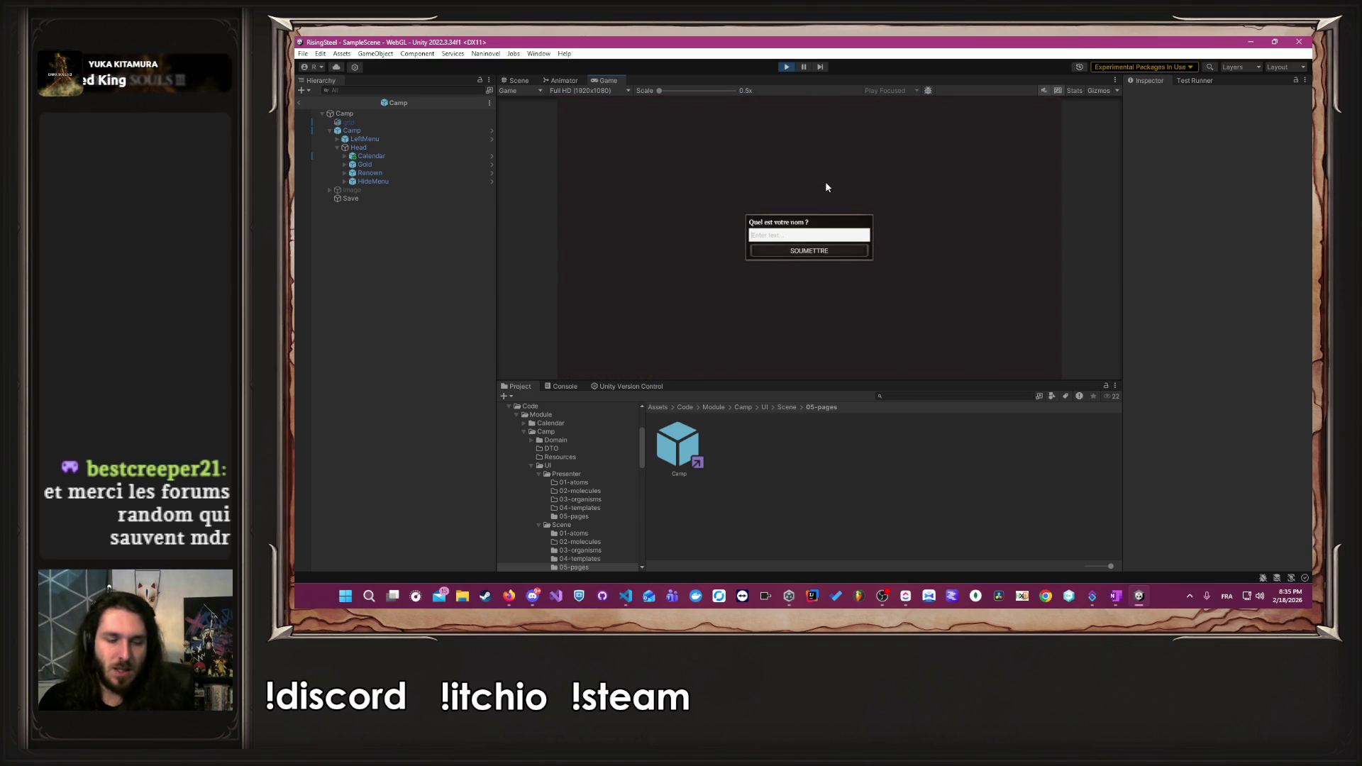
type("Albert")
key("Return")
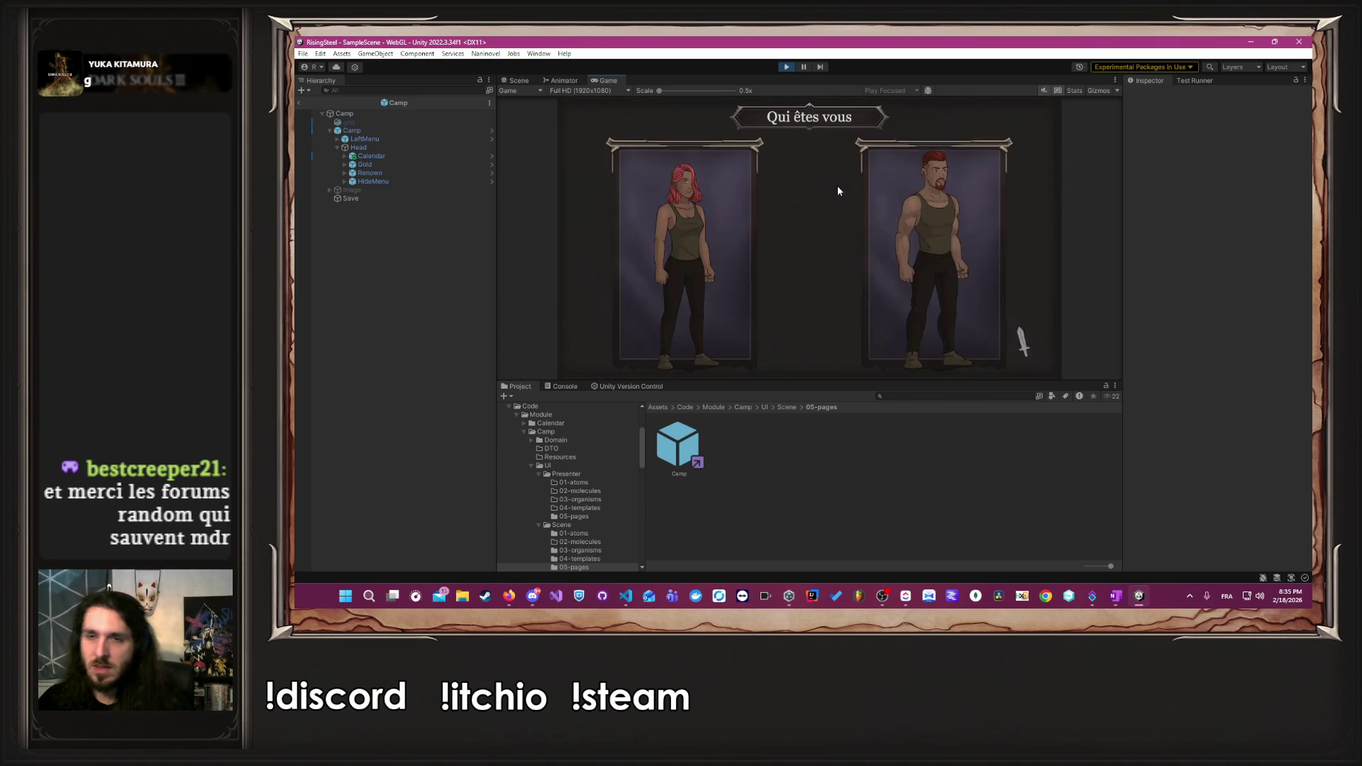
left_click(956, 163)
left_click(864, 223)
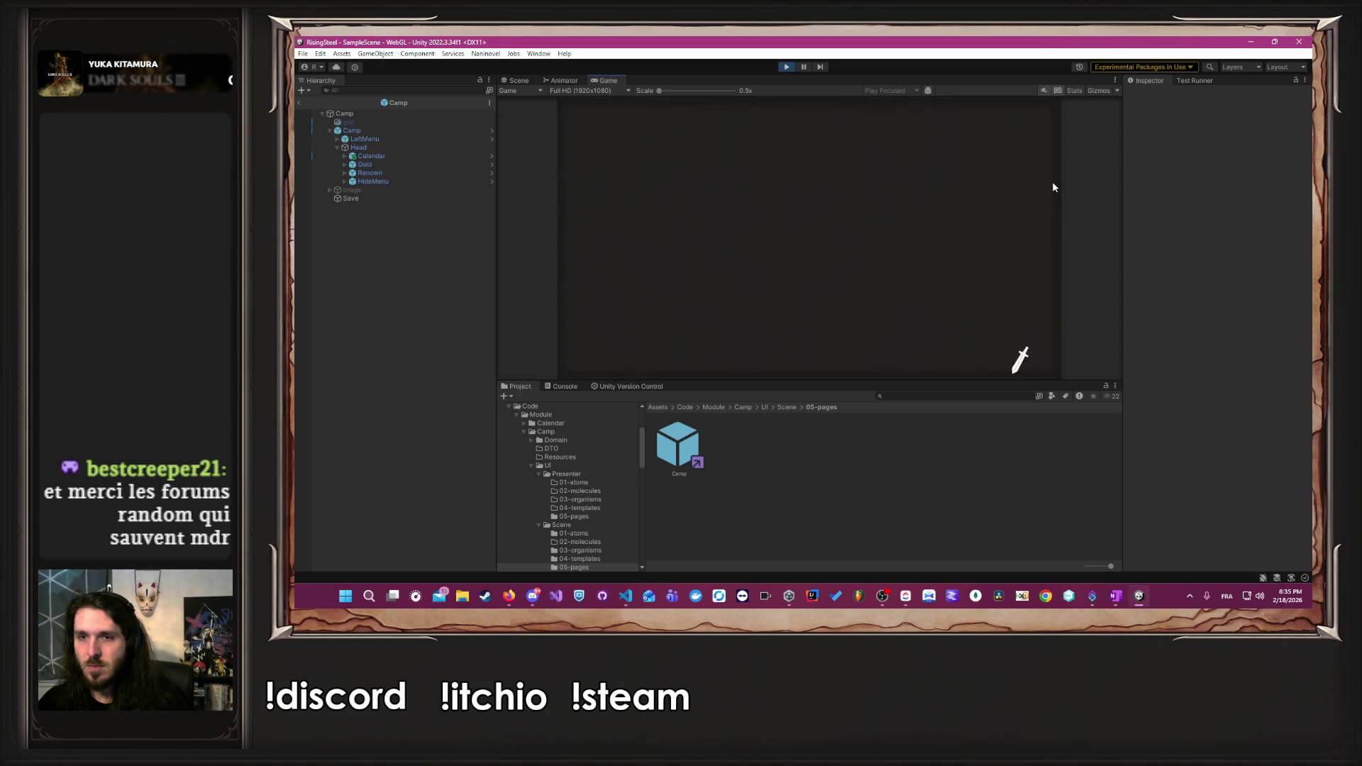
left_click(997, 112)
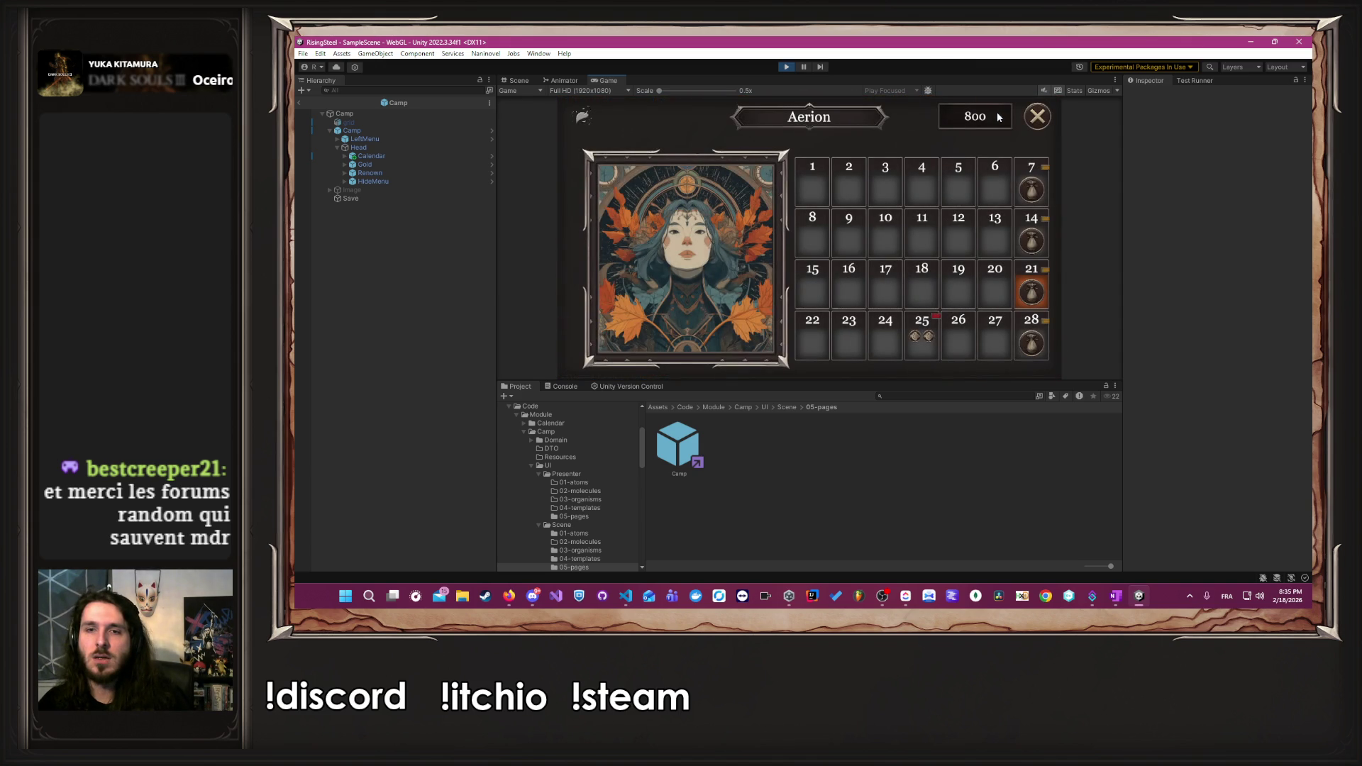
mouse_move(910, 339)
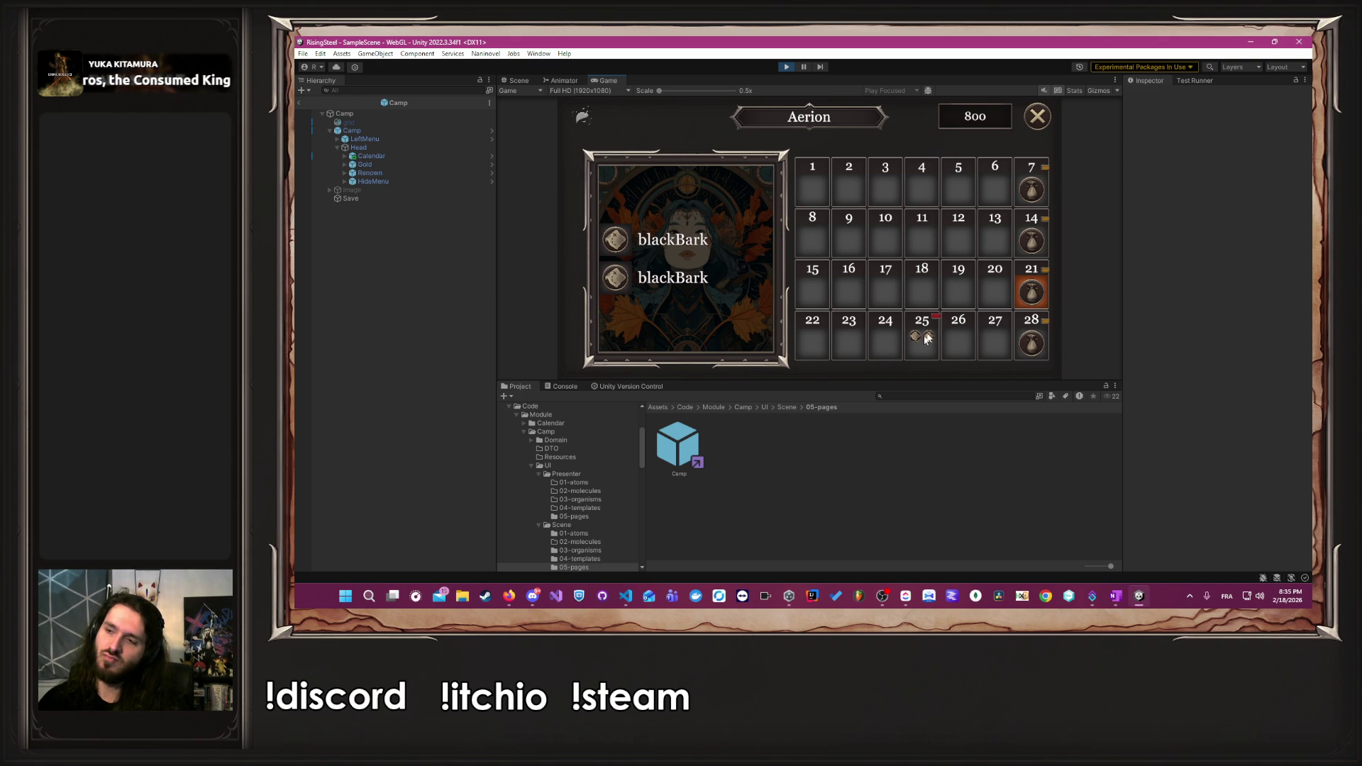
left_click(1041, 120)
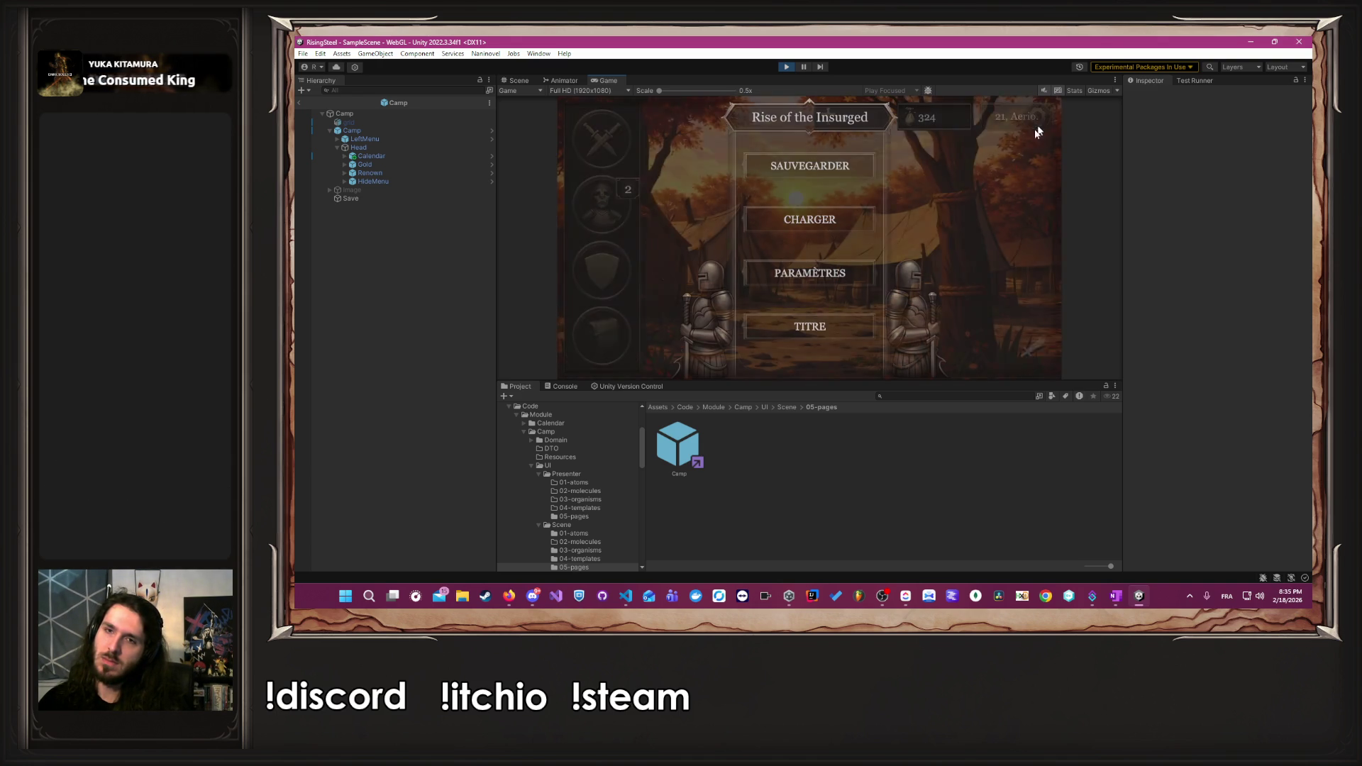
- Start another new game with an empty name, open its calendar, then stop play mode
left_click(841, 321)
left_click(848, 182)
type("Albert")
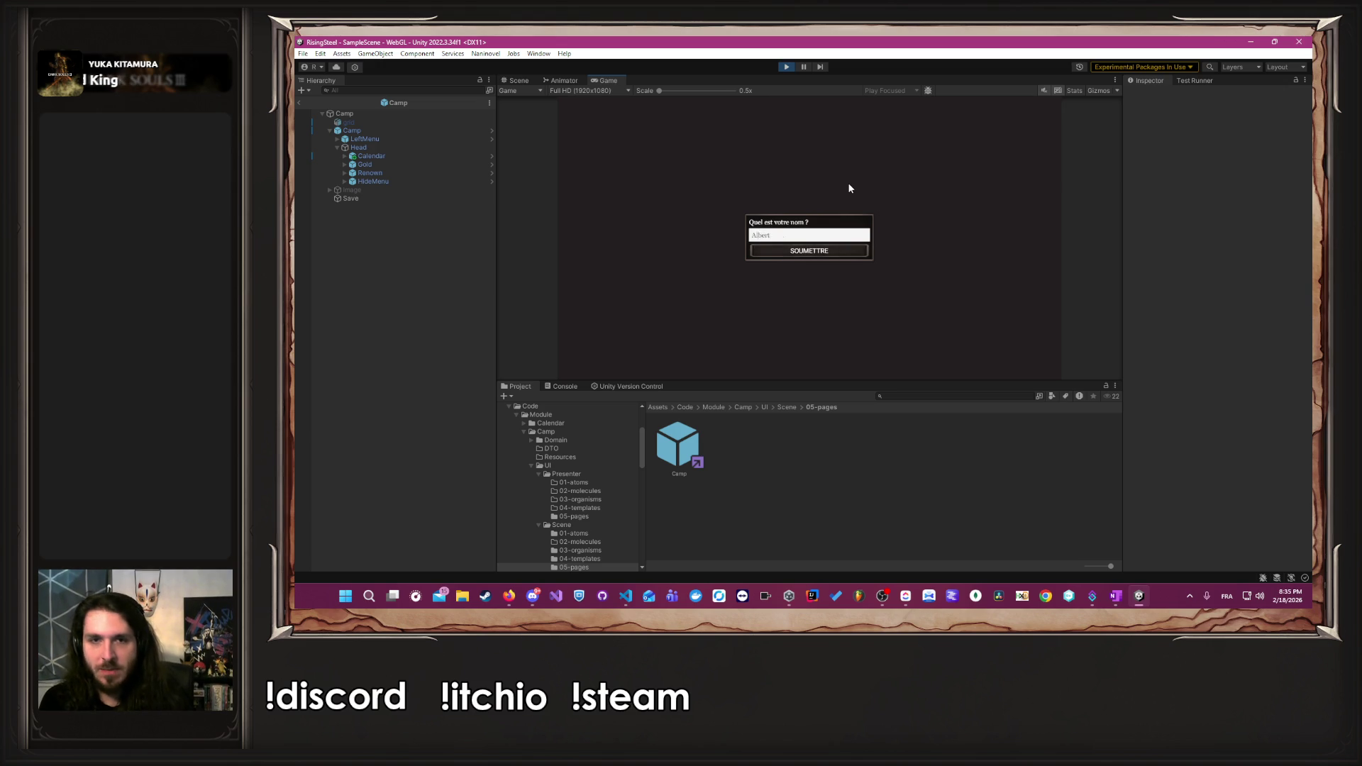
key("Return")
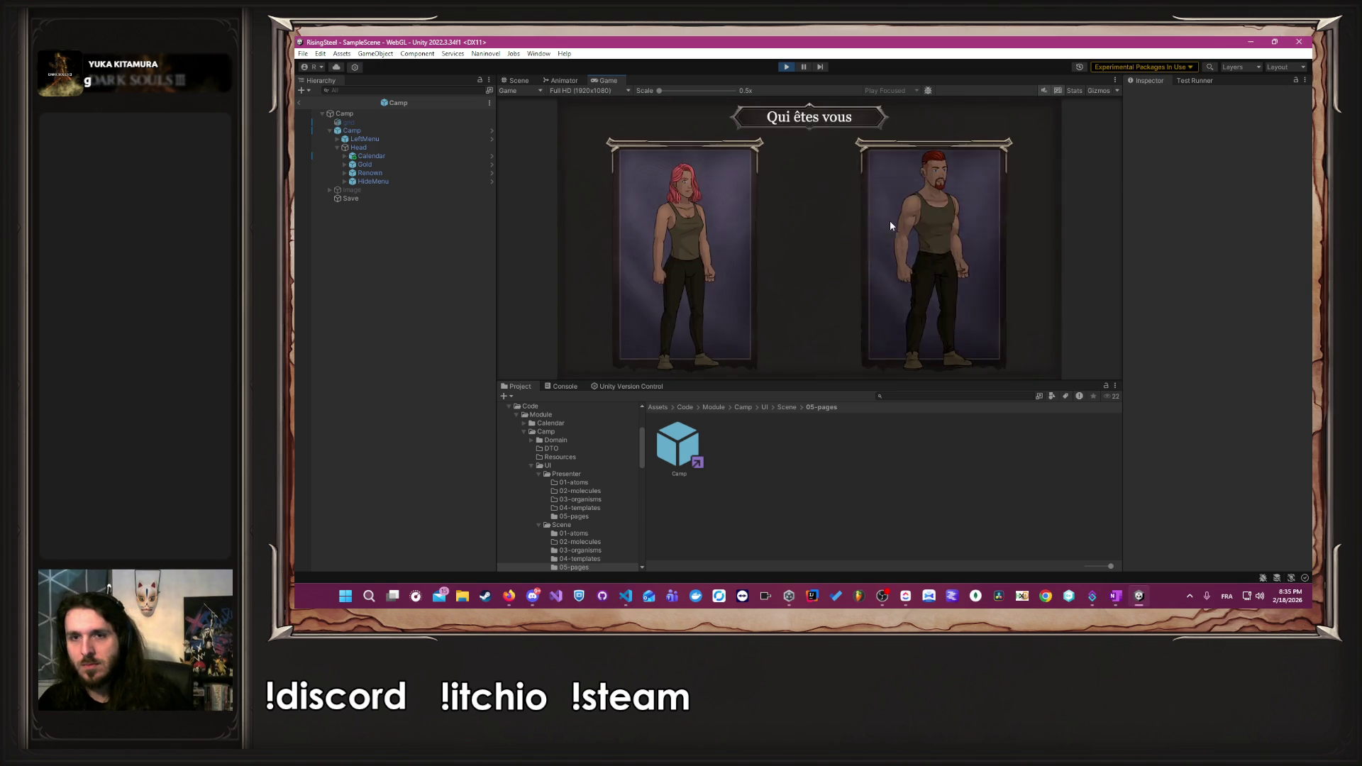
left_click(887, 219)
left_click(881, 232)
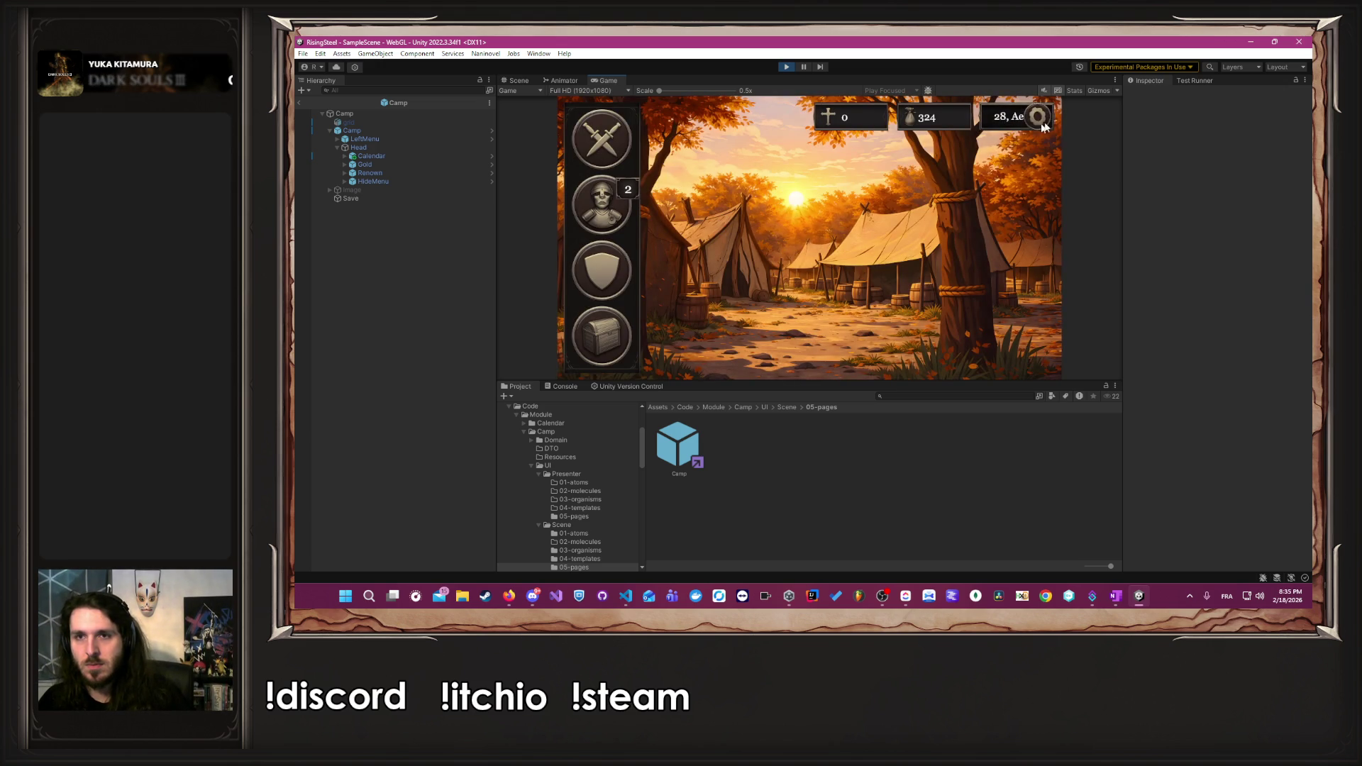
left_click(1004, 117)
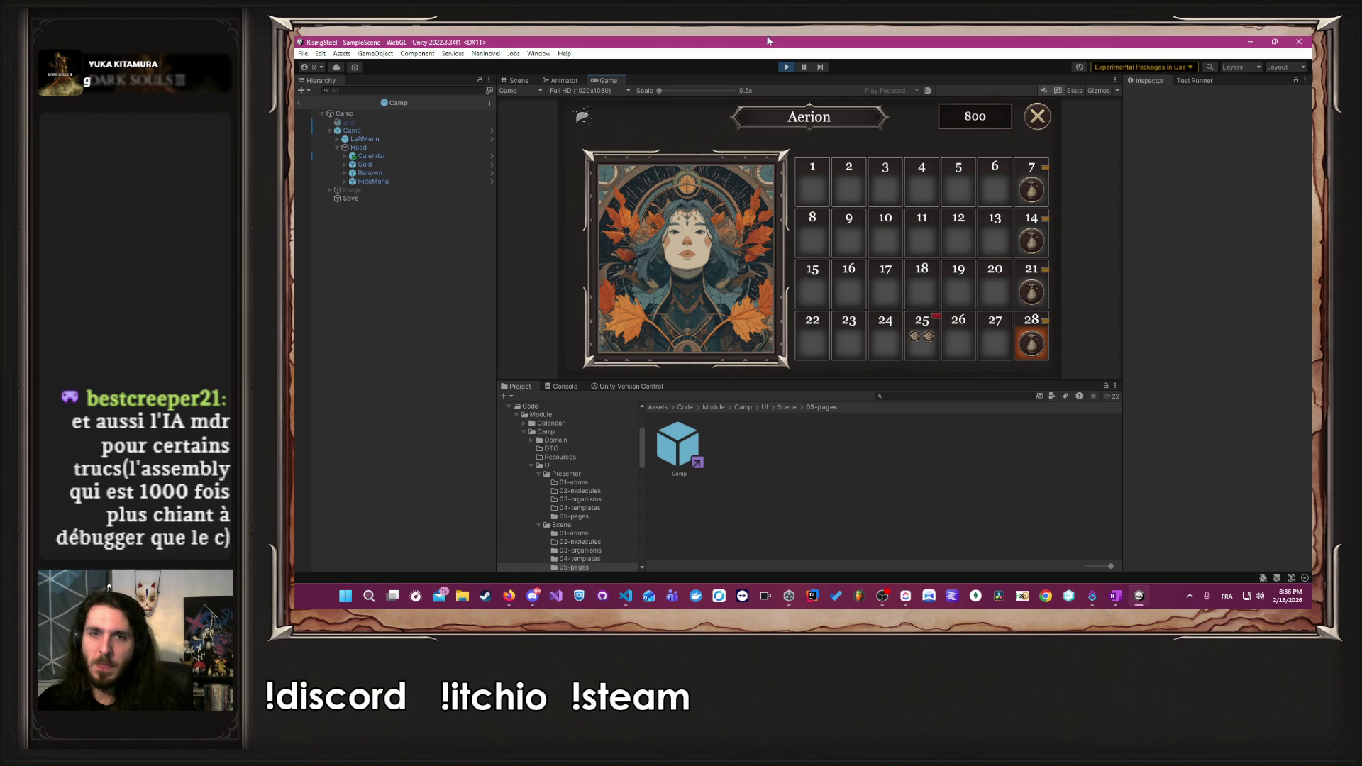
left_click(786, 68)
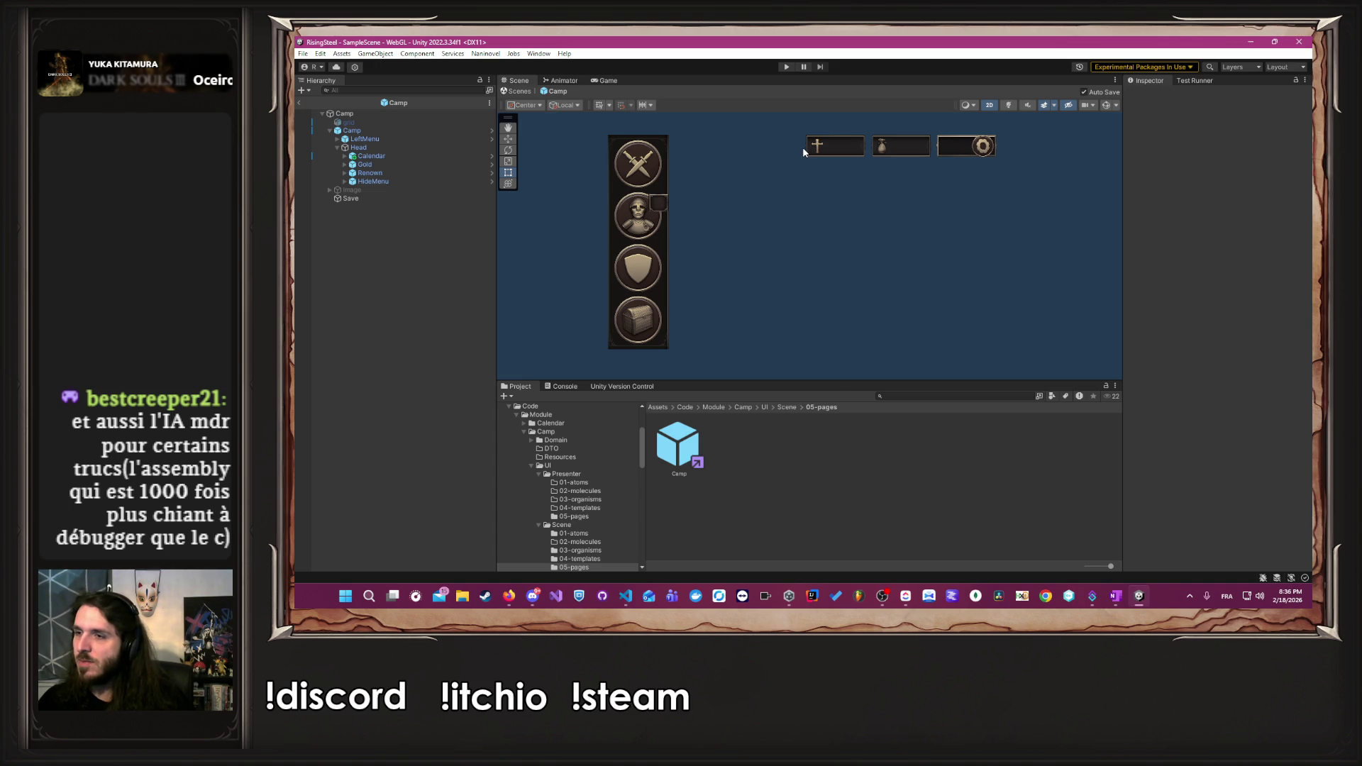
- Inspect DayData.Initialize's definition and DailyEventData.cs, then return to CalendarRepository.cs
key("alt+Tab")
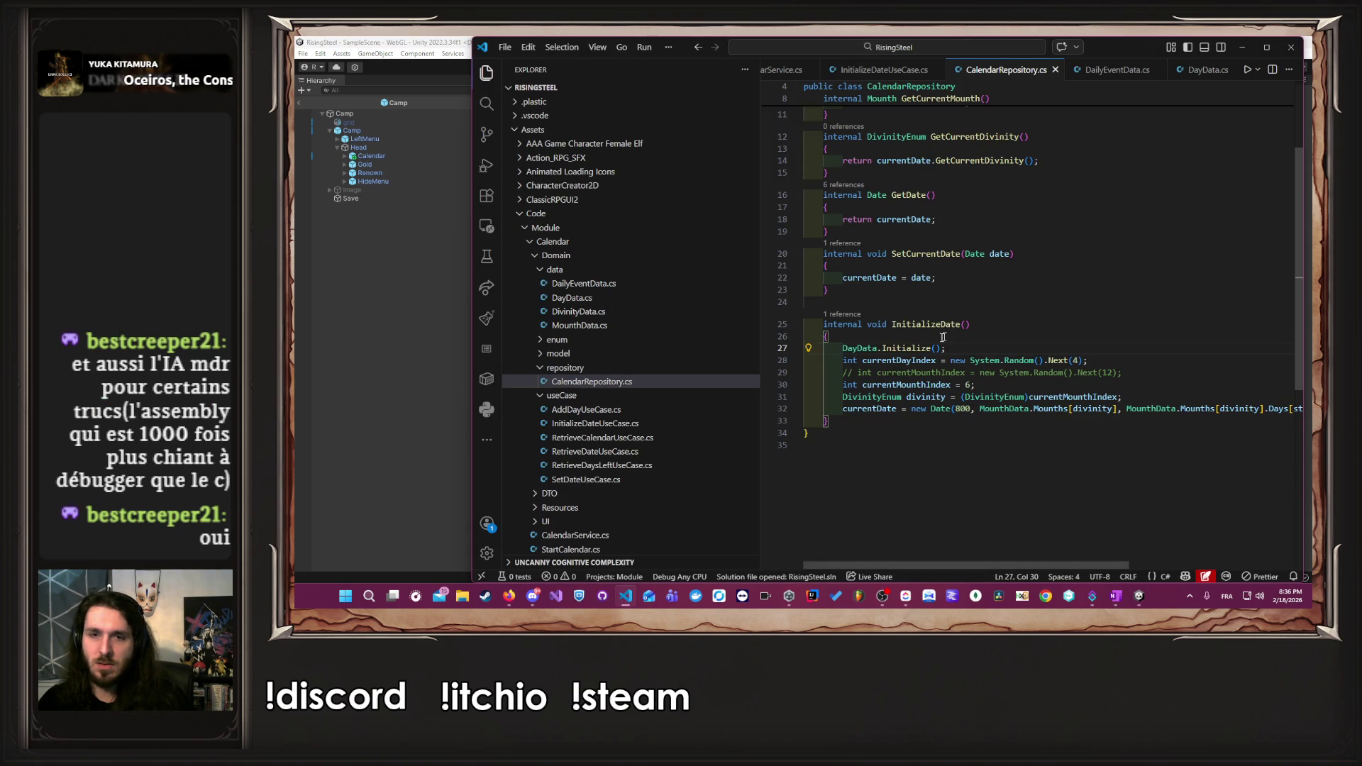
left_click(923, 348, "ctrl")
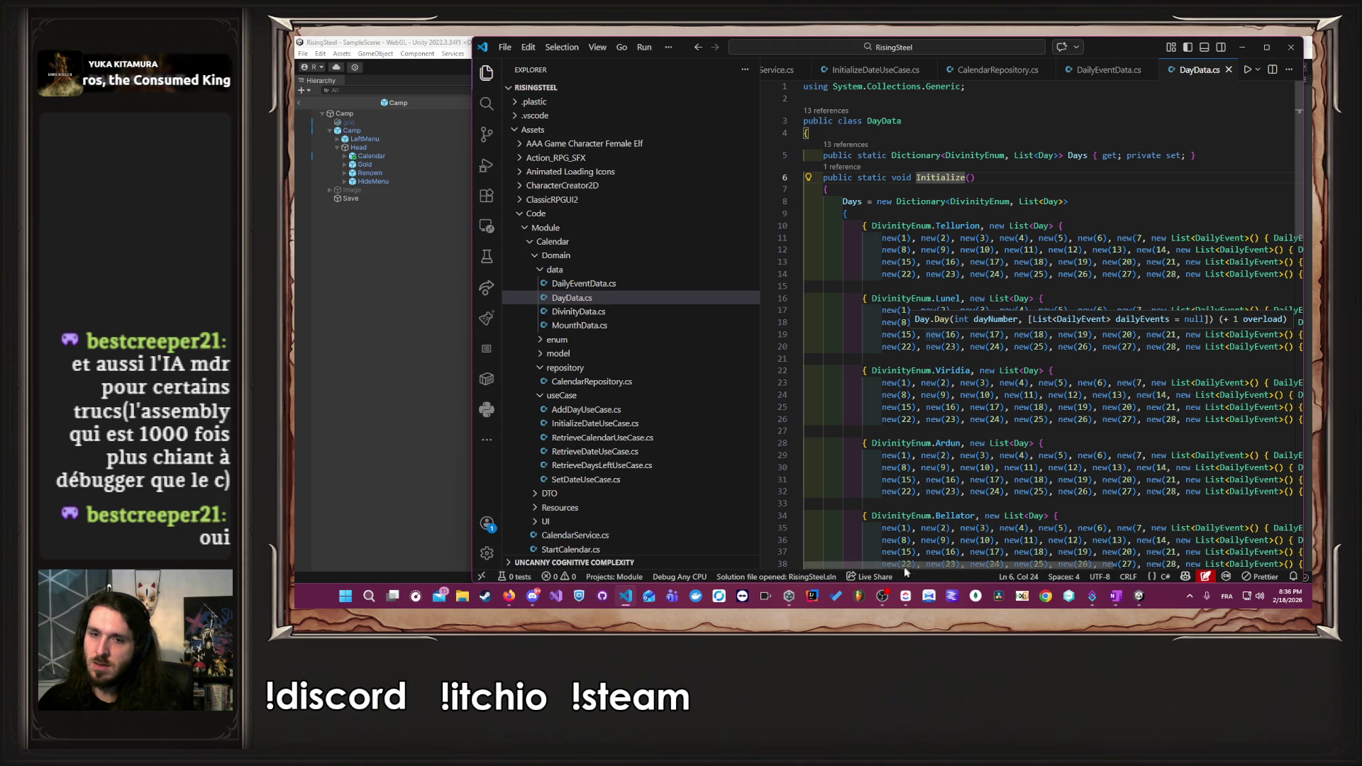
left_click_drag(906, 566, 1043, 557)
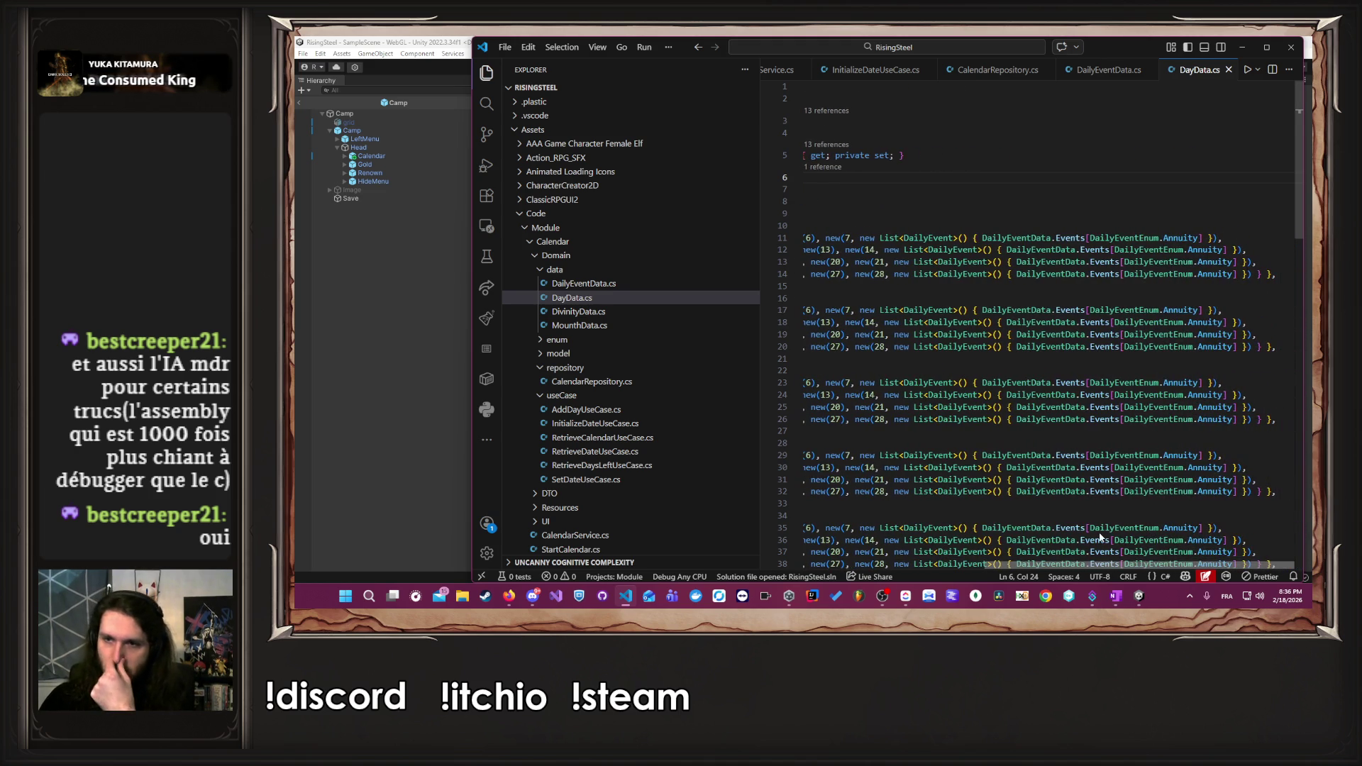
scroll(1088, 430, "down", 7)
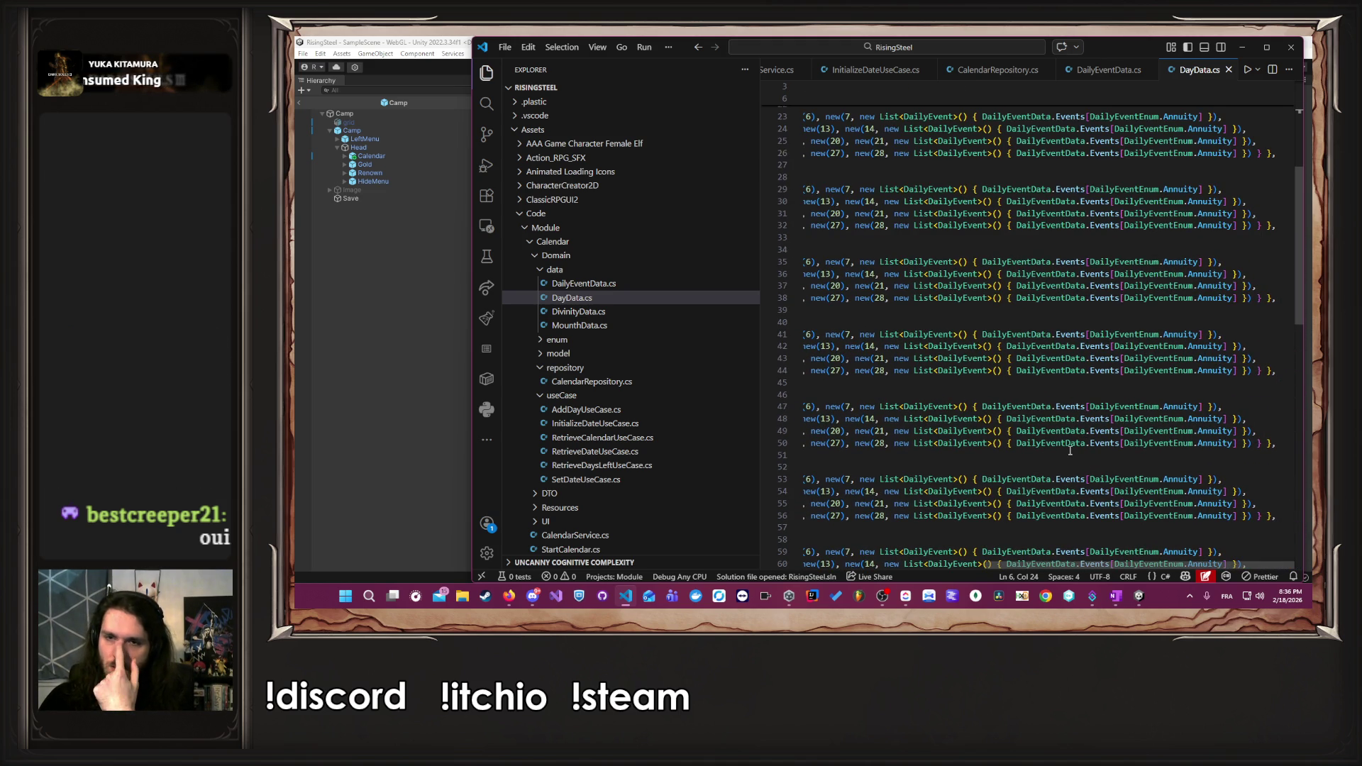
left_click_drag(1076, 565, 922, 565)
scroll(905, 395, "up", 7)
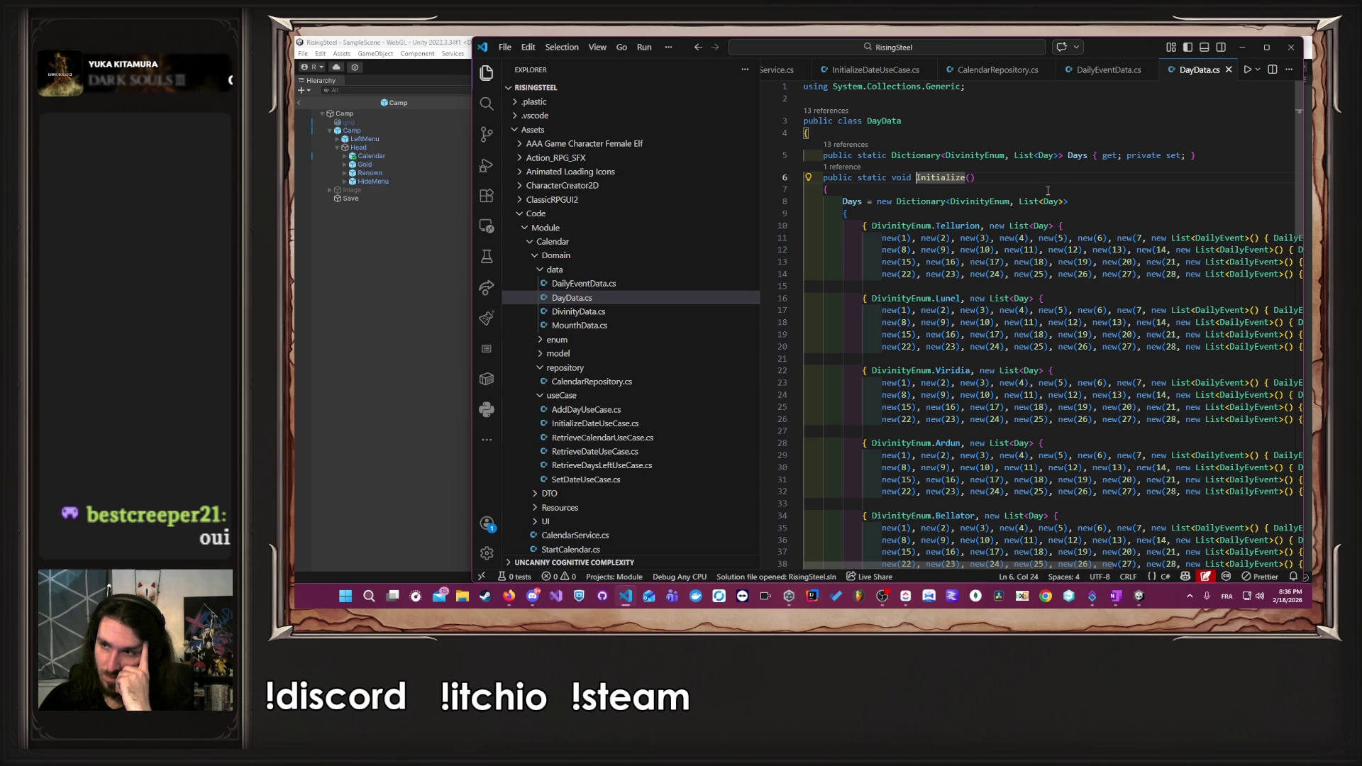
double_click(1071, 156)
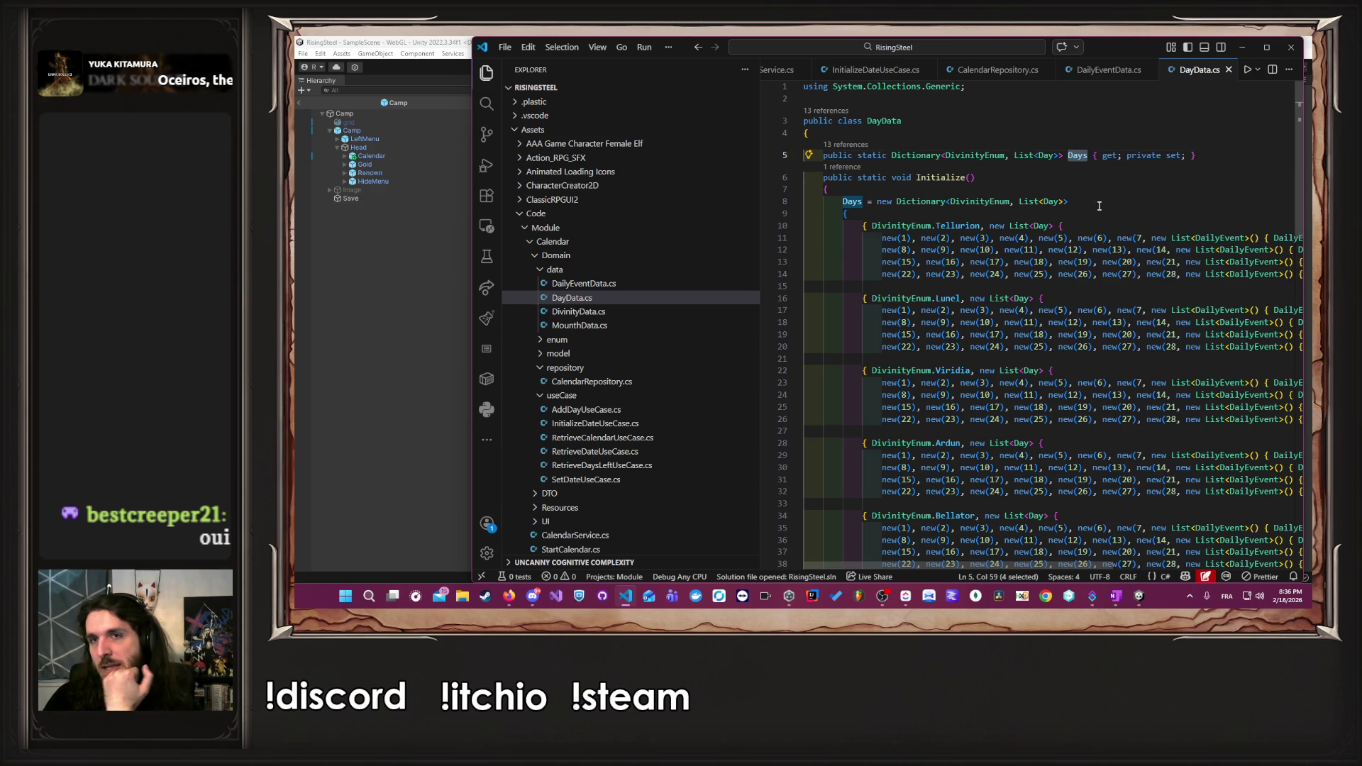
left_click(1081, 69)
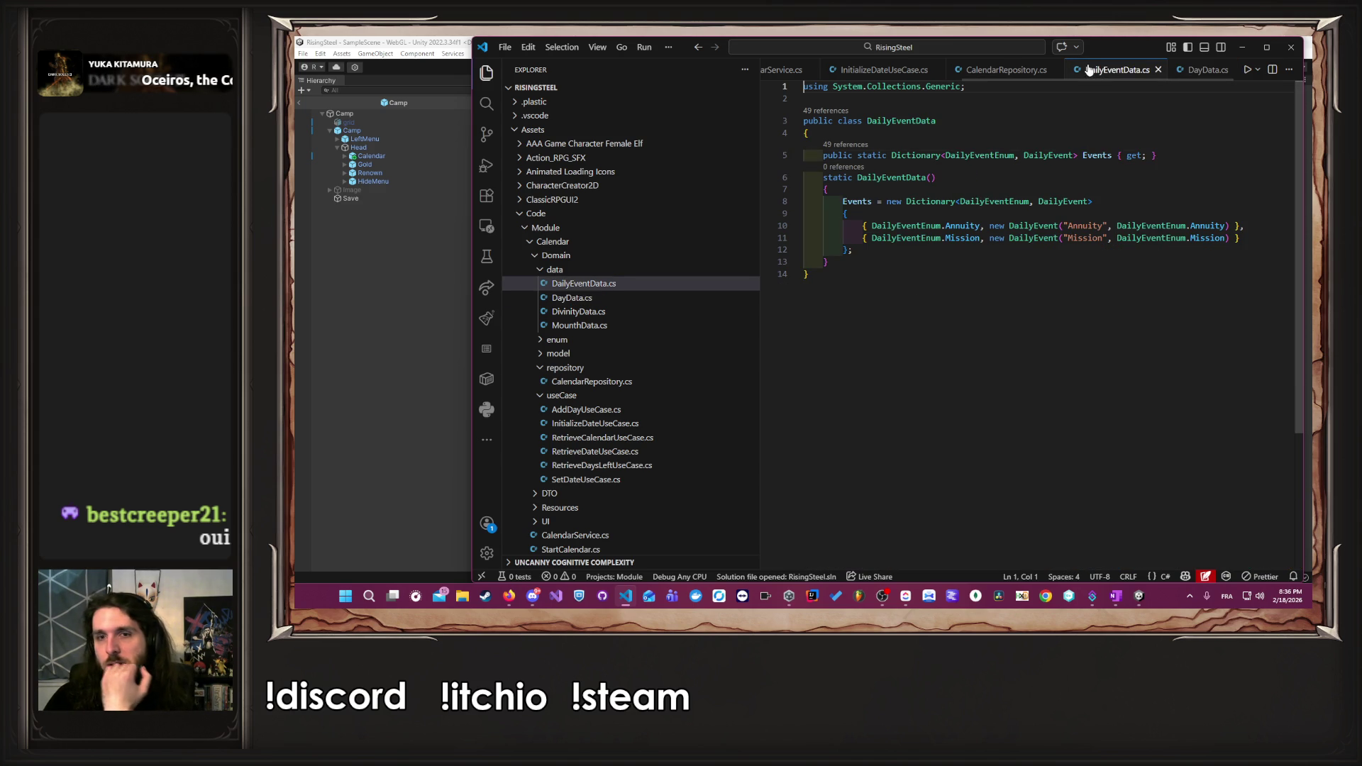
left_click(994, 69)
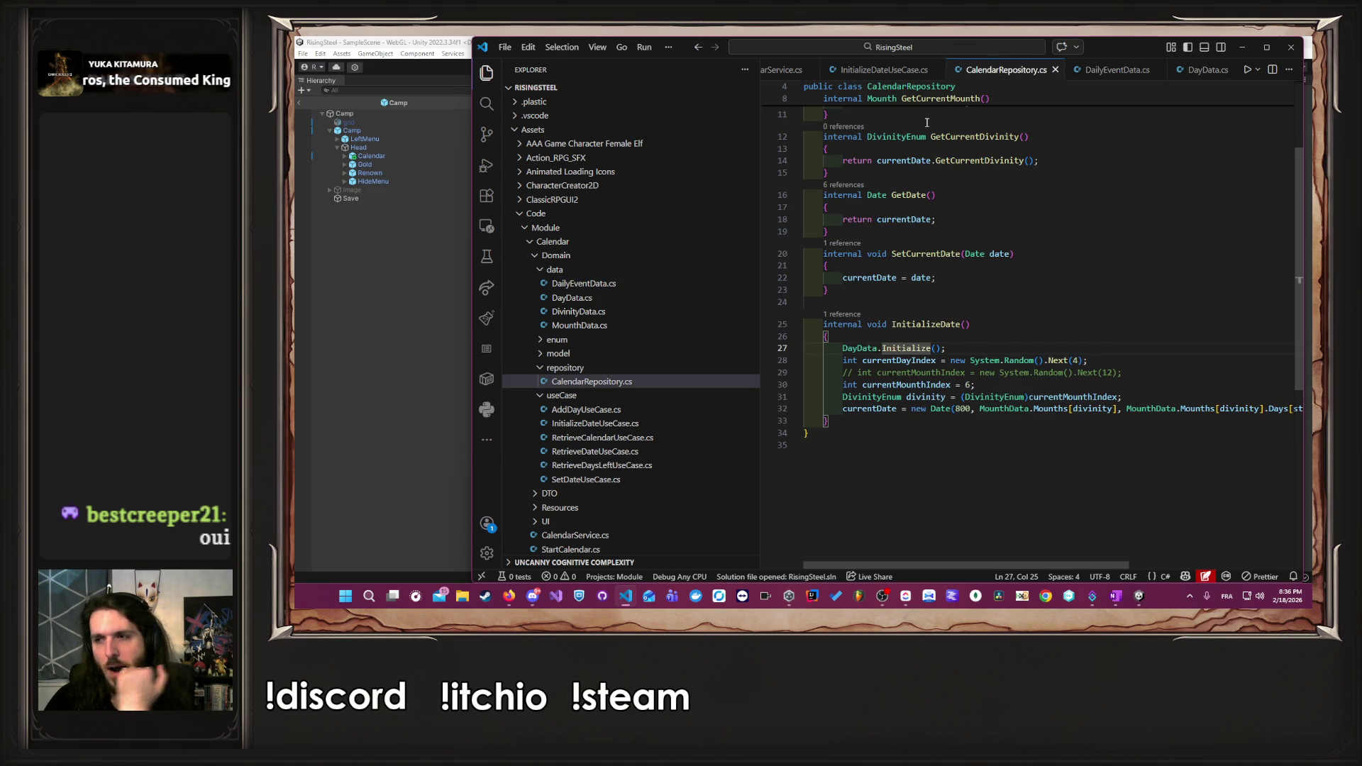
left_click(435, 224)
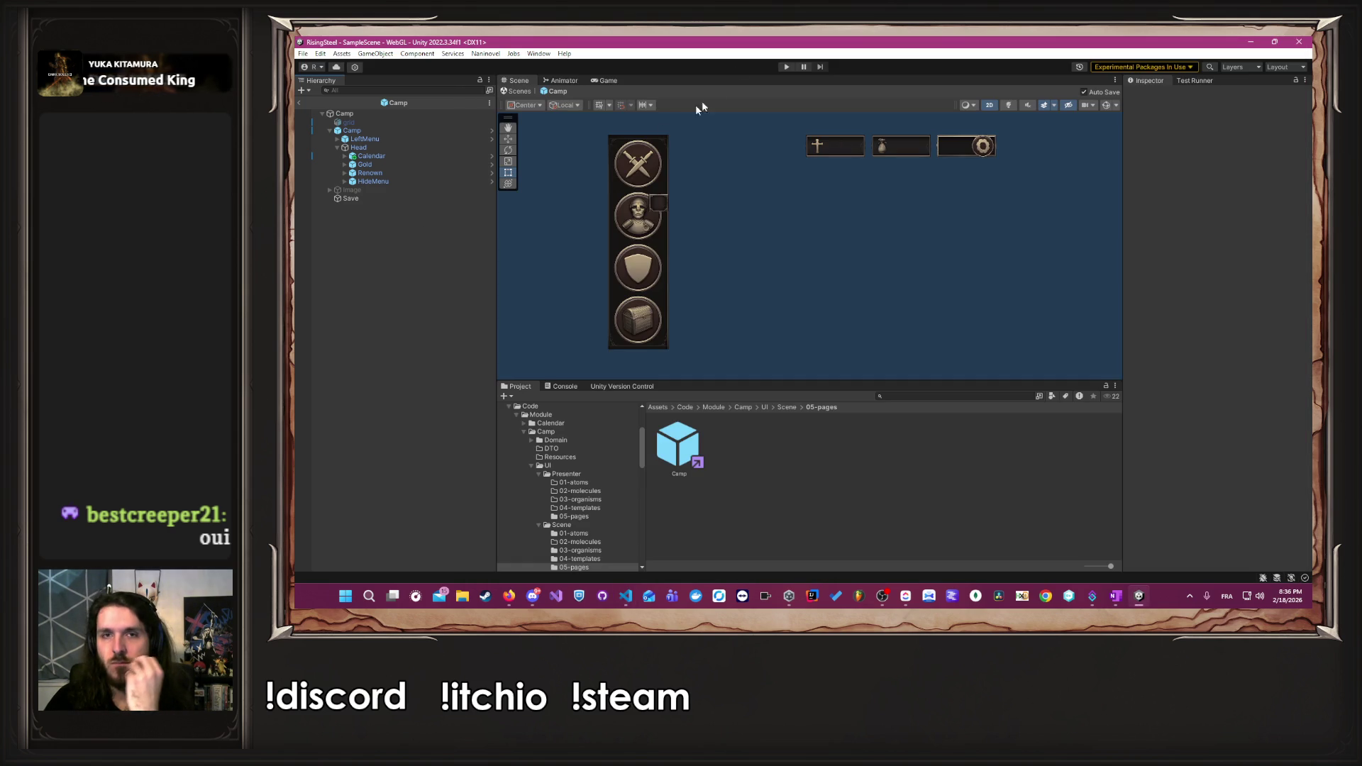
key("ctrl+p")
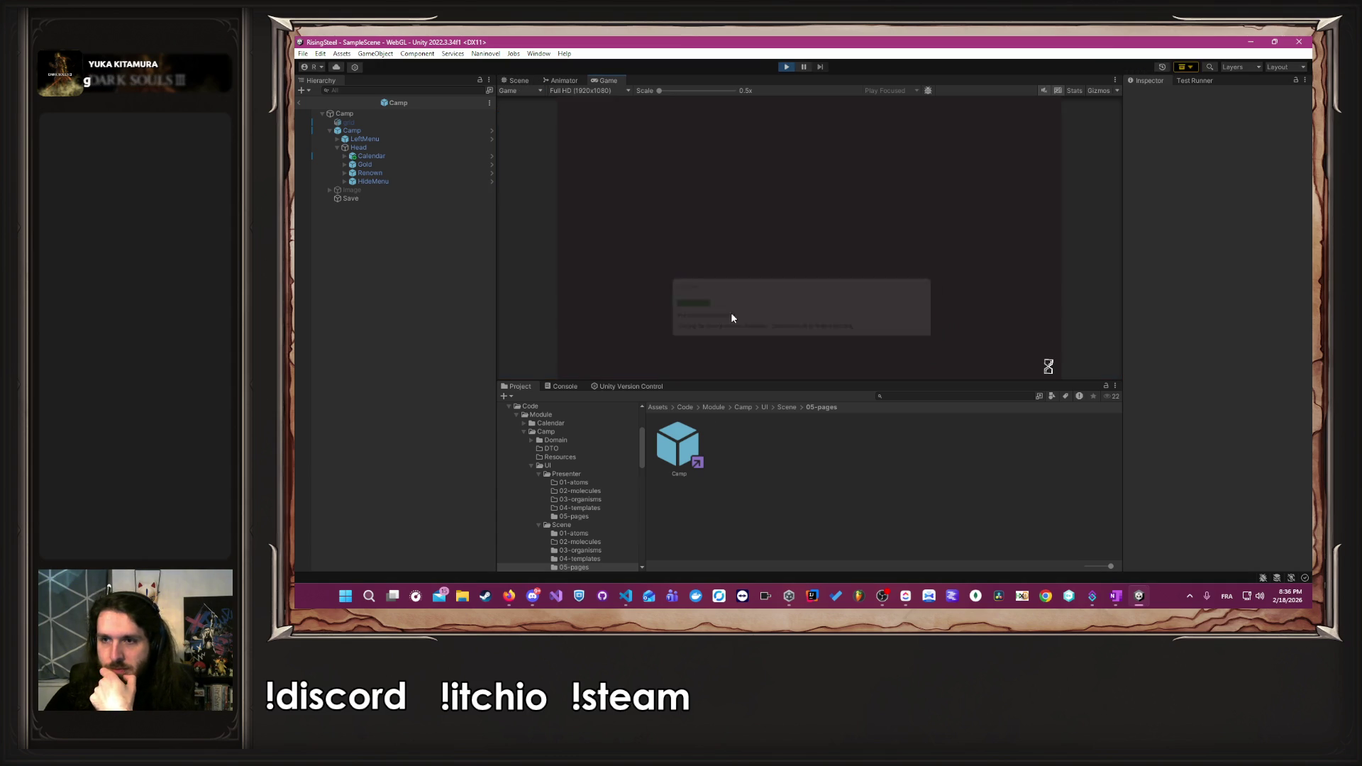
left_click(831, 177)
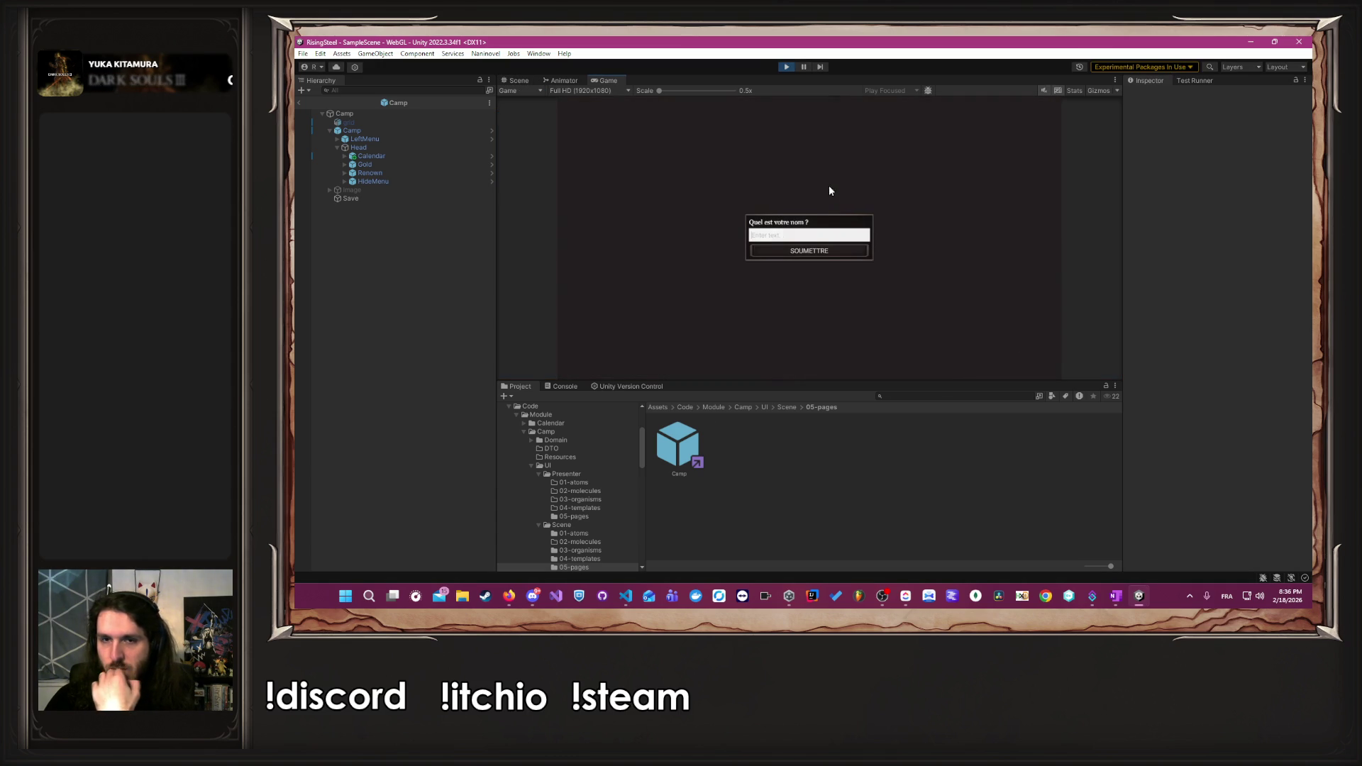
type("Al")
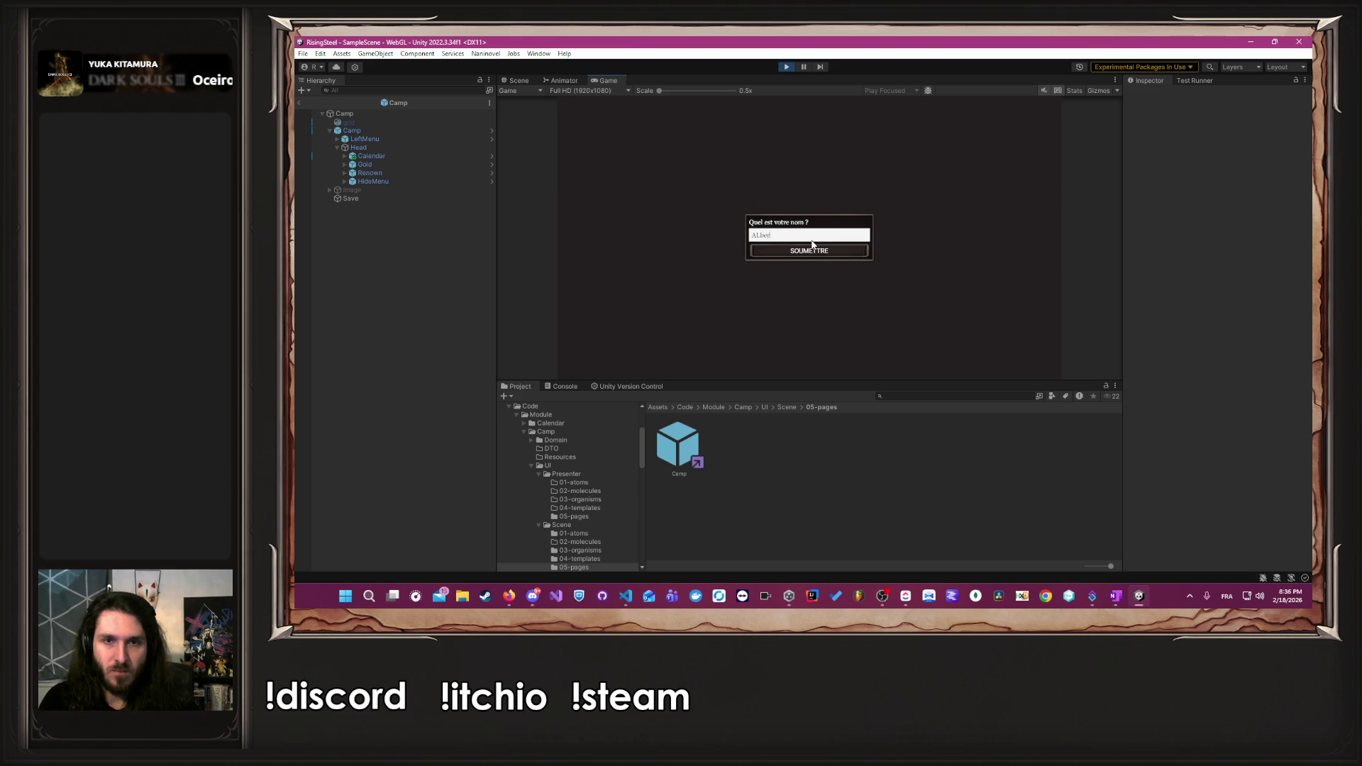
left_click(810, 244)
left_click(965, 174)
left_click(876, 220)
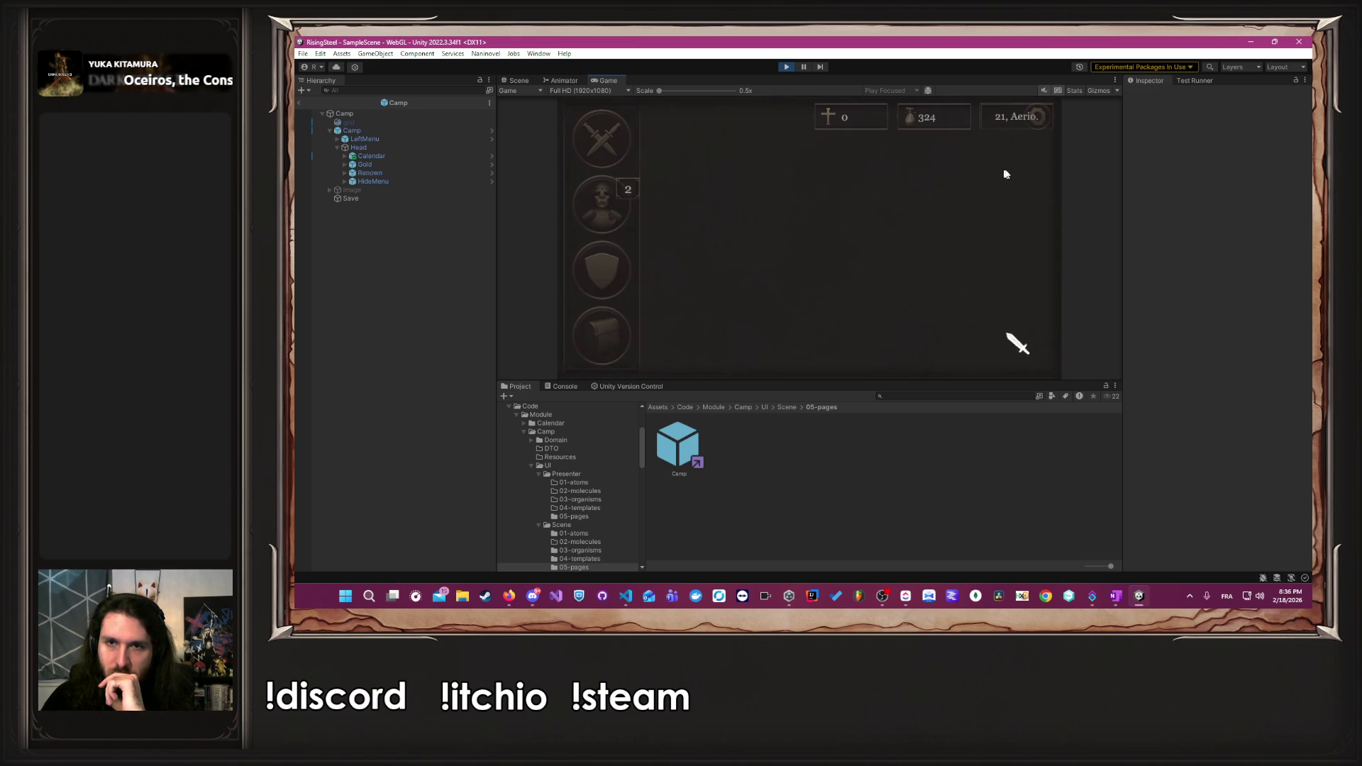
left_click(1016, 117)
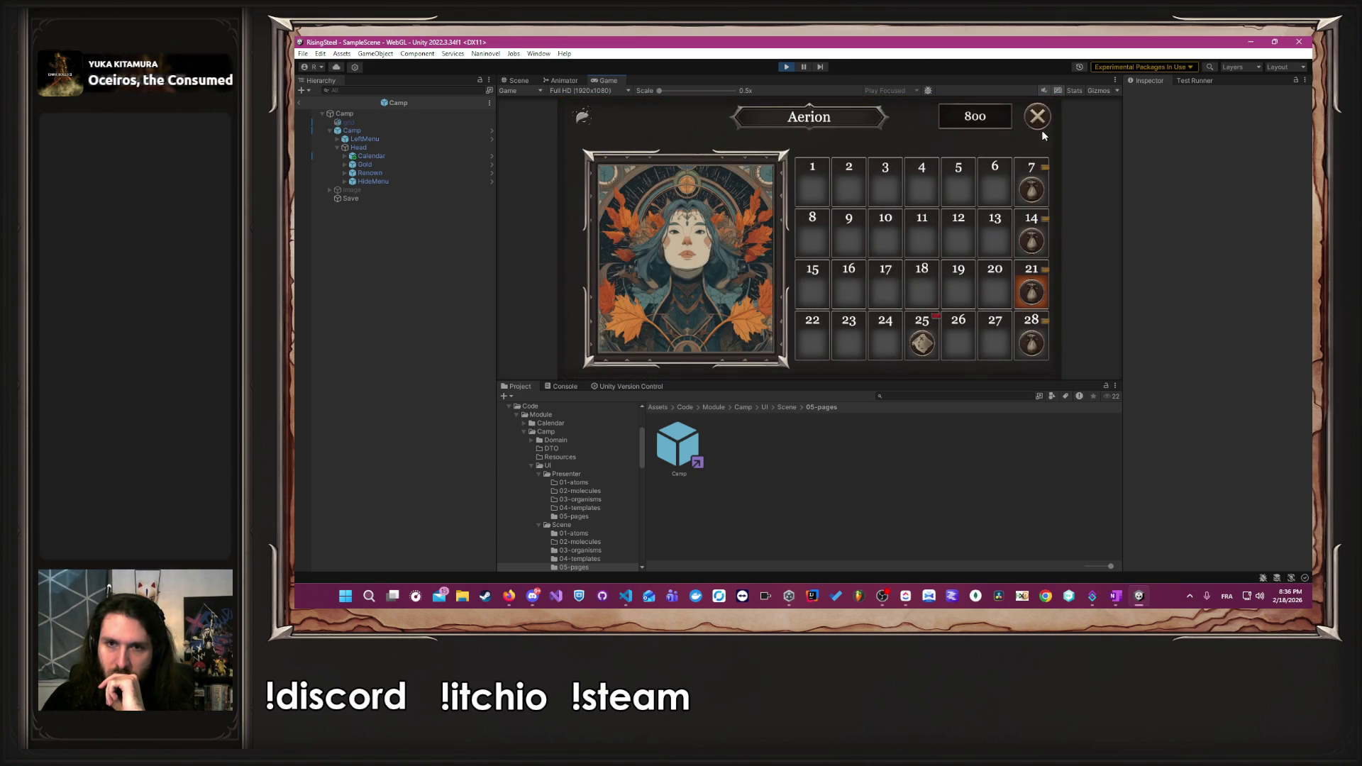
left_click(1041, 132)
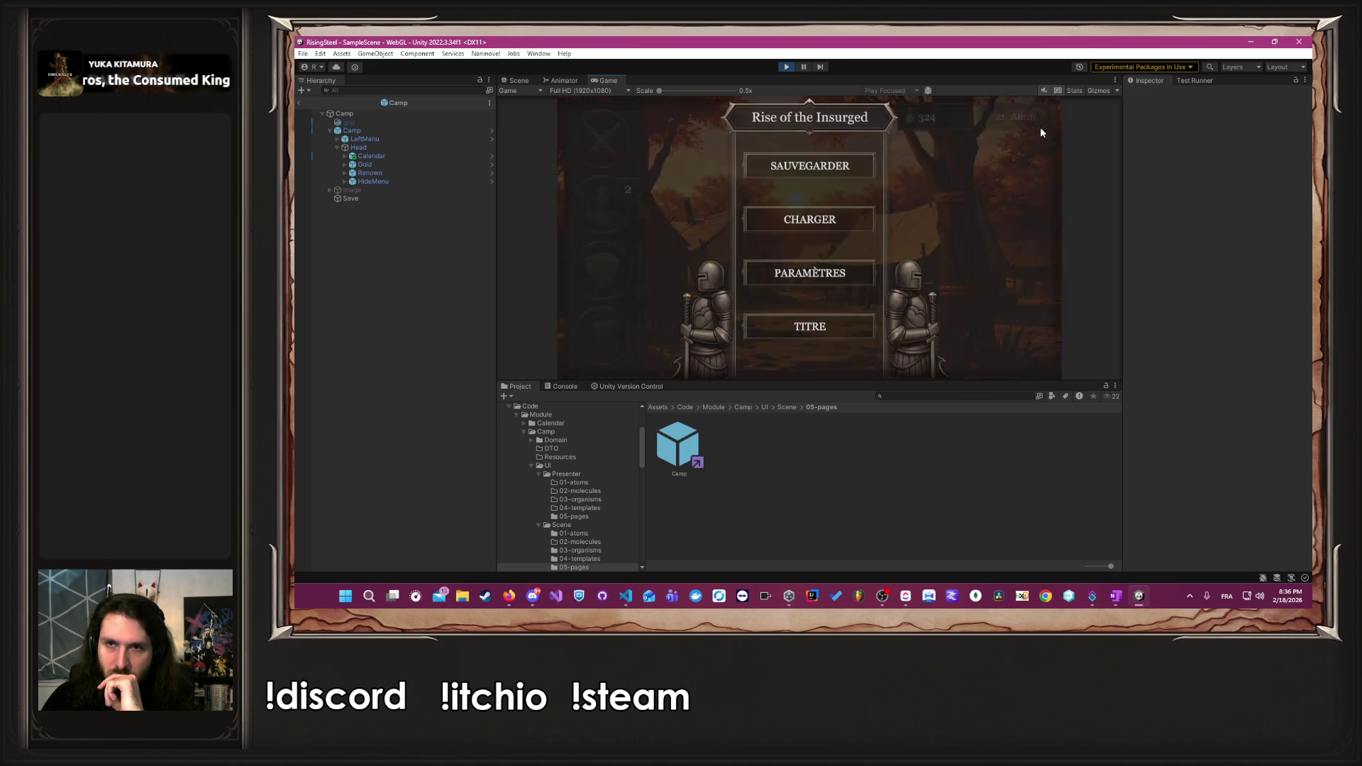
left_click(829, 325)
left_click(764, 254)
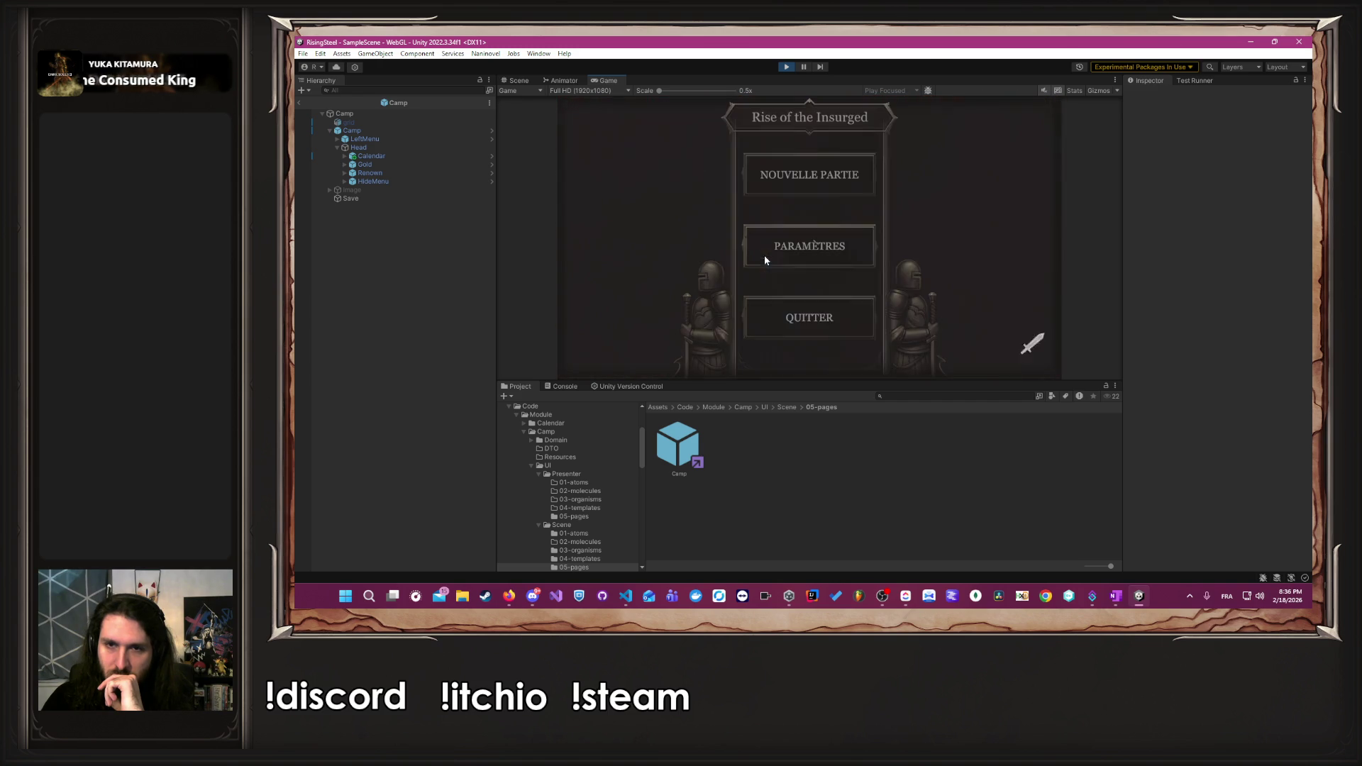
left_click(802, 181)
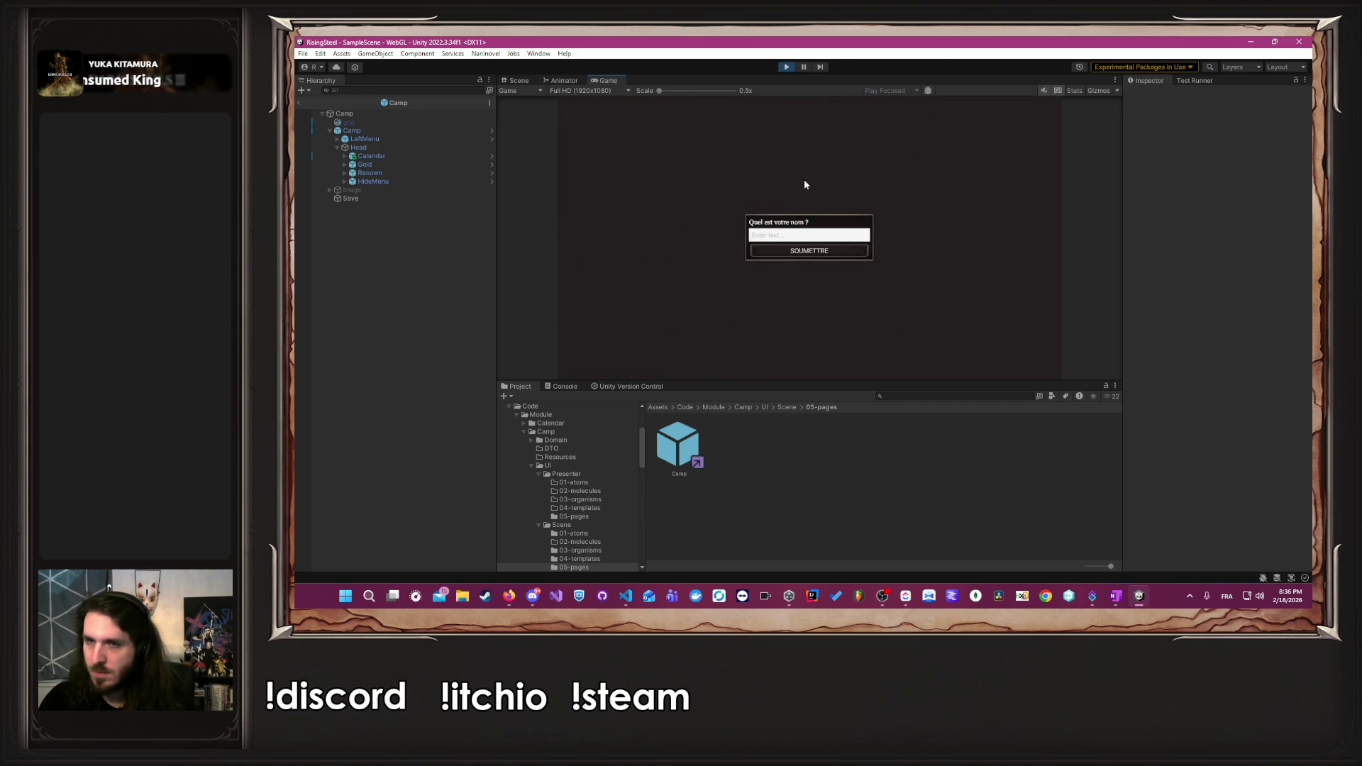
key("Return")
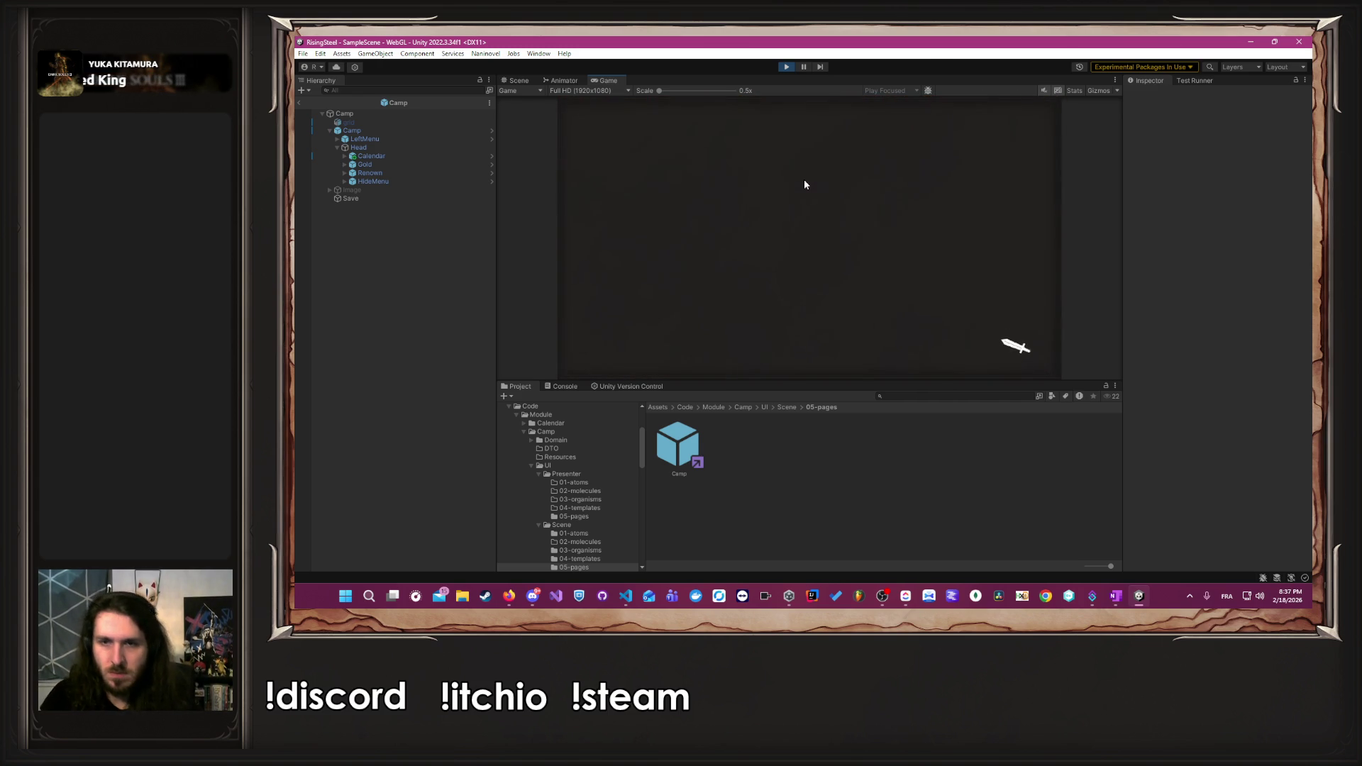
left_click(928, 199)
left_click(814, 201)
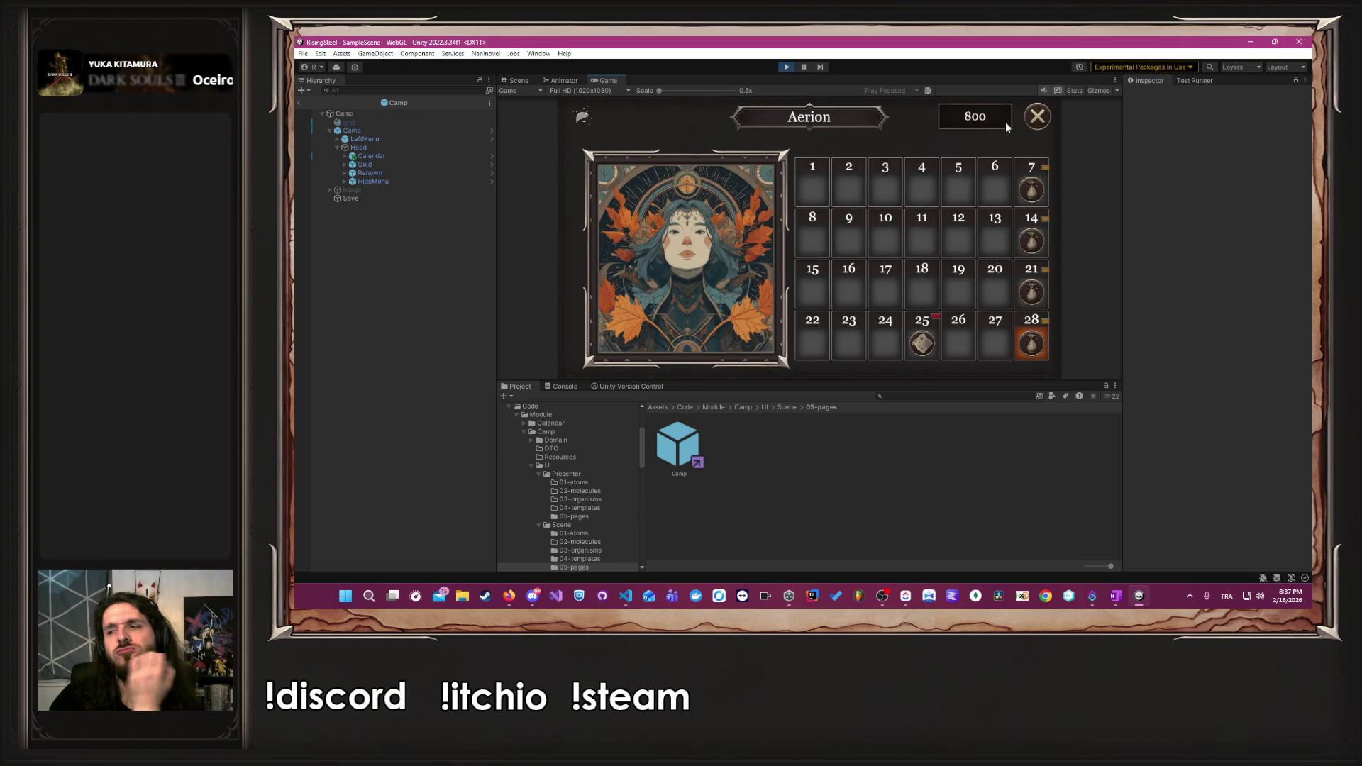
mouse_move(928, 355)
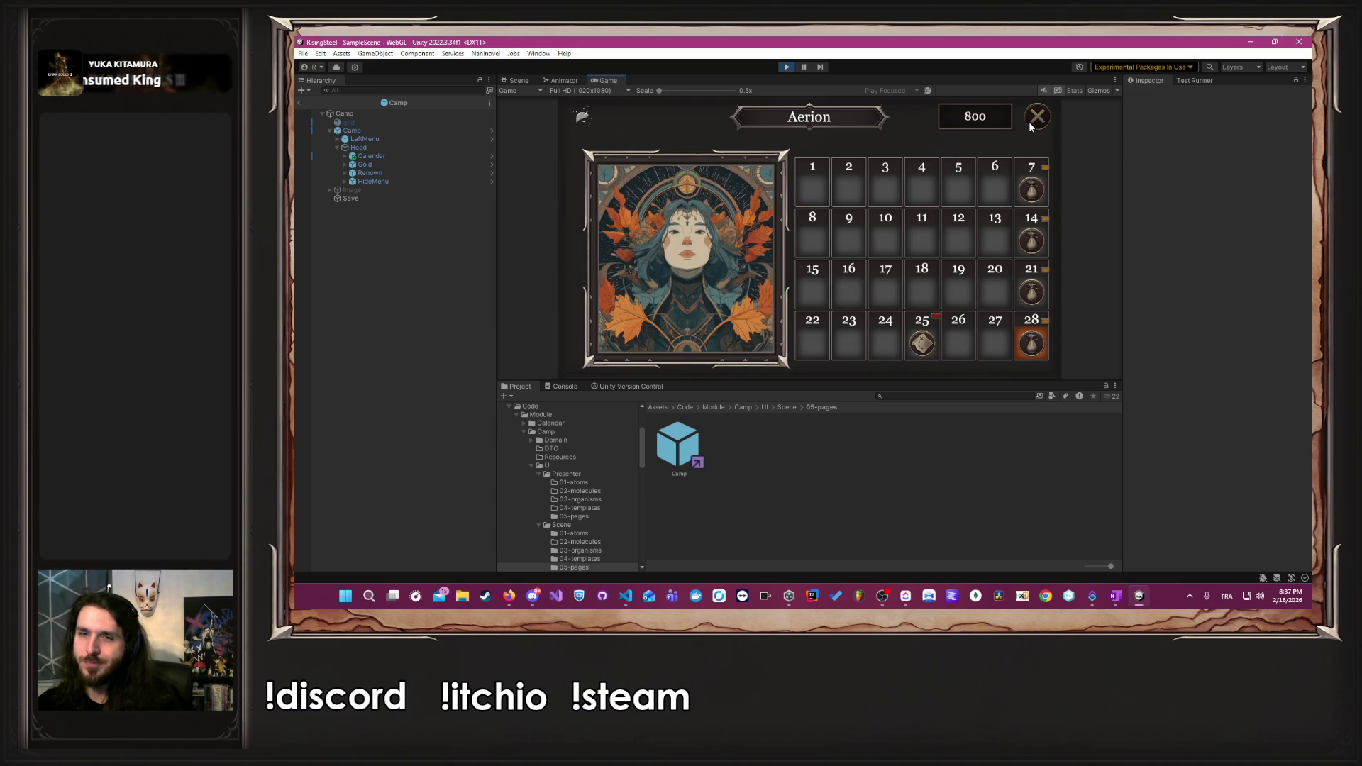
left_click(784, 69)
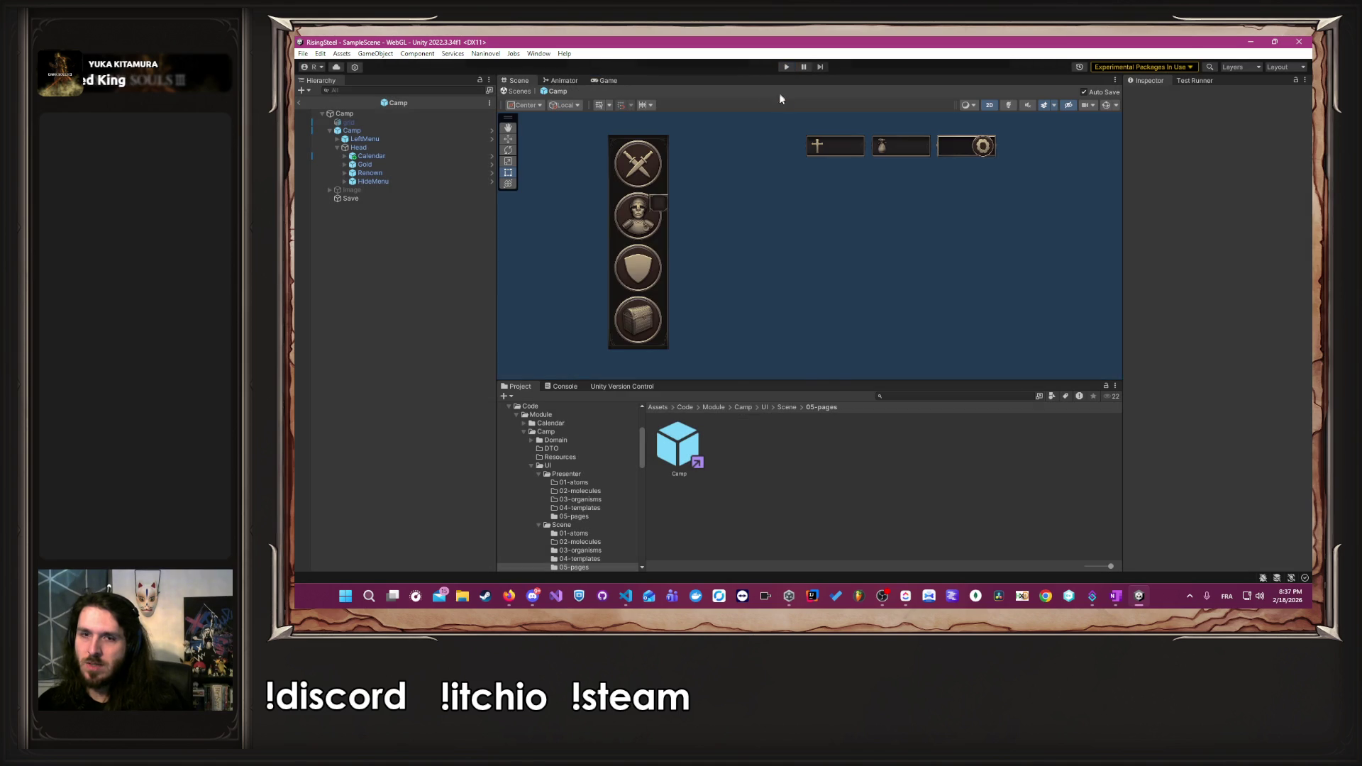
- Jump to DayData.Initialize's definition, then show DailyEventData.cs with the Annuity and Mission events
key("alt+Tab")
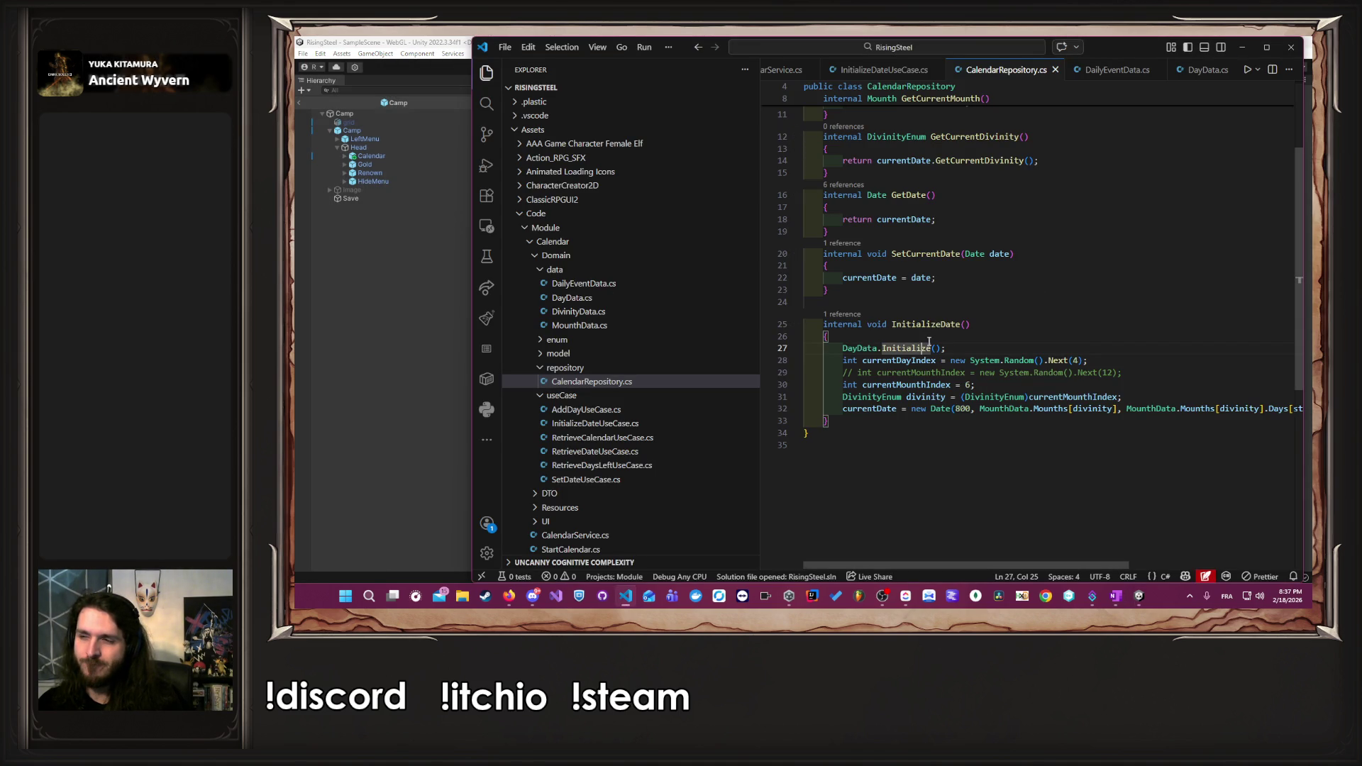
scroll(928, 341, "up", 2)
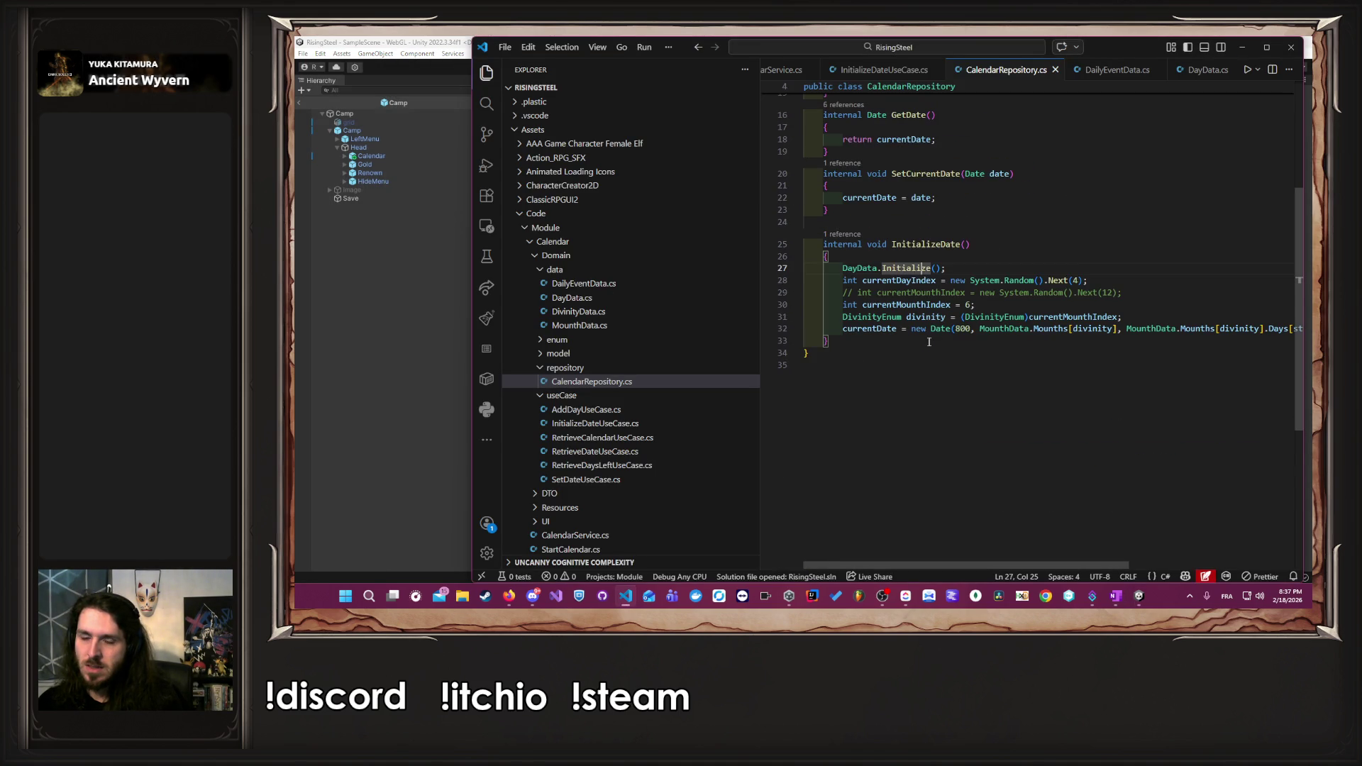
left_click(919, 269, "ctrl")
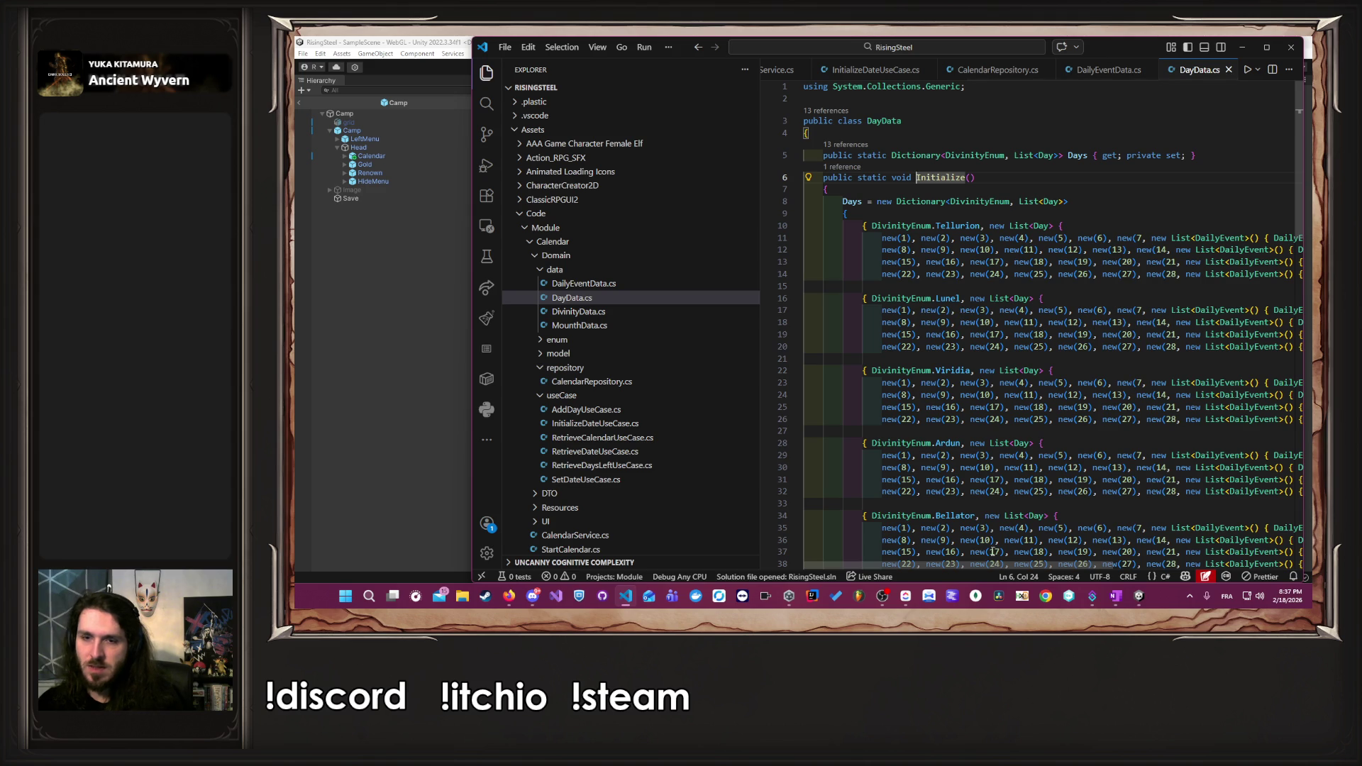
left_click_drag(968, 566, 1182, 547)
scroll(1192, 542, "left", 5)
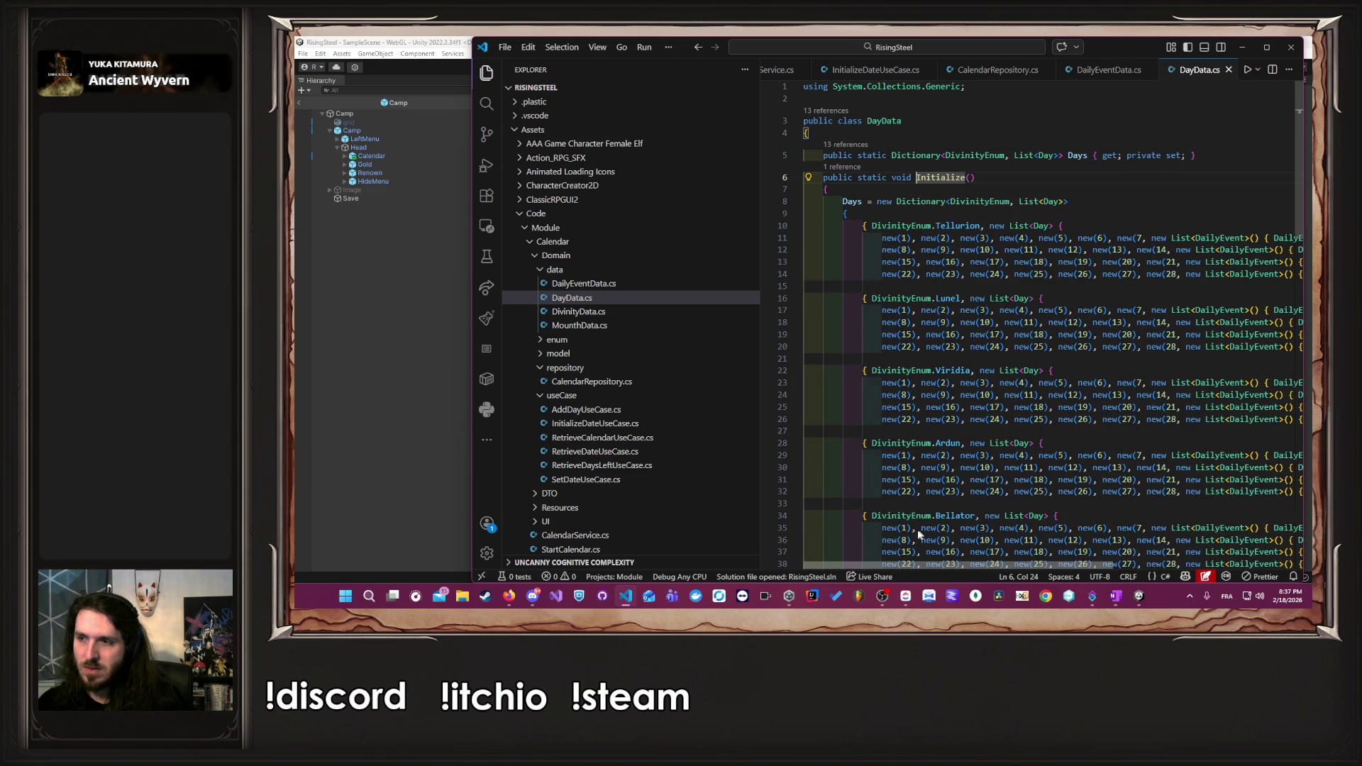
left_click(1102, 65)
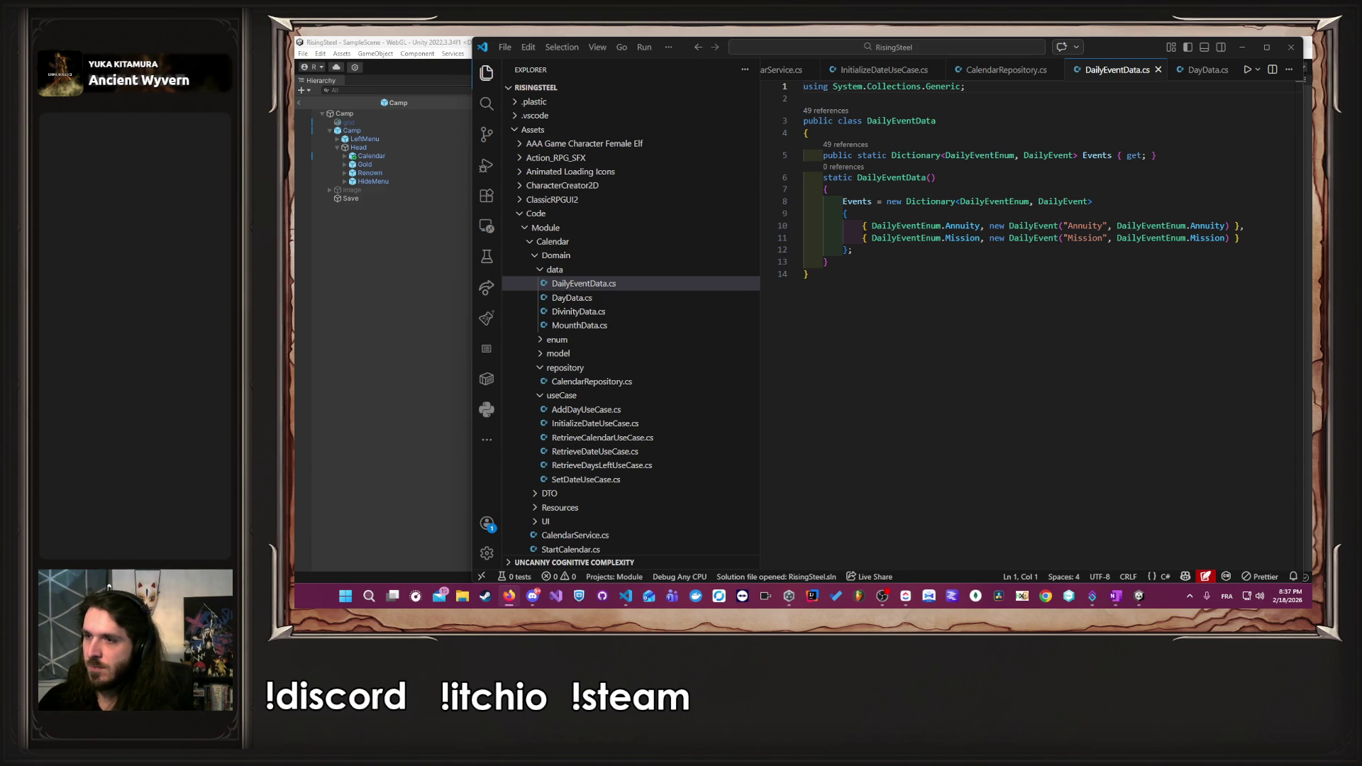
- Show CalendarRepository.cs with InitializeDate calling DayData.Initialize()
key("alt+Tab")
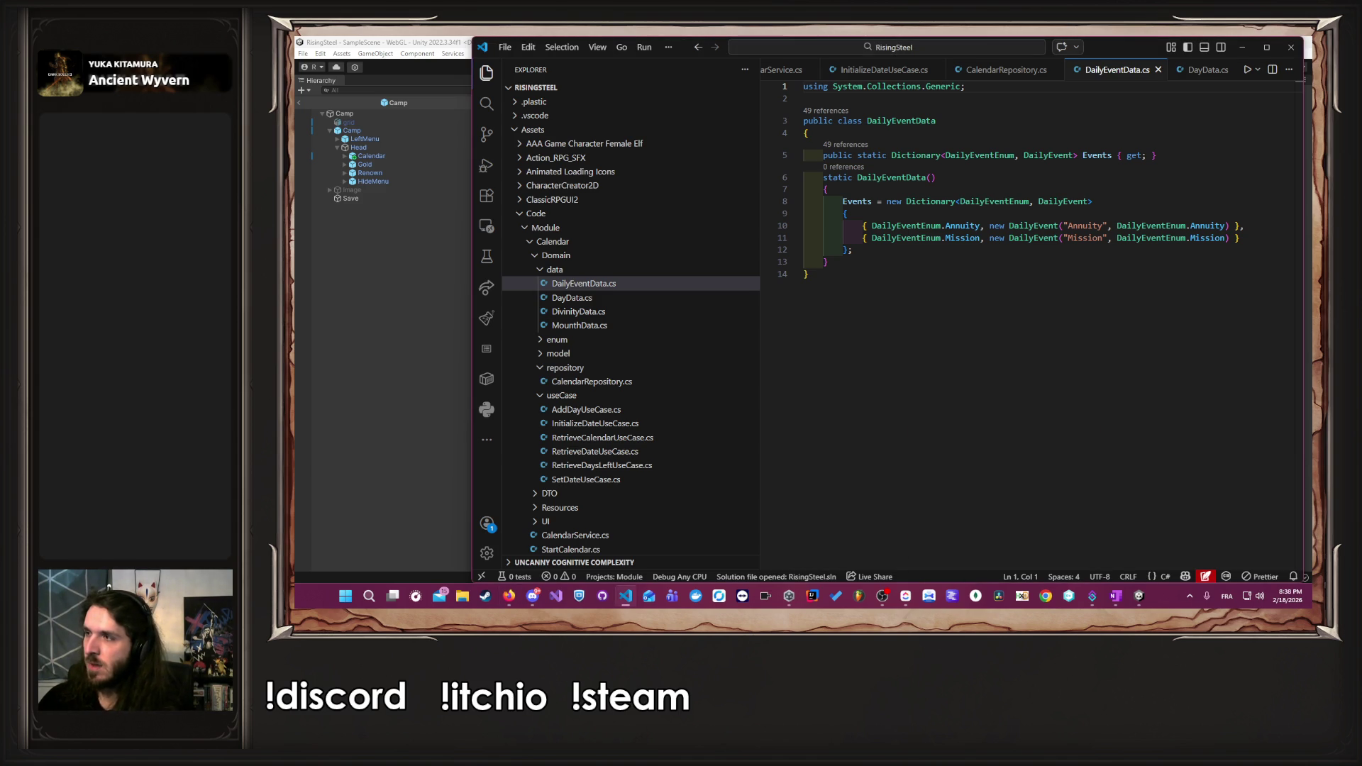
key("alt+Tab")
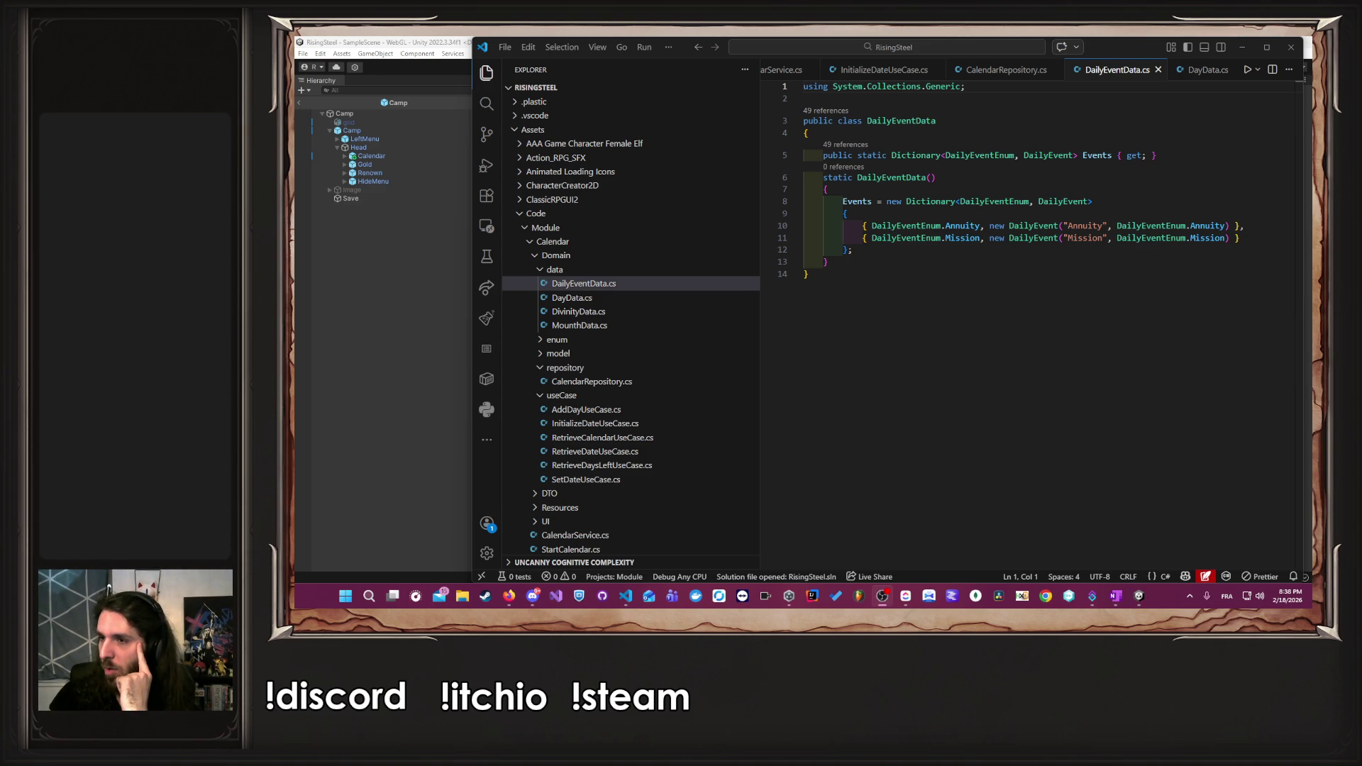
left_click(976, 71)
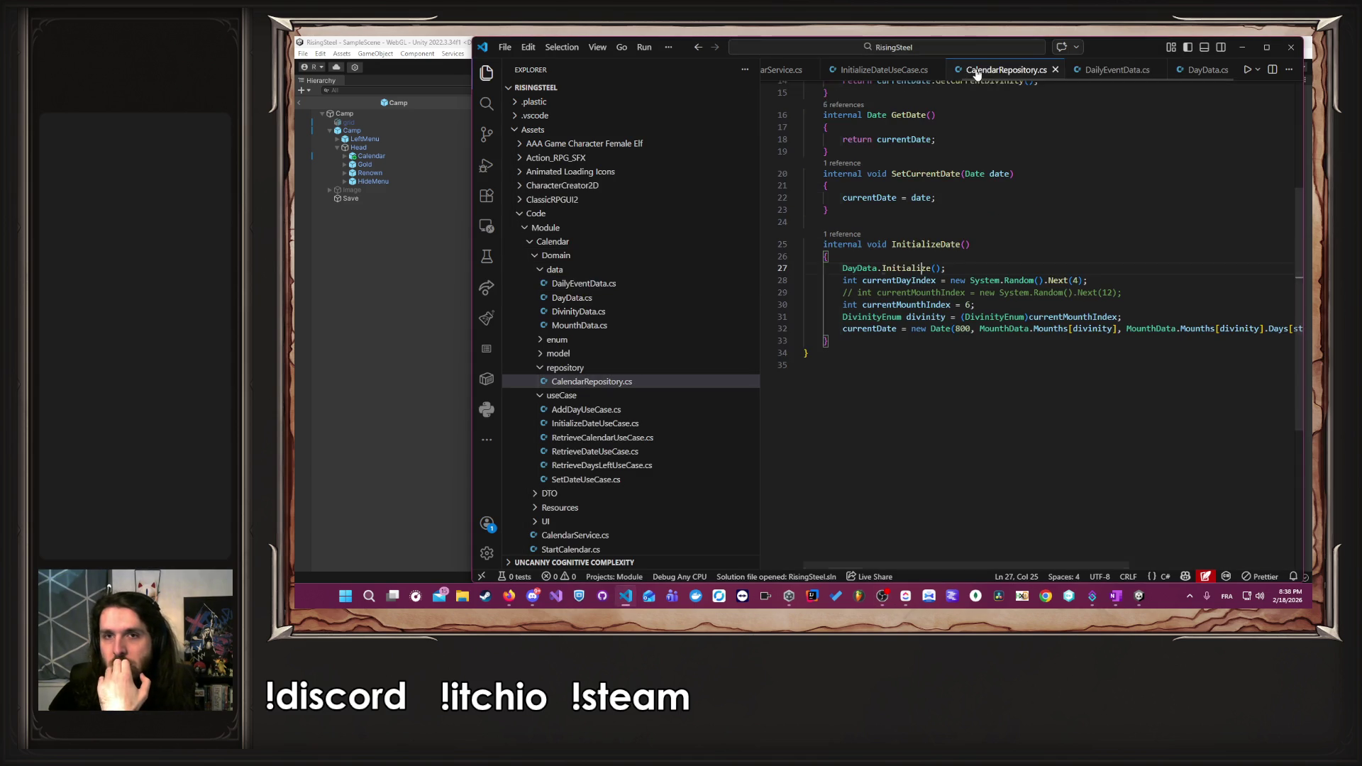
- Follow ResetGame from NewGame.cs into Start.cs and inspect its ResetMissions and InitializeDate calls
scroll(975, 71, "up", 5)
left_click(848, 71)
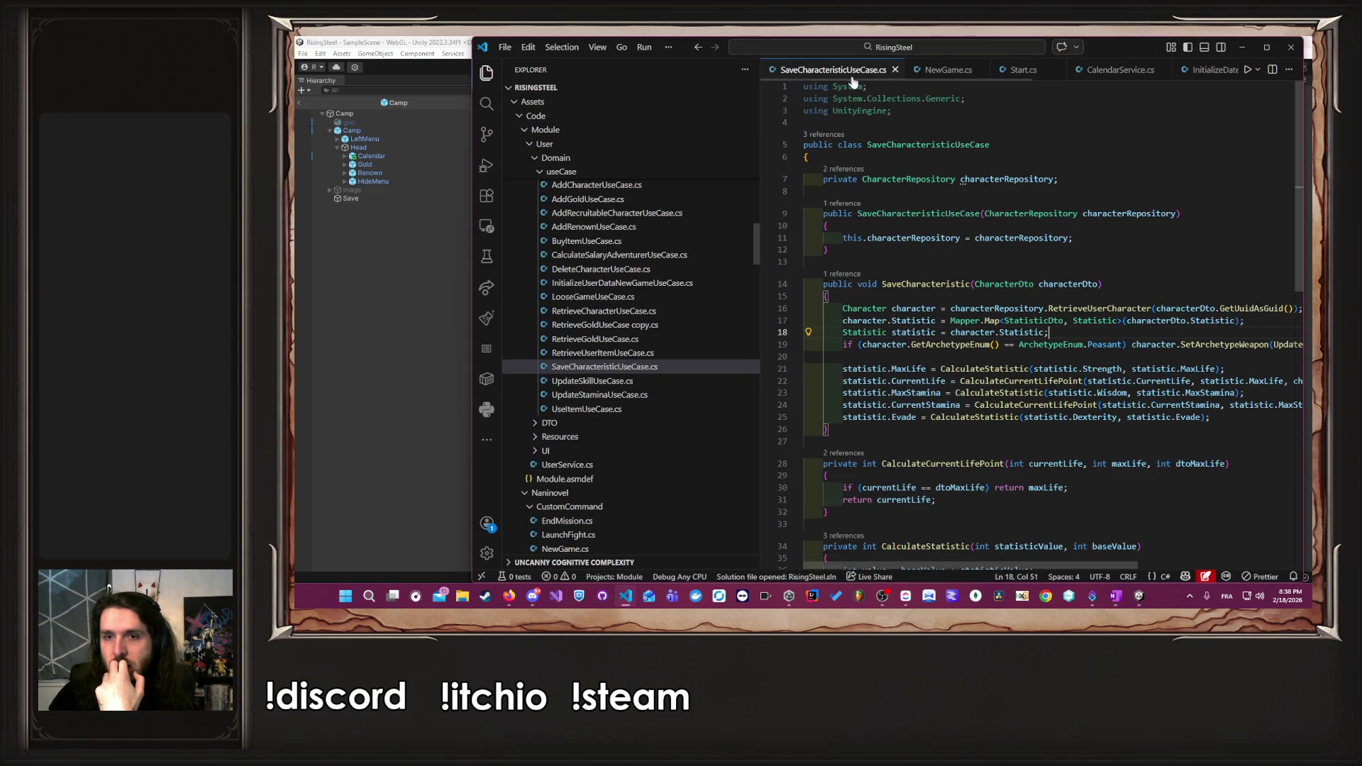
left_click(939, 71)
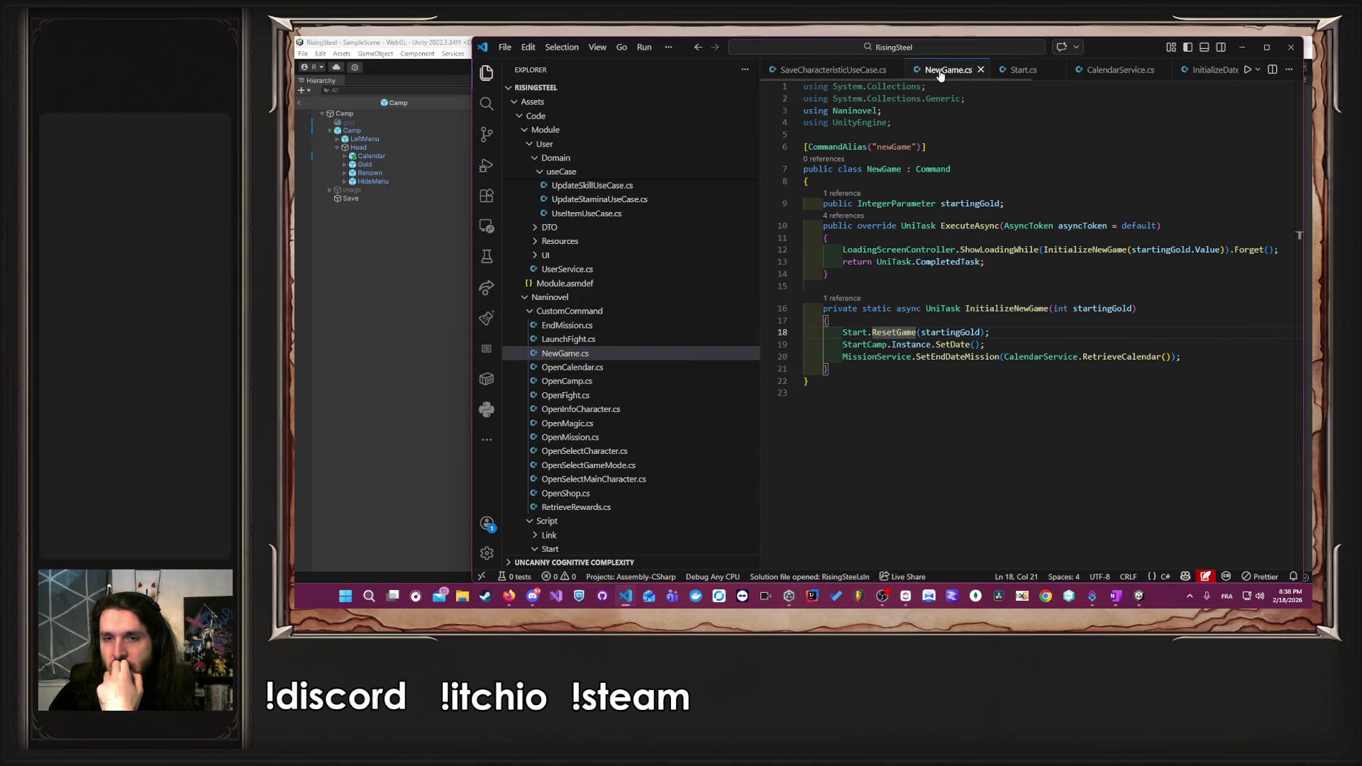
left_click(907, 334, "ctrl")
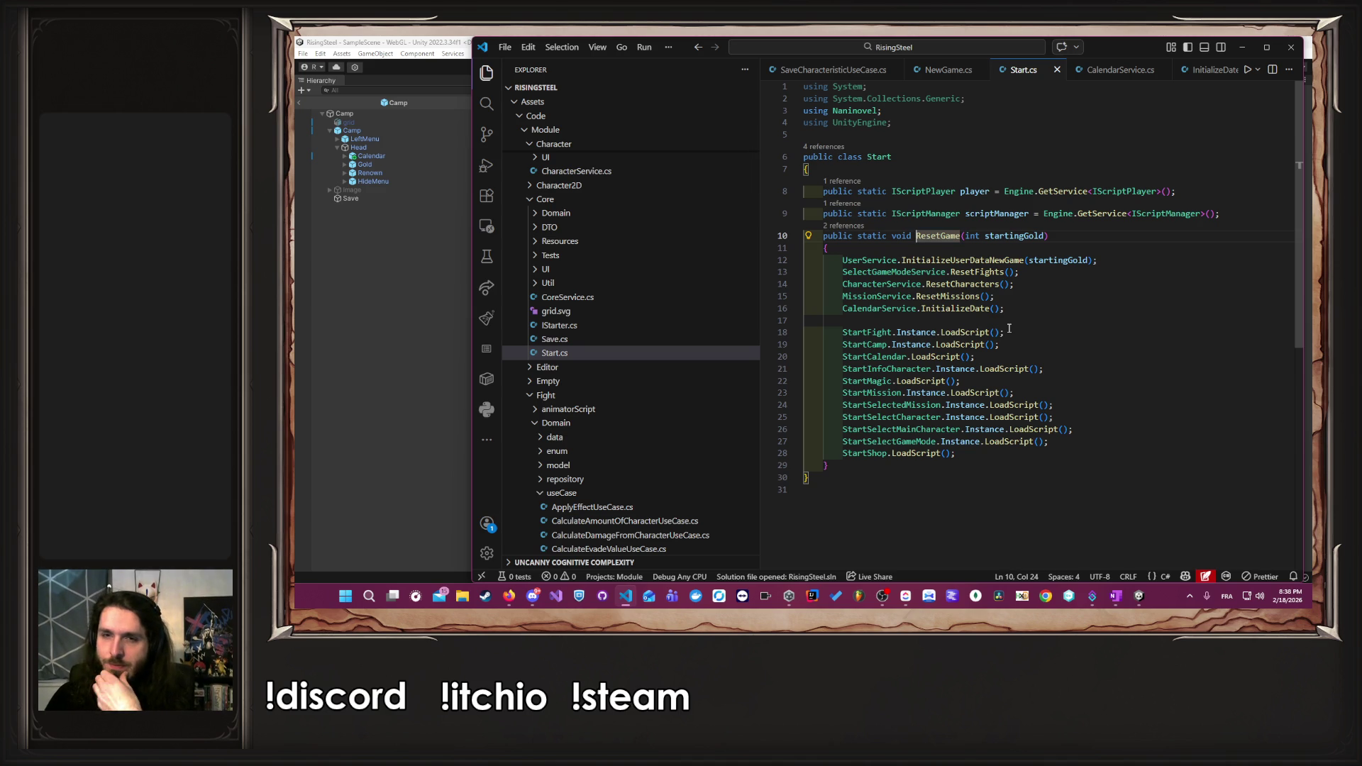
left_click(953, 299)
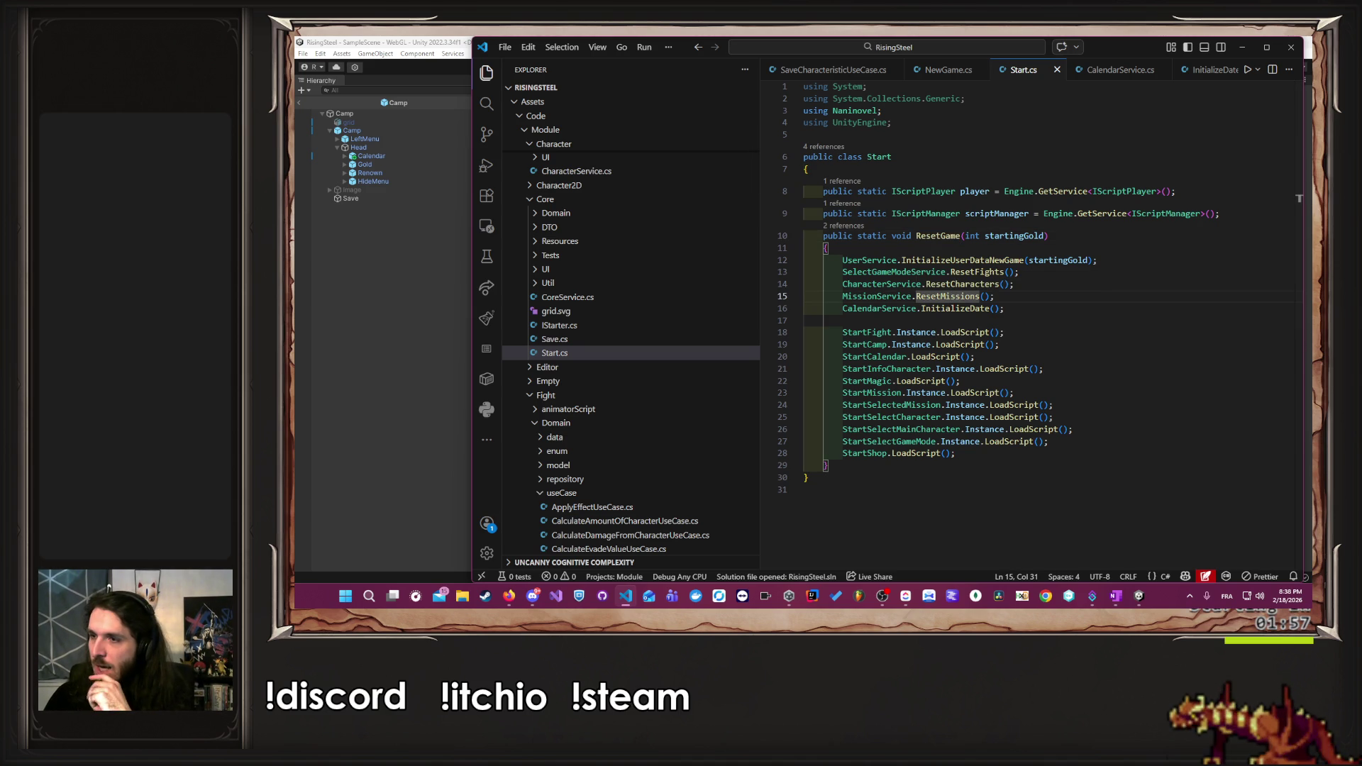
left_click(881, 595)
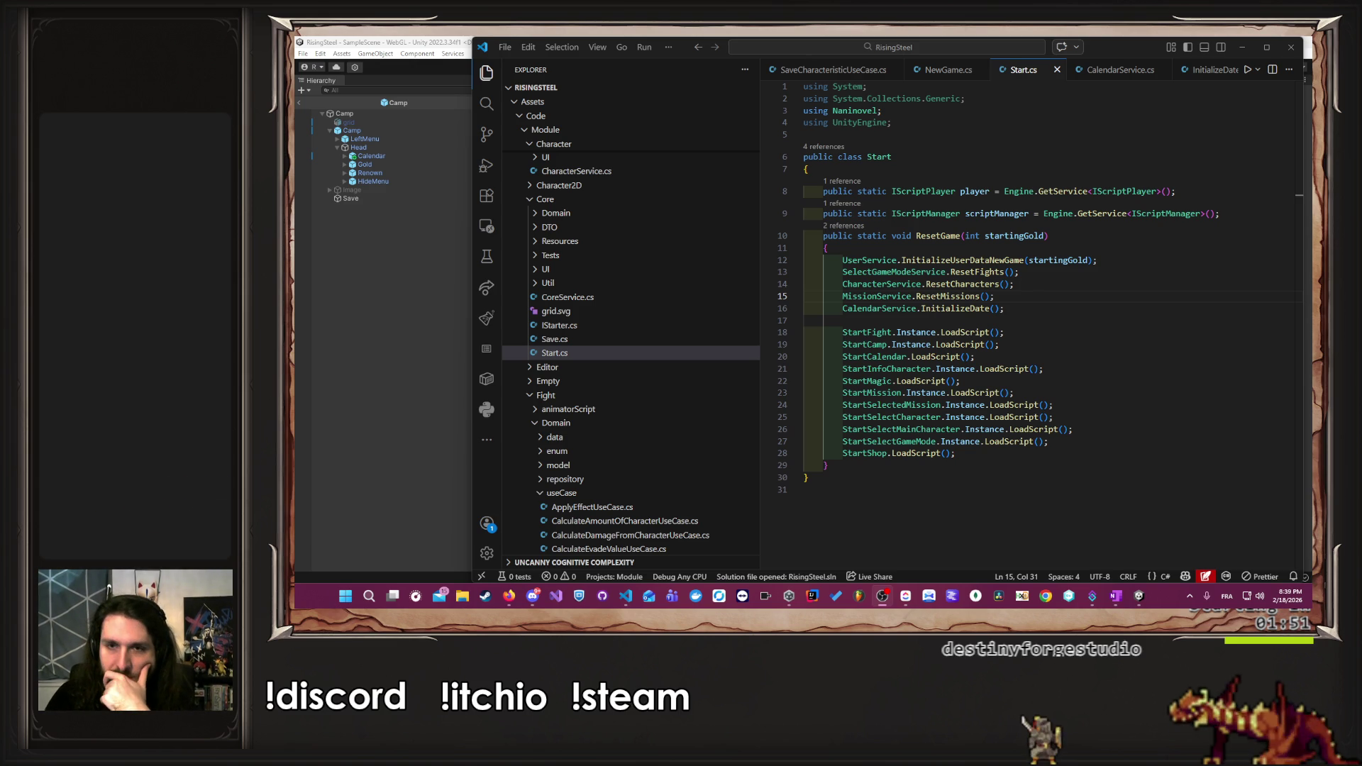
left_click(1168, 291)
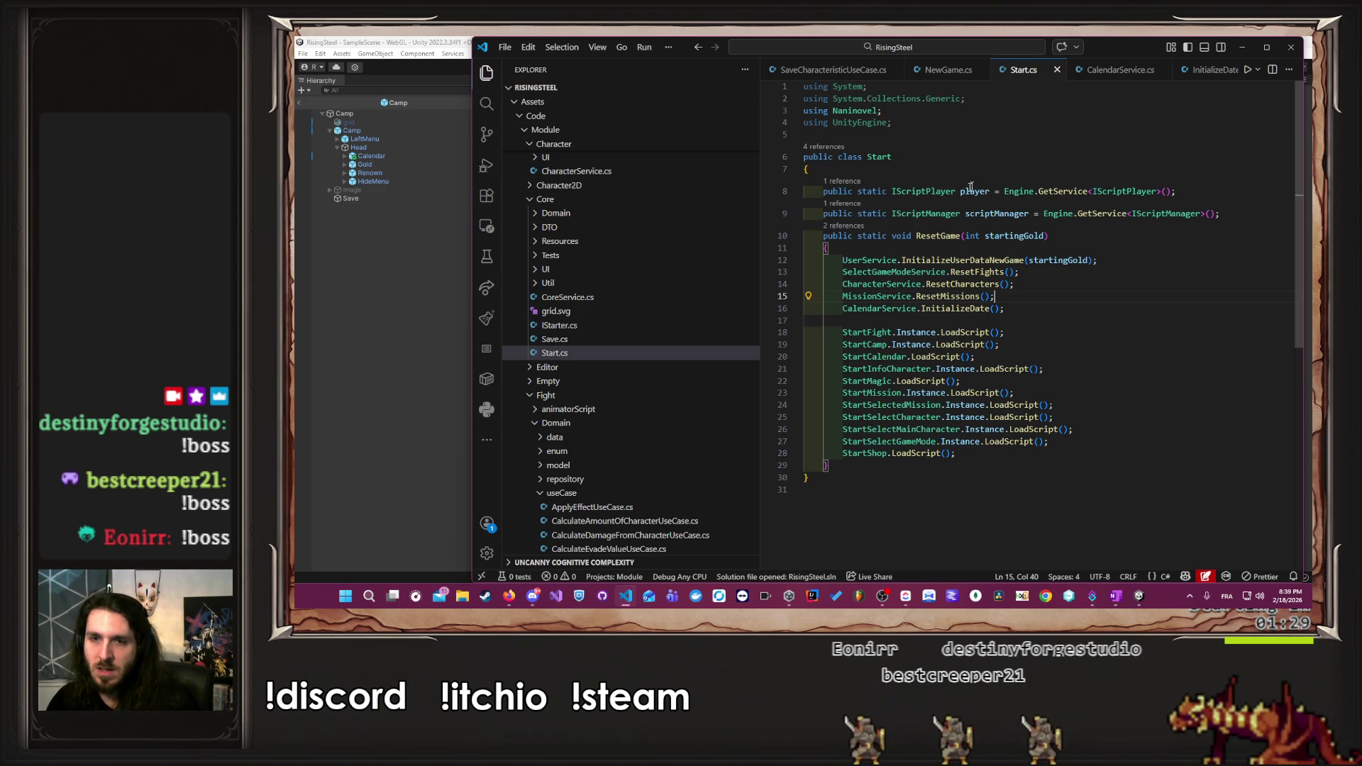
left_click(961, 308)
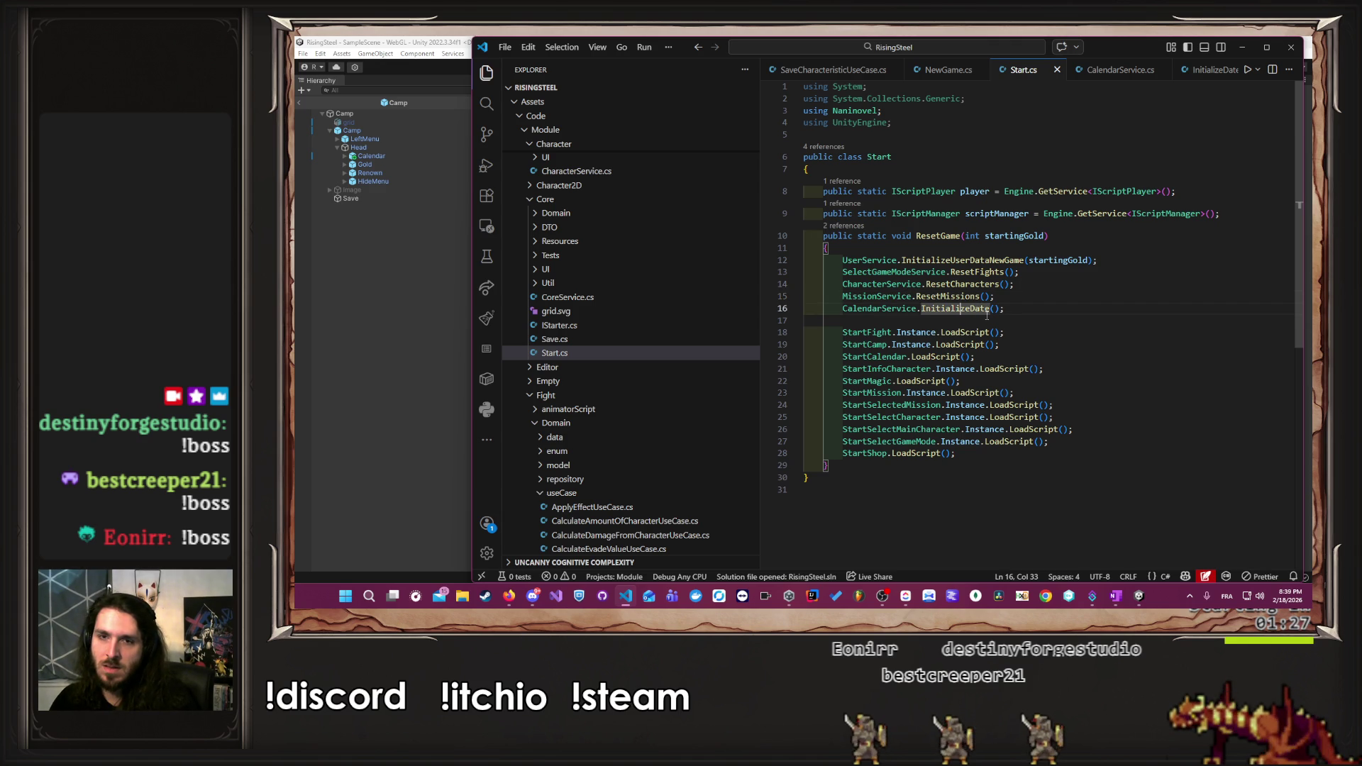
- Move CalendarService.InitializeDate() above MissionService.ResetMissions() in ResetGame and save Start.cs
key("alt+Up")
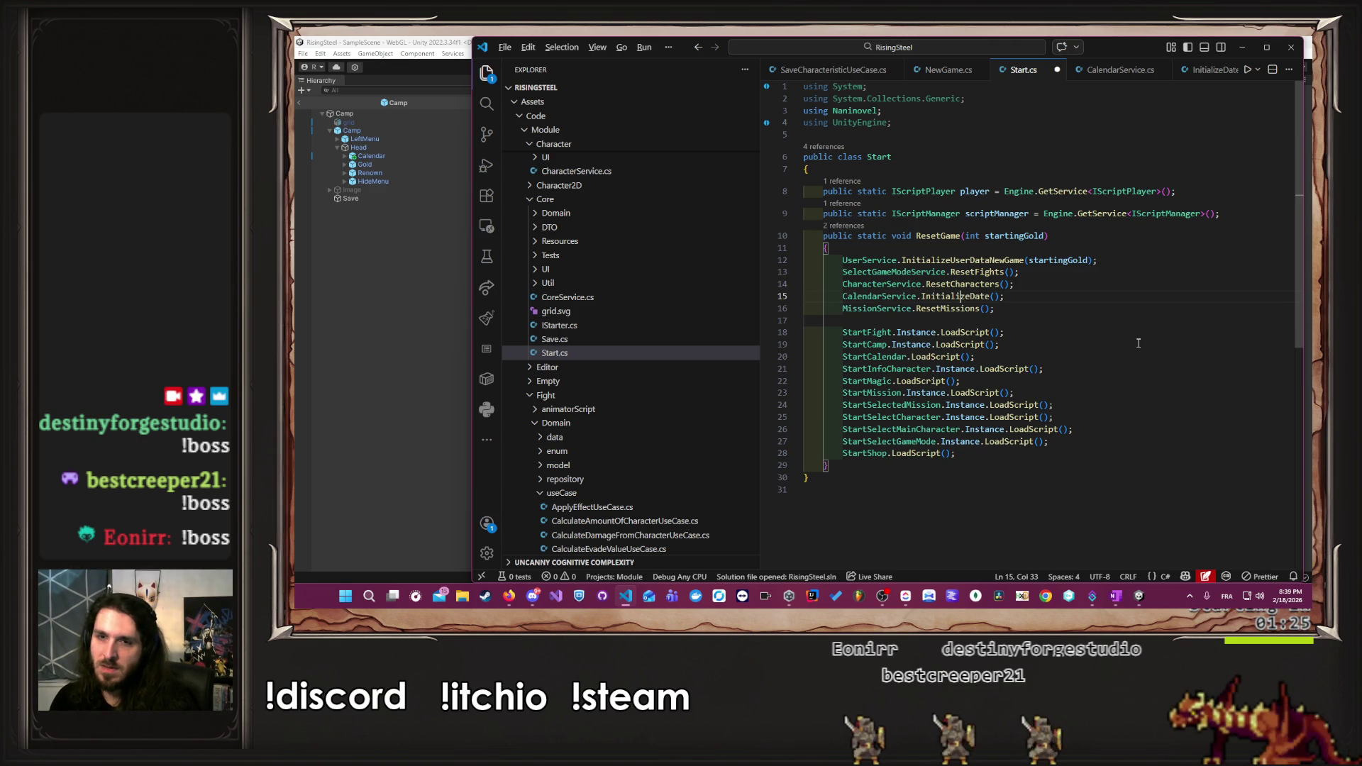
key("ctrl+s")
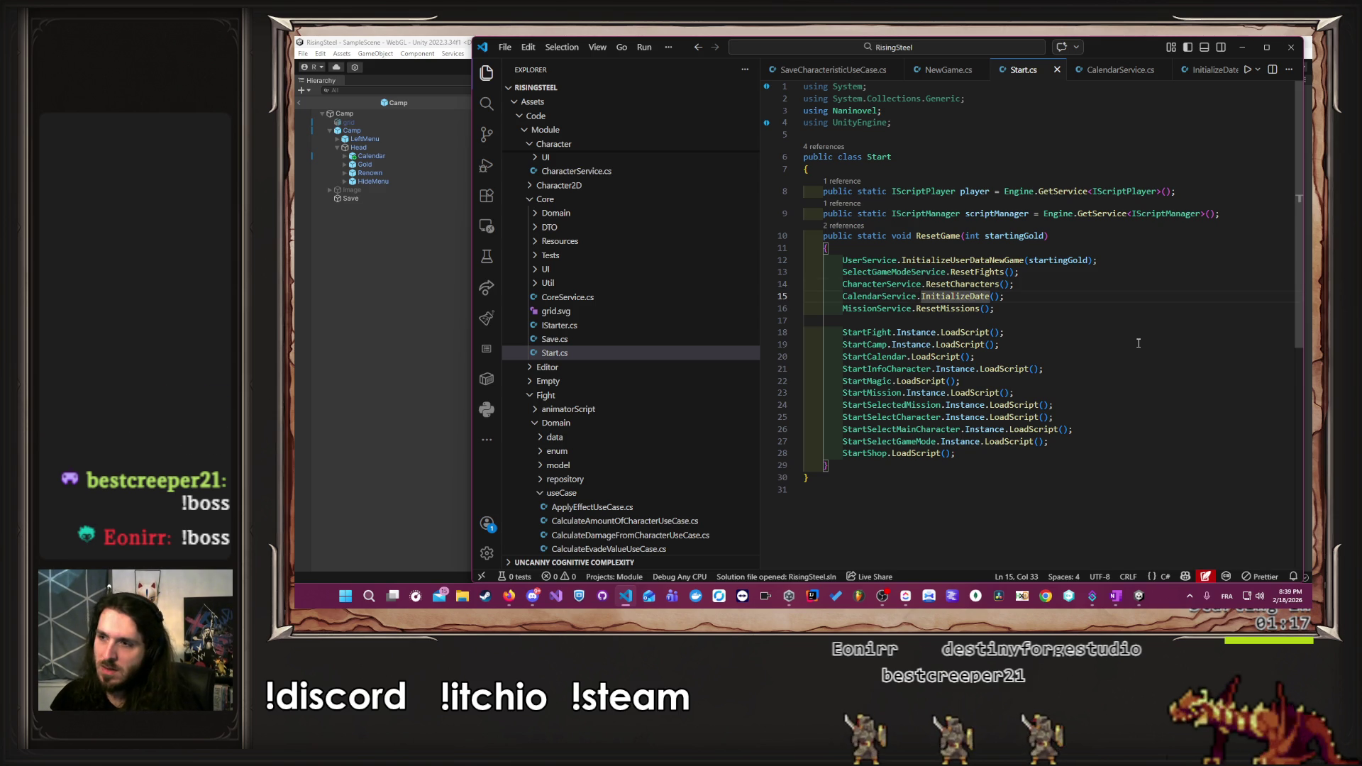
left_click(342, 376)
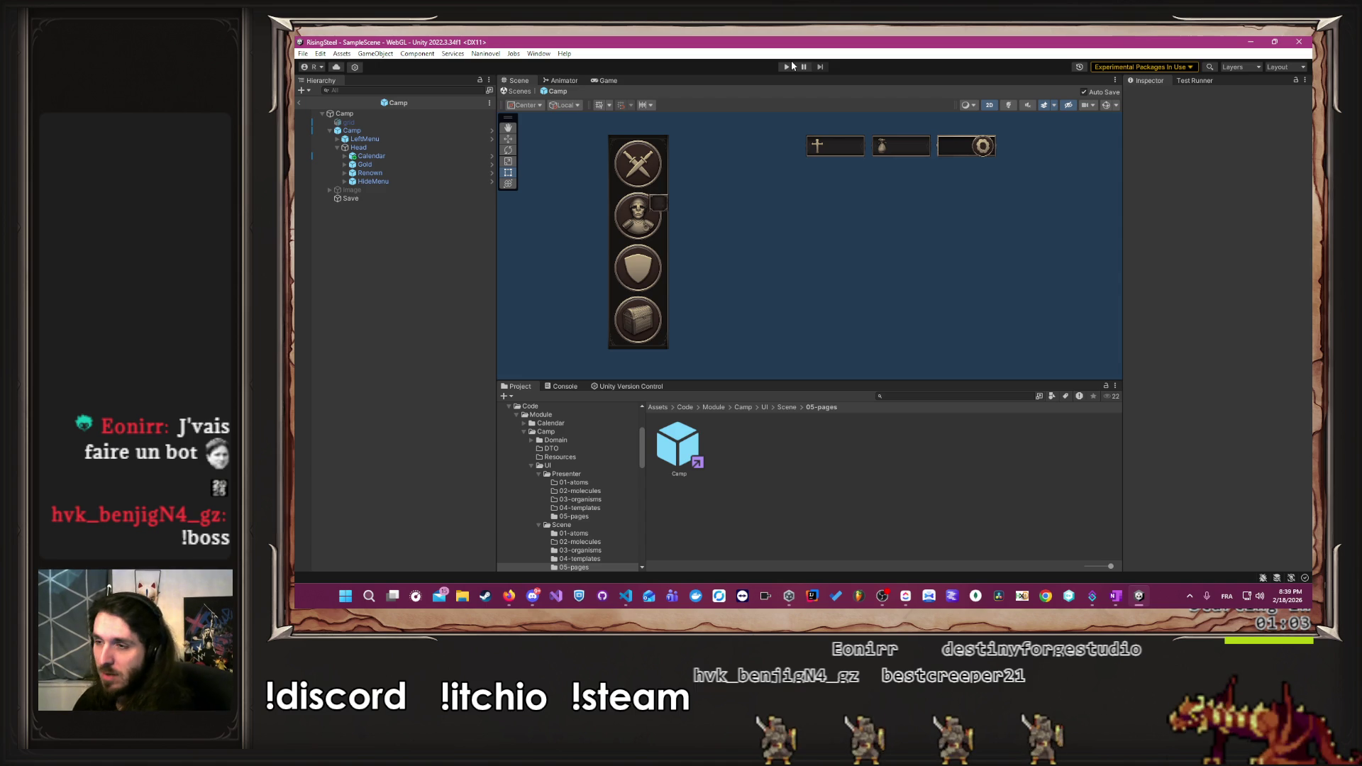
- Enter play mode, start a new game named 'Al' as the male hero, and check the calendar
left_click(787, 67)
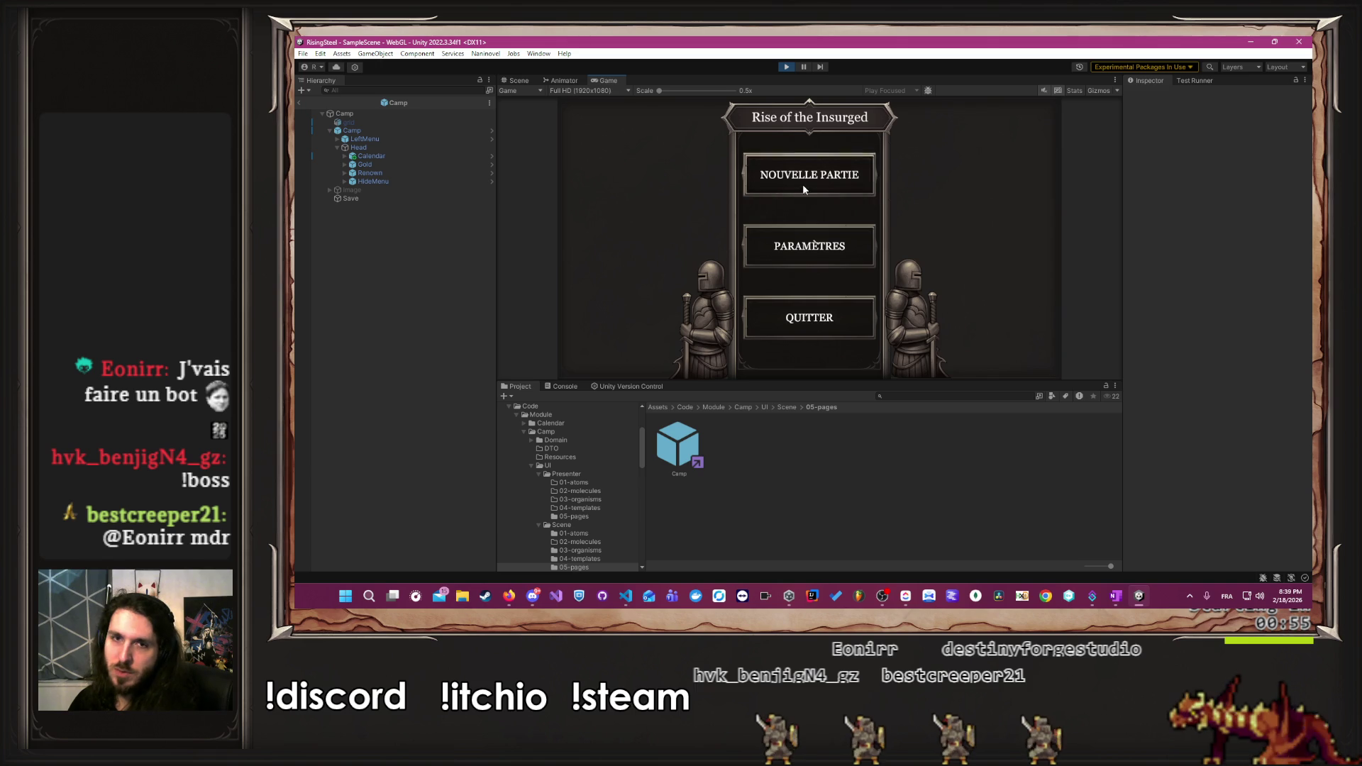
left_click(778, 238)
type("Albert")
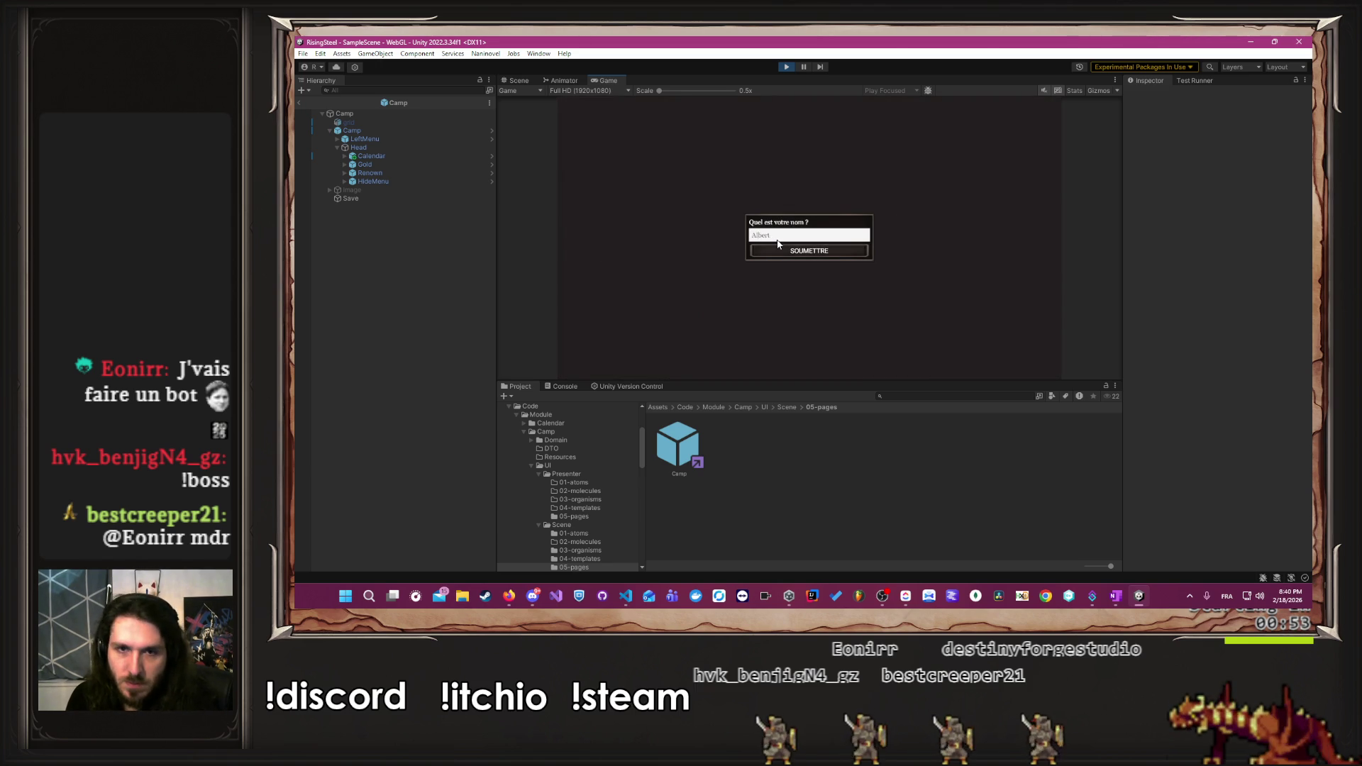
key("Return")
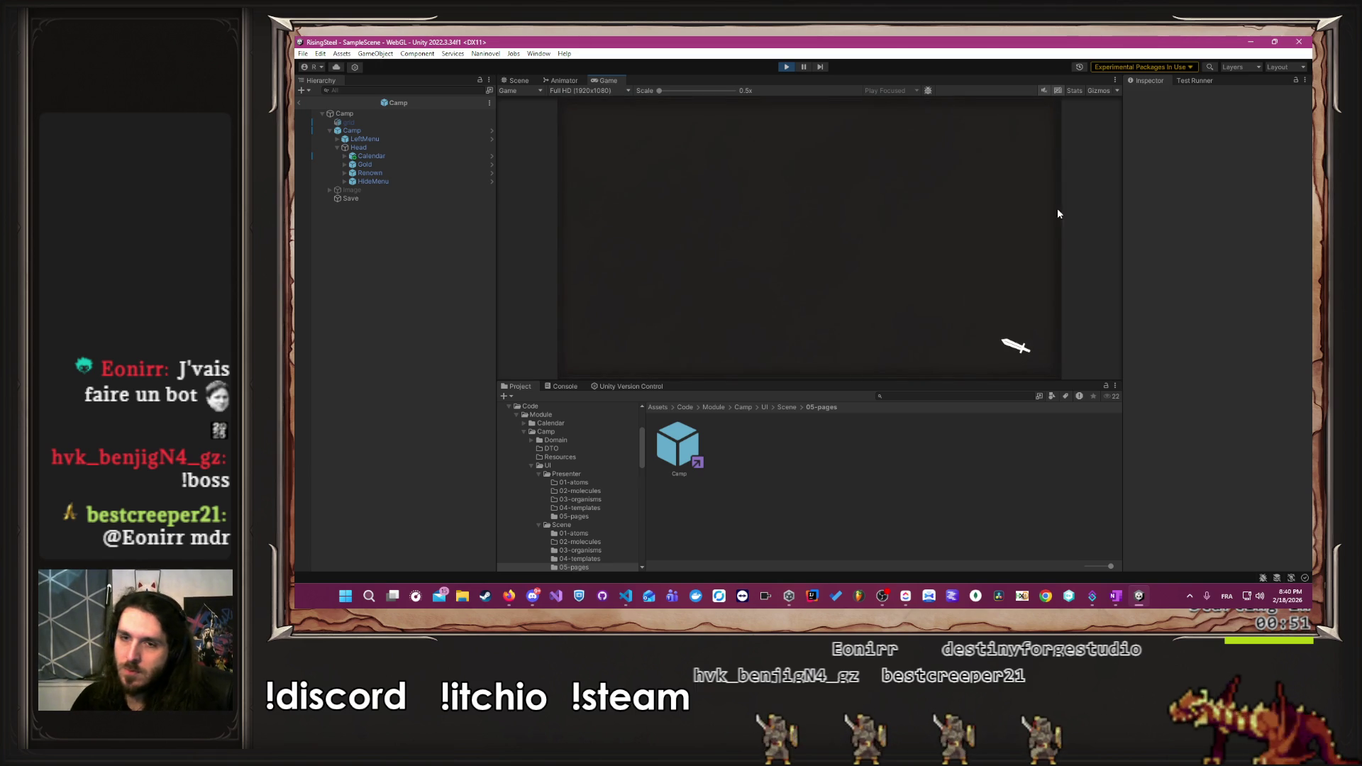
left_click(947, 217)
left_click(854, 227)
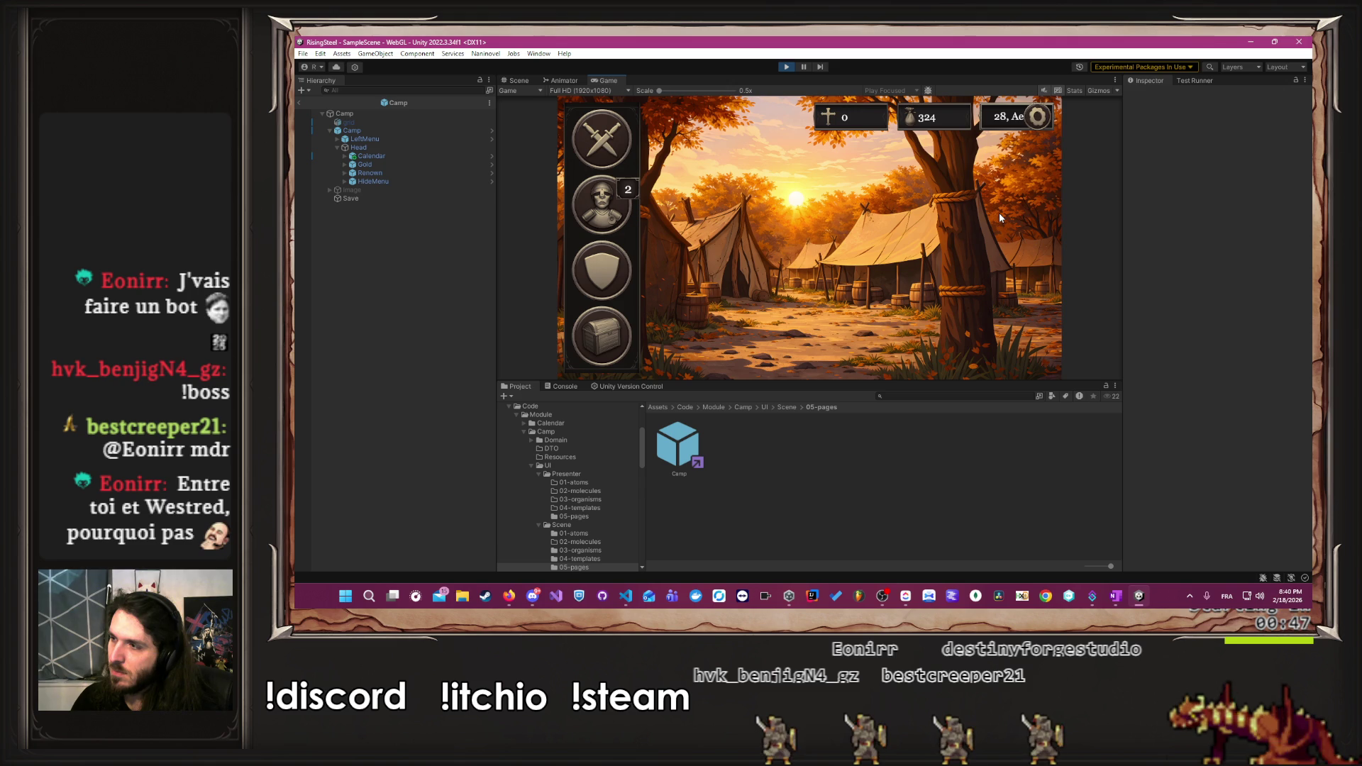
left_click(1003, 122)
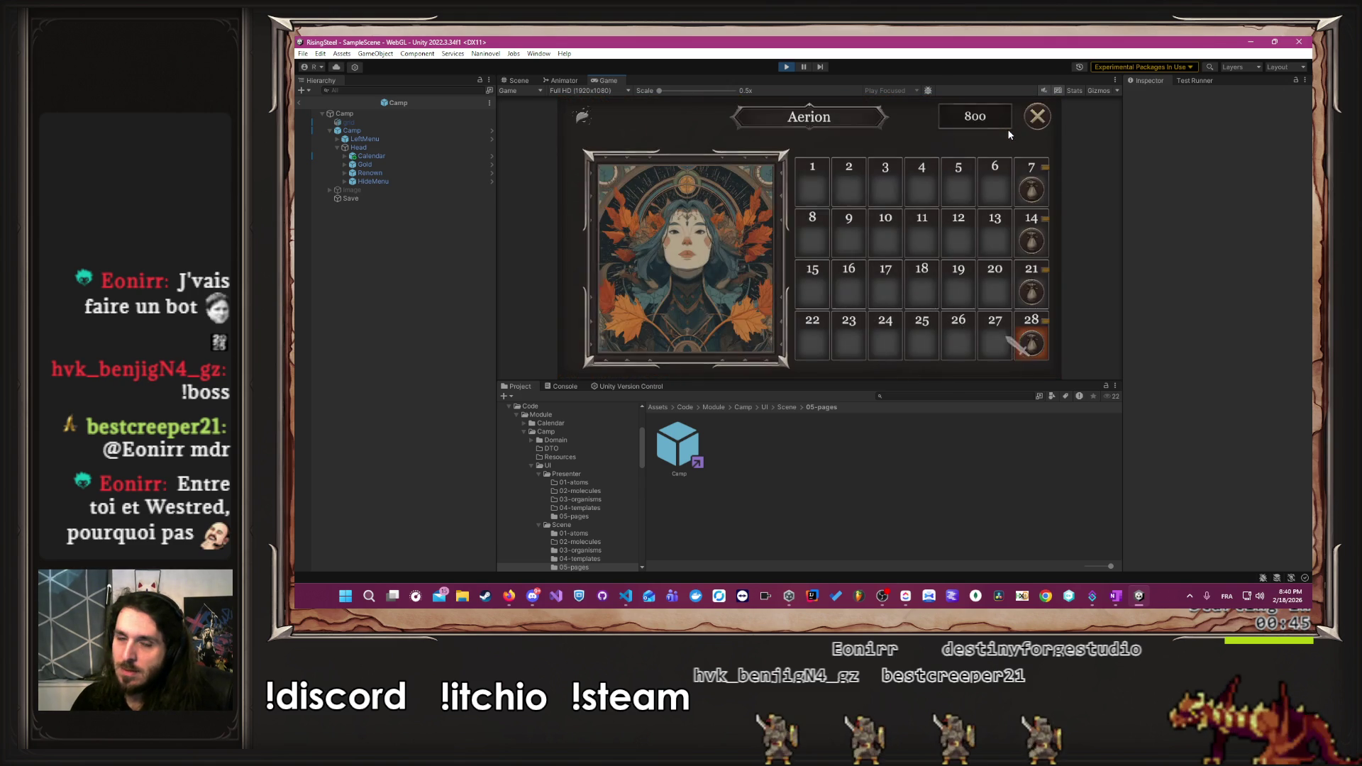
mouse_move(1033, 341)
left_click(1039, 122)
- Return to title, start a new game named 'A' skipping the tutorial, and check the calendar
left_click(1039, 122)
left_click(808, 325)
left_click(761, 257)
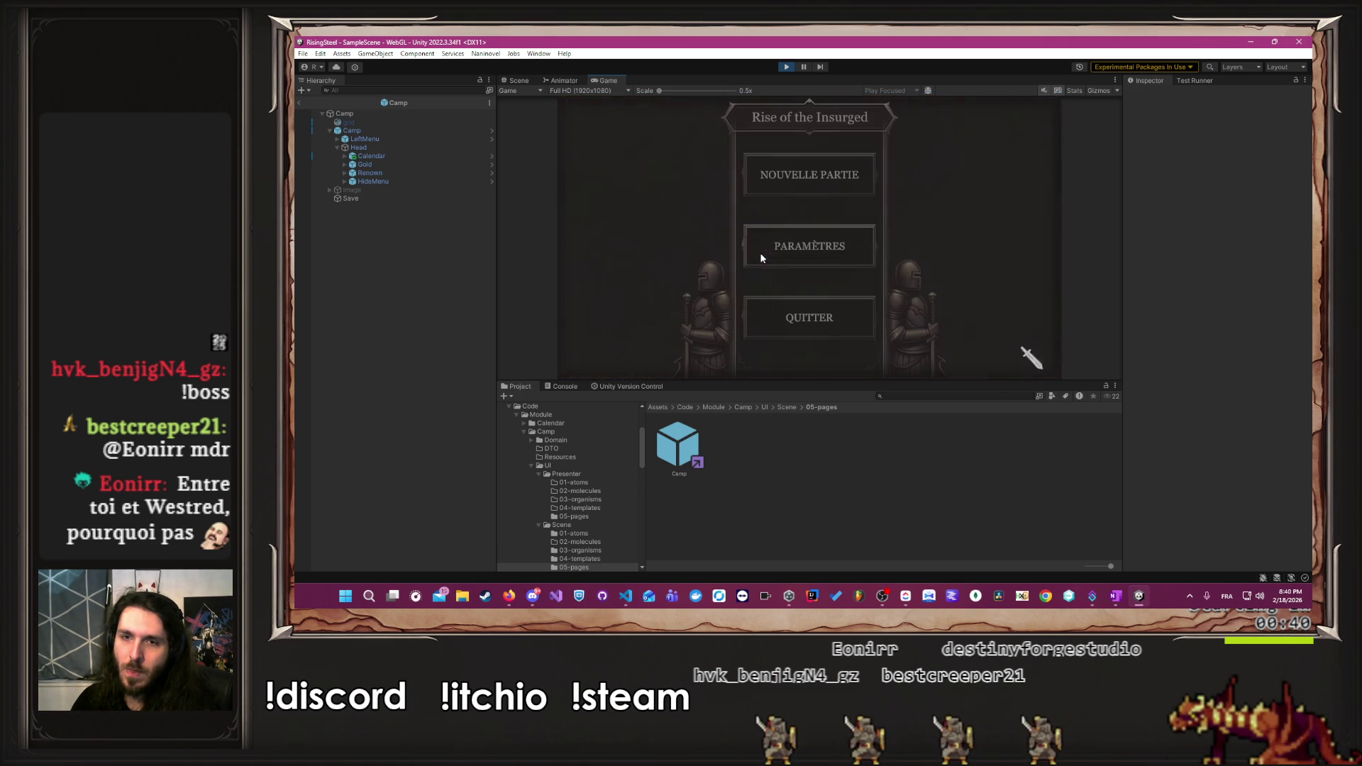
left_click(791, 183)
type("Albert")
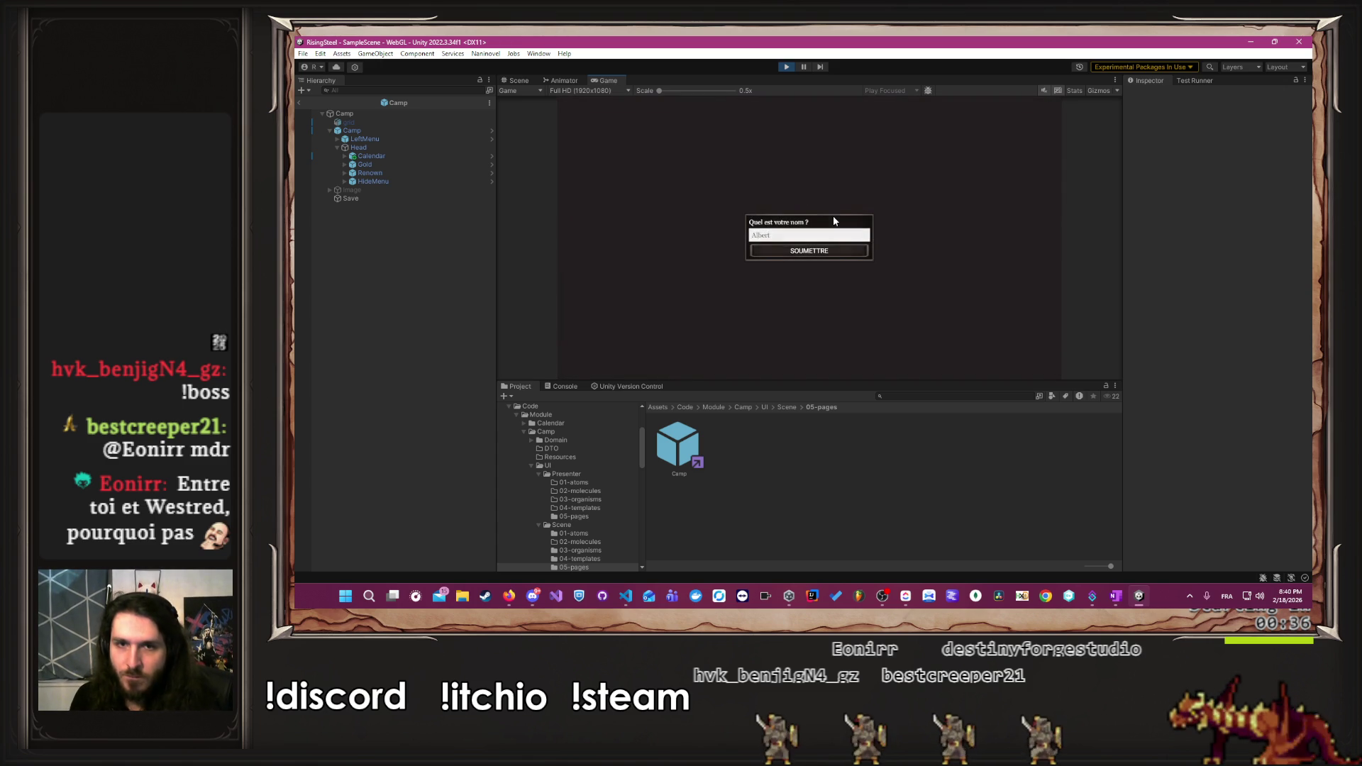
key("Return")
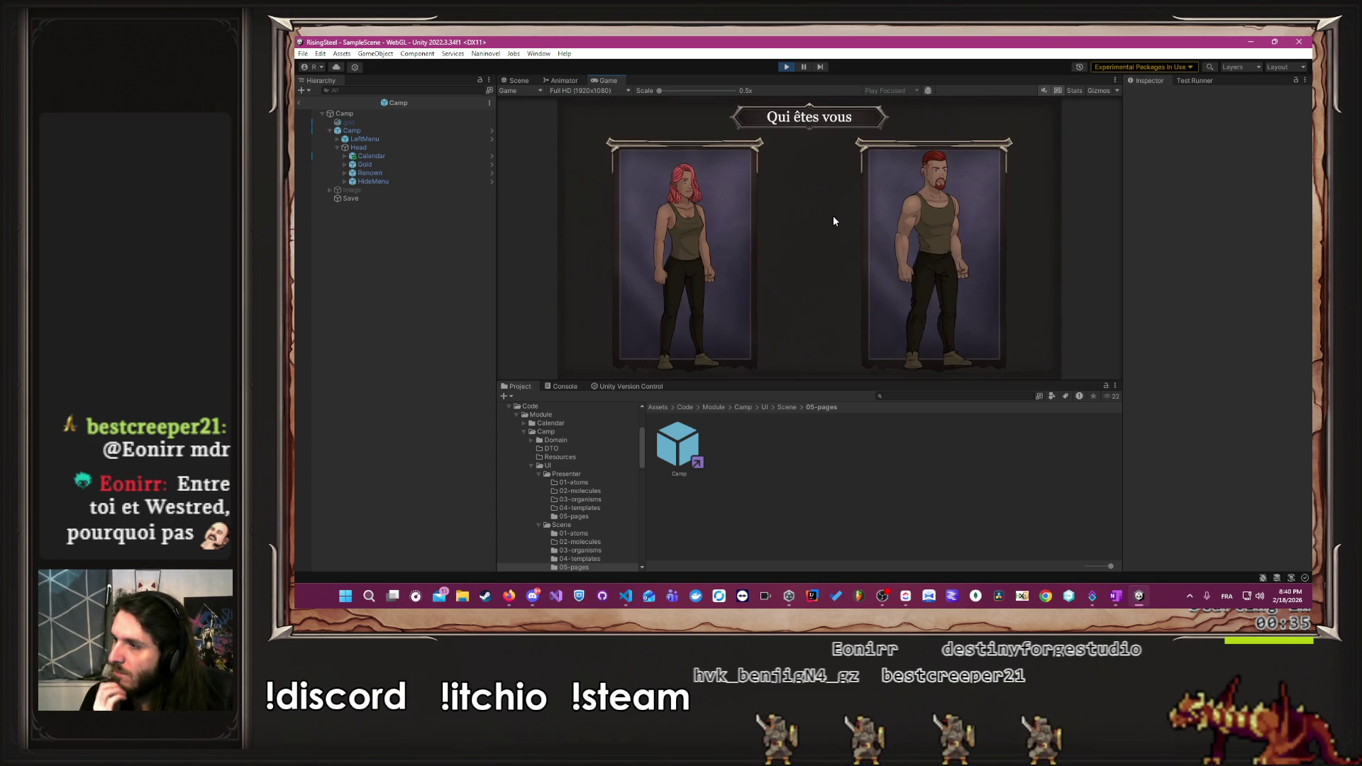
left_click(912, 221)
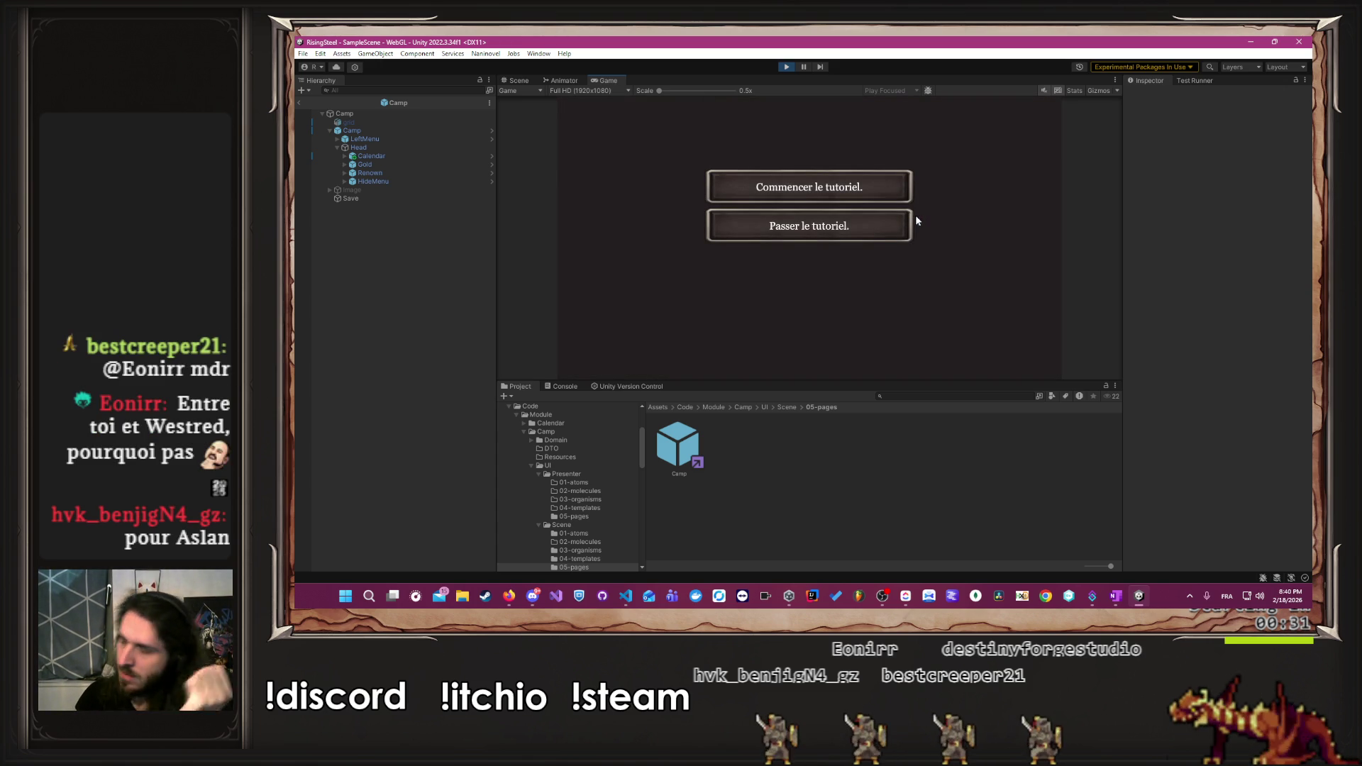
left_click(847, 239)
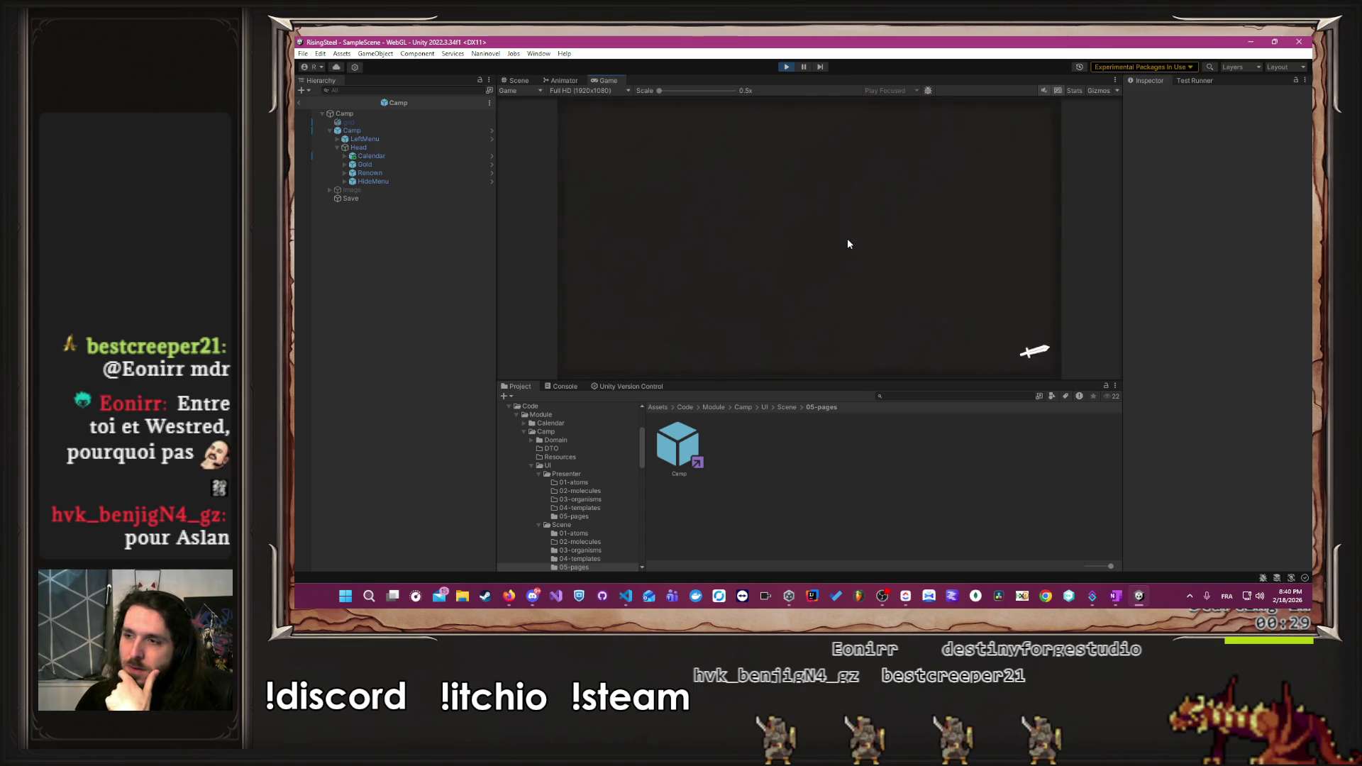
left_click(999, 120)
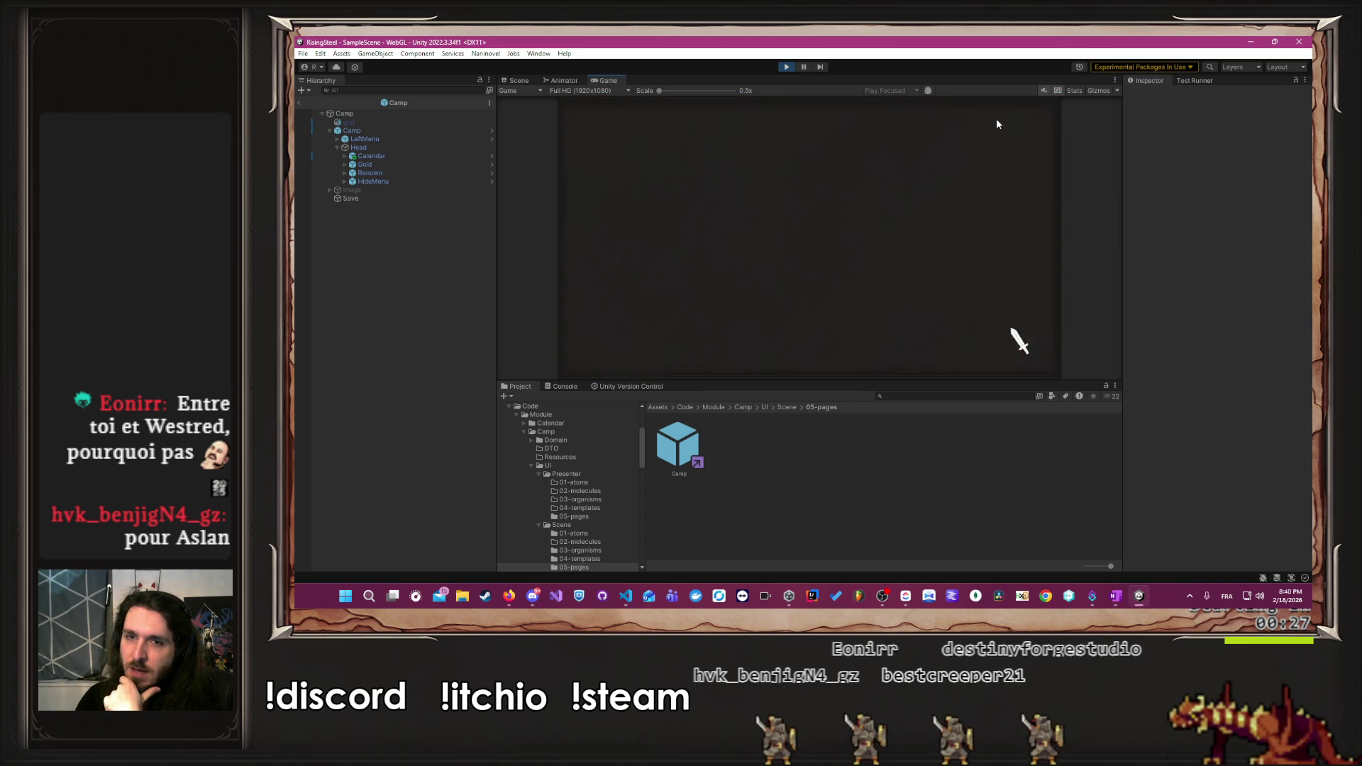
left_click(1036, 117)
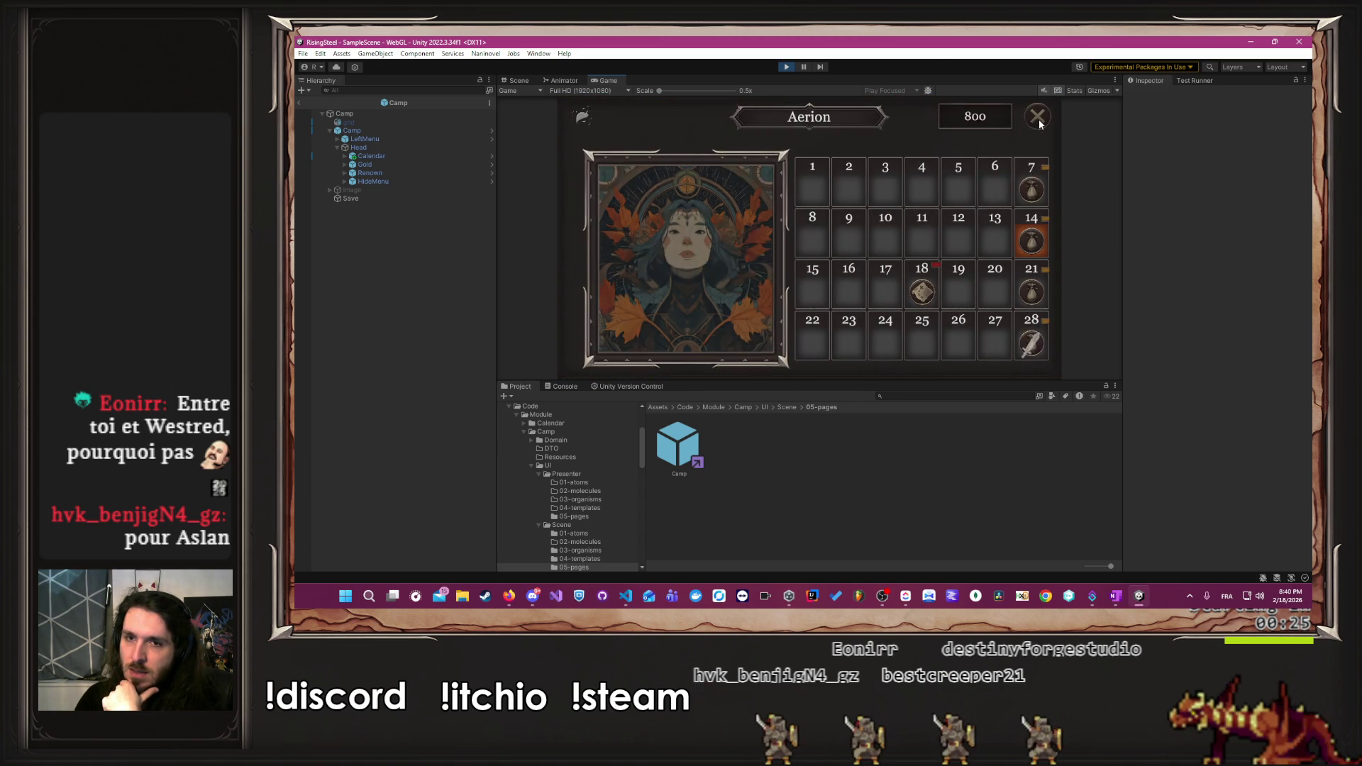
- Return to title again, start a new game with an empty name, and check the calendar's missions
left_click(1037, 124)
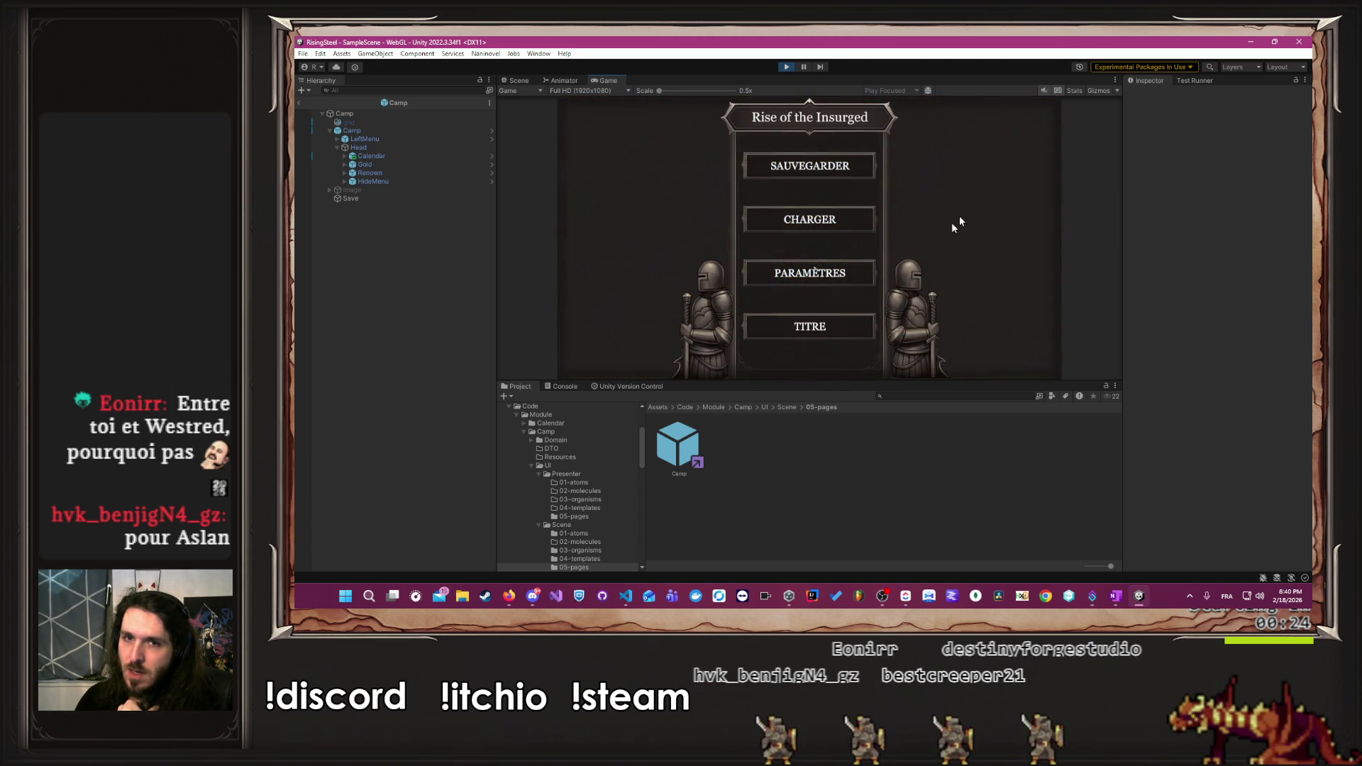
left_click(835, 321)
left_click(769, 251)
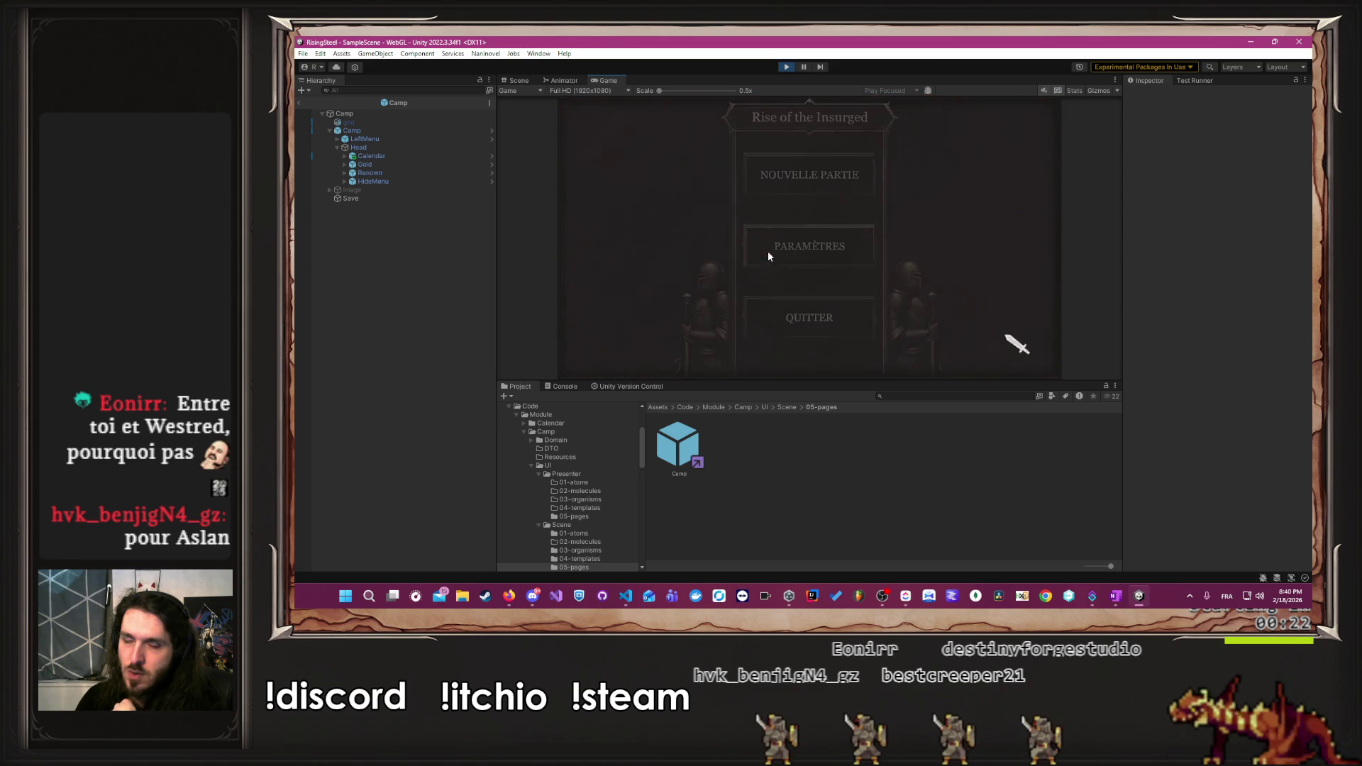
left_click(810, 181)
key("Return")
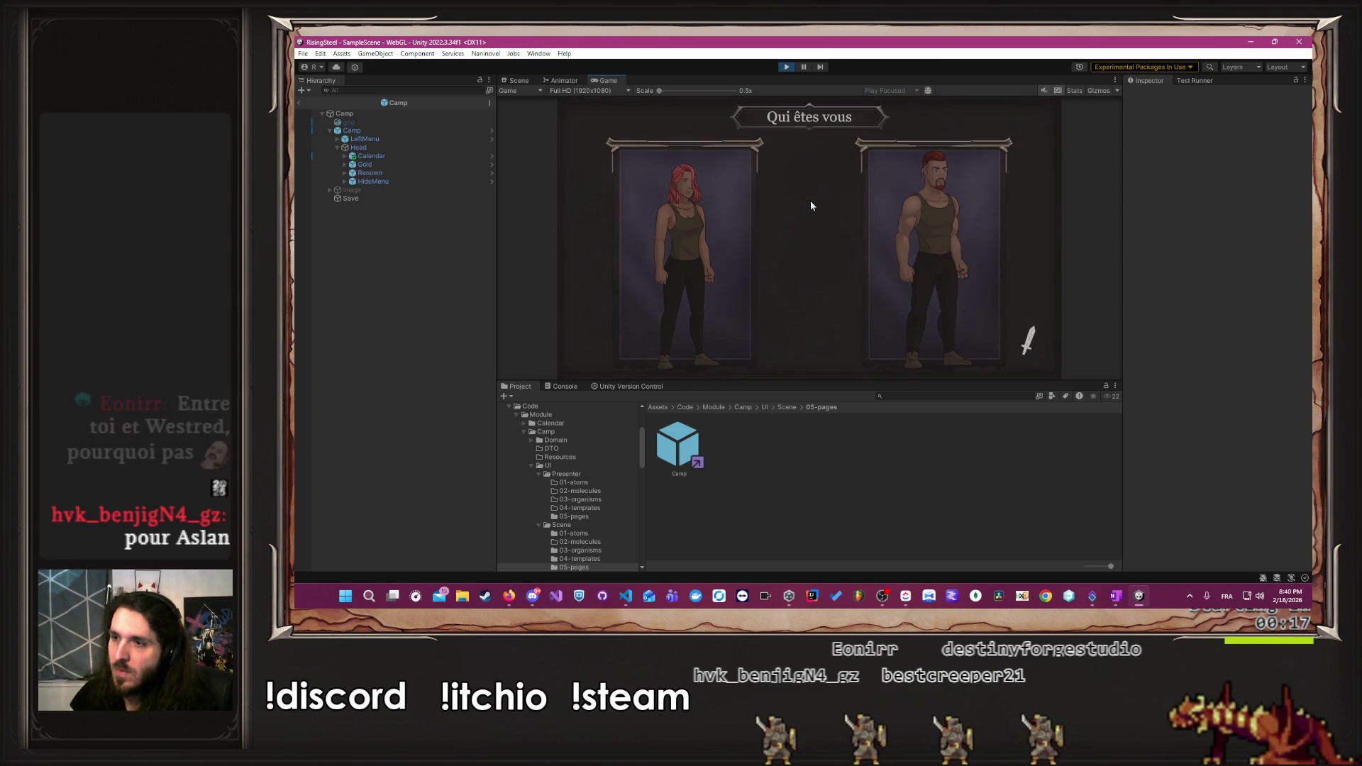
left_click(893, 249)
left_click(878, 229)
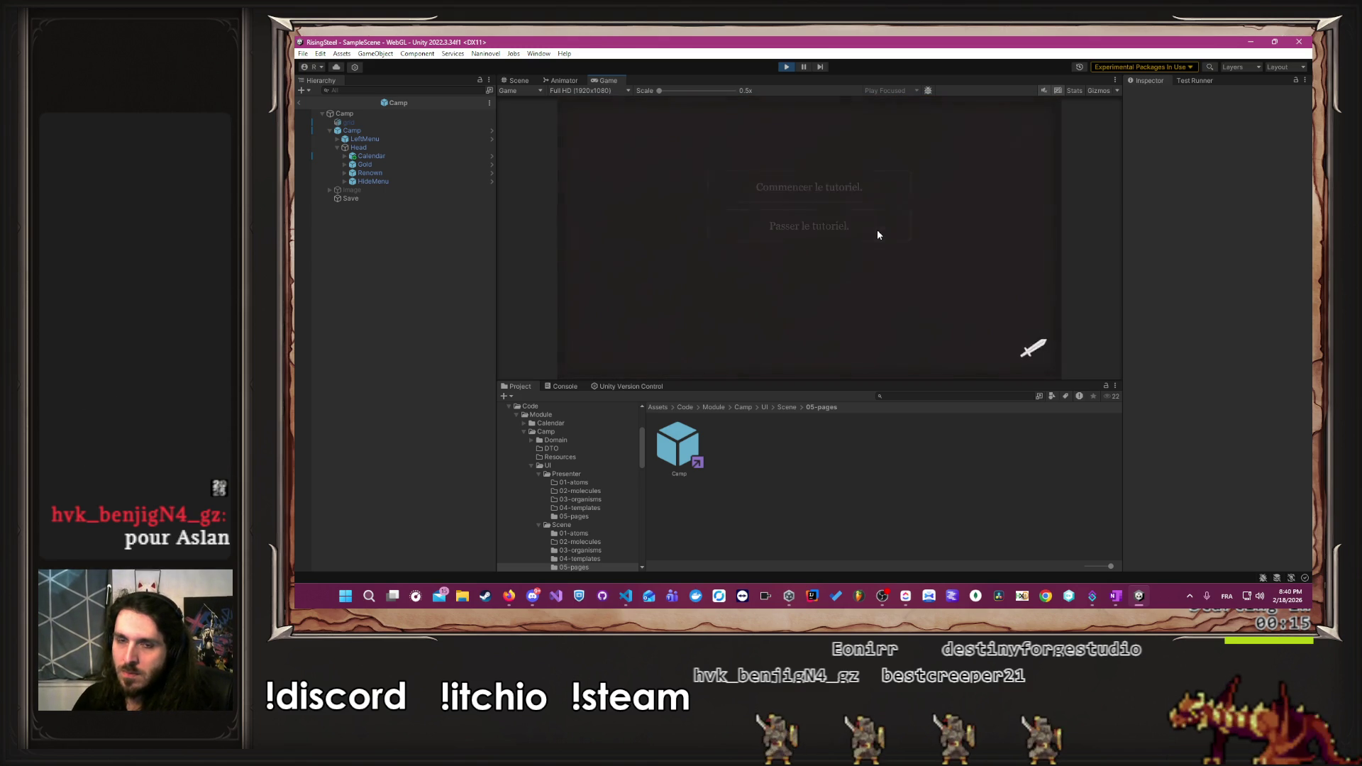
left_click(995, 119)
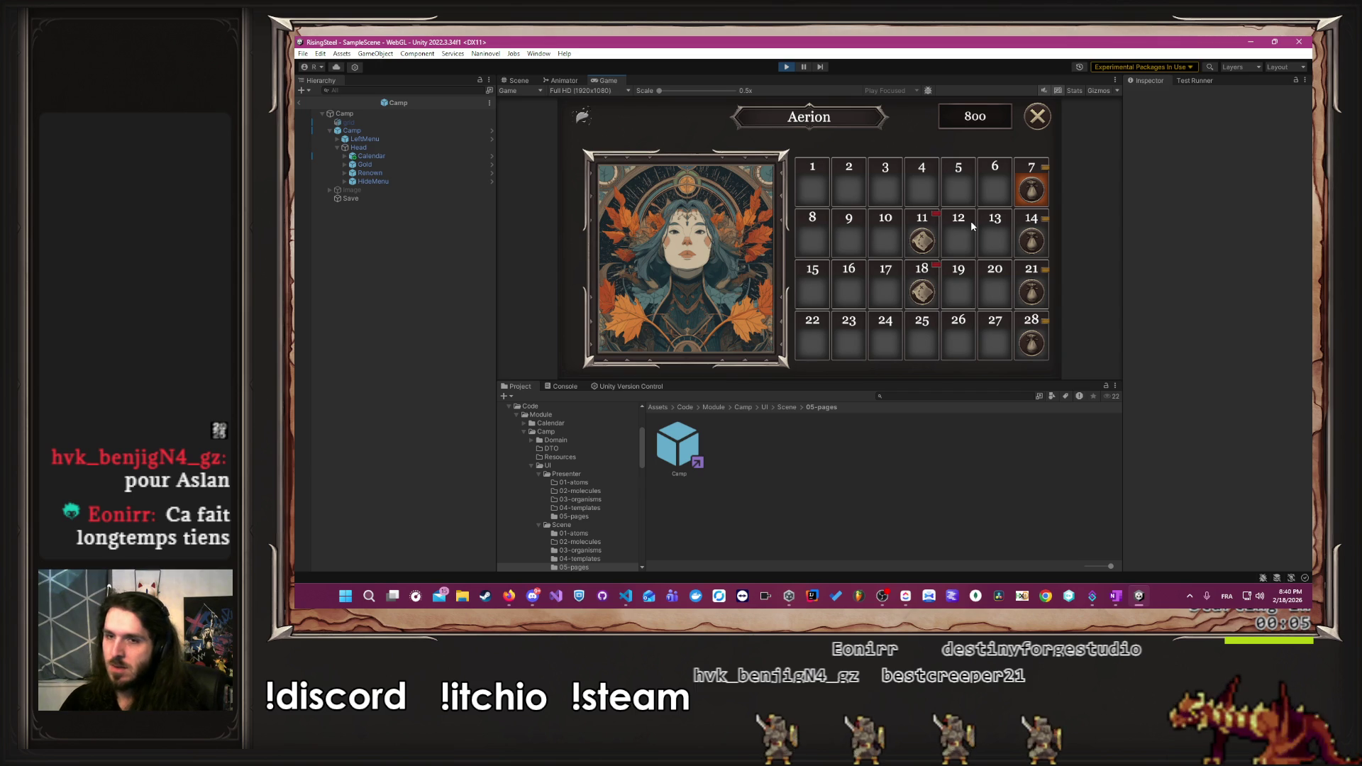
mouse_move(925, 302)
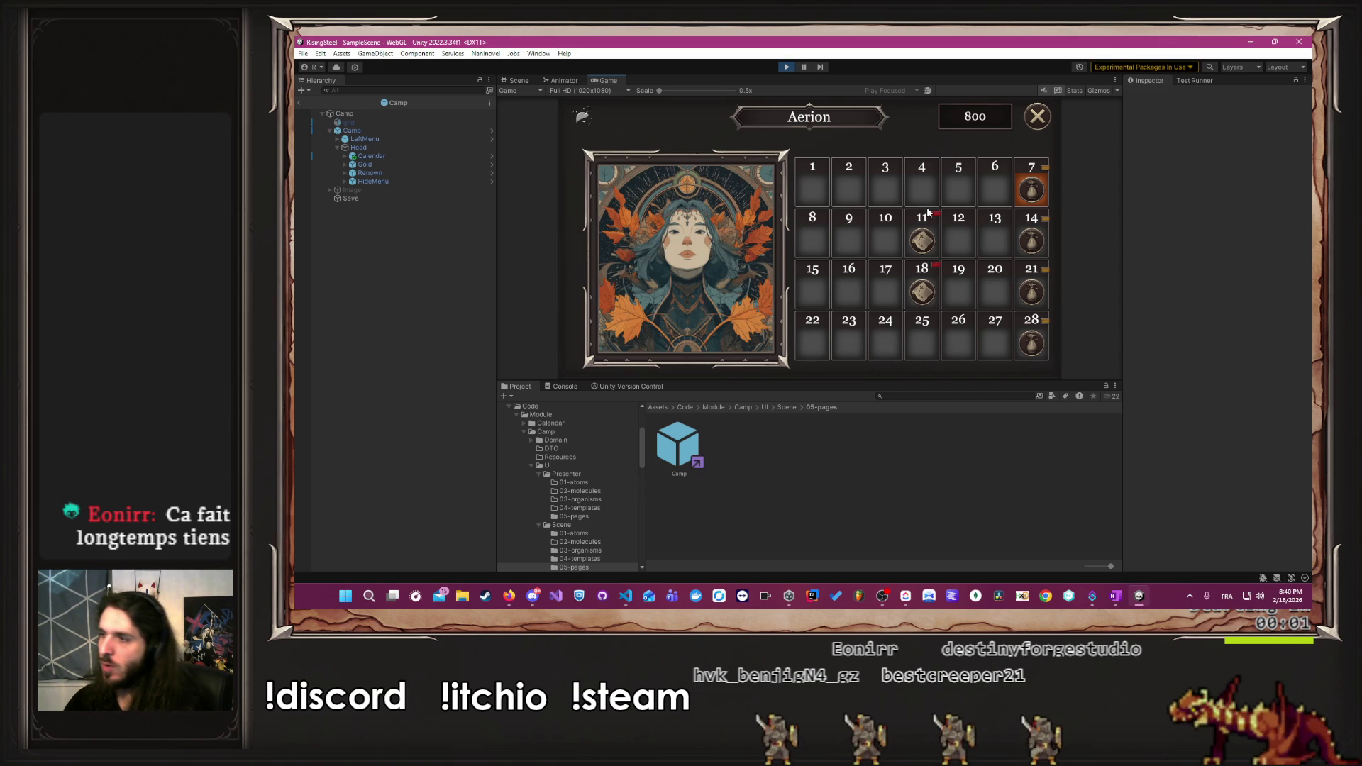
key("alt+Tab")
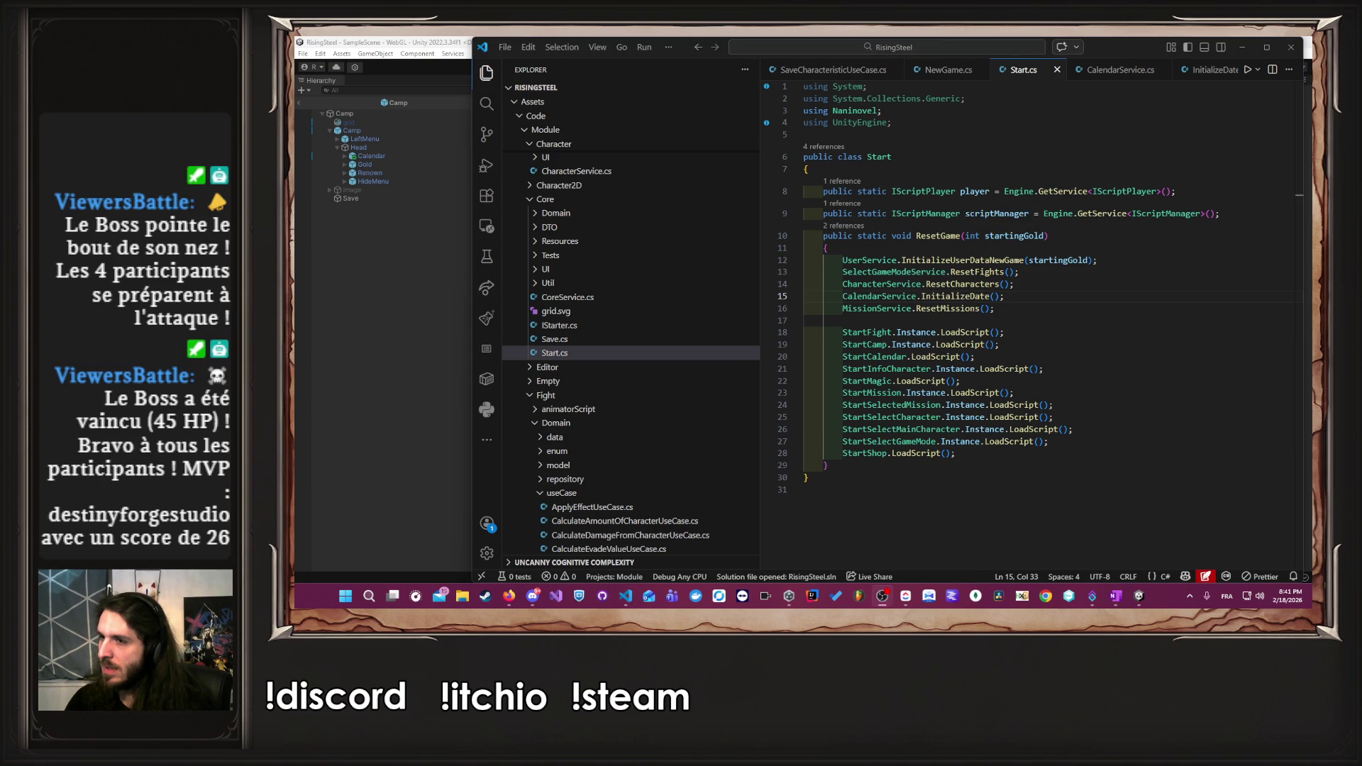
- Comment out MissionService.ResetMissions() in ResetGame, then stop Unity's play mode to recompile
left_click(1020, 323)
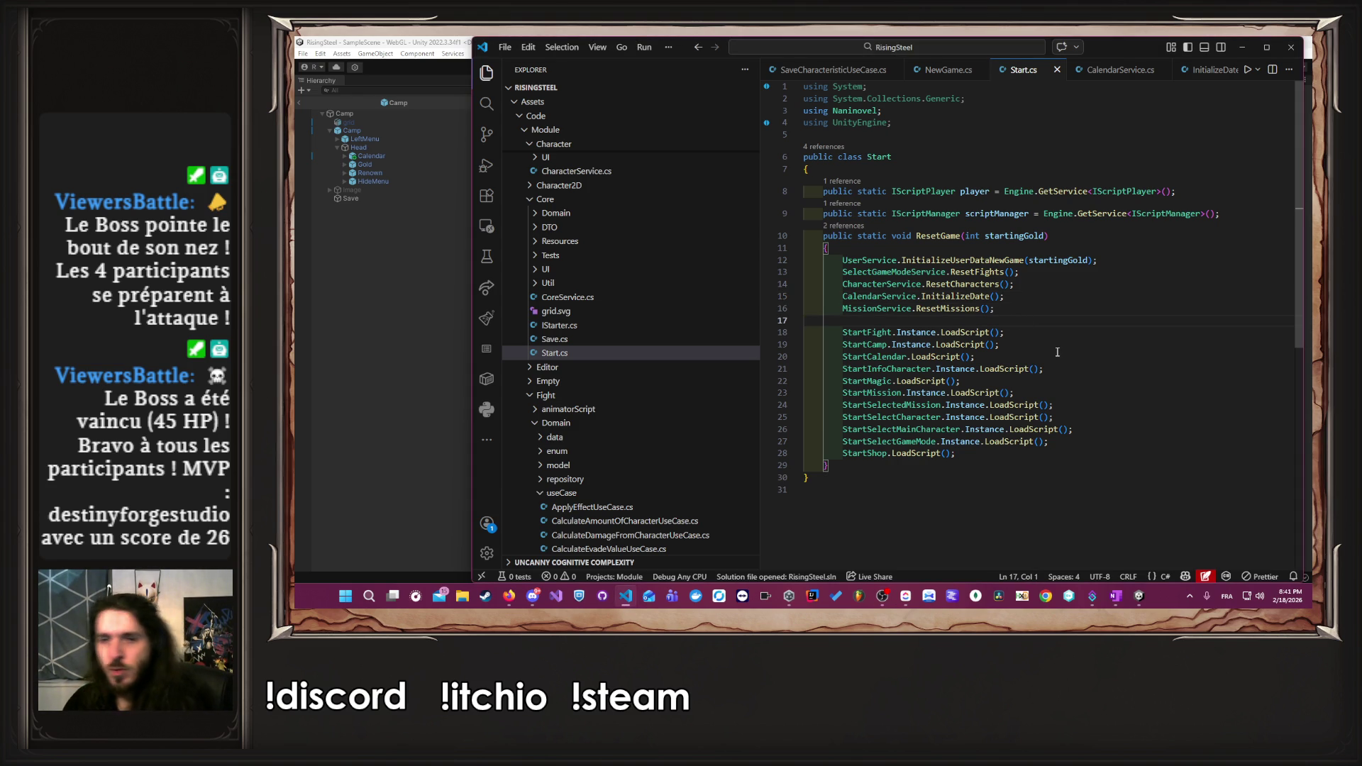
left_click(1044, 306)
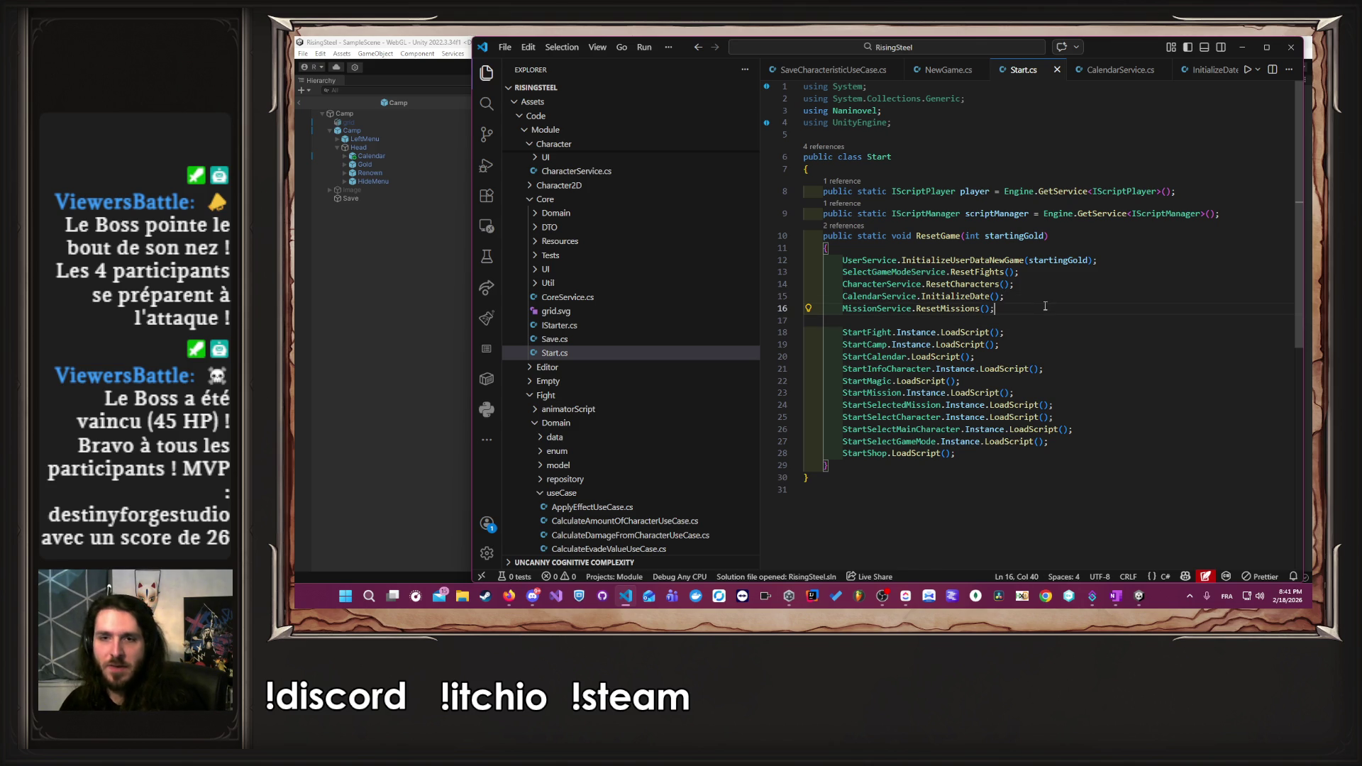
key("ctrl+slash")
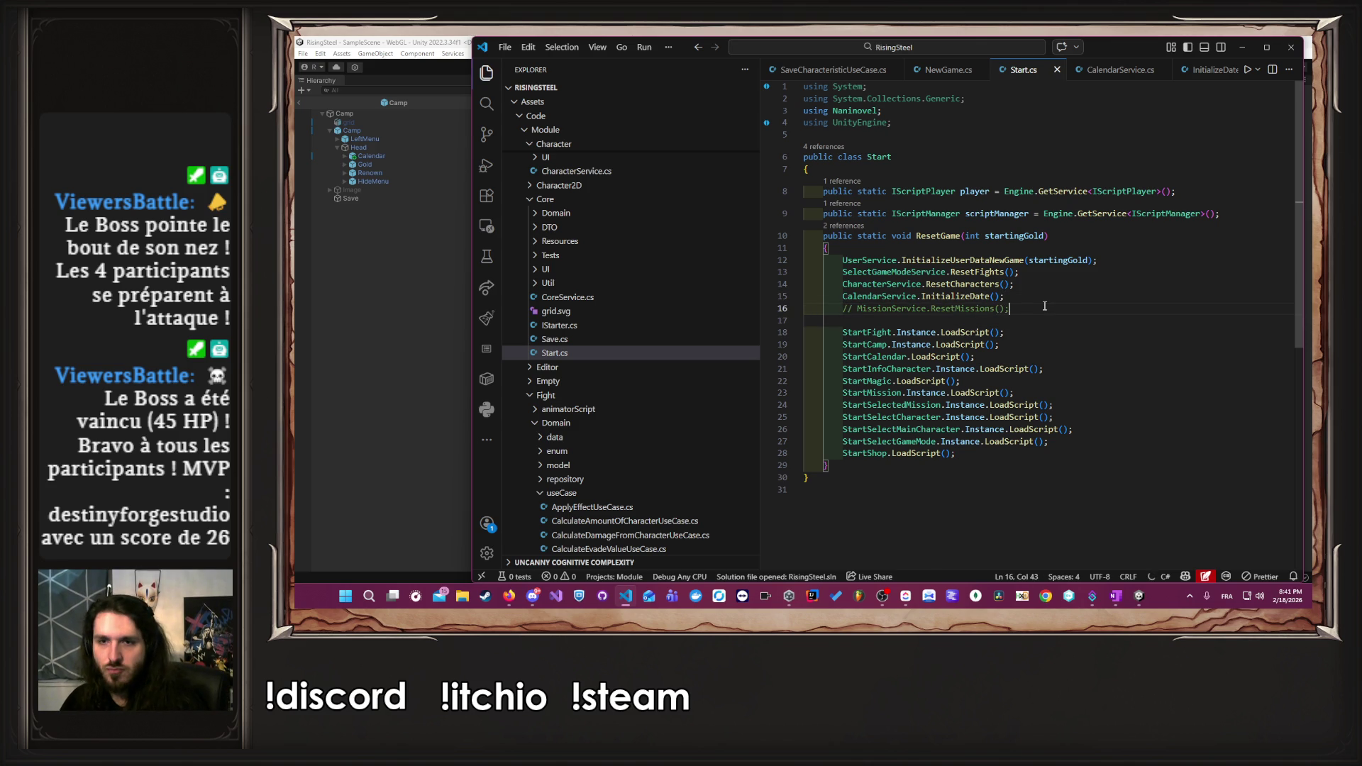
left_click(380, 392)
left_click(785, 67)
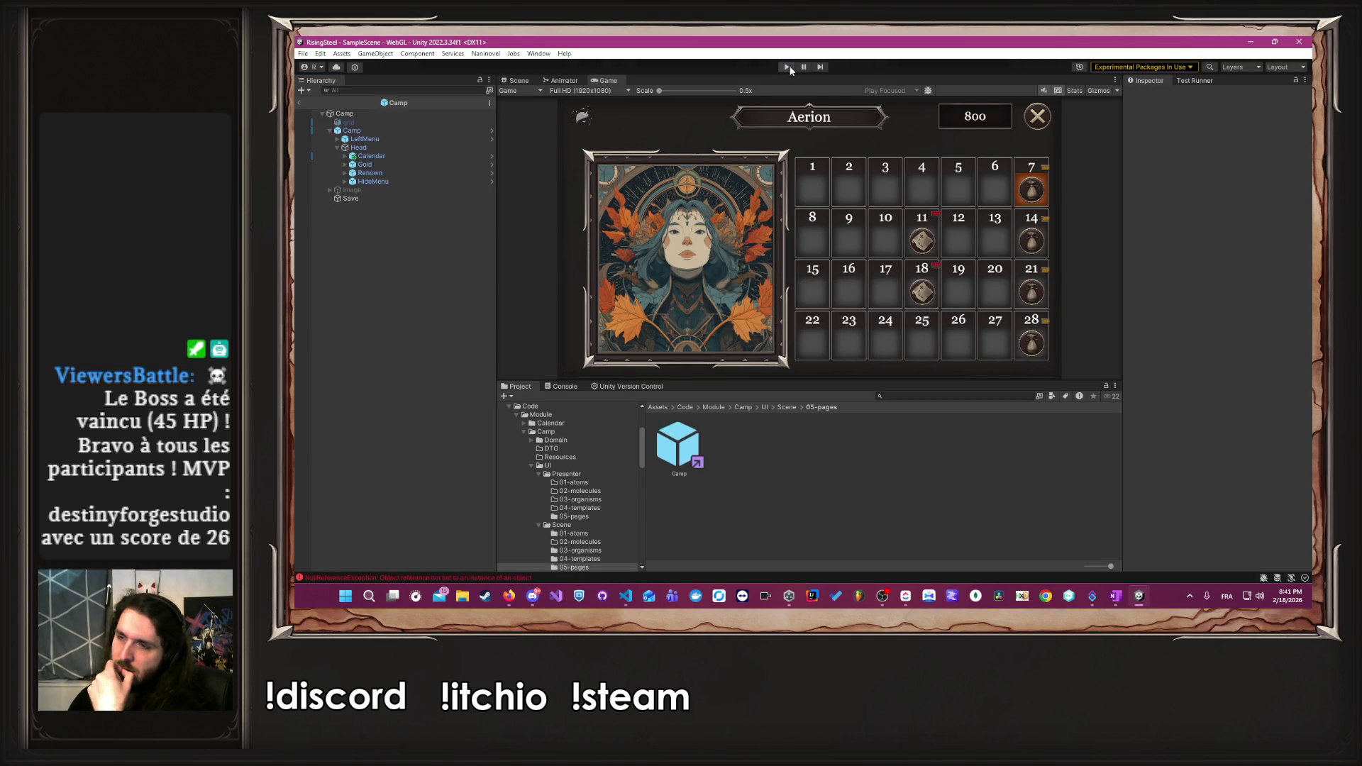
- Restart play mode and begin a new game with a player name, the male character, tutorial skipped
left_click(787, 66)
left_click(787, 67)
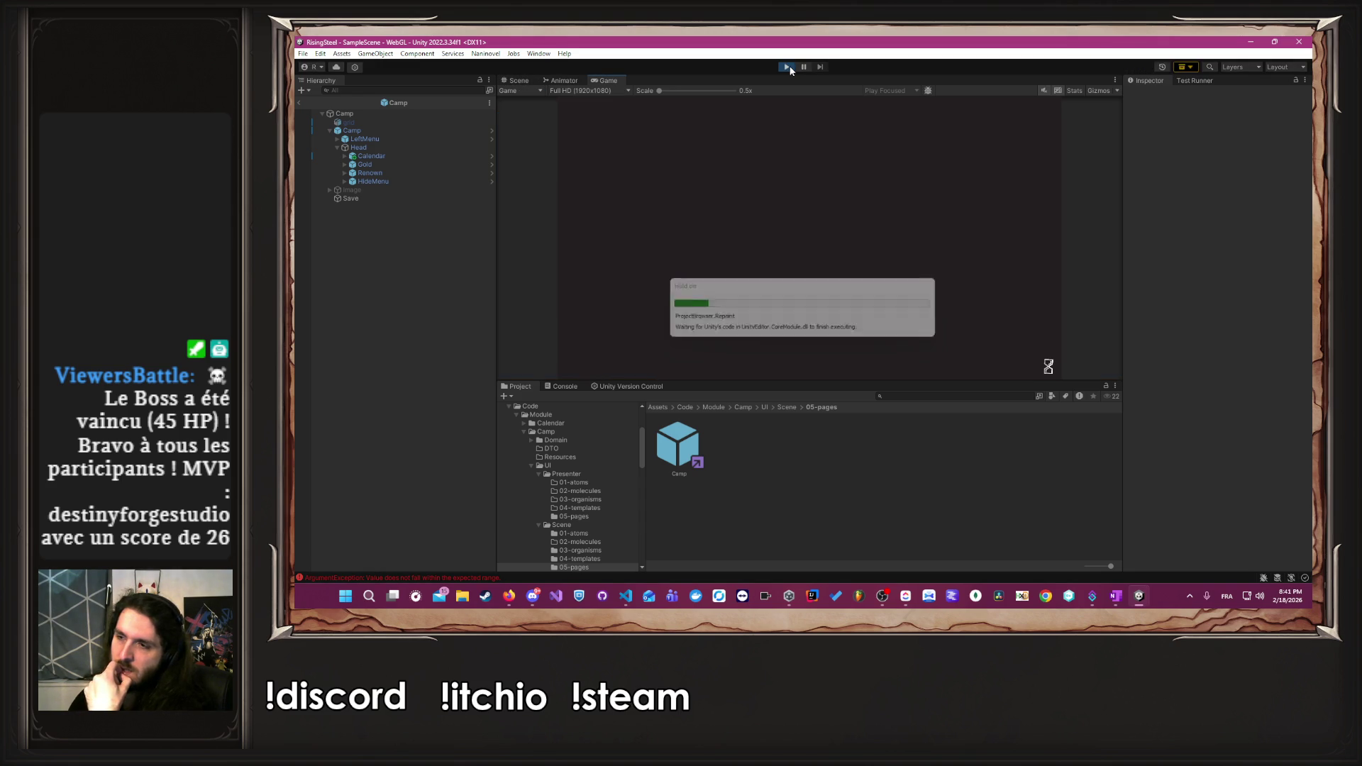
left_click(833, 180)
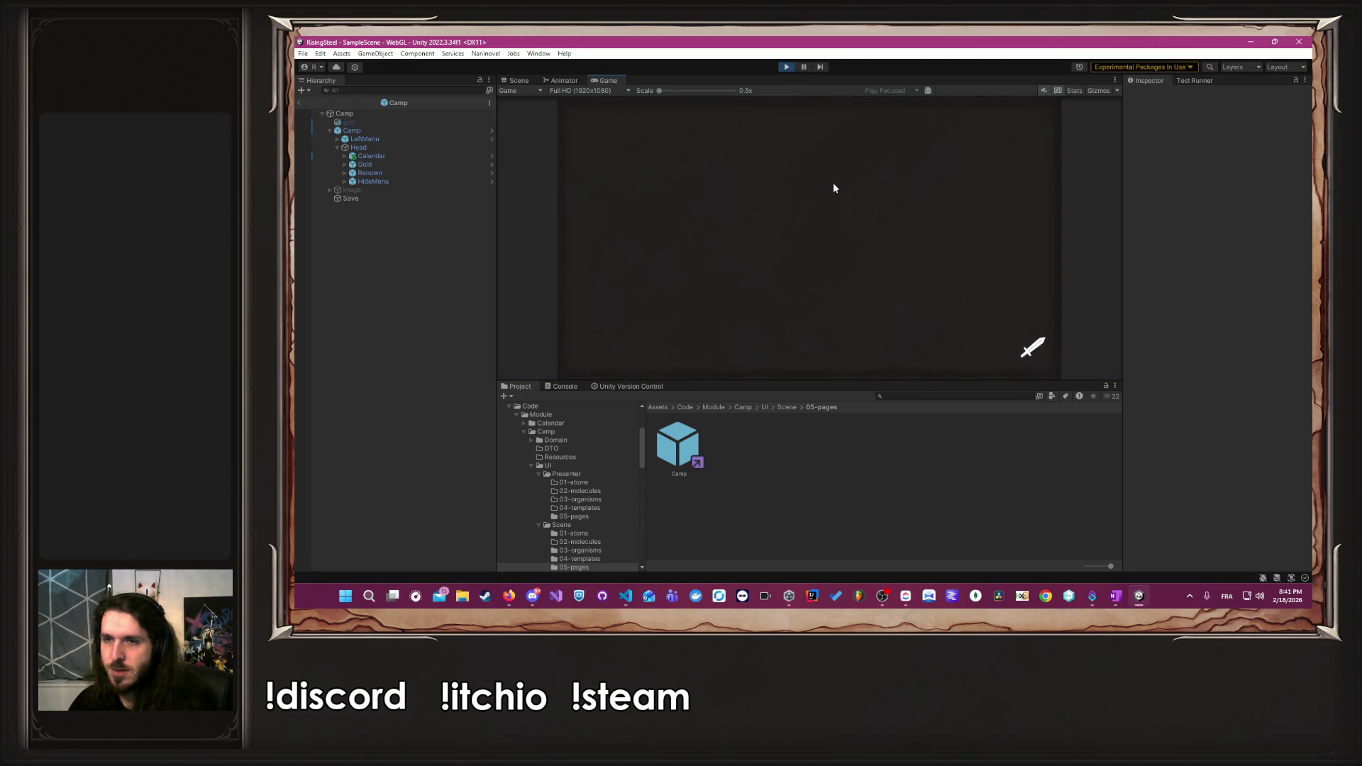
type("Albert")
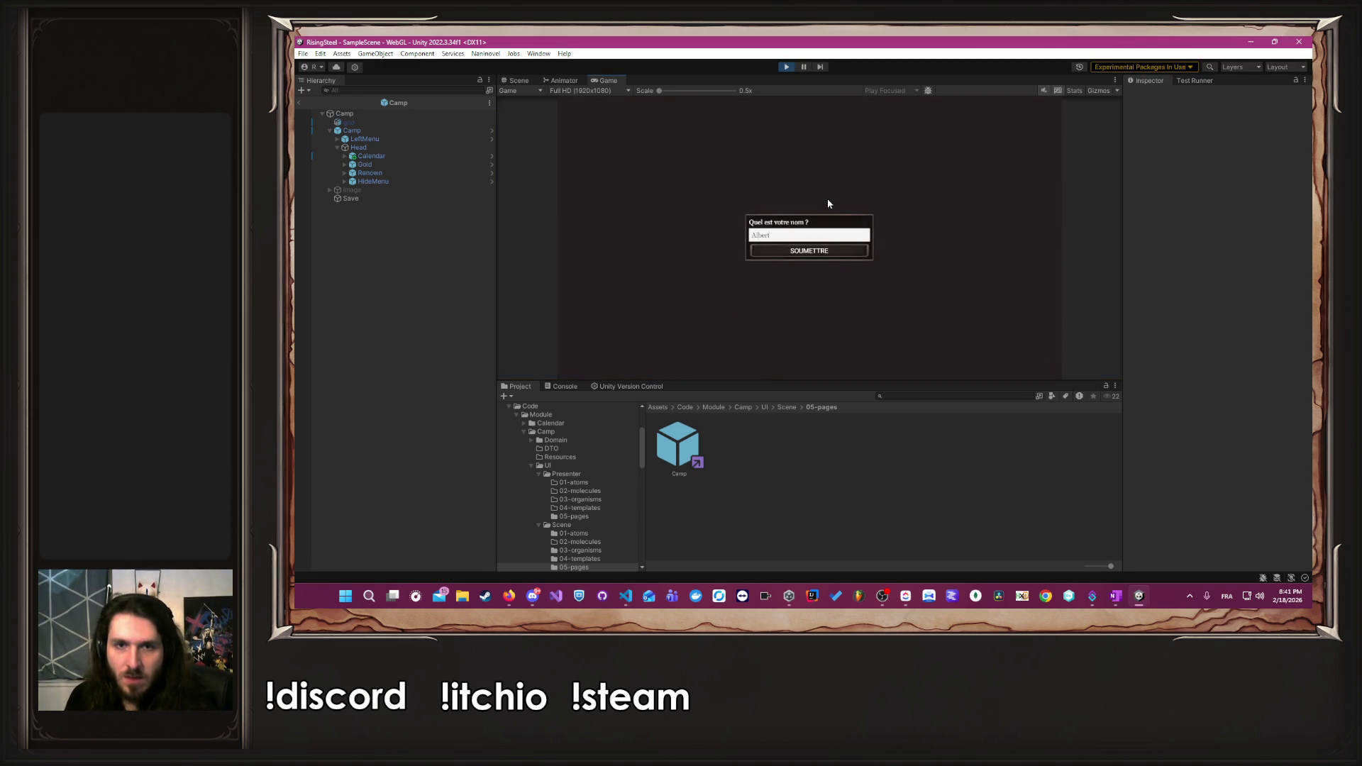
key("Return")
left_click(943, 241)
left_click(882, 227)
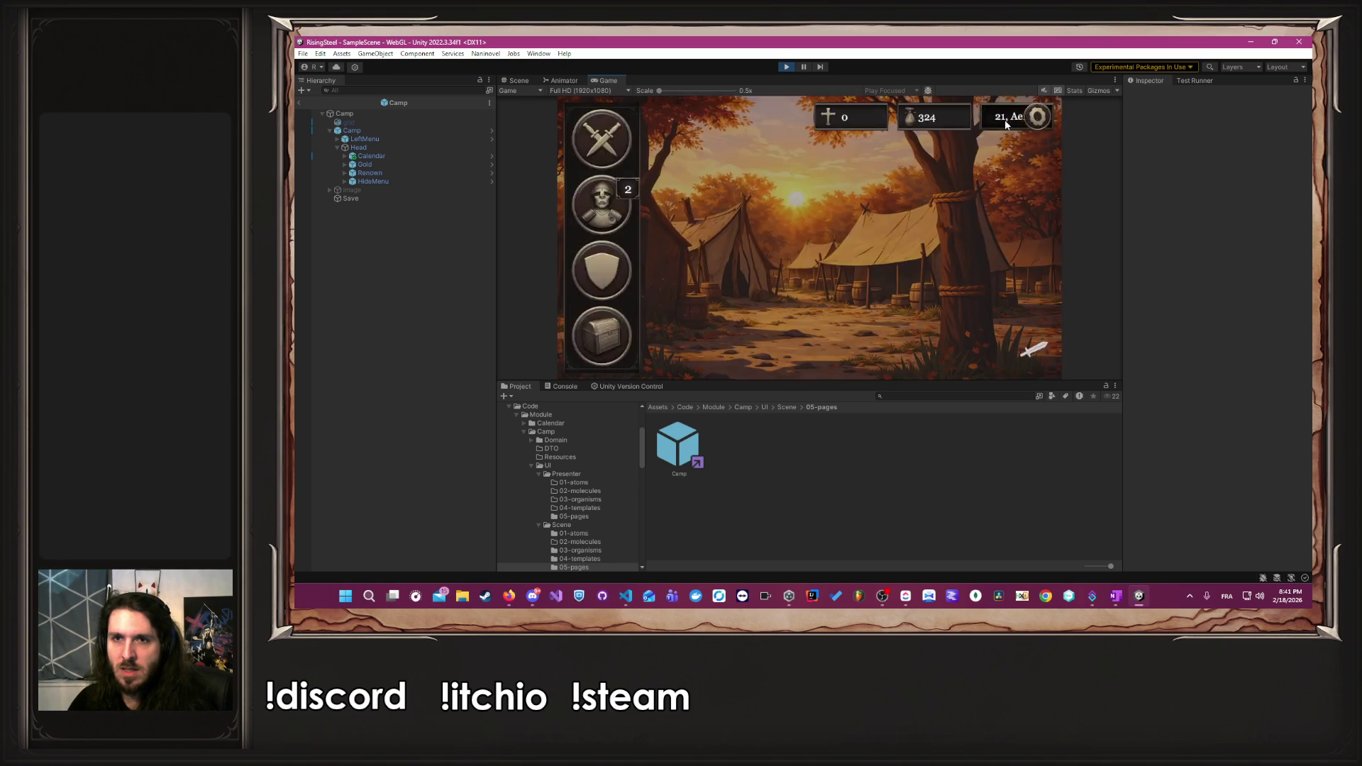
- Return to the title screen and start another new game with a player name, skipping the tutorial
left_click(1032, 119)
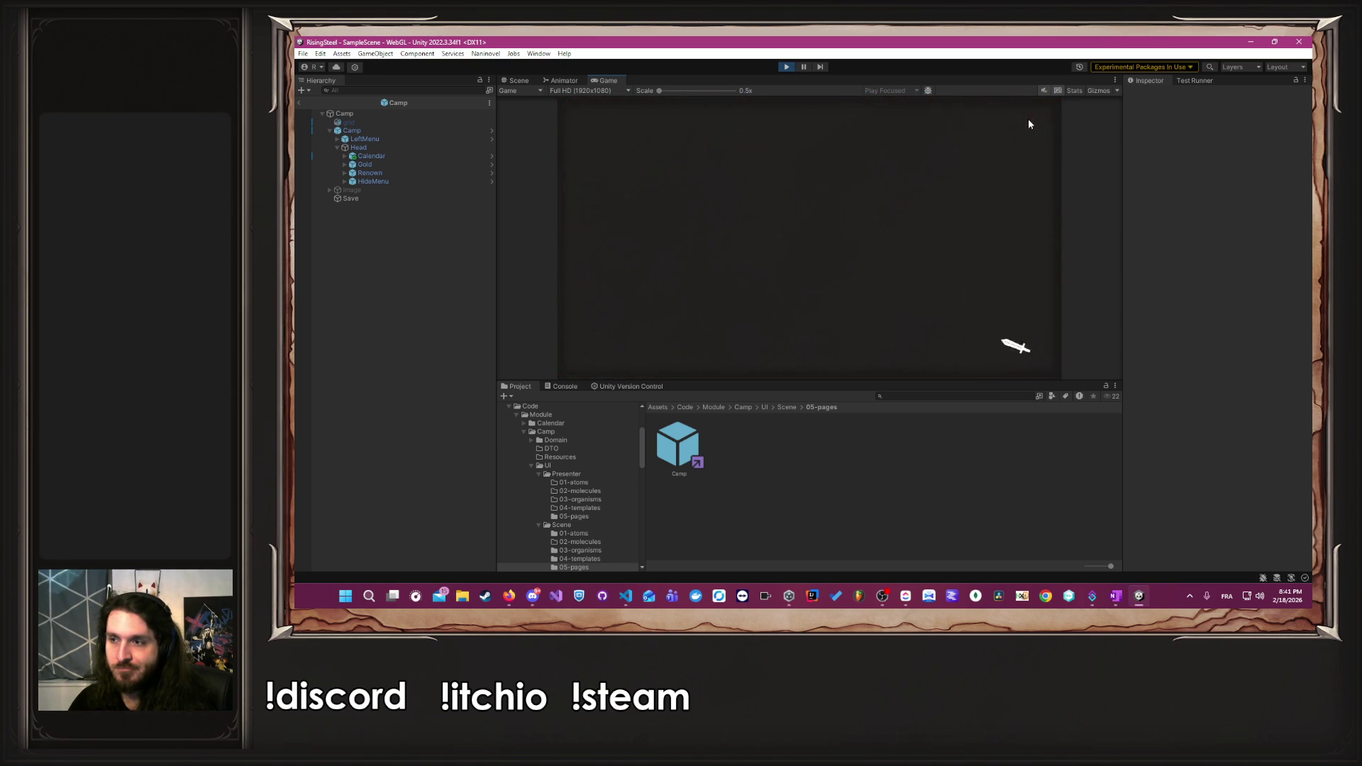
left_click(1030, 118)
left_click(809, 327)
left_click(784, 253)
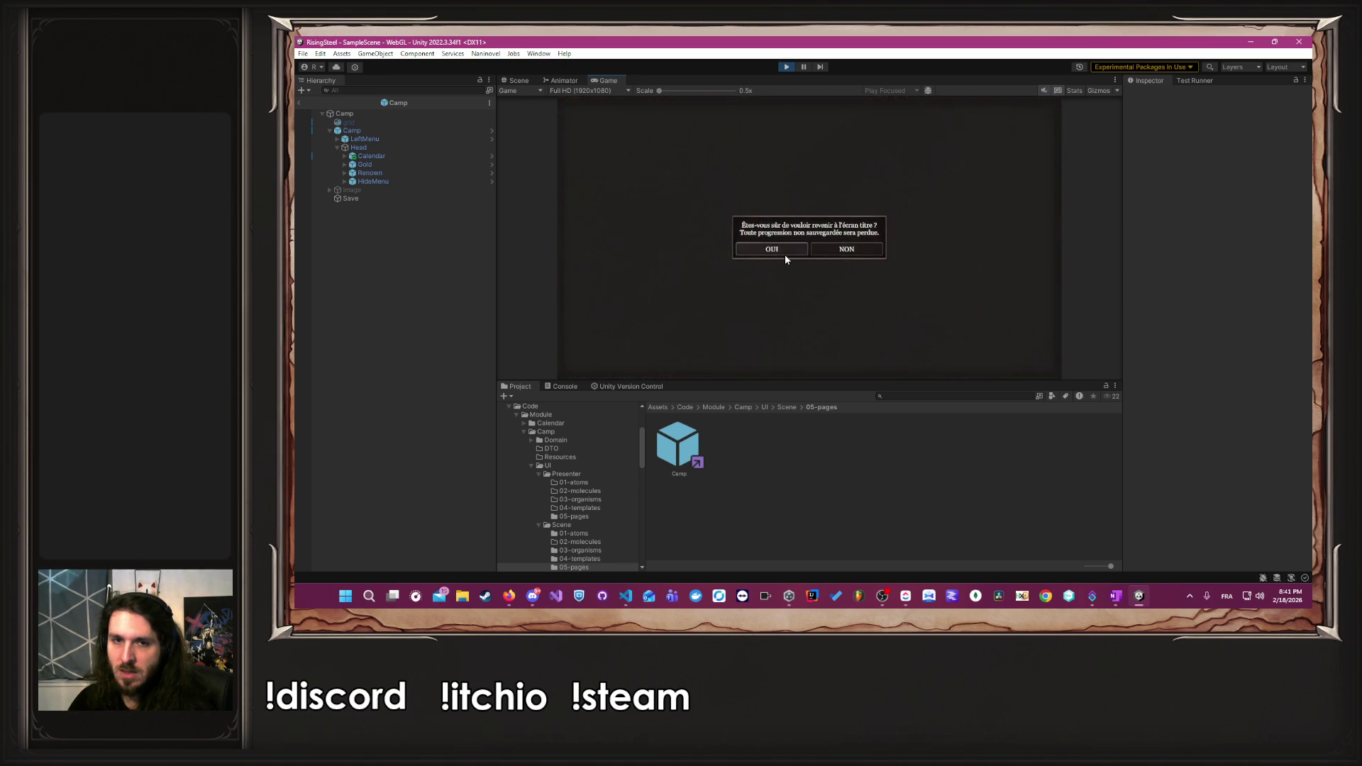
left_click(789, 200)
left_click(858, 231)
type("Albert")
key("Return")
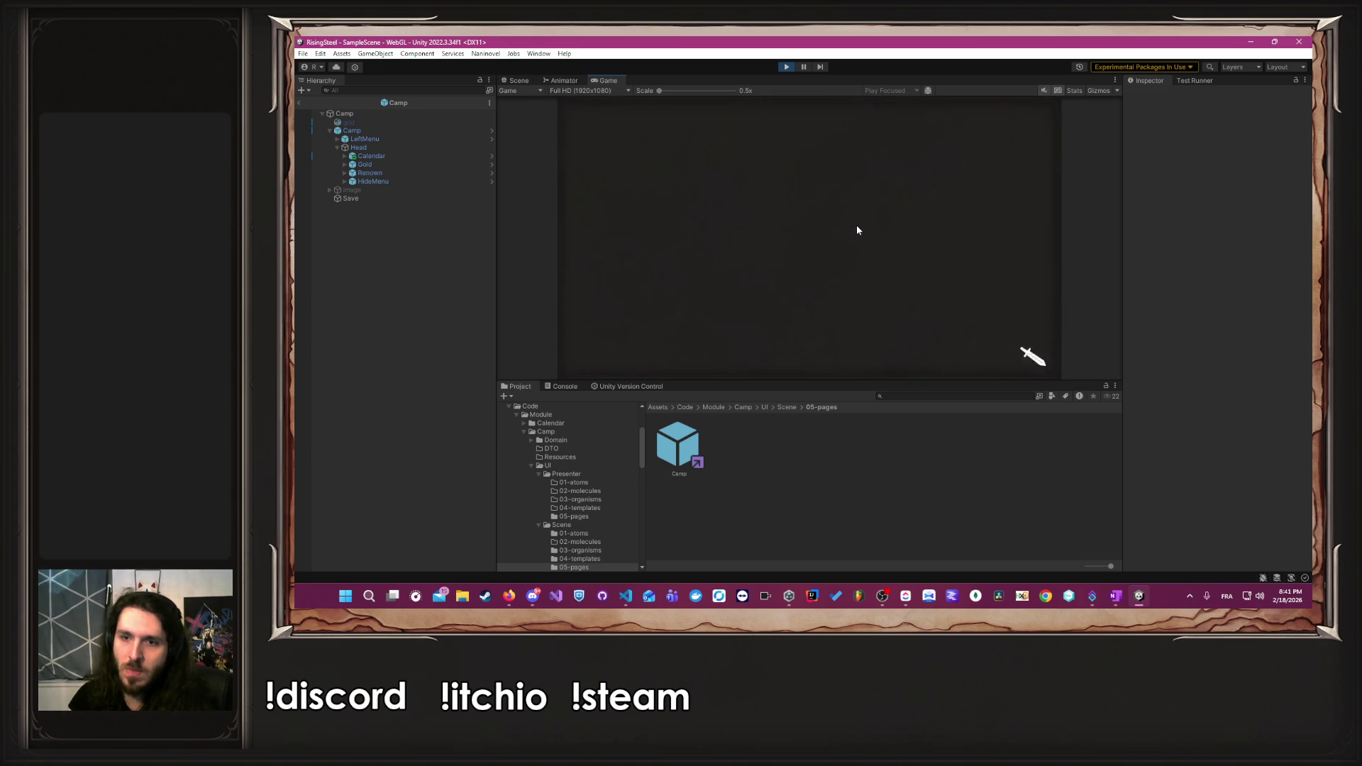
left_click(943, 214)
left_click(873, 236)
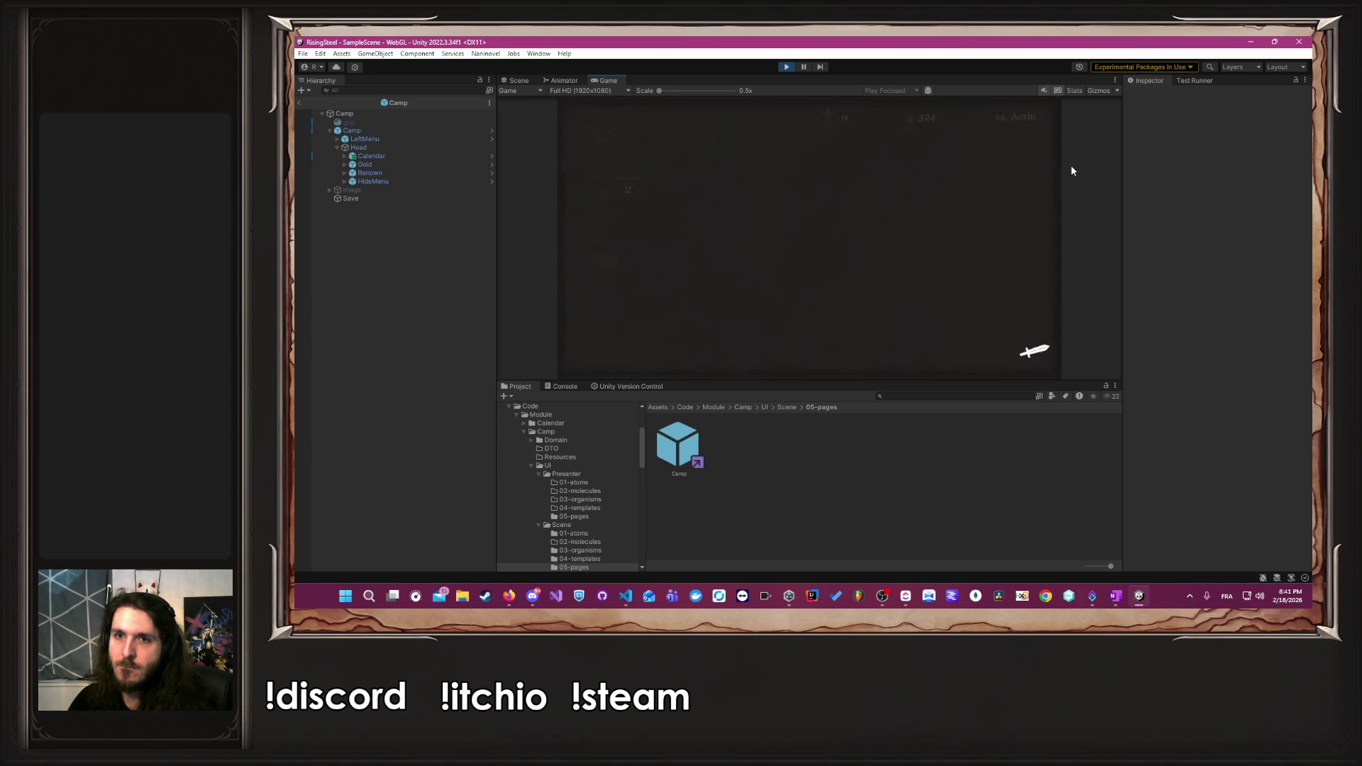
- Re-enter play mode and start a fresh game, picking the right character and skipping to the camp
key("ctrl+p")
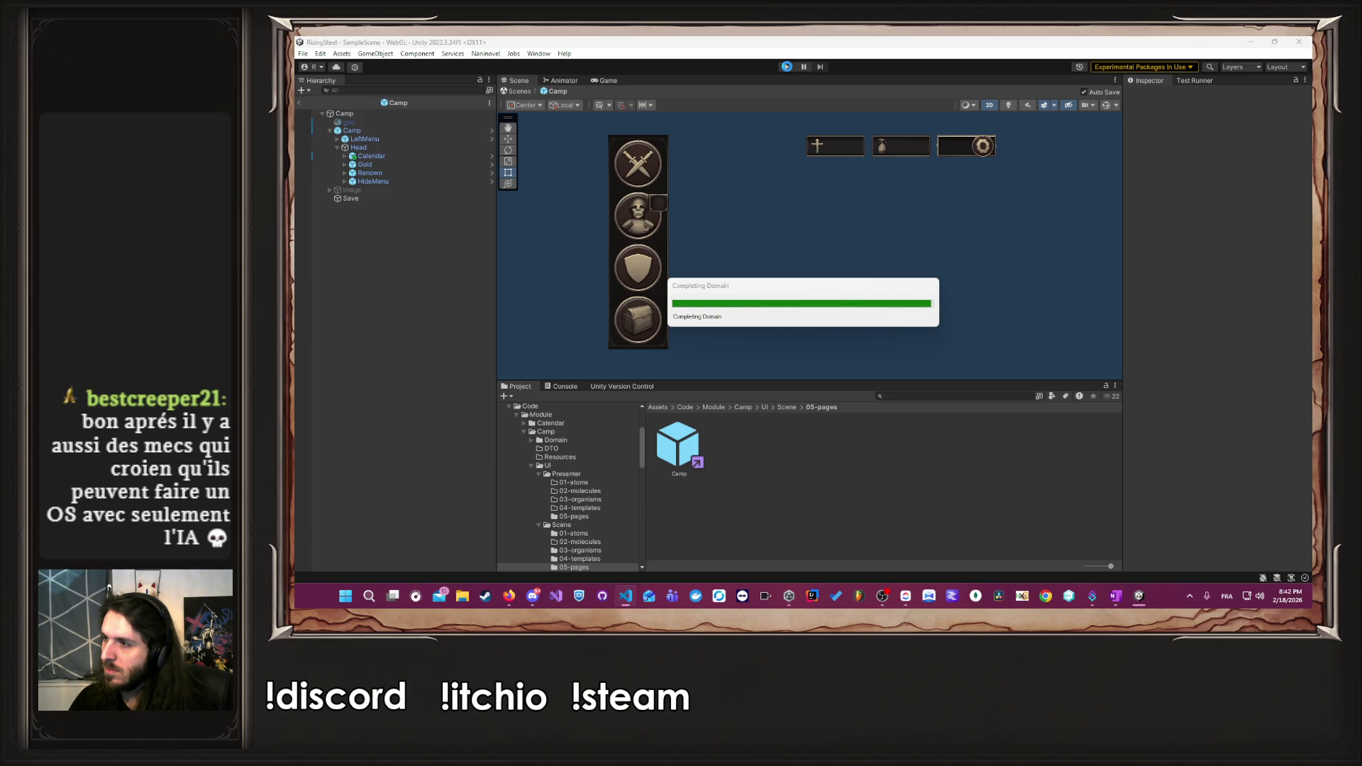
left_click(787, 67)
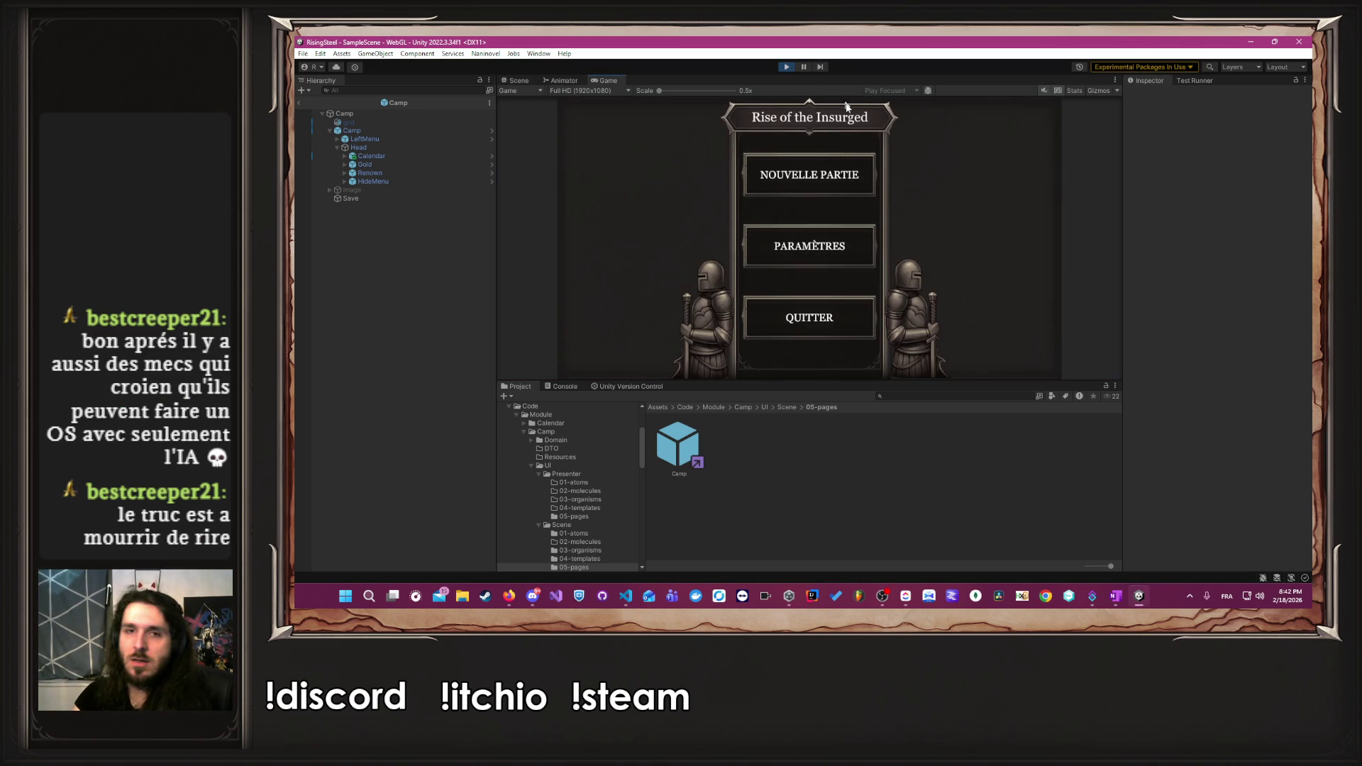
left_click(823, 173)
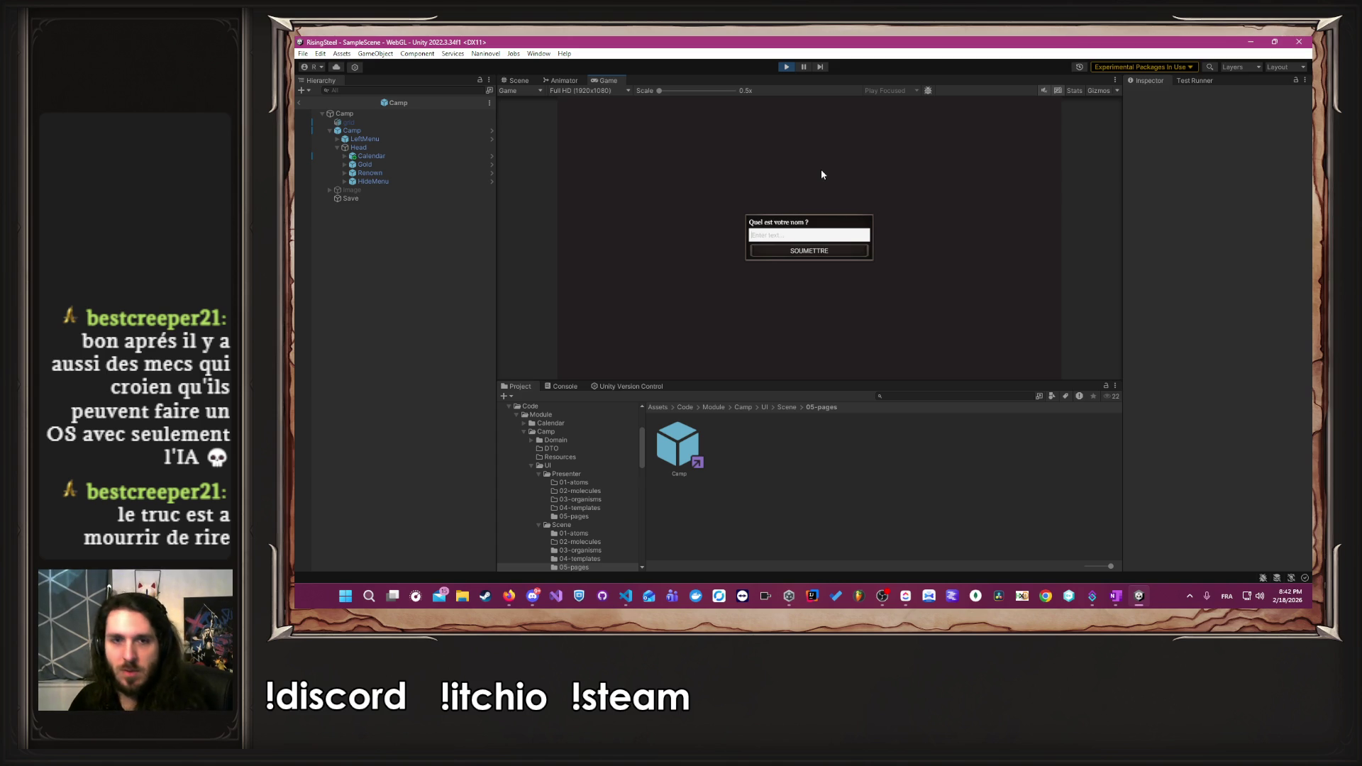
type("Albert")
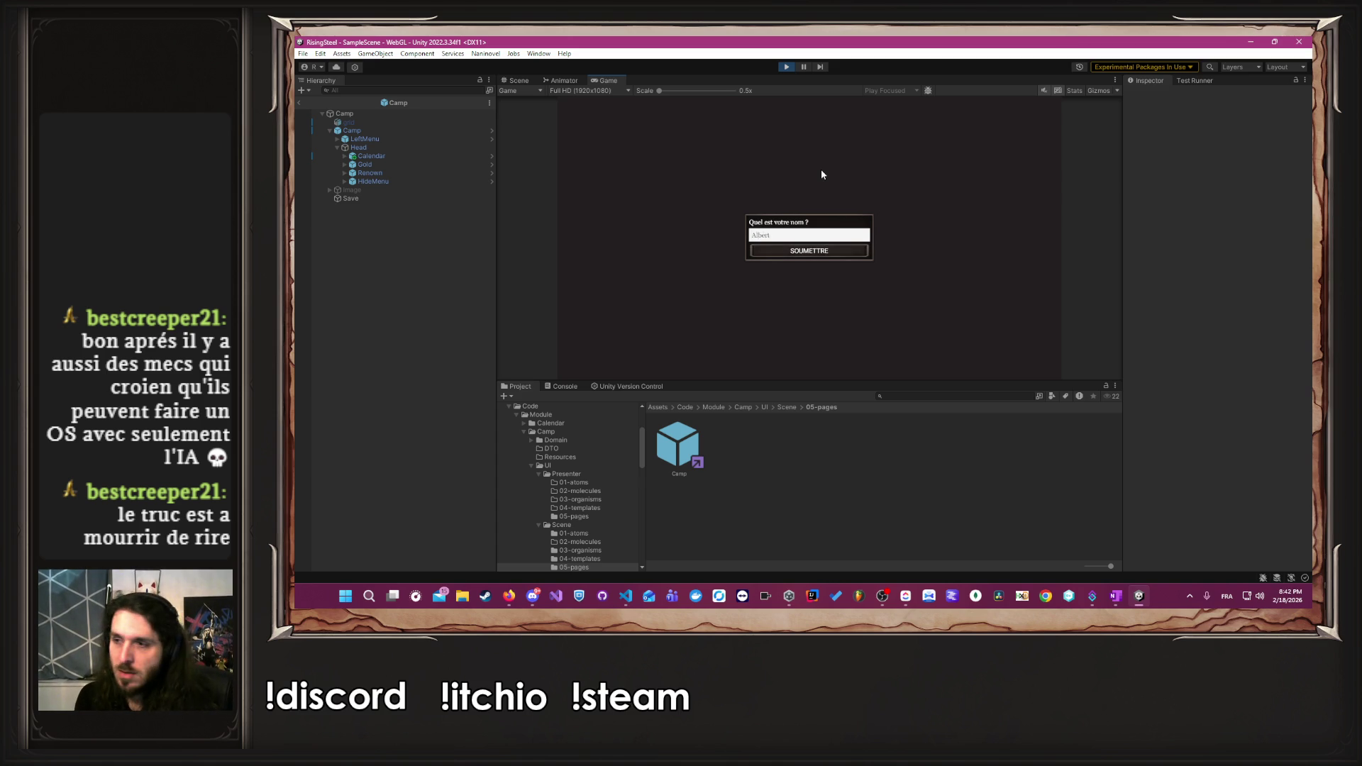
key("Return")
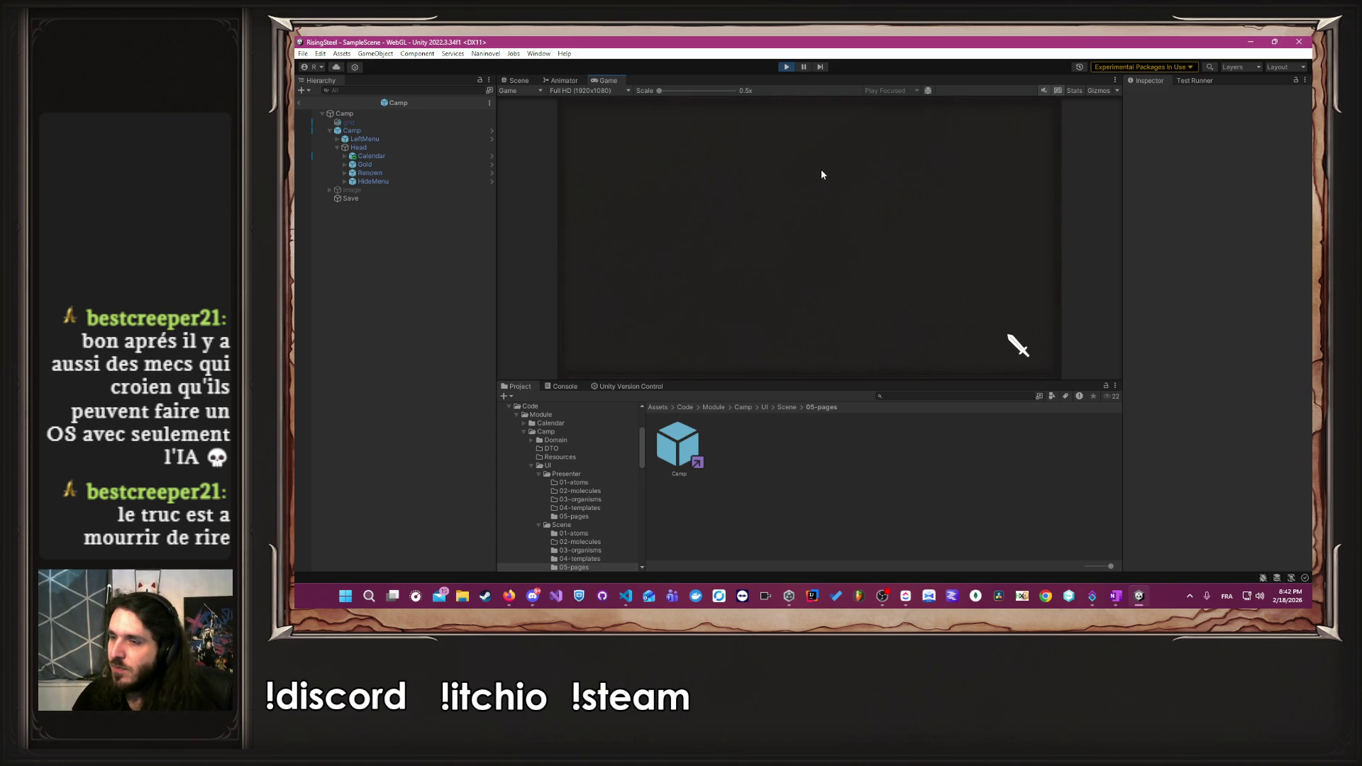
left_click(933, 245)
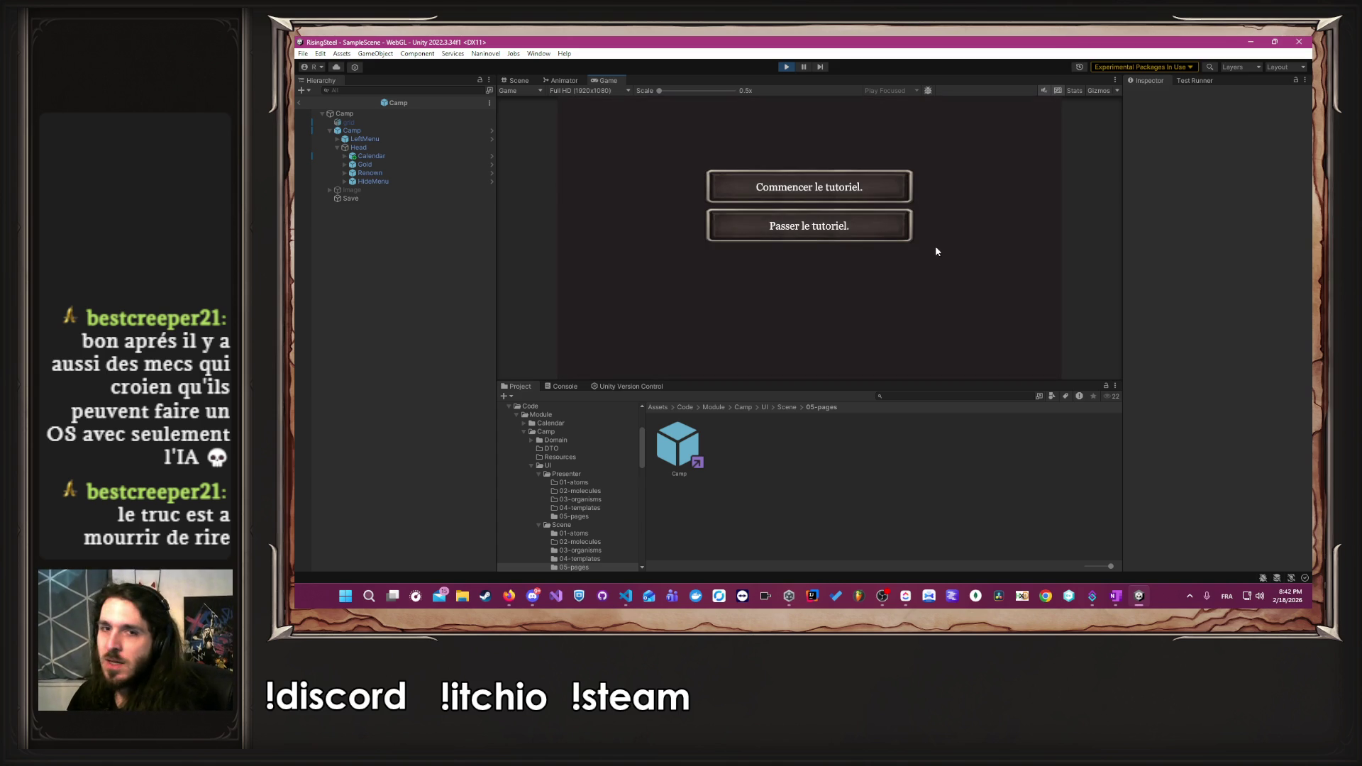
left_click(862, 230)
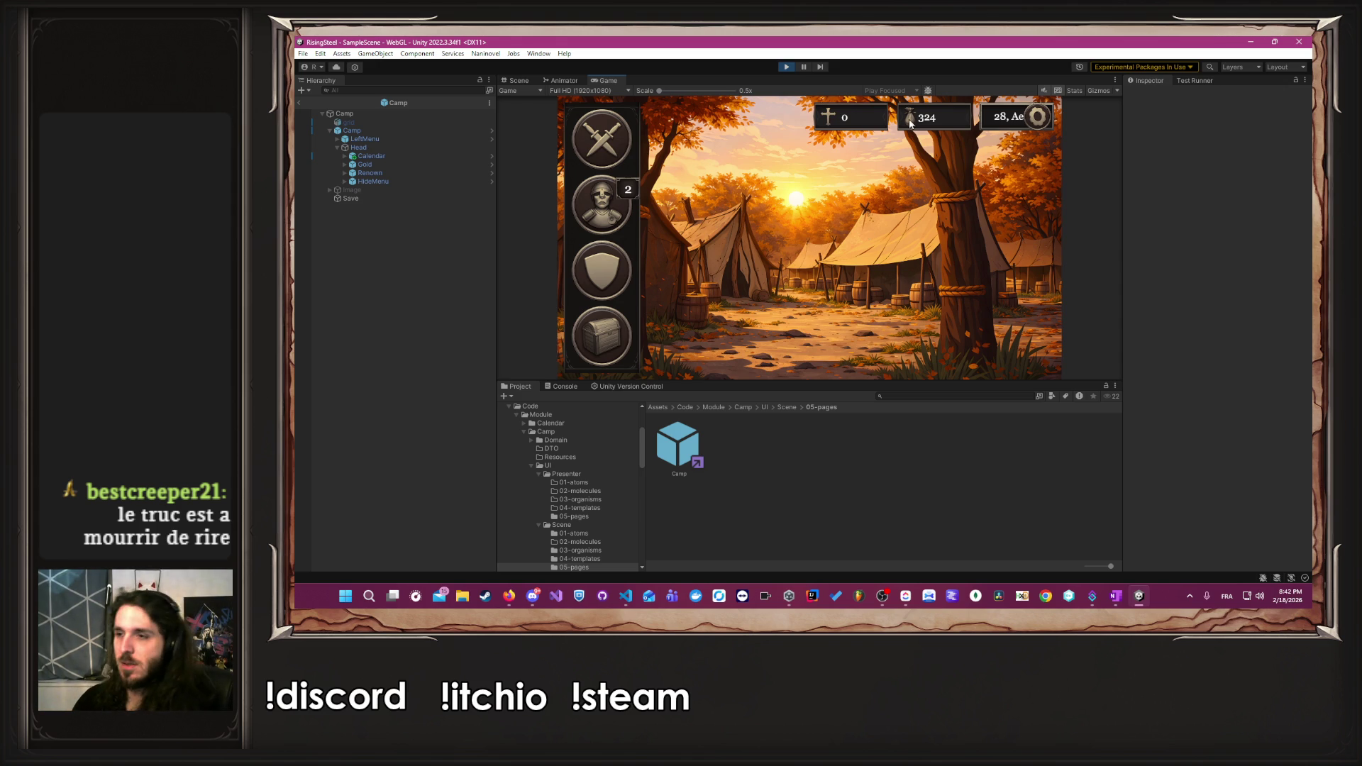
- Return to the title, start a new game to the camp and check the mission-day calendar
left_click(1036, 116)
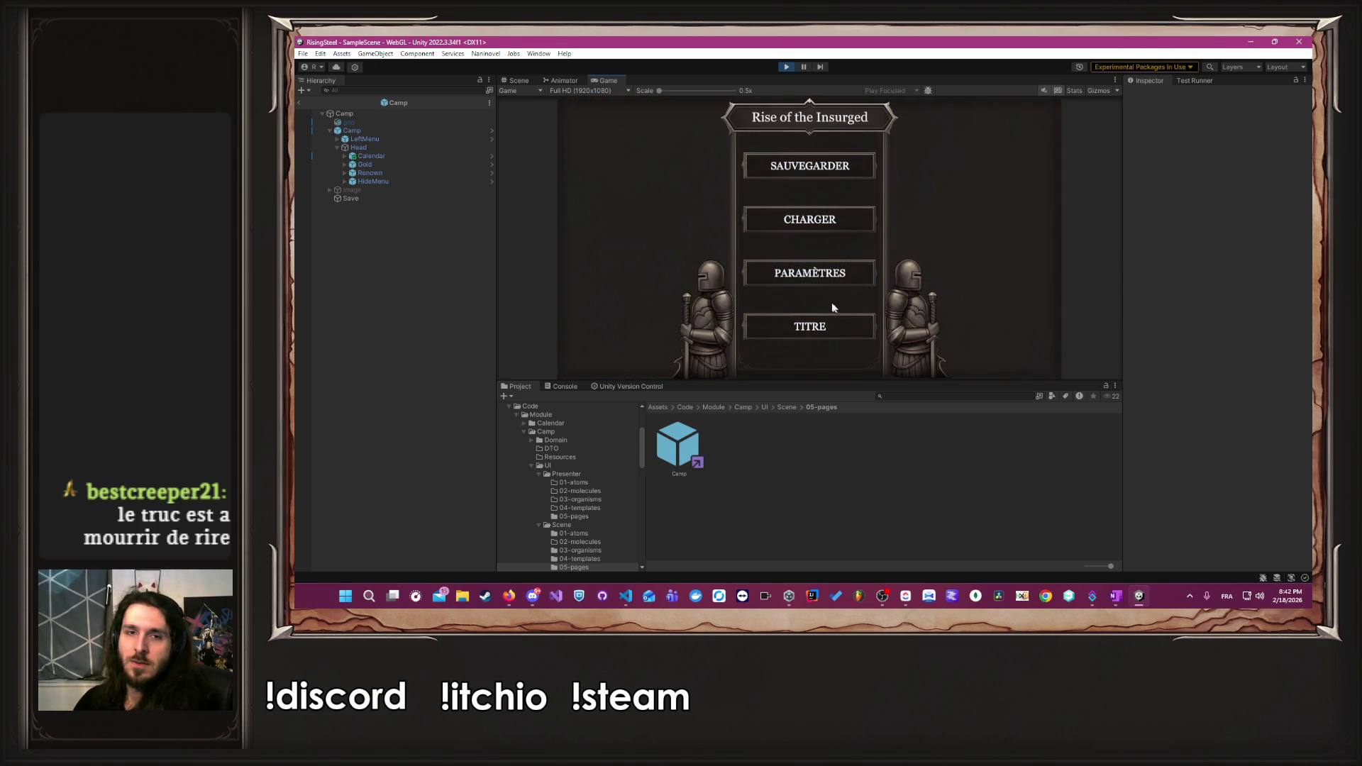
left_click(826, 323)
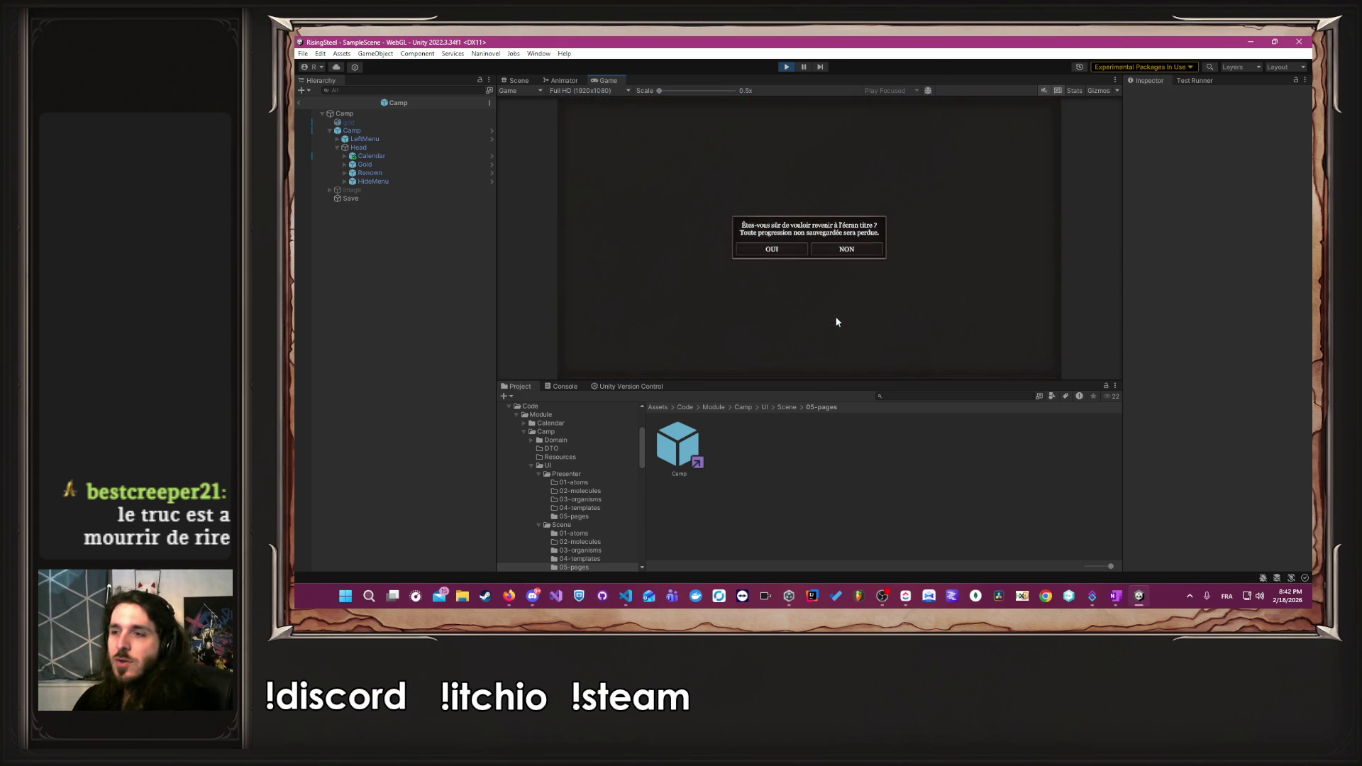
left_click(798, 245)
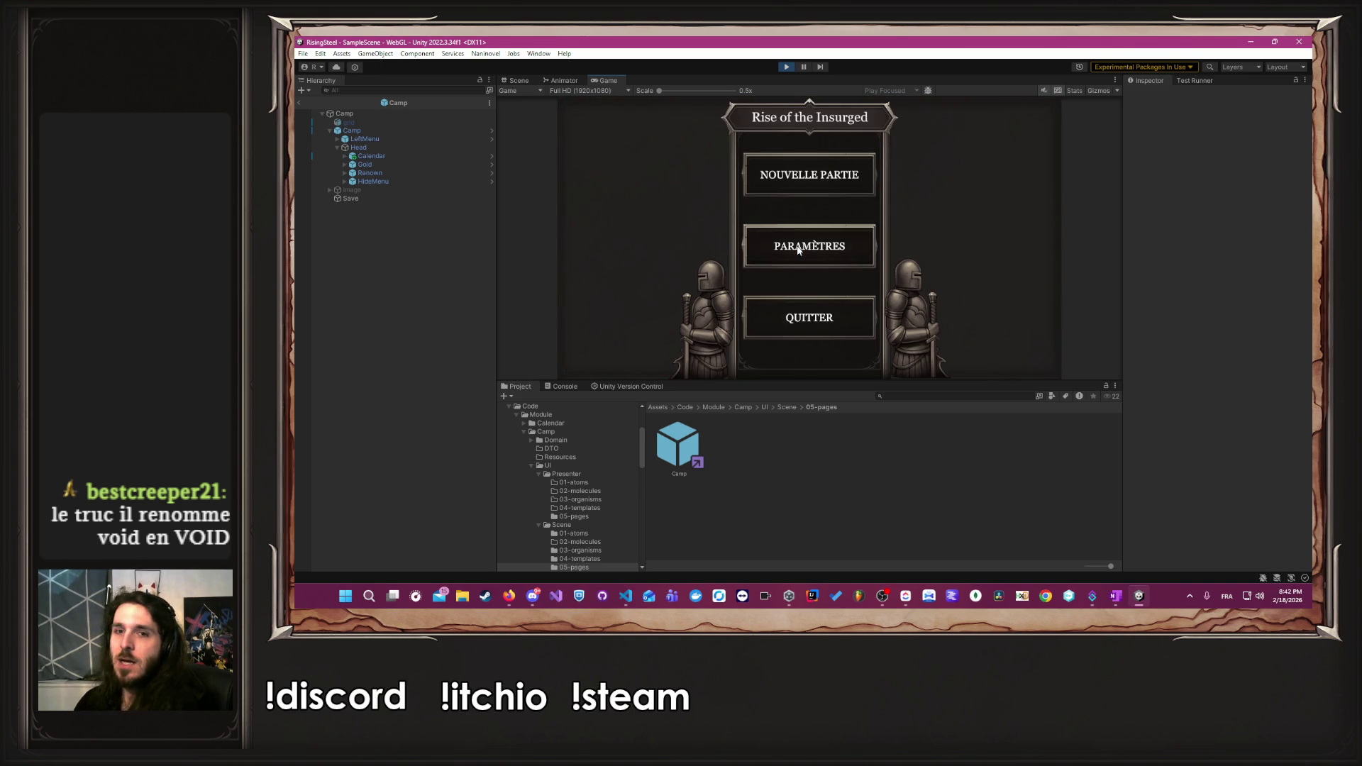
left_click(787, 179)
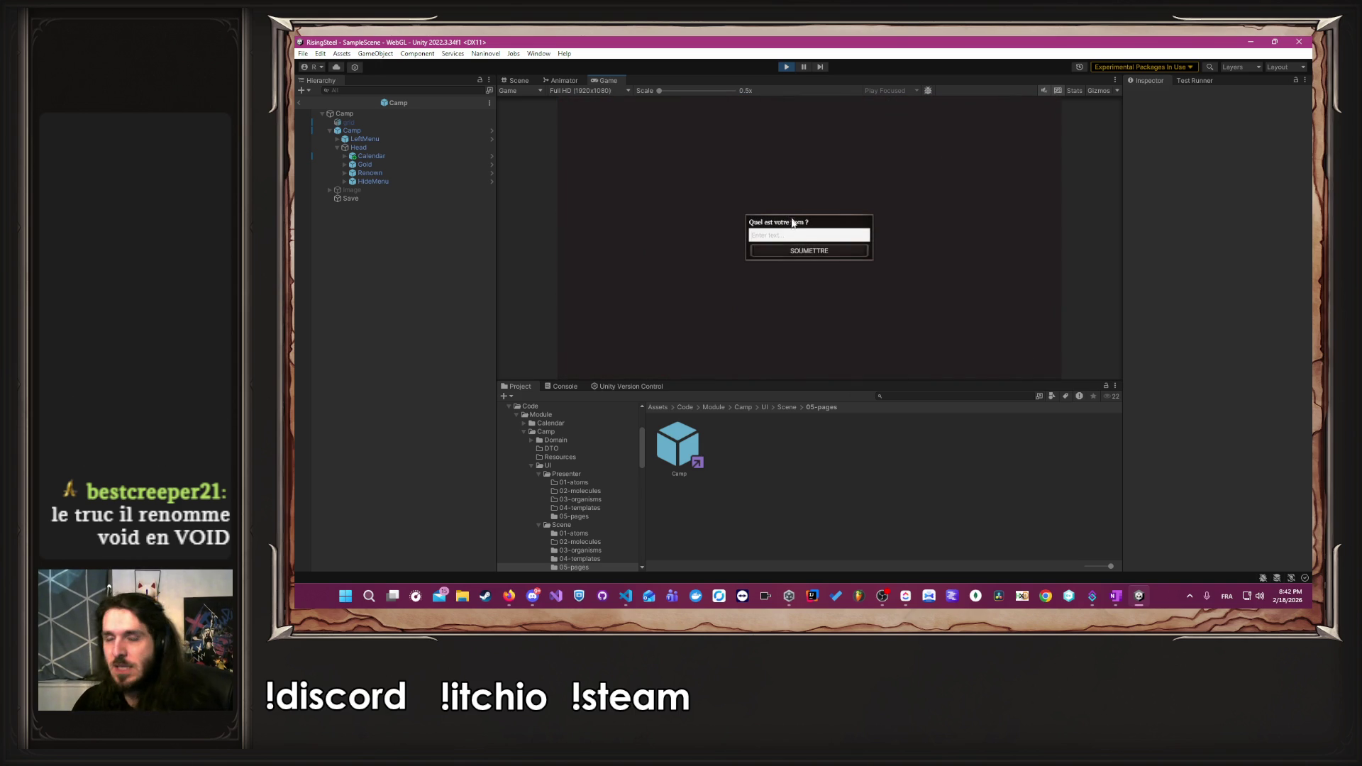
left_click(799, 234)
type("Albert")
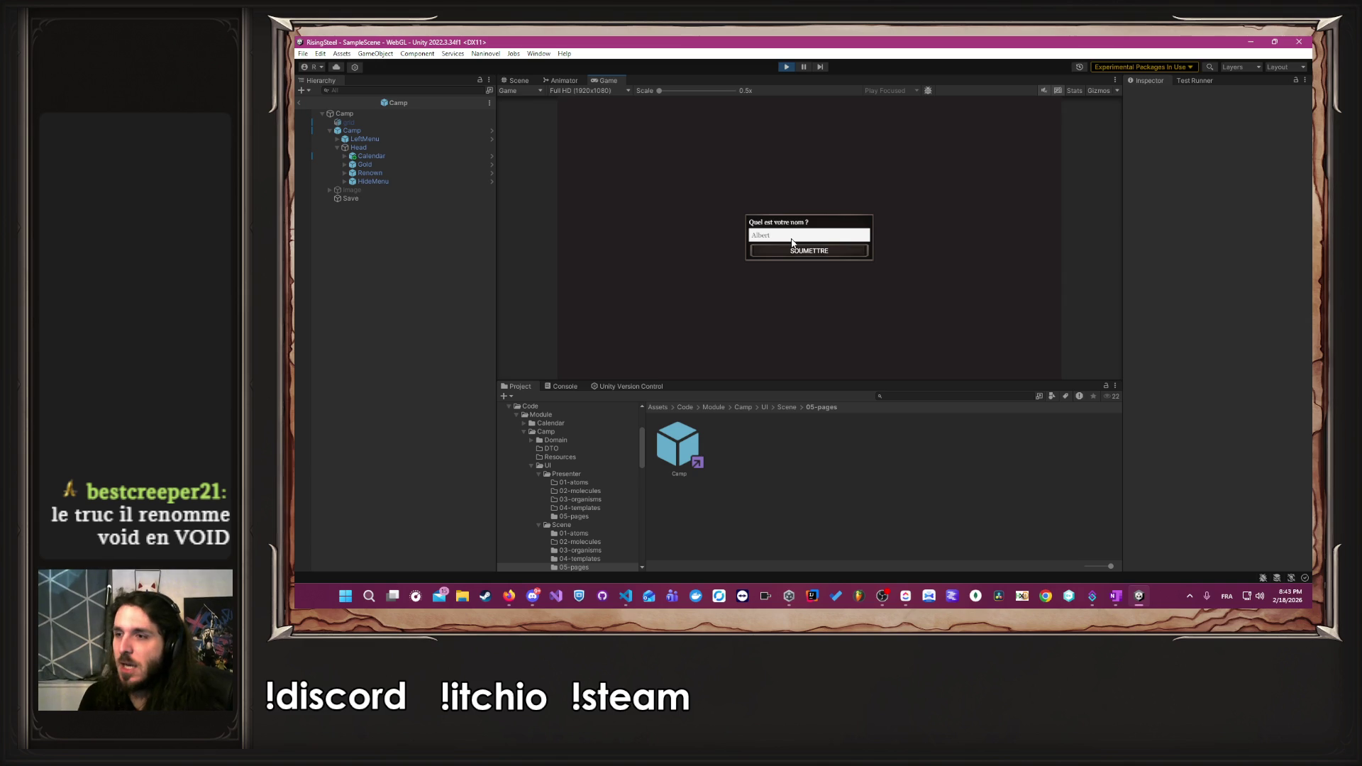
key("Return")
left_click(892, 260)
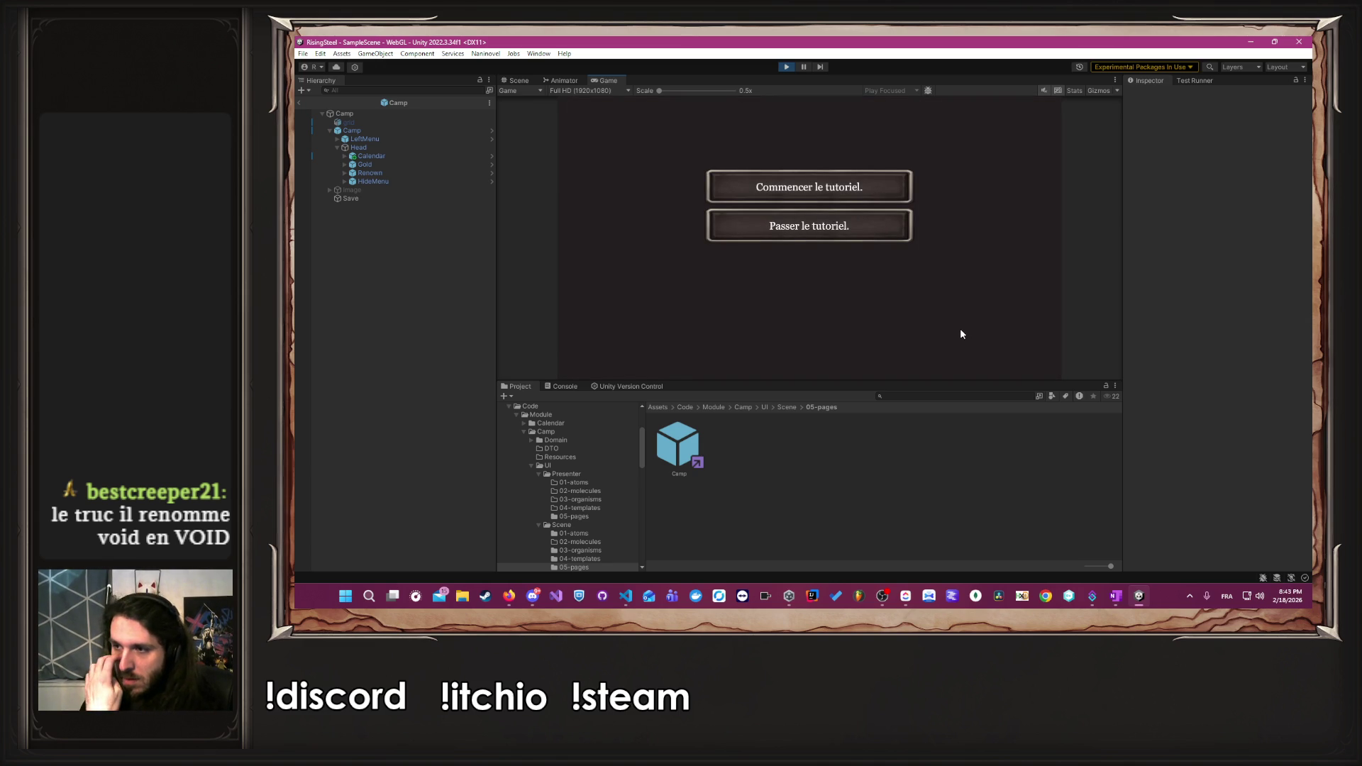
left_click(804, 228)
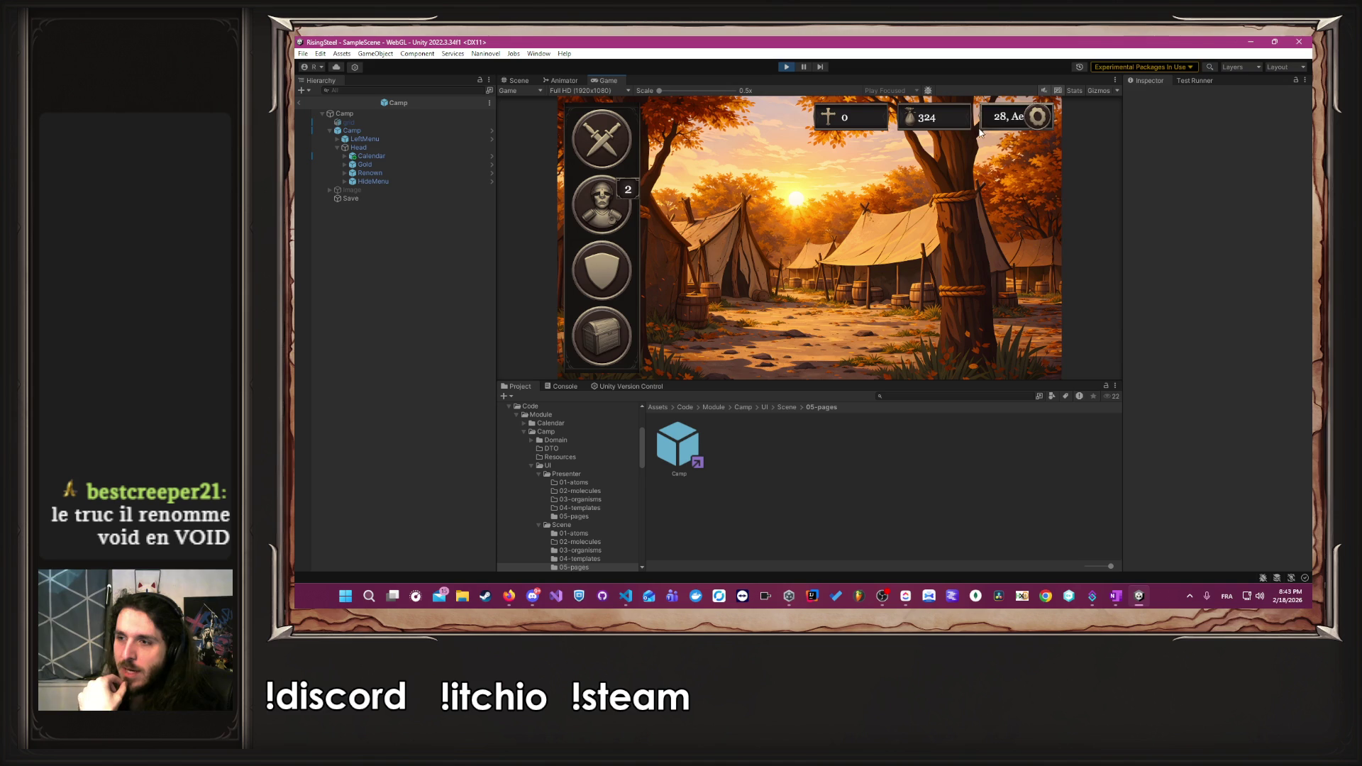
left_click(993, 126)
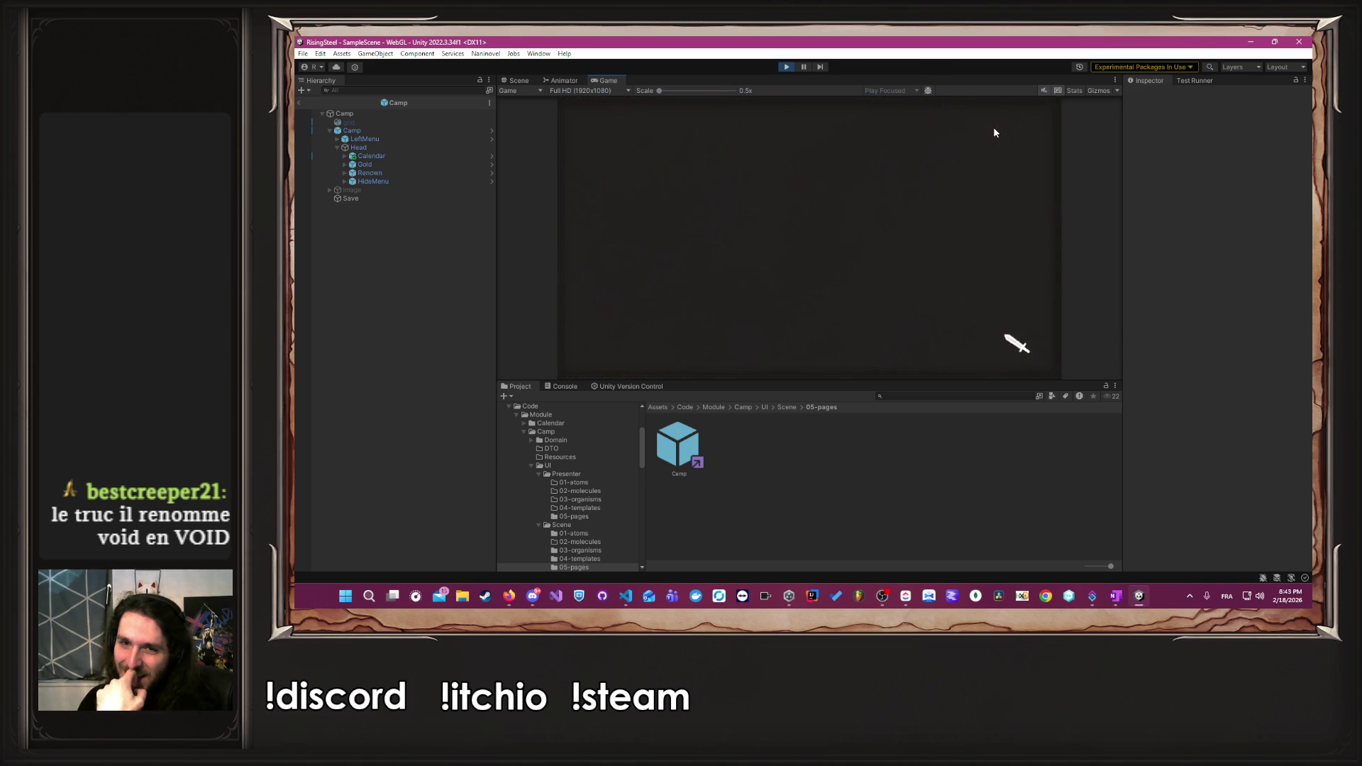
left_click(1037, 117)
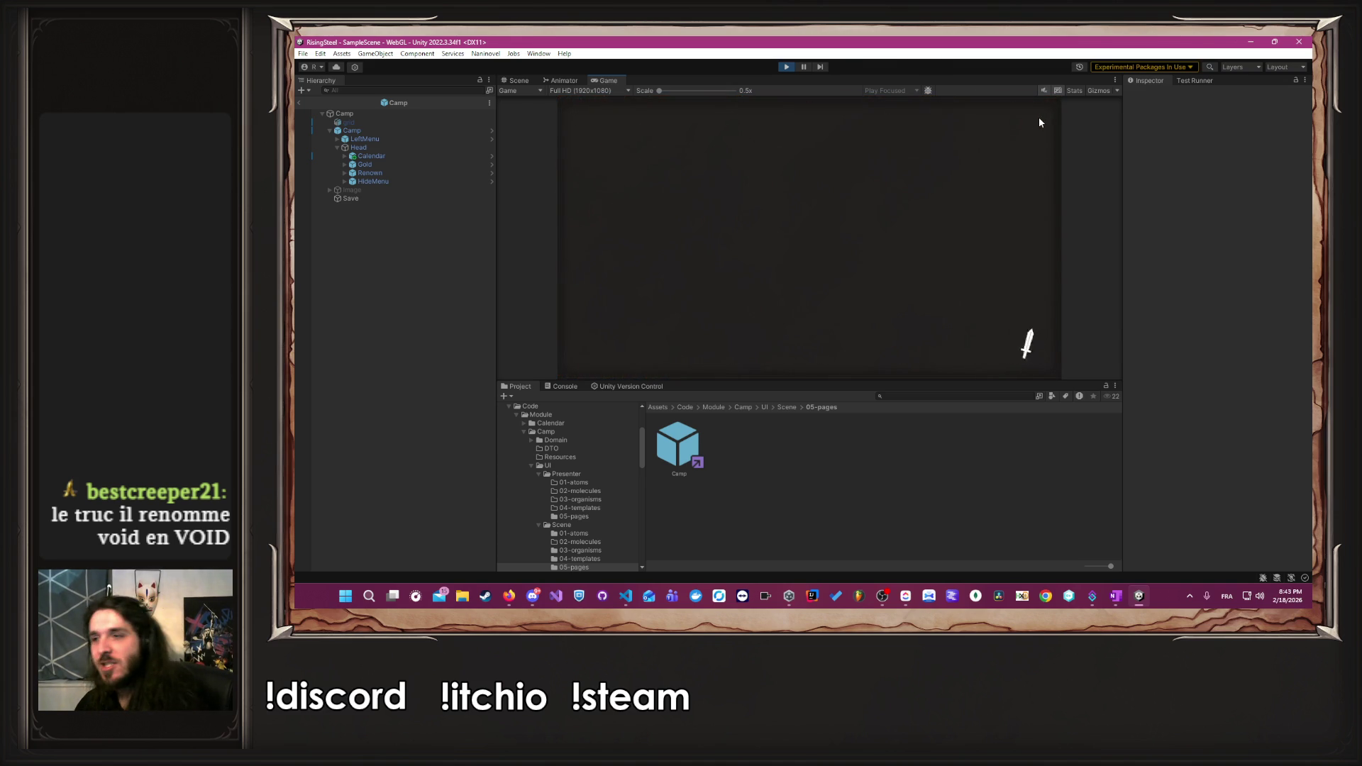
- Go back to the title again and start another new game through to the camp
key("Escape")
left_click(816, 326)
left_click(769, 252)
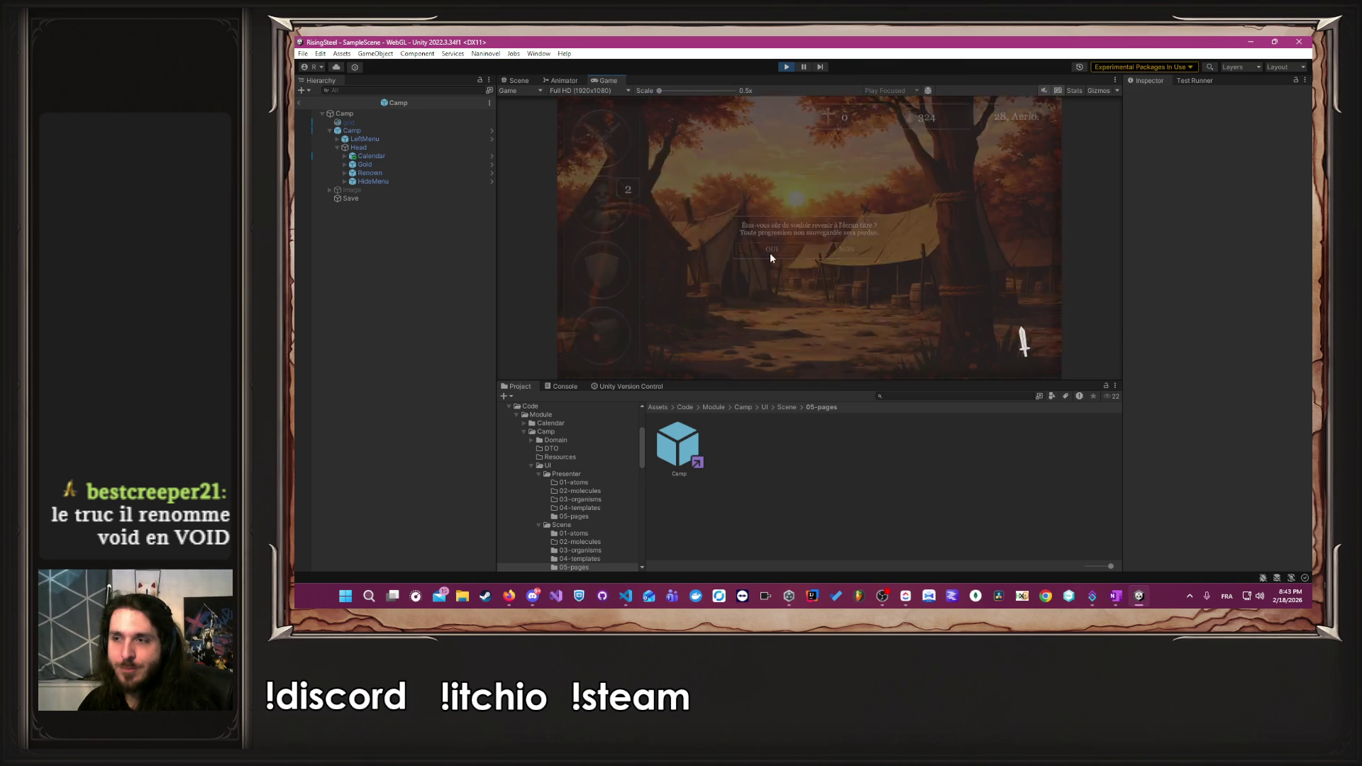
left_click(788, 189)
type("Al")
key("Return")
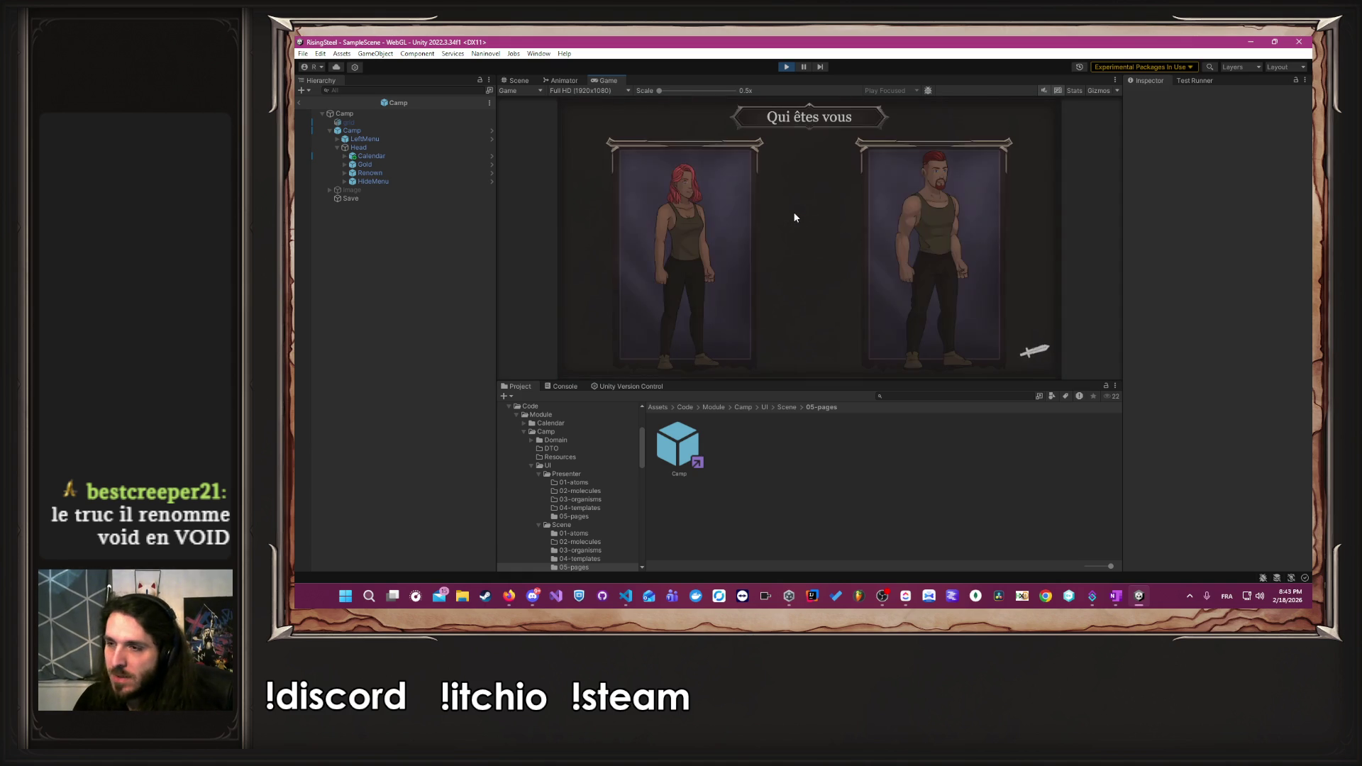
left_click(906, 259)
left_click(888, 240)
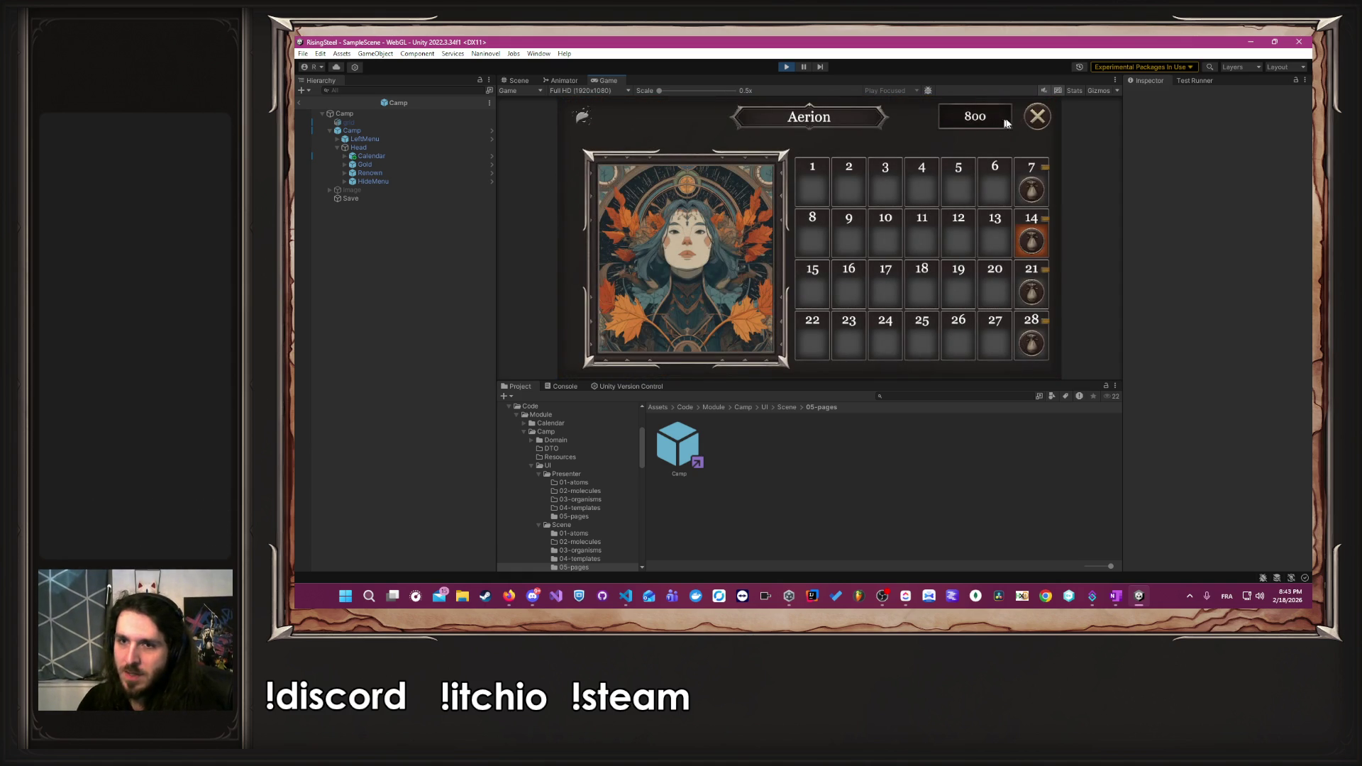
key("alt+Tab")
- Save NewGame.cs and follow SetEndDateMission, SetEndDateMissions, ResetGame and ResetMissions to their definitions
key("ctrl+s")
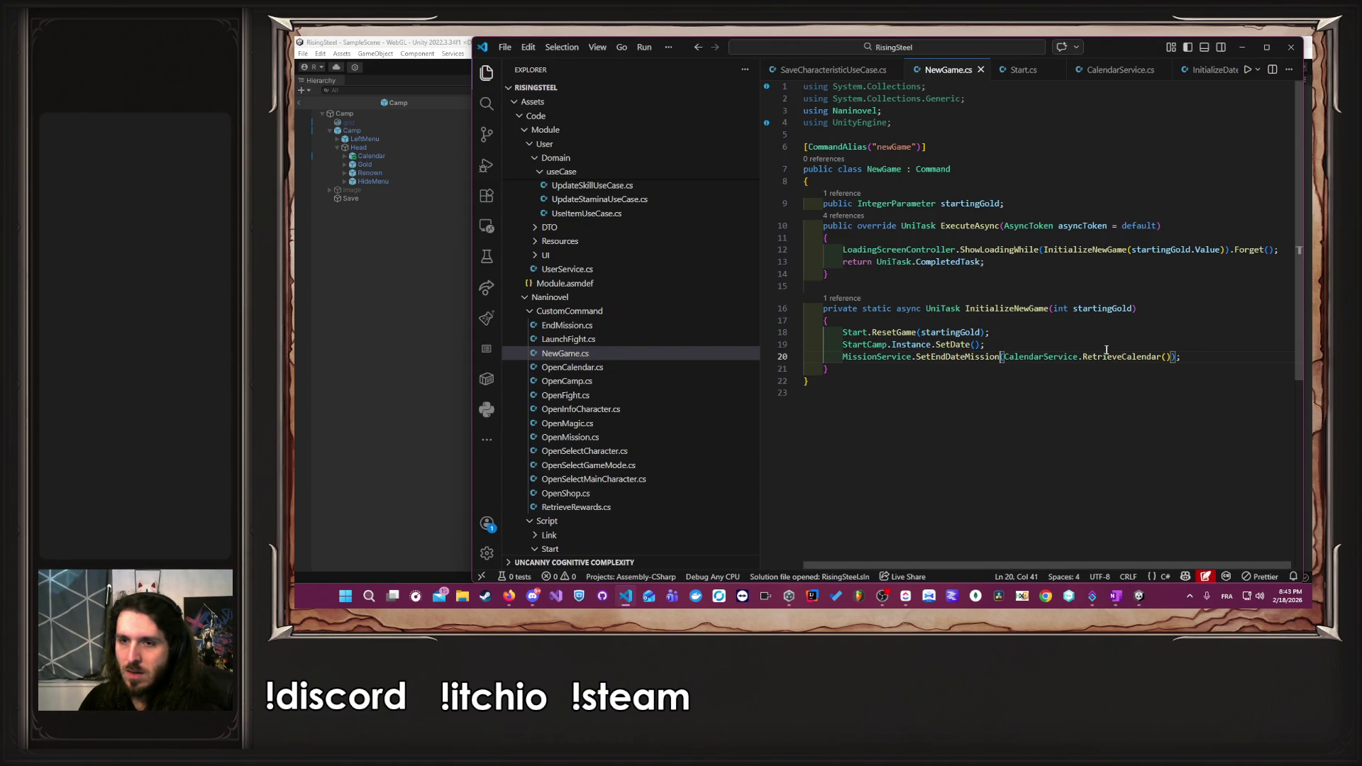
left_click(987, 357, "ctrl")
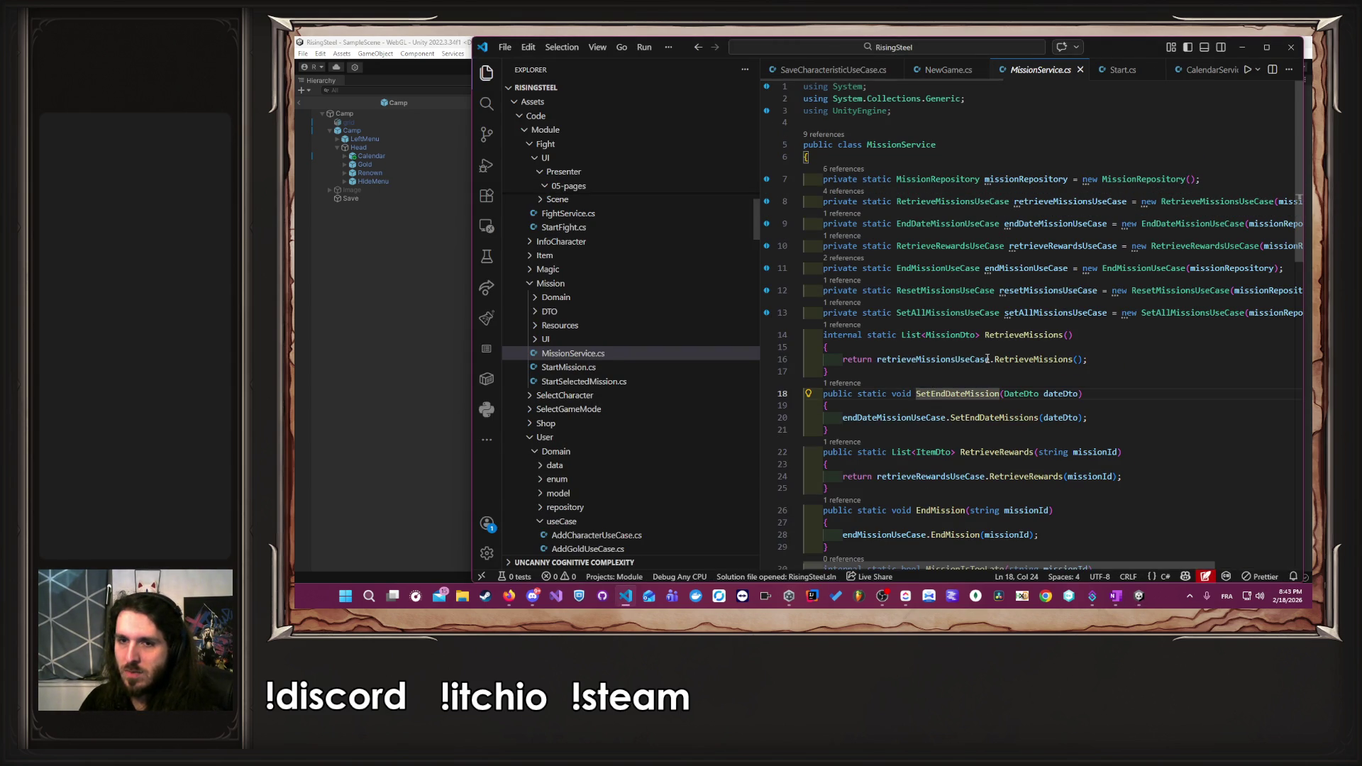
left_click(993, 316, "ctrl")
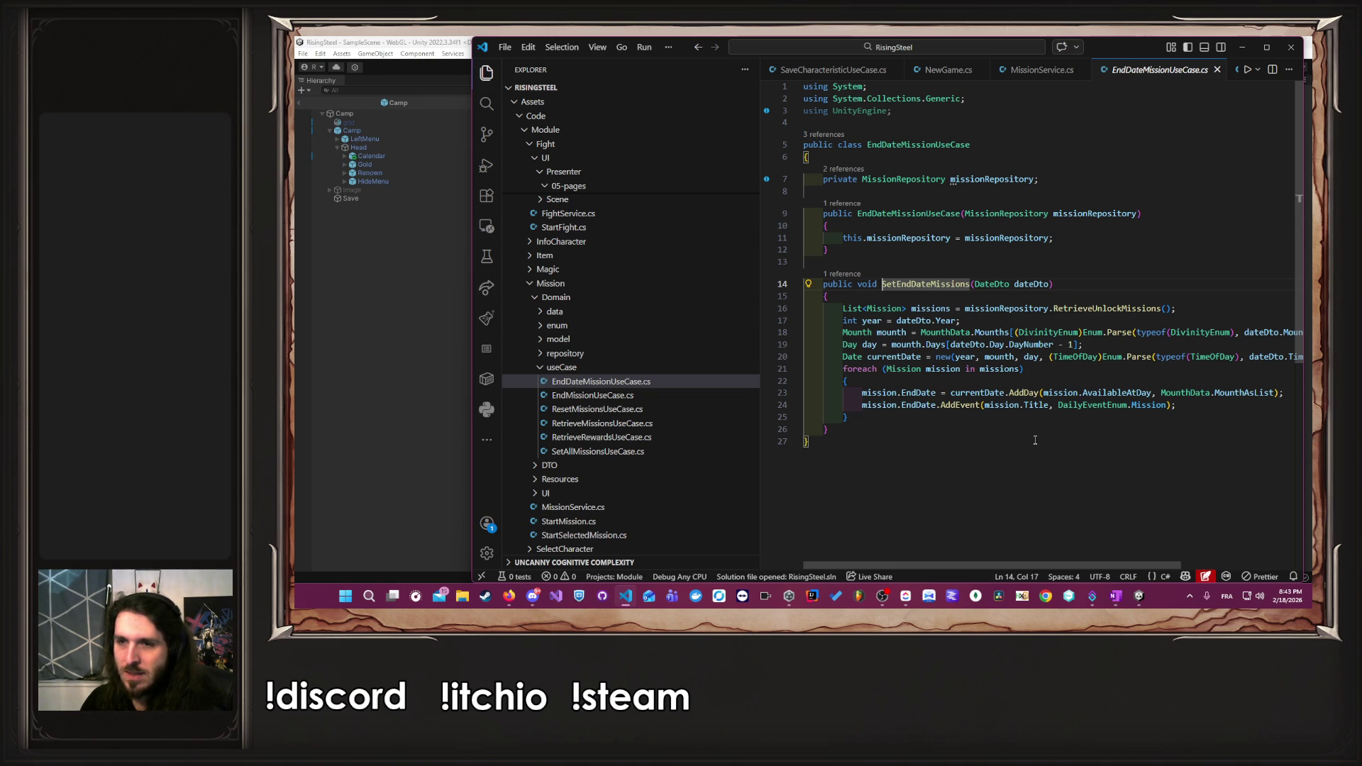
left_click(915, 308)
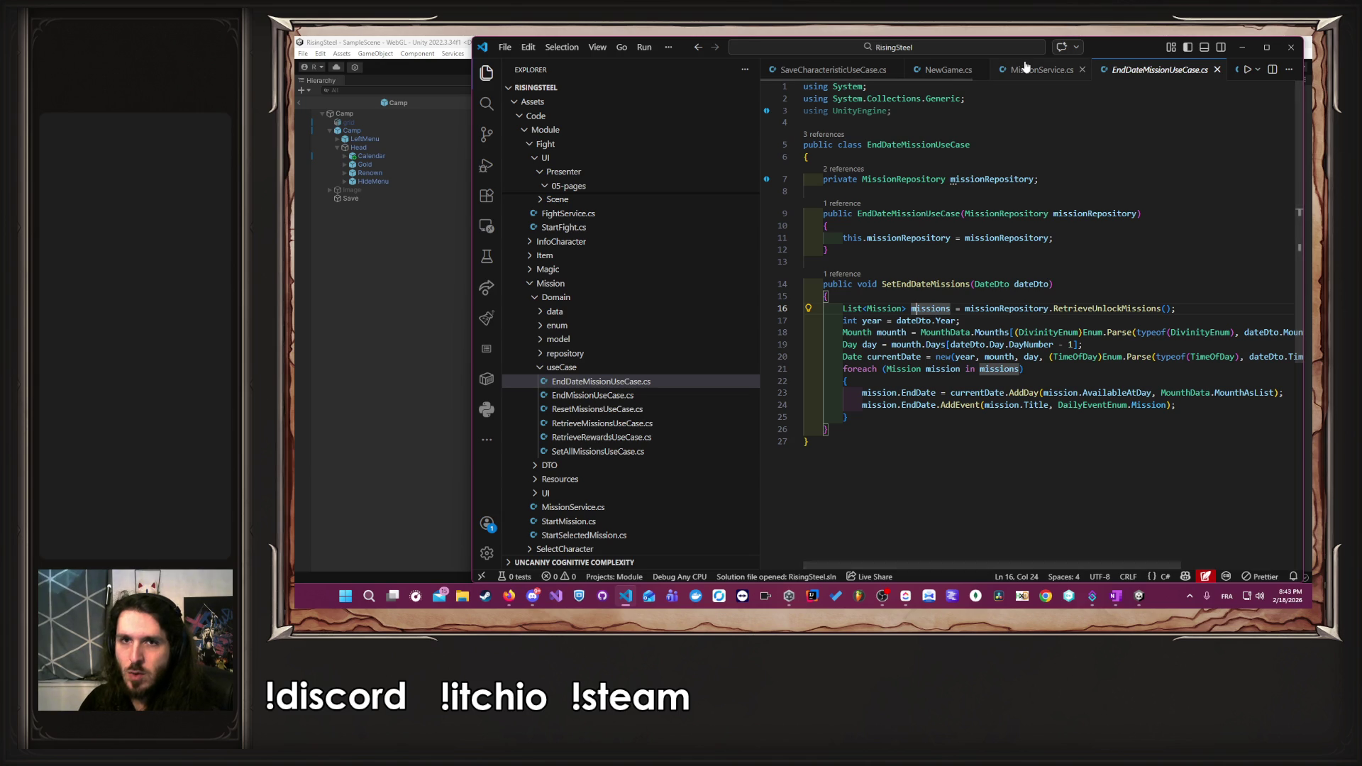
left_click(943, 69)
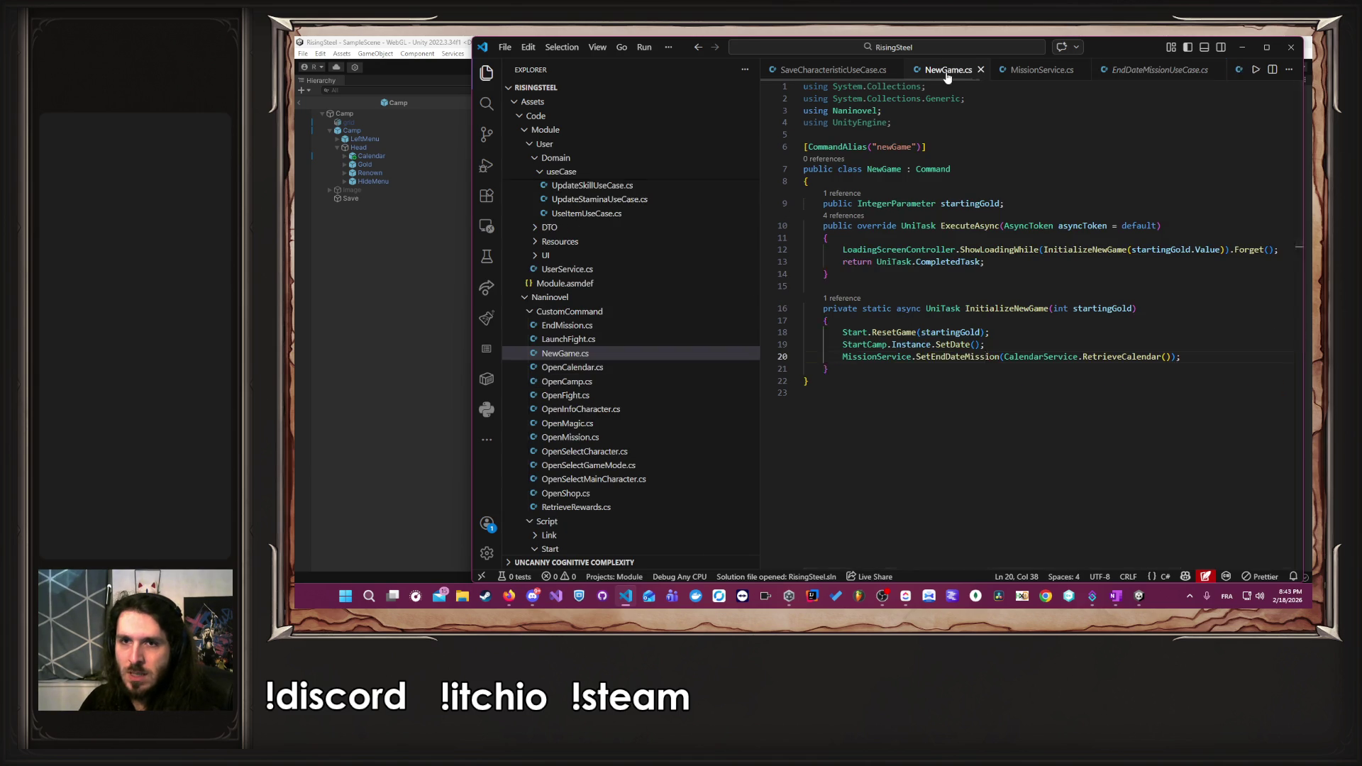
left_click(895, 332, "ctrl")
left_click(963, 308, "ctrl")
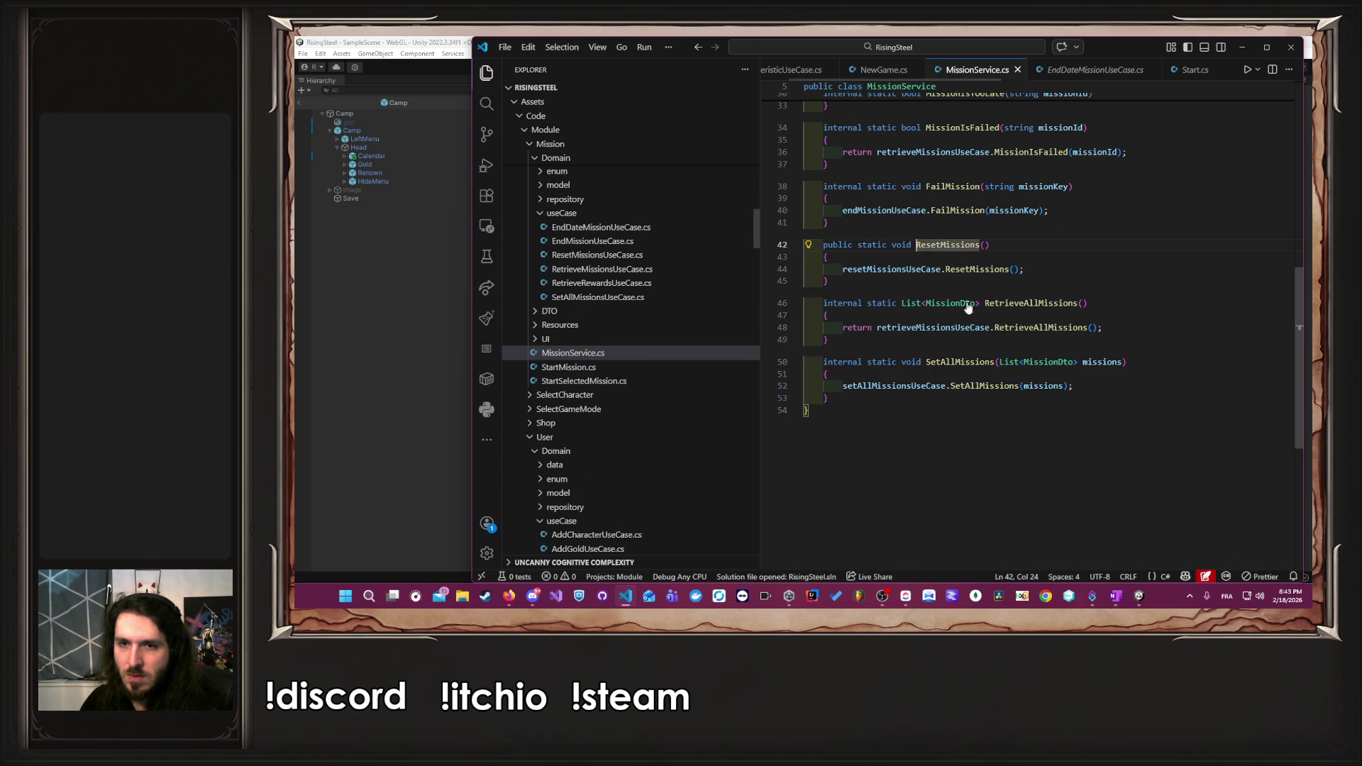
- Follow ResetMissions through its use case into MissionRepository and locate the InitMission call
left_click(978, 274, "ctrl")
left_click(978, 308, "ctrl")
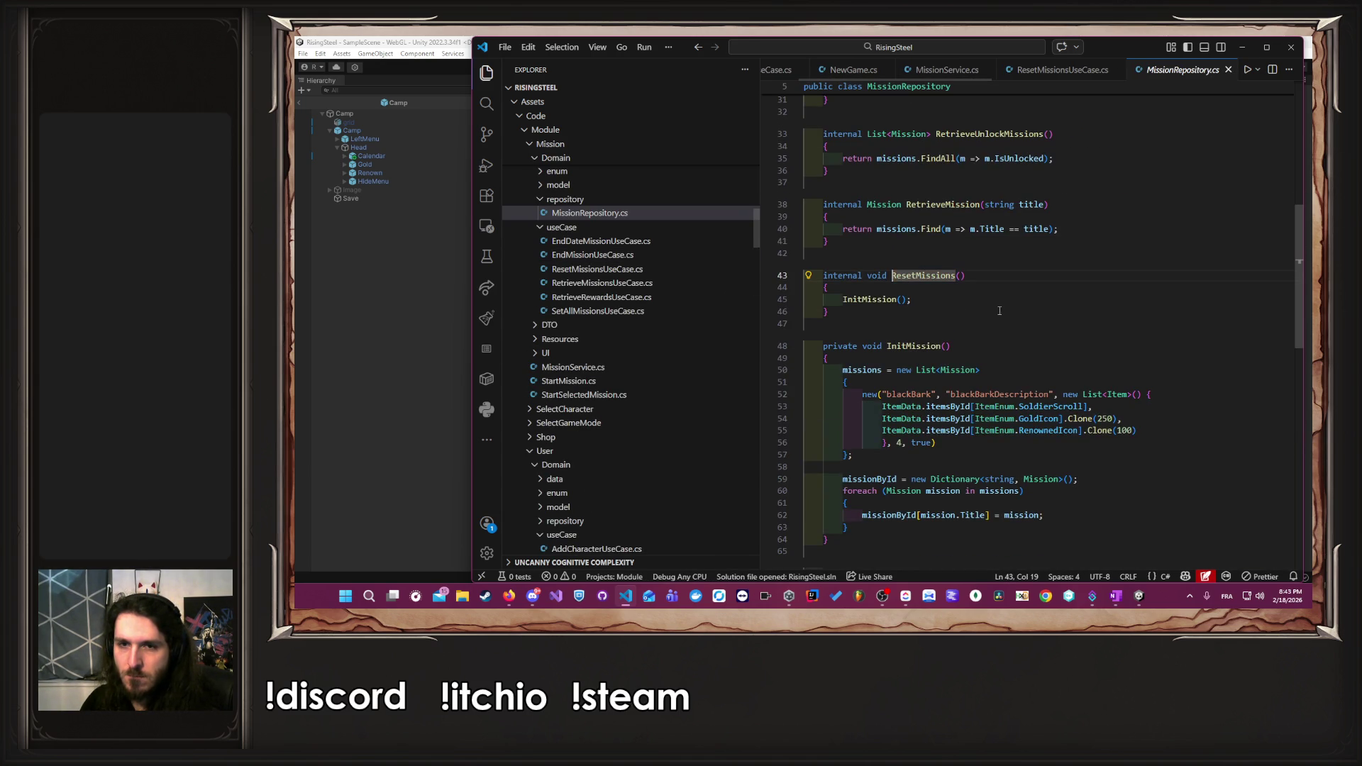
double_click(878, 299)
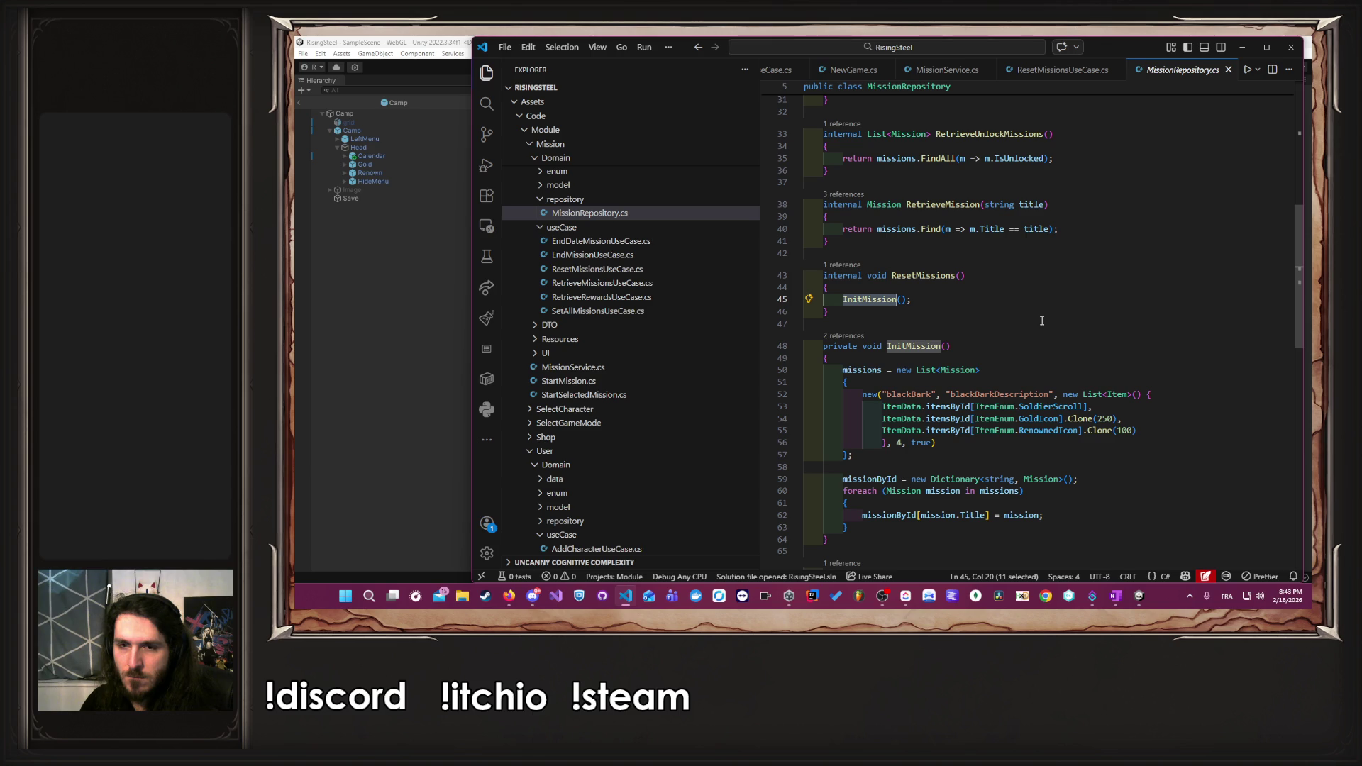
scroll(1042, 320, "down", 2)
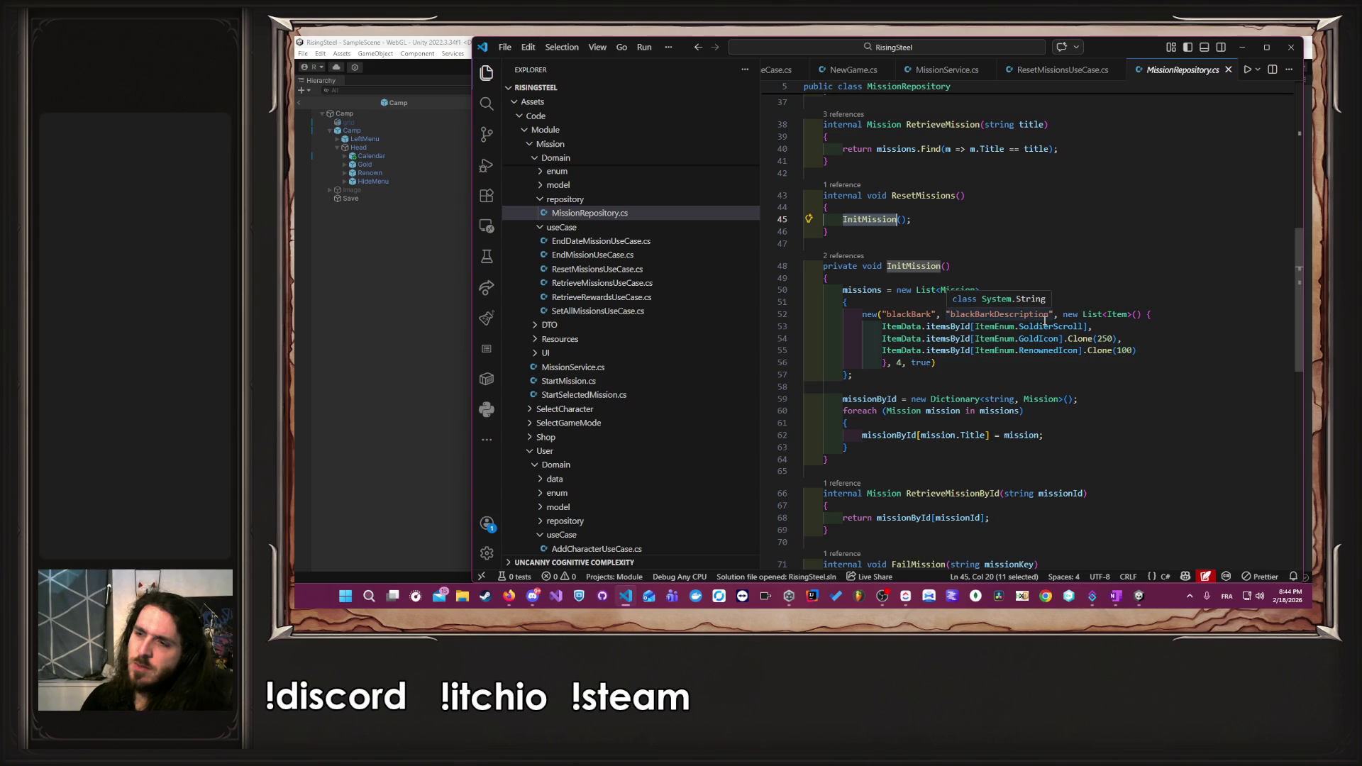
scroll(1044, 321, "down", 5)
scroll(1044, 320, "up", 6)
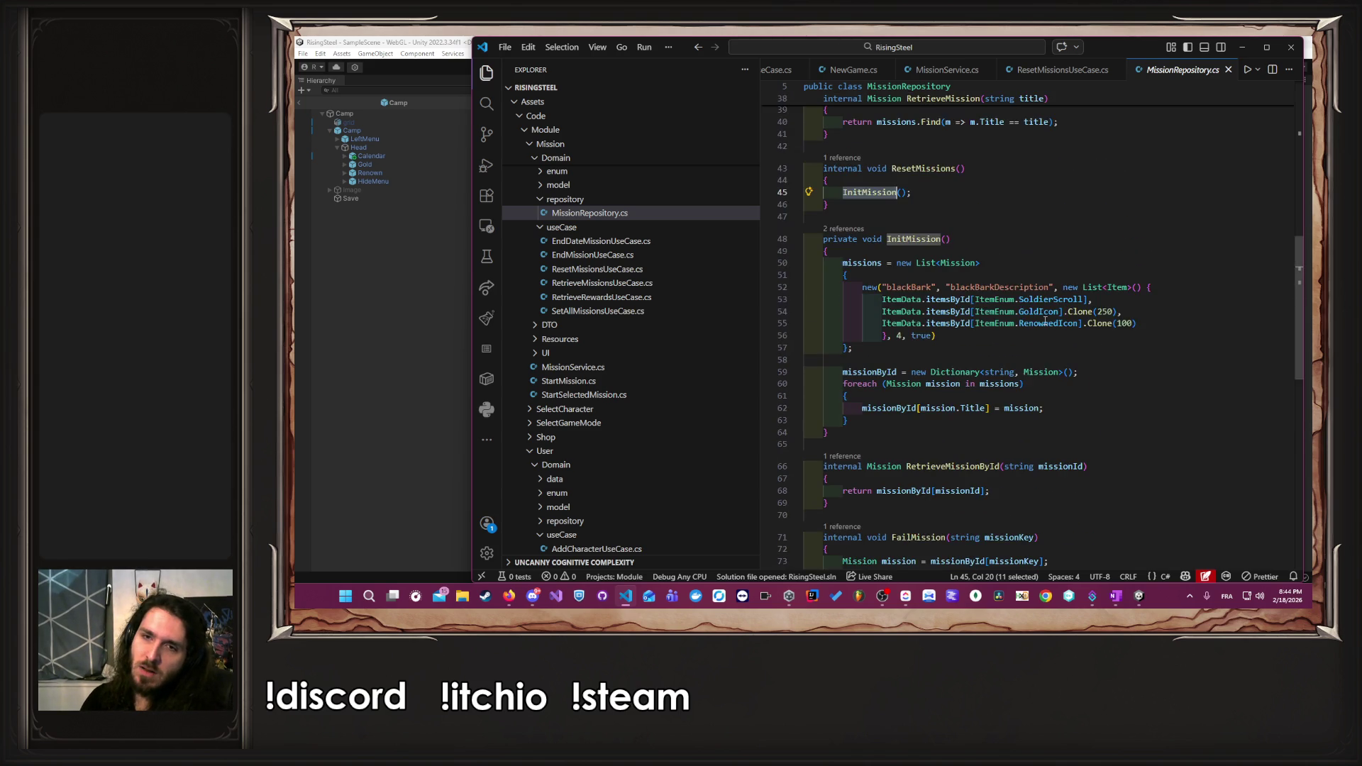
- Review where the missions list and missionById dictionary are used in MissionRepository.cs
double_click(861, 340)
scroll(1001, 347, "up", 5)
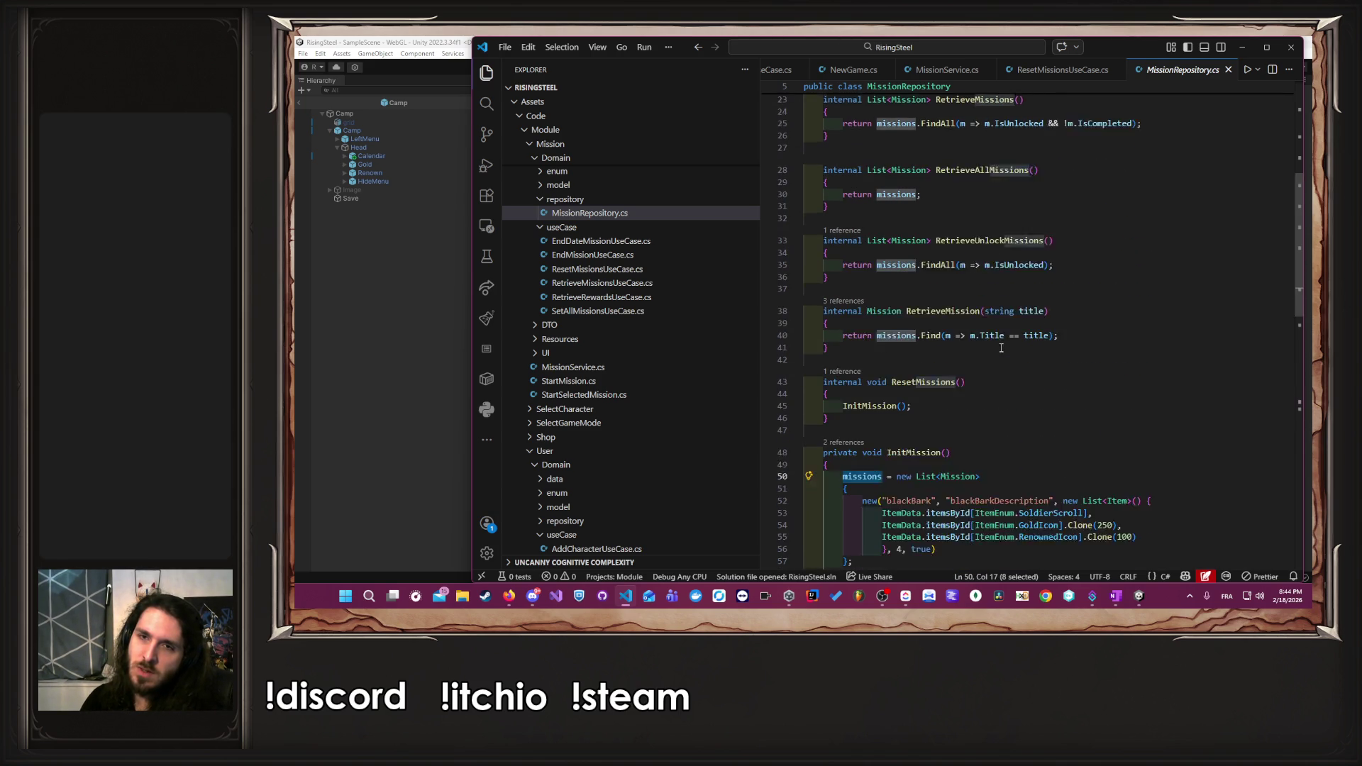
scroll(1001, 347, "up", 4)
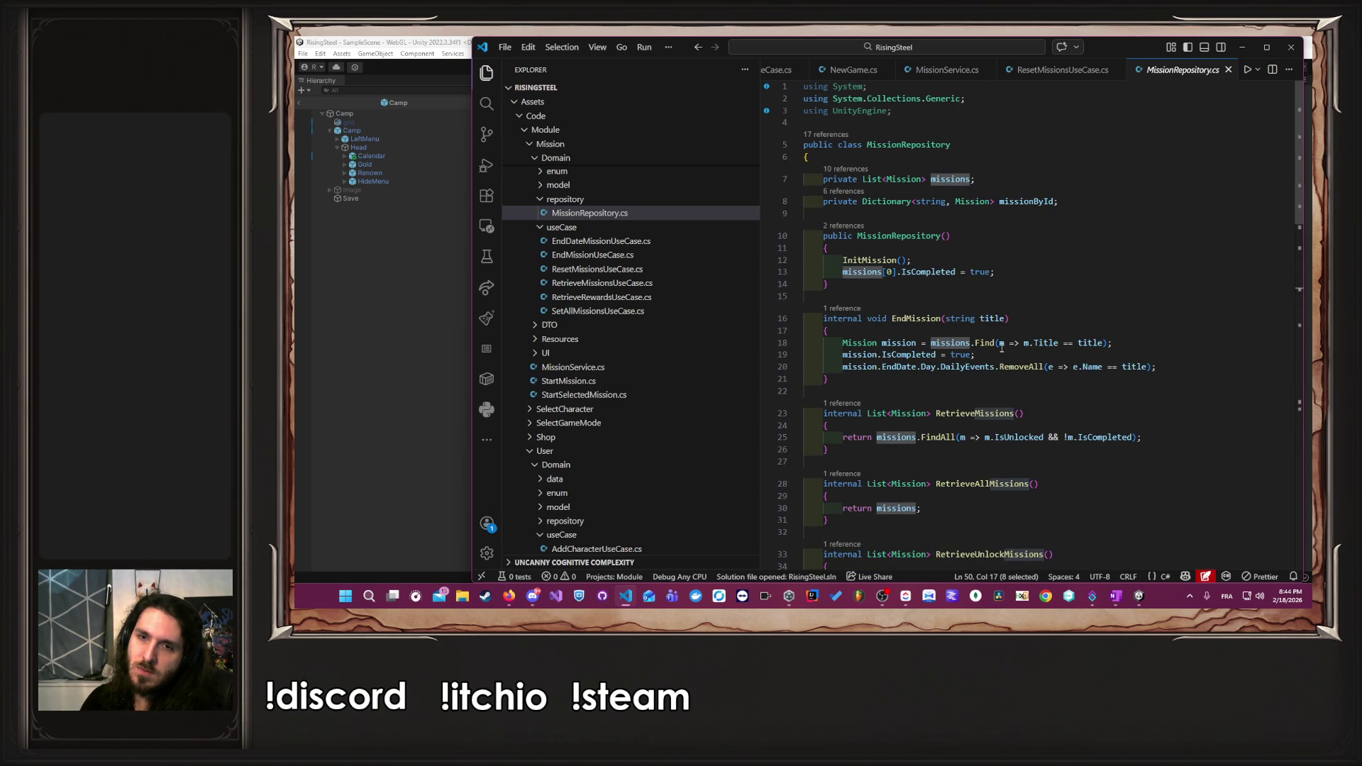
scroll(1001, 348, "down", 10)
scroll(1001, 348, "up", 4)
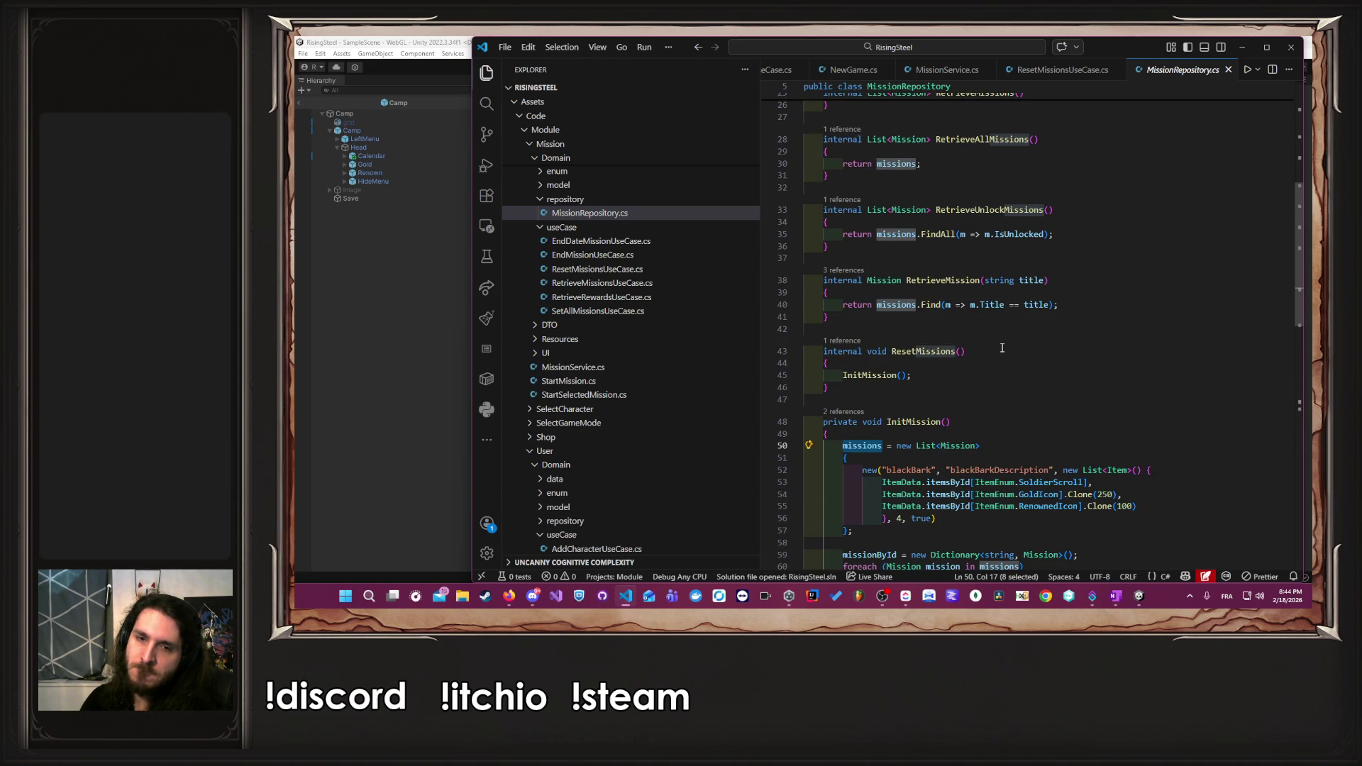
scroll(997, 383, "down", 2)
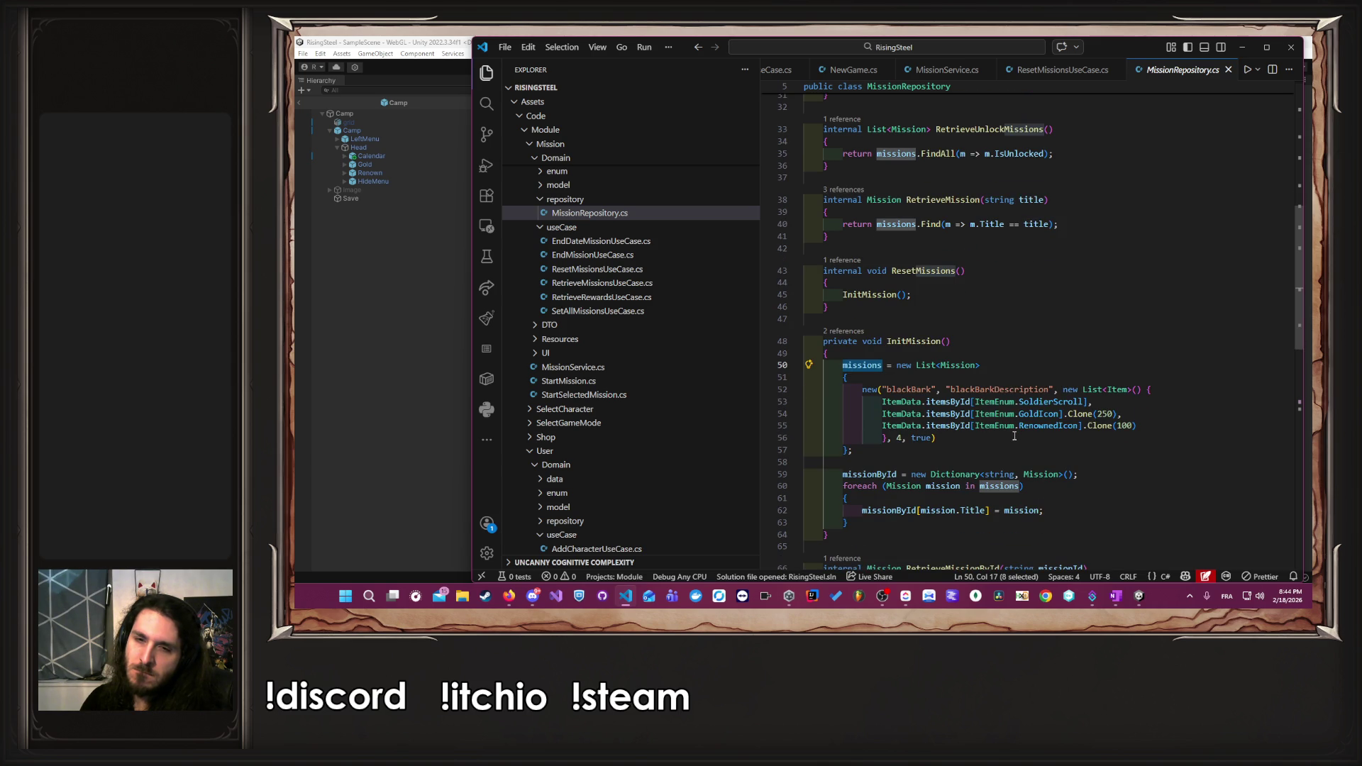
double_click(886, 510)
scroll(987, 476, "up", 6)
scroll(986, 476, "up", 4)
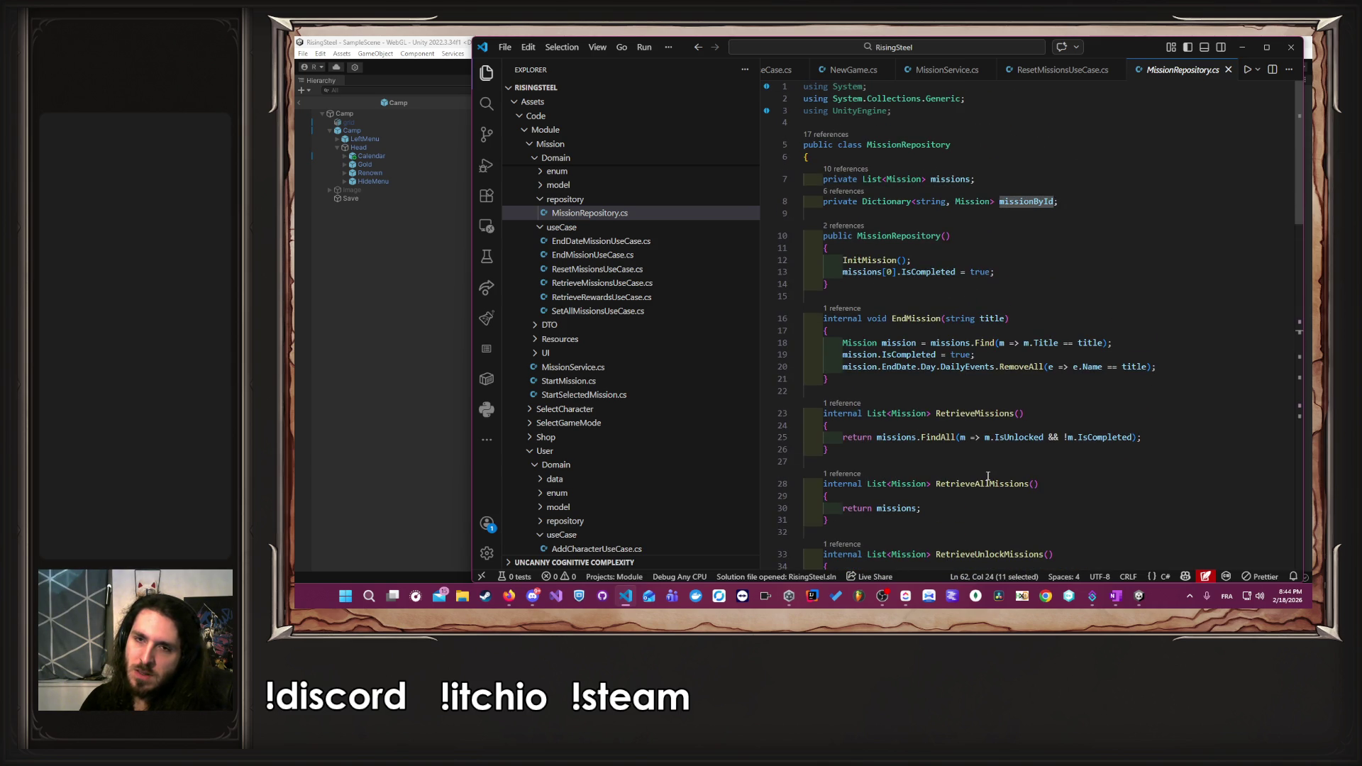
scroll(986, 475, "down", 10)
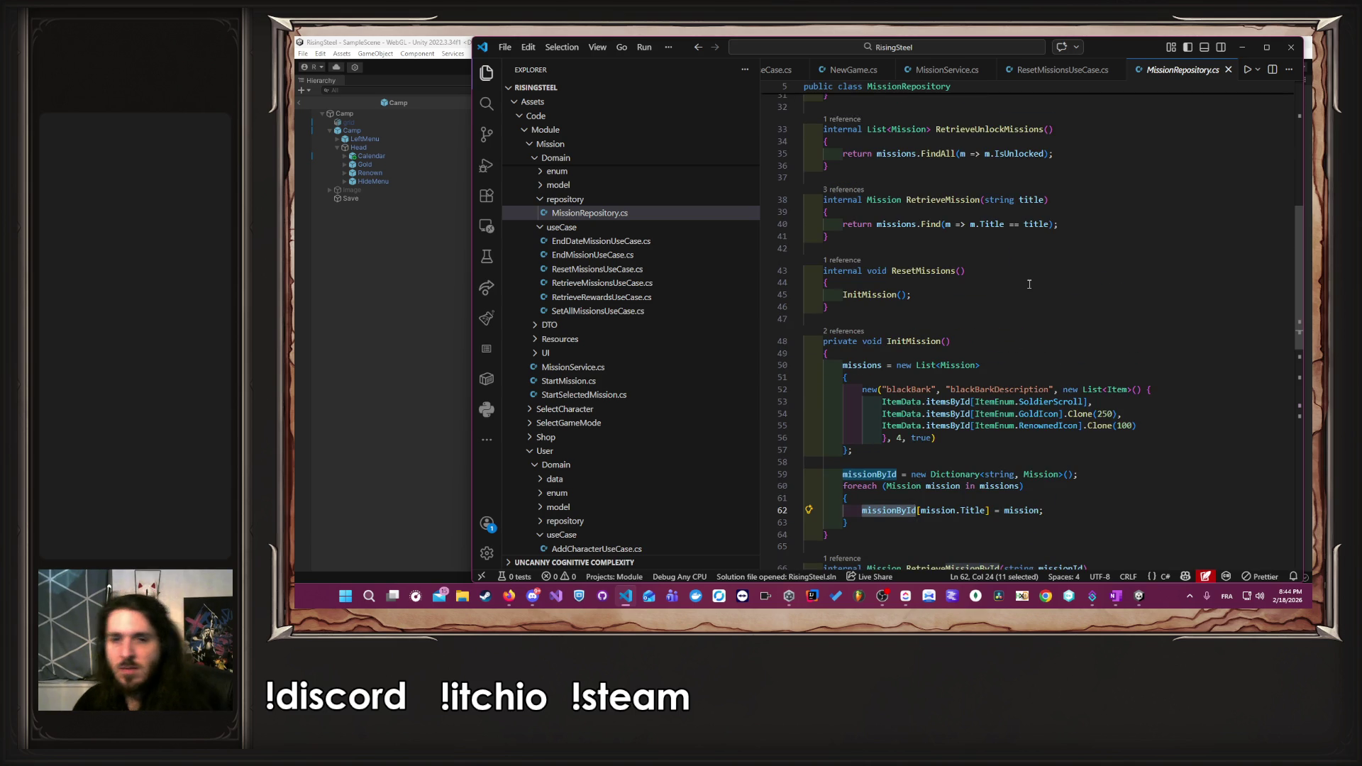
scroll(1029, 284, "up", 10)
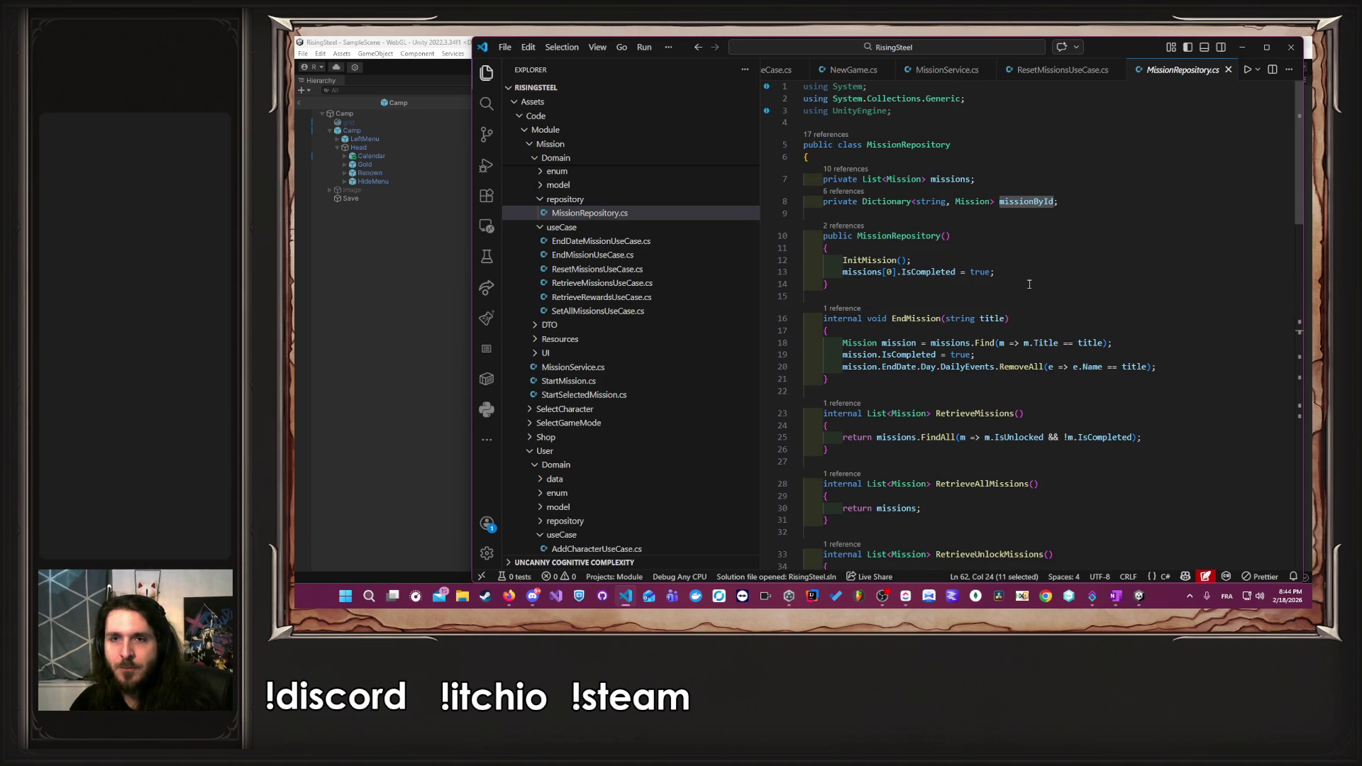
double_click(1038, 203)
scroll(1057, 363, "down", 10)
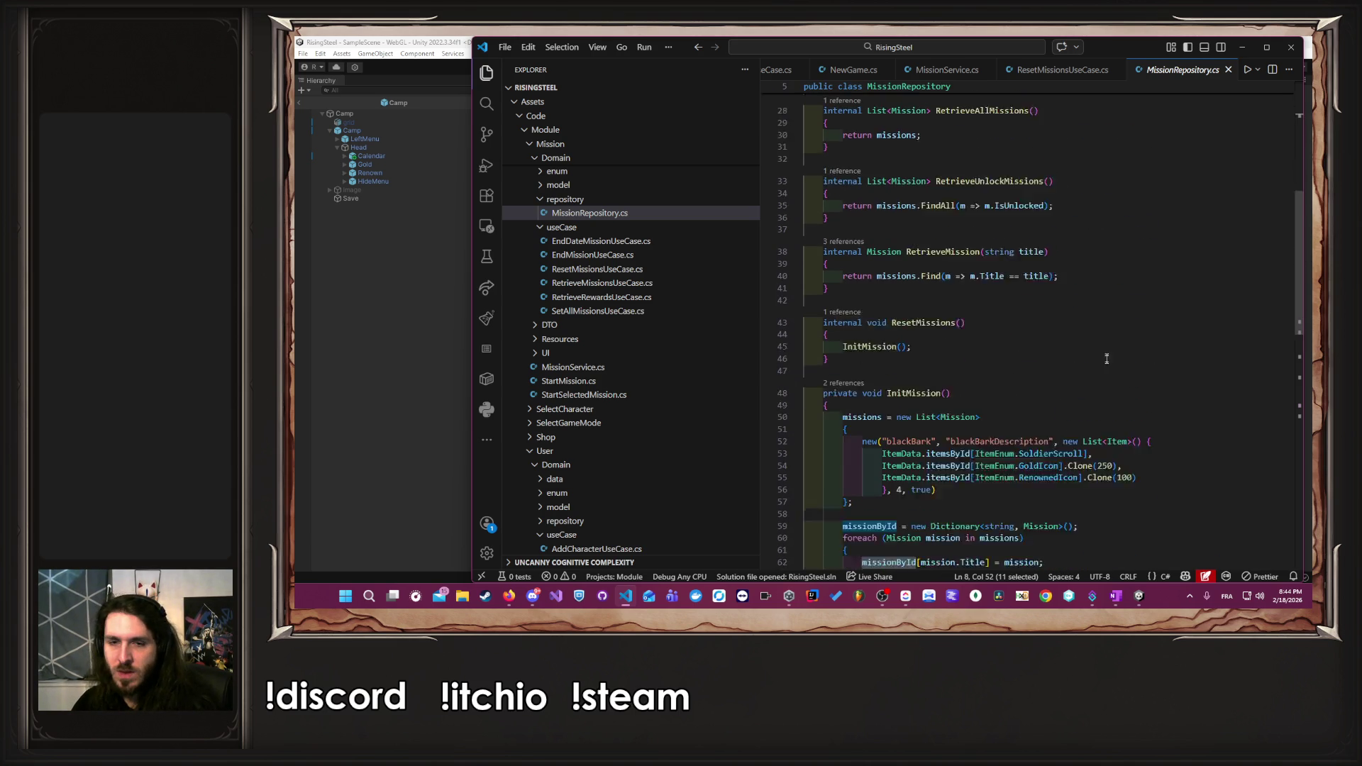
- Add missionById.Clear(); as the first line of InitMission and save MissionRepository.cs
left_click(1007, 352)
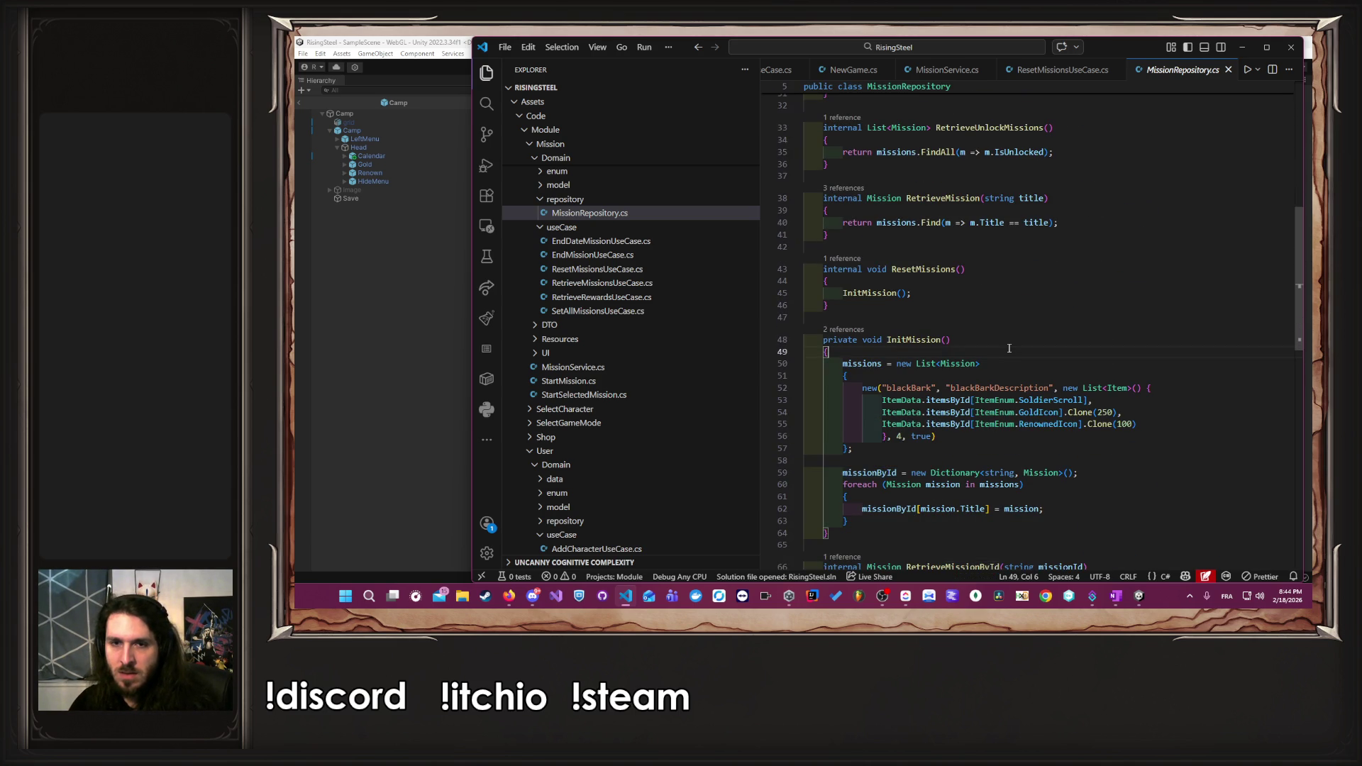
key("Return")
type("missionById.Clear();")
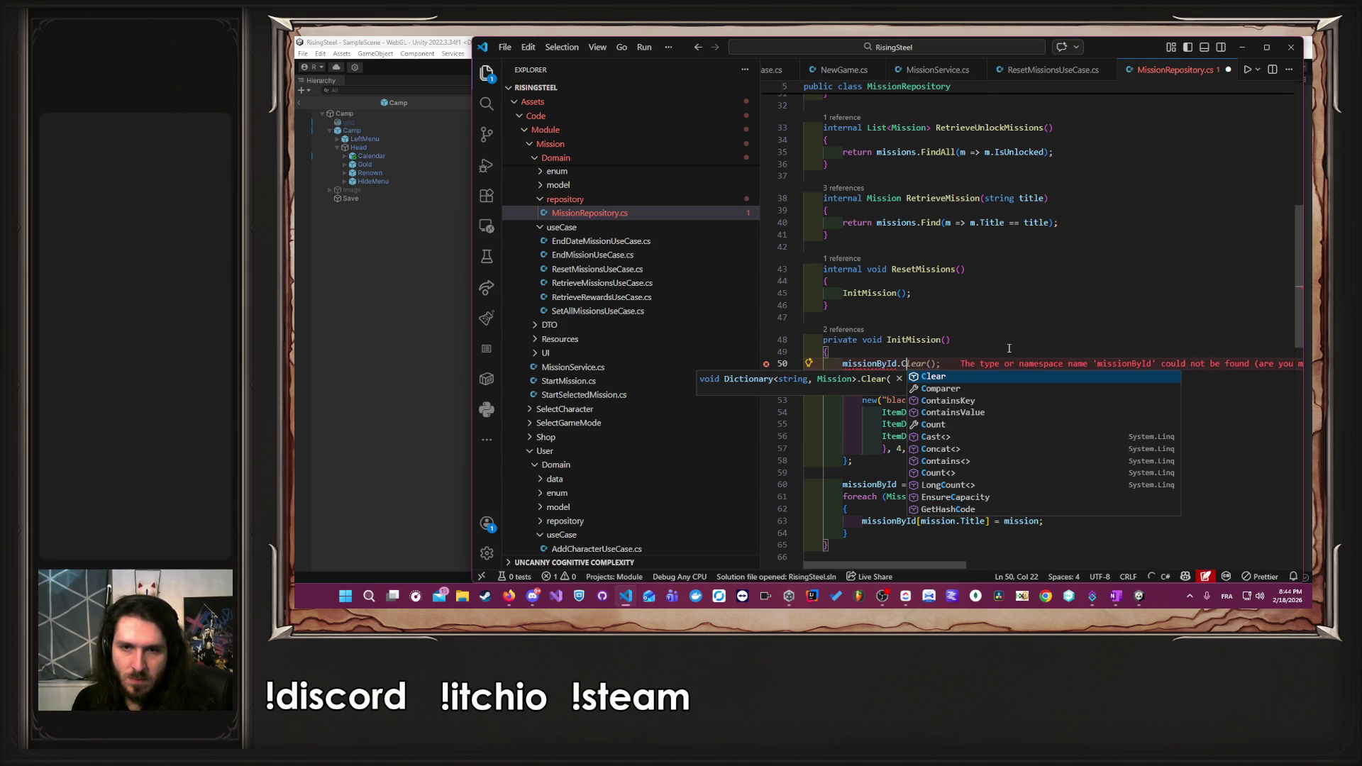
key("ctrl+s")
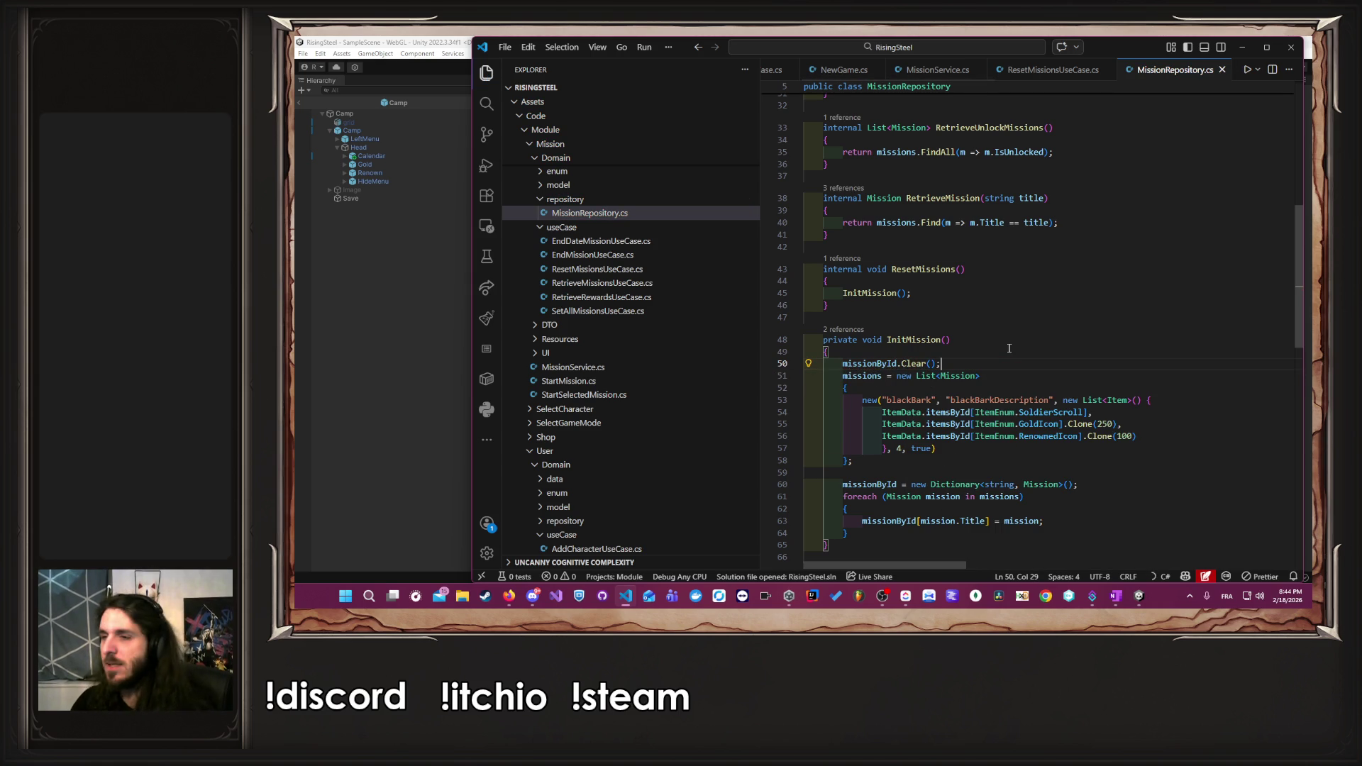
left_click(357, 380)
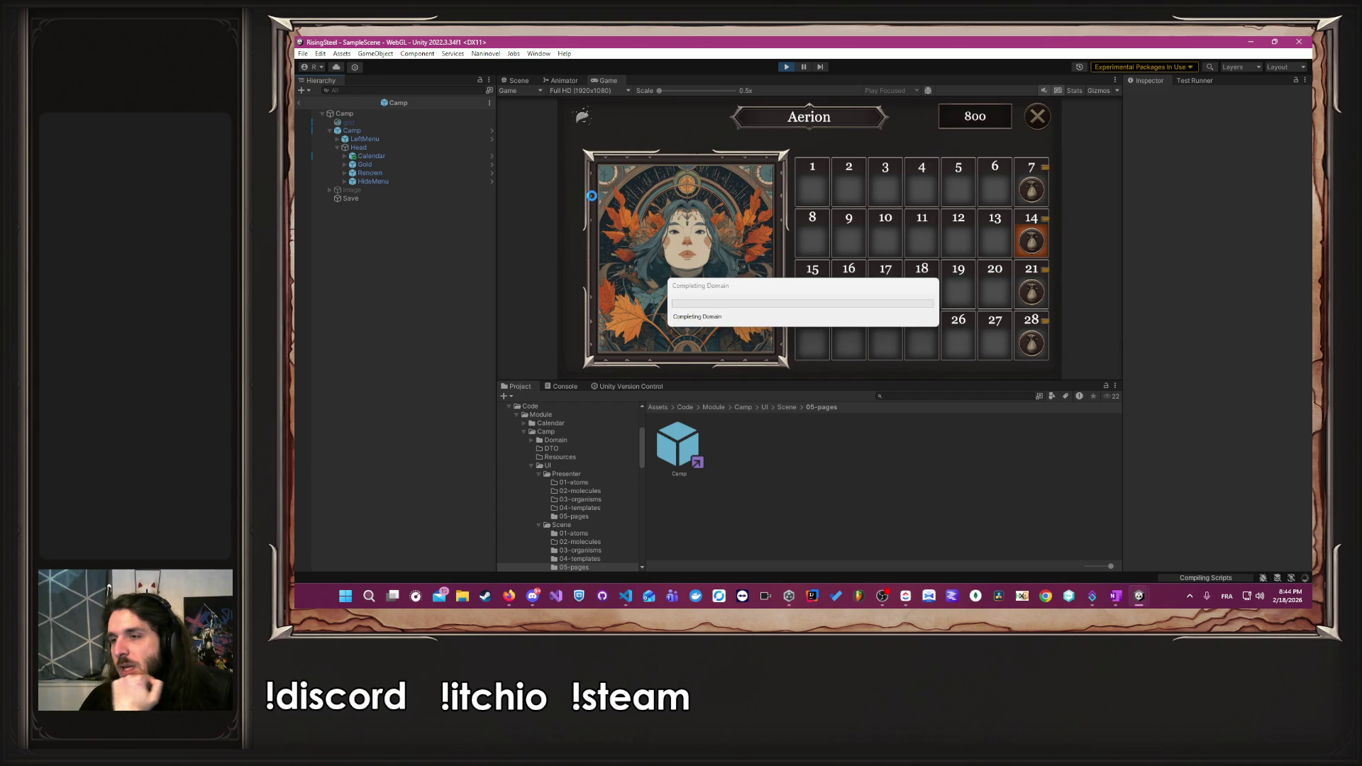
- Restart play mode, begin a new game, then read and clear the MissionService NullReferenceException in the Console
left_click(788, 67)
left_click(790, 66)
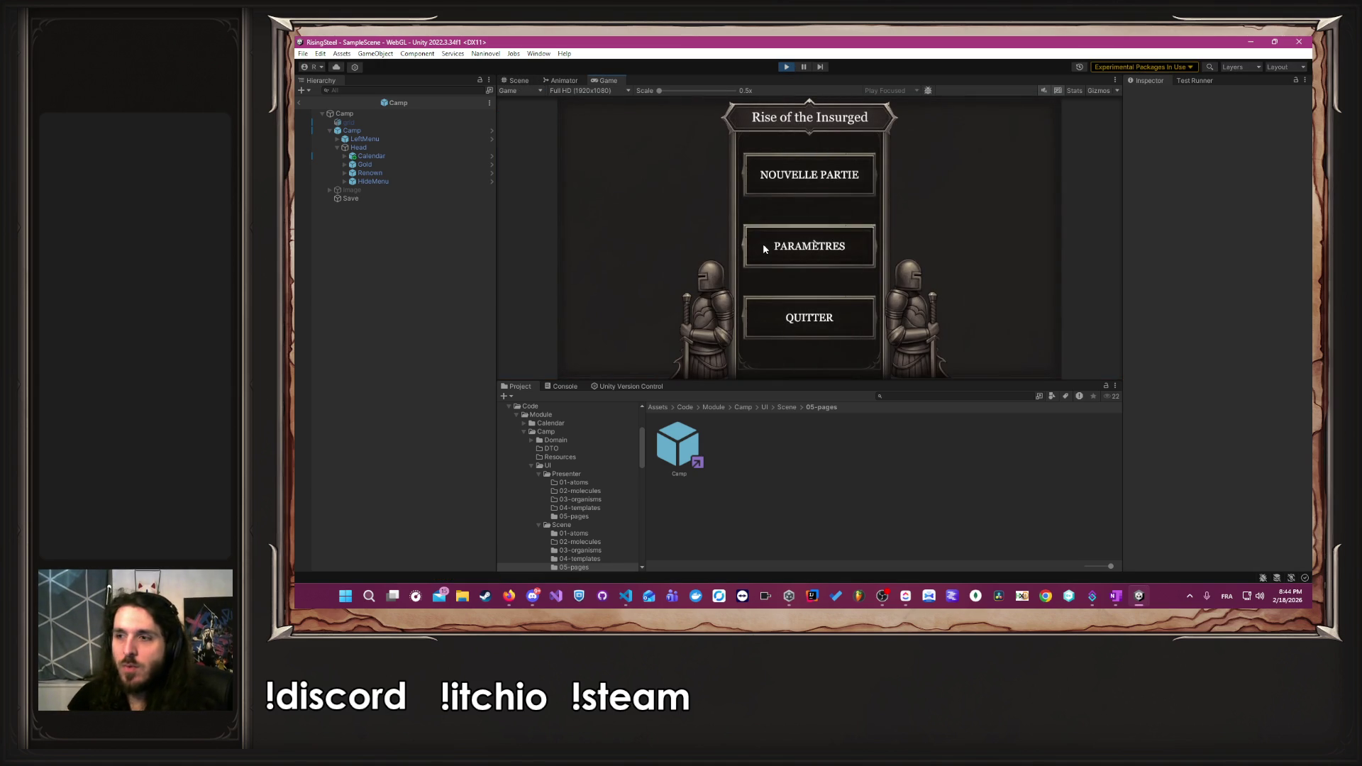
left_click(848, 169)
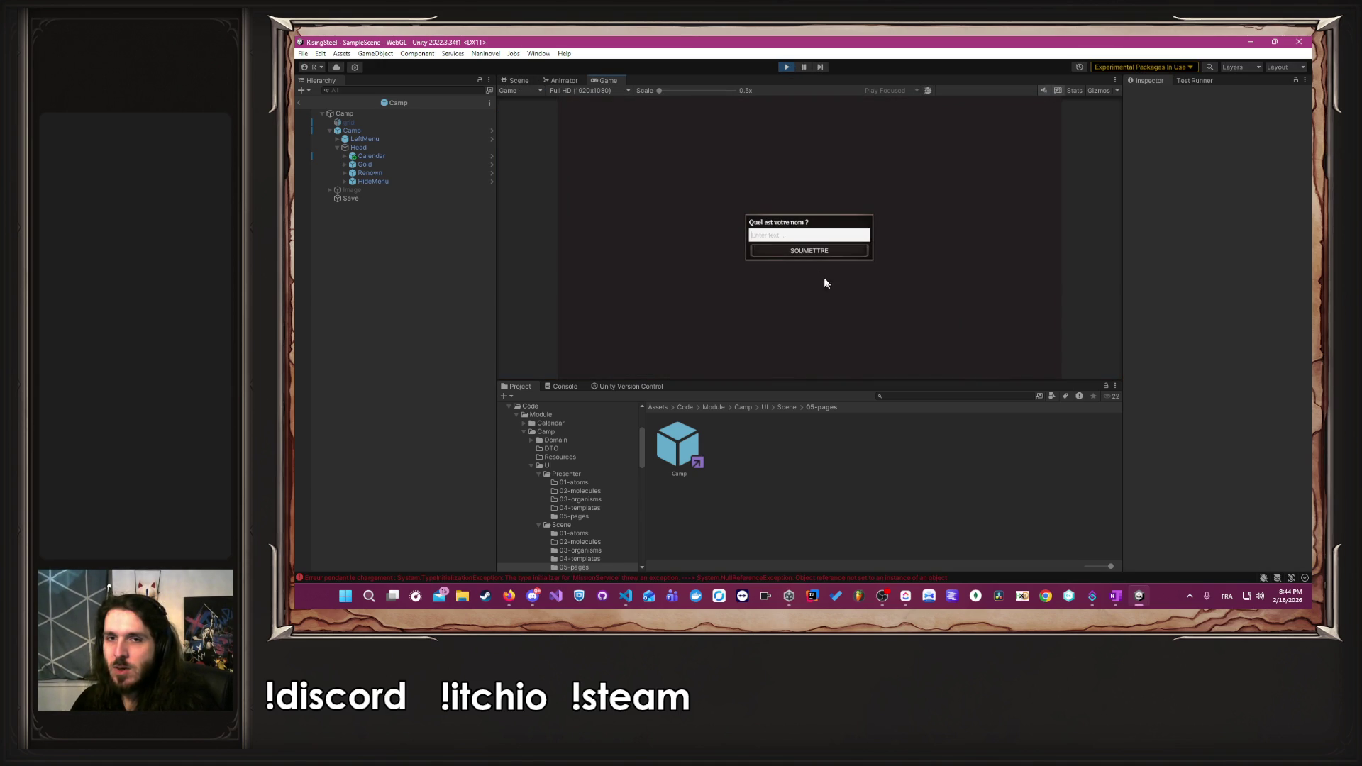
left_click(667, 577)
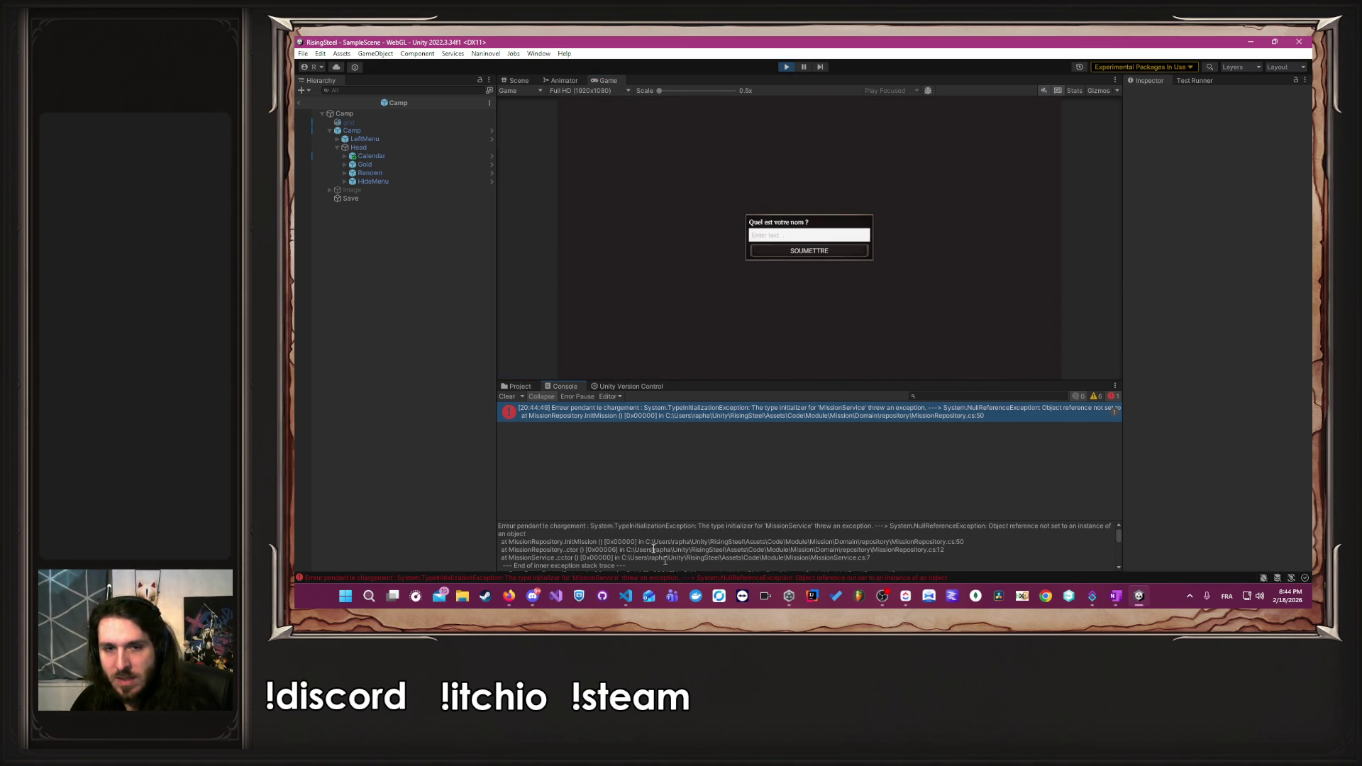
left_click(505, 397)
- Enter a player name, pick a character, skip the tutorial to the camp and glance at the calendar
left_click(823, 235)
type("Albert")
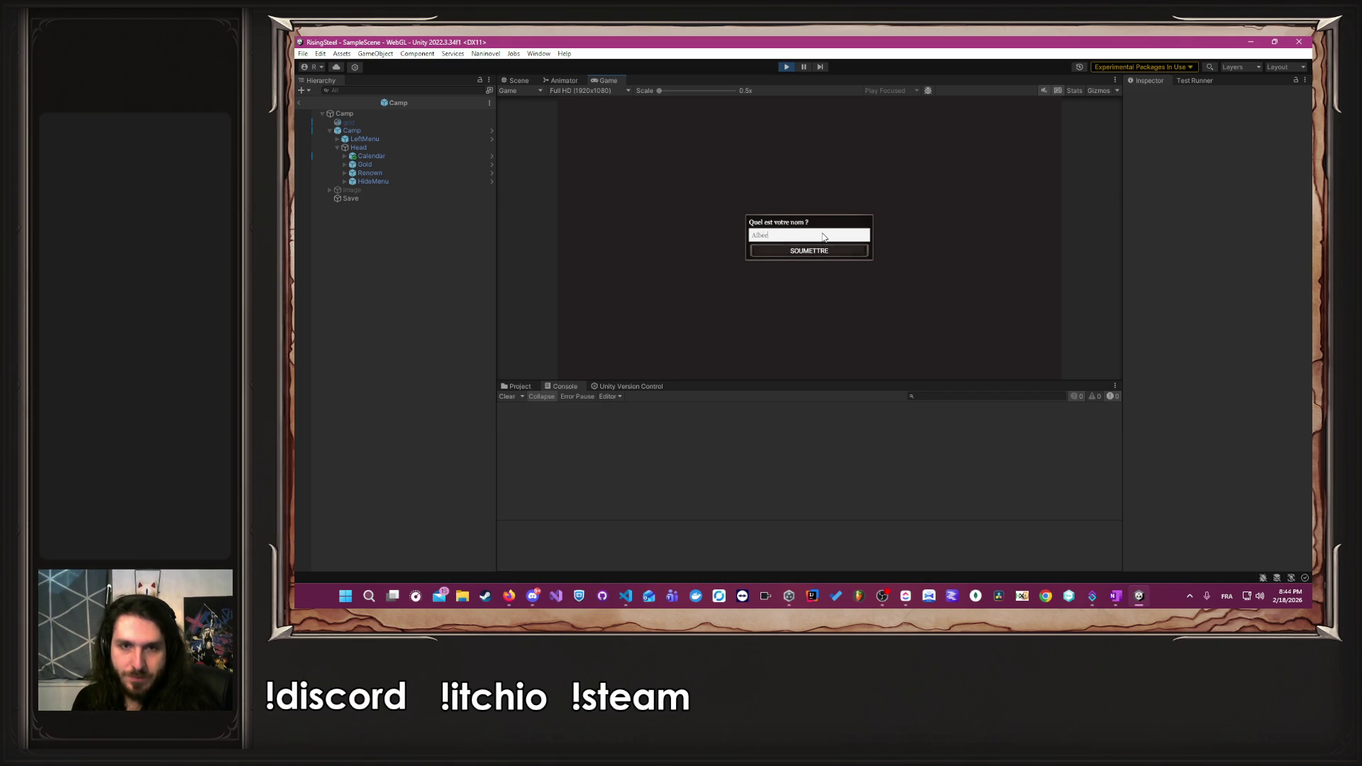
key("Return")
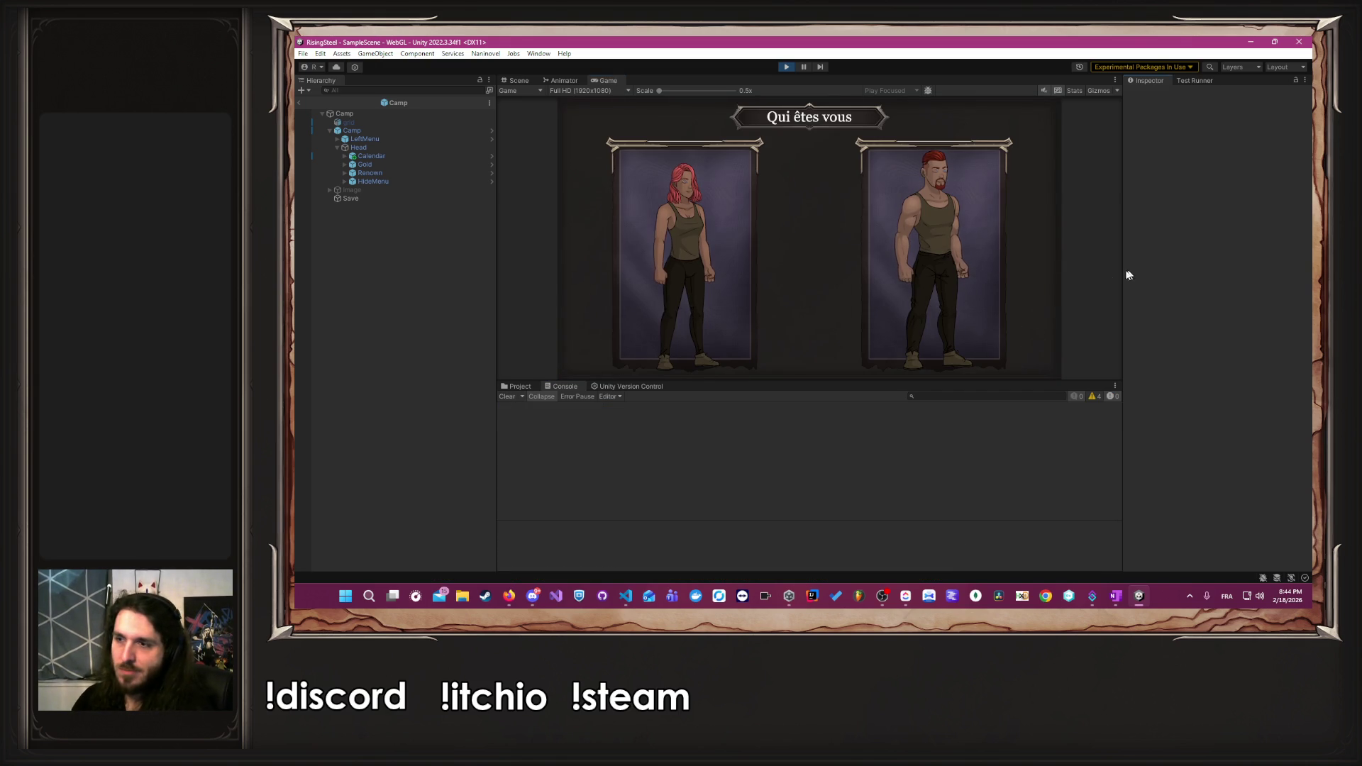
left_click(948, 340)
left_click(844, 227)
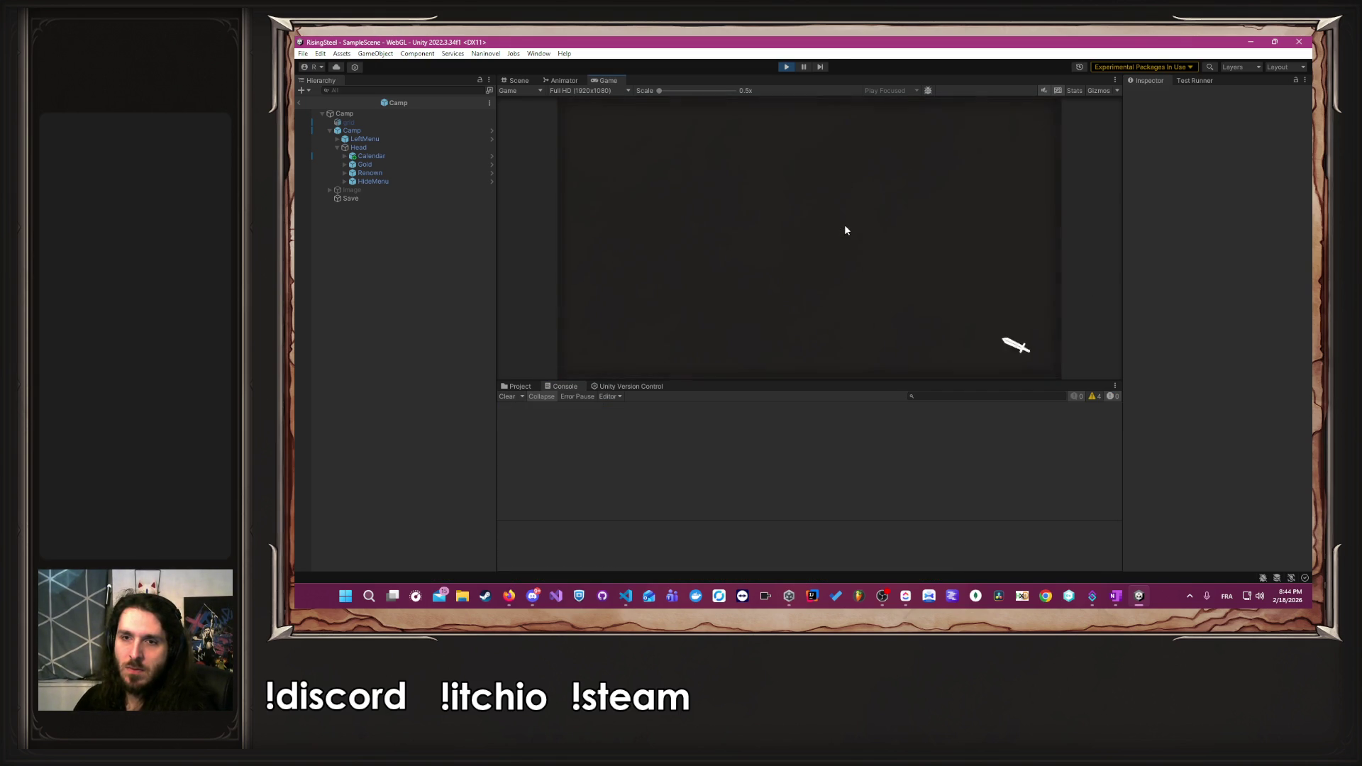
left_click(991, 118)
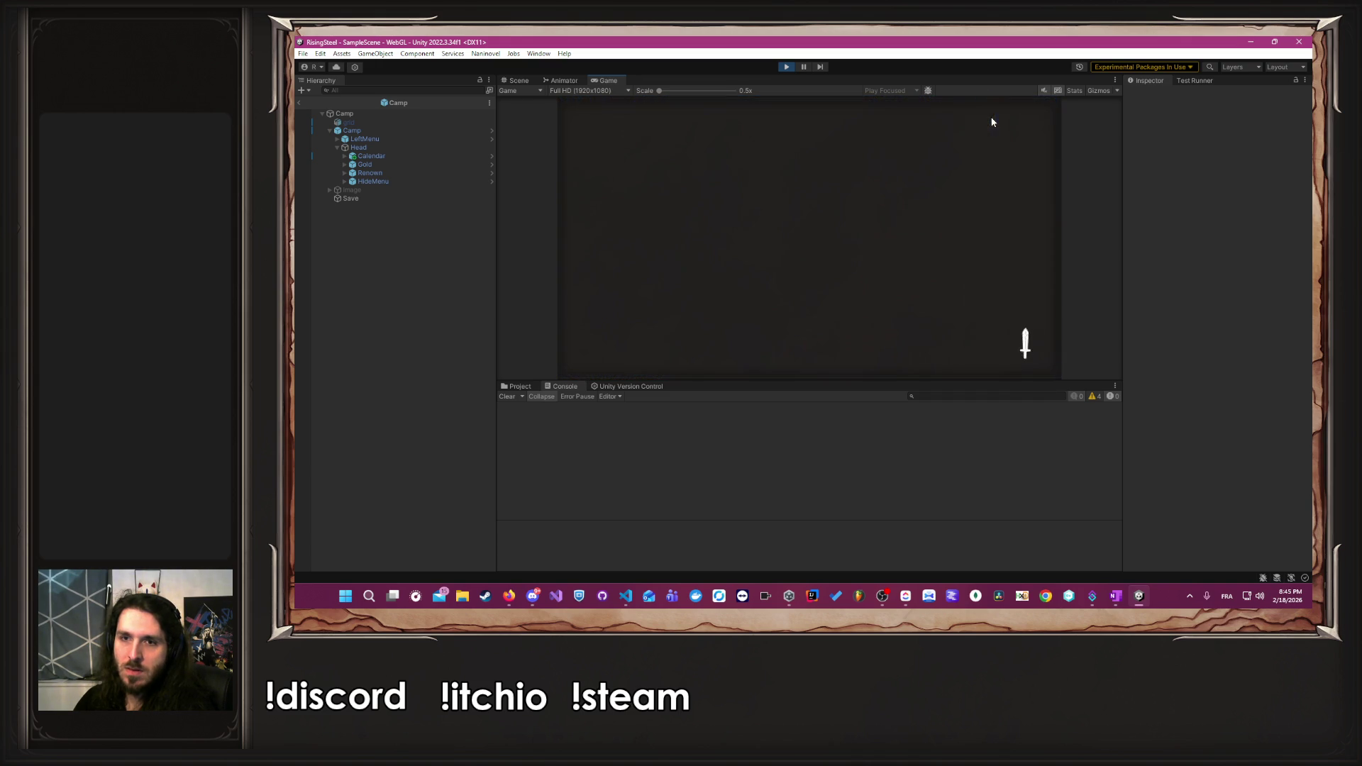
left_click(1035, 113)
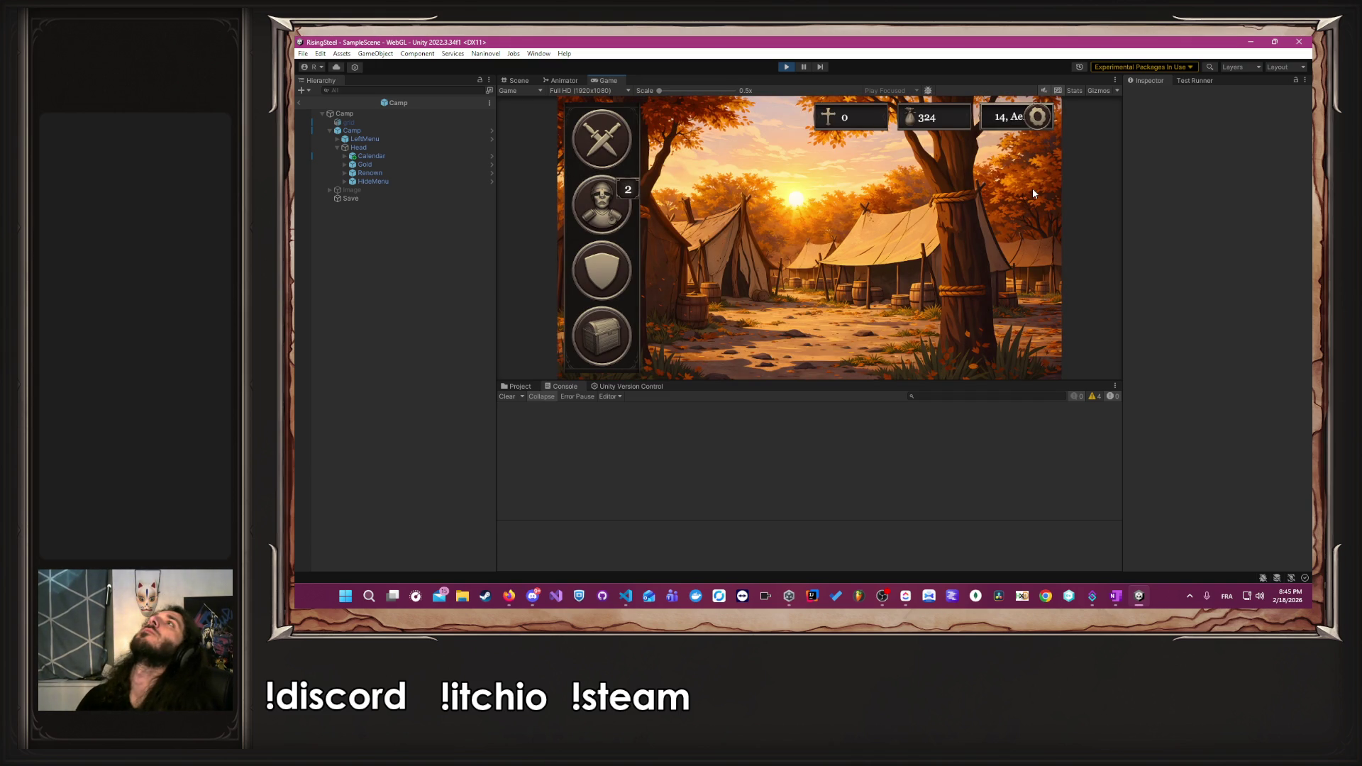
key("alt+Tab")
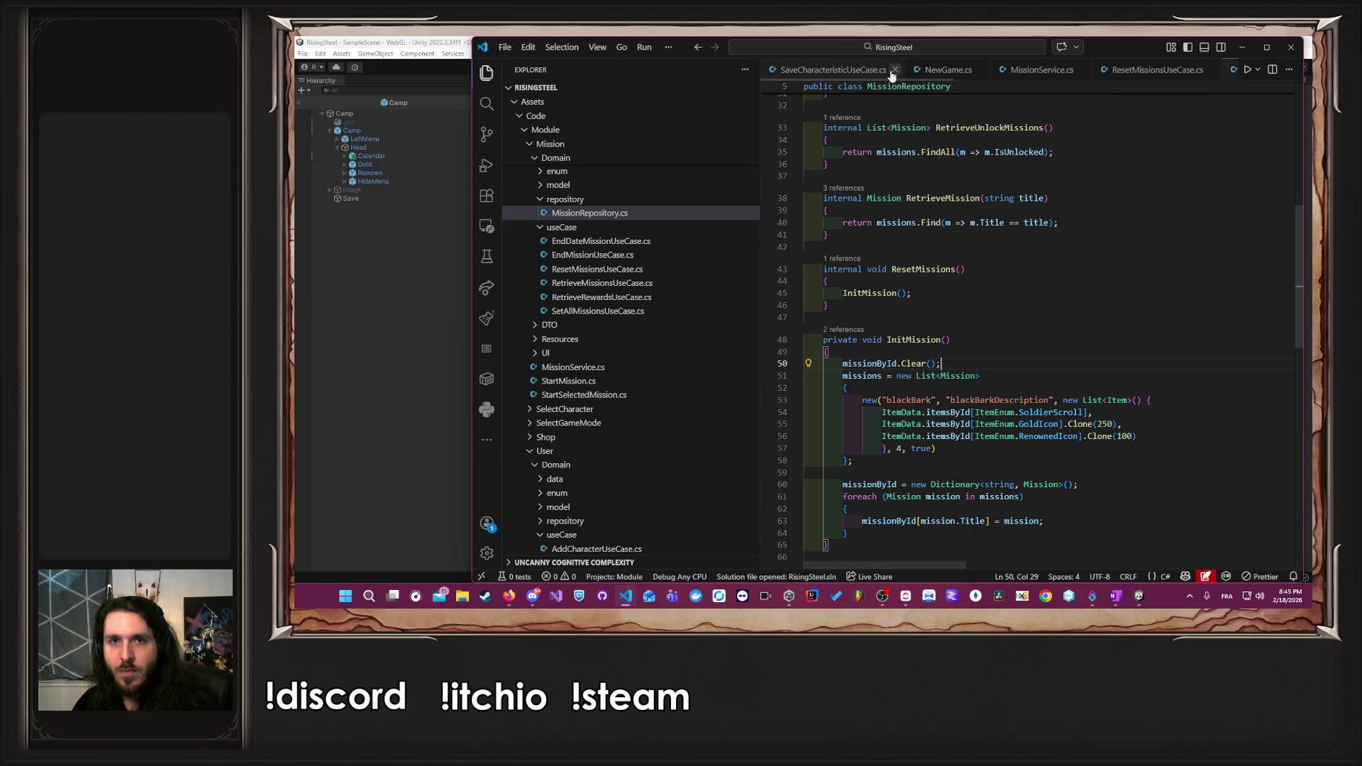
- In NewGame.cs, peek at the ResetGame definition in Start.cs and return to the call
scroll(851, 70, "up", 2)
left_click(826, 69)
left_click(936, 71)
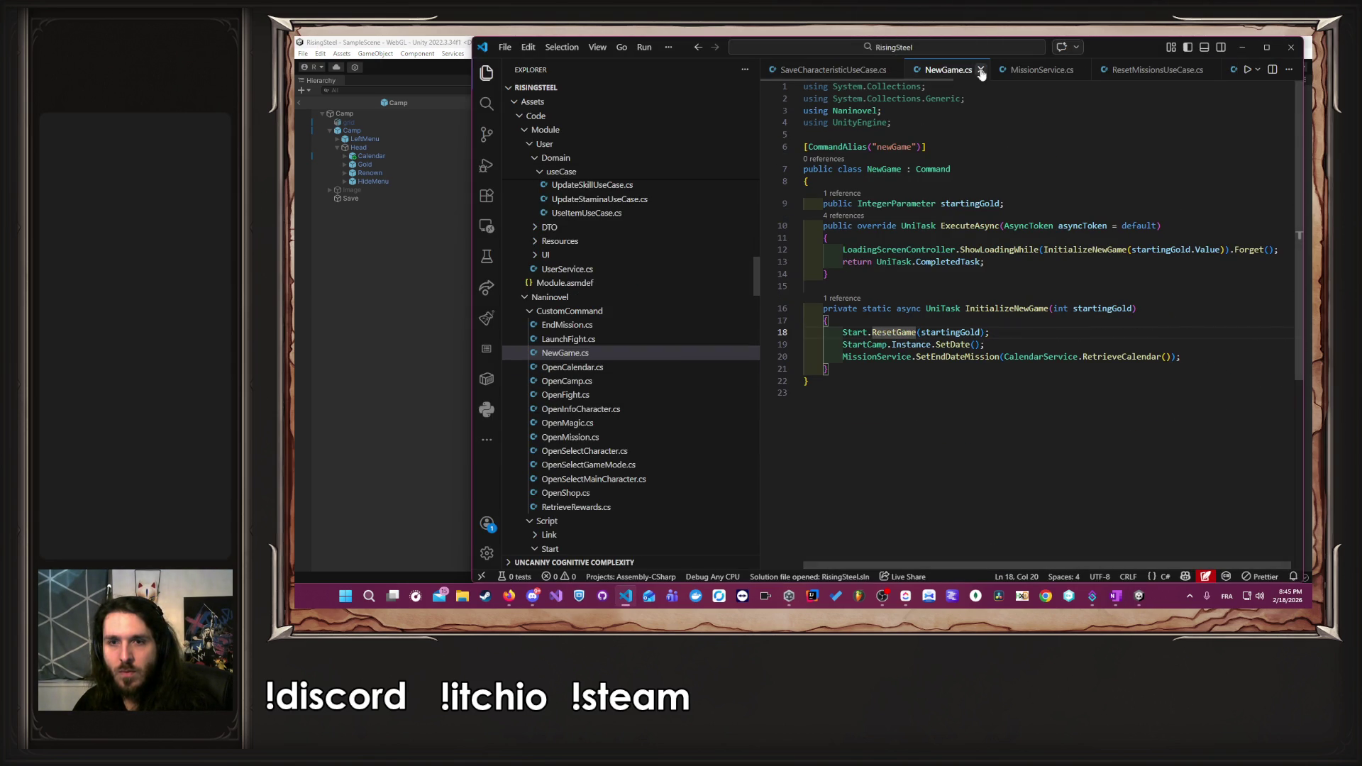
left_click(898, 333, "ctrl")
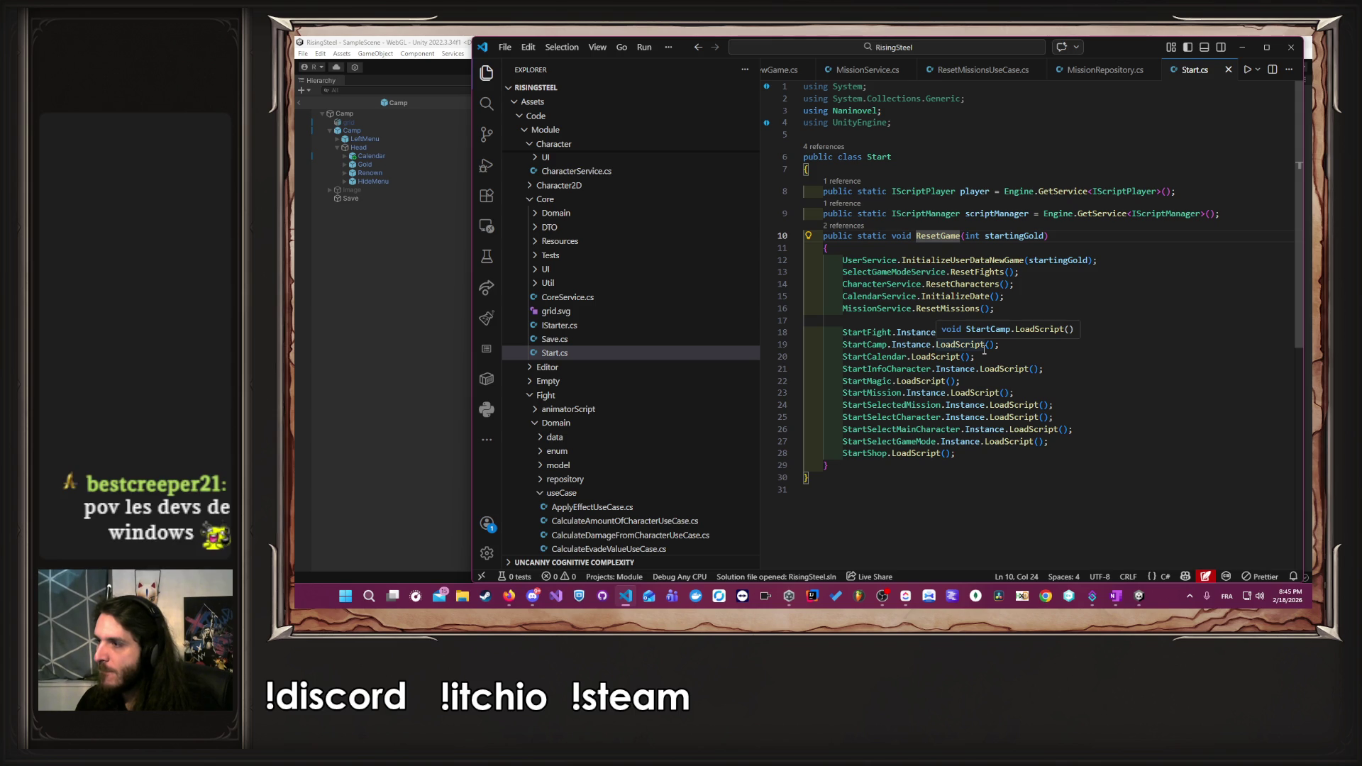
key("alt+Left")
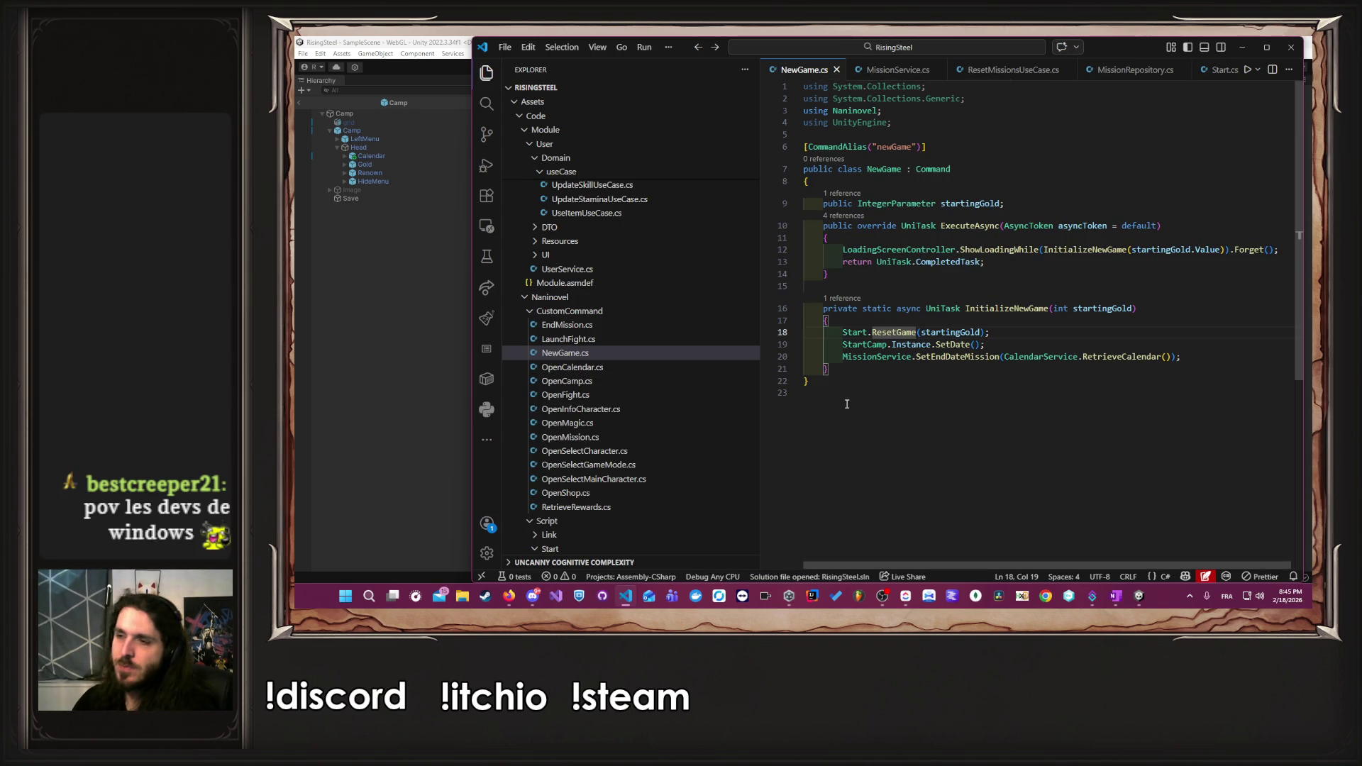
- Stop the Unity play session, then follow ResetGame and ResetMissions into MissionService.cs
left_click(425, 418)
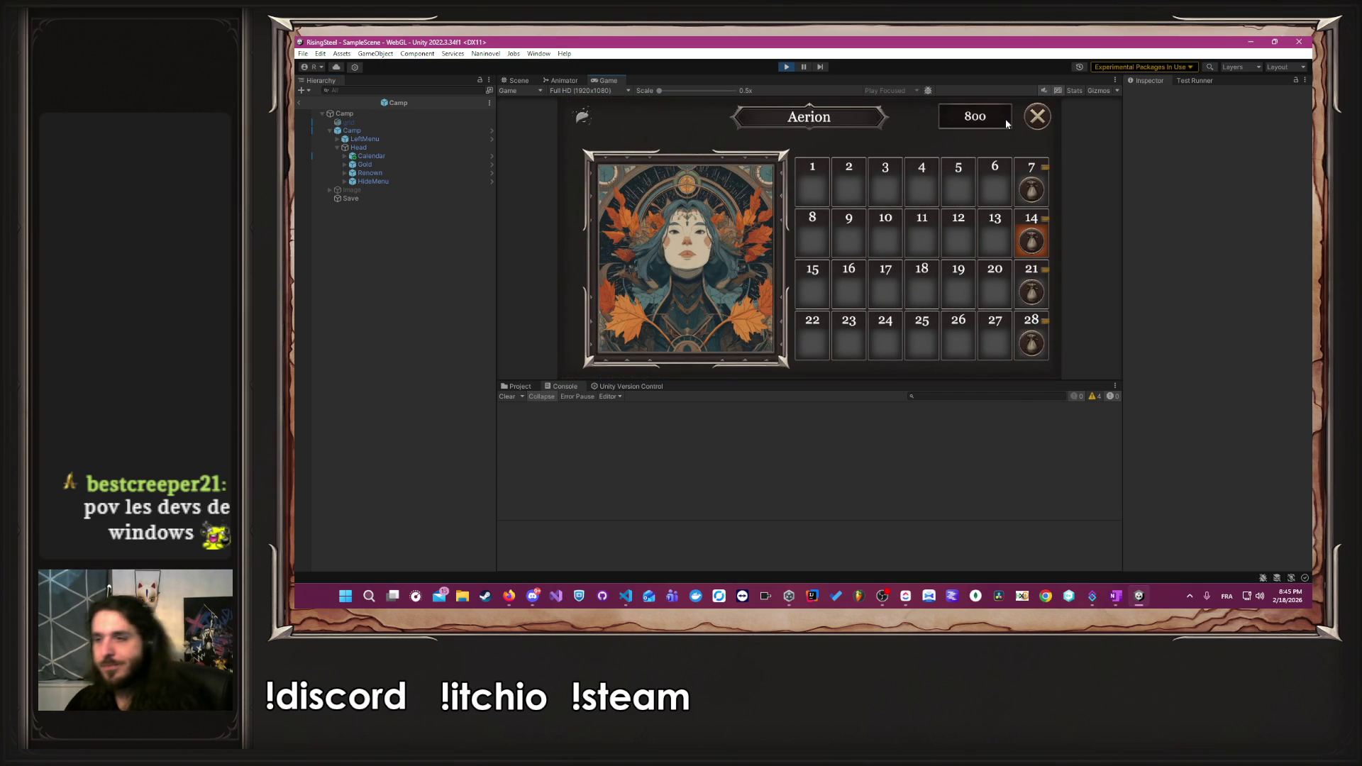
left_click(787, 66)
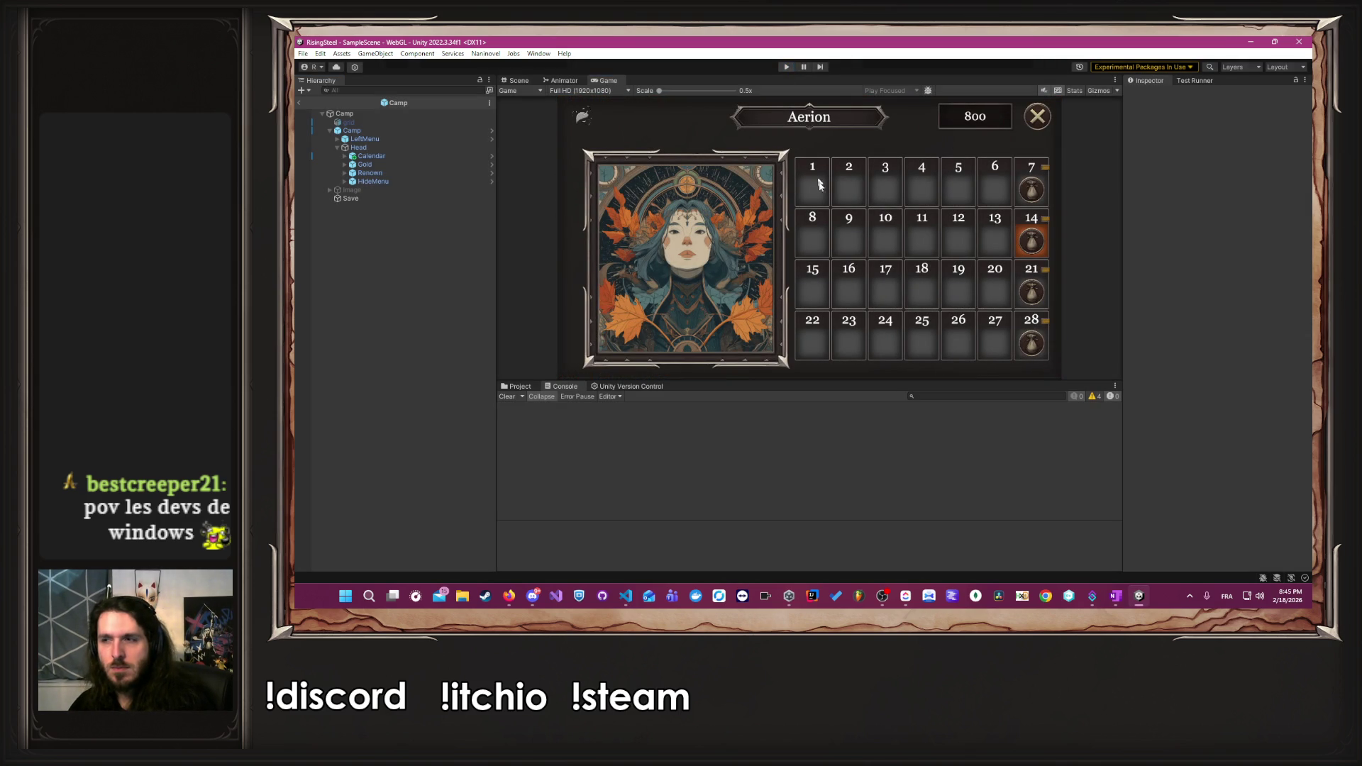
key("alt+Tab")
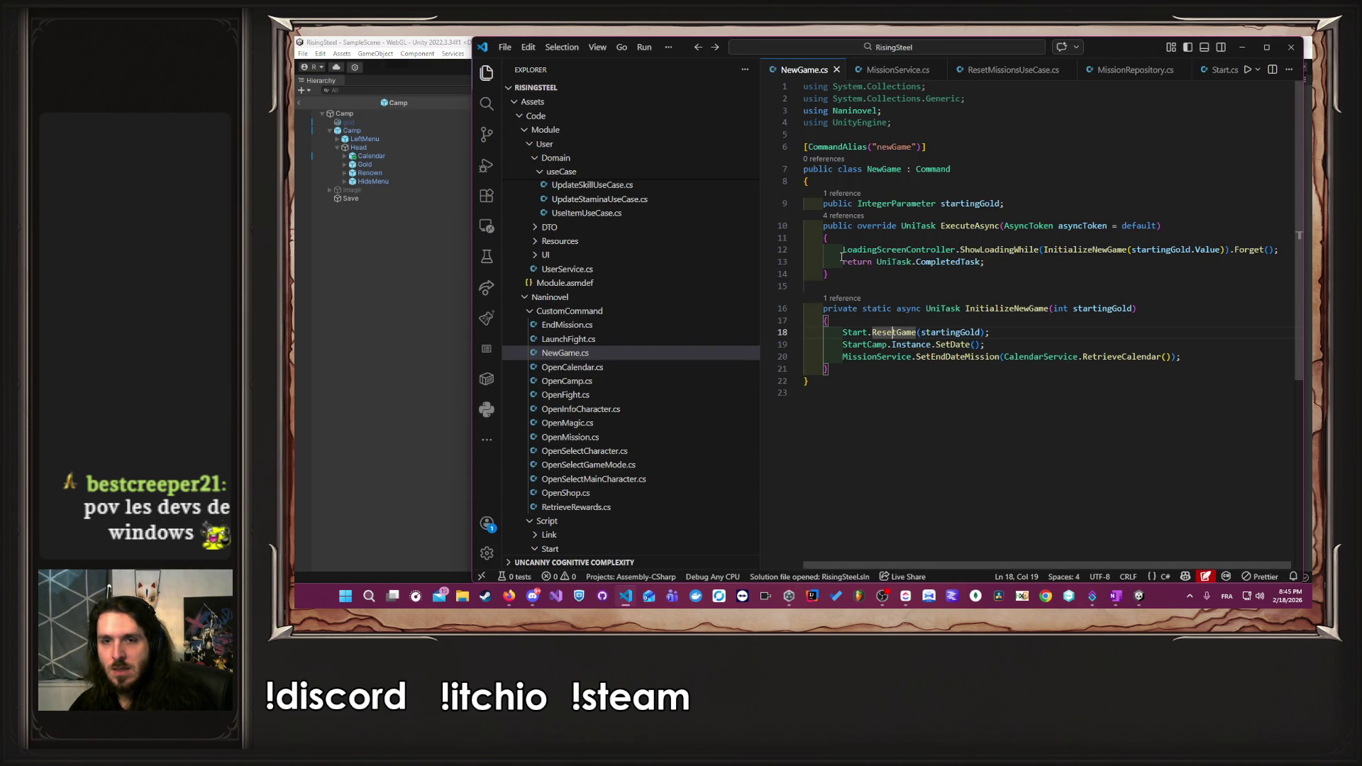
key("F12")
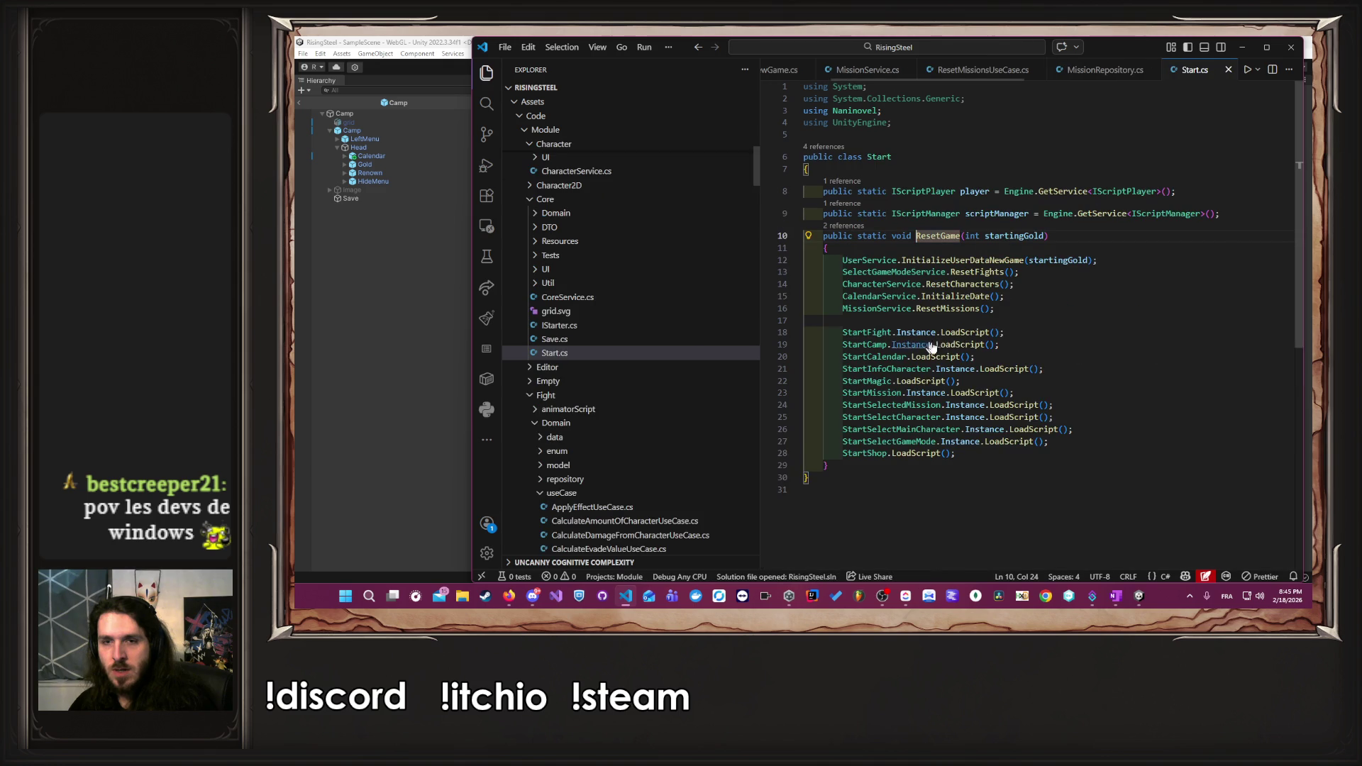
left_click(967, 308, "ctrl")
- Follow ResetMissions down to MissionRepository.cs and comment out the missionById.Clear() line in InitMission
left_click(982, 270, "ctrl")
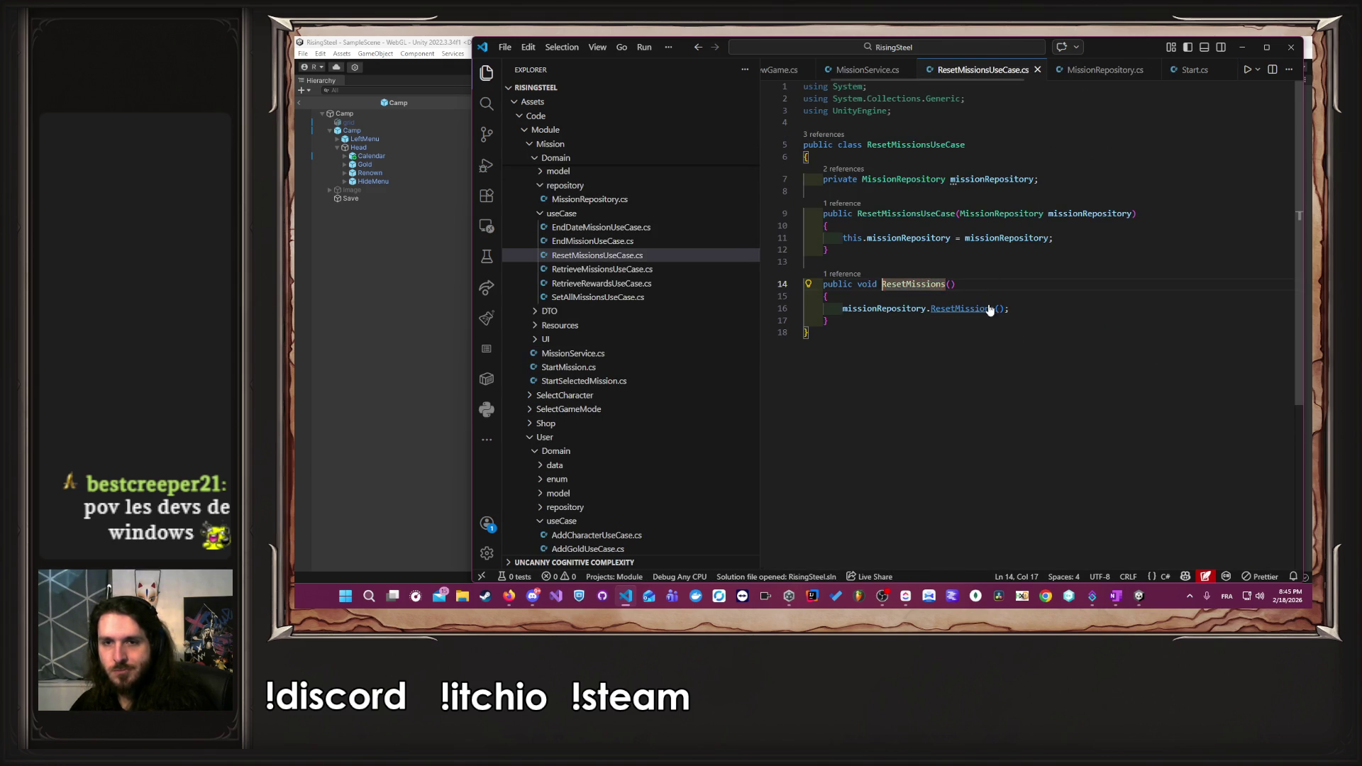
left_click(985, 307, "ctrl")
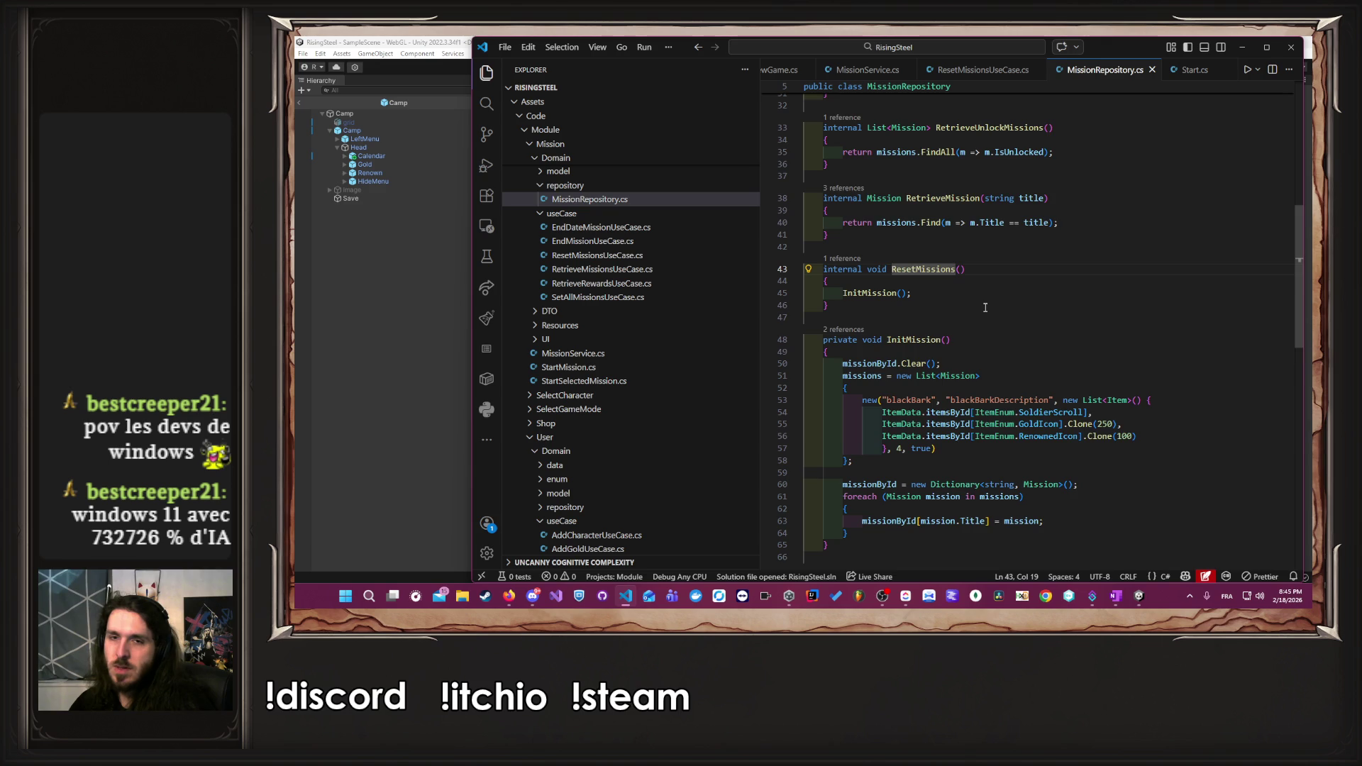
scroll(985, 307, "down", 2)
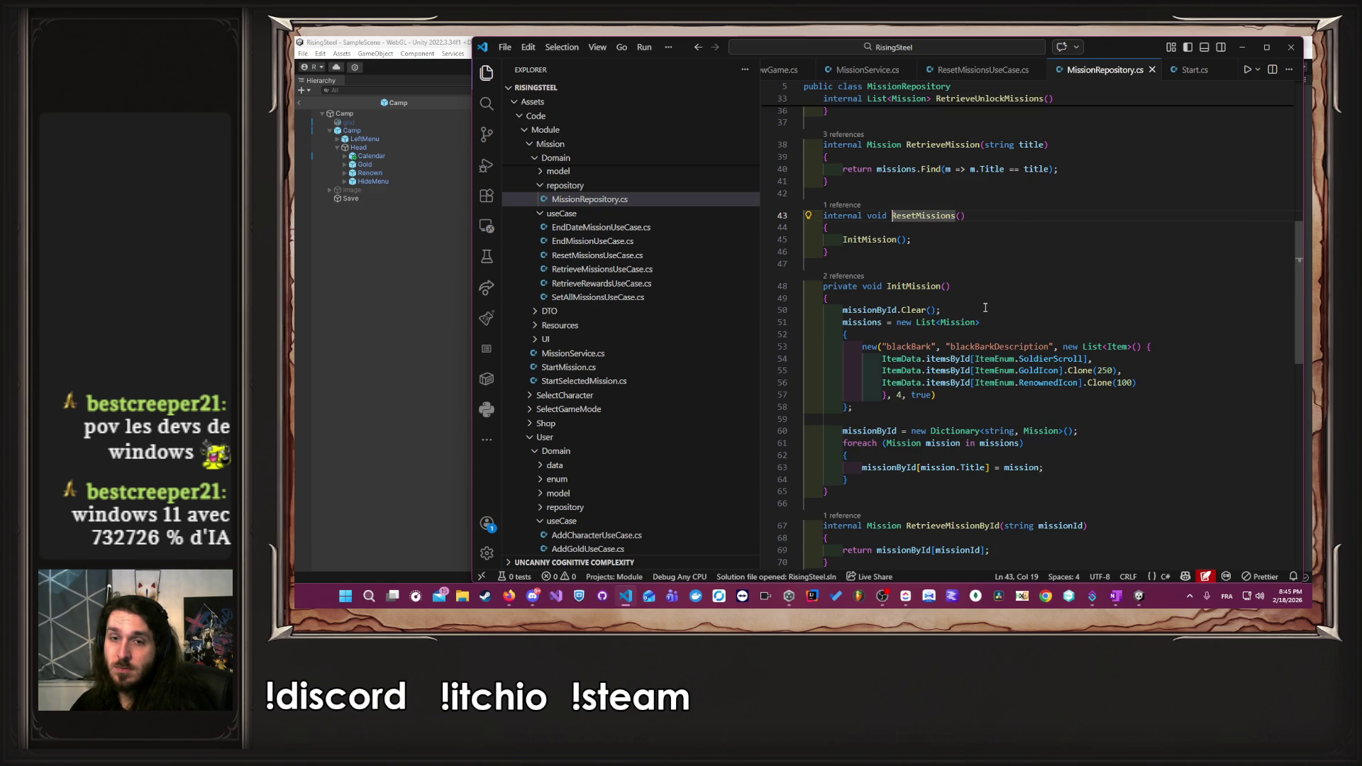
left_click(984, 307)
key("ctrl+slash")
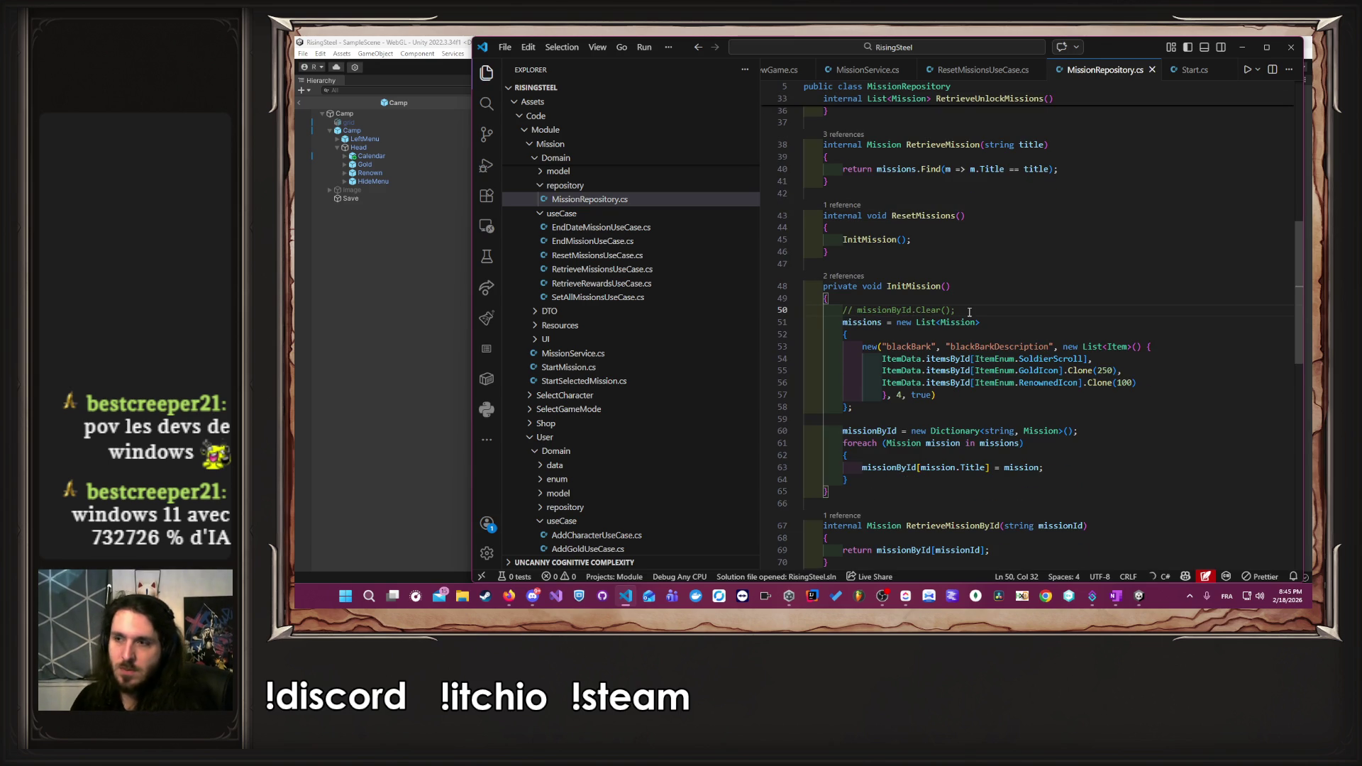
key("alt+Tab")
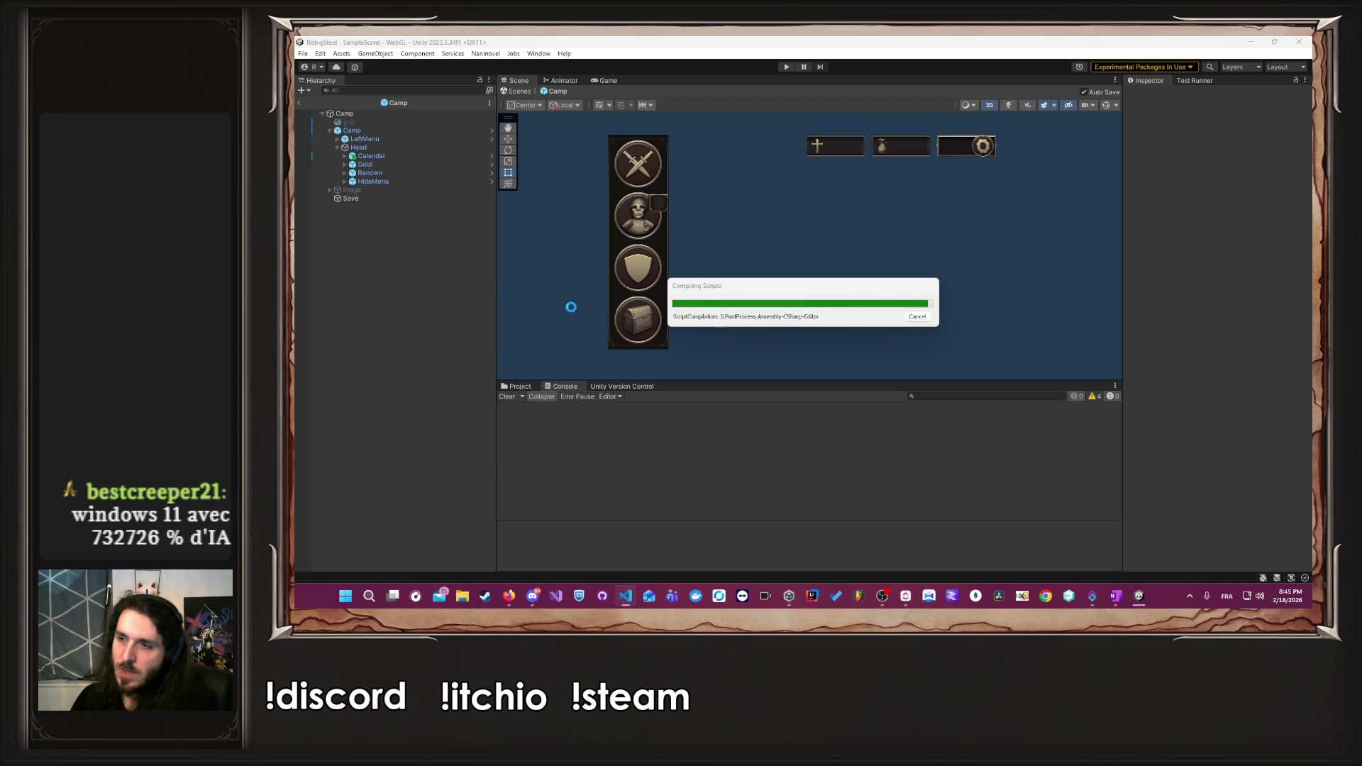
- Start play mode, begin a new game with a player name, skip the tutorial and check the Aerion calendar
left_click(787, 67)
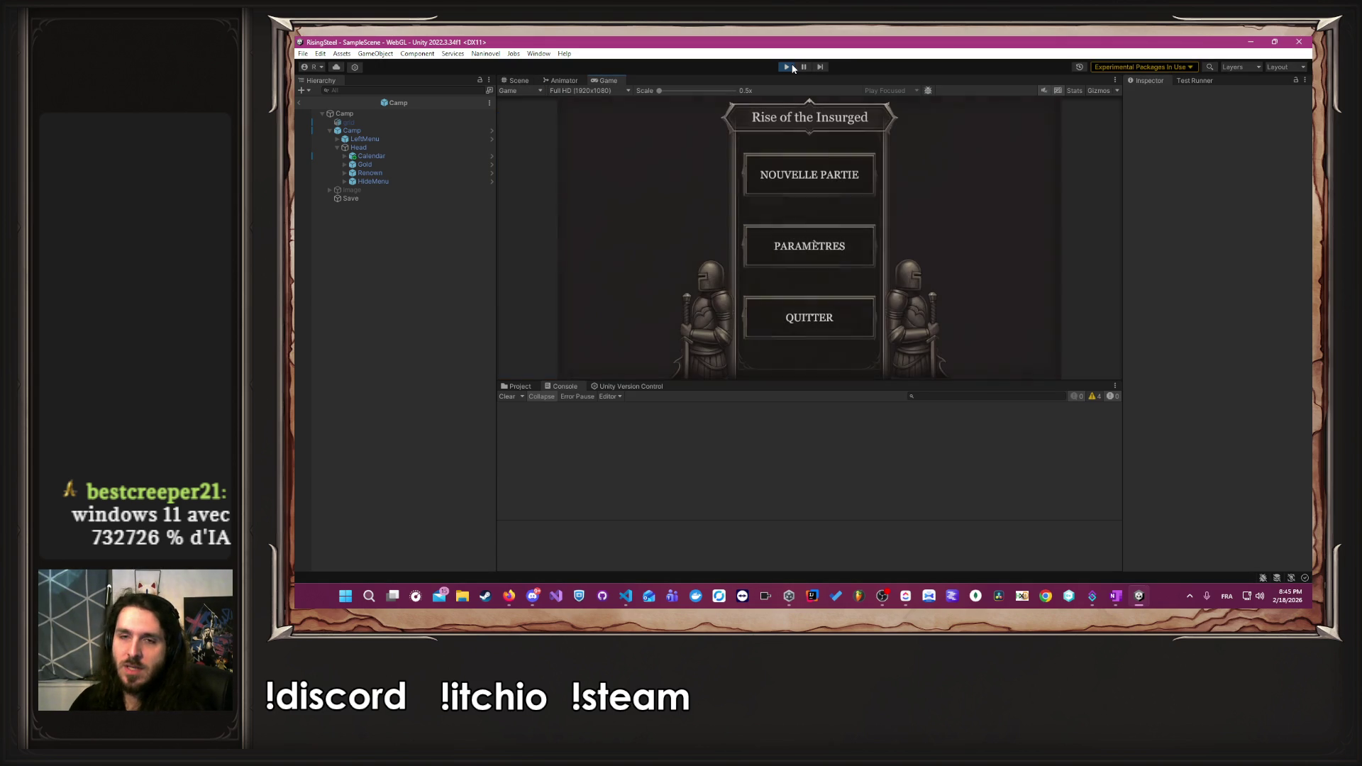
left_click(774, 170)
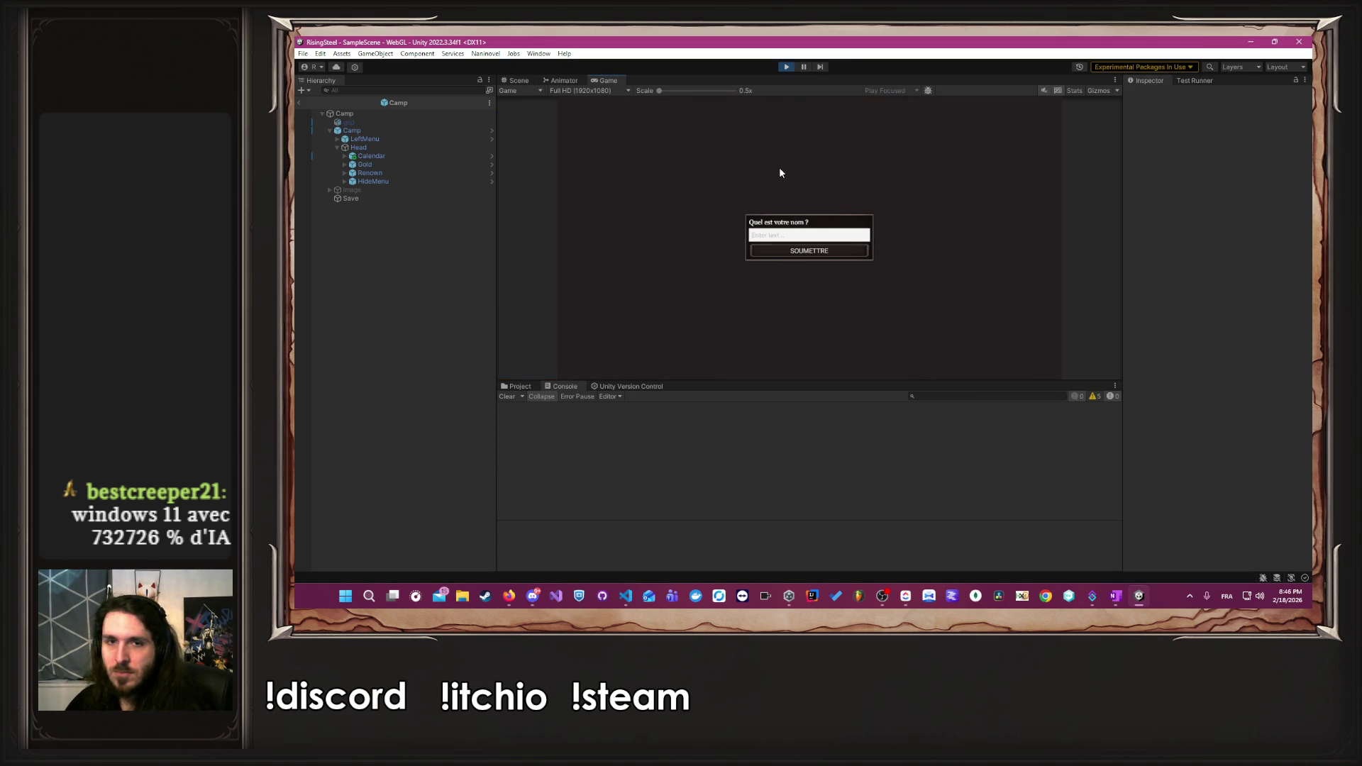
type("Albert")
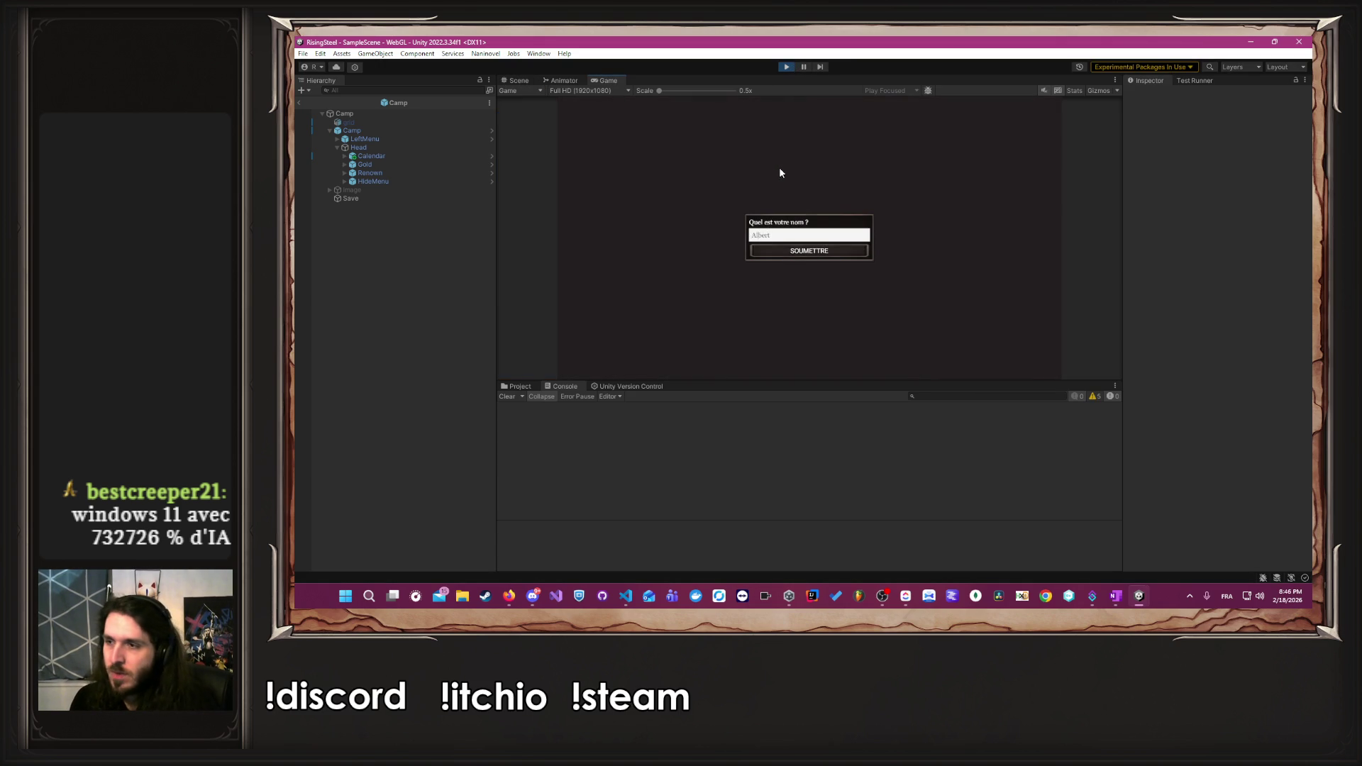
key("Return")
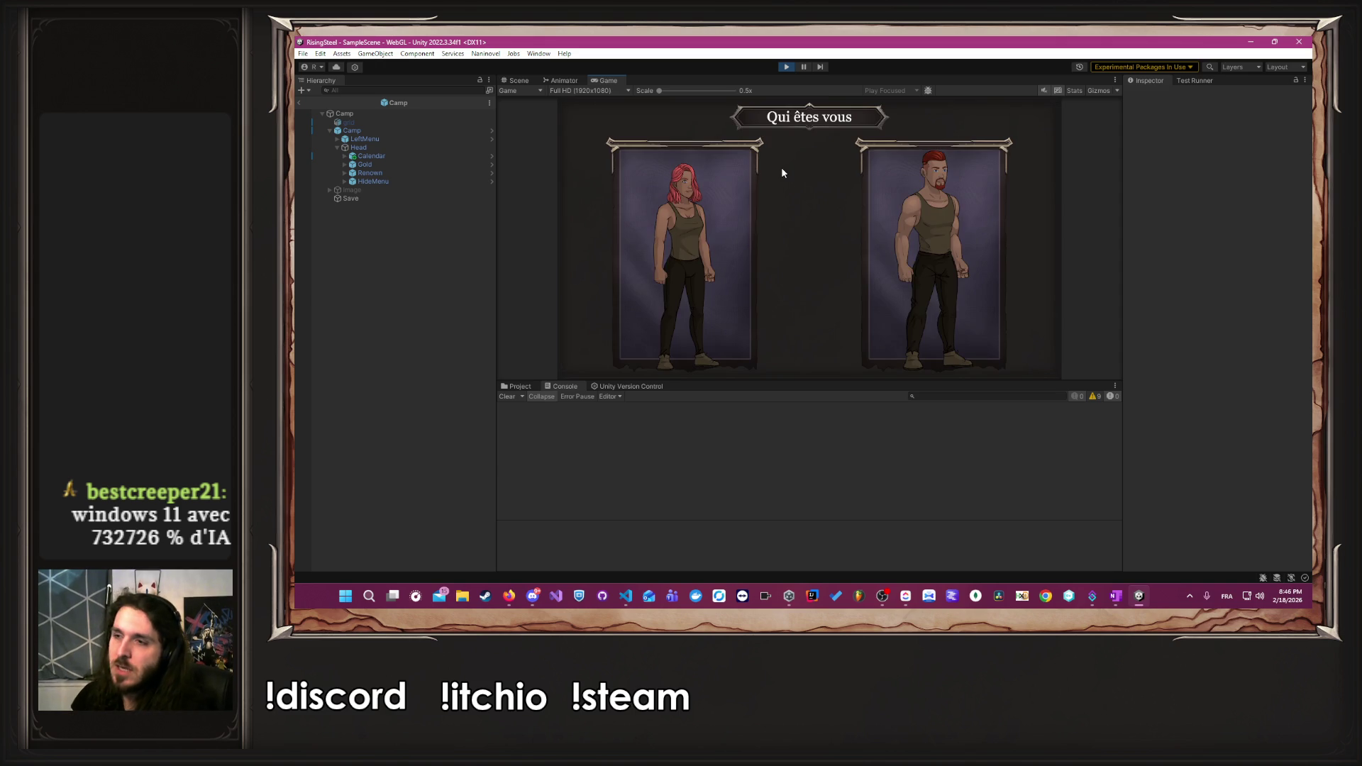
left_click(905, 249)
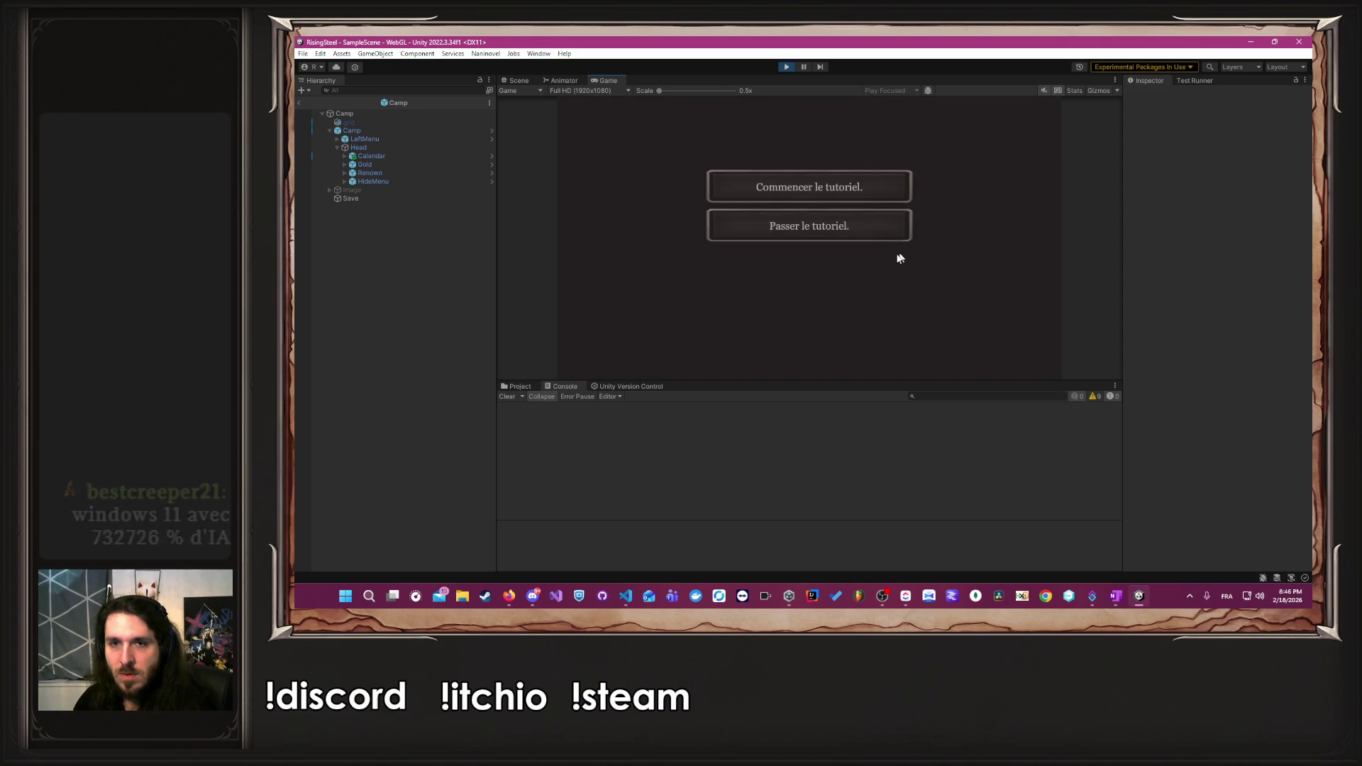
left_click(879, 230)
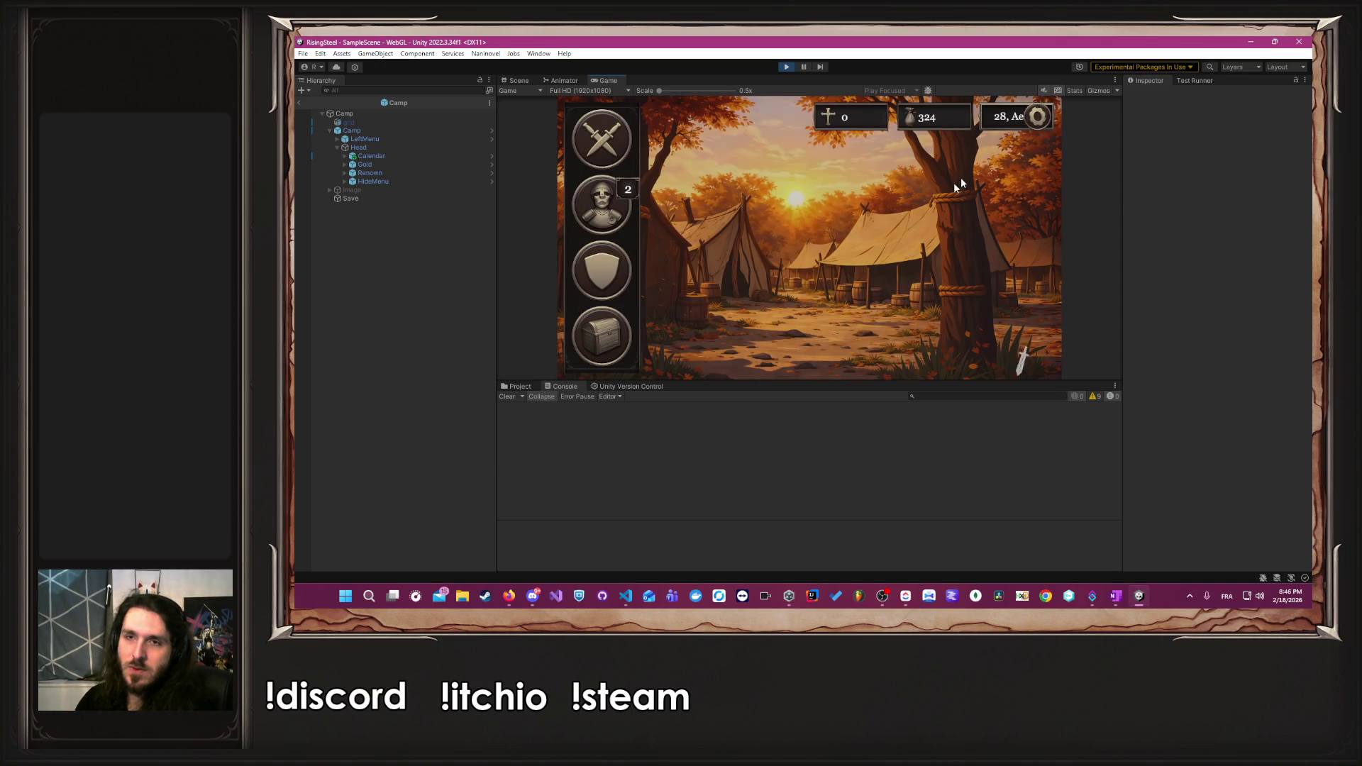
left_click(1000, 115)
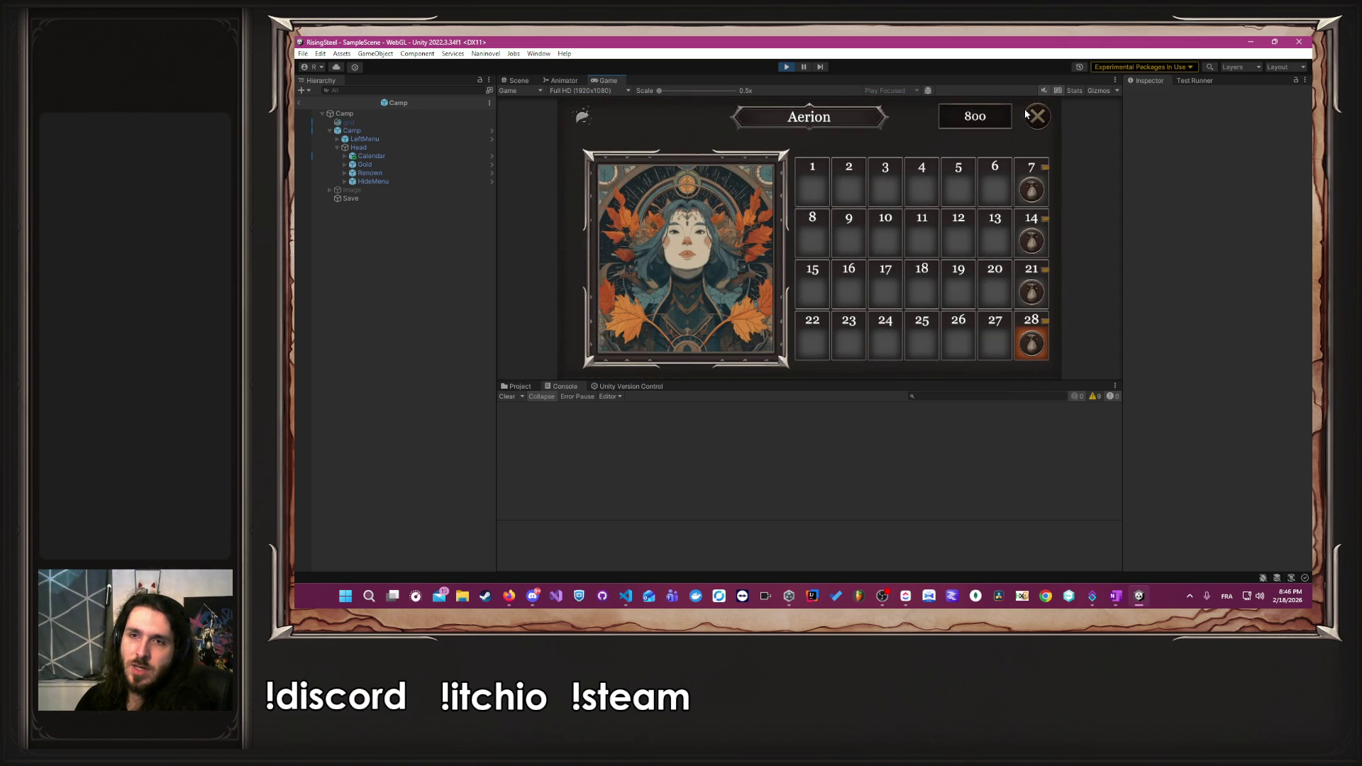
left_click(1024, 114)
- Return to the title, start another new game to a 28 Aerion camp and open the pause menu
key("Escape")
left_click(756, 316)
left_click(759, 246)
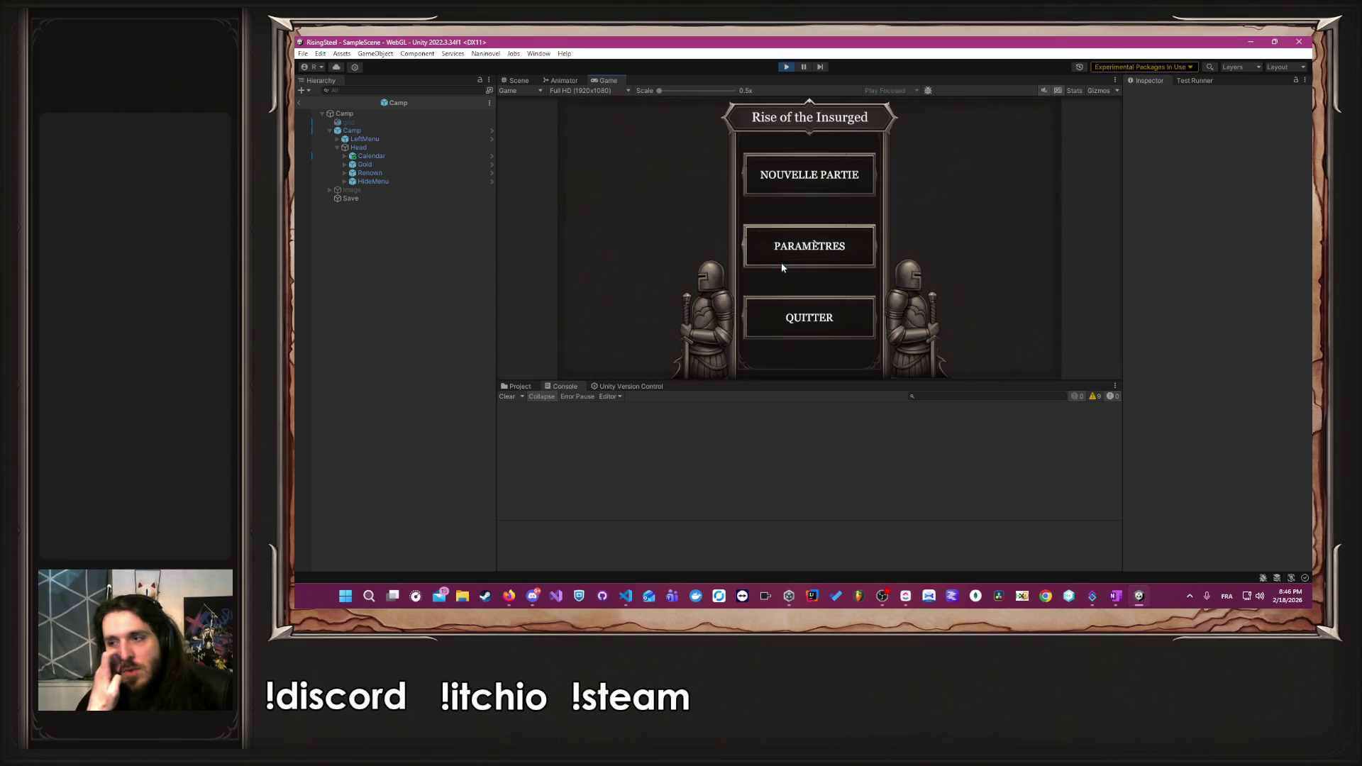
left_click(788, 186)
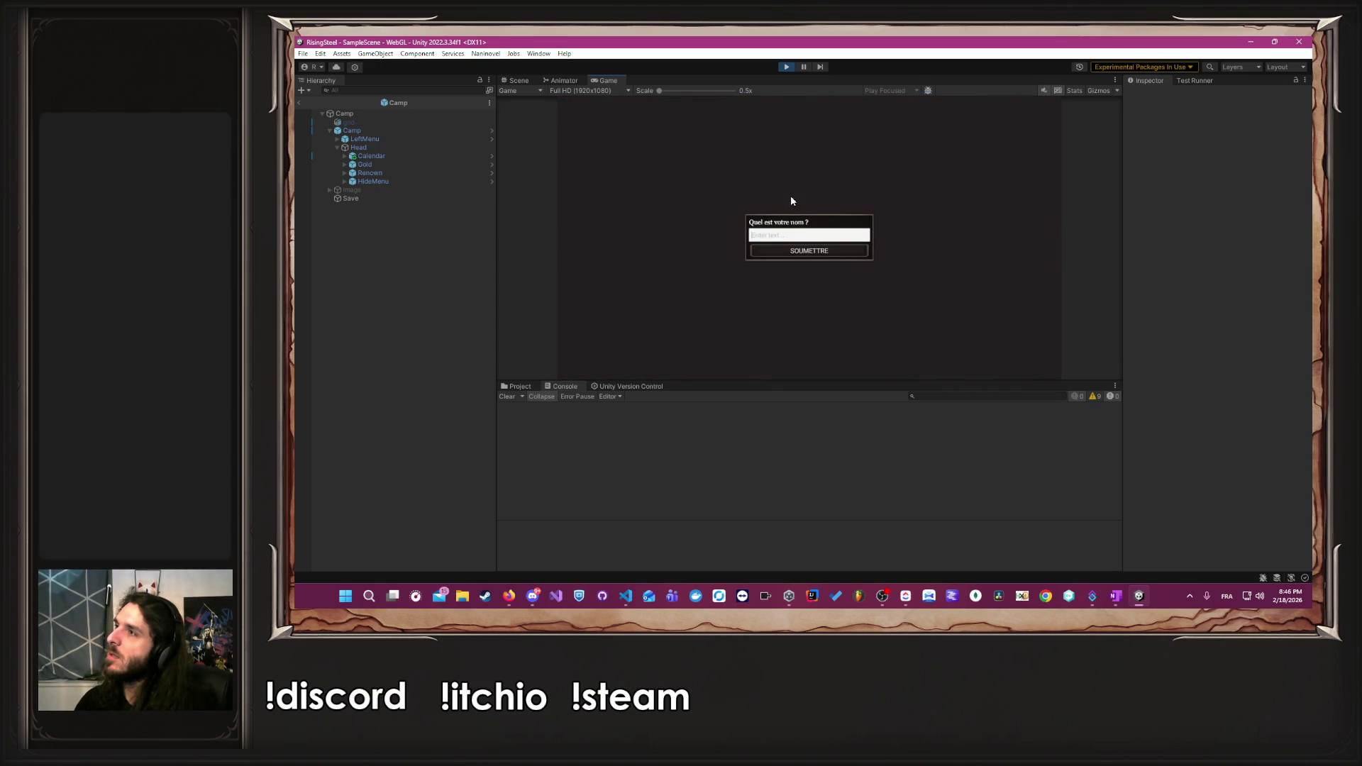
type("Albert")
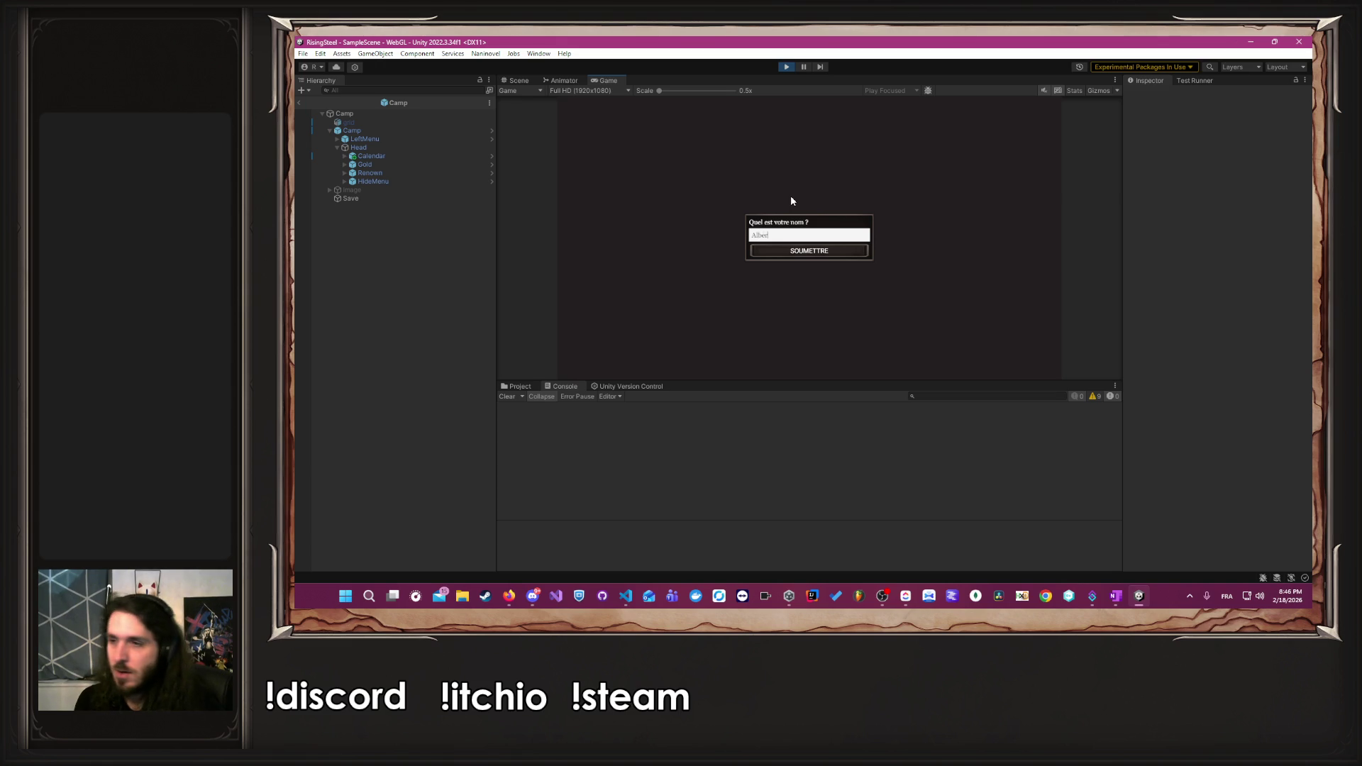
key("Return")
left_click(959, 279)
left_click(836, 234)
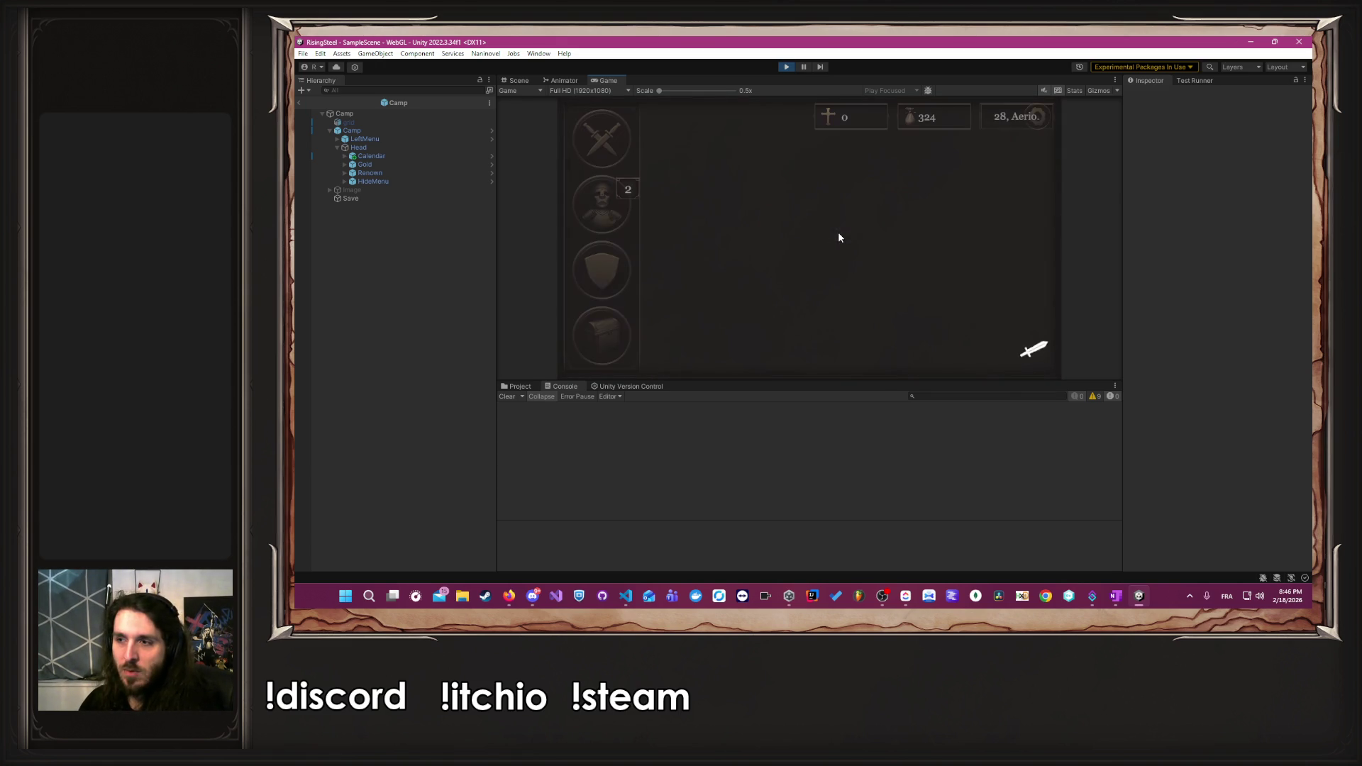
left_click(1031, 117)
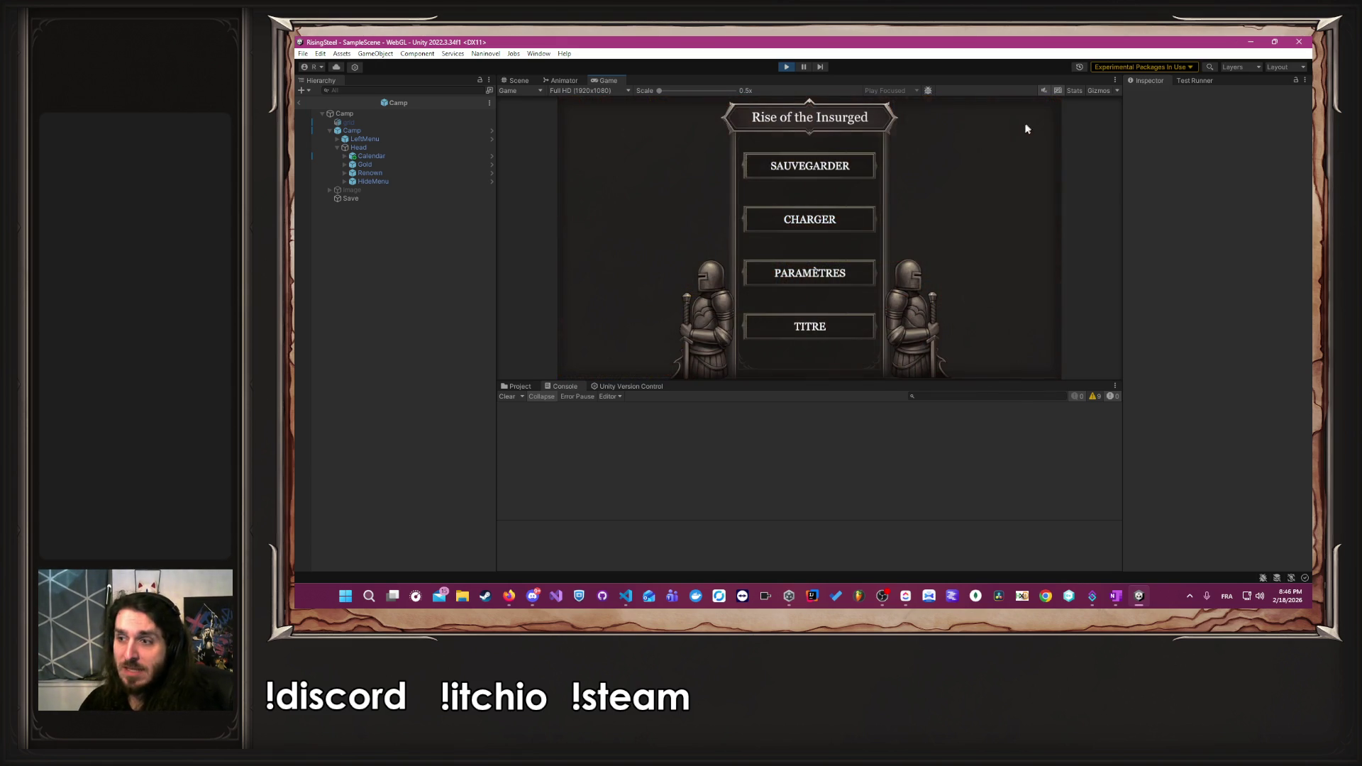
- Start a new game from the title screen and check the Aerion calendar's mission markers on days 11 and 18
left_click(851, 324)
left_click(777, 254)
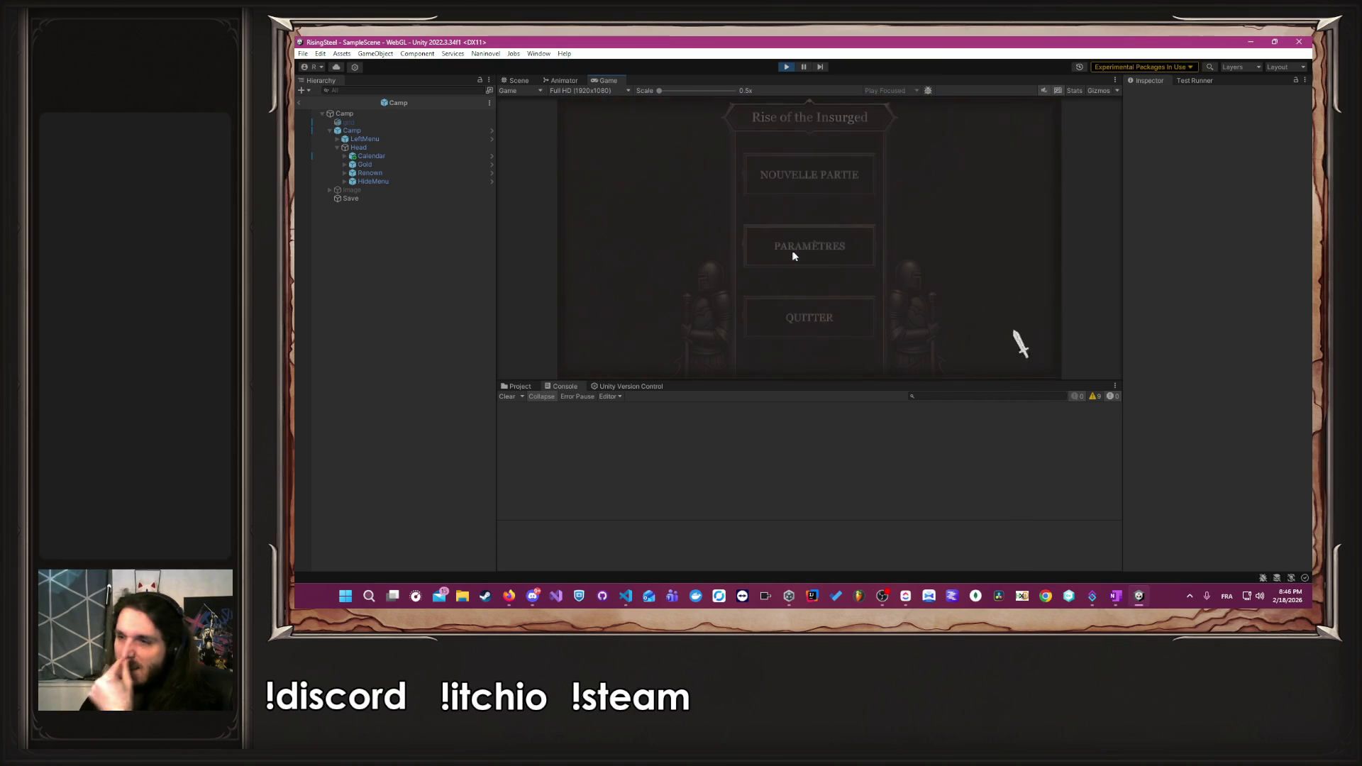
left_click(790, 187)
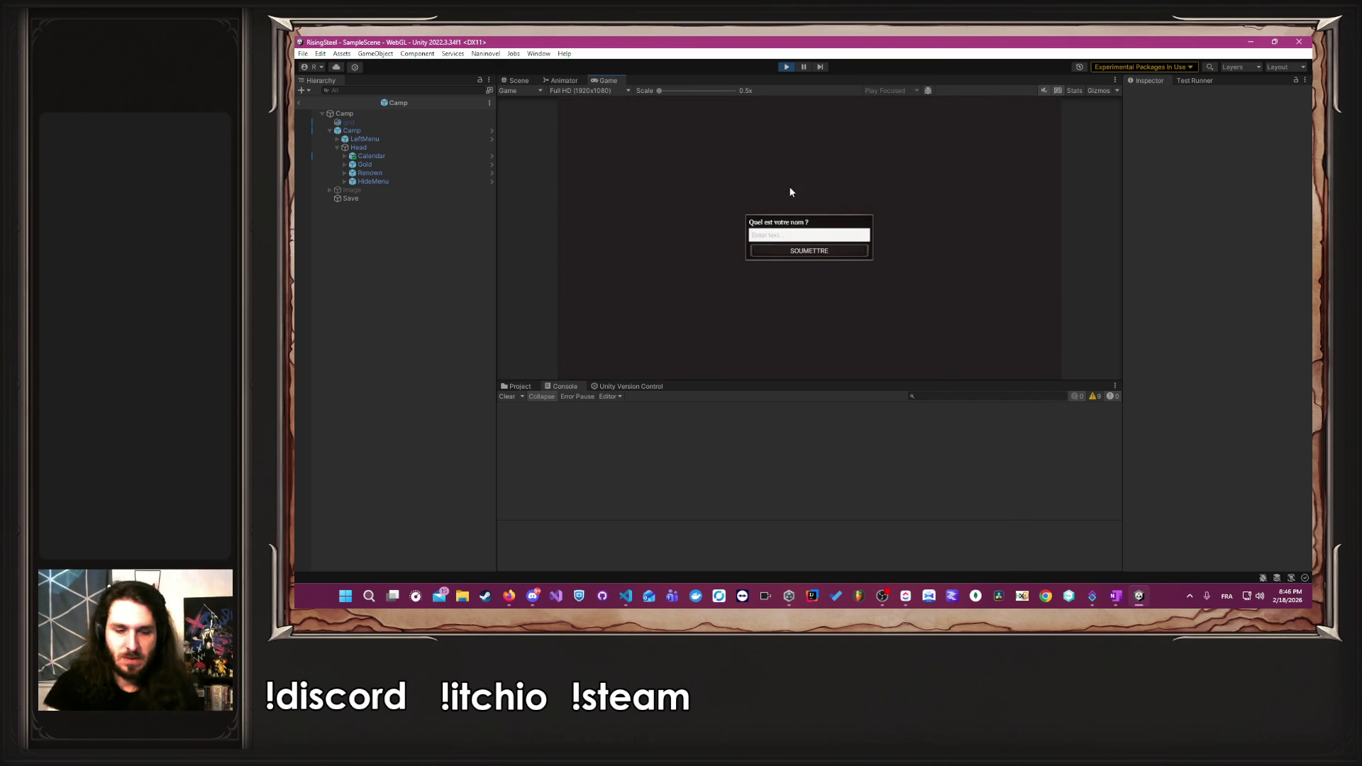
key("Return")
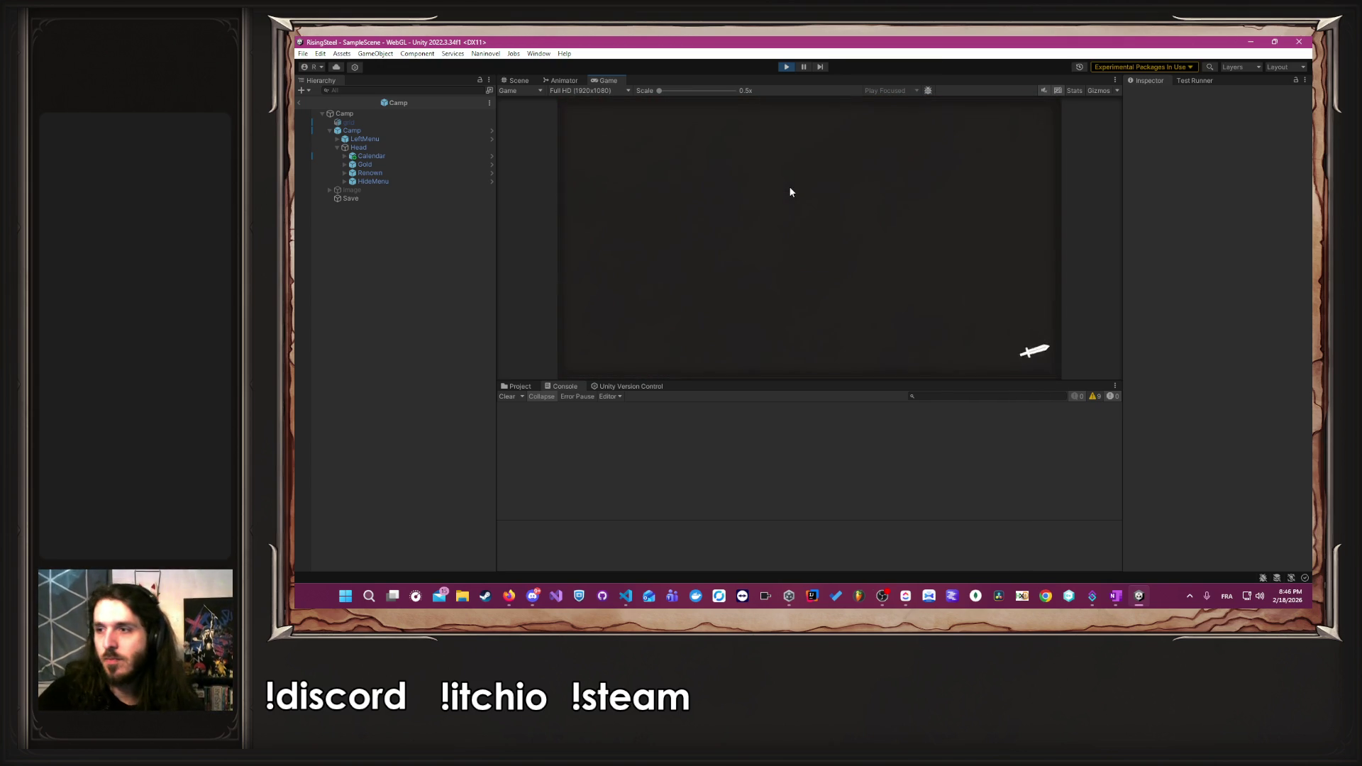
left_click(915, 229)
left_click(898, 228)
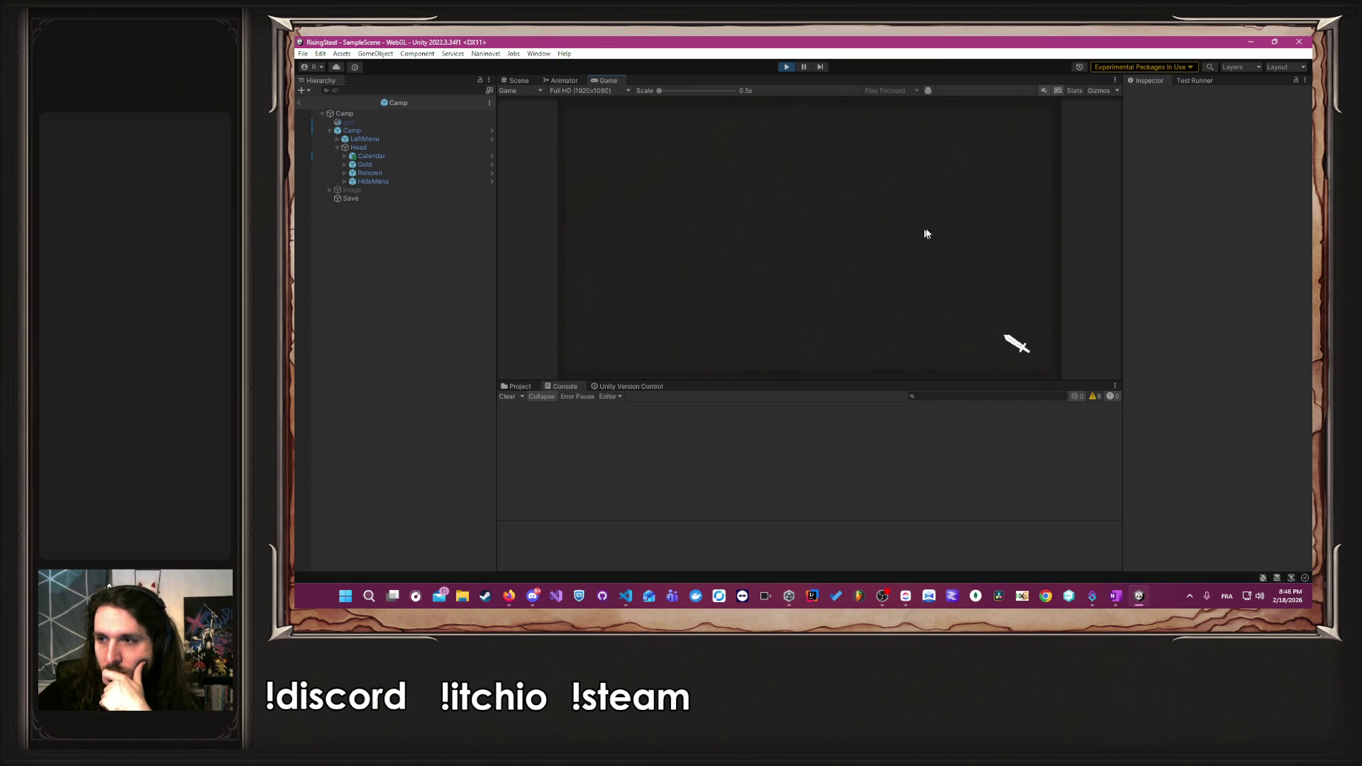
left_click(1006, 117)
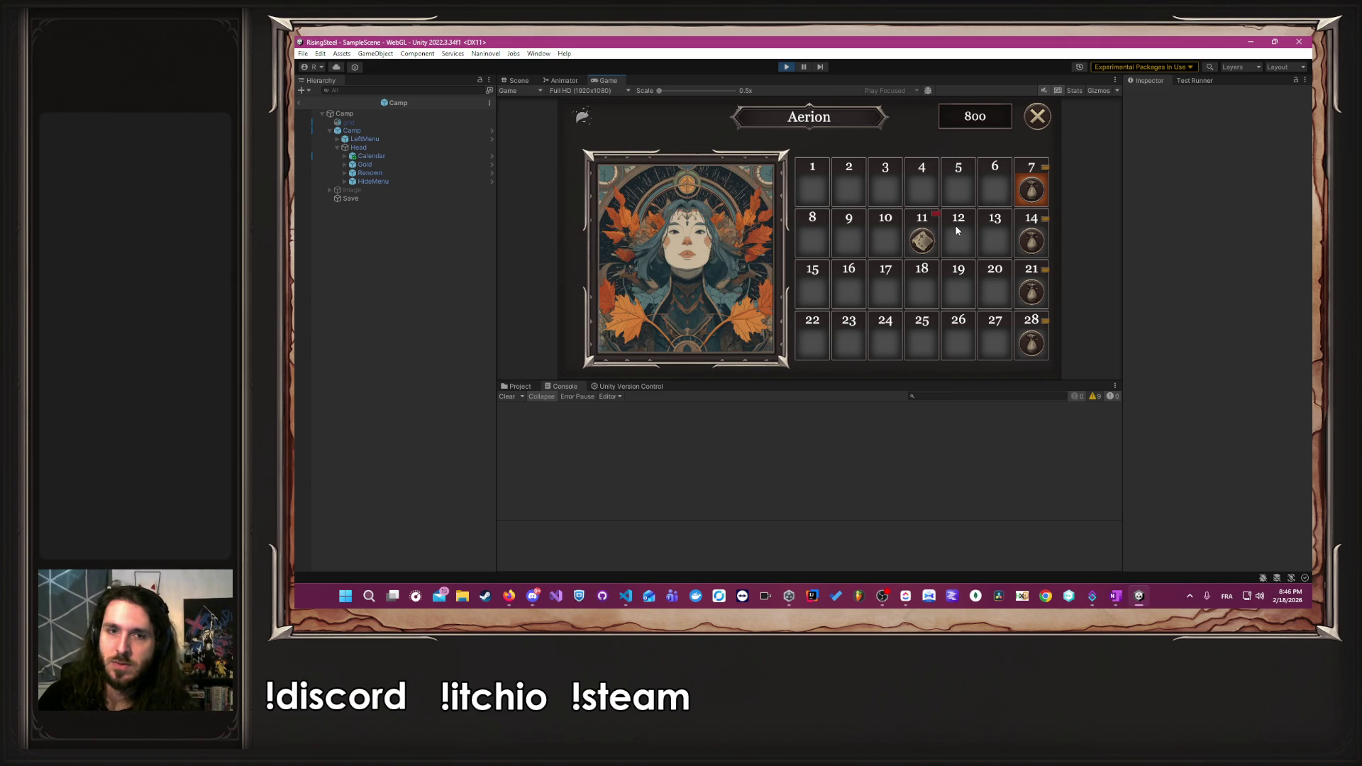
left_click(1039, 127)
- Start one more new game dated 14 Aerion, check its calendar, then stop the play session
left_click(1040, 125)
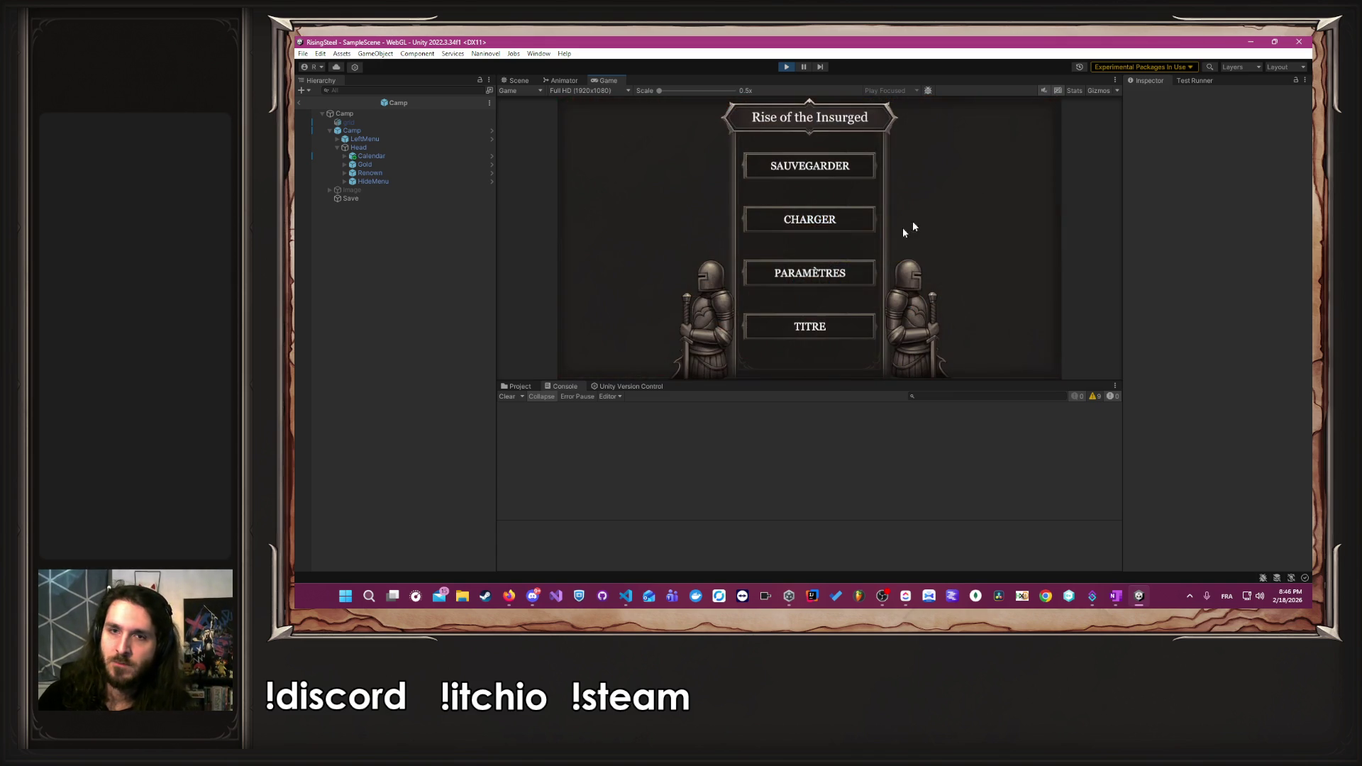
left_click(795, 328)
left_click(767, 249)
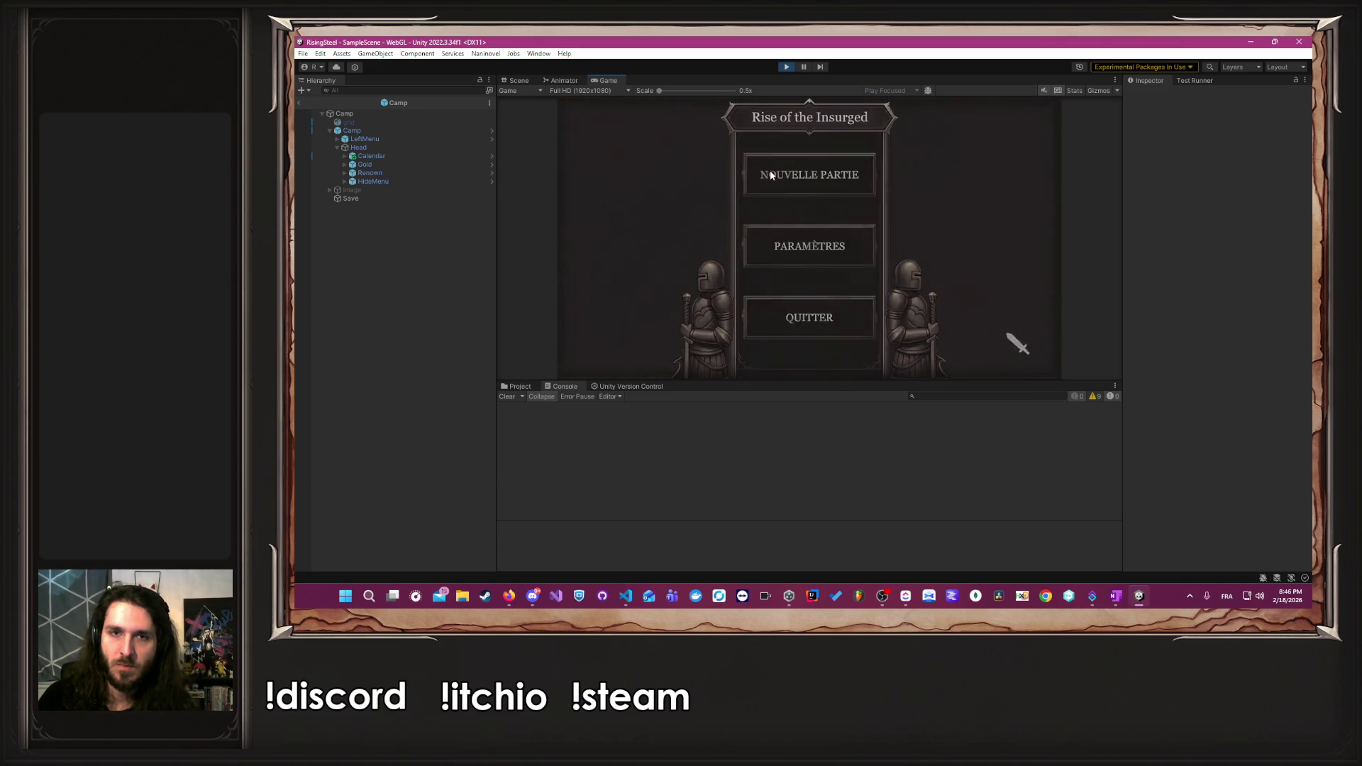
left_click(799, 173)
type("Albert")
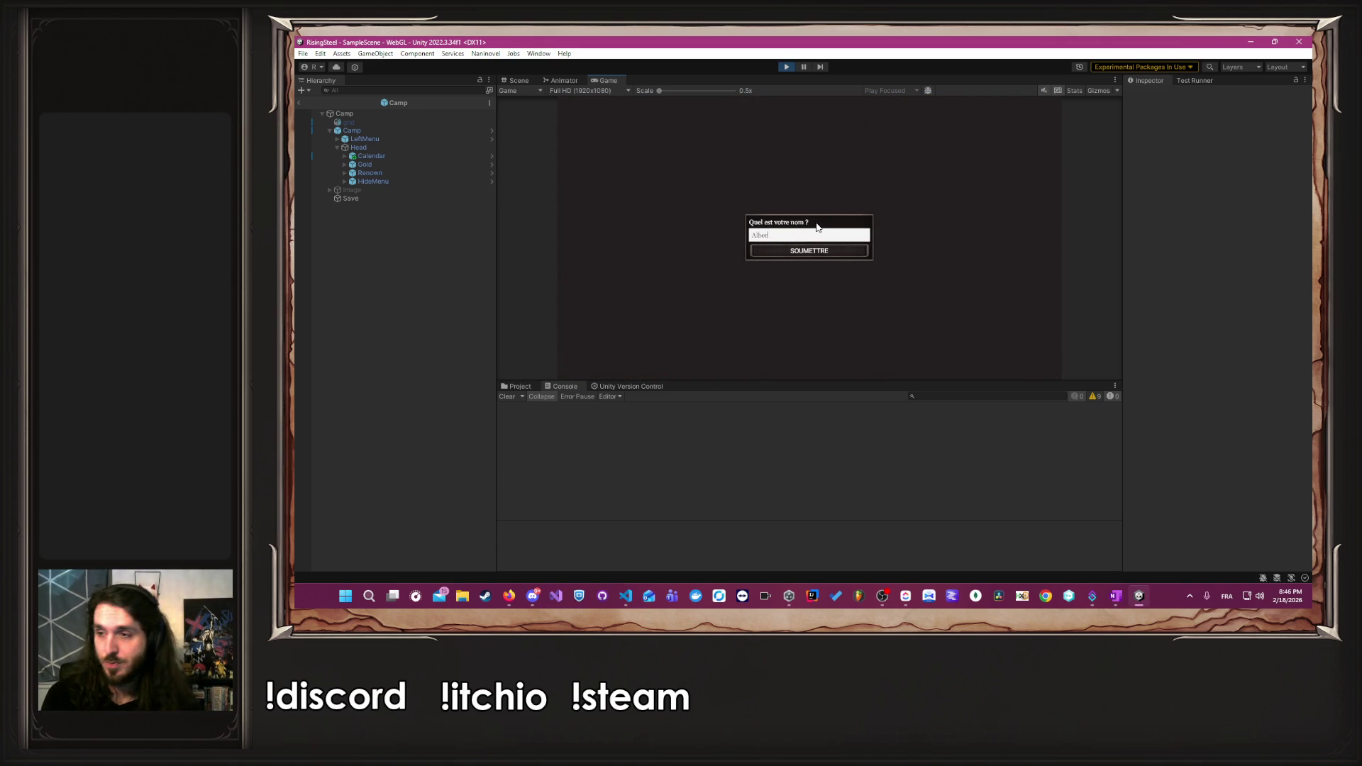
key("Return")
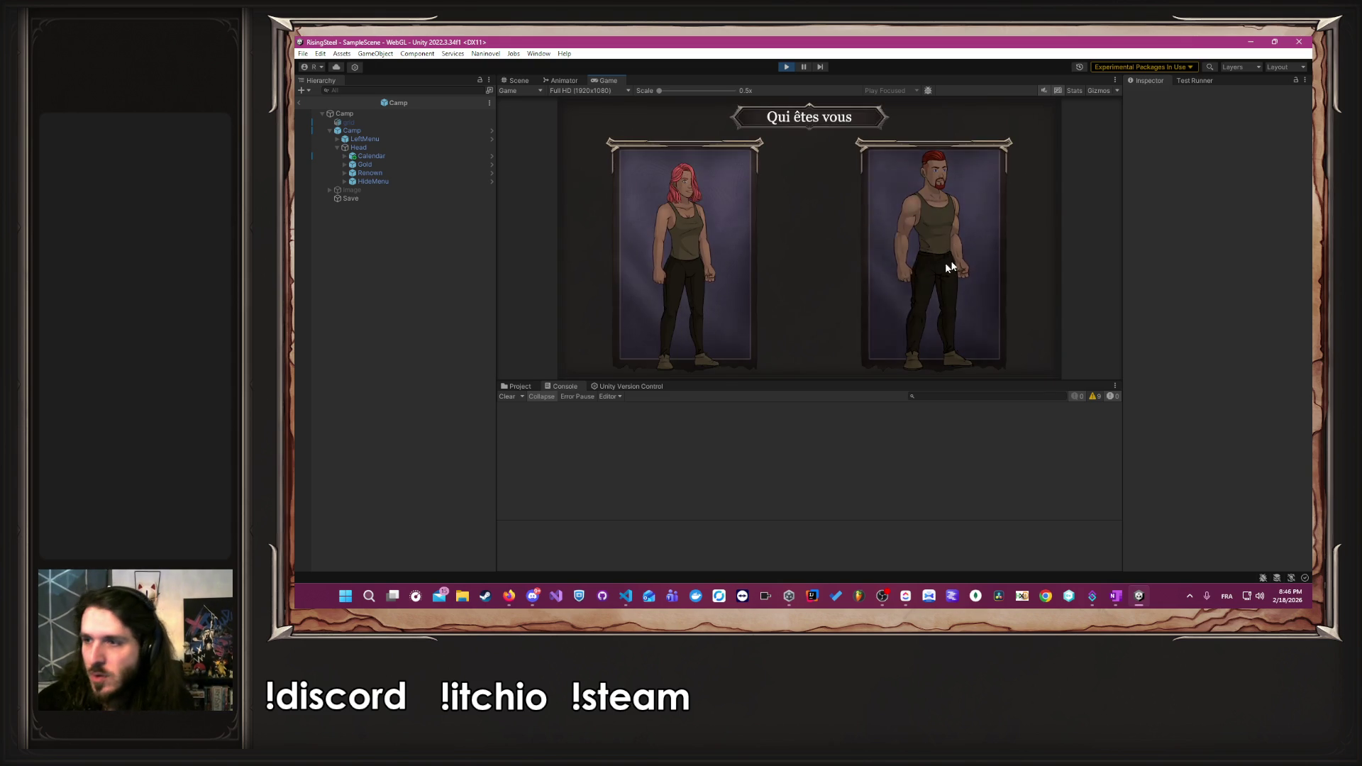
left_click(919, 273)
left_click(815, 224)
left_click(1001, 120)
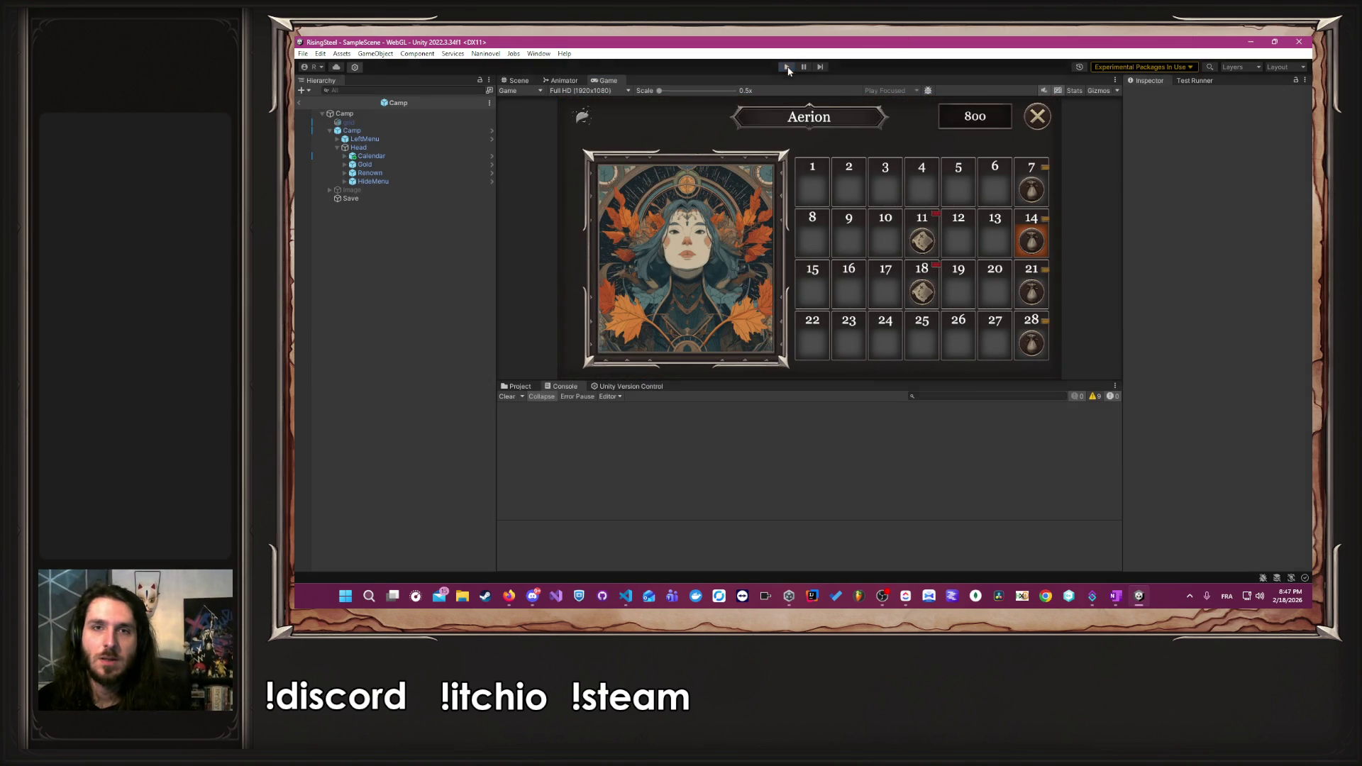
left_click(786, 66)
- Return to MissionRepository.cs and highlight every use of missions and missionById
key("alt+Tab")
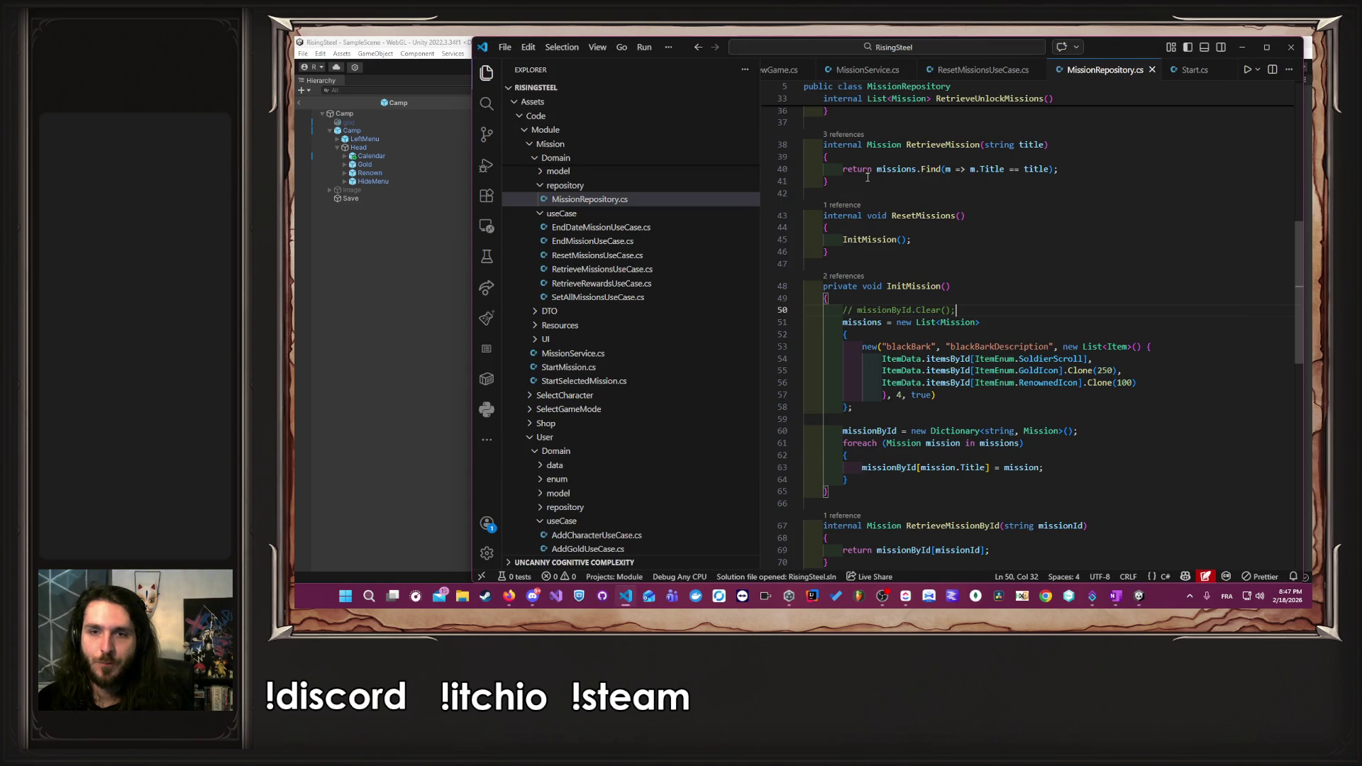
scroll(976, 300, "up", 7)
scroll(977, 301, "up", 2)
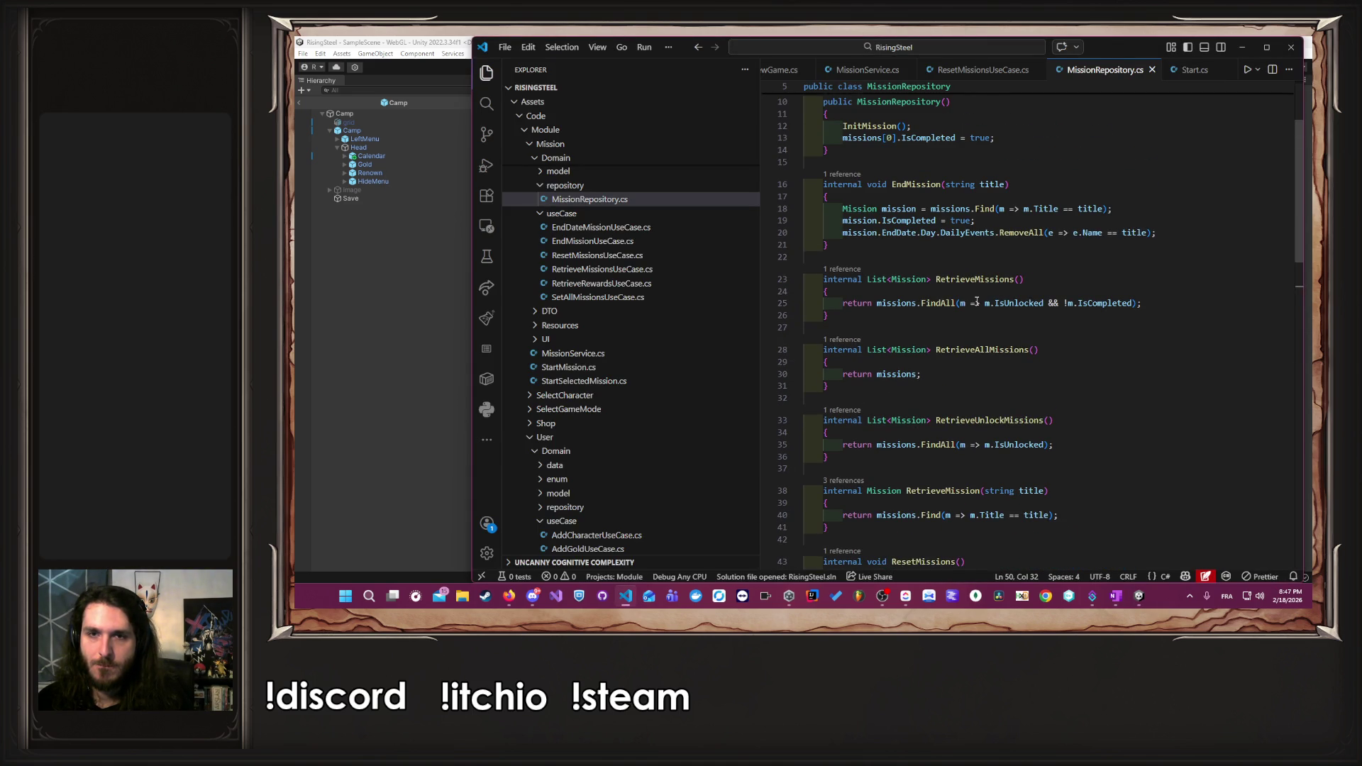
scroll(976, 300, "up", 3)
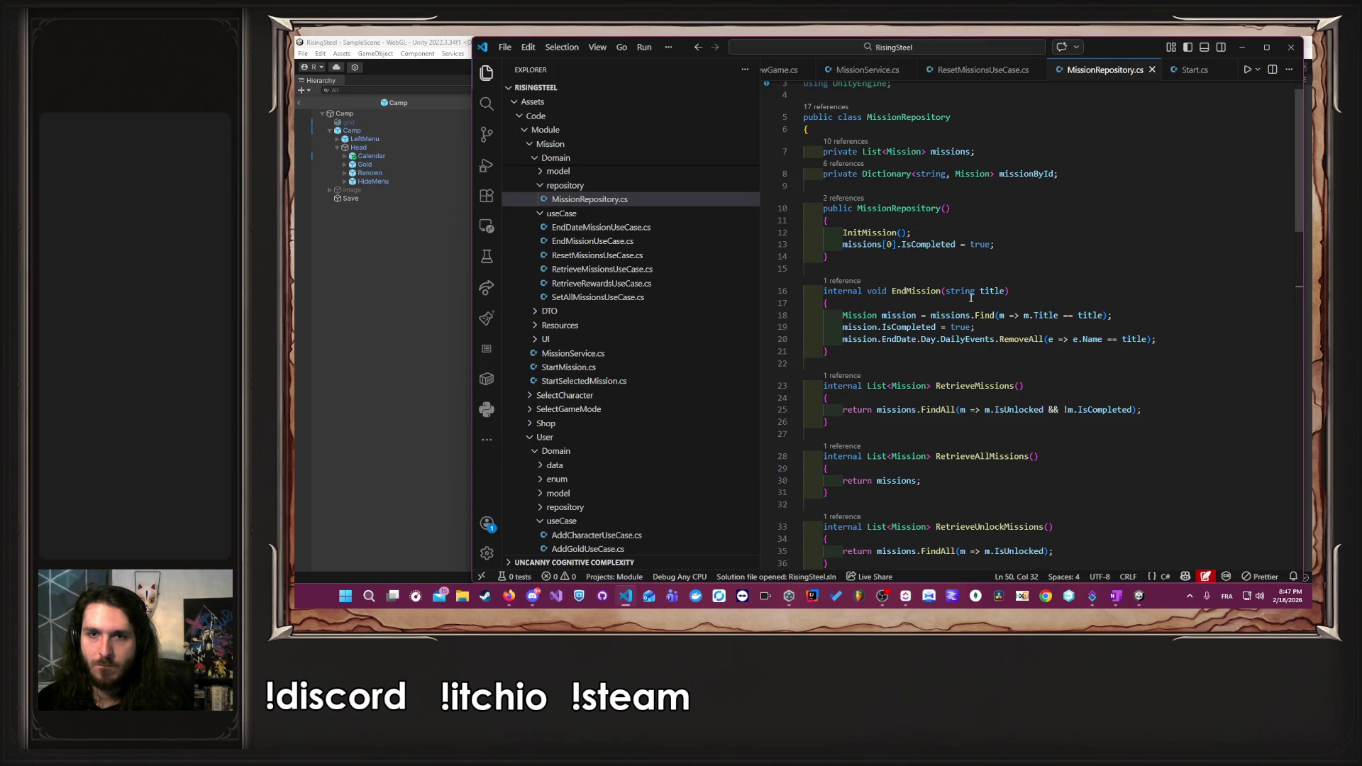
double_click(854, 245)
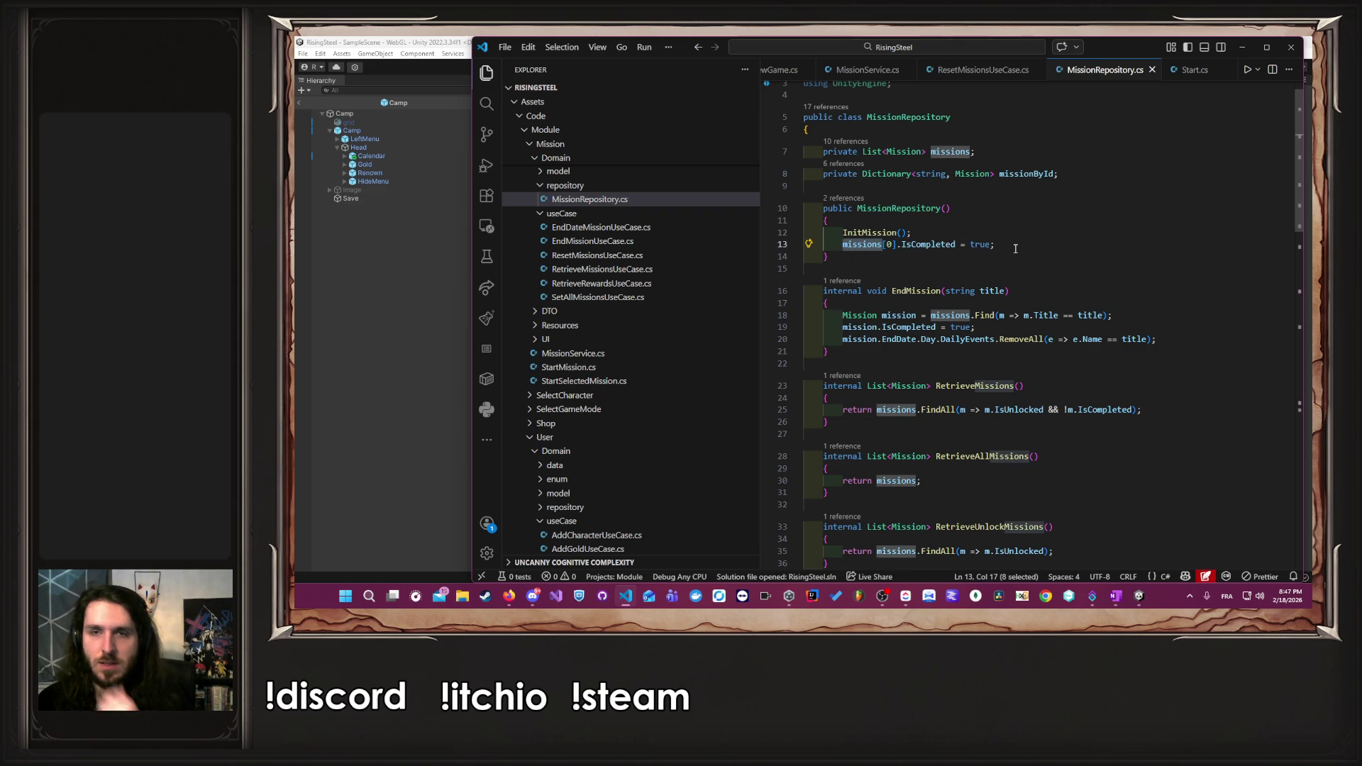
double_click(1032, 173)
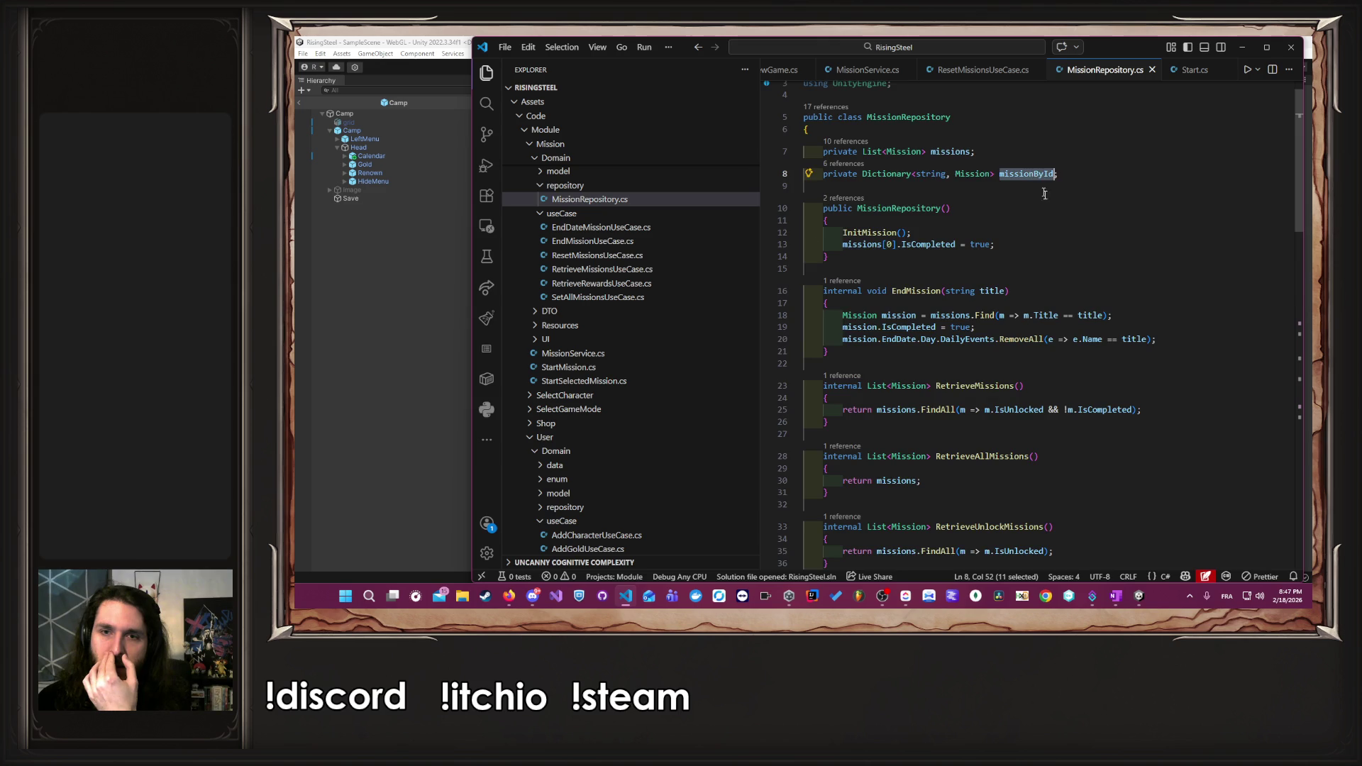
- Inspect the line in InitMission that recreates the missionById dictionary, then return to the top of the file
scroll(1066, 241, "down", 14)
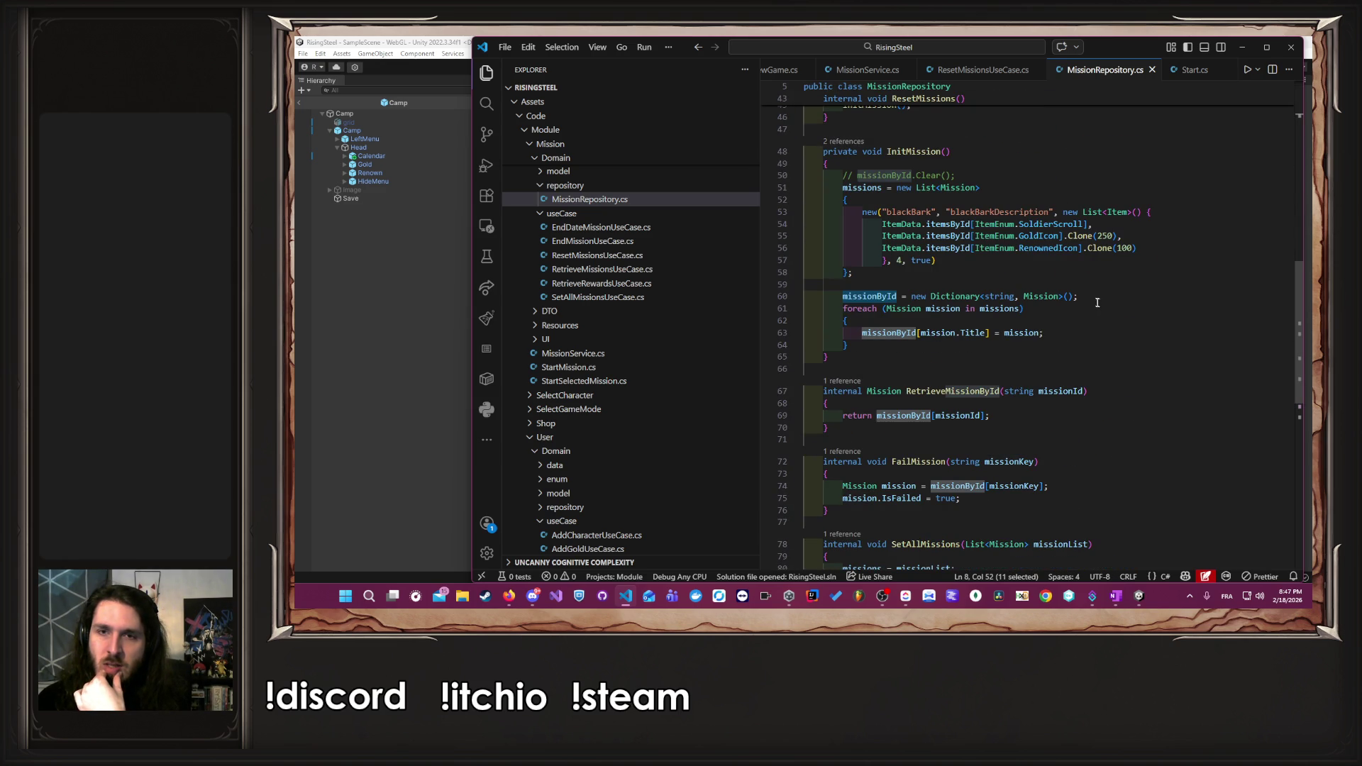
left_click_drag(1093, 296, 843, 296)
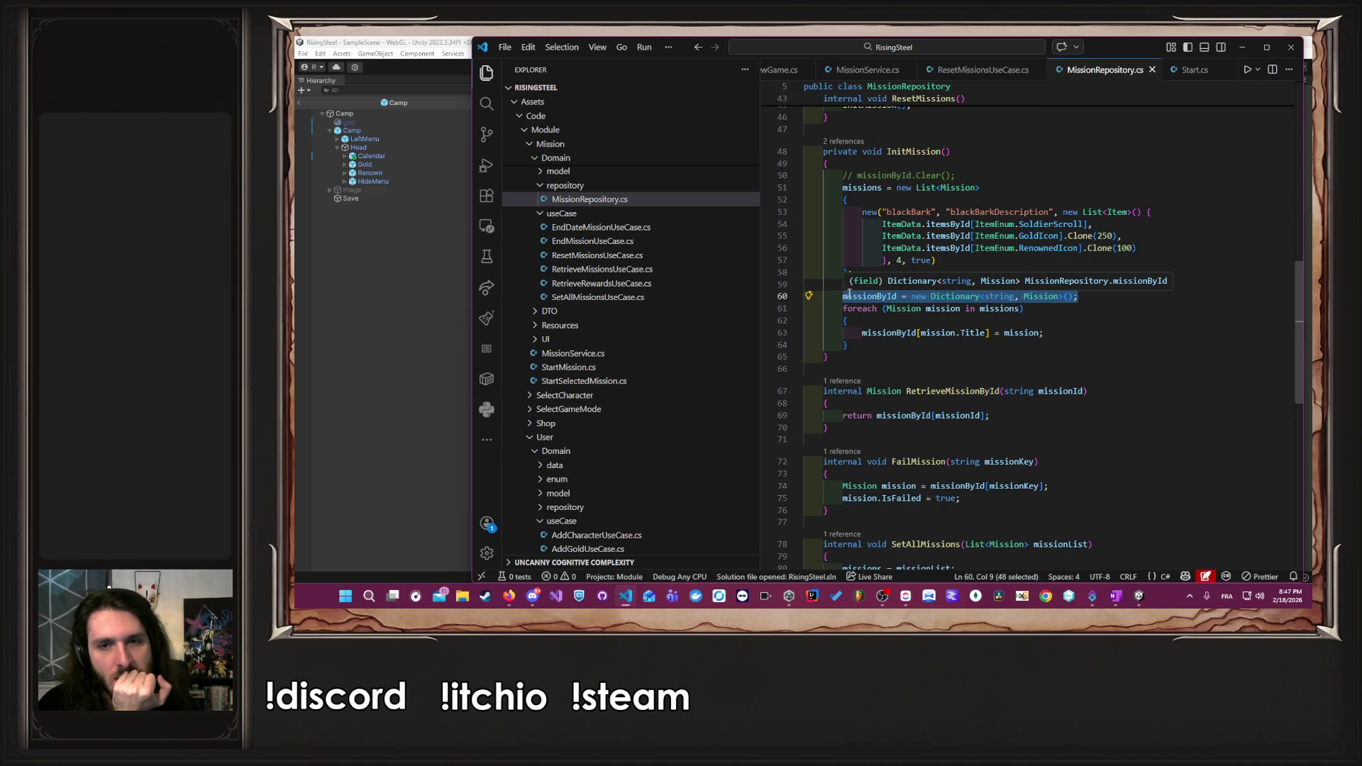
left_click(1100, 284)
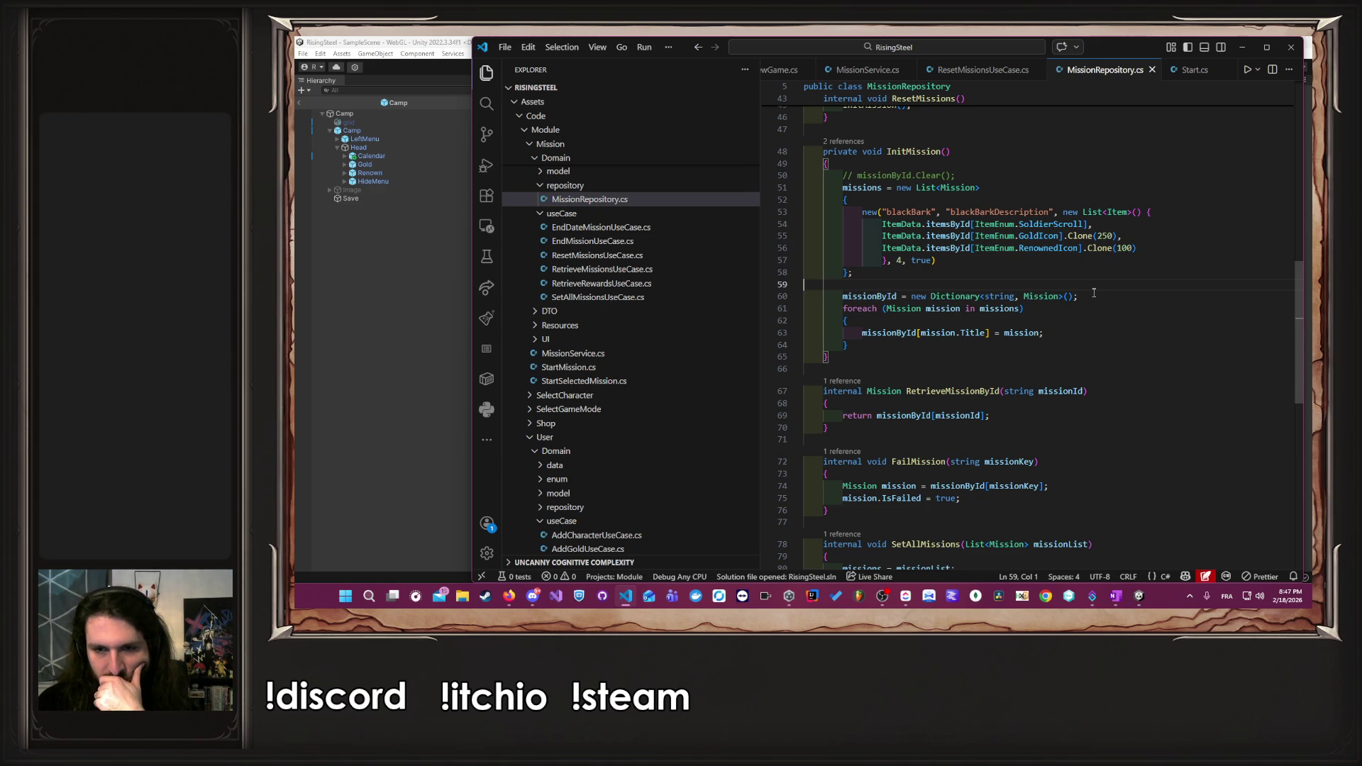
scroll(1093, 293, "down", 3)
scroll(1093, 292, "up", 7)
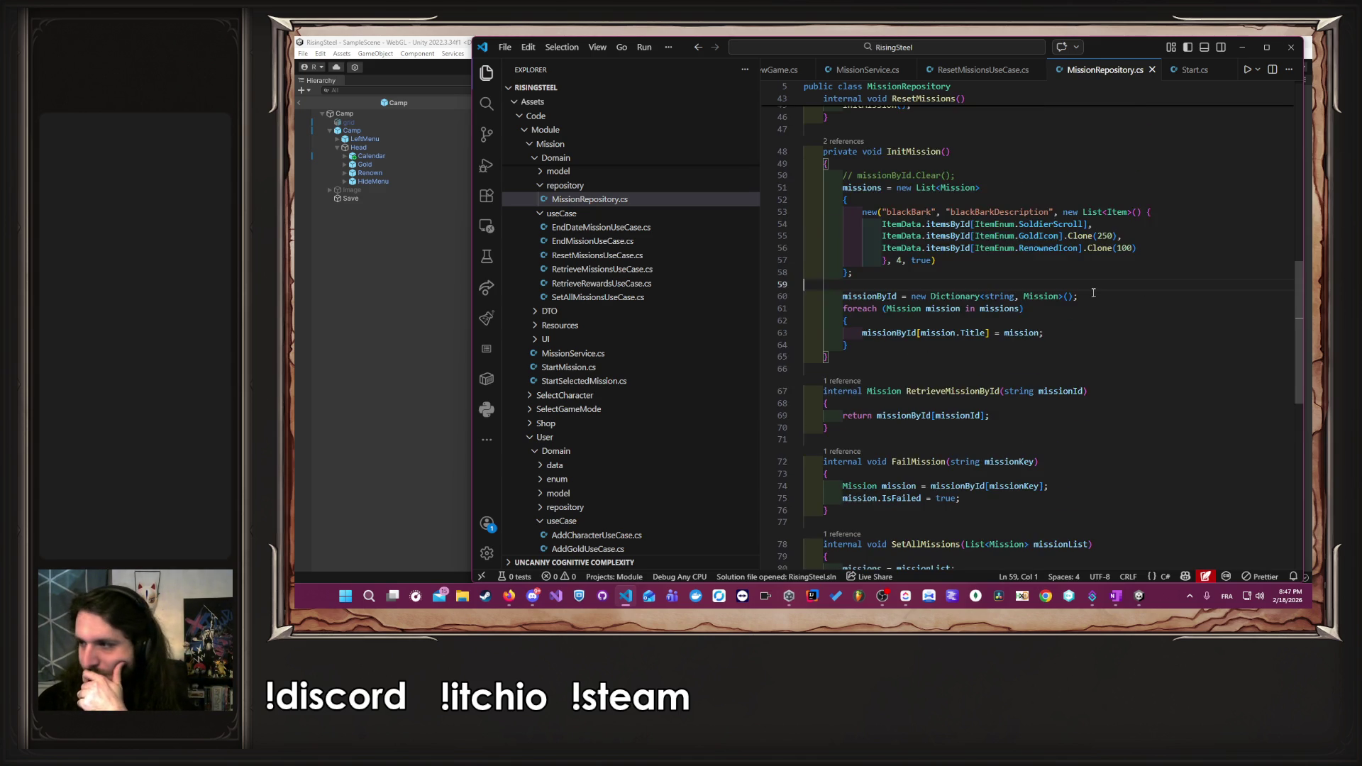
scroll(1093, 292, "up", 6)
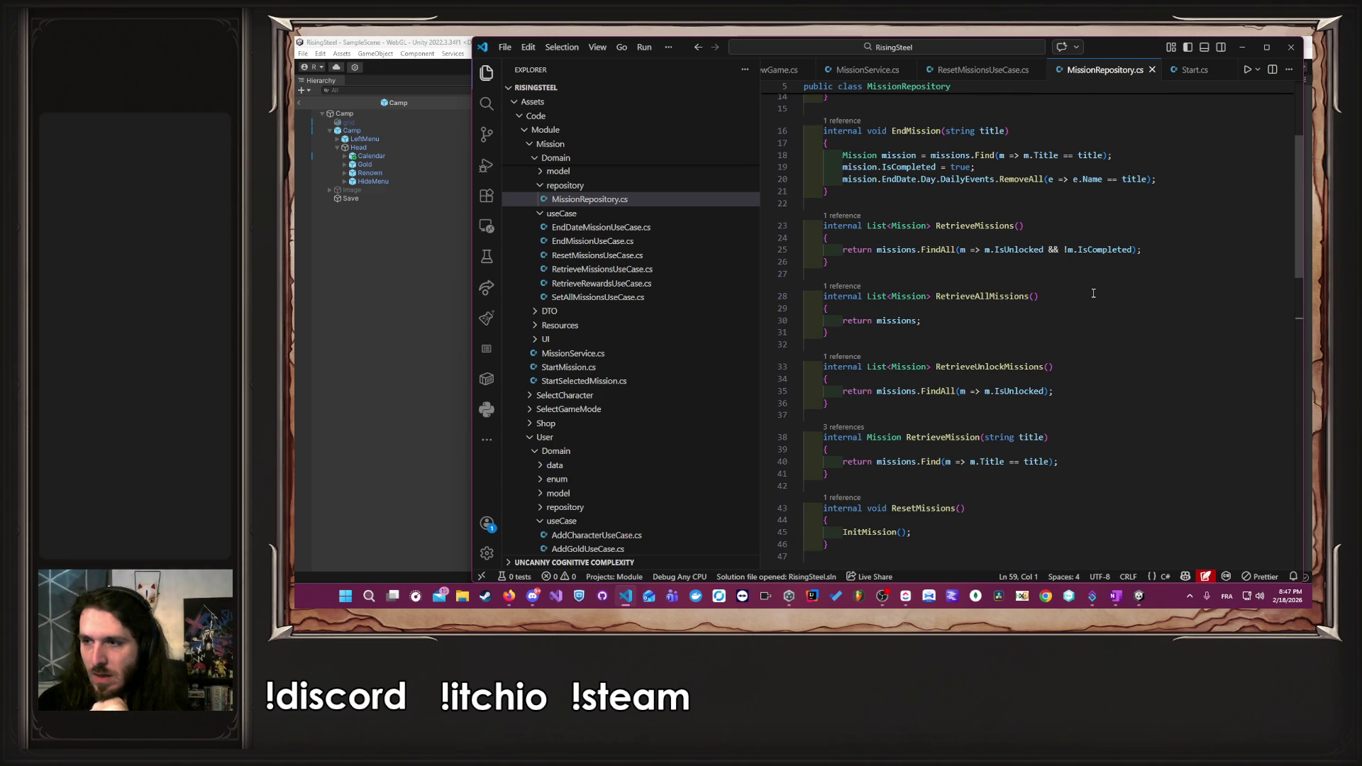
scroll(1093, 292, "up", 4)
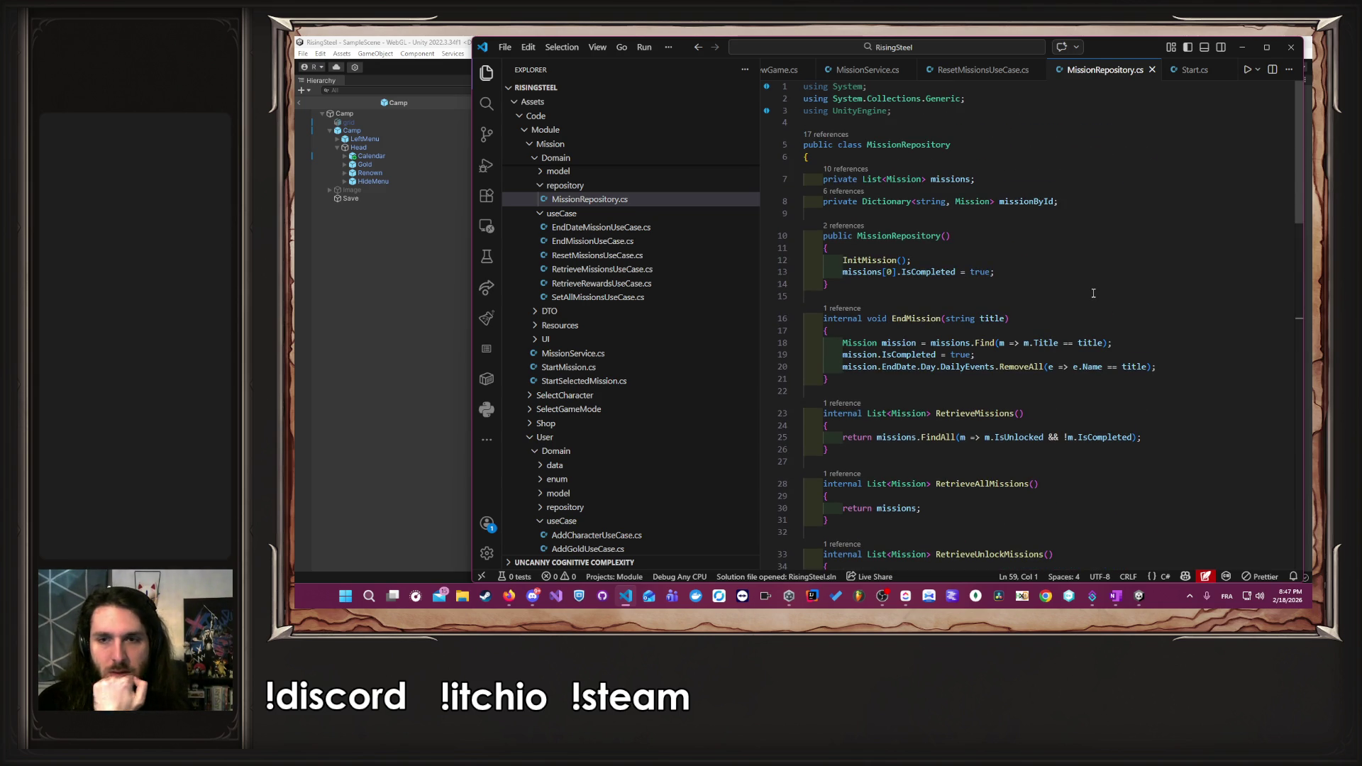
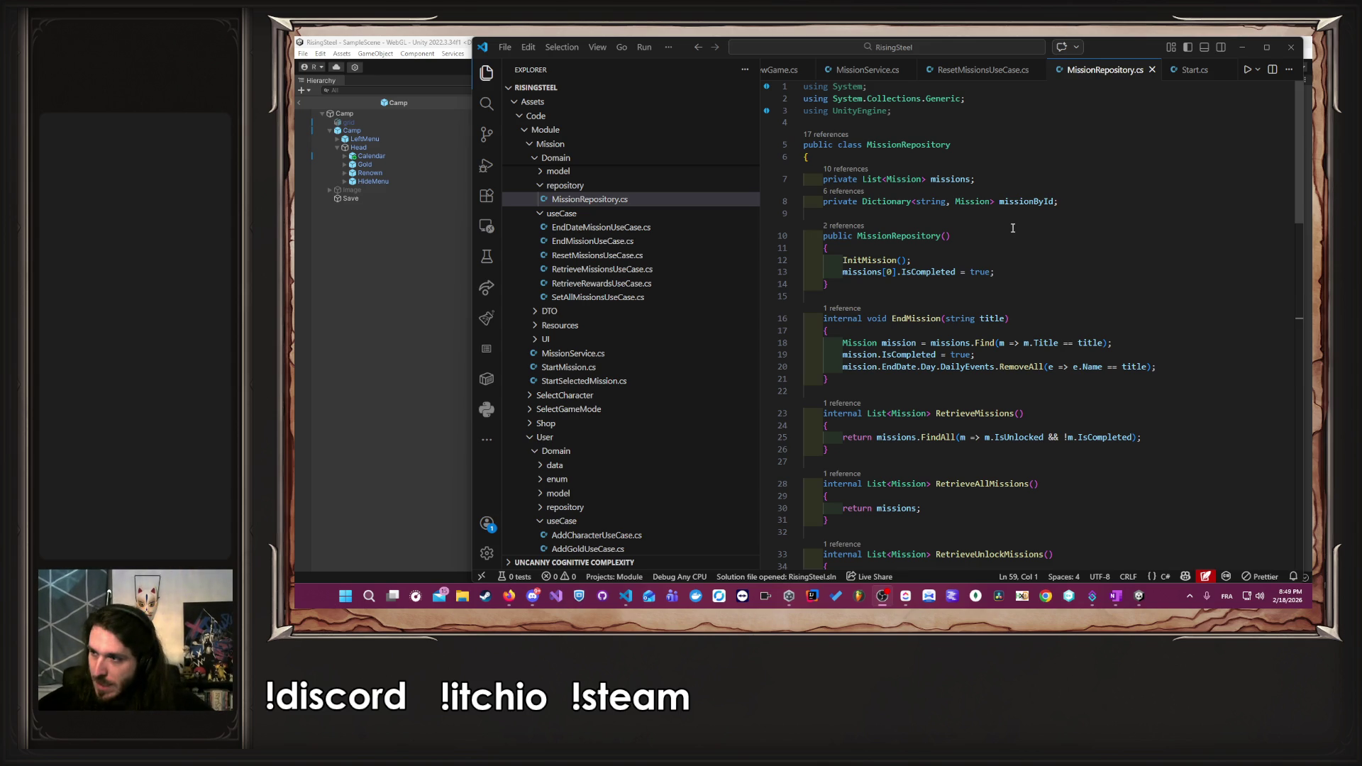
- Locate the missionById assignment in InitMission's loop and highlight its uses
scroll(1012, 227, "down", 10)
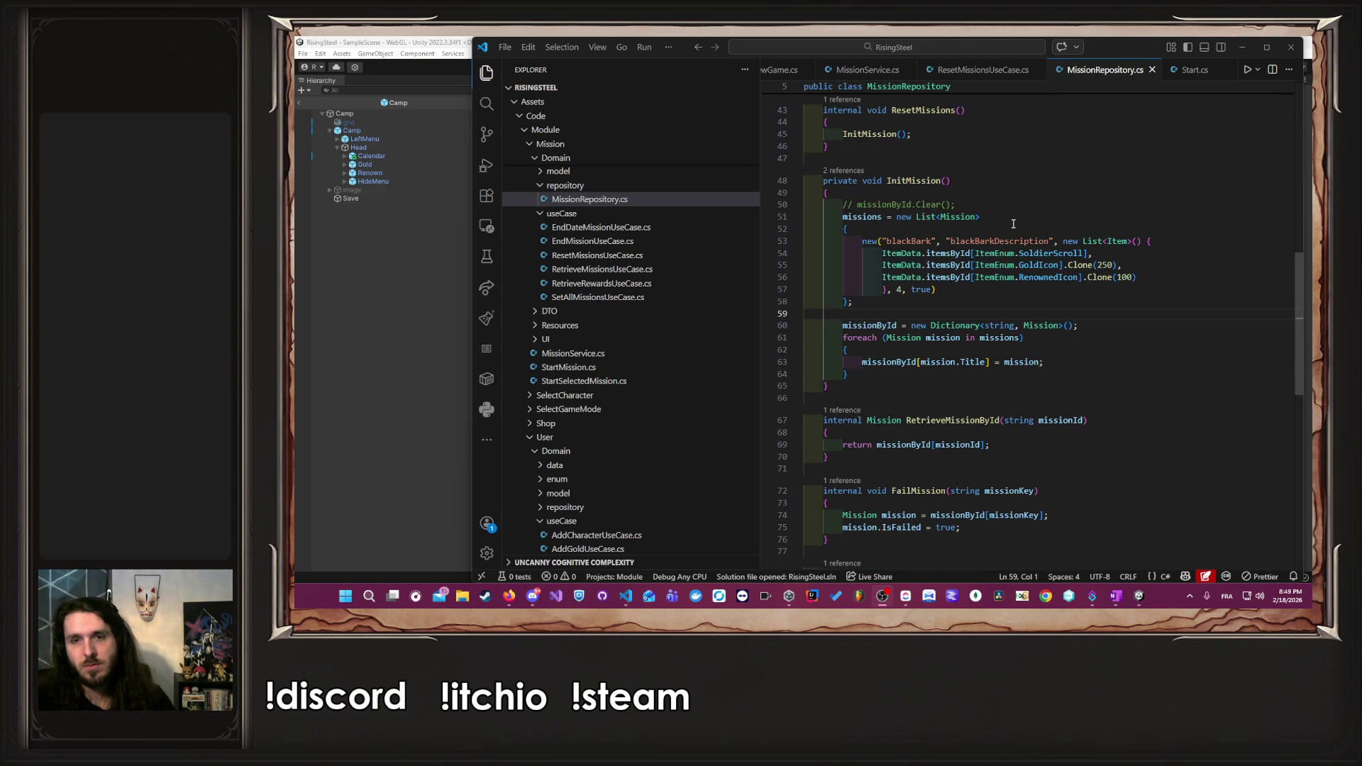
double_click(844, 327)
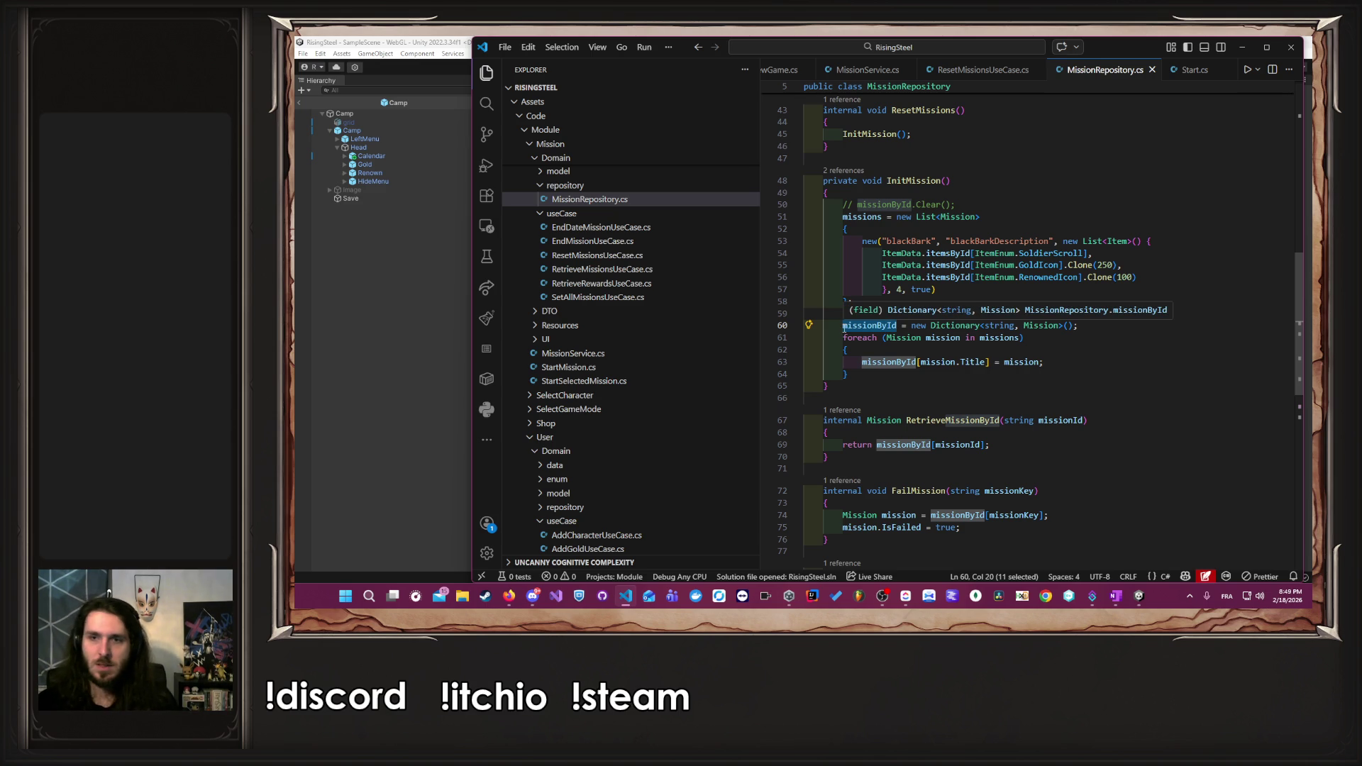
left_click(1054, 302)
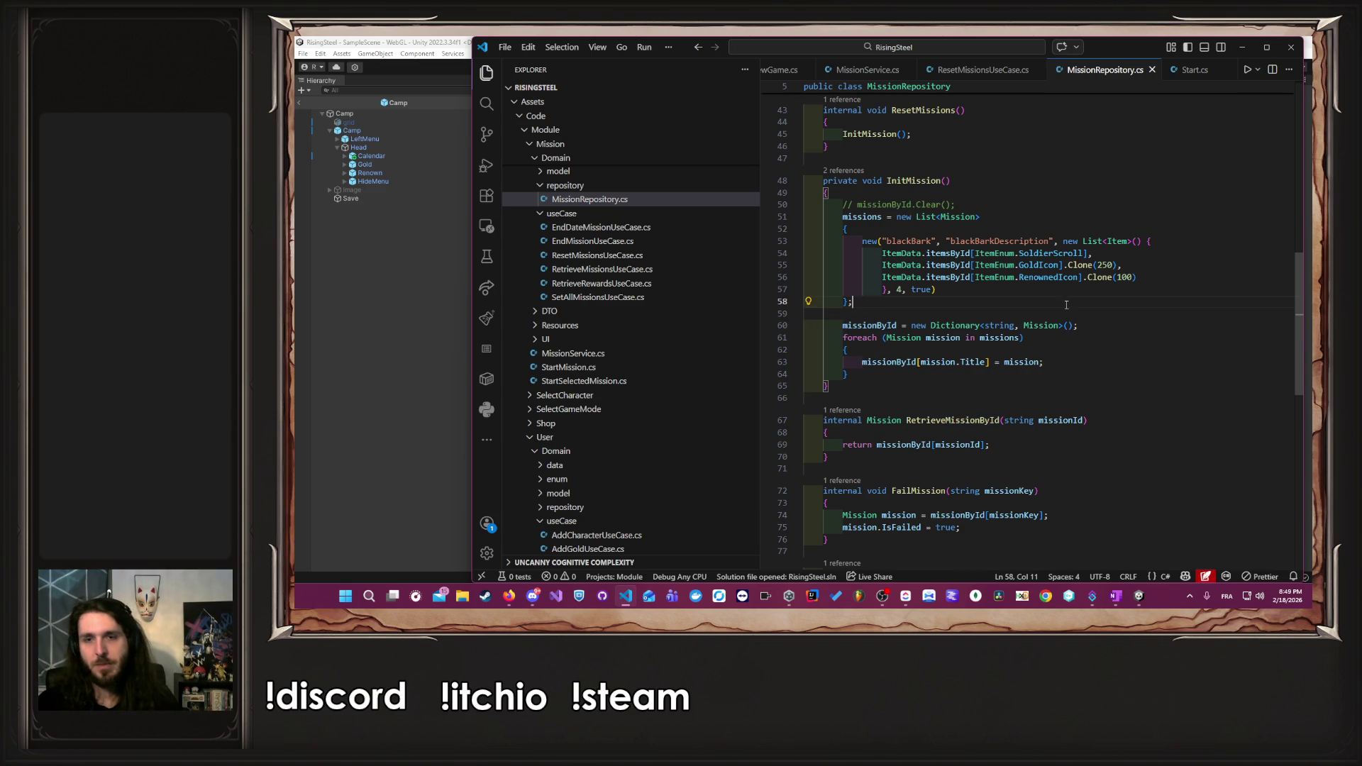
double_click(910, 363)
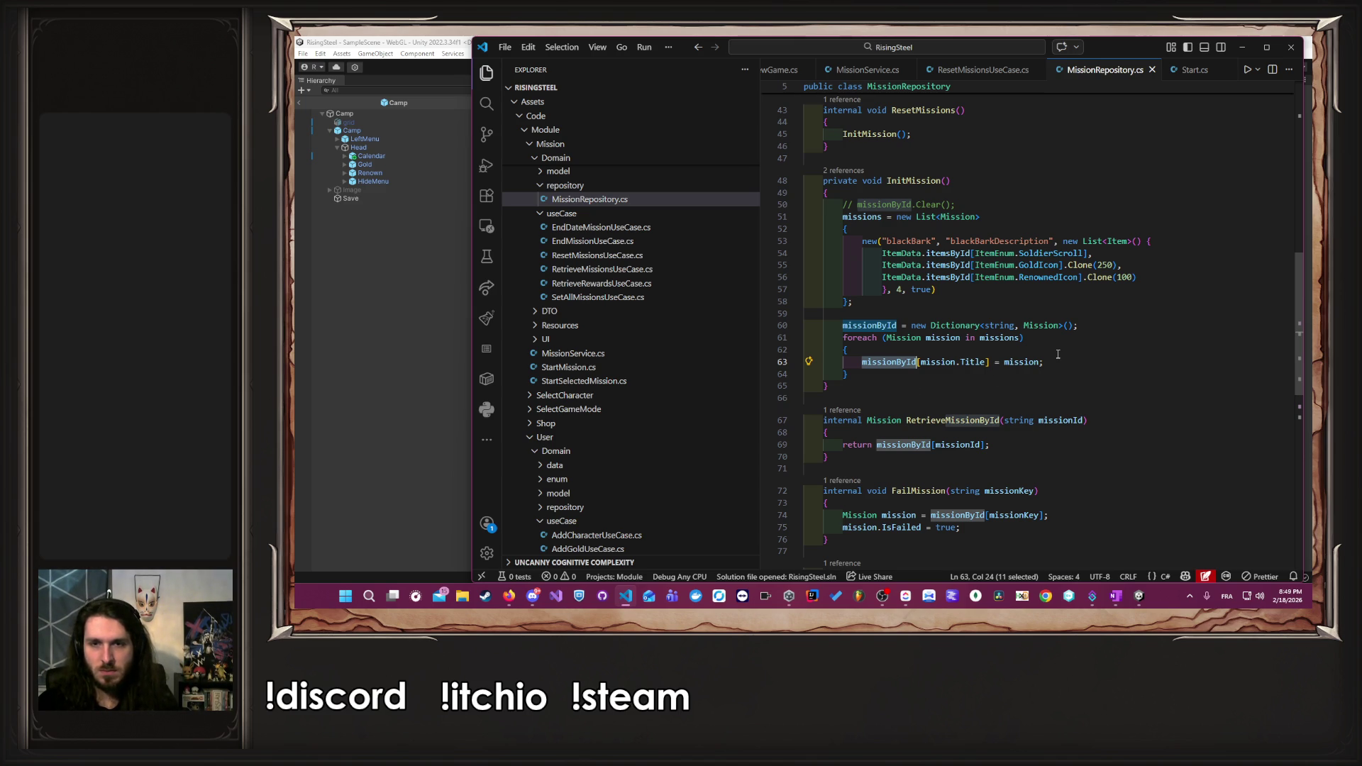
left_click_drag(1044, 363, 861, 364)
key("shift+Up")
key("shift+Up")
key("shift+Up")
left_click(895, 353)
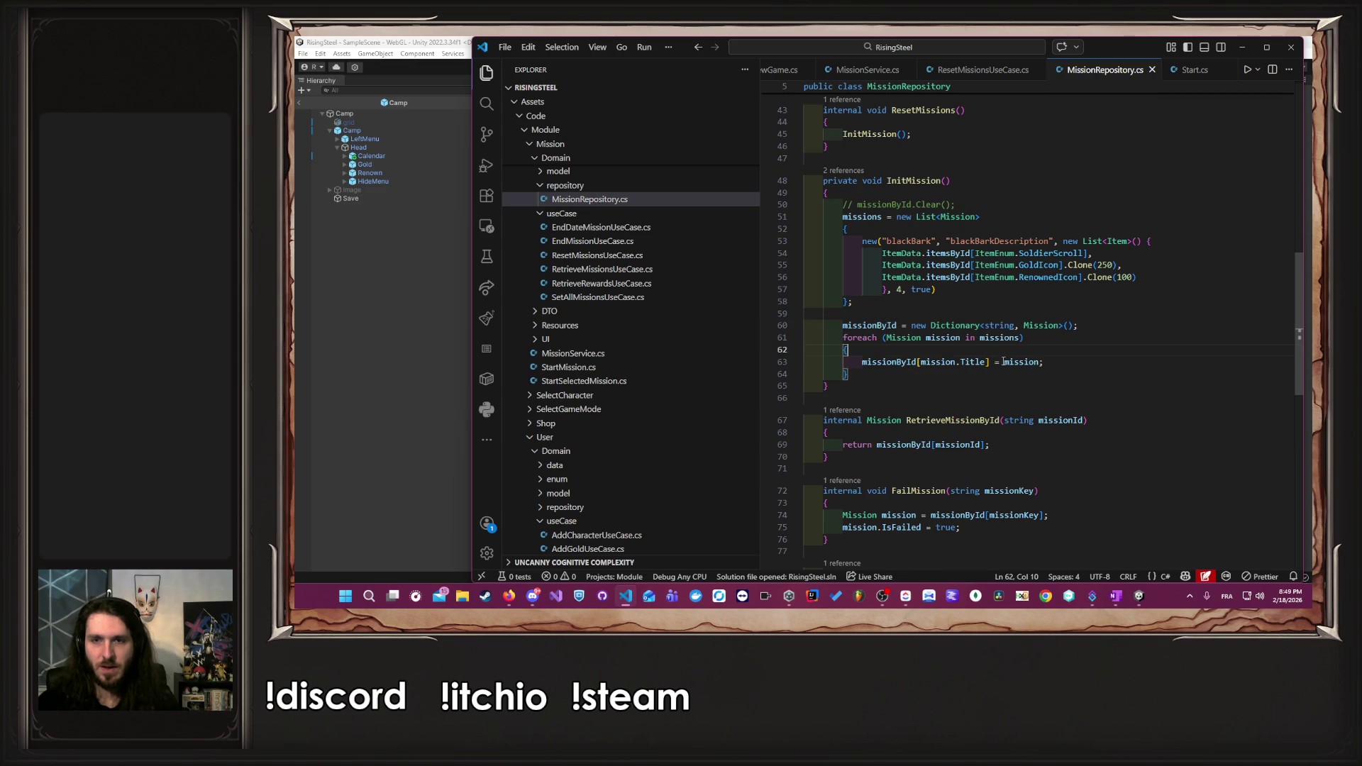
left_click(1060, 367)
scroll(1060, 367, "up", 10)
scroll(1059, 368, "down", 10)
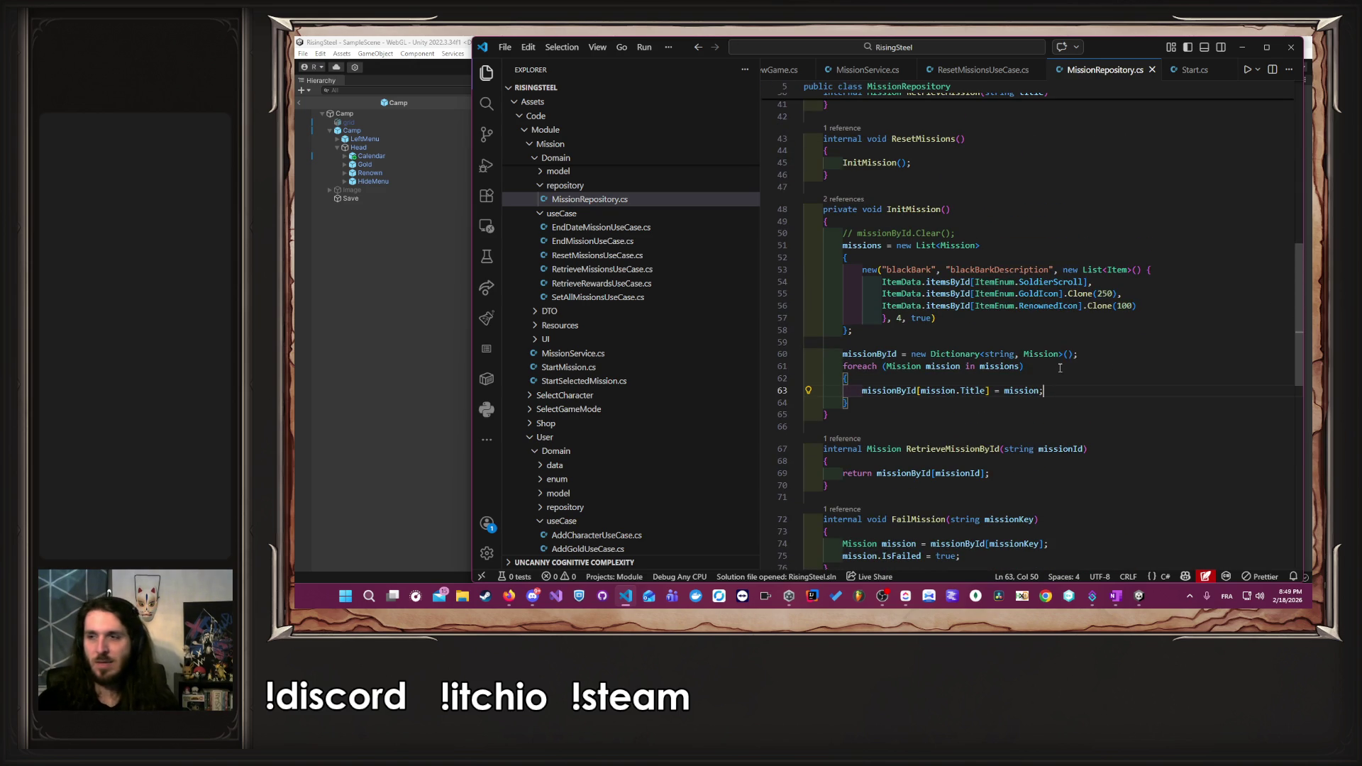
- Comment out the indexer line and add a copy using missionById.Add(mission.Title, mission), then save
key("shift+alt+Up")
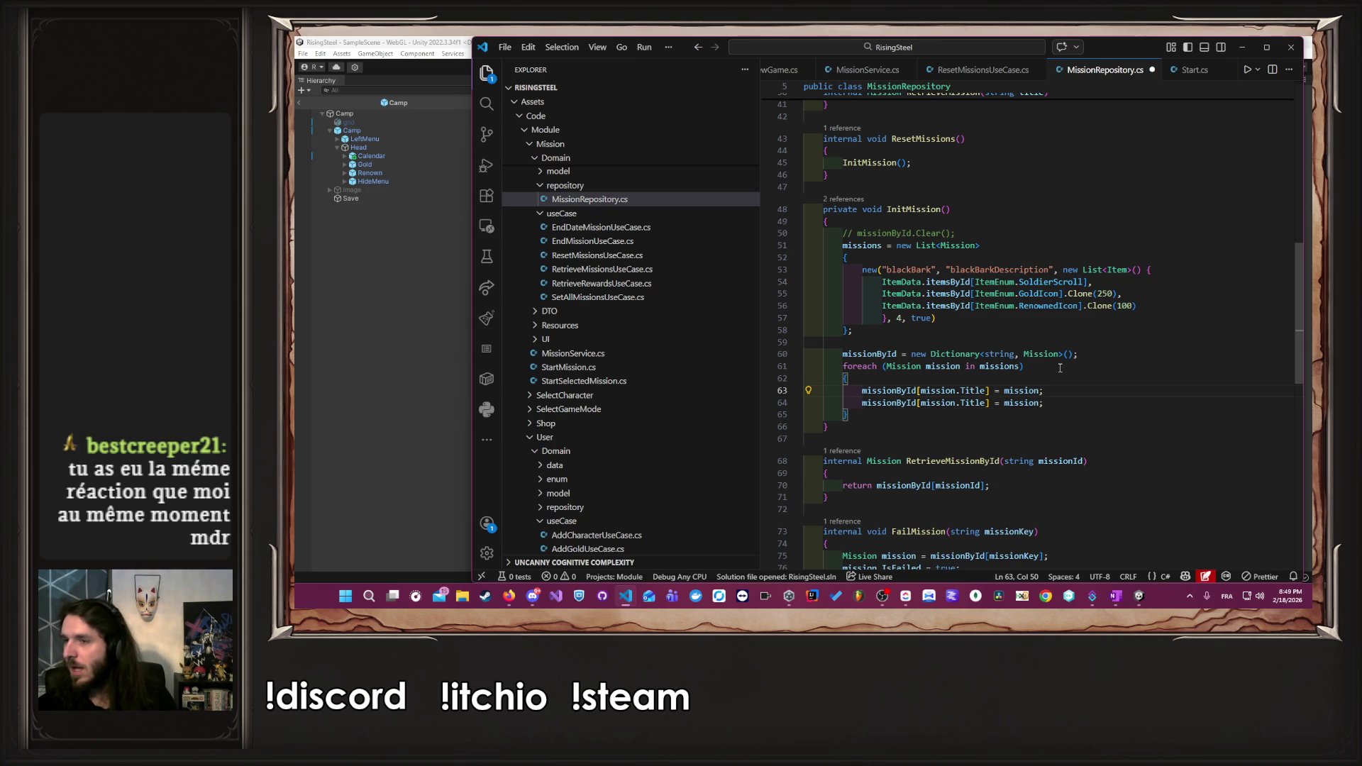
key("ctrl+slash")
key("Down")
key("ctrl+Left")
key("ctrl+Left")
key("ctrl+Left")
key("ctrl+Right")
key("ctrl+Right")
key("ctrl+Right")
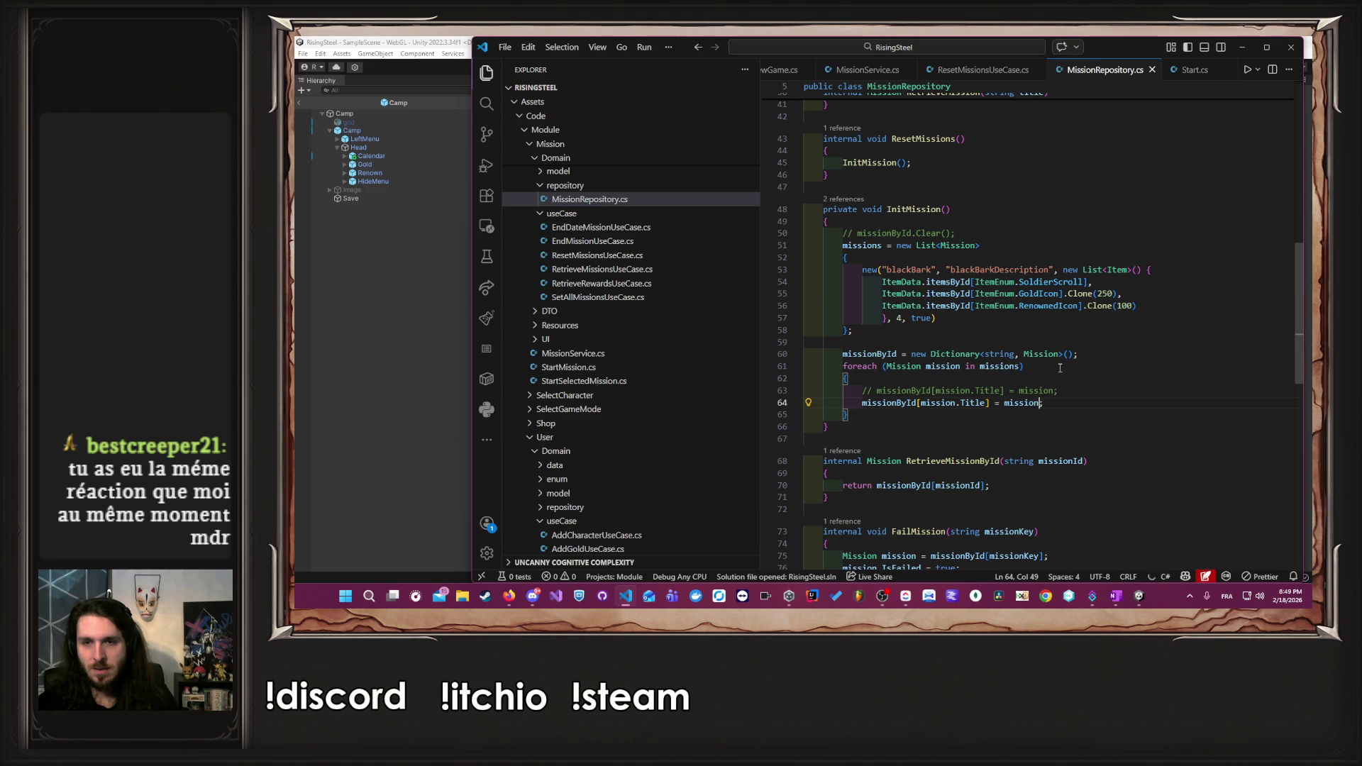
type(";")
key("ctrl+shift+Left")
key("ctrl+shift+Left")
key("ctrl+shift+Left")
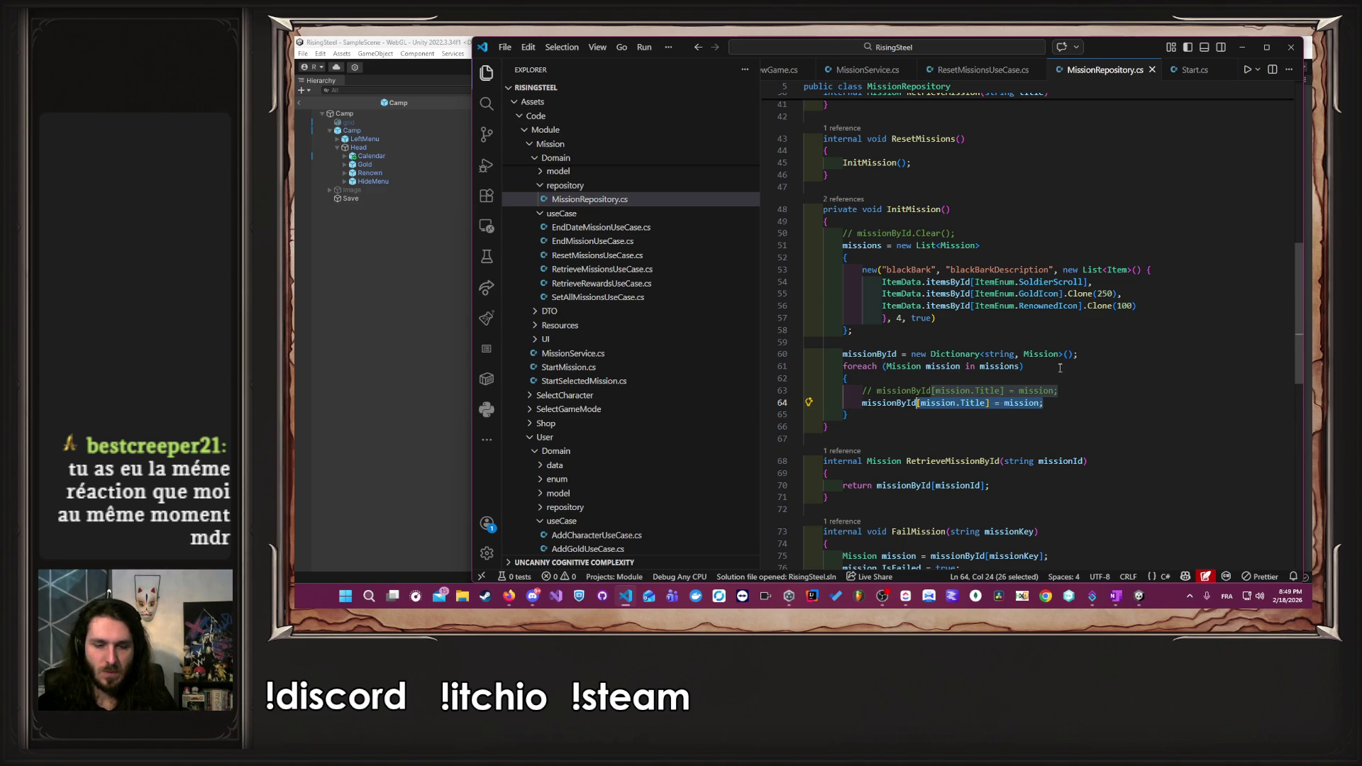
type(".Add(")
key("Tab")
key("ctrl+s")
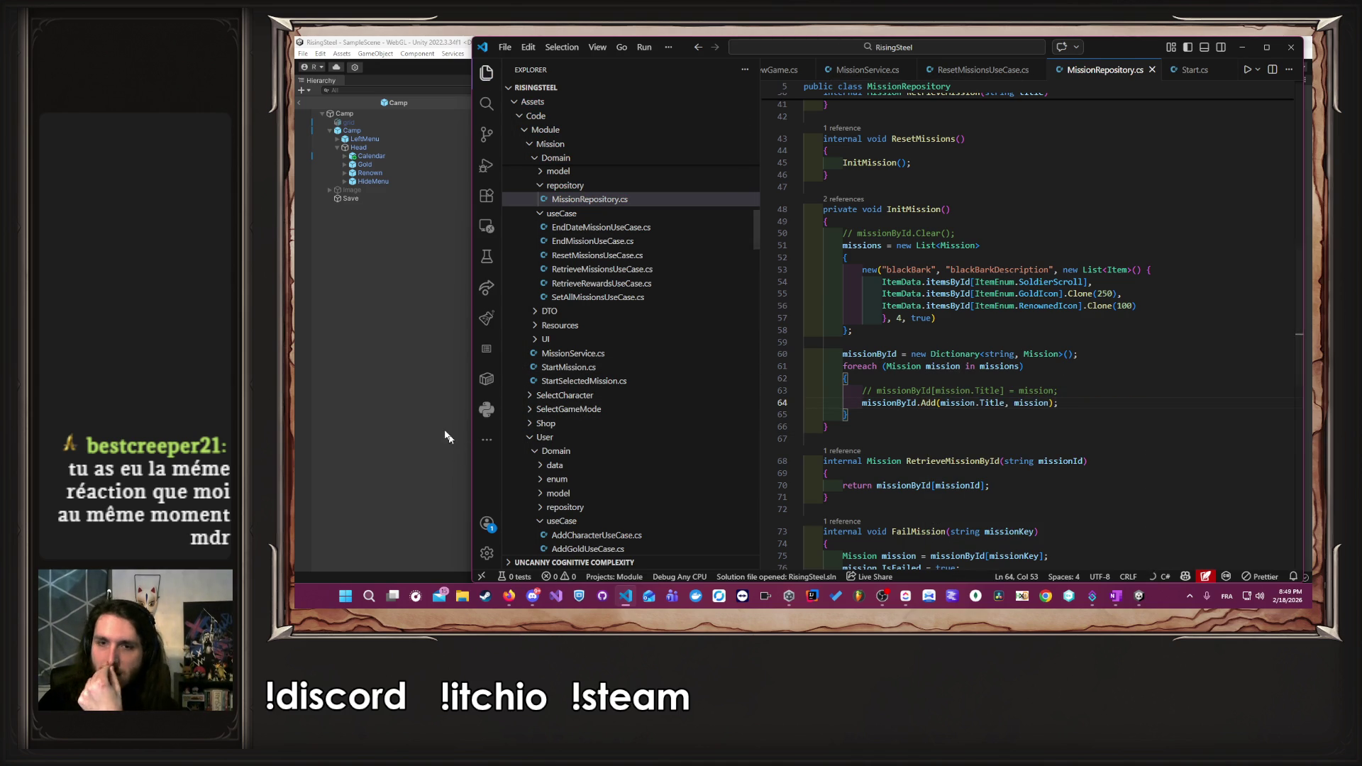
left_click(427, 384)
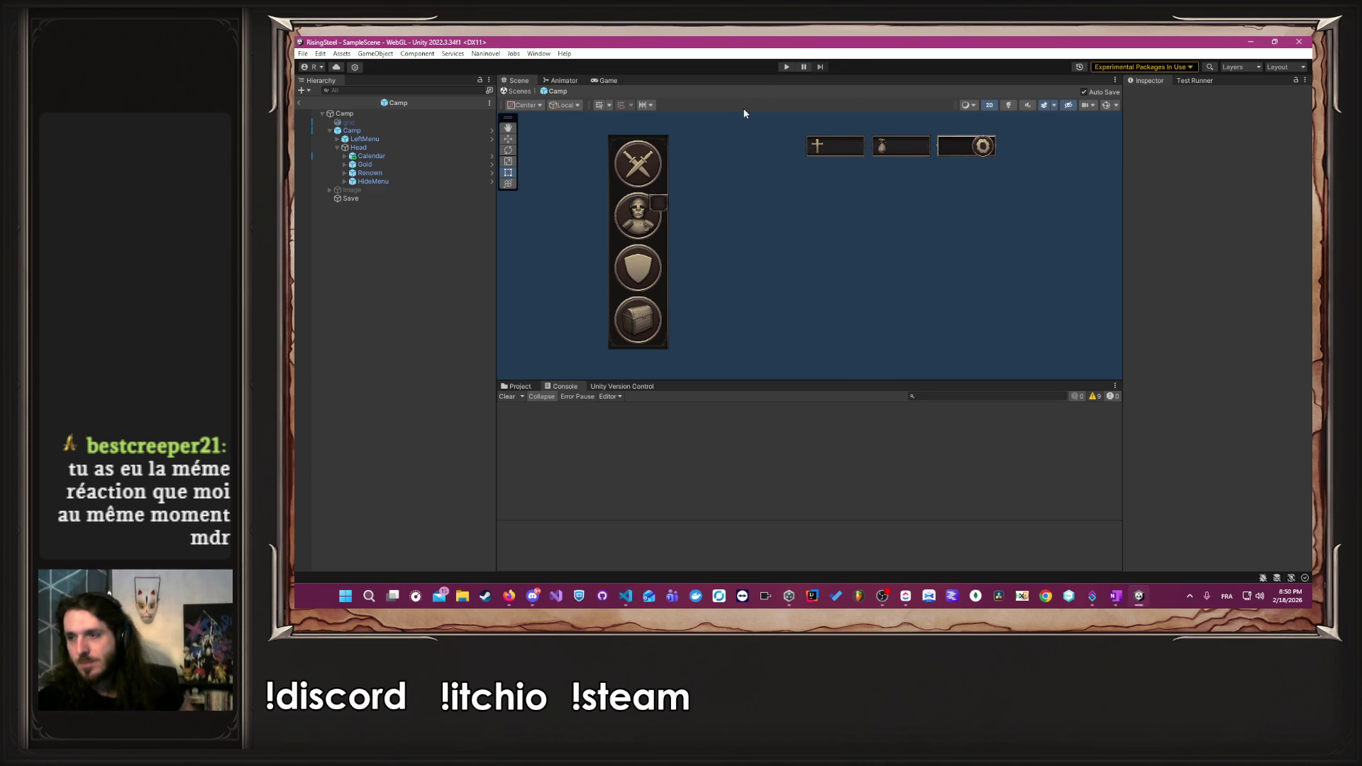
- In play mode, start a new game, skip the tutorial and check the mission calendar
left_click(786, 66)
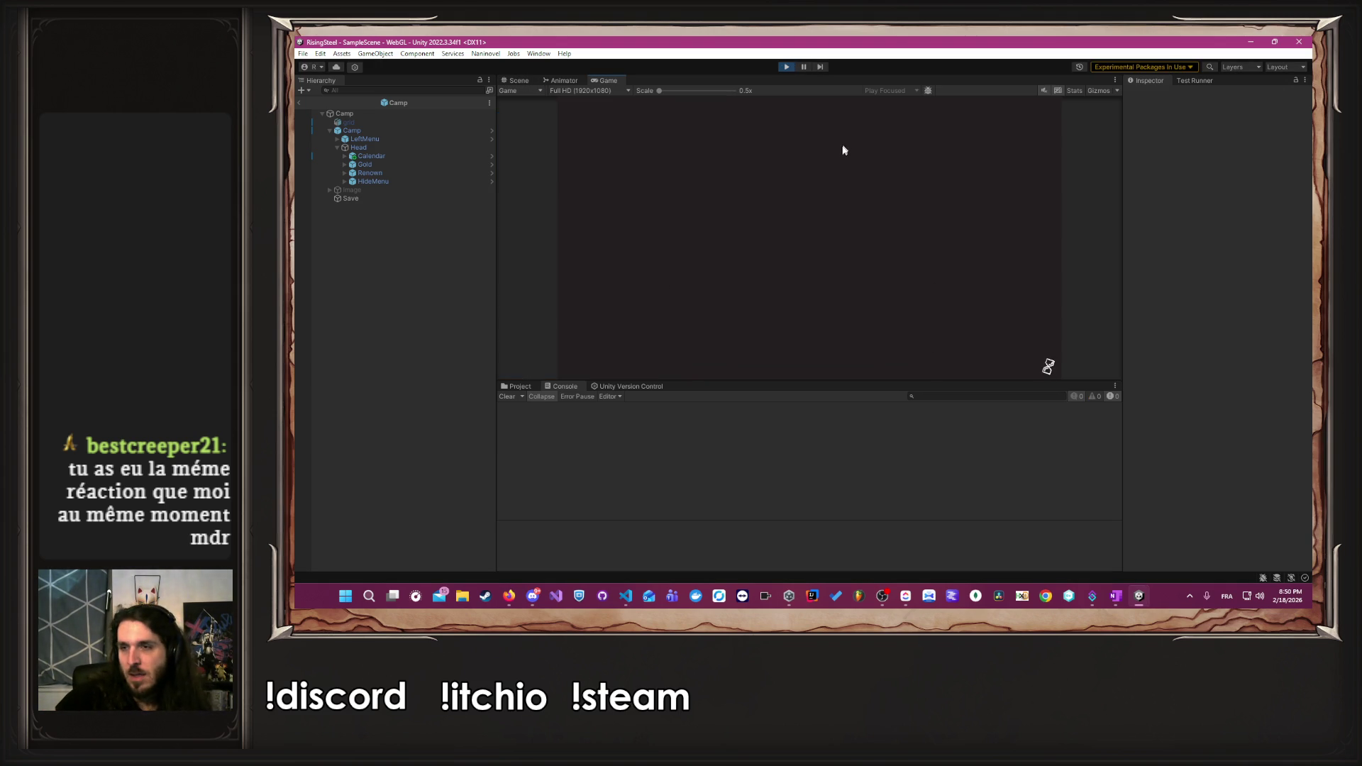
left_click(822, 186)
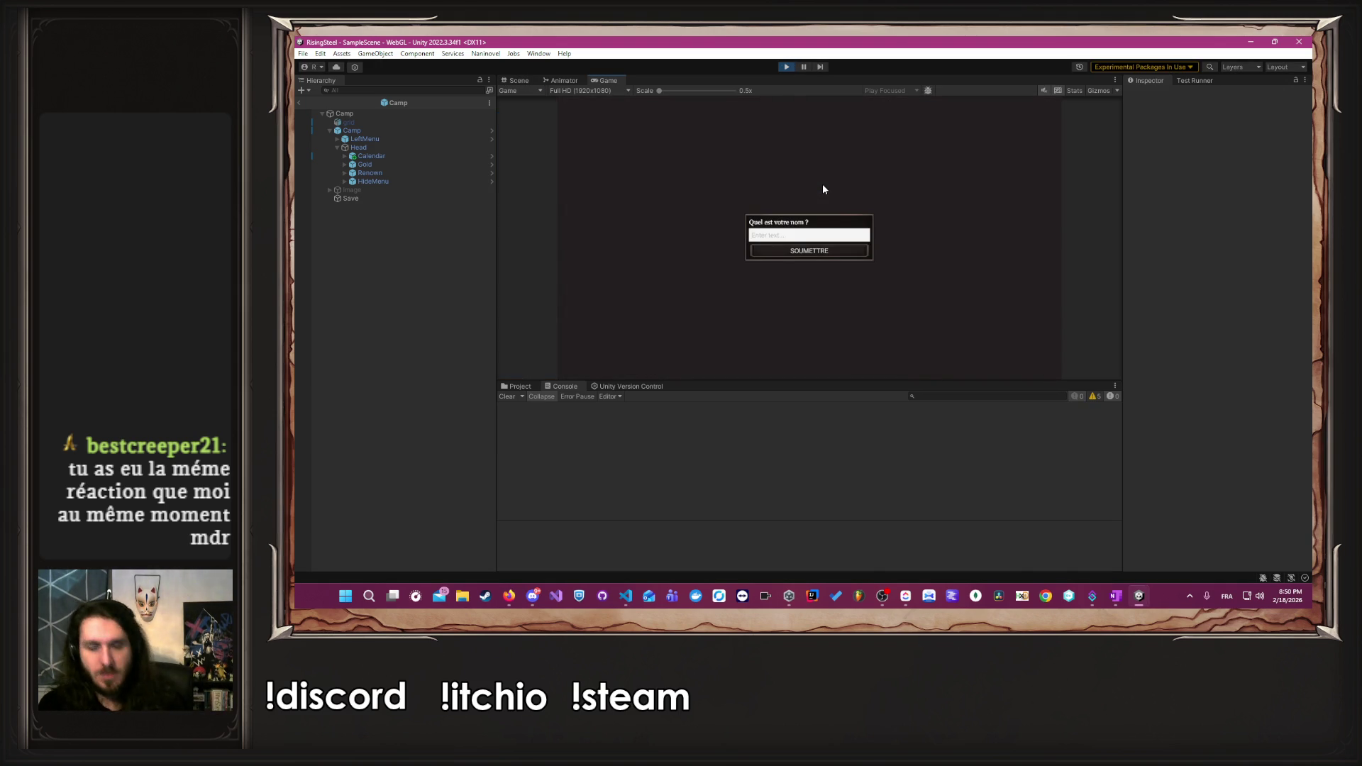
type("Albert")
key("Return")
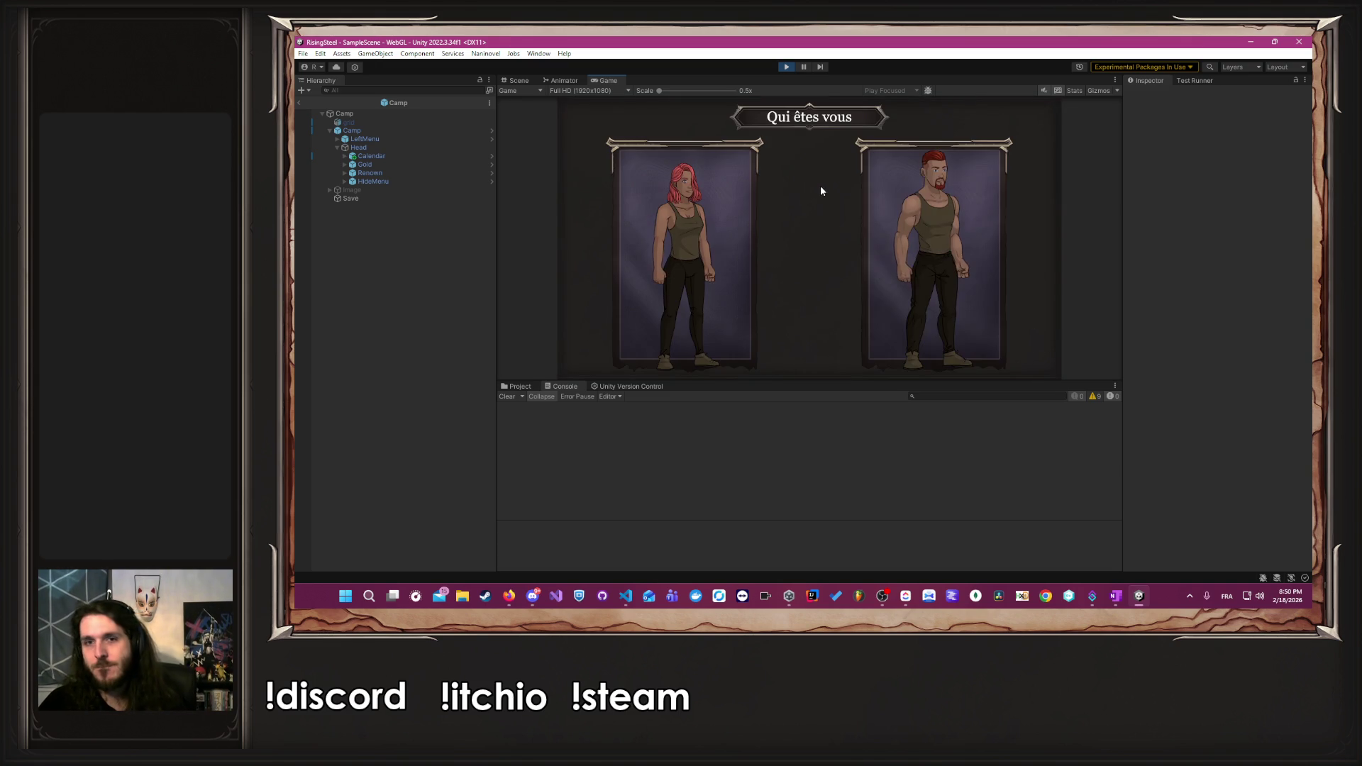
left_click(950, 255)
left_click(833, 226)
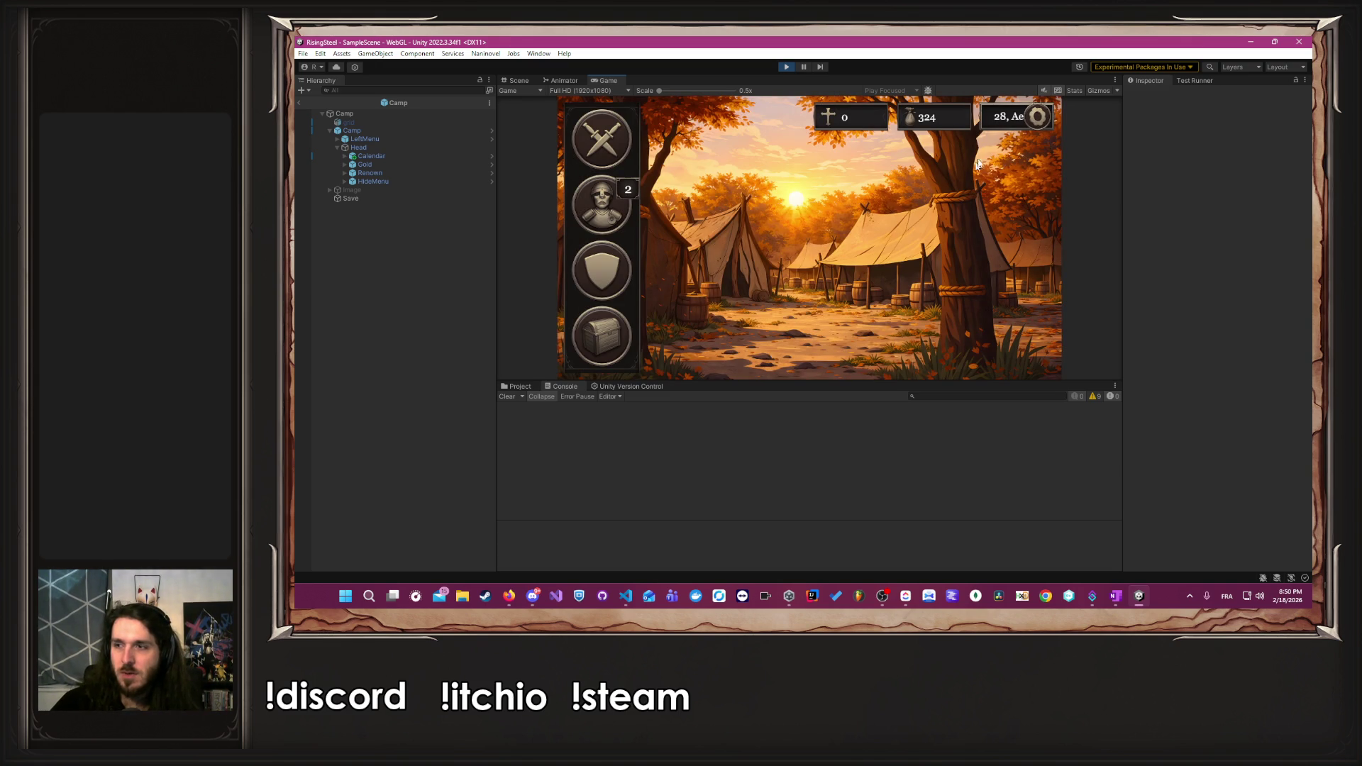
left_click(1019, 129)
left_click(1036, 122)
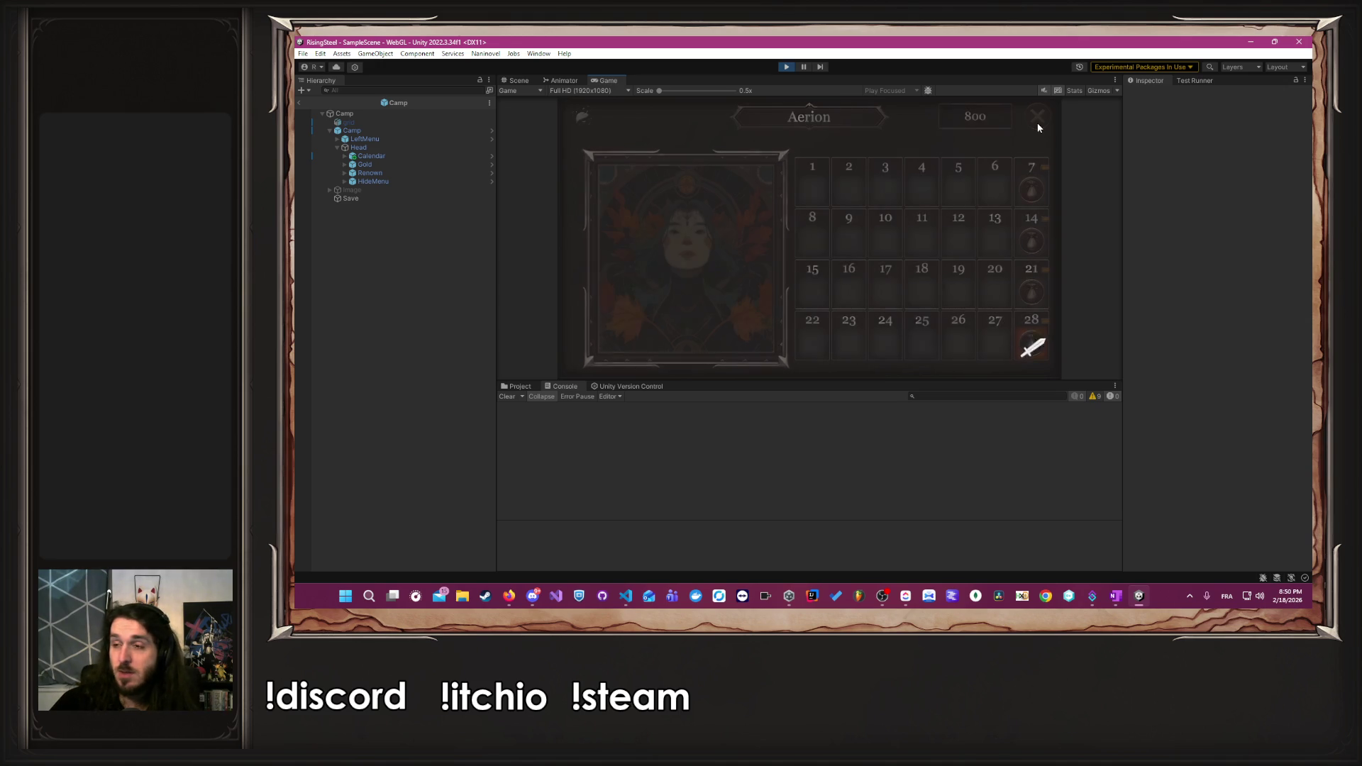
left_click(823, 324)
left_click(770, 246)
- Play-test a second new game with a short player name, checking the calendar before returning to title
left_click(777, 177)
type("Albe")
key("Return")
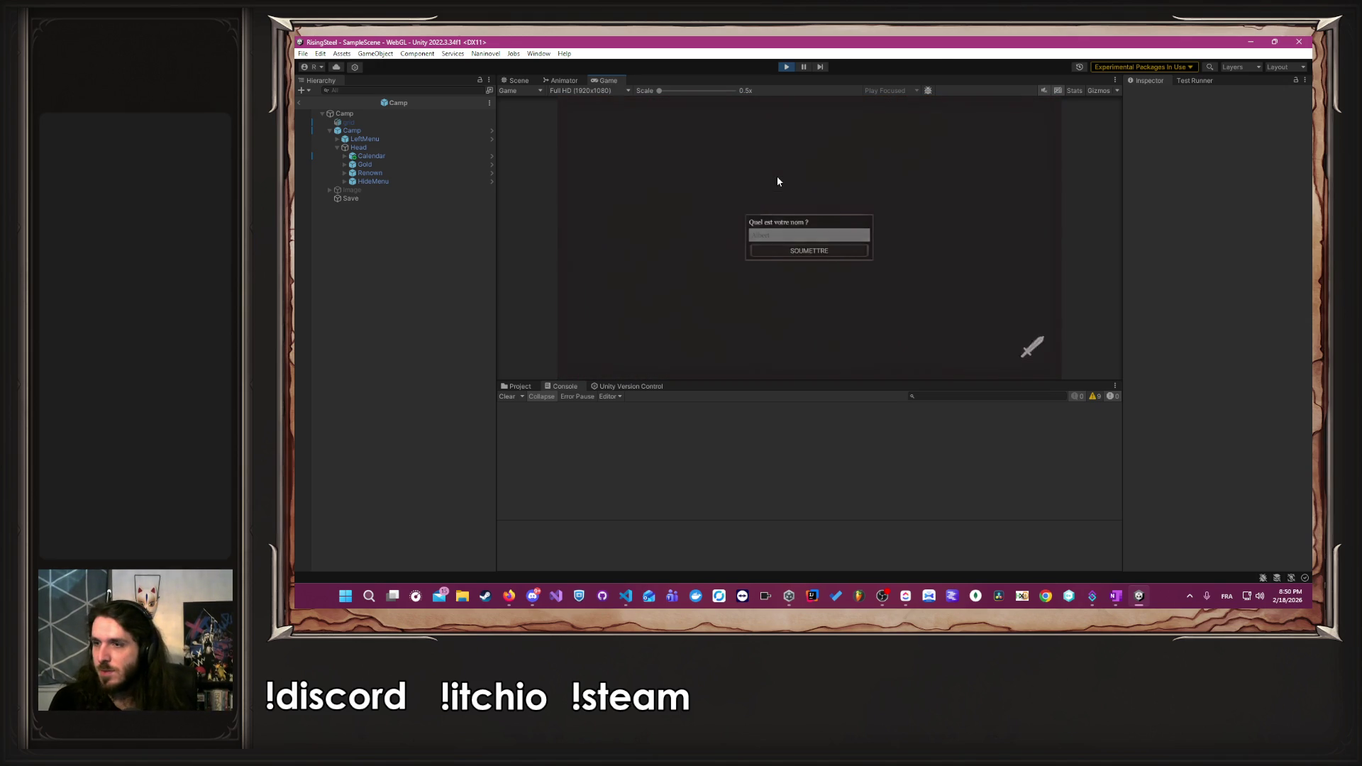
left_click(940, 247)
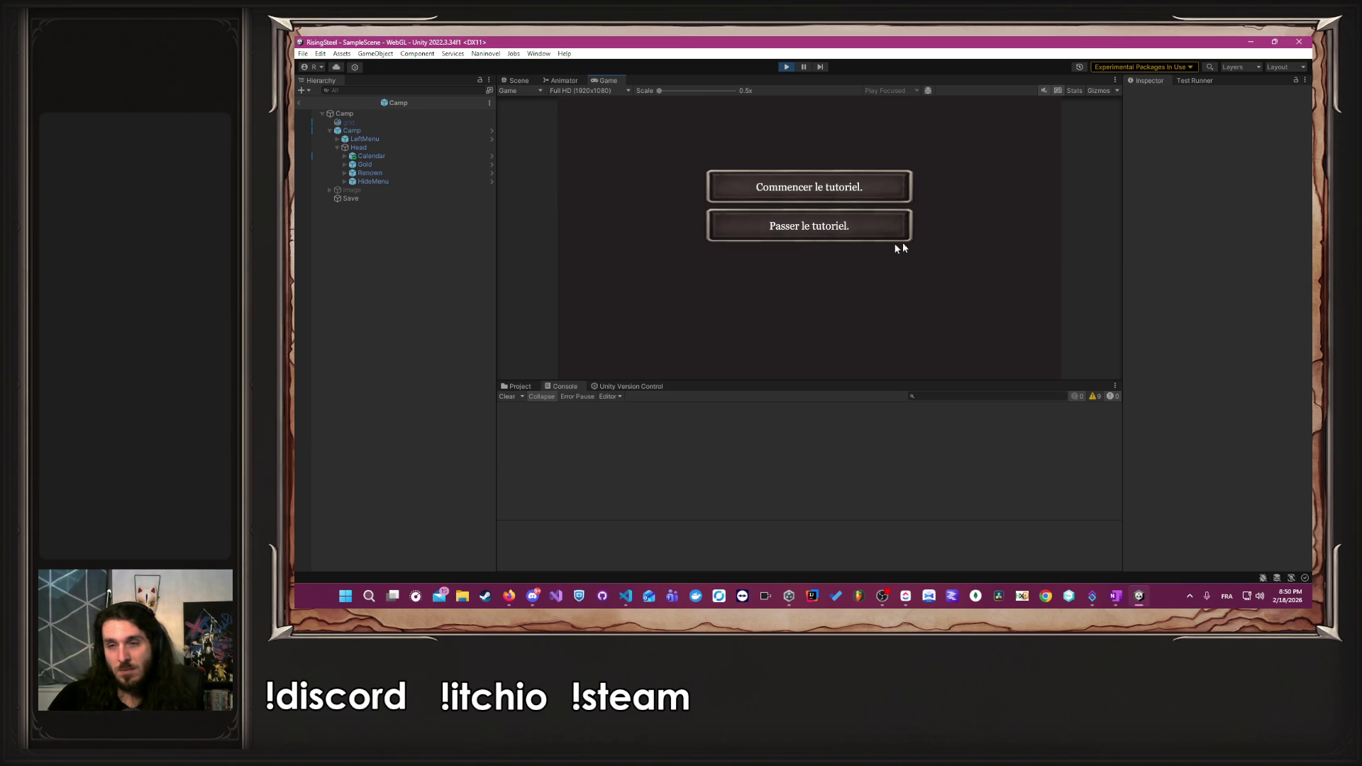
left_click(857, 234)
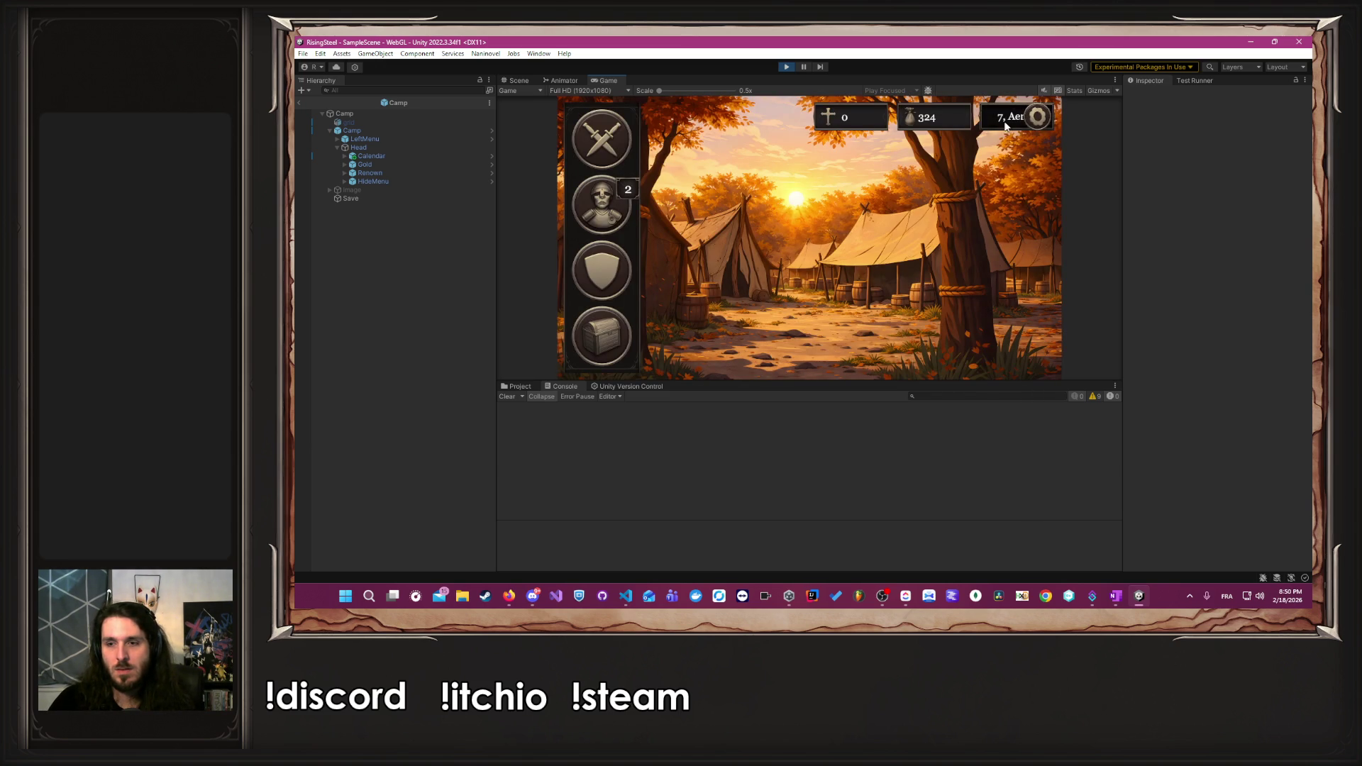
left_click(997, 122)
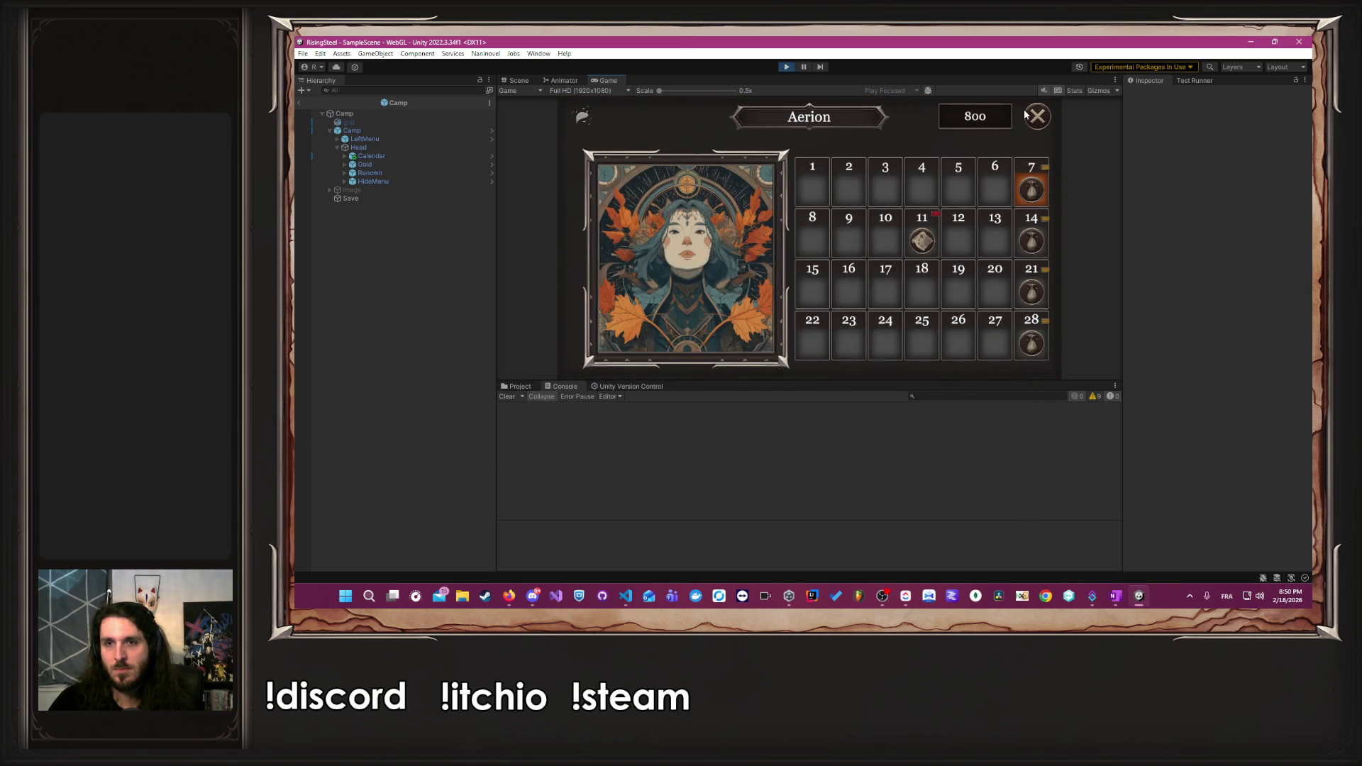
left_click(1030, 113)
left_click(1028, 115)
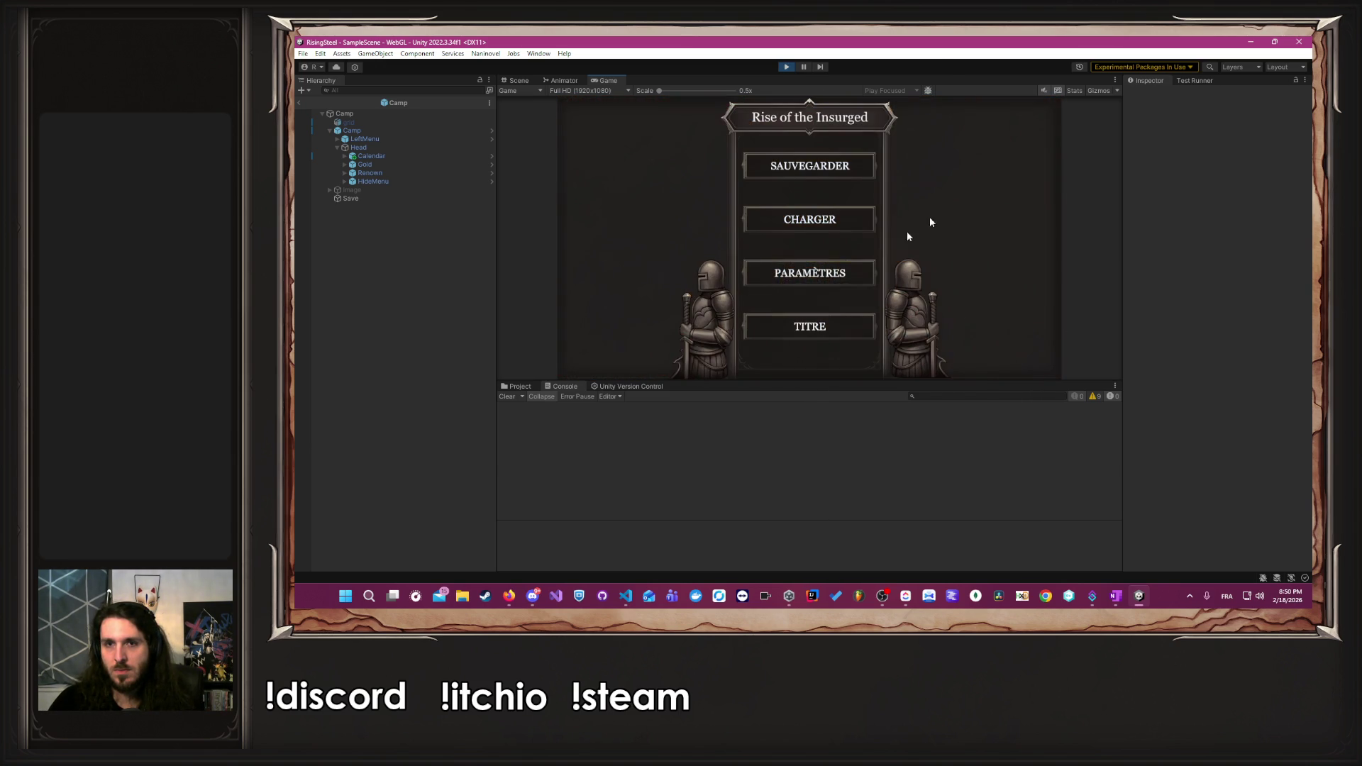
left_click(816, 325)
left_click(774, 249)
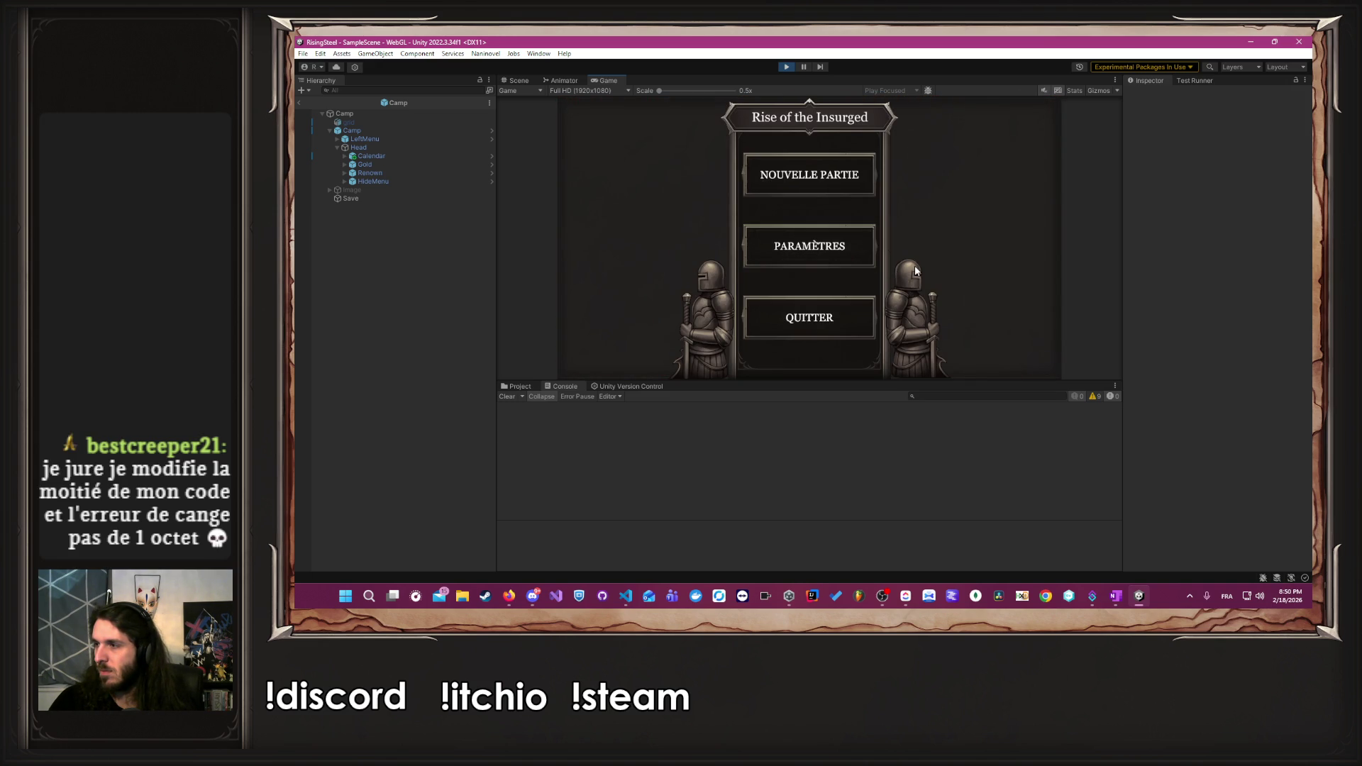
- Start a third new game to check calendar mission days, then undo the Add edit in the code
left_click(799, 183)
type("Albert")
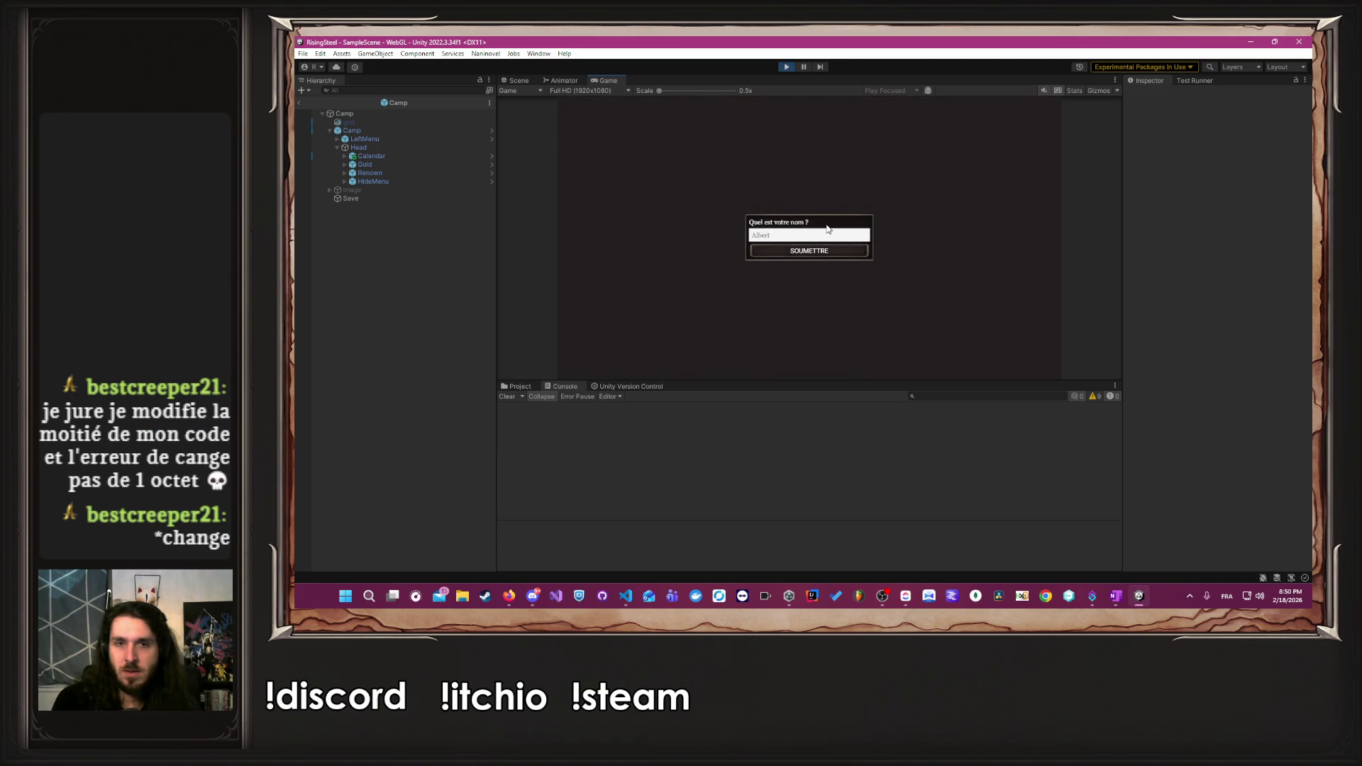
key("Return")
left_click(925, 232)
left_click(878, 232)
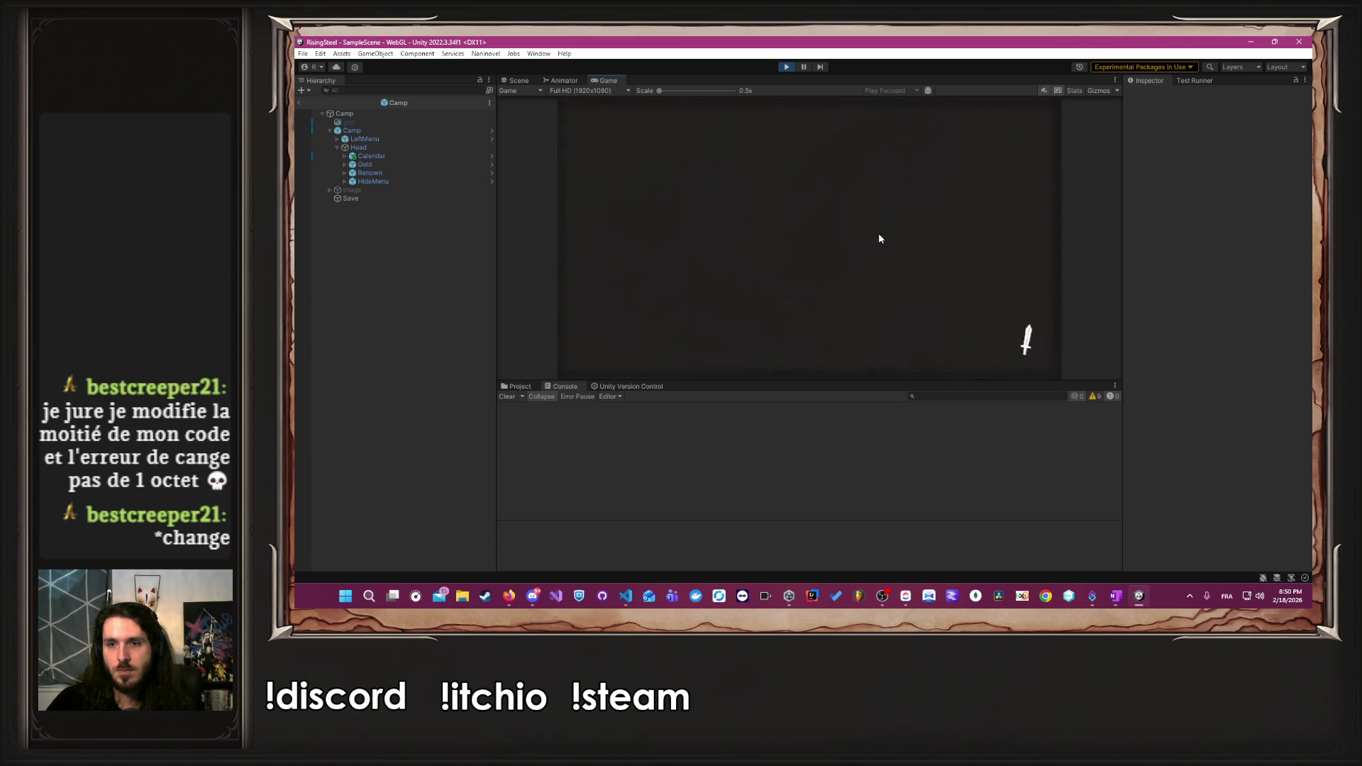
left_click(1009, 112)
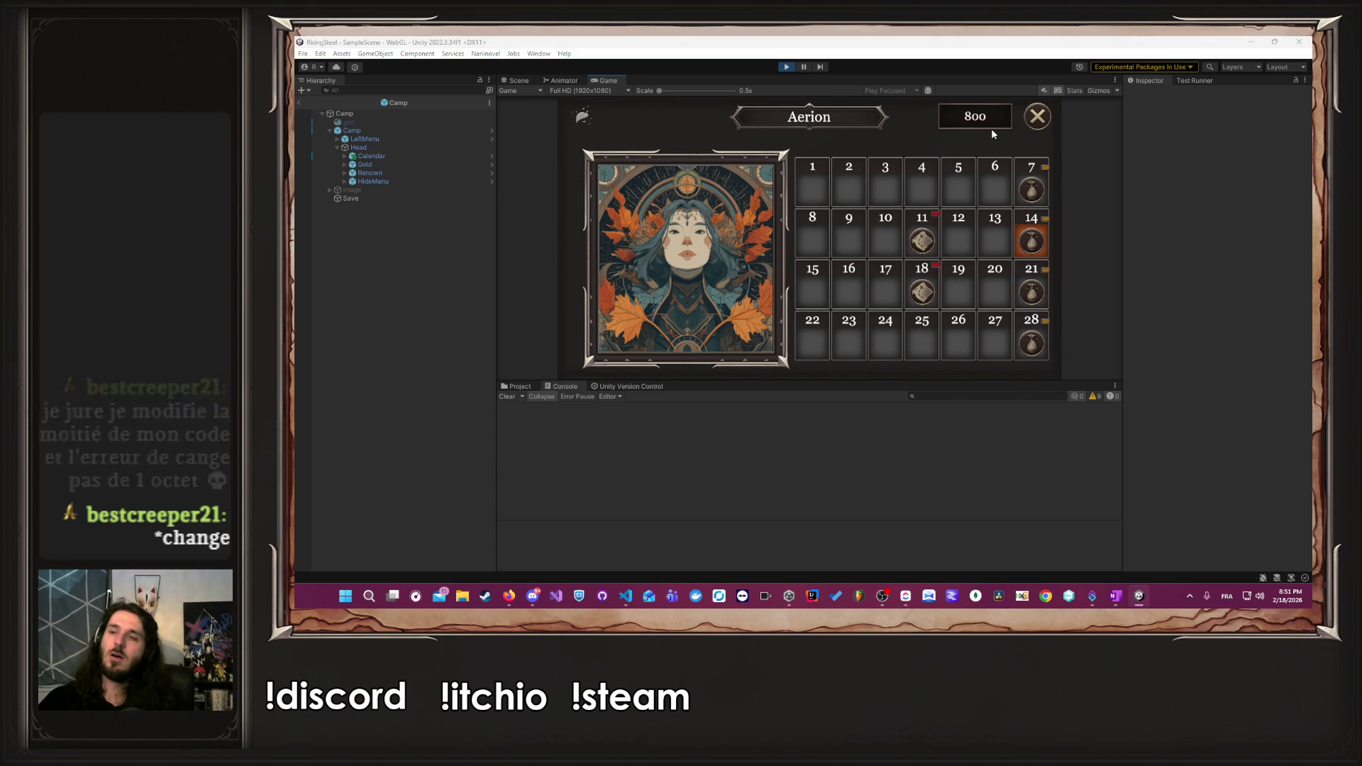
key("alt+Tab")
type("A")
key("ctrl+z")
key("ctrl+z")
key("ctrl+z")
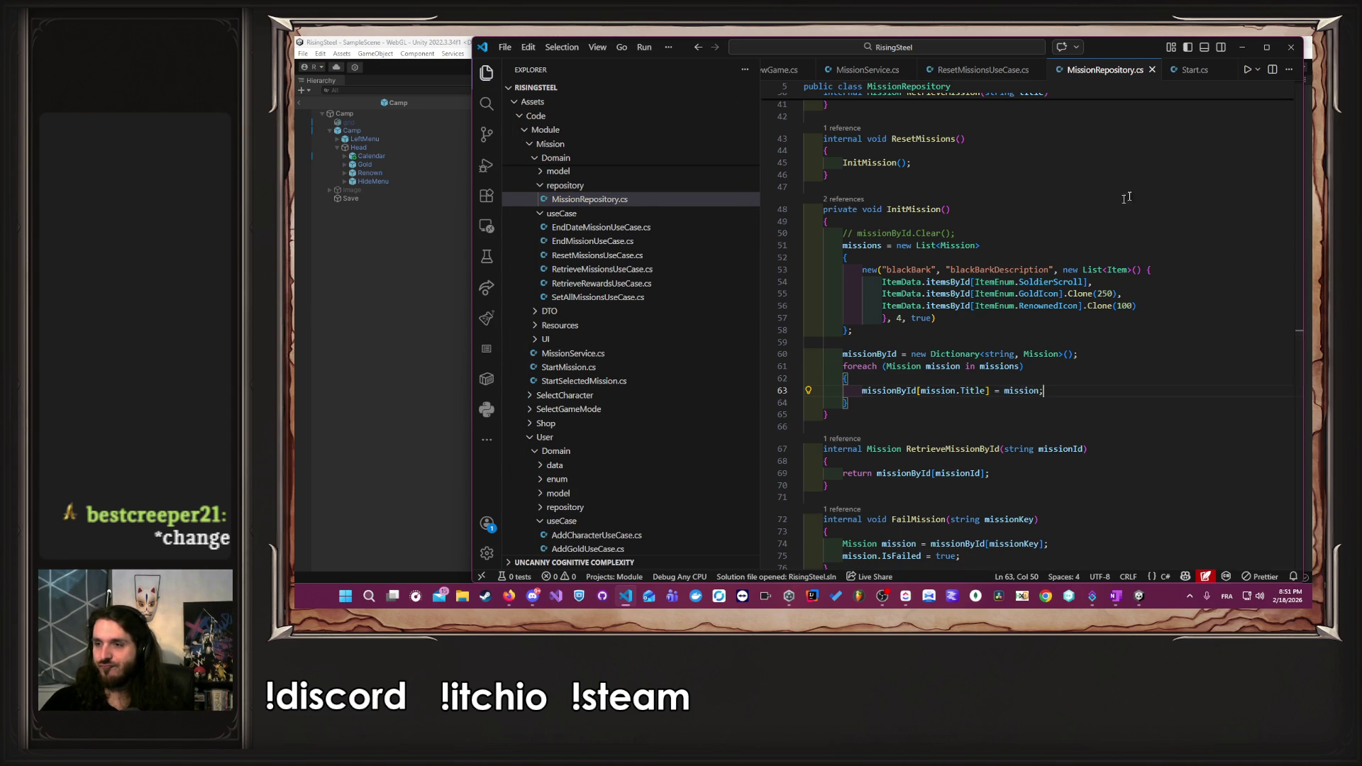
- Expand the Presenter and 05-pages folders and open PMission.cs
scroll(1054, 76, "up", 2)
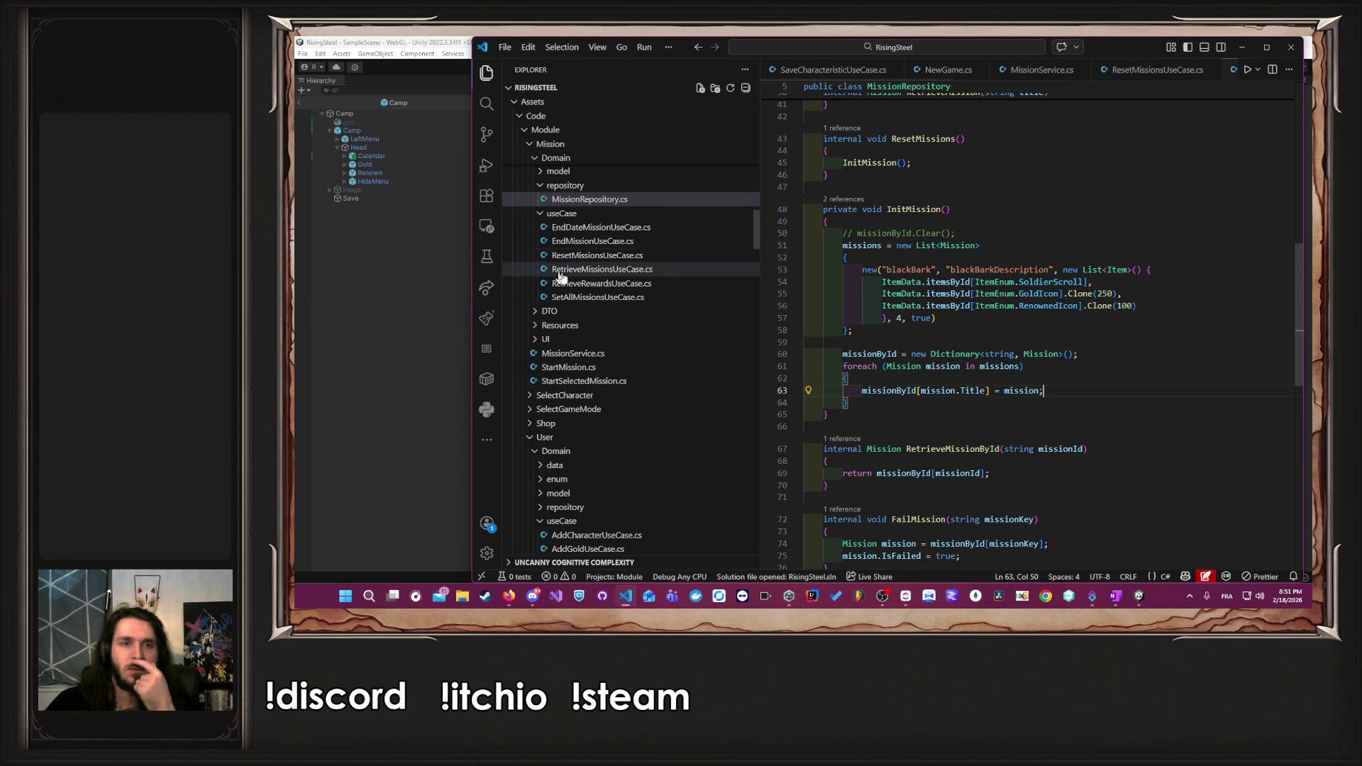
scroll(565, 414, "up", 5)
scroll(566, 414, "down", 4)
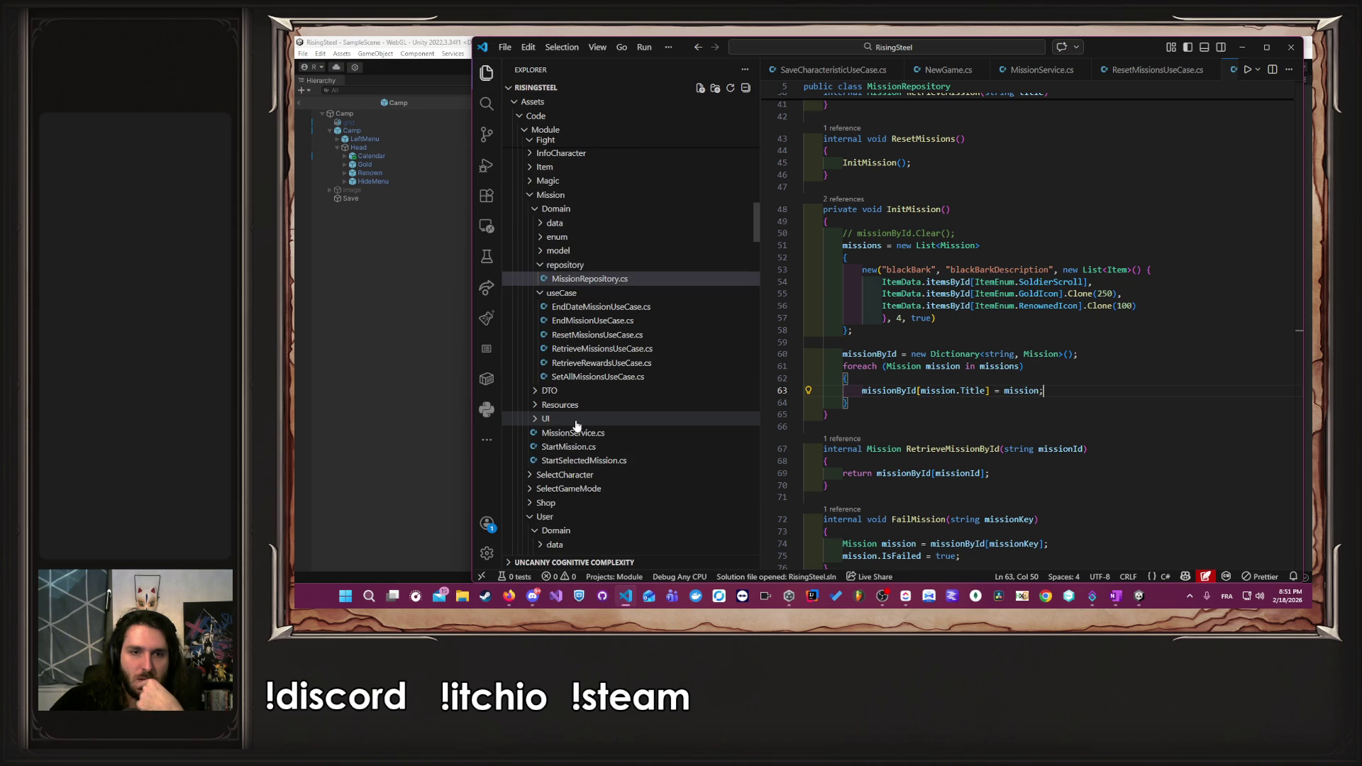
left_click(585, 433)
scroll(593, 447, "down", 1)
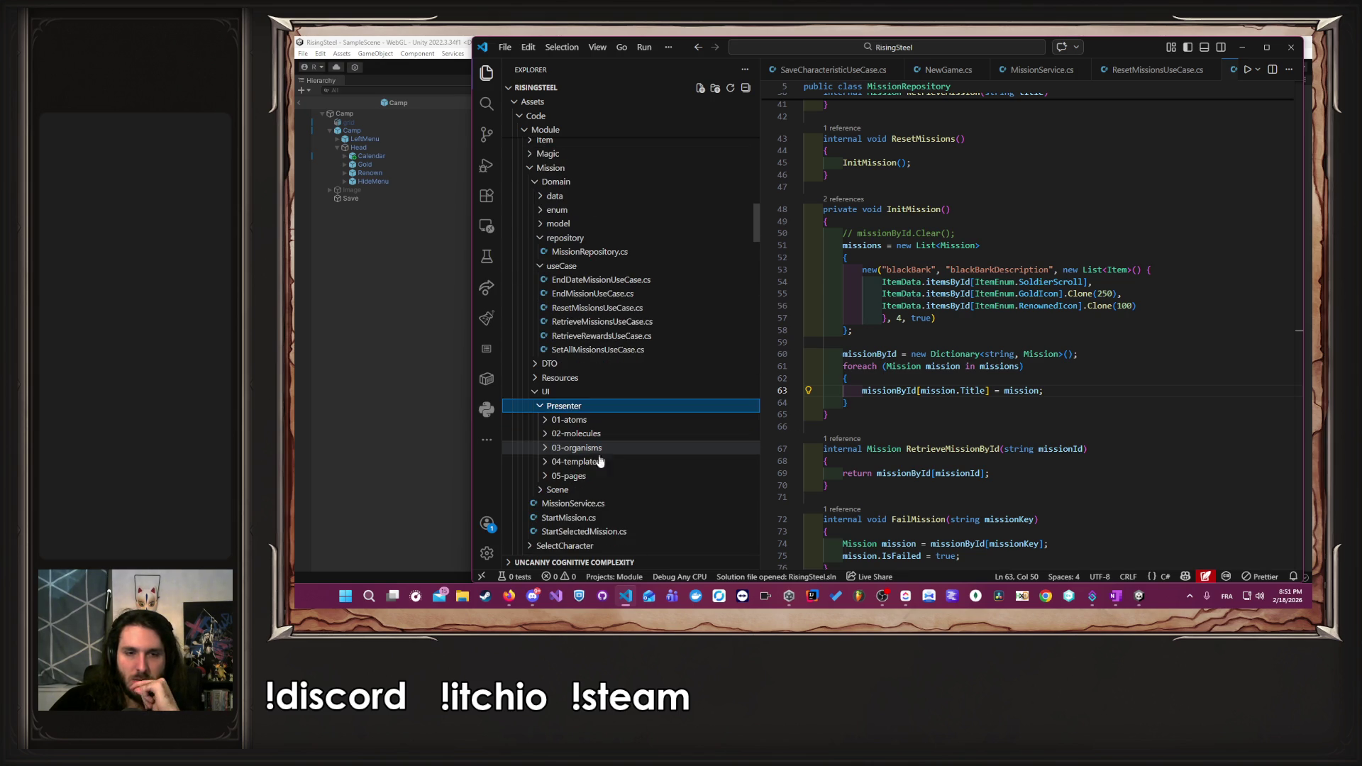
left_click(597, 477)
left_click(618, 493)
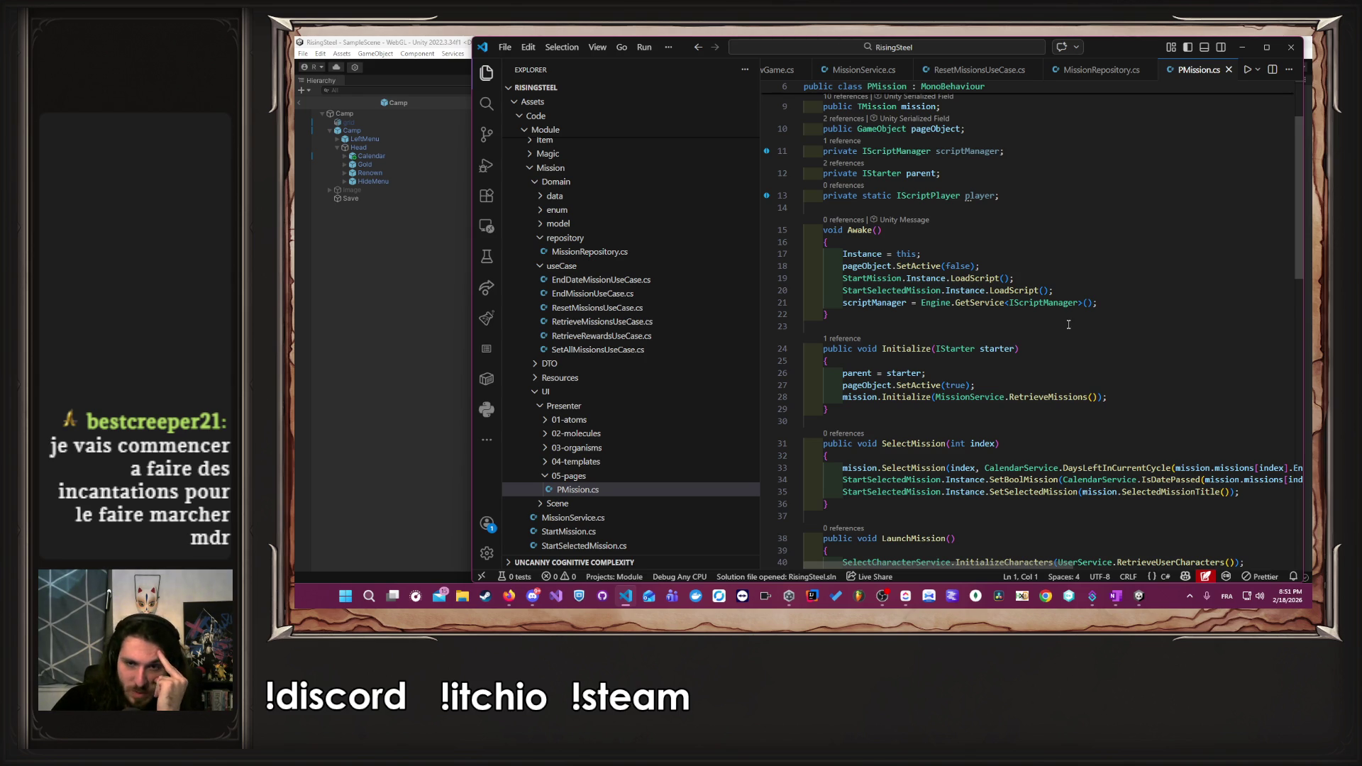
- Review PMission.cs's starter parameter, mission field and MissionService call in Initialize
scroll(1069, 324, "down", 2)
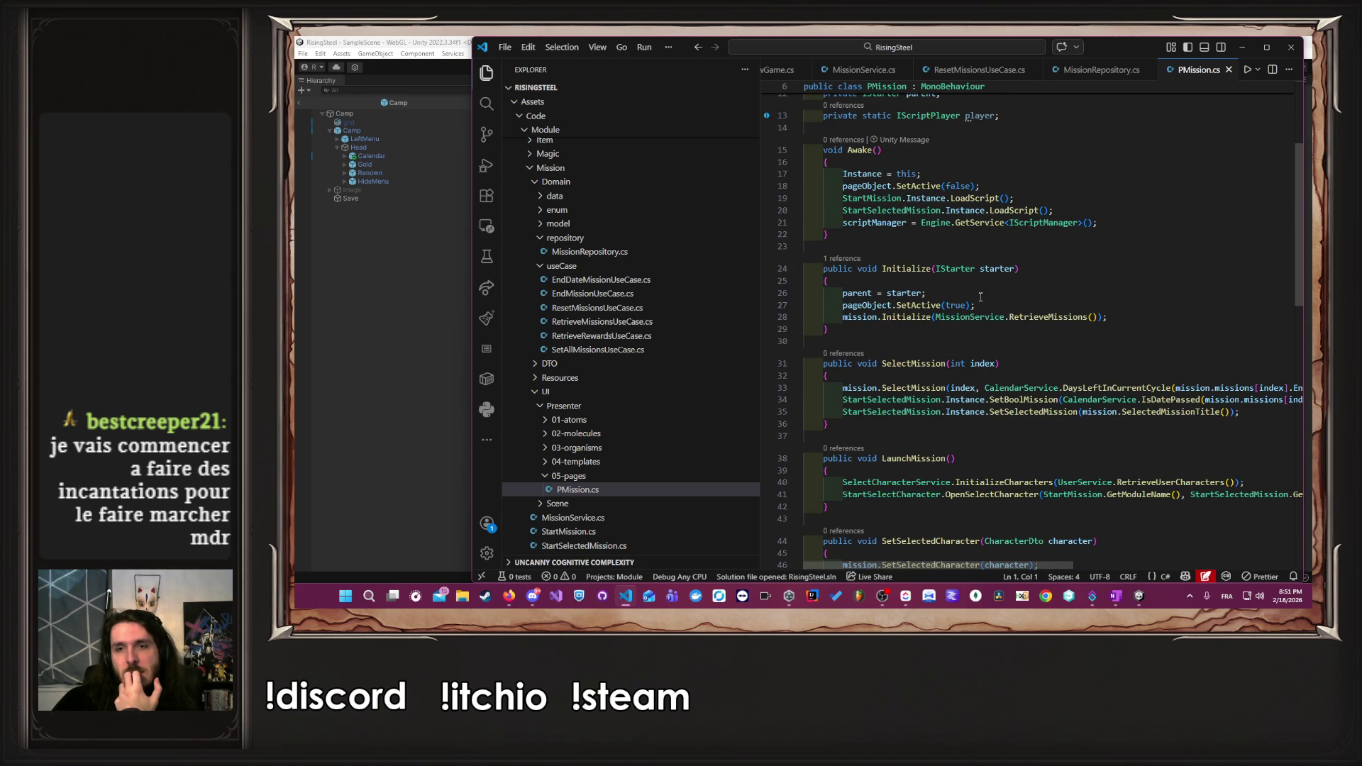
double_click(995, 269)
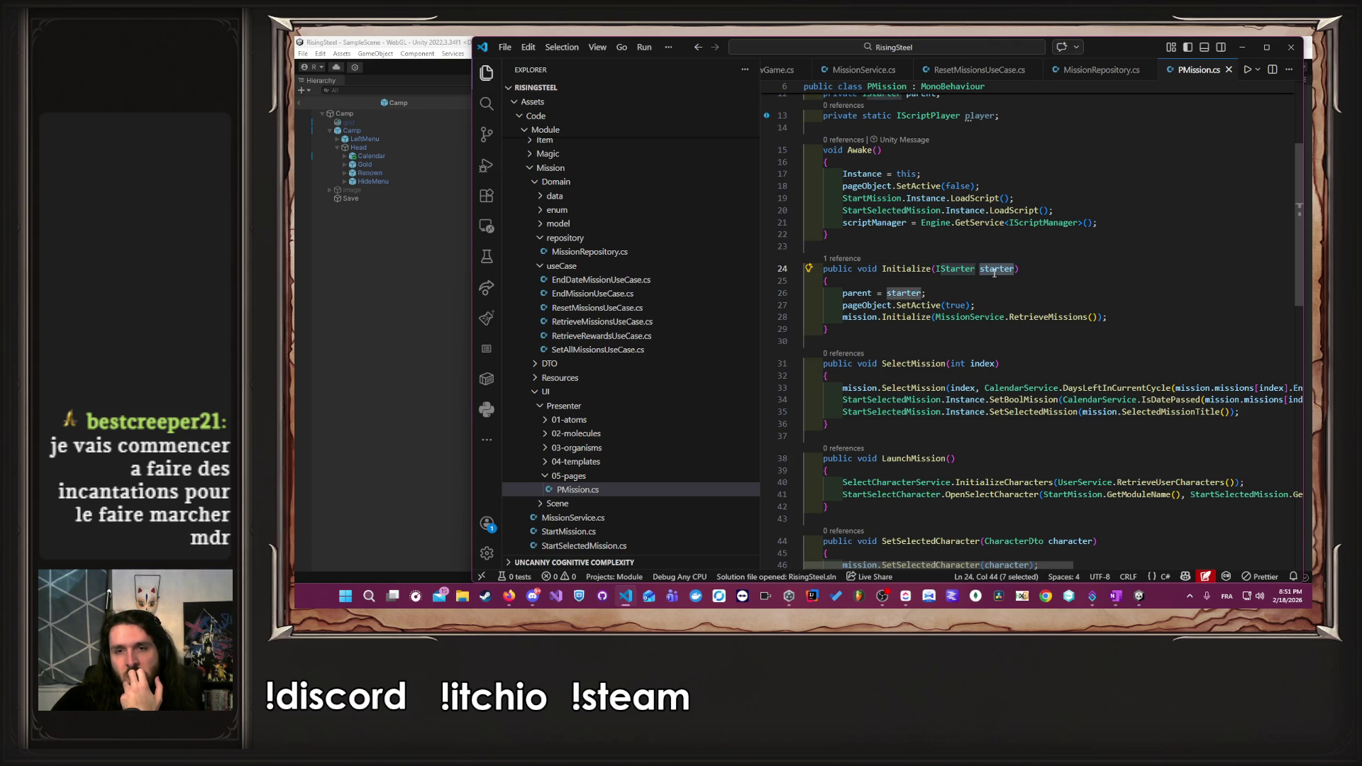
left_click(991, 317)
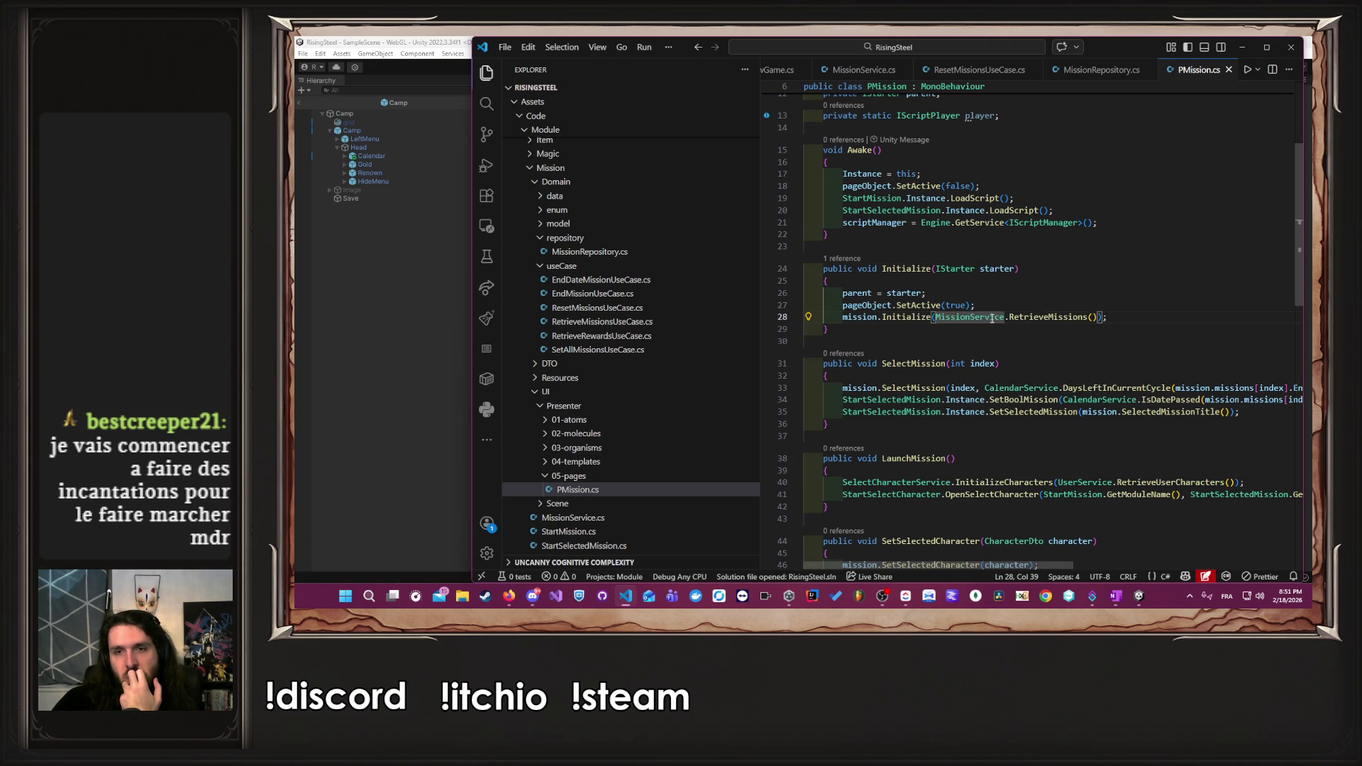
double_click(871, 317)
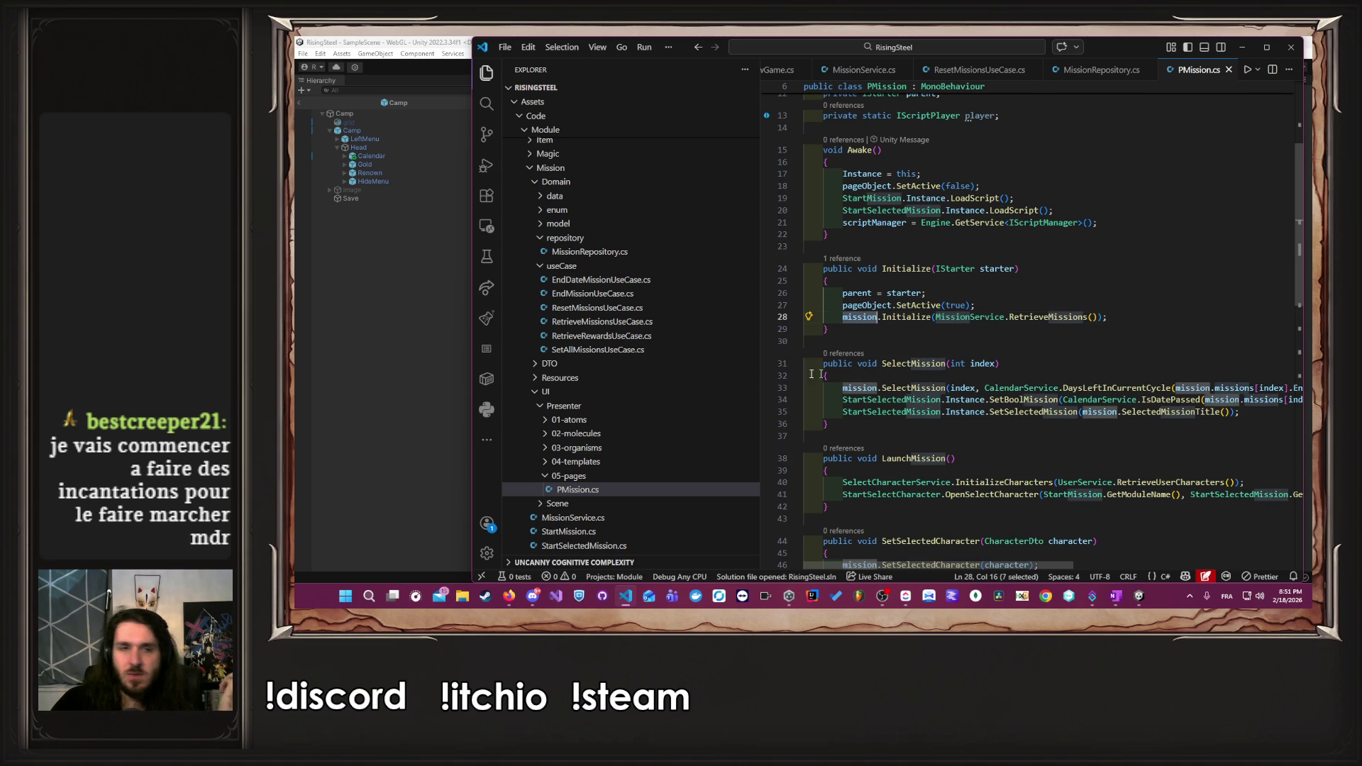
scroll(744, 380, "up", 10)
scroll(743, 379, "up", 10)
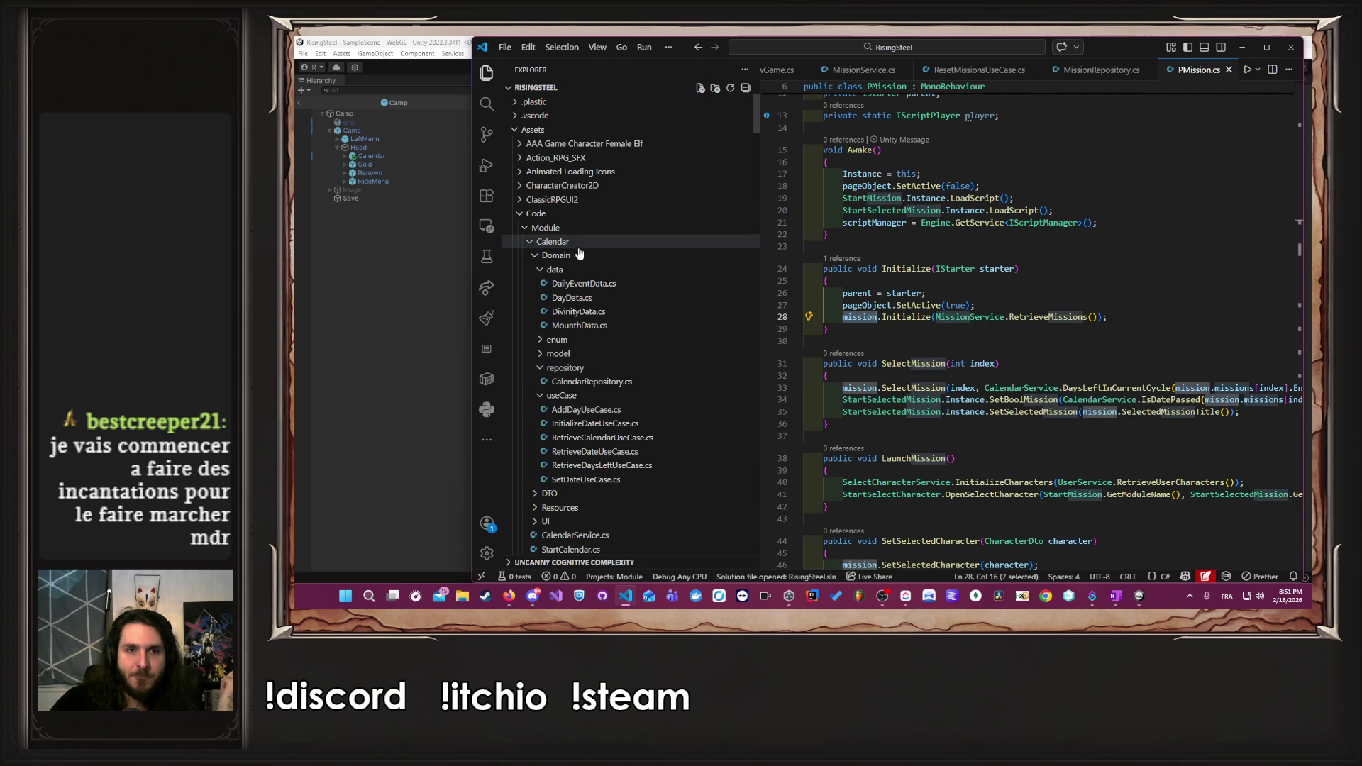
scroll(596, 383, "down", 2)
- Expand Calendar > UI > Presenter > 05-pages and open PCalendar.cs
left_click(595, 414)
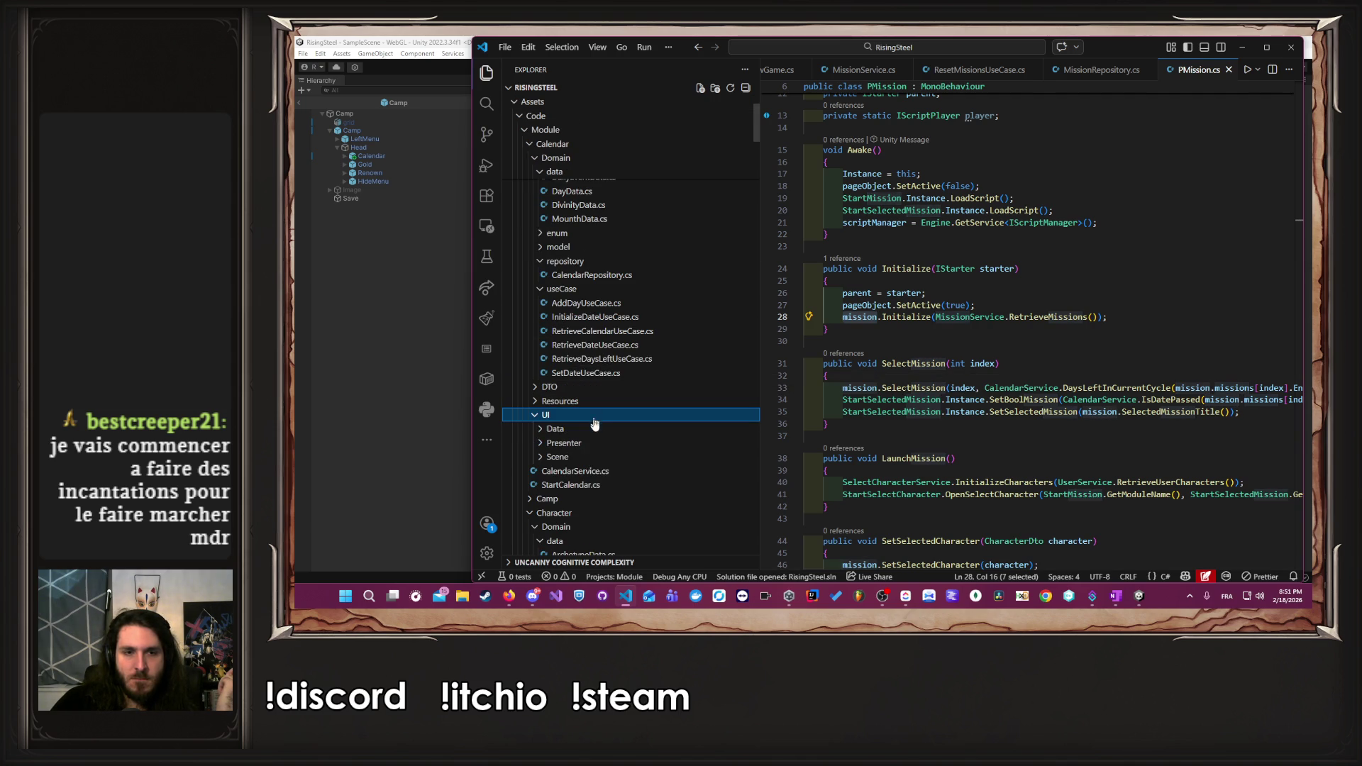
left_click(593, 442)
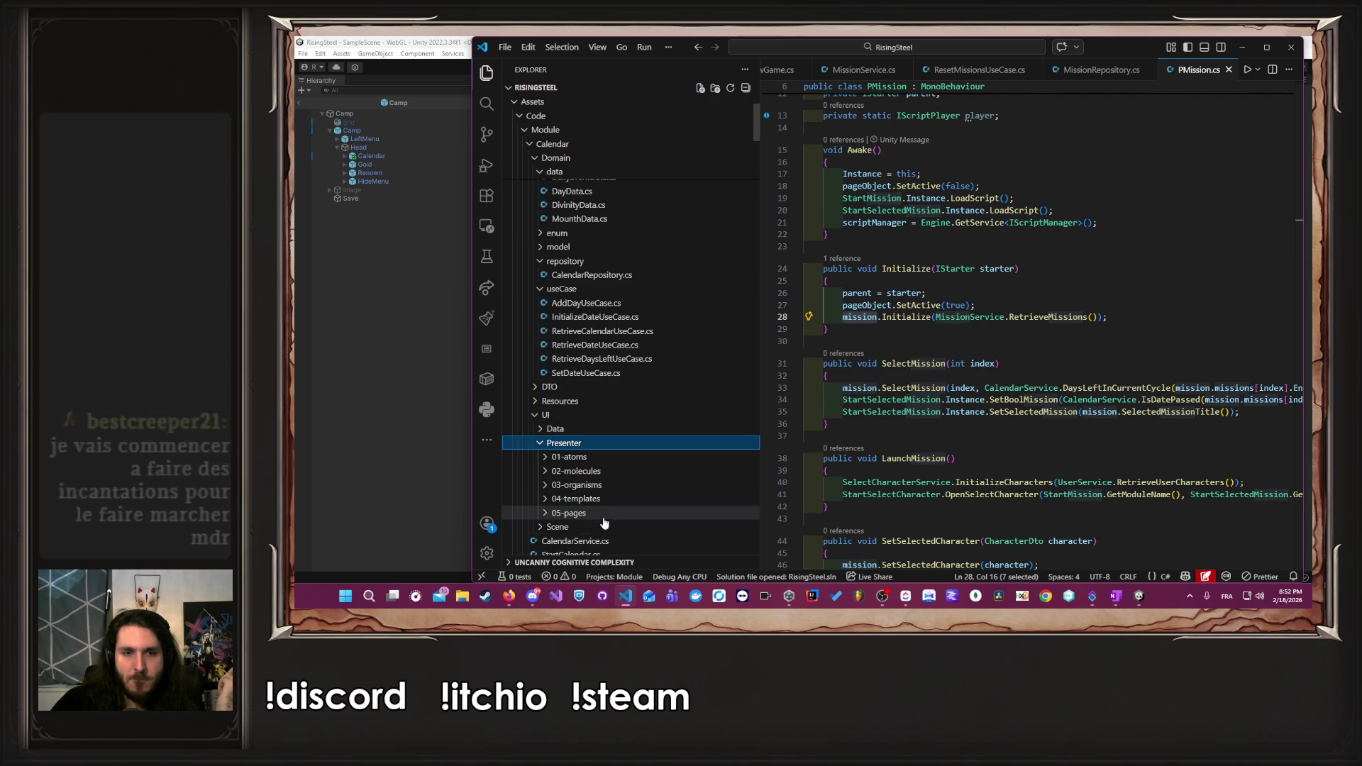
left_click(568, 513)
scroll(574, 496, "down", 1)
left_click(580, 472)
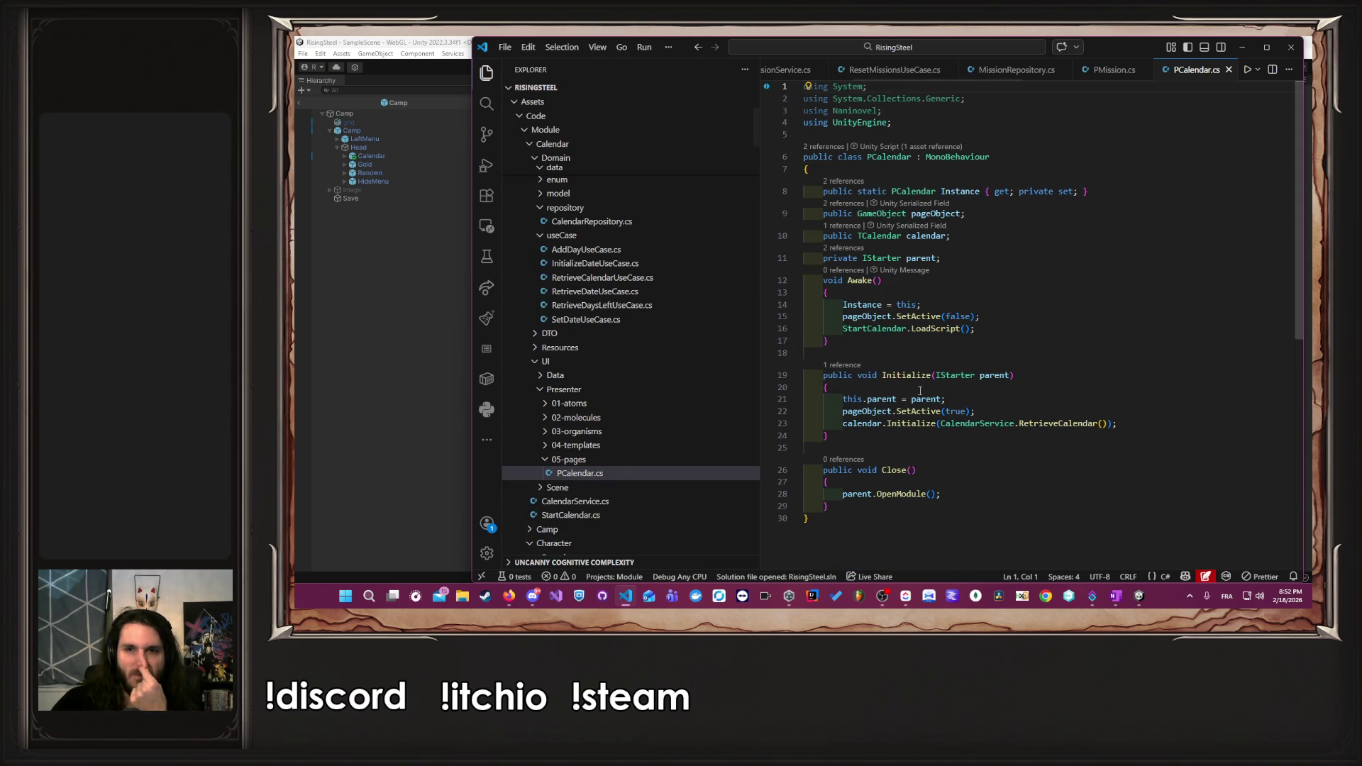
- Insert blank lines after PCalendar's Initialize method for a new method
left_click(1000, 366)
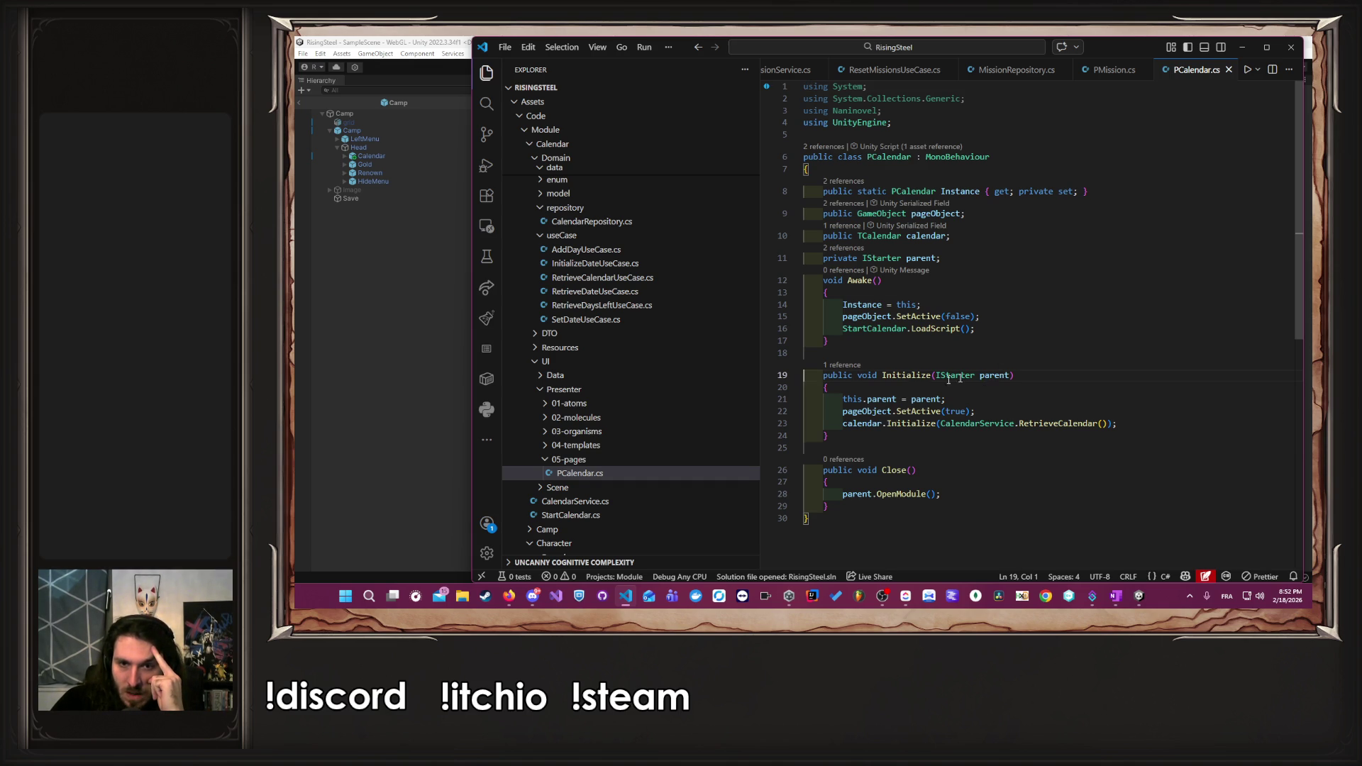
key("Up")
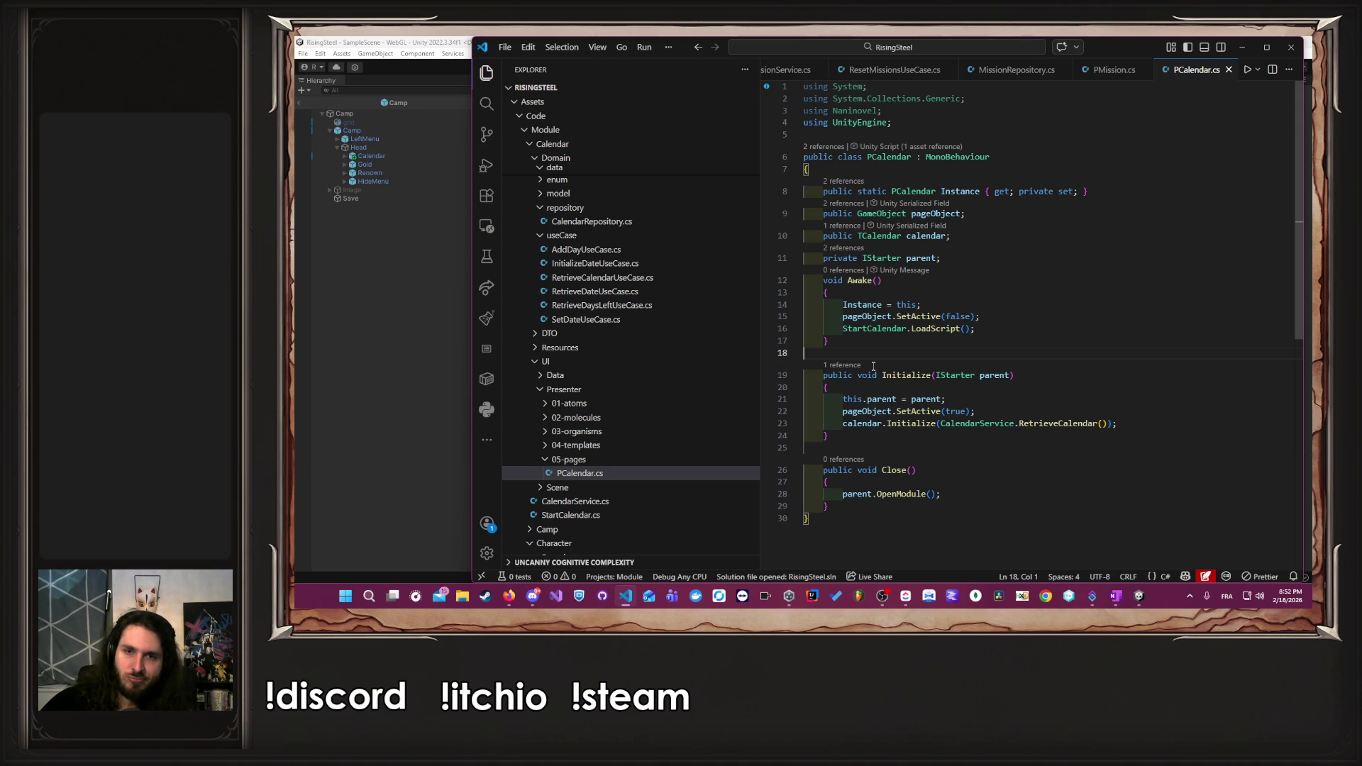
left_click(904, 436)
key("Return")
key("Return")
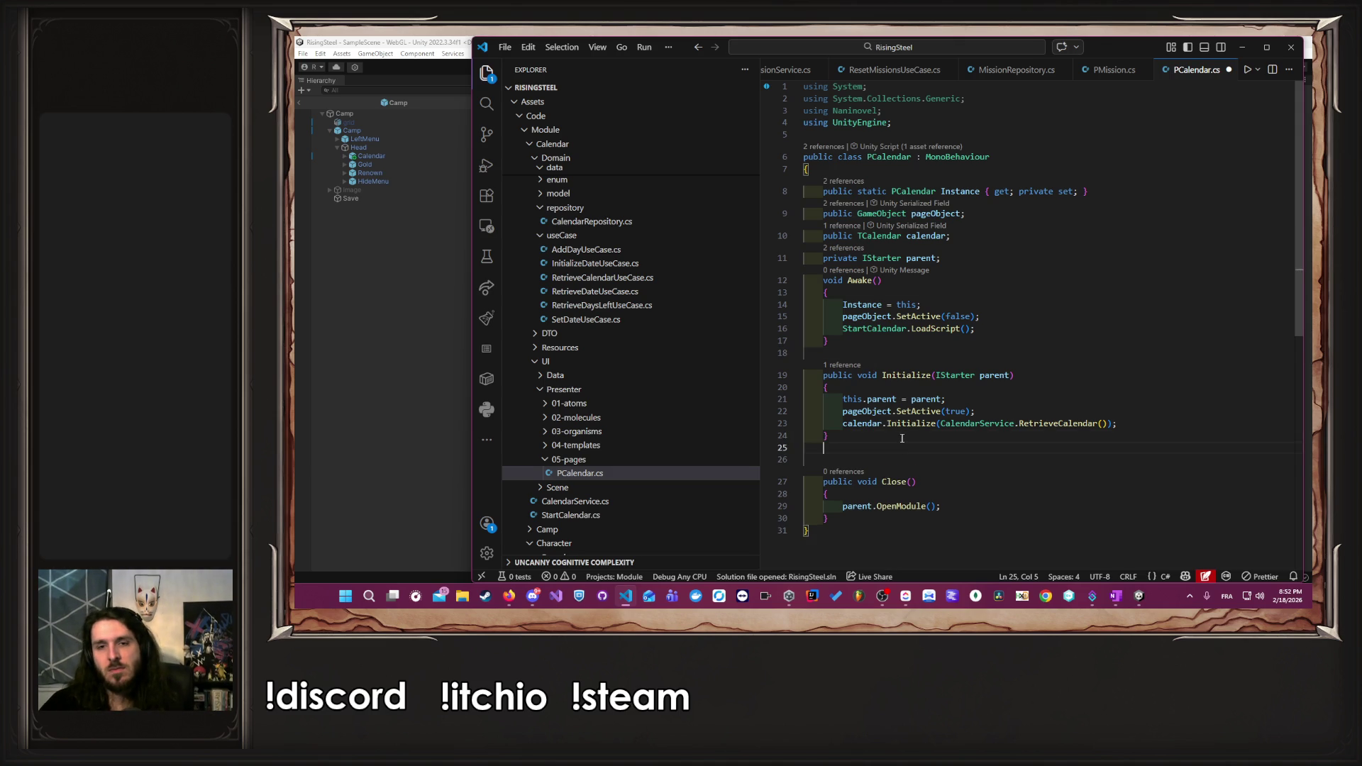
- Add a Copilot-suggested ResetCalendar() method calling CalendarService.InitializeDate() and calendar.Initialize, and save
type("public vo")
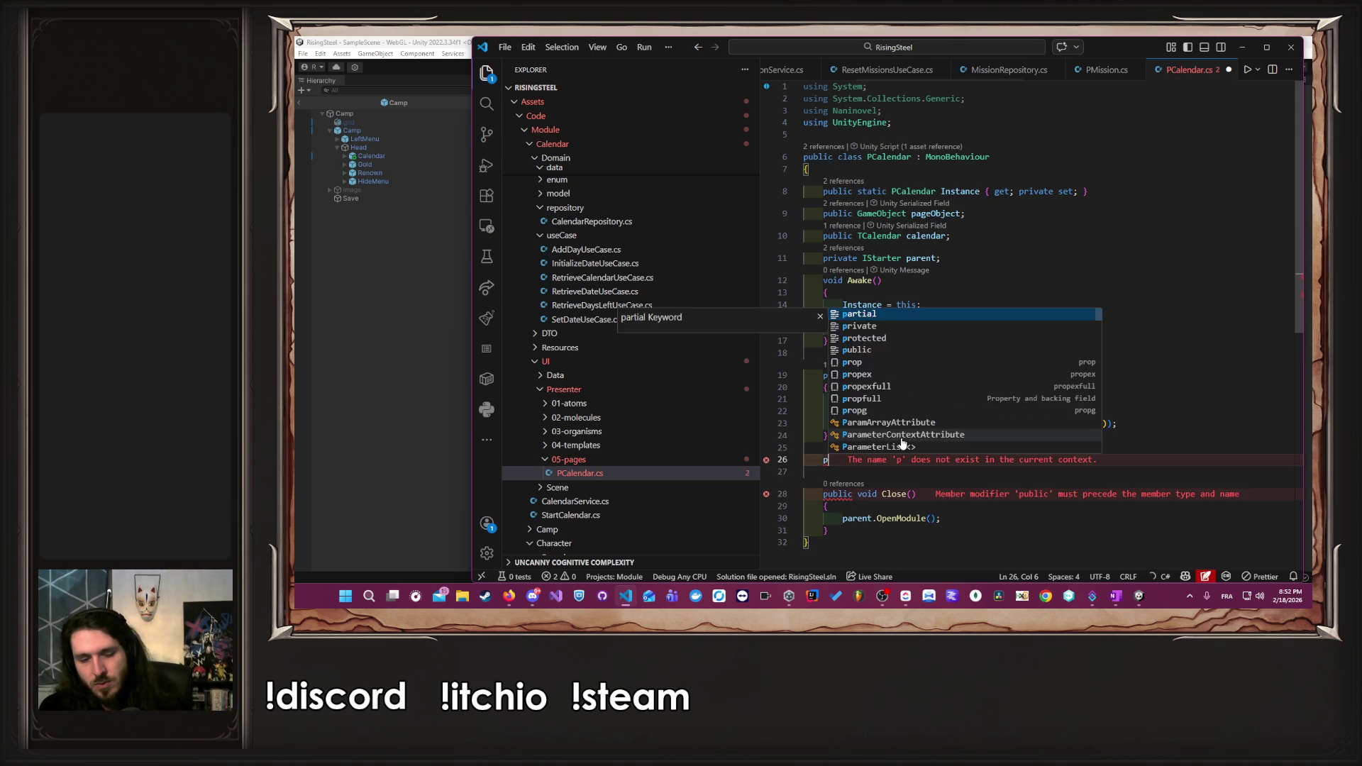
key("Tab")
key("BackSpace")
type("d")
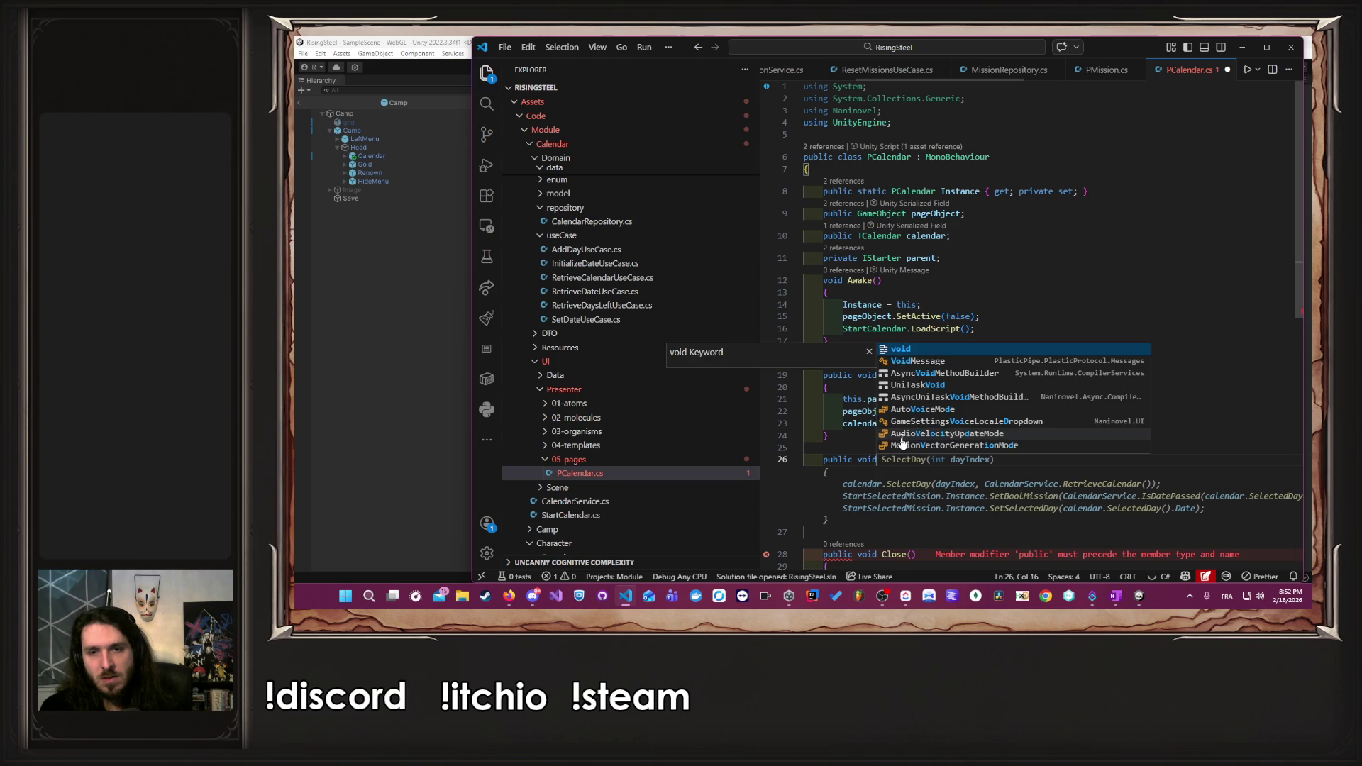
type(" ResetCa")
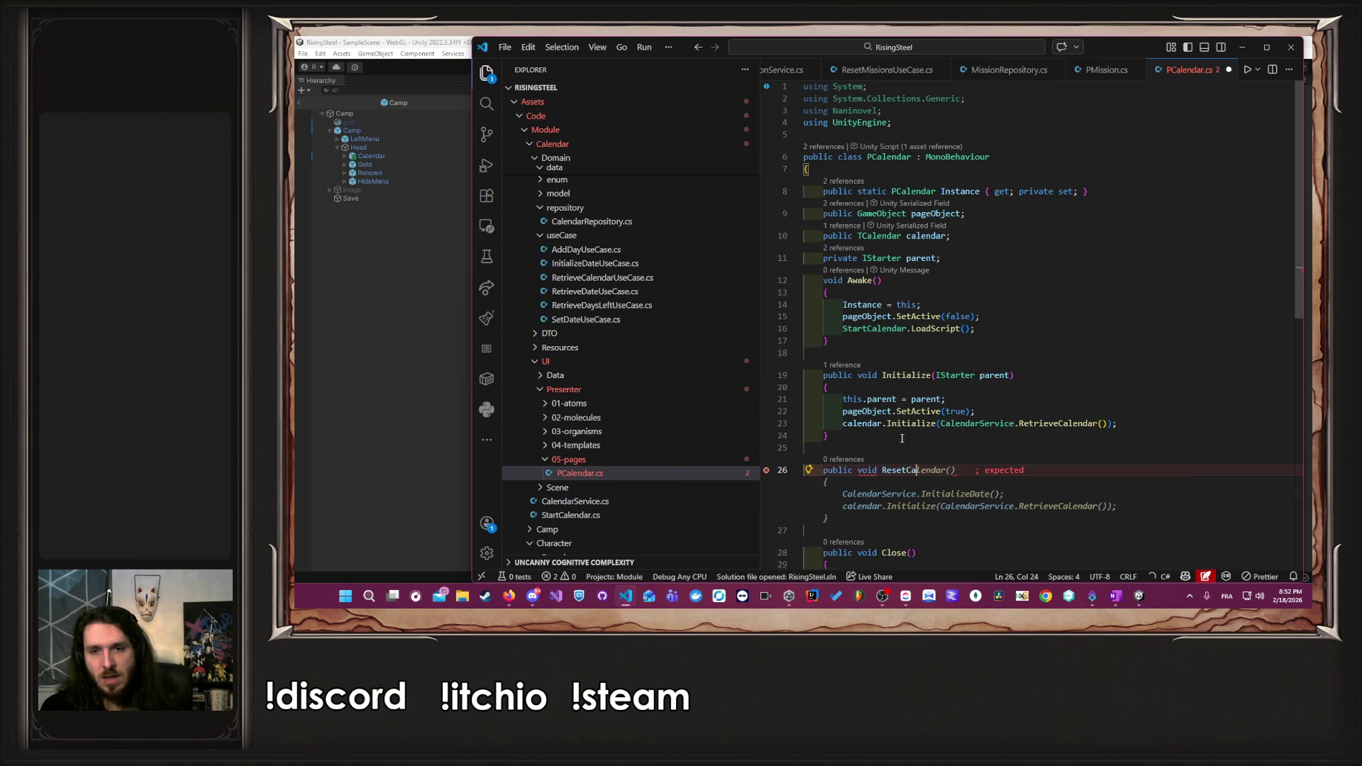
key("Tab")
key("ctrl+s")
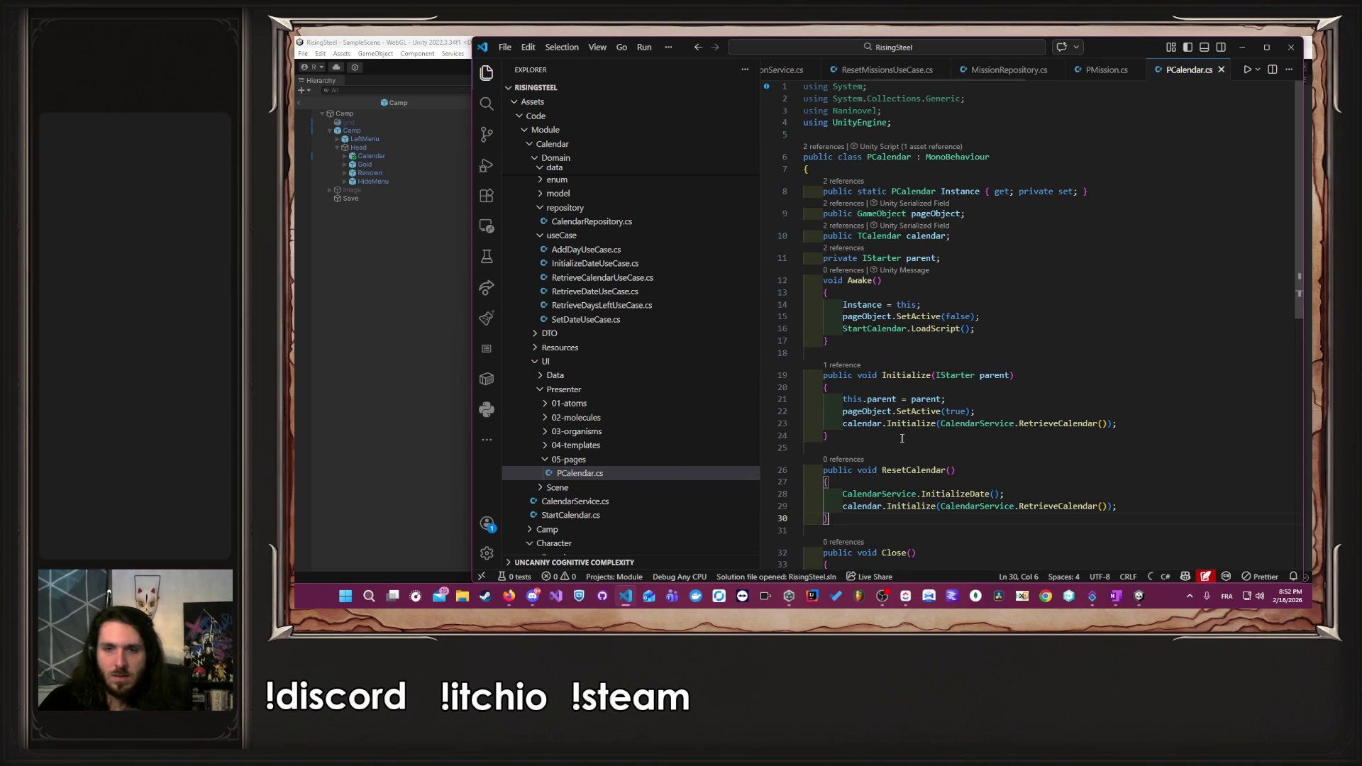
double_click(938, 494)
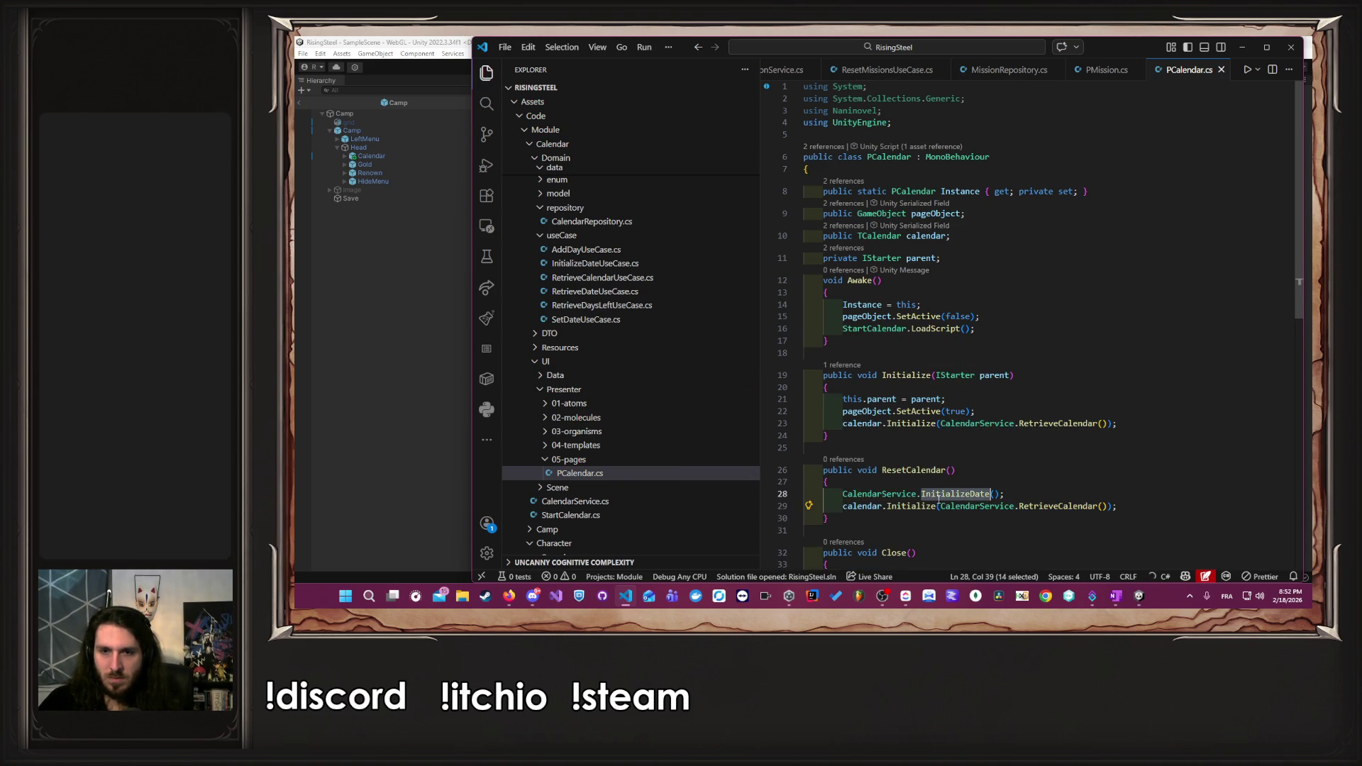
left_click_drag(1007, 494, 986, 495)
- Delete the CalendarService.InitializeDate() line from ResetGame in Start.cs
key("Up")
scroll(870, 68, "right", 5)
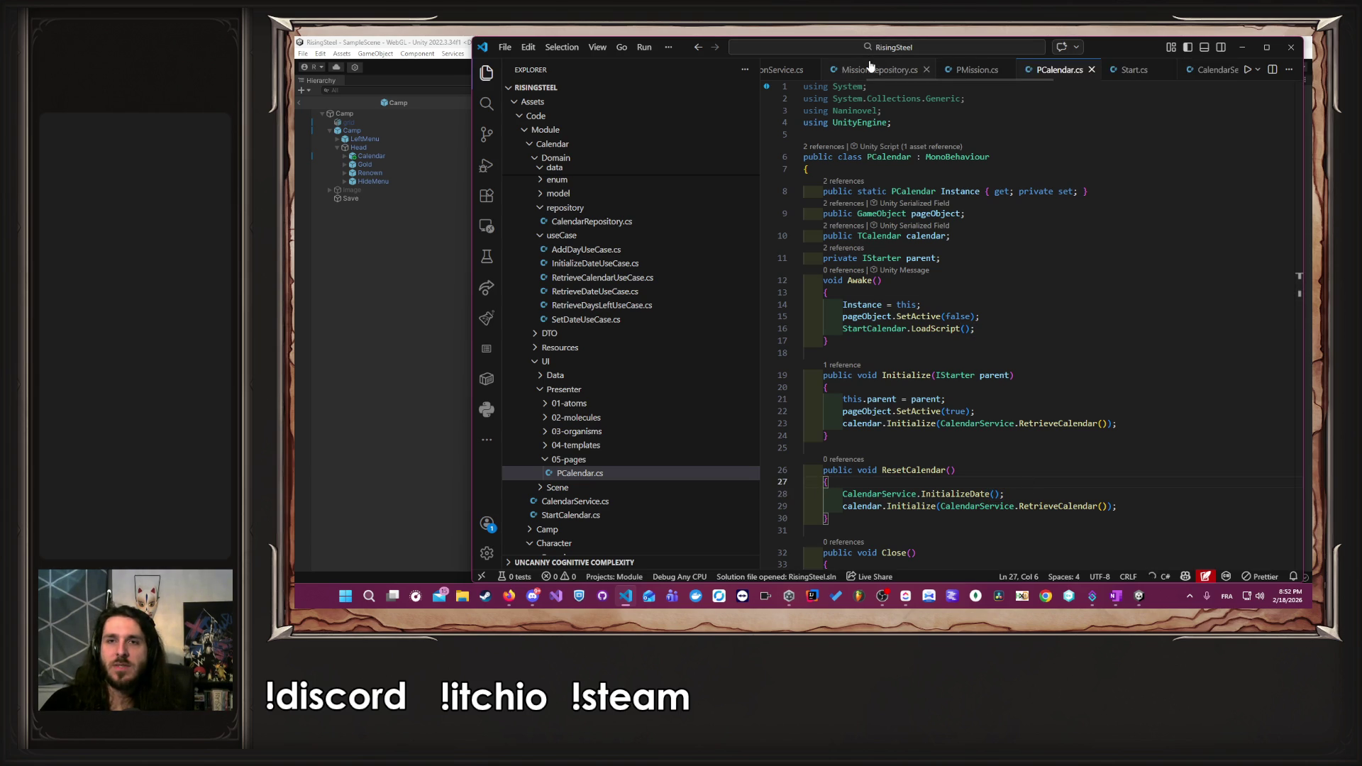
scroll(986, 71, "left", 5)
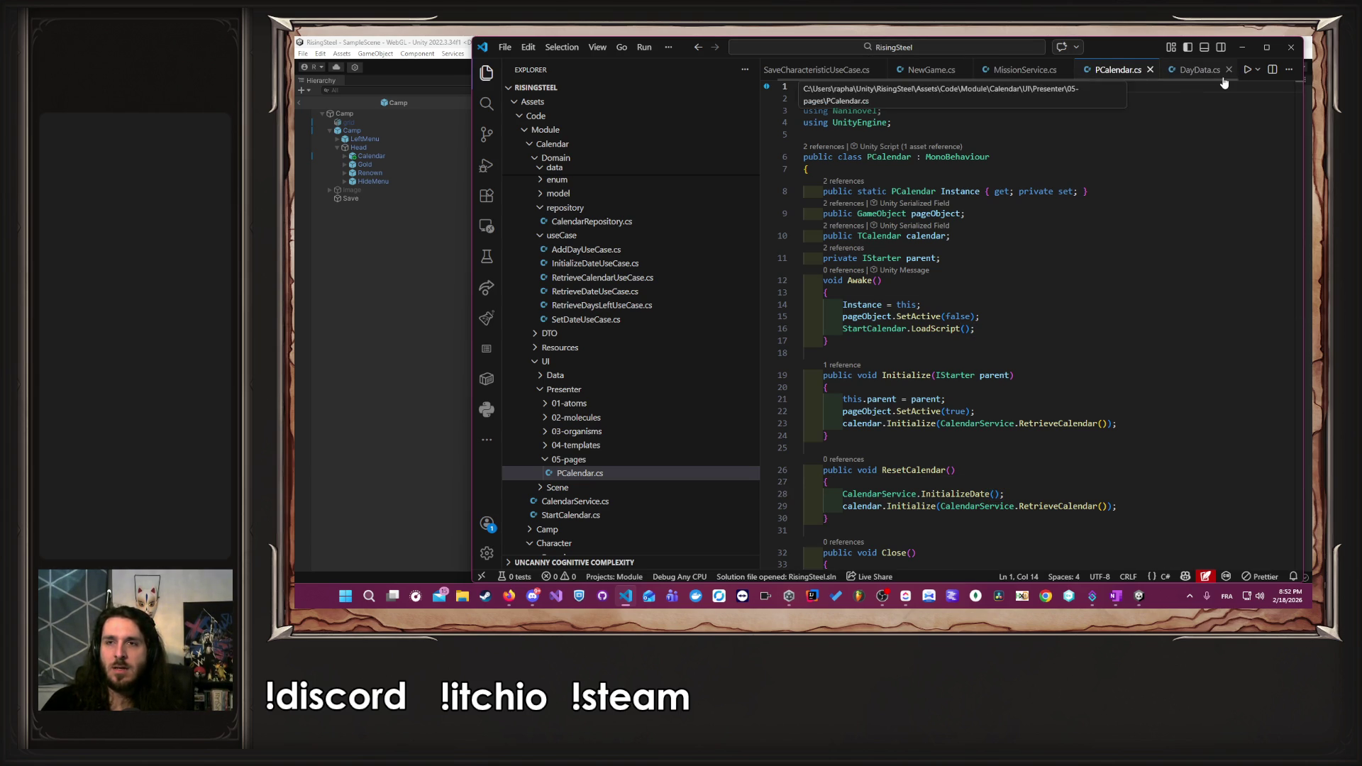
scroll(1028, 71, "left", 1)
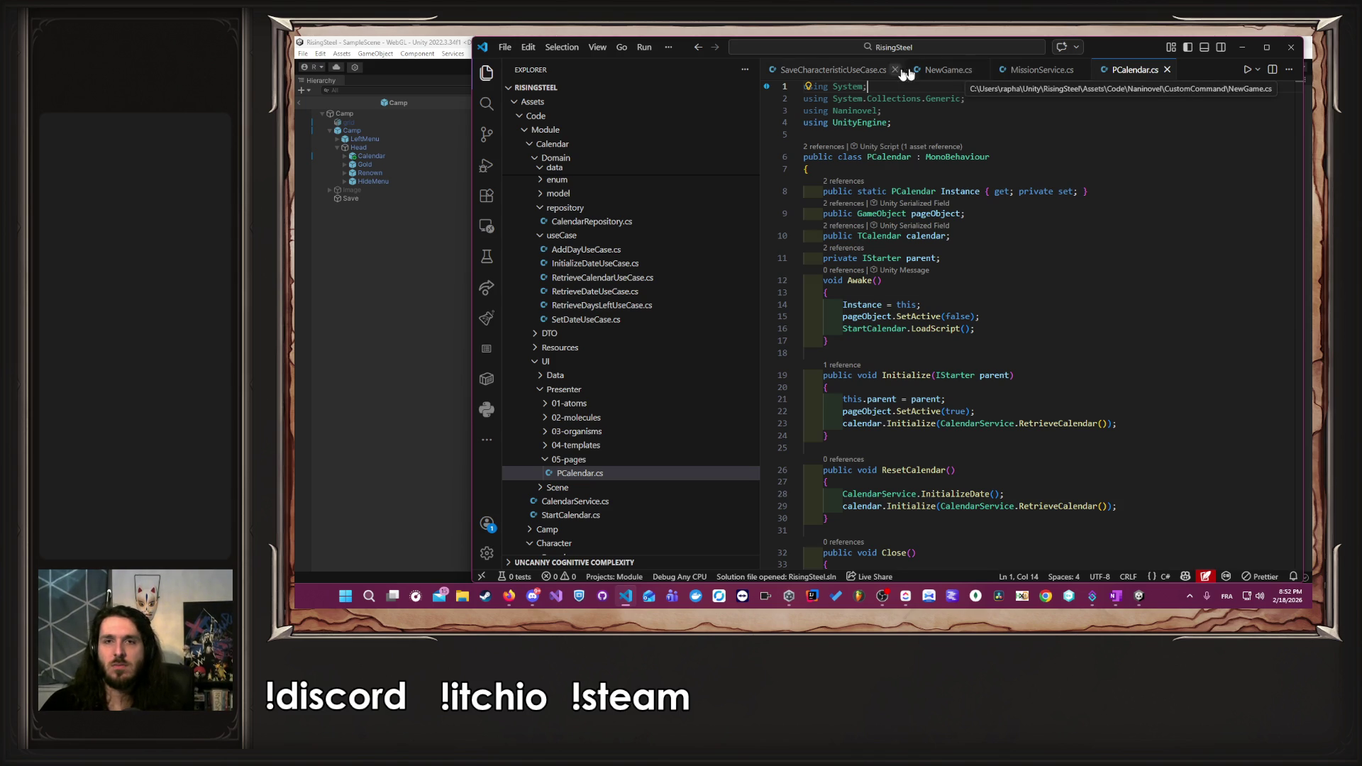
left_click(933, 71)
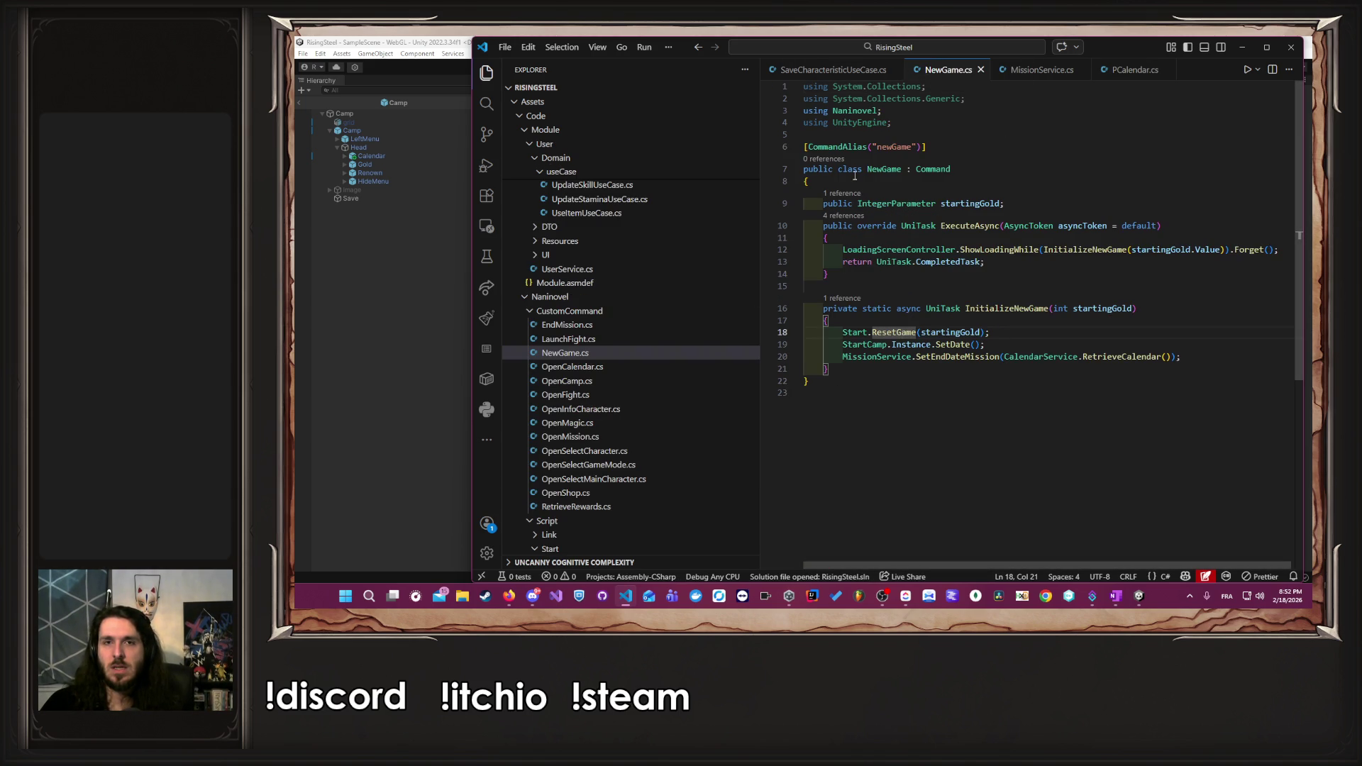
left_click(901, 333, "ctrl")
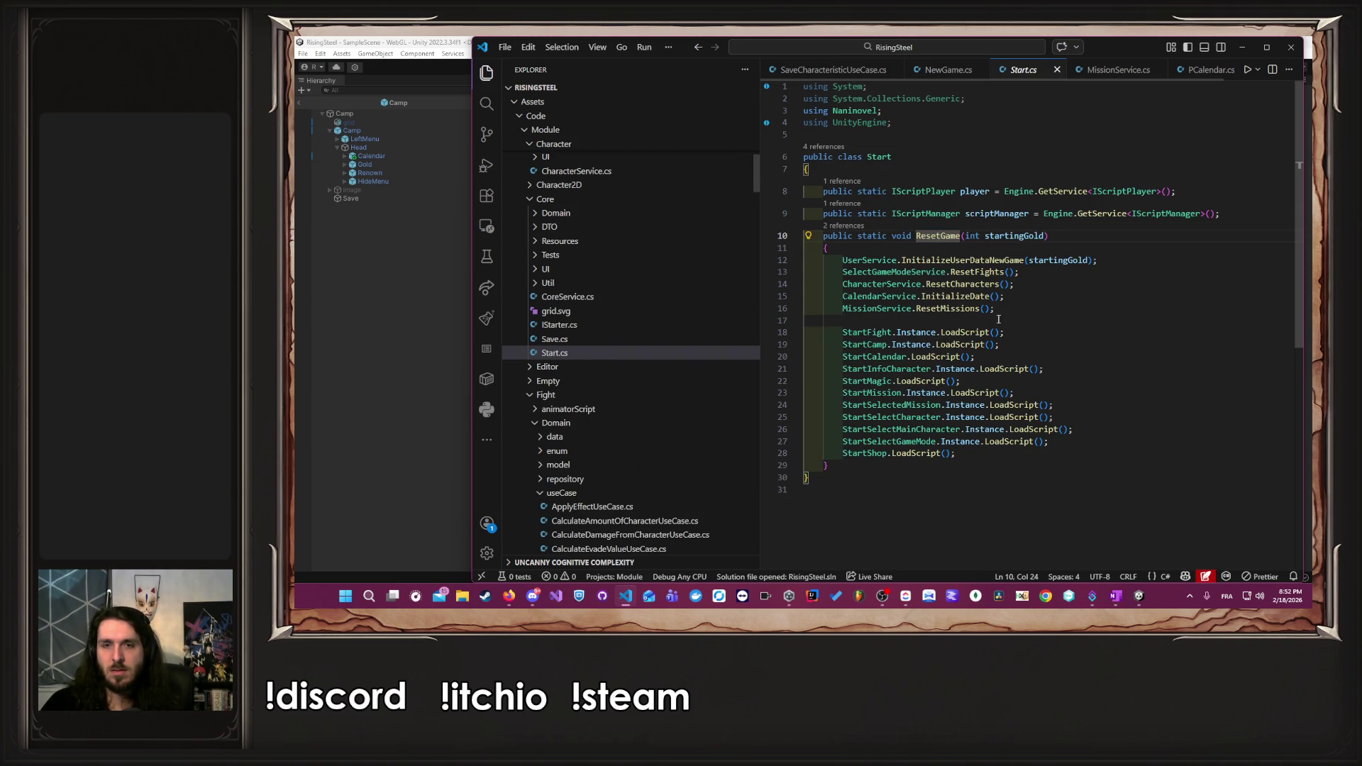
left_click_drag(995, 309, 825, 311)
left_click_drag(1050, 296, 815, 296)
key("BackSpace")
key("BackSpace")
key("BackSpace")
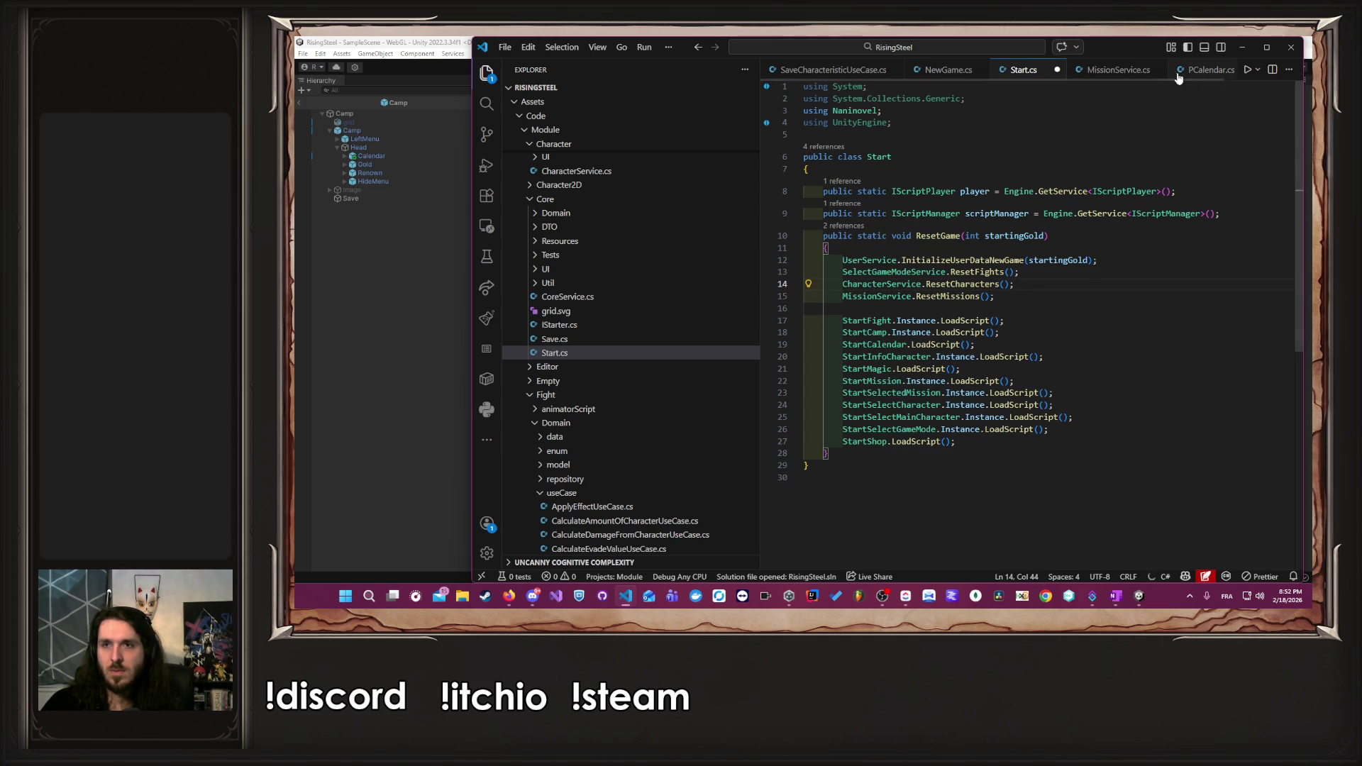
- Add PCalendar.Instance.ResetCalendar(); after the ResetMissions call in ResetGame
left_click(1209, 70)
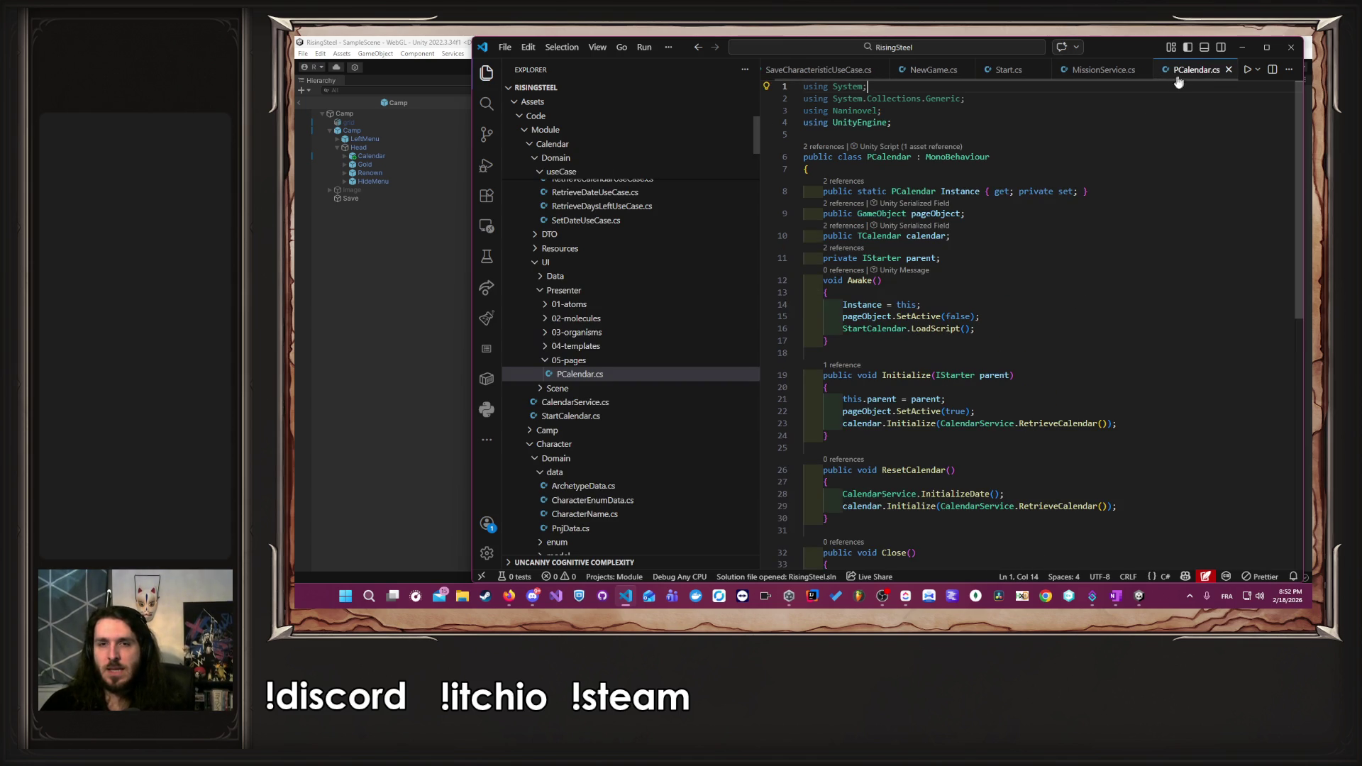
scroll(963, 310, "down", 2)
scroll(963, 309, "down", 2)
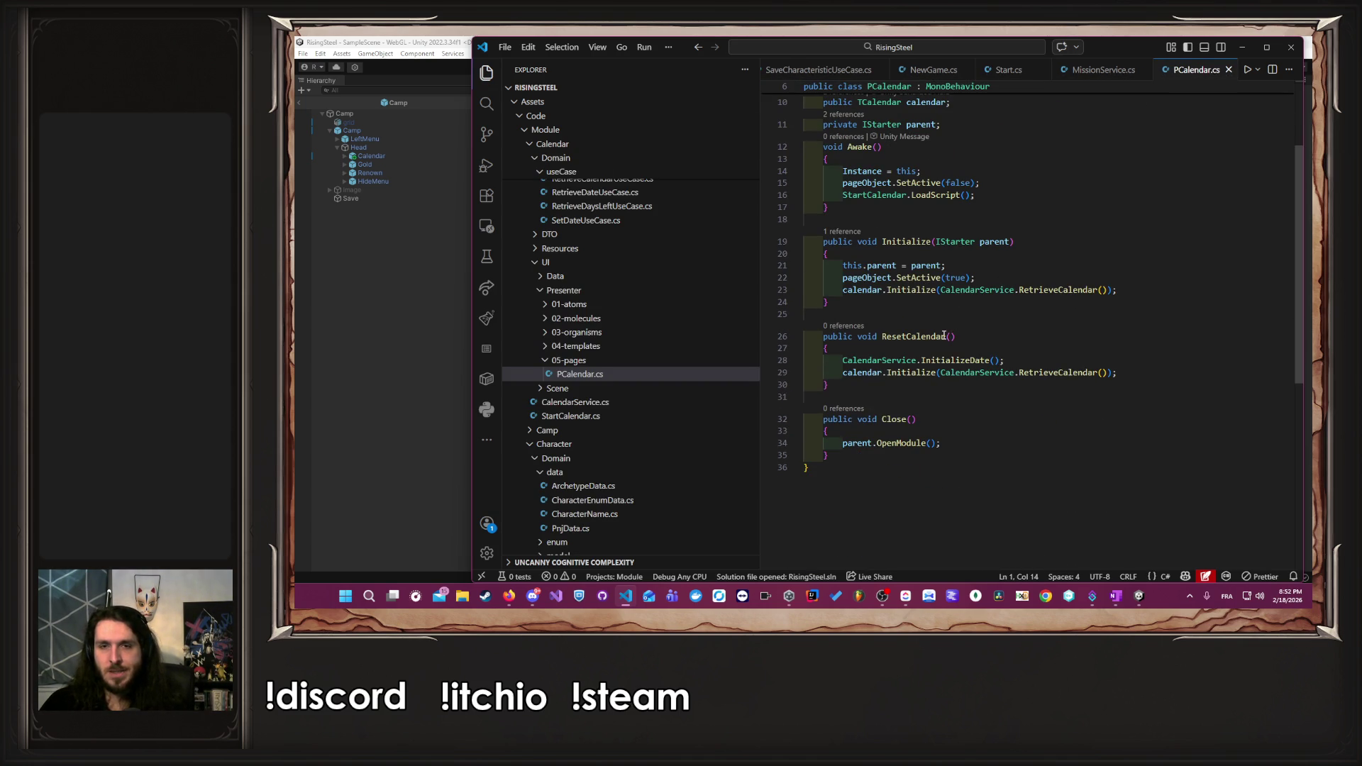
scroll(944, 335, "up", 3)
left_click(892, 157)
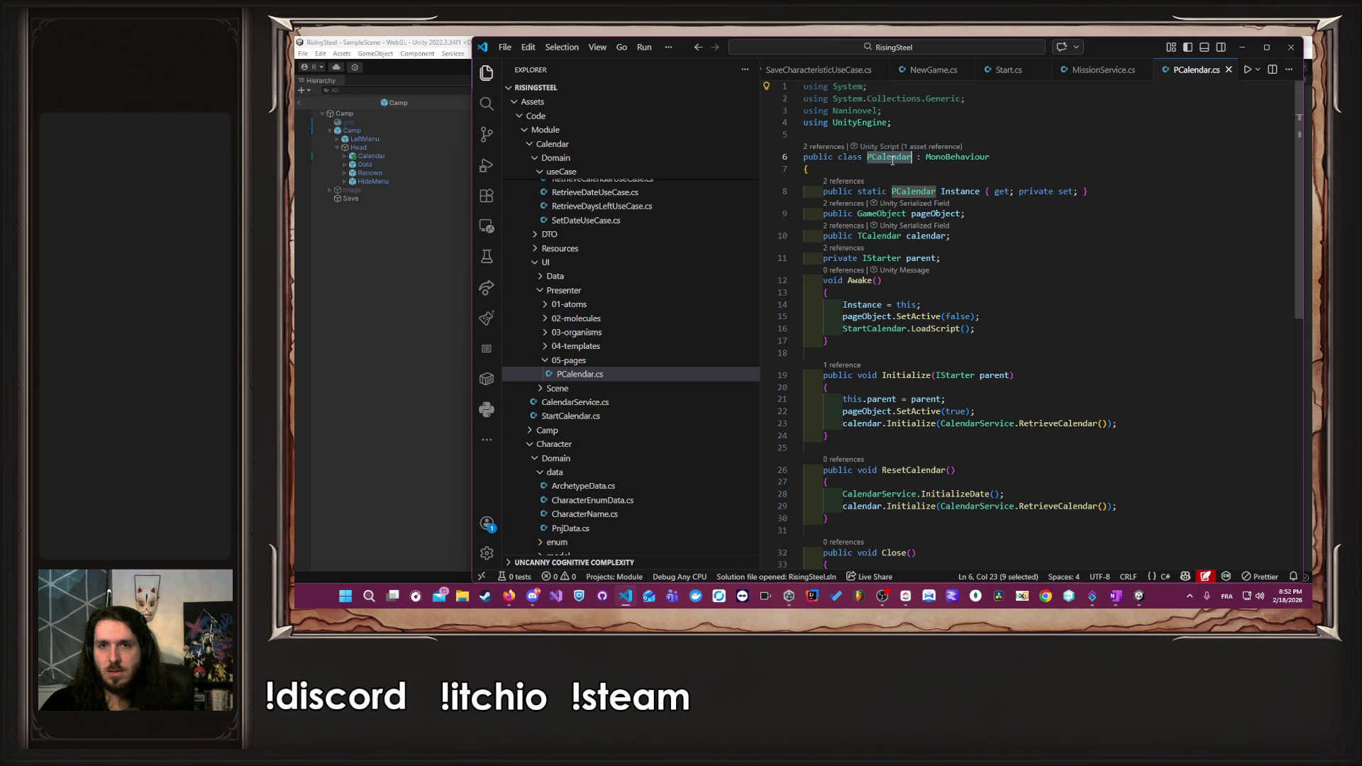
left_click(925, 70)
left_click(1005, 70)
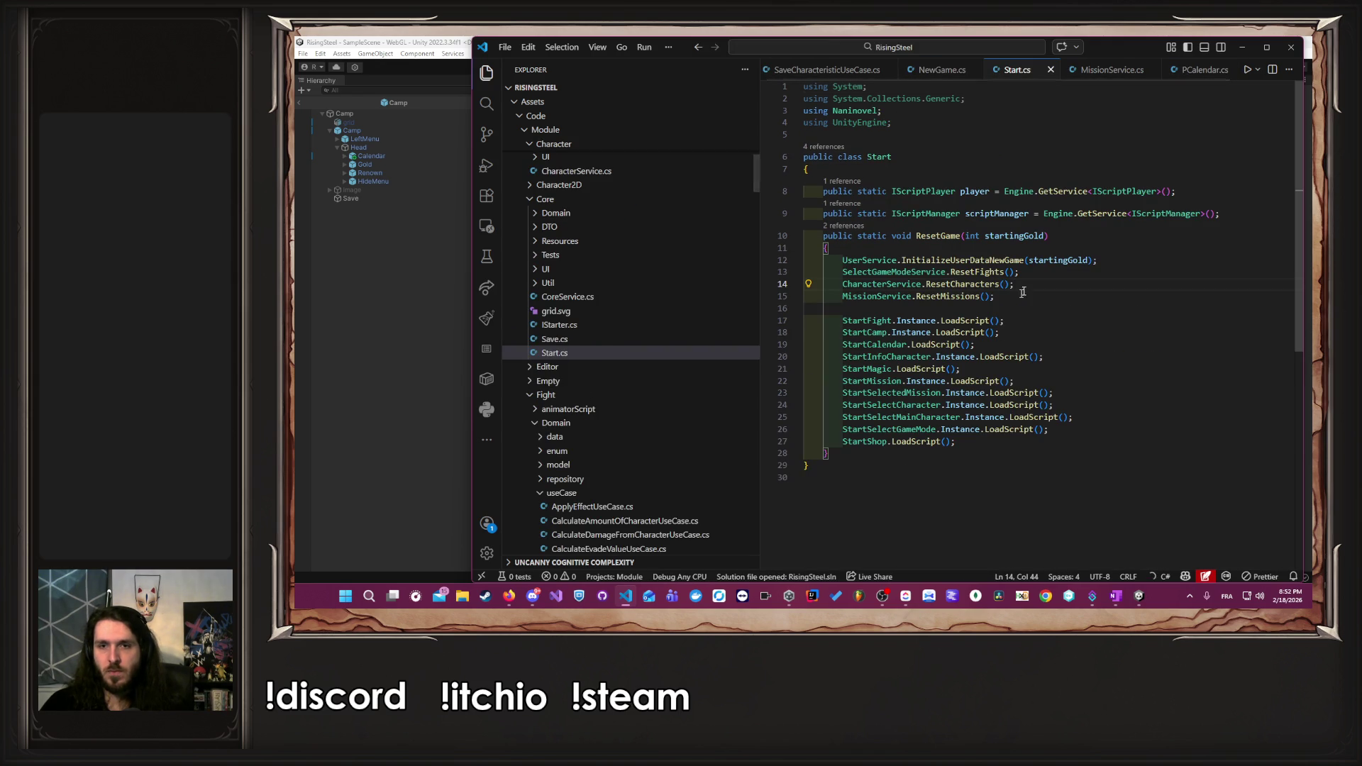
key("Down")
key("Return")
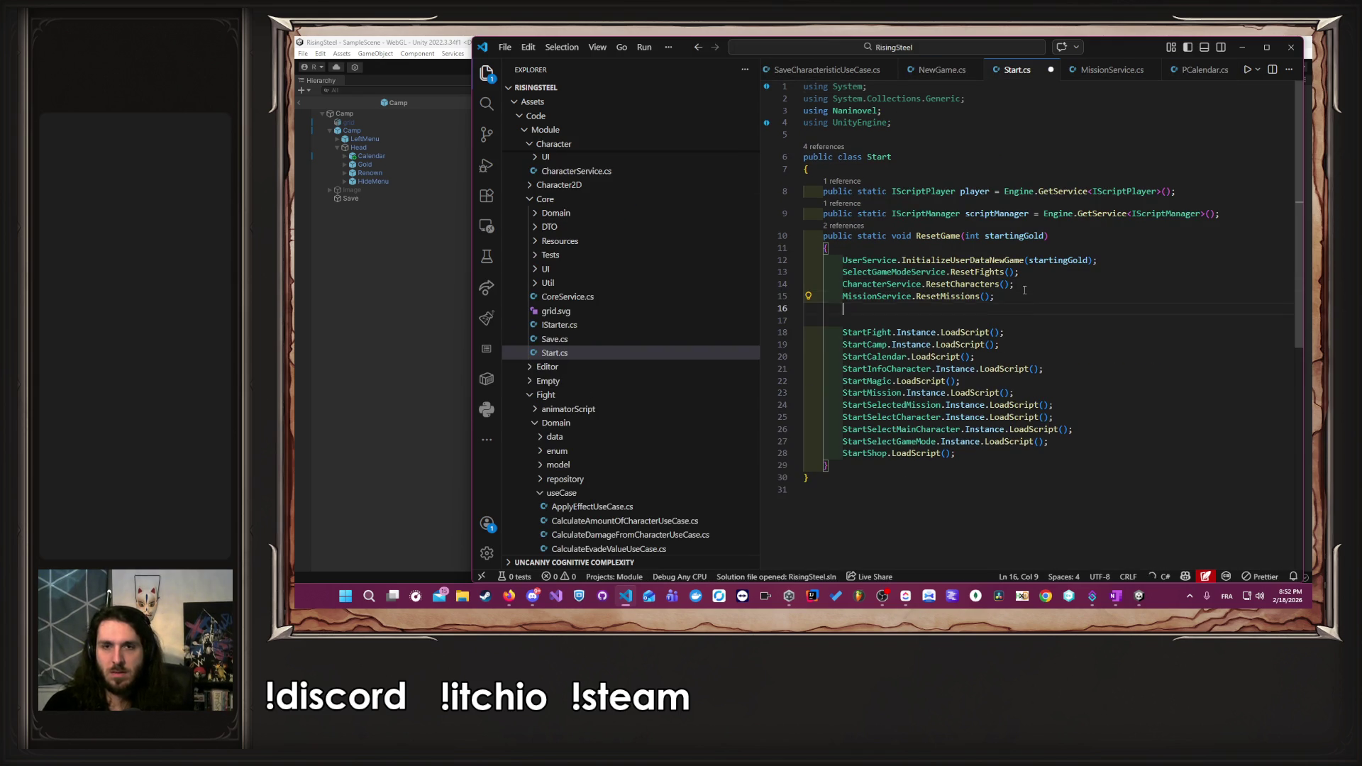
type("PCalendar.Instance.ResetCalendar();")
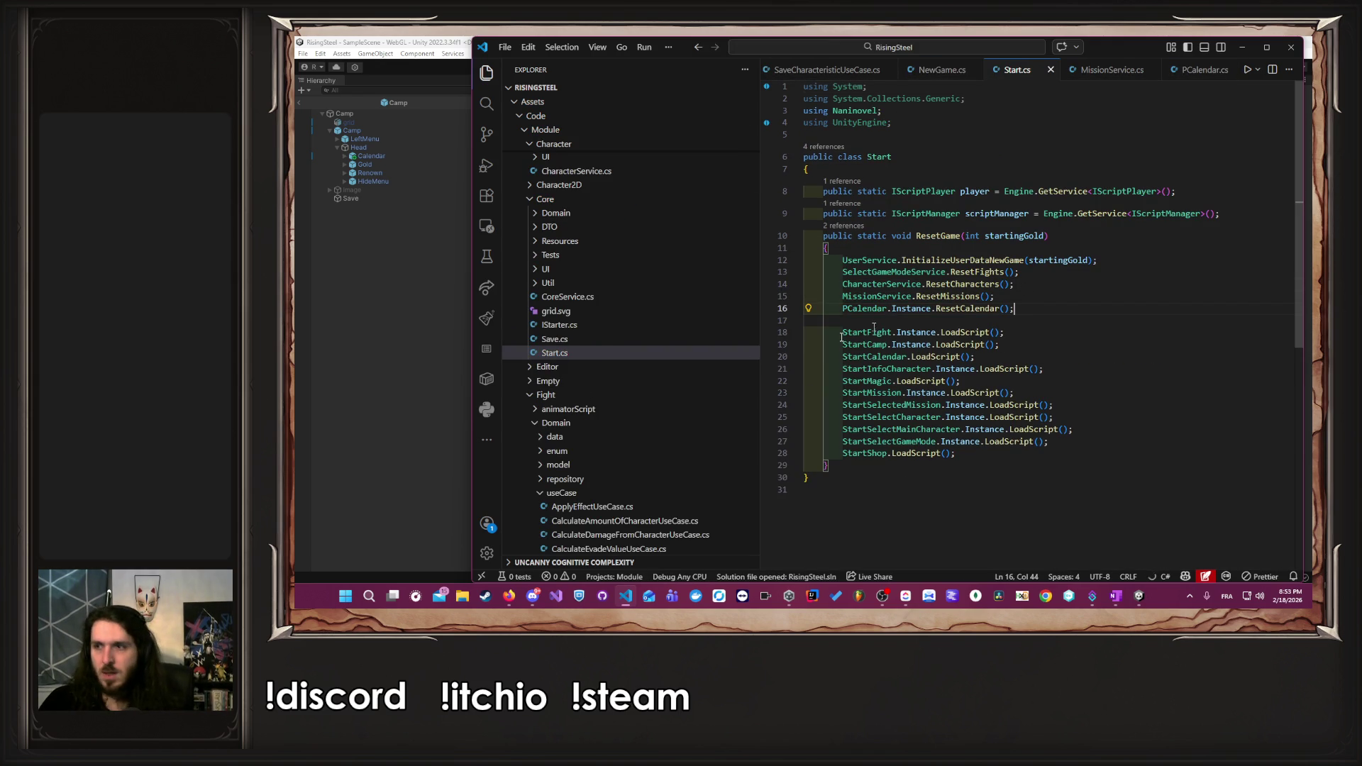
left_click(463, 345)
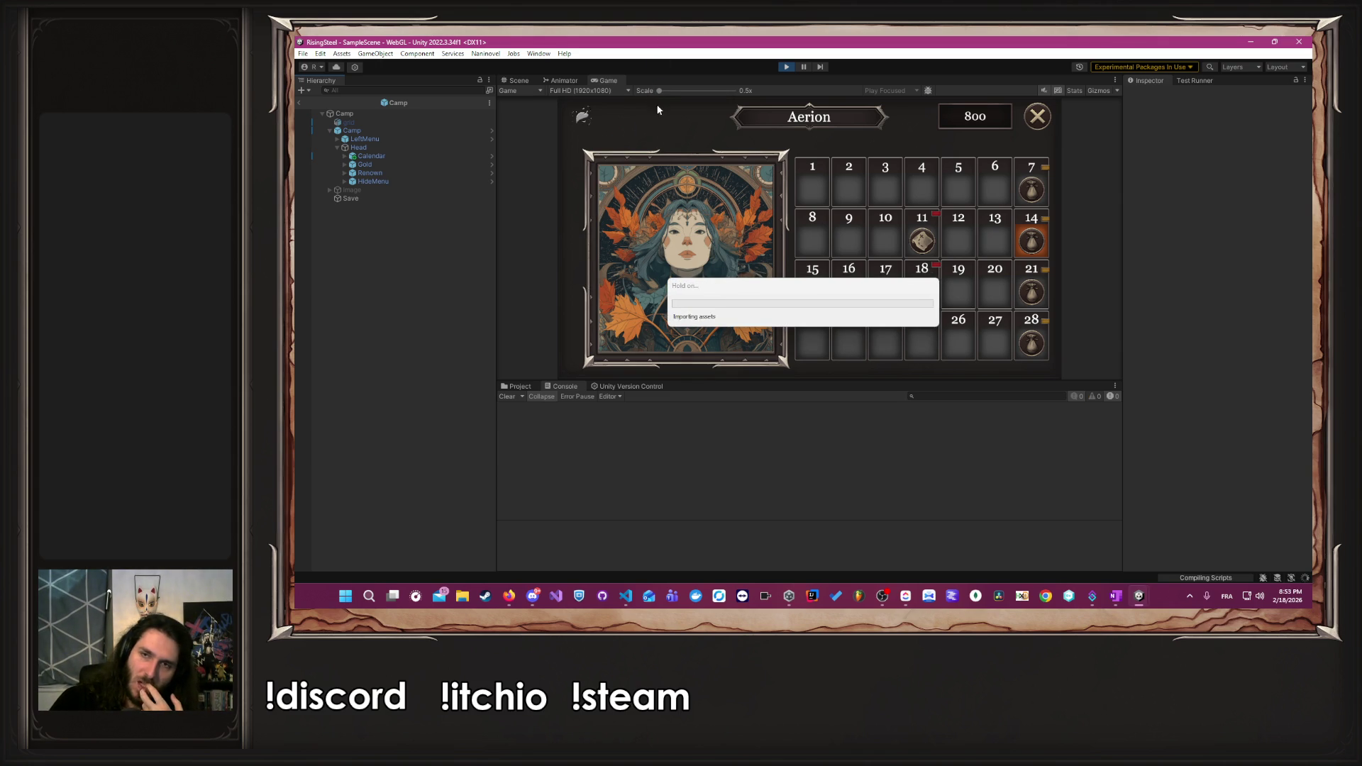
- Clear Unity's console errors, restart, and launch a new game from the Nouvelle Partie menu
left_click(512, 396)
left_click(783, 68)
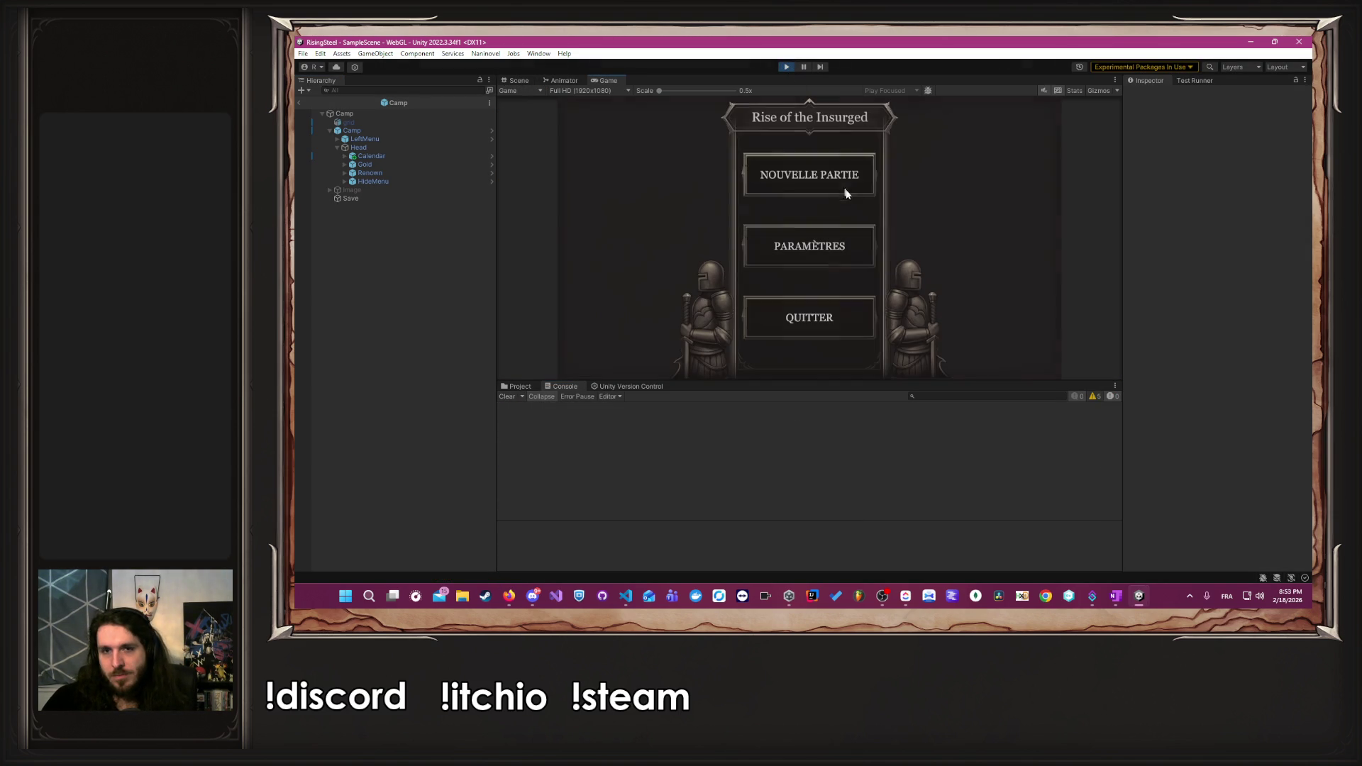
left_click(820, 173)
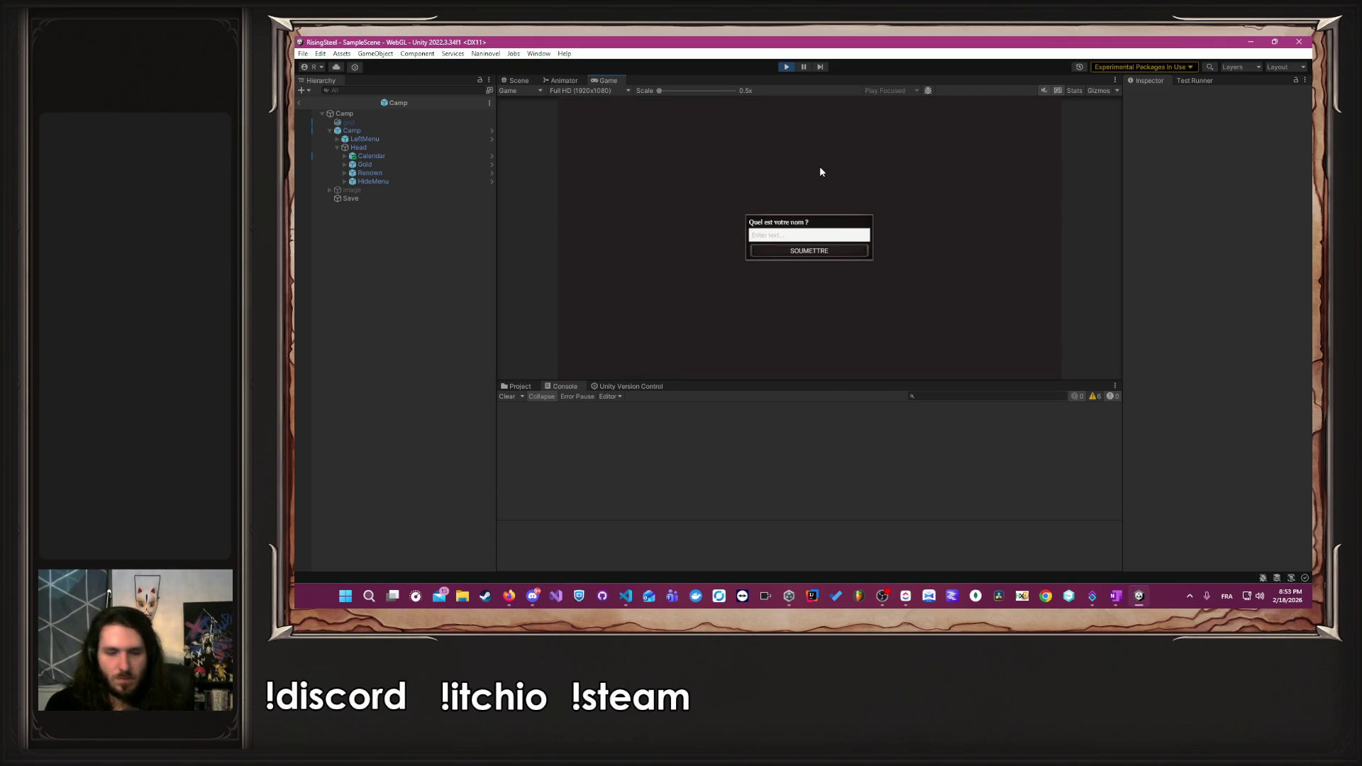
type("Albert")
key("Return")
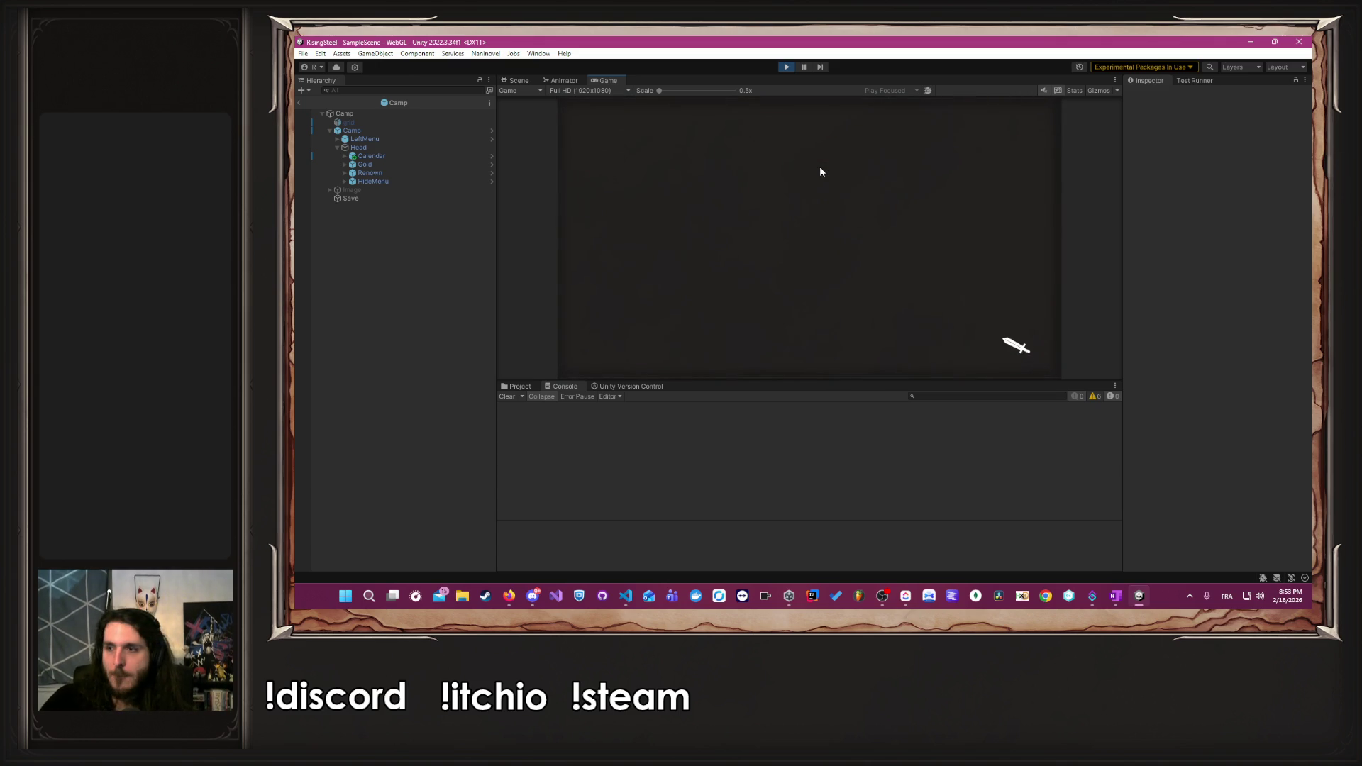
key("alt+Tab")
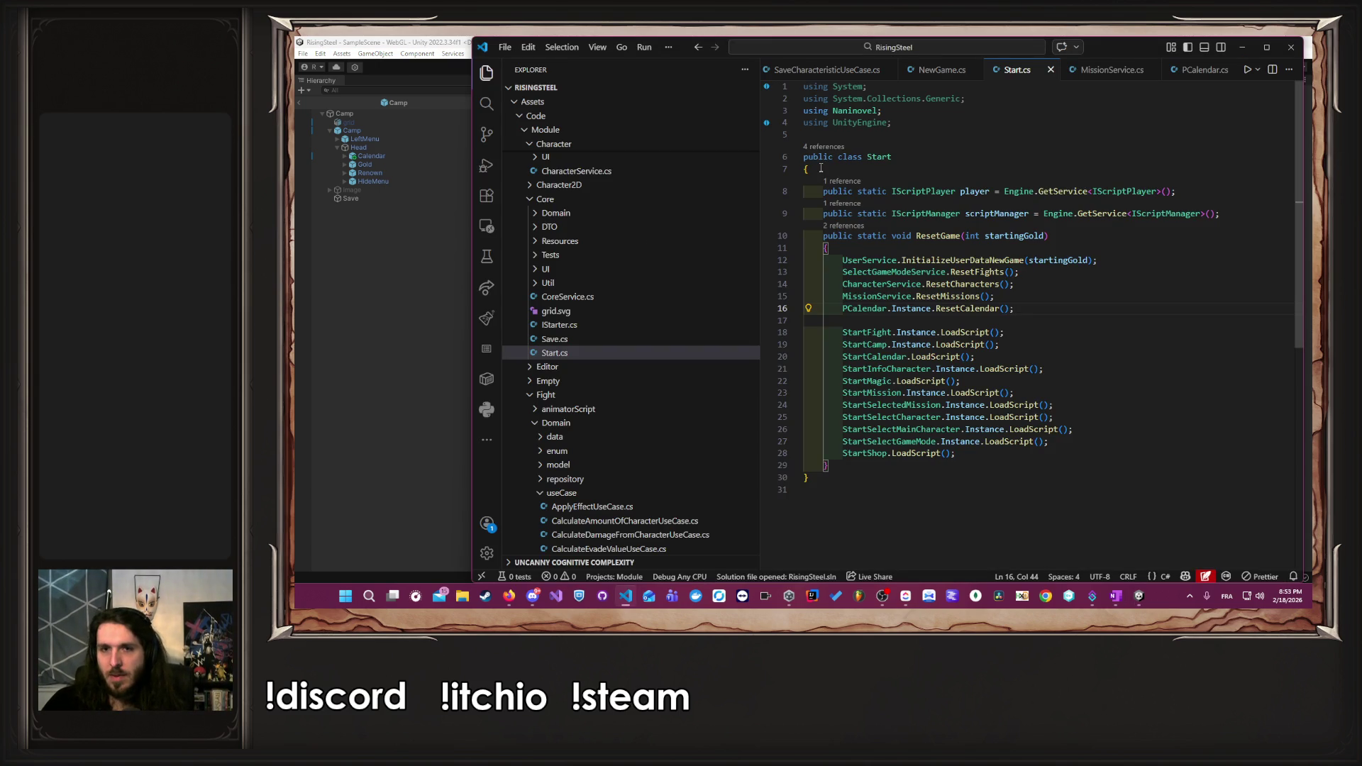
- View ResetCalendar's definition, then pick a character, skip the tutorial and check the calendar
left_click(972, 312, "ctrl")
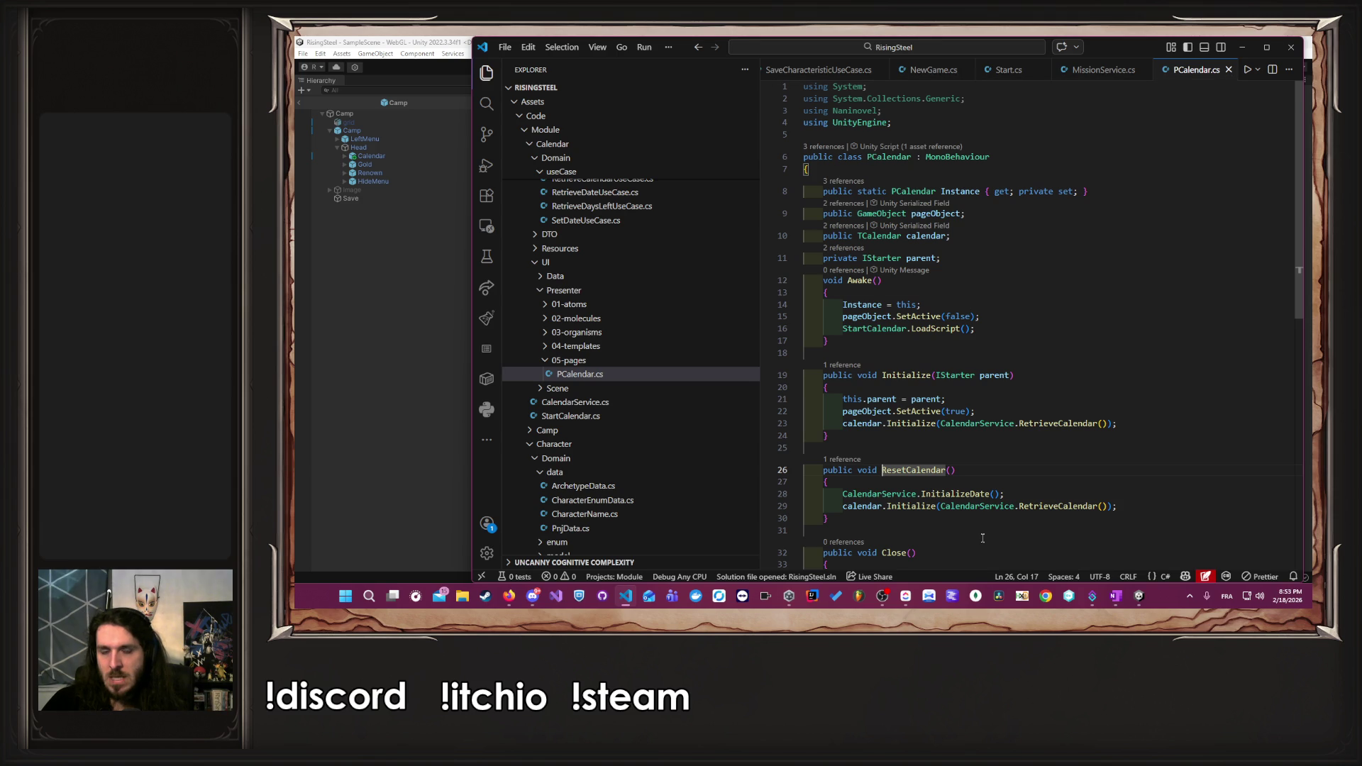
scroll(982, 538, "down", 2)
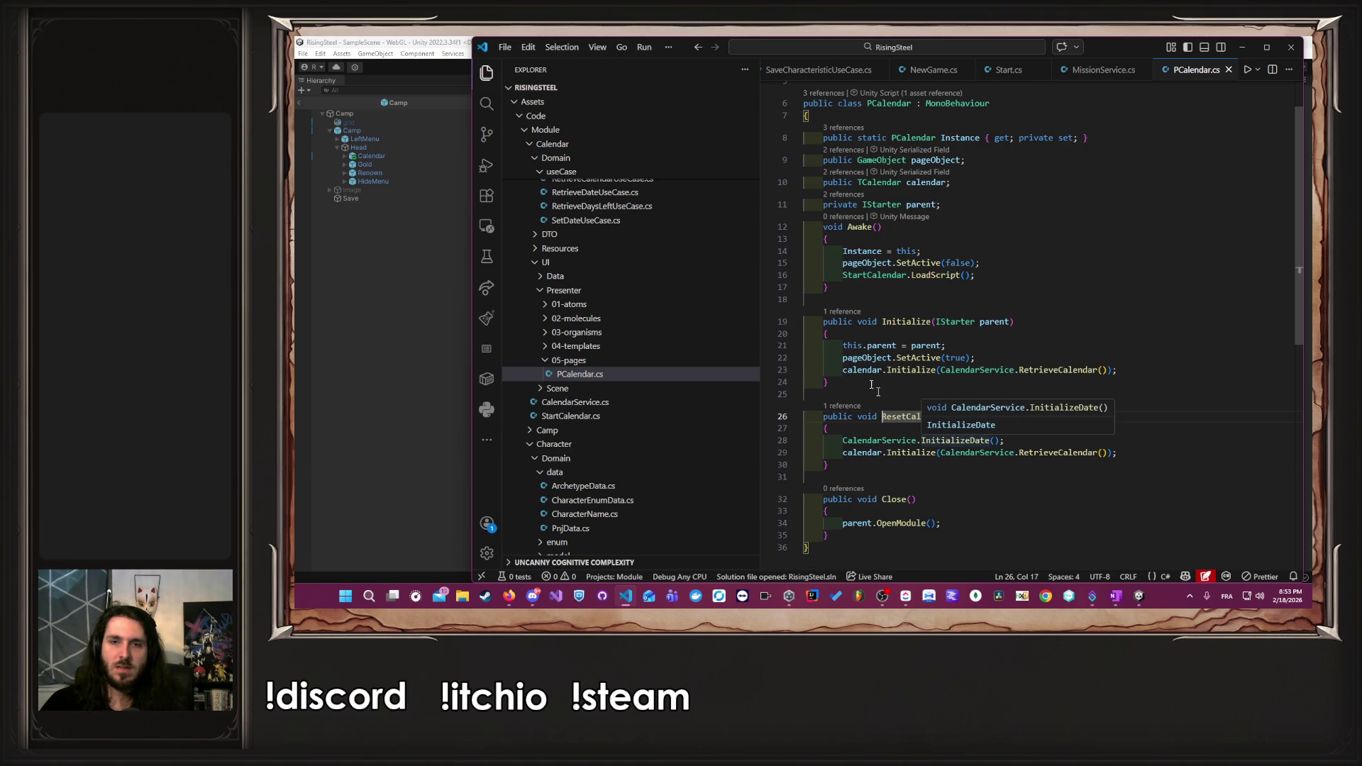
left_click(342, 405)
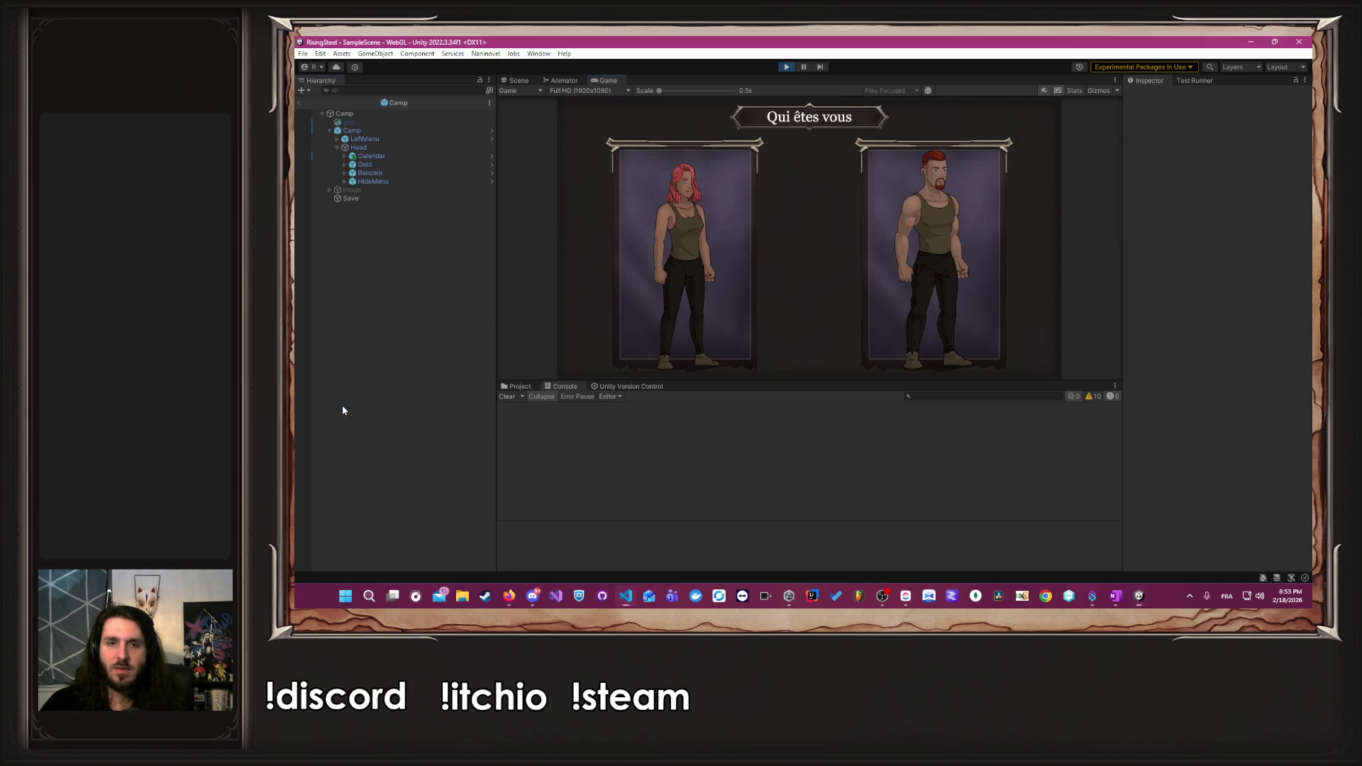
left_click(921, 266)
left_click(861, 228)
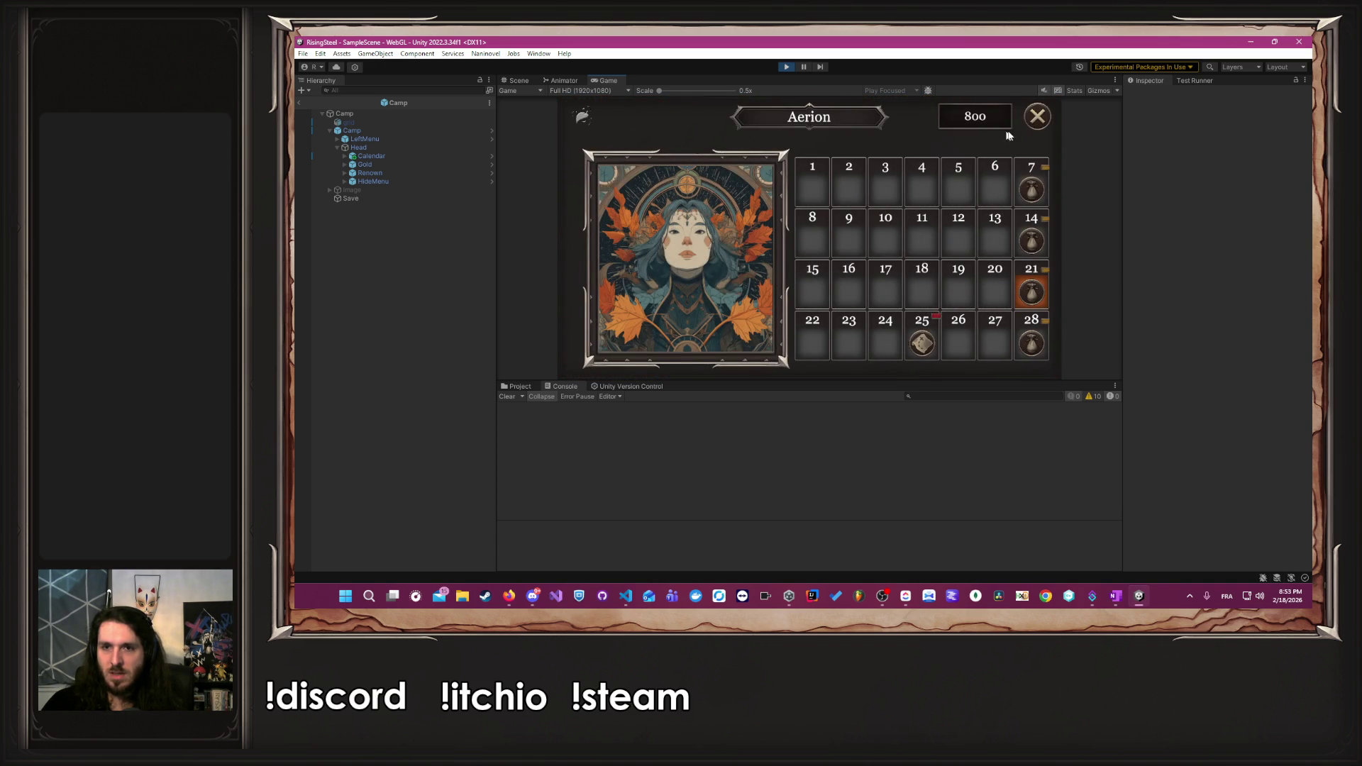
left_click(1037, 117)
- Return to title, start another game with the male character, skip the tutorial, then stop play mode
left_click(1037, 117)
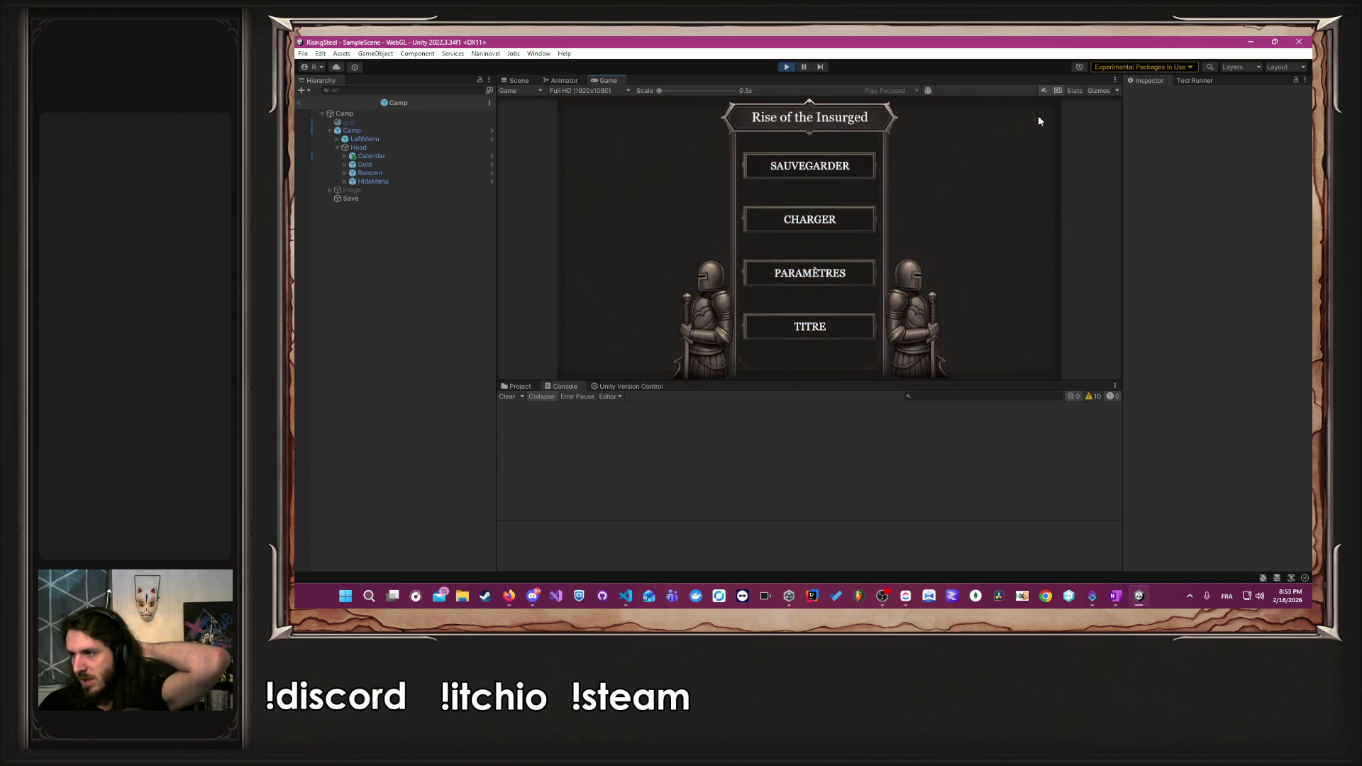
left_click(872, 331)
left_click(756, 244)
left_click(822, 181)
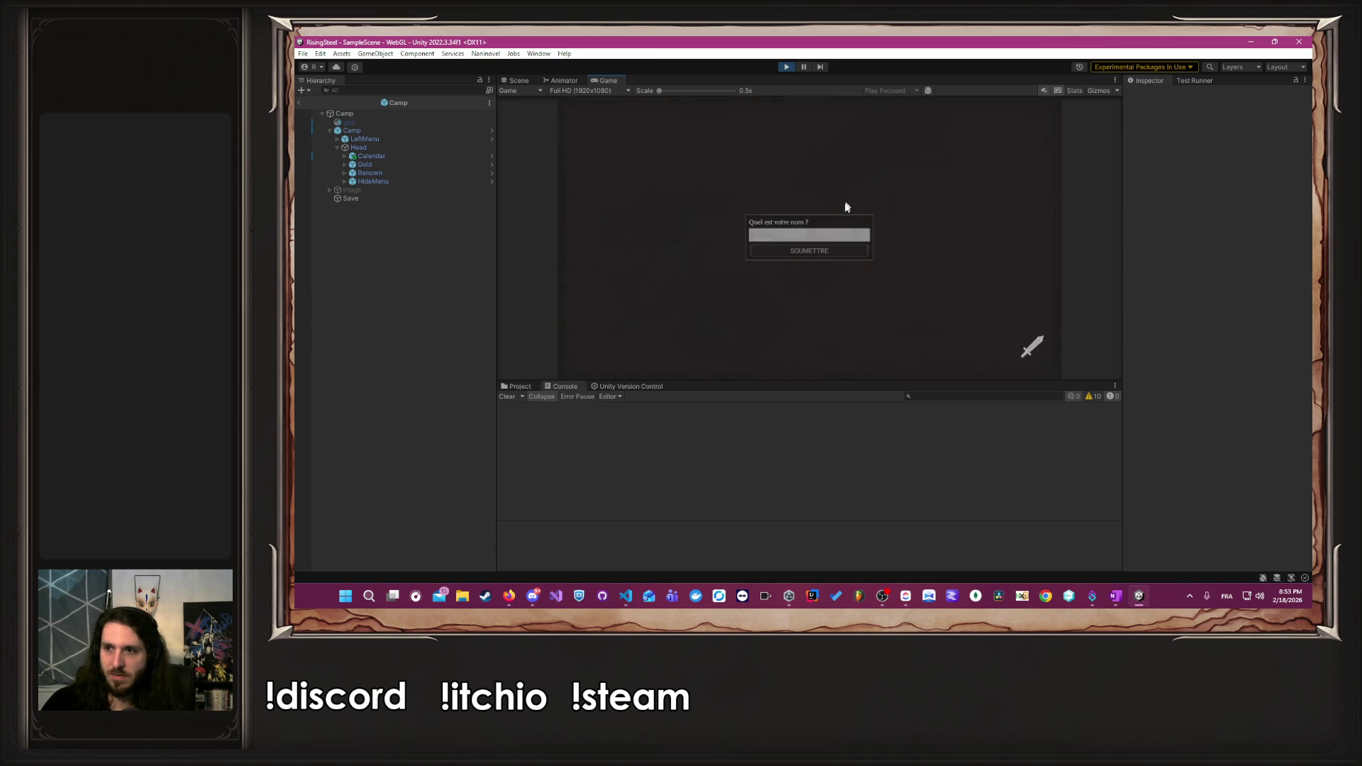
type("A")
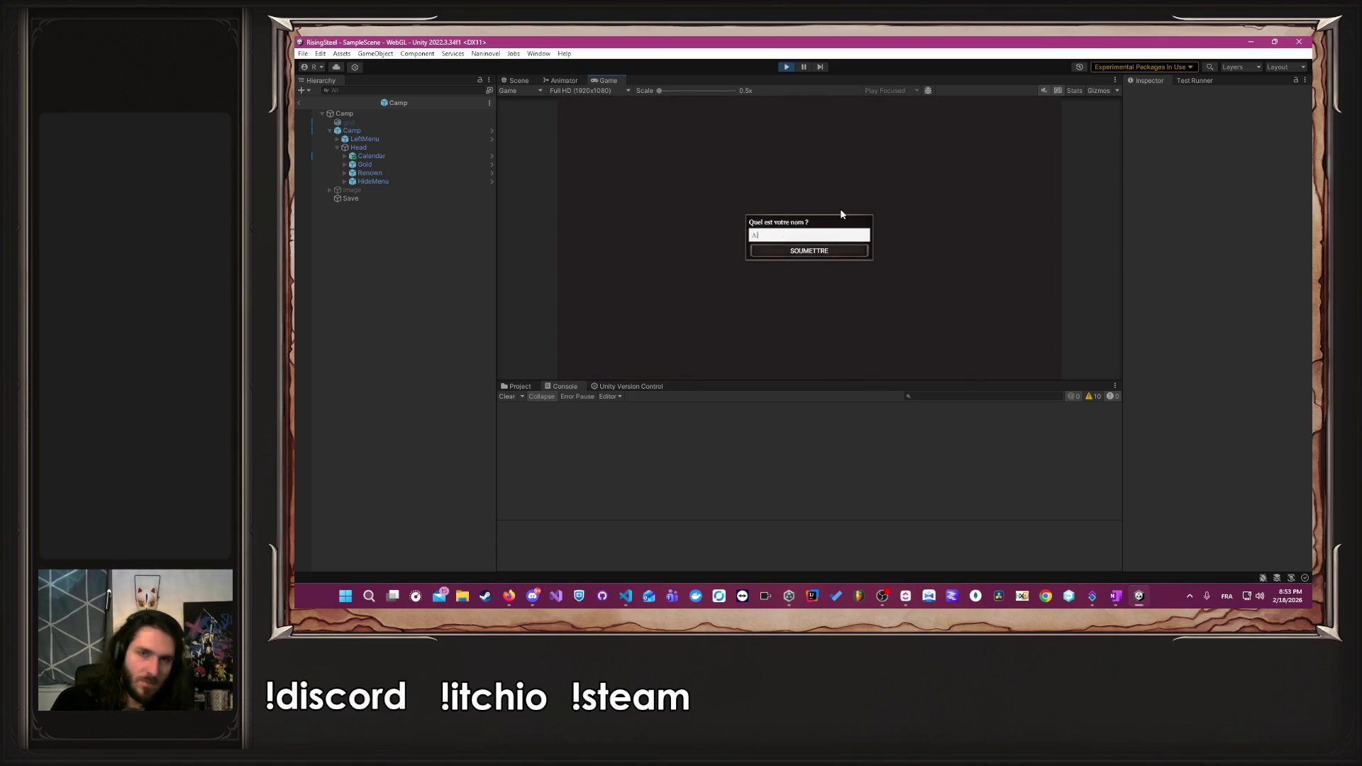
key("Return")
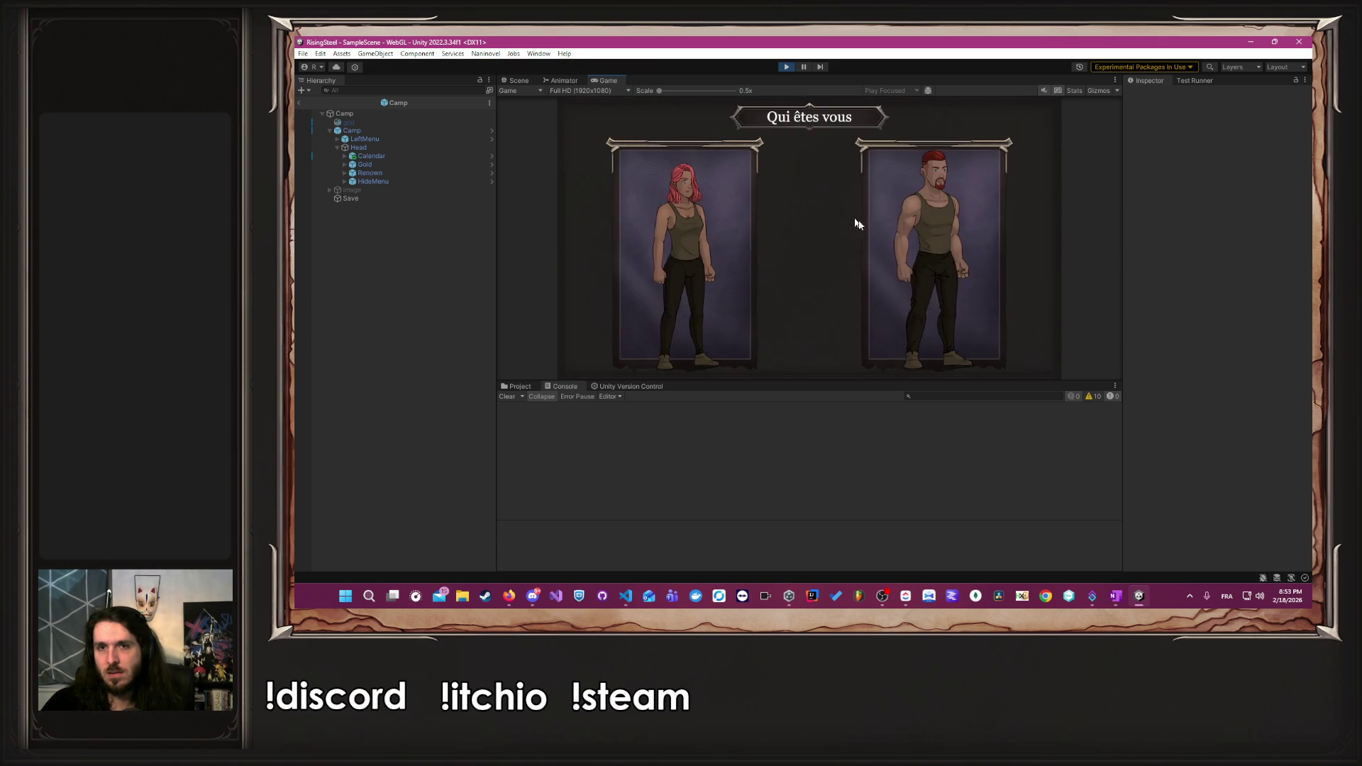
left_click(871, 234)
left_click(873, 237)
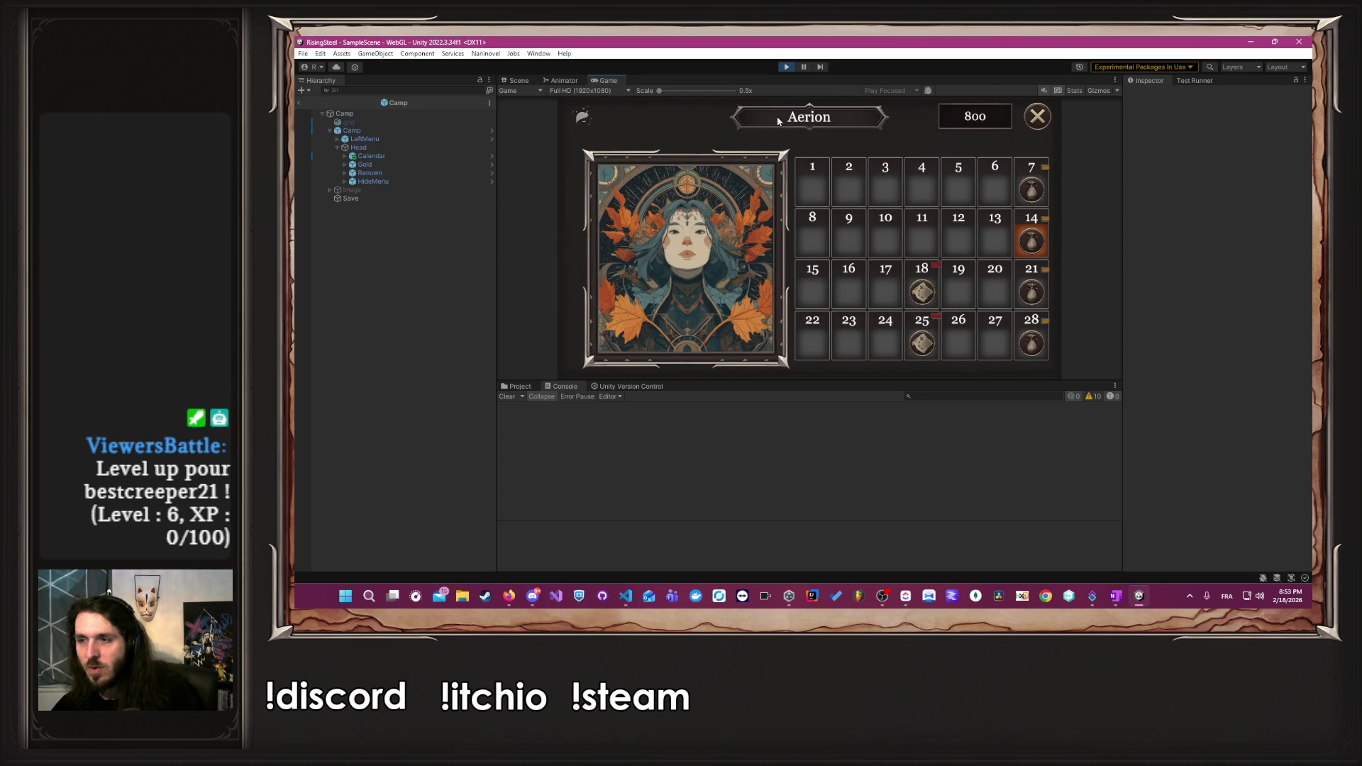
left_click(786, 67)
key("alt+Tab")
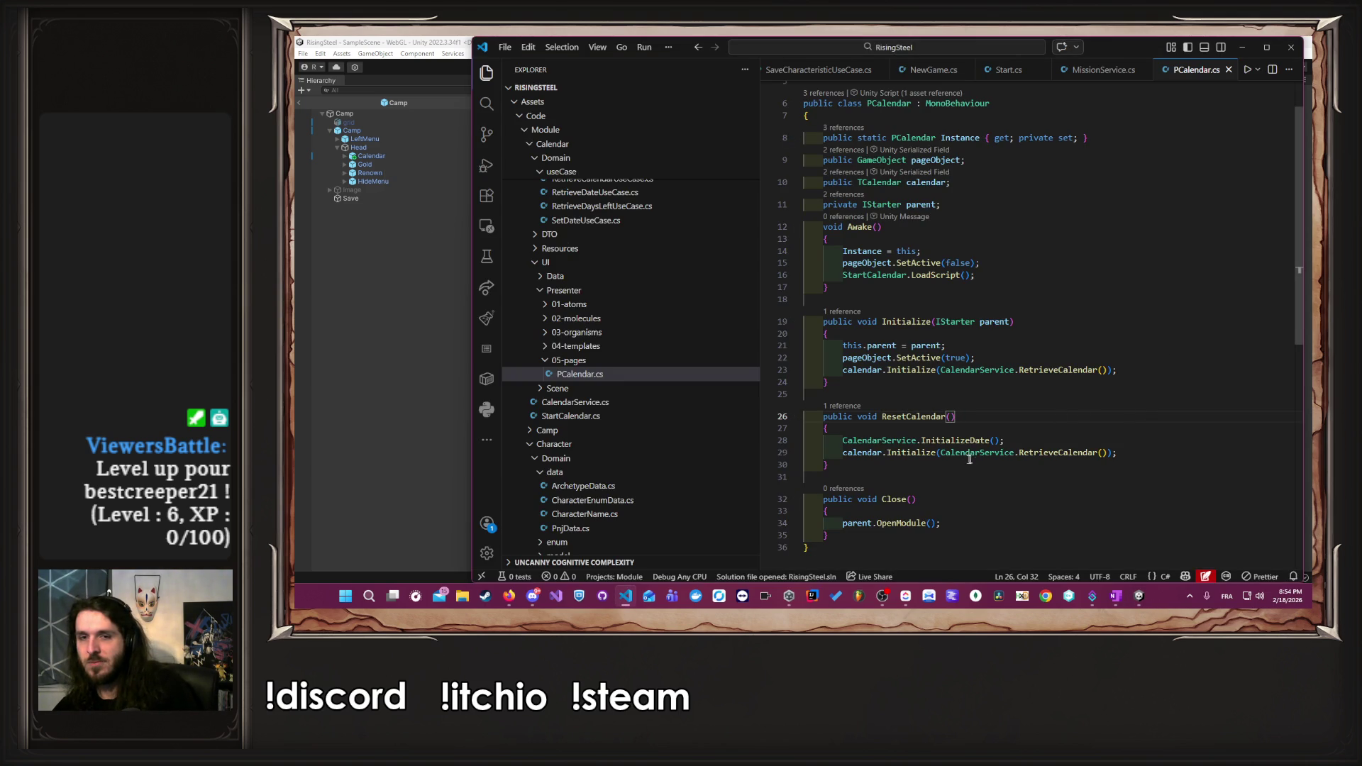
- Try rewriting line 29's Initialize call, then revert PCalendar.cs to its saved version without ResetCalendar
left_click(1158, 453)
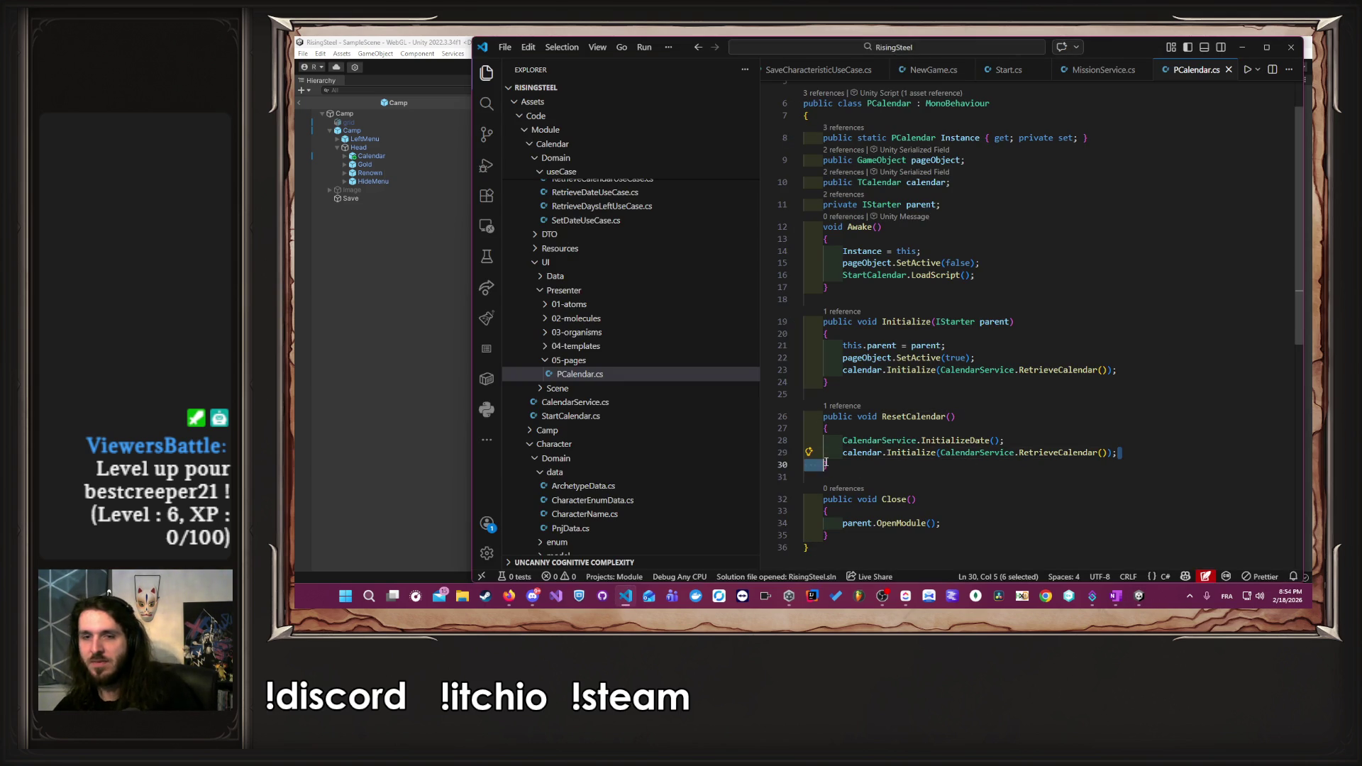
left_click(851, 458, "shift")
left_click(905, 453)
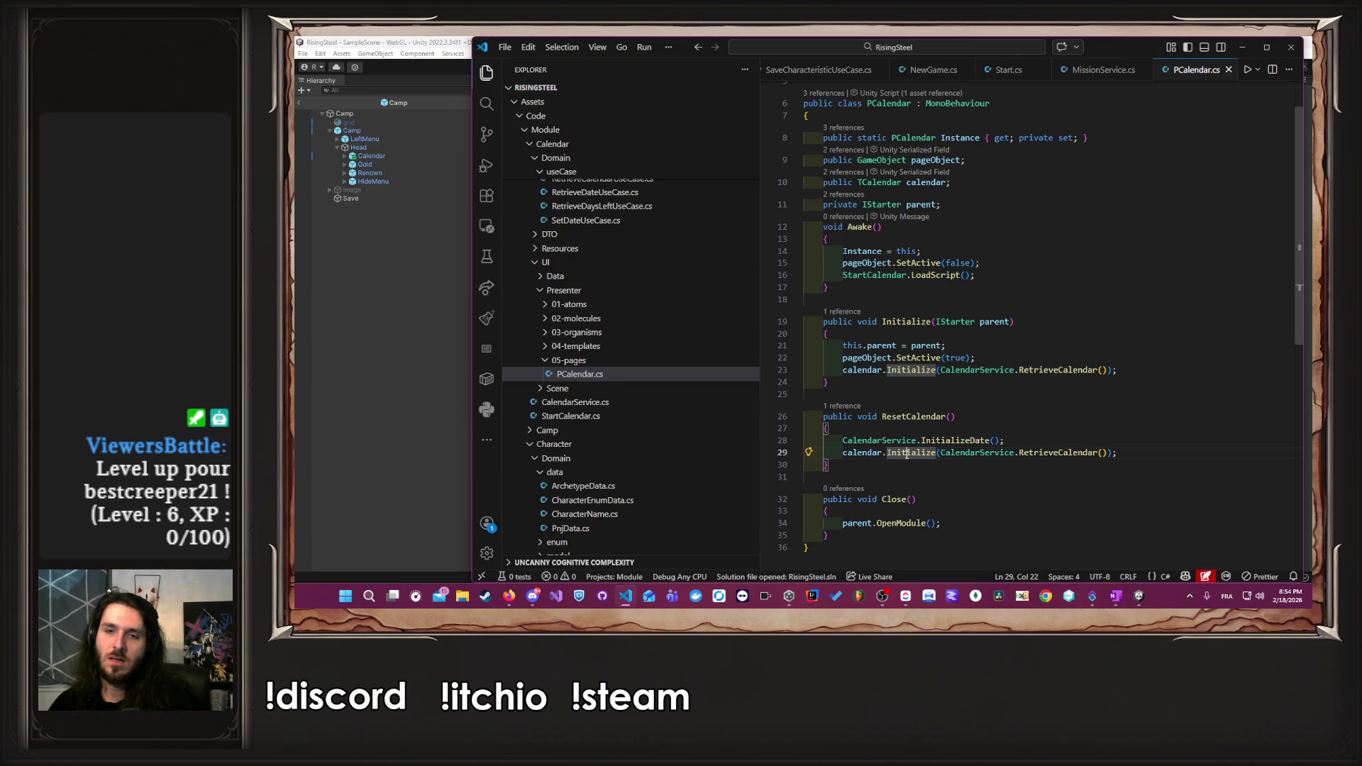
mouse_move(887, 453)
left_mouse_down()
mouse_move(851, 441)
mouse_move(1128, 455)
left_mouse_up()
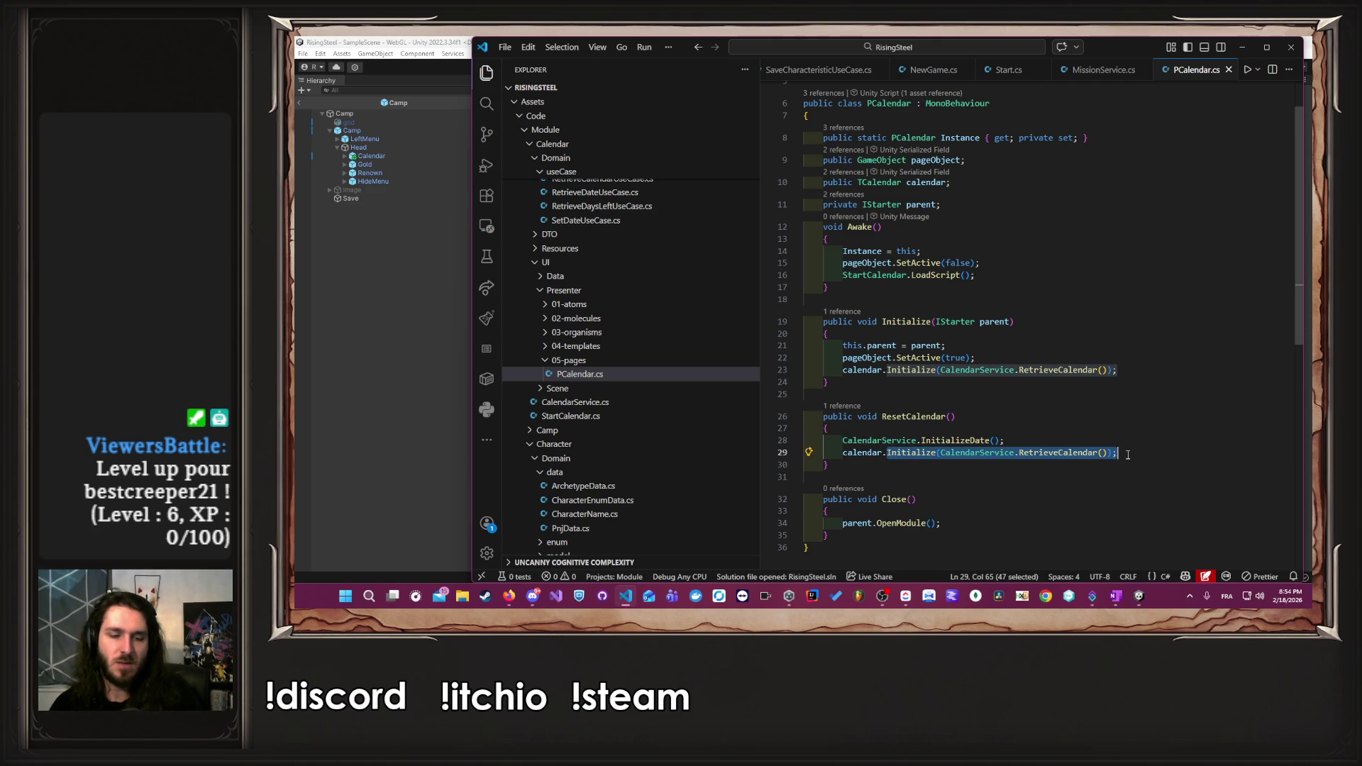
type("Reset")
key("Tab")
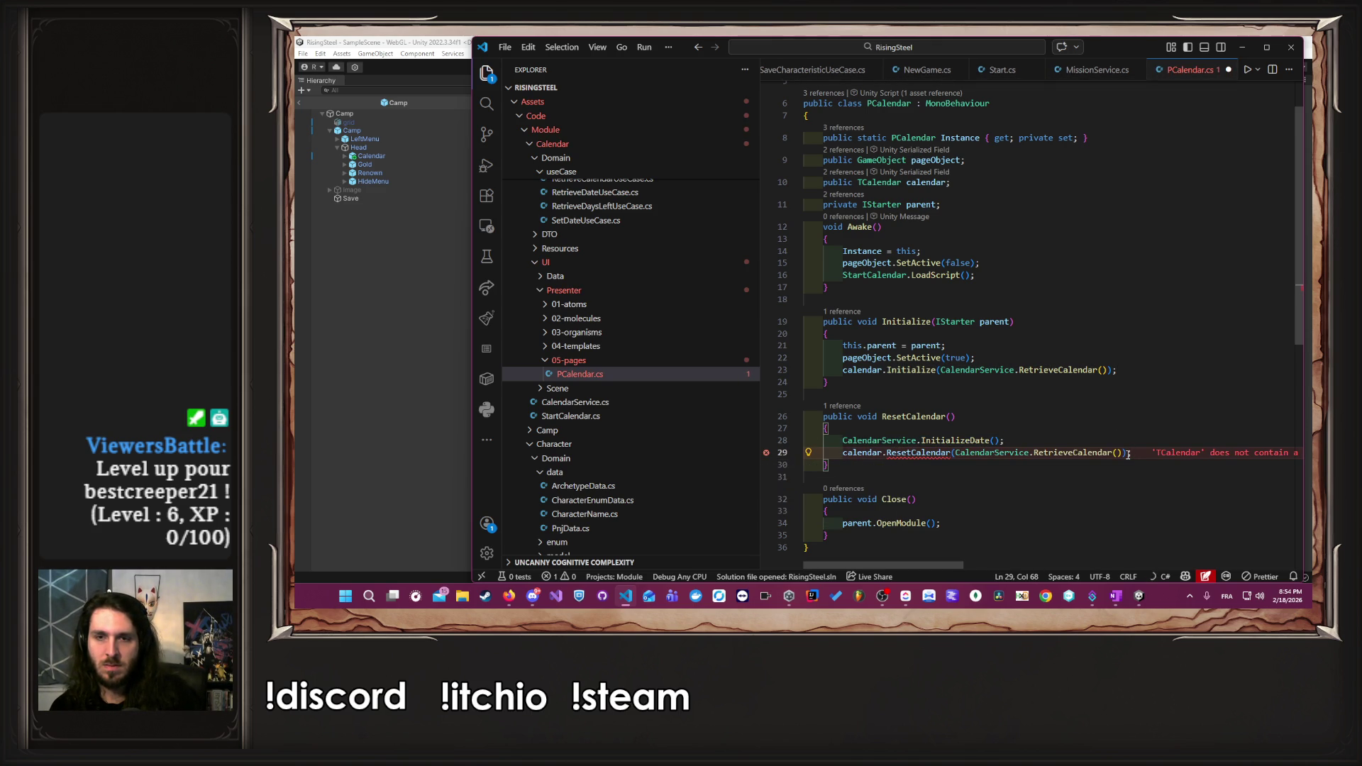
key("ctrl+z")
key("ctrl+z")
key("ctrl+z")
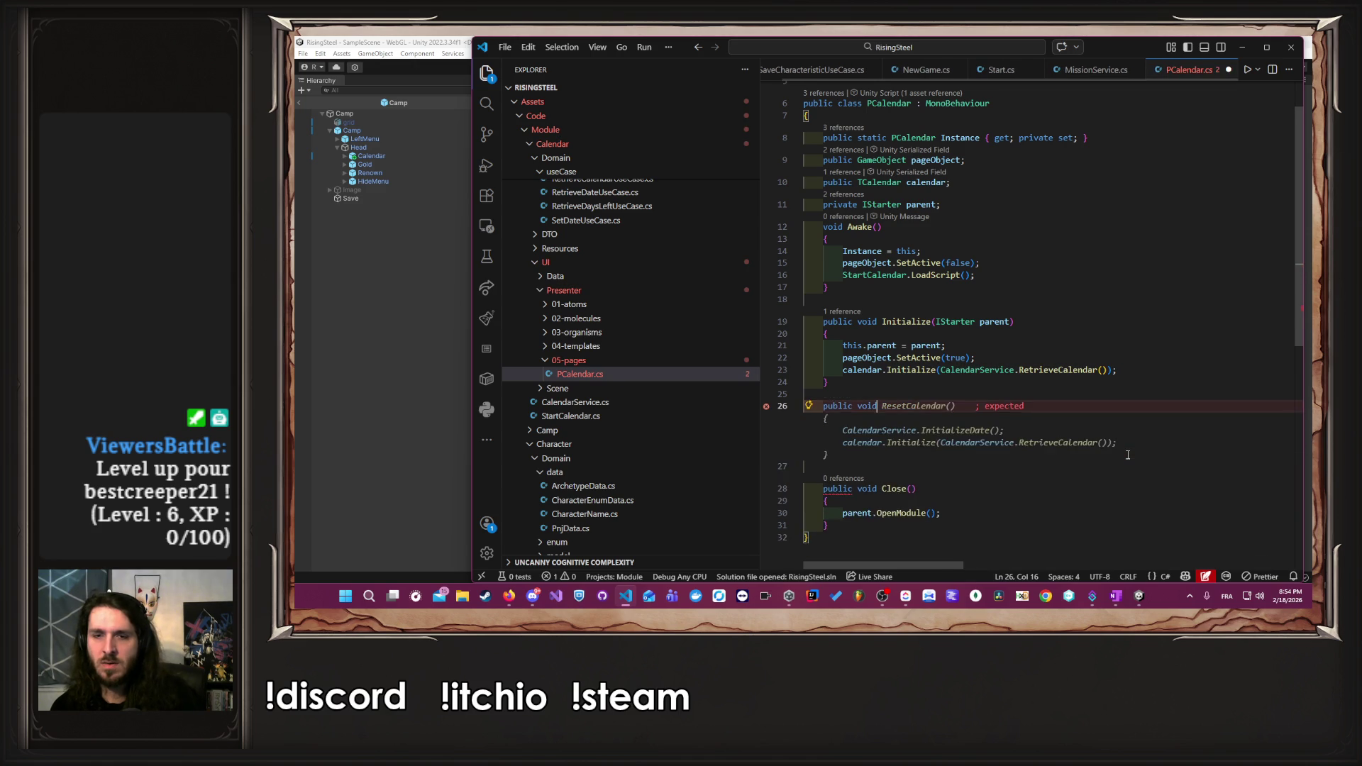
key("ctrl+z")
key("ctrl+z")
key("ctrl+z")
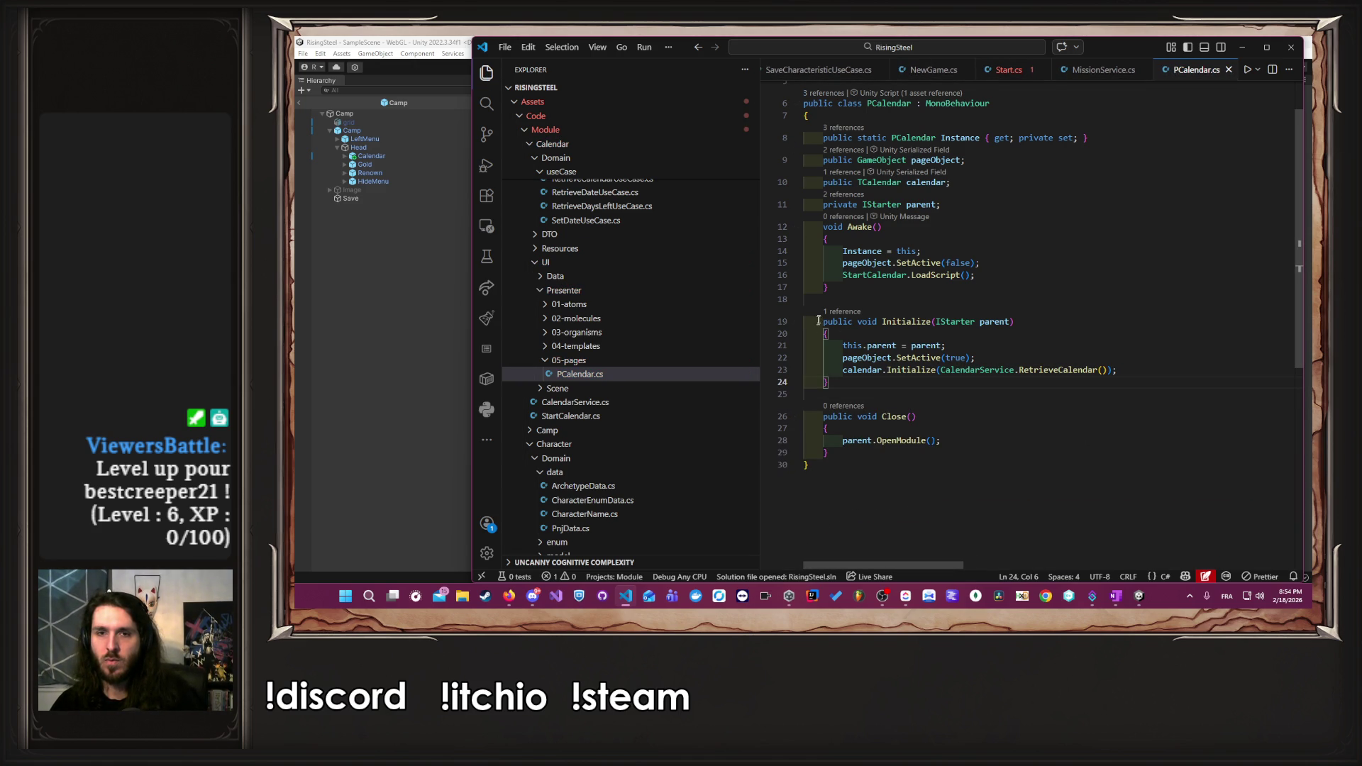
- Restore Start.cs's CalendarService.InitializeDate() call in ResetGame and save
left_click(988, 66)
key("ctrl+z")
key("ctrl+s")
key("ctrl+Tab")
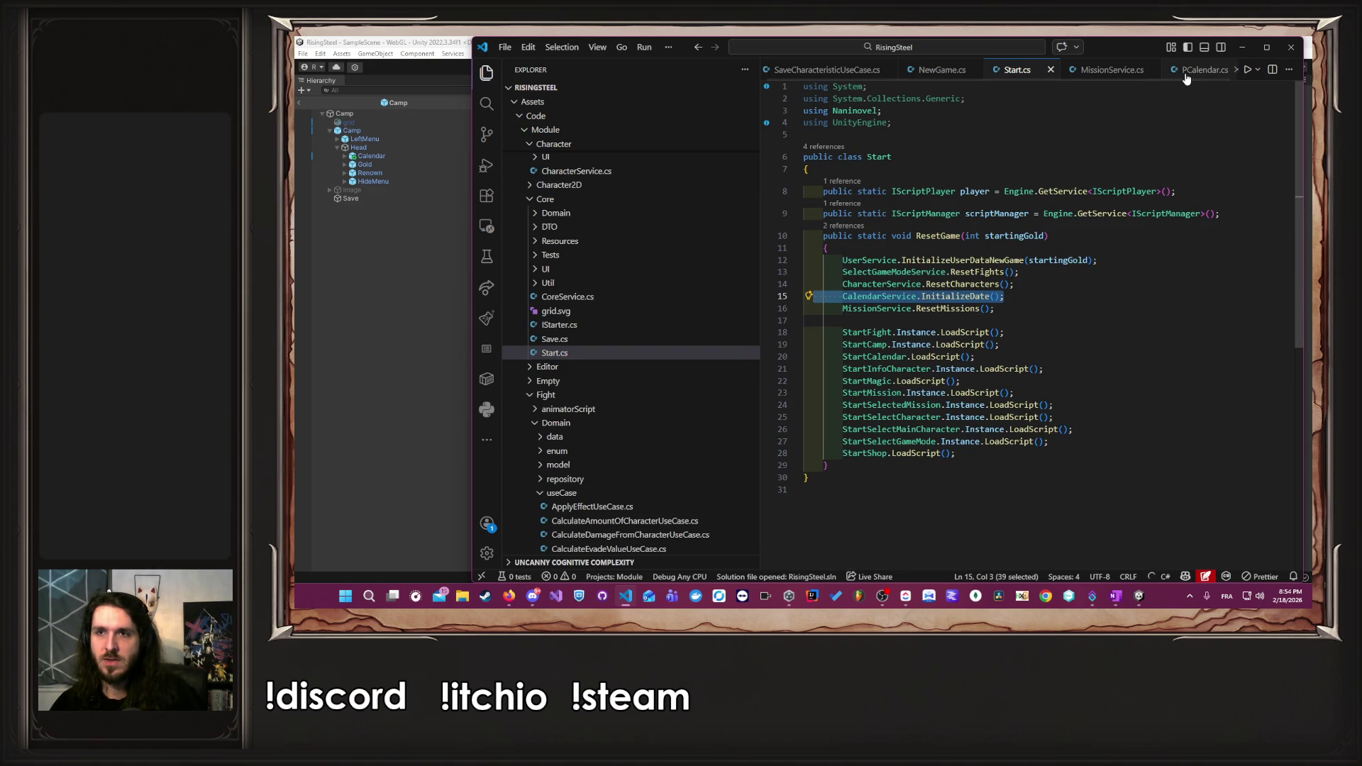
left_click(908, 370, "ctrl")
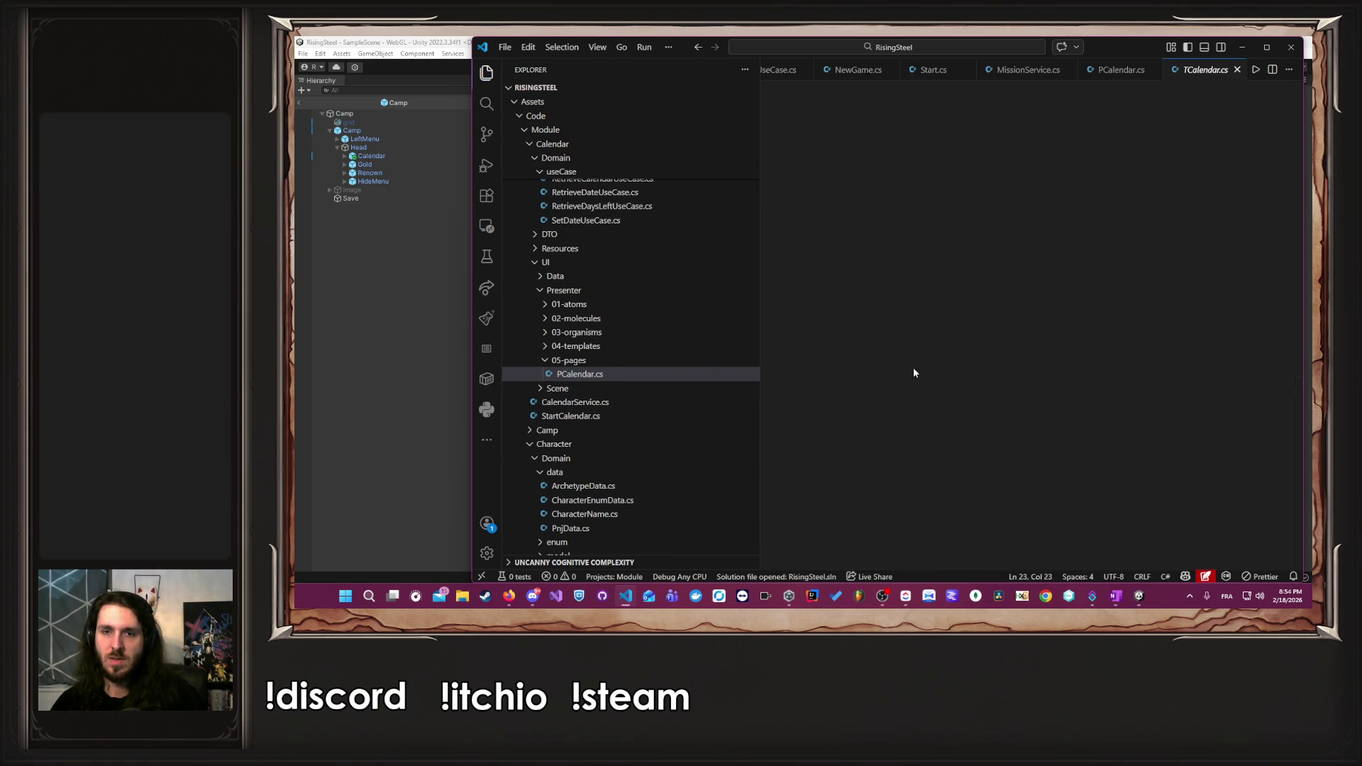
- Hide the file tree and follow mount.Initialize to the day's Initialize definition in MDay.cs
scroll(967, 447, "up", 2)
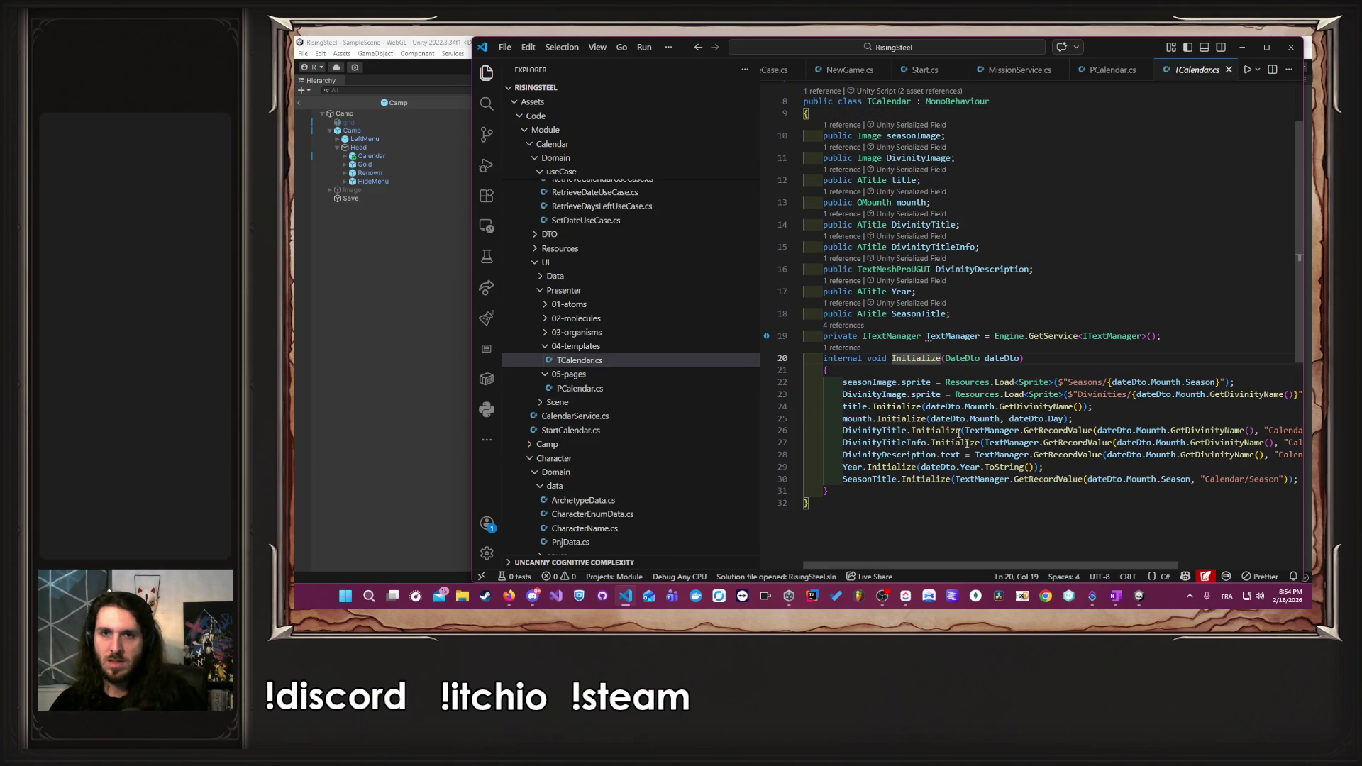
left_click(487, 76)
scroll(794, 362, "down", 2)
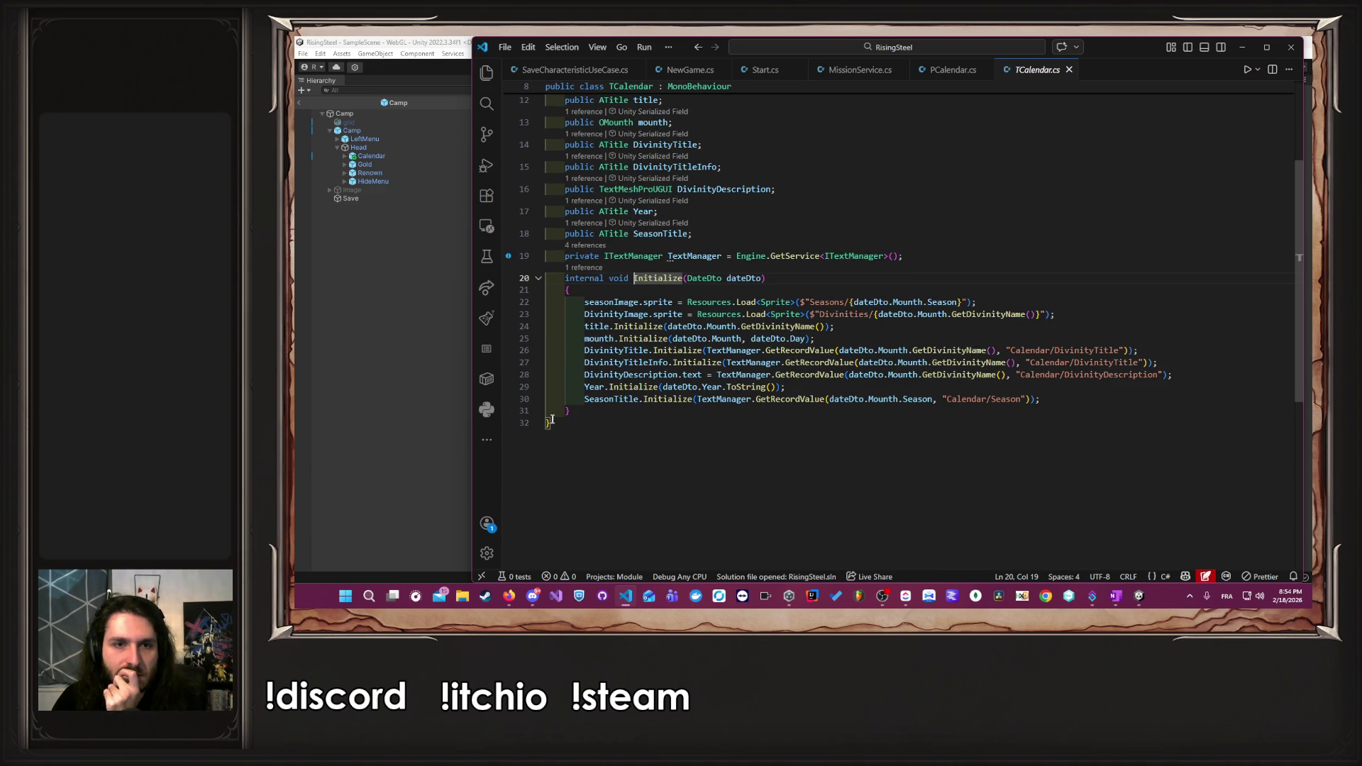
left_click(648, 340, "ctrl")
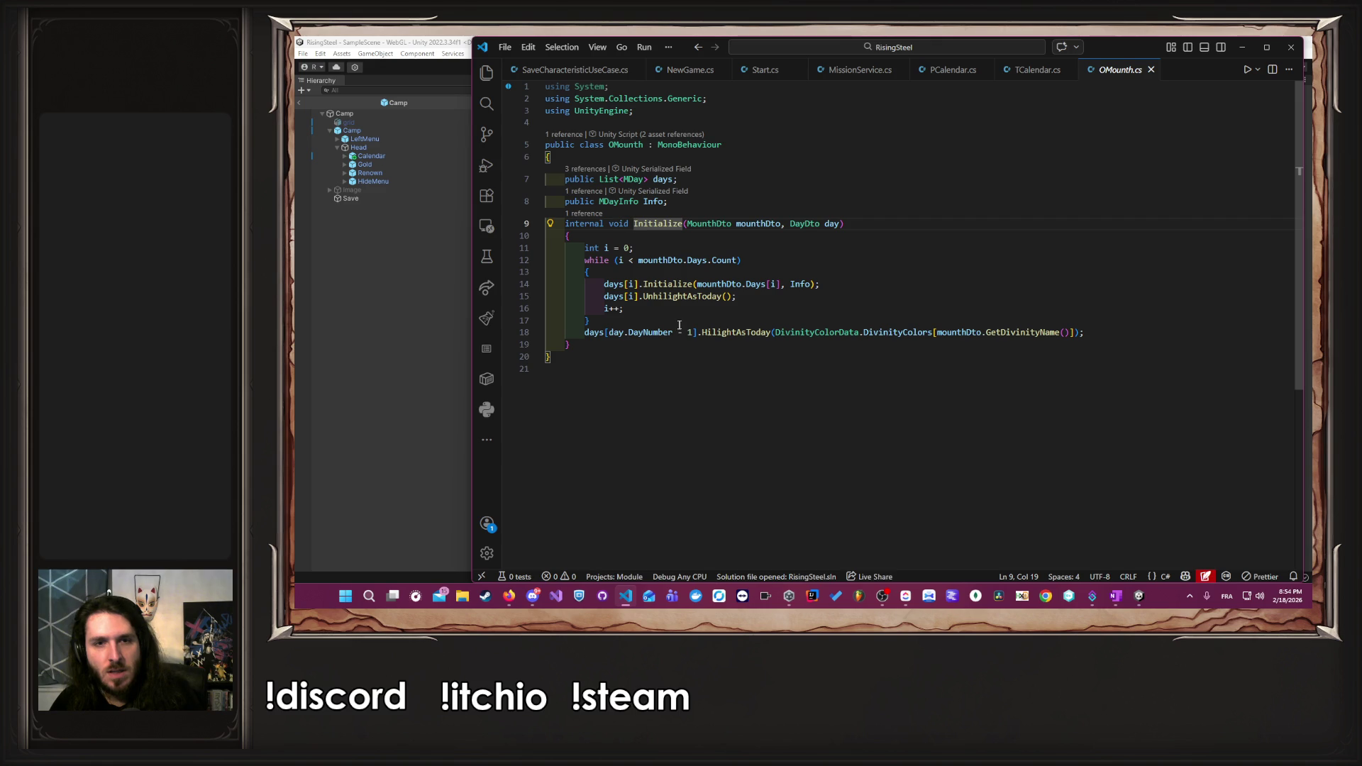
left_click(678, 286, "ctrl")
- Look over MDay.cs, then open a new line after 'Info = info;' in Initialize
scroll(819, 341, "up", 2)
scroll(818, 341, "down", 5)
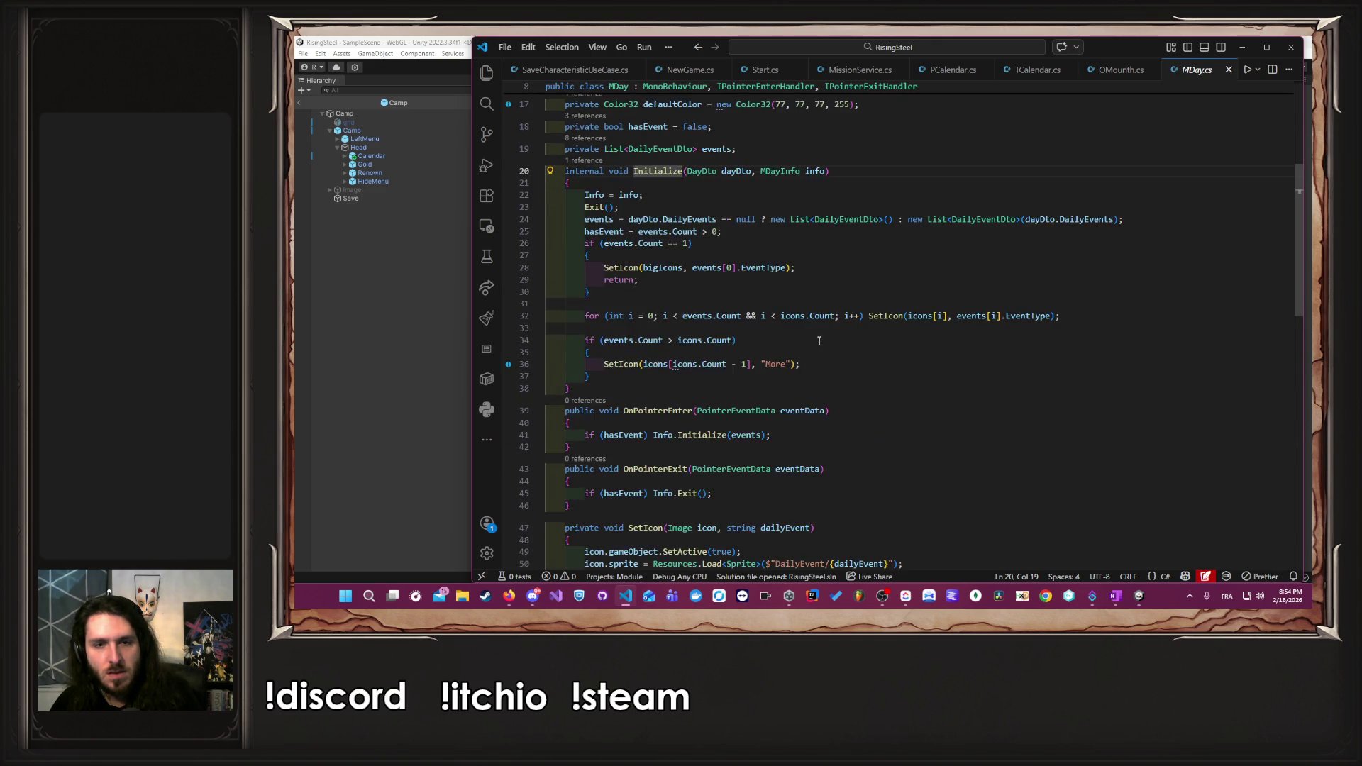
scroll(818, 342, "down", 3)
scroll(718, 409, "down", 3)
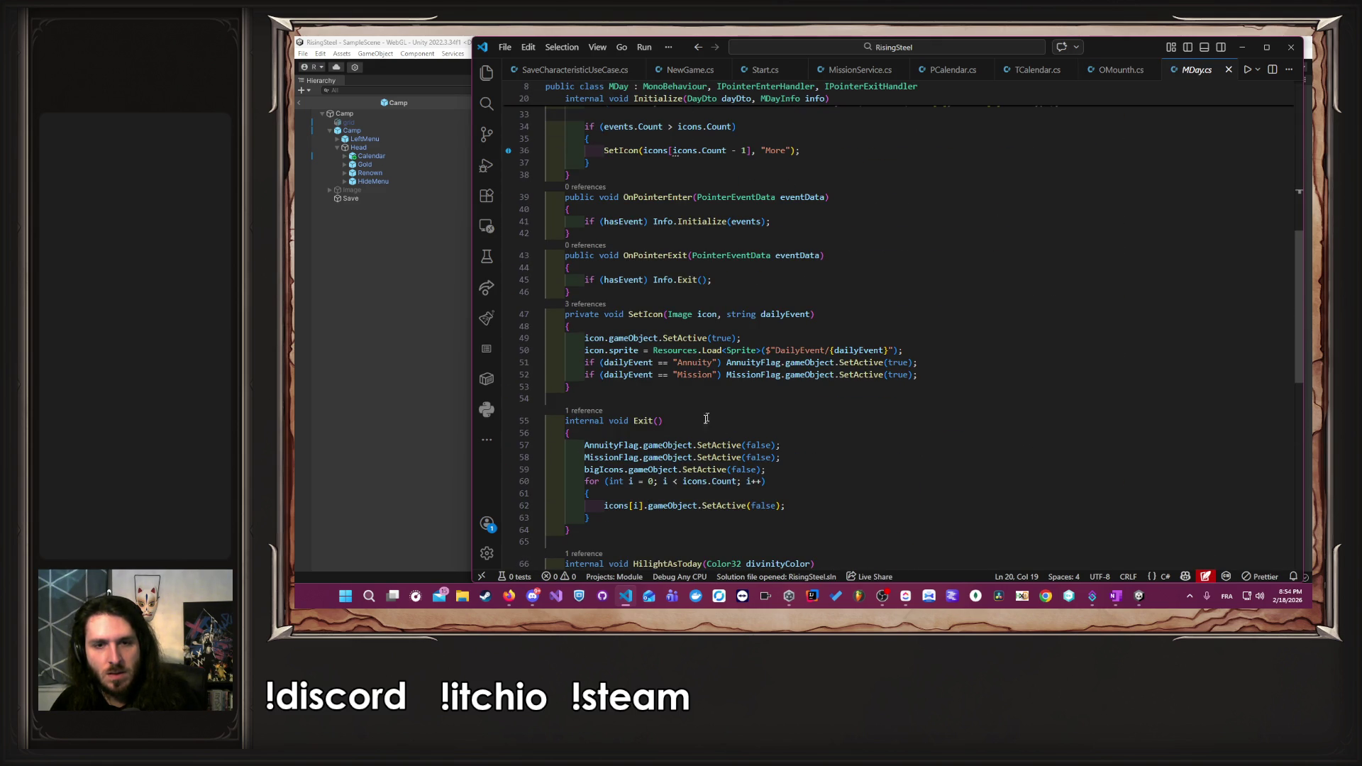
left_click_drag(662, 422, 633, 424)
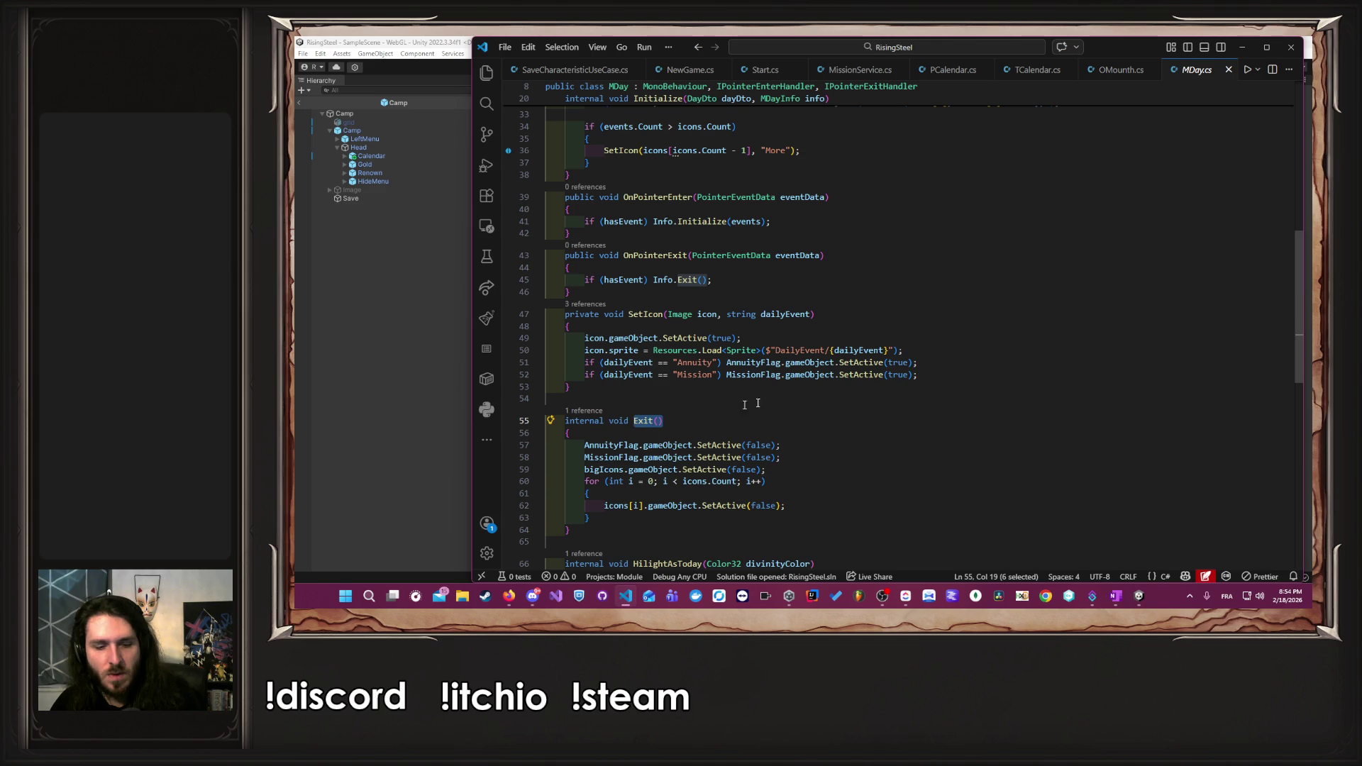
scroll(804, 394, "up", 7)
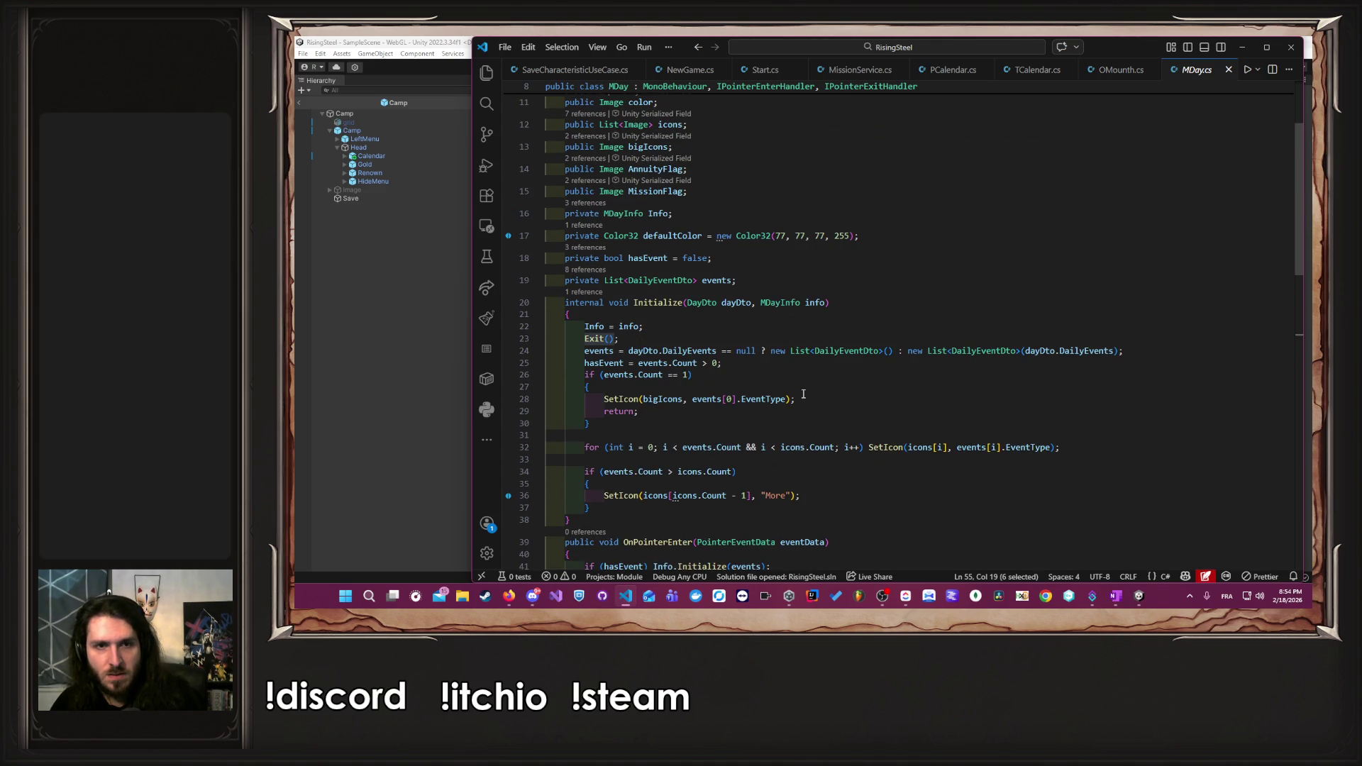
left_click(709, 329)
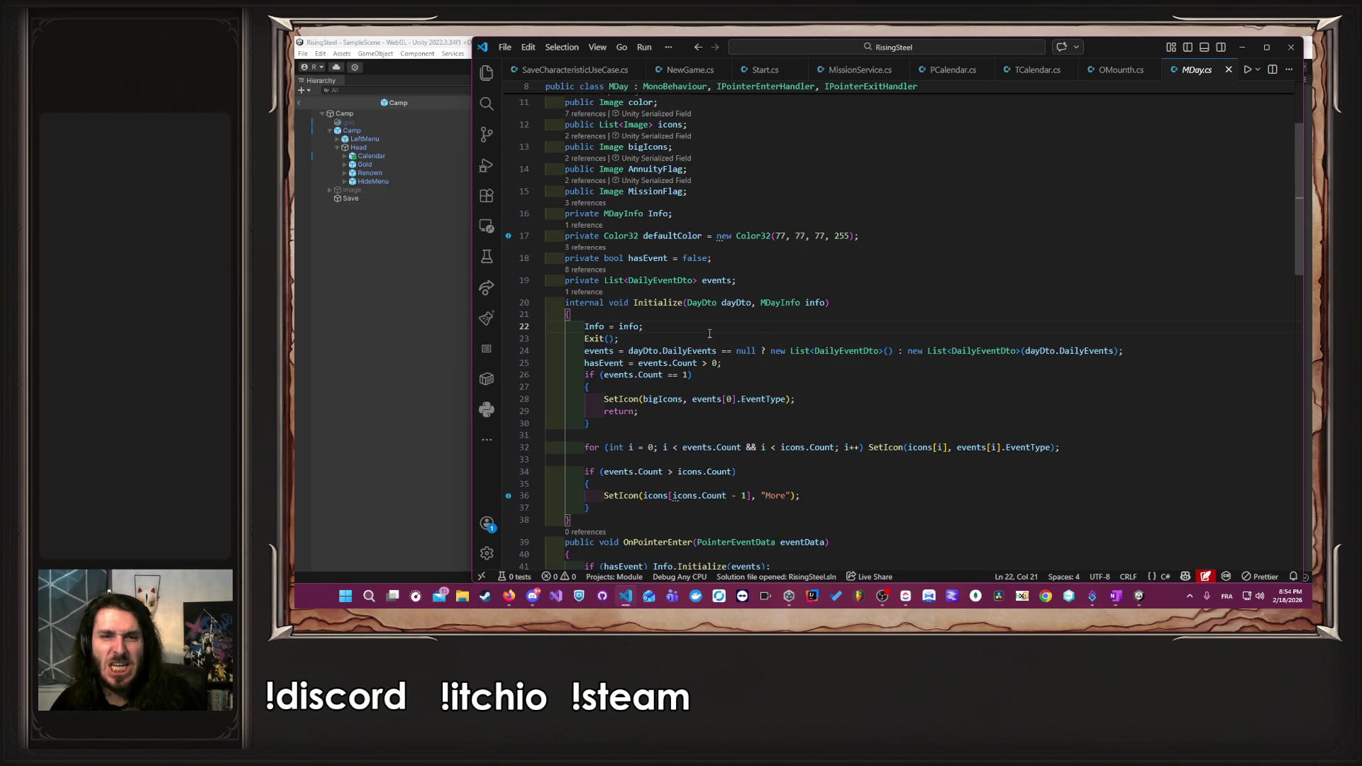
scroll(710, 334, "down", 7)
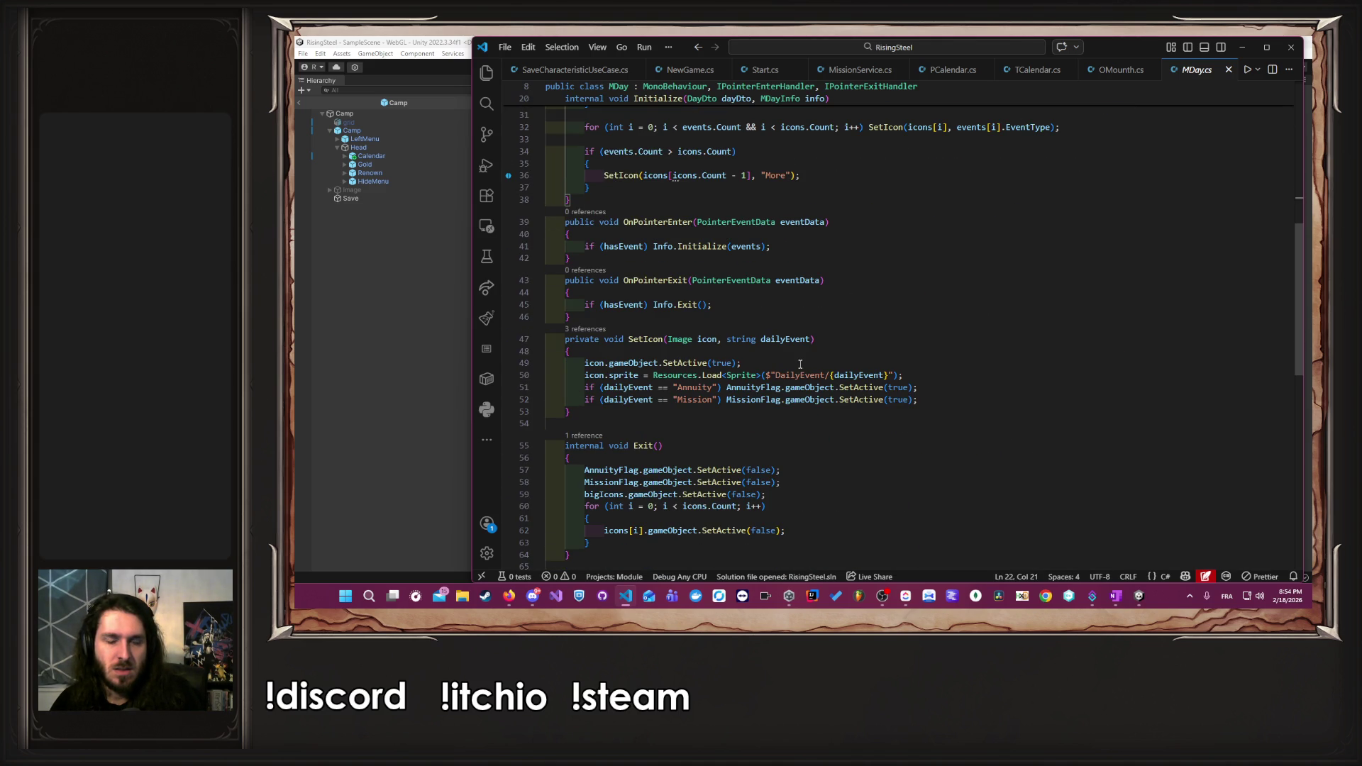
scroll(800, 364, "down", 2)
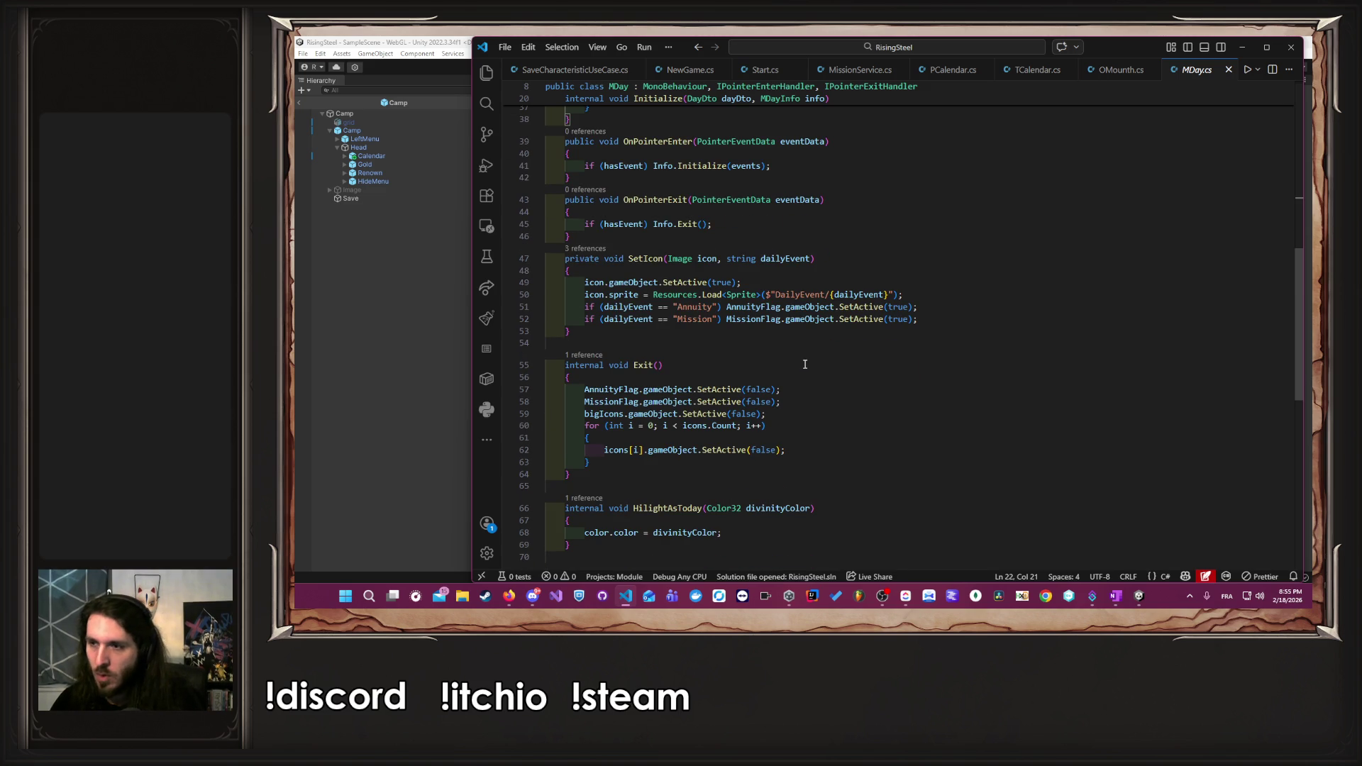
scroll(805, 364, "up", 8)
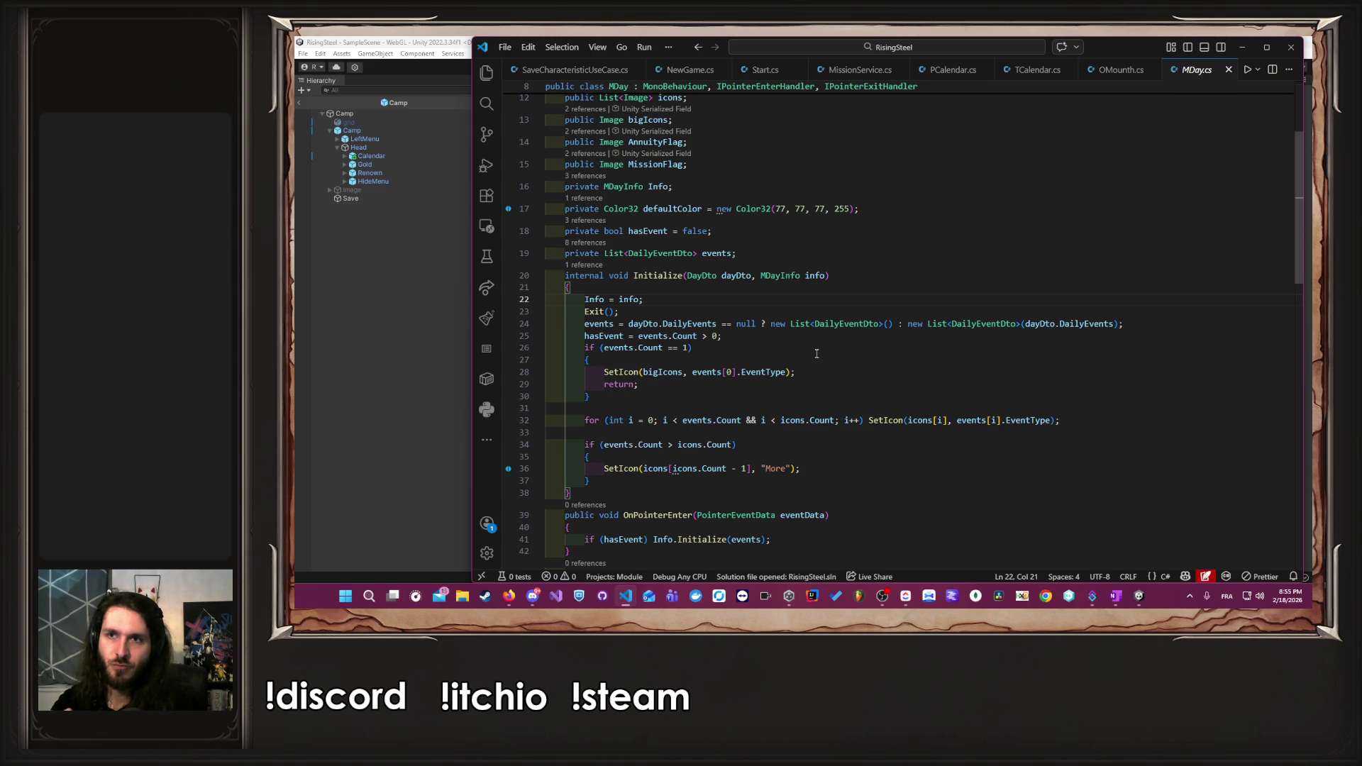
left_click(778, 298)
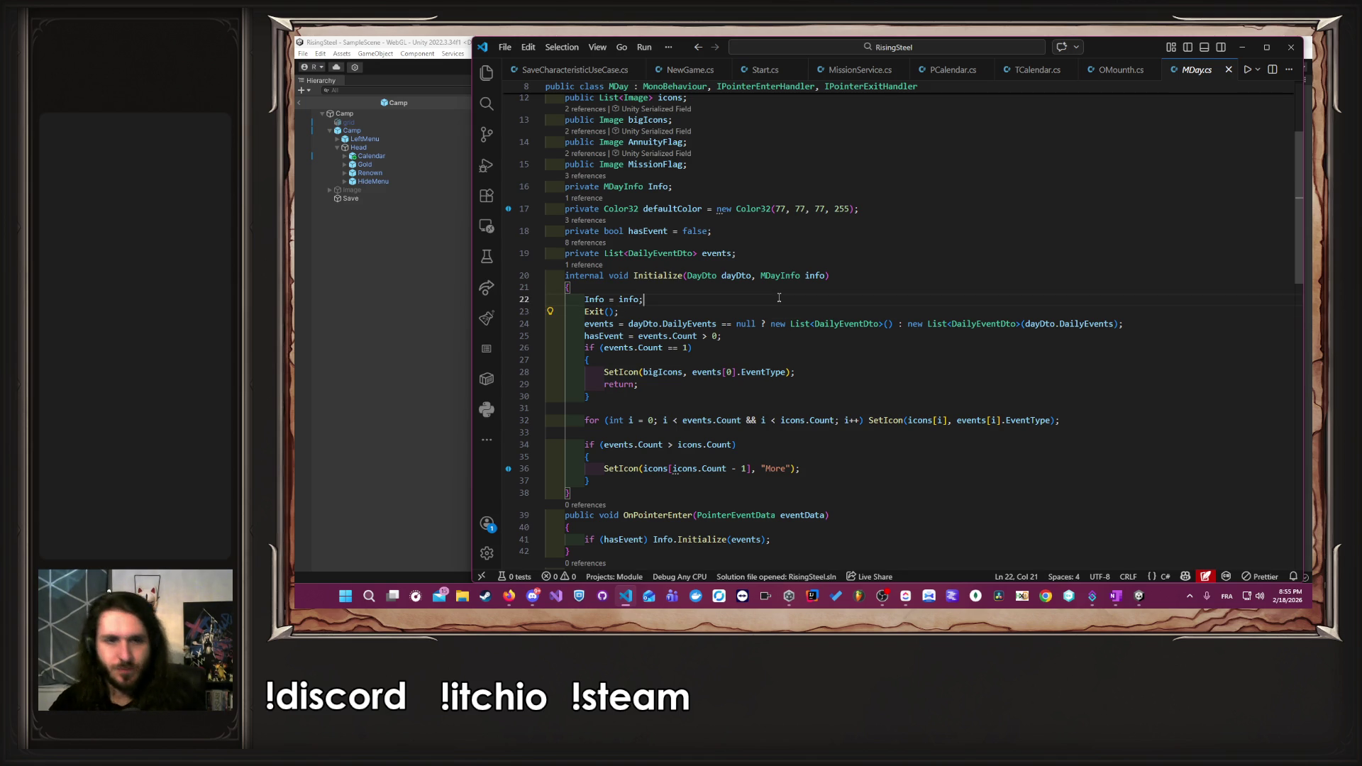
key("Return")
- Insert a Debug.Log printing dayDto.DailyEvents?.Count events, and save MDay.cs
type("Debug")
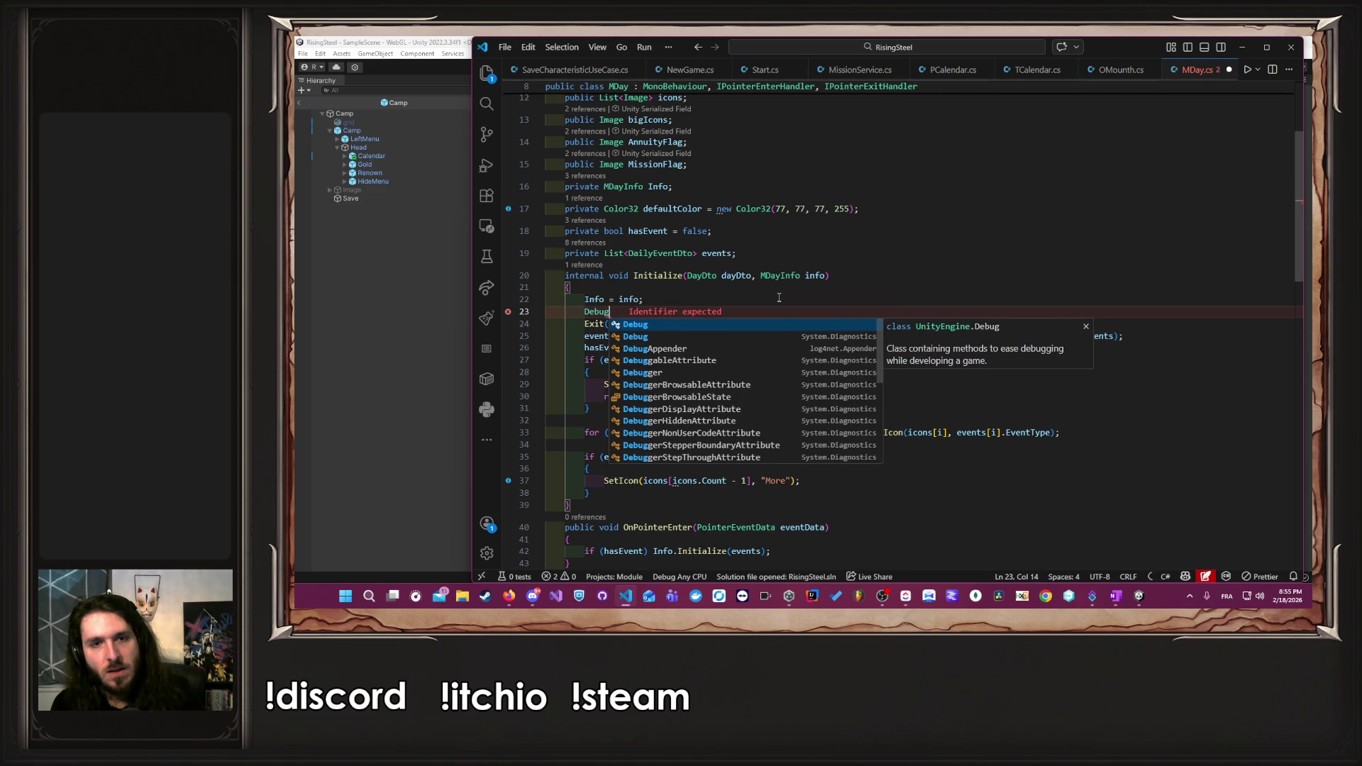
key("Tab")
key("ctrl+s")
key("ctrl+shift+Left")
key("ctrl+shift+Left")
key("ctrl+shift+Right")
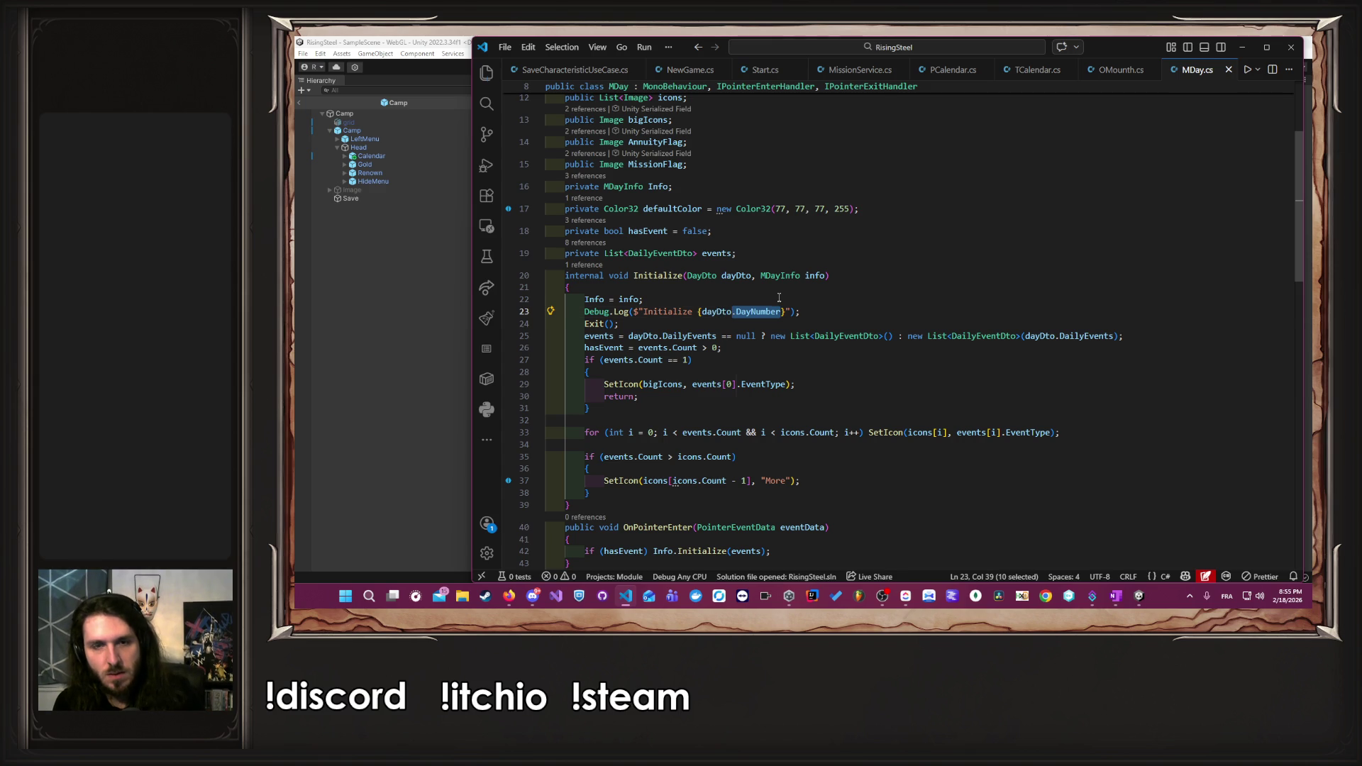
type(".")
key("Tab")
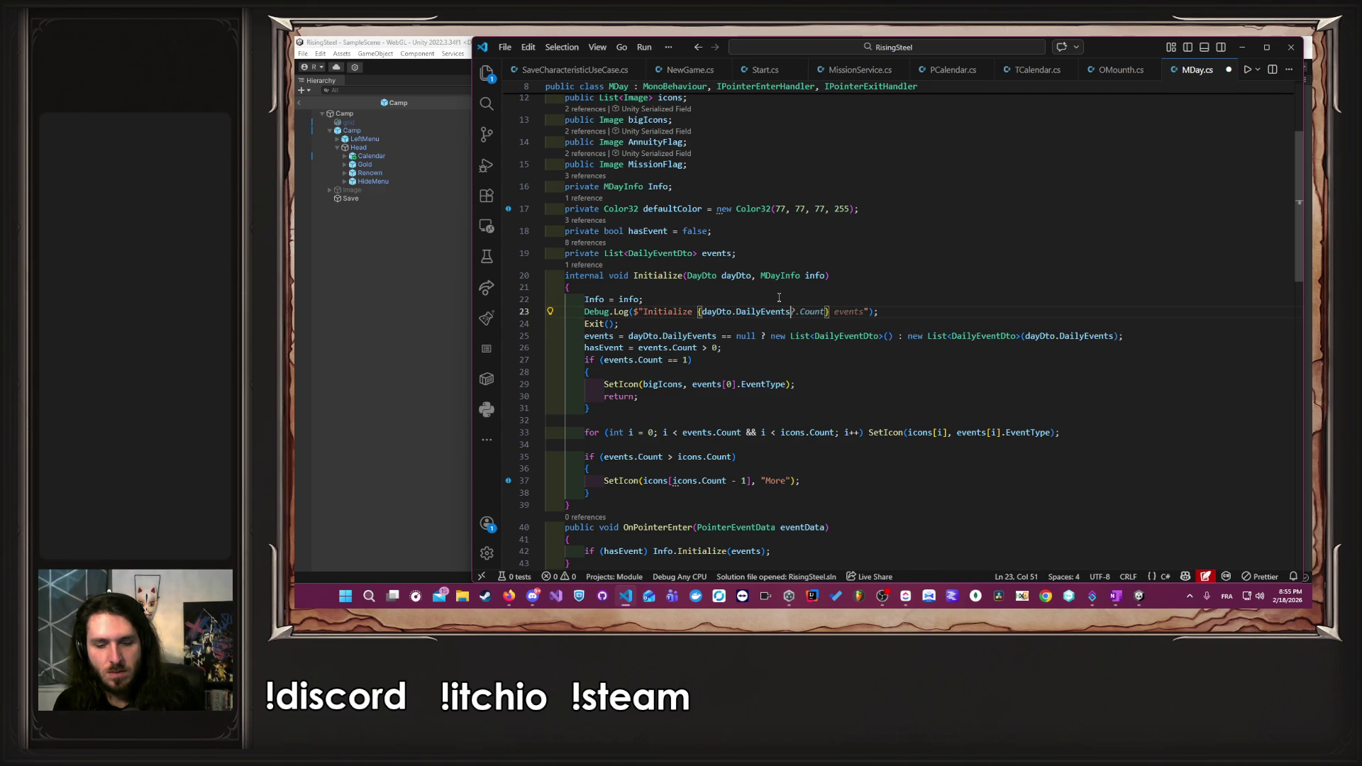
type("[")
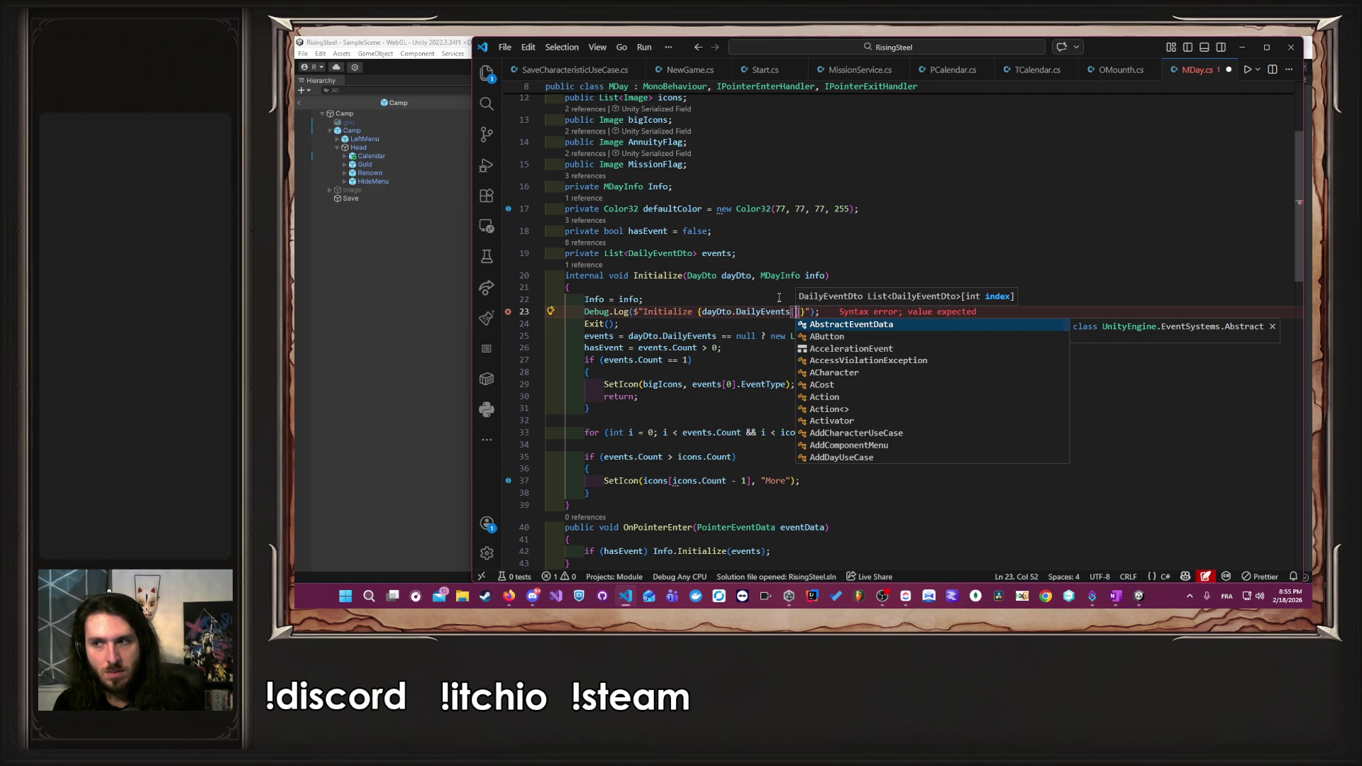
key("BackSpace")
key("Tab")
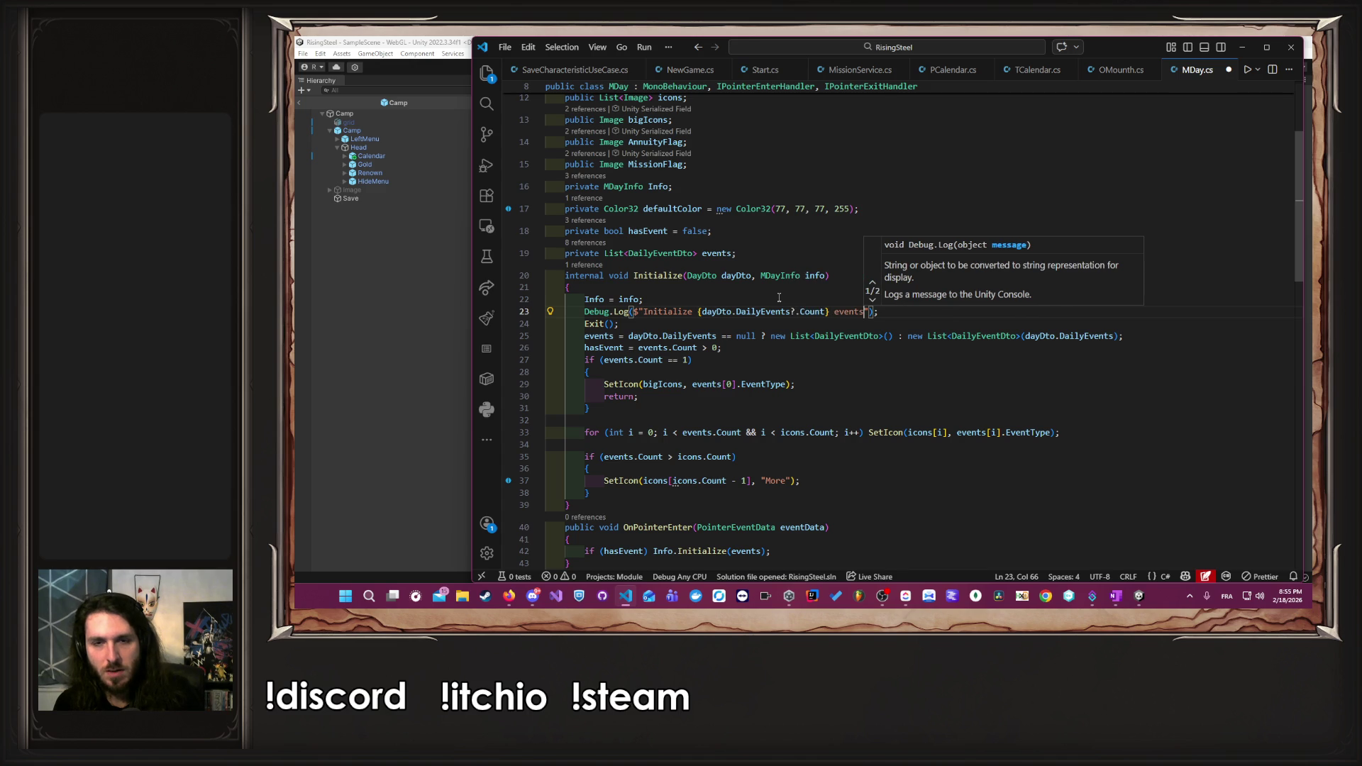
key("ctrl+s")
- Prefix the log message with {dayDto.DayNumber} and save the script
key("ctrl+Left")
key("ctrl+Left")
key("ctrl+Left")
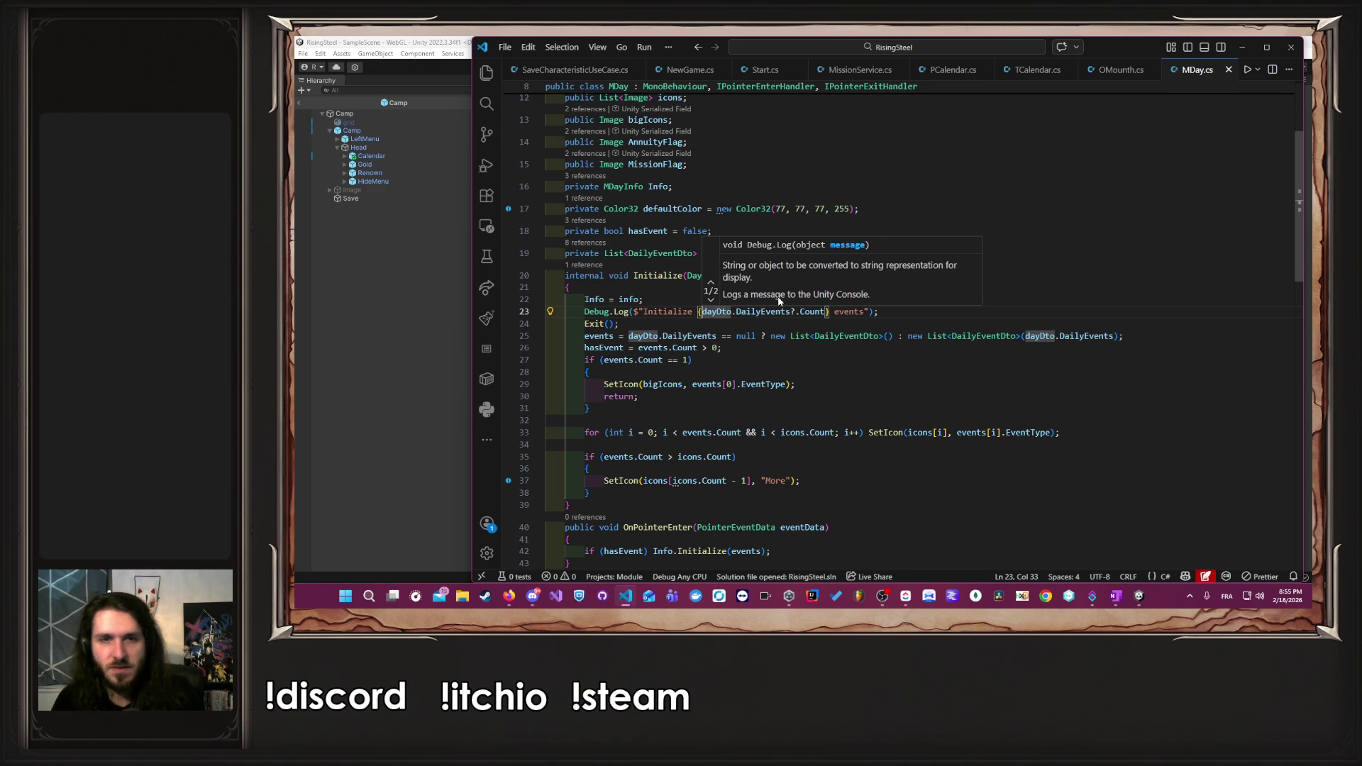
left_click(678, 295)
key("Down")
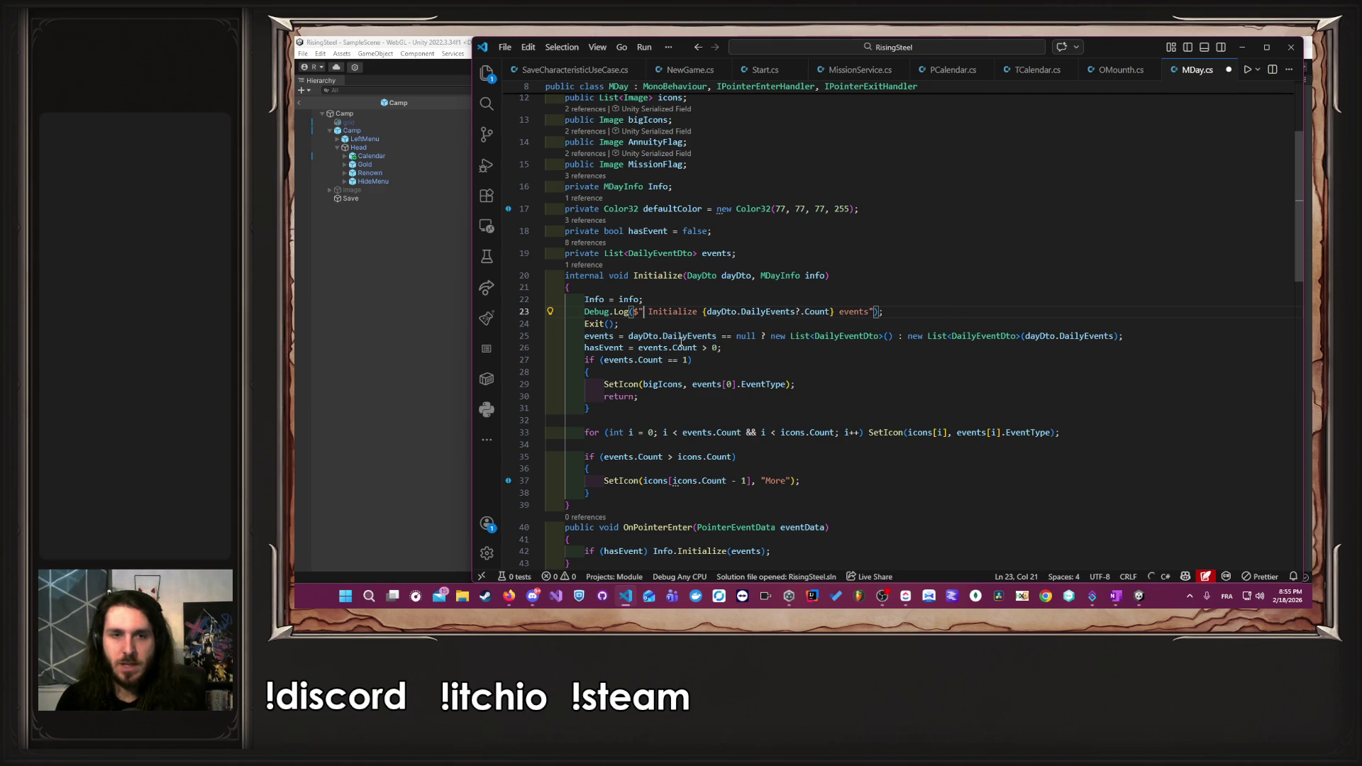
type("{dayDto.")
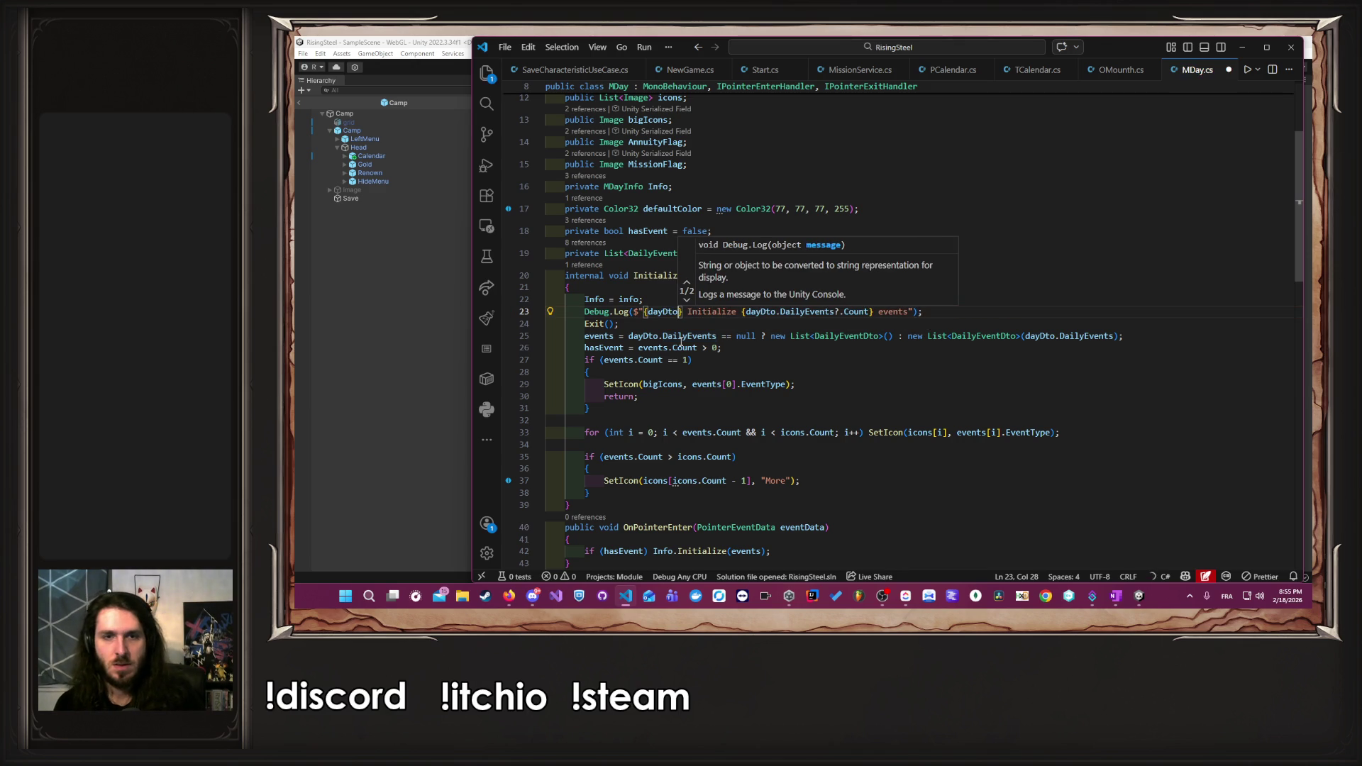
key("Down")
key("Tab")
key("ctrl+s")
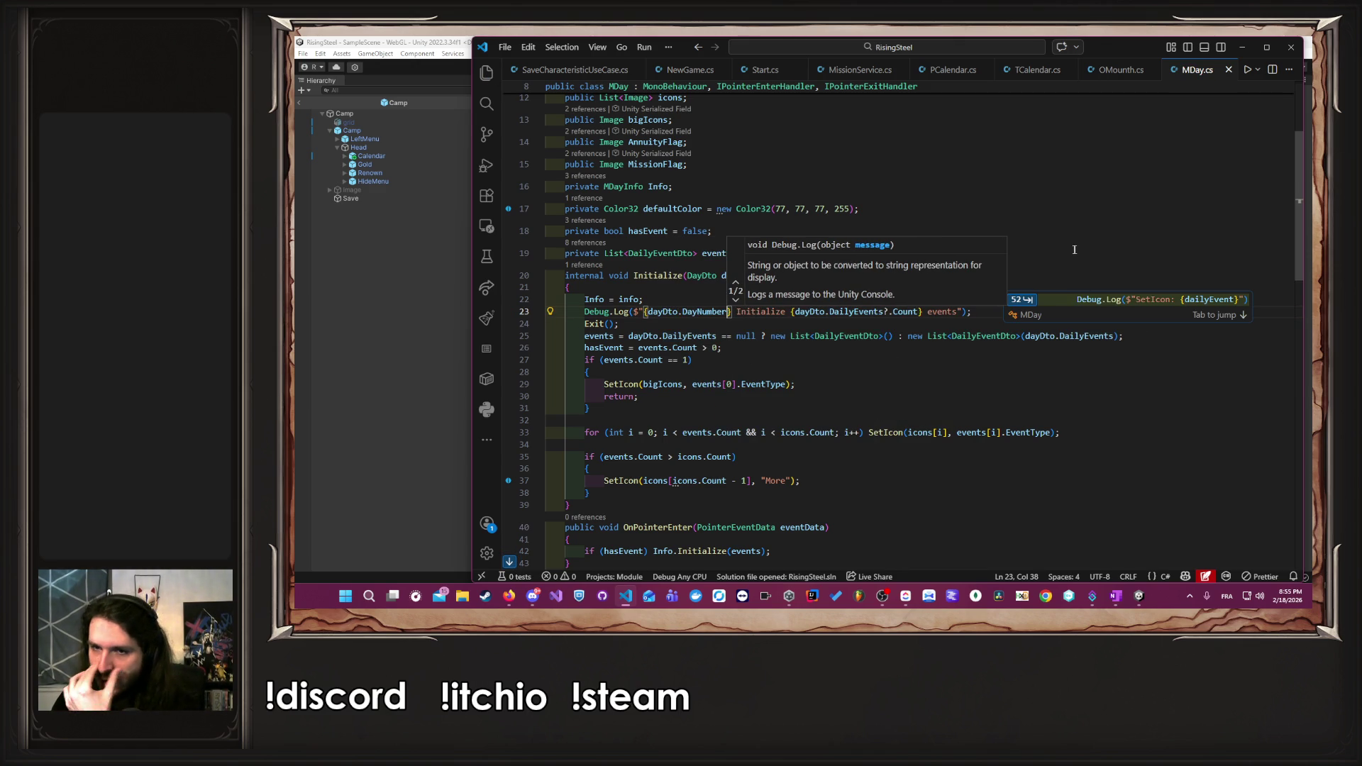
left_click(1079, 252)
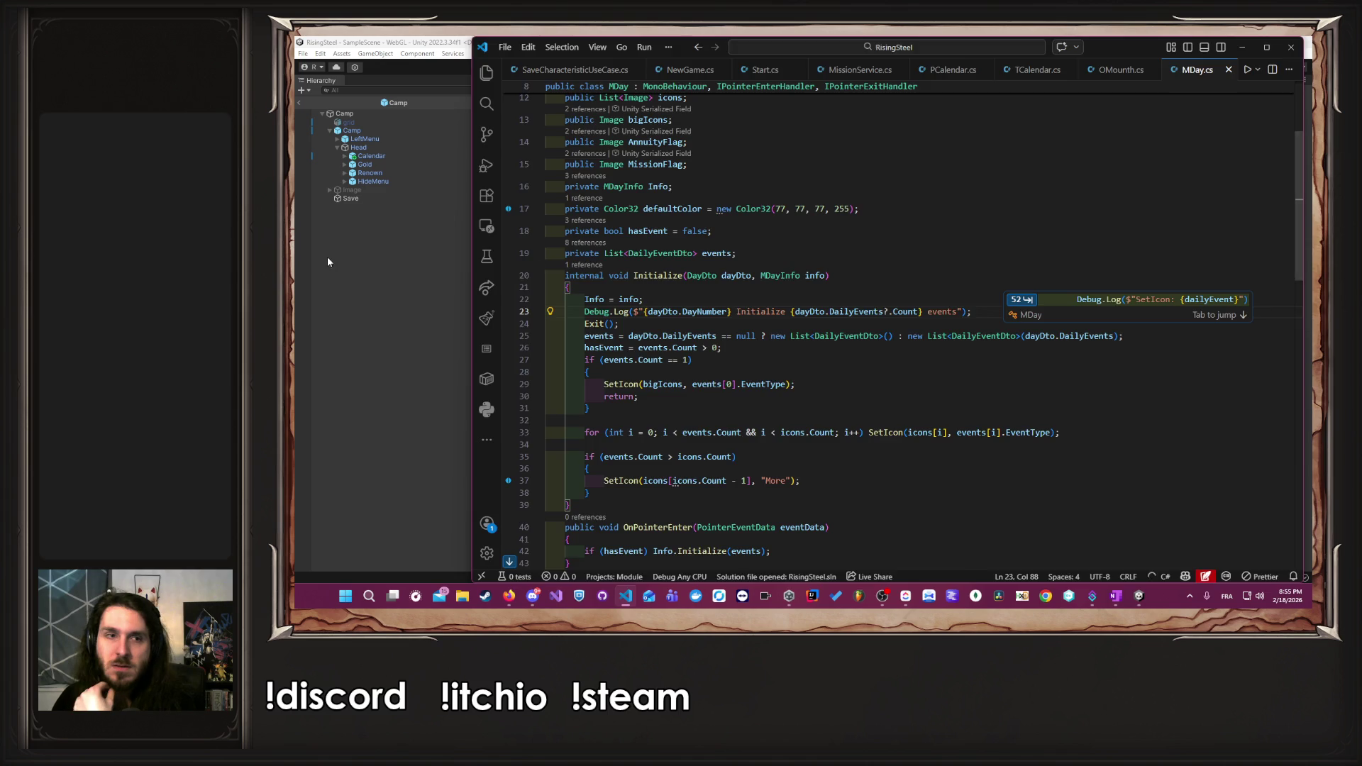
left_click(329, 259)
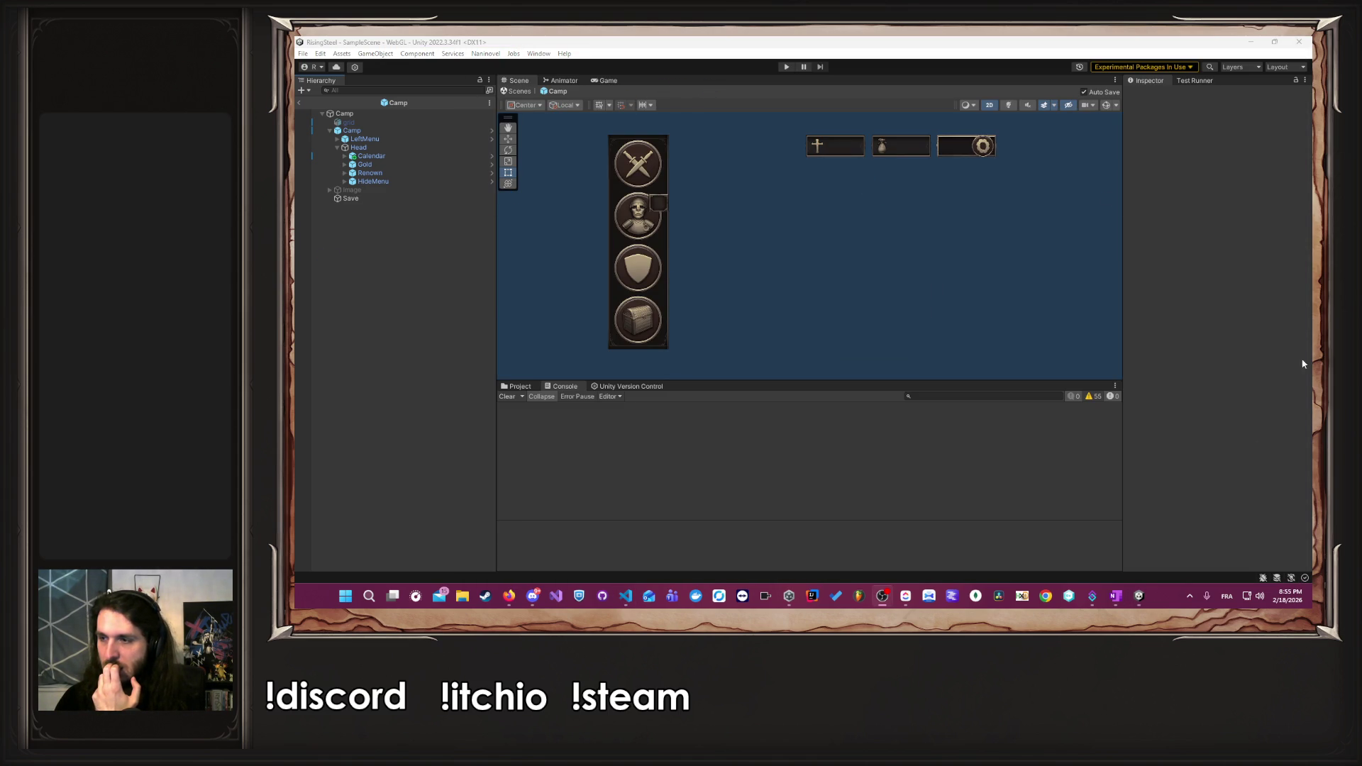
- Enter play mode and start a new game with a player name, male character, tutorial skipped
left_click(785, 67)
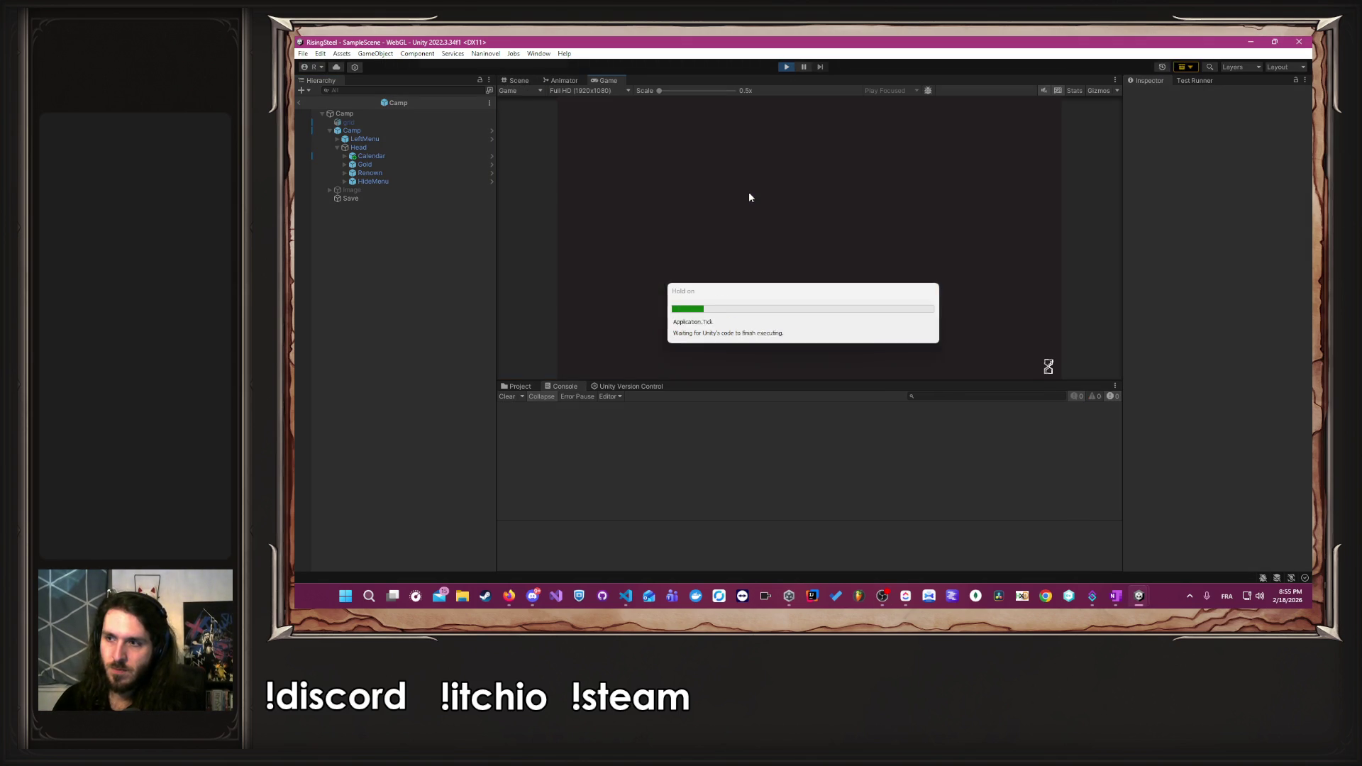
left_click(793, 181)
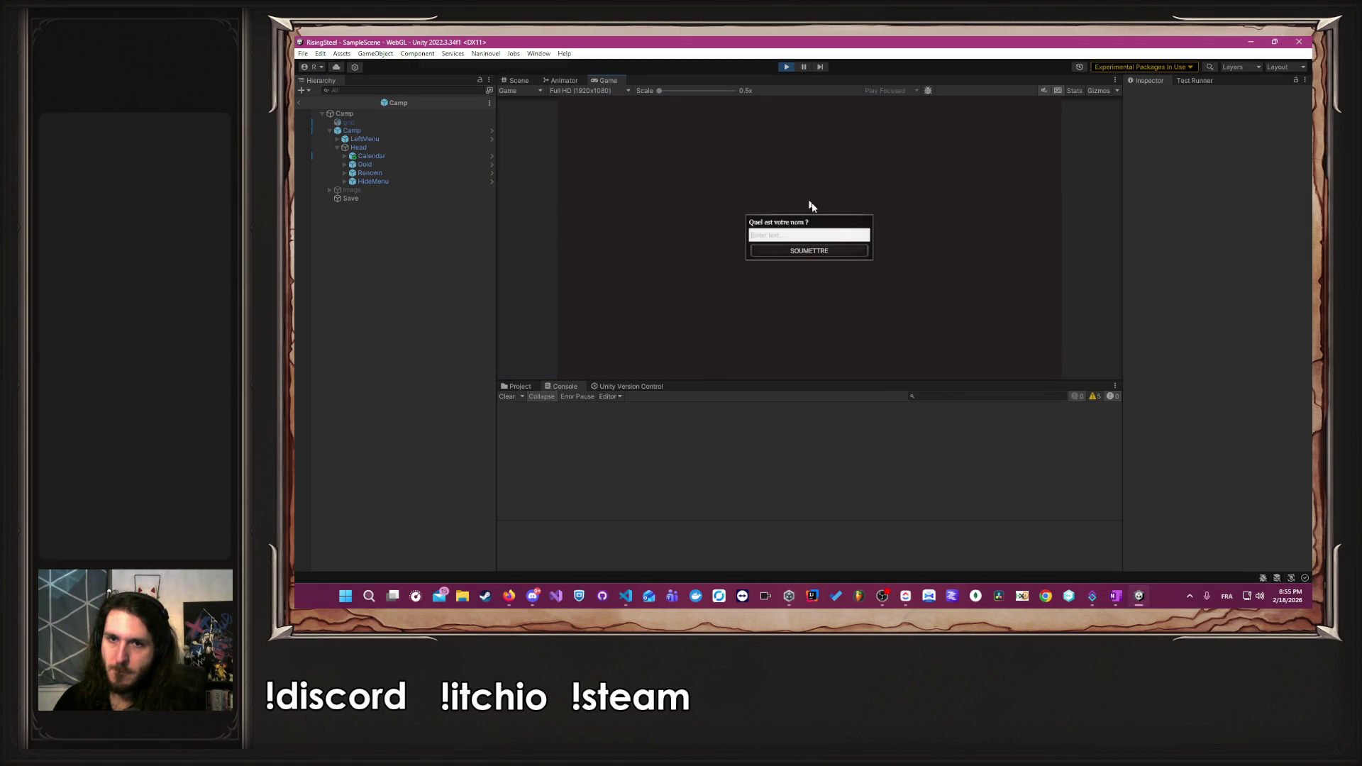
type("Albert")
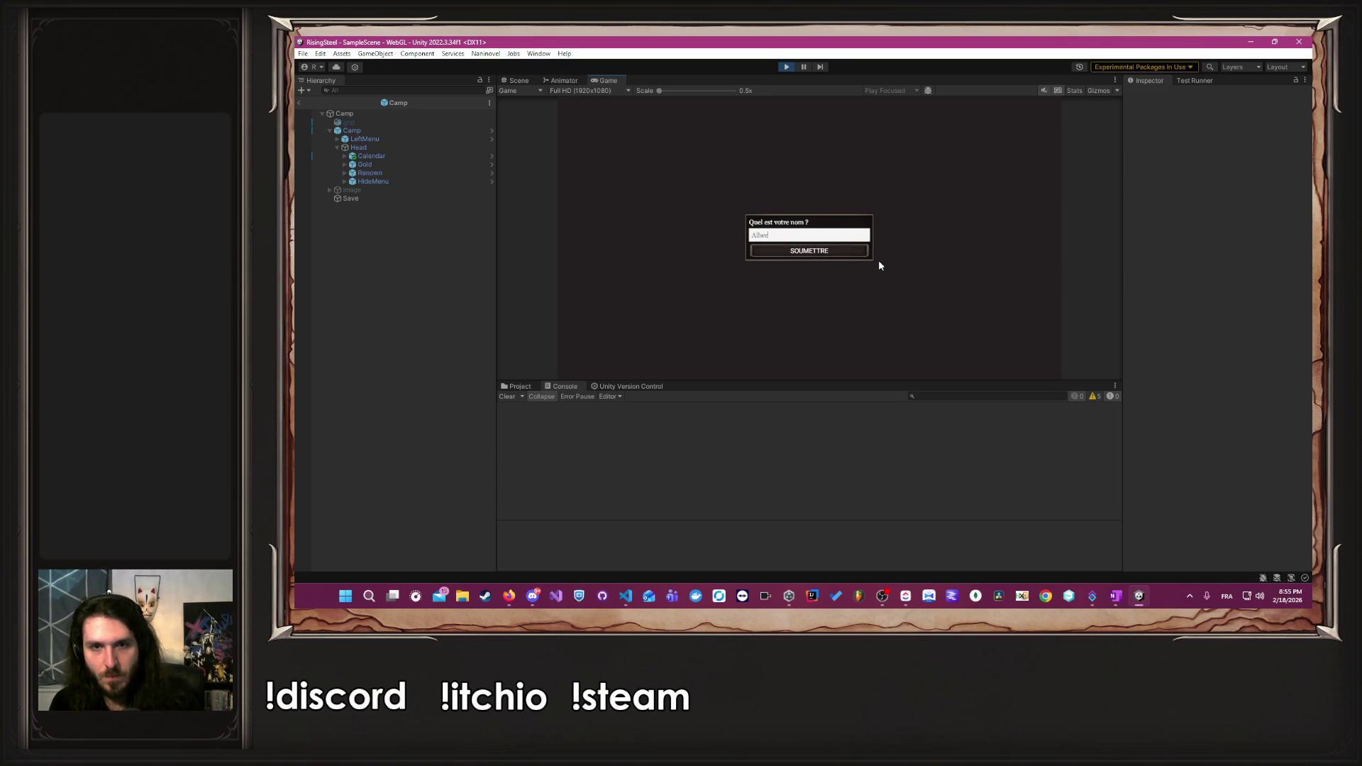
key("Return")
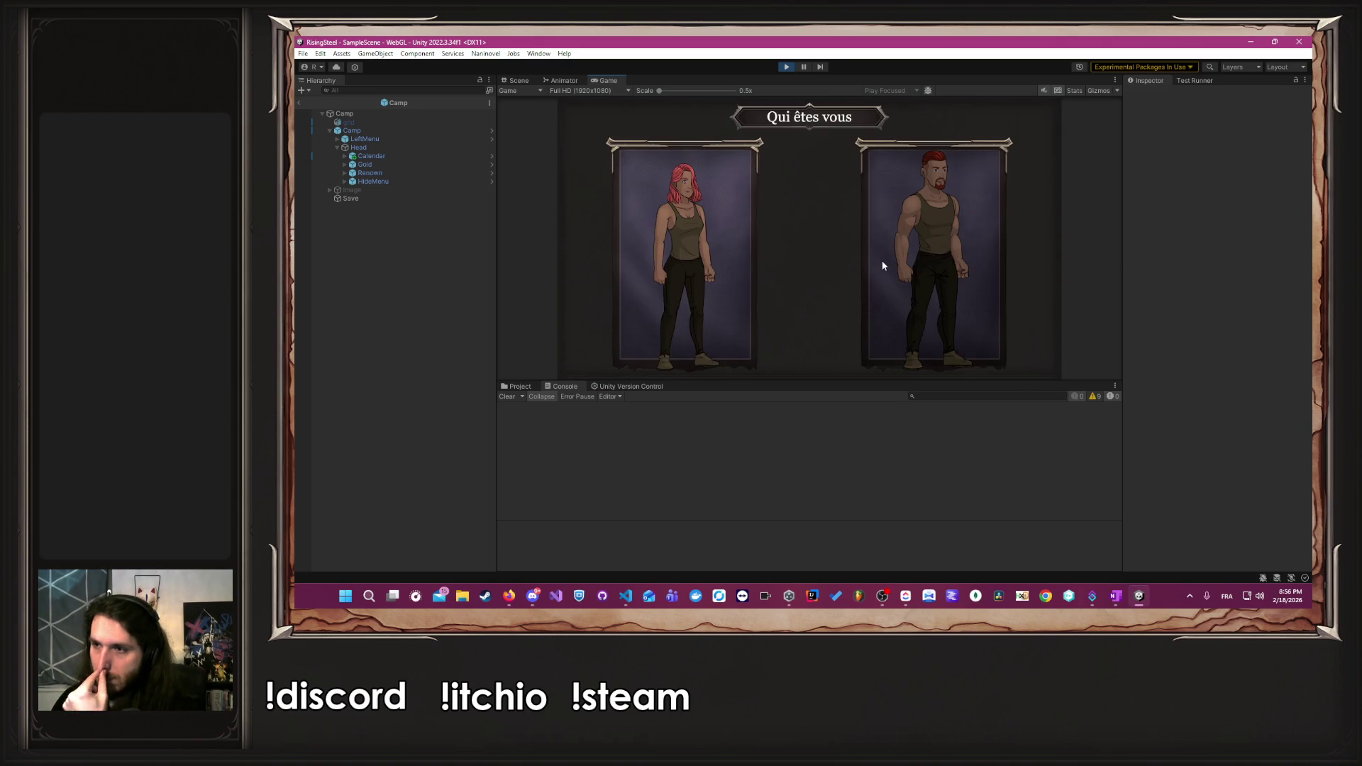
left_click(959, 287)
left_click(850, 237)
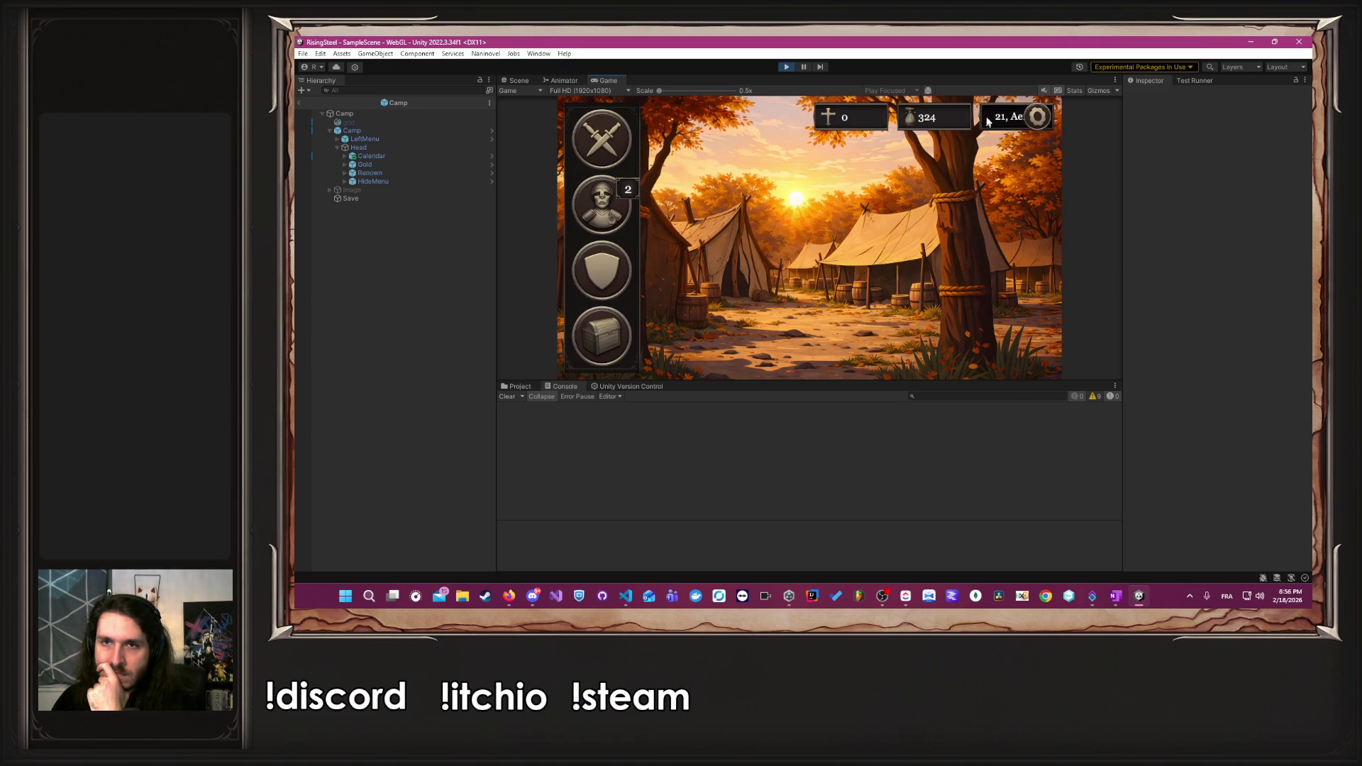
left_click(598, 139)
left_click(1030, 121)
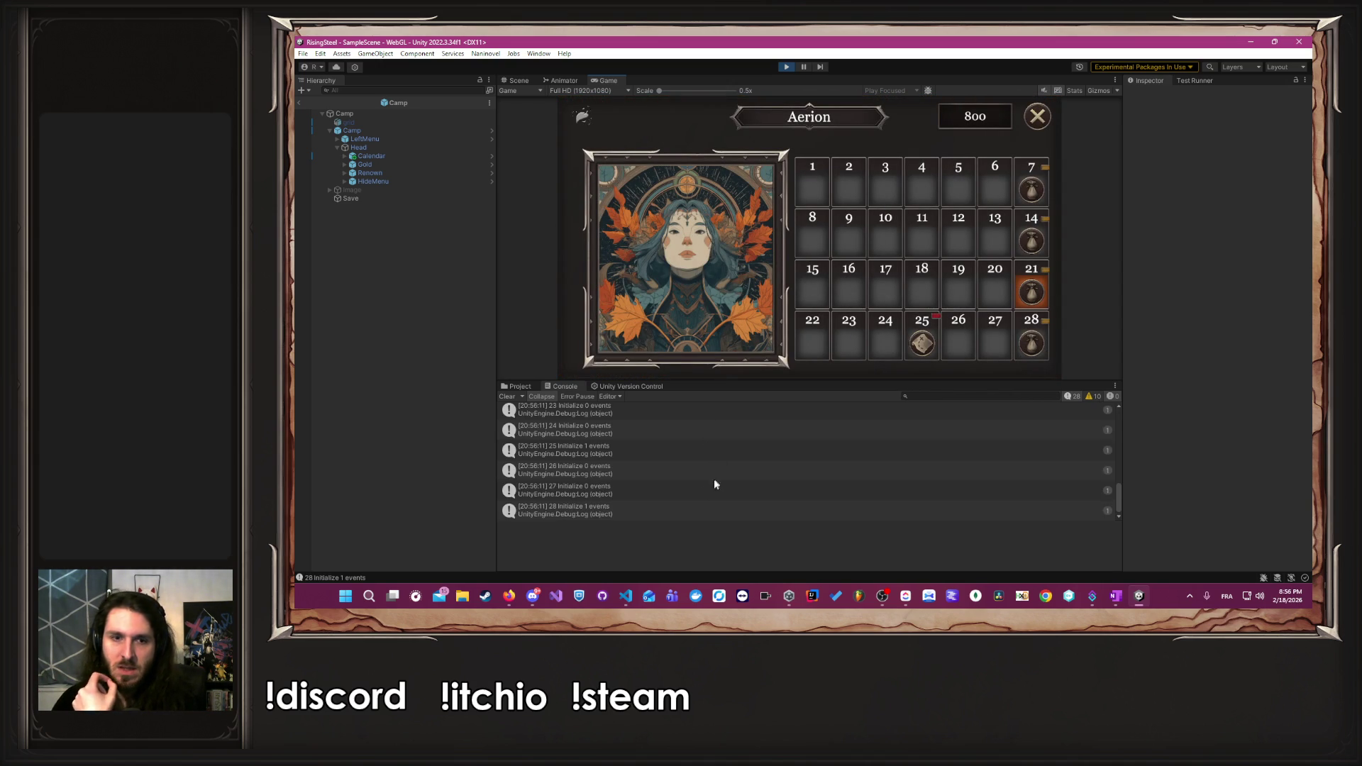
- Check the day 25 event-count entry in the Console, clear the log, and close the calendar
left_click_drag(641, 521, 641, 520)
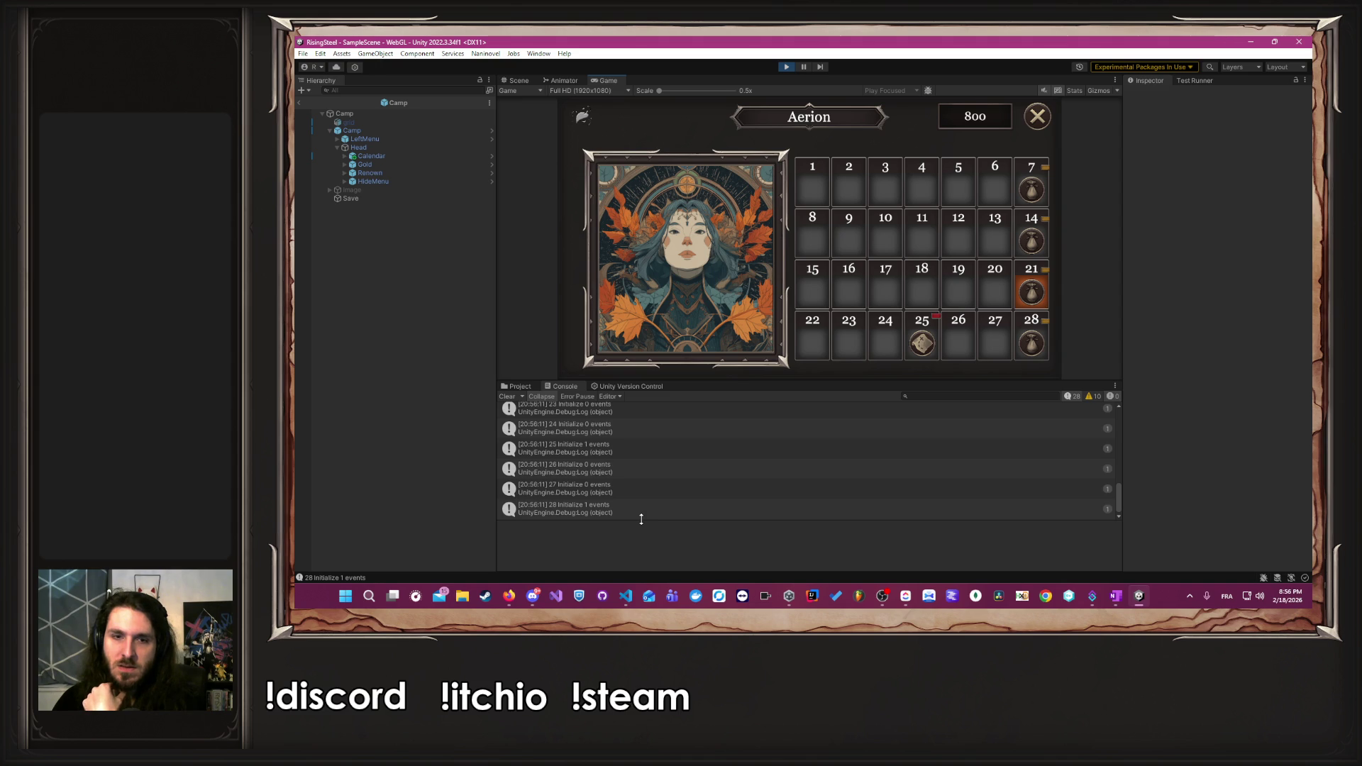
scroll(641, 520, "up", 1)
left_click(623, 487)
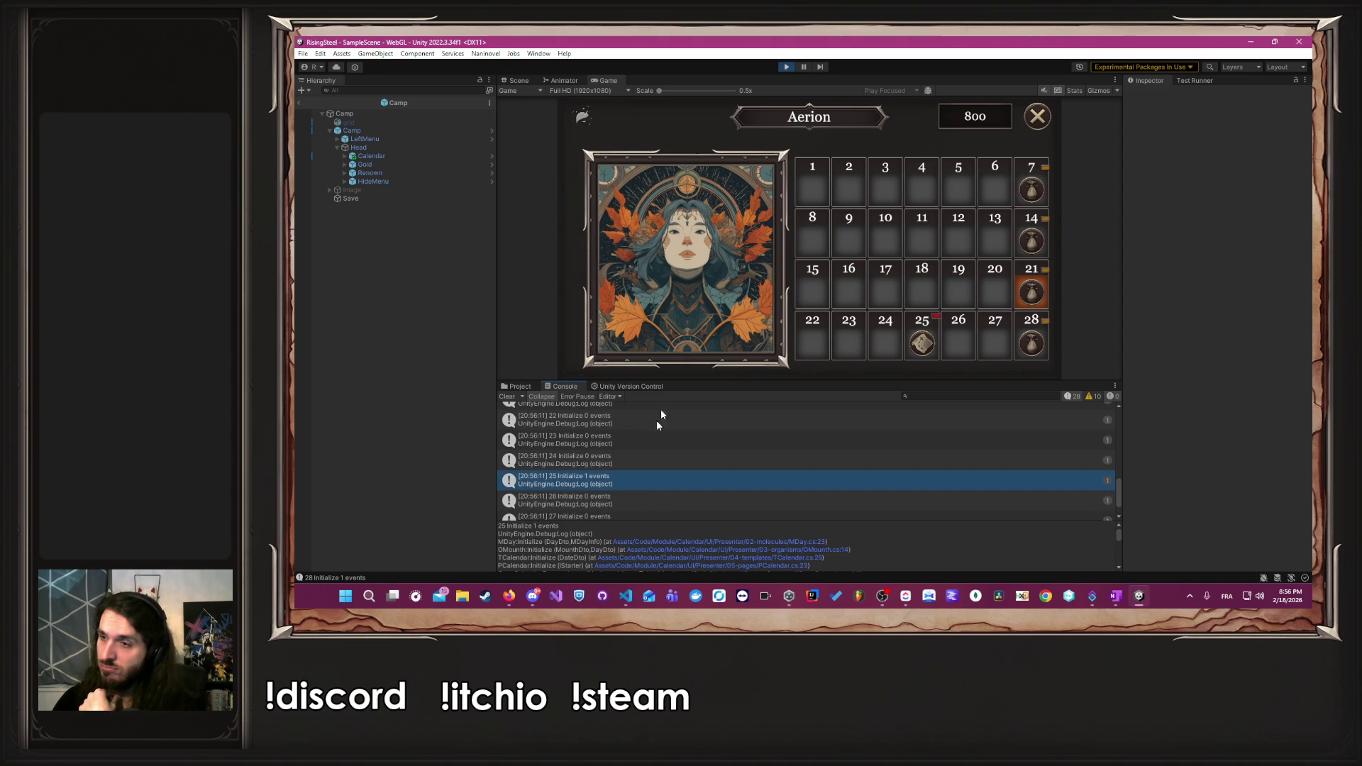
left_click(508, 397)
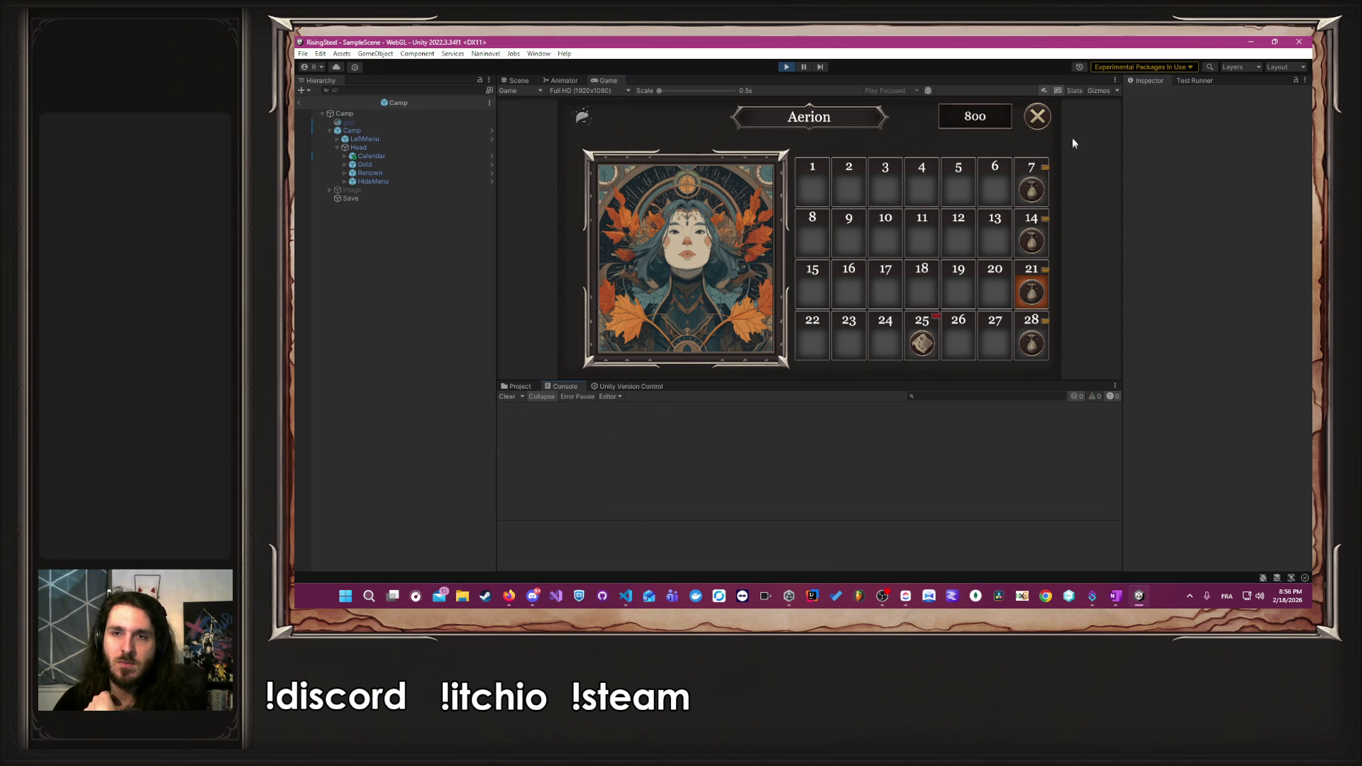
left_click(1047, 117)
left_click(1048, 118)
- Return to the title screen and start another new game with the male character, tutorial skipped
left_click(864, 319)
left_click(787, 248)
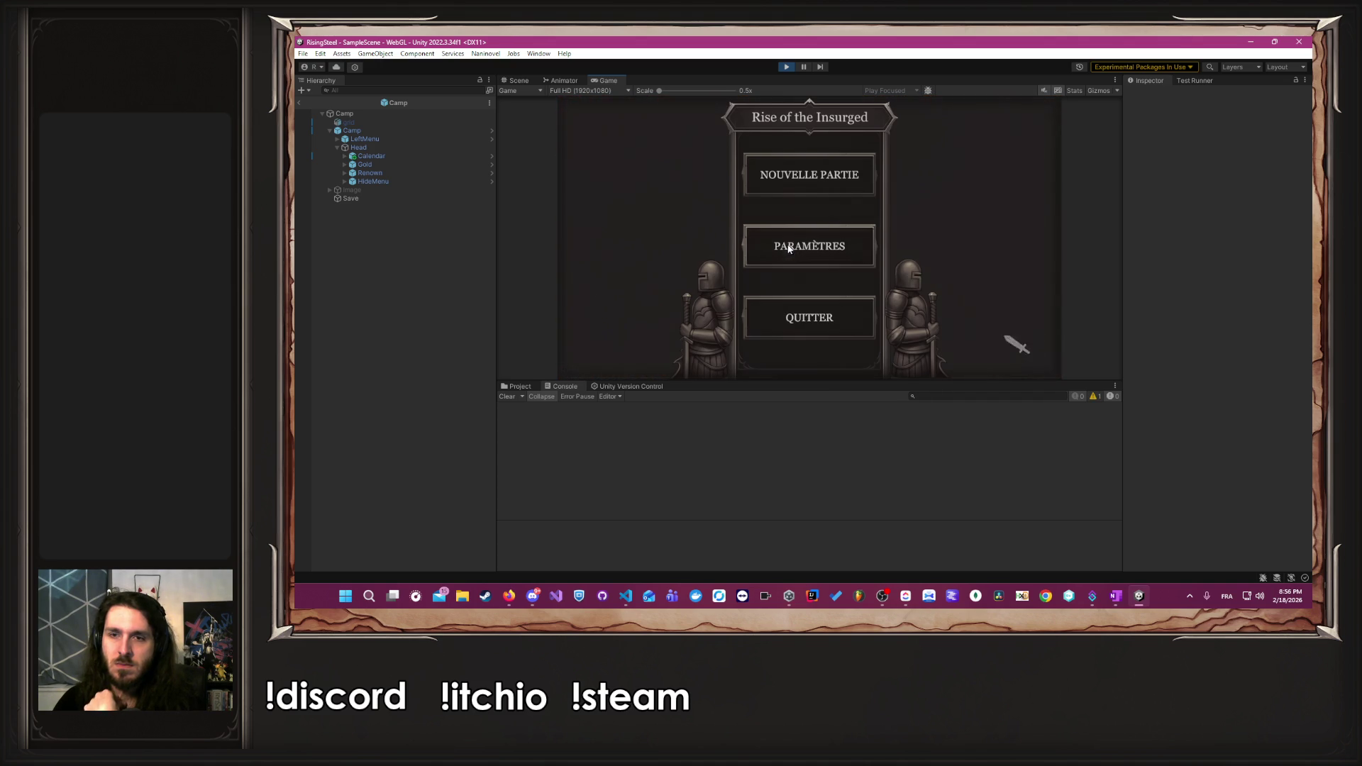
left_click(785, 177)
type("A")
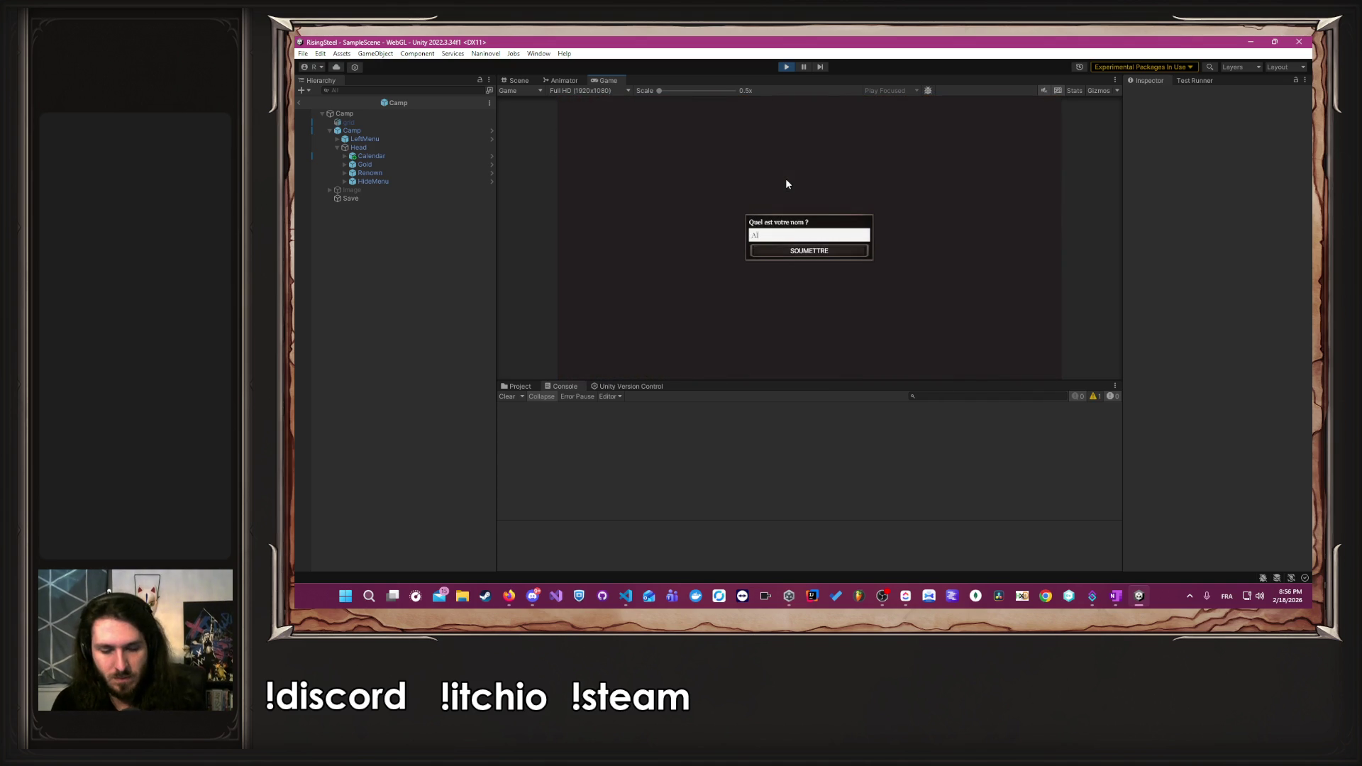
key("Return")
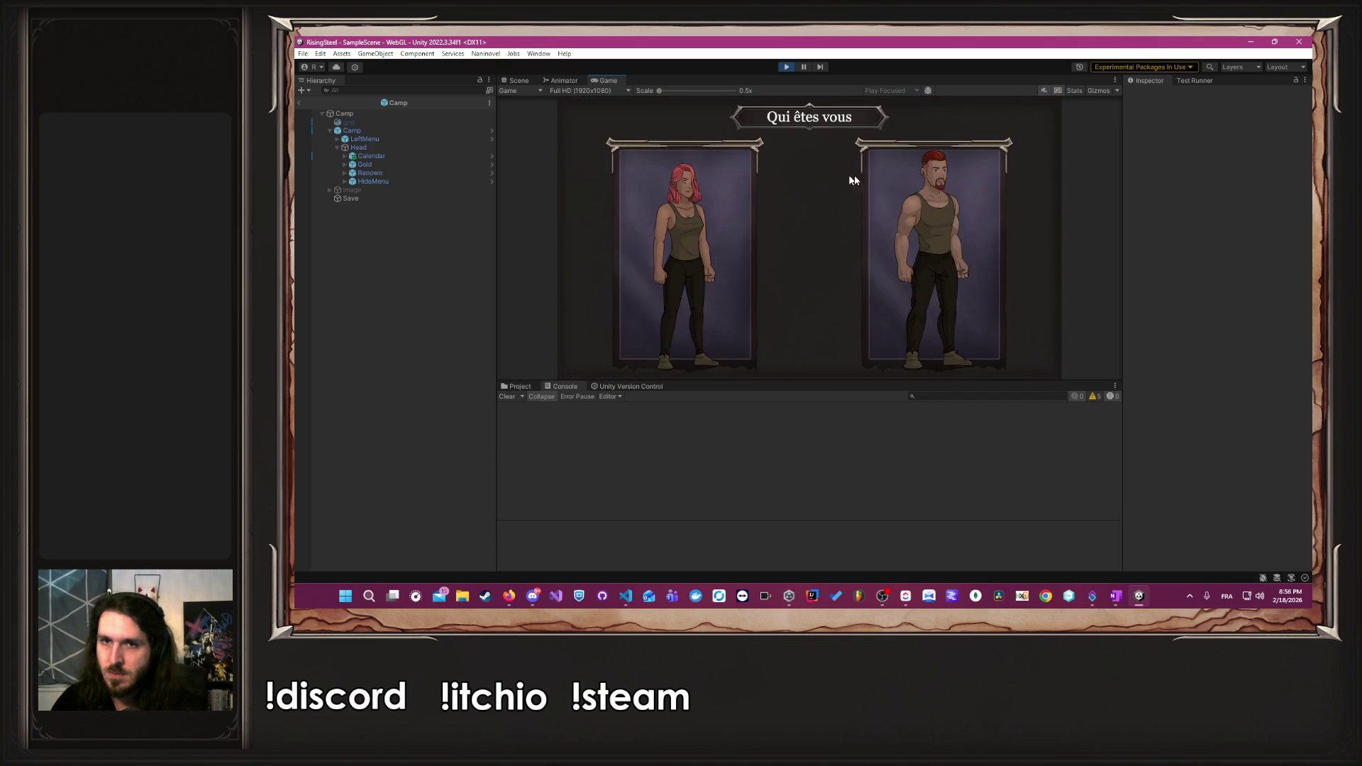
left_click(932, 213)
left_click(827, 239)
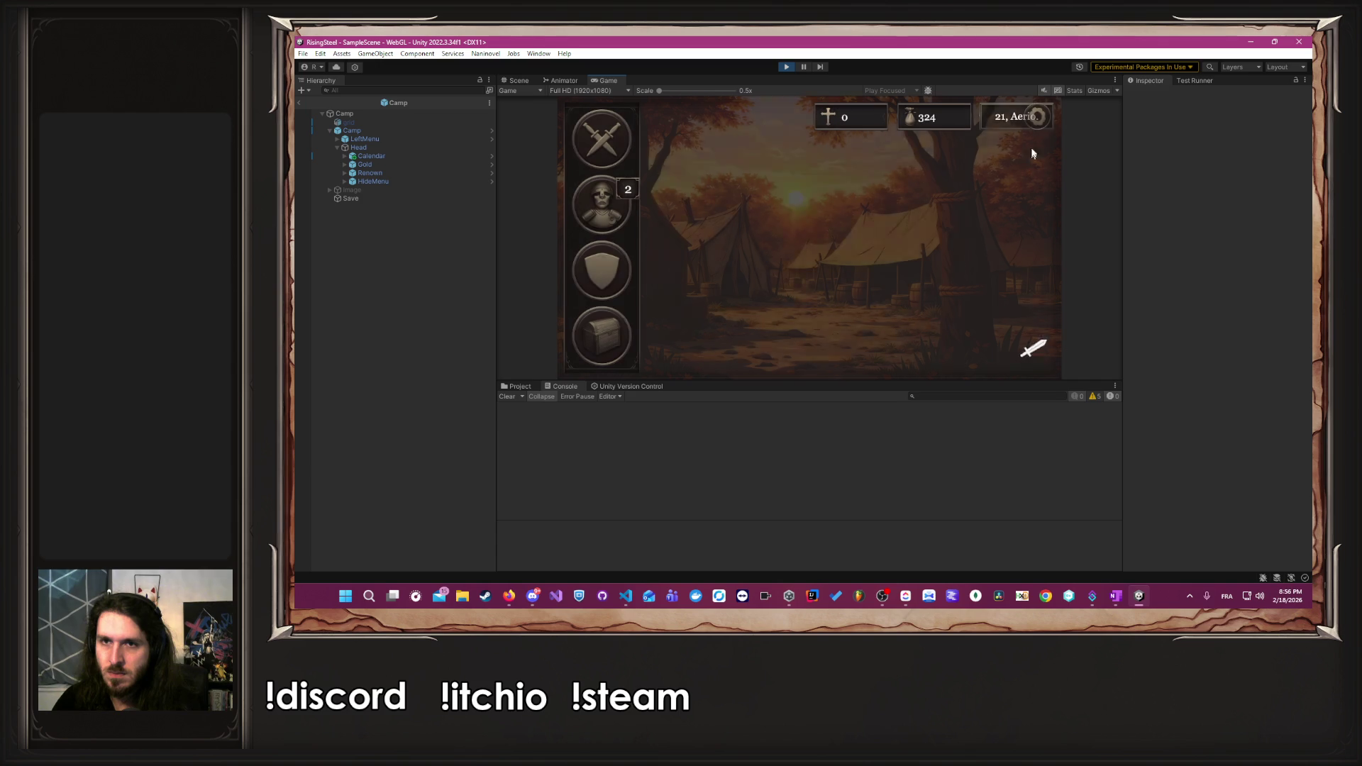
- Reopen the Aerion calendar to recheck the event counts, then stop play mode
left_click(996, 119)
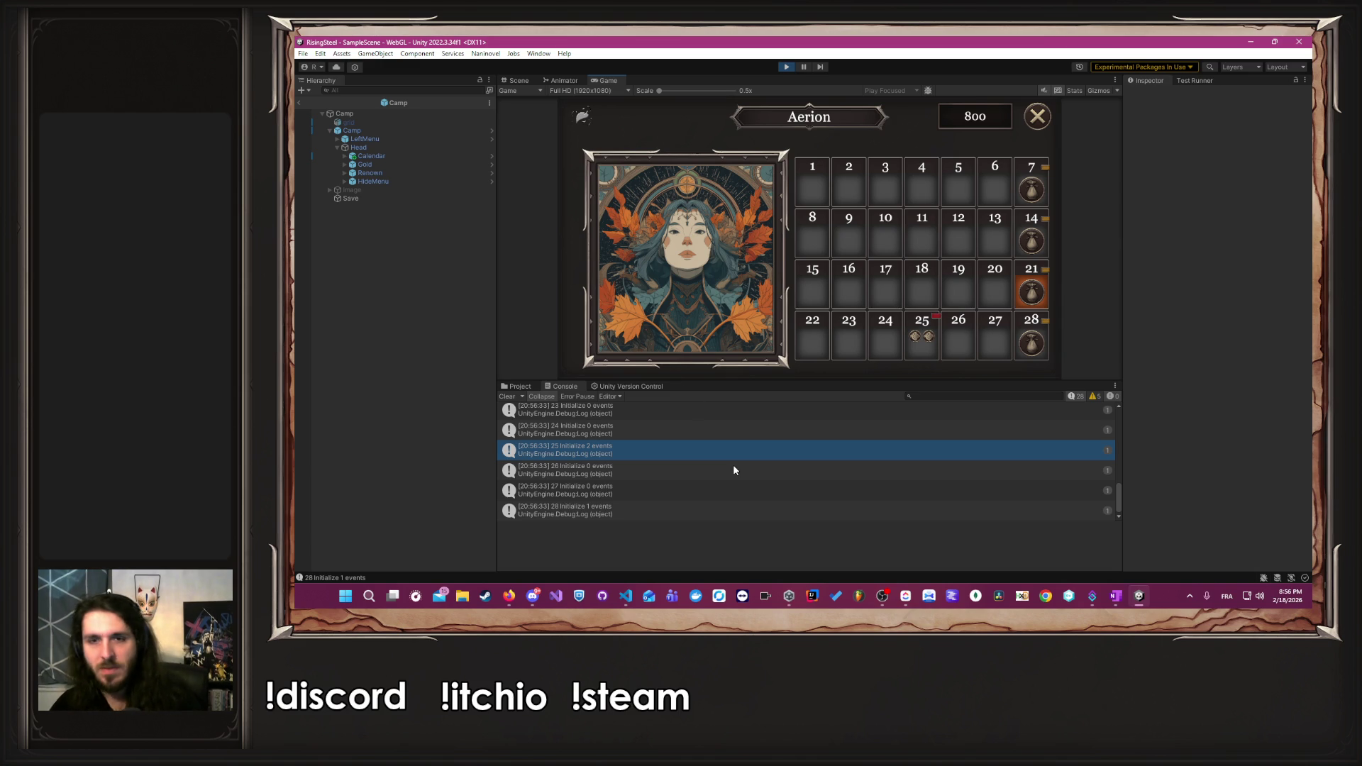
left_click(787, 67)
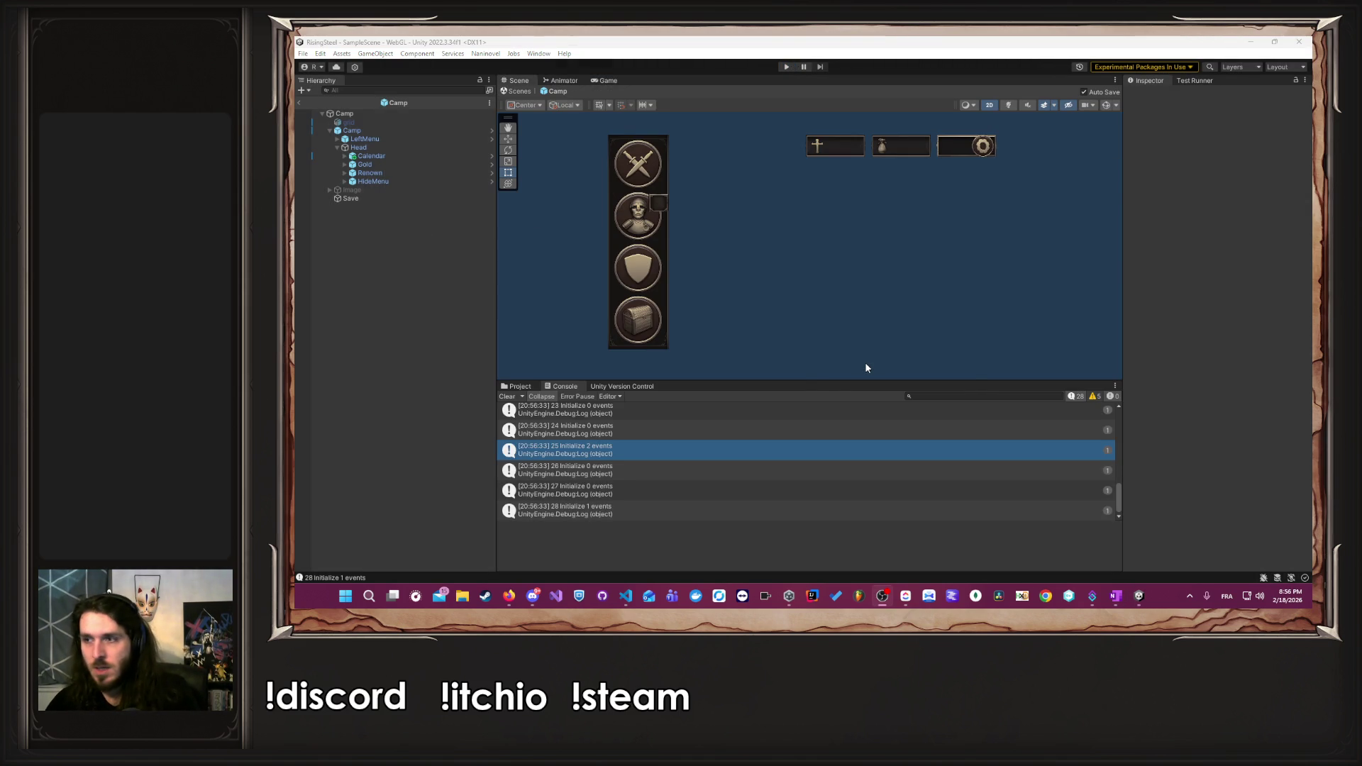
key("alt+Tab")
key("alt+Tab")
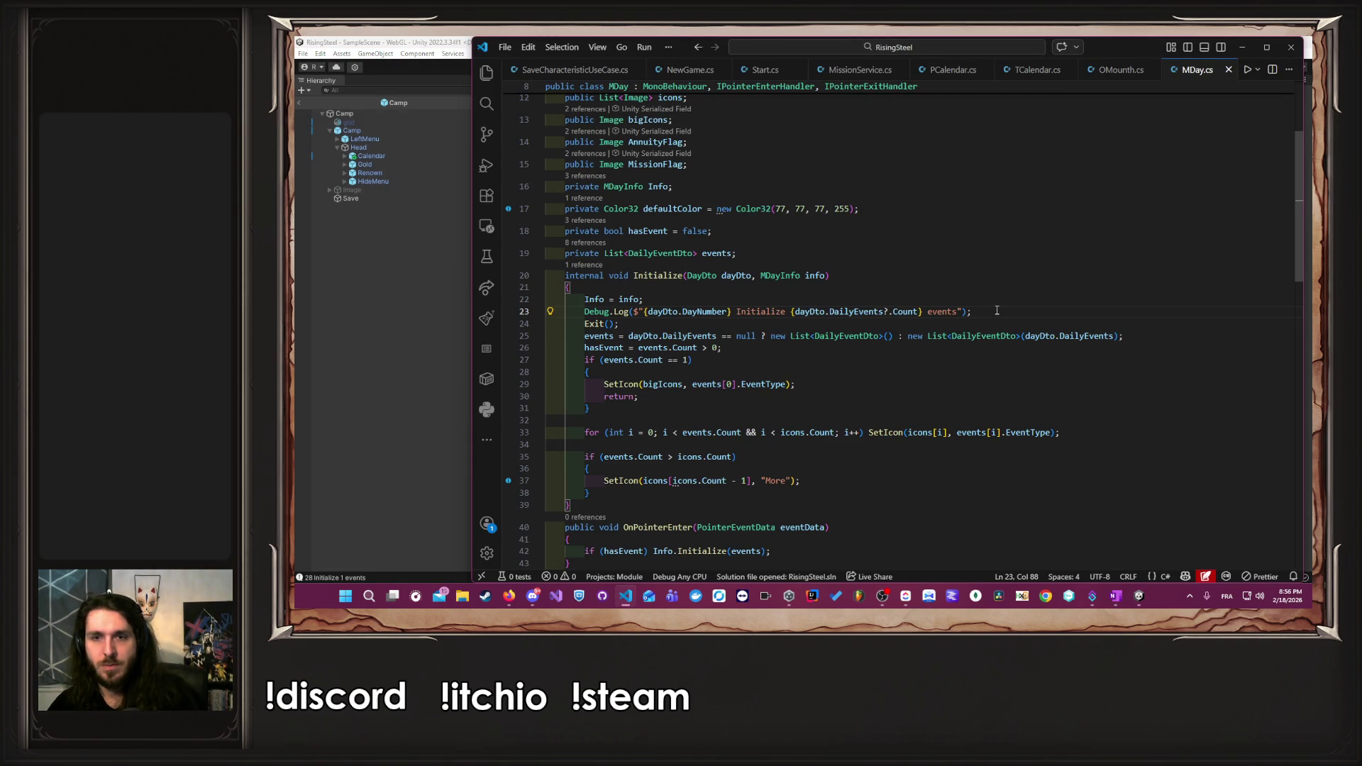
- Delete the Debug.Log line from Initialize, save MDay.cs, and close it
key("shift+Home")
key("shift+Home")
key("BackSpace")
key("BackSpace")
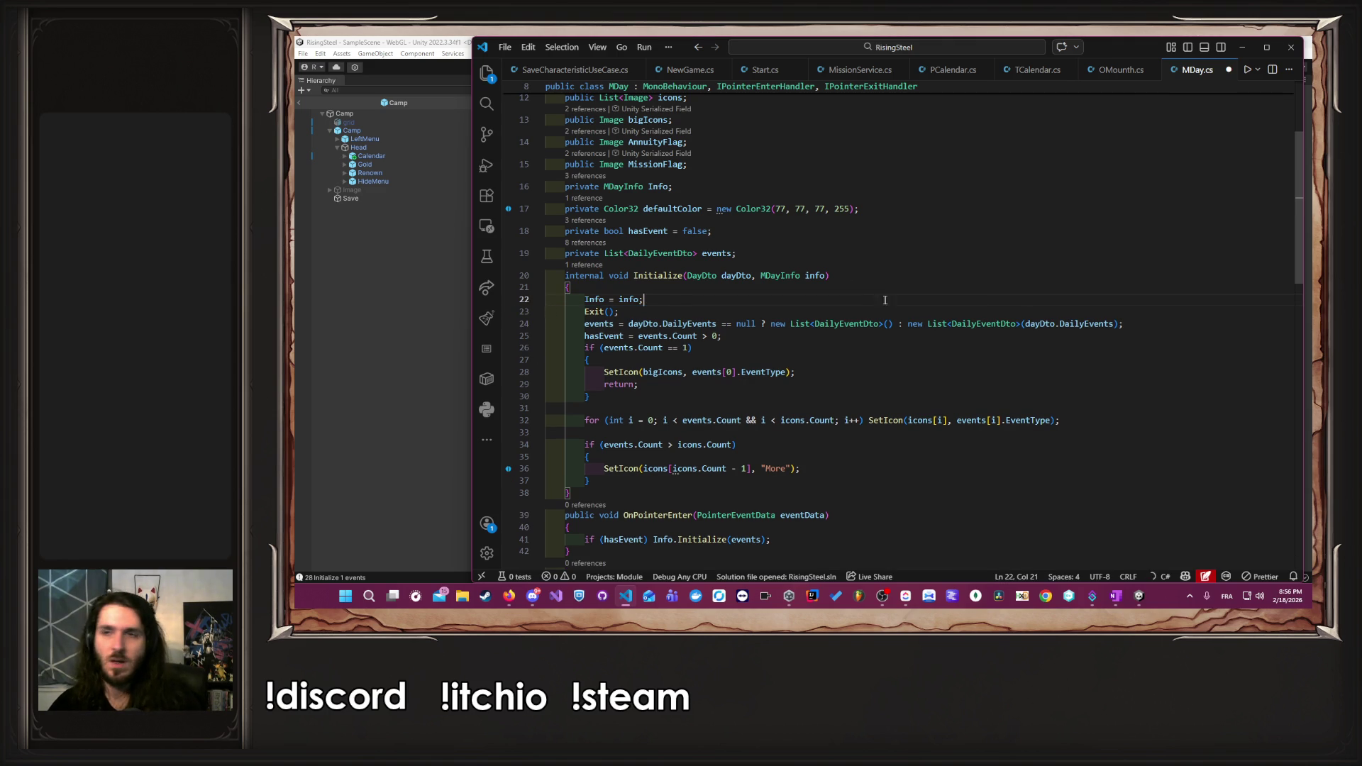
key("ctrl+s")
middle_click(1171, 74)
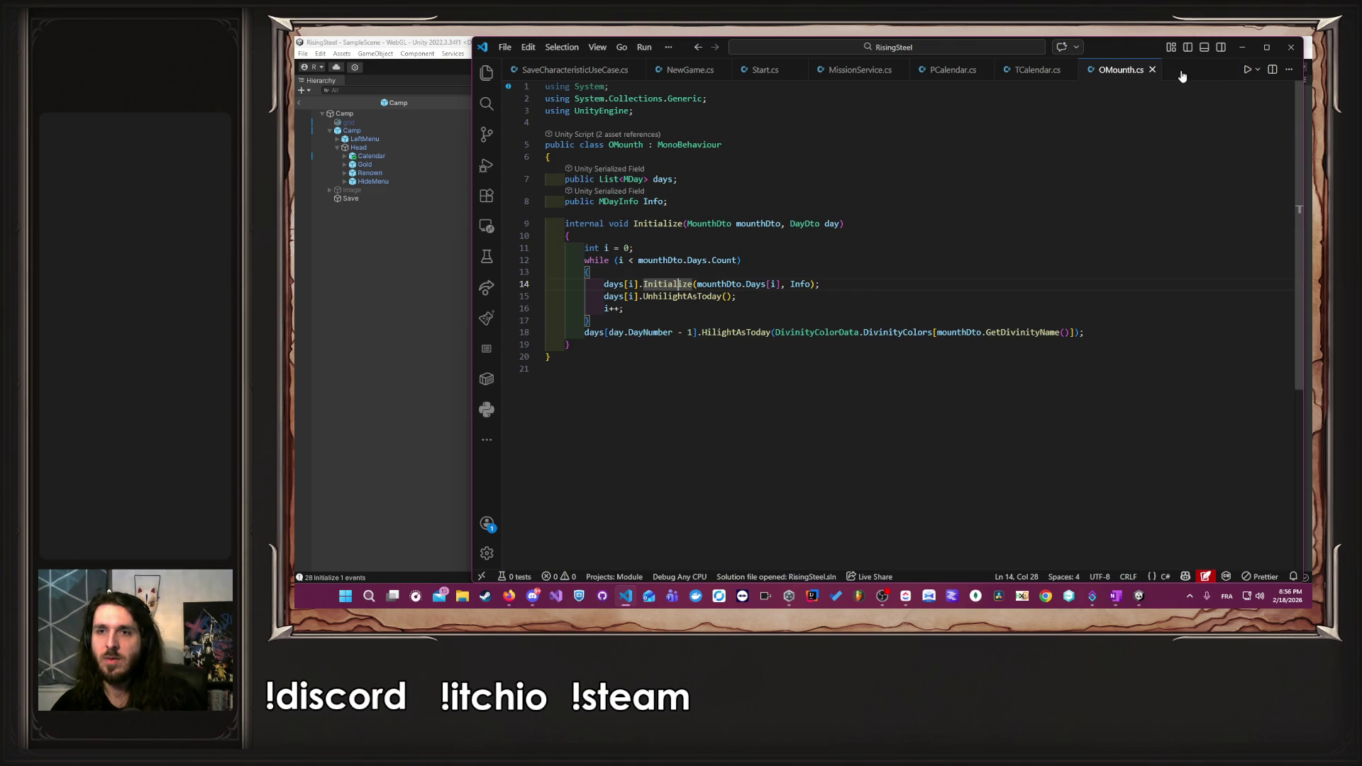
- Inspect the mounthDto parameter and MounthDto class, then bring up PCalendar.cs
left_click(766, 226)
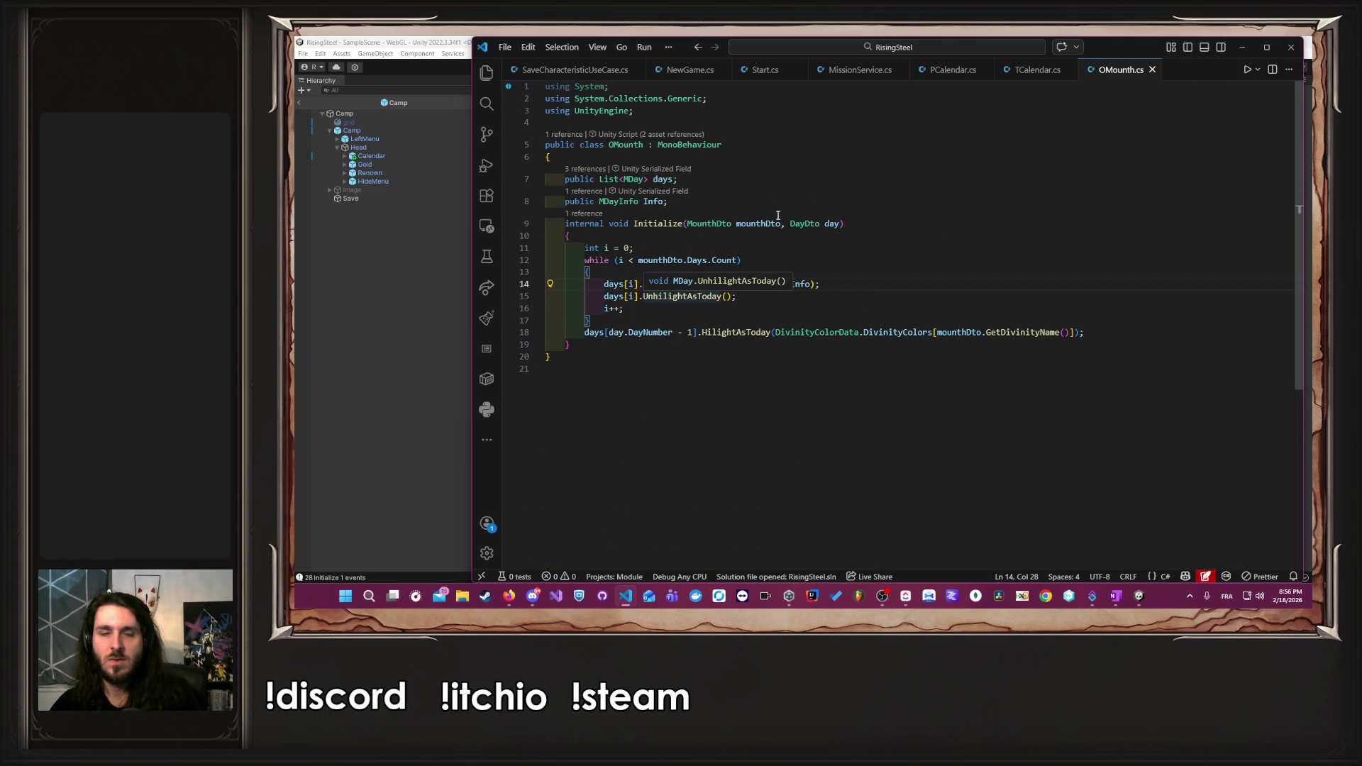
double_click(766, 226)
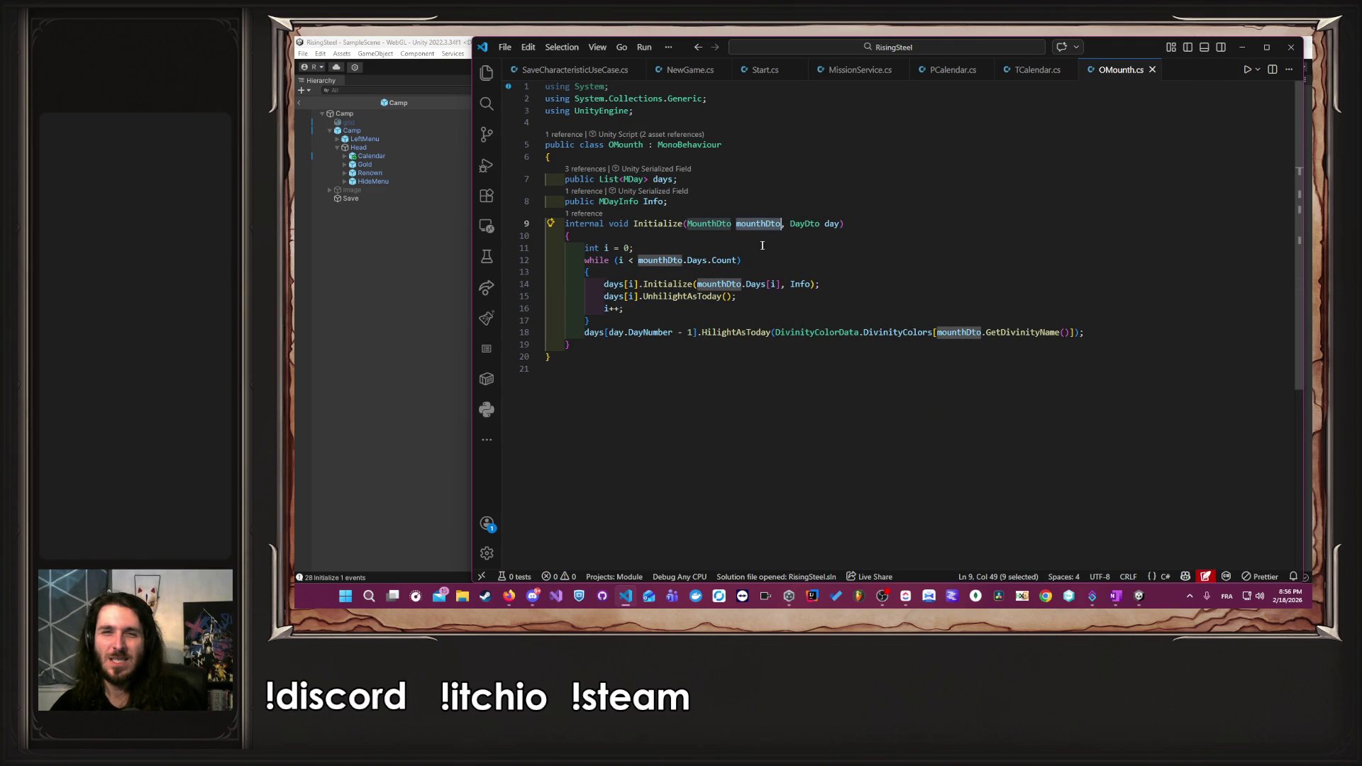
left_click(730, 224, "ctrl")
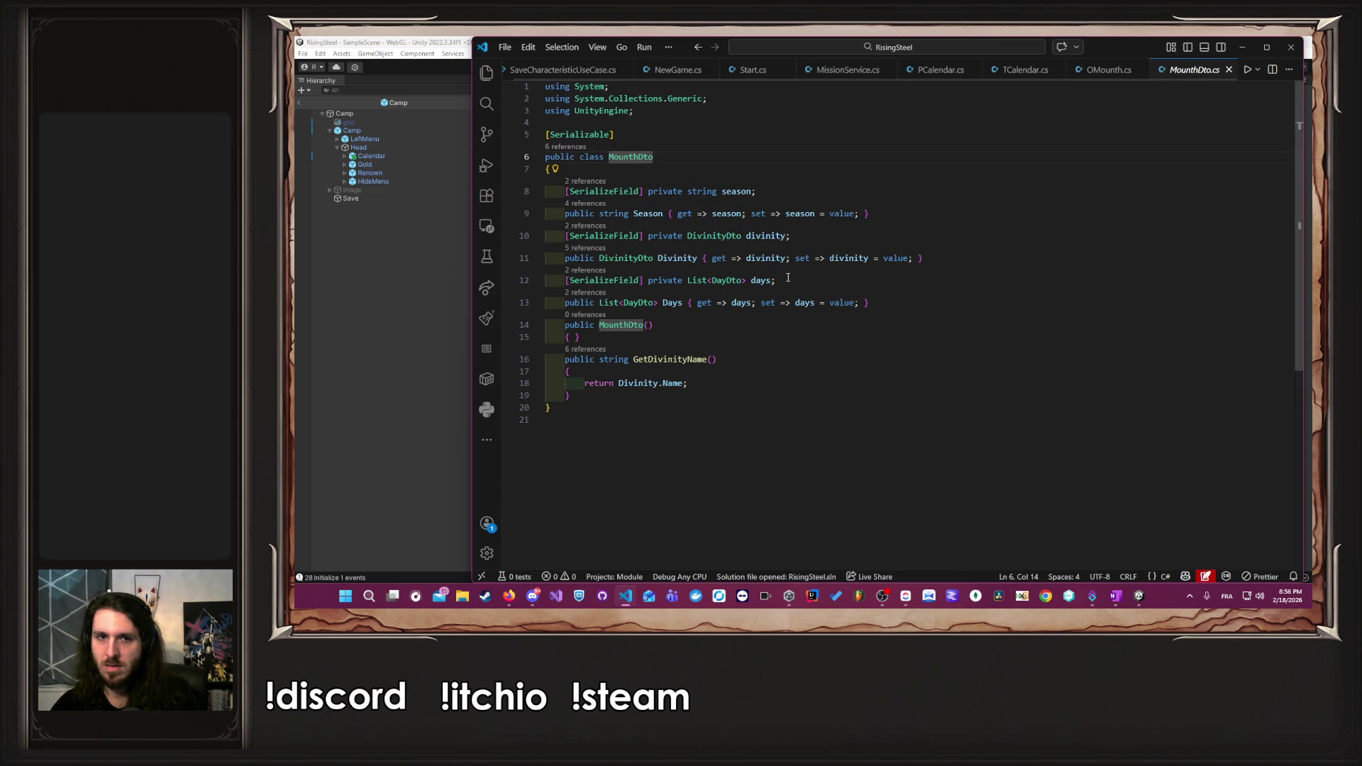
left_click(1109, 71)
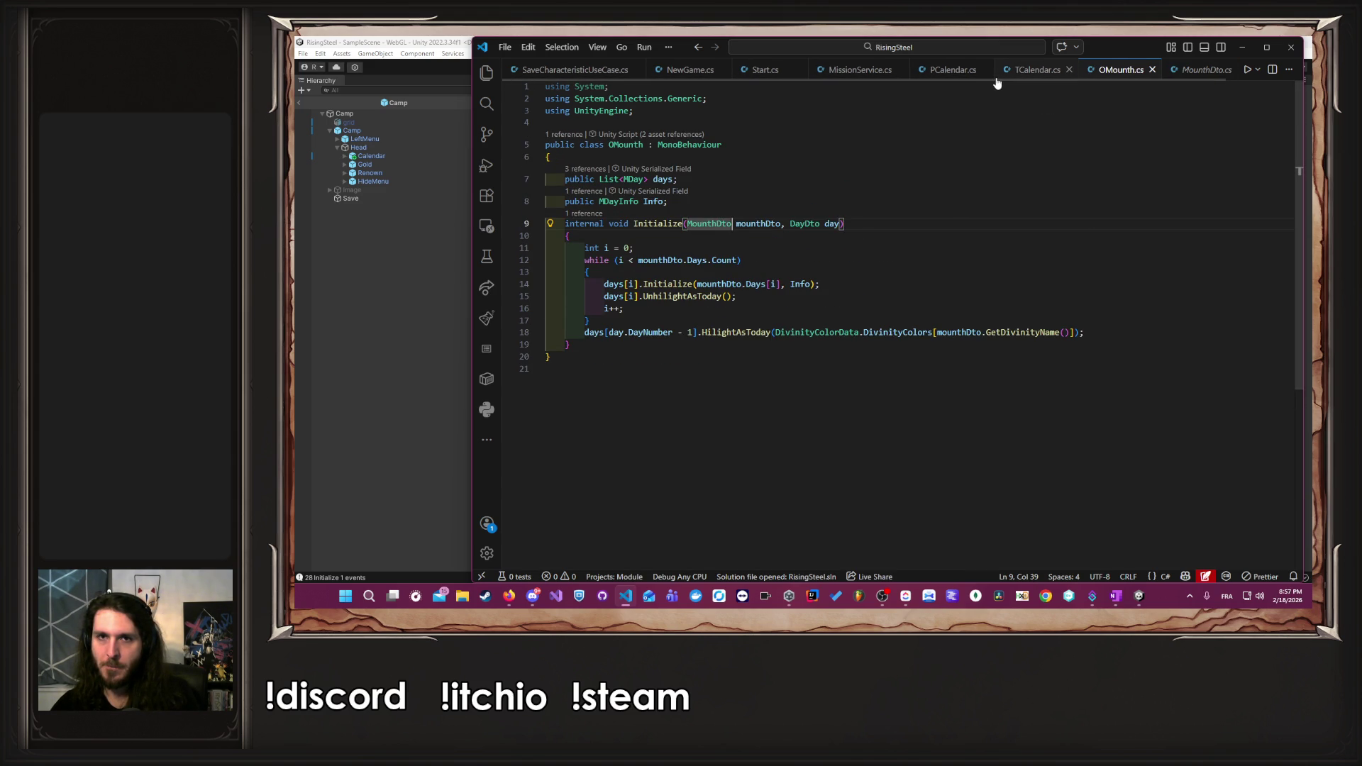
left_click(951, 70)
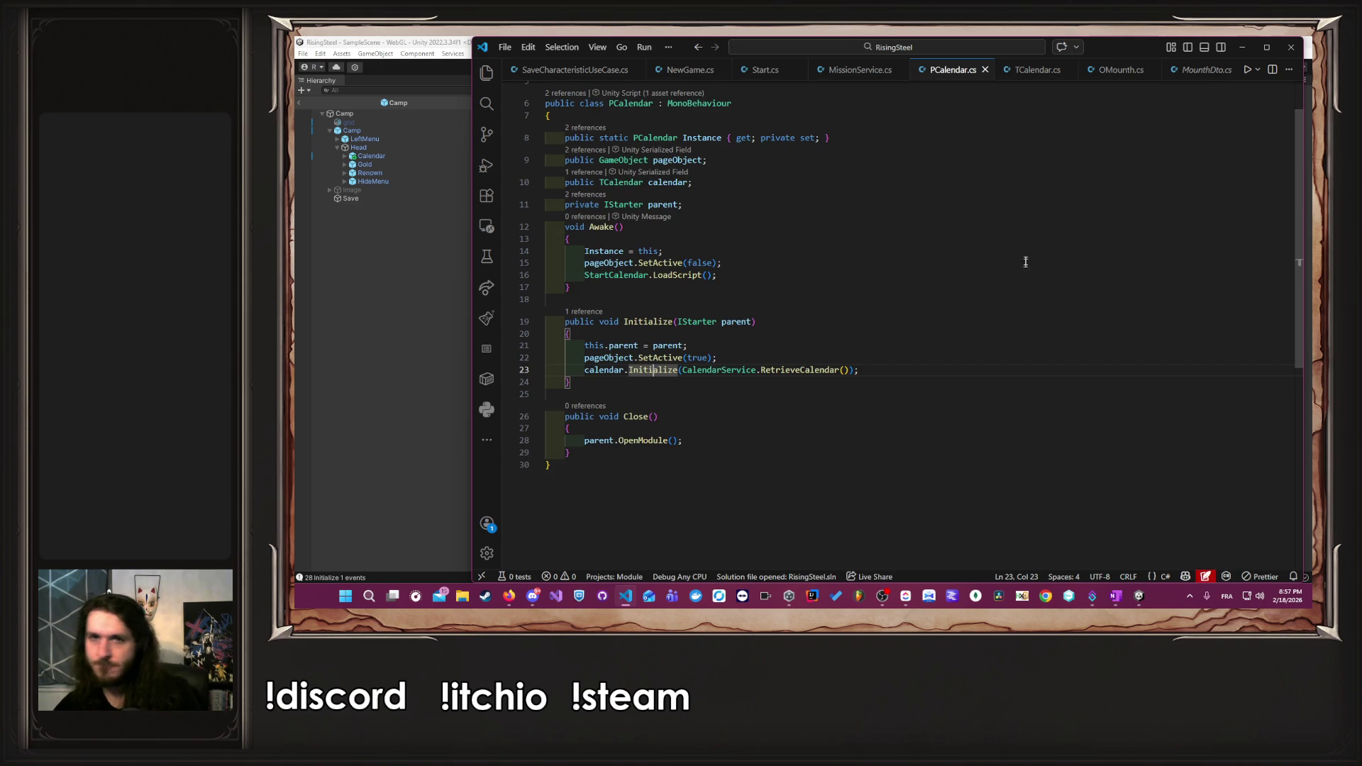
- Follow RetrieveCalendar through CalendarService to GetDate in CalendarRepository, and navigate back to the use case
left_click(800, 369)
left_click(801, 371, "ctrl")
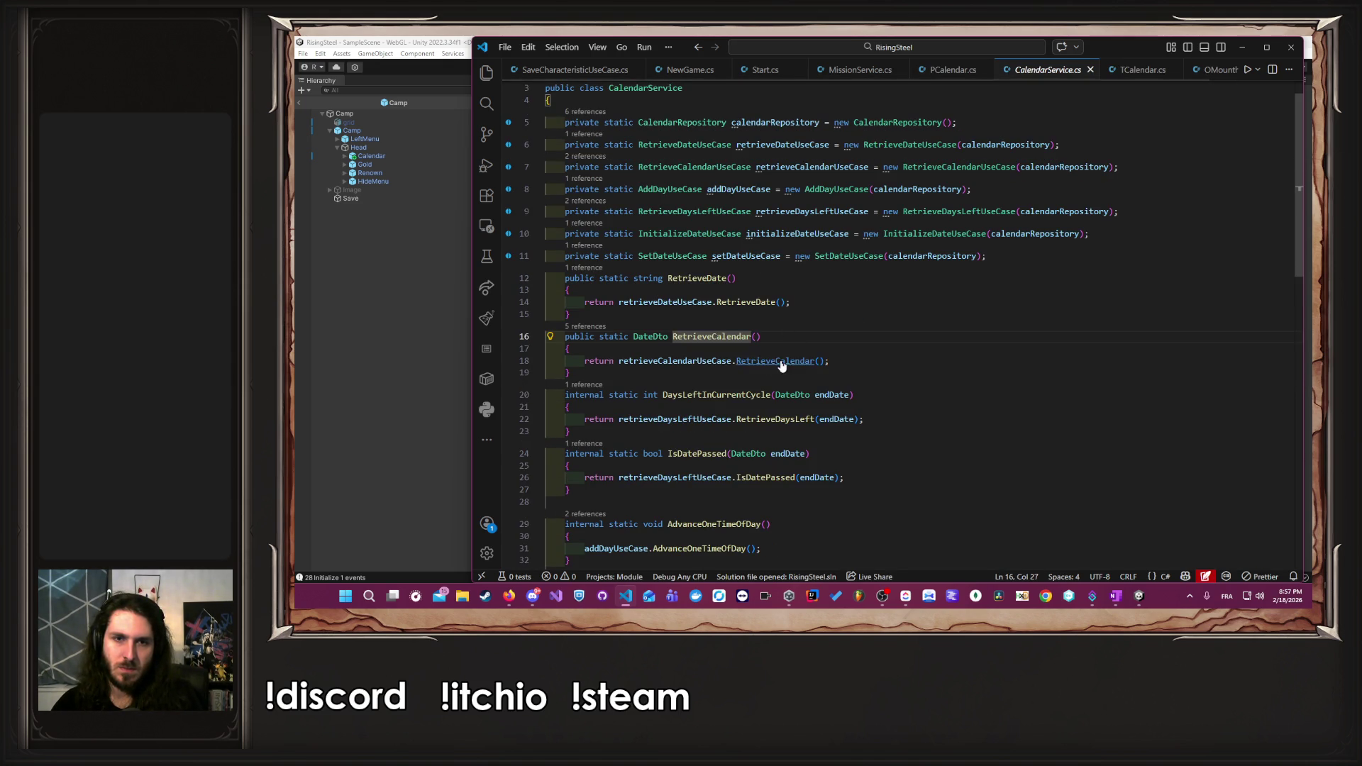
left_click(774, 366, "ctrl")
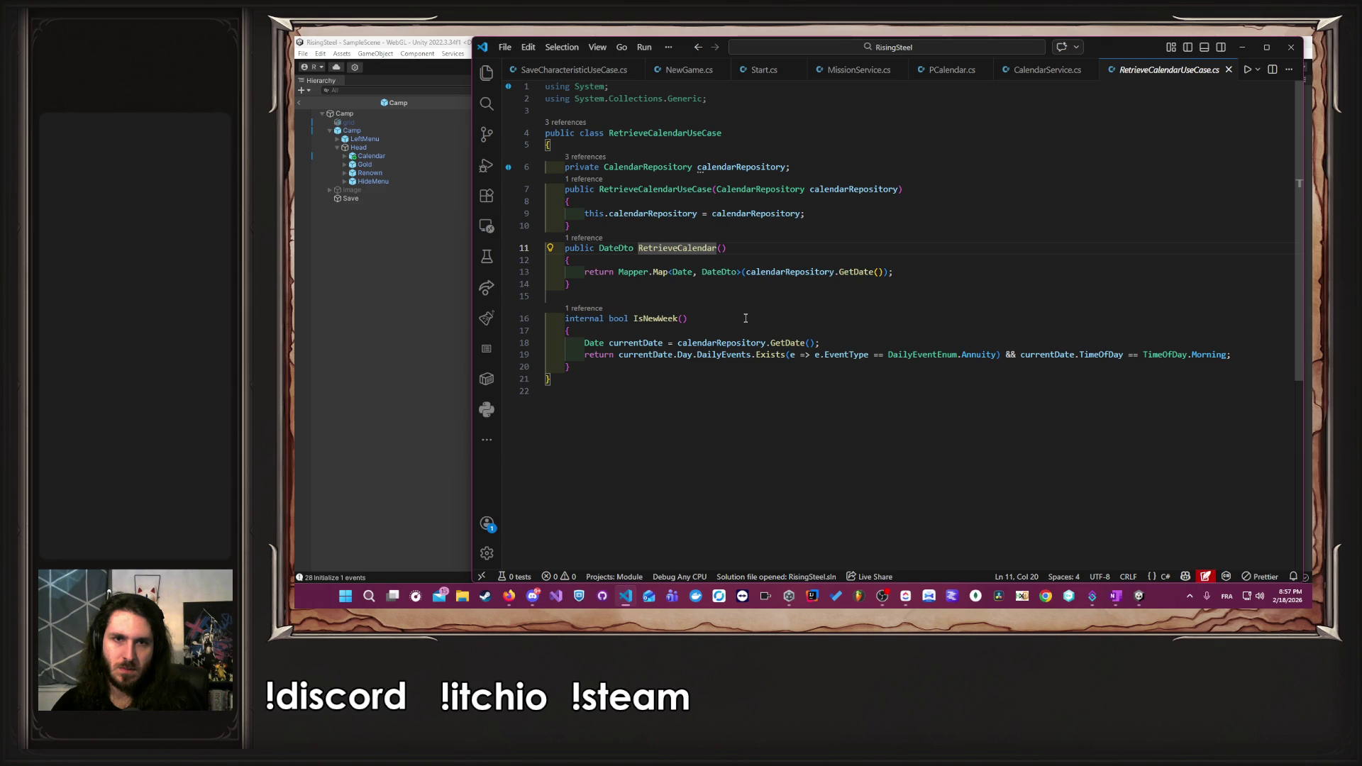
left_click(848, 275, "ctrl")
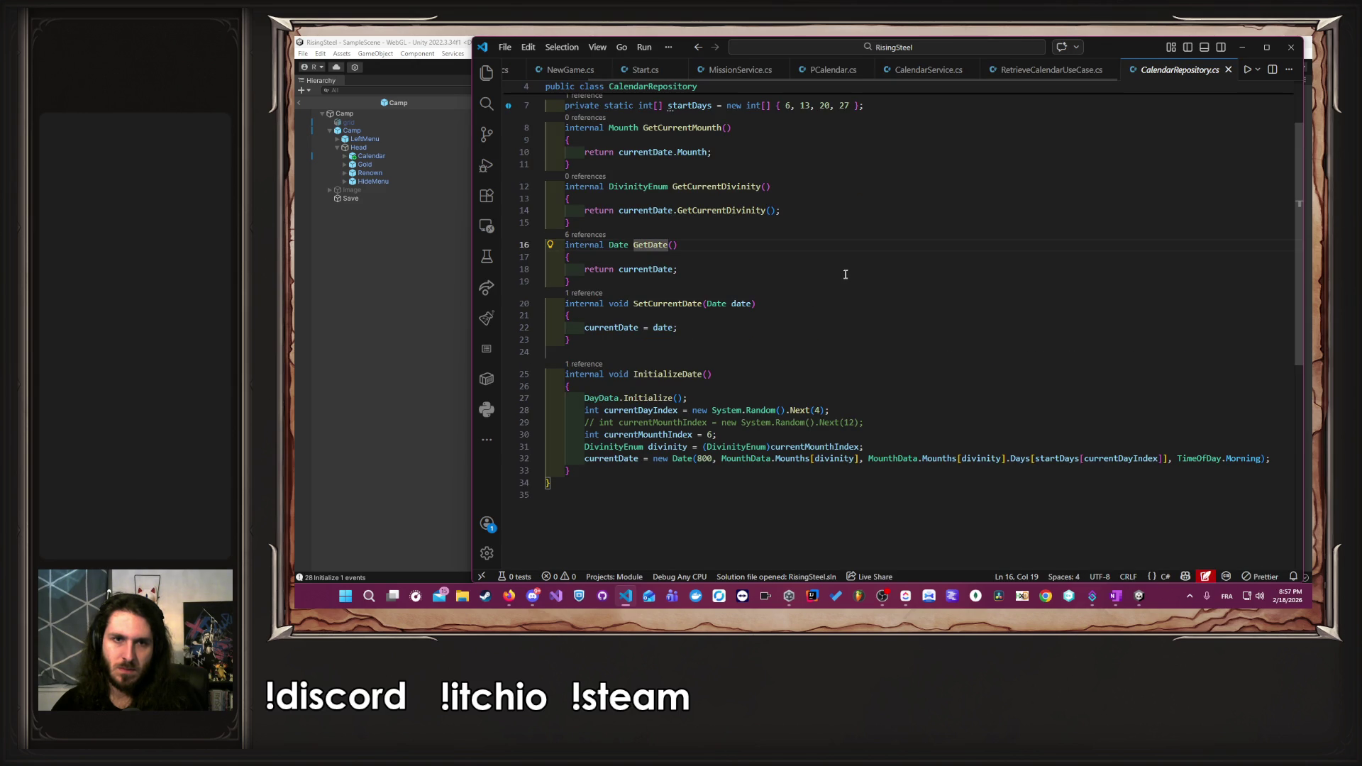
left_click(642, 267)
key("shift+alt+Right")
key("shift+alt+Right")
key("shift+alt+Right")
double_click(642, 268)
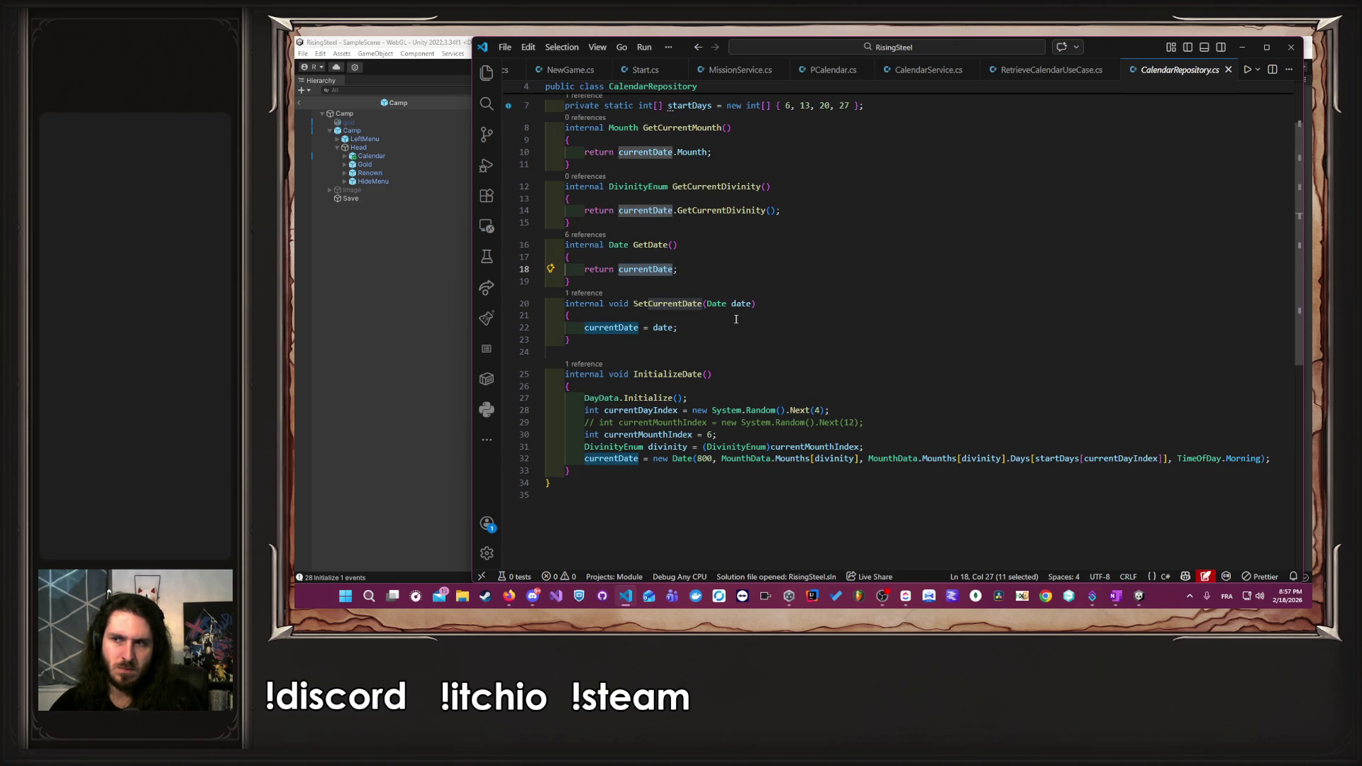
key("alt+Left")
key("alt+Left")
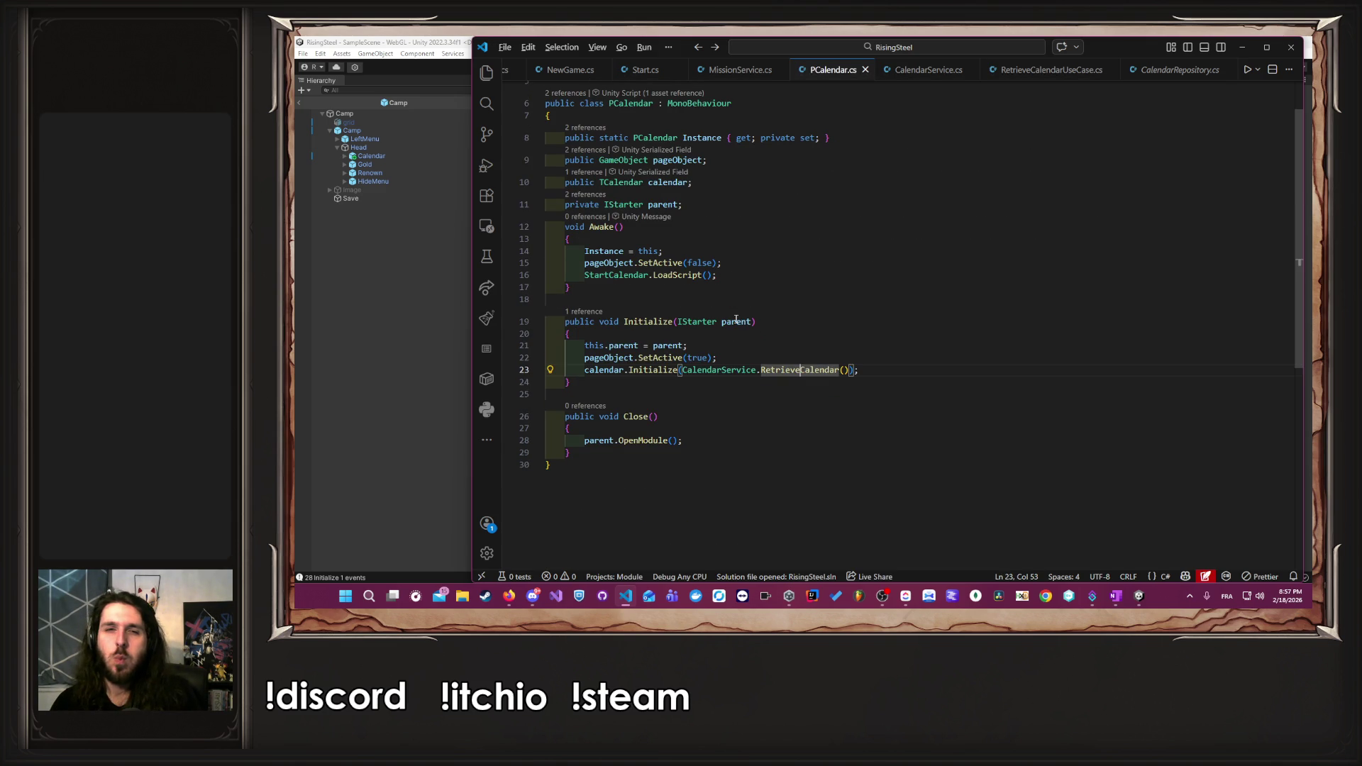
key("alt+Left")
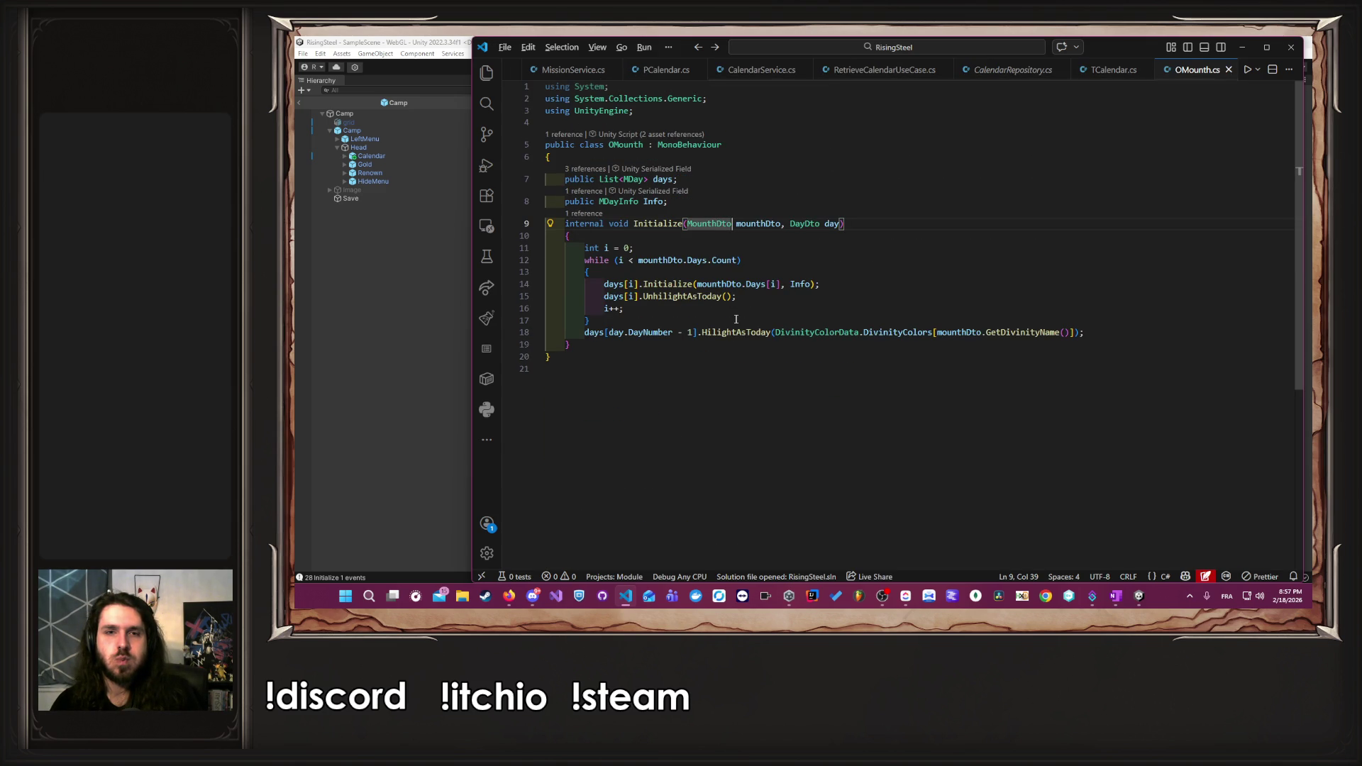
key("alt+Right")
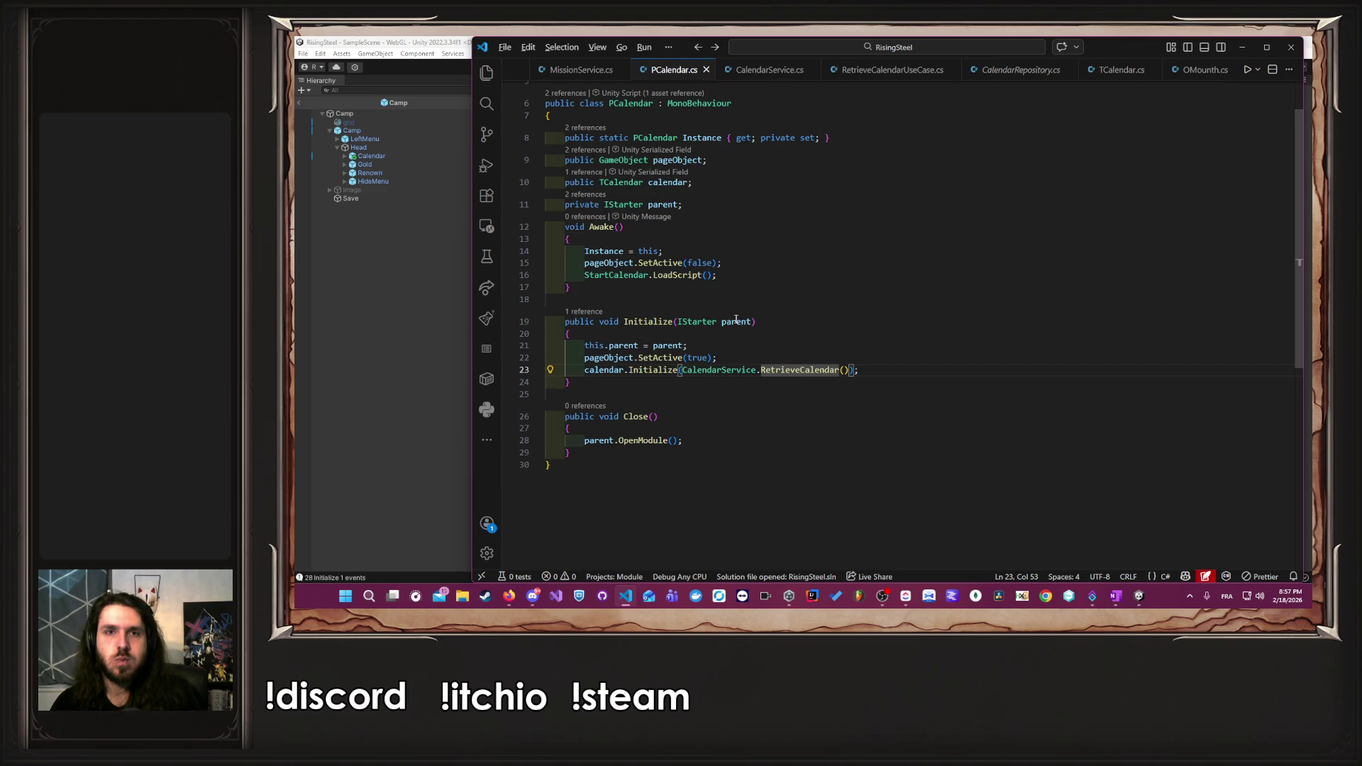
key("alt+Right")
key("alt+Right")
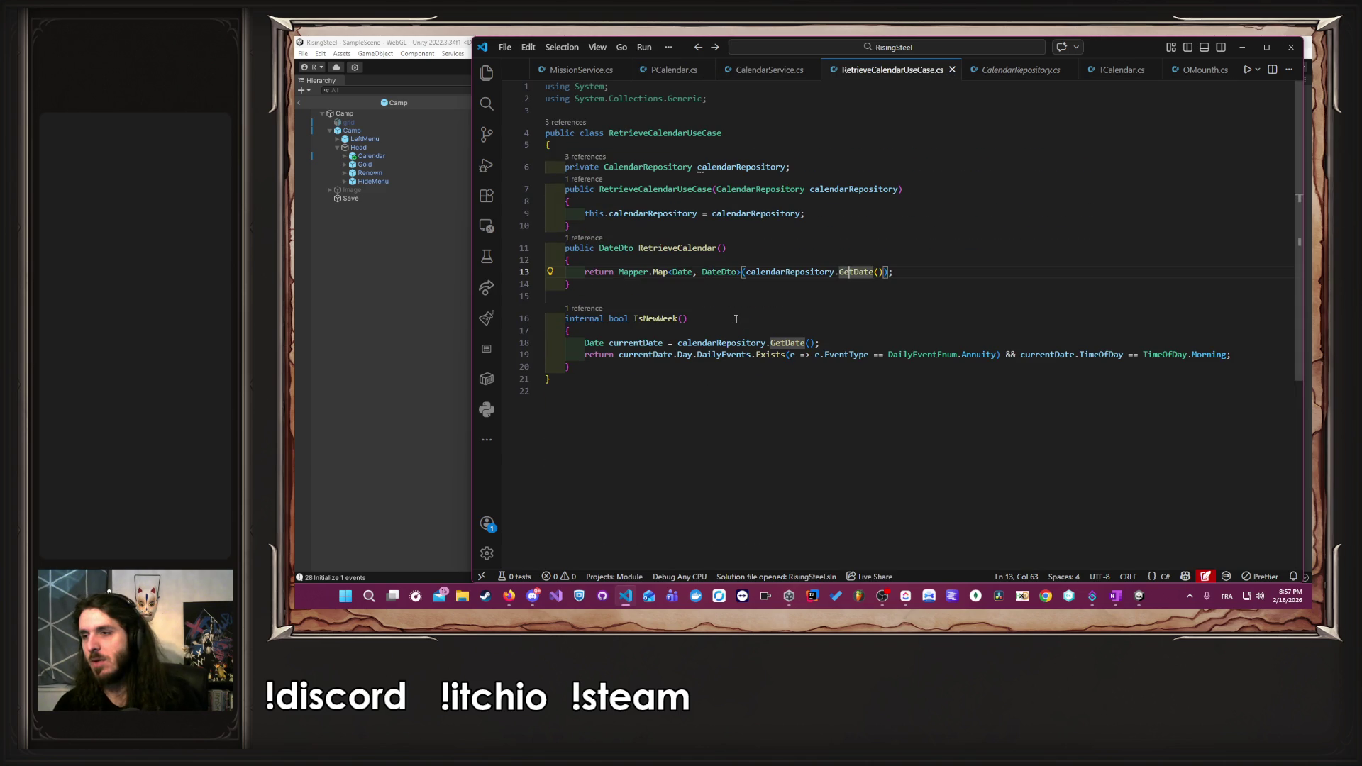
- Inspect how InitializeDate in CalendarRepository sets currentDate and currentDayIndex
left_click(852, 275, "ctrl")
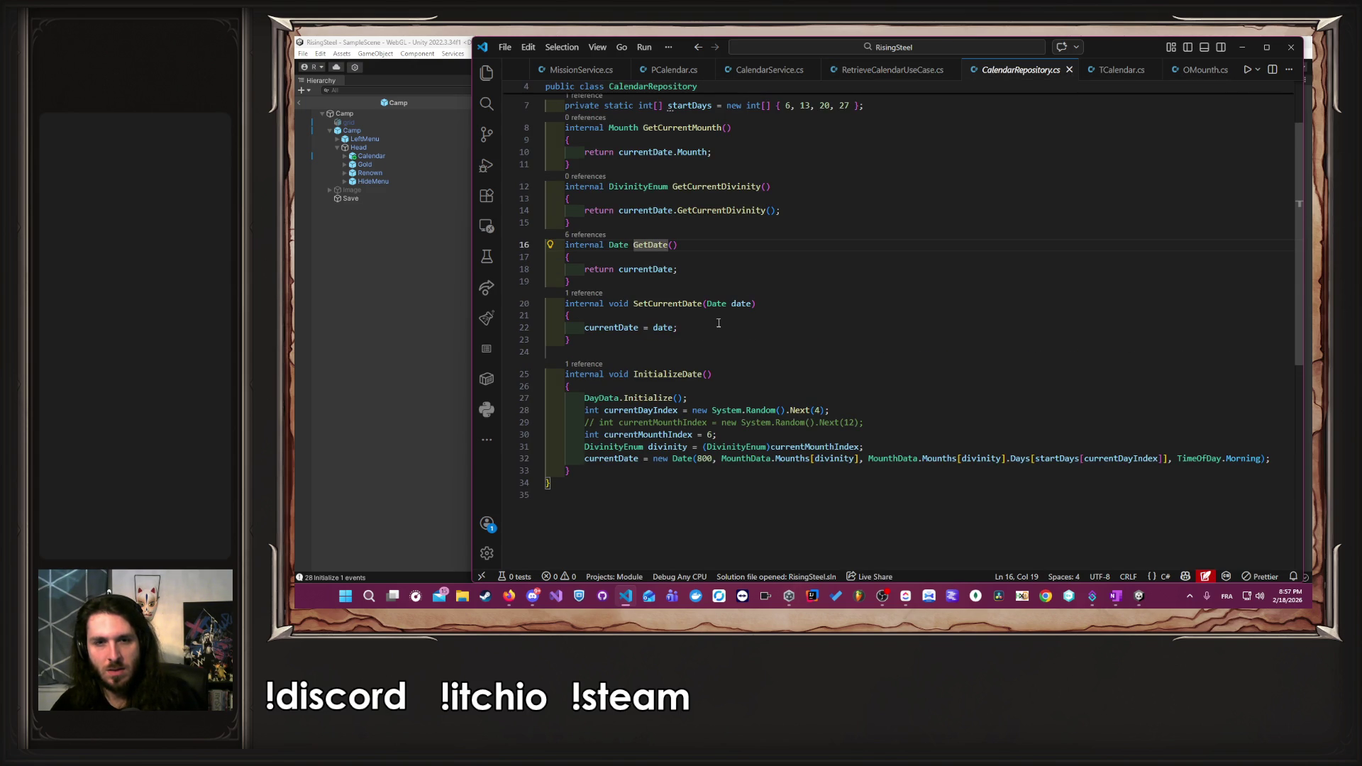
scroll(718, 322, "up", 2)
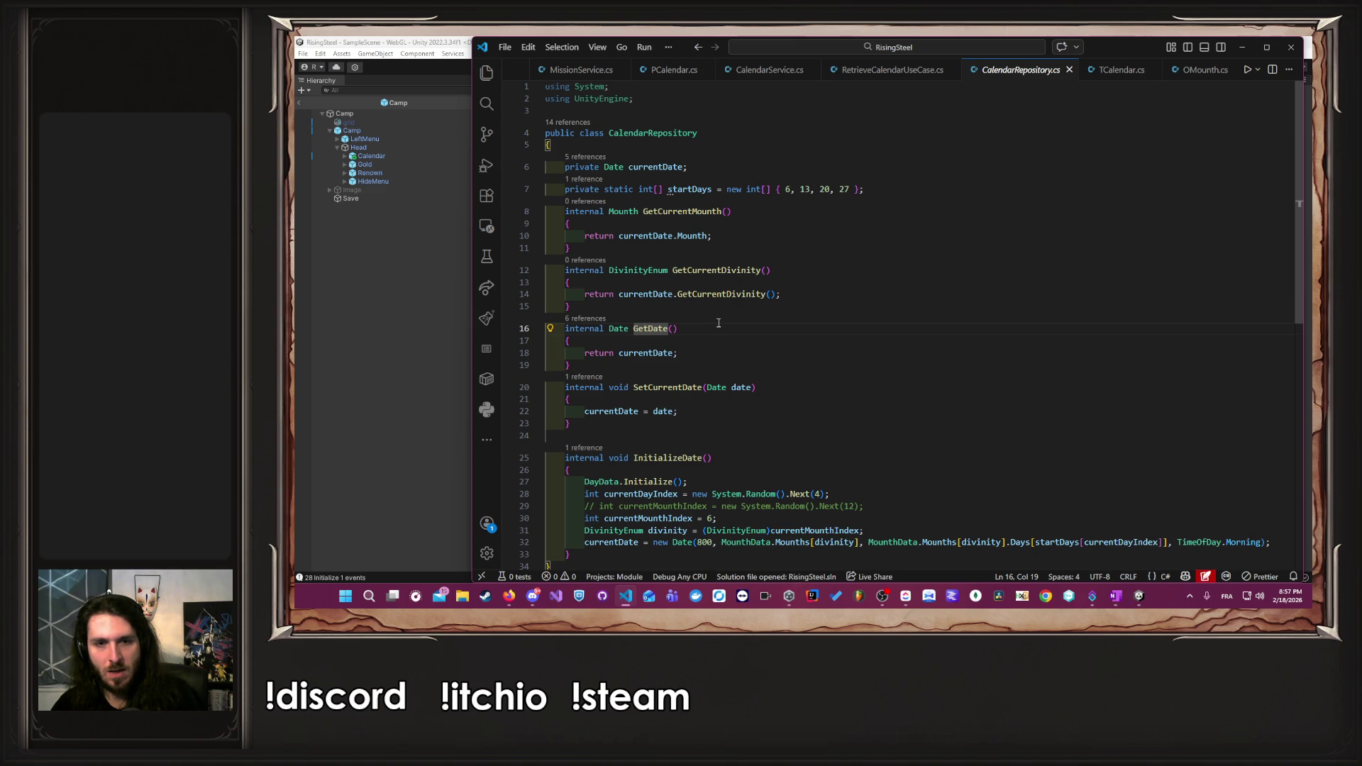
left_click(615, 481)
double_click(650, 352)
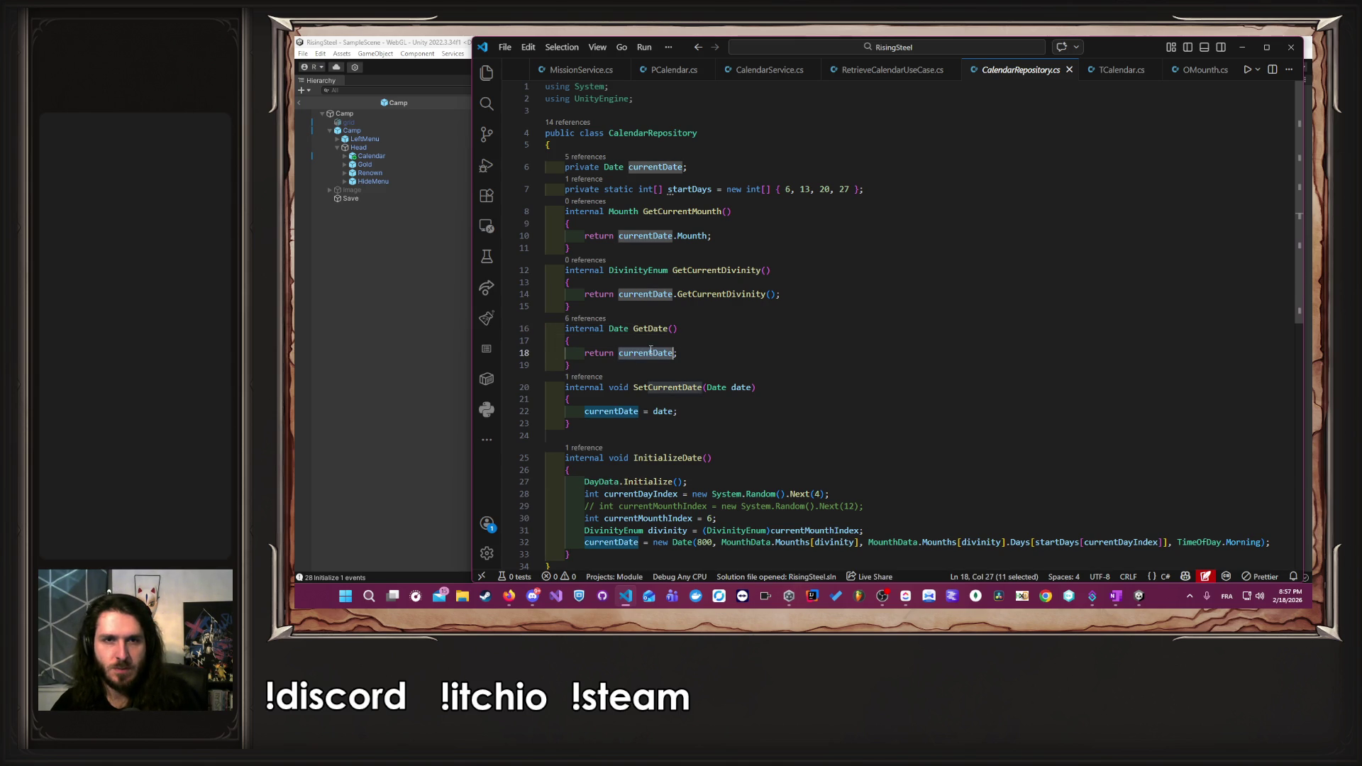
scroll(793, 352, "down", 1)
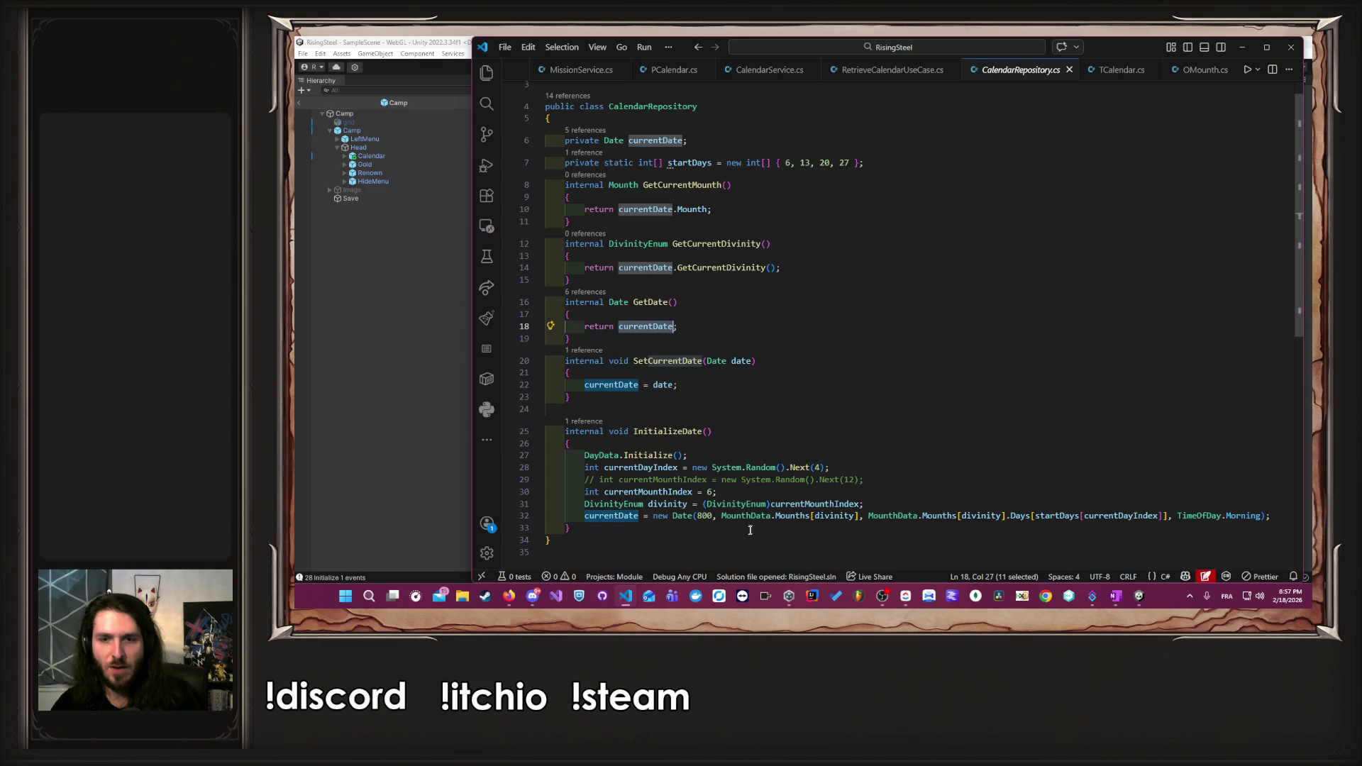
left_click_drag(667, 516, 1277, 515)
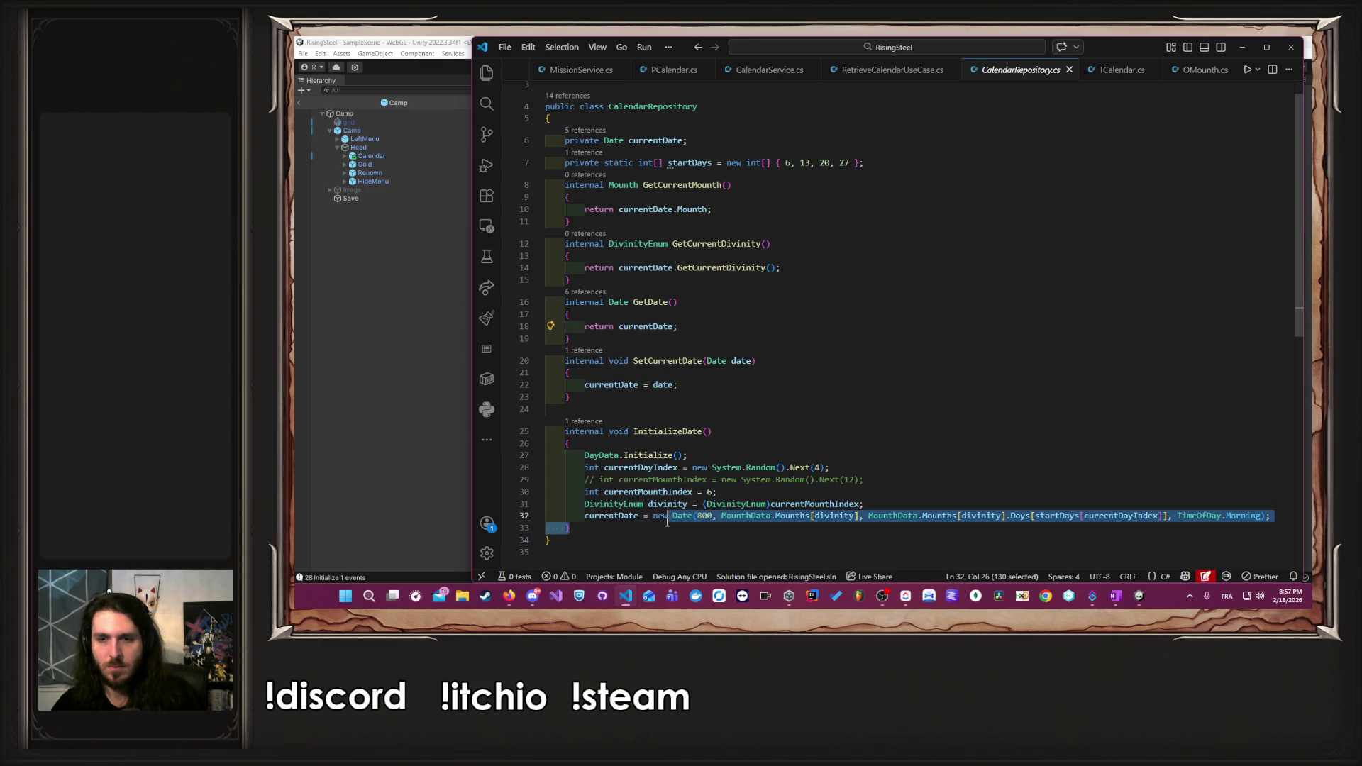
left_click(1035, 451)
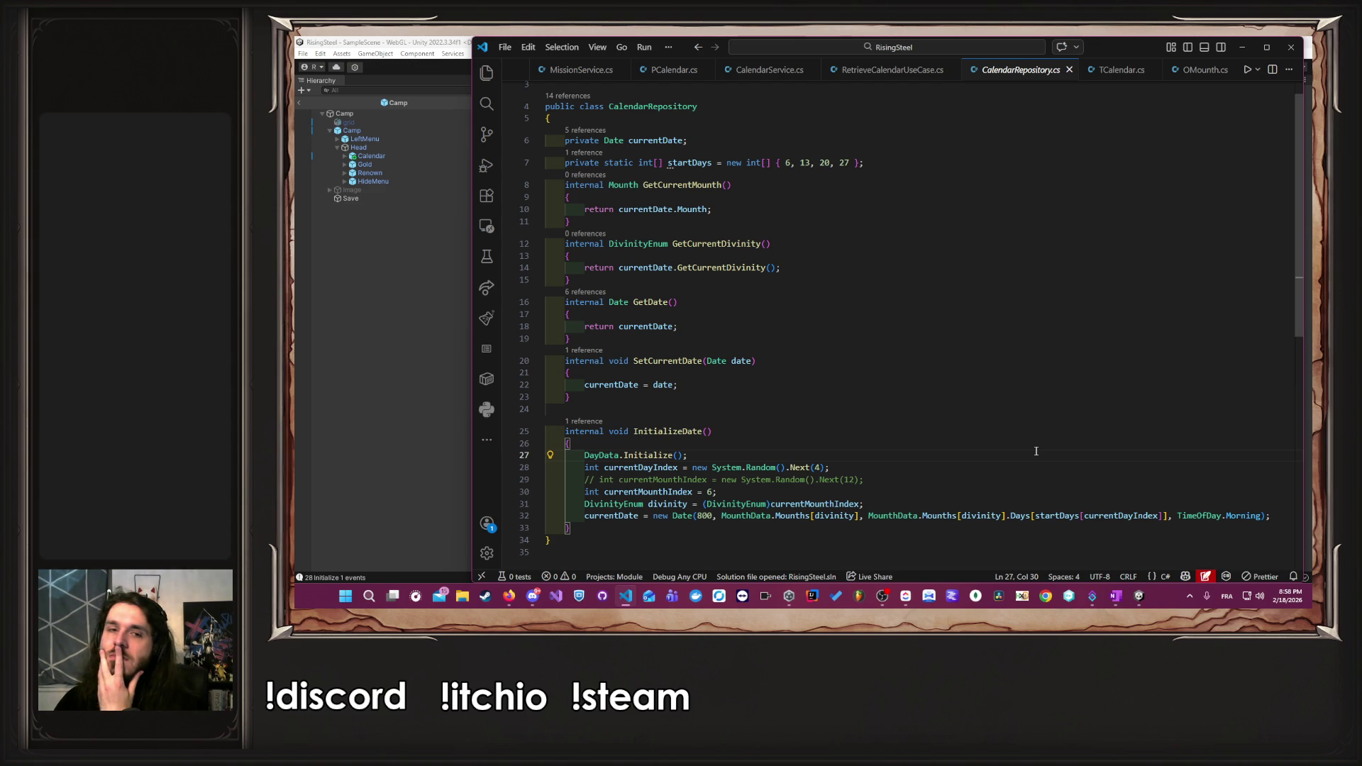
left_click_drag(602, 516, 879, 515)
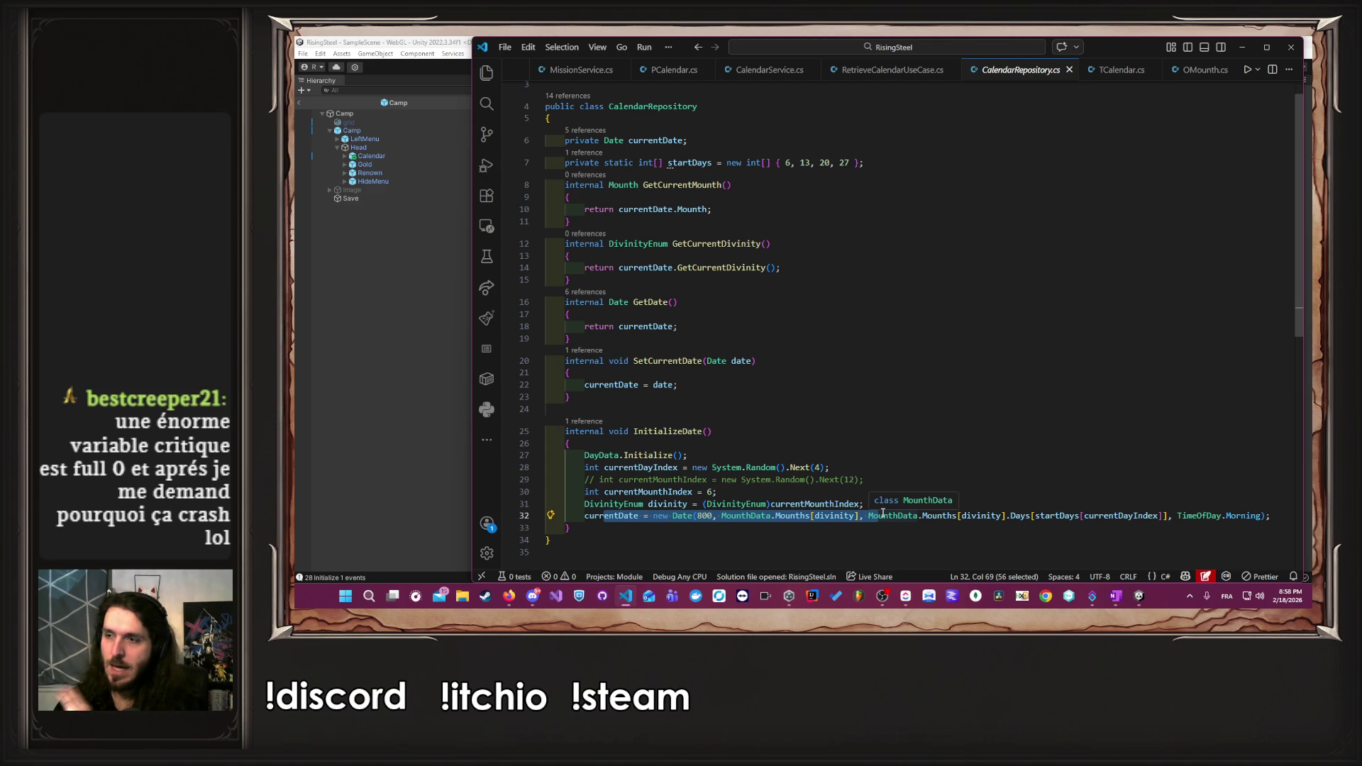
left_click(879, 516)
left_click(1158, 516)
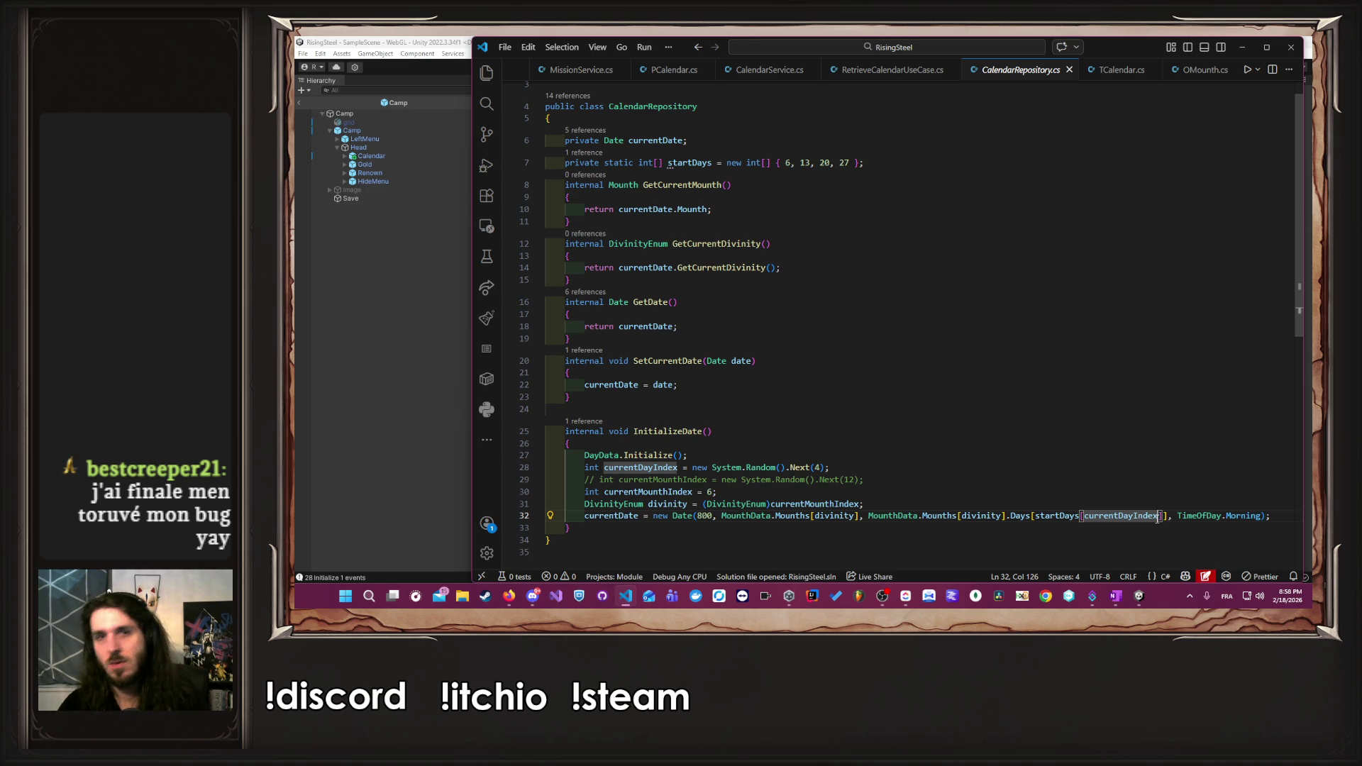
left_click(848, 69)
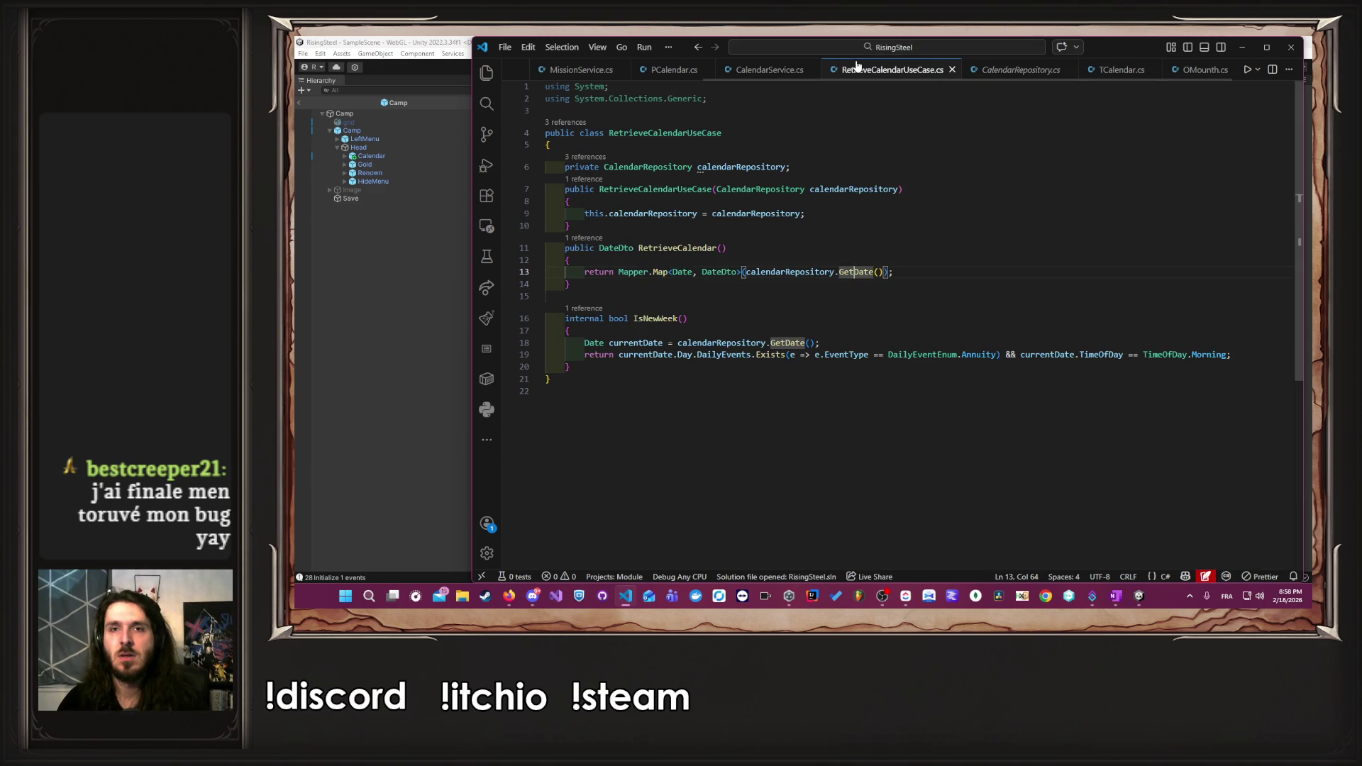
- Comment out MissionService.SetEndDateMission on line 20 of NewGame.cs and return to Unity
left_click(747, 69)
scroll(751, 69, "up", 3)
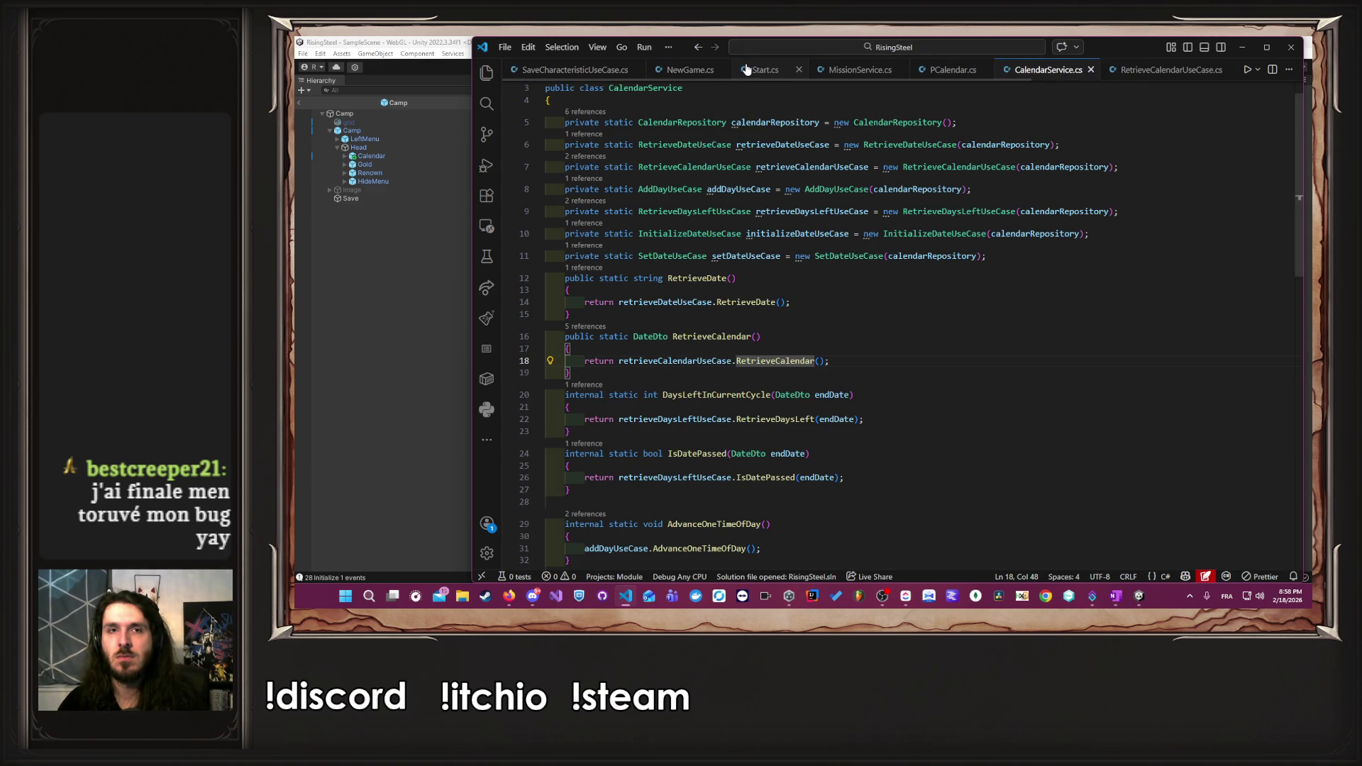
left_click(754, 70)
left_click(683, 69)
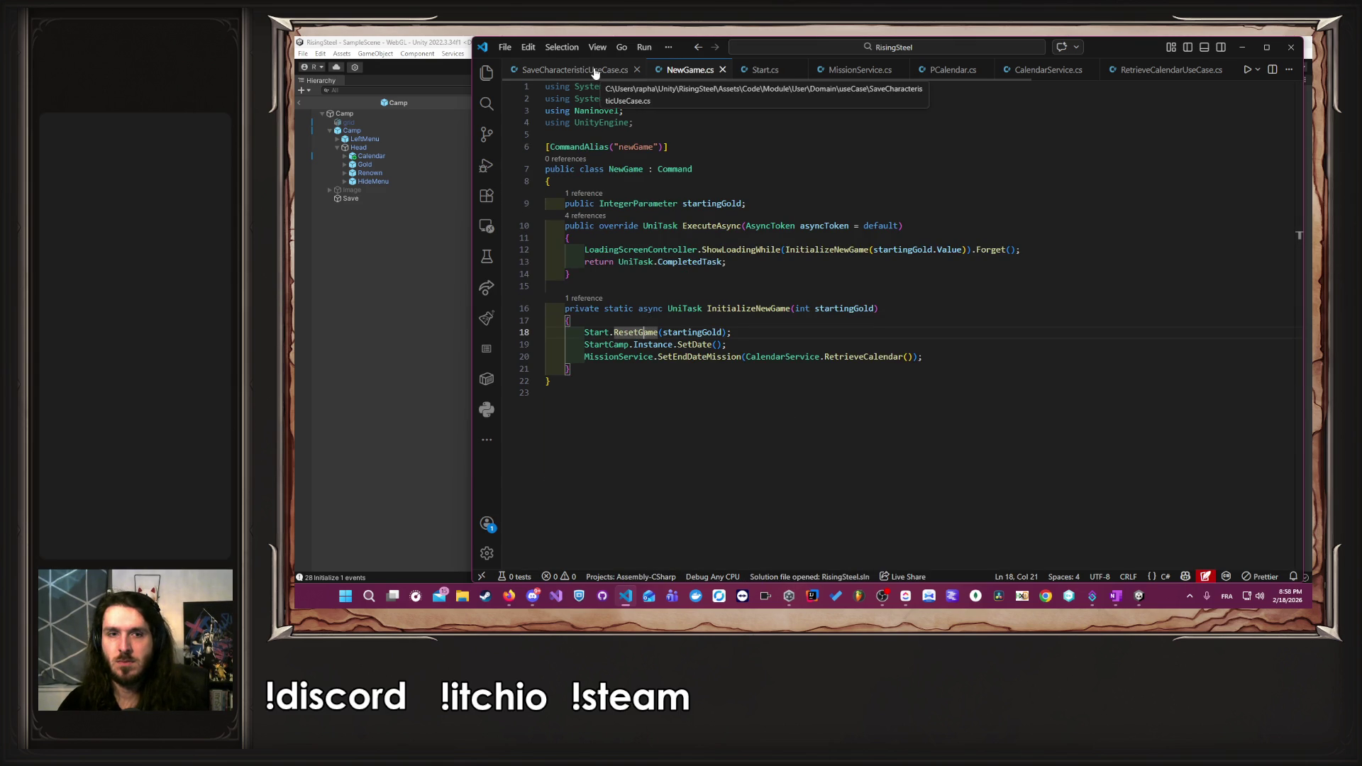
left_click(707, 357)
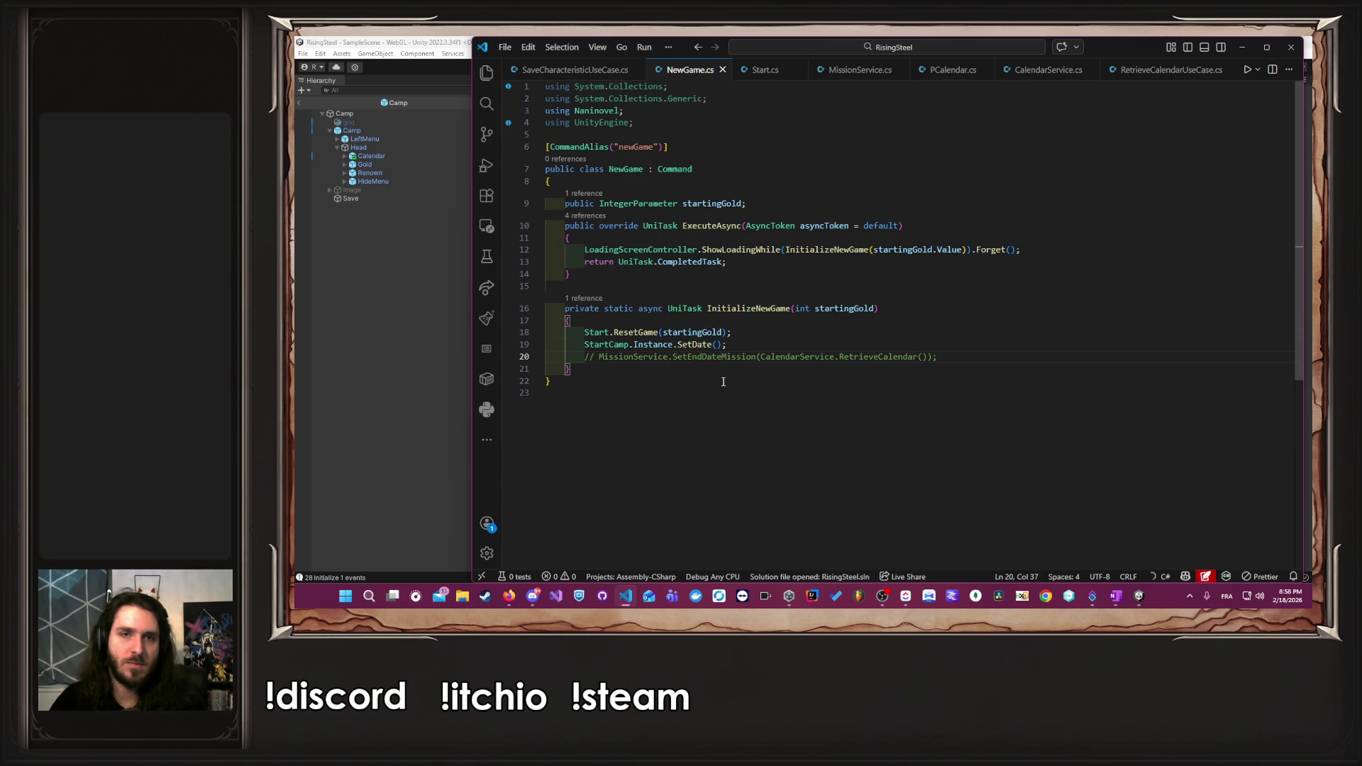
left_click(380, 373)
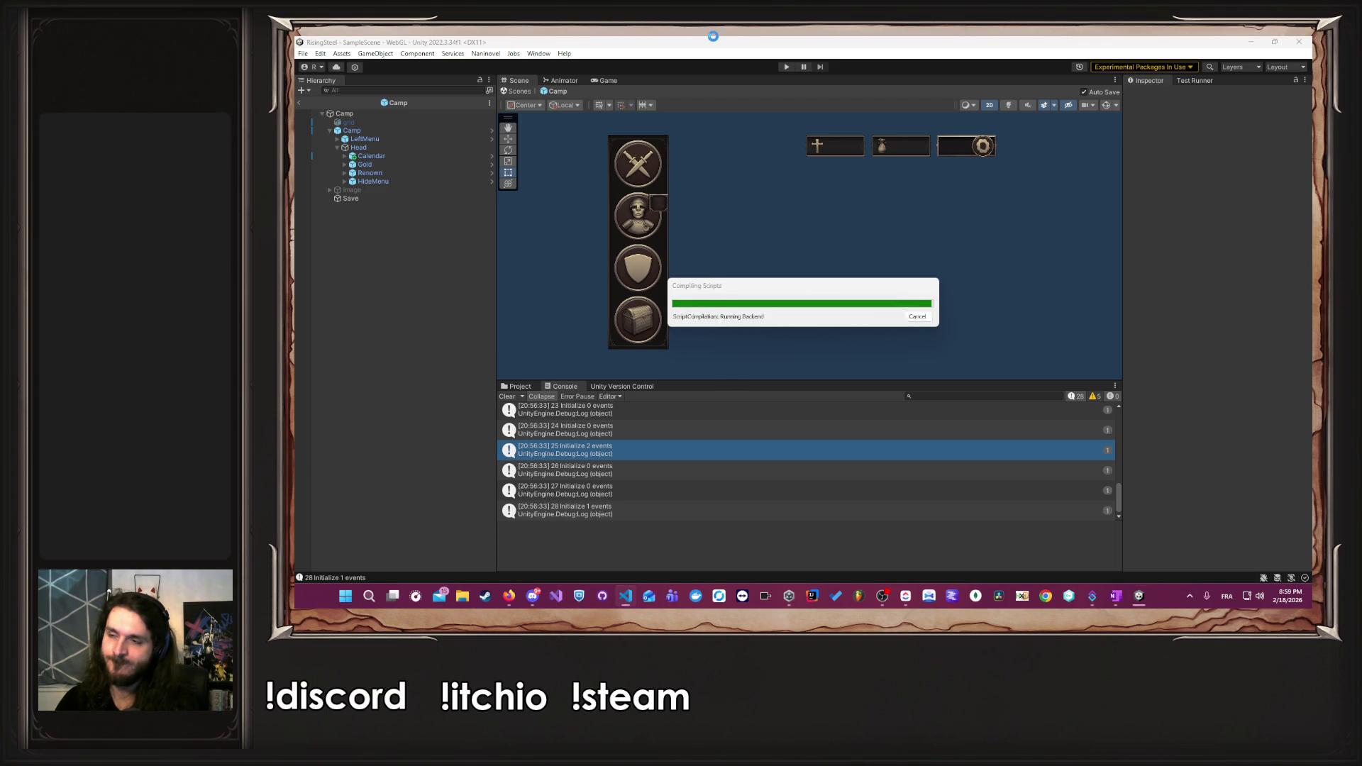
- Play a new game to the Aerion calendar, which shows missions on days 7, 14, 21, 28
left_click(785, 67)
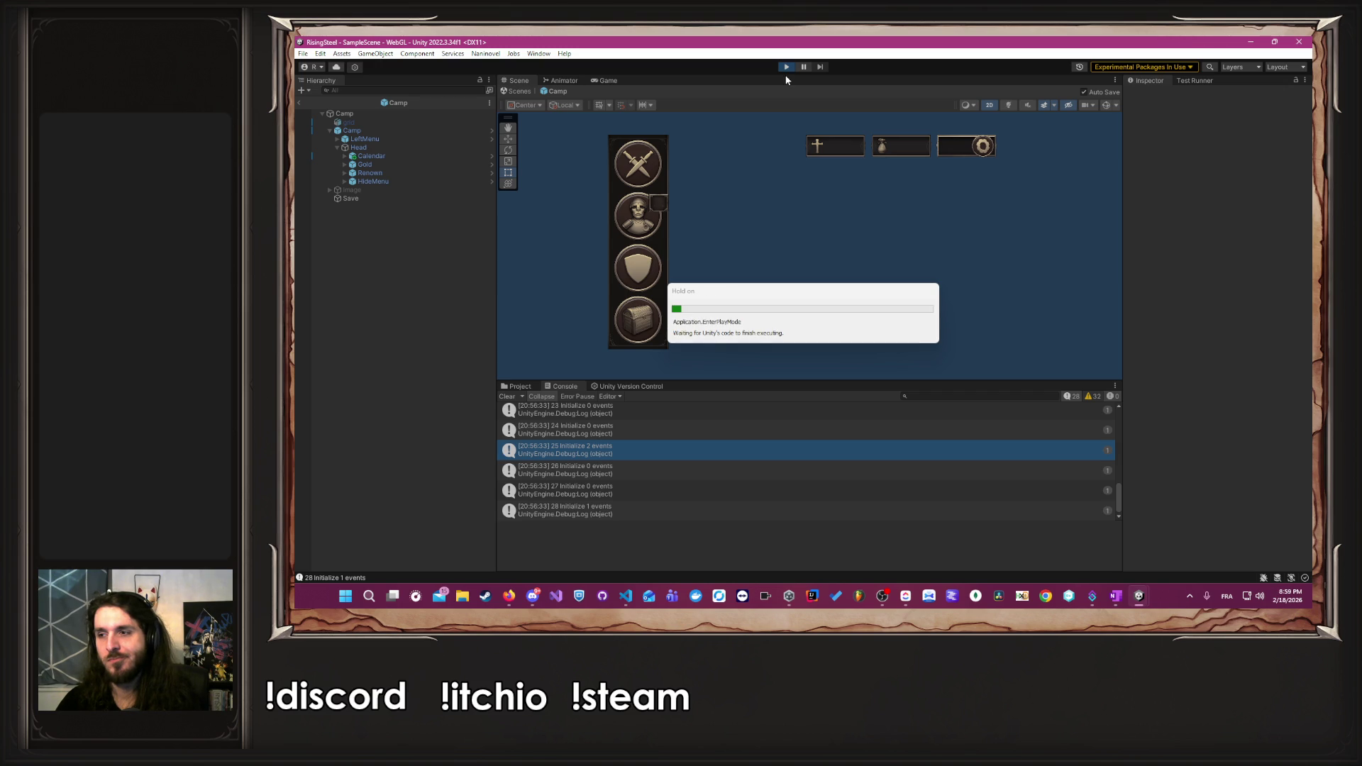
left_click(762, 163)
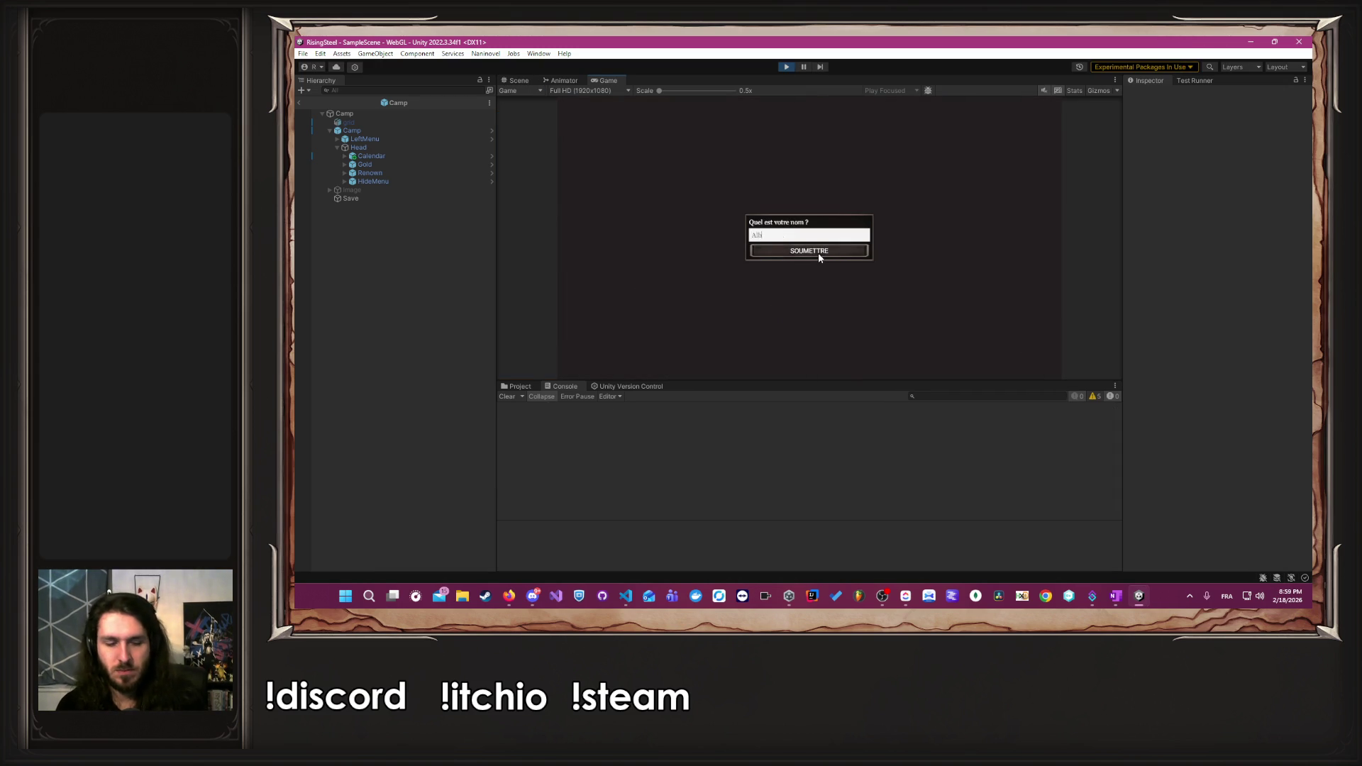
left_click(818, 253)
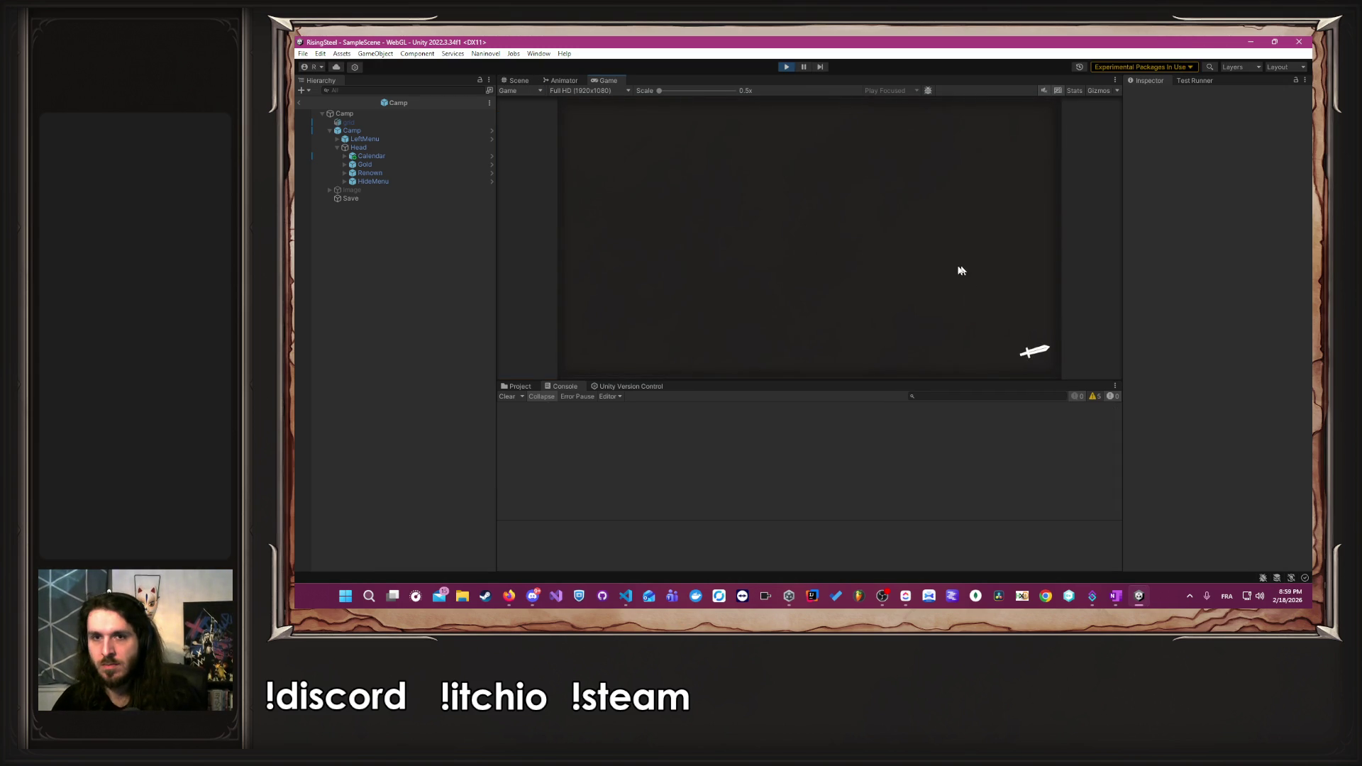
left_click(952, 265)
left_click(833, 228)
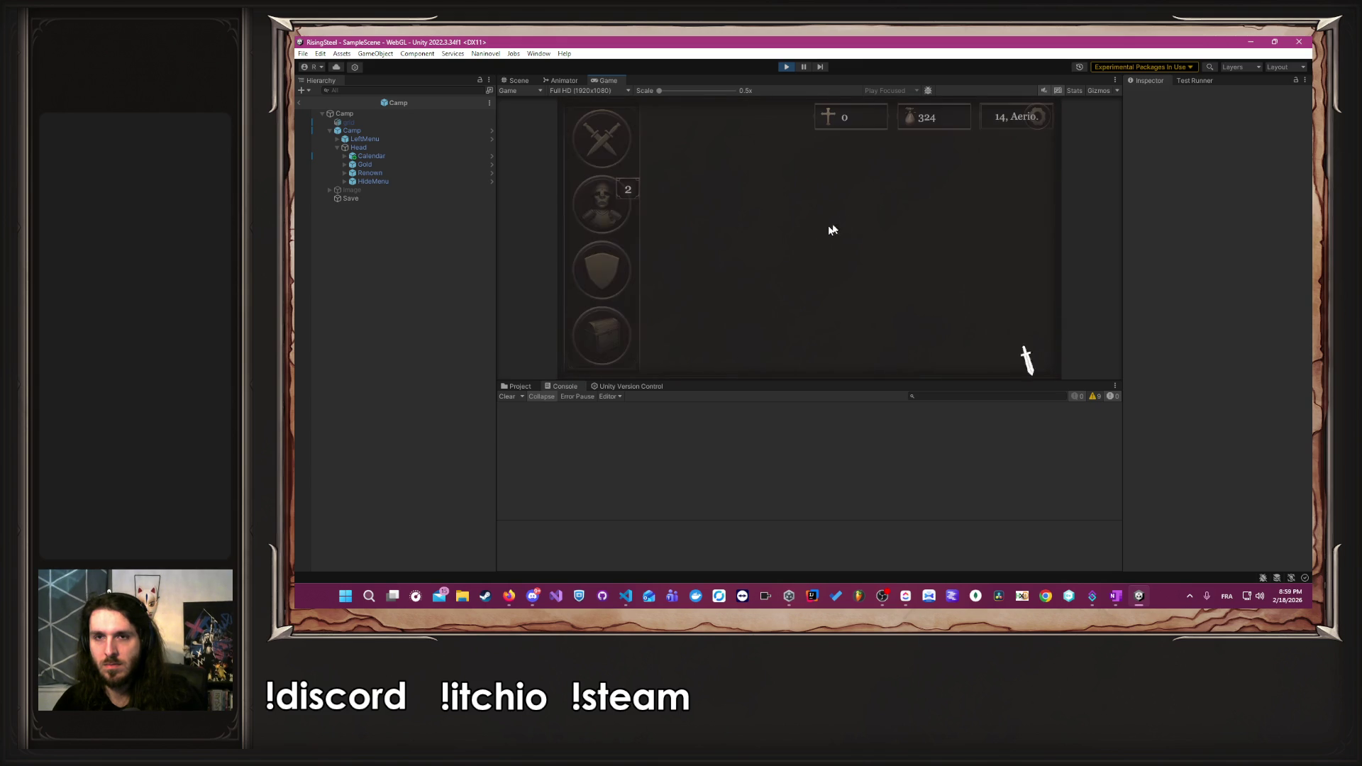
left_click(994, 121)
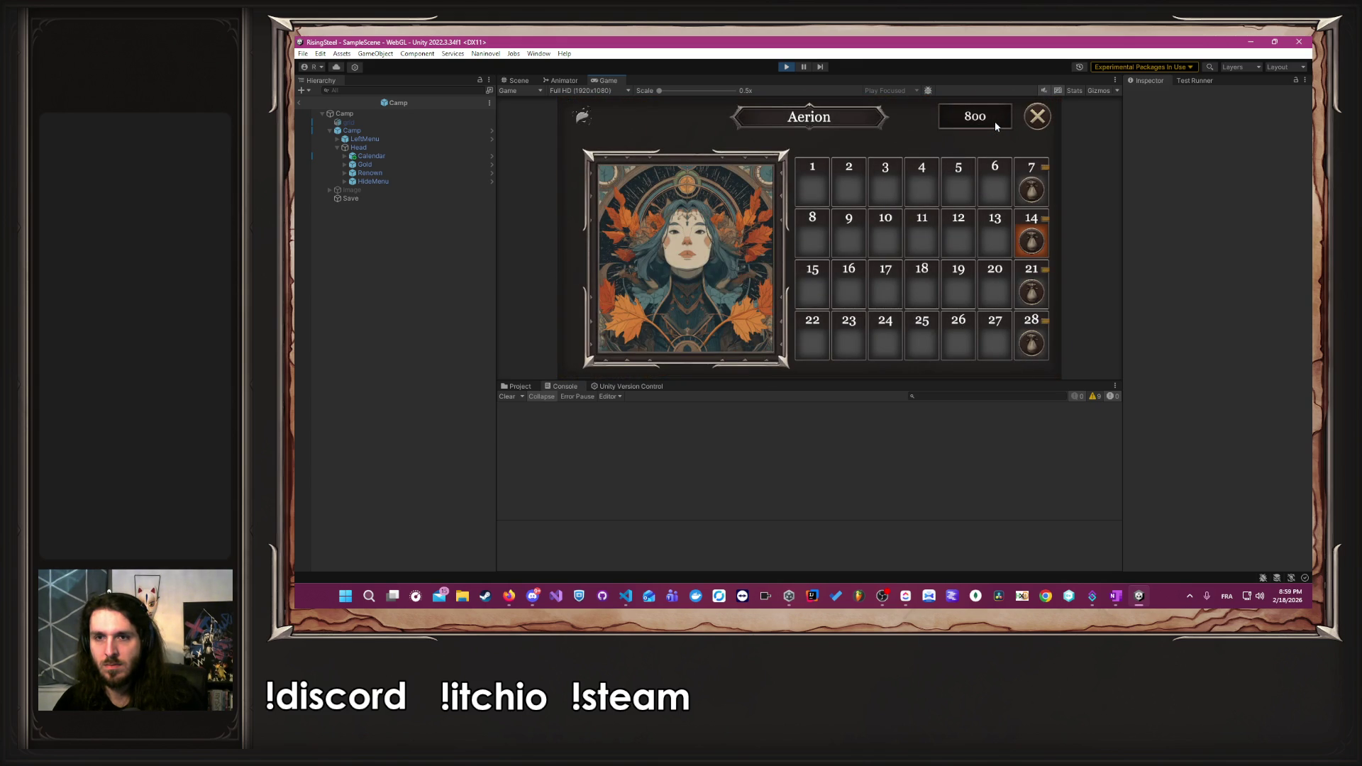
- Stop play mode and uncomment the SetEndDateMission call on line 20 of NewGame.cs
left_click(788, 67)
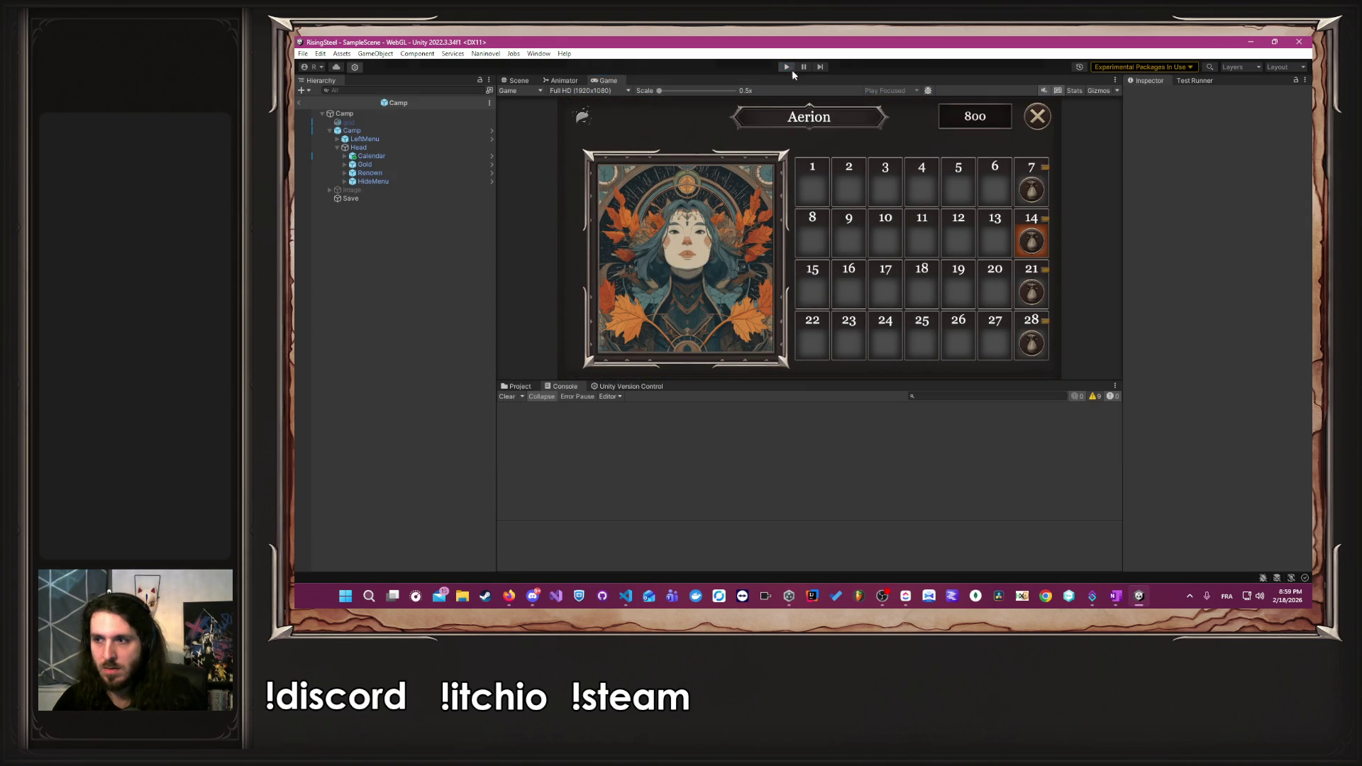
key("alt+Tab")
key("ctrl+slash")
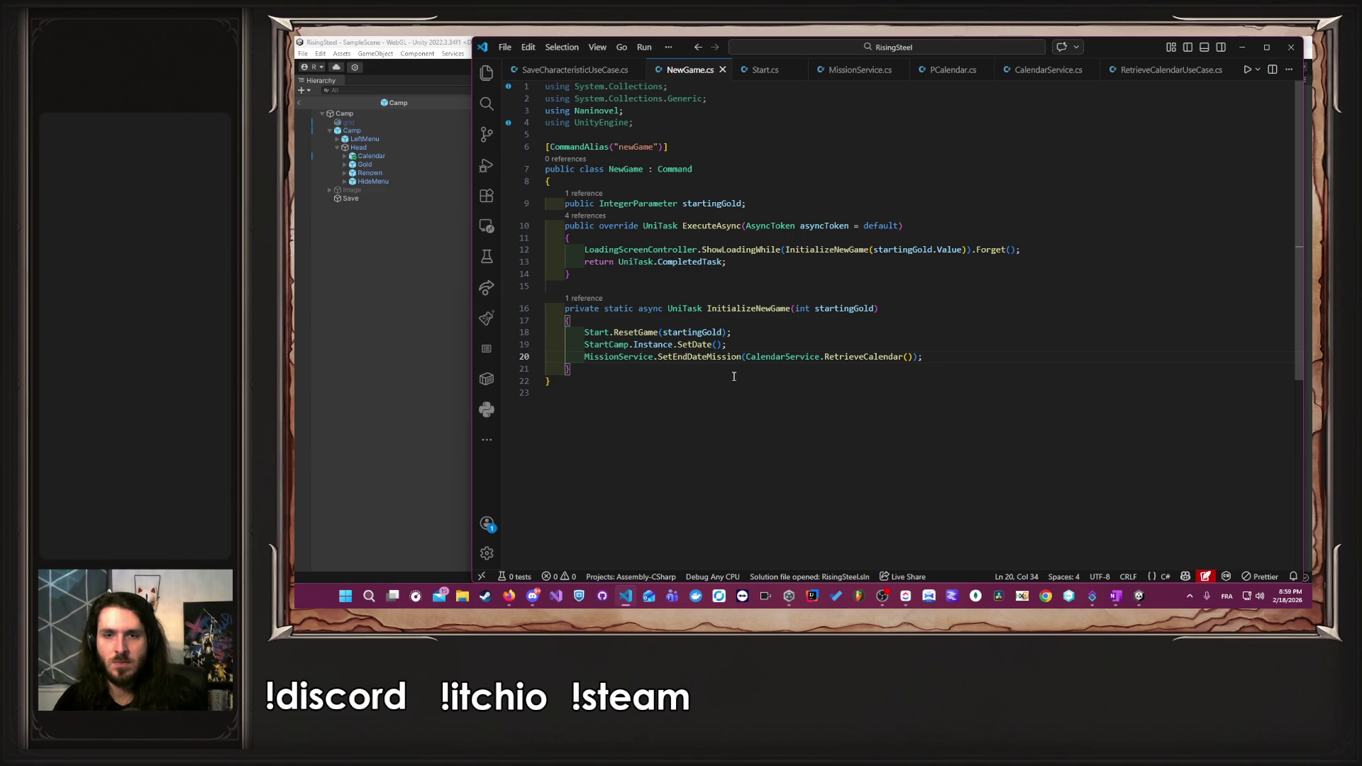
- Go to the SetEndDateMissions implementation in EndDateMissionUseCase.cs and review its mission loop
left_click(712, 357, "ctrl")
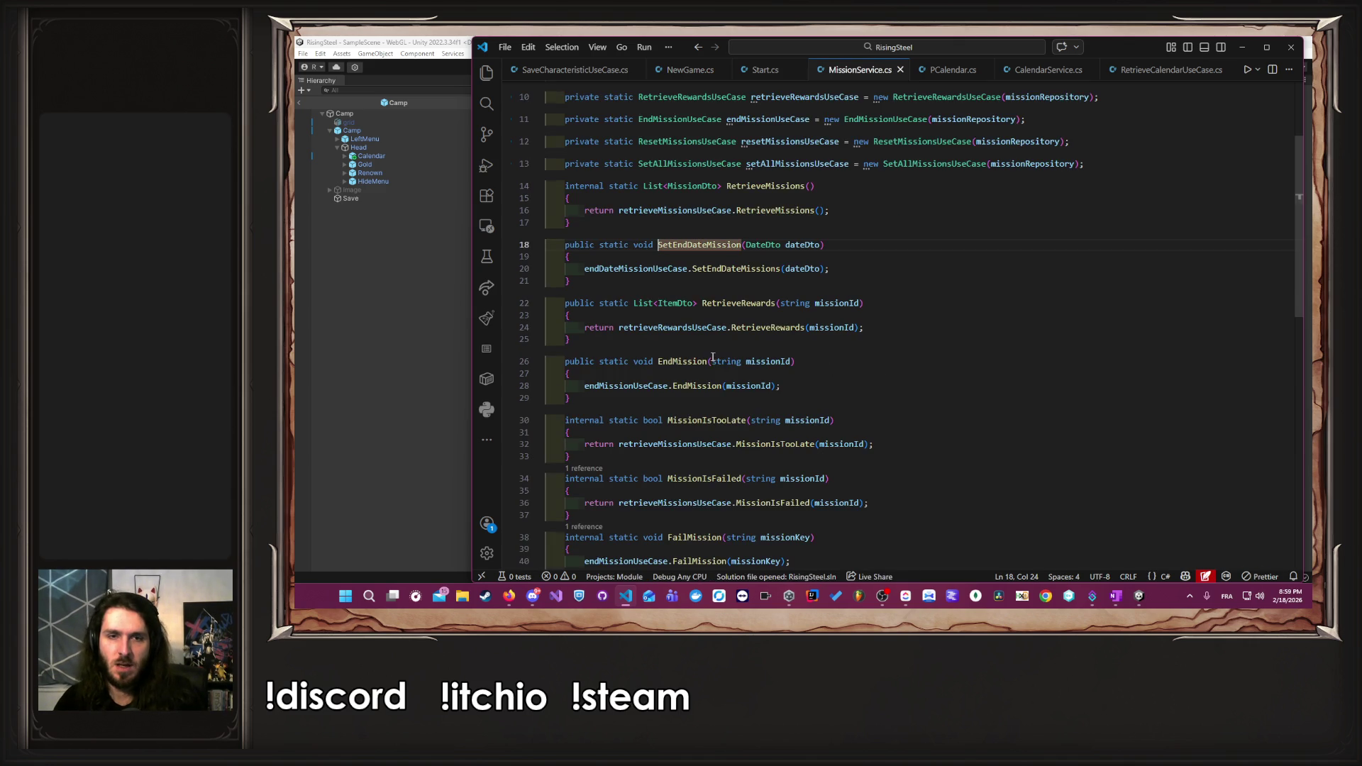
left_click(744, 270, "ctrl")
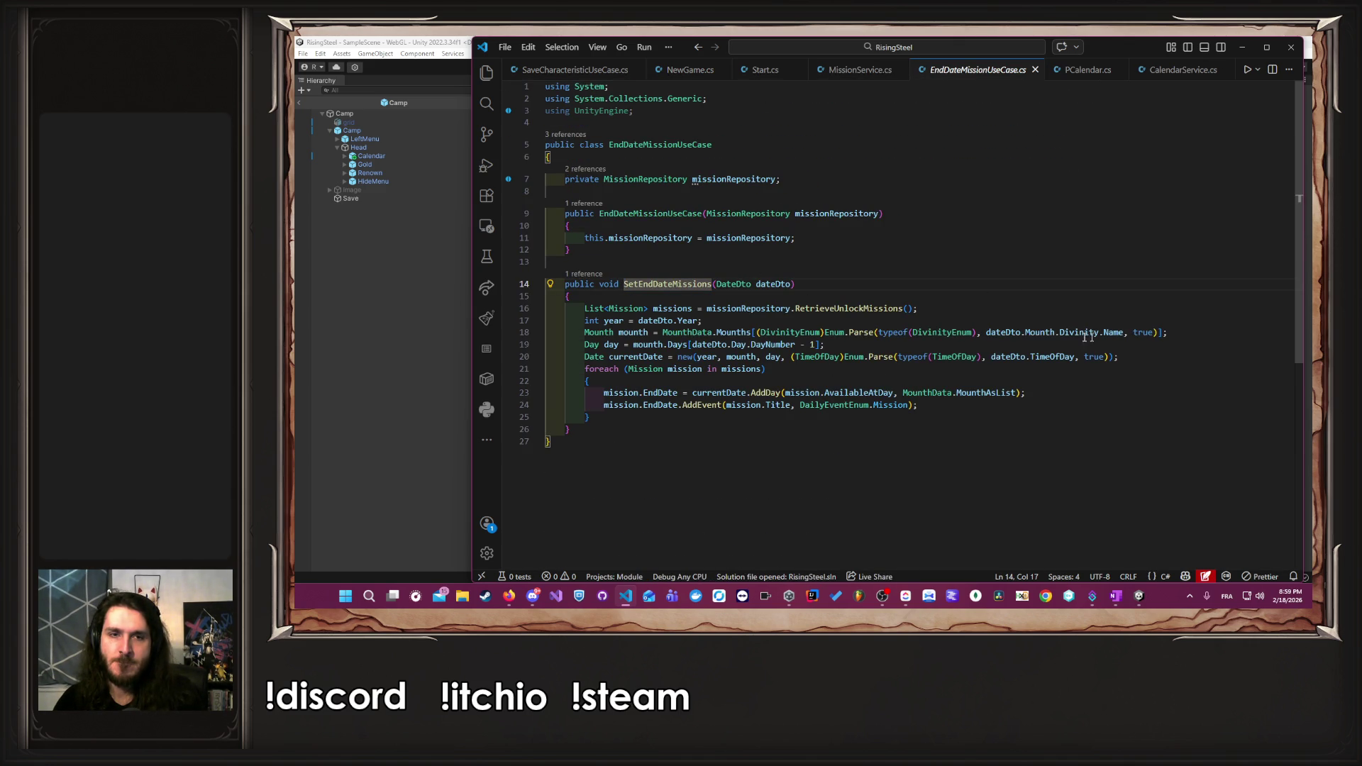
left_click(872, 368)
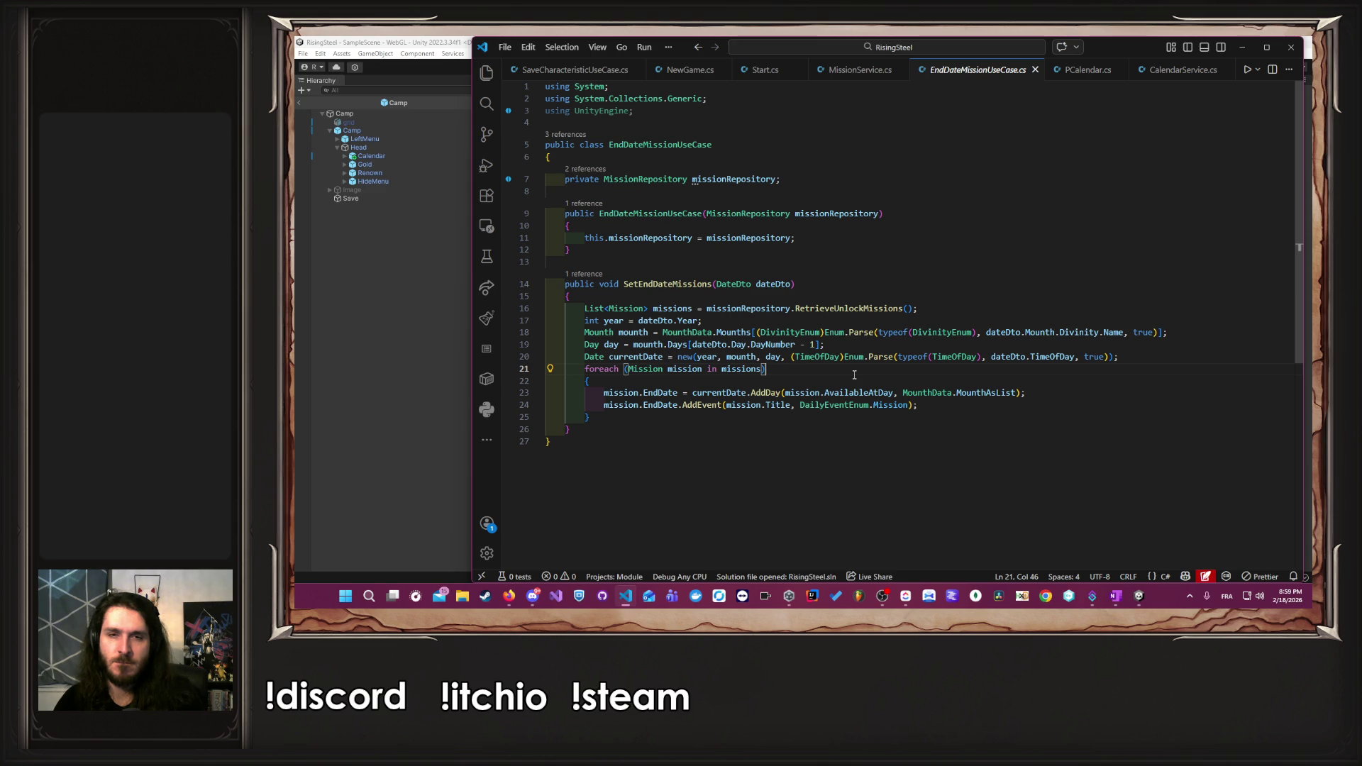
double_click(684, 369)
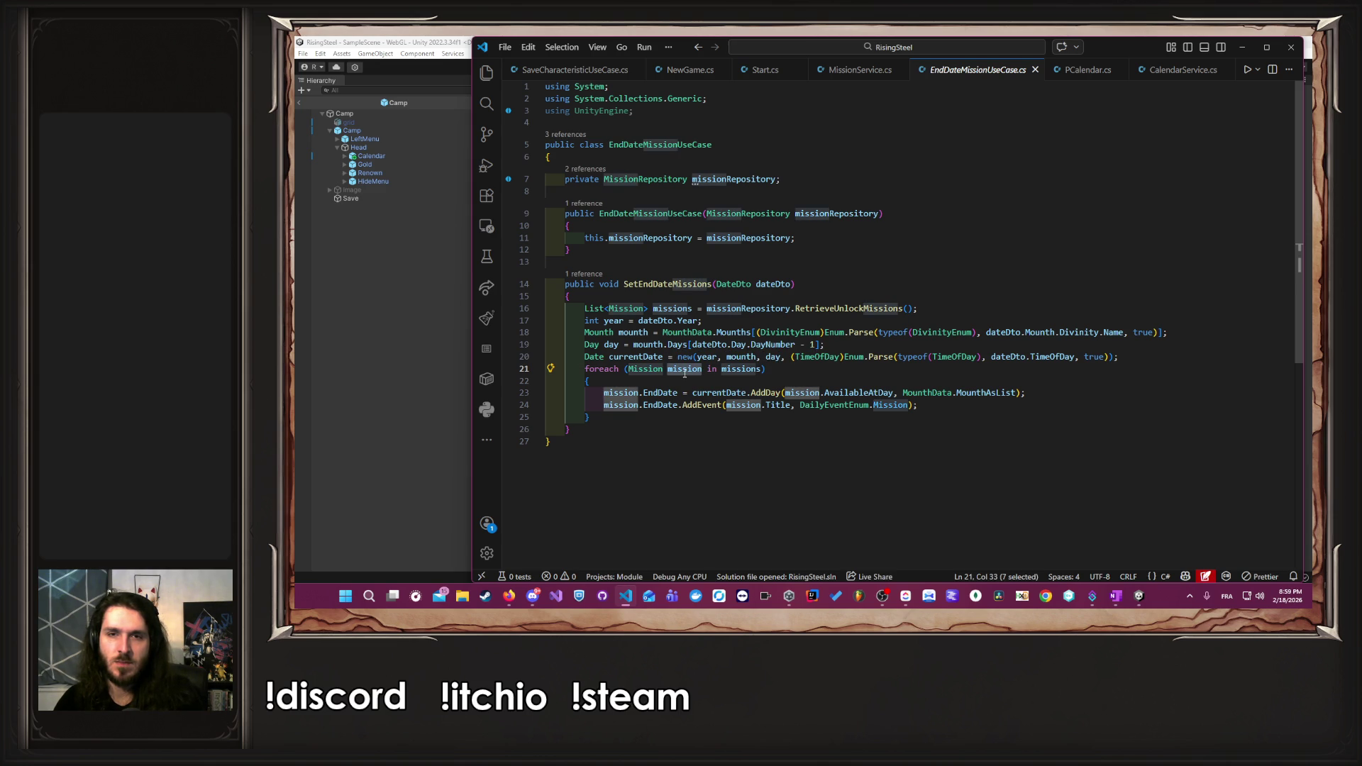
- Add Debug.Log($"Setting end date for {missions.Count} missions") after line 16 and save
left_click(929, 312)
key("Return")
type("Debug")
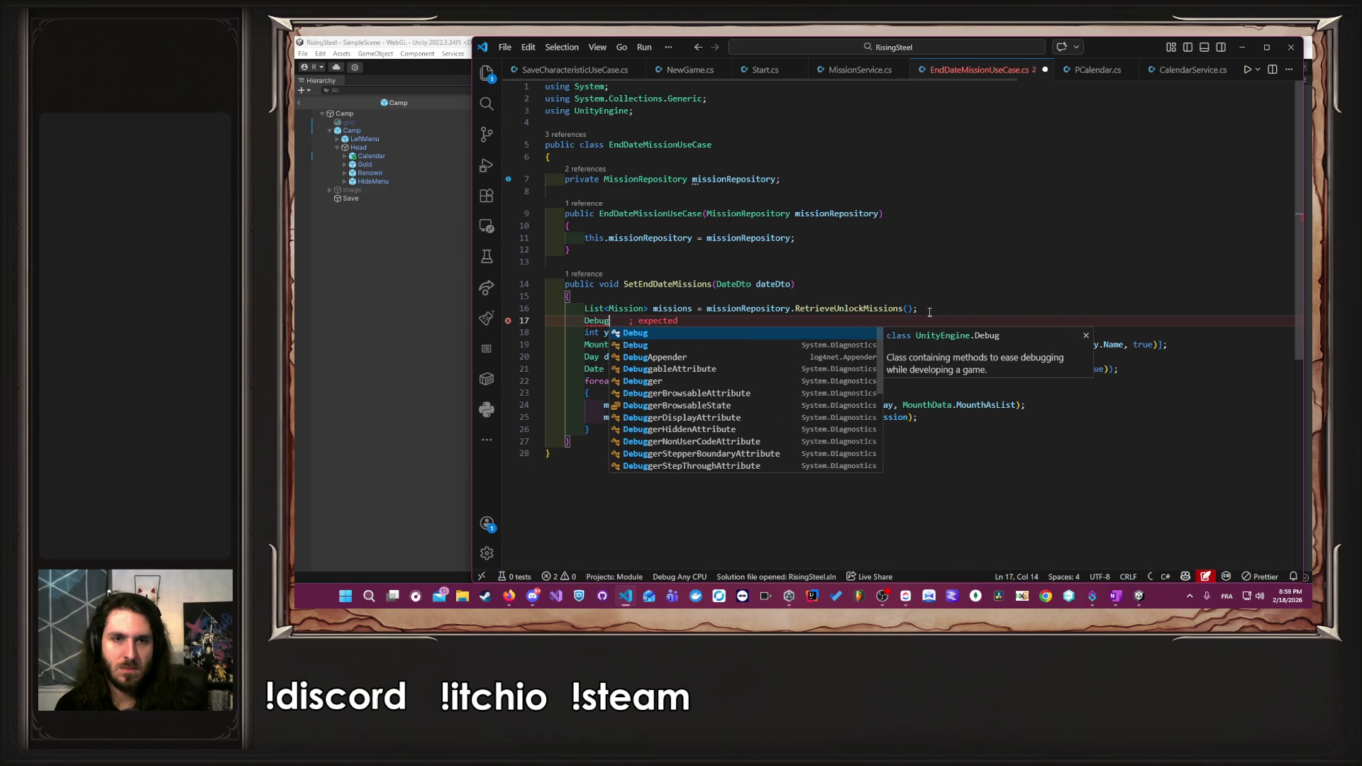
key("Tab")
key("ctrl+s")
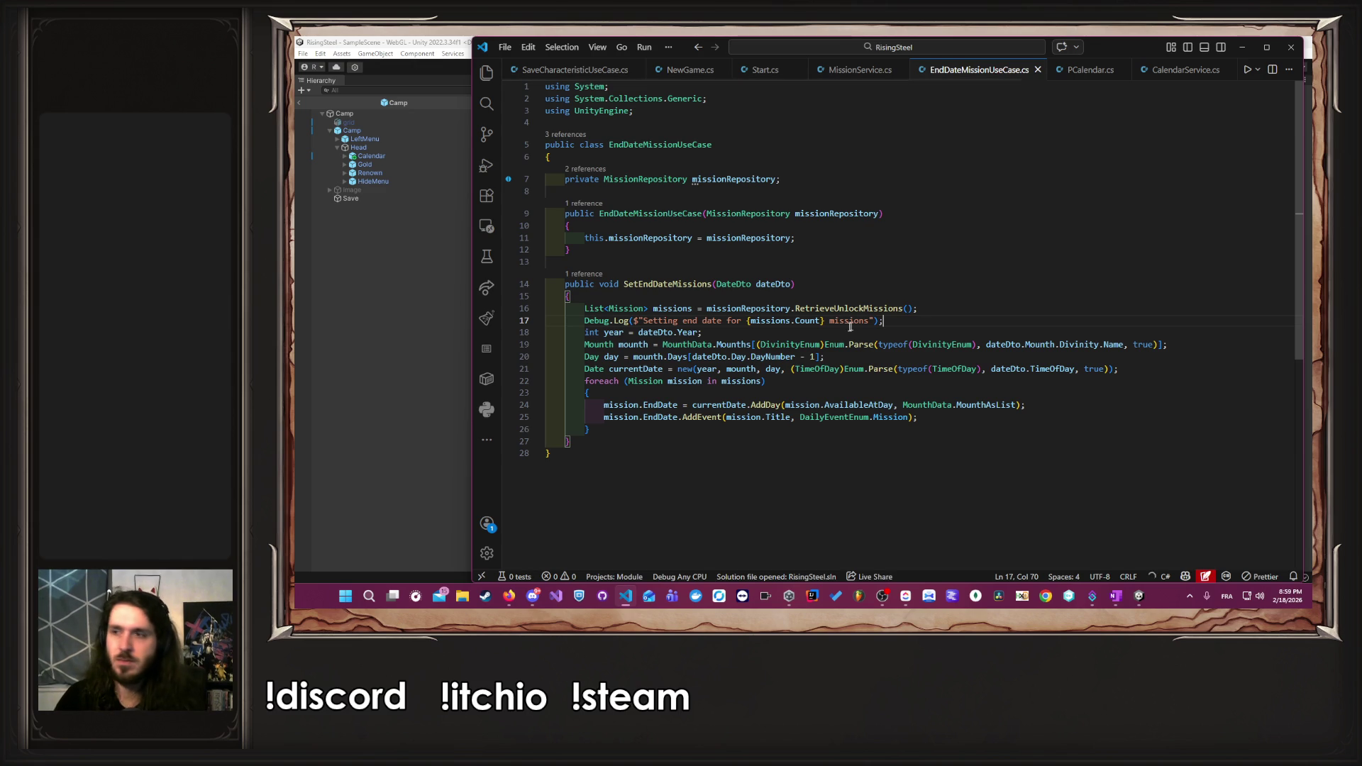
left_click(392, 394)
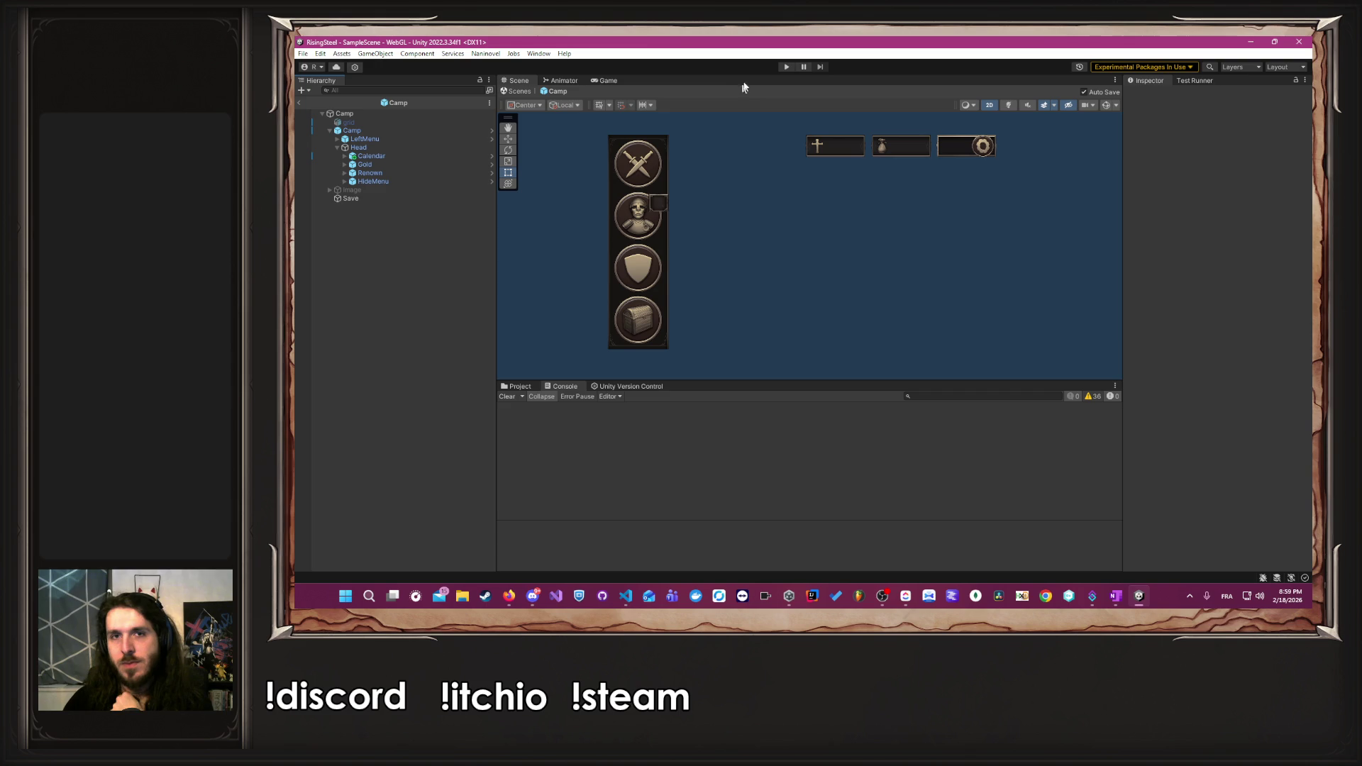
- Play a new game with the right-hand character, tutorial skipped, and check the calendar's logged missions
left_click(784, 68)
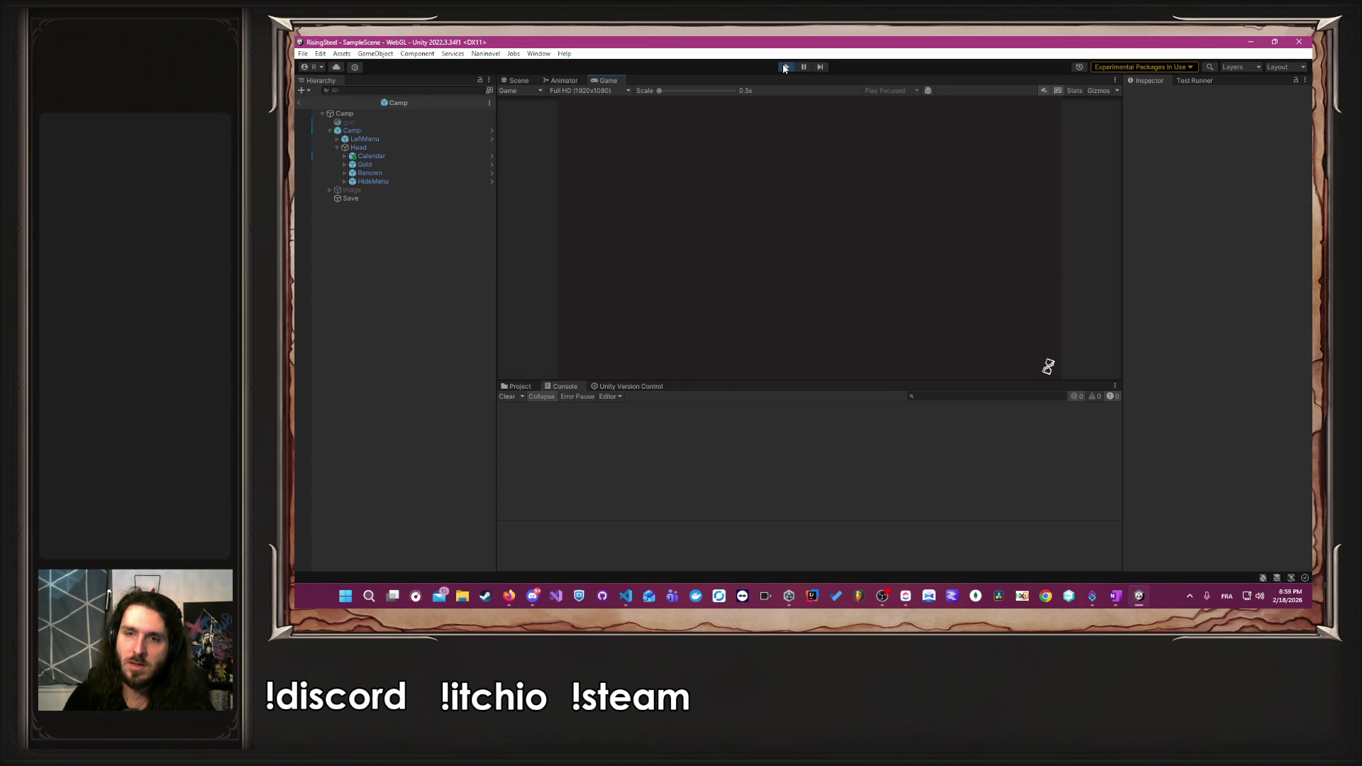
left_click(812, 171)
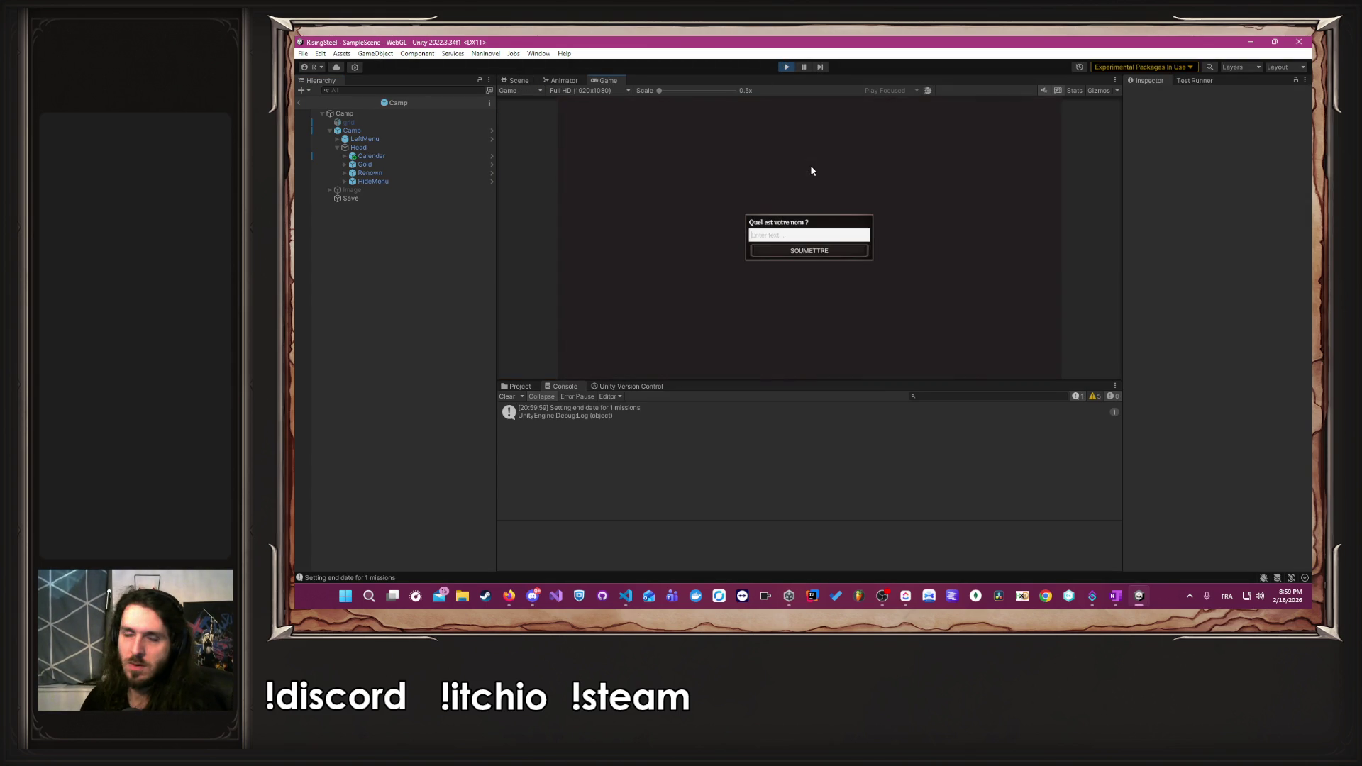
type("Albert")
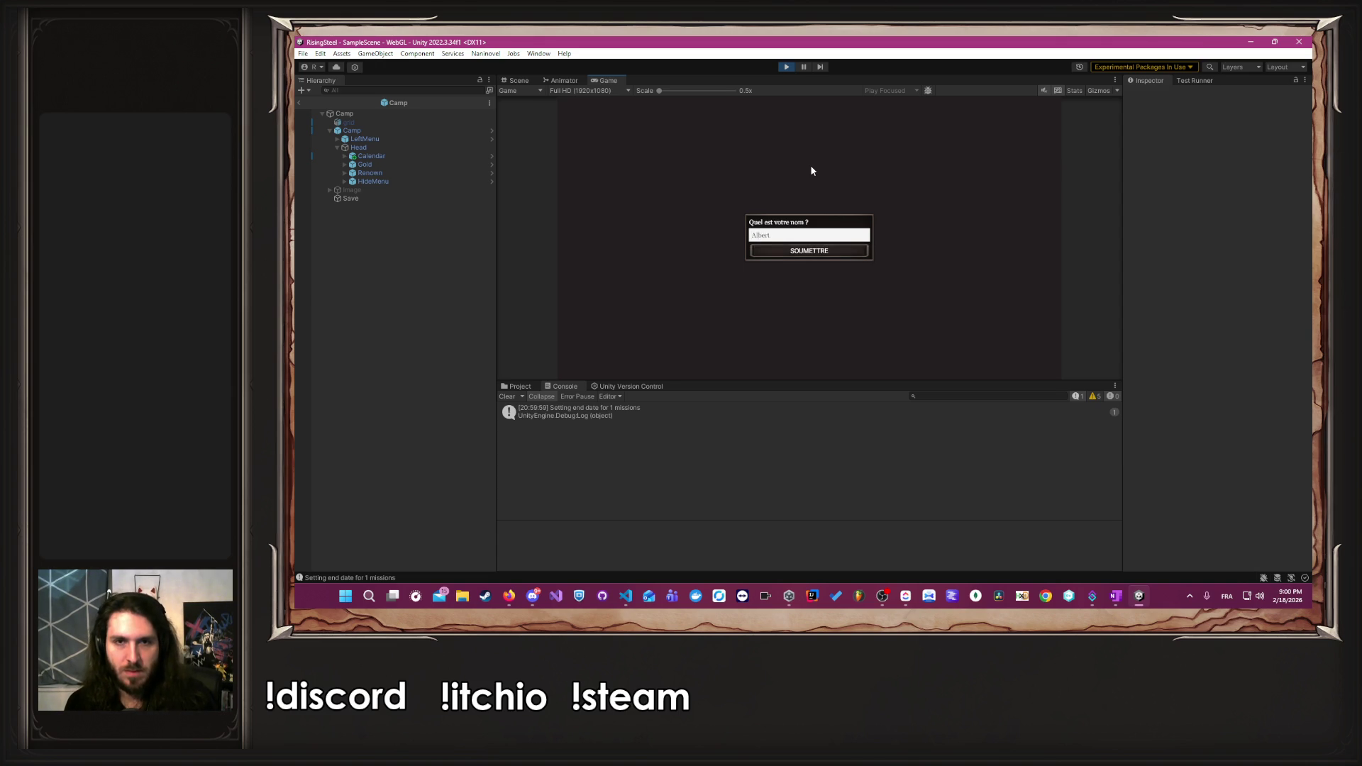
key("Return")
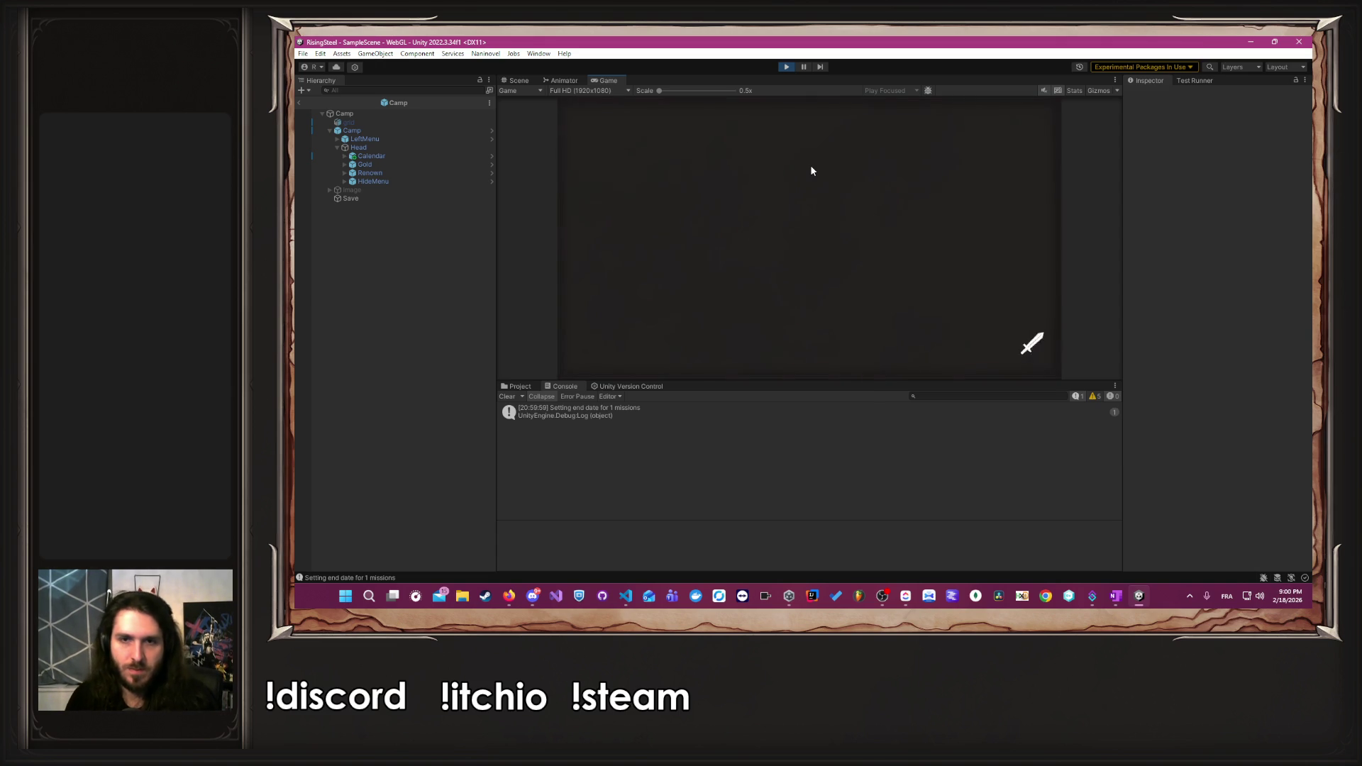
left_click(908, 239)
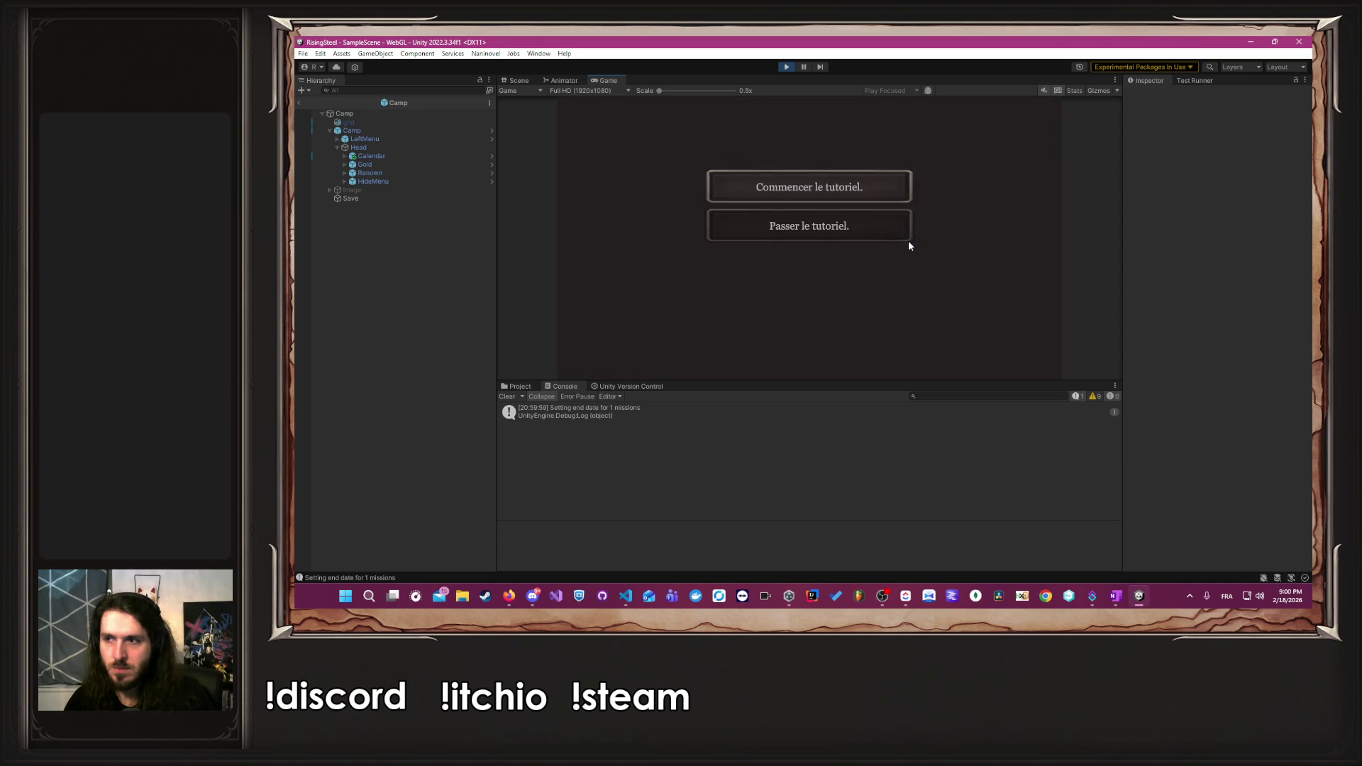
left_click(900, 231)
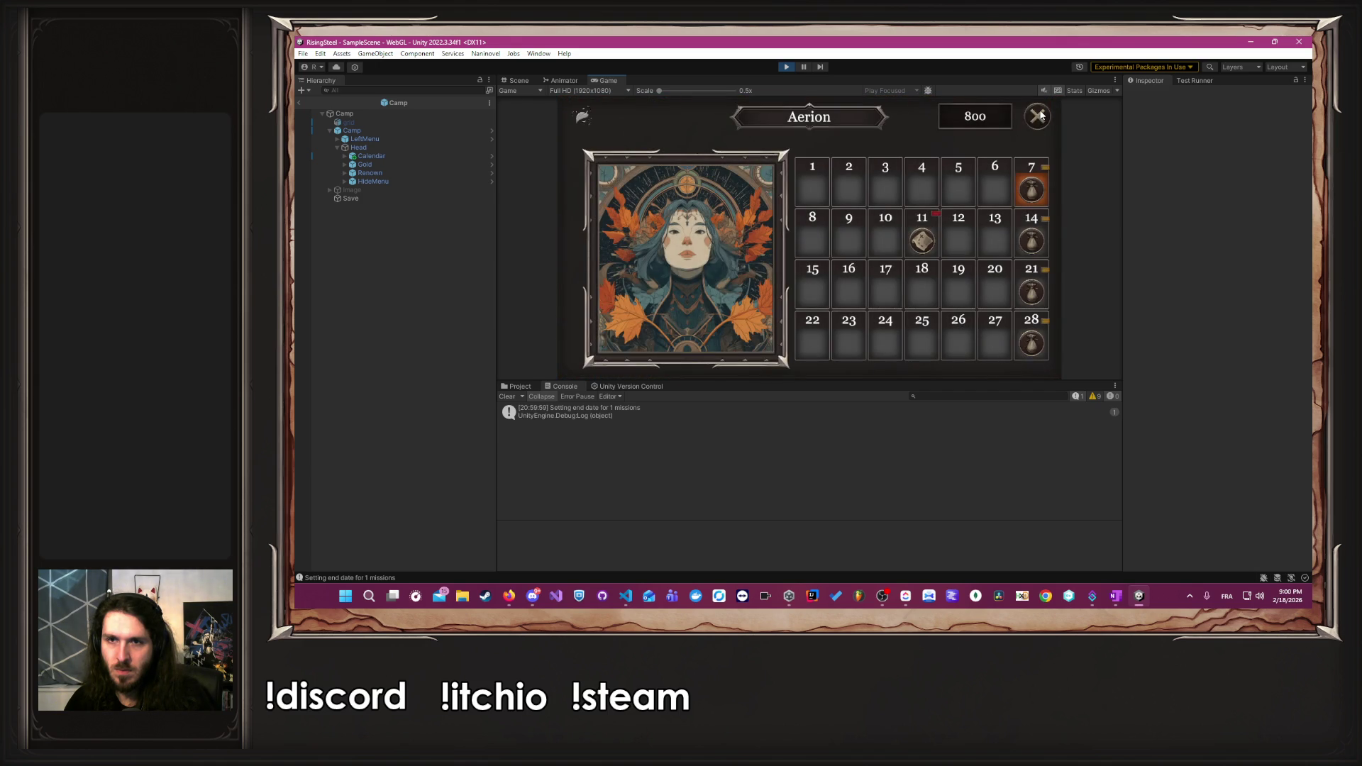
left_click(1039, 114)
- Return to title, start another new game until 'Setting end date for 1 missions' logs, then stop play
left_click(1040, 116)
left_click(849, 332)
left_click(767, 247)
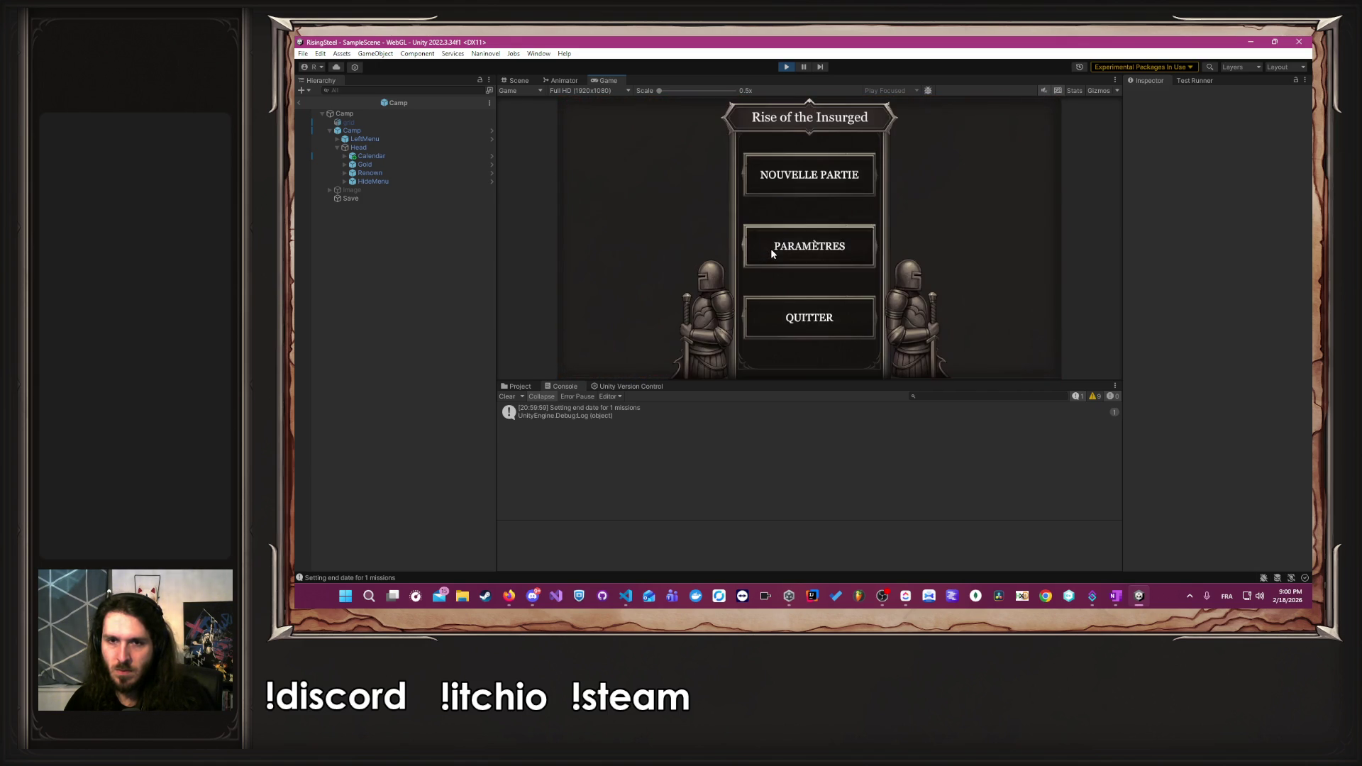
left_click(832, 176)
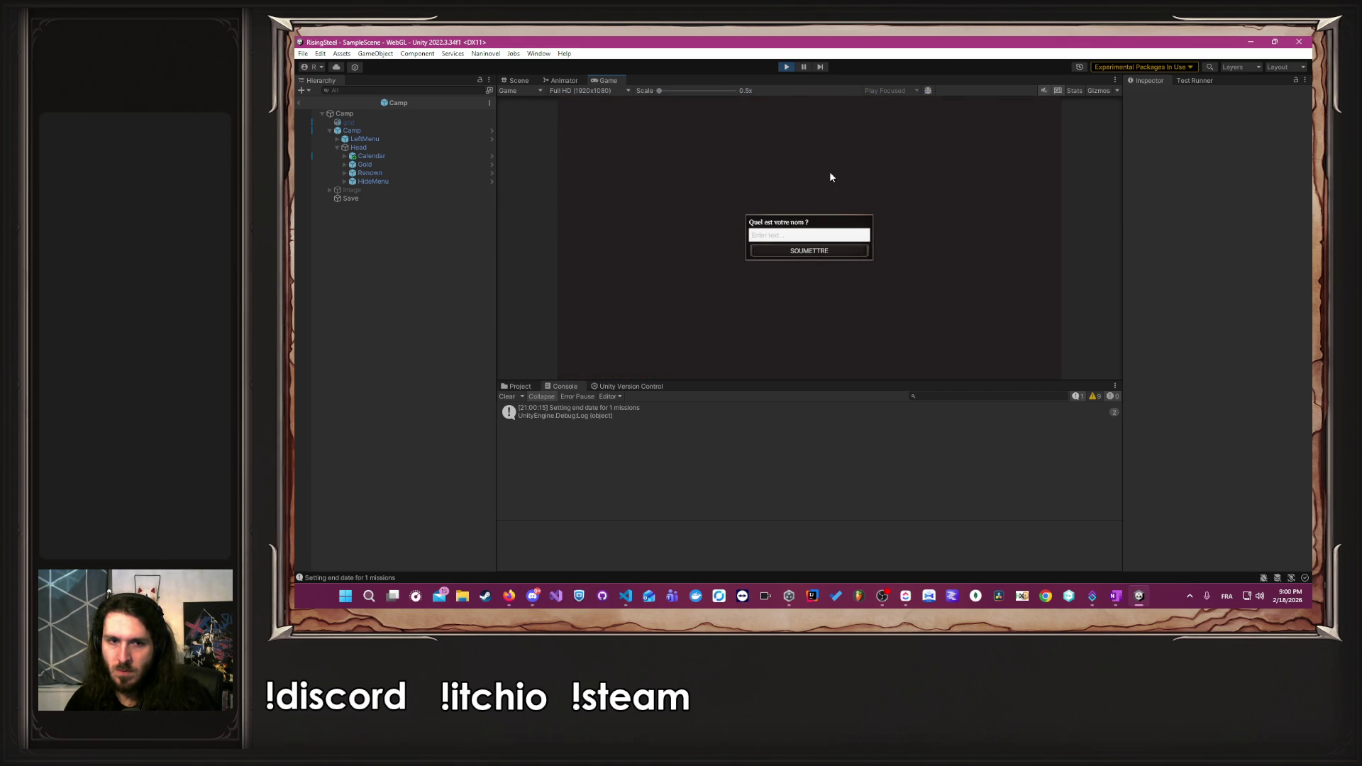
type("A")
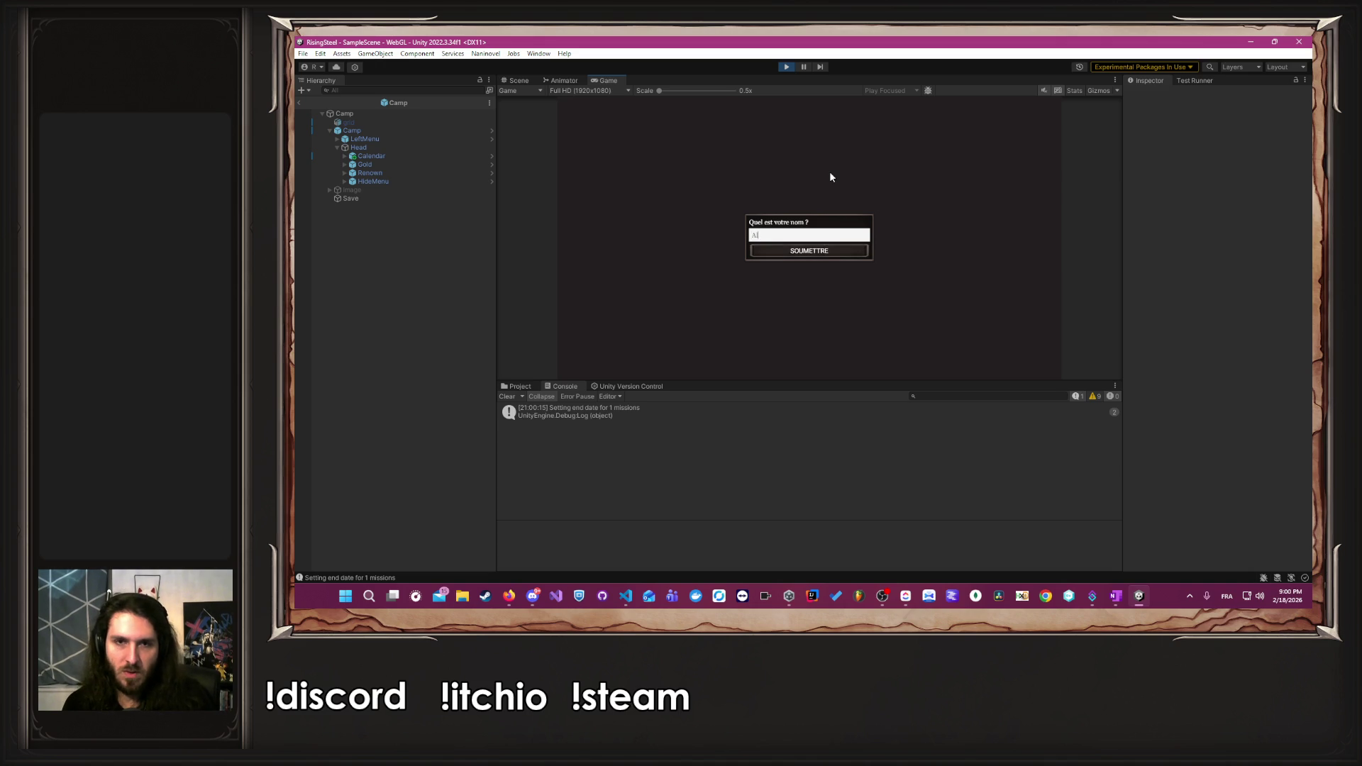
key("Return")
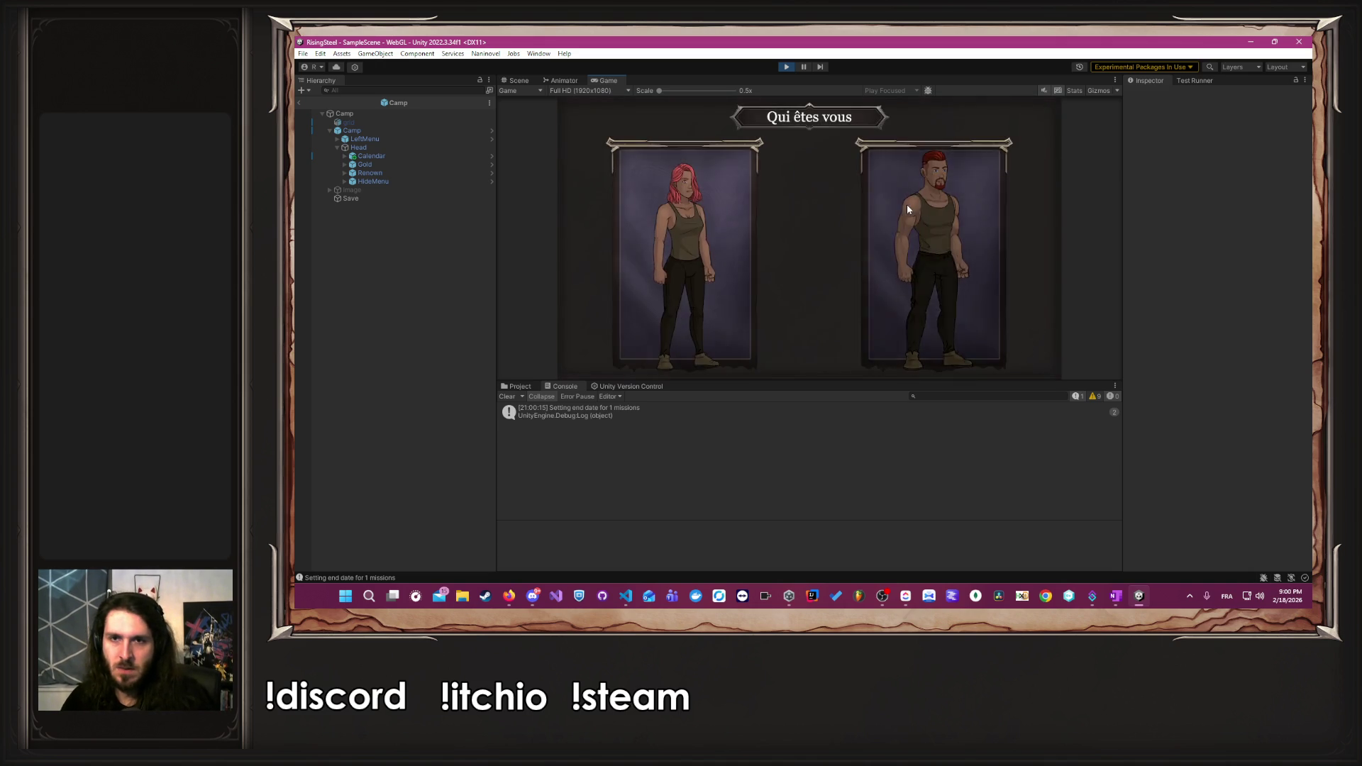
left_click(907, 206)
left_click(888, 220)
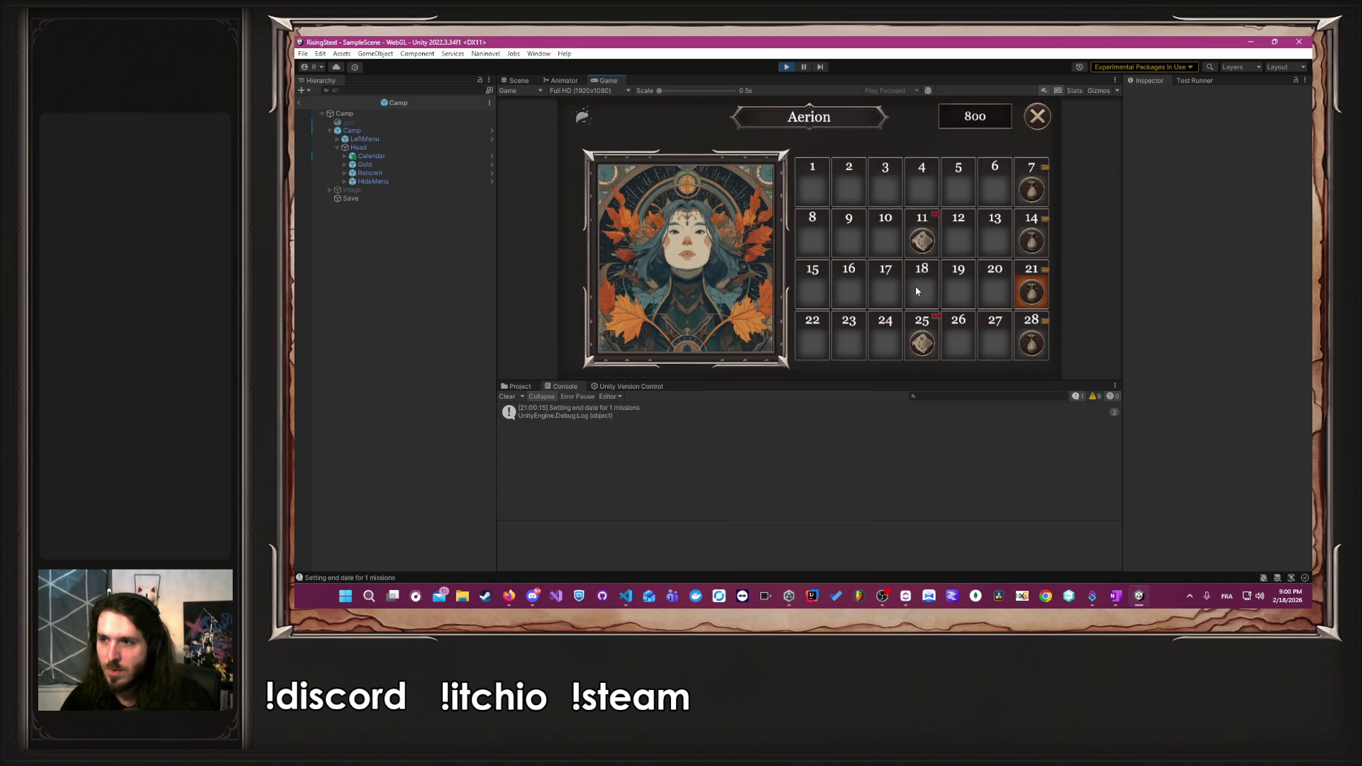
left_click(786, 66)
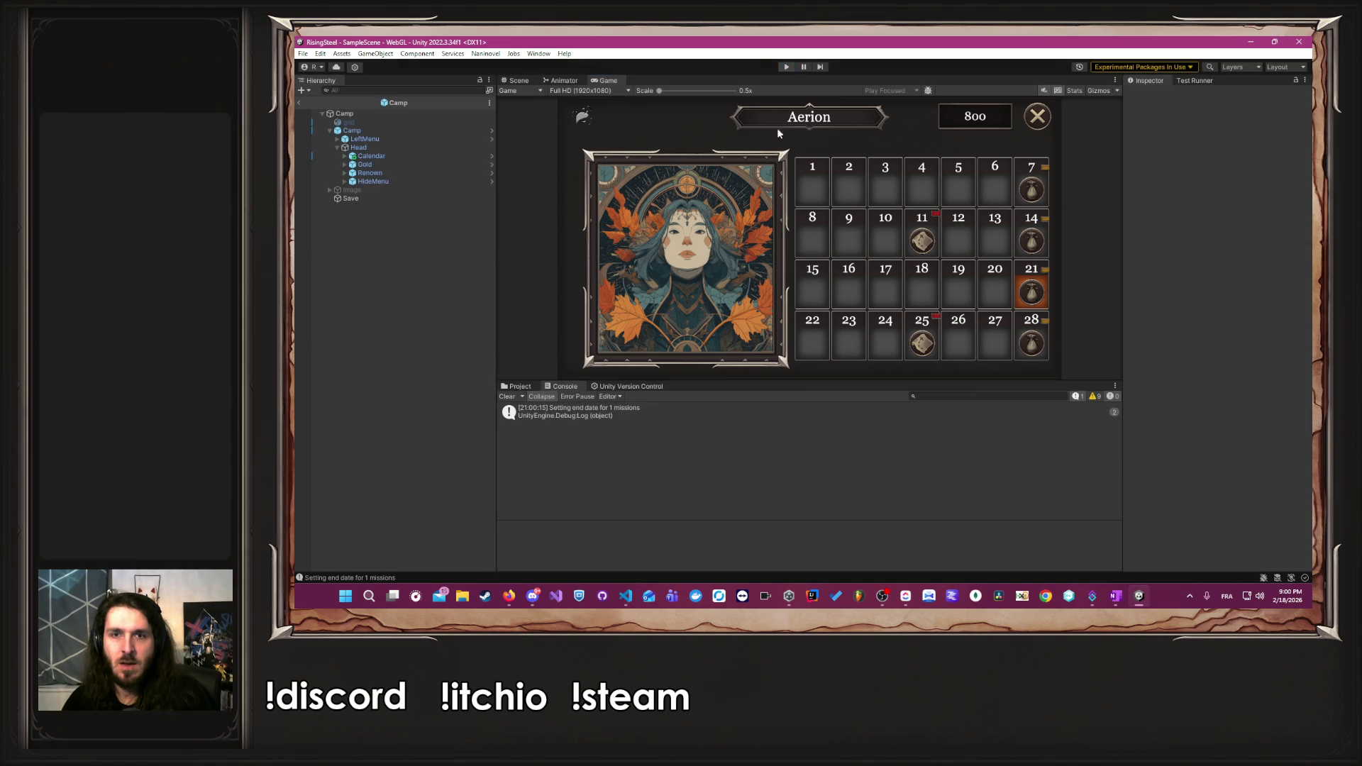
key("alt+Tab")
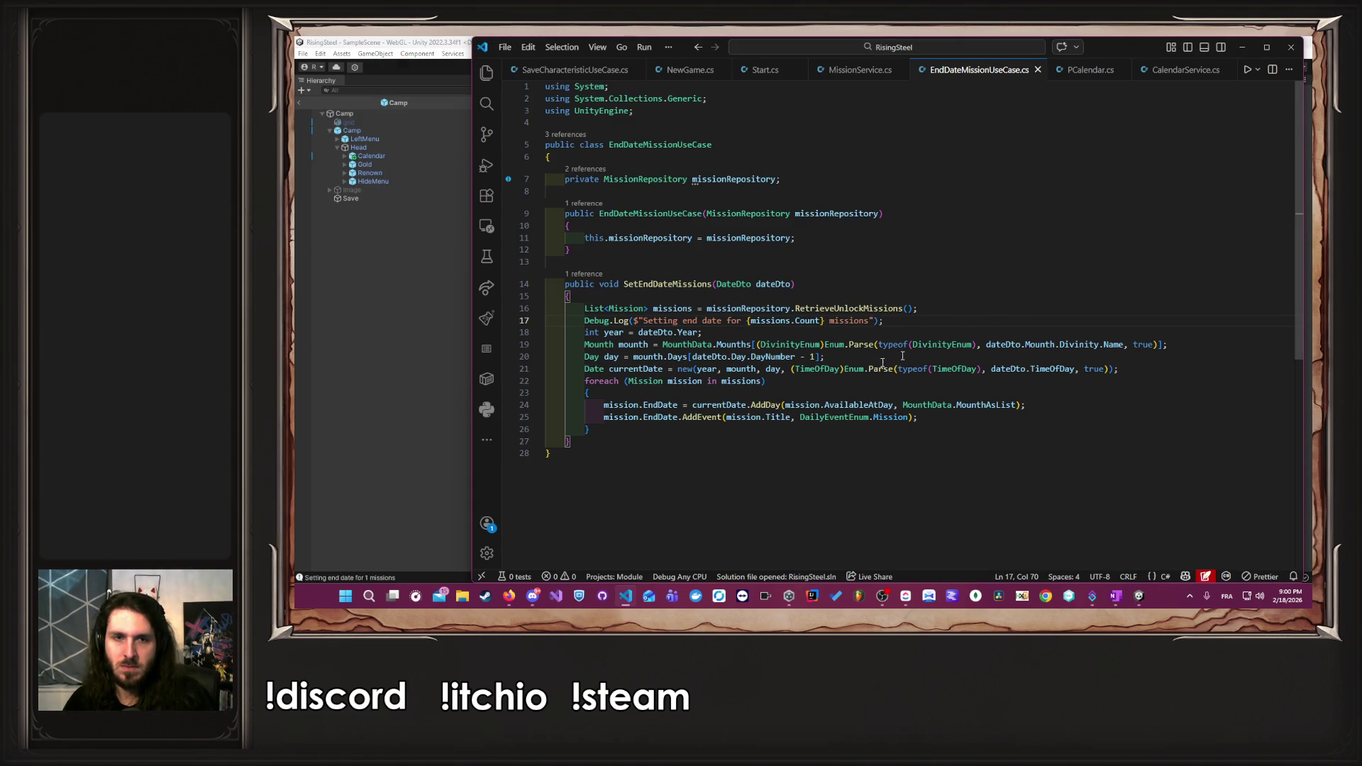
- Replace the old Debug.Log with a pasted one inside the foreach loop, message 'Bug :'
double_click(681, 381)
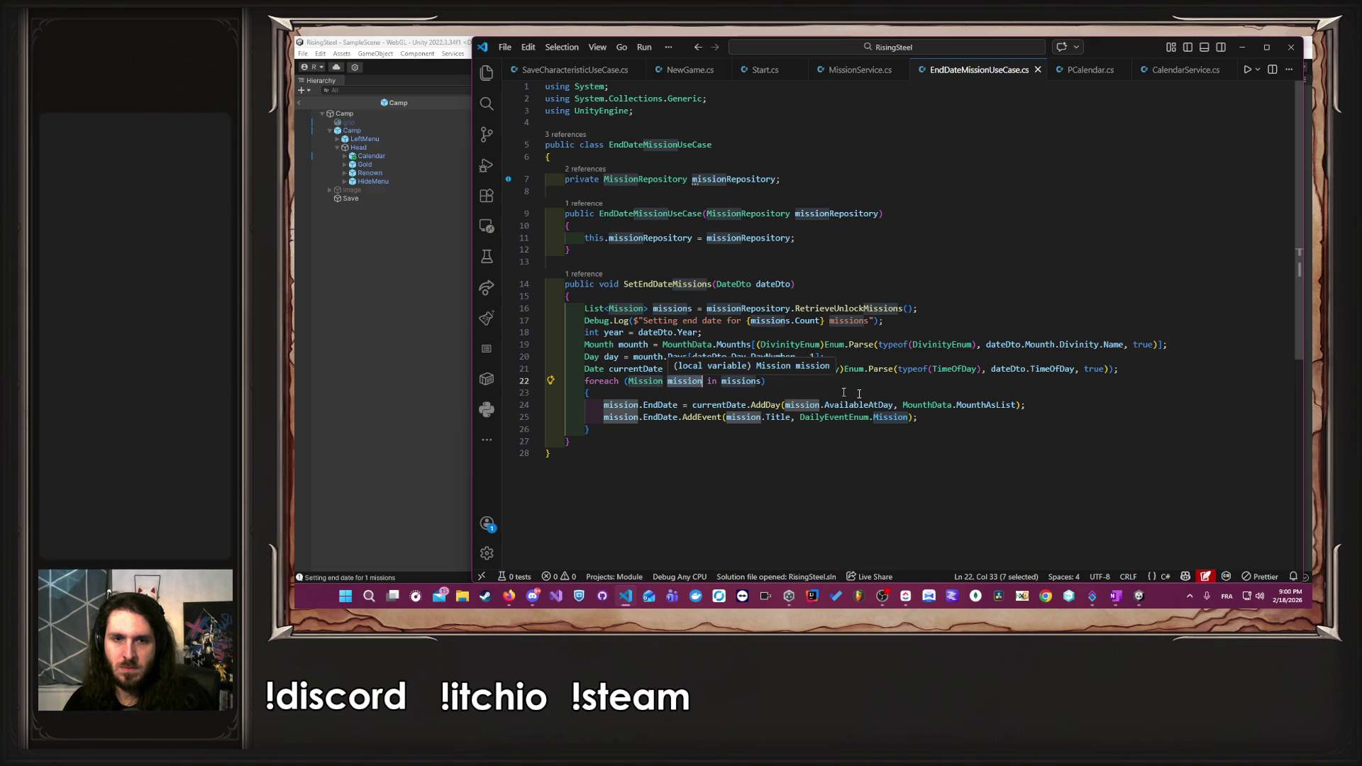
left_click(999, 385)
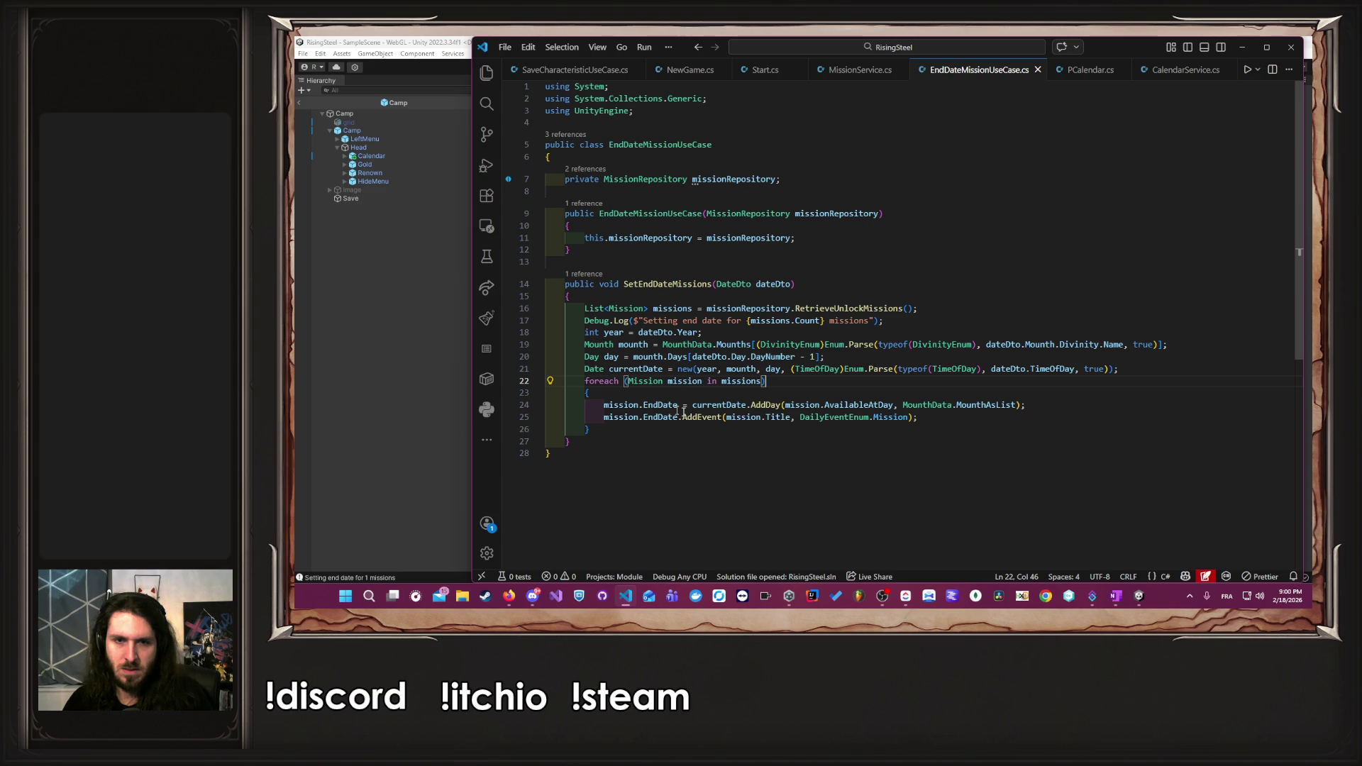
mouse_move(877, 321)
left_mouse_down()
mouse_move(704, 333)
mouse_move(586, 321)
left_mouse_up()
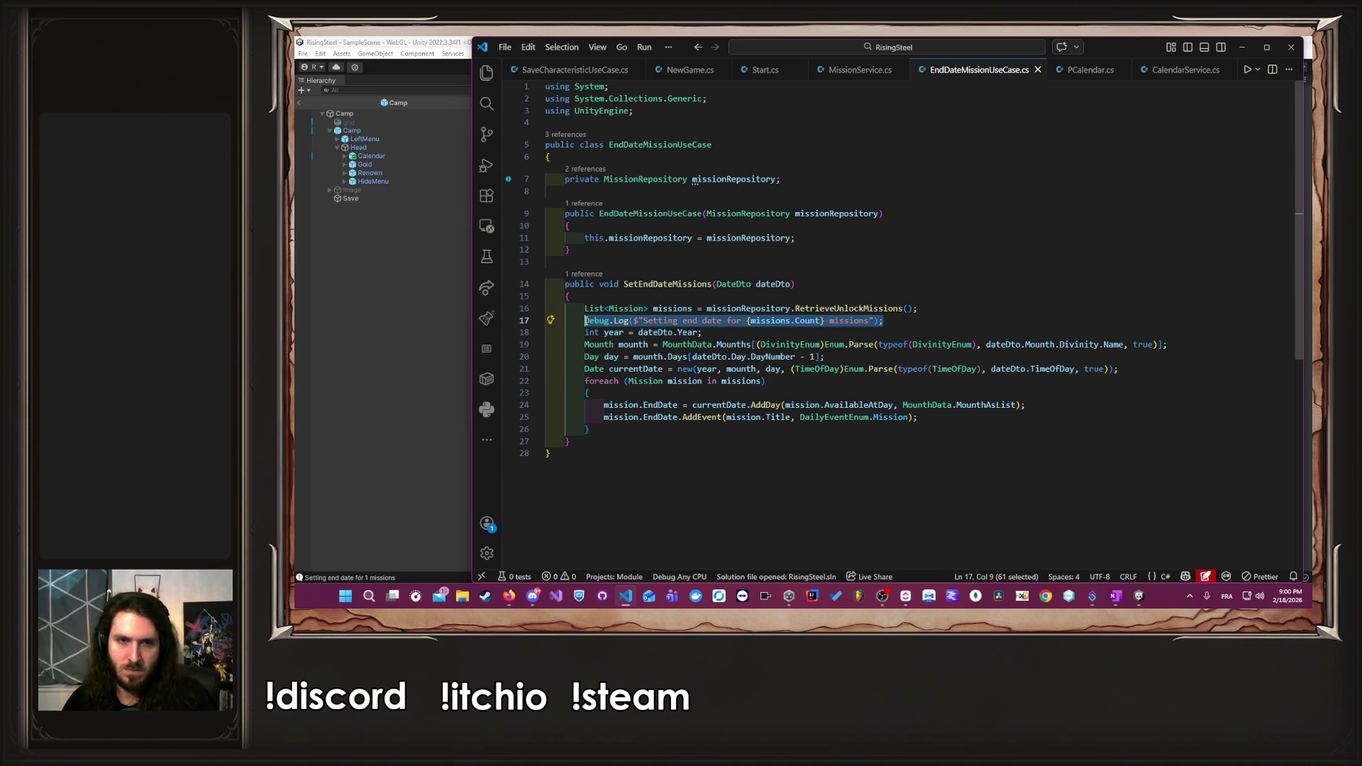
key("BackSpace")
key("BackSpace")
key("BackSpace")
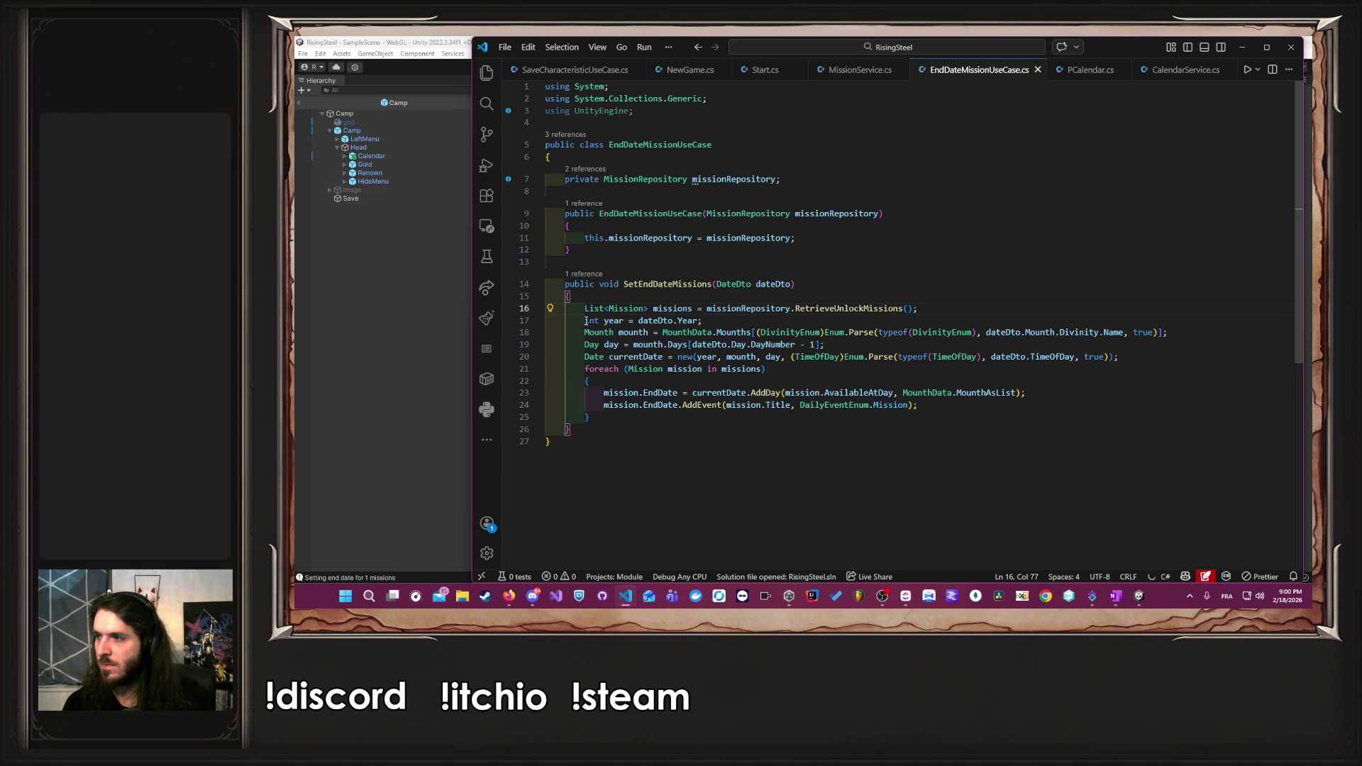
key("Down")
key("Down")
key("Down")
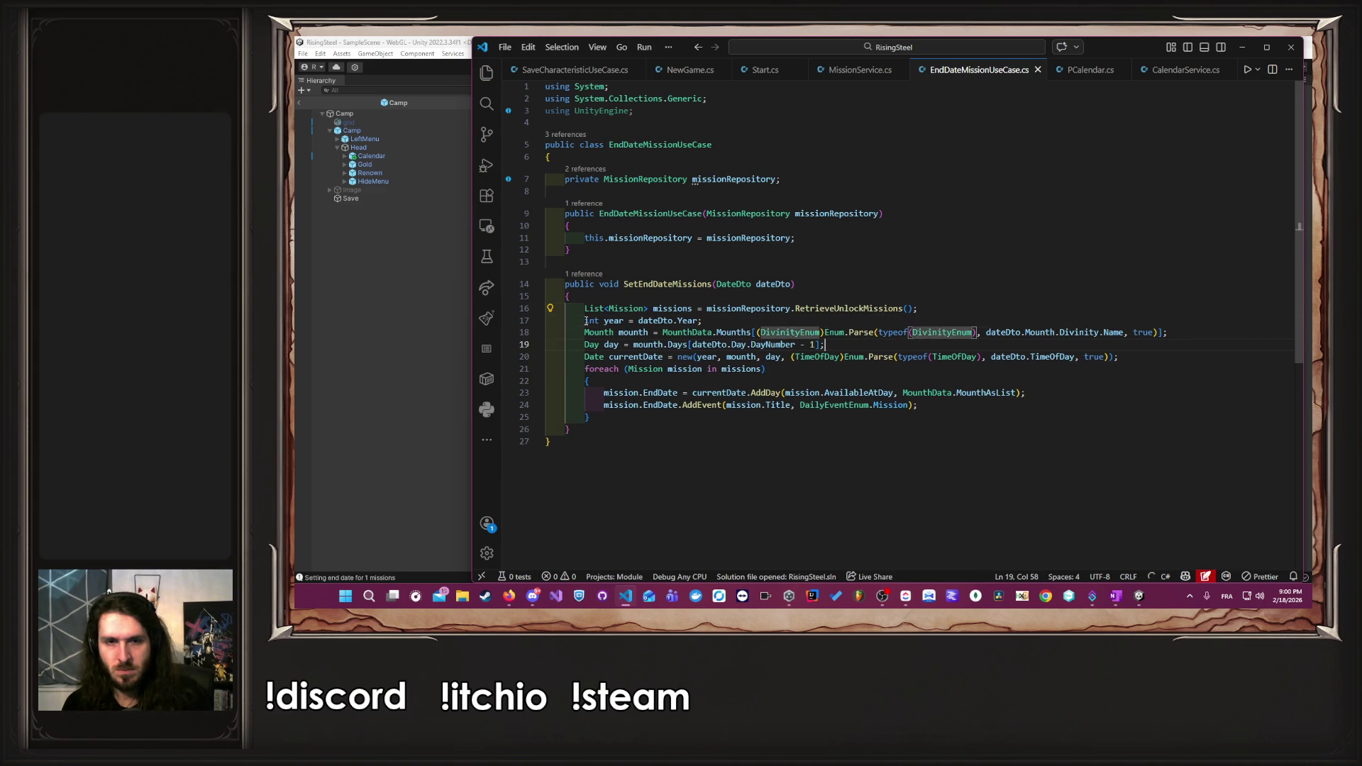
key("Return")
type("Debug.Log($\"Setting end date for {missions.Count} missions\");")
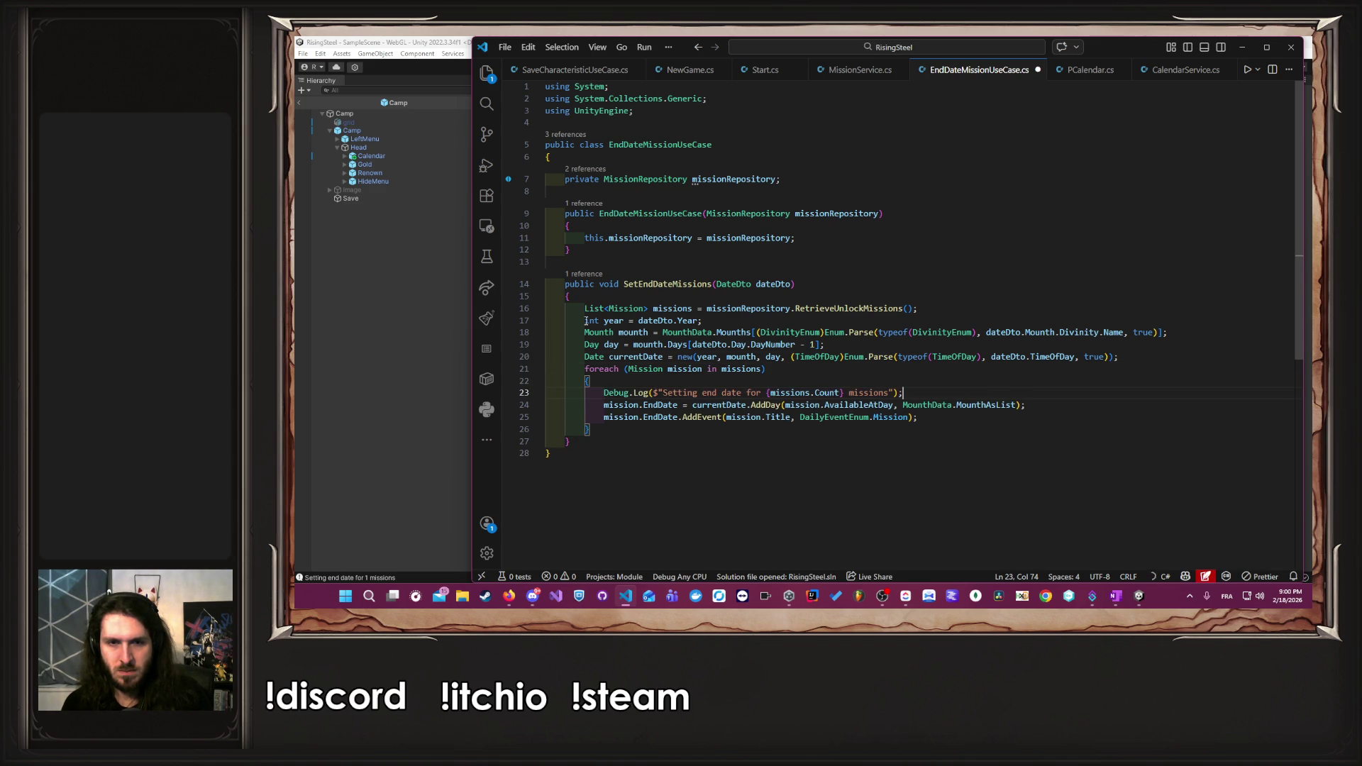
key("Left")
key("Left")
key("Left")
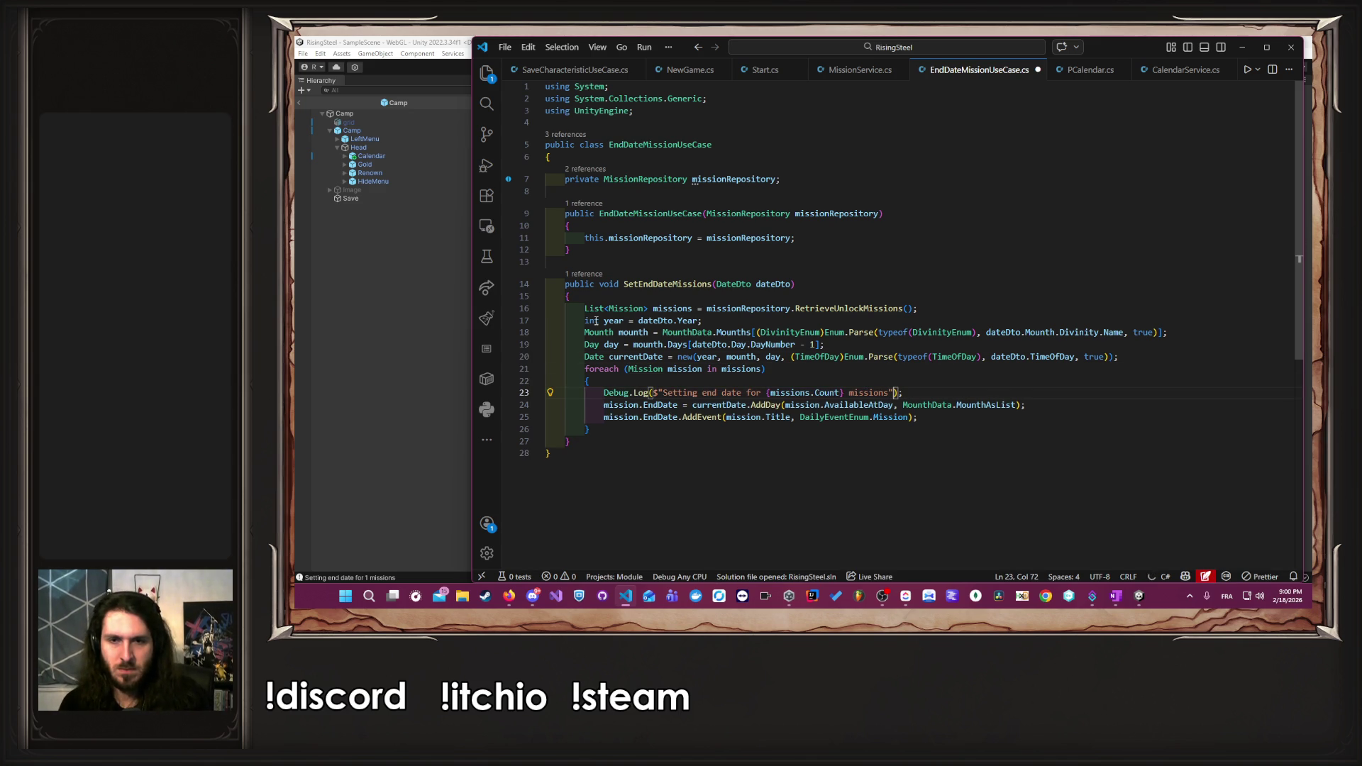
key("ctrl+BackSpace")
key("ctrl+Left")
key("ctrl+Left")
key("ctrl+Left")
key("ctrl+shift+Left")
key("ctrl+shift+Left")
key("ctrl+shift+Left")
type("Bug :")
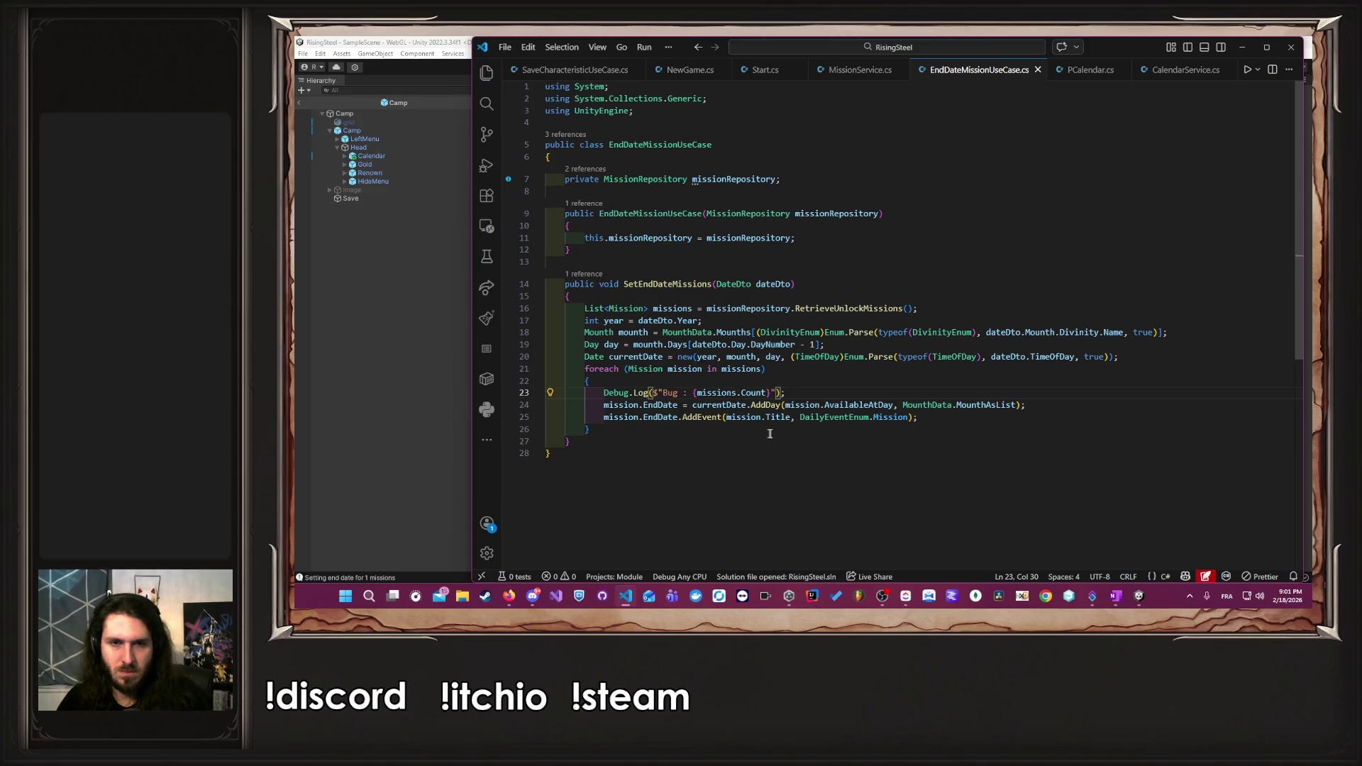
- Replace Count in the log expression with the mission's EndDate
left_click(732, 417)
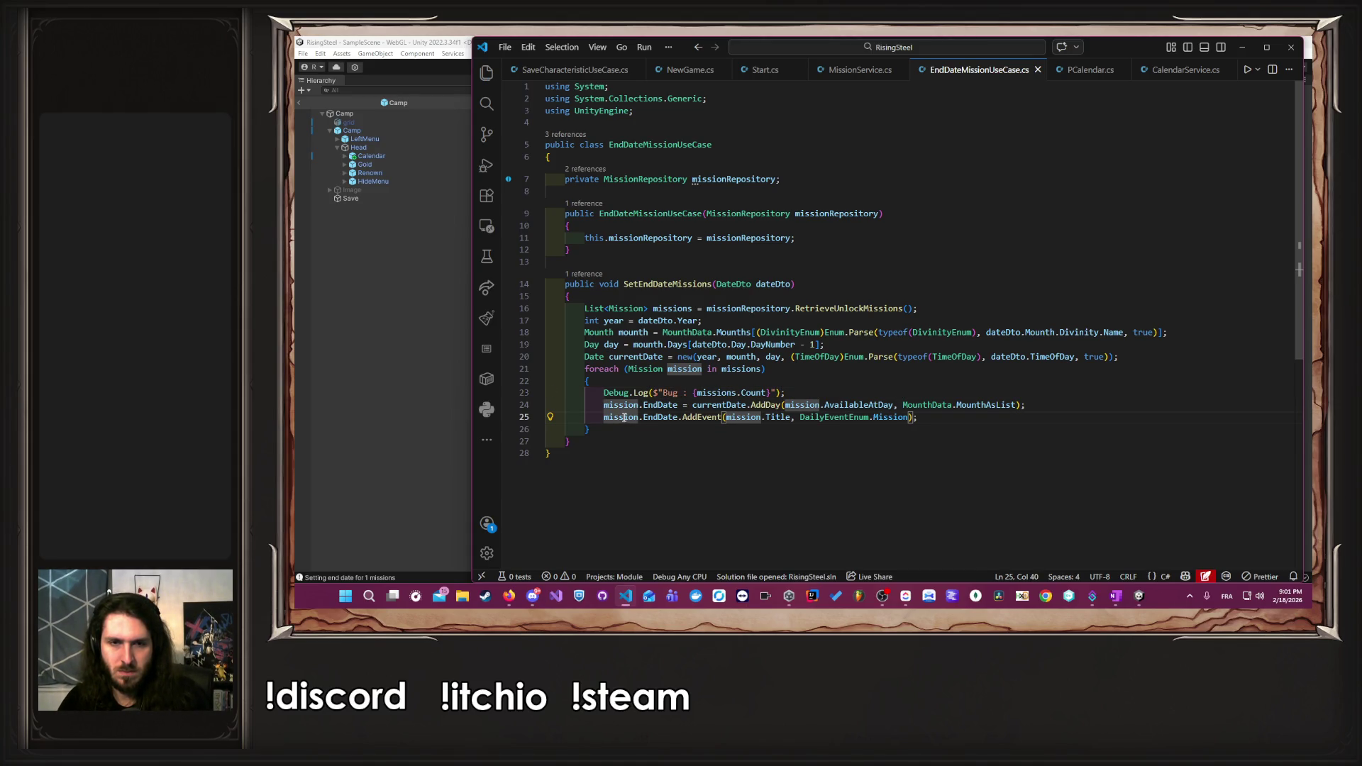
double_click(759, 392)
type("E")
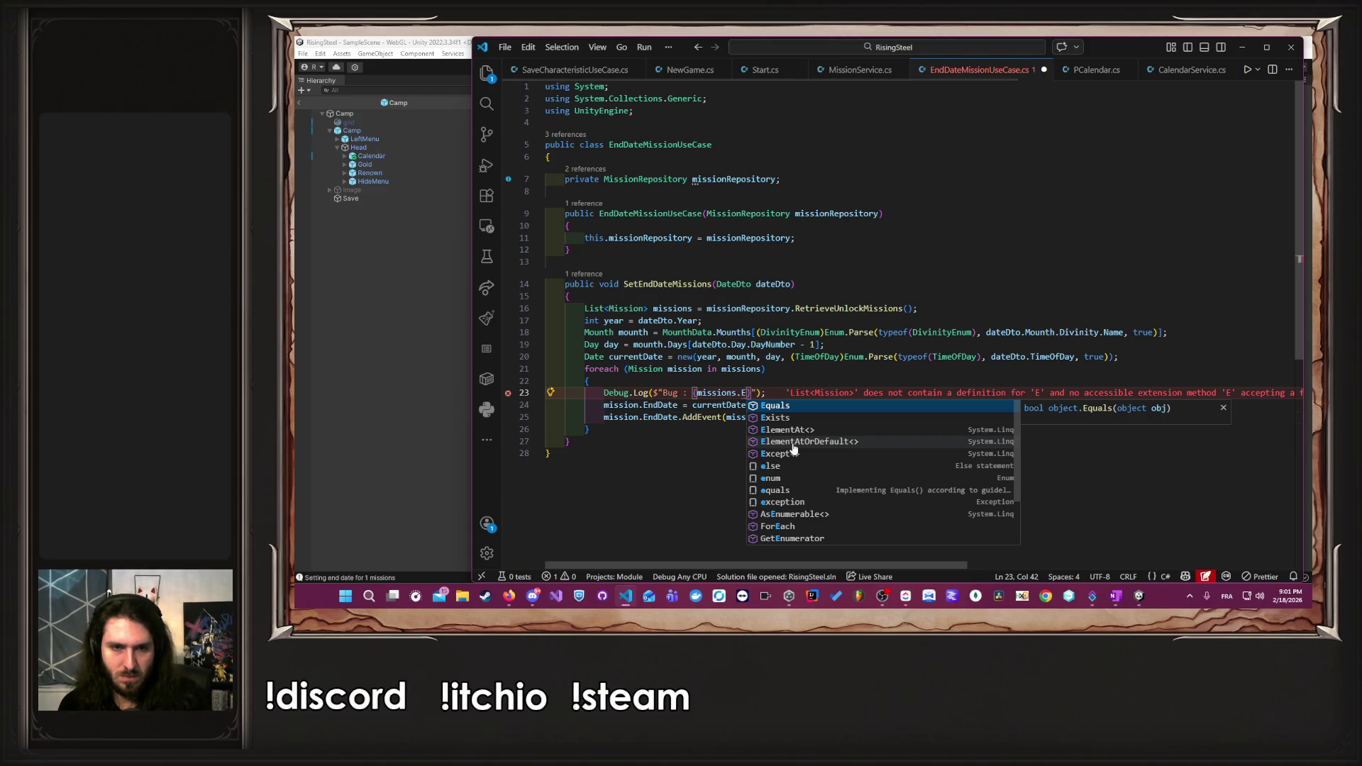
type("ndDate")
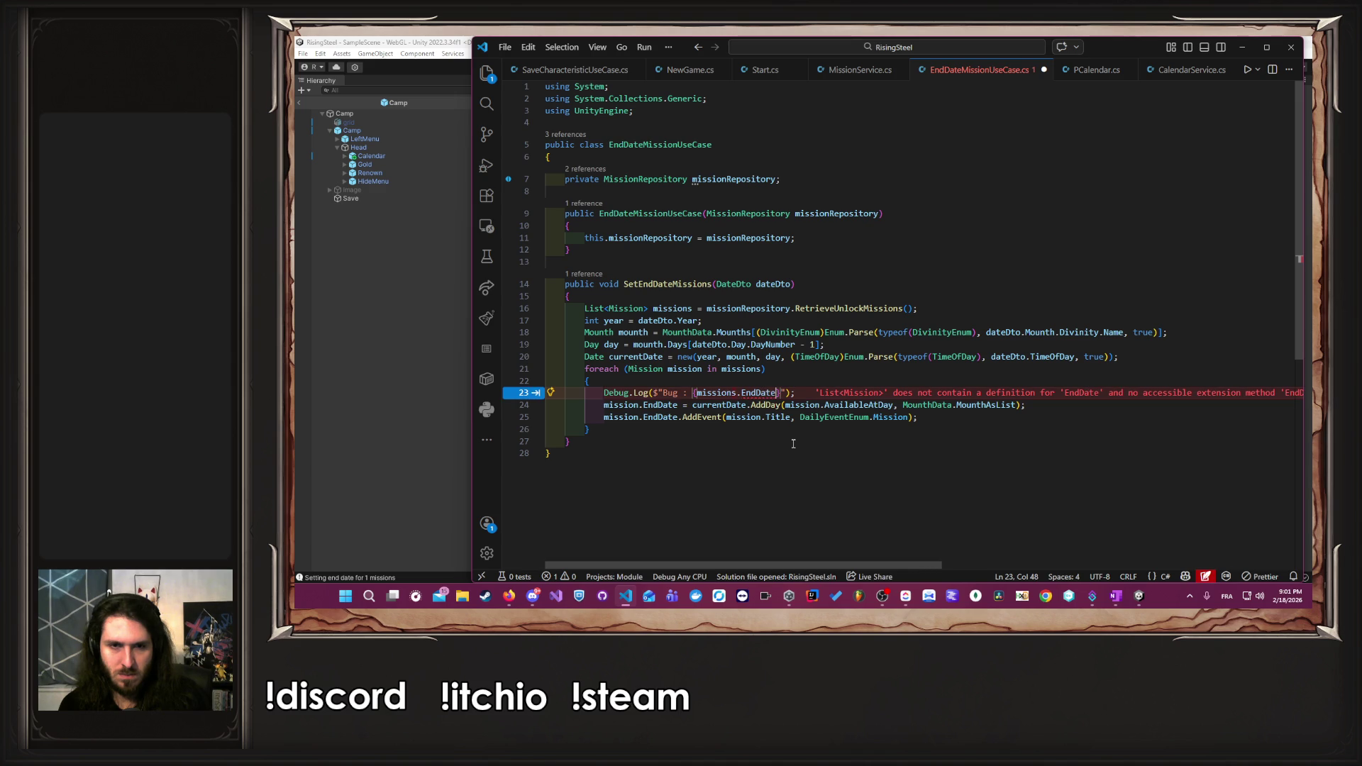
key("Tab")
type(".")
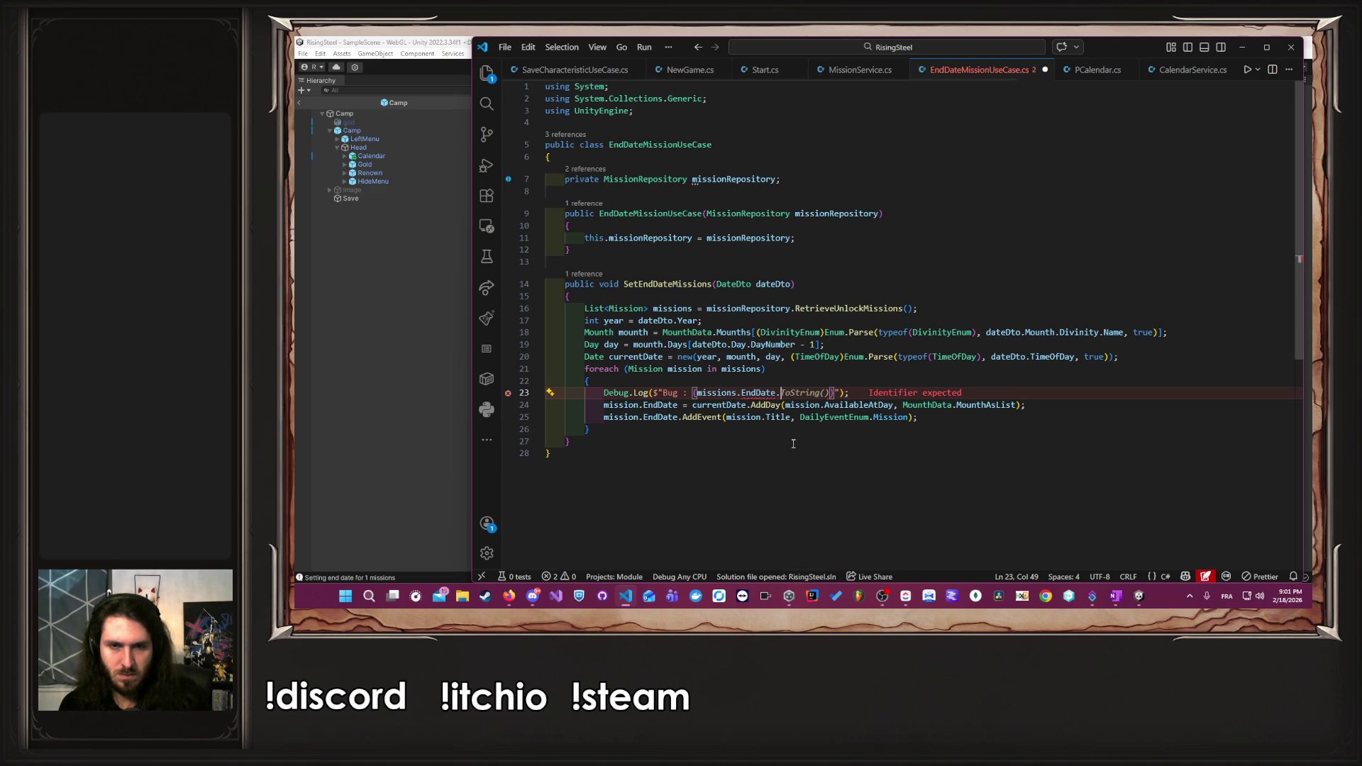
key("BackSpace")
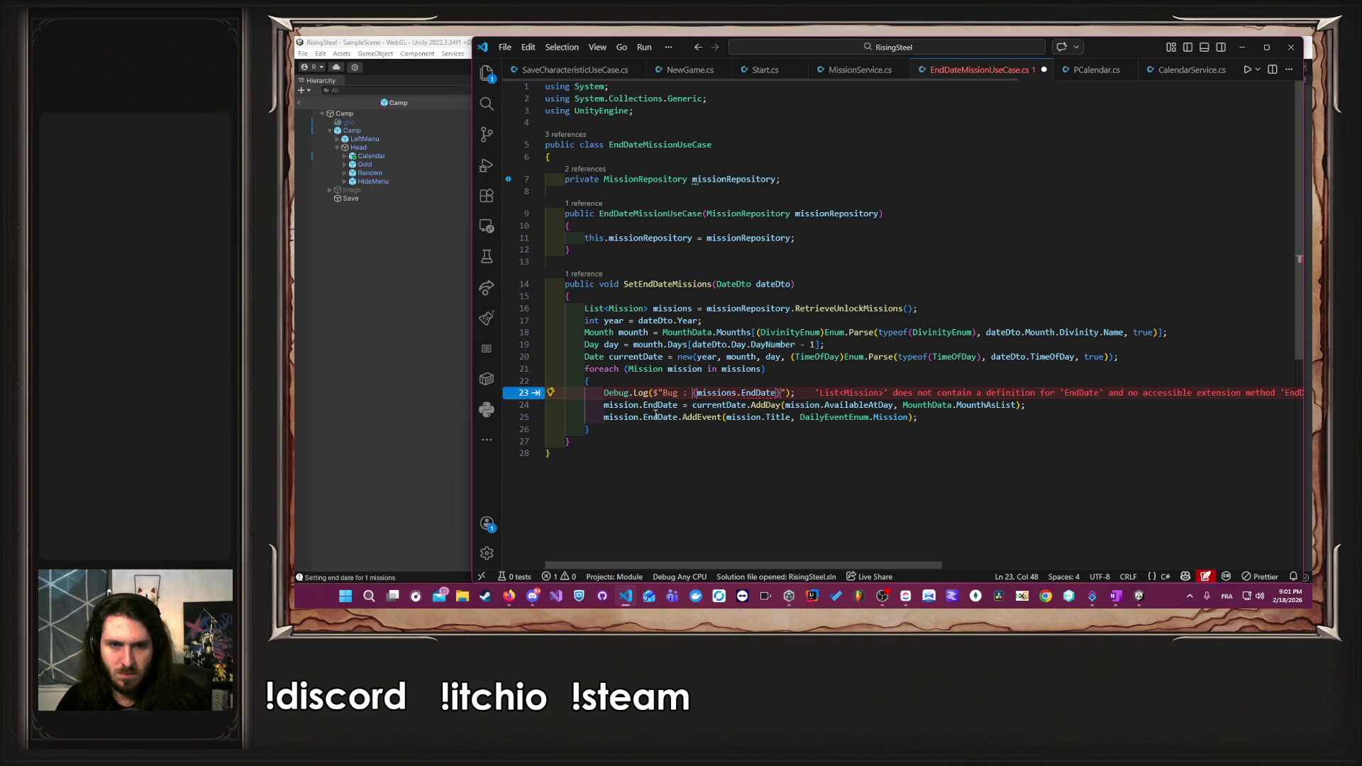
- Inspect the definitions of EndDate, the Date type and its Day property, then return to EndDateMissionUseCase.cs
left_click(660, 417, "ctrl")
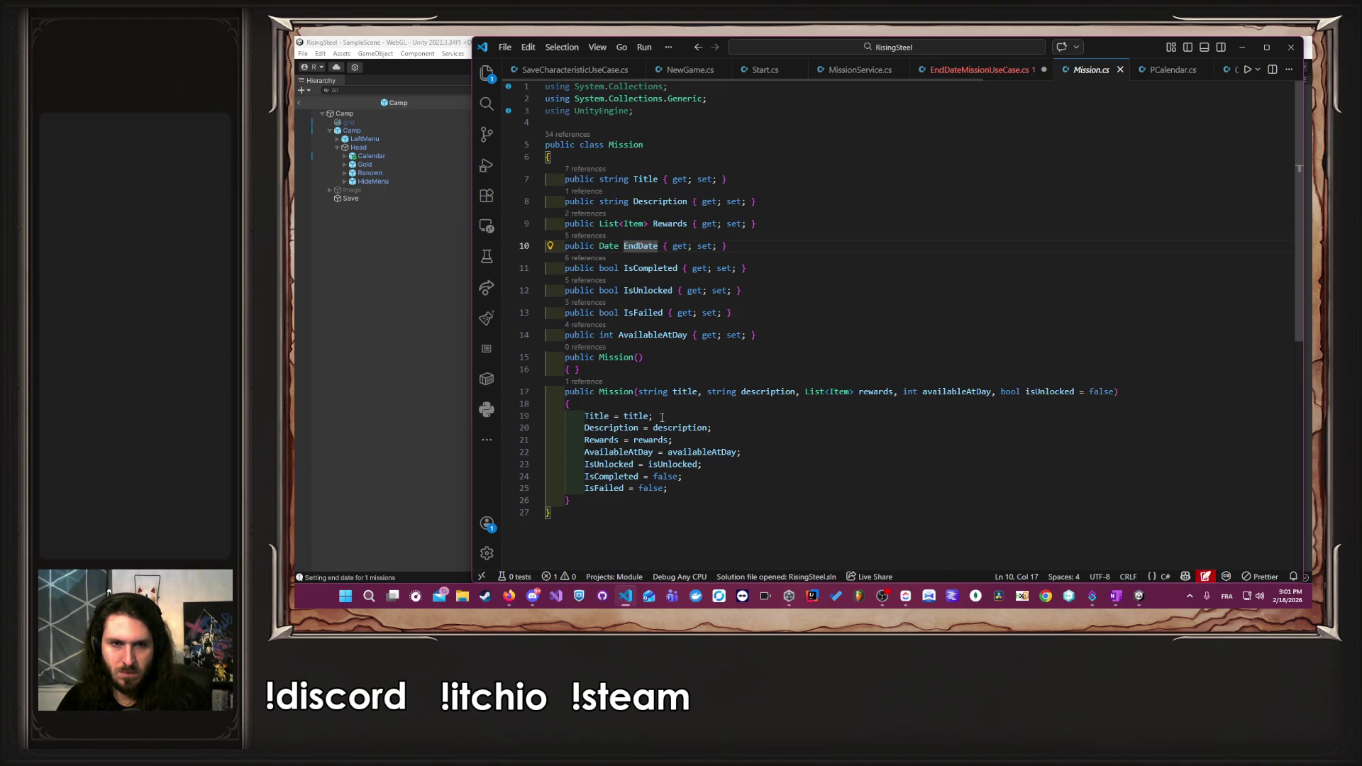
key("ctrl+Left")
key("F12")
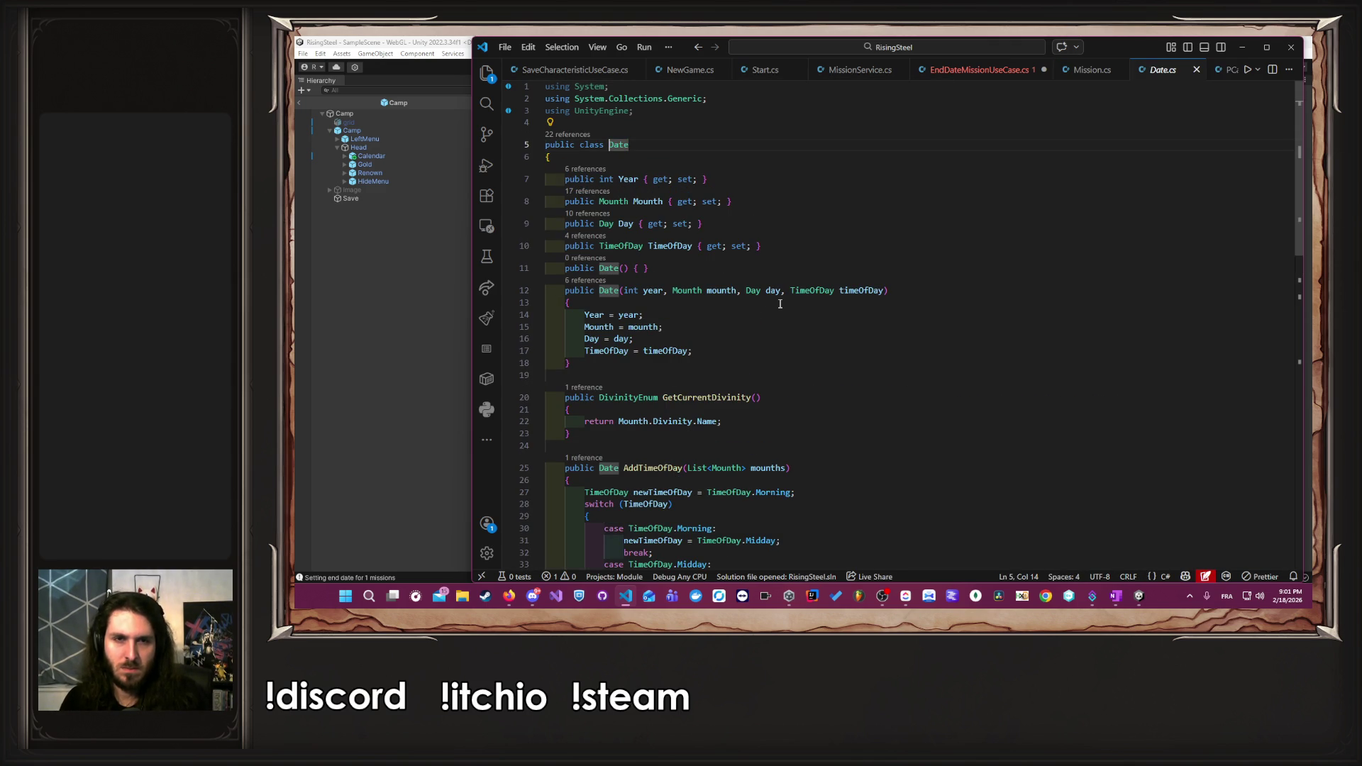
key("alt")
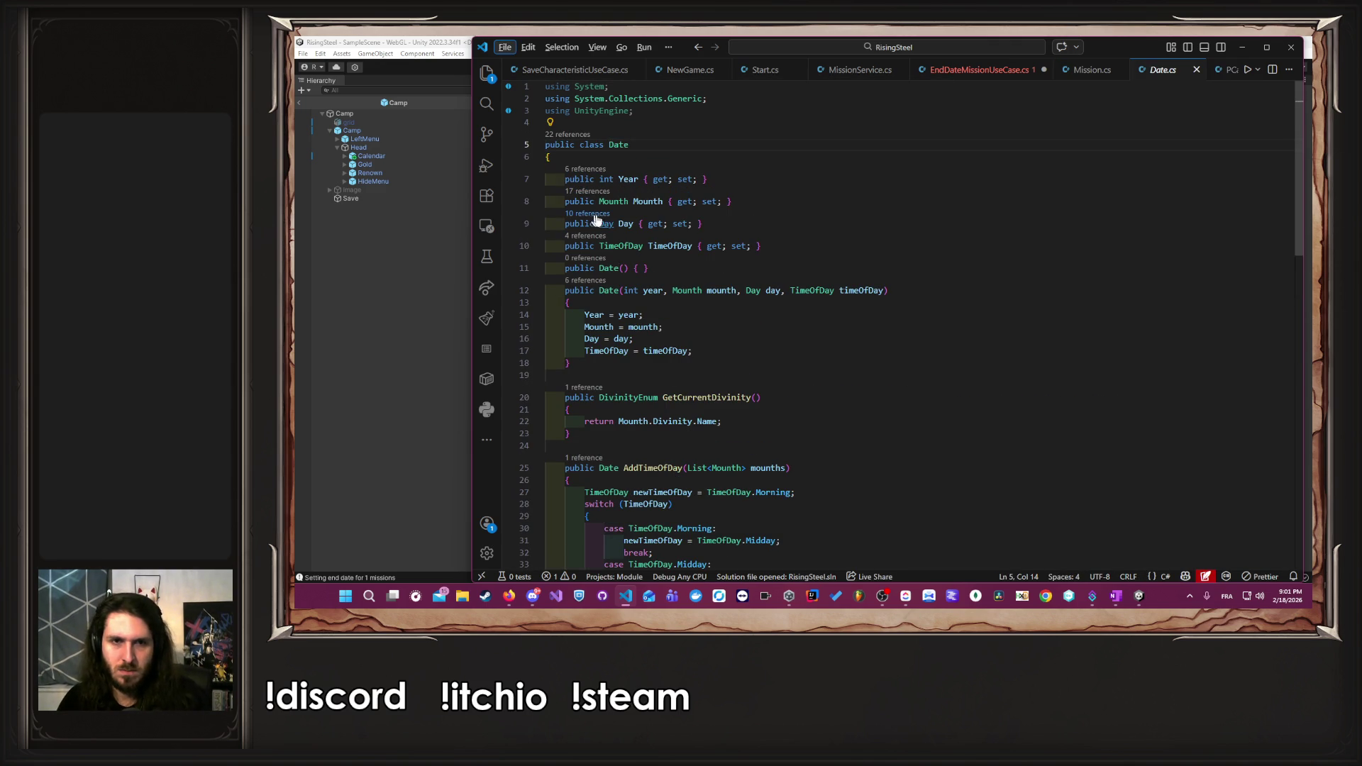
left_click(601, 224)
key("shift+F12")
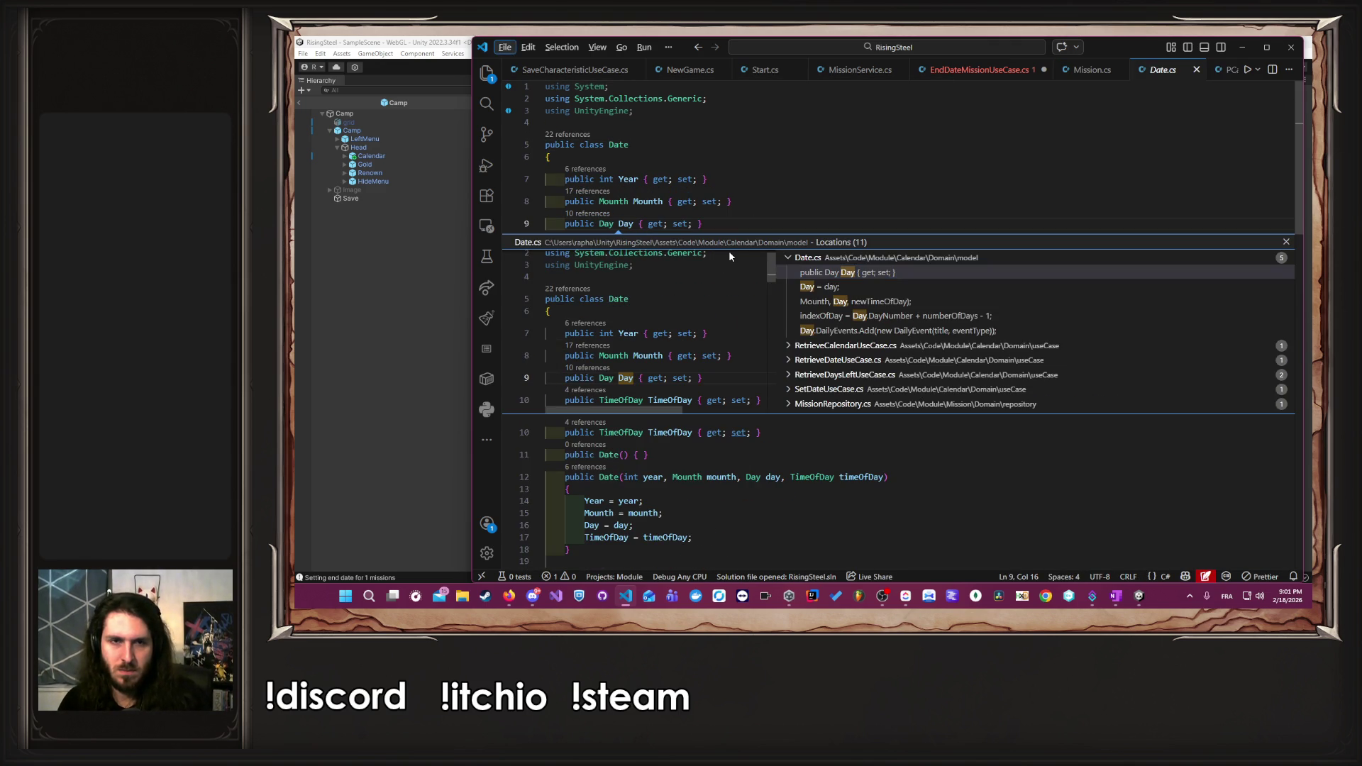
key("Escape")
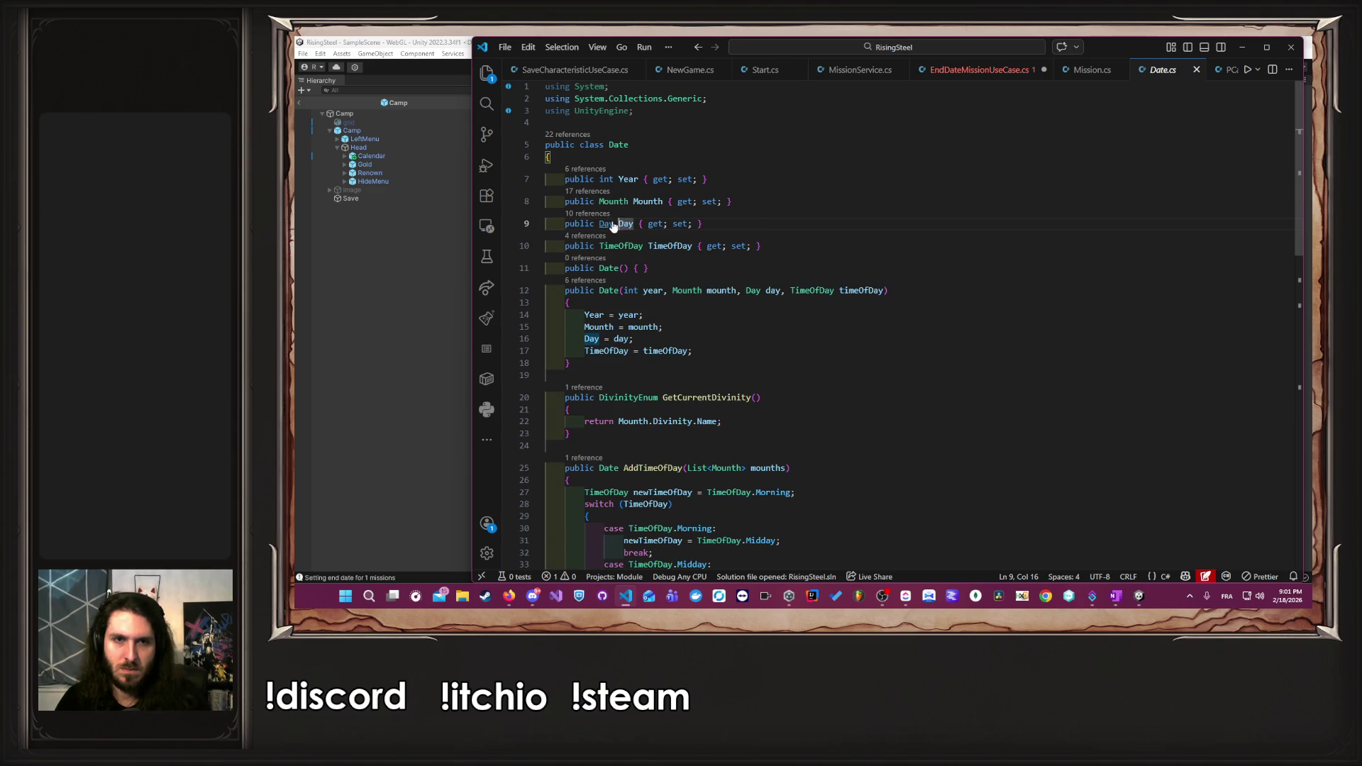
left_click(607, 223, "ctrl")
key("alt+Left")
key("alt+Left")
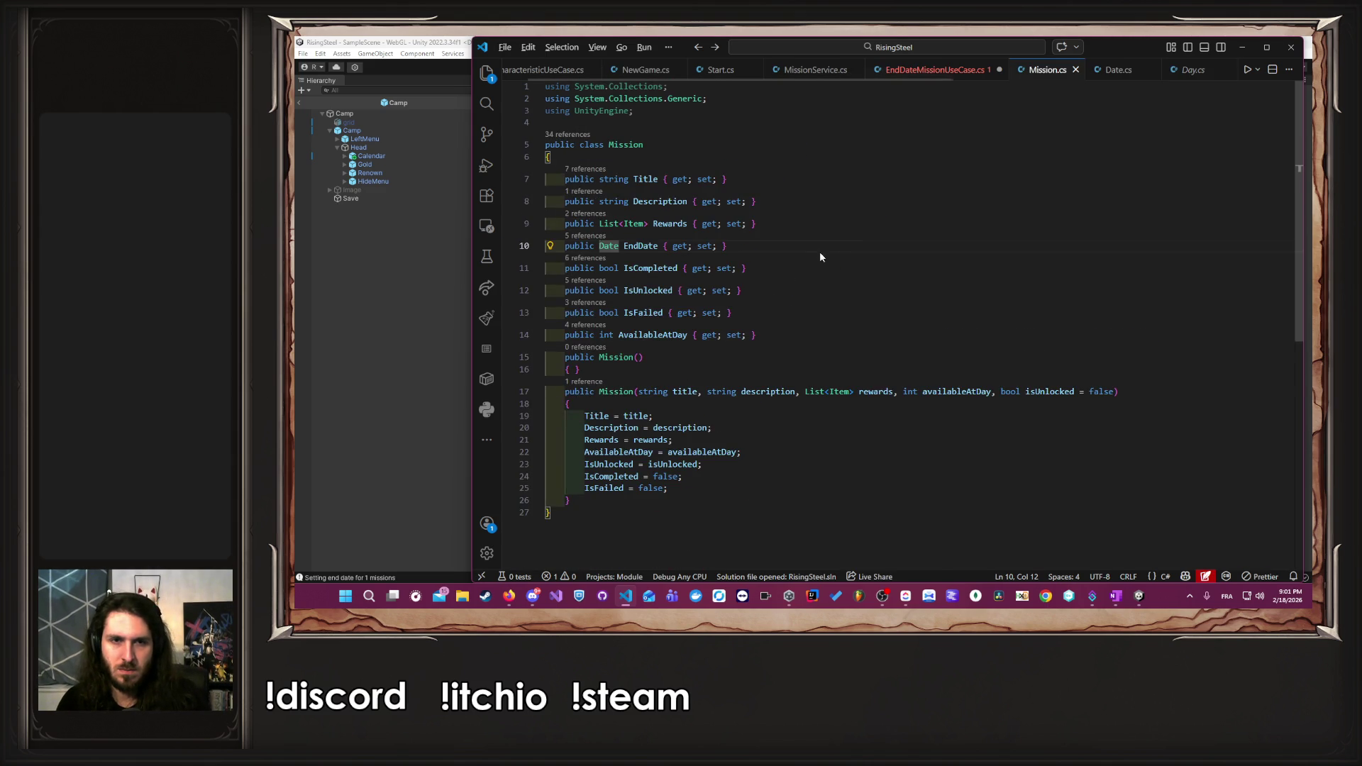
key("alt+Left")
- Extend the logged expression with .Day.EventList.Count and save the file
key("Up")
key("ctrl+Right")
key("ctrl+Right")
type(".")
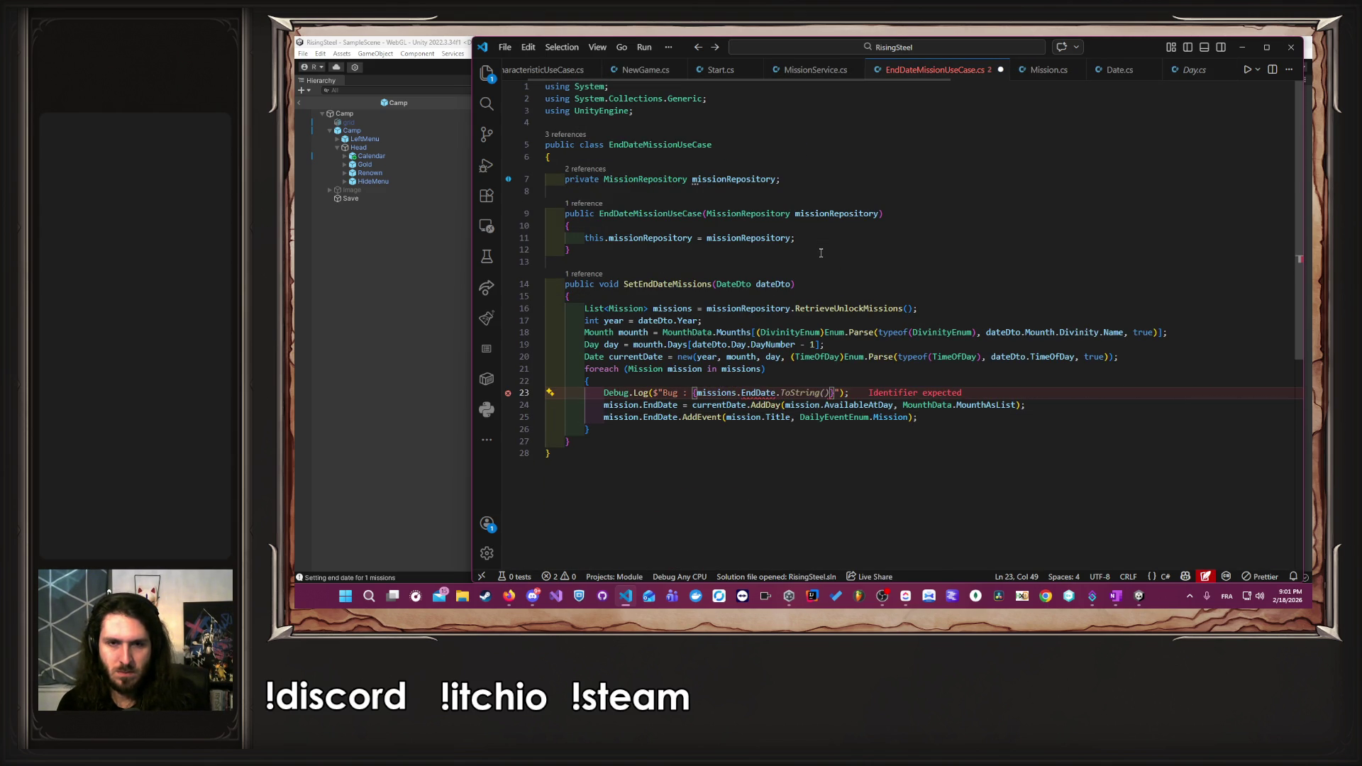
type("Da")
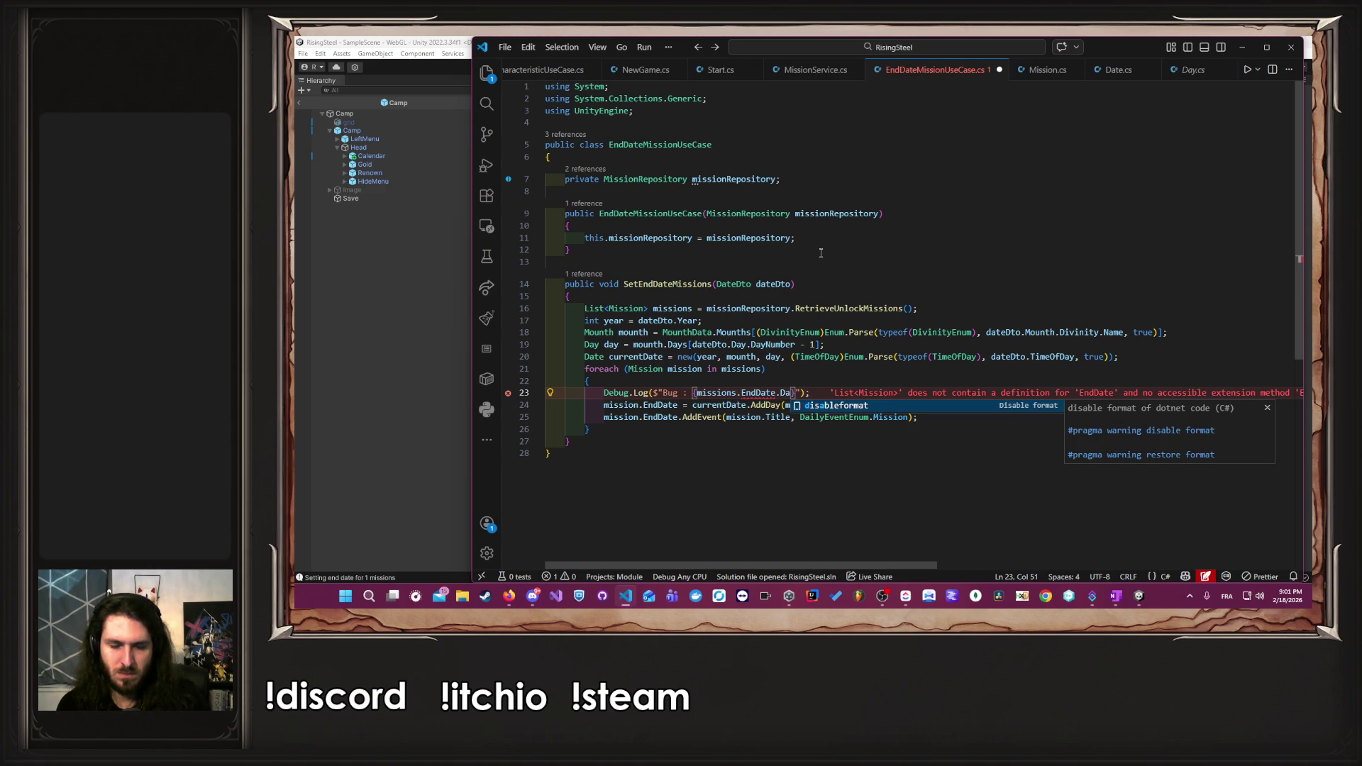
type("y")
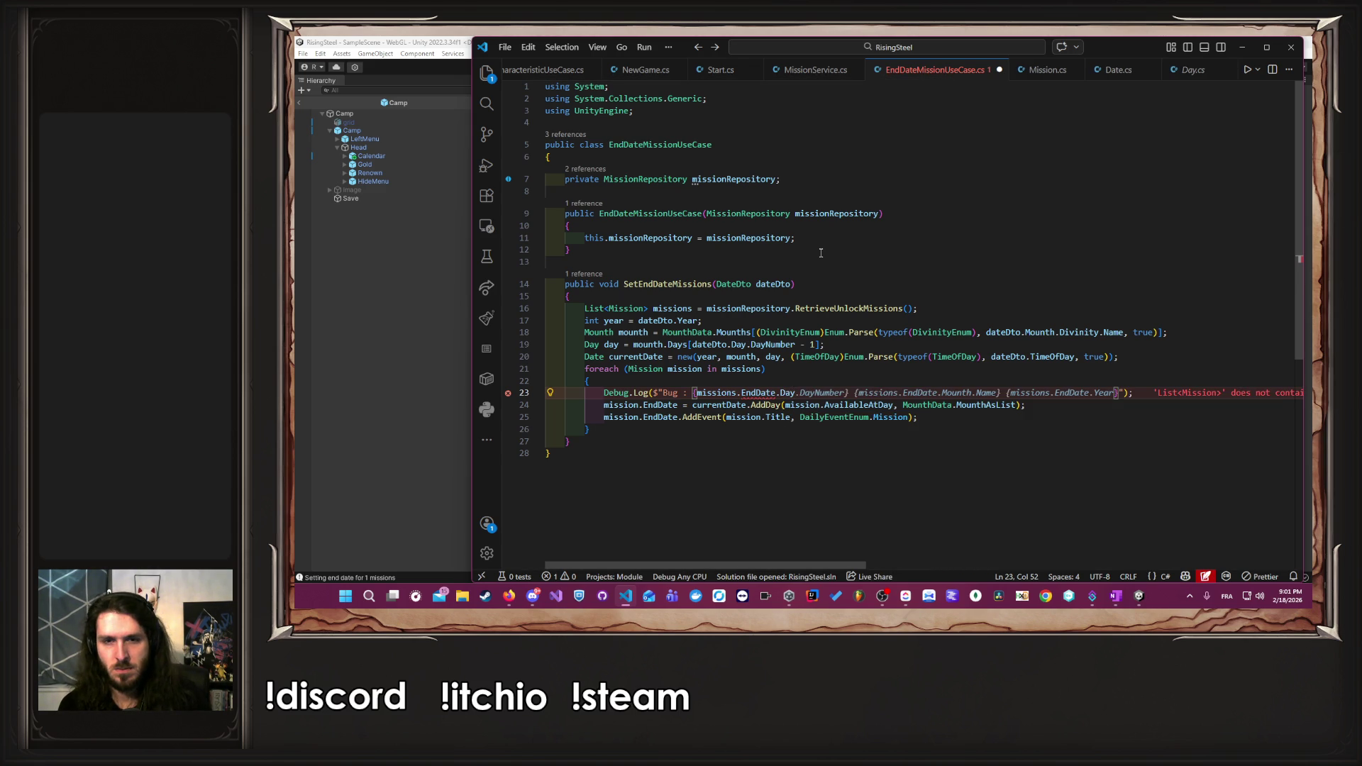
type(".Ev")
key("Tab")
key("ctrl+s")
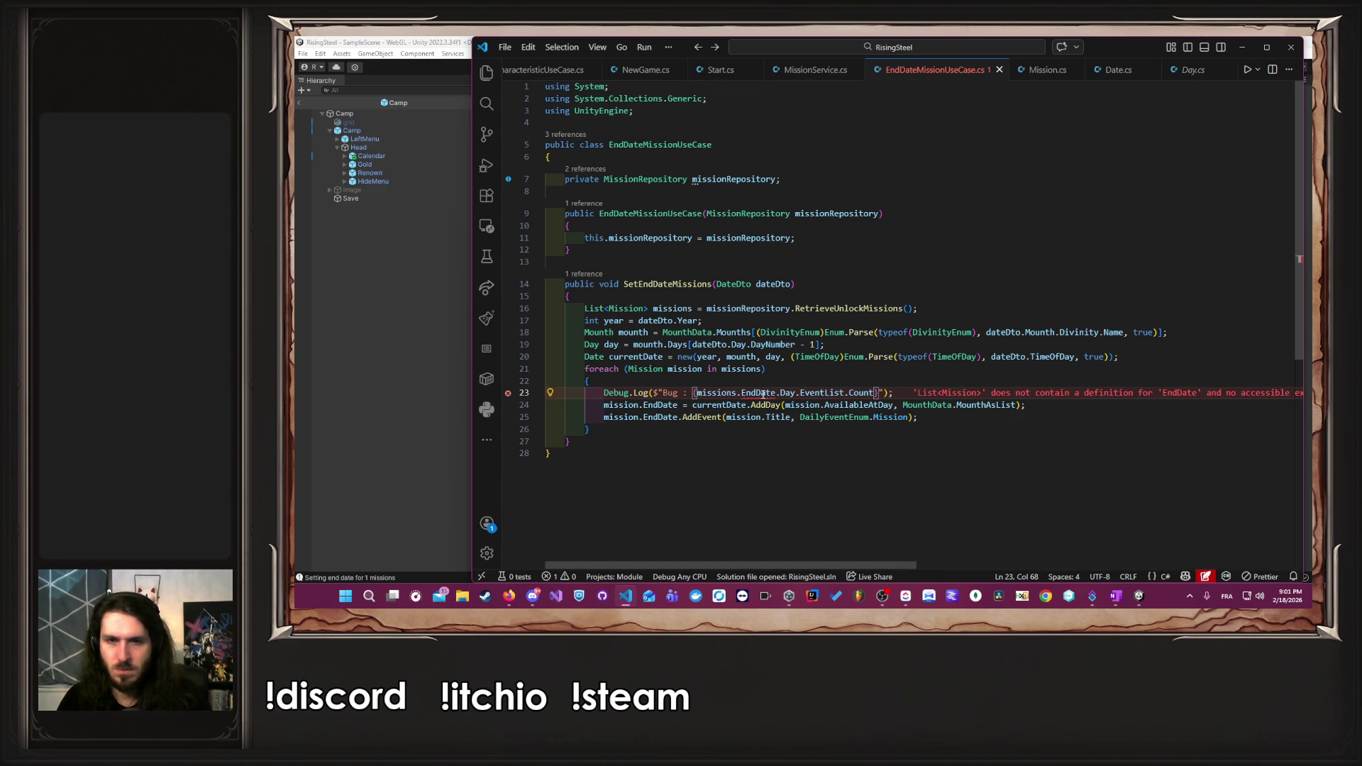
- Correct the log to mission.EndDate.Day.DailyEvents.Count and return to Unity
mouse_move(762, 394)
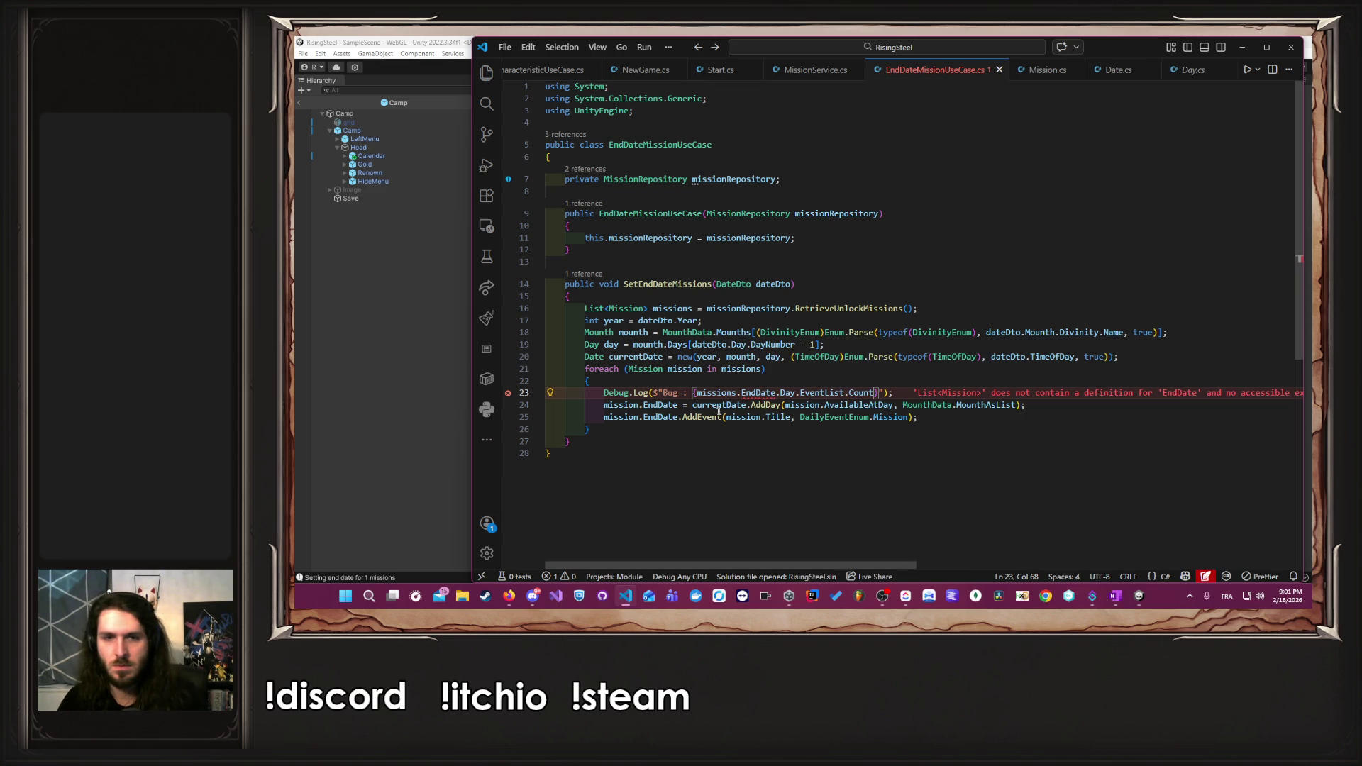
left_click(735, 394)
key("BackSpace")
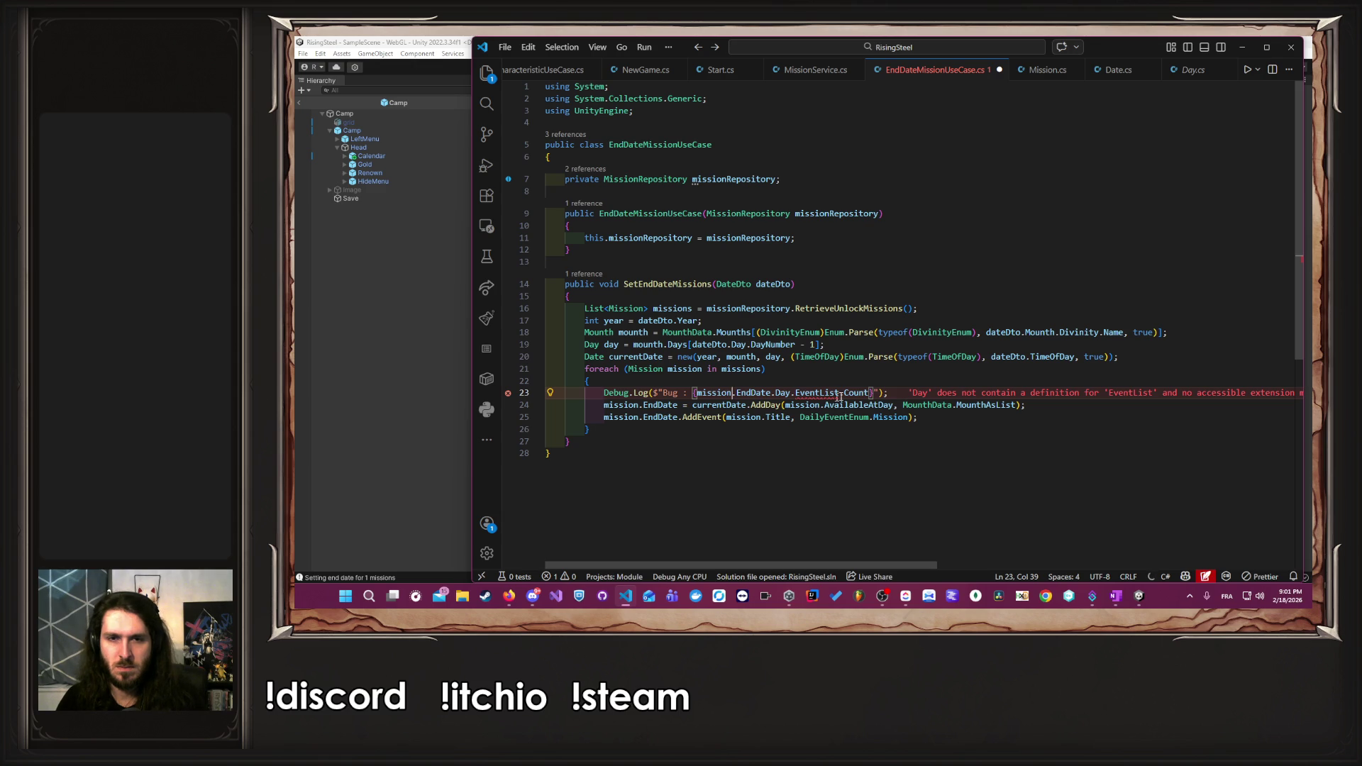
left_click_drag(868, 392, 794, 392)
type("Dai")
key("Tab")
type(".Count")
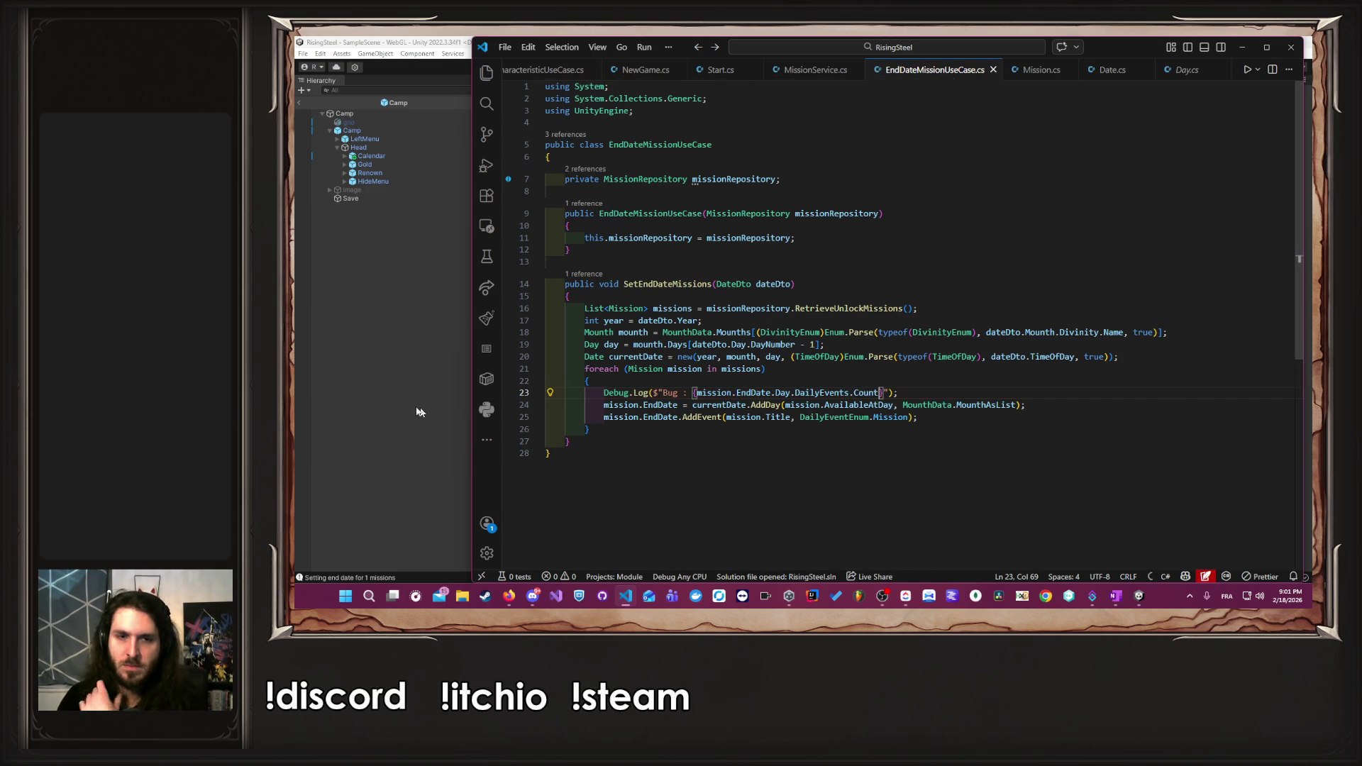
left_click(430, 412)
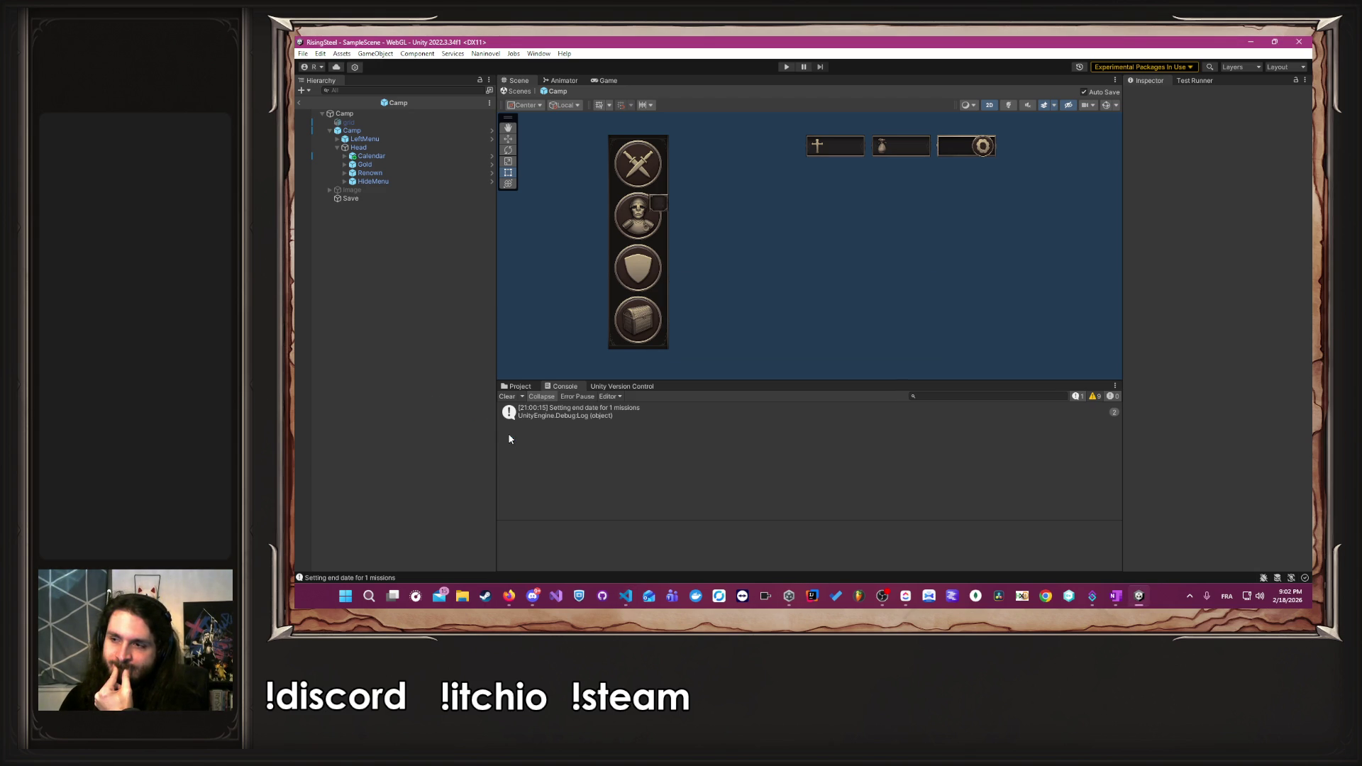
- Clear the Console, play a new game, and open the resulting null-reference error's source
left_click(512, 396)
left_click(785, 67)
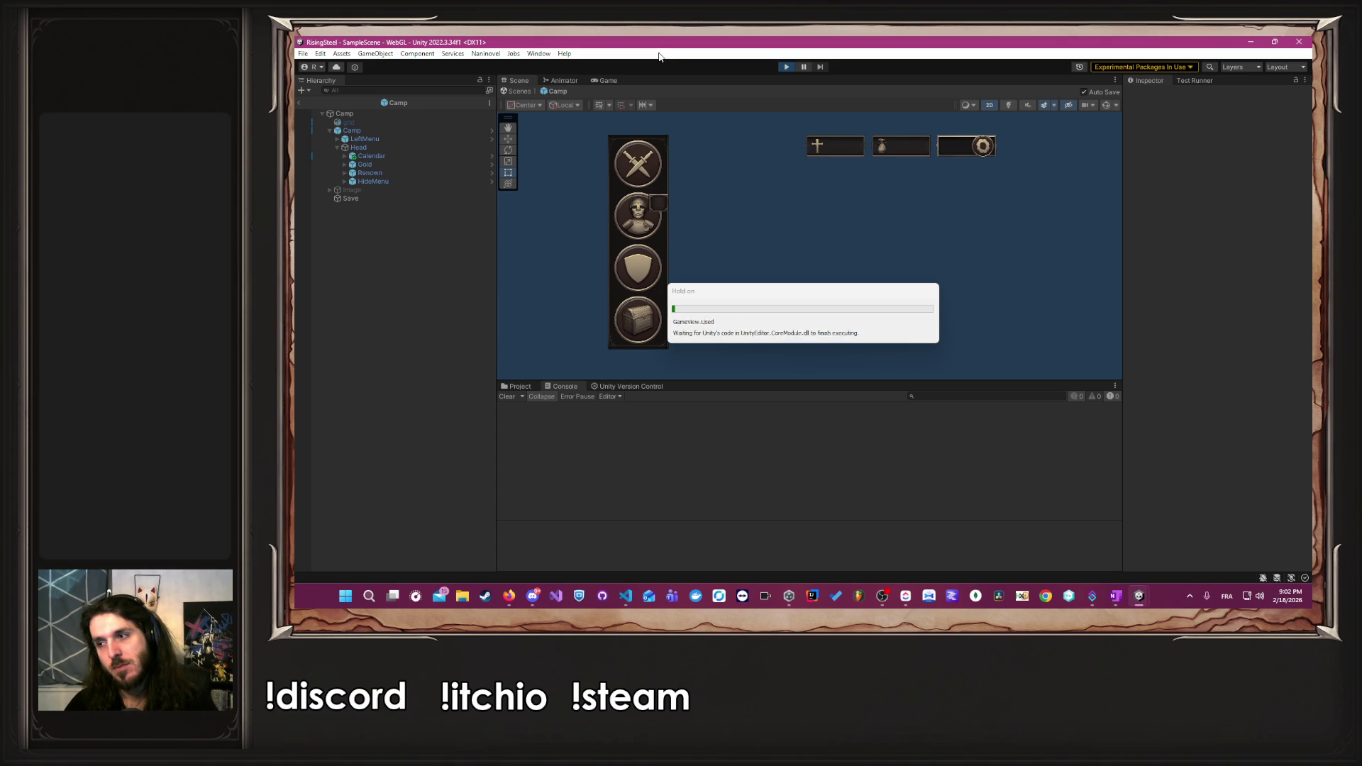
left_click(773, 174)
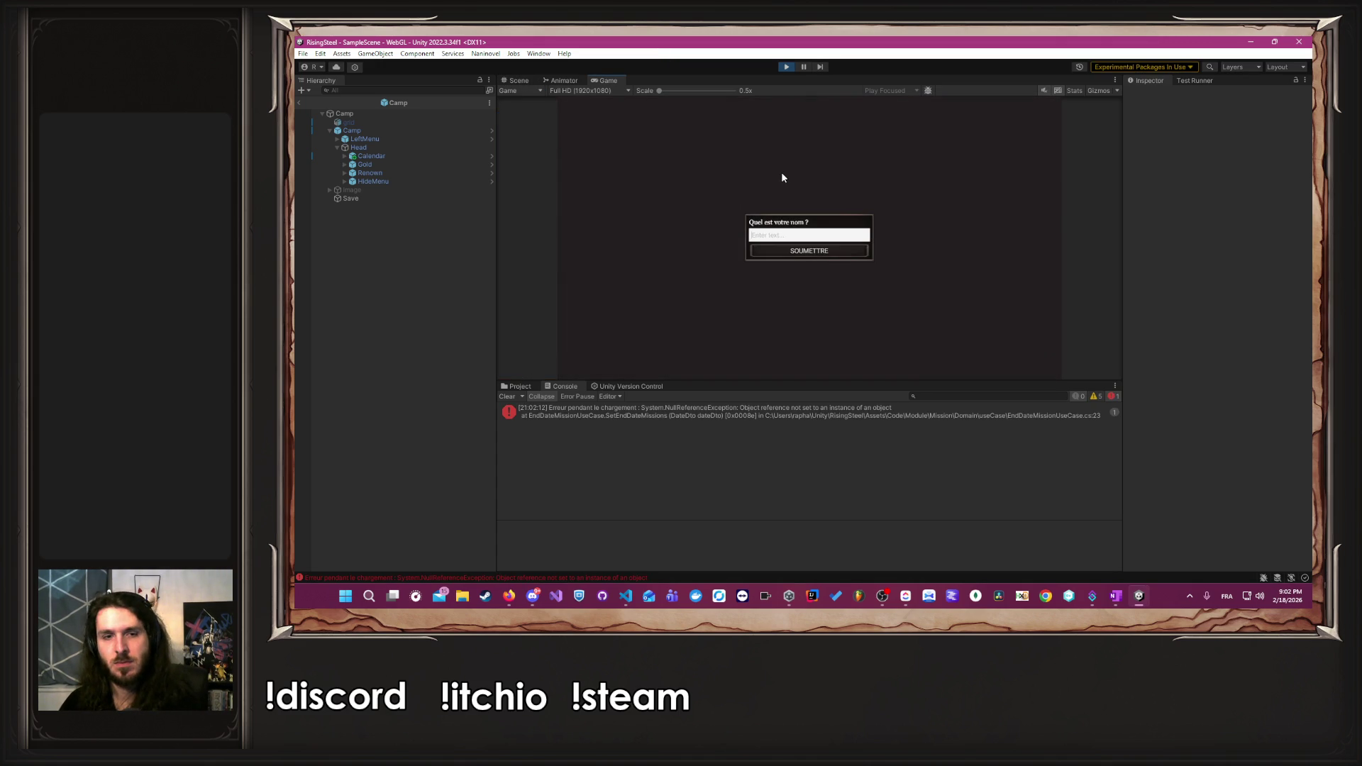
double_click(827, 411)
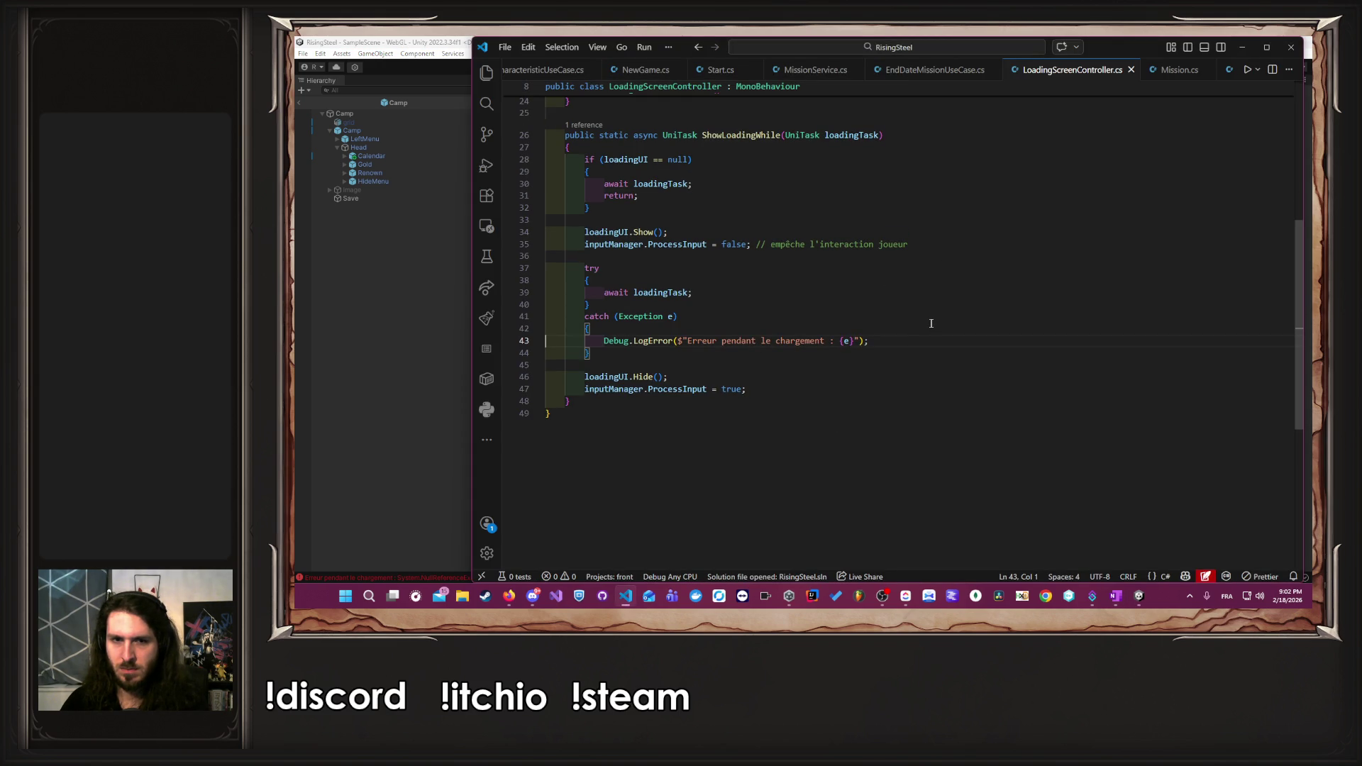
- Close LoadingScreenController.cs, add '?' after DailyEvents on line 23, save, and stop Unity's game
key("ctrl+w")
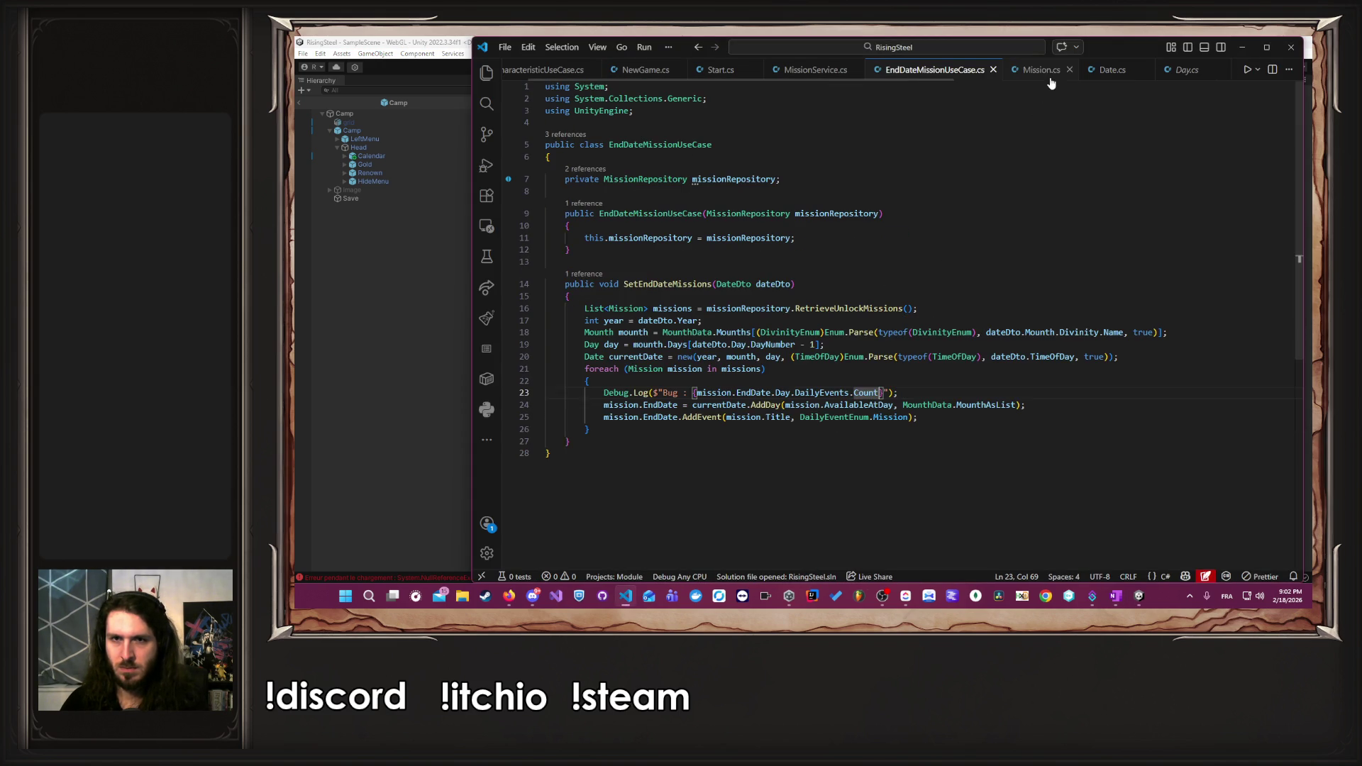
double_click(712, 393)
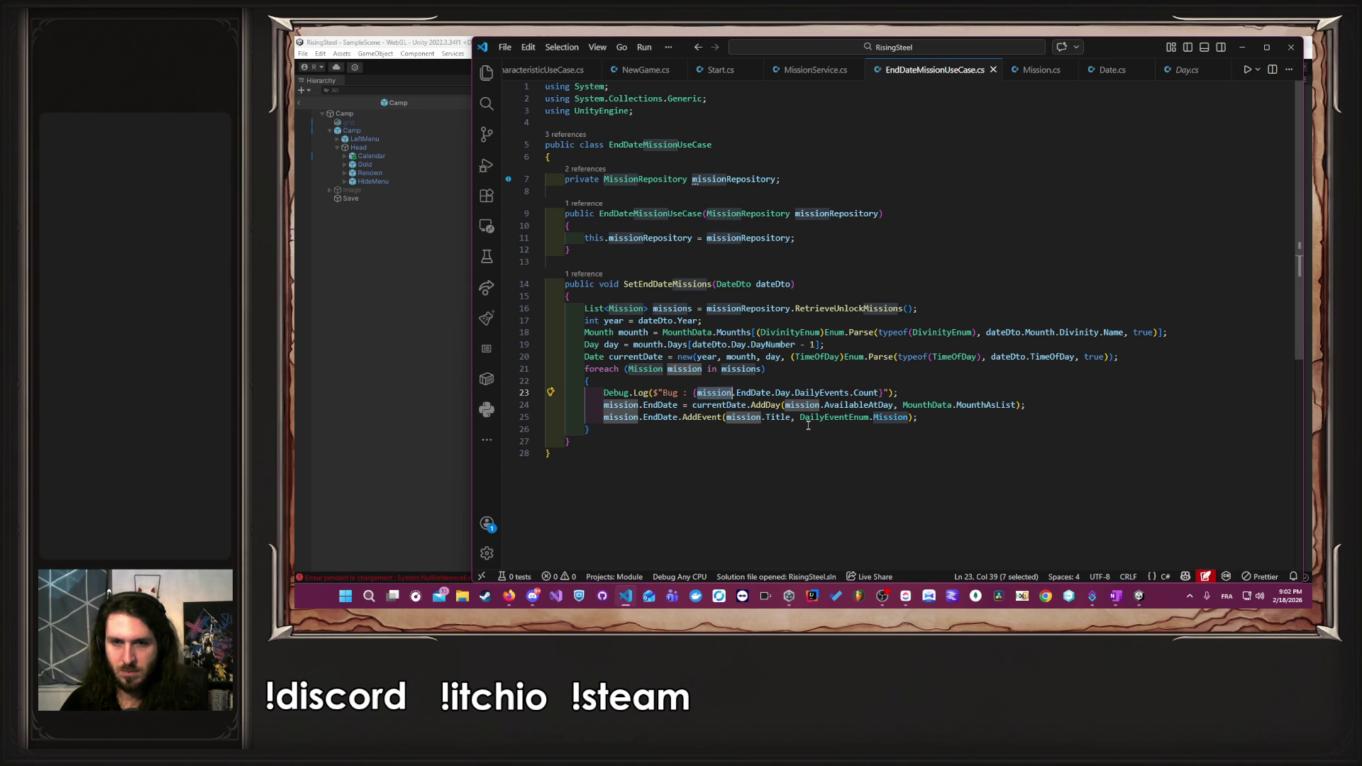
left_click(849, 392)
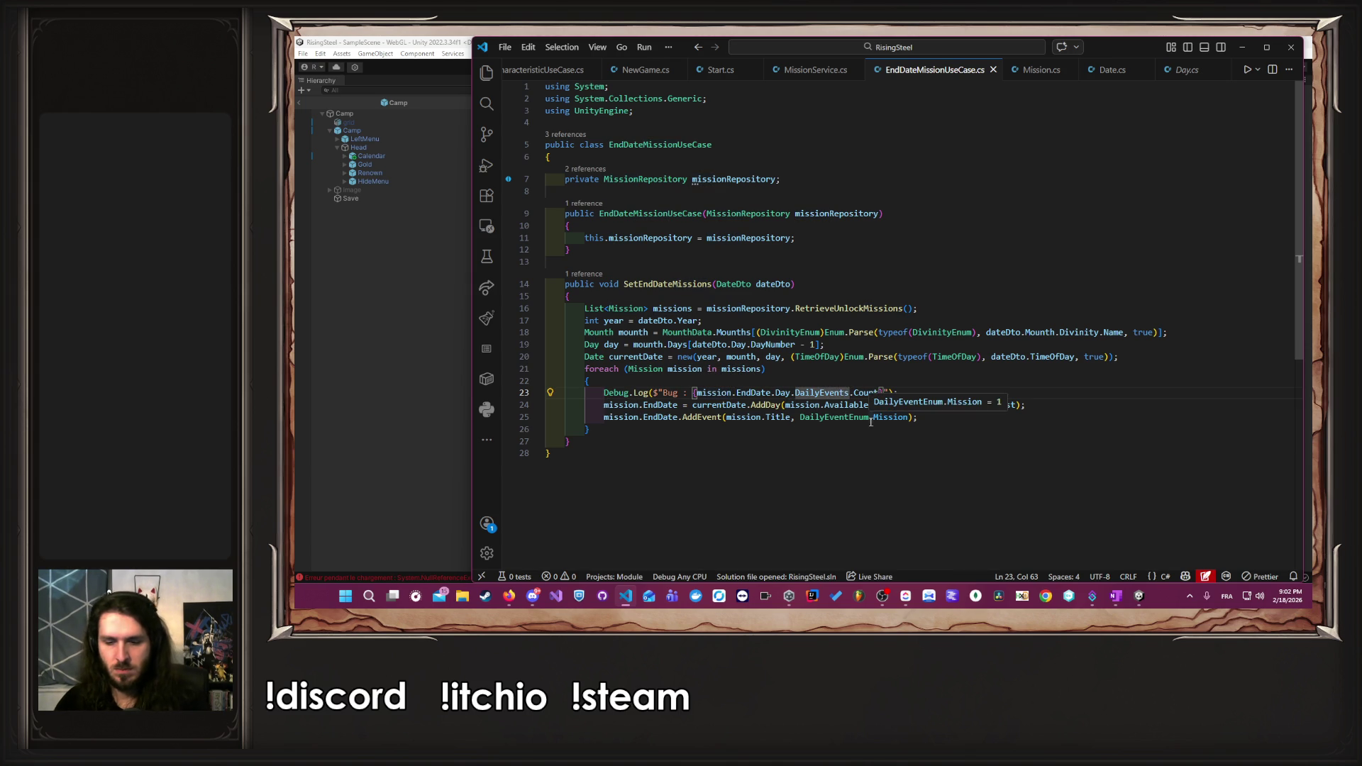
type("?")
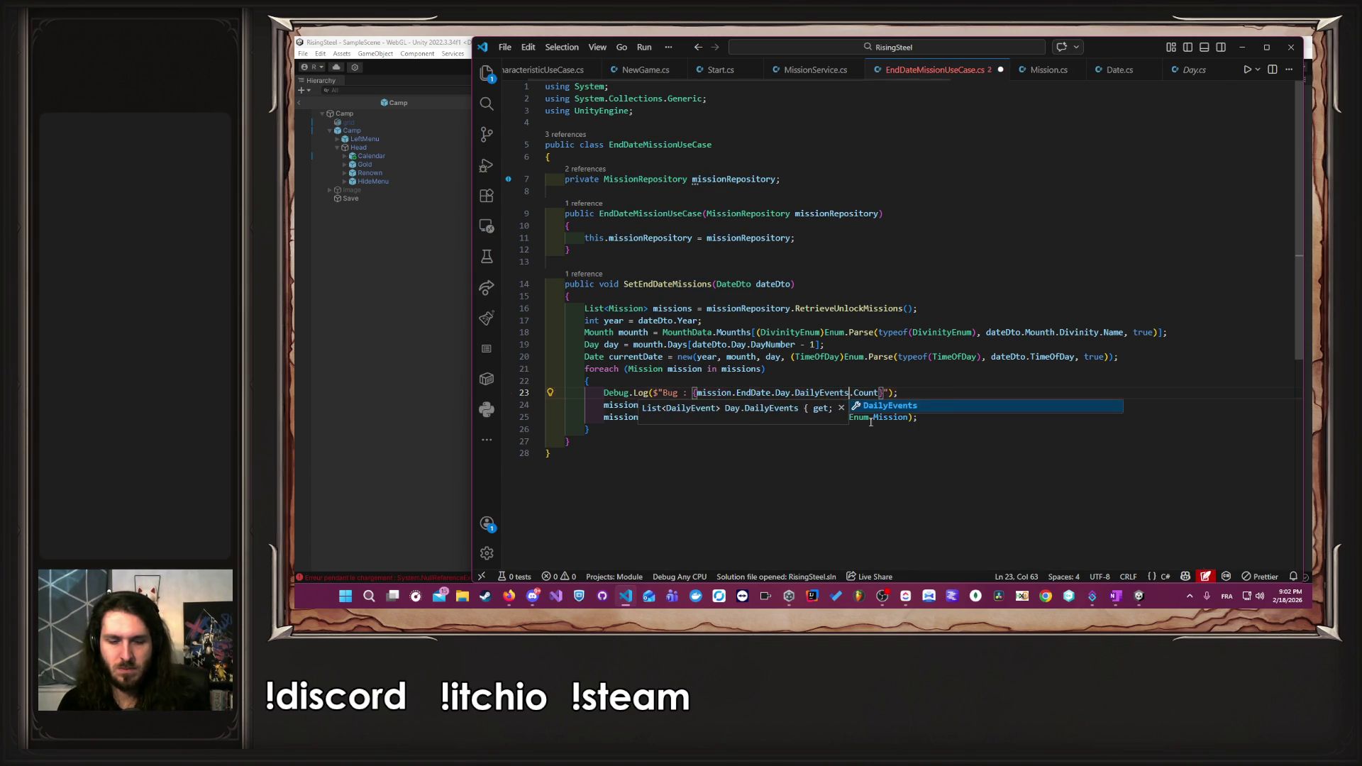
key("ctrl+s")
left_click(372, 349)
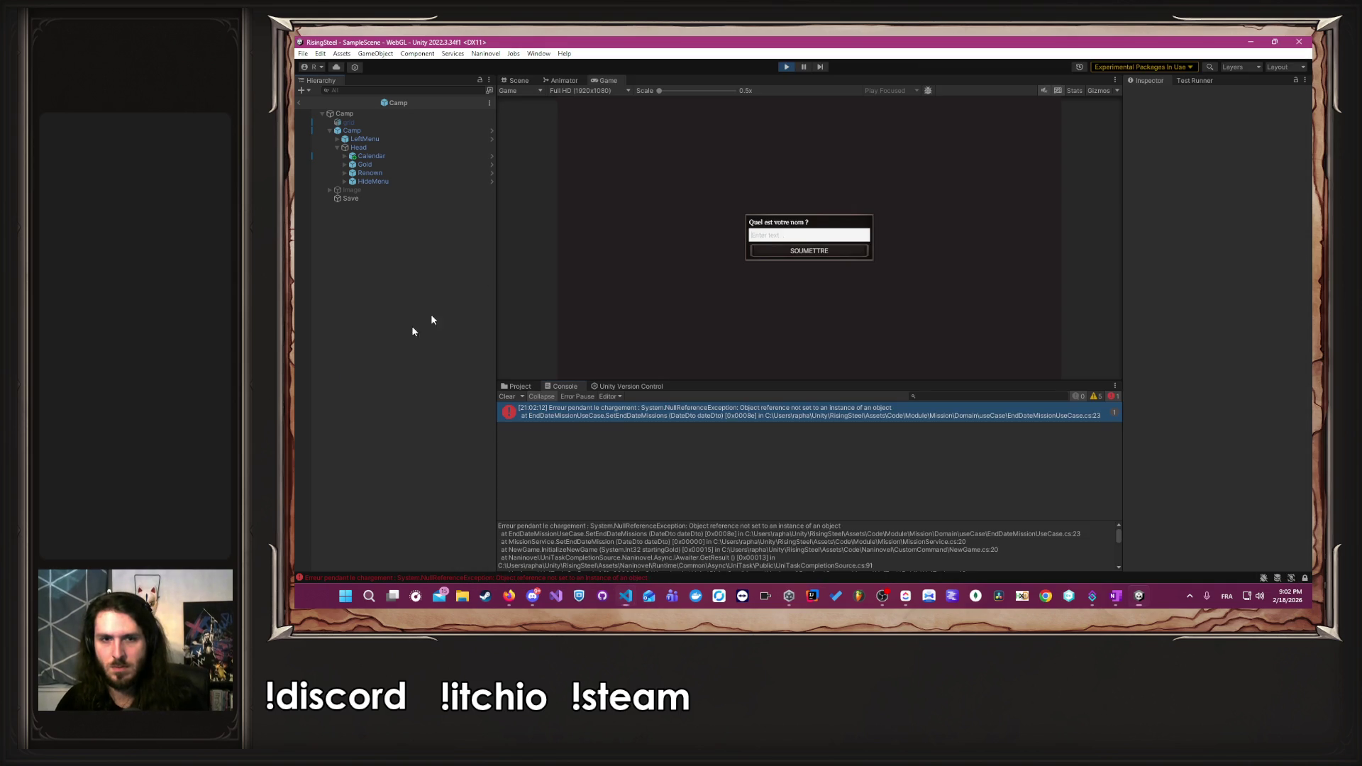
left_click(786, 67)
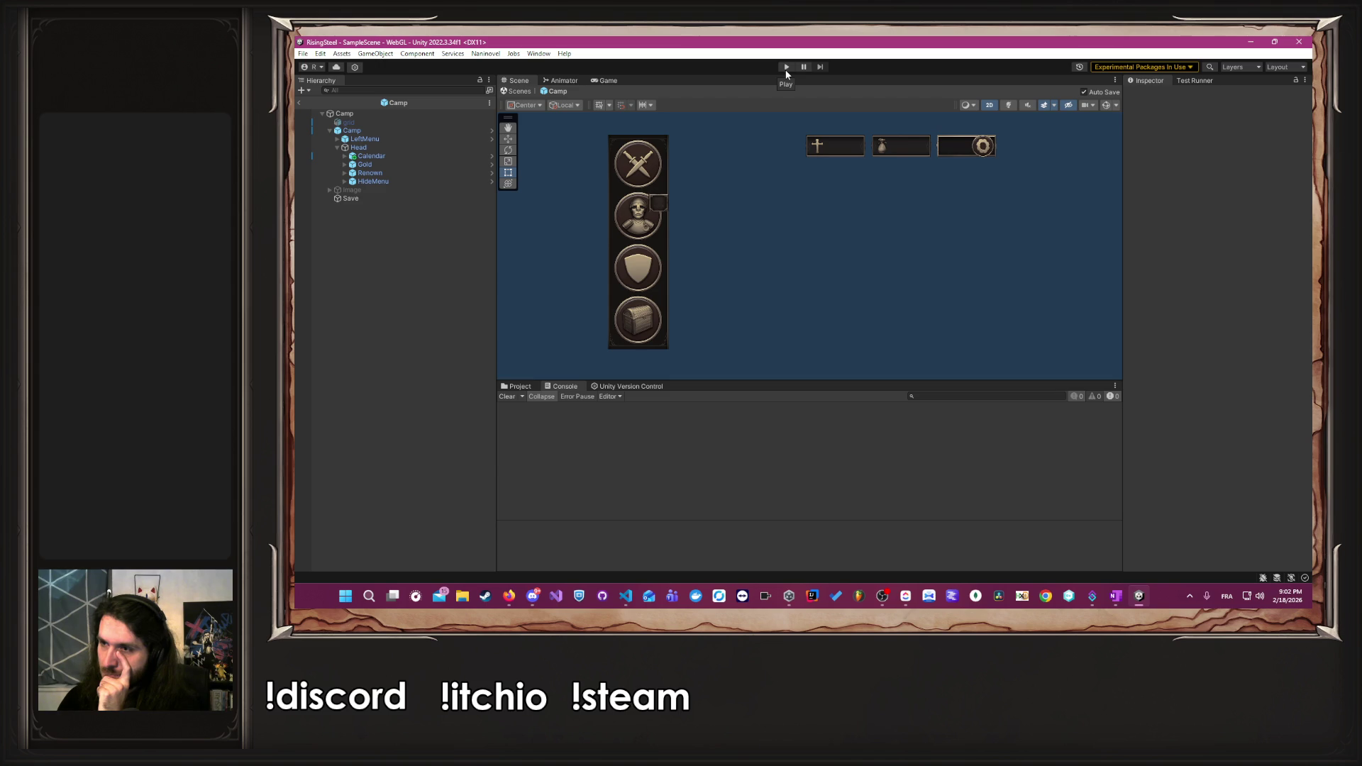
- Play a new game to reproduce the SetEndDateMissions NullReferenceException, then stop and return to the editor
left_click(785, 68)
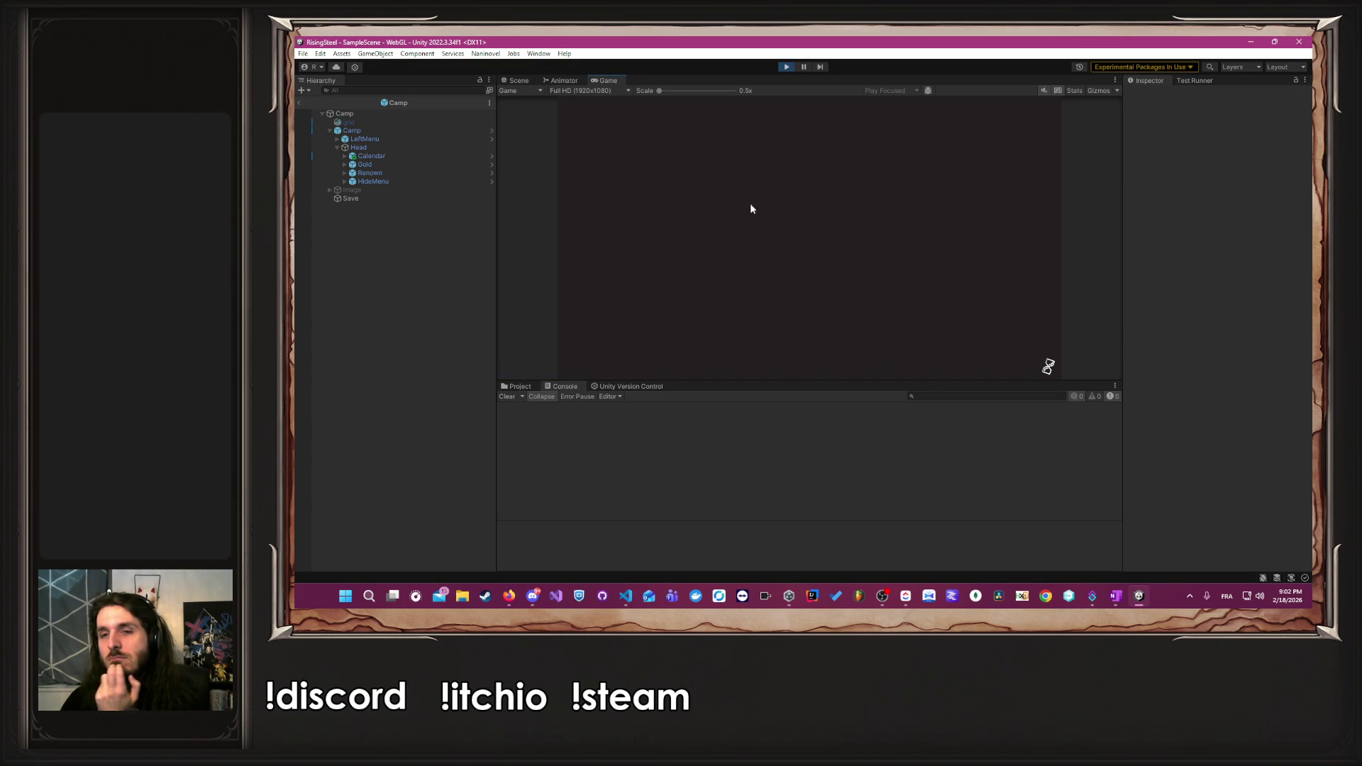
left_click(809, 174)
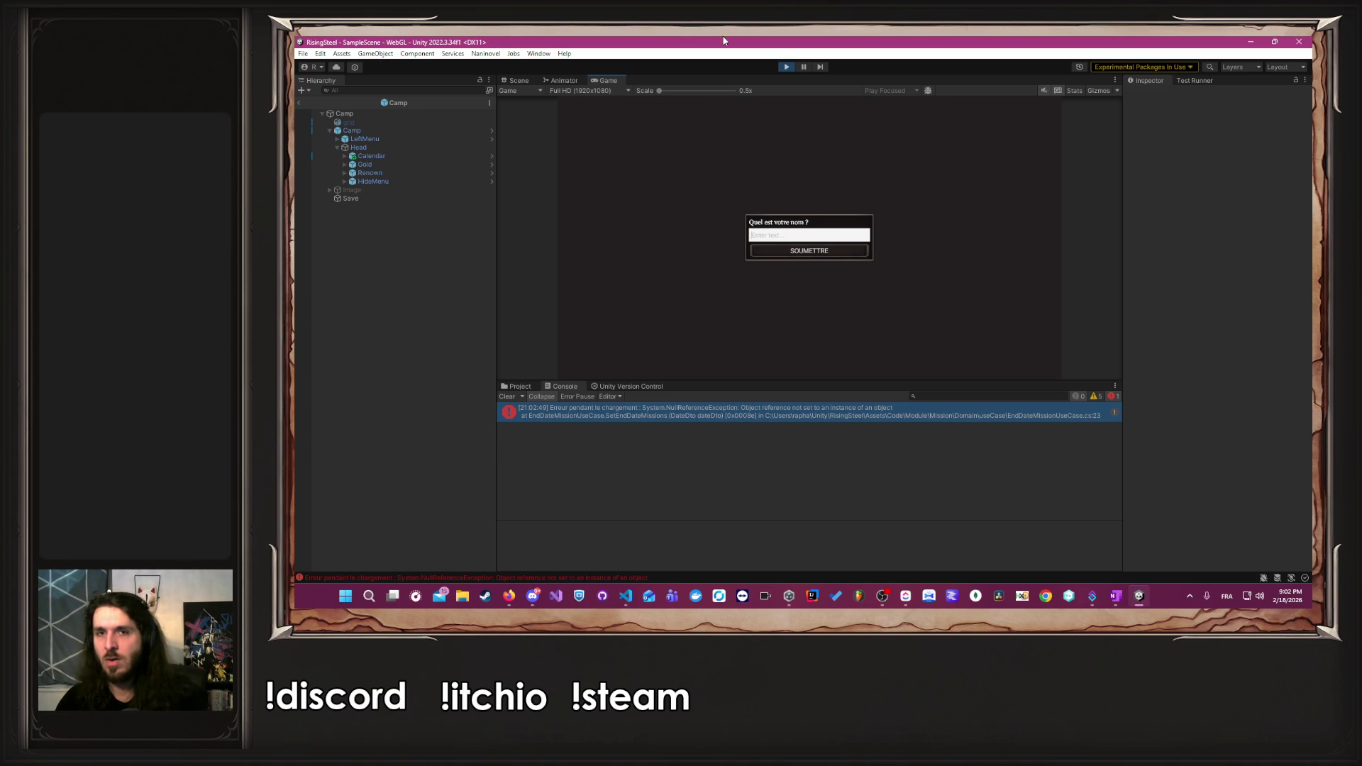
left_click(786, 66)
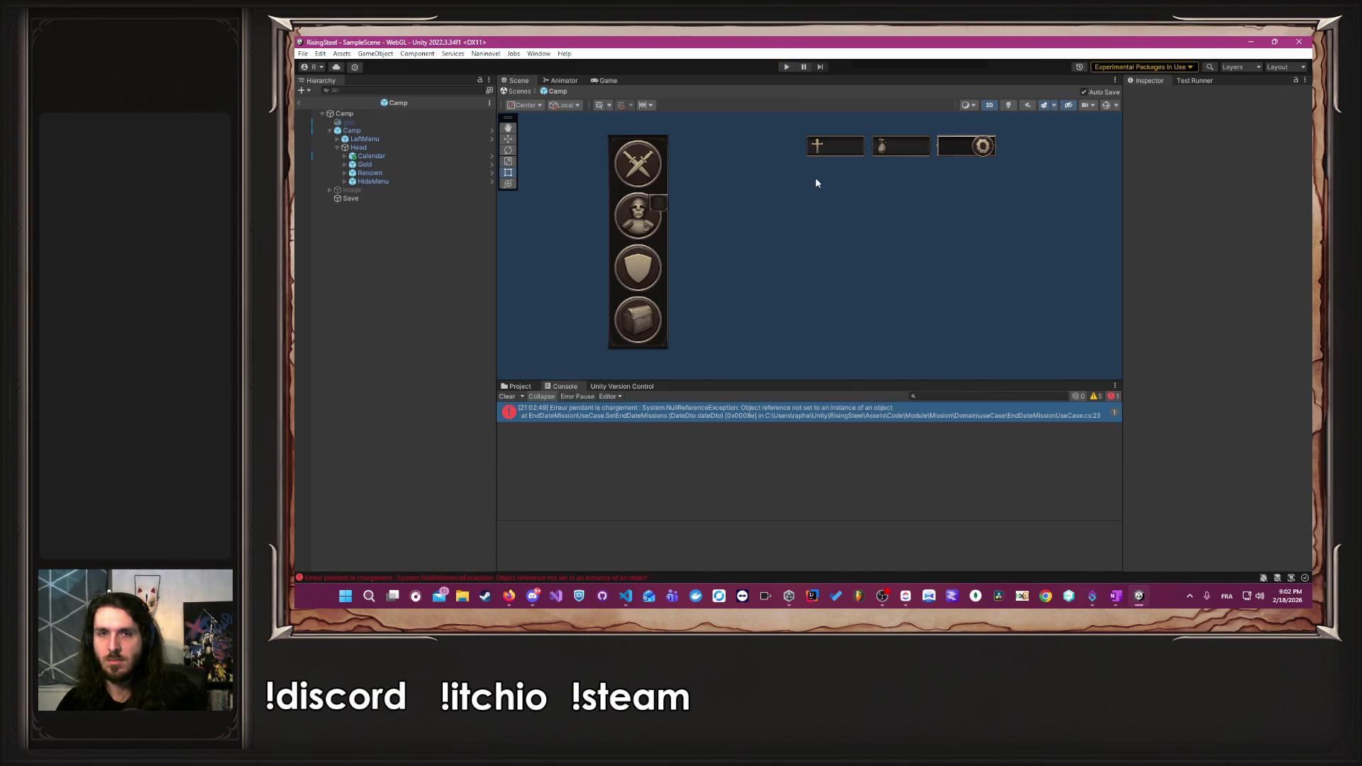
key("alt+Tab")
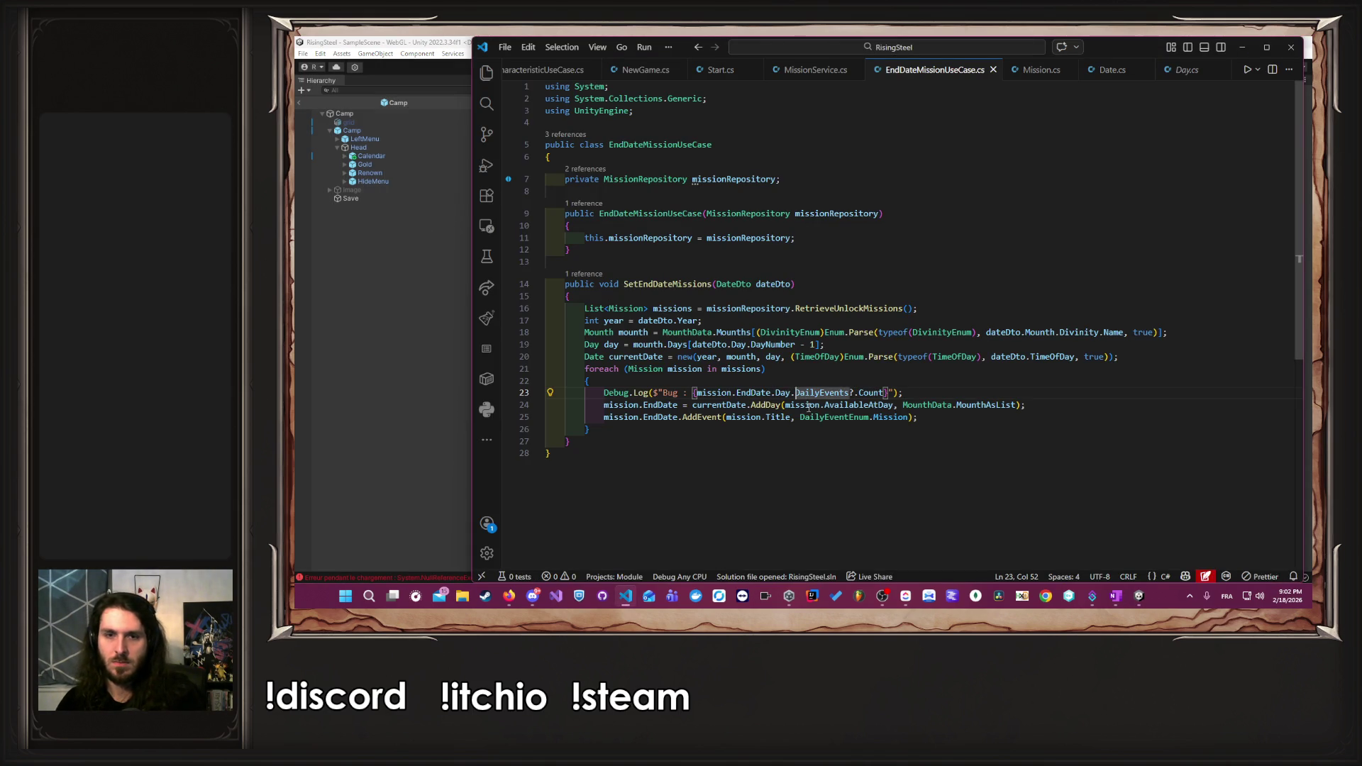
- Move the null-conditional from DailyEvents to Day on line 23, save, and test a new game
left_click(791, 392)
type("?")
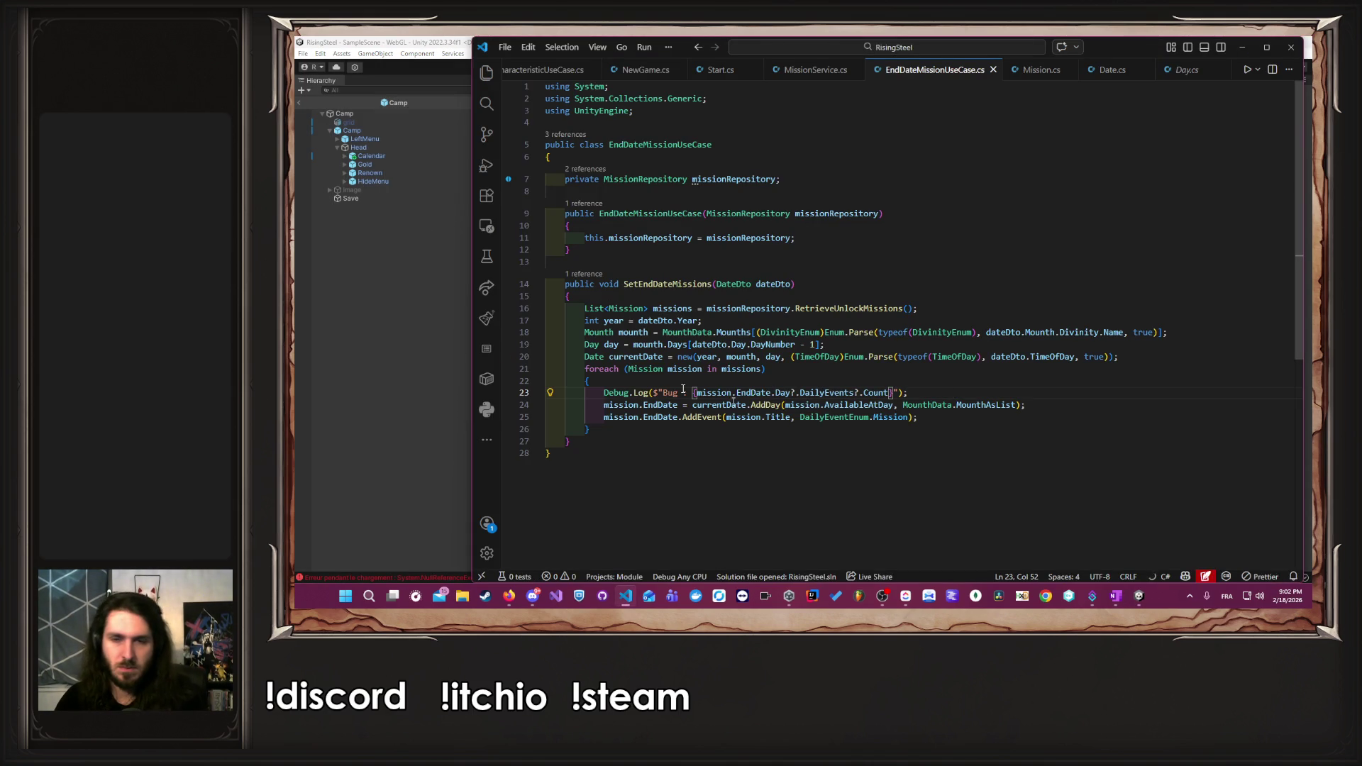
left_click(864, 392)
key("BackSpace")
key("ctrl+s")
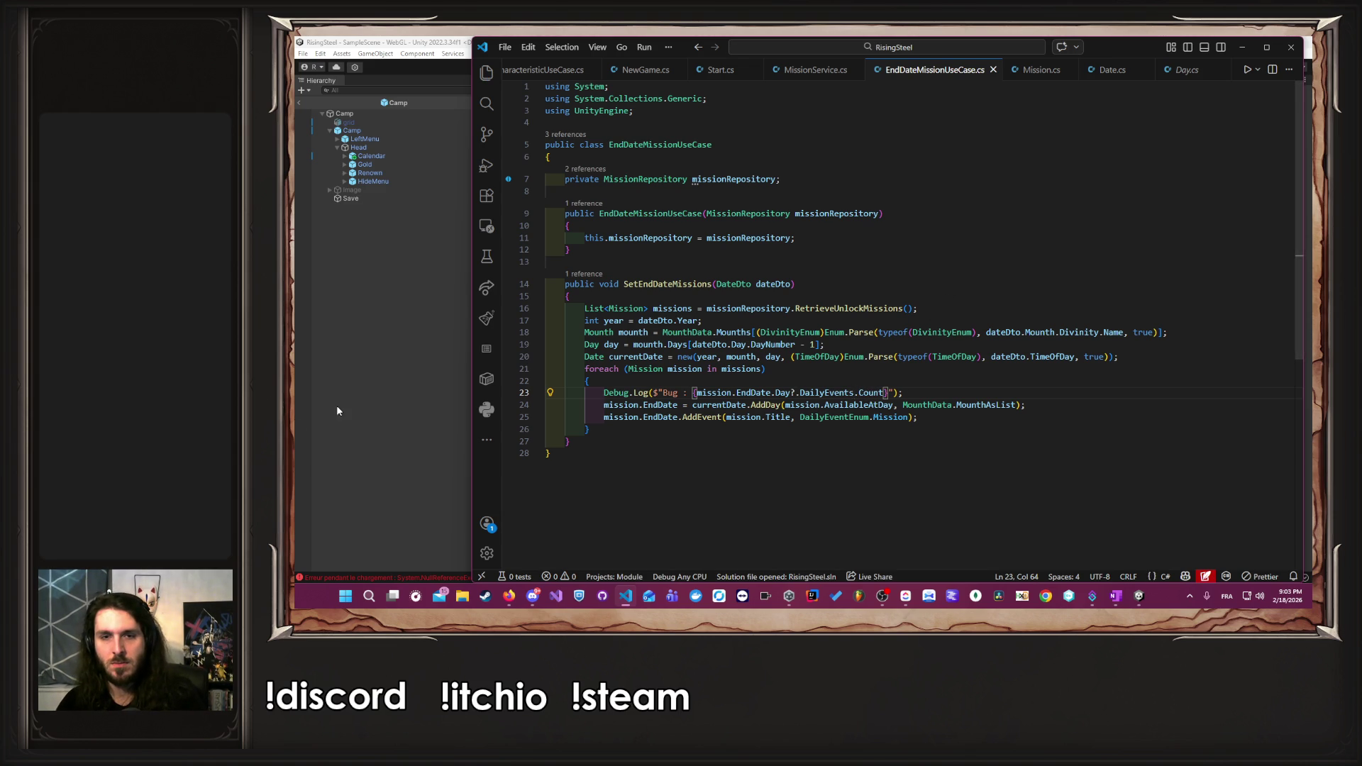
left_click(337, 406)
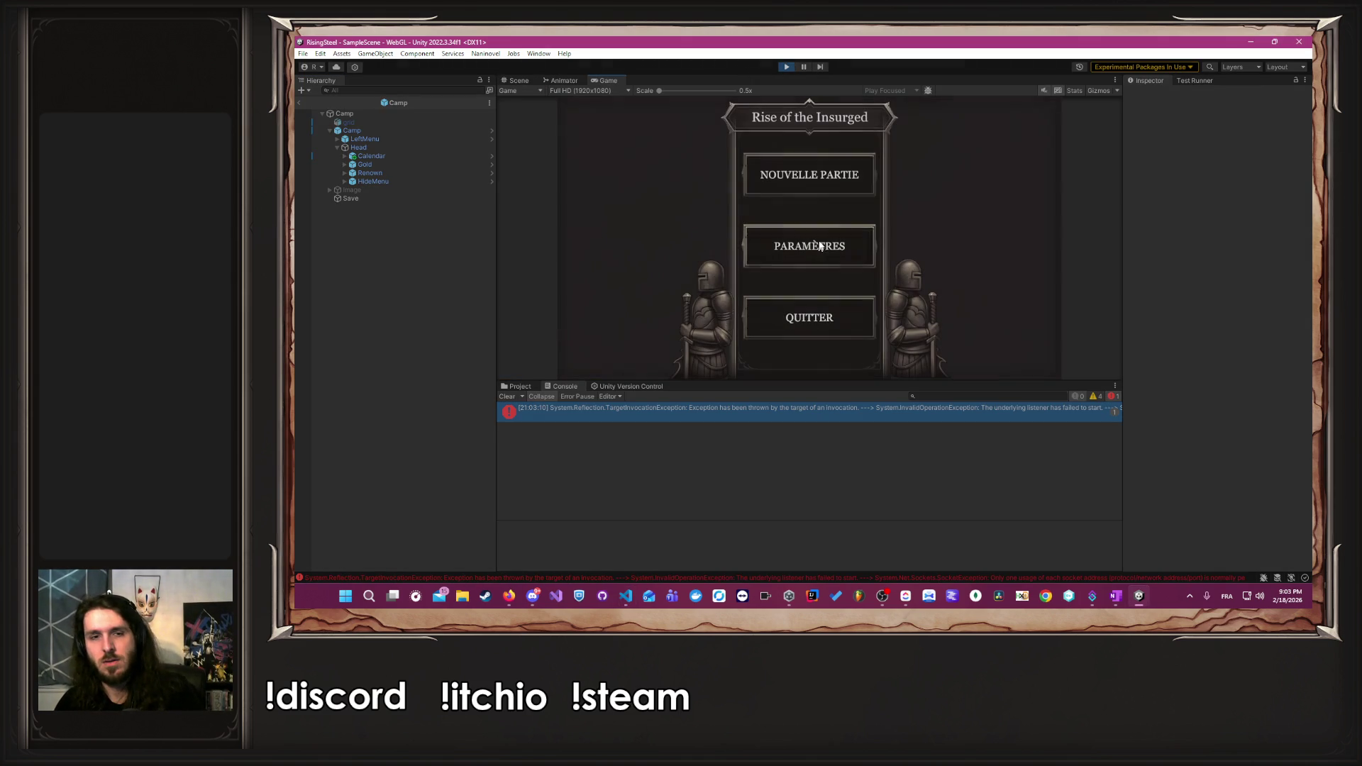
left_click(851, 159)
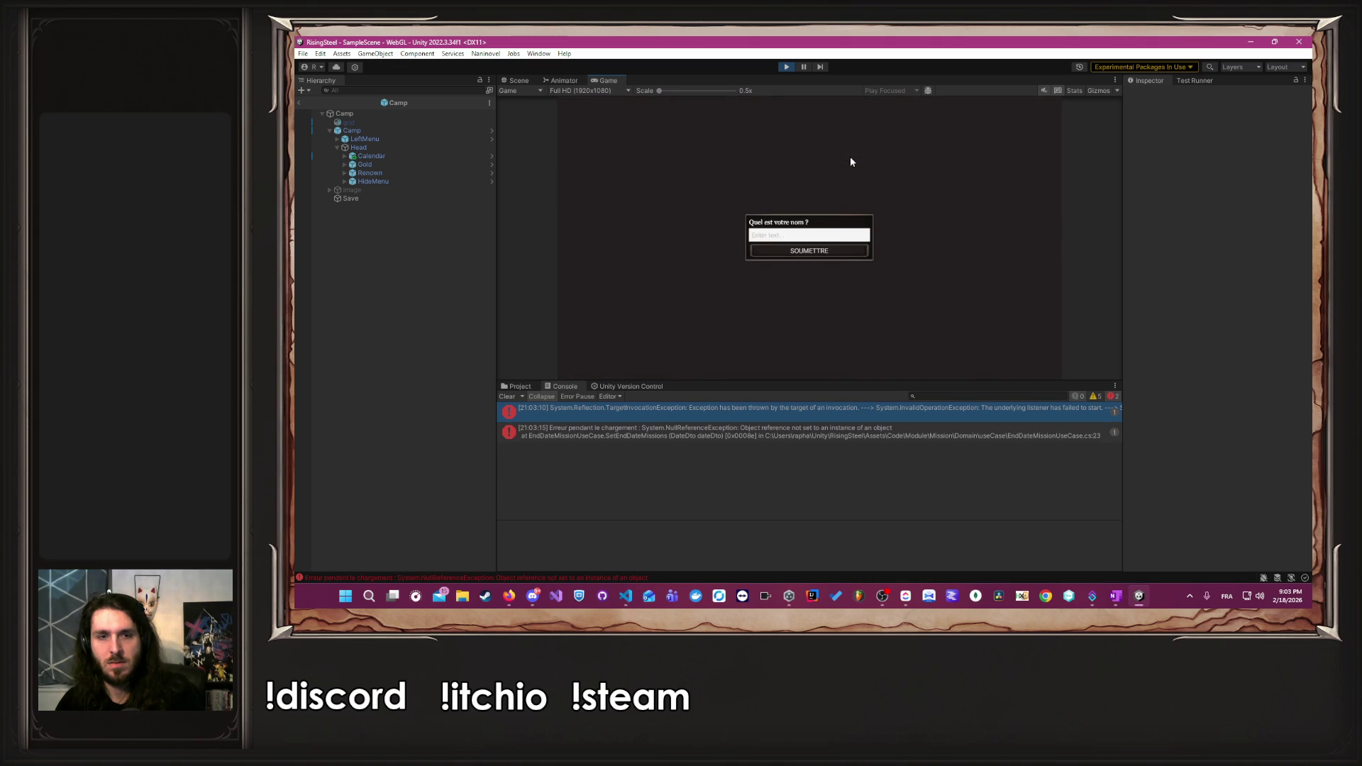
left_click(785, 67)
key("alt+Tab")
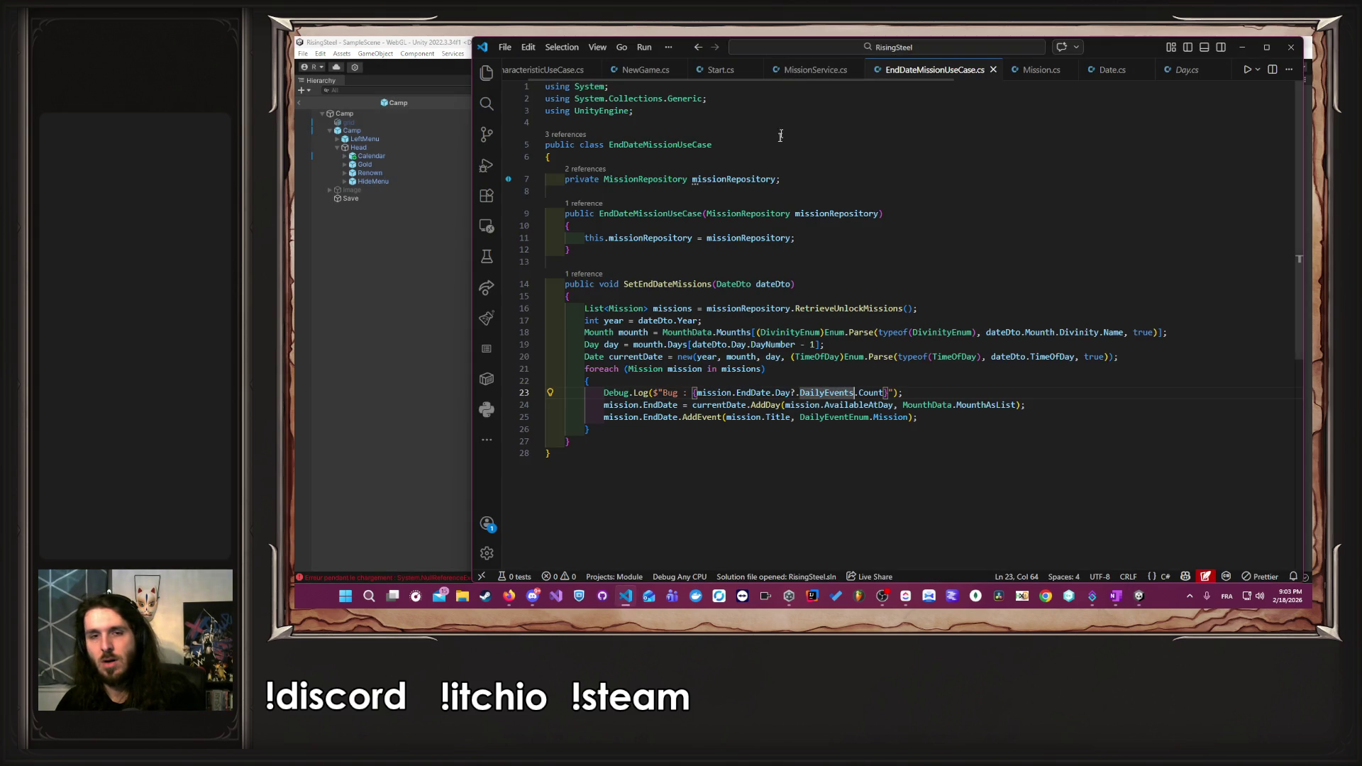
- Move the Debug.Log line below the mission end-date assignment and save
key("alt+Down")
key("ctrl+s")
left_click(323, 399)
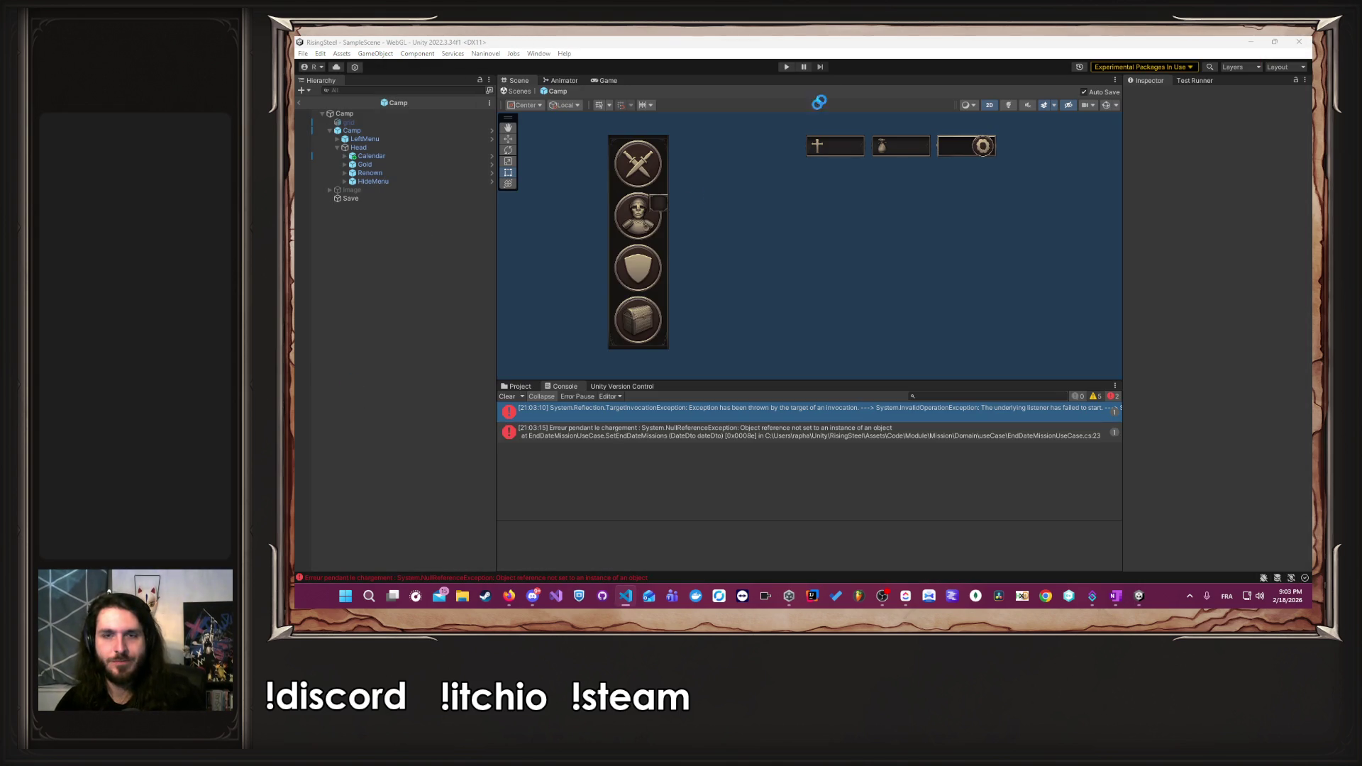
key("alt+Tab")
key("alt+Tab")
key("alt+Tab")
key("alt+Tab")
left_click(470, 258)
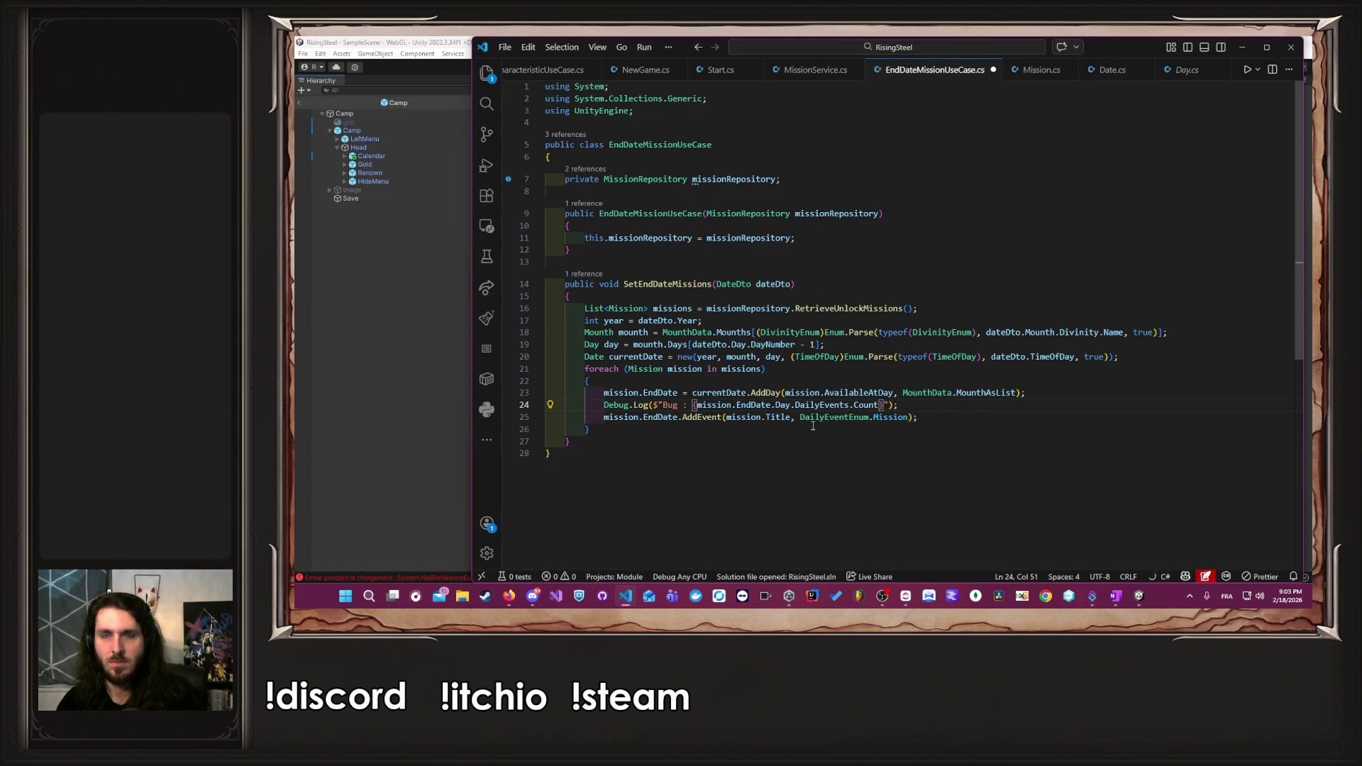
- Clear the Console, enter play mode, and start a new game with player name 'A'
left_click(337, 331)
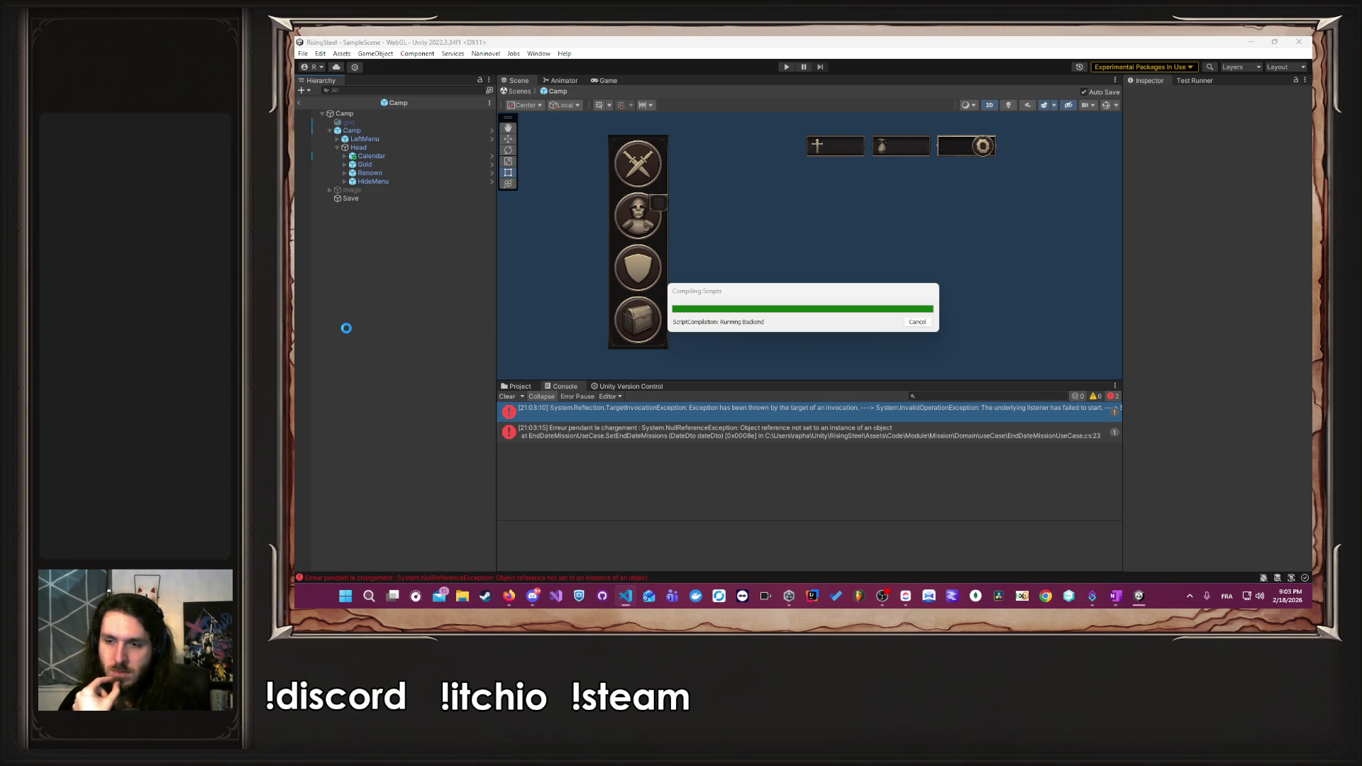
left_click(506, 396)
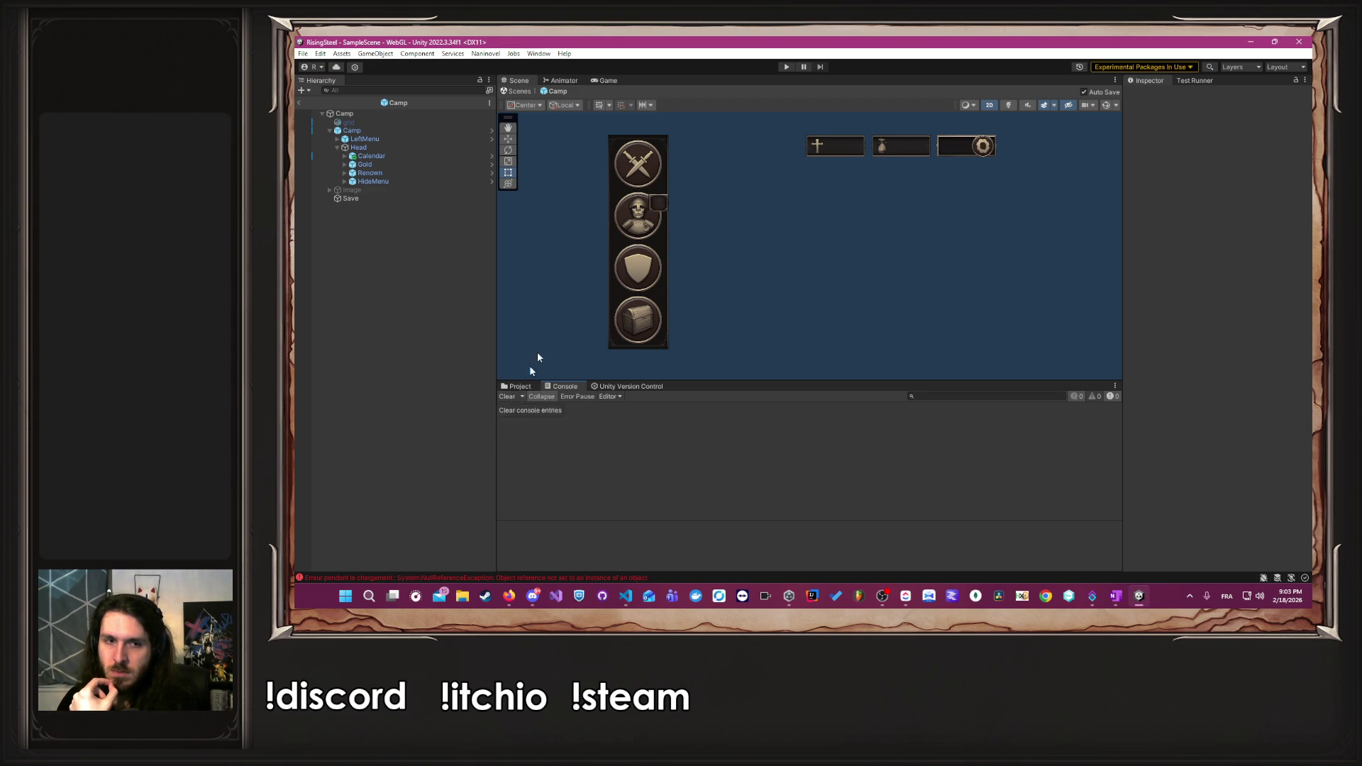
left_click(786, 66)
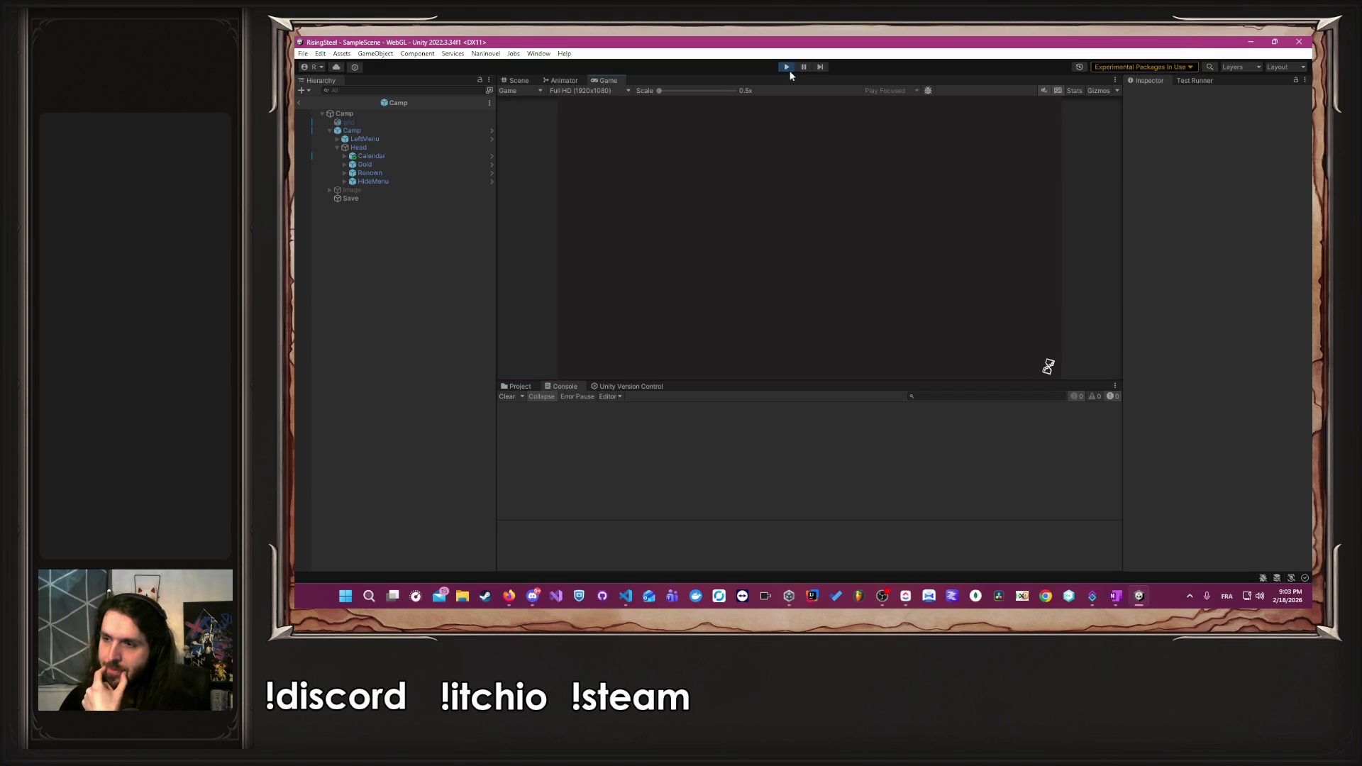
left_click(808, 174)
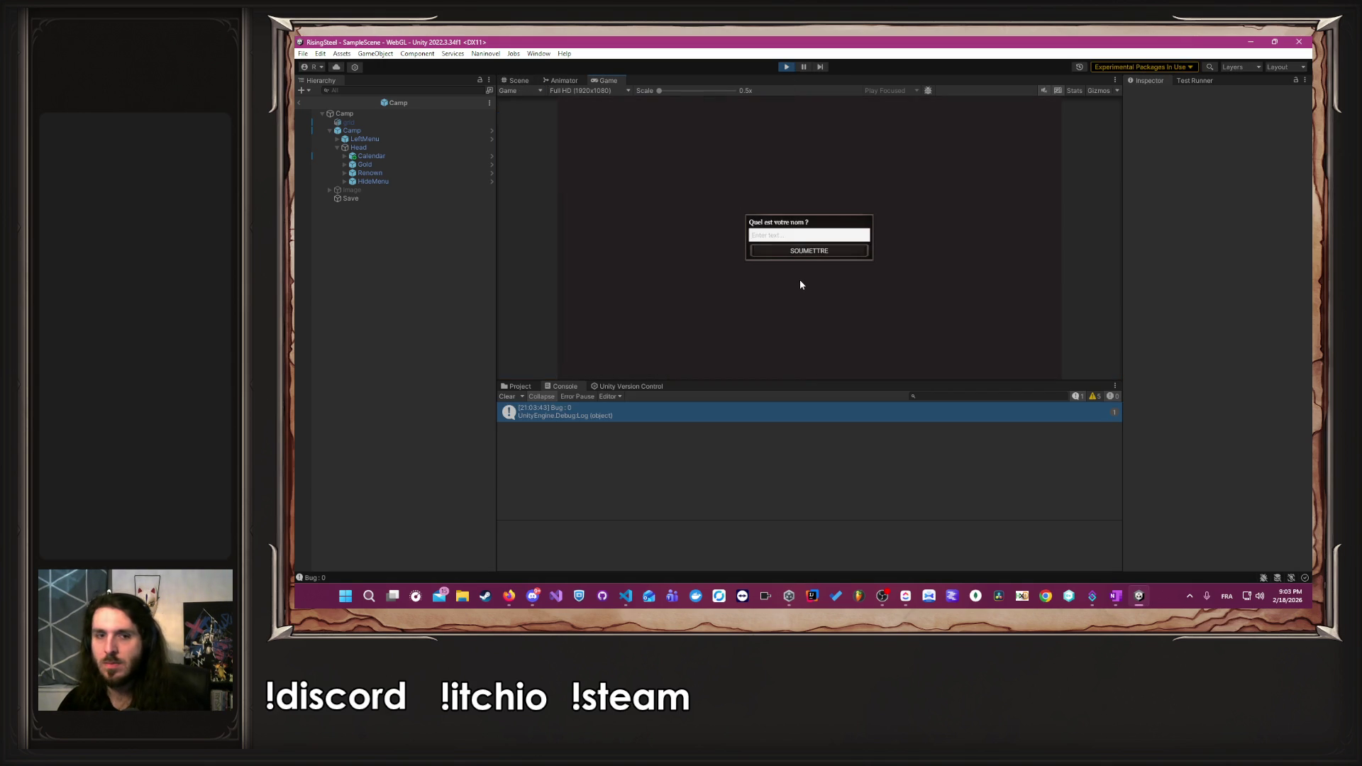
type("Albert")
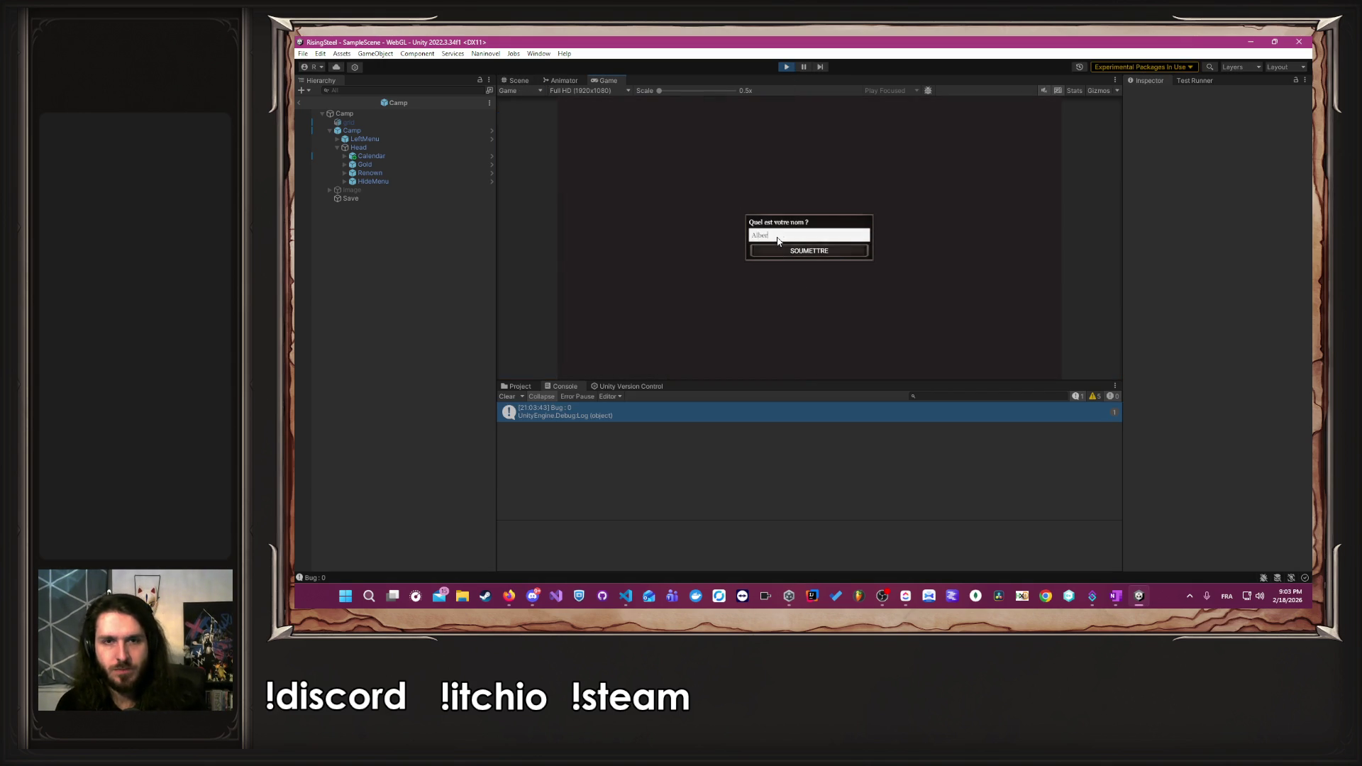
key("Return")
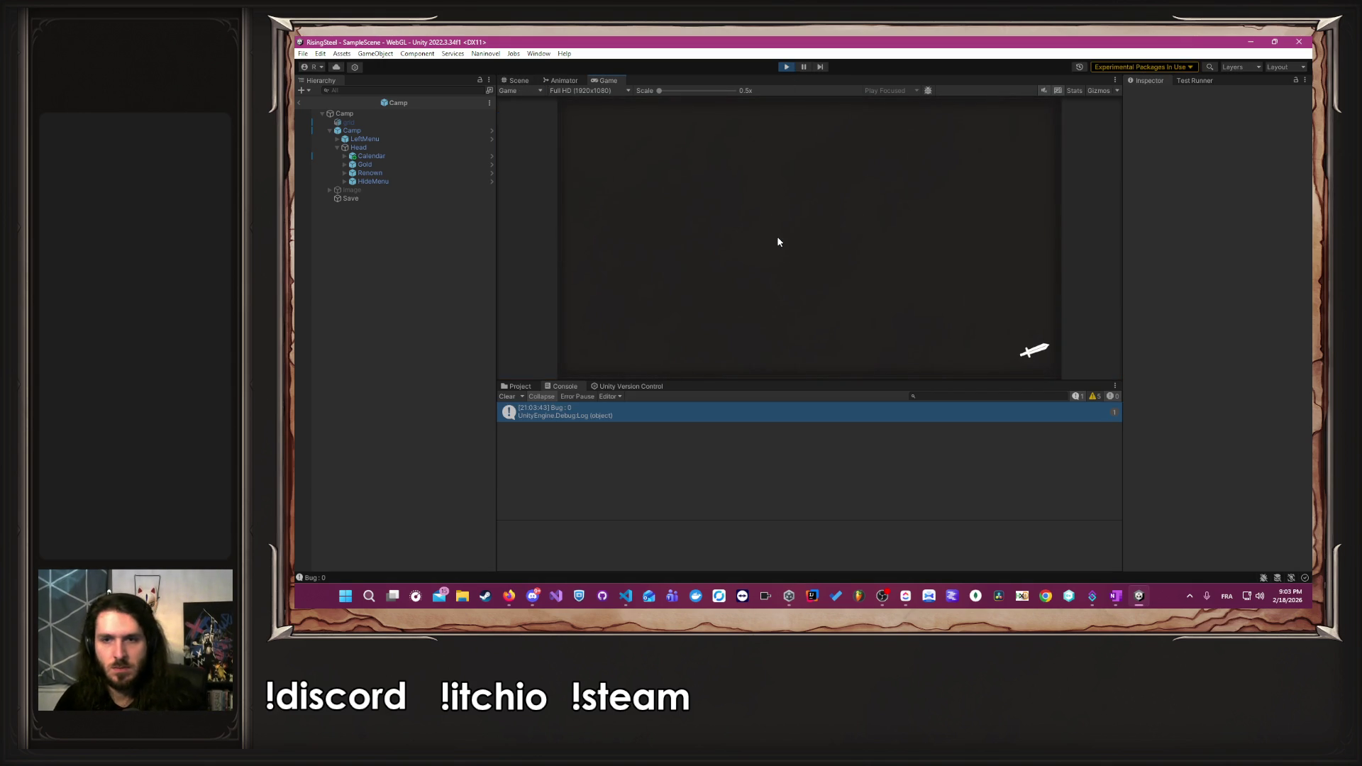
- Pick a character and tutorial option, return to title via the pause menu, and start another game
left_click(985, 212)
left_click(854, 232)
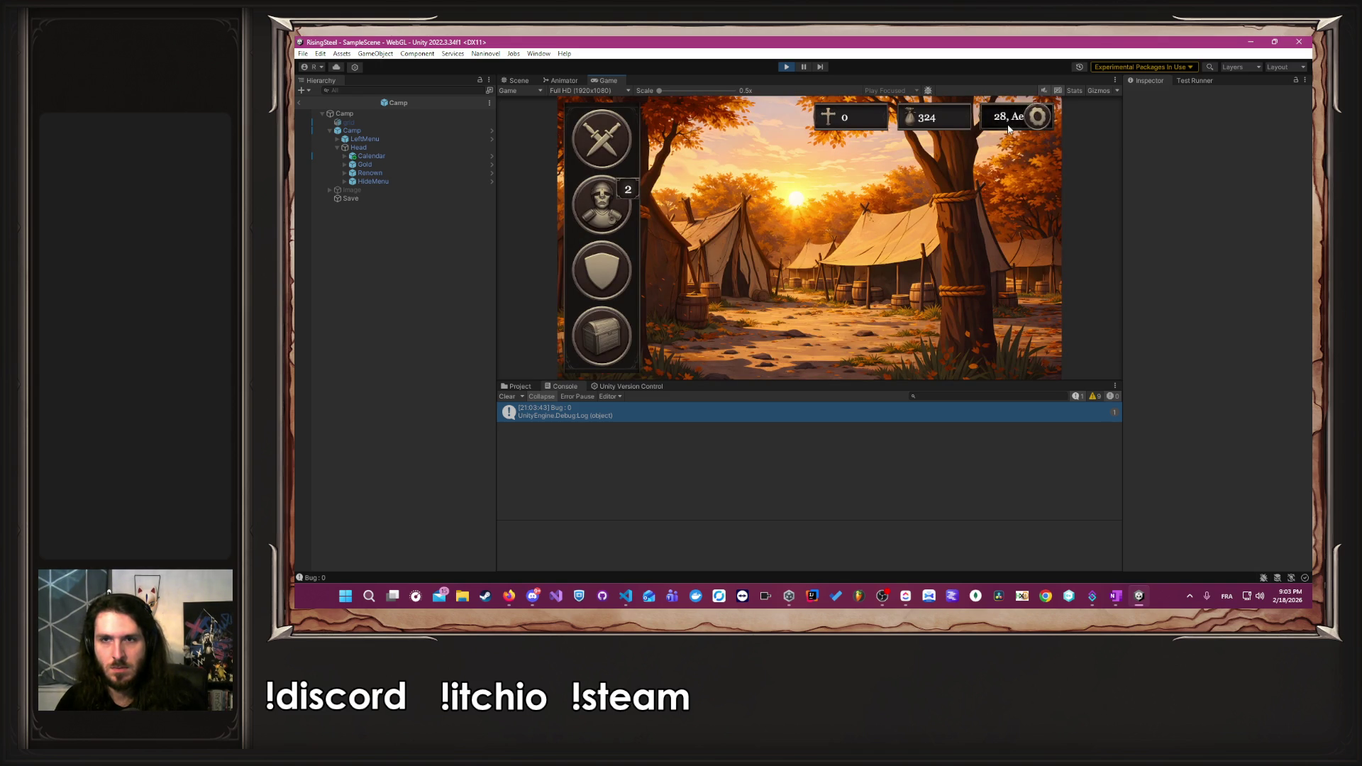
left_click(1043, 122)
left_click(808, 327)
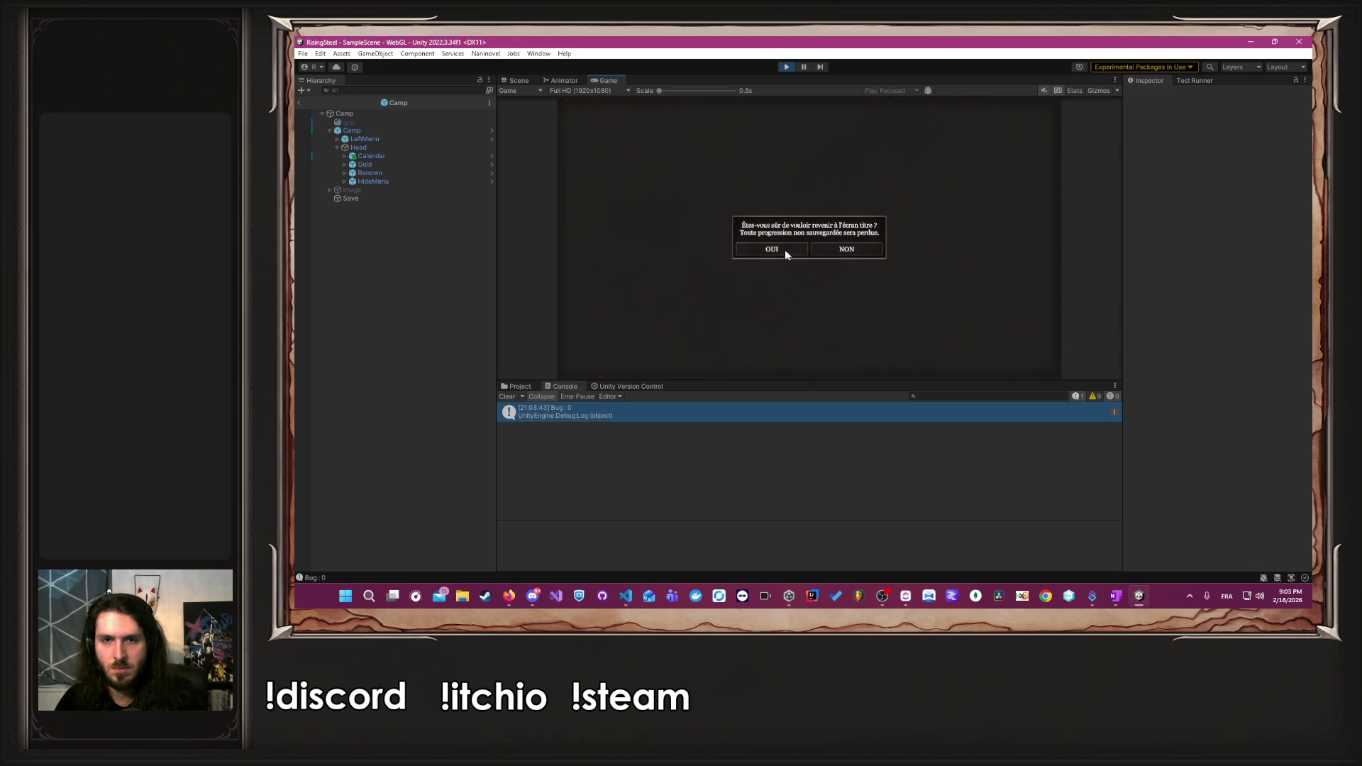
left_click(785, 250)
left_click(790, 170)
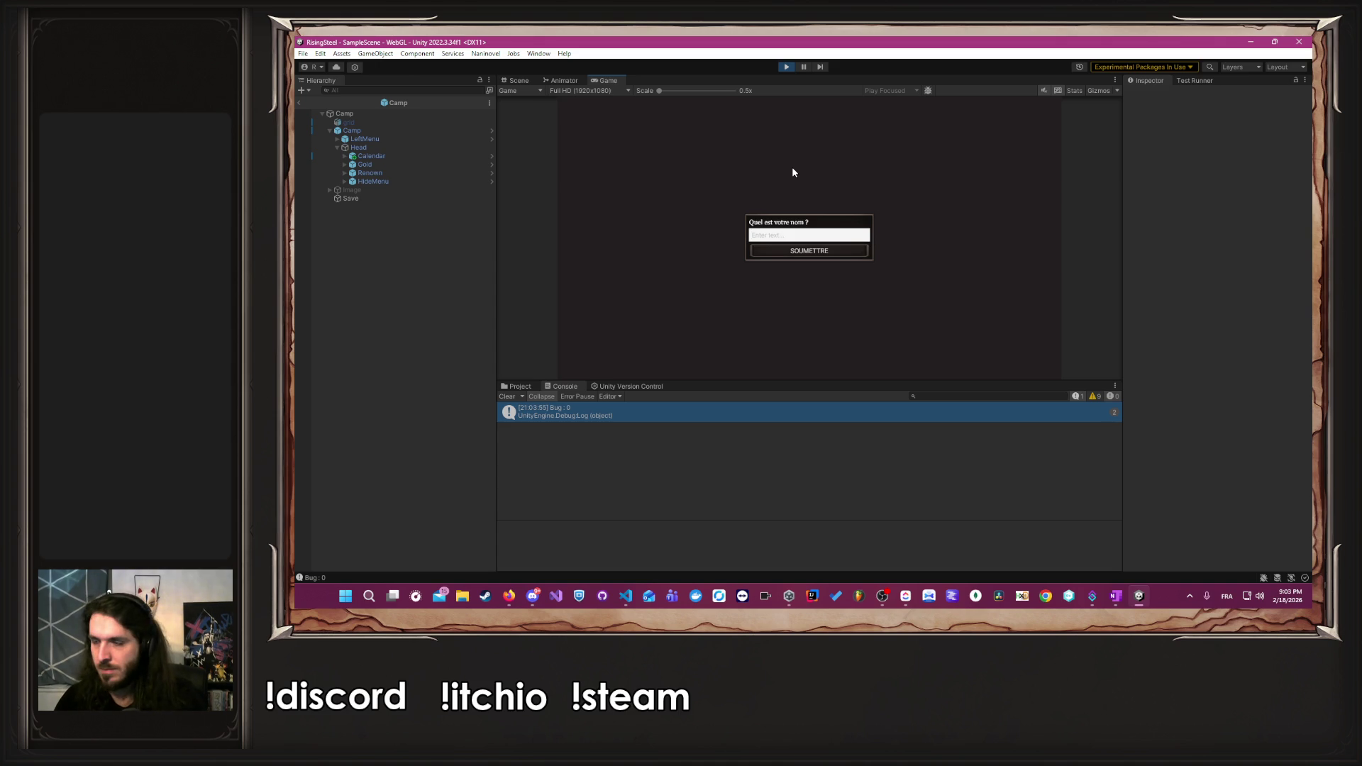
key("alt+Tab")
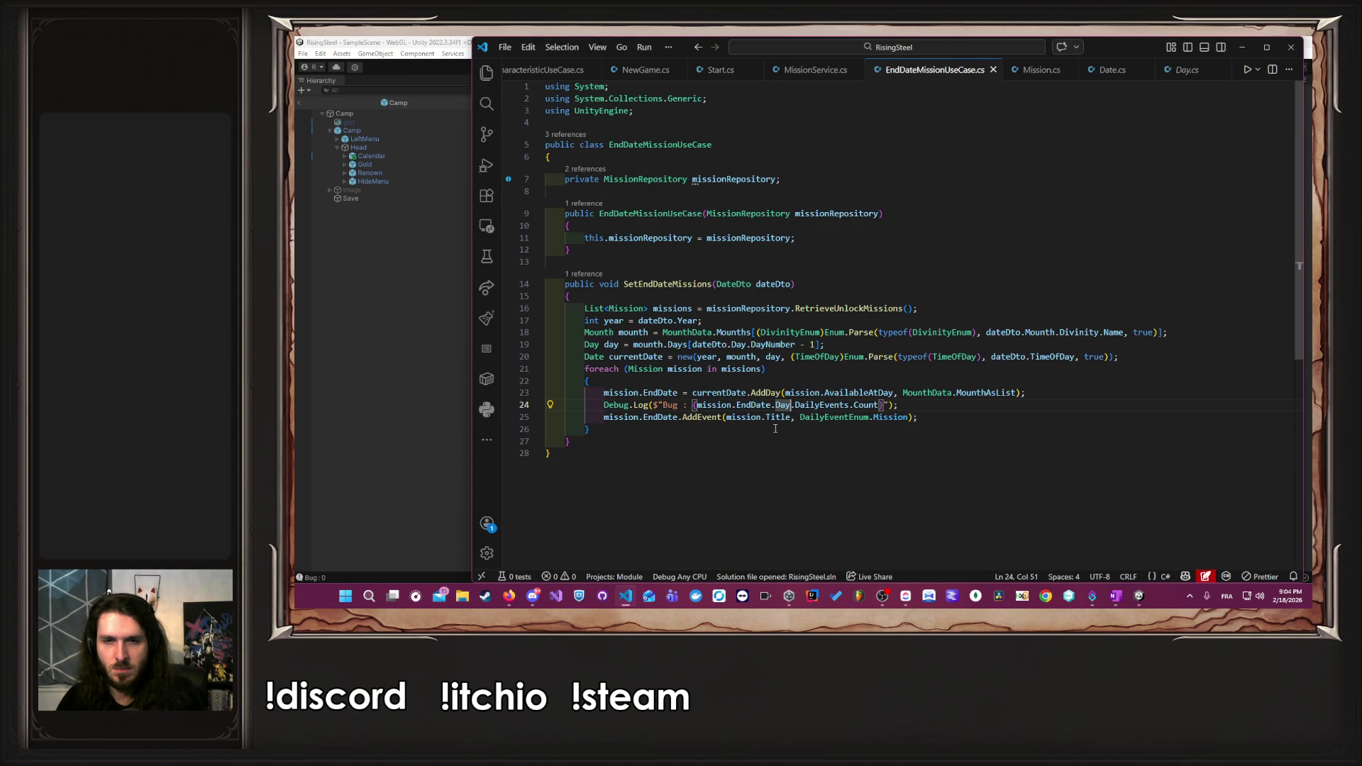
left_click(726, 418, "ctrl")
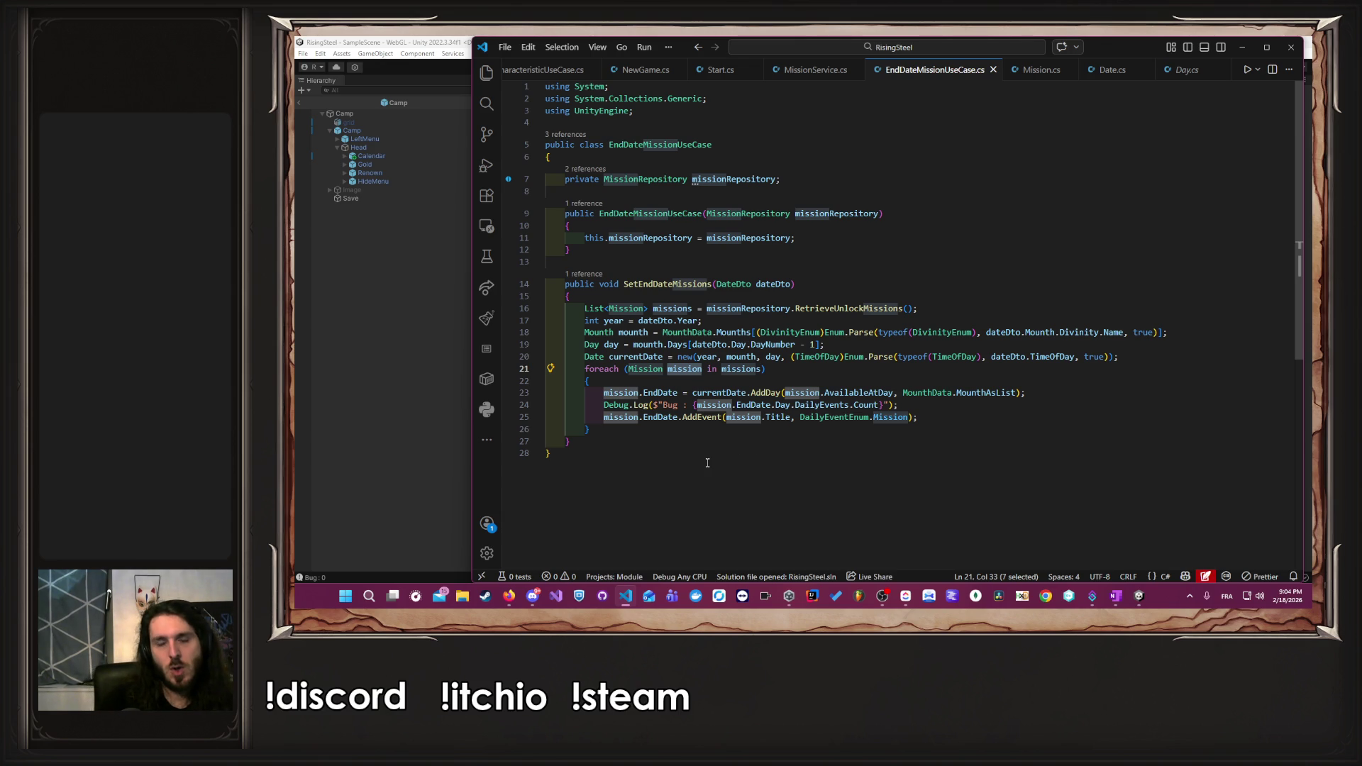
left_click(505, 600)
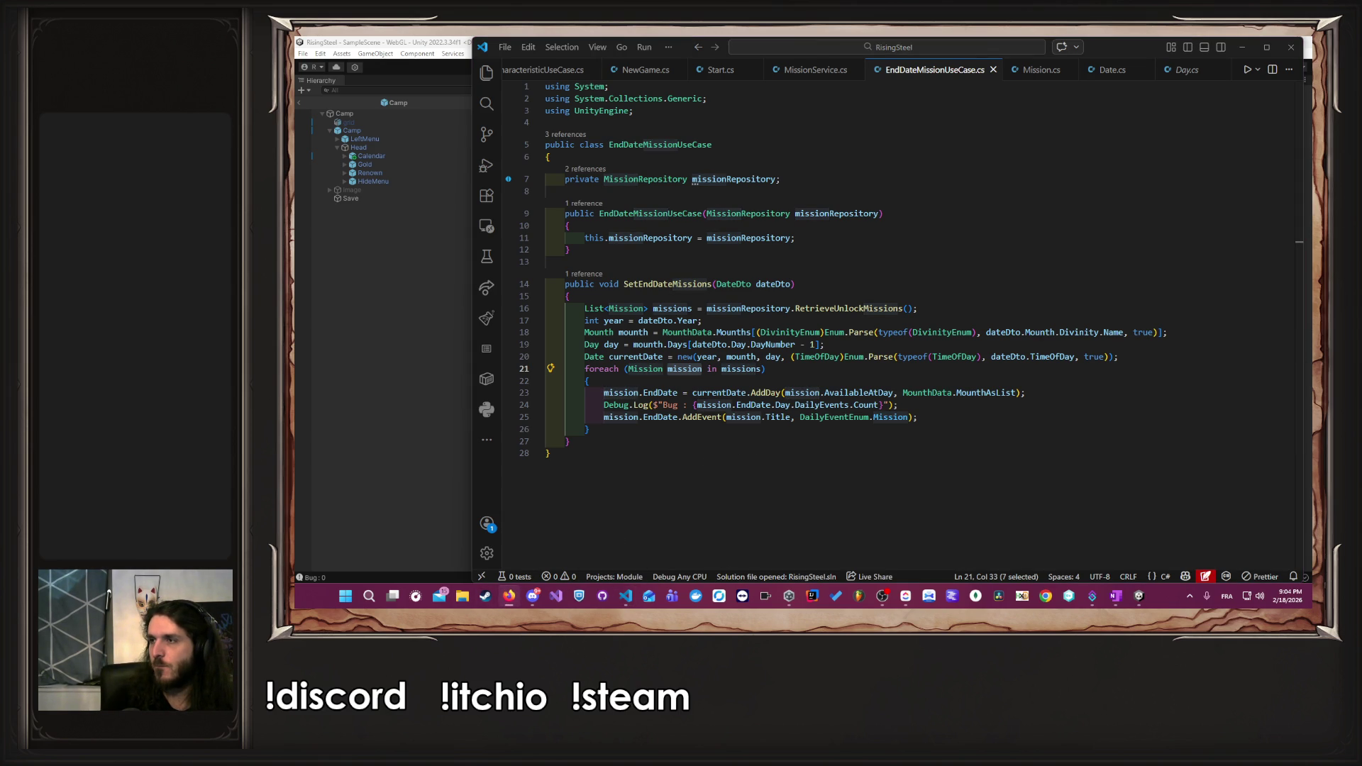
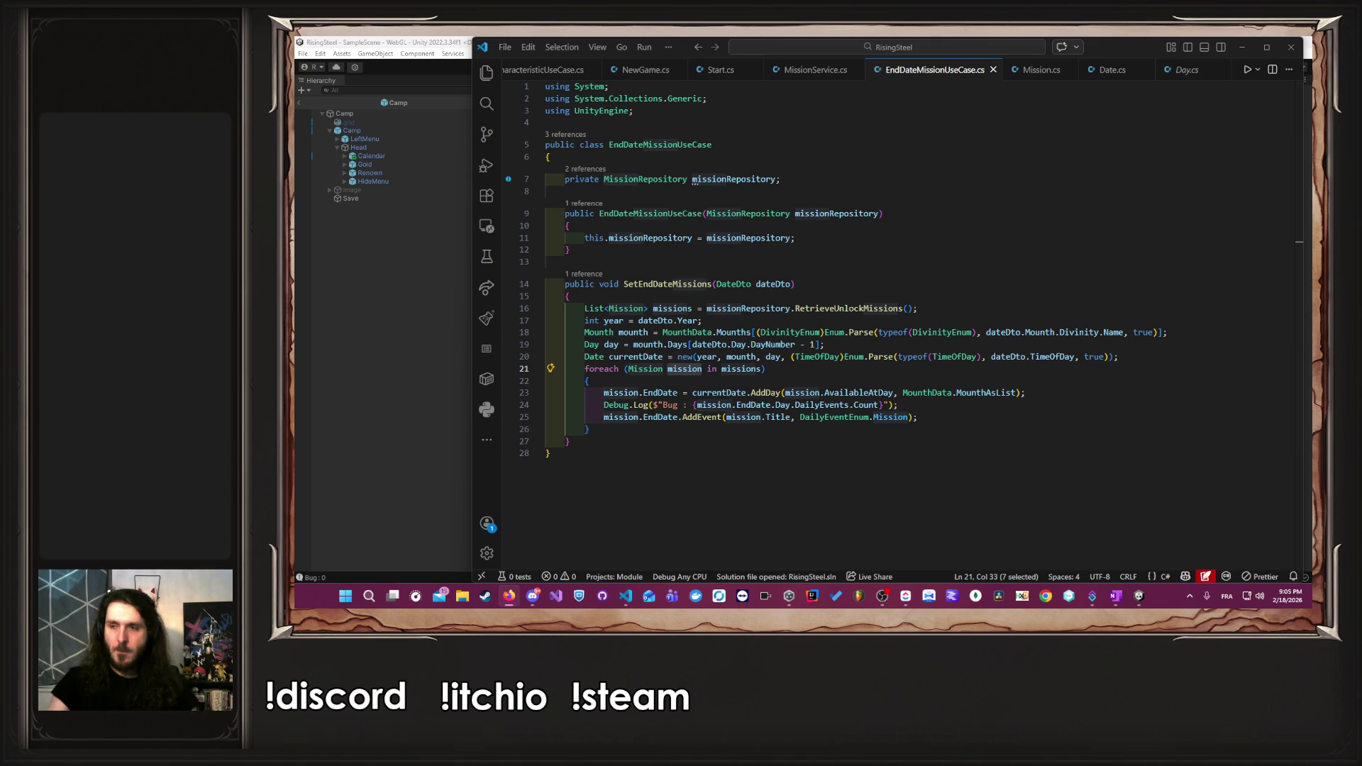
- Review SaveCharacteristicUseCase.cs, PCalendar.cs and CalendarService.cs, then show Date.cs in the file tree
left_click(879, 405)
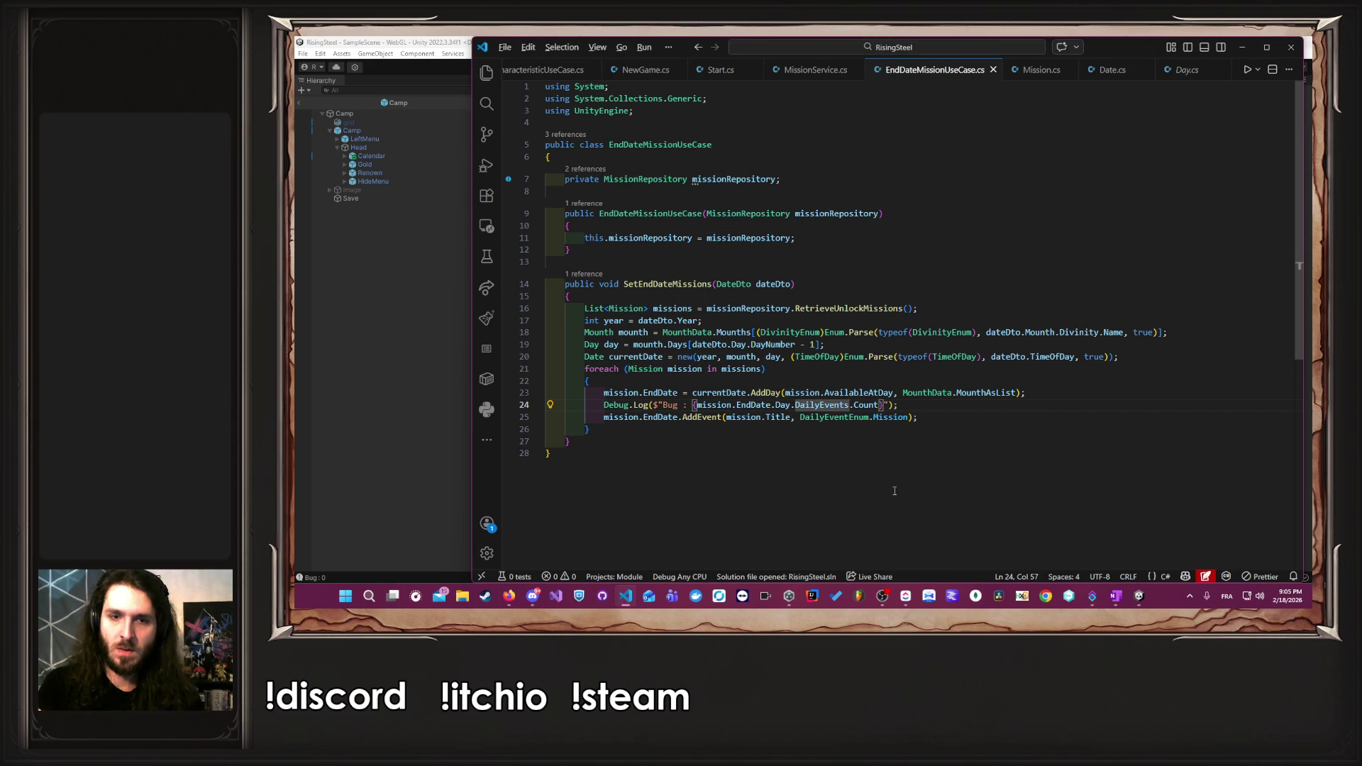
key("alt")
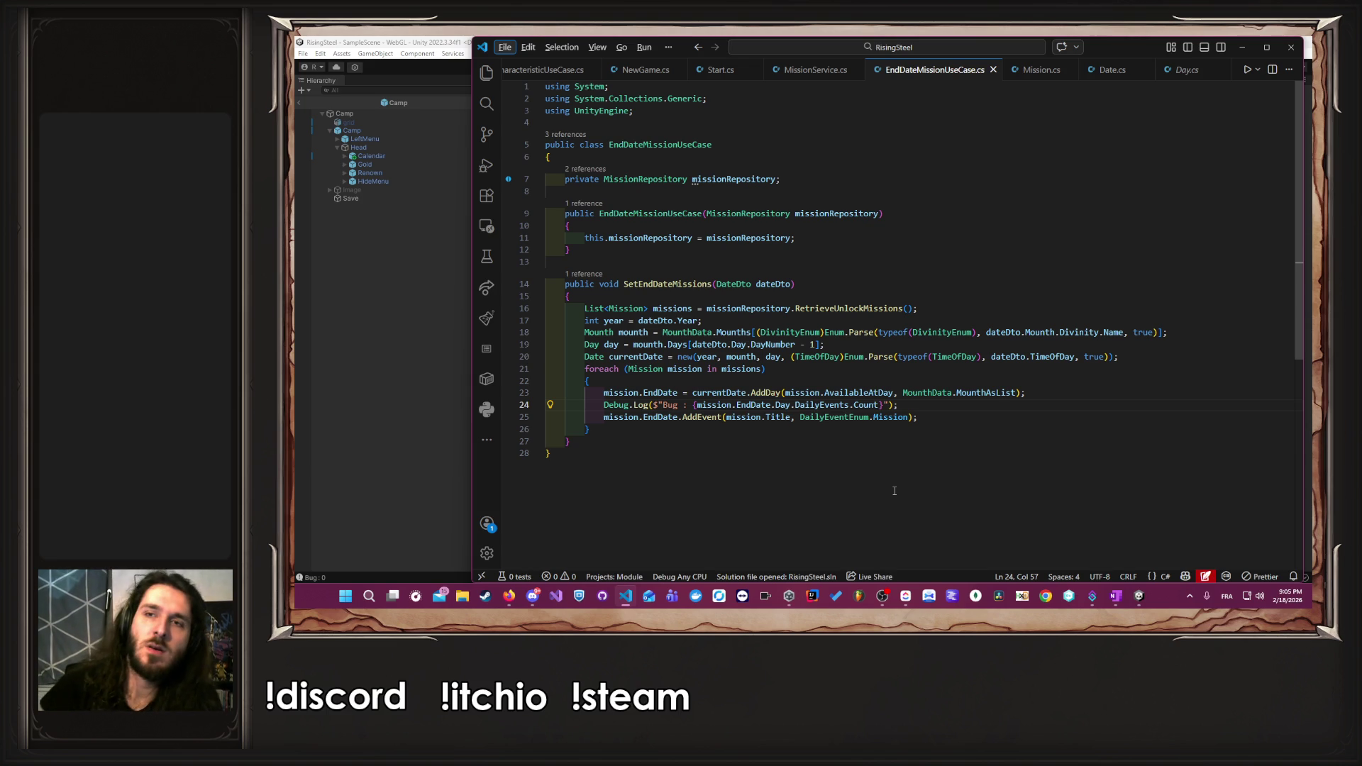
scroll(634, 76, "up", 1)
left_click(632, 74)
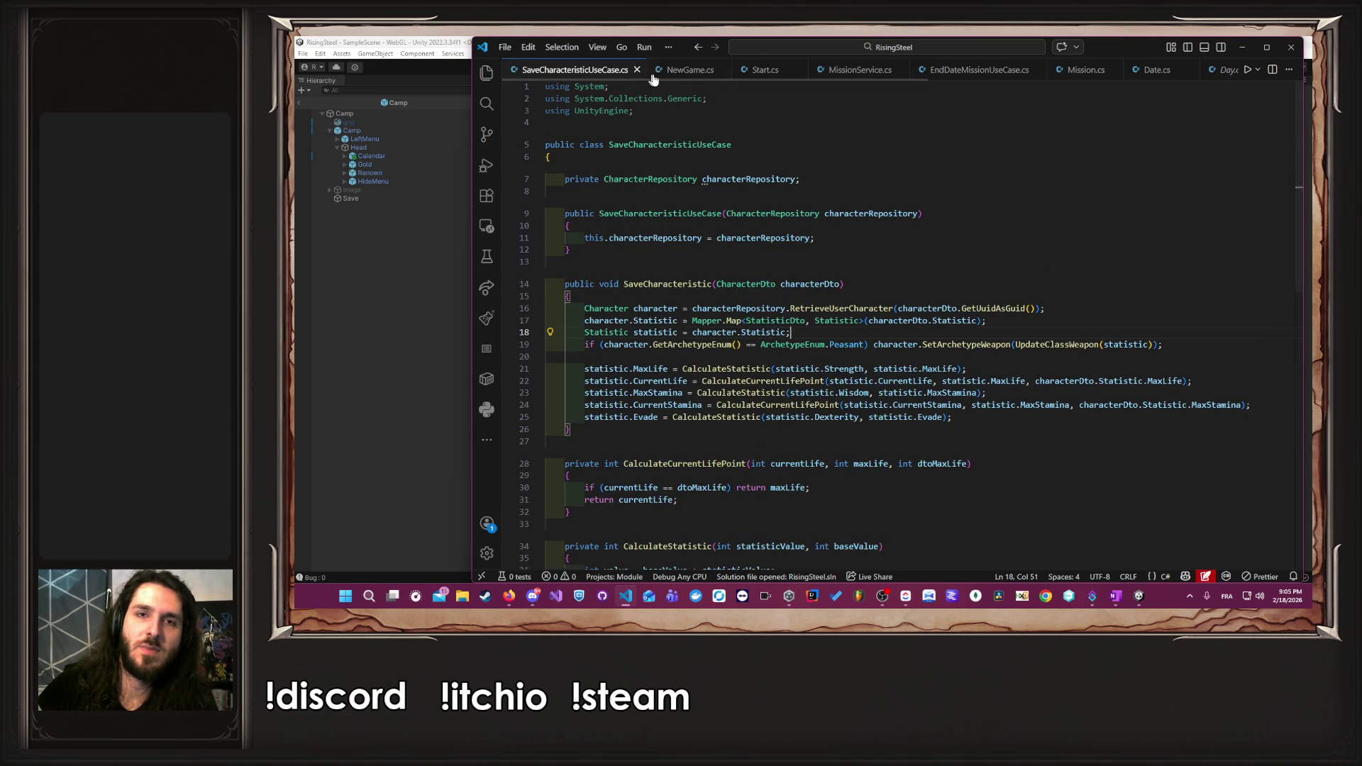
scroll(663, 76, "down", 2)
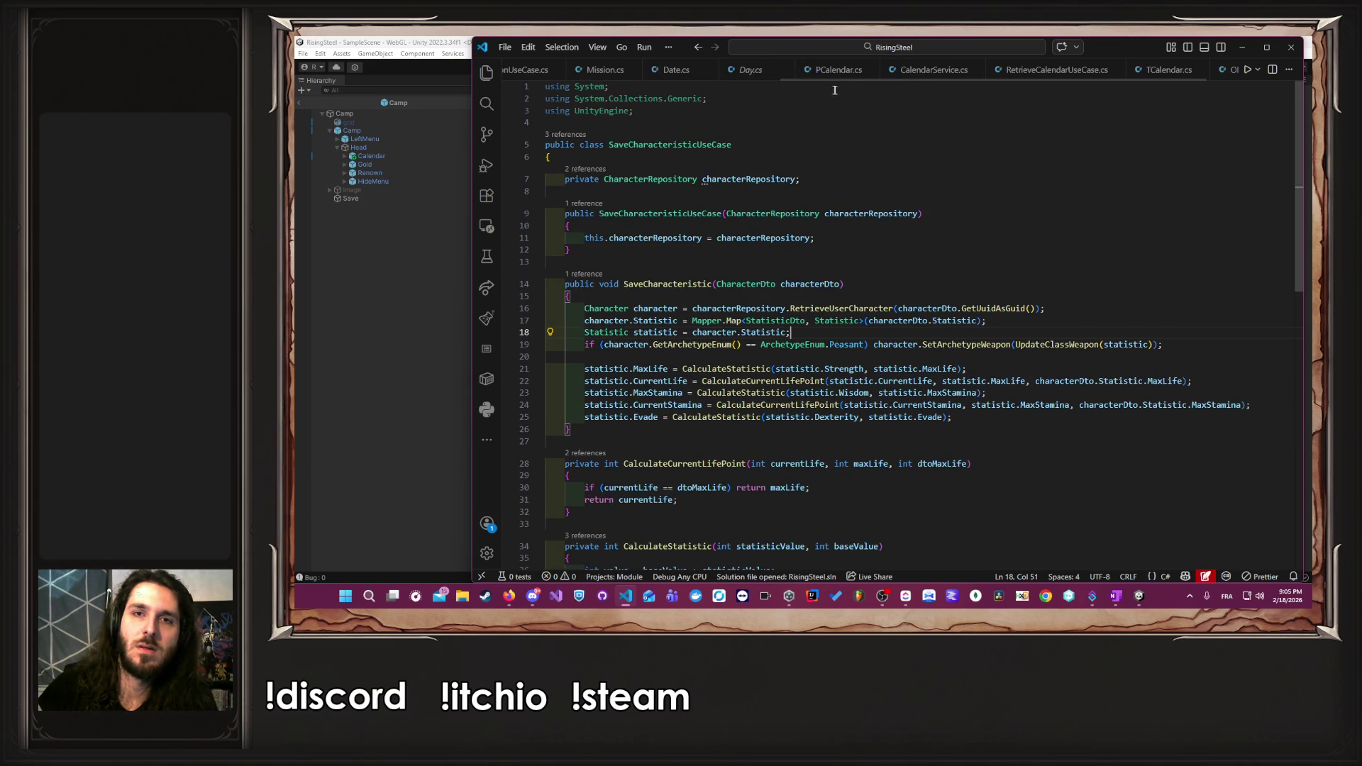
left_click(839, 69)
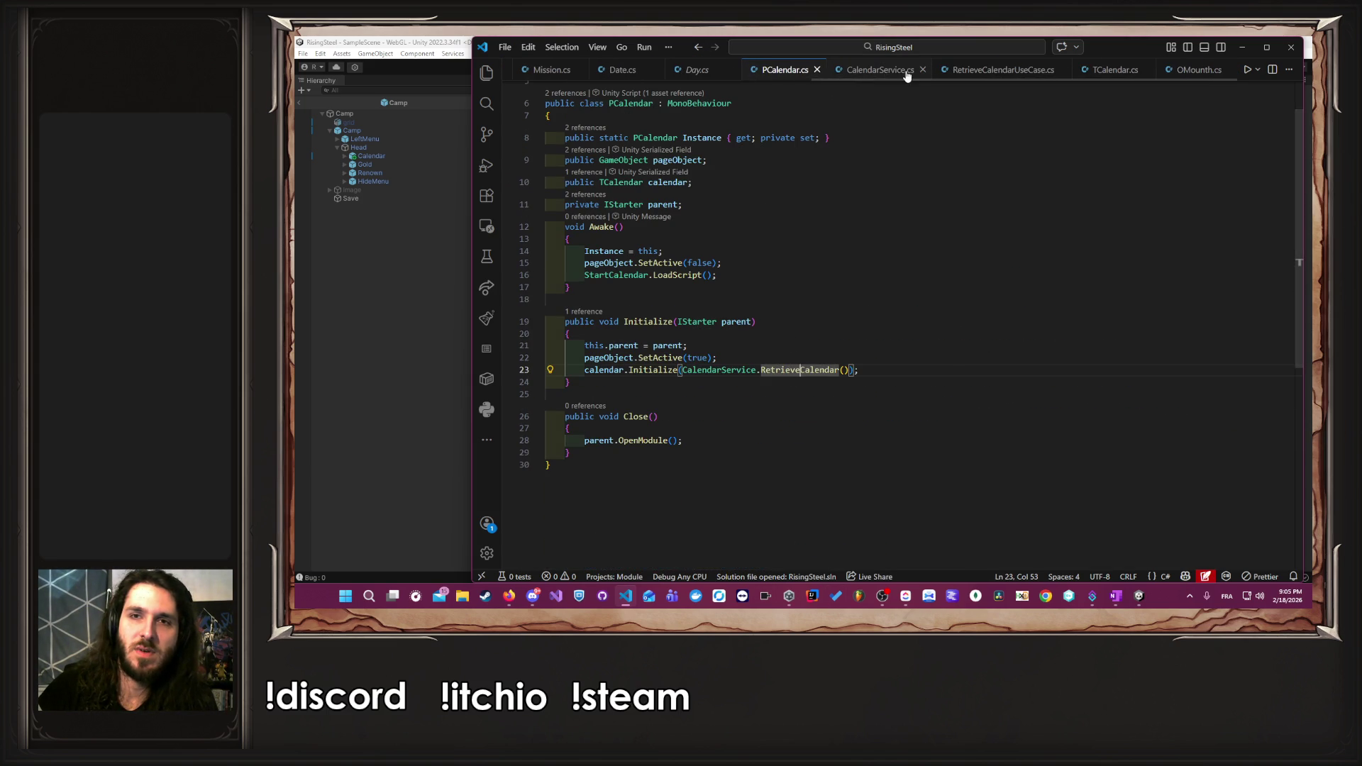
left_click(934, 70)
scroll(888, 164, "down", 5)
scroll(922, 73, "up", 3)
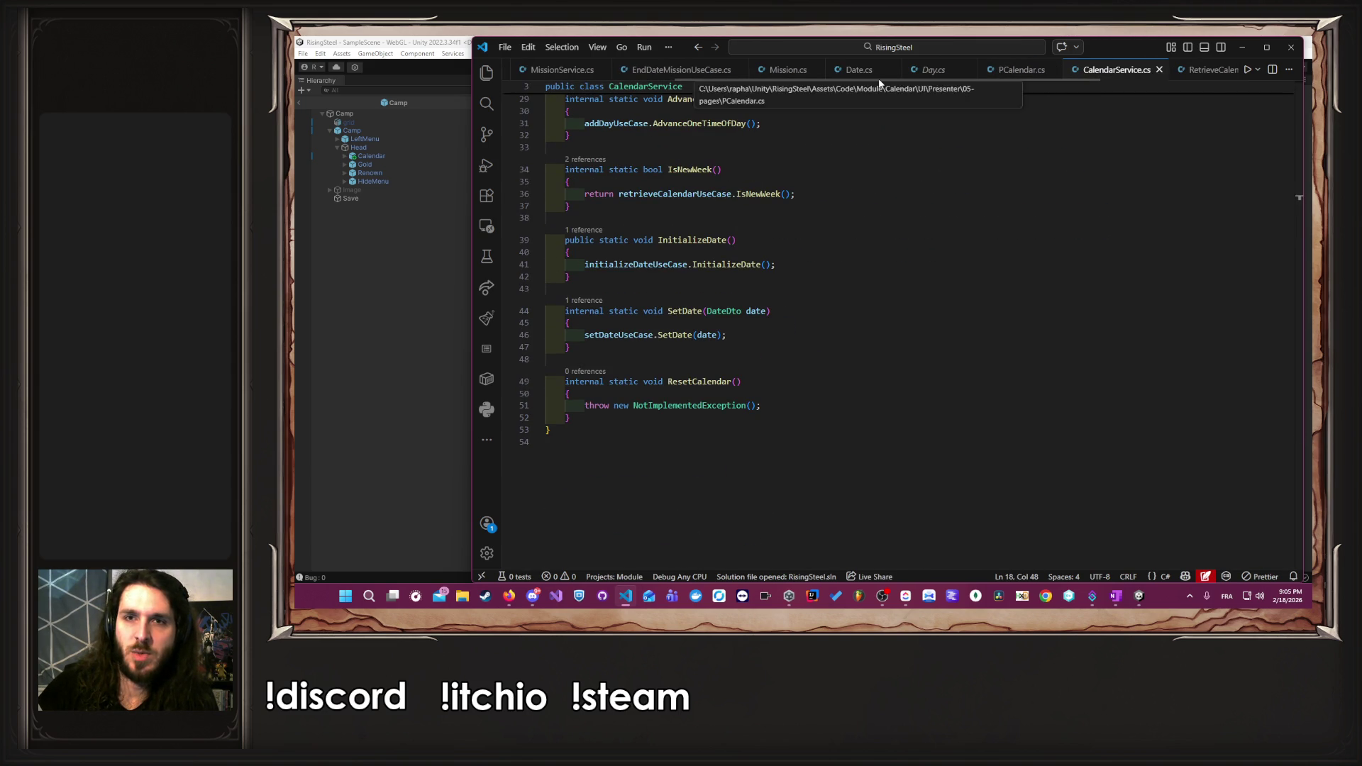
left_click(887, 79)
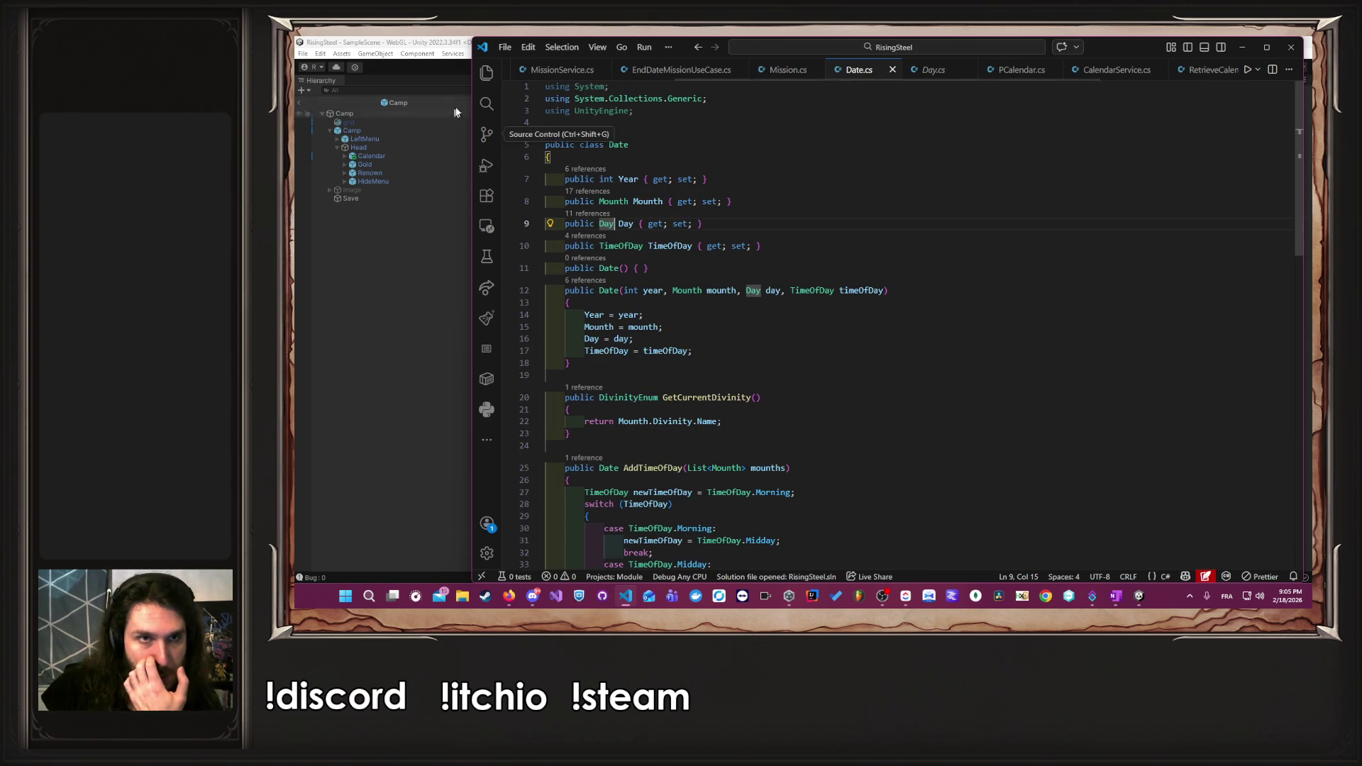
left_click(487, 72)
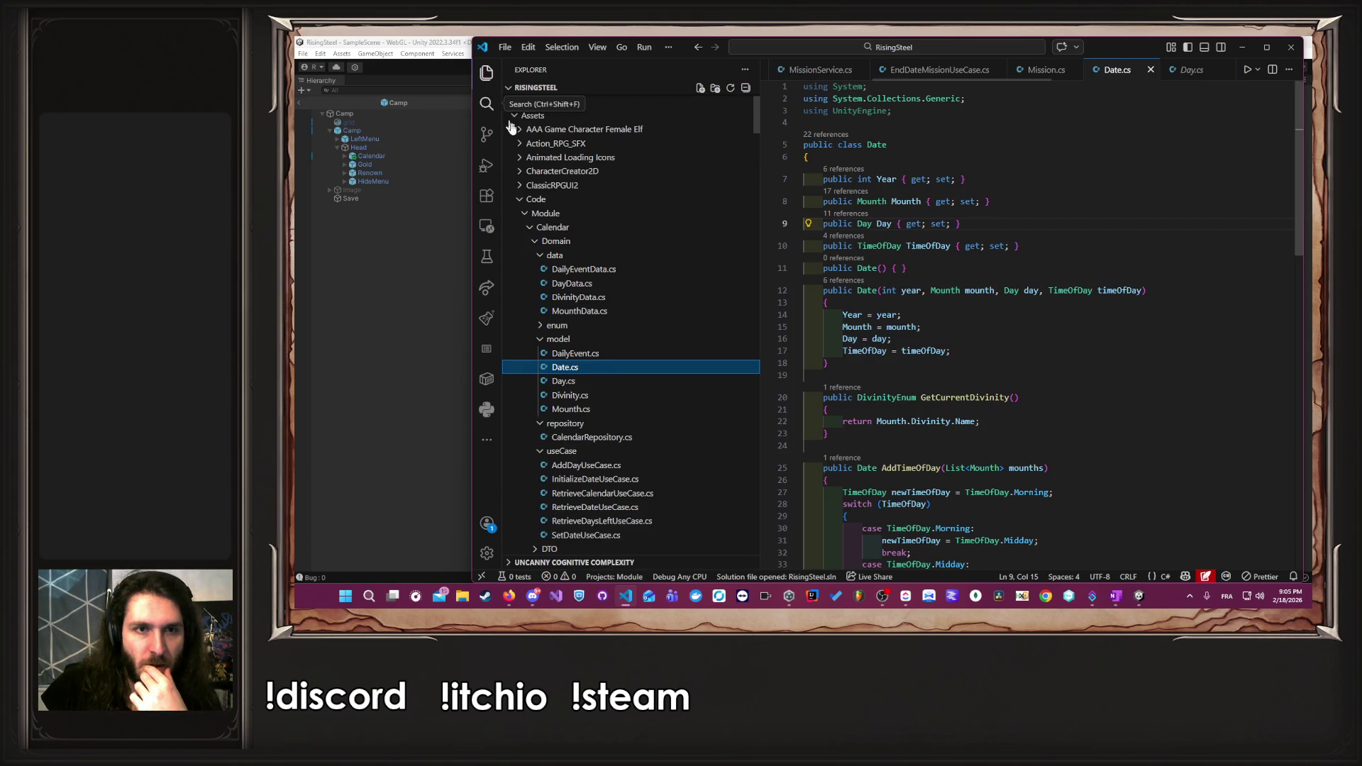
- In CalendarRepository.cs, comment out a copy of the random currentDayIndex line, set the index to 2, and save
left_click(620, 437)
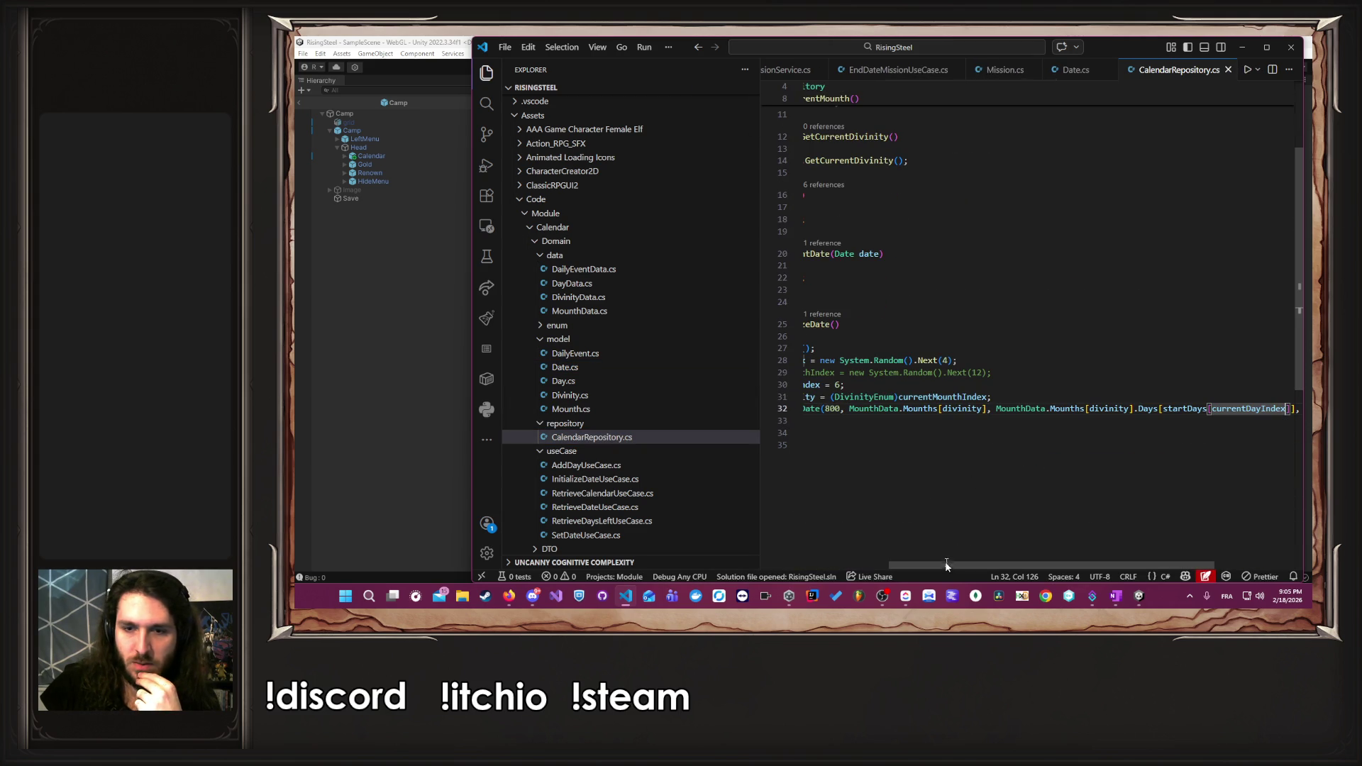
left_click_drag(946, 564, 851, 560)
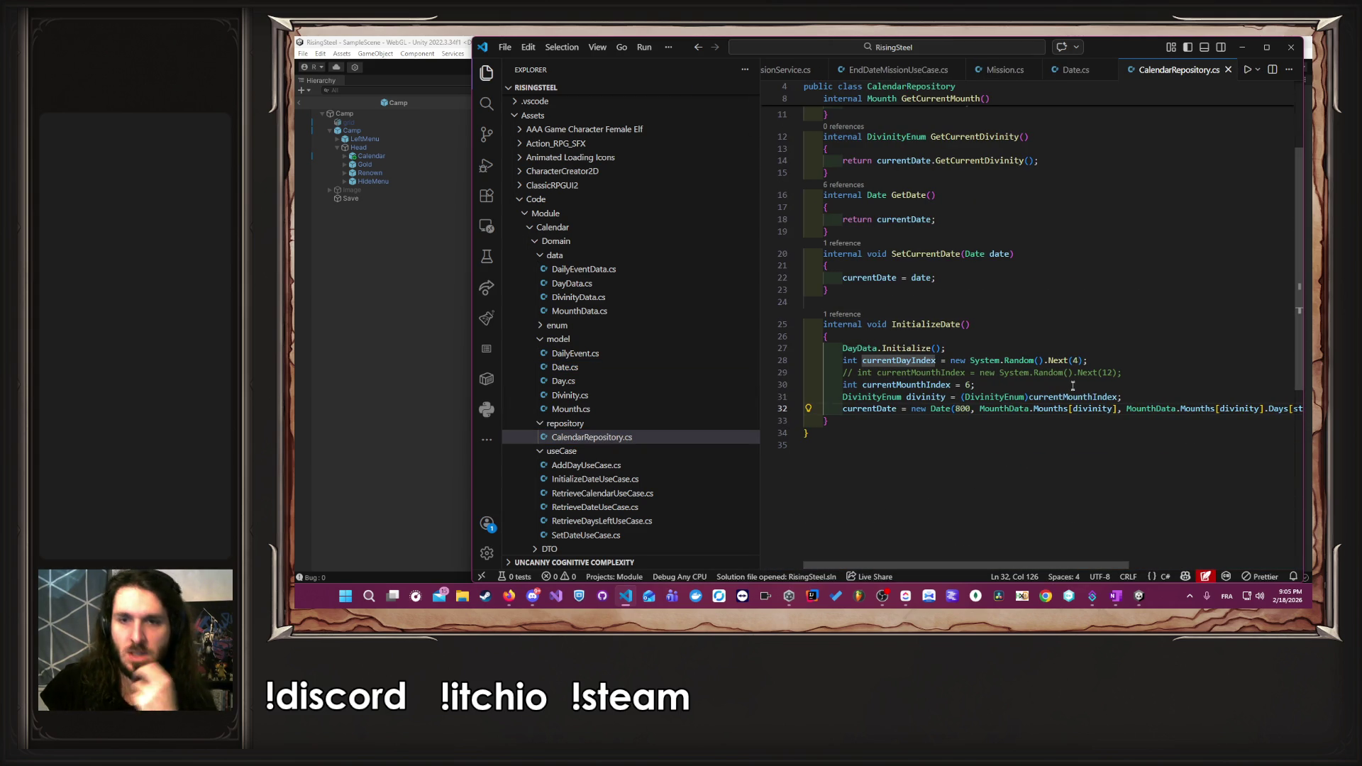
left_click(1126, 369)
key("shift+alt+Down")
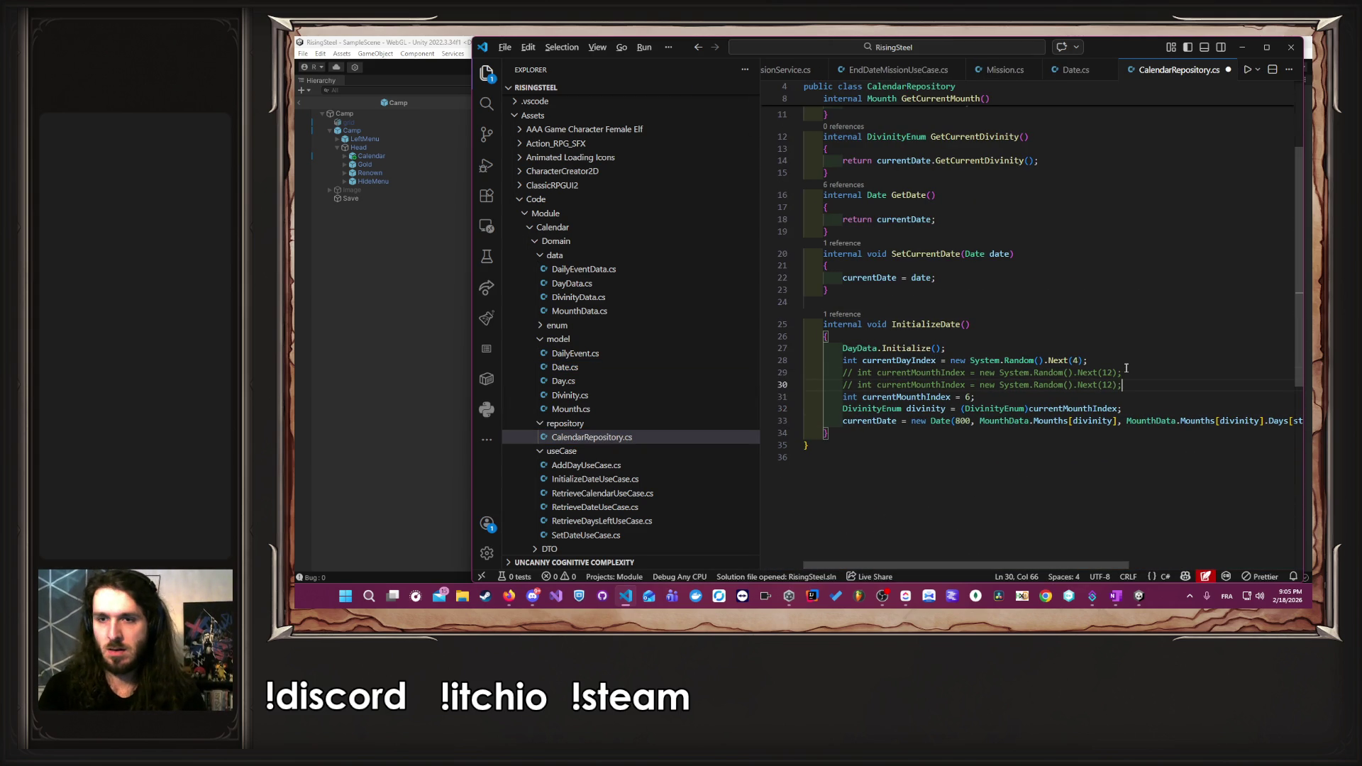
key("ctrl+z")
key("shift+alt+Up")
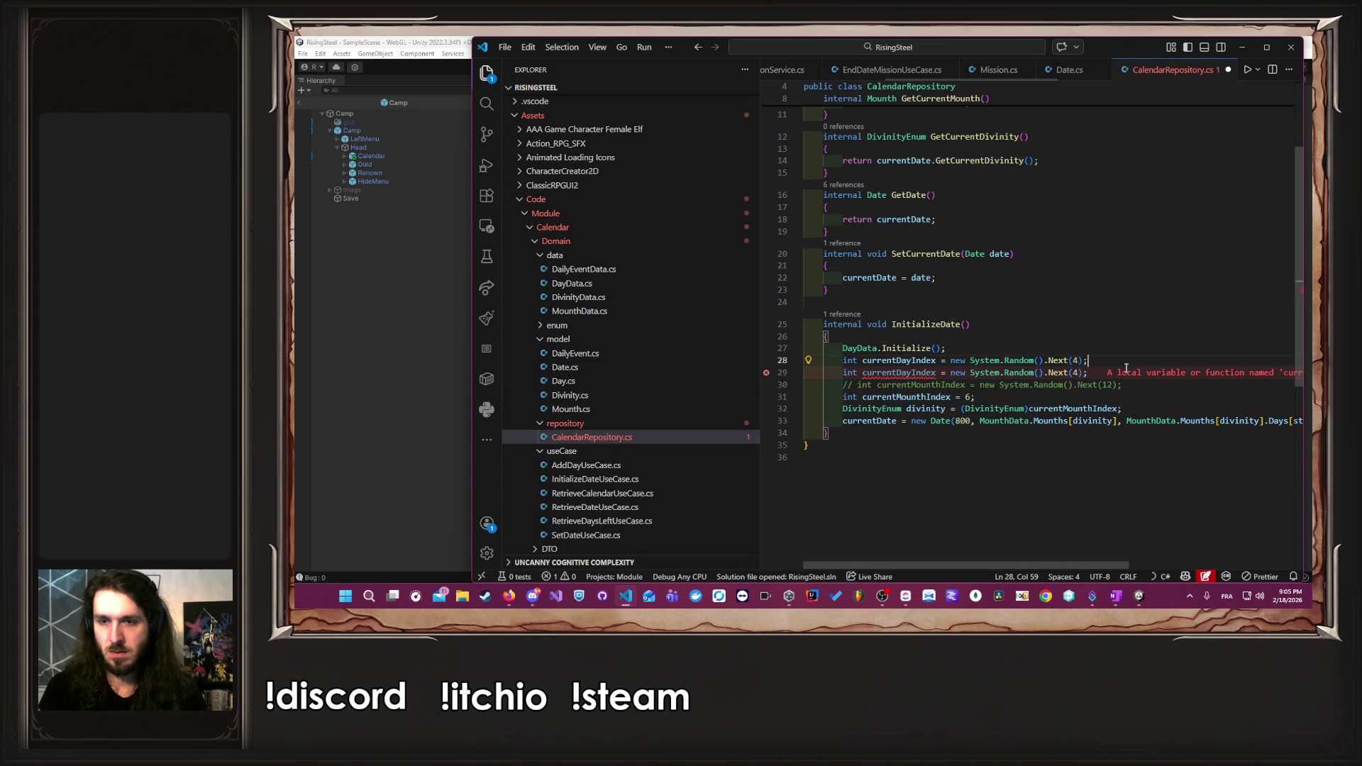
key("ctrl+slash")
key("Down")
key("Left")
key("ctrl+shift+Left")
key("ctrl+shift+Left")
key("ctrl+shift+Left")
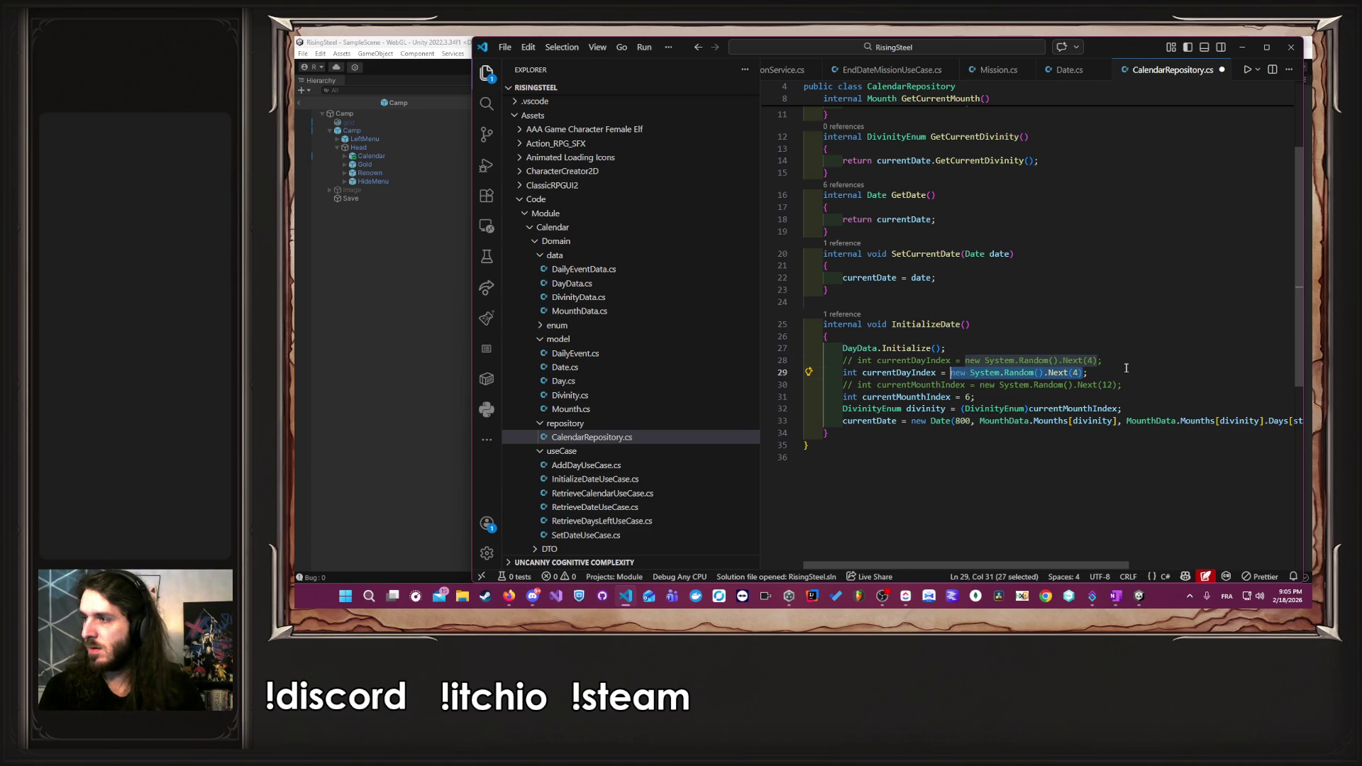
type("2;")
key("ctrl+s")
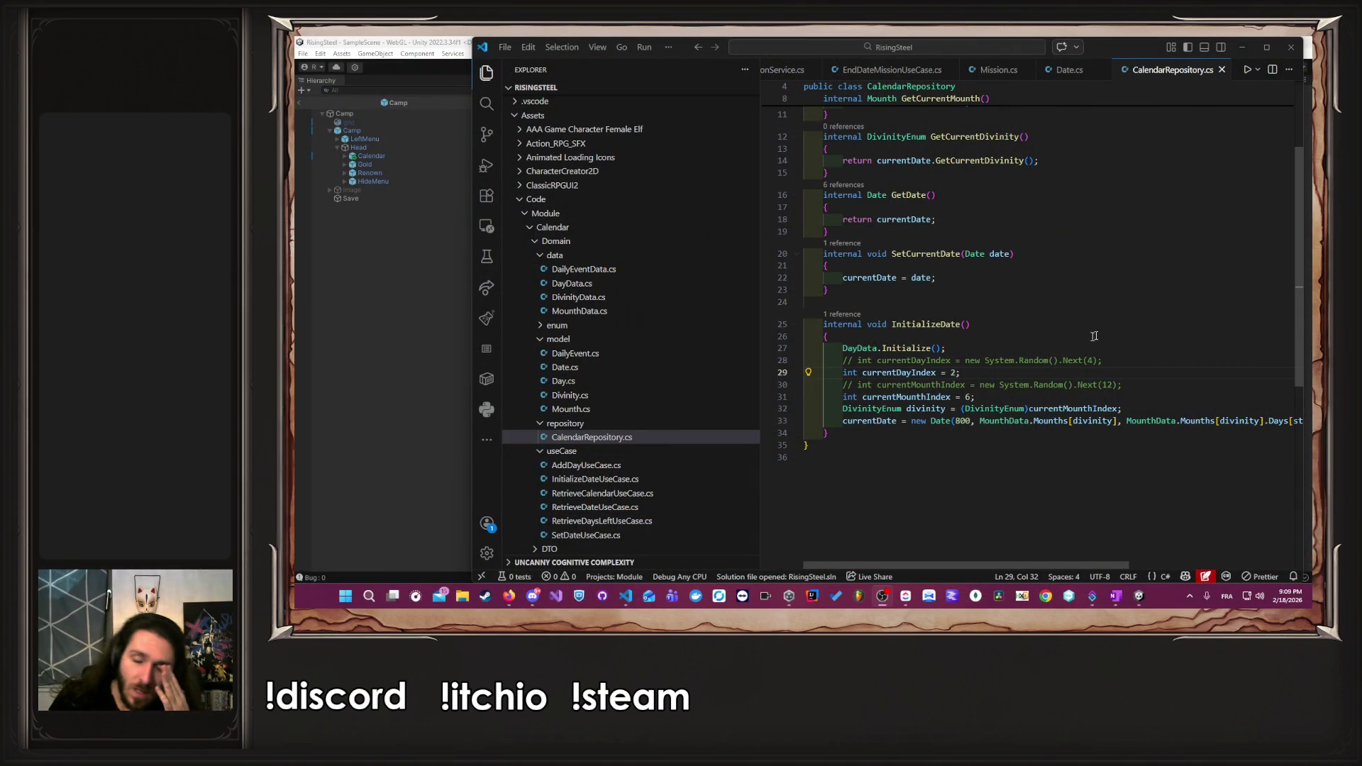
- Switch to Unity, enter play mode and begin a new game from the title menu
left_click(388, 327)
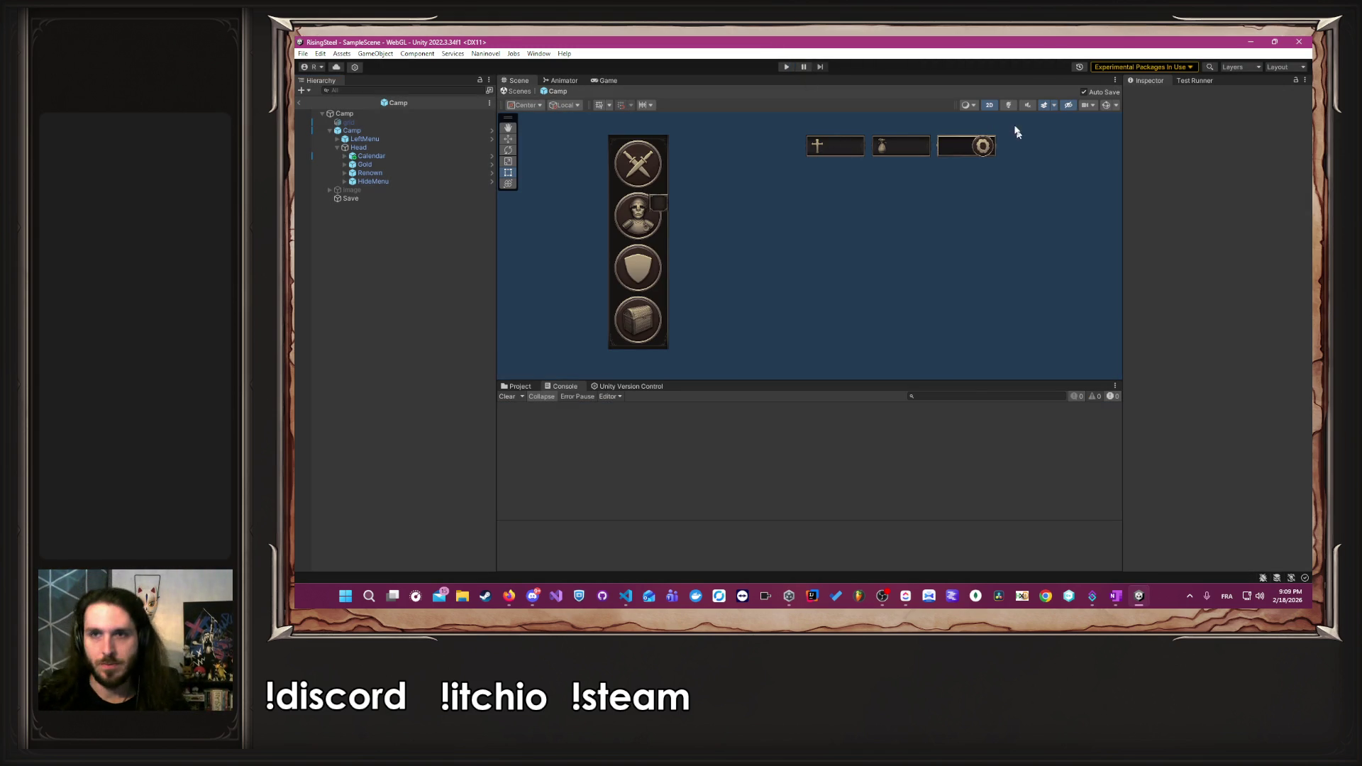
left_click(786, 67)
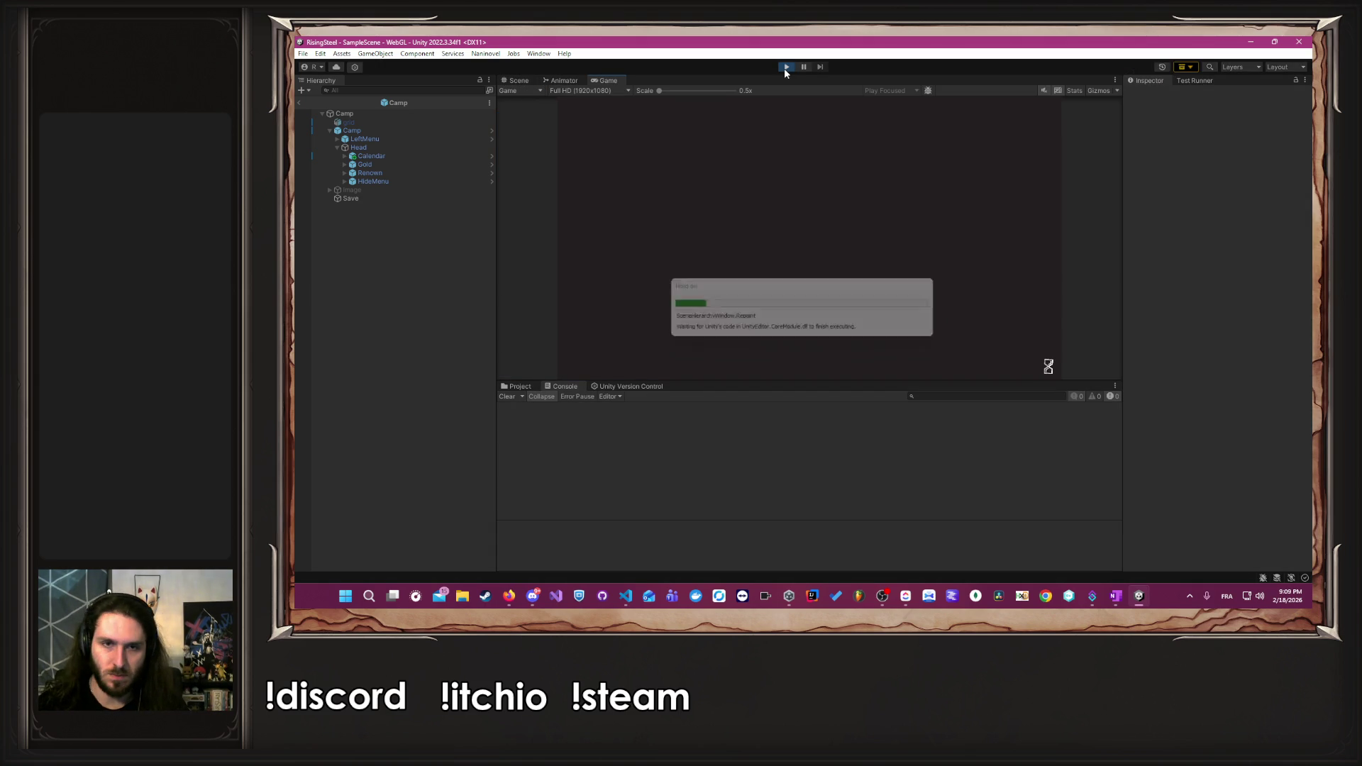
left_click(533, 595)
left_click(533, 595)
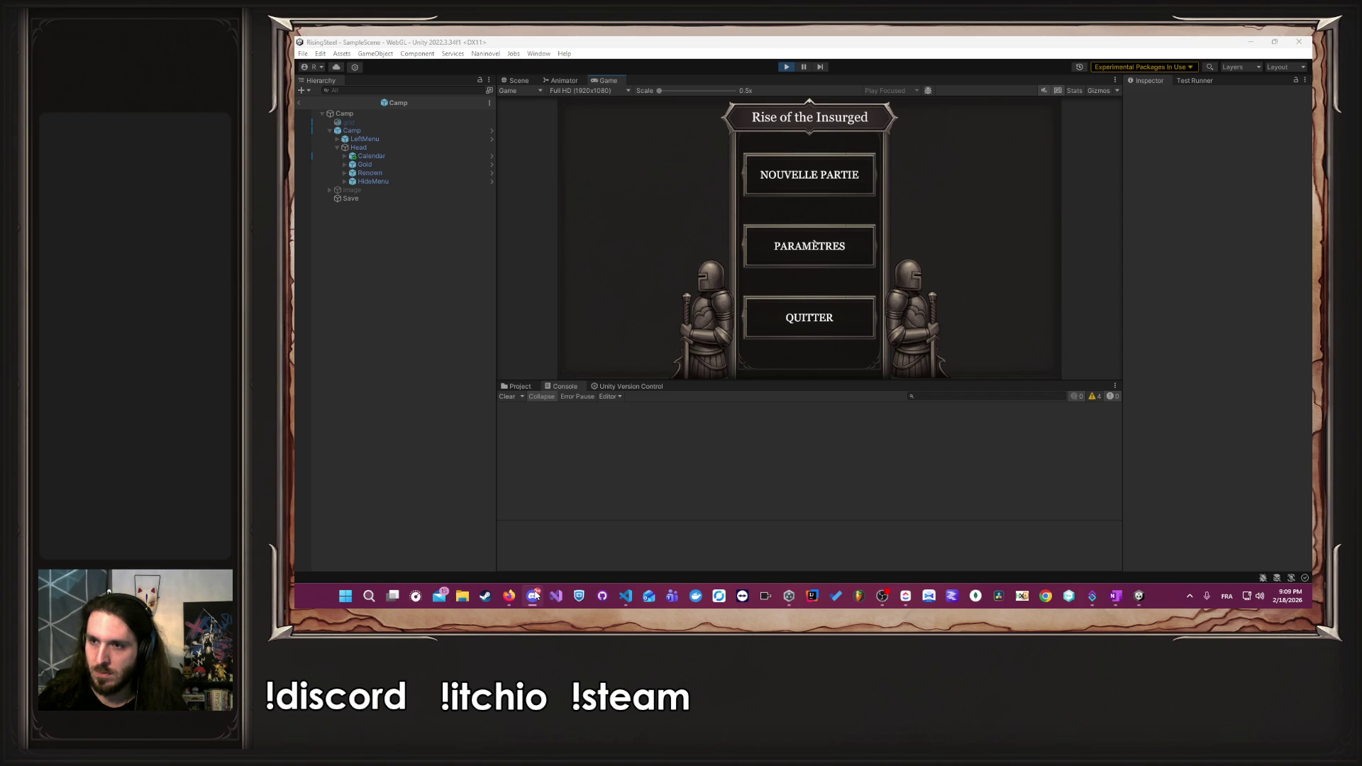
left_click(533, 595)
left_click(533, 595)
left_click(786, 186)
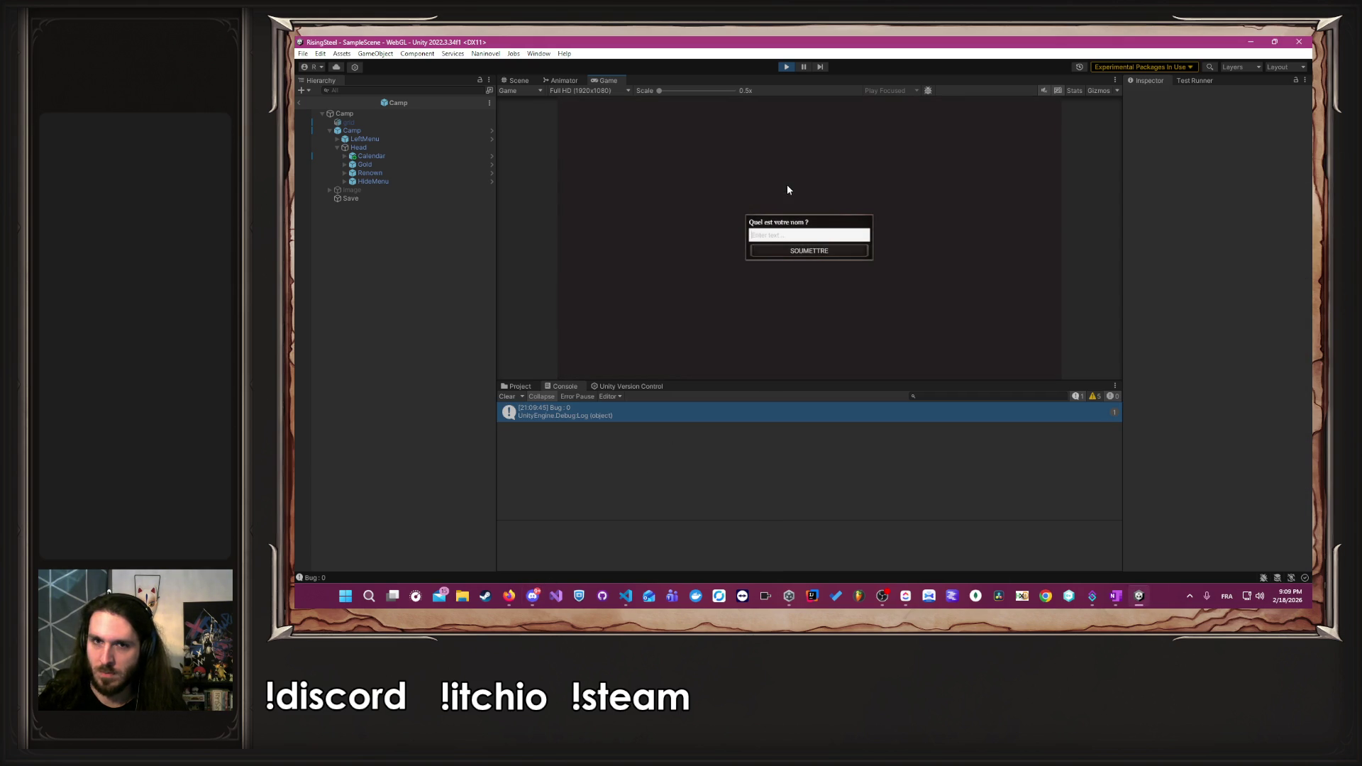
- Name the player 'A', choose the male character, skip the tutorial and close the calendar
left_click(786, 235)
type("Albert")
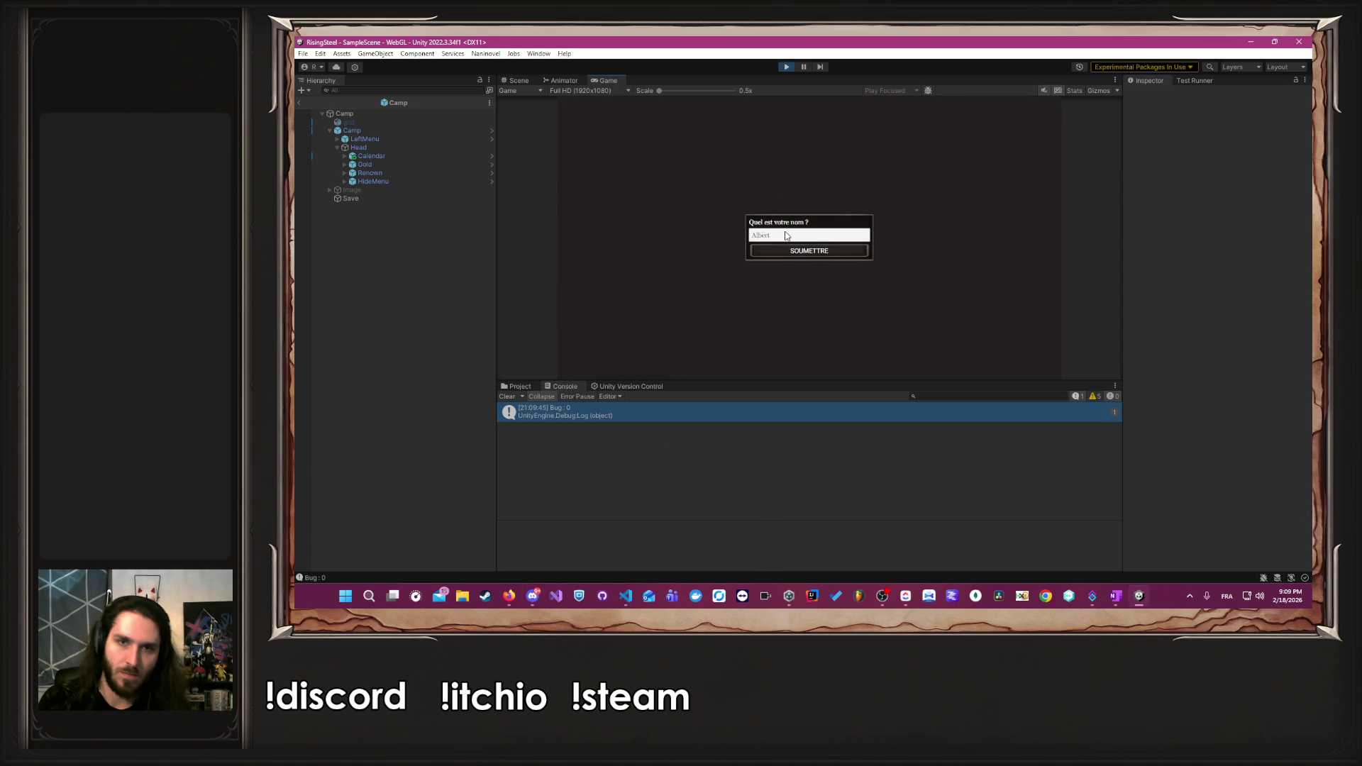
key("Return")
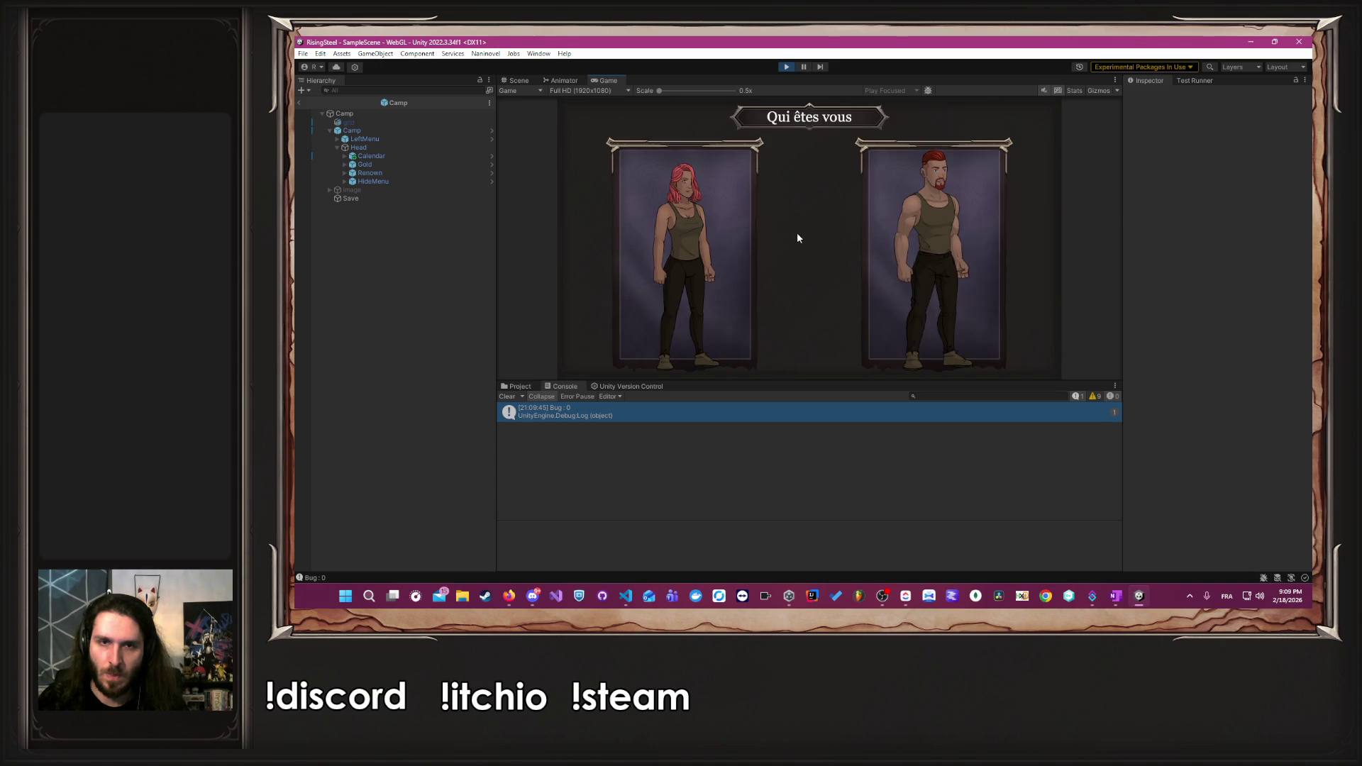
left_click(985, 205)
left_click(872, 240)
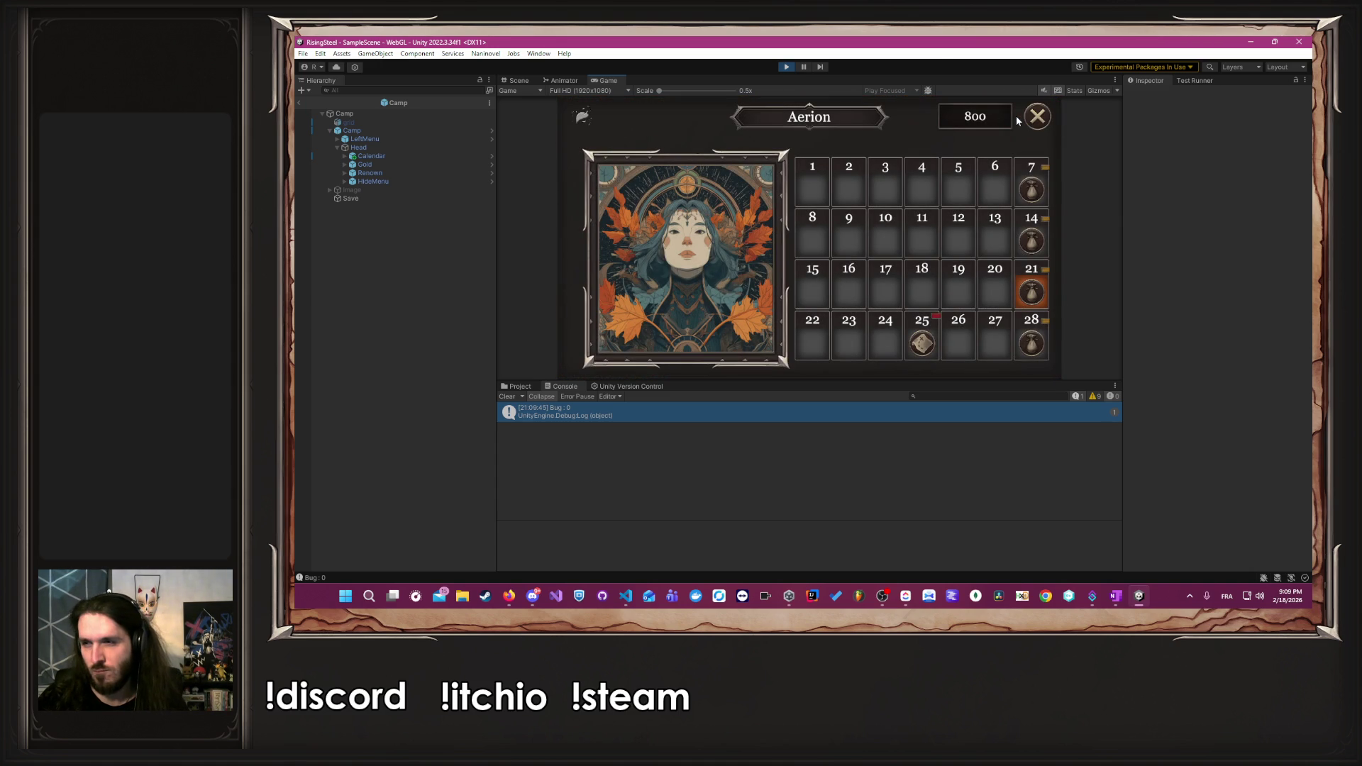
left_click(1036, 117)
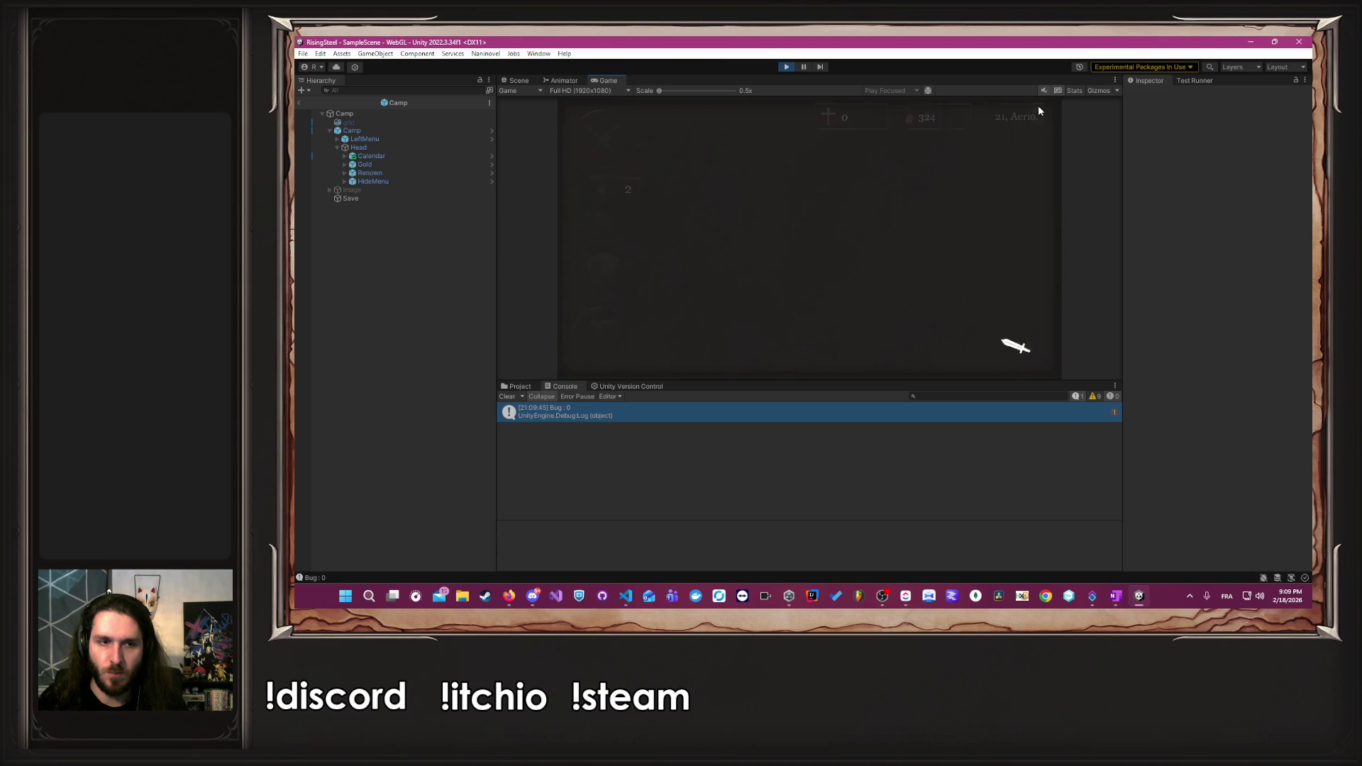
- Quit to the title screen via the pause menu, start another new game, and return to the code editor
key("Escape")
left_click(780, 323)
left_click(780, 248)
left_click(778, 187)
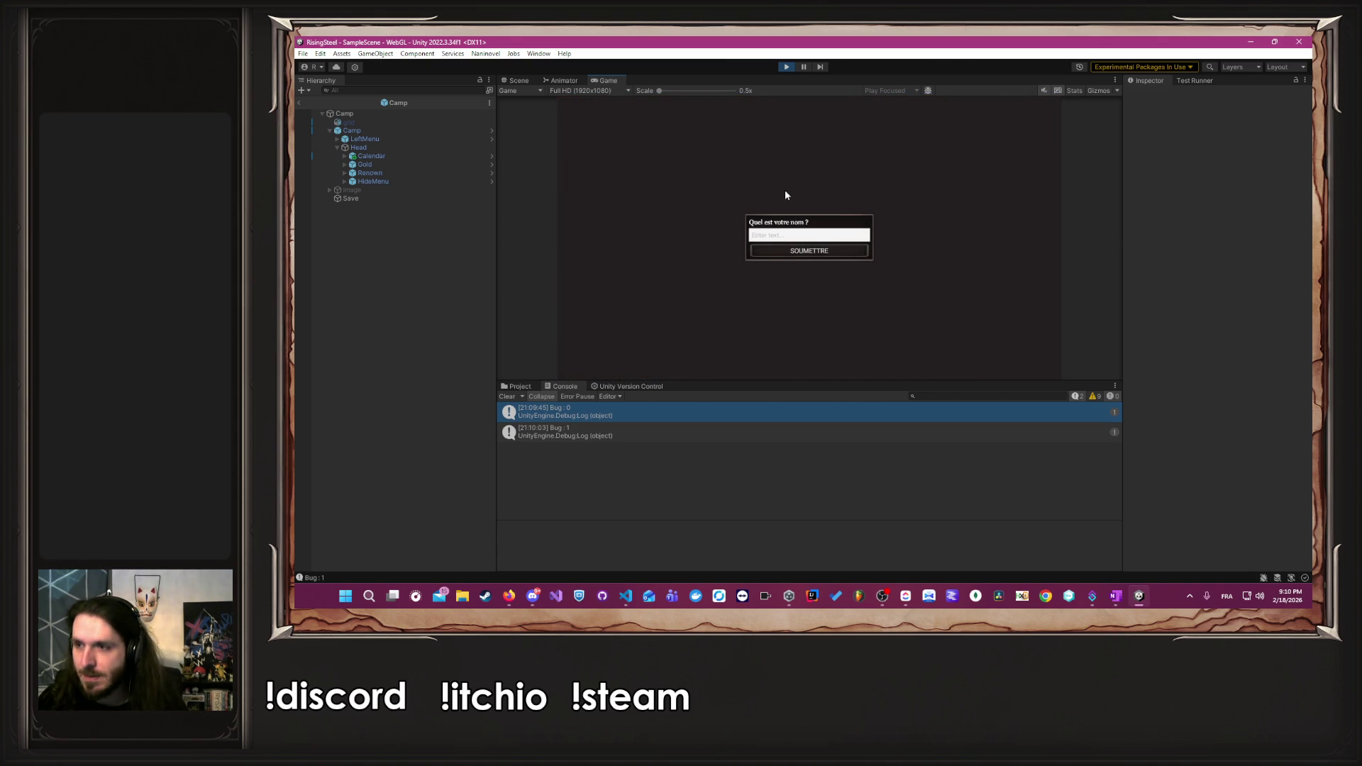
key("alt+Tab")
key("Tab")
key("Tab")
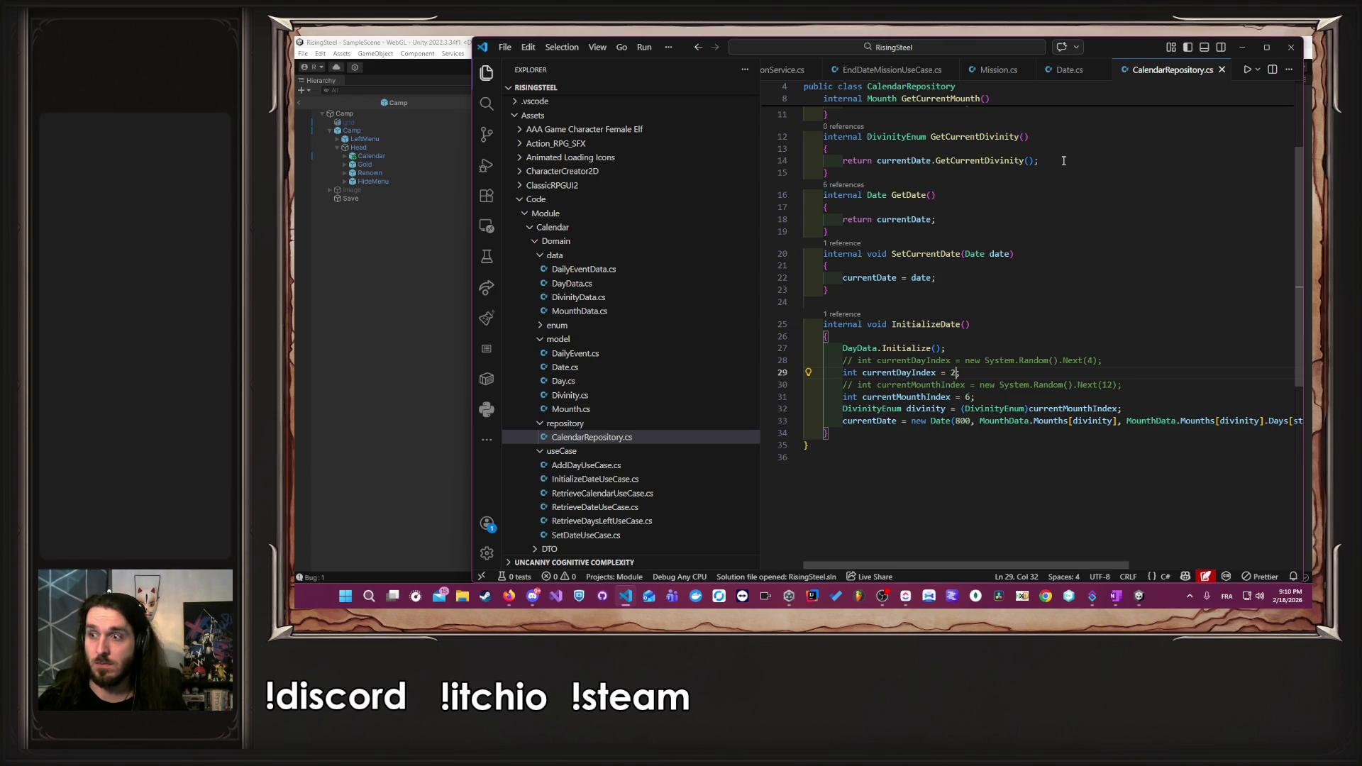
- Look through SaveCharacteristicUseCase.cs and MissionService.cs, ending on EndDateMissionUseCase.cs
scroll(1105, 75, "up", 2)
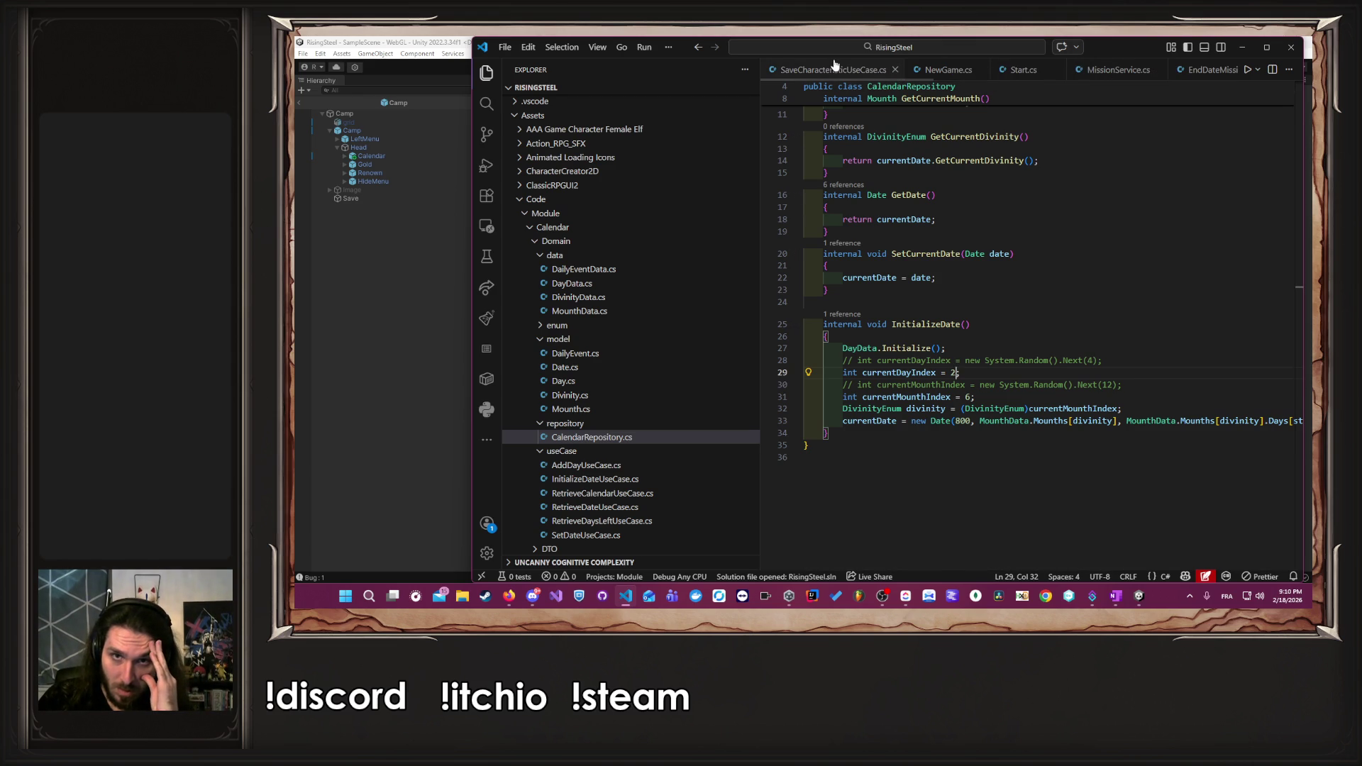
scroll(897, 71, "up", 1)
left_click(883, 71)
scroll(993, 71, "down", 1)
left_click(1016, 74)
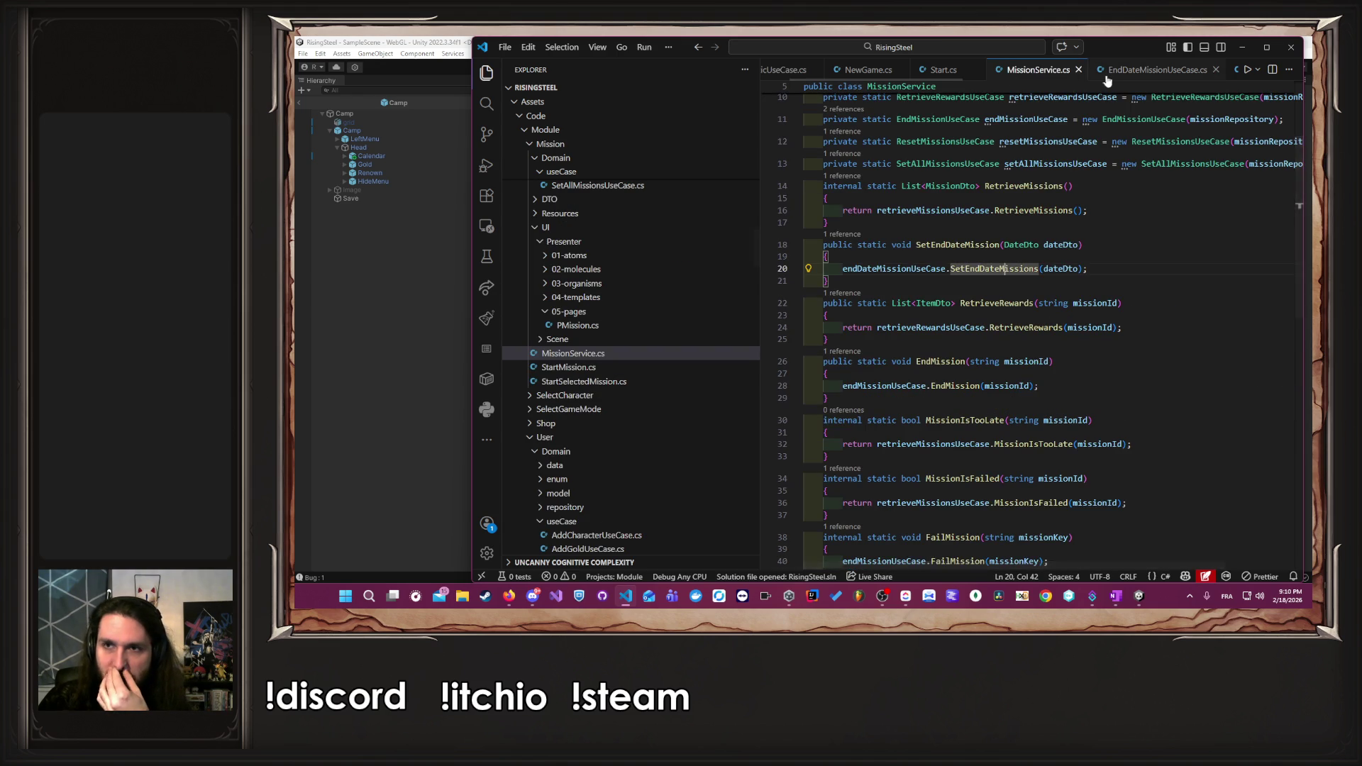
left_click(1106, 75)
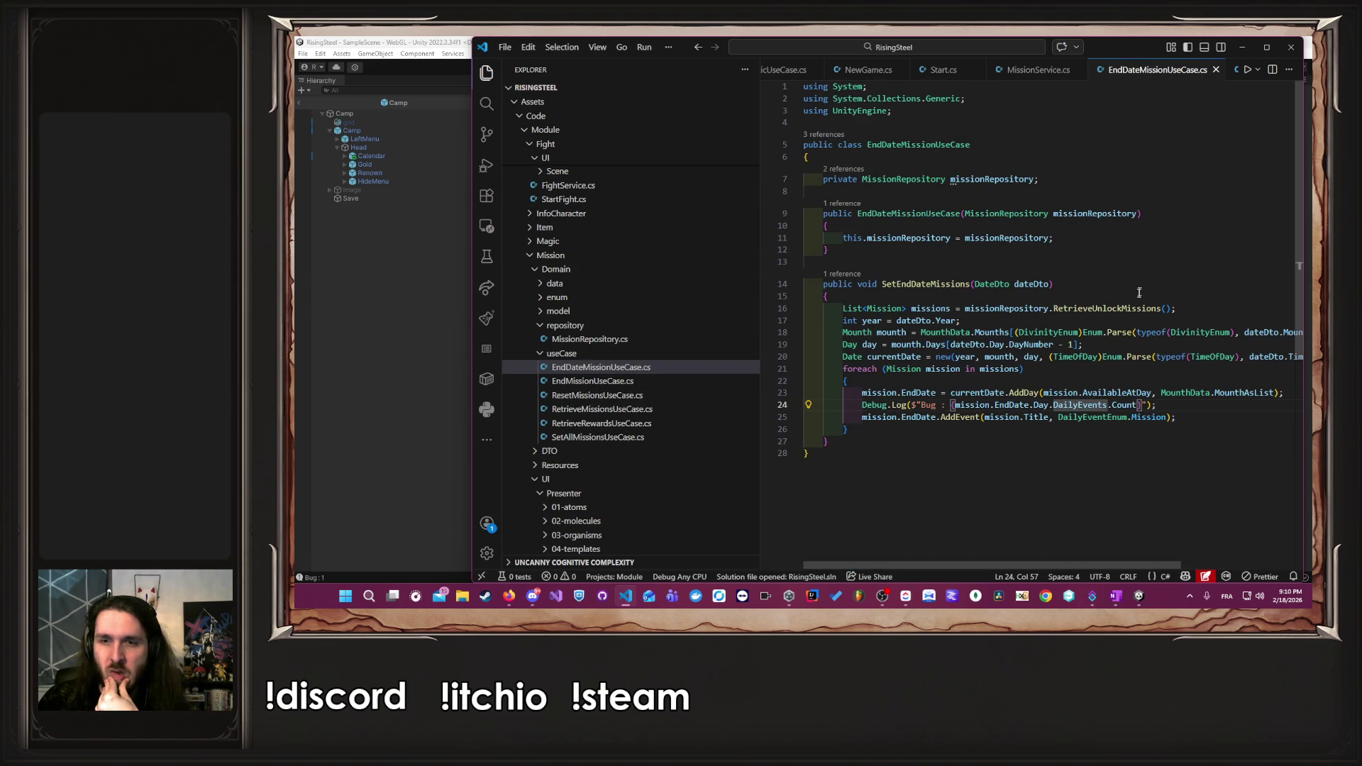
- Check the AvailableAtDay definition in Mission.cs, go back, then jump to RetrieveUnlockMissions
key("Up")
left_click(1079, 392)
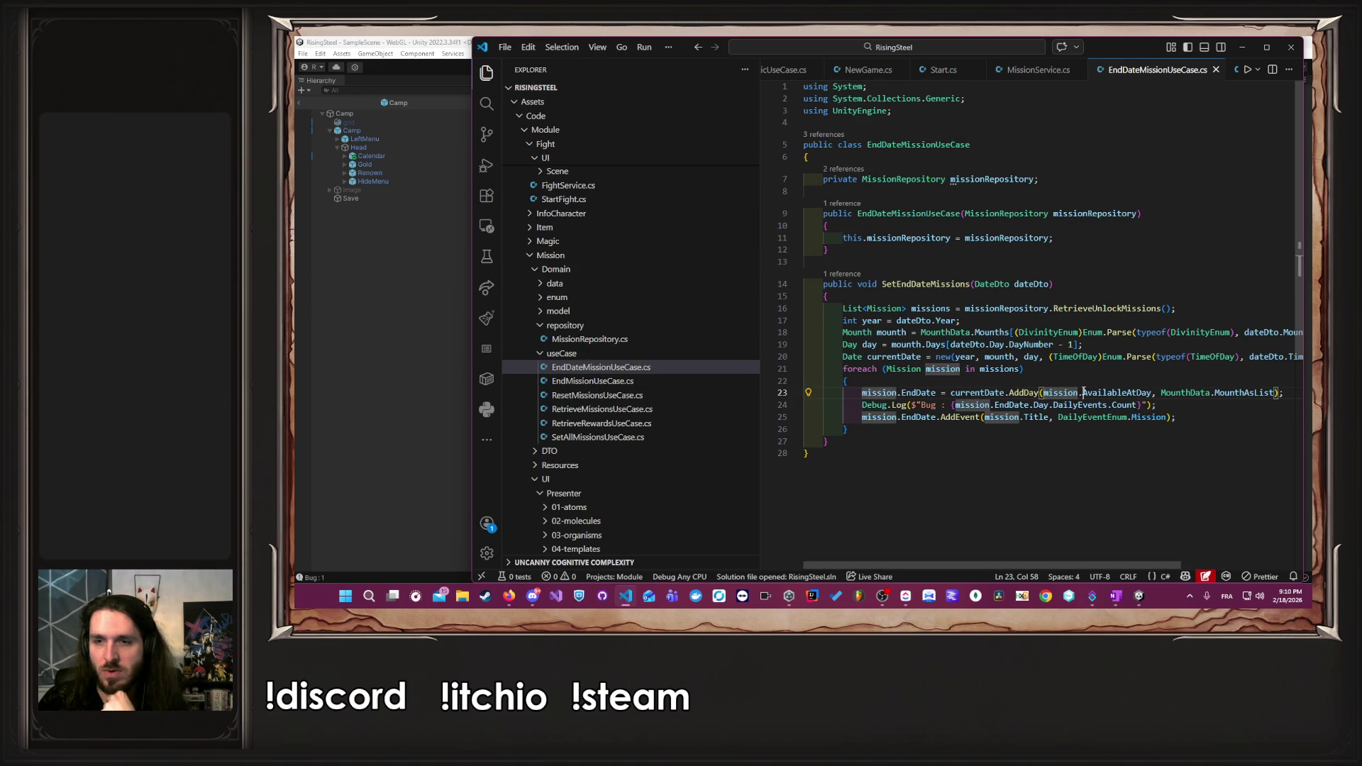
key("Right")
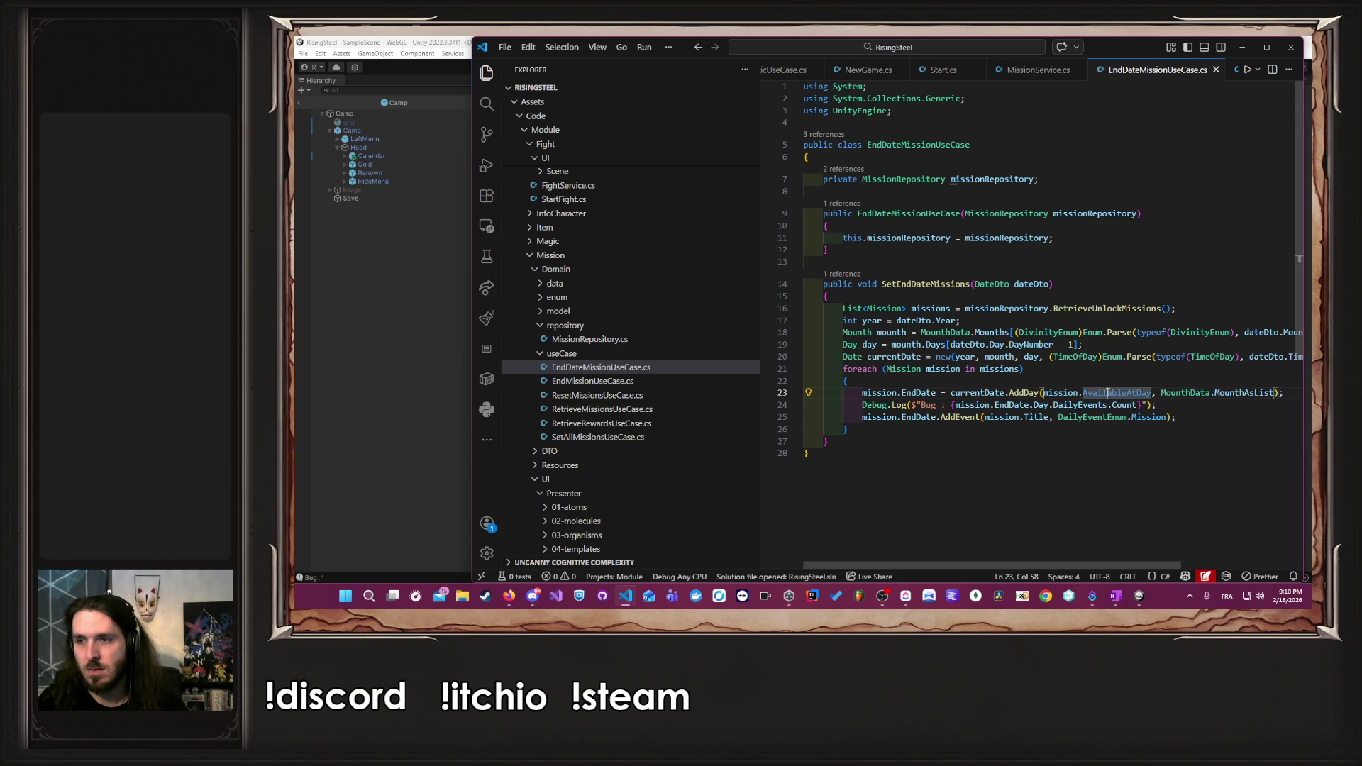
left_click(1105, 392, "ctrl")
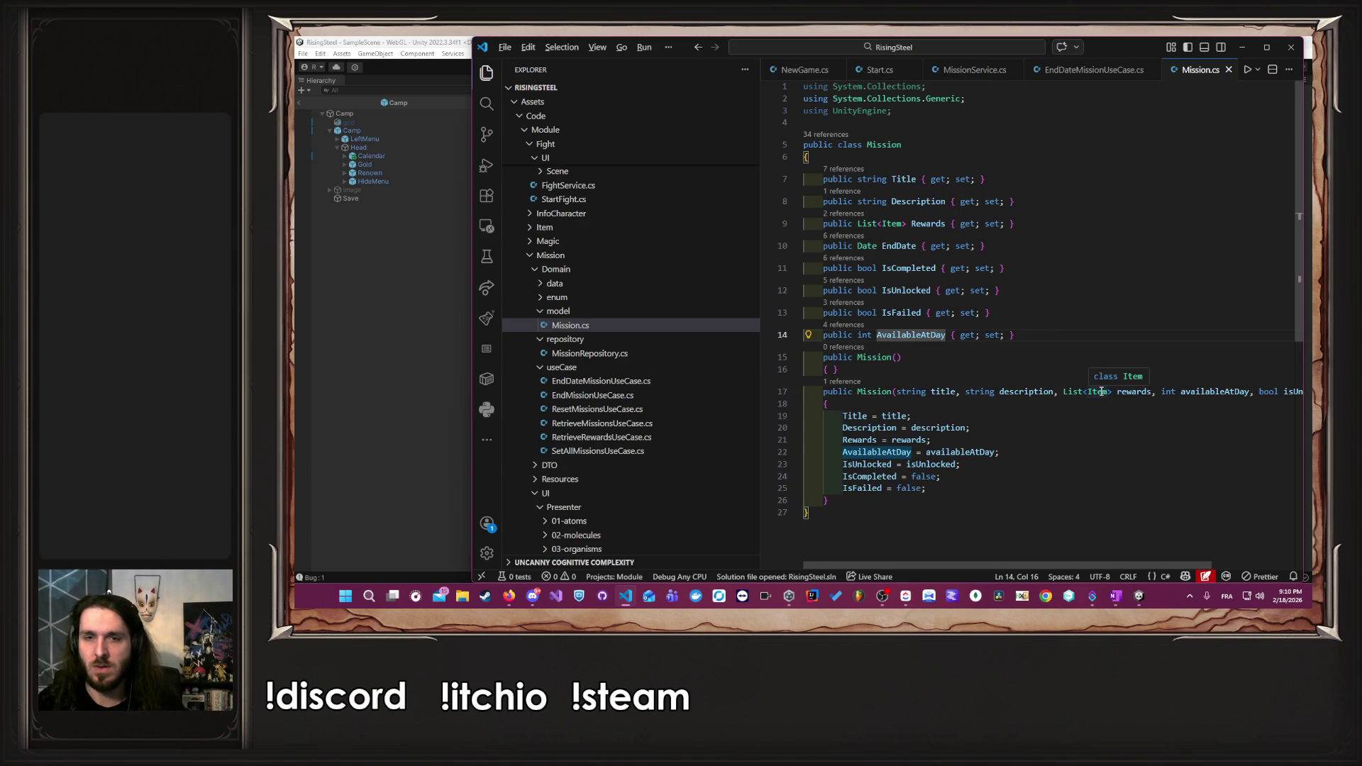
key("alt+Left")
left_click(1070, 393)
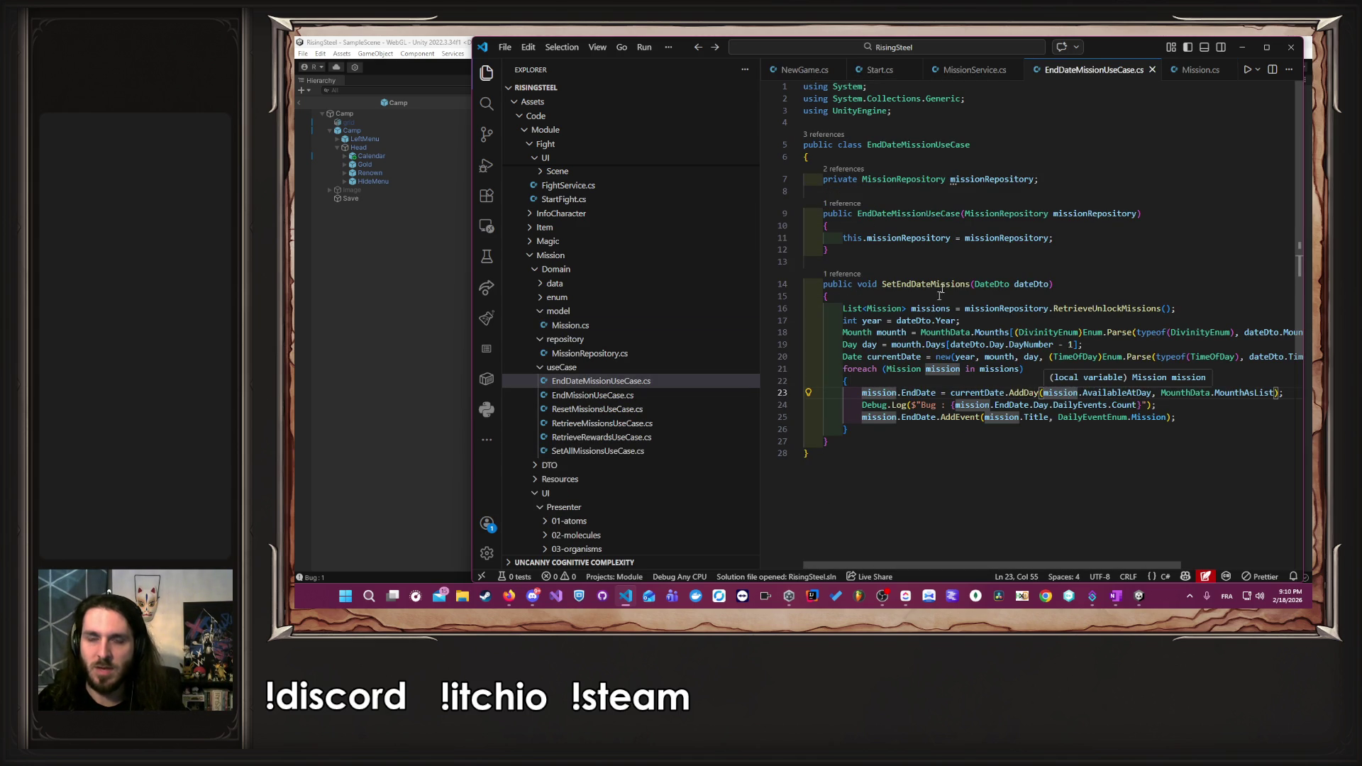
left_click(1113, 308, "ctrl")
- Delete the commented-out '// missionById.Clear();' line from InitMission
scroll(1004, 307, "up", 7)
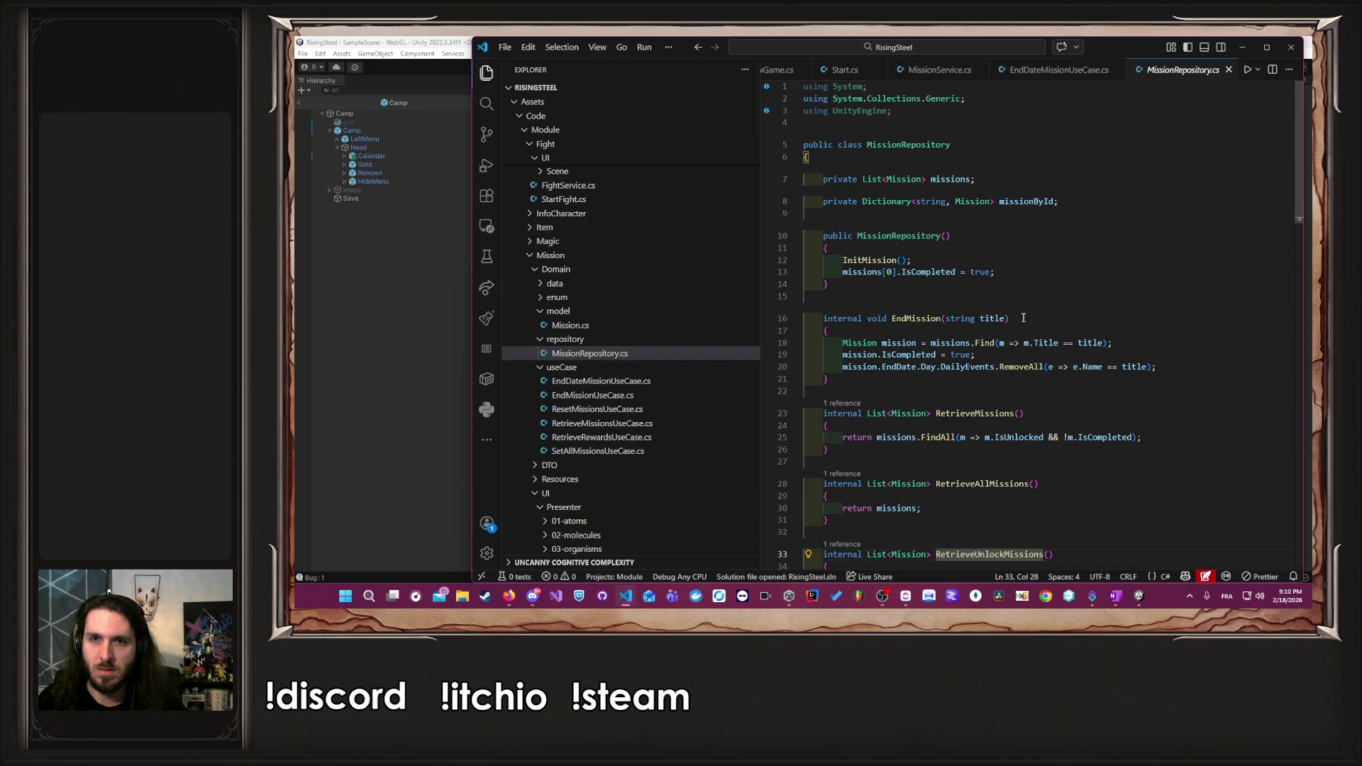
scroll(1023, 317, "down", 9)
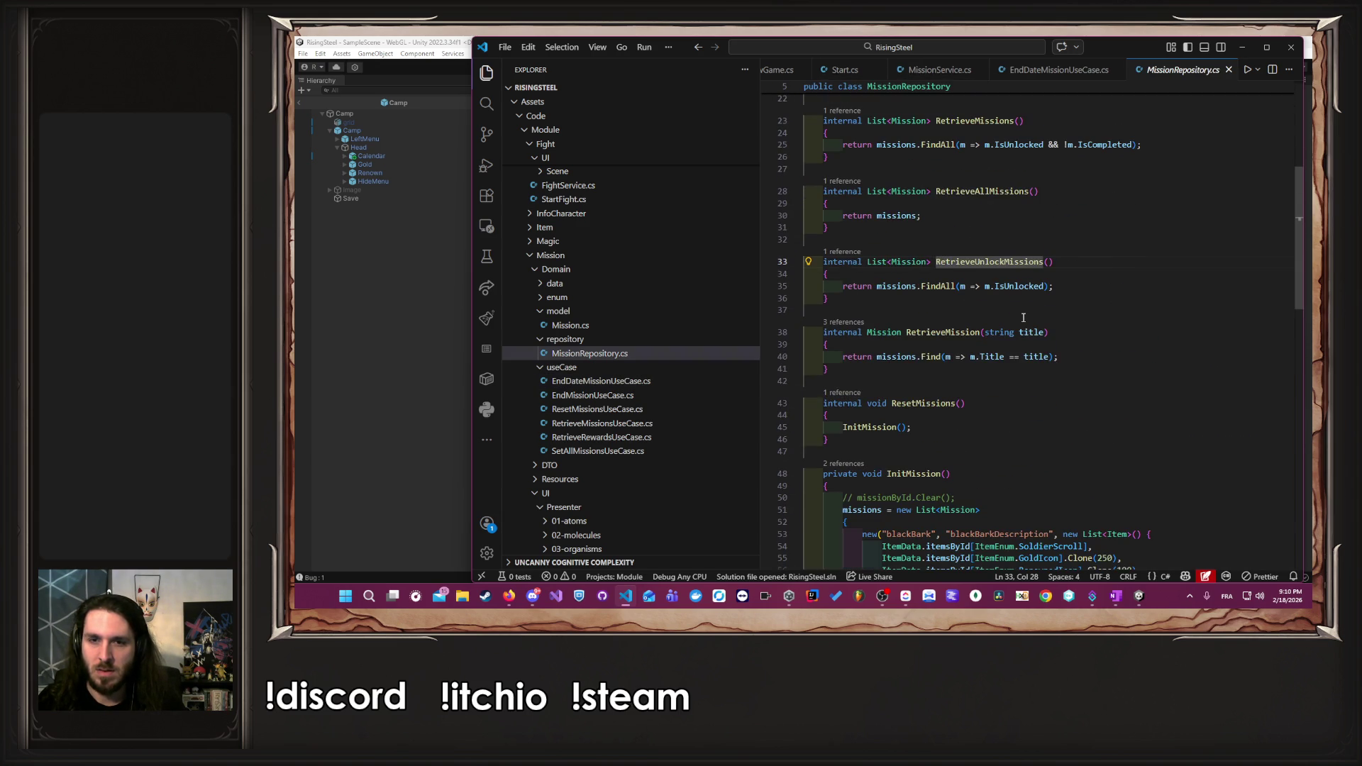
scroll(1022, 317, "down", 4)
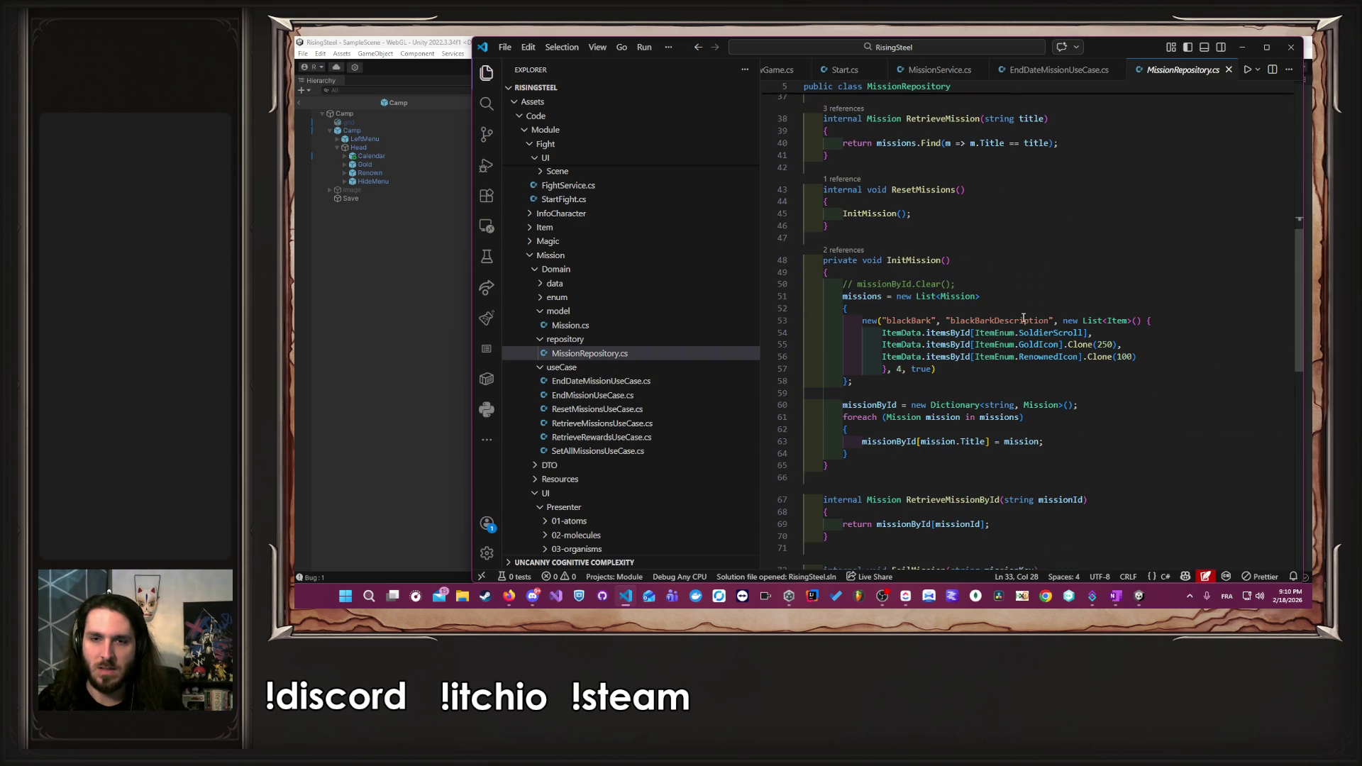
scroll(1008, 288, "up", 5)
scroll(988, 320, "down", 4)
mouse_move(978, 304)
left_mouse_down()
mouse_move(845, 310)
mouse_move(1029, 299)
left_mouse_up()
key("BackSpace")
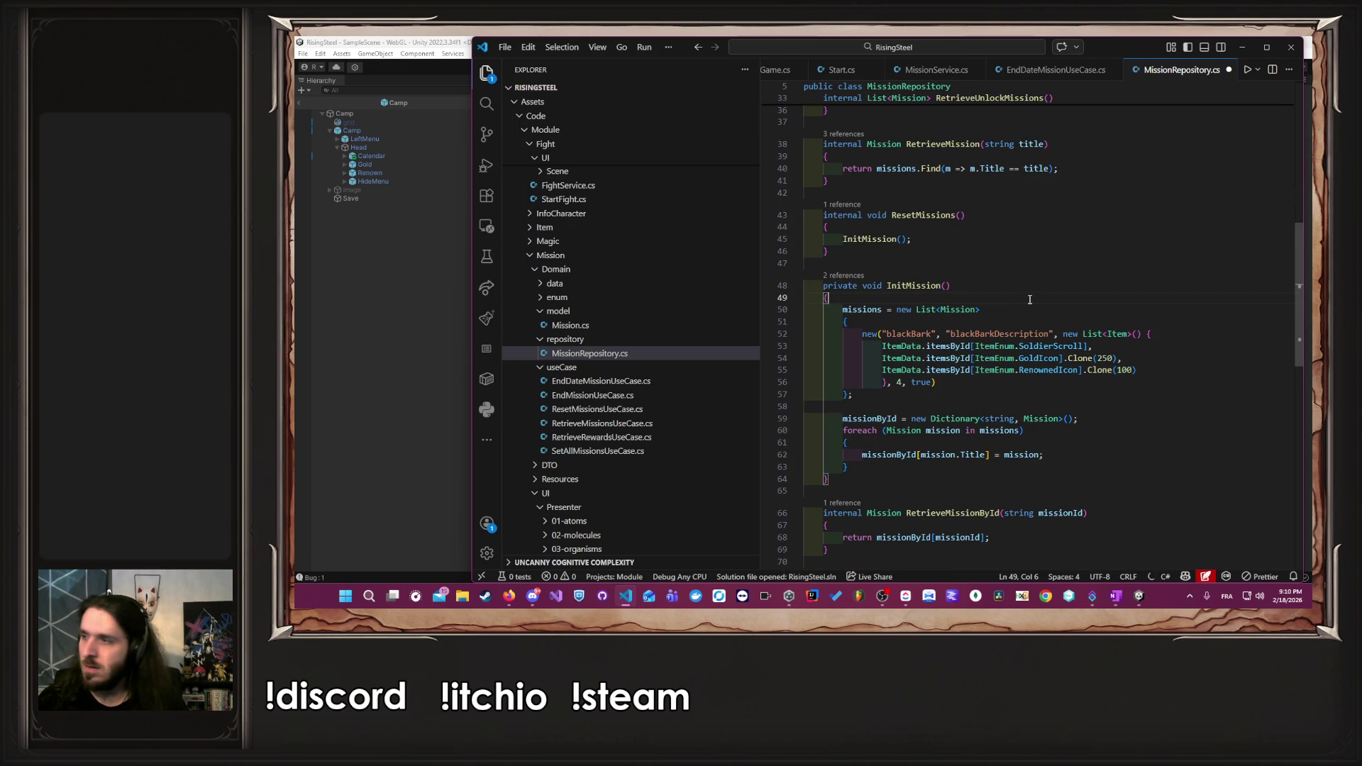
- Highlight and scan every use of the missions field, then go to EndDateMissionUseCase.cs
scroll(1029, 300, "up", 10)
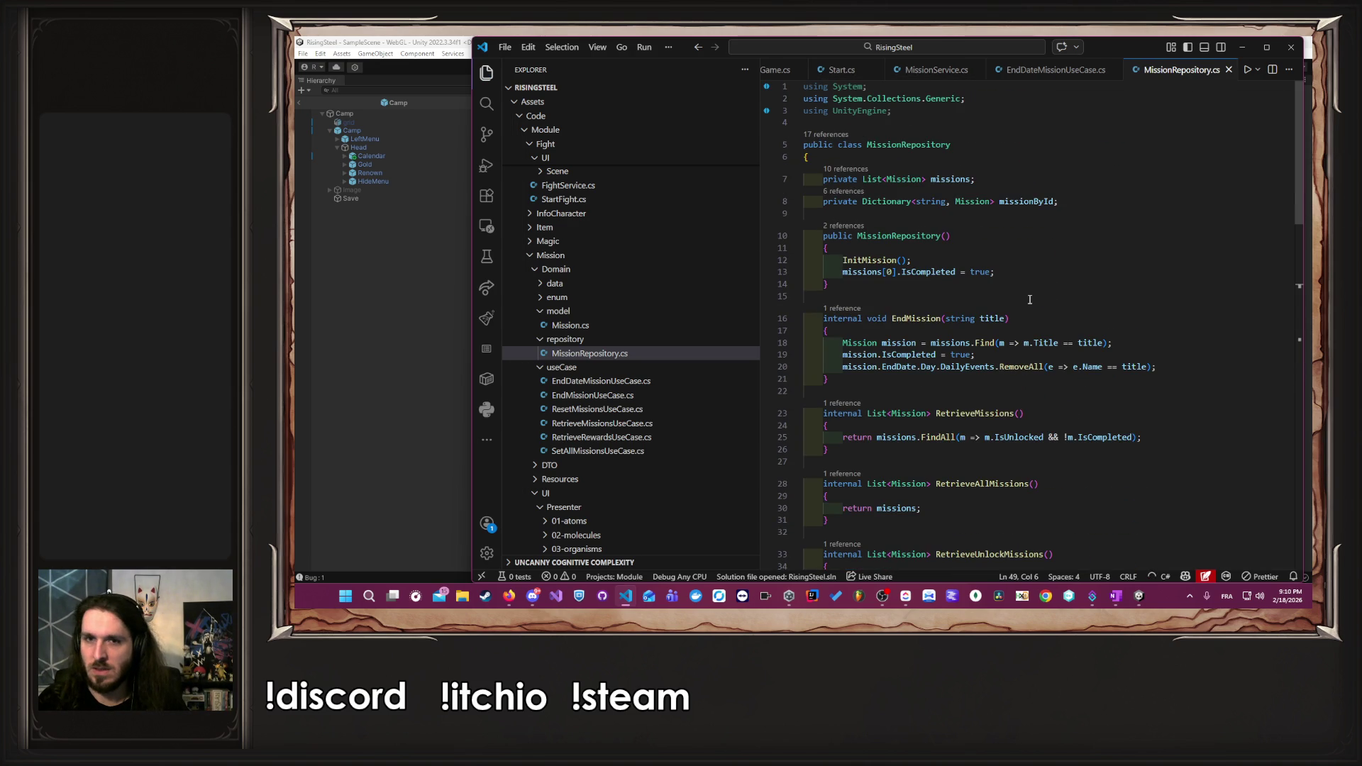
double_click(951, 179)
scroll(985, 264, "down", 3)
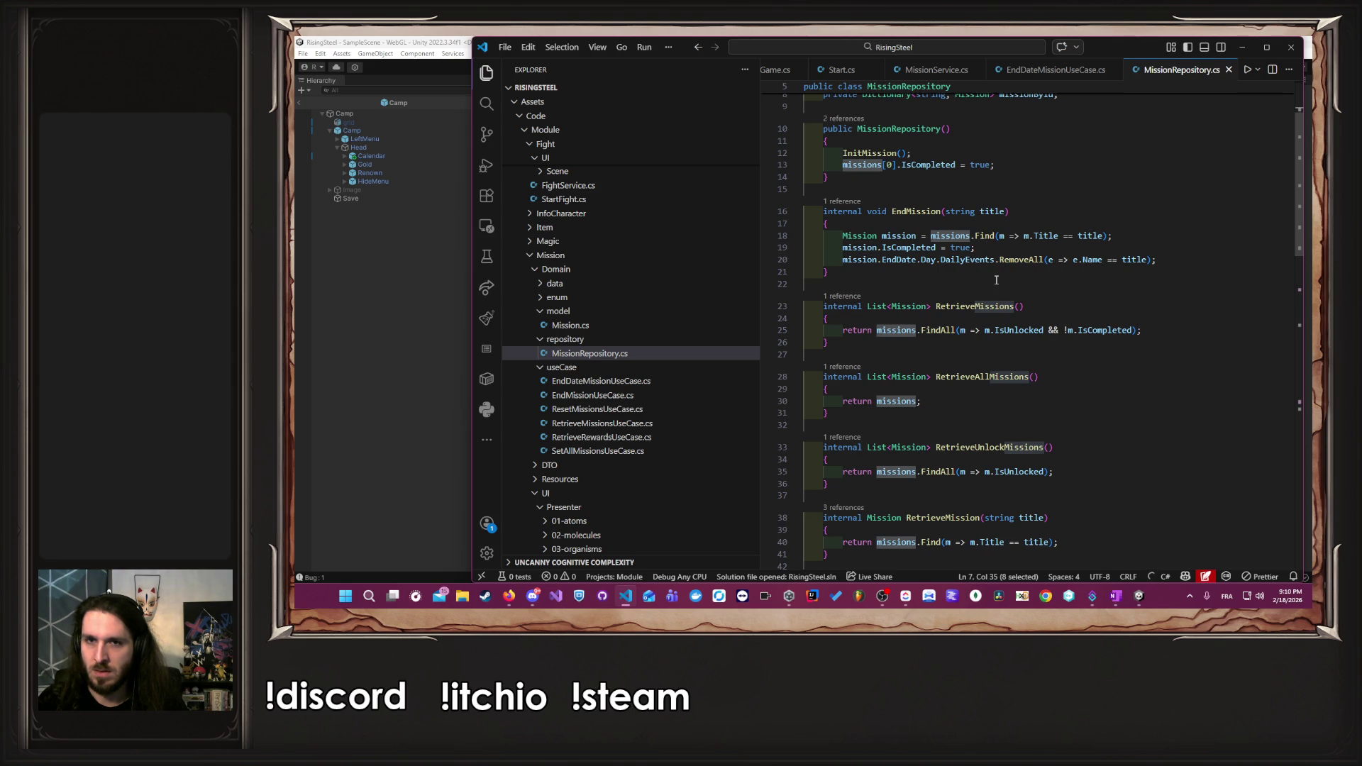
scroll(996, 280, "down", 6)
scroll(998, 281, "down", 2)
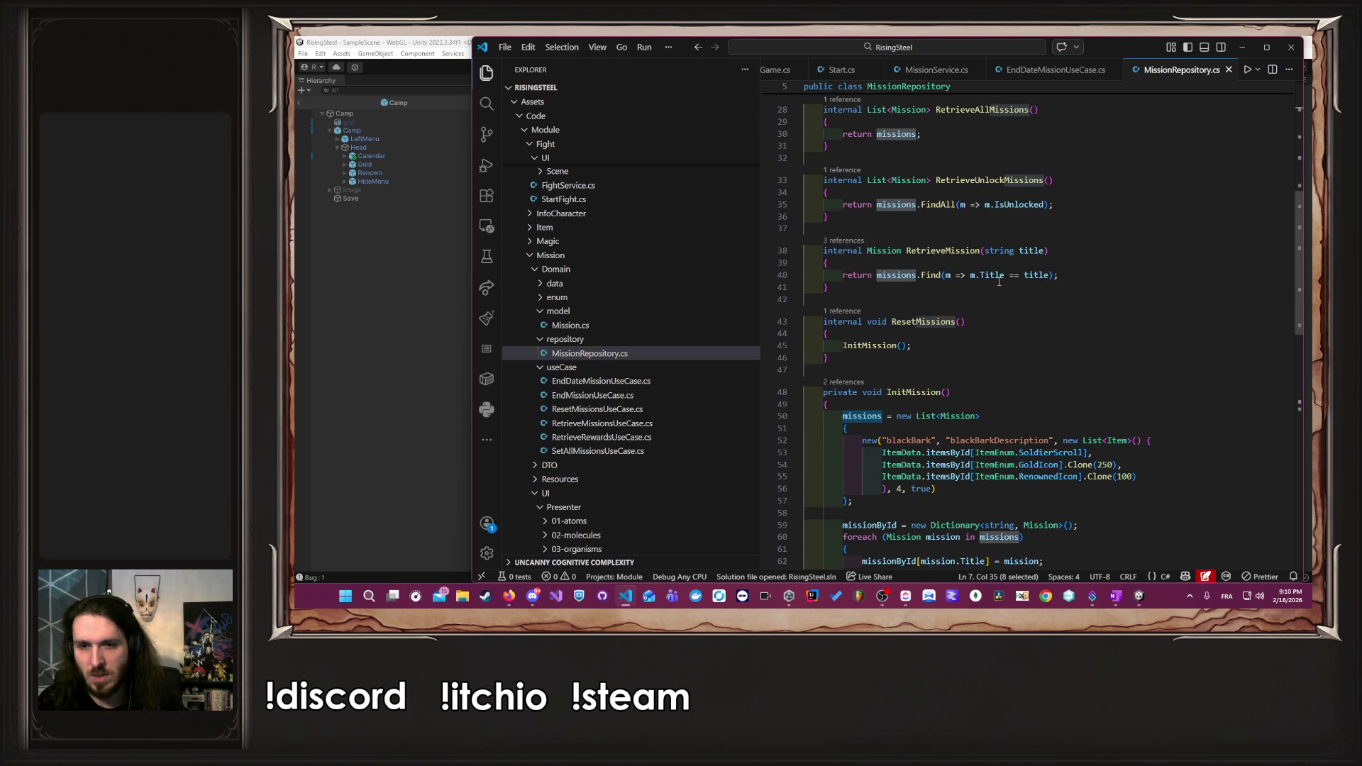
scroll(998, 281, "down", 2)
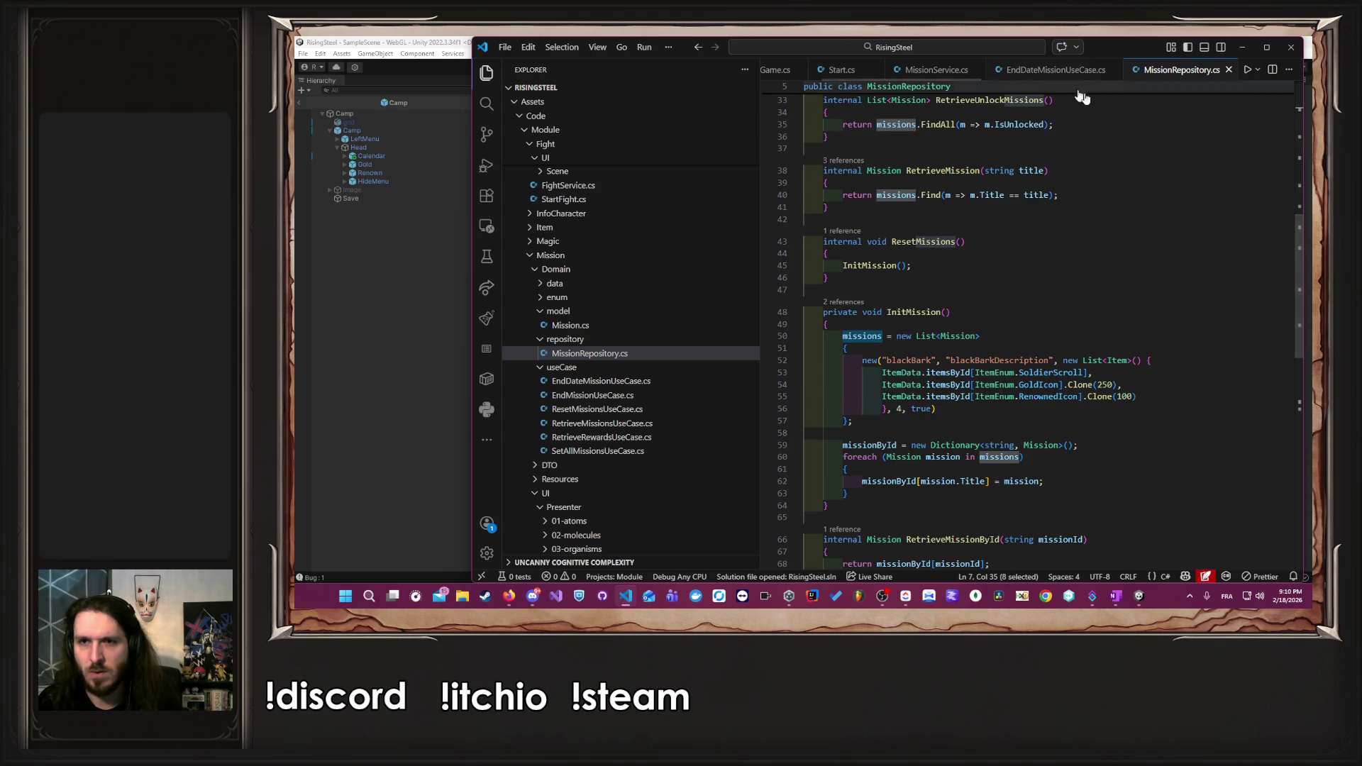
scroll(1044, 241, "down", 5)
scroll(1044, 241, "down", 3)
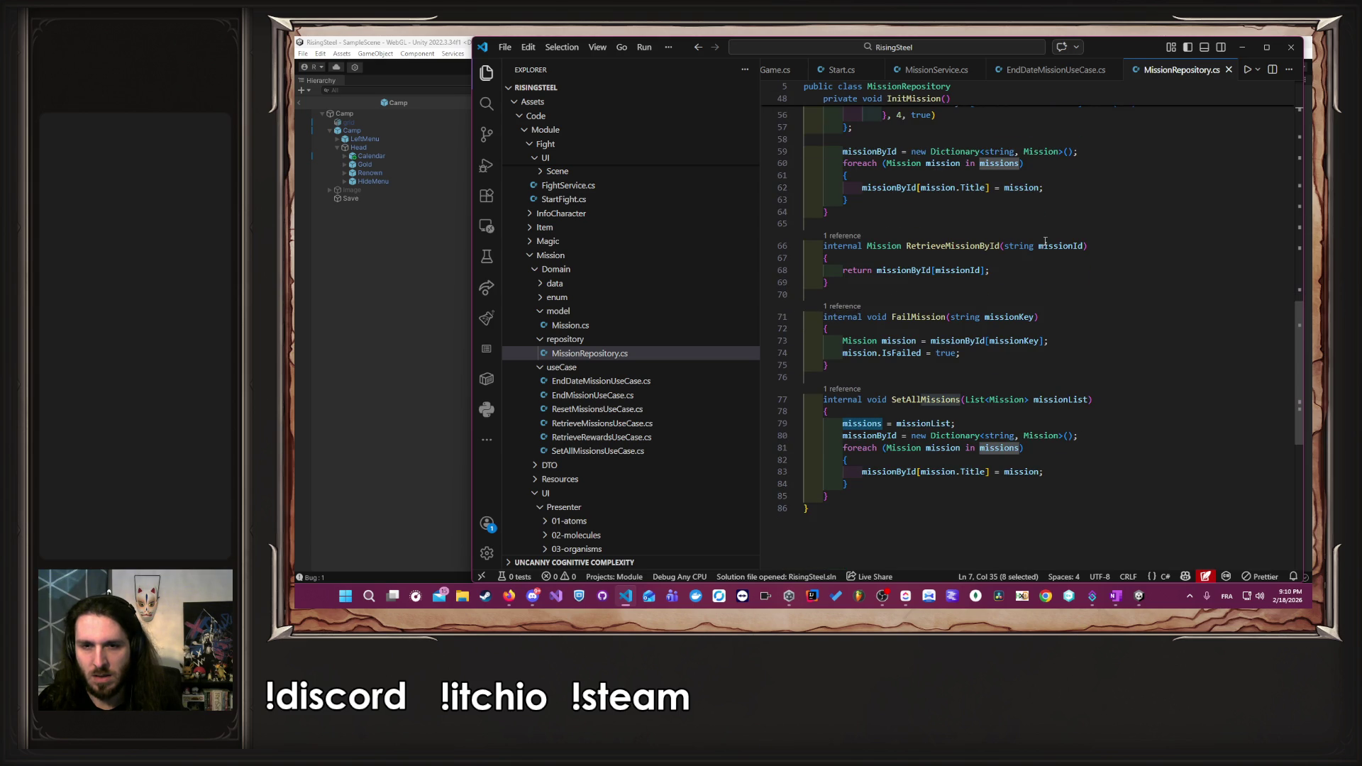
scroll(1124, 80, "left", 5)
scroll(1127, 71, "right", 5)
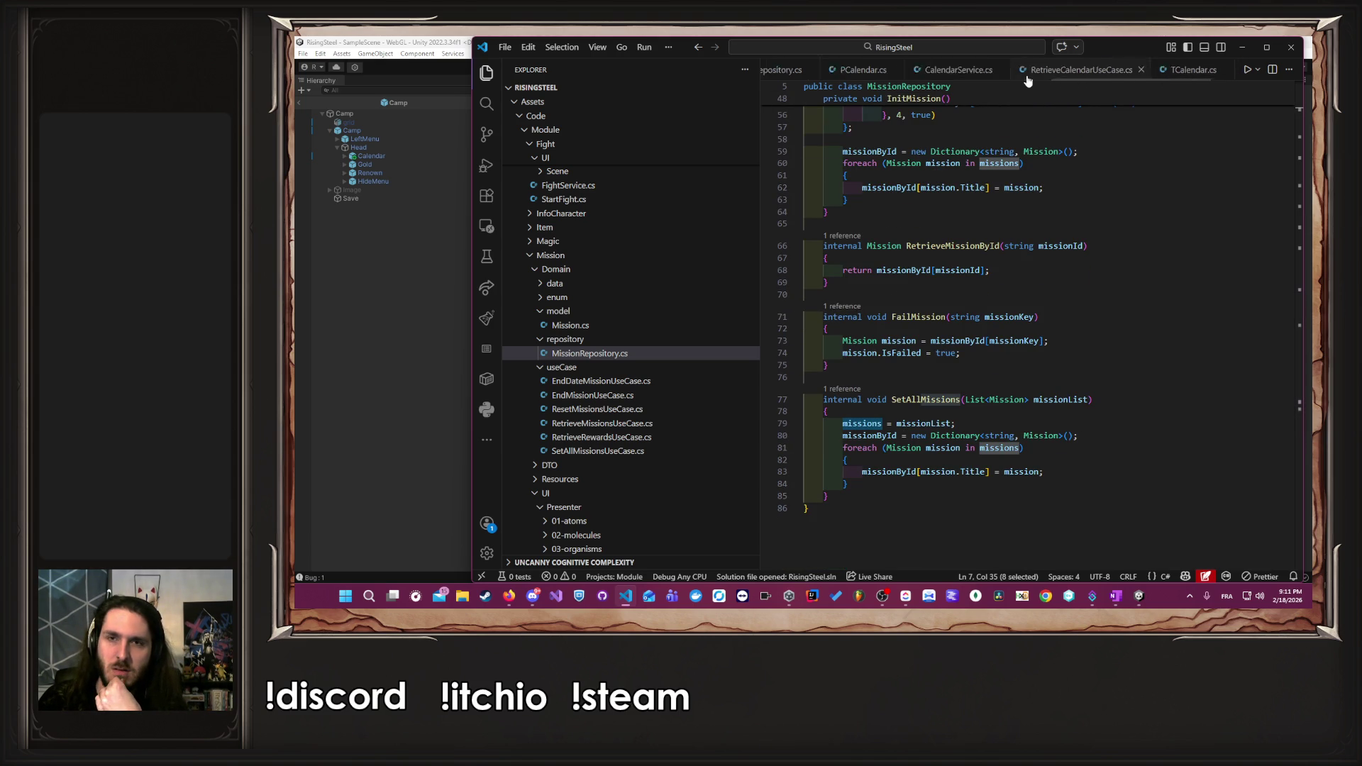
left_click(1091, 71)
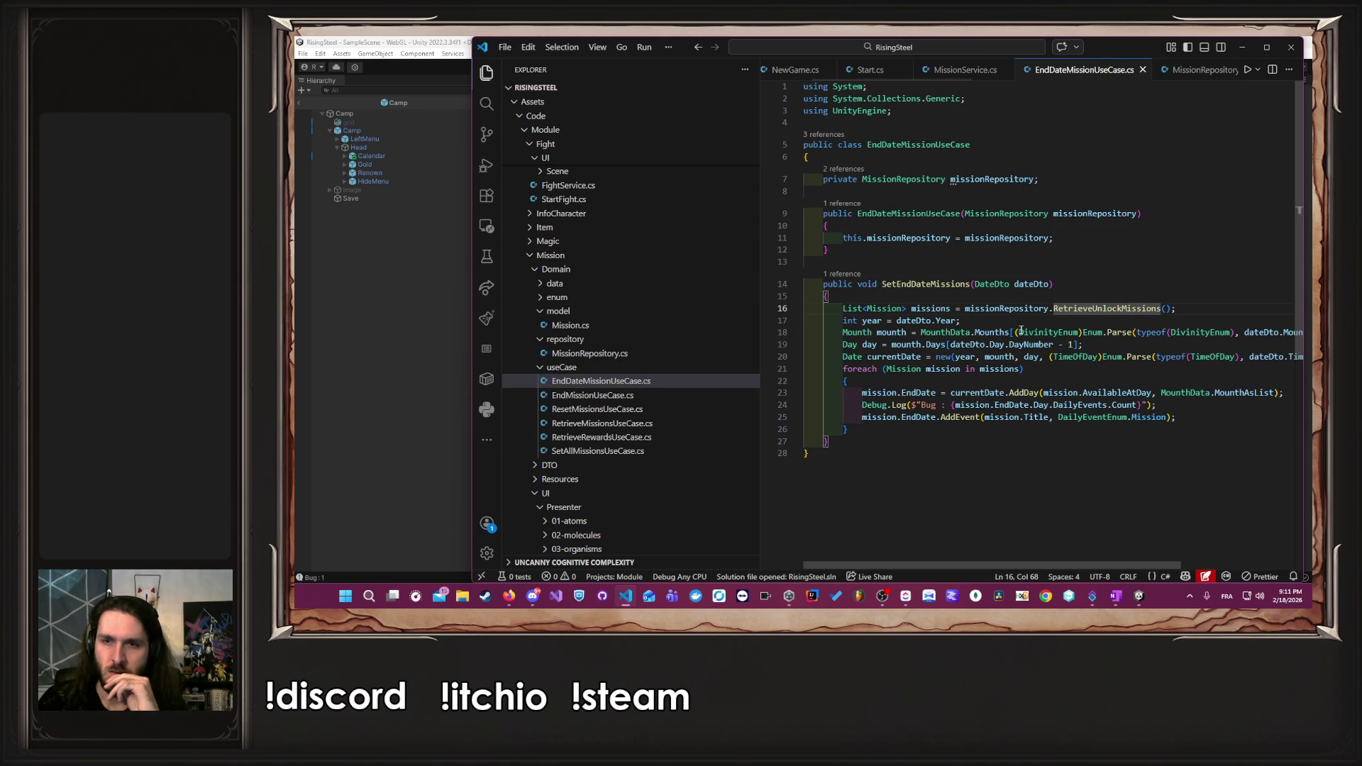
- Widen the code view and inspect the DailyEvents definition in Day.cs, then return to line 24
left_click_drag(758, 176, 610, 175)
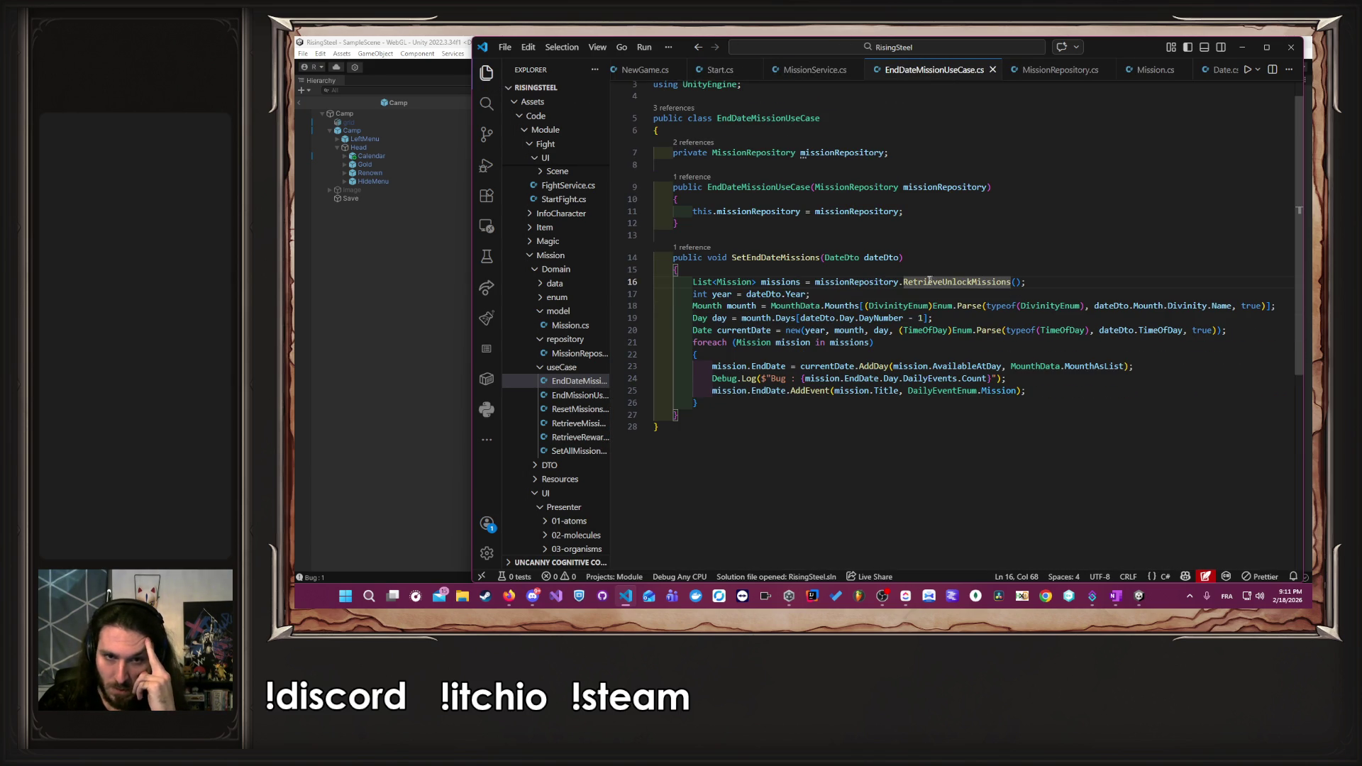
left_click(827, 380)
double_click(856, 378)
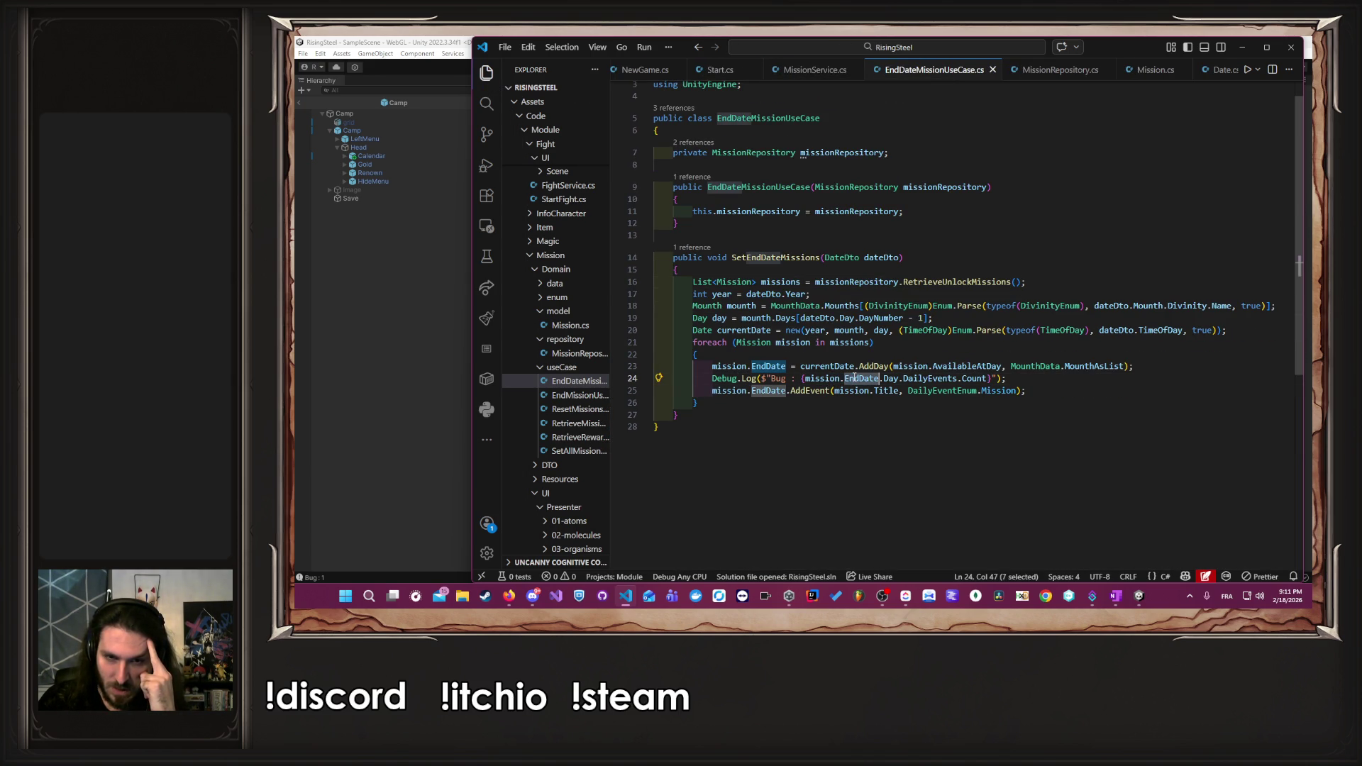
double_click(890, 379)
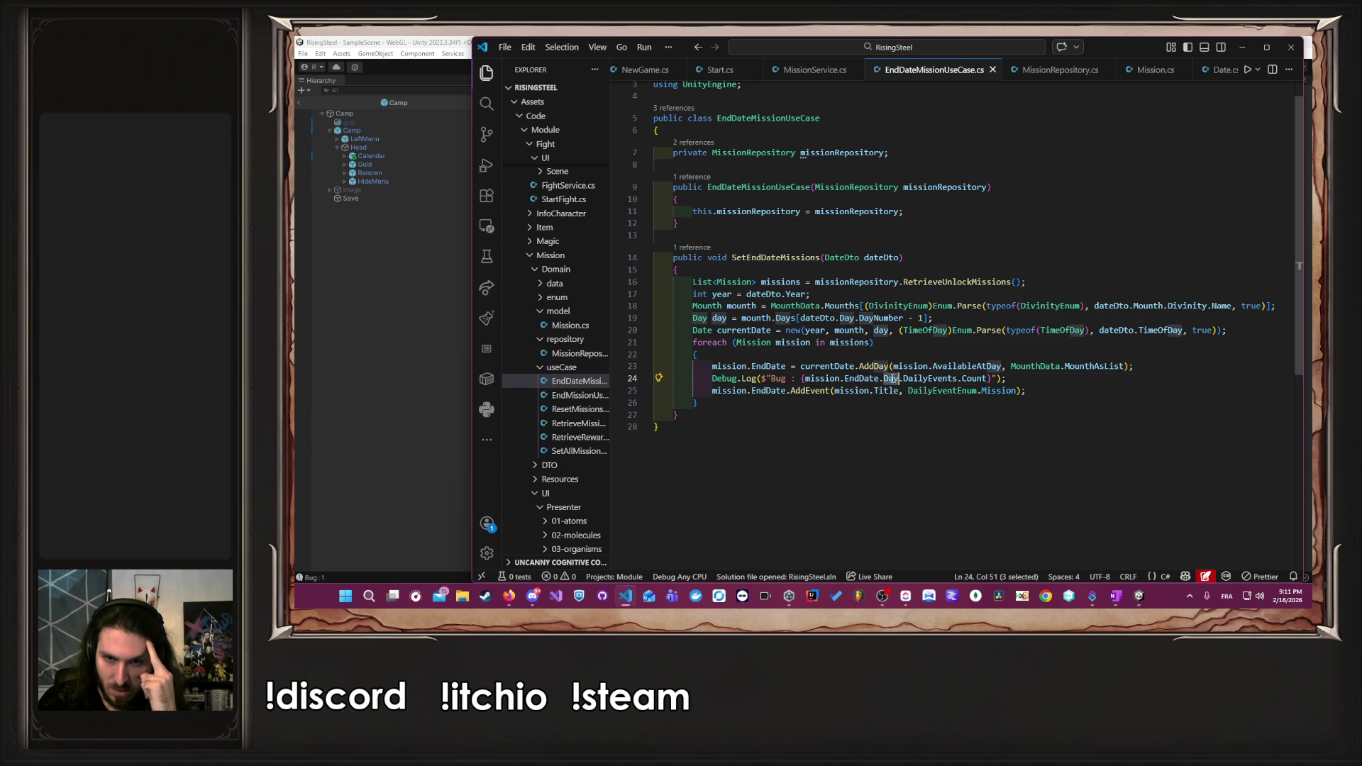
double_click(920, 380)
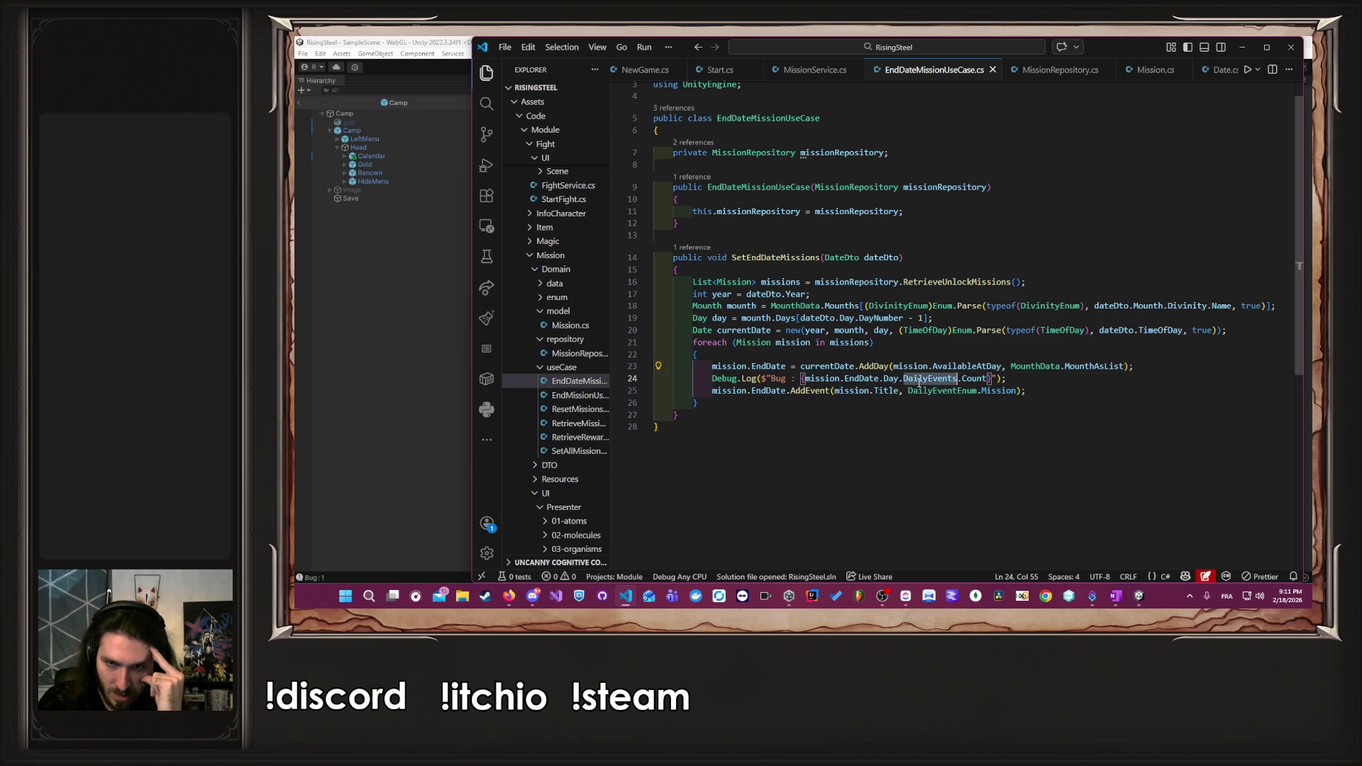
mouse_move(919, 381)
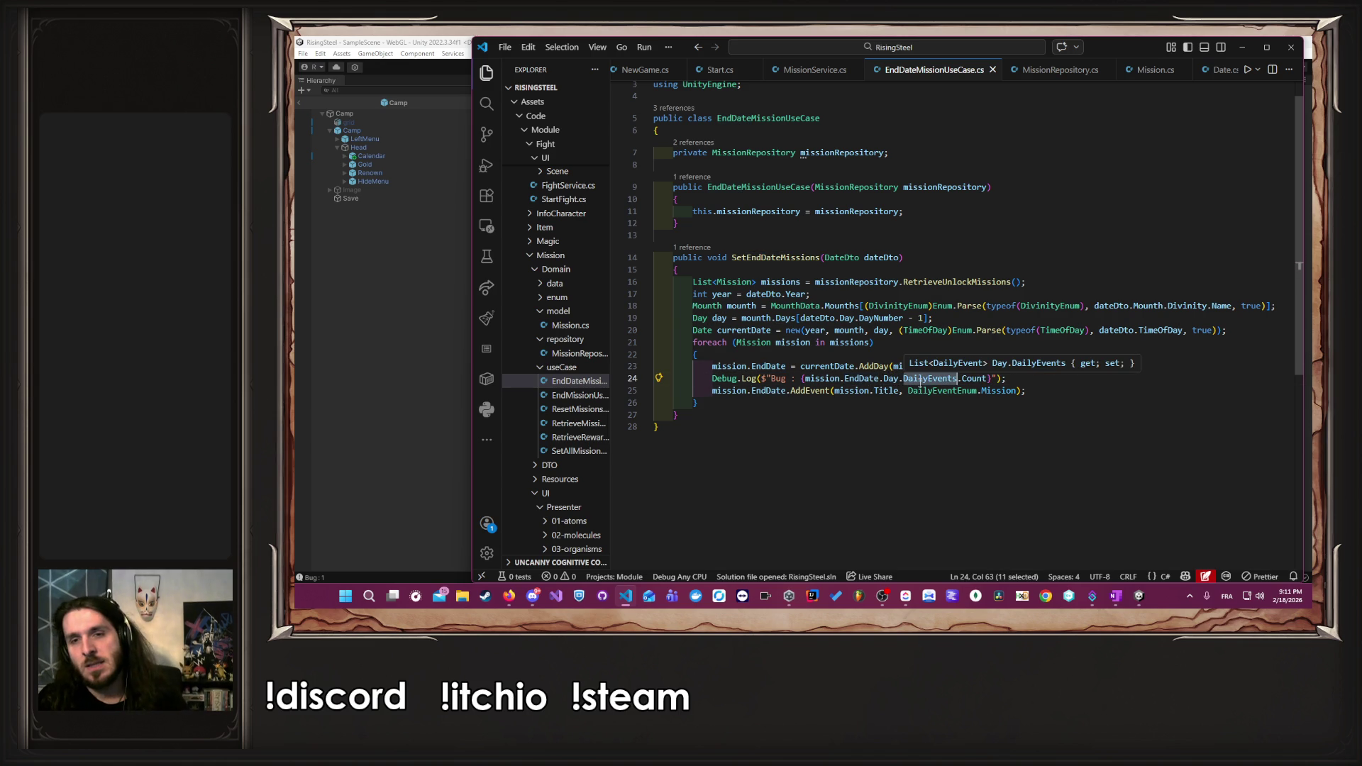
left_click(920, 380, "ctrl")
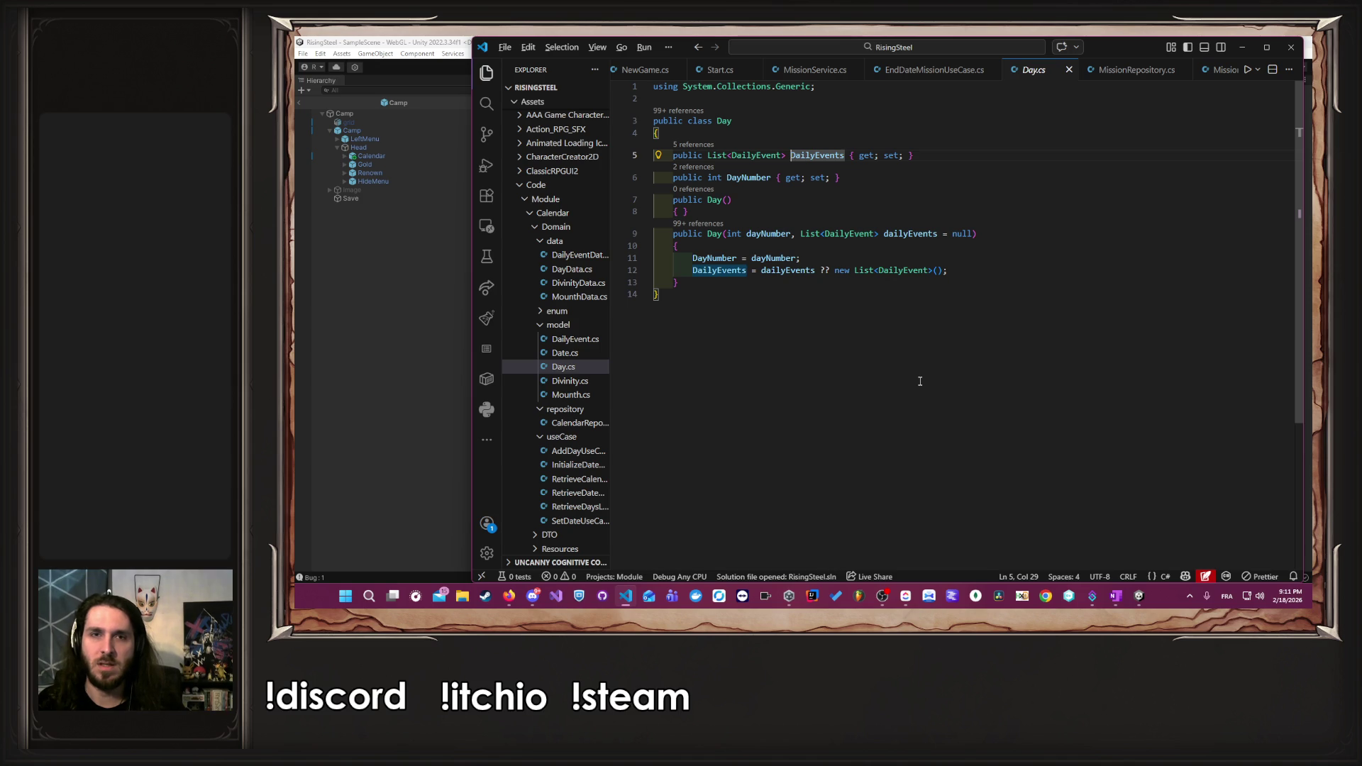
key("alt+Left")
- Delete the Bug Debug.Log statement on line 24 of SetEndDateMissions
left_click(895, 381)
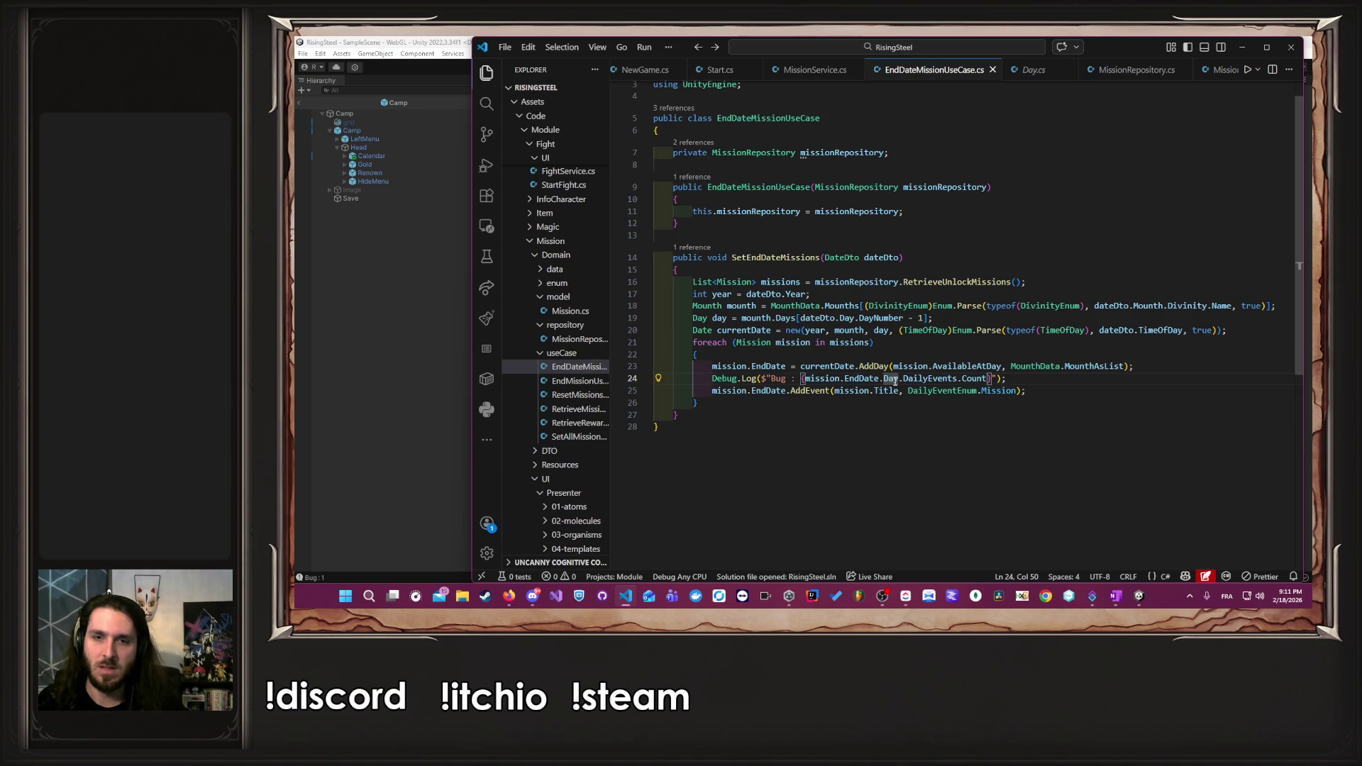
mouse_move(840, 382)
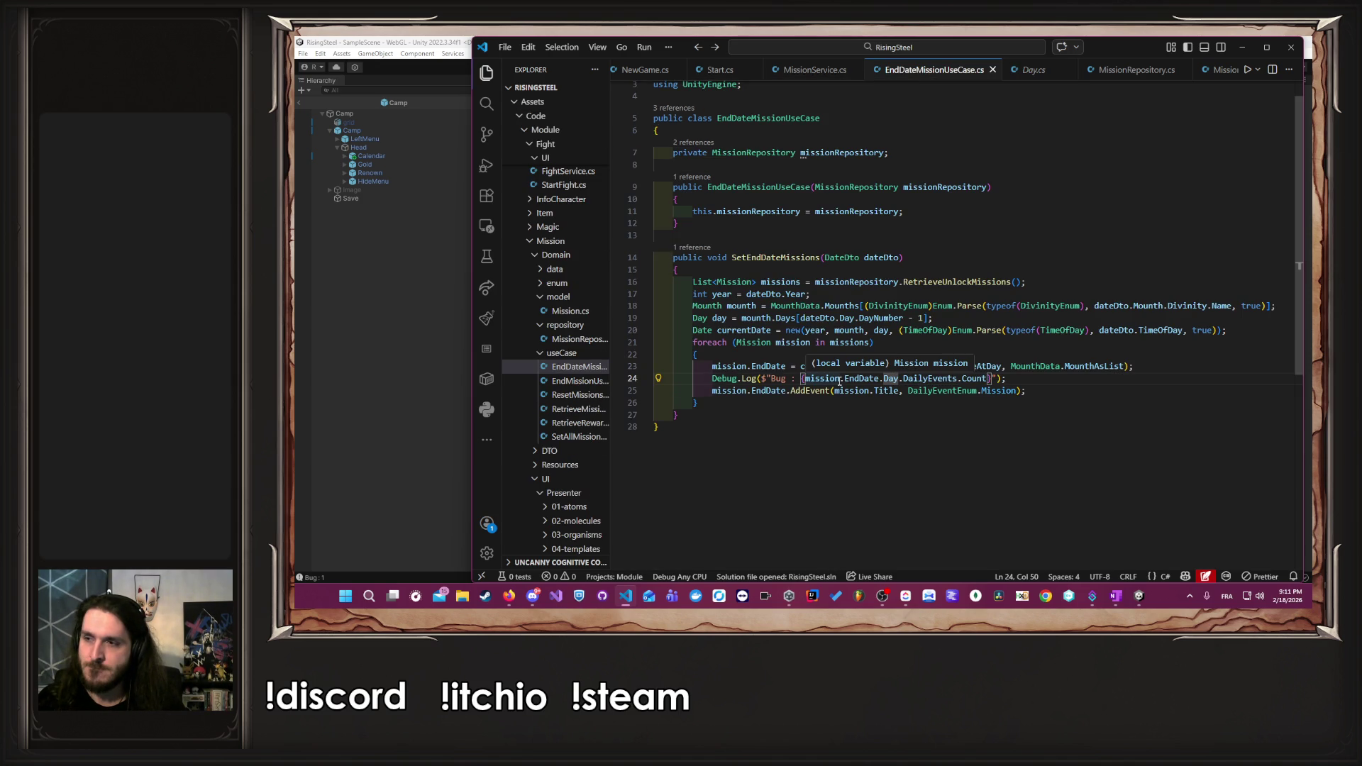
left_click_drag(1005, 379, 712, 378)
key("ctrl+c")
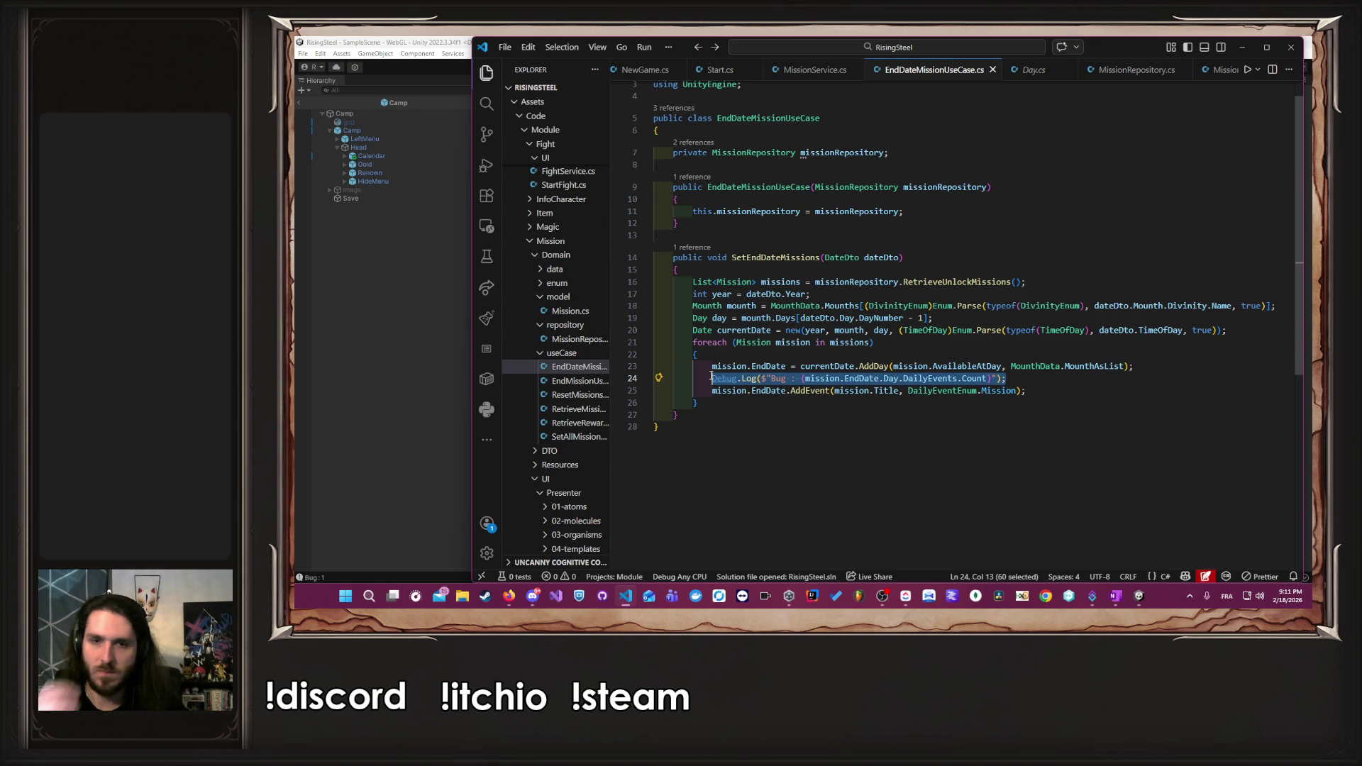
key("BackSpace")
key("BackSpace")
key("BackSpace")
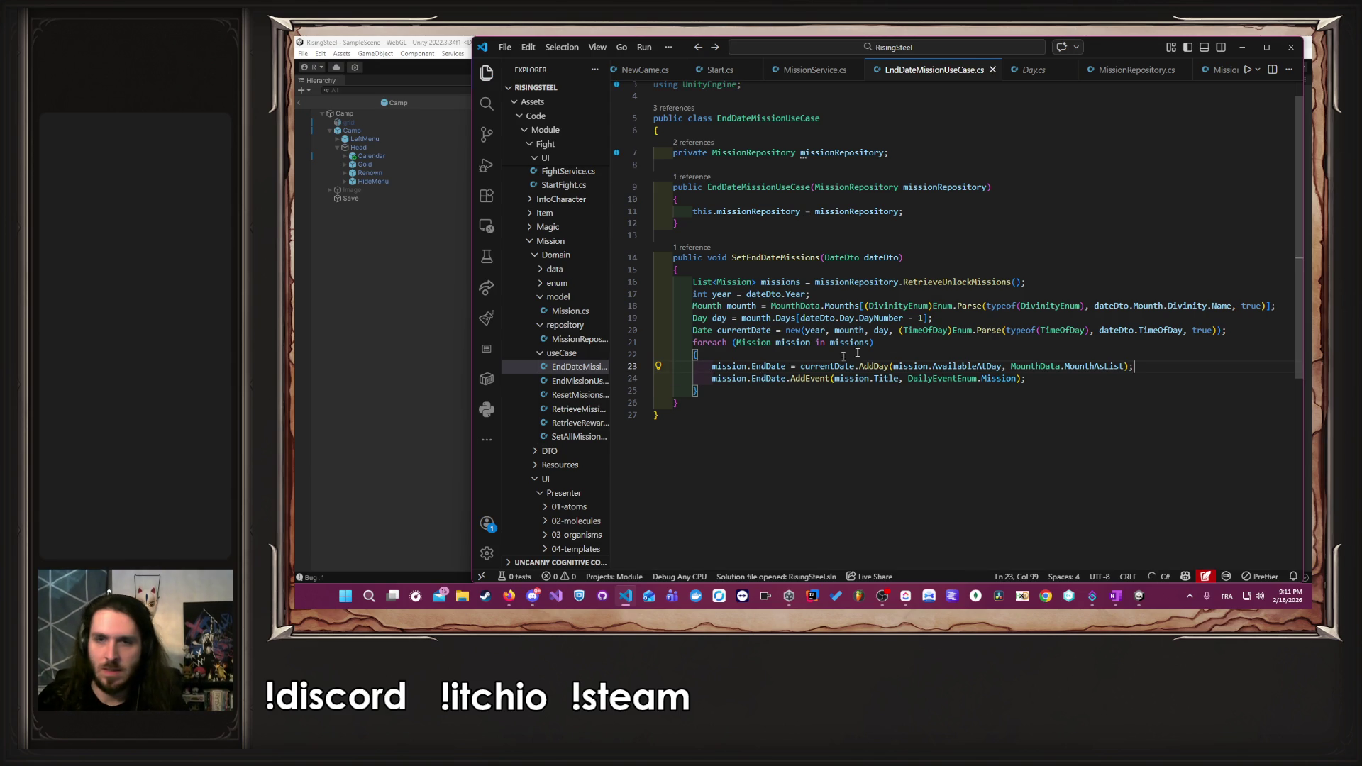
left_click(970, 282, "ctrl")
- Paste the Debug.Log after InitMission() in ResetMissions, change mission to missions[0], and save
scroll(943, 283, "down", 3)
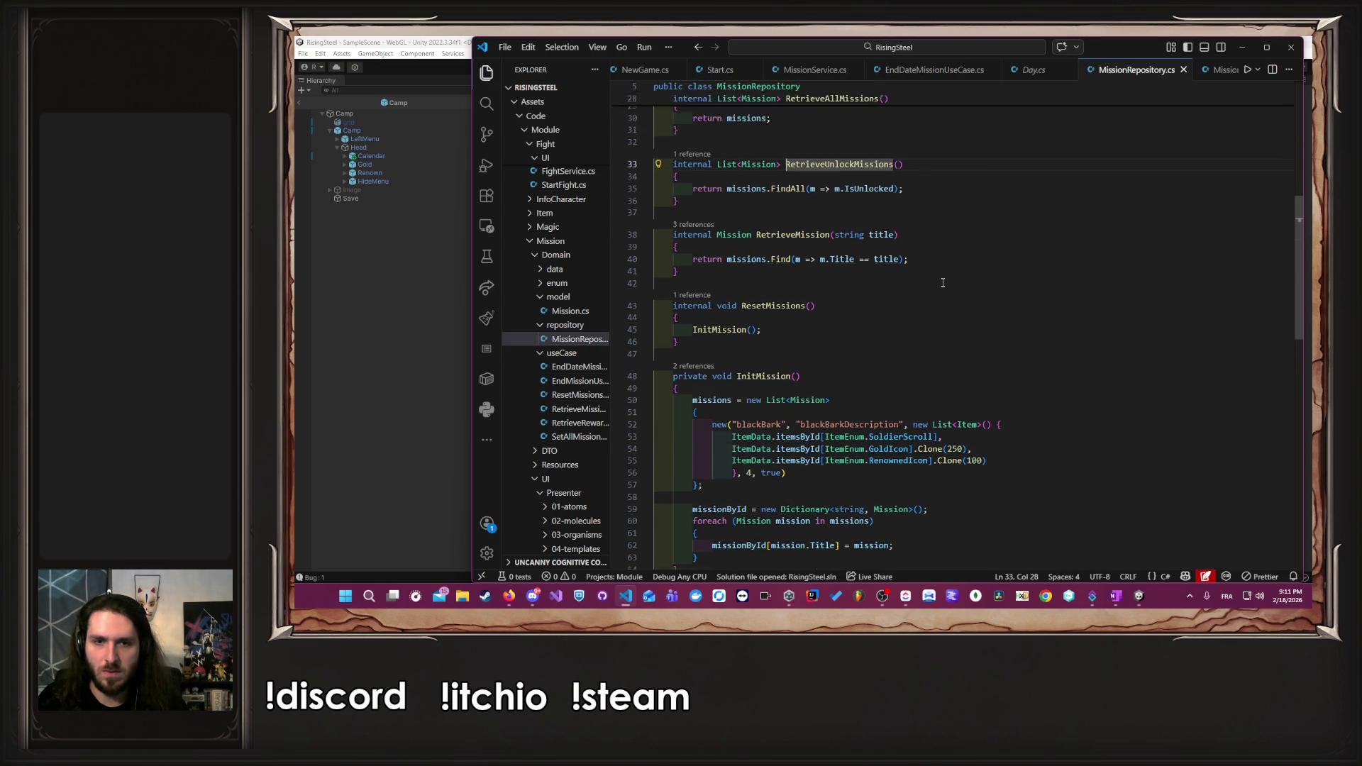
left_click(820, 307)
key("Return")
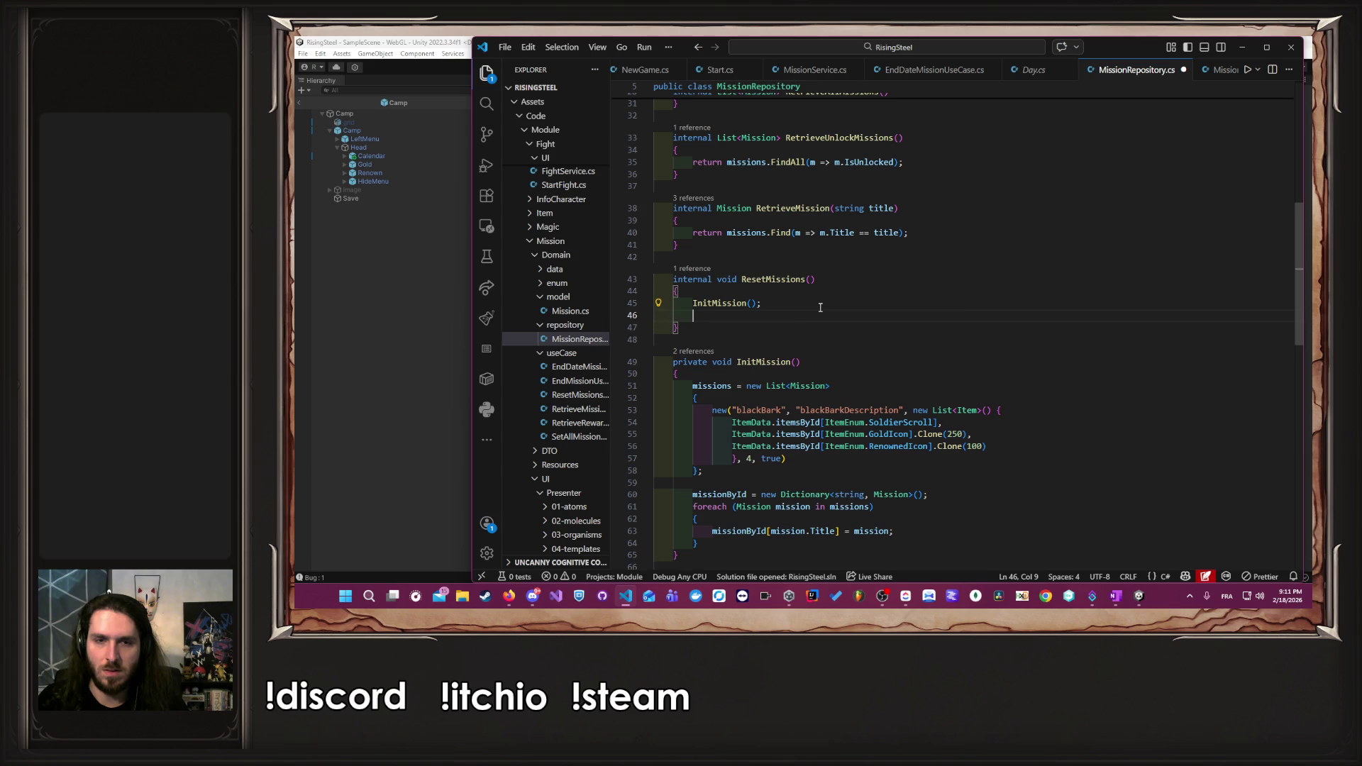
key("ctrl+v")
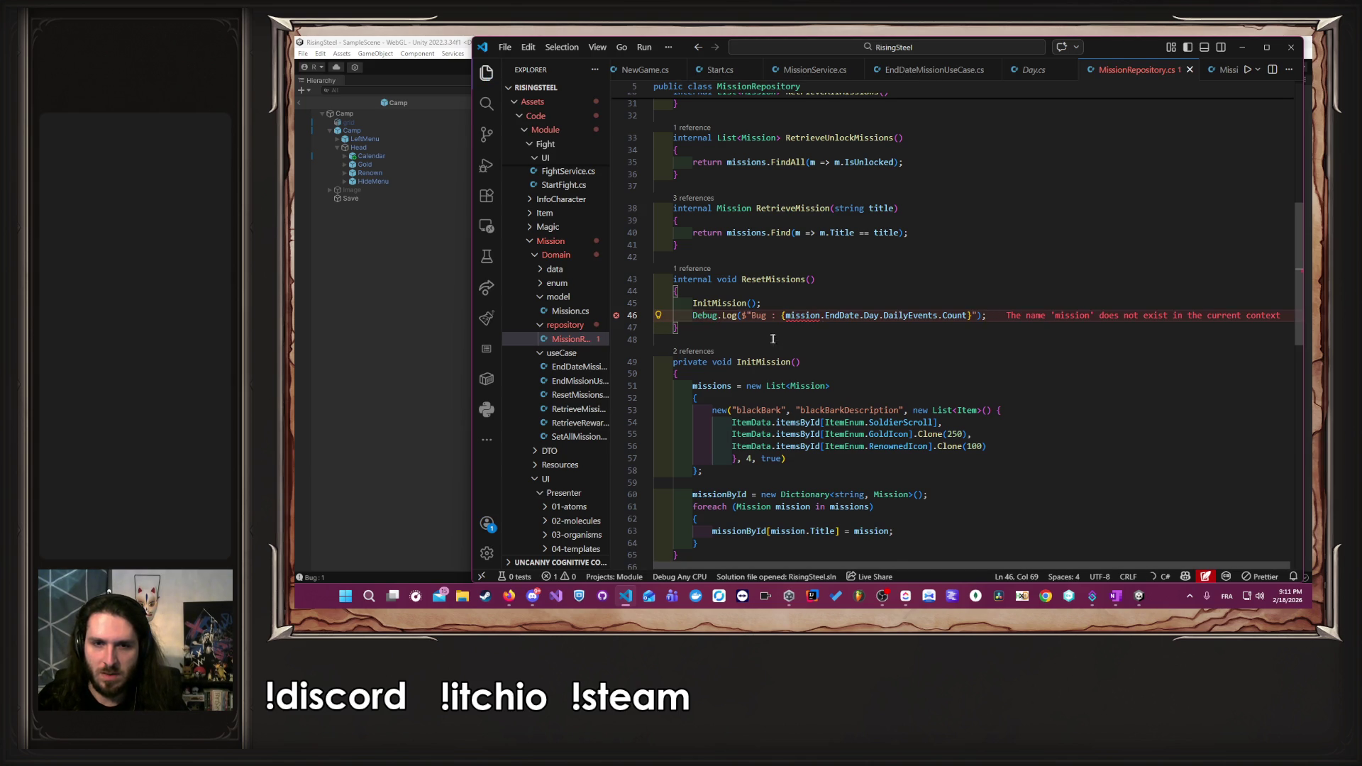
scroll(817, 270, "up", 10)
double_click(800, 179)
key("alt+Left")
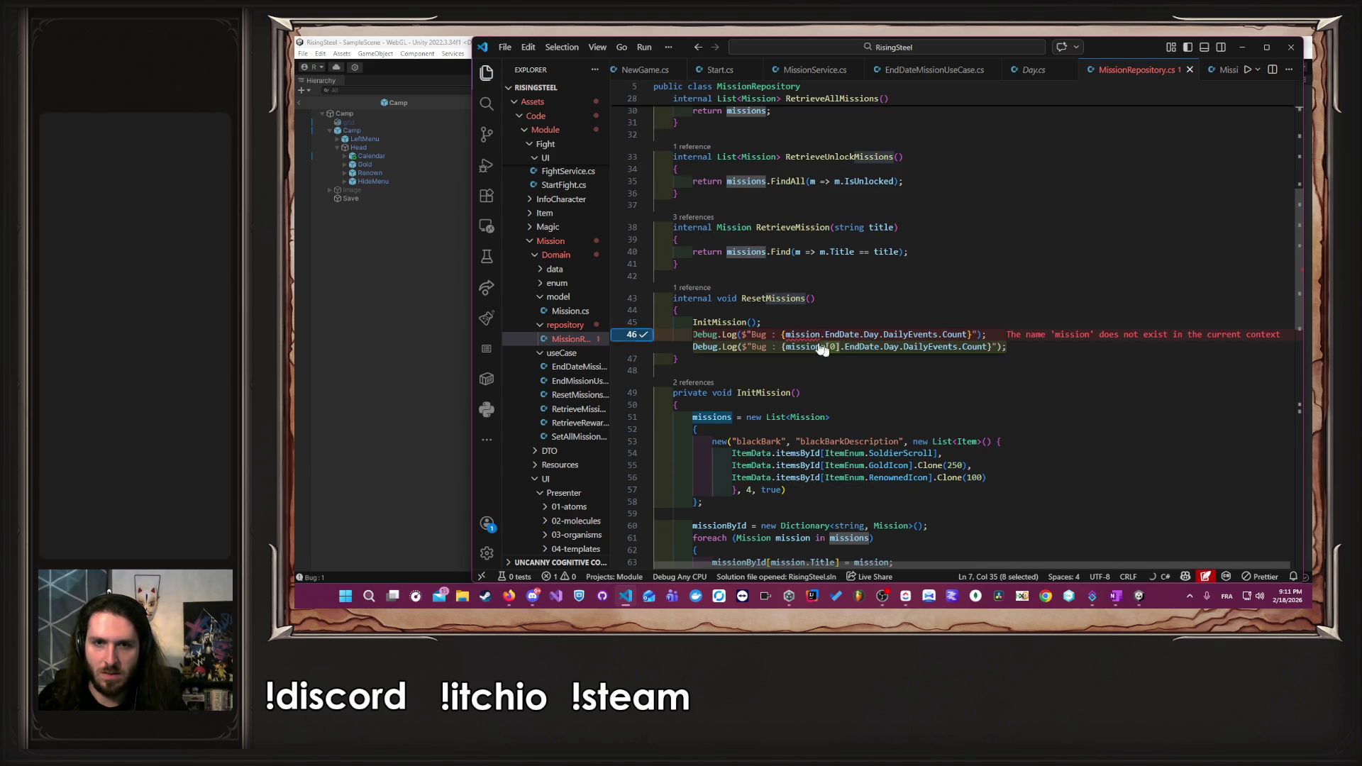
type("s[0")
key("ctrl+s")
- Glance at Day.cs and EndDateMissionUseCase.cs before switching to the Unity editor
key("Up")
key("Up")
key("Up")
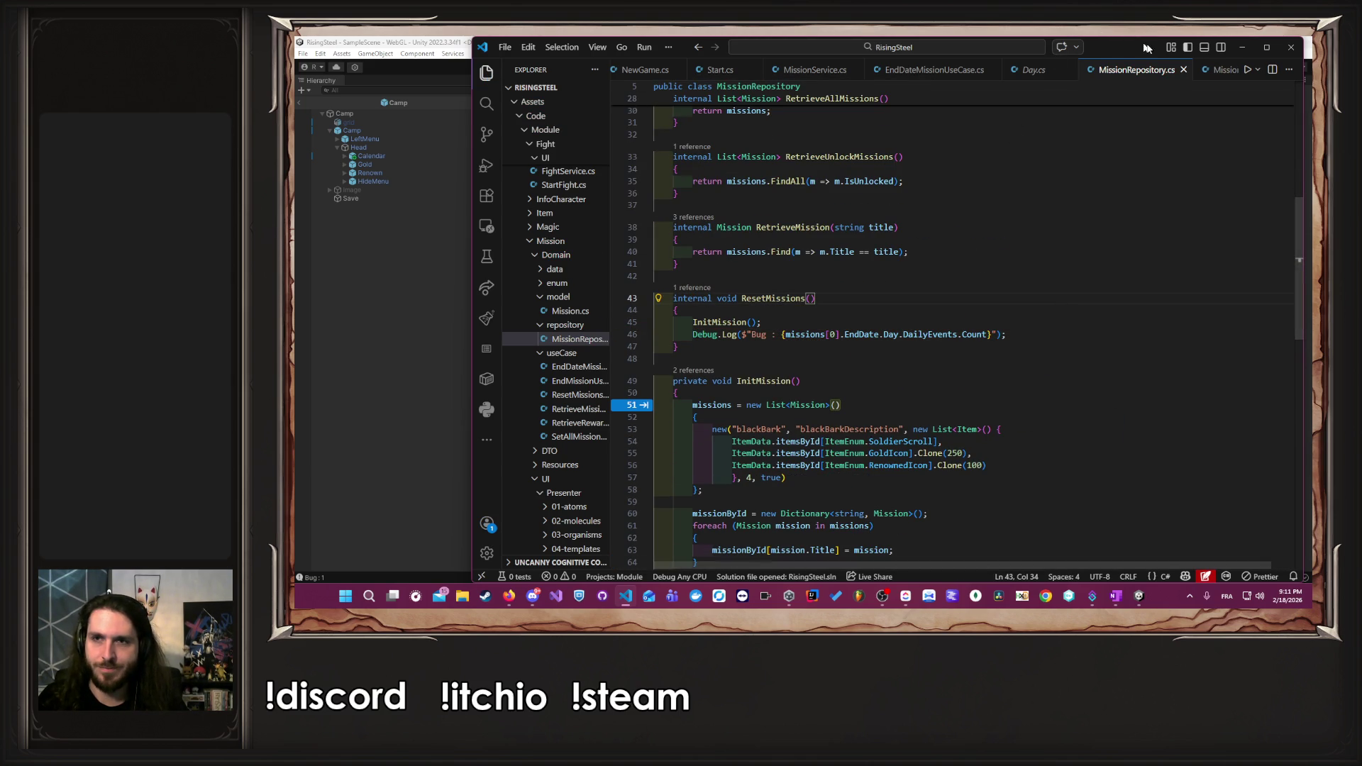
left_click(1031, 70)
left_click(920, 70)
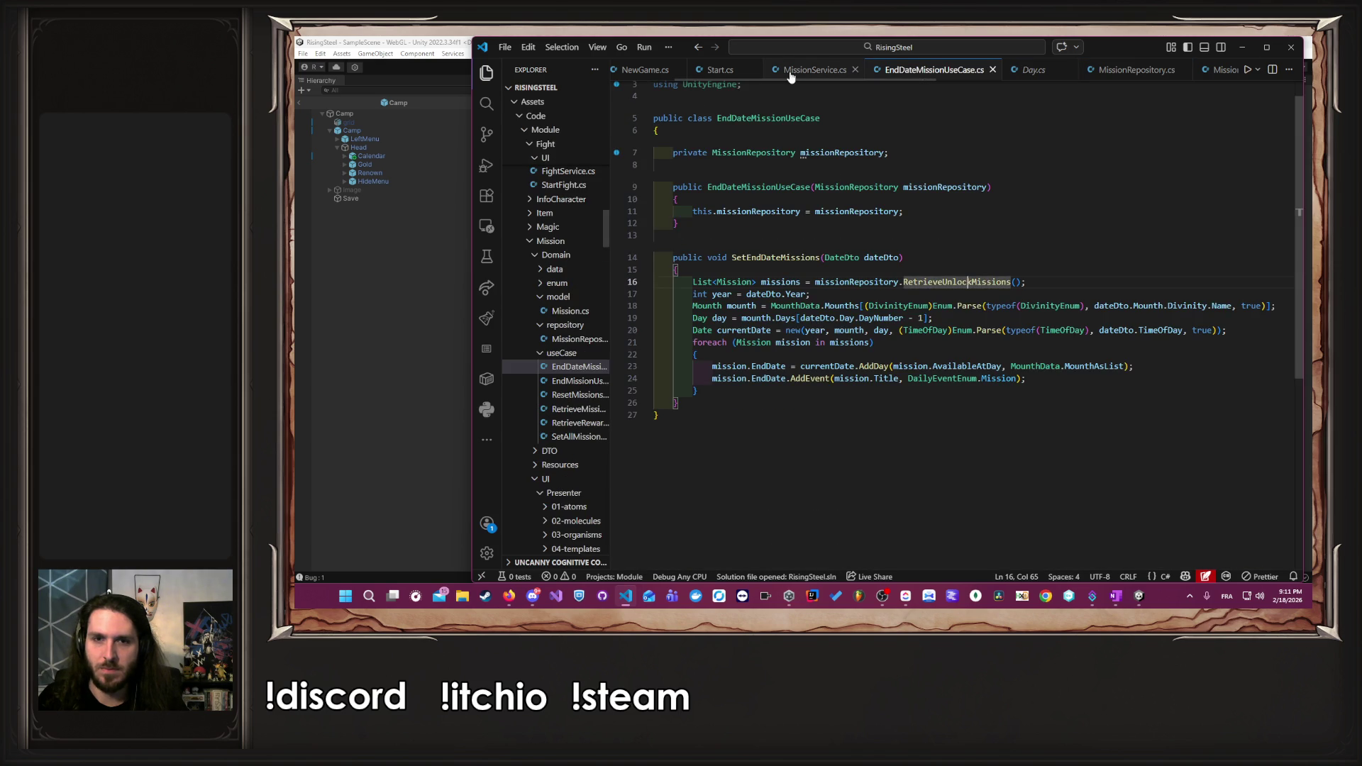
left_click(296, 385)
- Restart play mode and start a new game, triggering a NullReferenceException at ResetMissions line 44
left_click(786, 67)
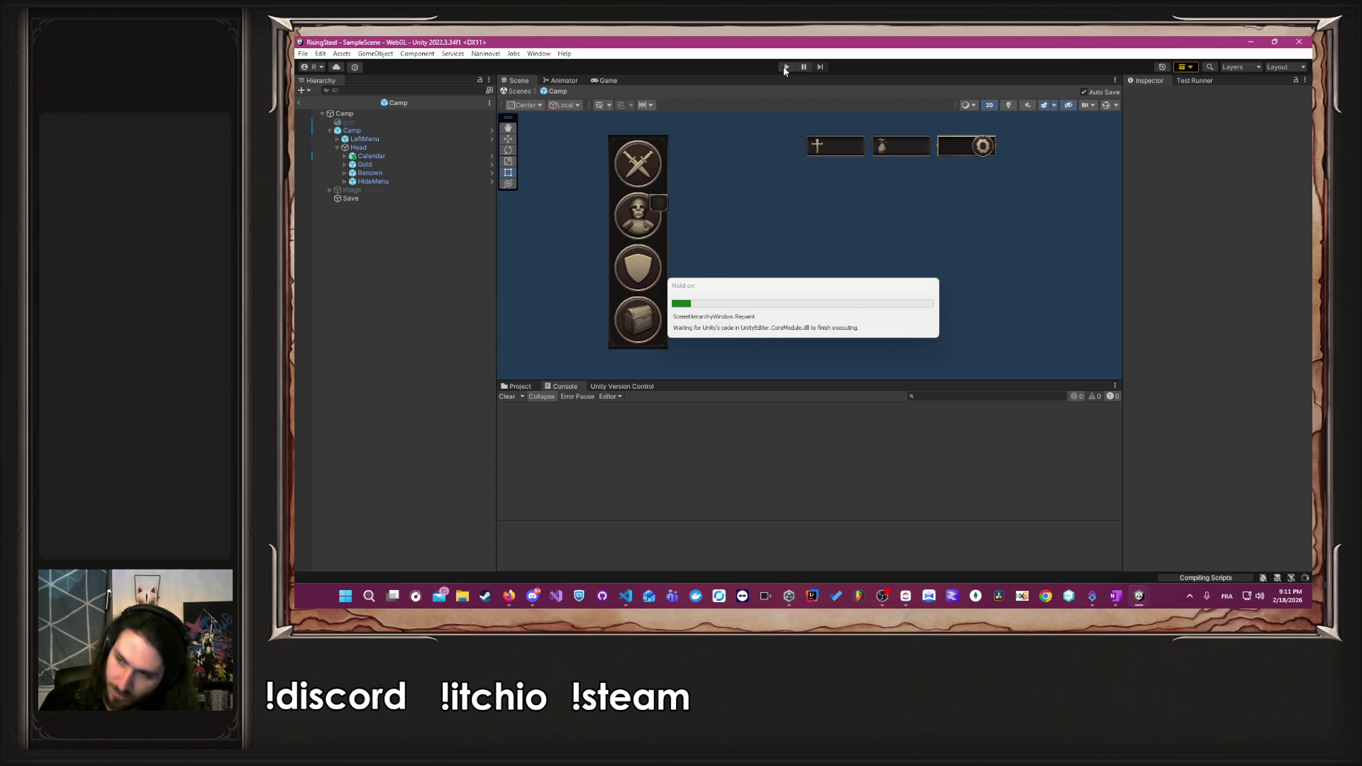
left_click(785, 68)
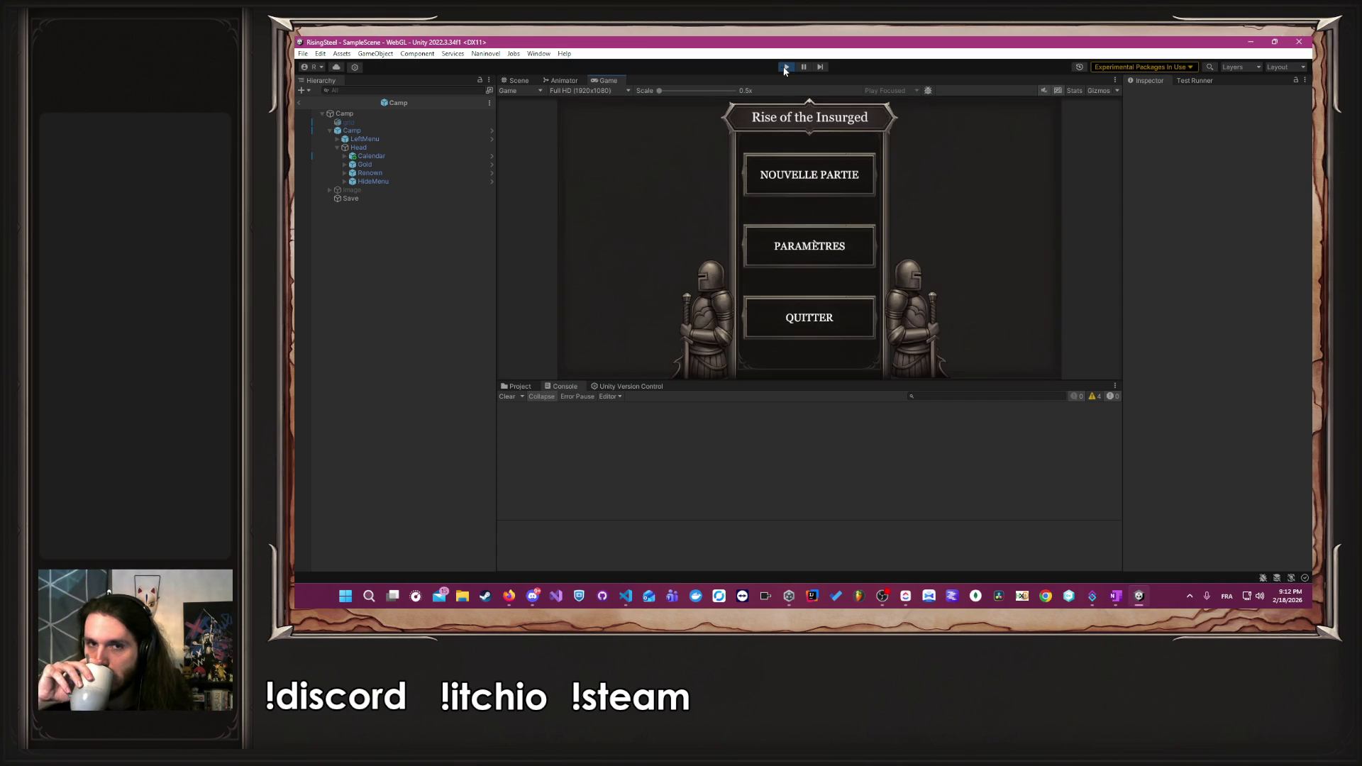
left_click(804, 188)
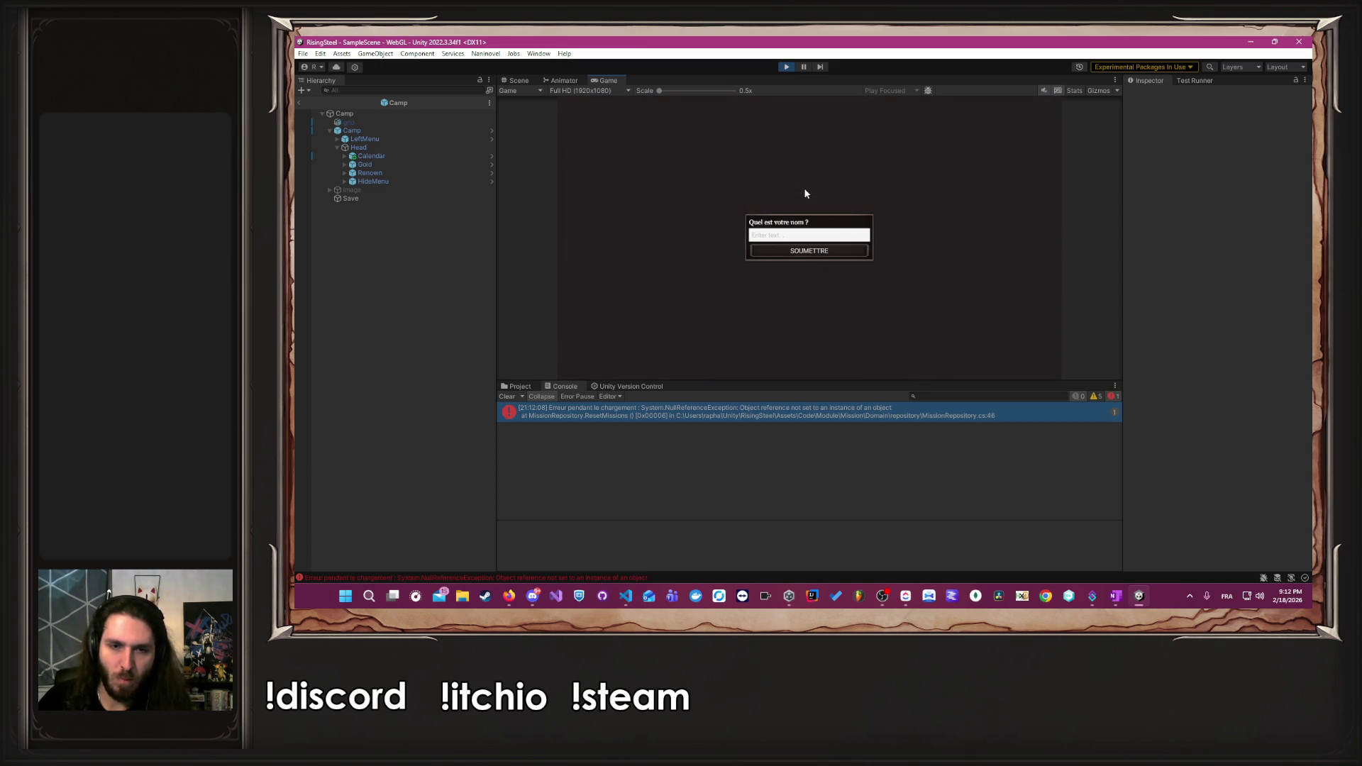
left_click(786, 67)
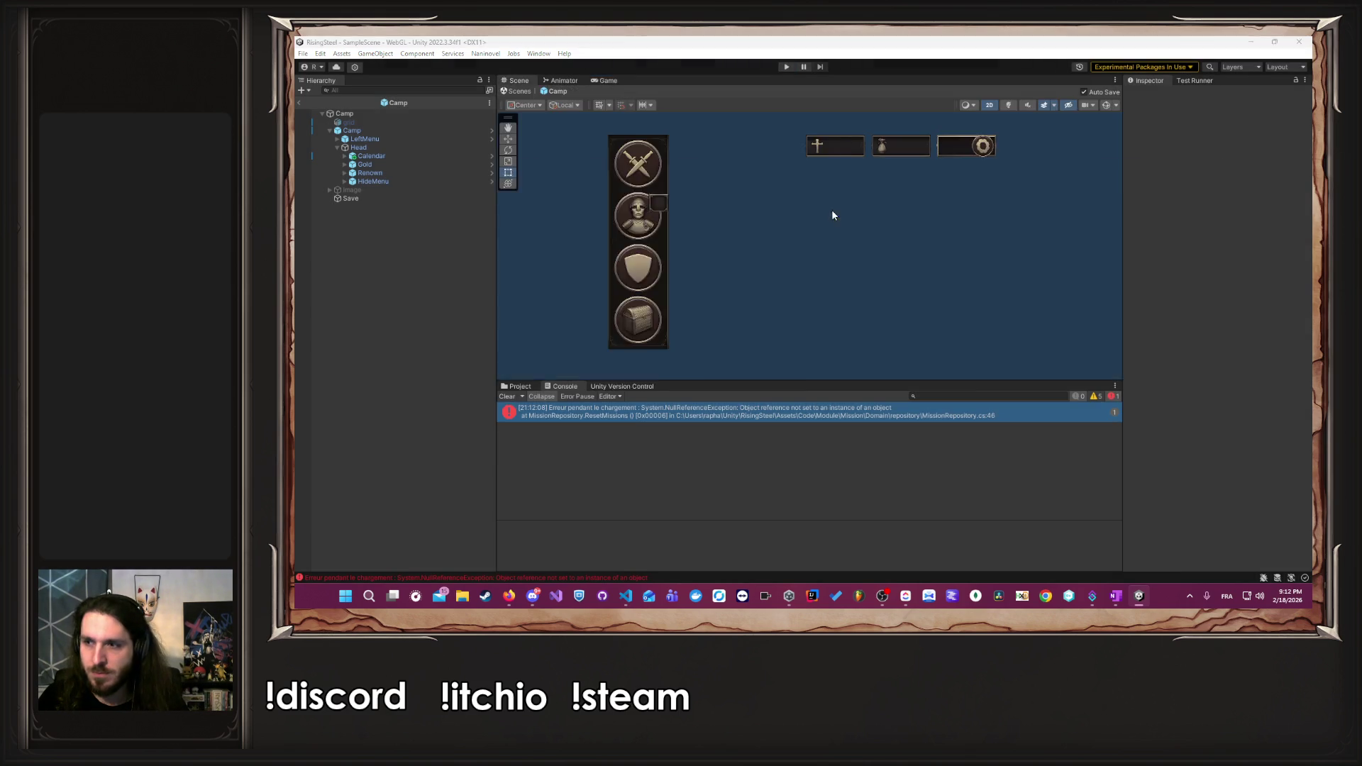
key("alt+Tab")
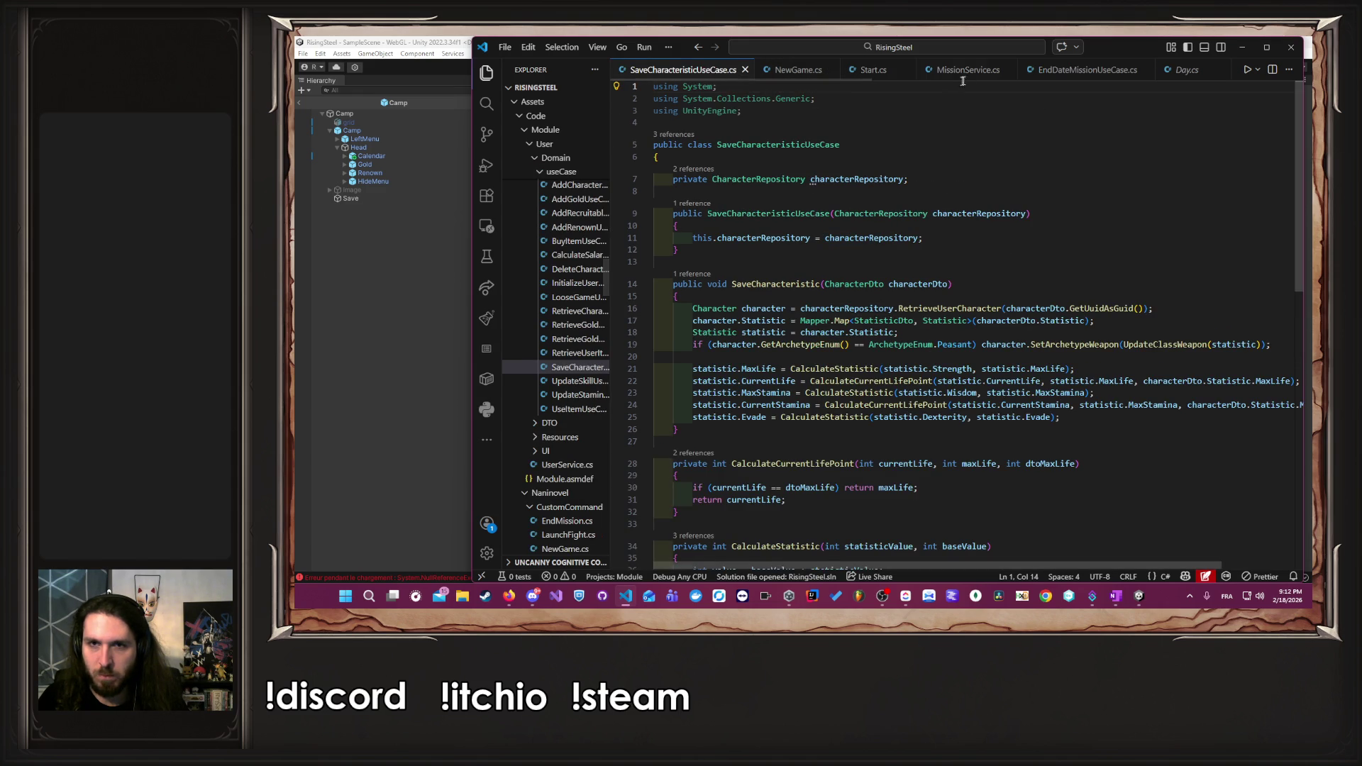
- Open MissionRepository.cs at ResetMissions and inspect EndDate and the InitMission usages
left_click(966, 70)
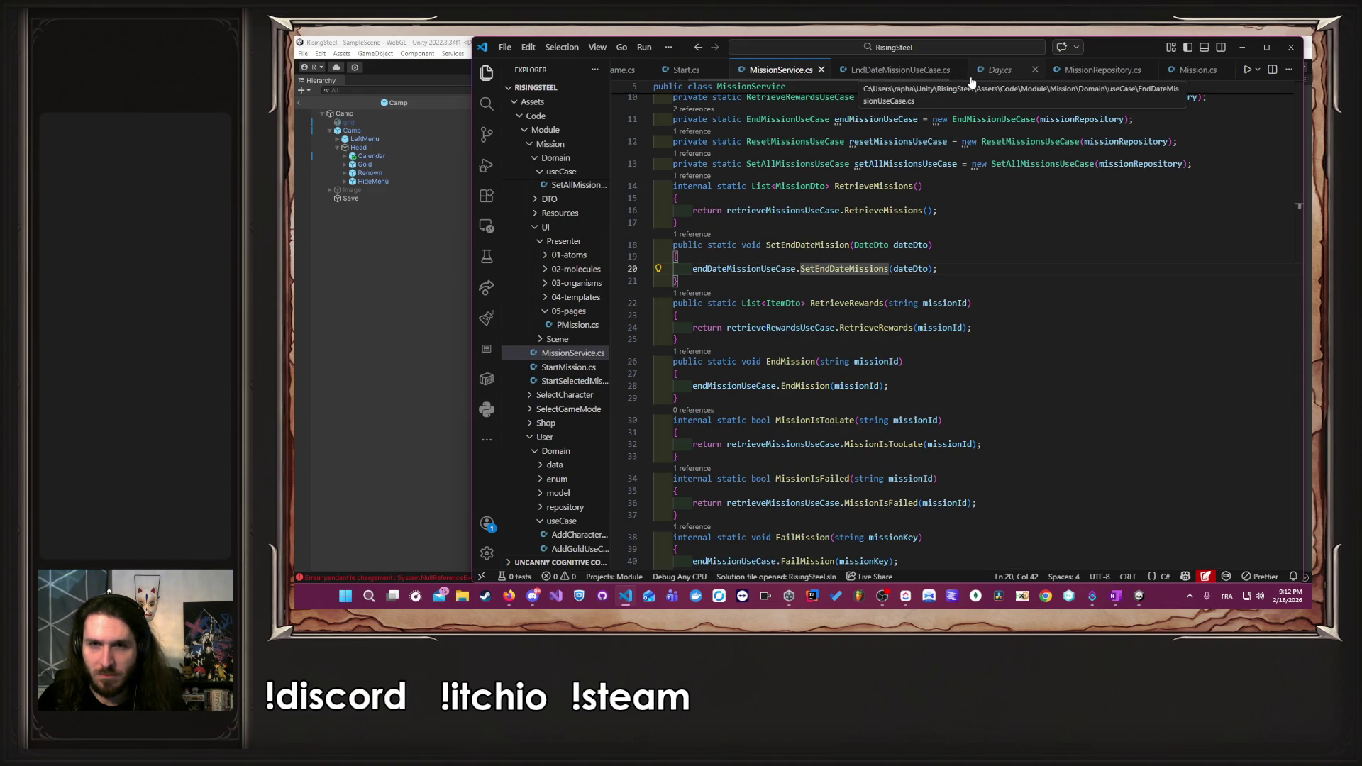
scroll(969, 70, "down", 1)
left_click(969, 70)
scroll(974, 267, "down", 1)
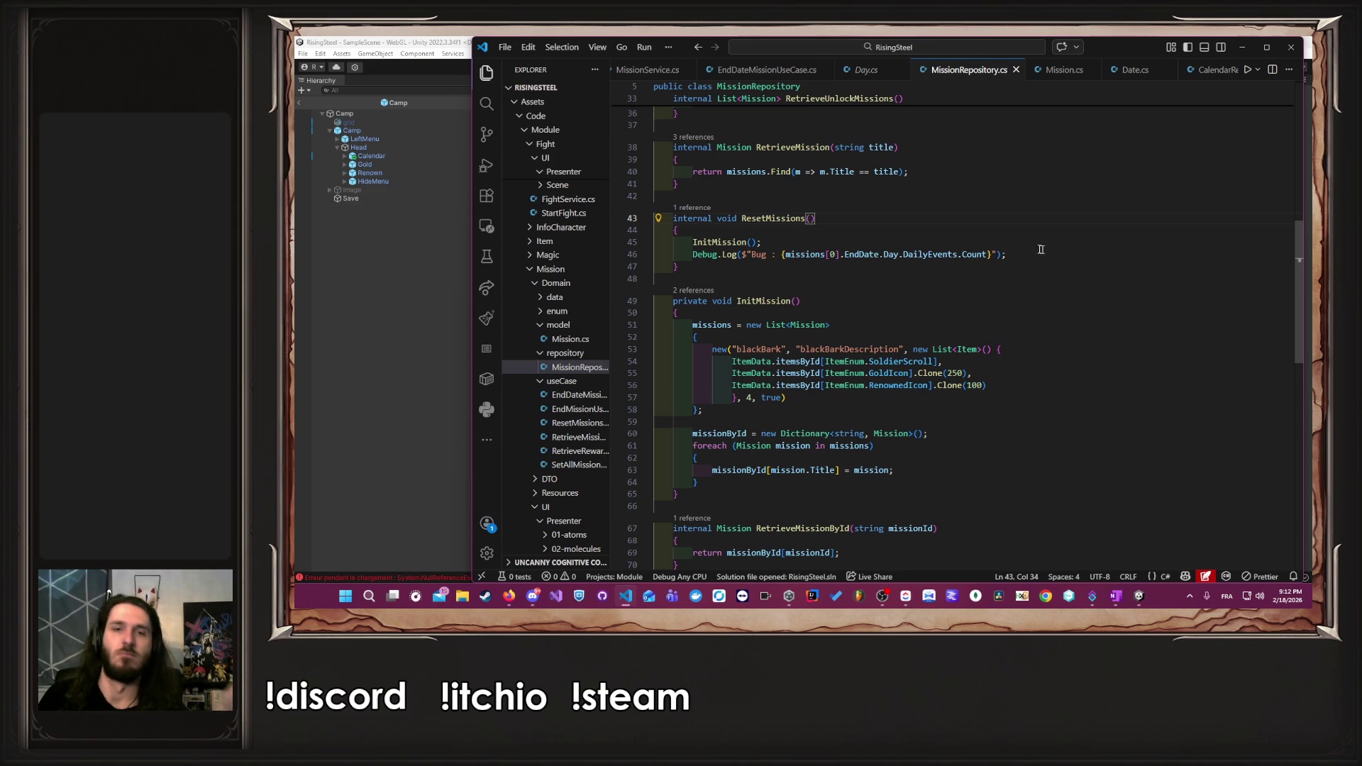
left_click(835, 254)
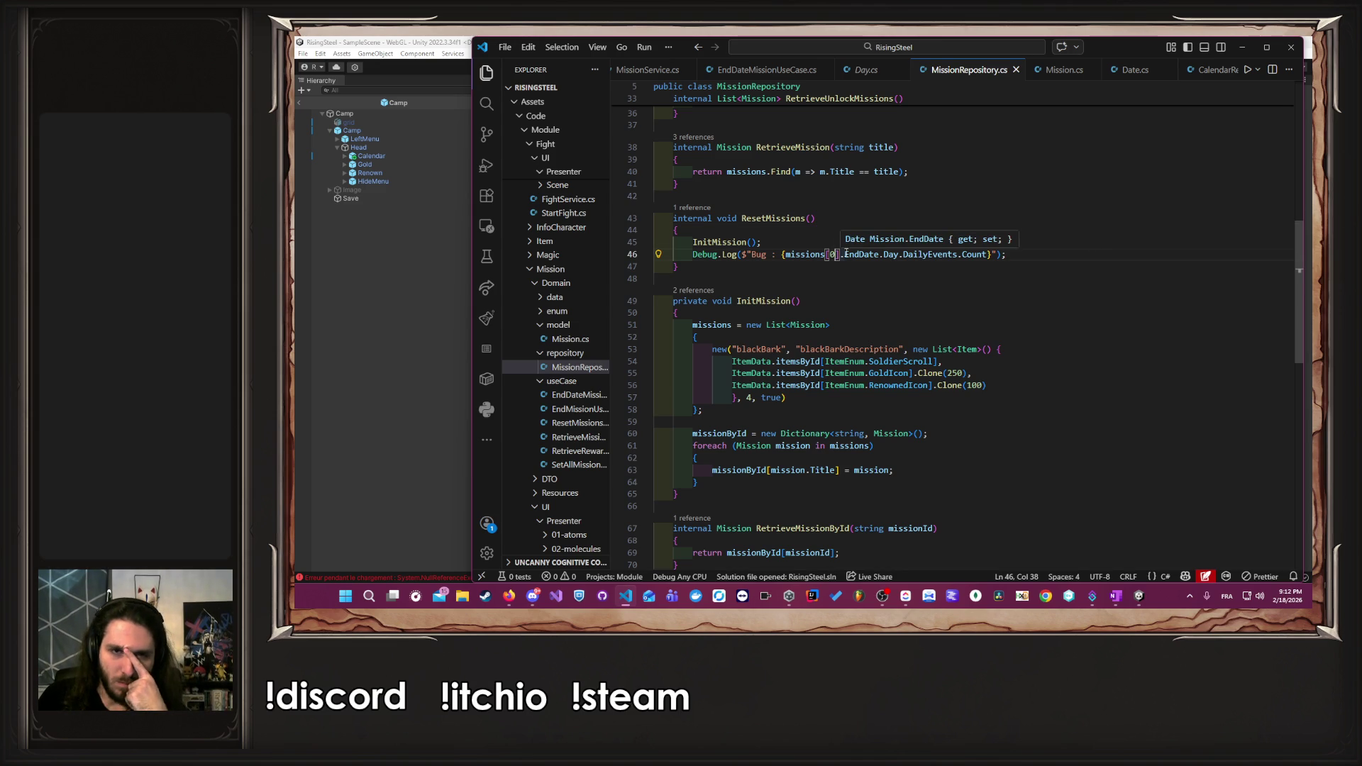
left_click(734, 243)
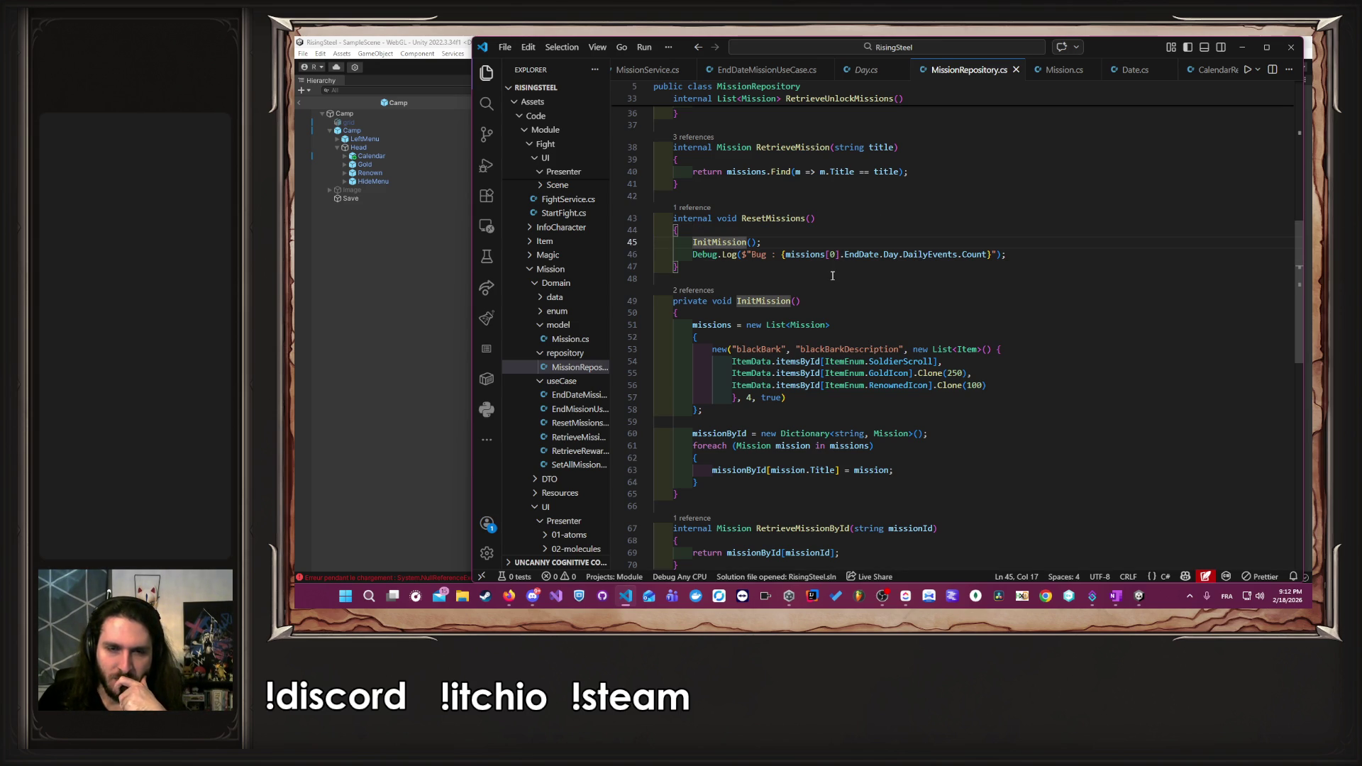
- Add '?' after EndDate, Day and DailyEvents in the Bug log line, and save
left_click(1027, 253)
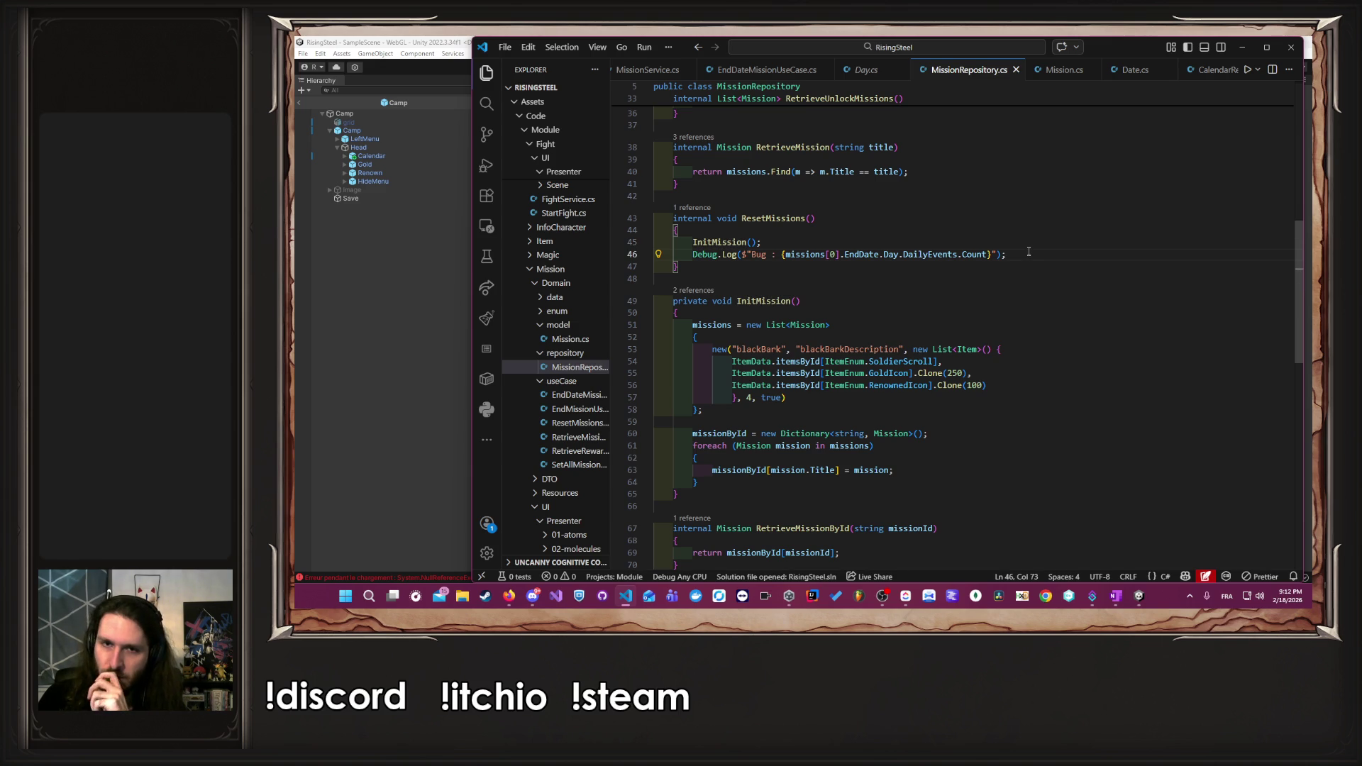
left_click(904, 254)
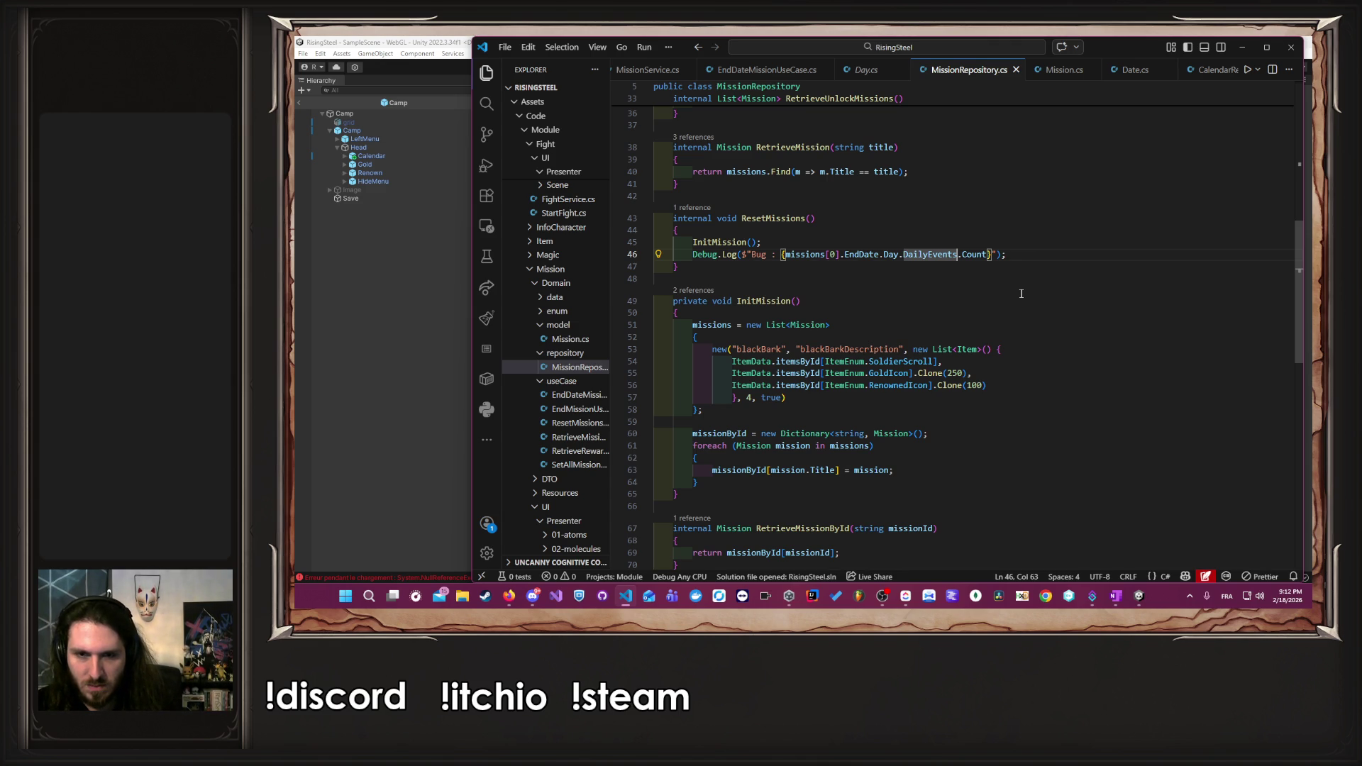
type("?")
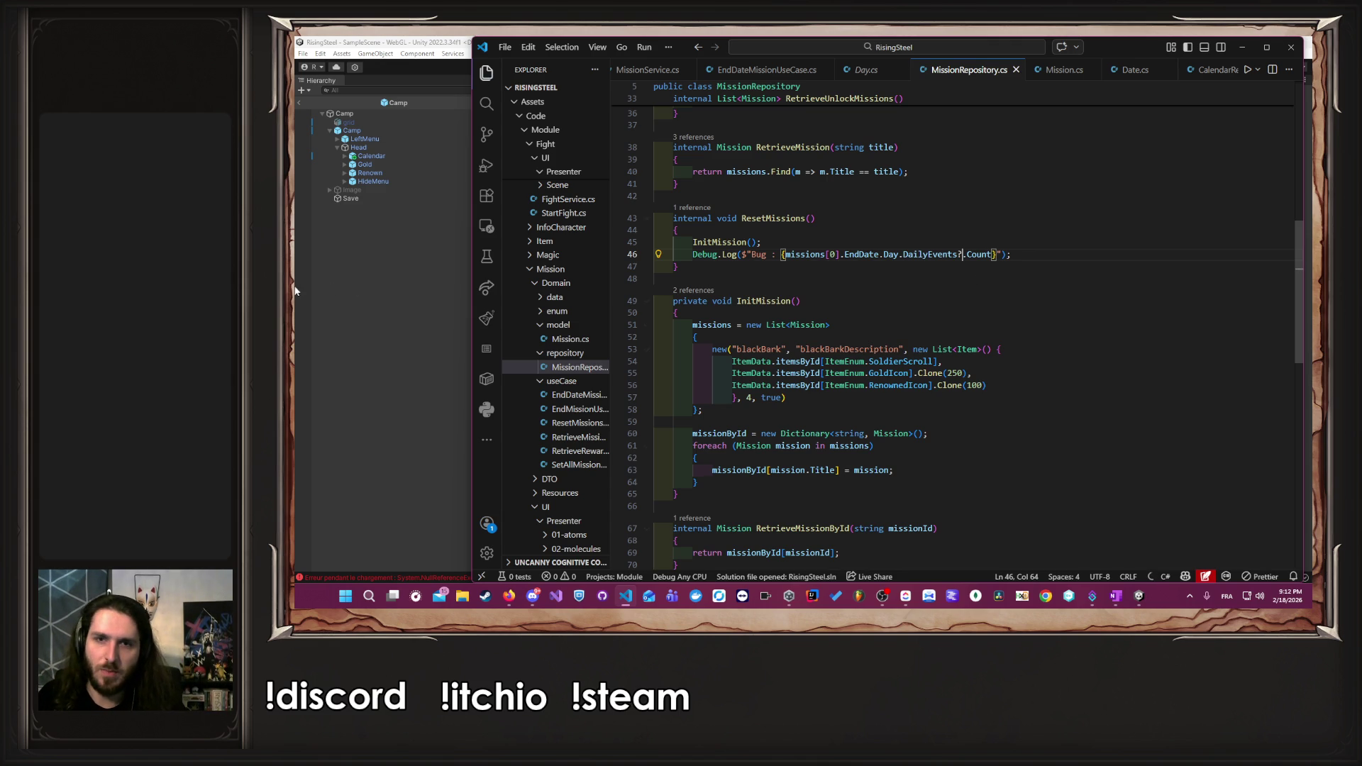
left_click(900, 255)
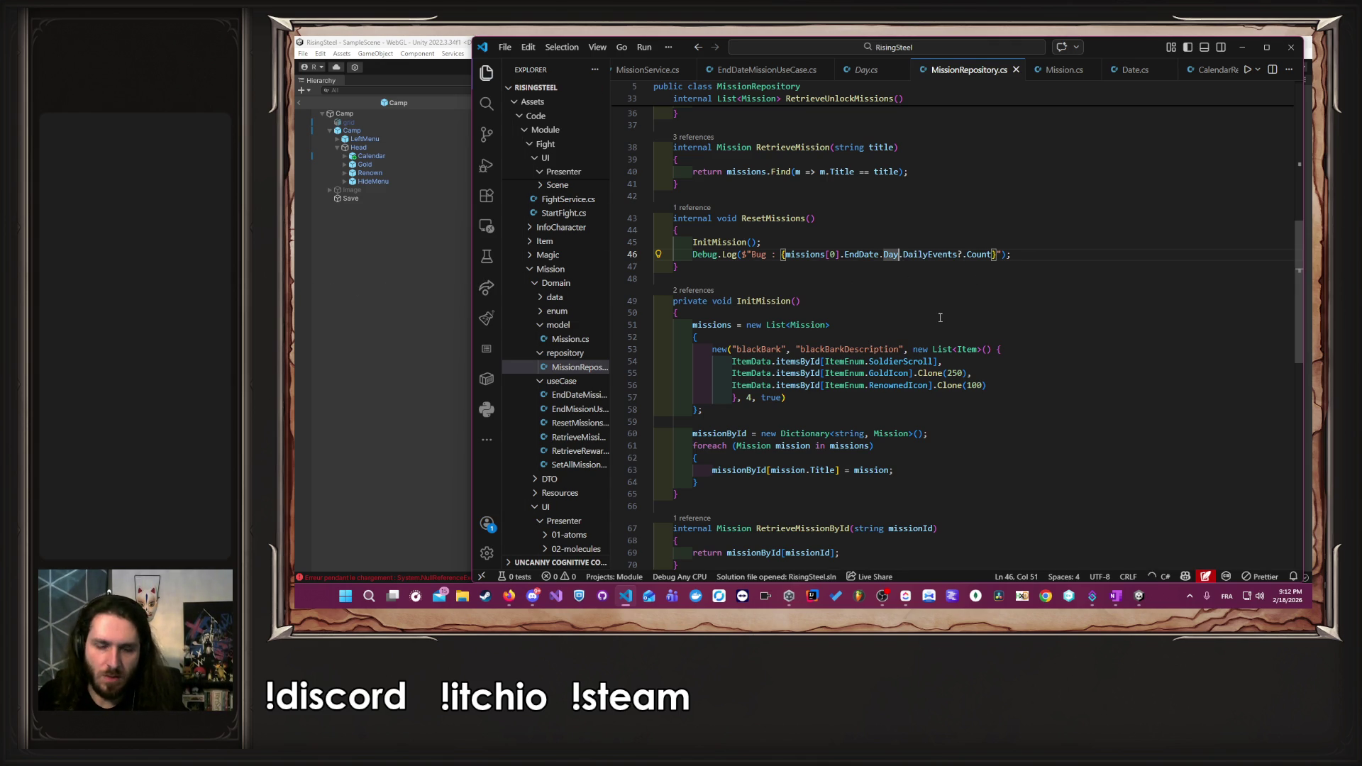
type("?")
key("Left")
key("Left")
key("Left")
type("?")
key("Left")
key("Left")
key("Left")
key("ctrl+s")
left_click(940, 318)
- In Unity, start a new game named 'A', choose a character and skip the tutorial
left_click(460, 320)
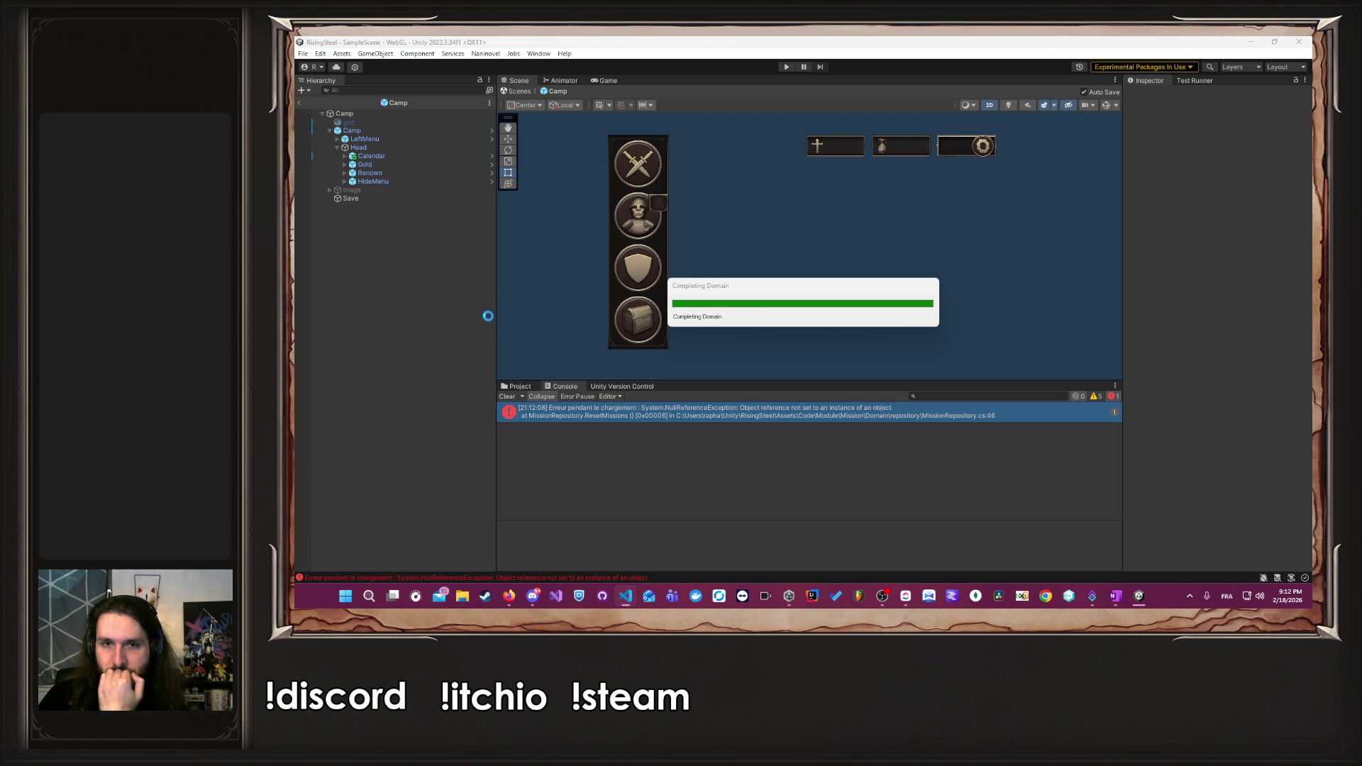
left_click(785, 66)
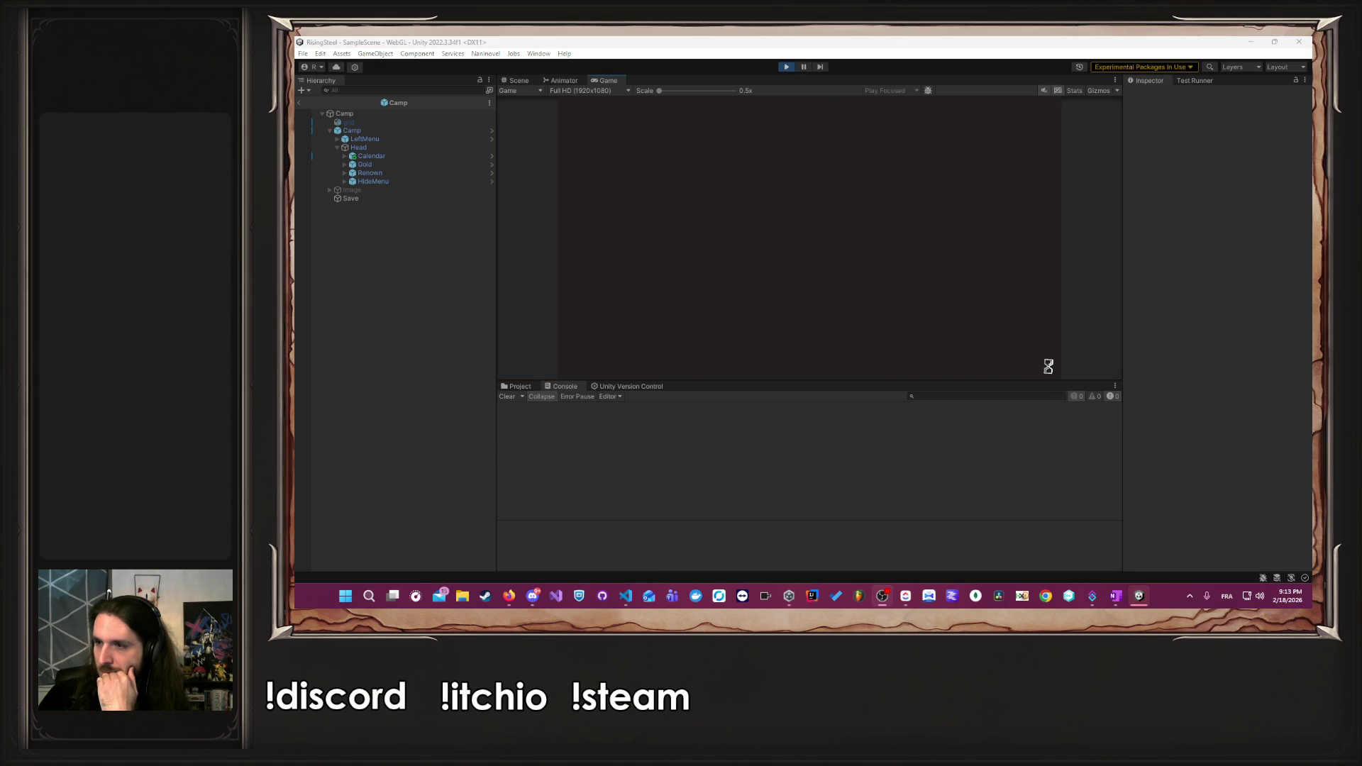
left_click(799, 175)
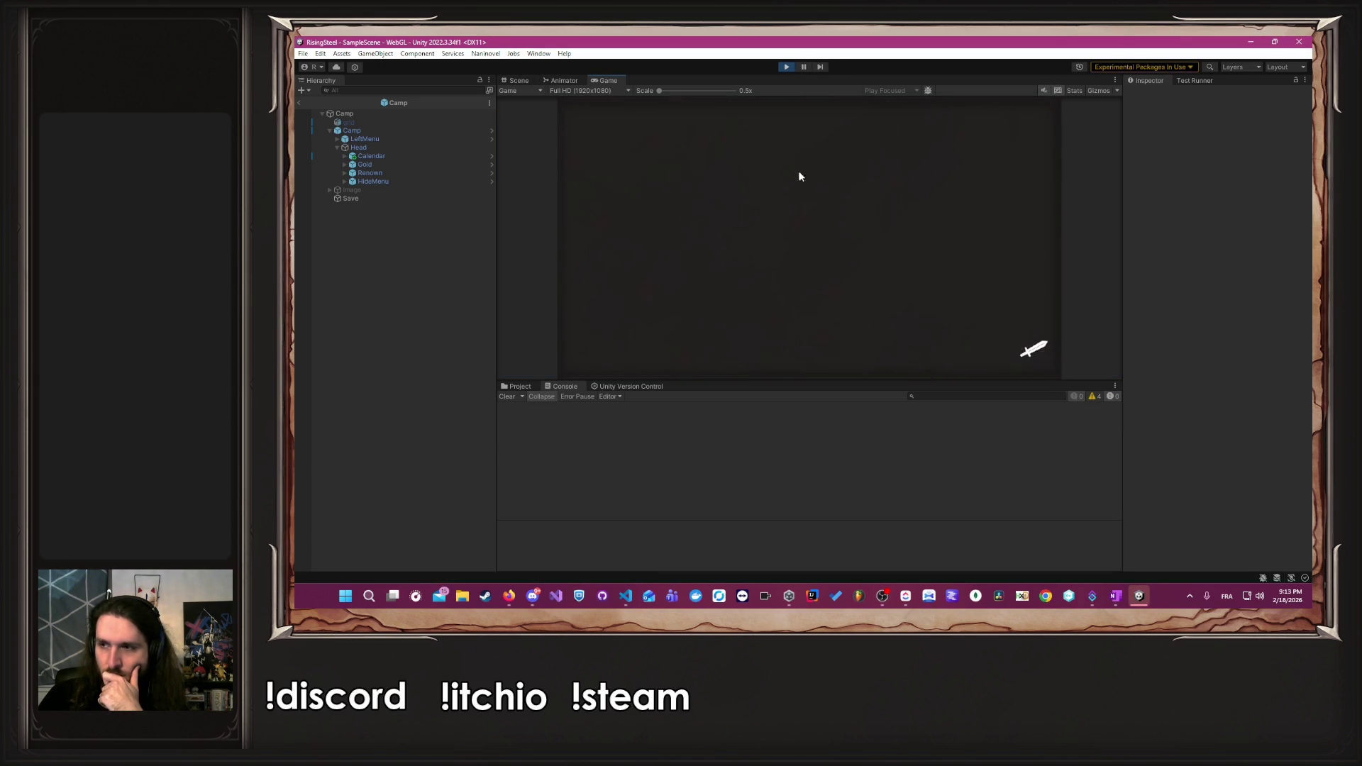
type("A")
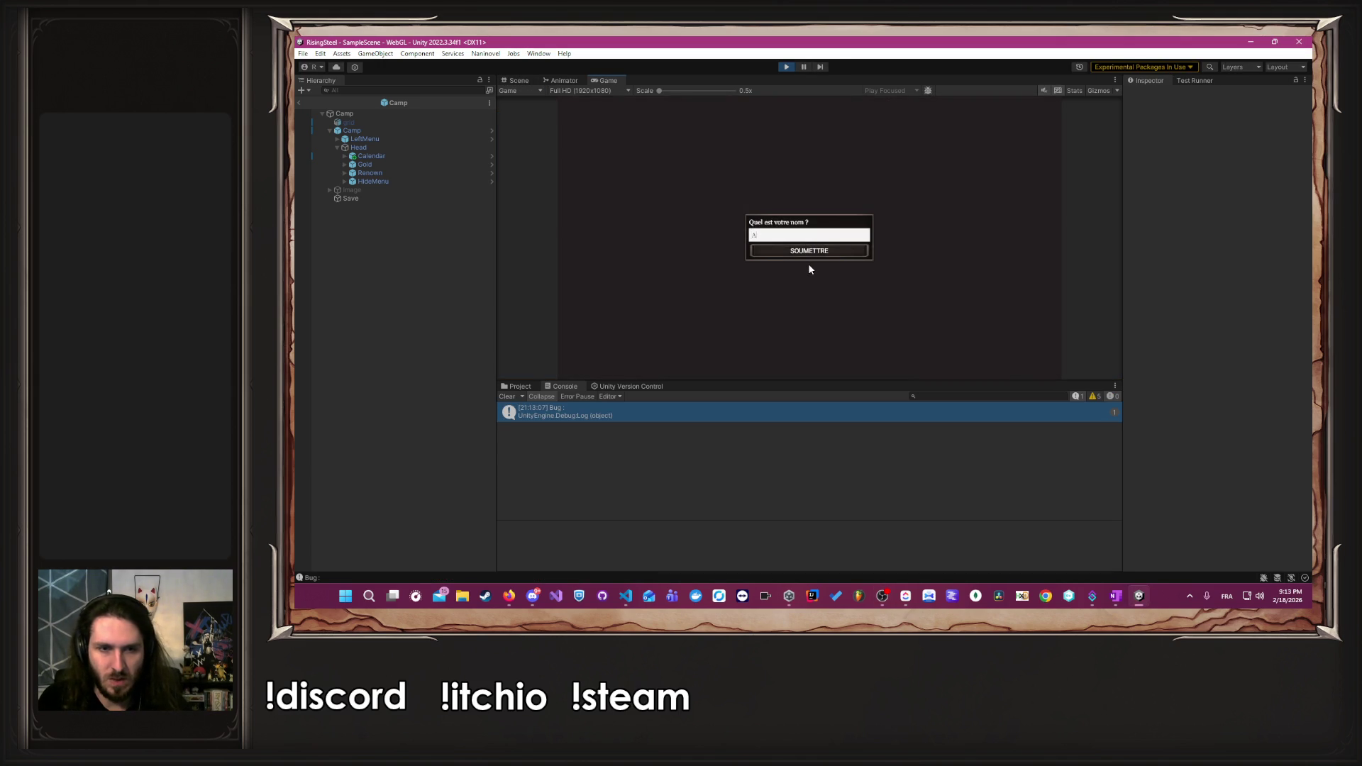
key("Return")
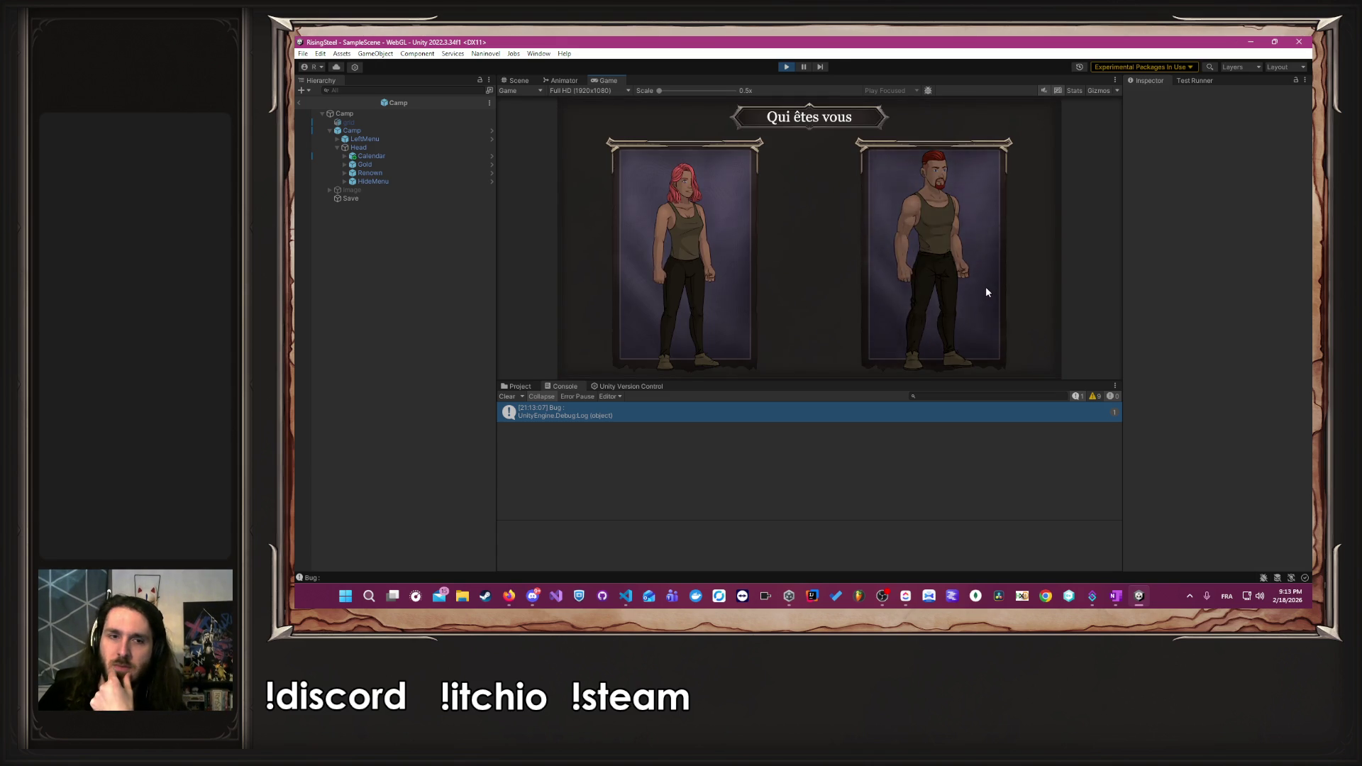
left_click(985, 286)
left_click(817, 222)
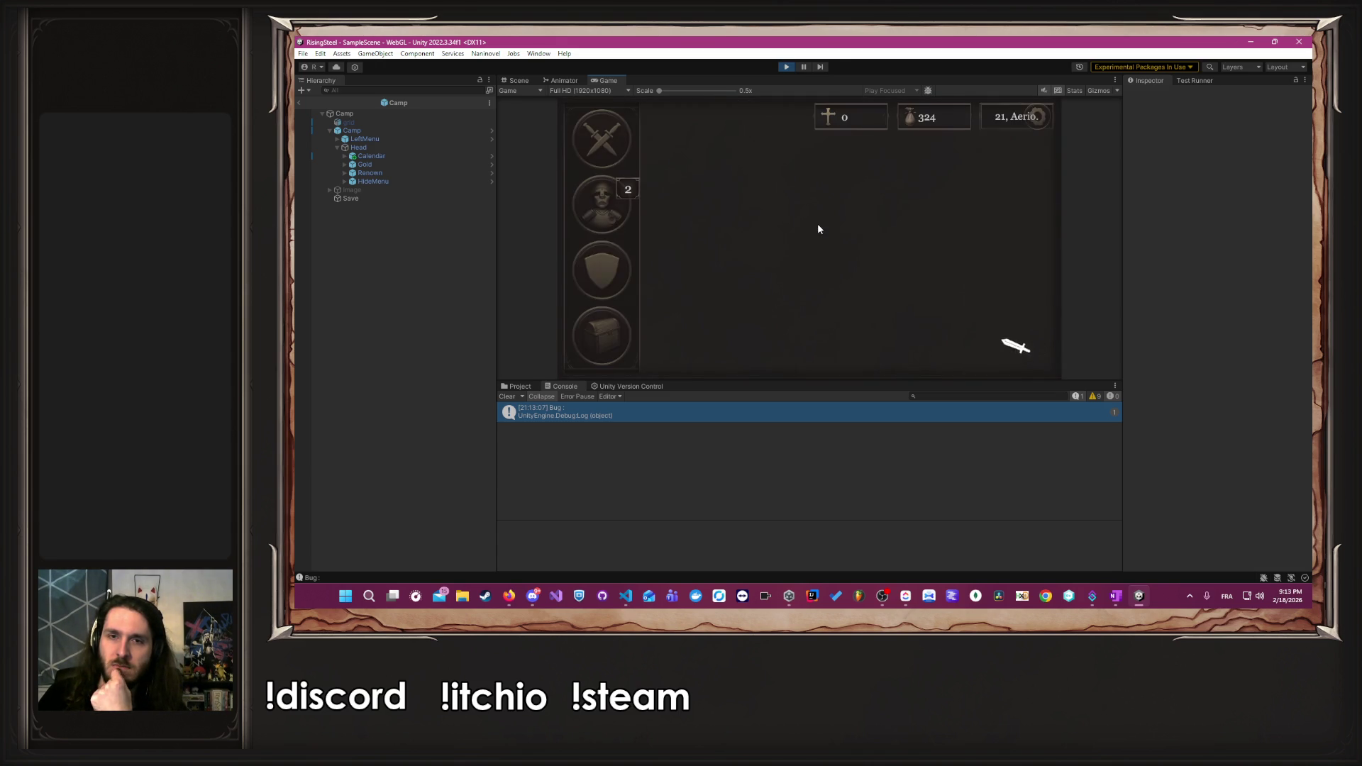
- Open and close the camp calendar, quit to the title, start another game, then stop play mode
left_click(1035, 125)
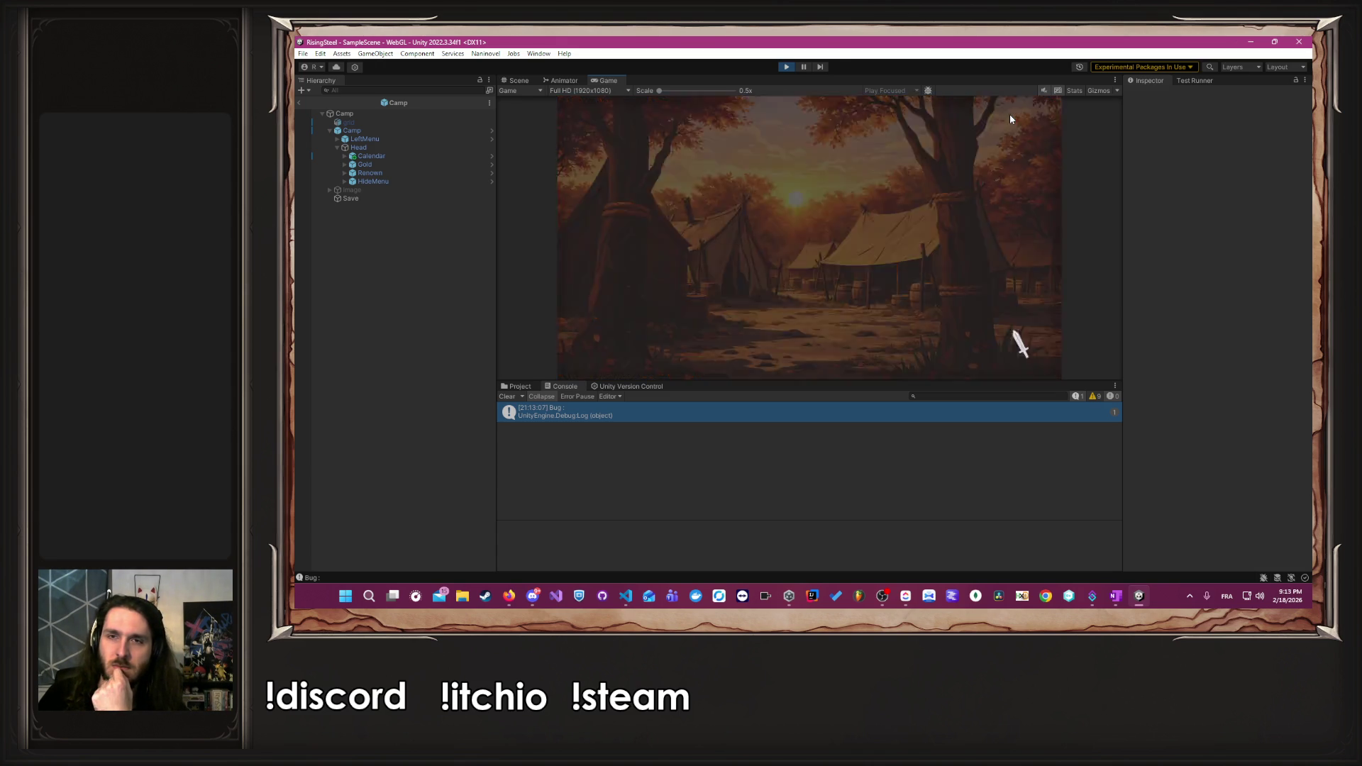
left_click(1037, 118)
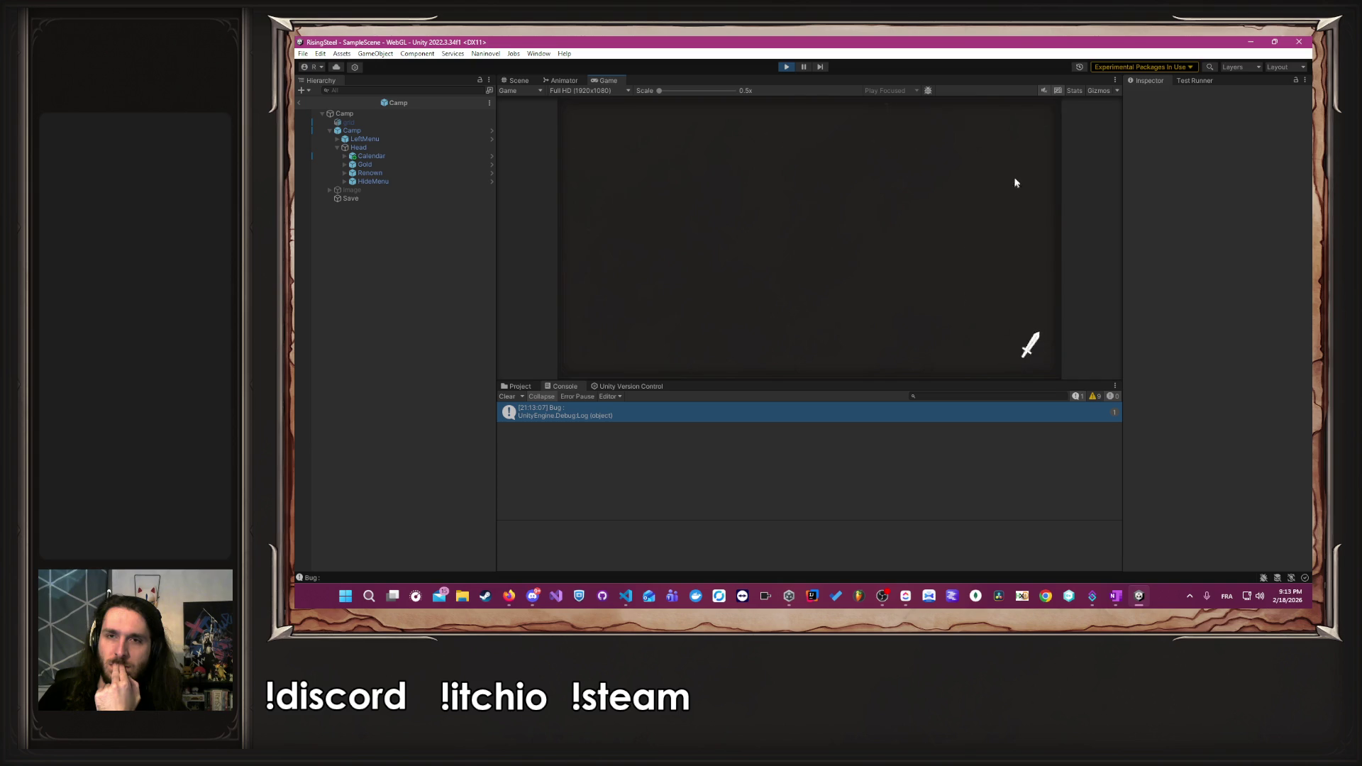
key("Escape")
left_click(797, 329)
left_click(791, 246)
left_click(826, 172)
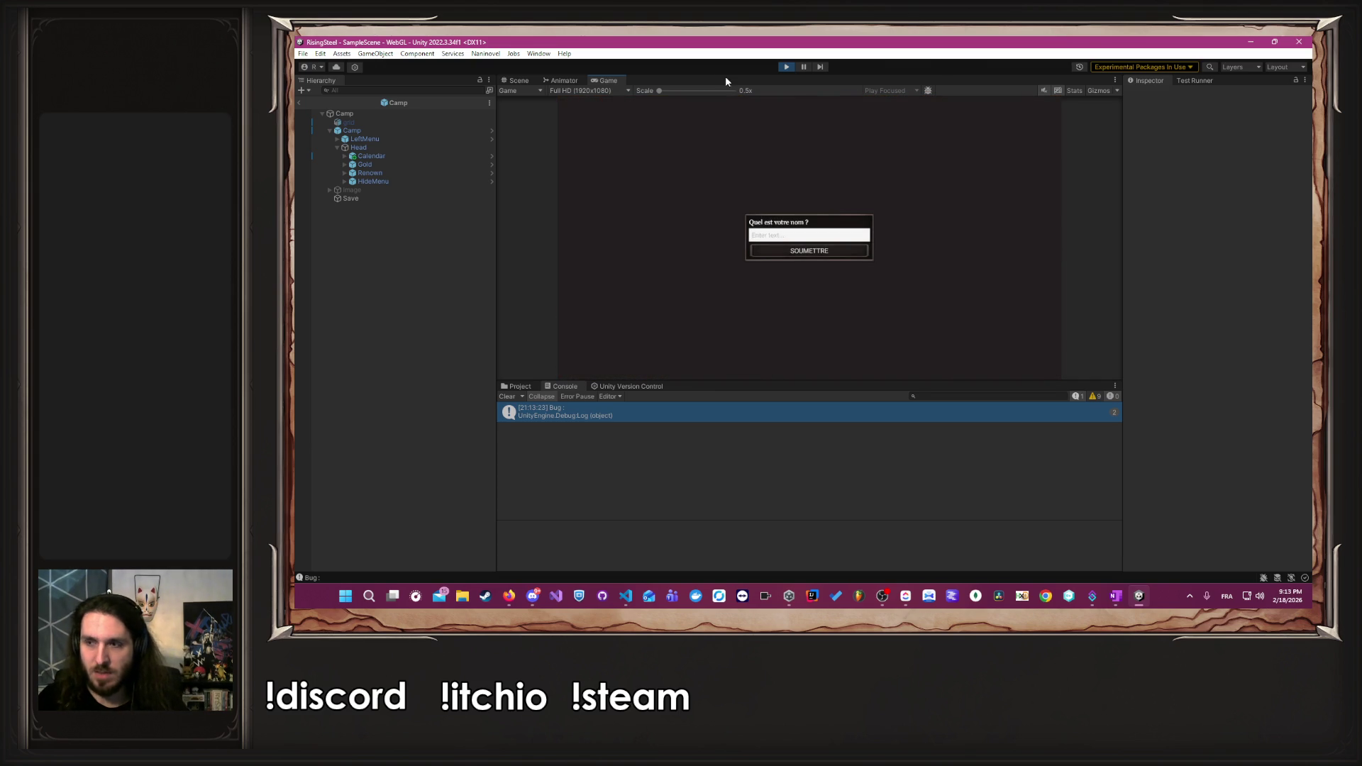
left_click(786, 67)
key("alt+Tab")
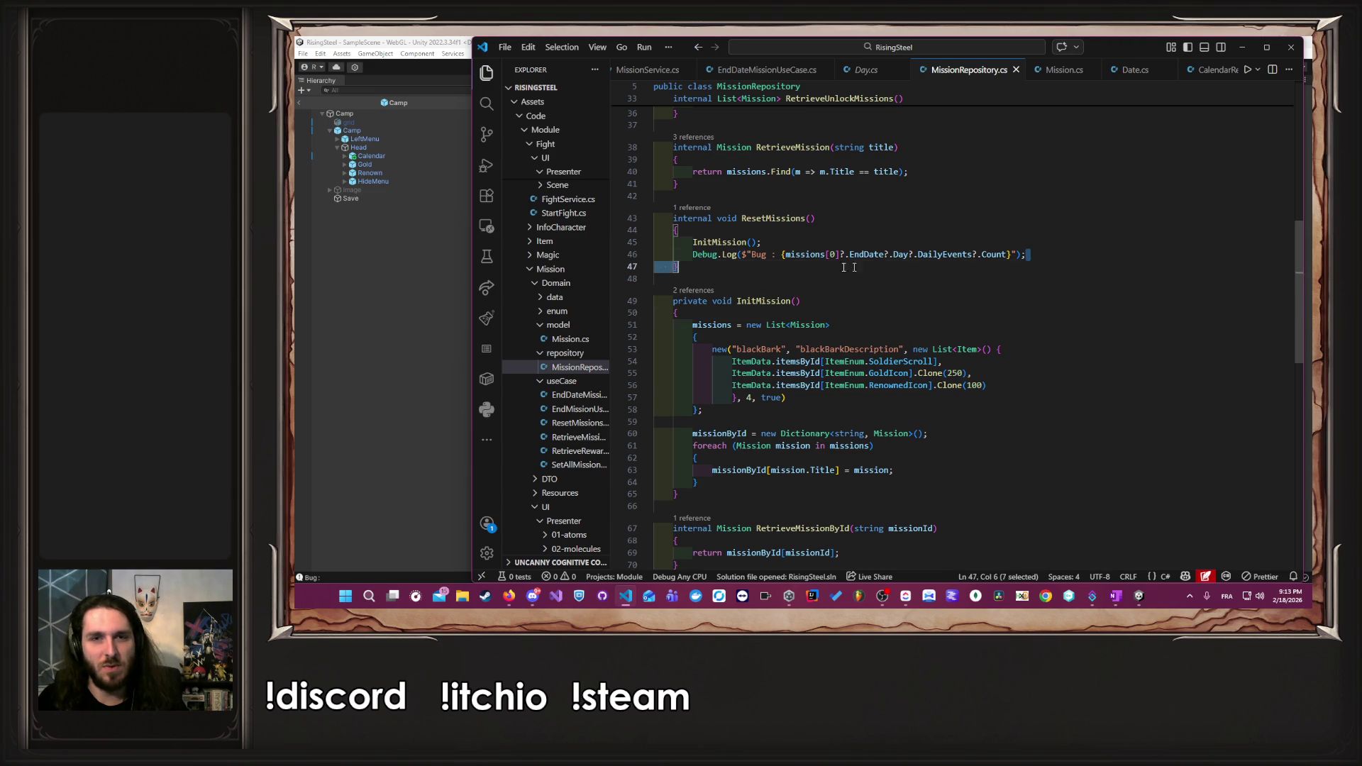
- Delete the Debug.Log line from ResetMissions in MissionRepository.cs
left_click_drag(1026, 254, 693, 256)
key("BackSpace")
key("BackSpace")
key("BackSpace")
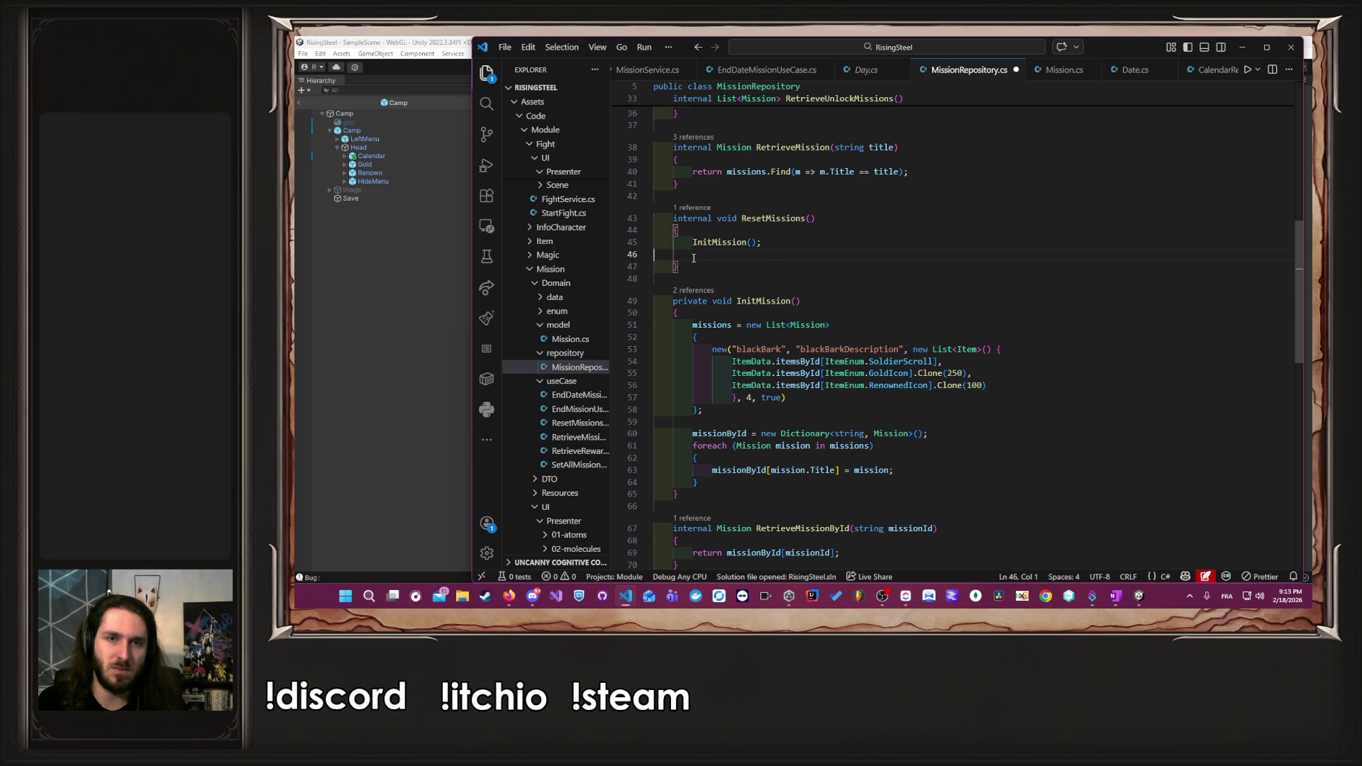
left_click(743, 71)
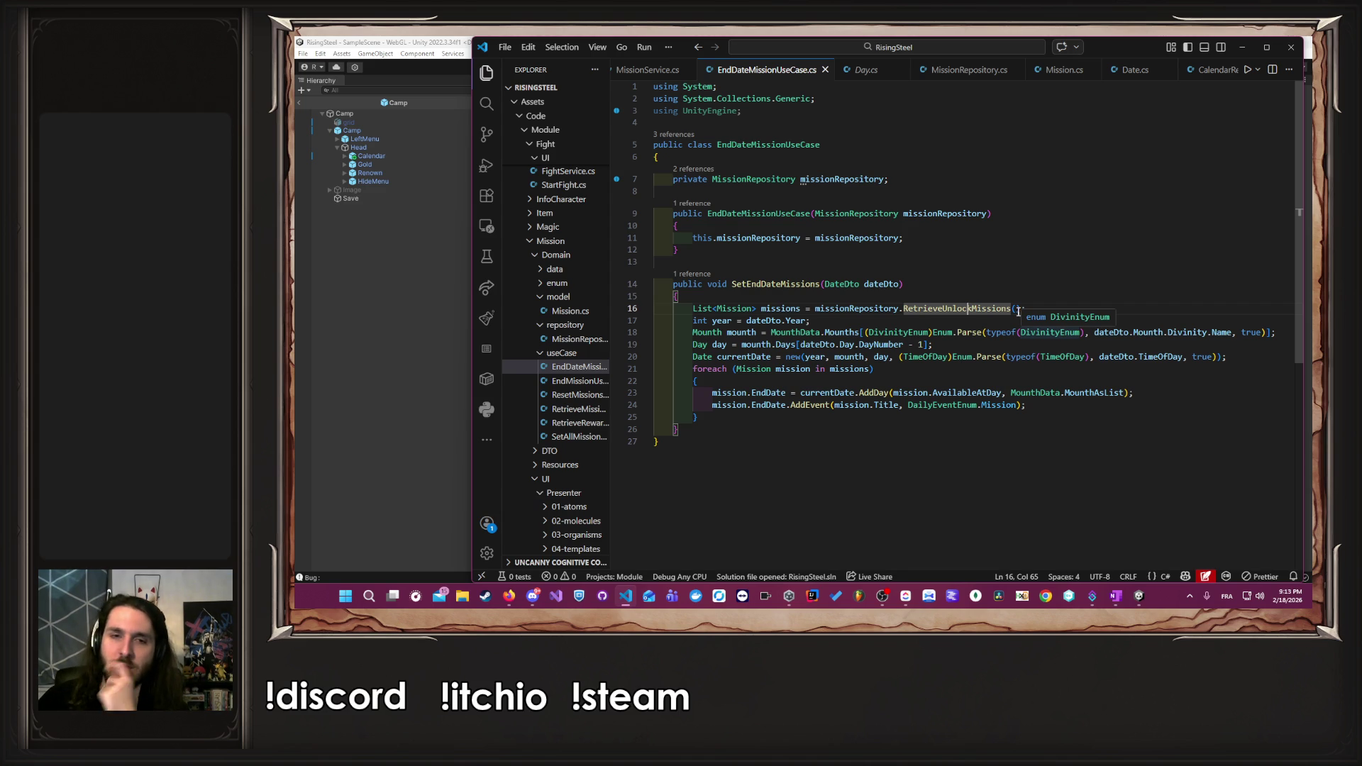
- Paste the debug log line right after the currentDate declaration in EndDateMissionUseCase.cs
left_click(693, 332)
left_click_drag(694, 332, 943, 333)
left_click(948, 342)
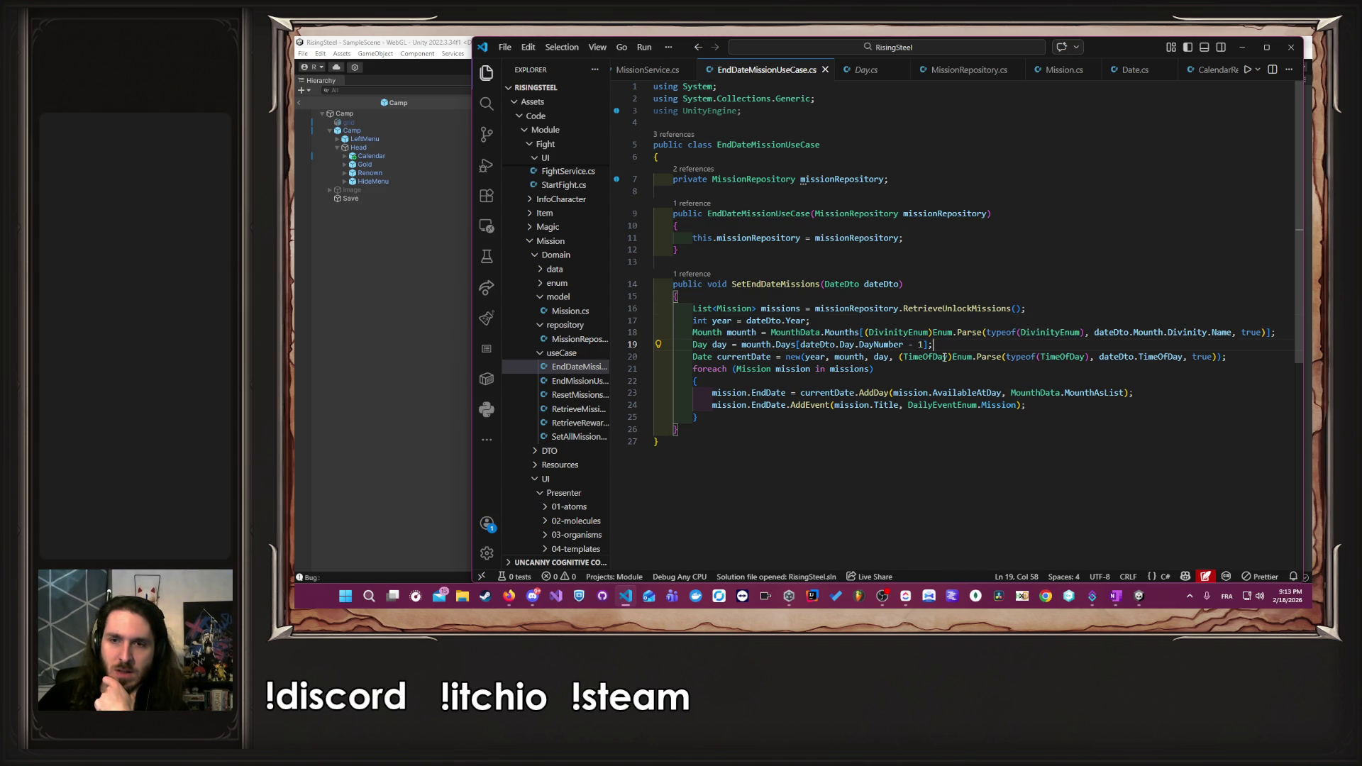
left_click_drag(751, 357, 954, 359)
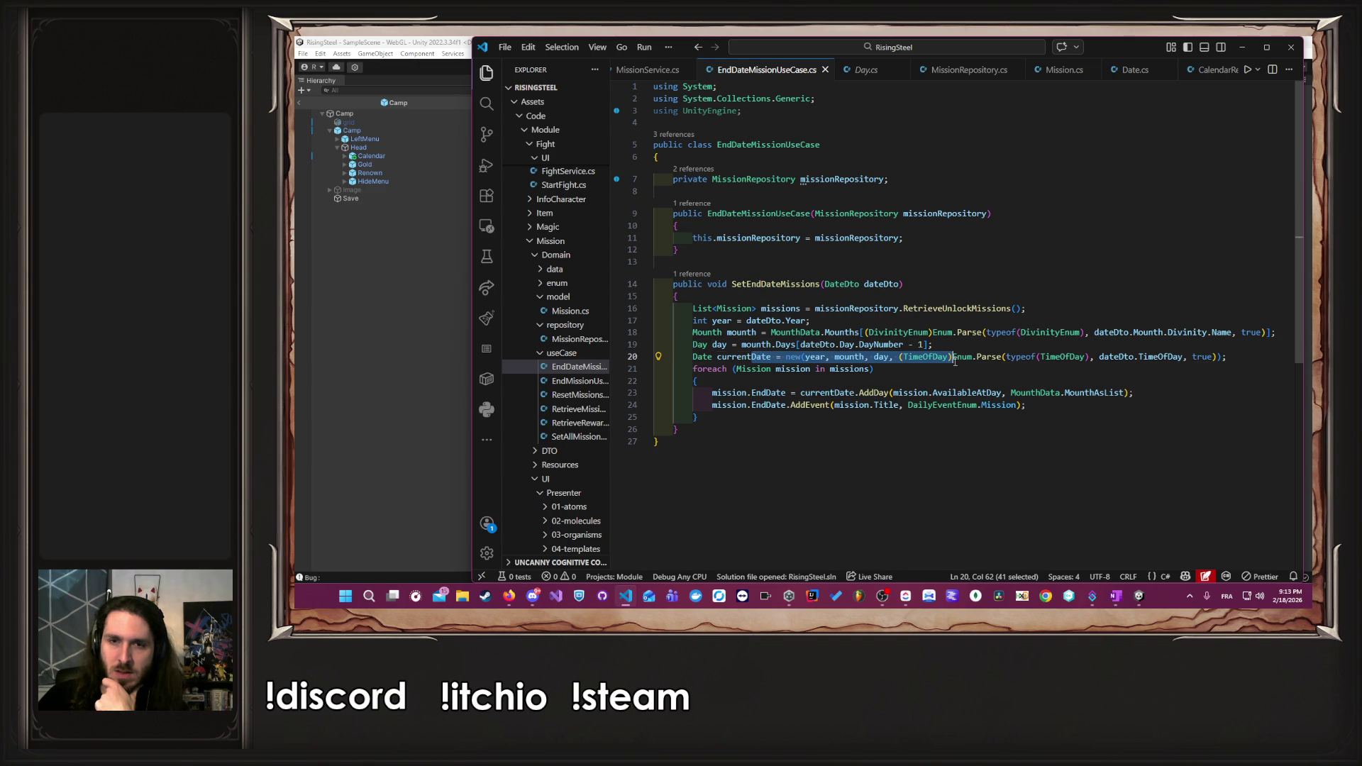
left_click(1230, 356)
key("Return")
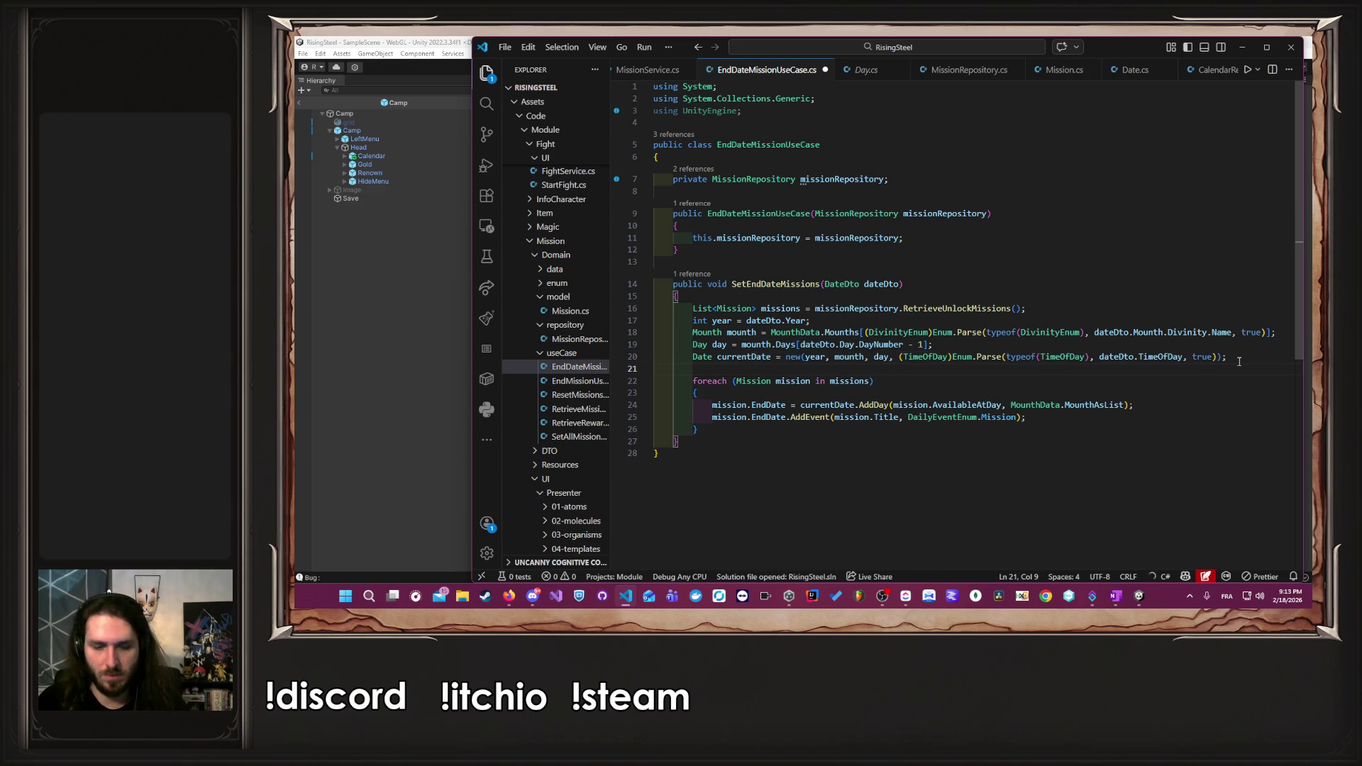
type("Debug.Log($\"Bug : {missions[0]?.EndDate?.Day?.DailyEvents?.Count}\");")
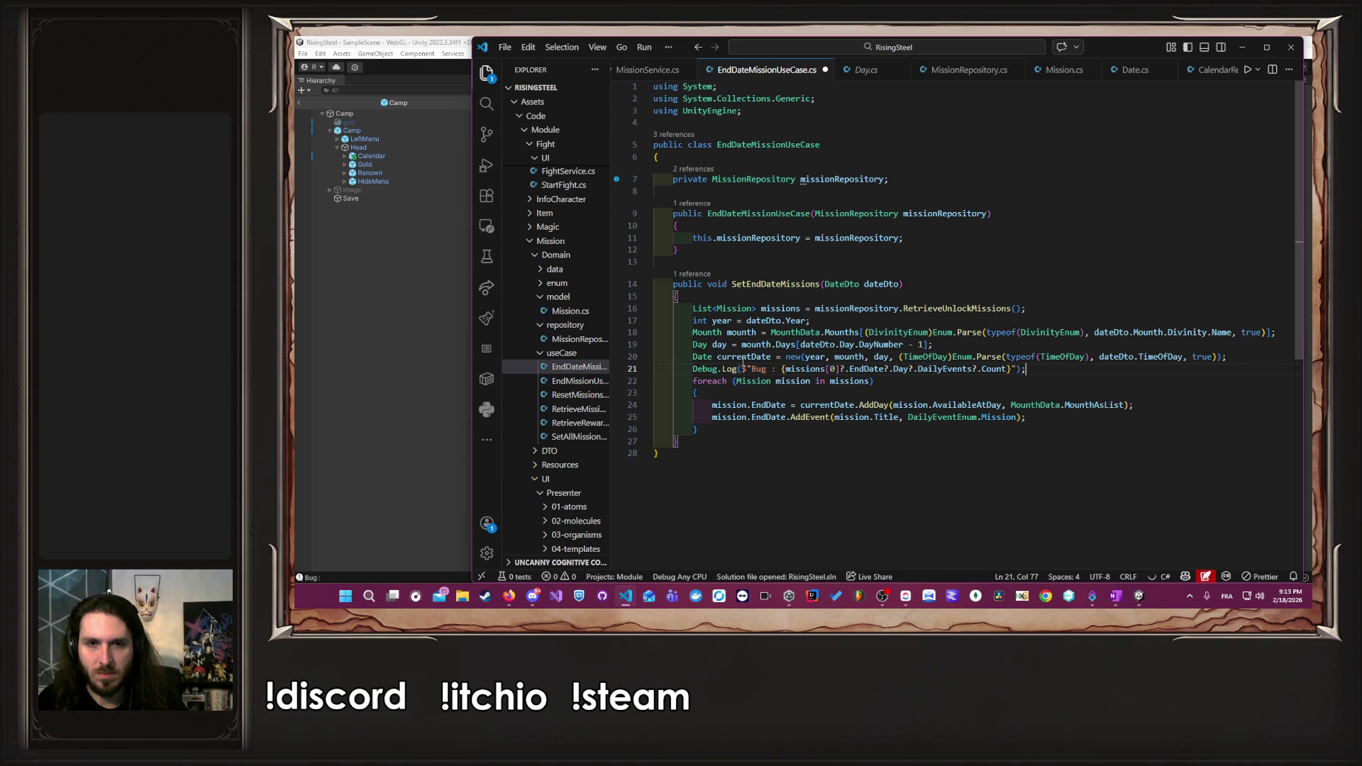
- Replace the missions chain in the log with currentDate.Day and save
double_click(753, 356)
key("ctrl+c")
left_click_drag(915, 369, 782, 368)
key("ctrl+v")
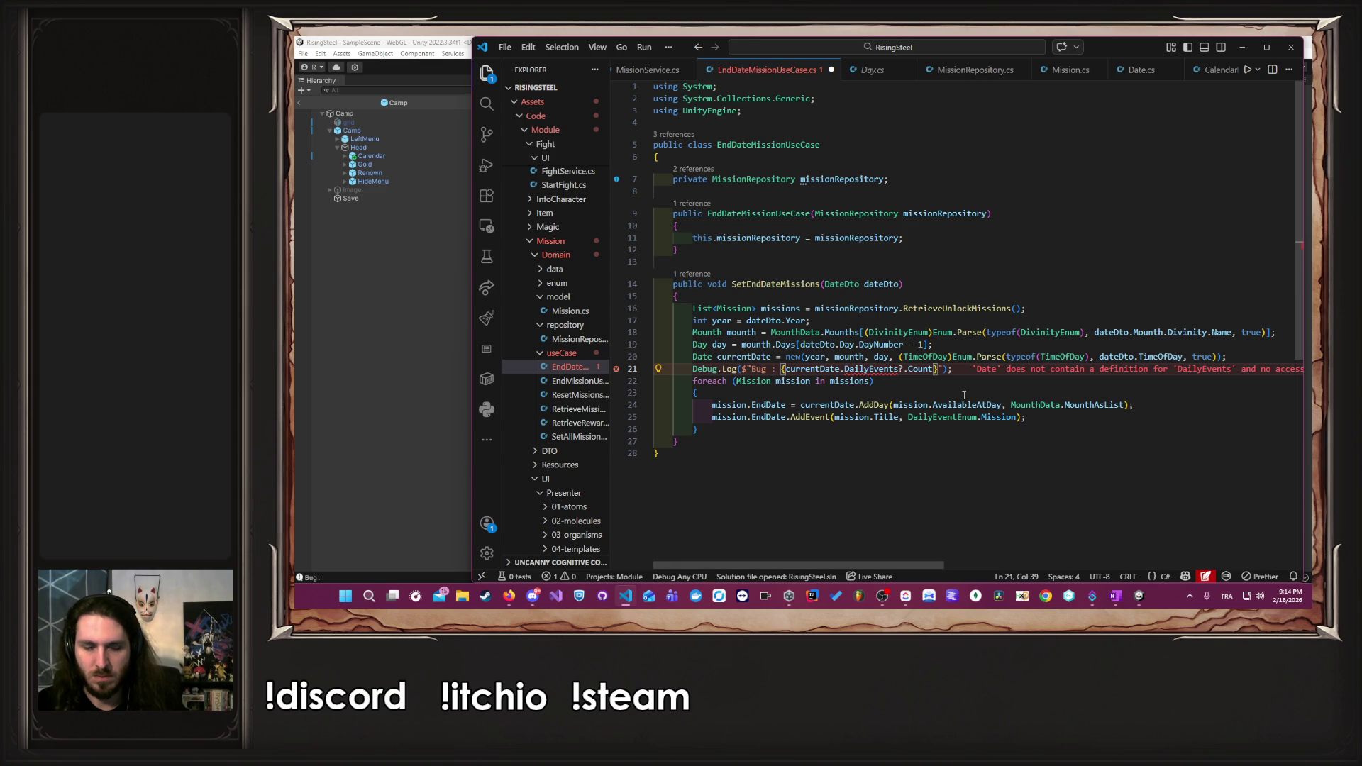
type(".")
key("Down")
key("Down")
key("Return")
key("ctrl+s")
- Tweak the DailyEvents count expression in the log, save, and return to Unity
key("ctrl+Right")
key("Delete")
key("ctrl+s")
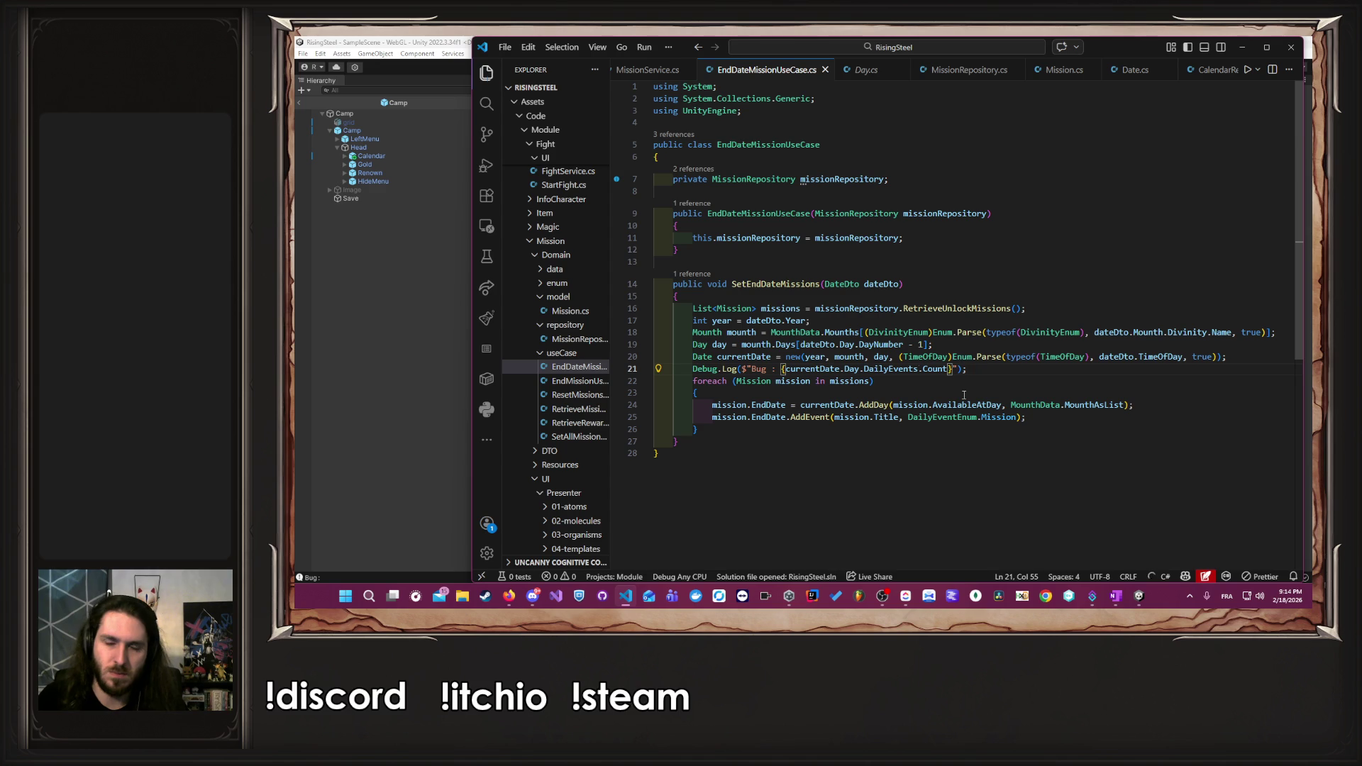
left_click(340, 355)
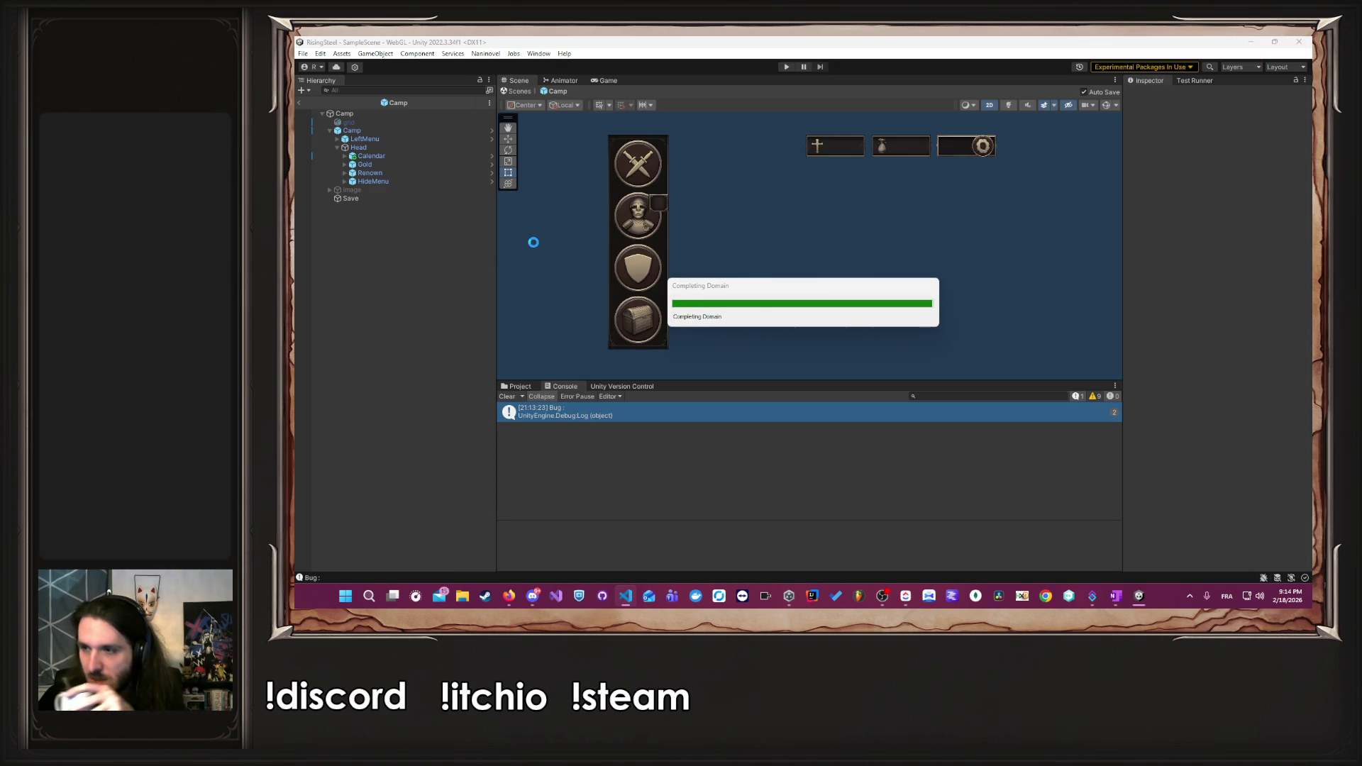
- Start play mode once the scripts reload, then return to Visual Studio Code
left_click(786, 67)
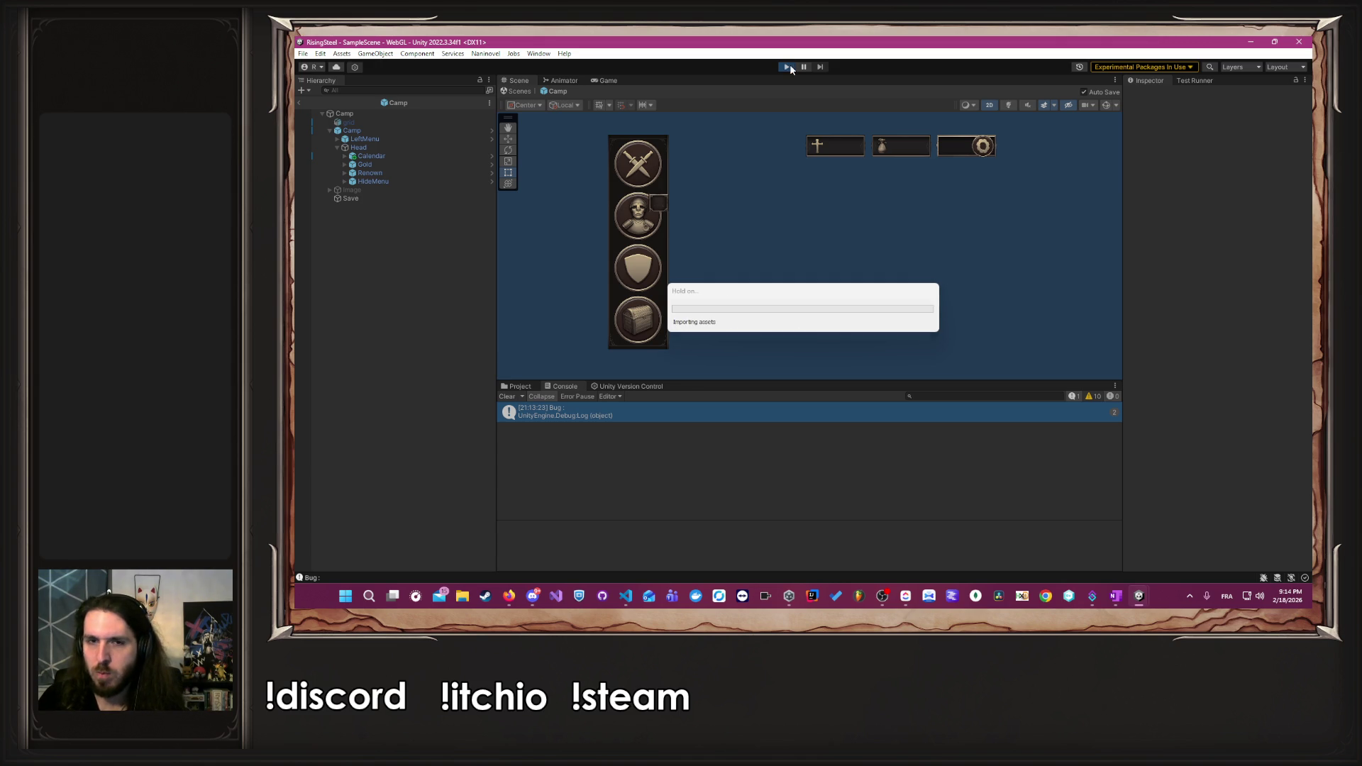
key("alt+Tab")
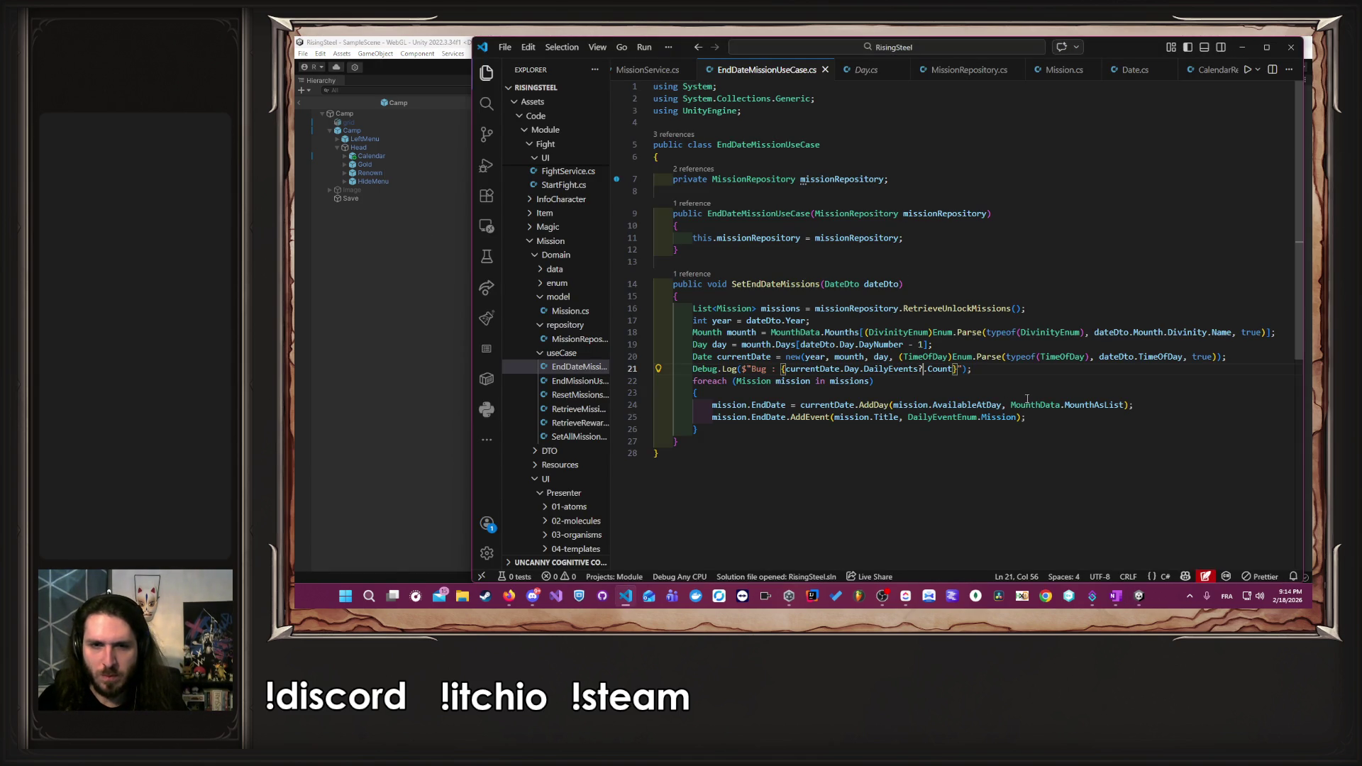
- Look up the AvailableAtDay property definition and return to EndDateMissionUseCase
key("Left")
key("Left")
key("Left")
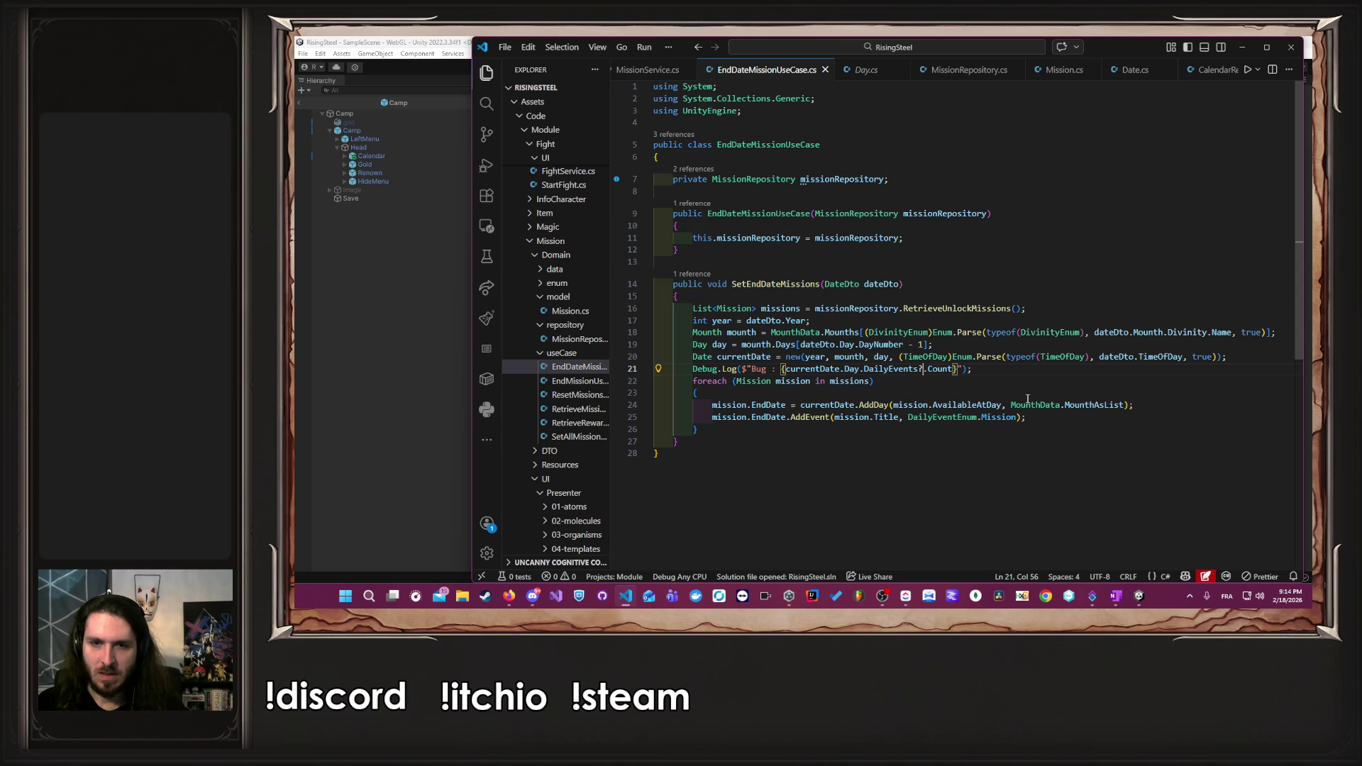
double_click(993, 405)
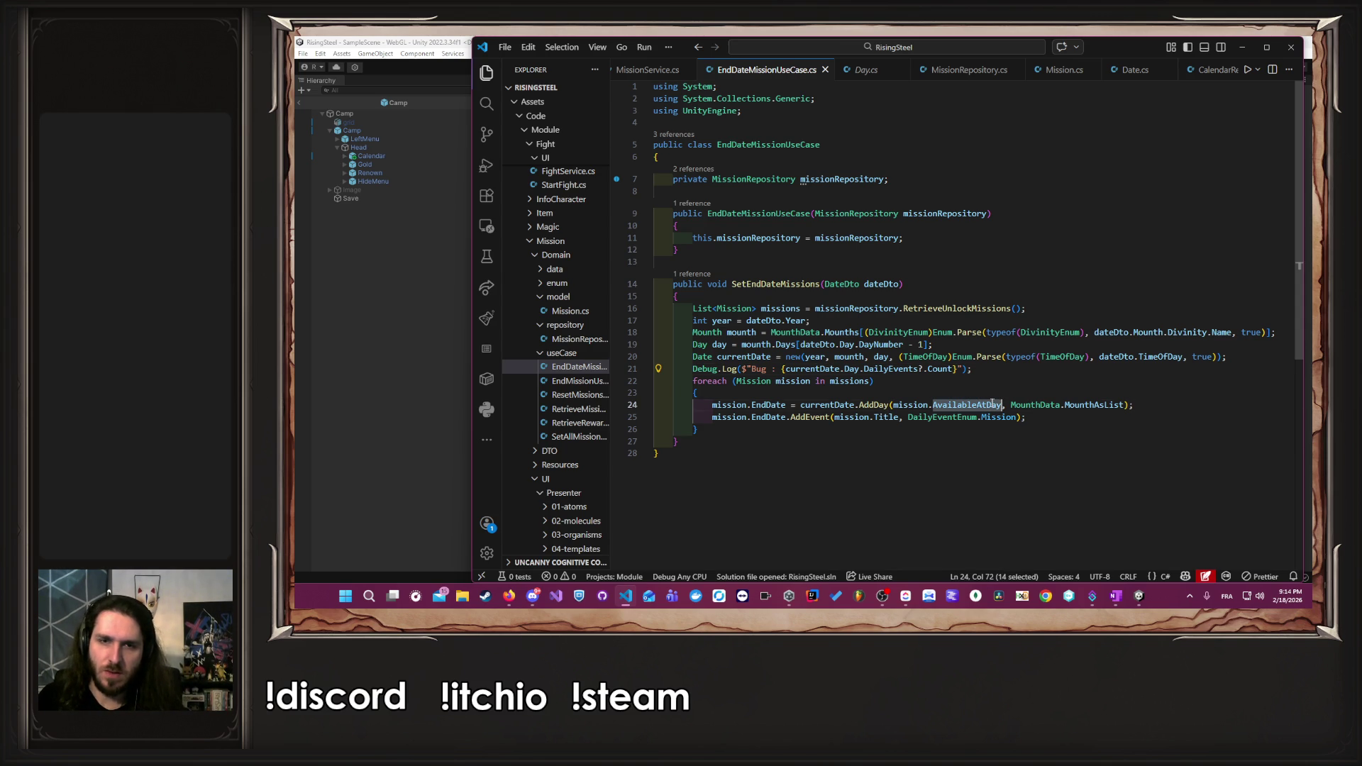
left_click(984, 405, "ctrl")
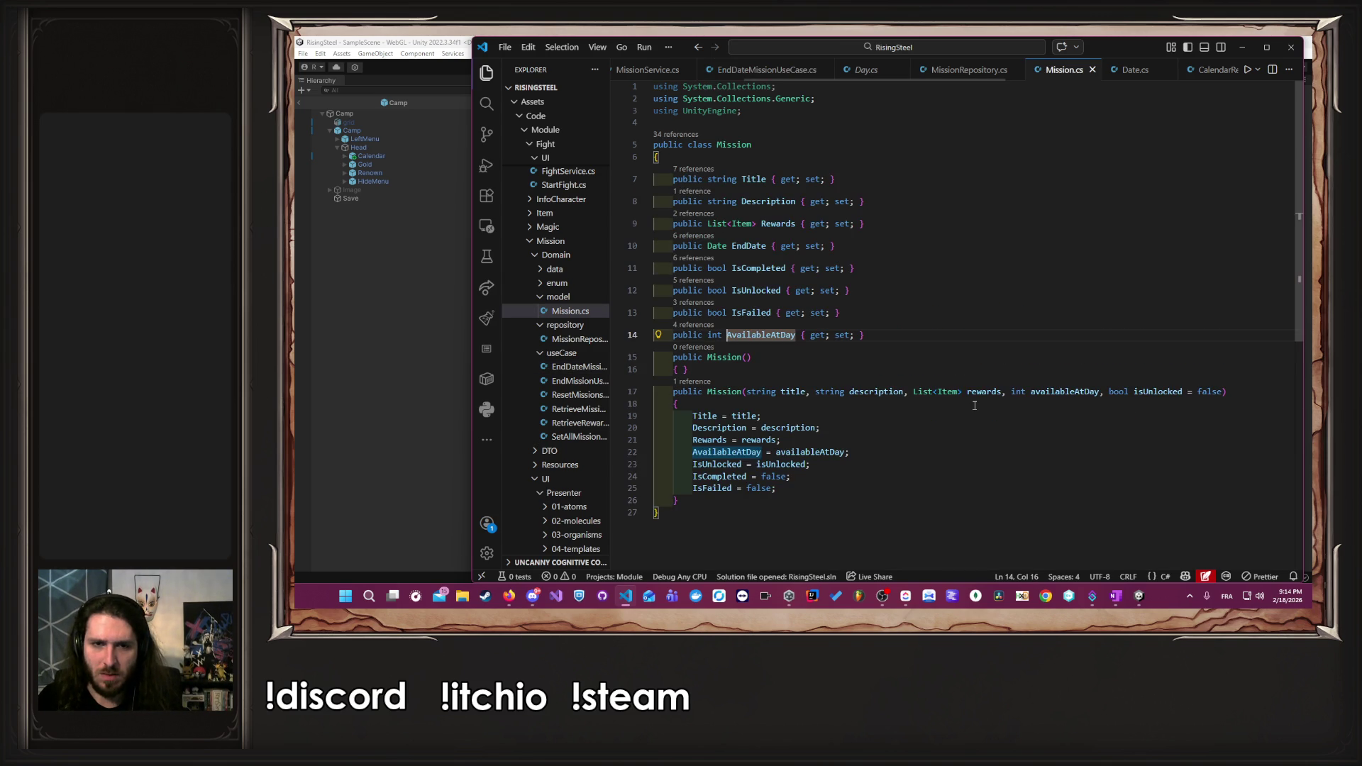
key("alt+Left")
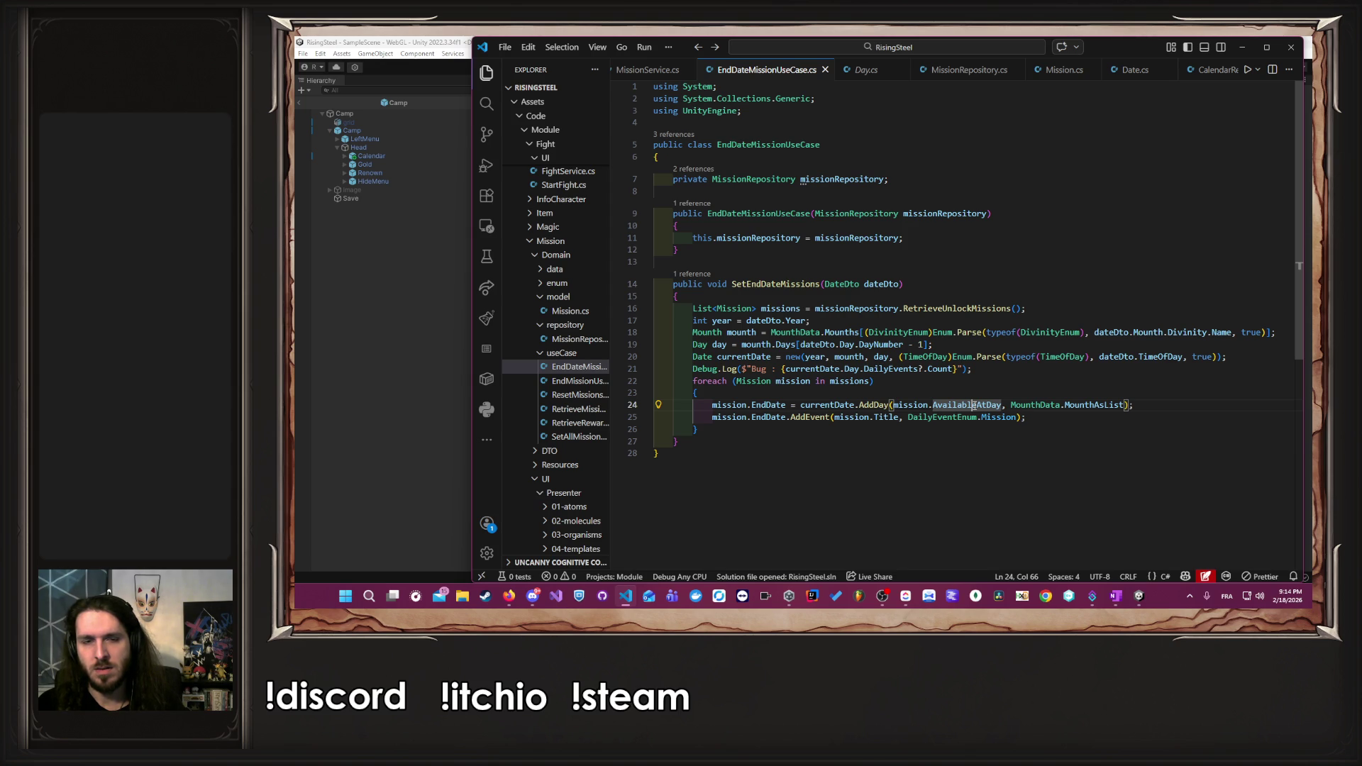
- Inspect how EndDate and DayNumber are used, then bring Unity back to recompile
double_click(768, 404)
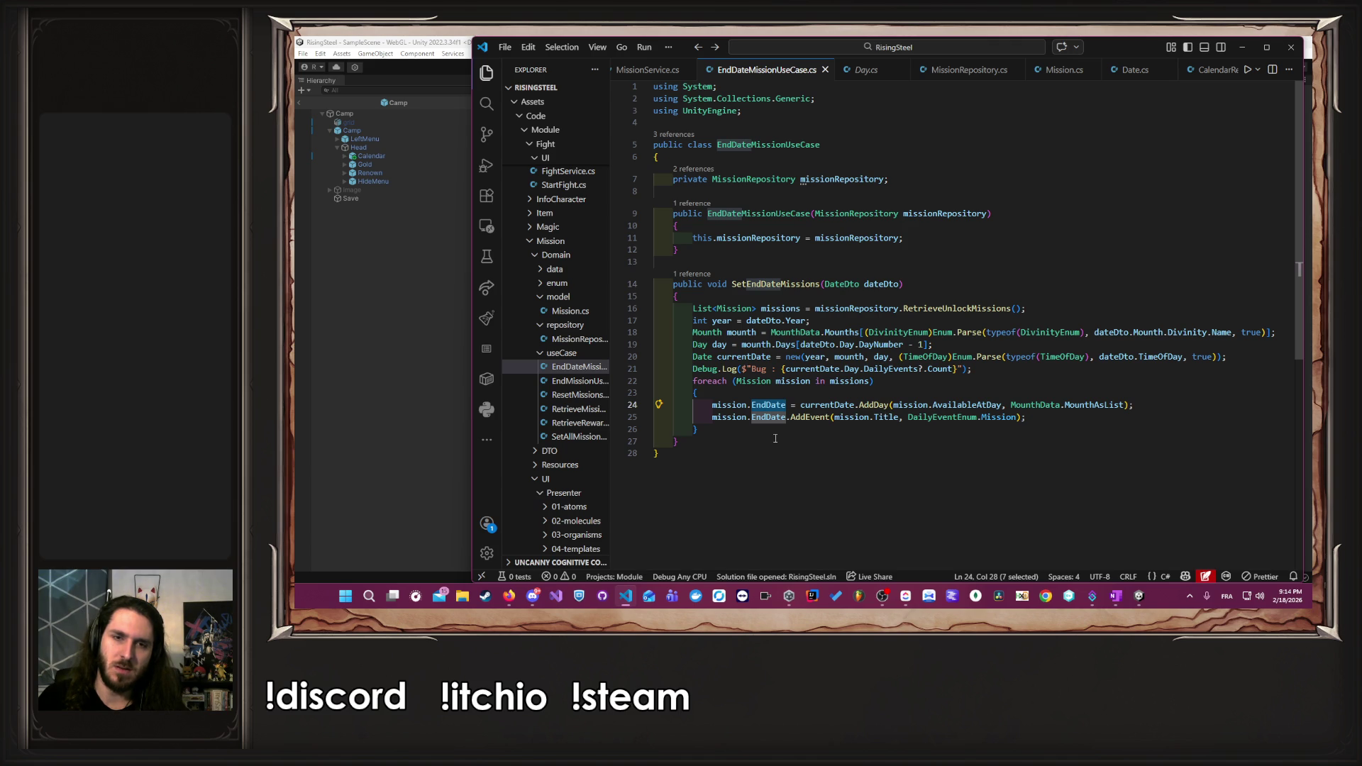
mouse_move(884, 403)
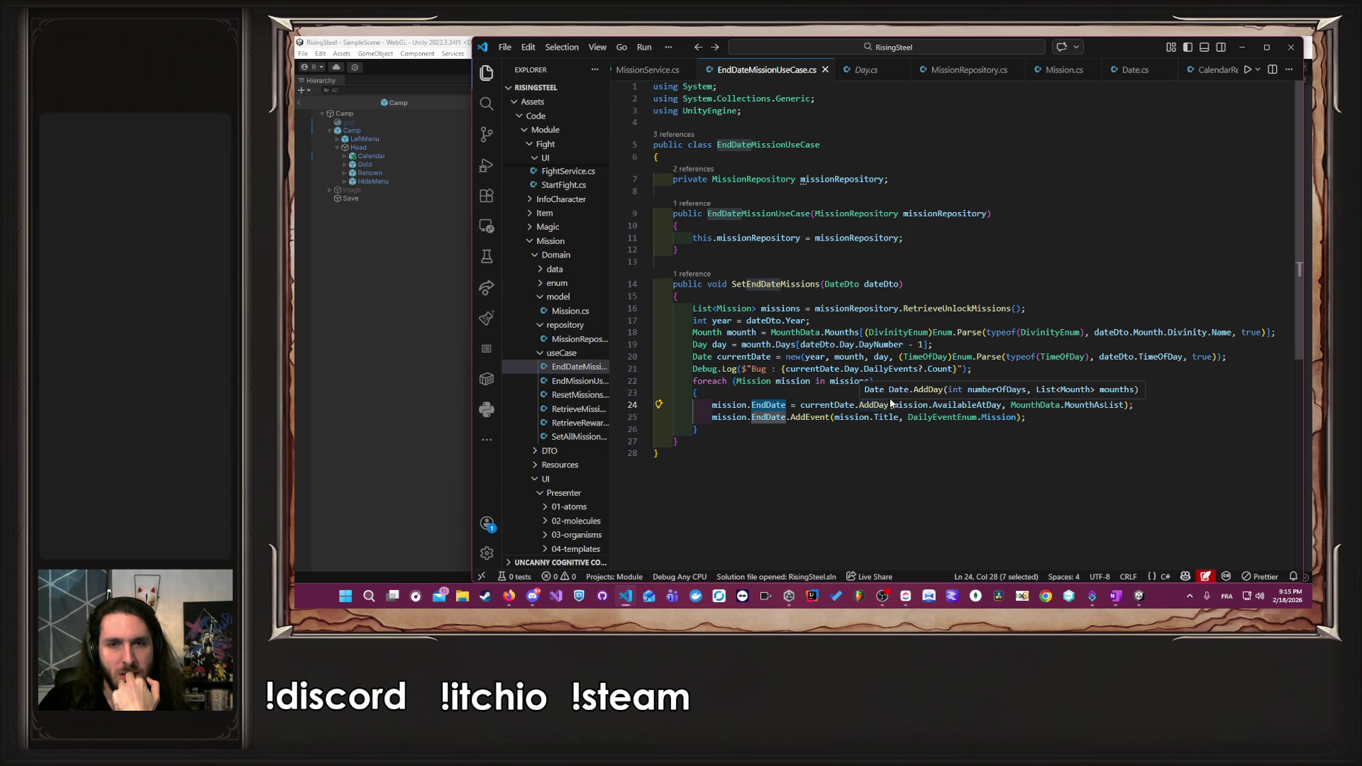
double_click(887, 344)
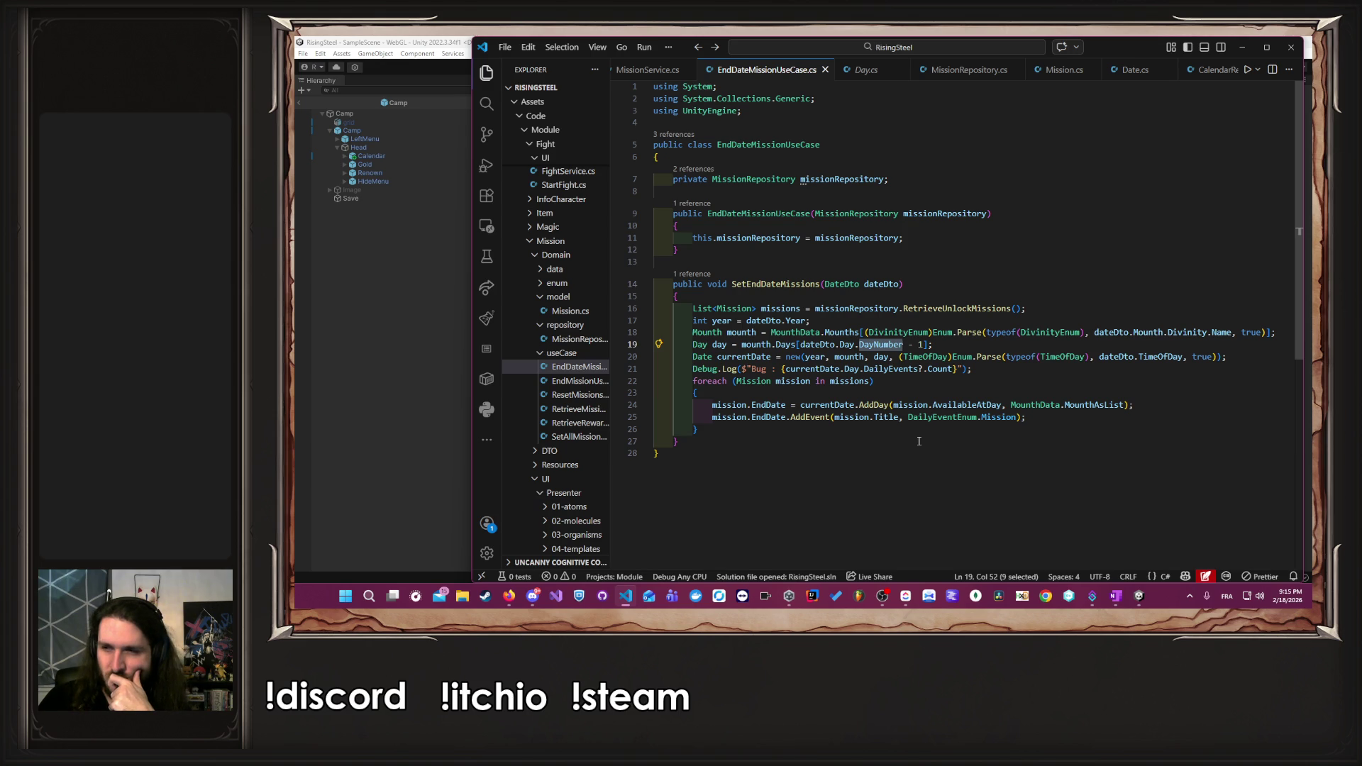
left_click(989, 366)
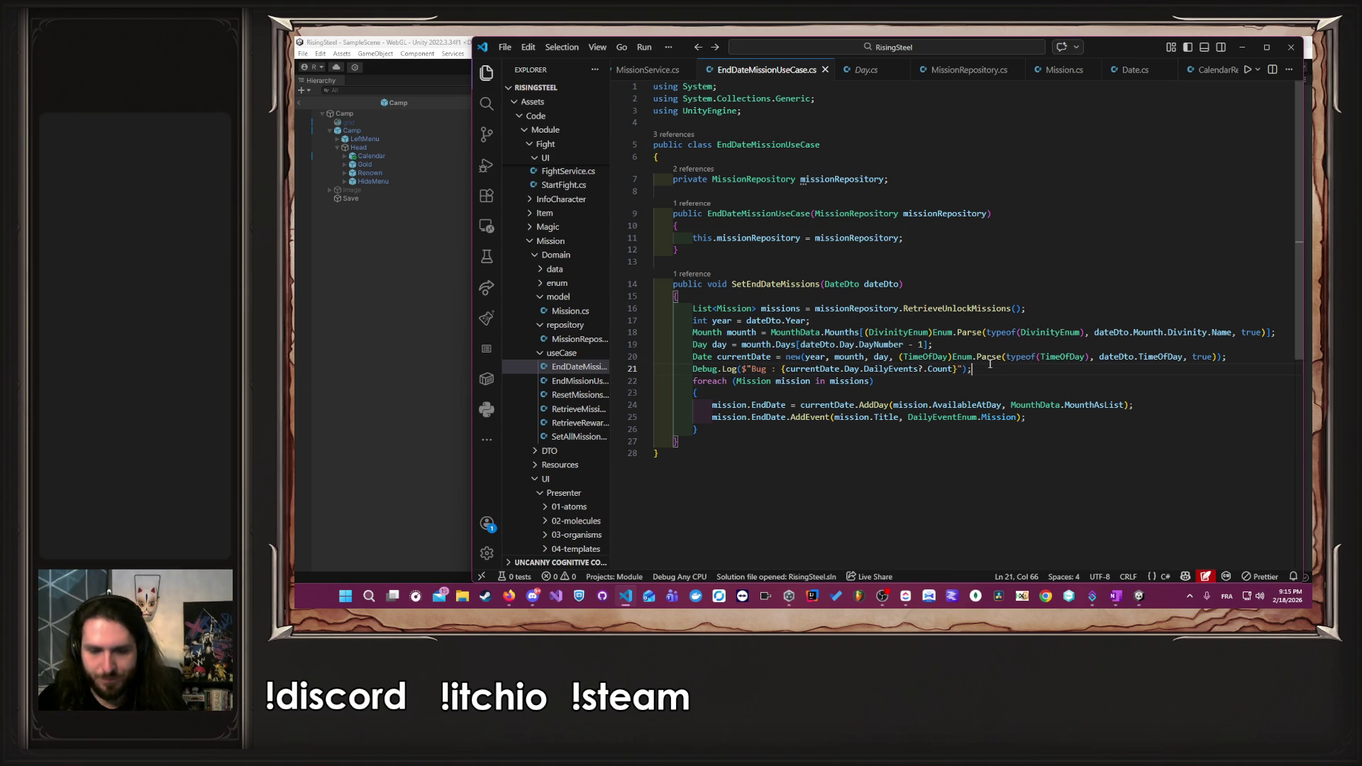
left_click(406, 325)
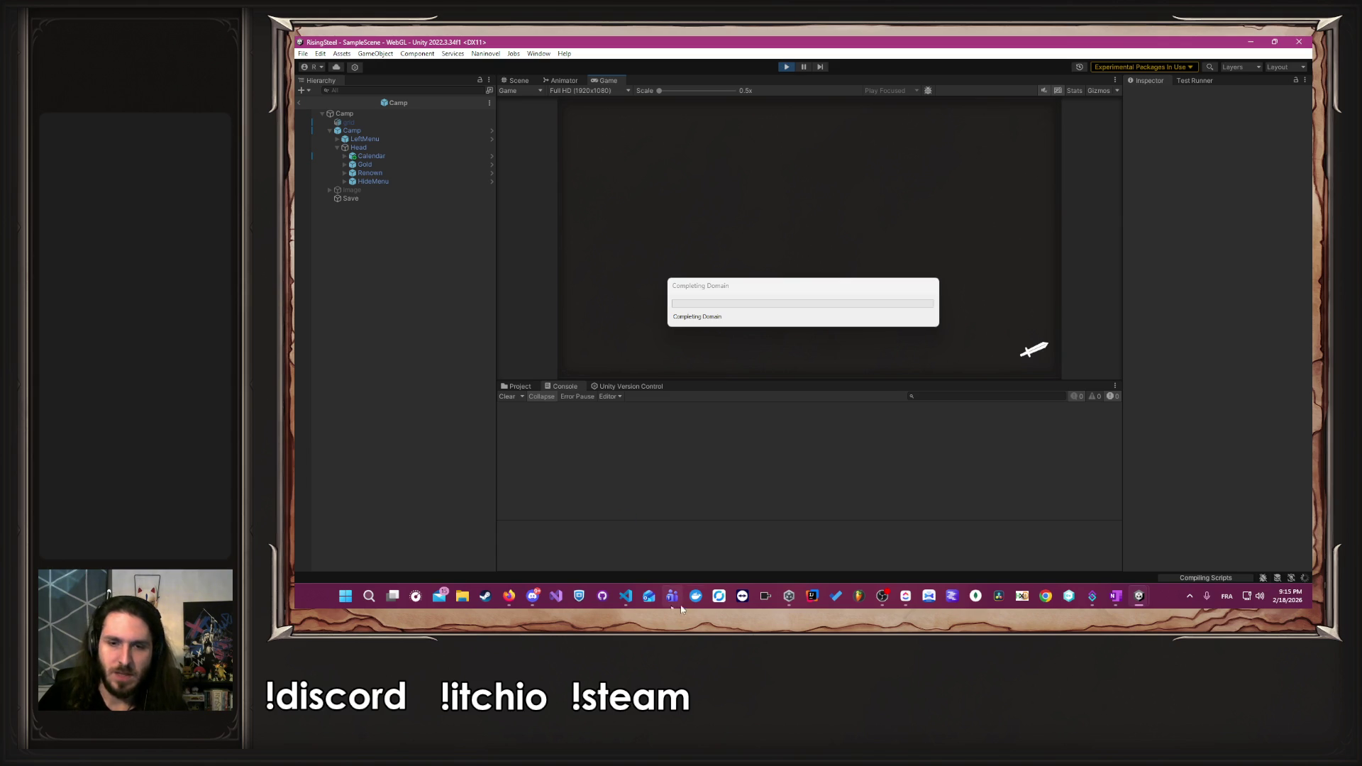
- Restart play mode and begin a new game named 'A' as the male character, skipping the tutorial, through to the camp calendar
left_click(786, 67)
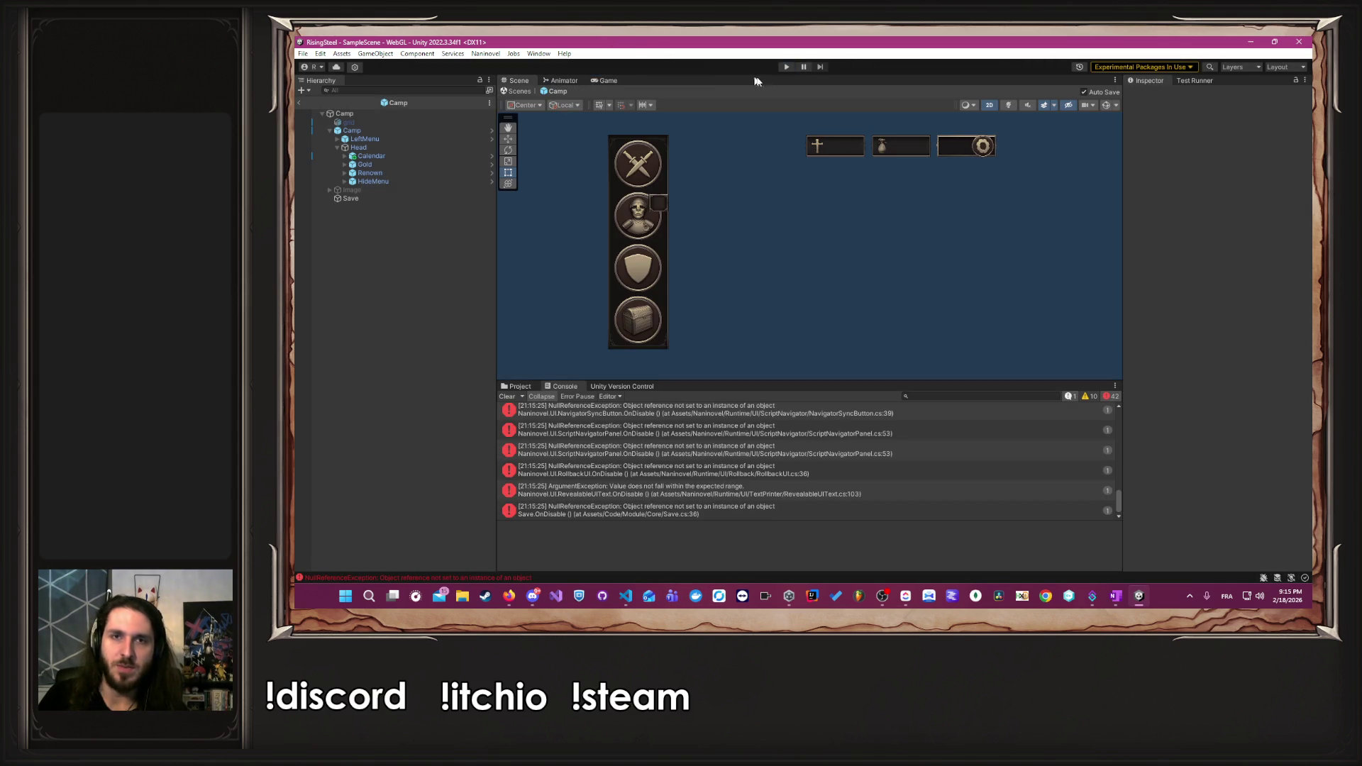
left_click(786, 66)
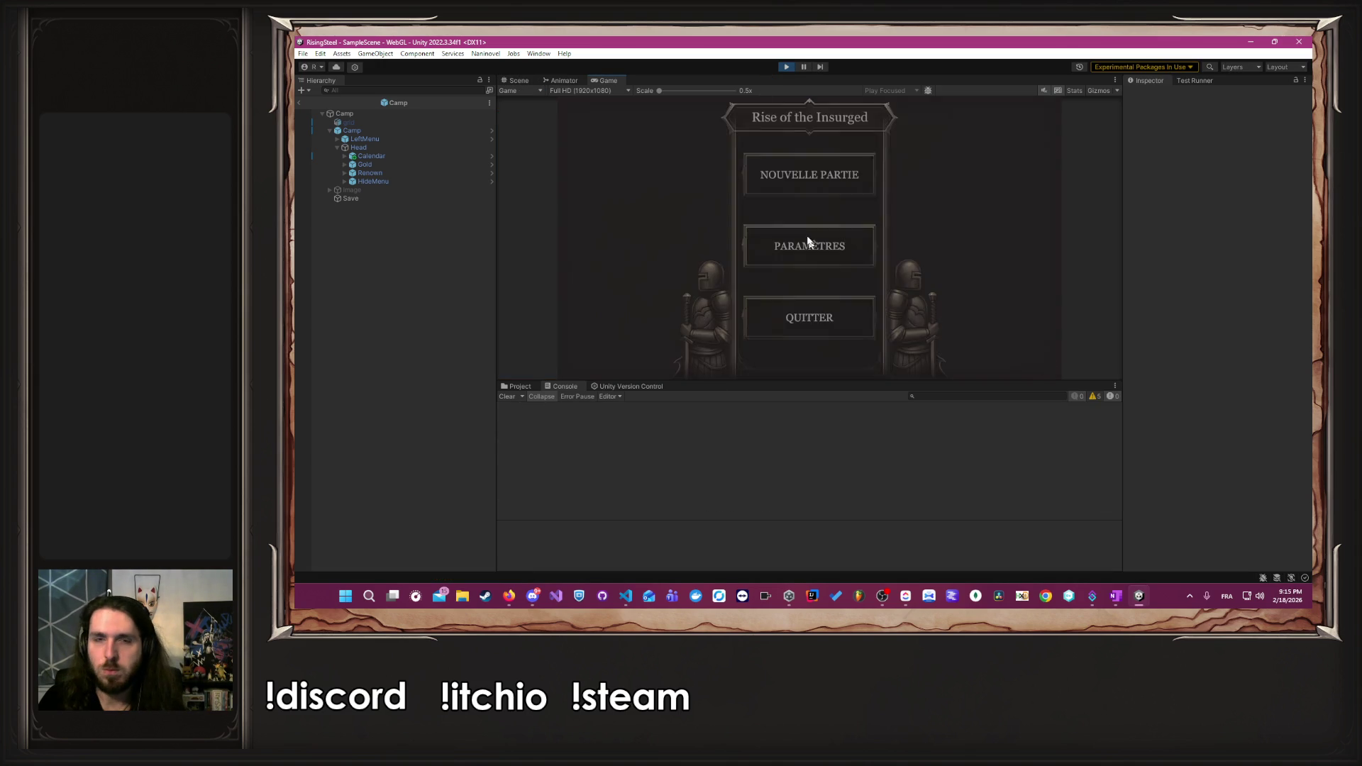
left_click(790, 190)
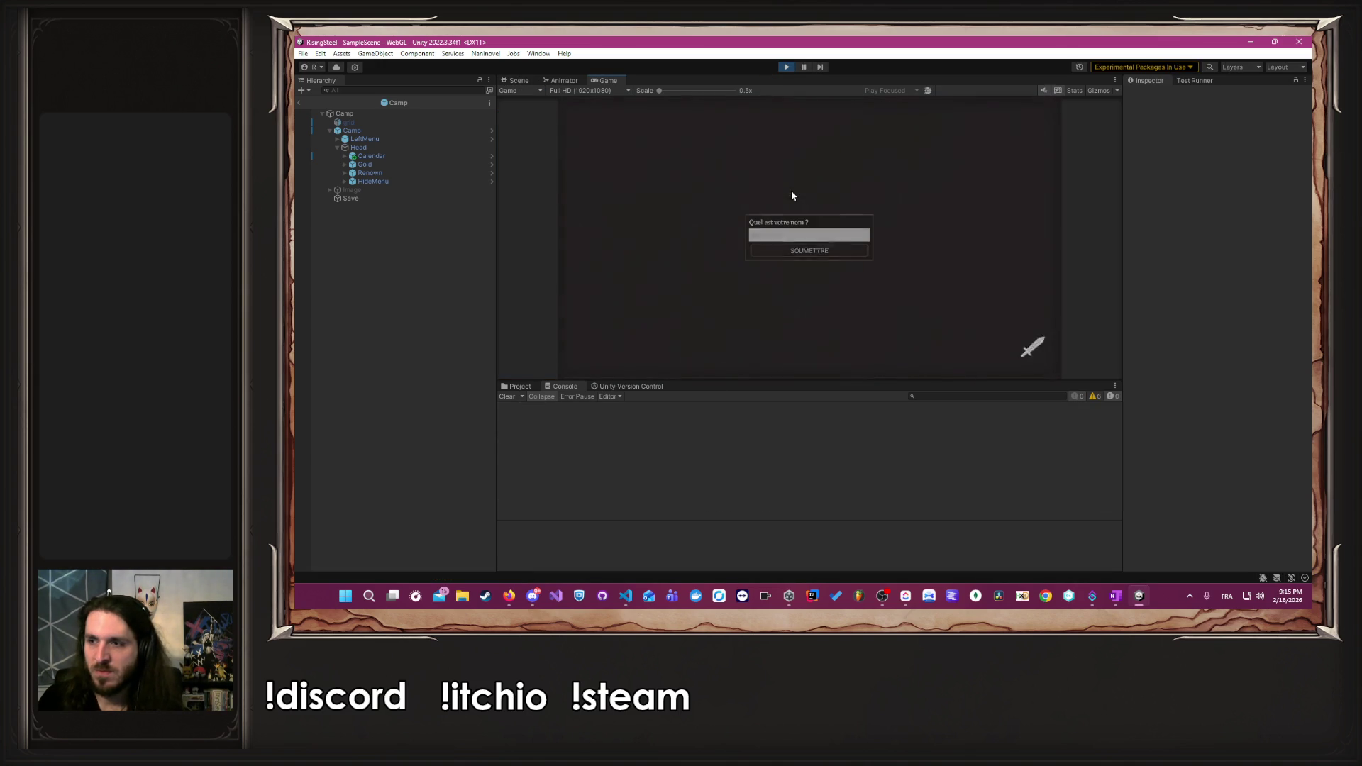
type("A")
left_click(825, 244)
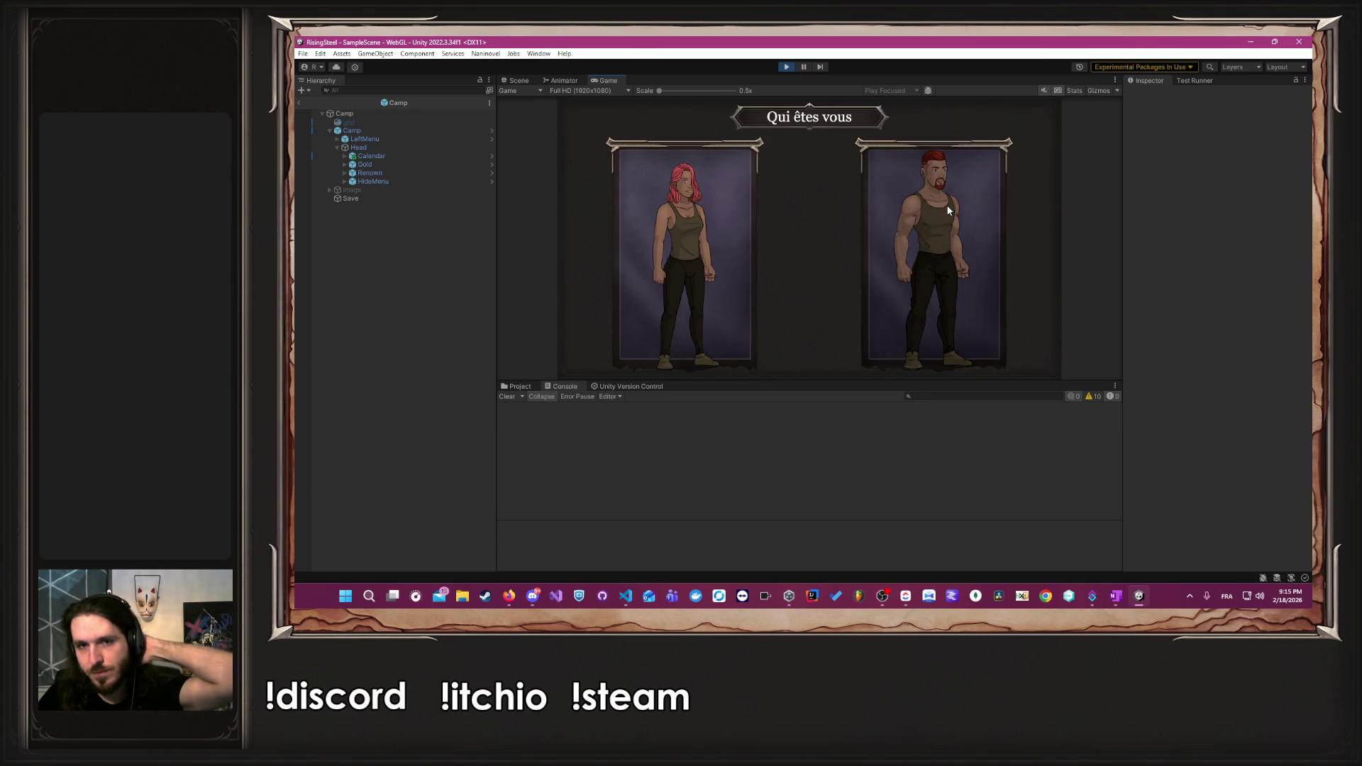
left_click(946, 204)
left_click(861, 233)
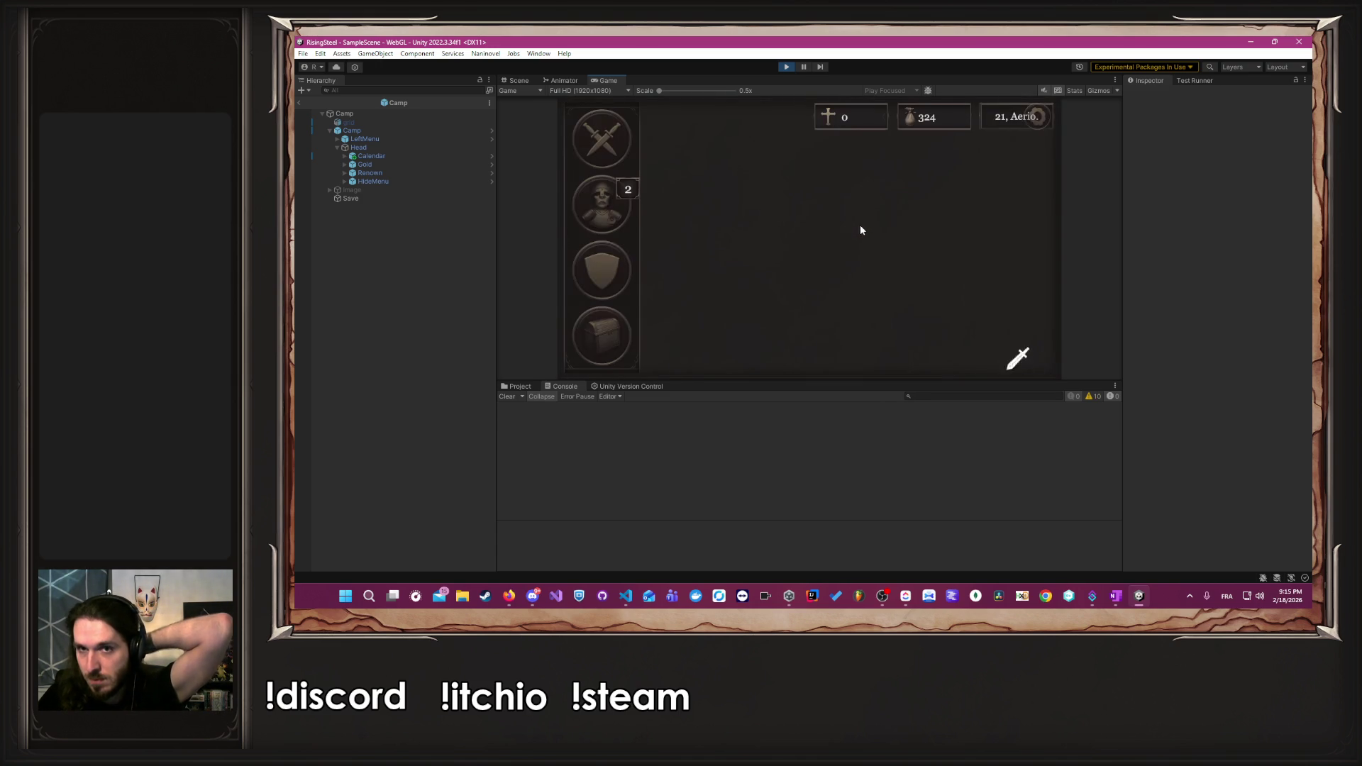
left_click(1010, 112)
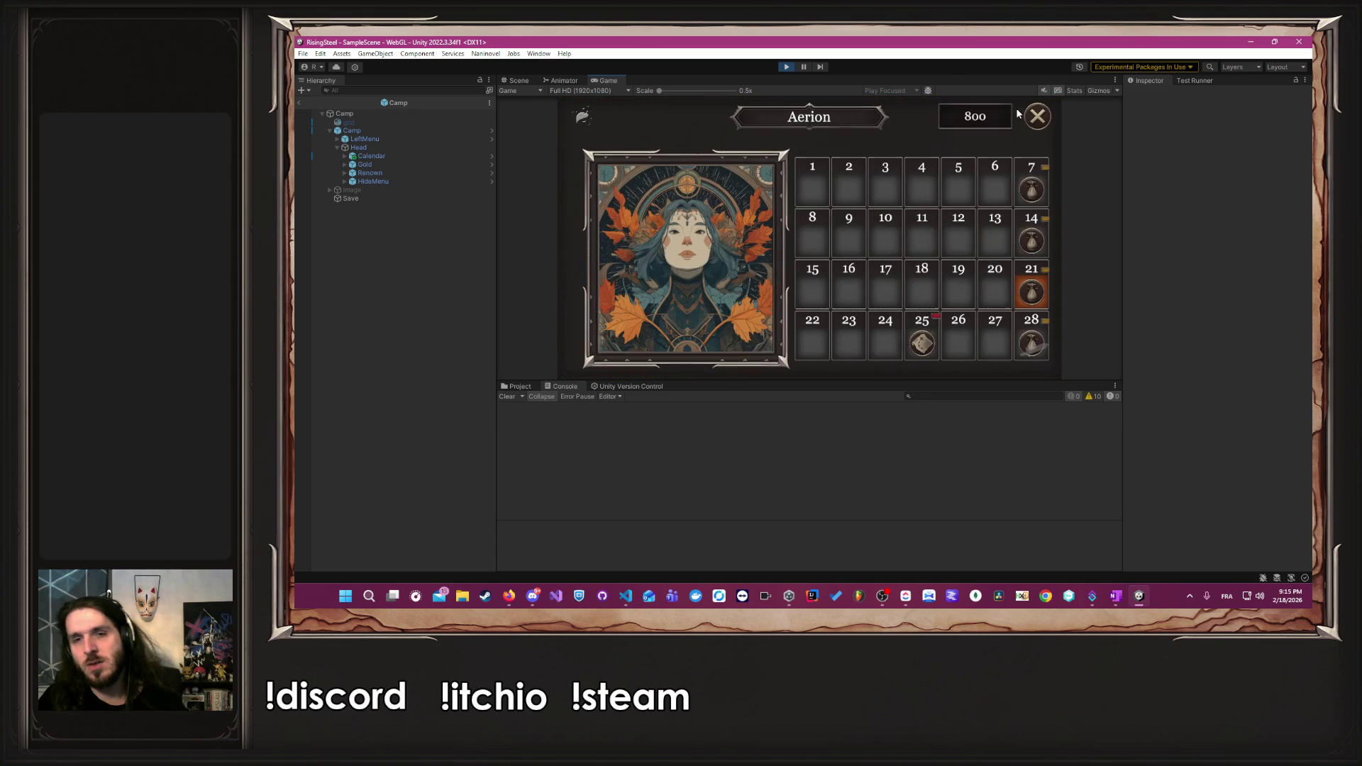
key("alt+Tab")
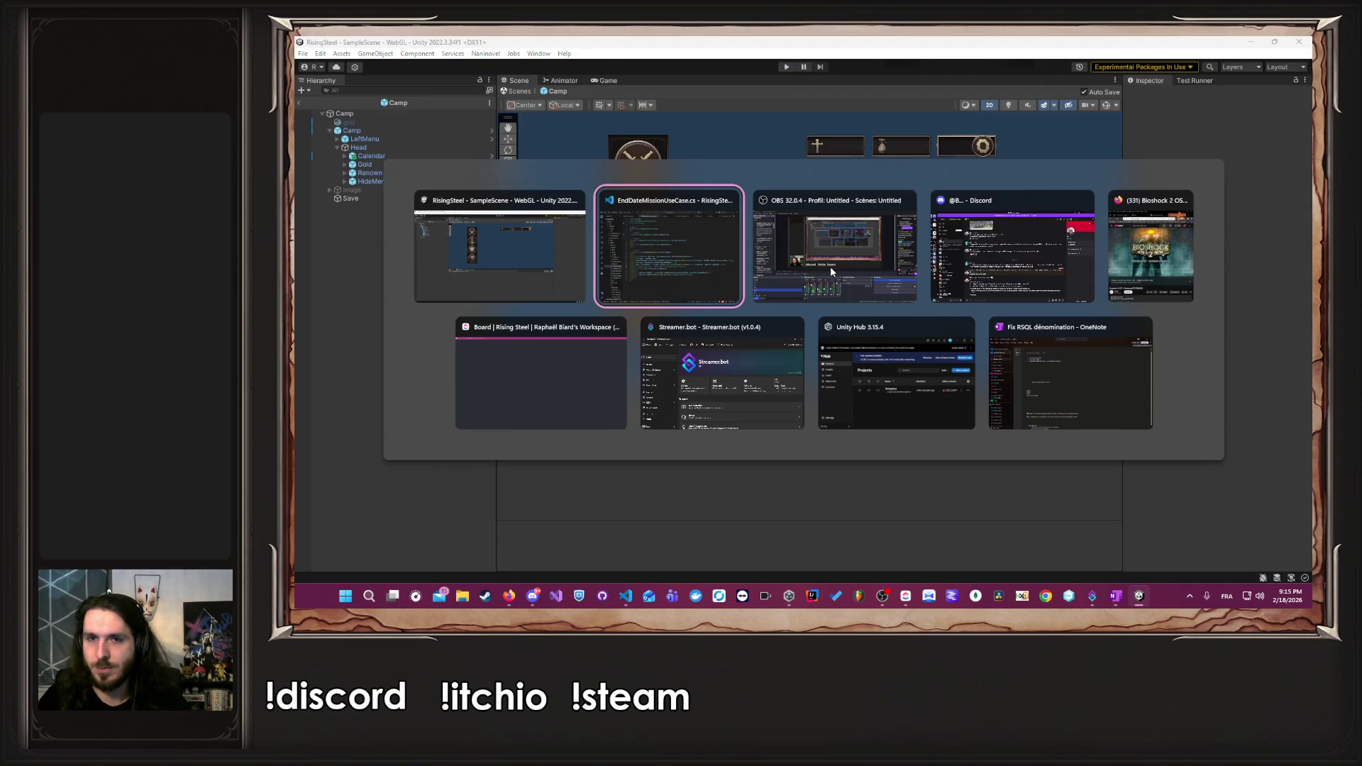
- Re-enable the line 21 log and make it print line 19's mounth.Days[...] lookup plus .DailyEvents.Count
key("ctrl+slash")
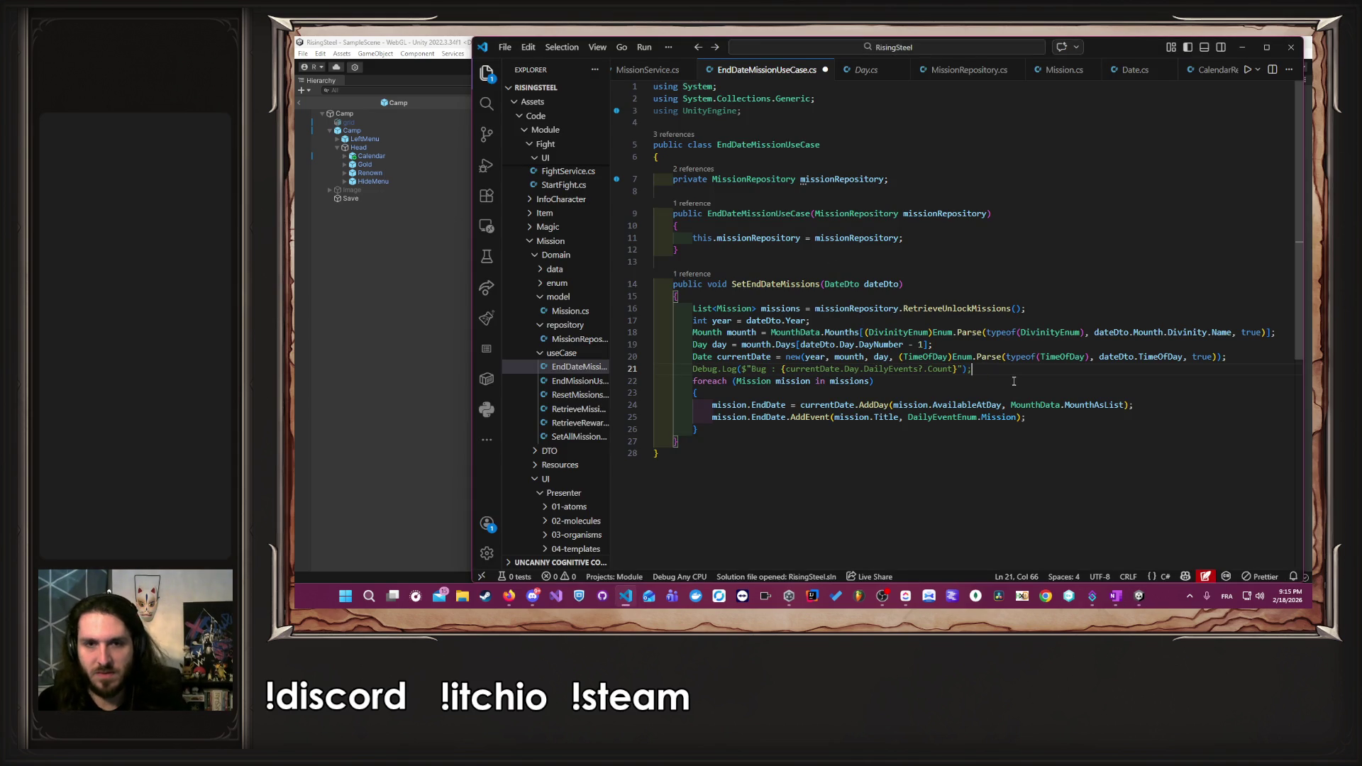
key("ctrl+Left")
key("ctrl+Left")
key("ctrl+Left")
key("ctrl+Left")
key("ctrl+Left")
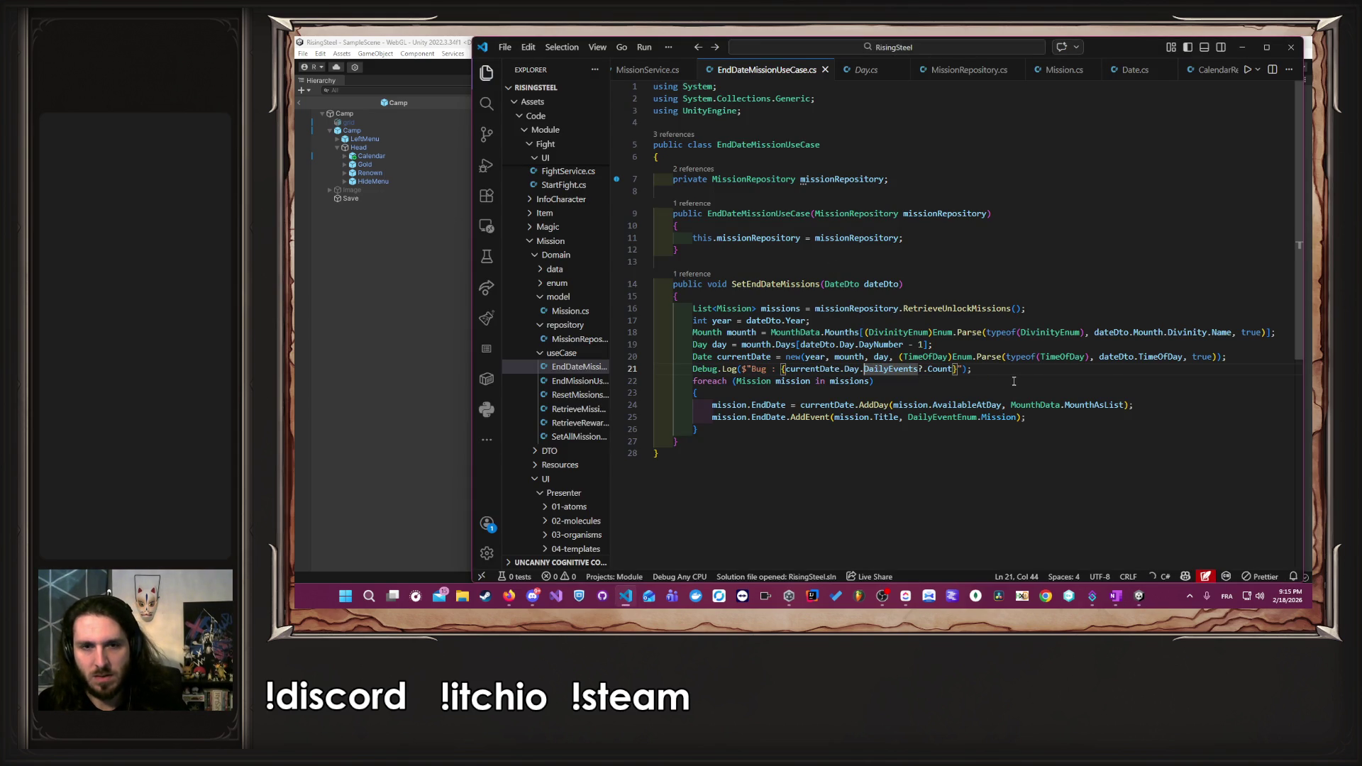
left_click_drag(743, 344, 933, 344)
key("ctrl+c")
left_click_drag(783, 370, 951, 369)
key("ctrl+v")
key("ctrl+s")
key("BackSpace")
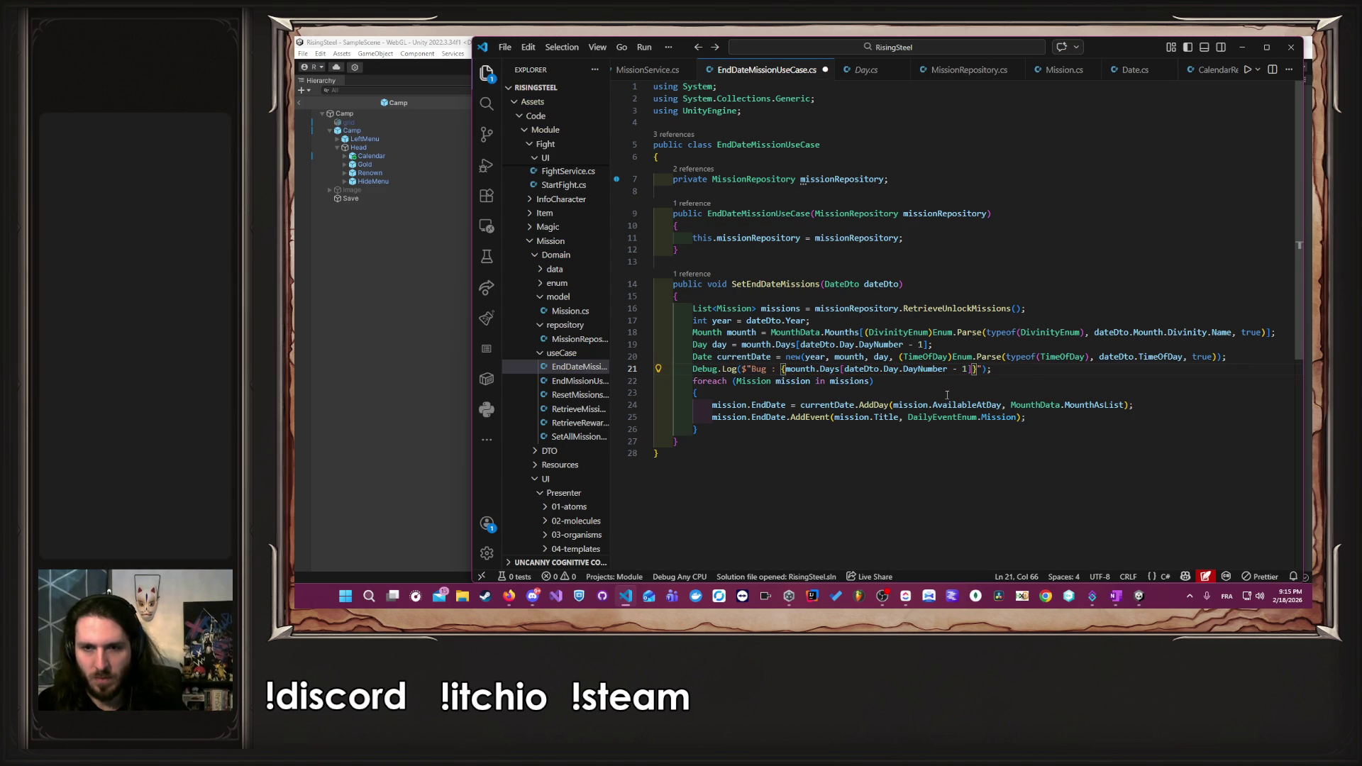
type(".DailyEvents.Count")
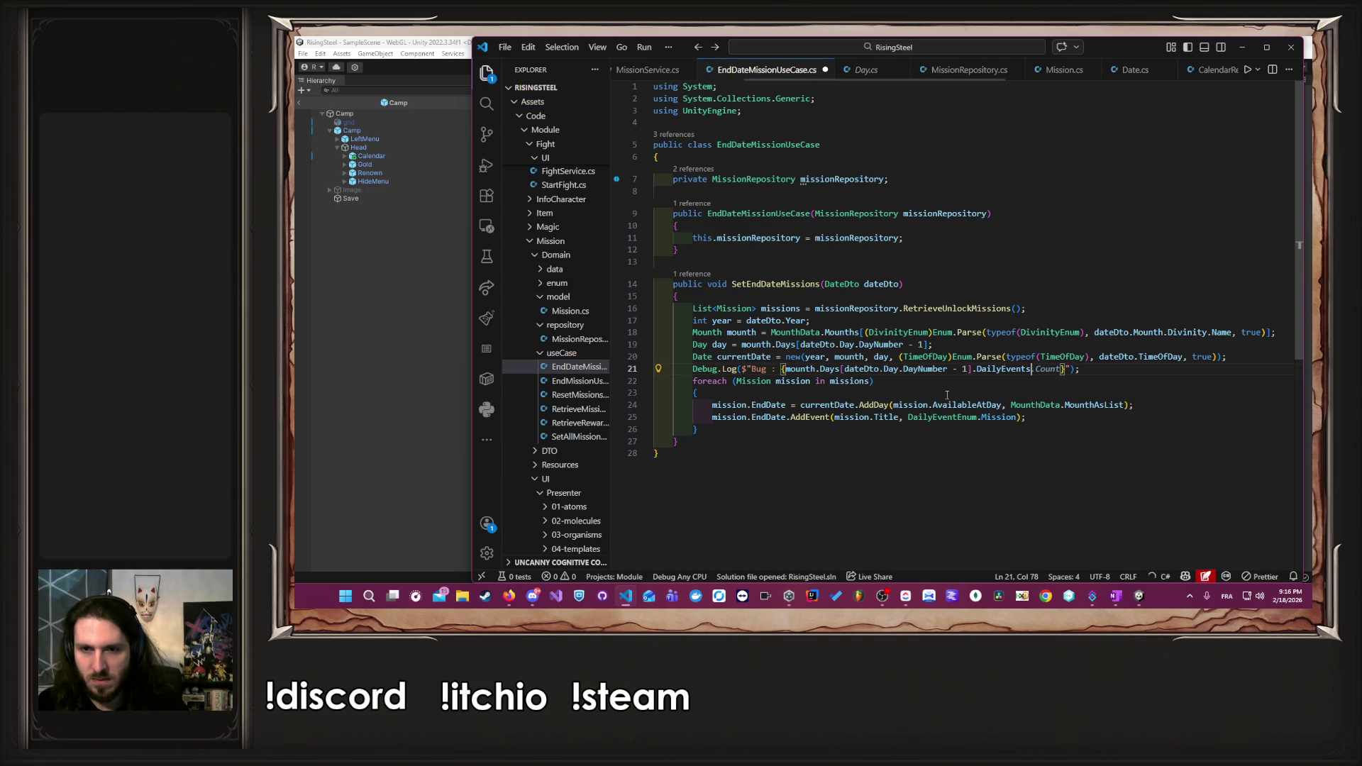
key("ctrl+s")
- Replace the day index with 24, giving mounth.Days[24].DailyEvents.Count
key("ctrl+Left")
key("ctrl+Left")
key("ctrl+Left")
key("ctrl+shift+Left")
key("ctrl+shift+Left")
key("ctrl+shift+Left")
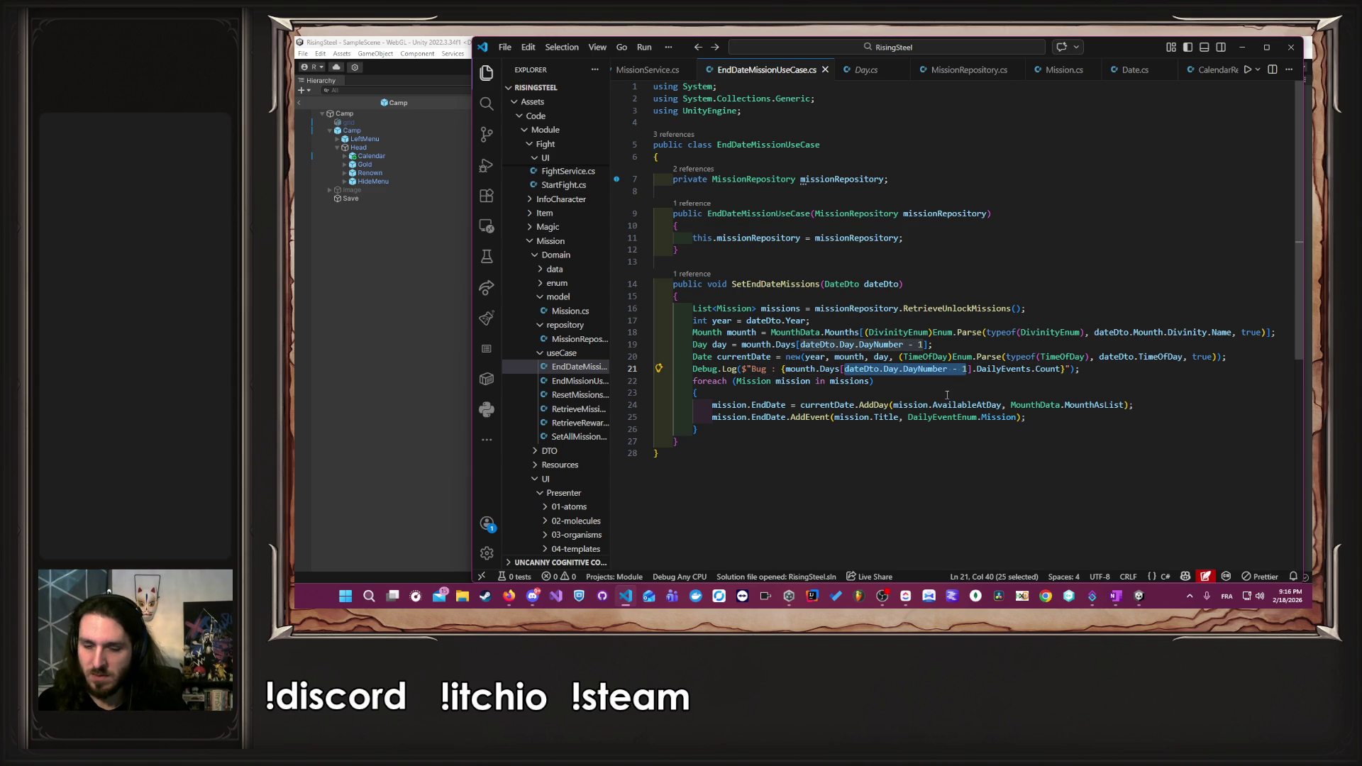
type("24")
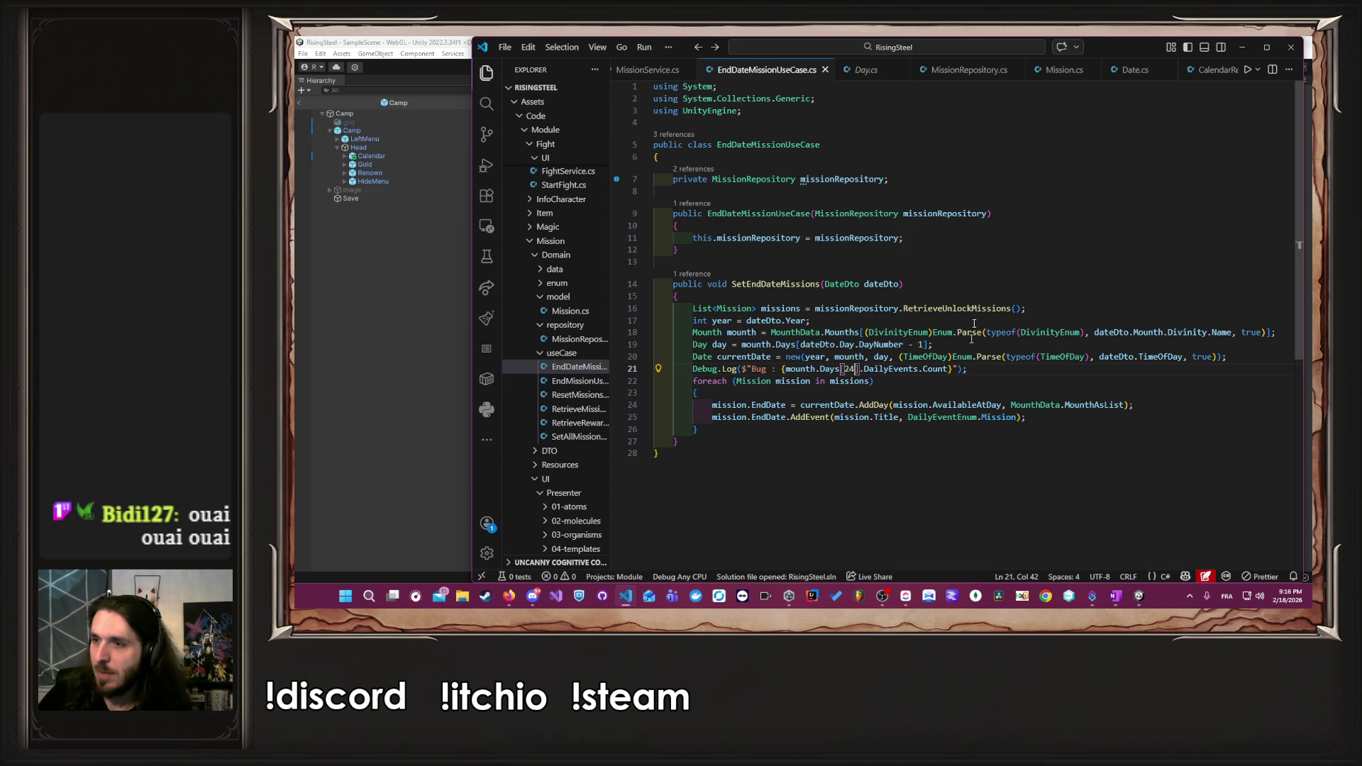
left_click(1007, 374)
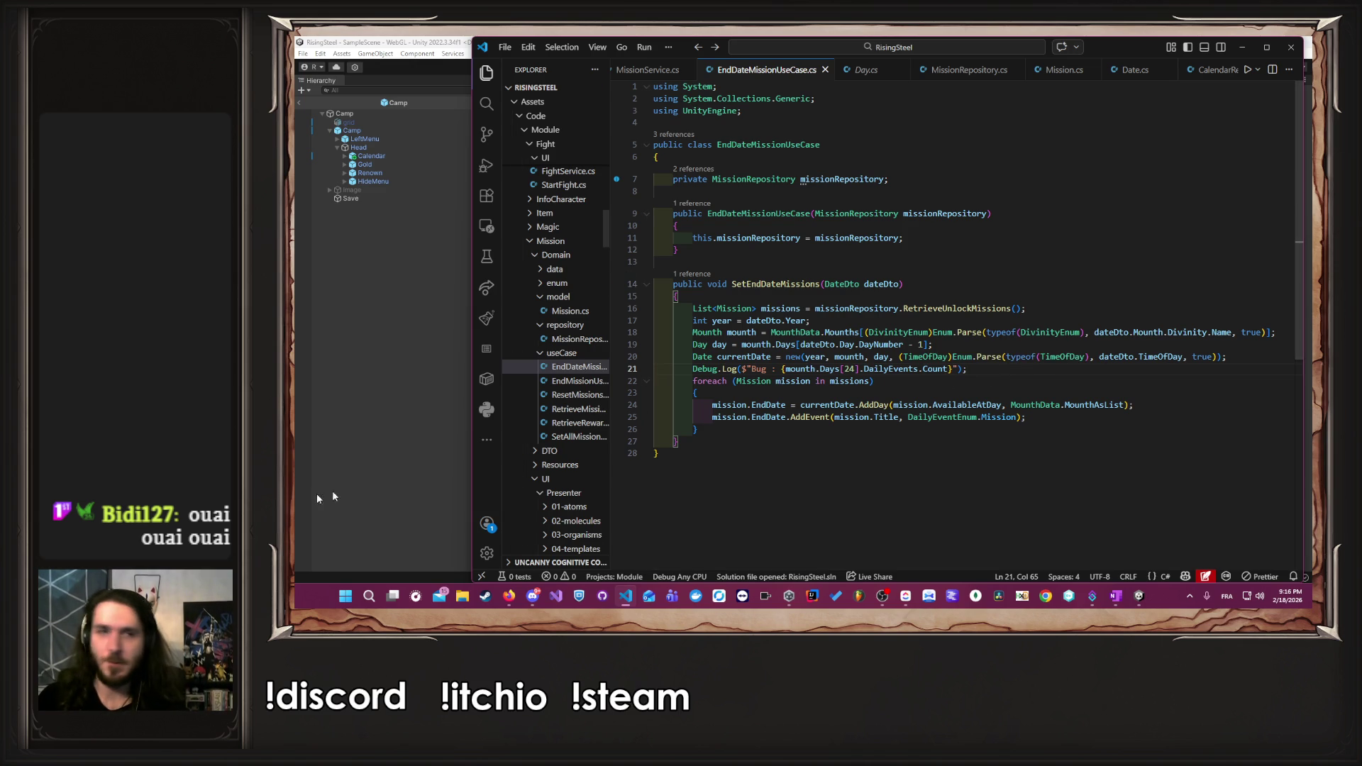
left_click(392, 463)
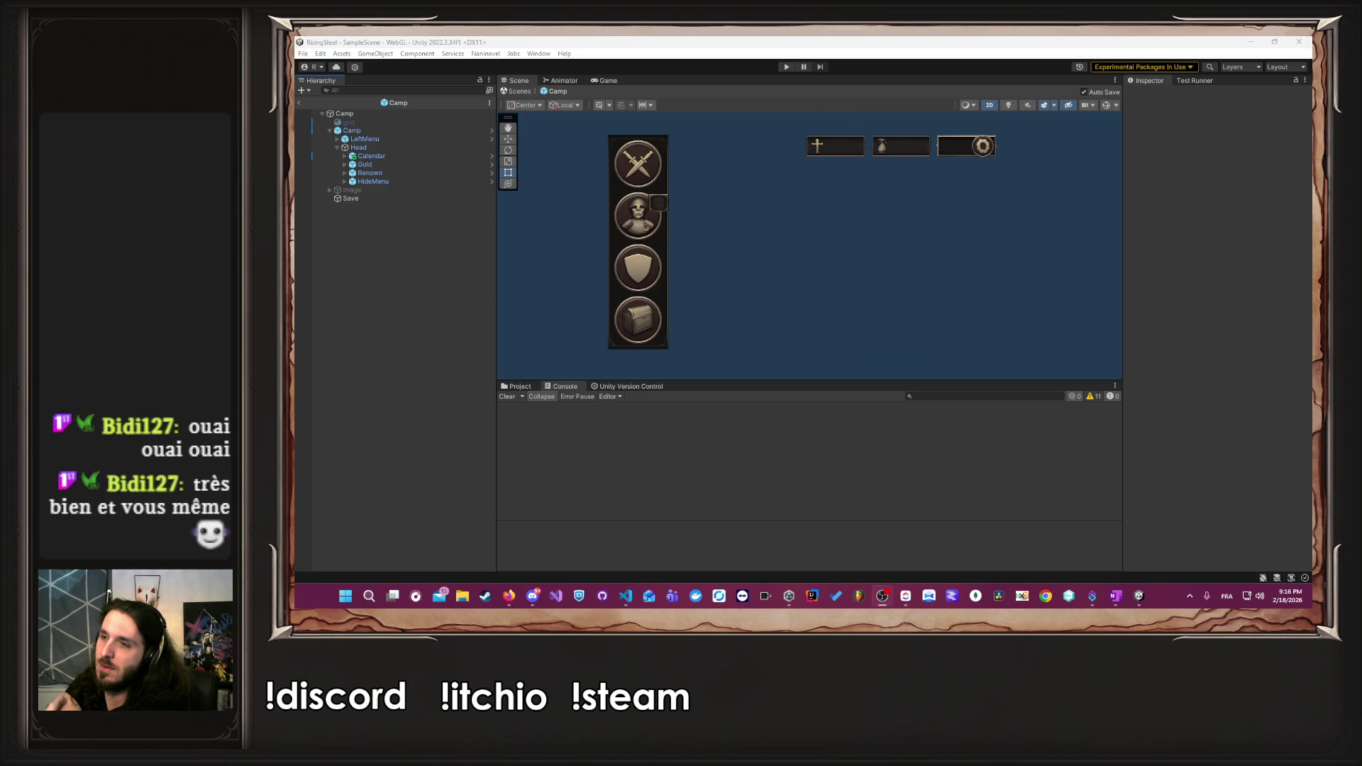
- Enter play mode with the updated log and bring up the Rising Steel ClickUp board
left_click(786, 67)
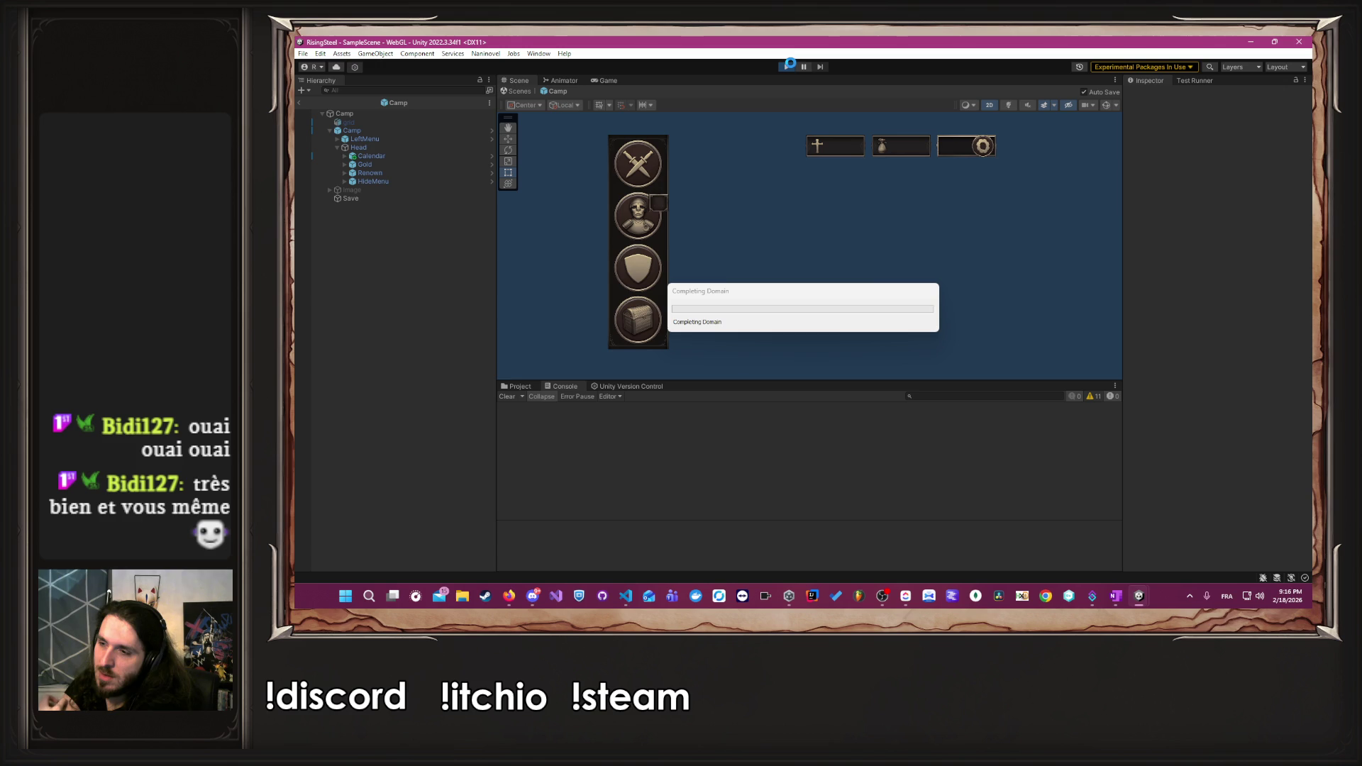
left_click(900, 609)
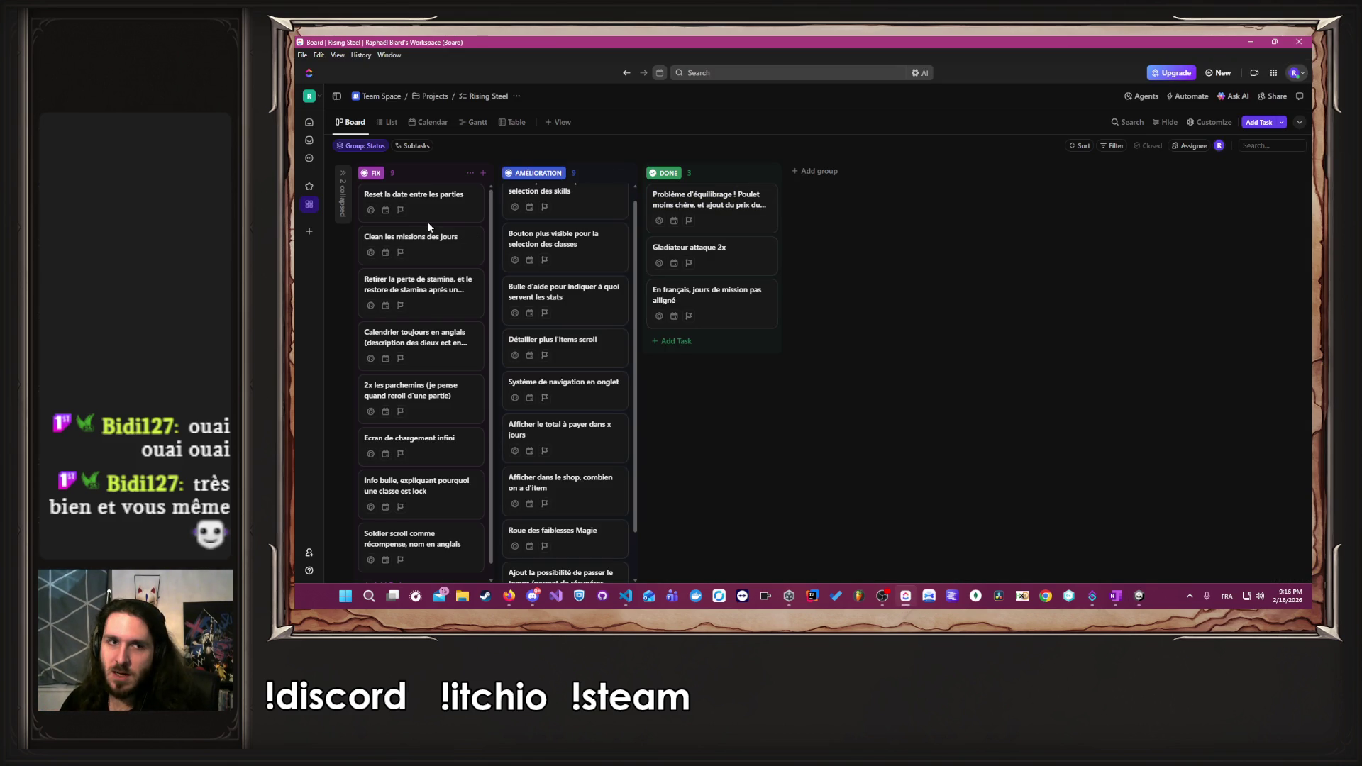
- Set the 'Reset la date entre les parties' card's status to DONE, then go back to Unity
mouse_move(428, 209)
left_mouse_down()
mouse_move(537, 229)
mouse_move(520, 210)
mouse_move(428, 211)
left_mouse_up()
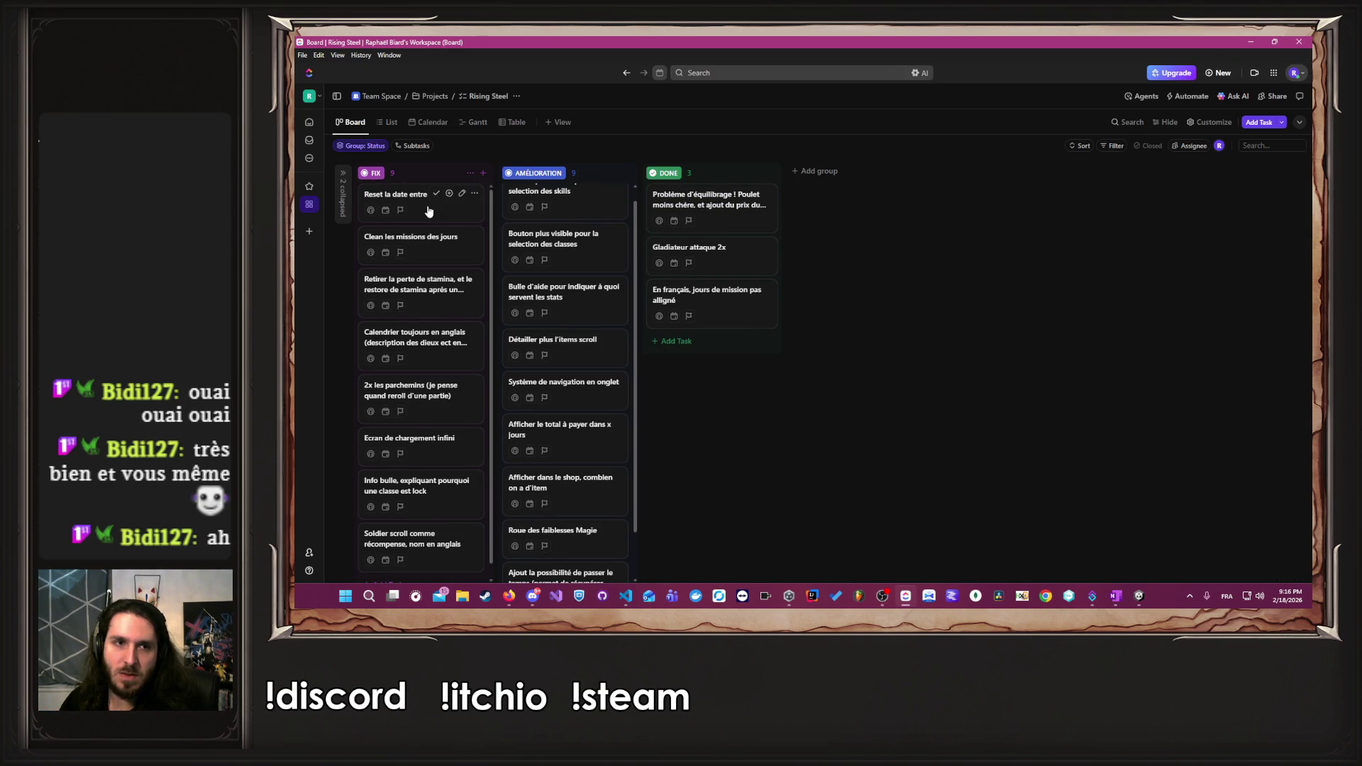
left_click(436, 193)
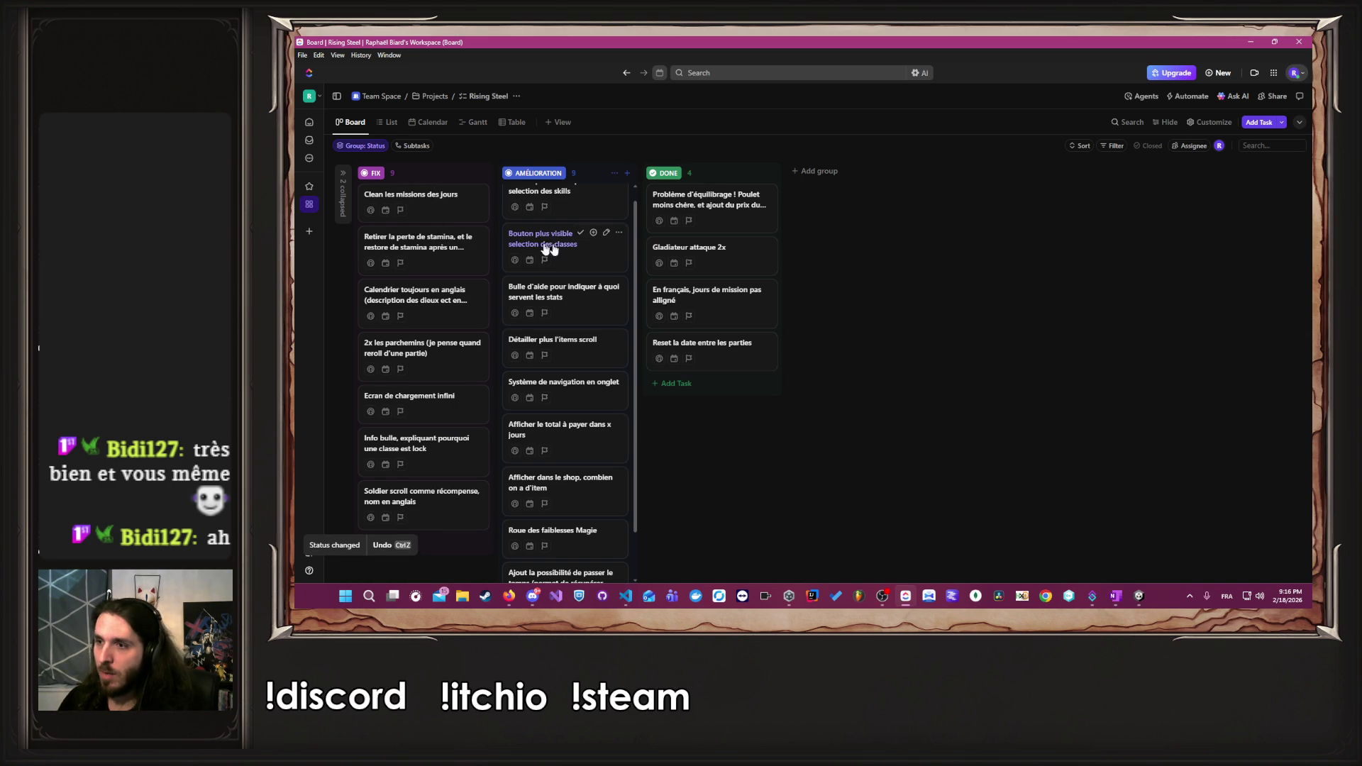
left_click(1259, 44)
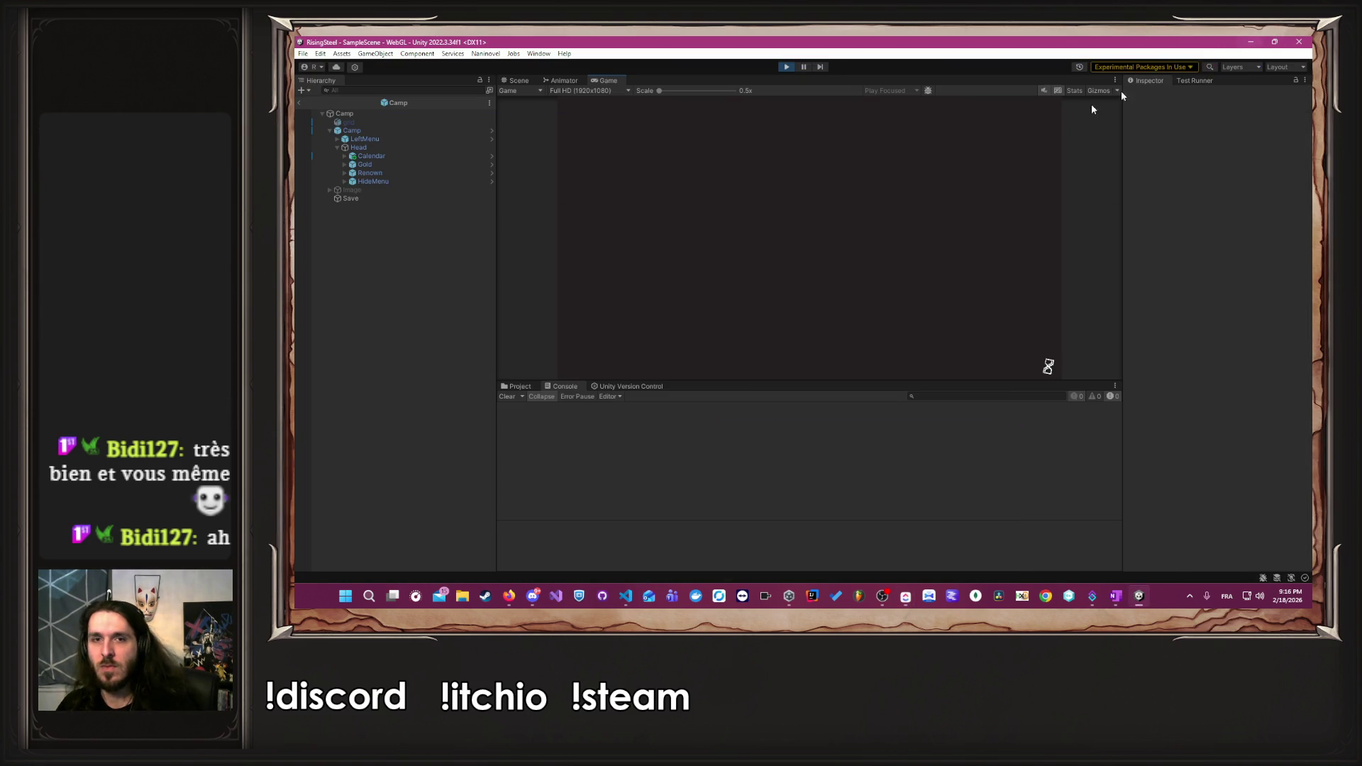
- Start a new game named 'A' with the male character, skipping the tutorial
left_click(767, 193)
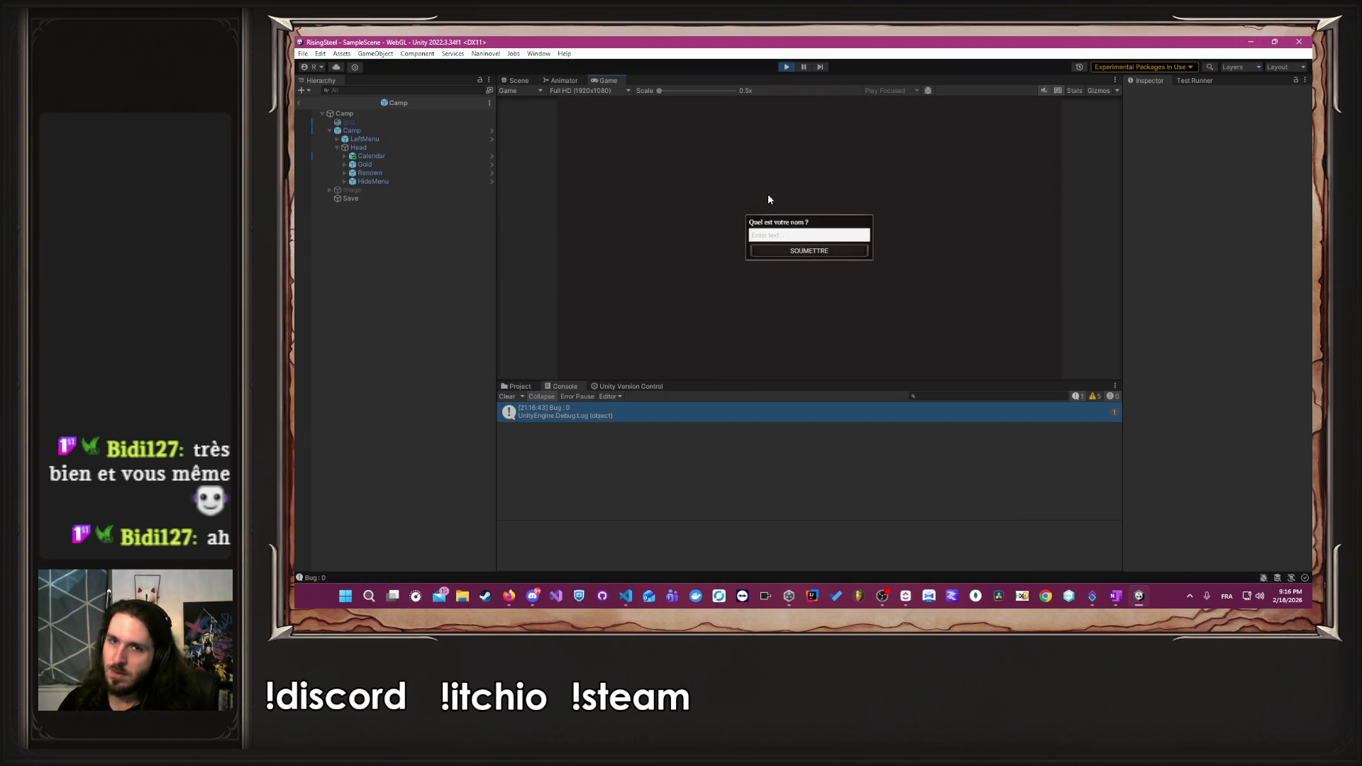
type("Albert")
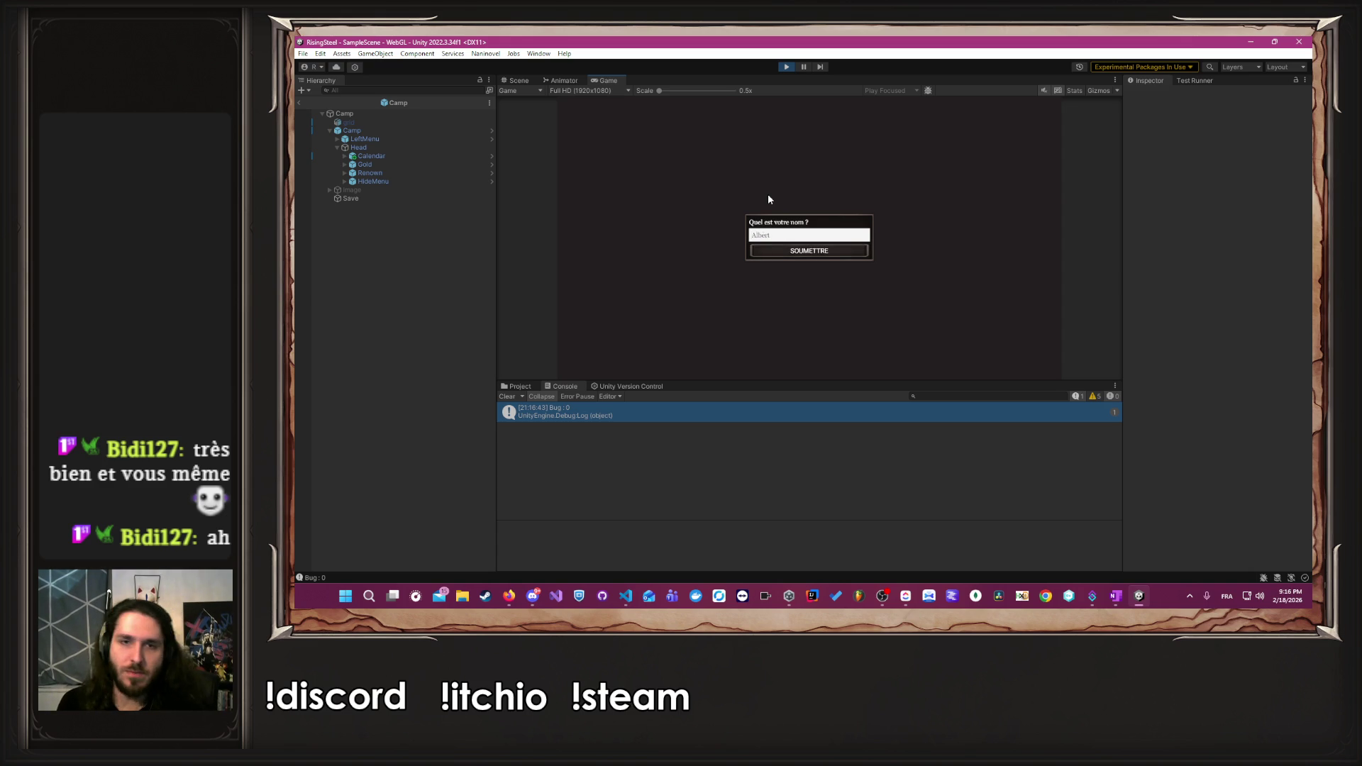
key("Return")
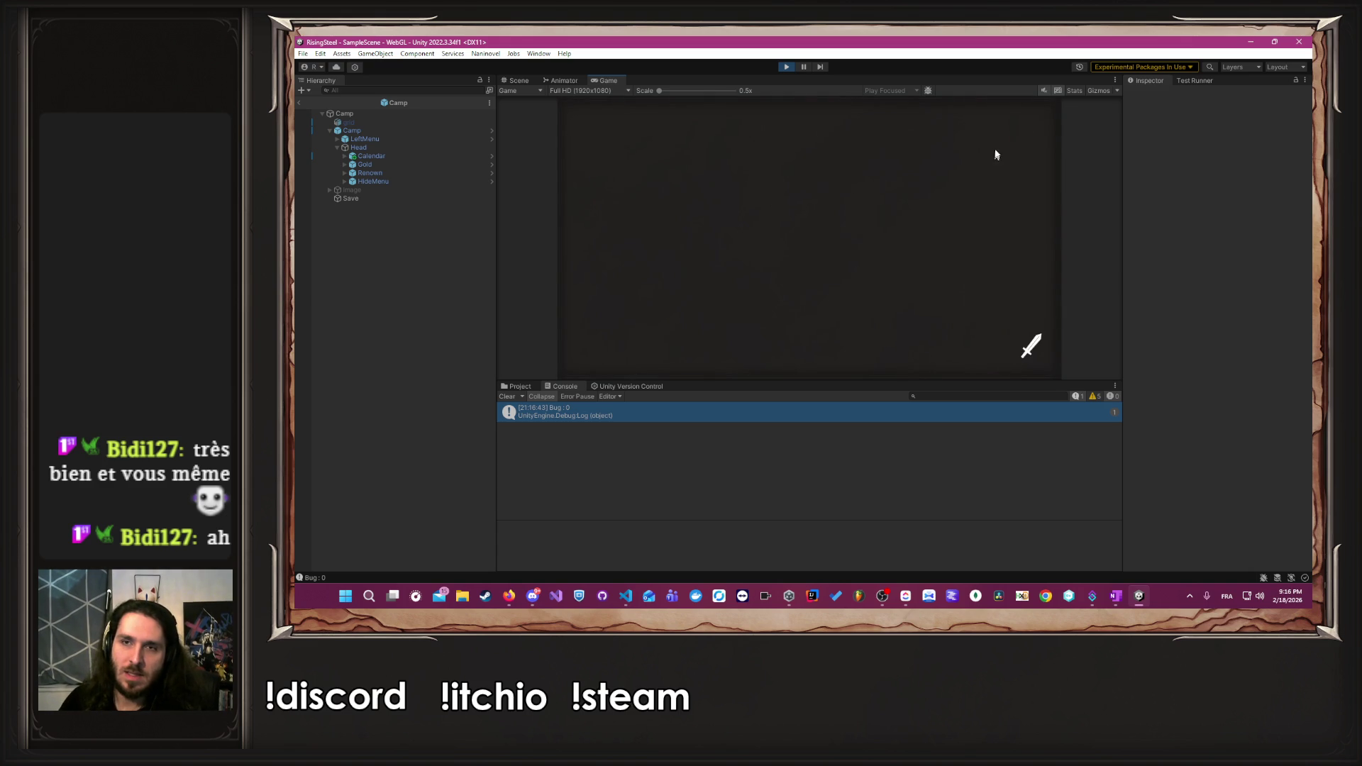
left_click(989, 178)
left_click(883, 231)
- Return to the title via the pause menu and start a second new game
left_click(1034, 113)
left_click(820, 319)
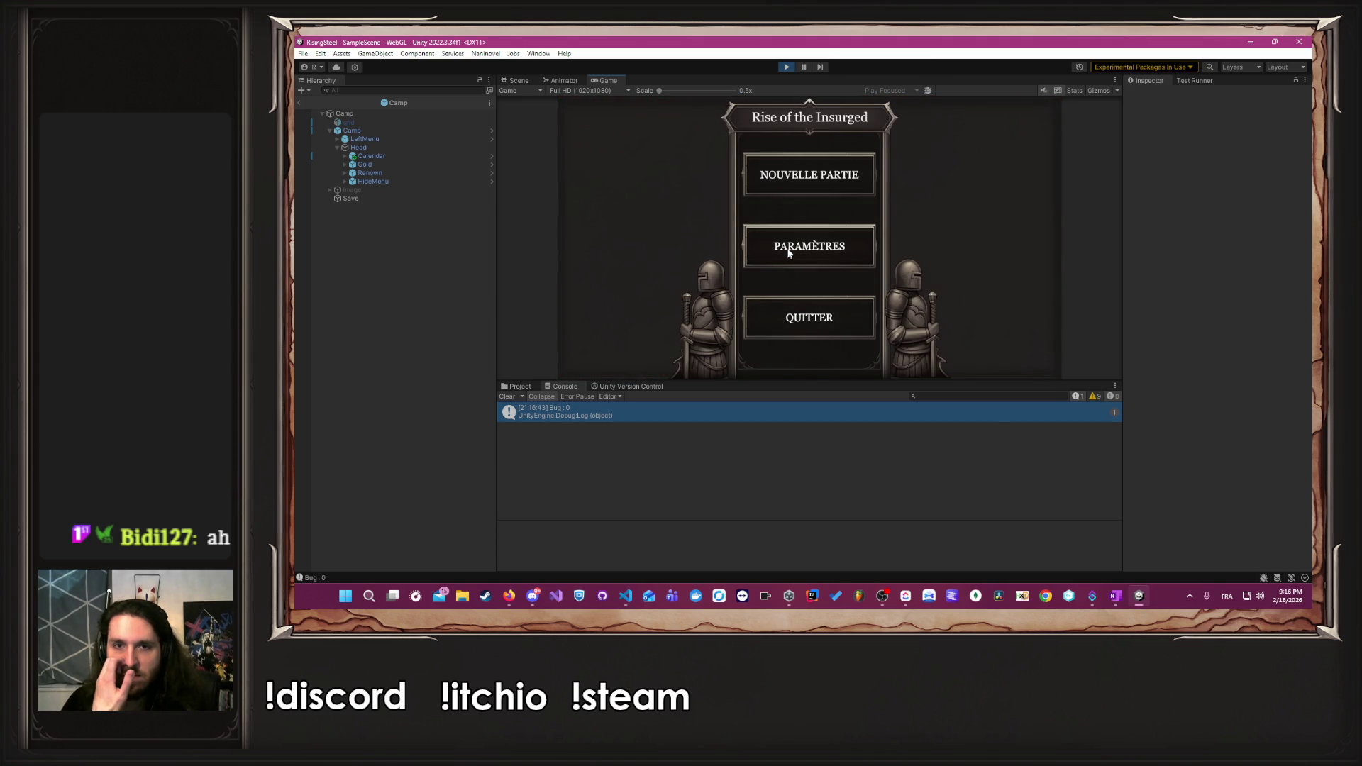
left_click(786, 181)
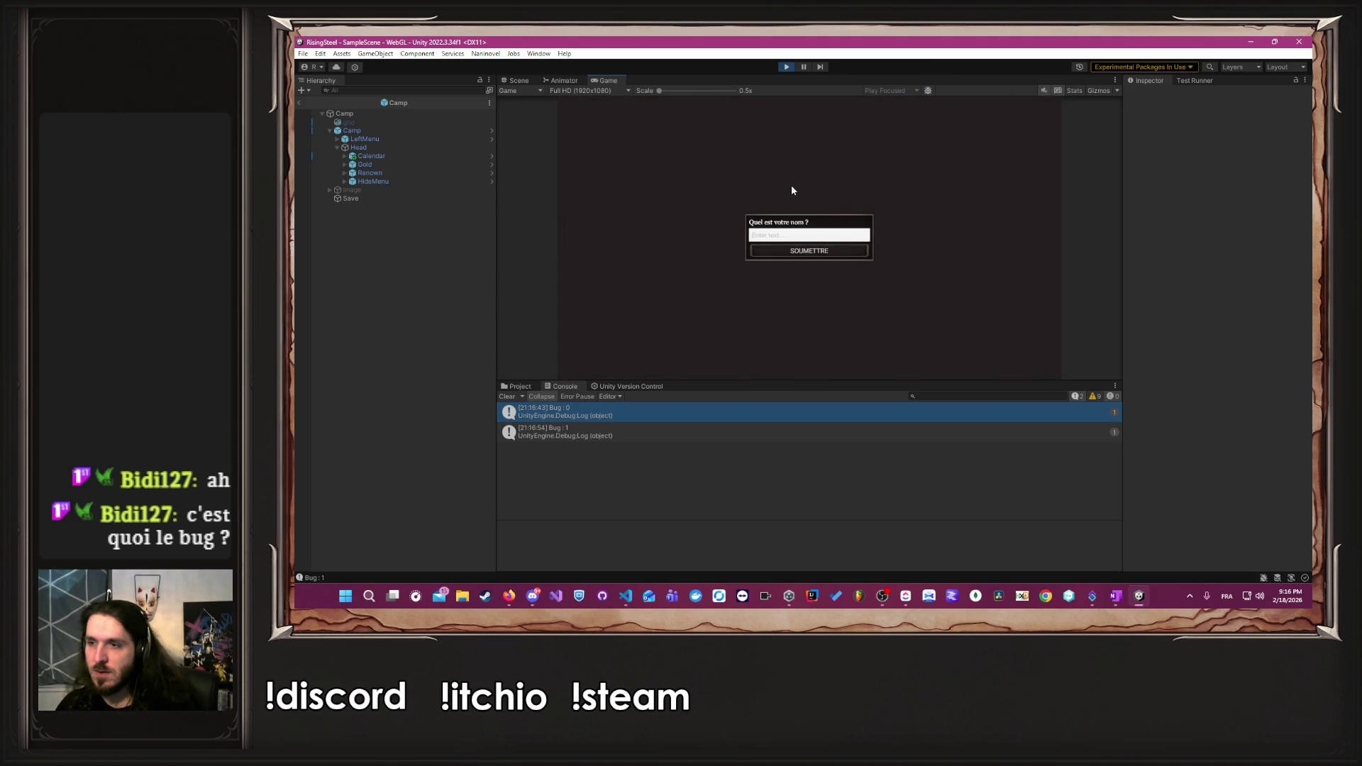
key("alt+Tab")
key("alt+Tab")
key("alt+Tab")
key("alt+Tab")
key("alt+Tab")
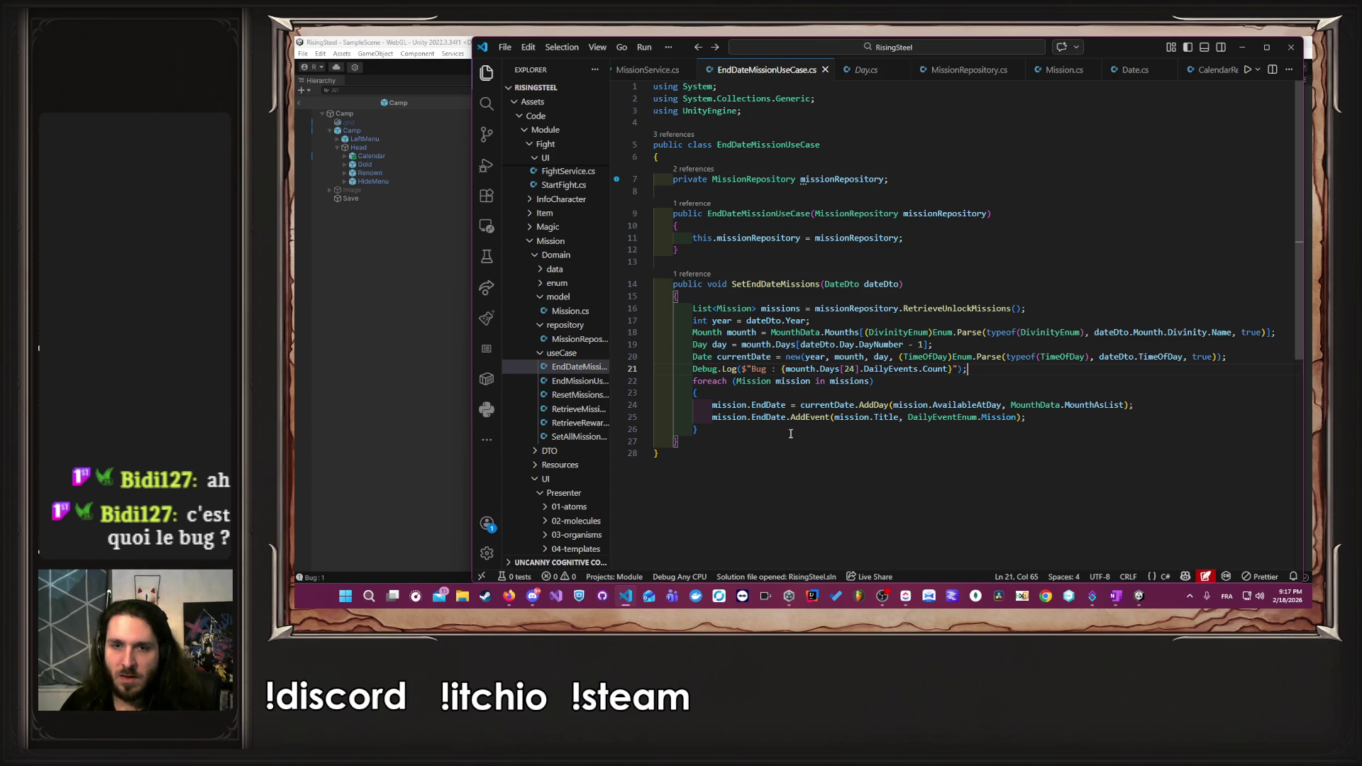
- Follow Mounths to MounthData.cs and Days to DayData.cs, then navigate back to MounthData
left_click(831, 370)
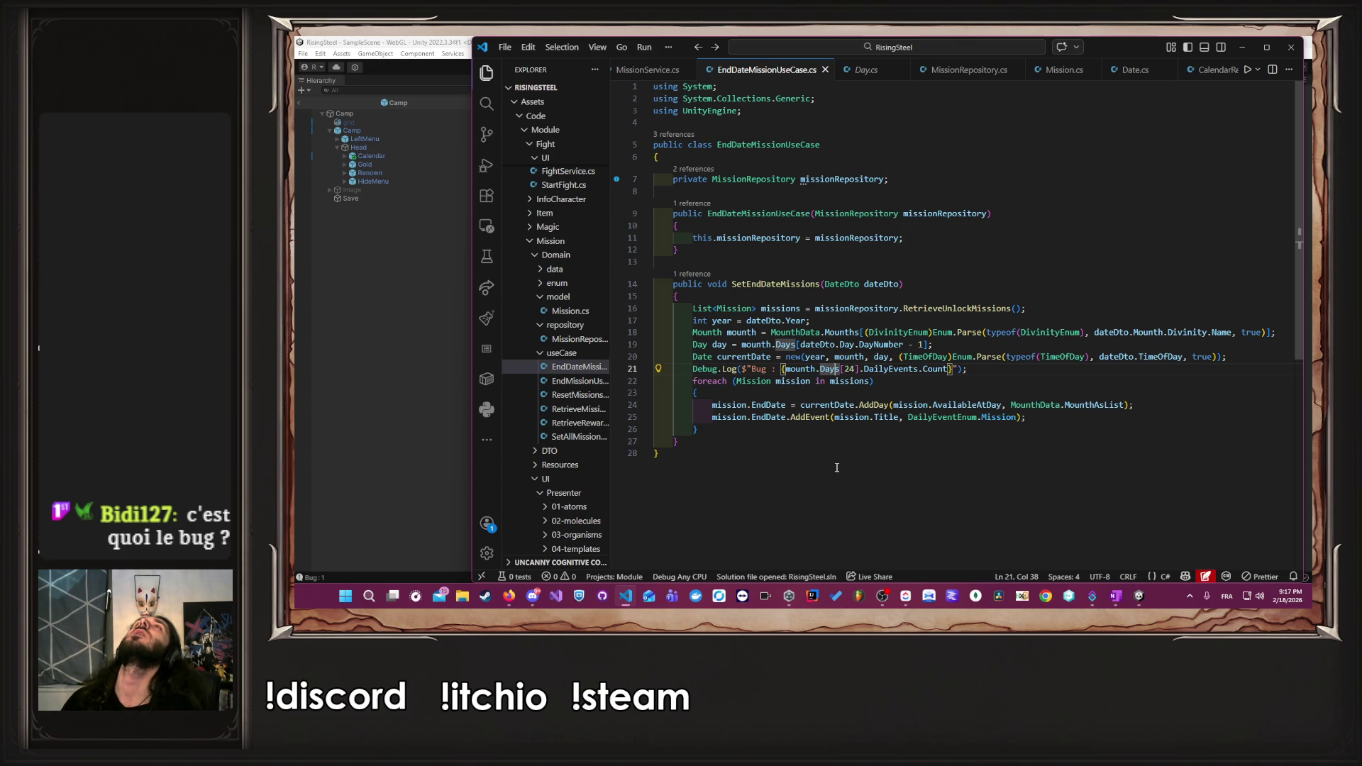
left_click(841, 333, "ctrl")
mouse_move(1028, 562)
left_mouse_down()
mouse_move(1183, 561)
mouse_move(991, 564)
mouse_move(1159, 543)
left_mouse_up()
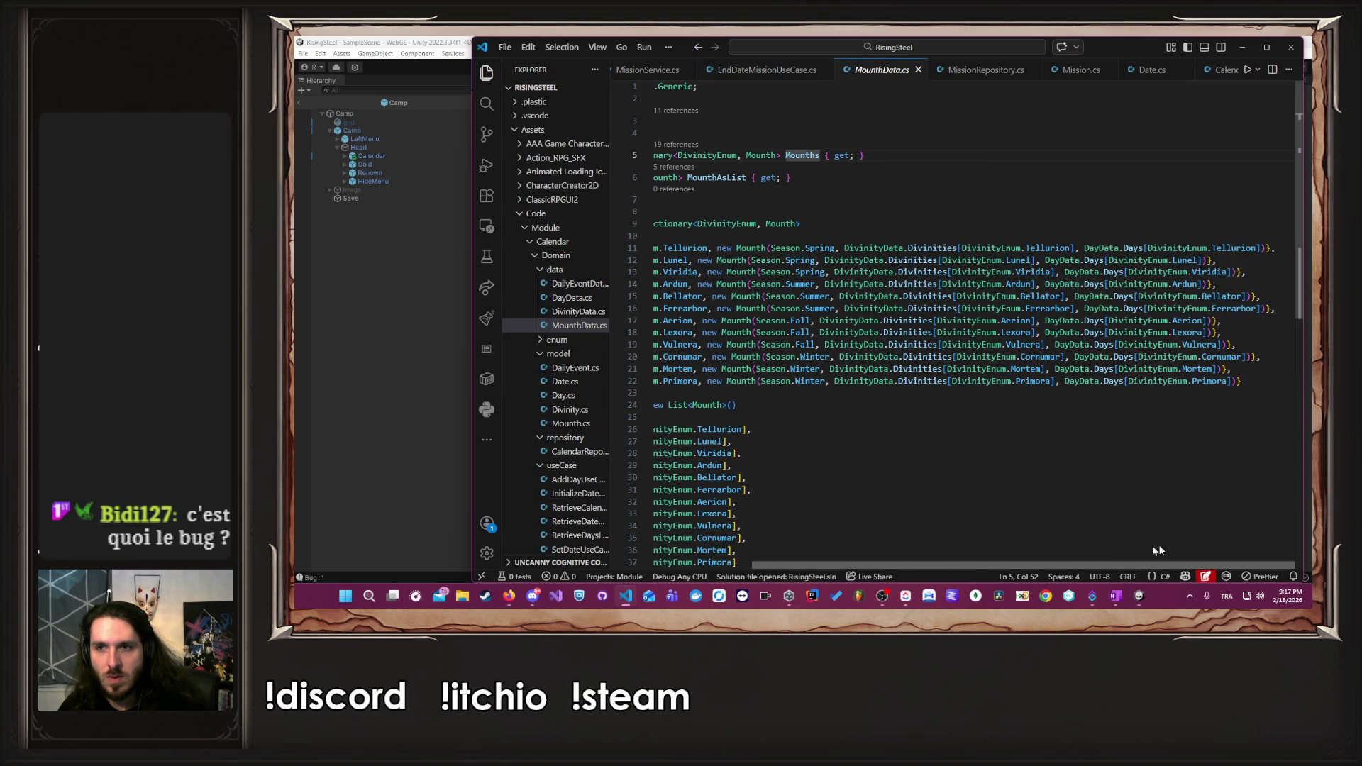
left_click(1128, 248, "ctrl")
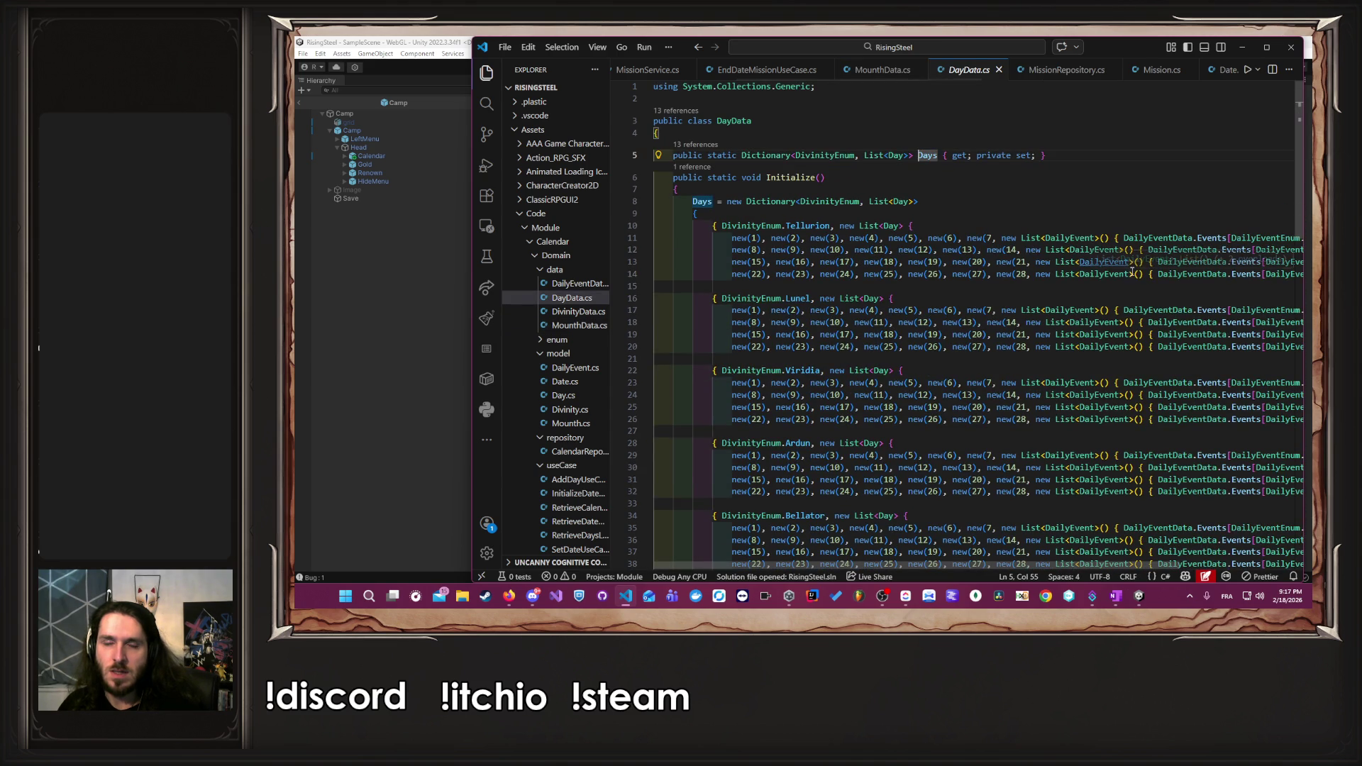
key("alt+Left")
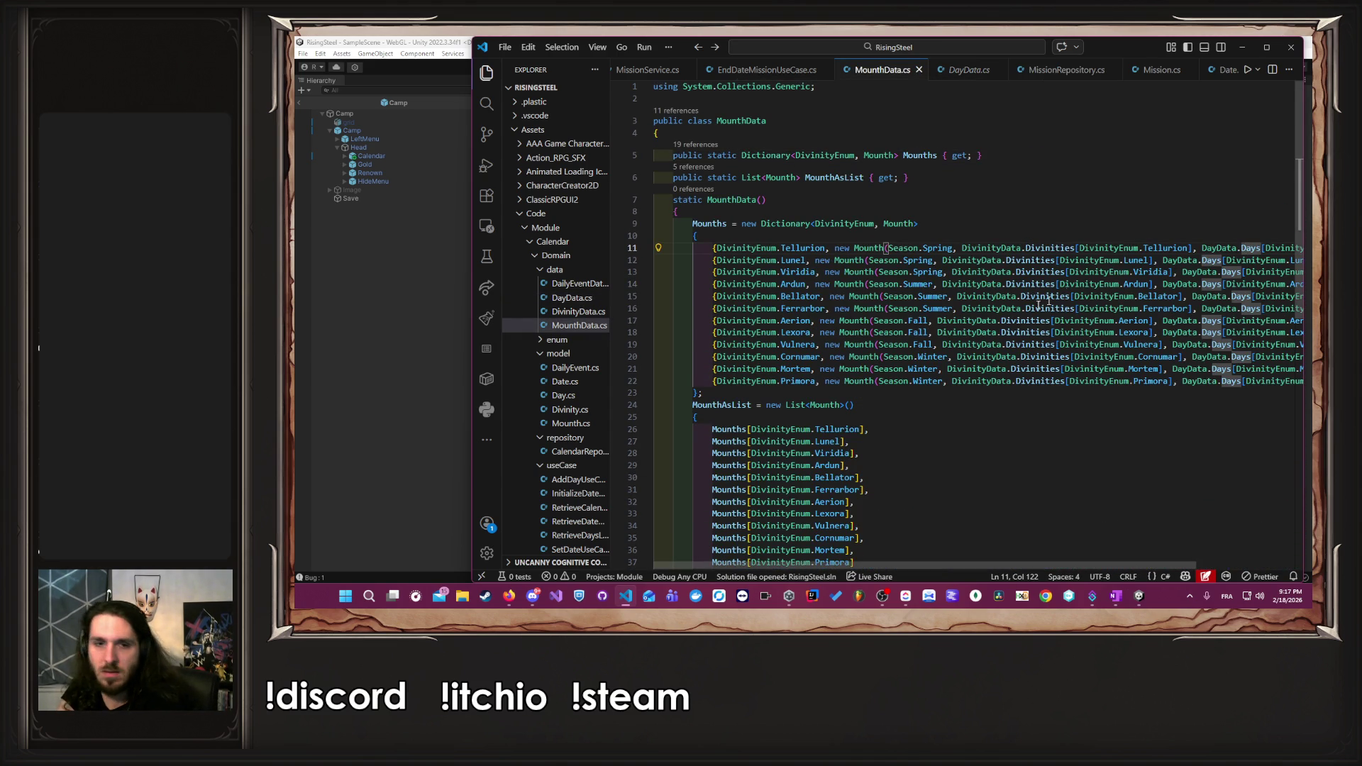
scroll(1069, 290, "down", 7)
scroll(953, 295, "up", 7)
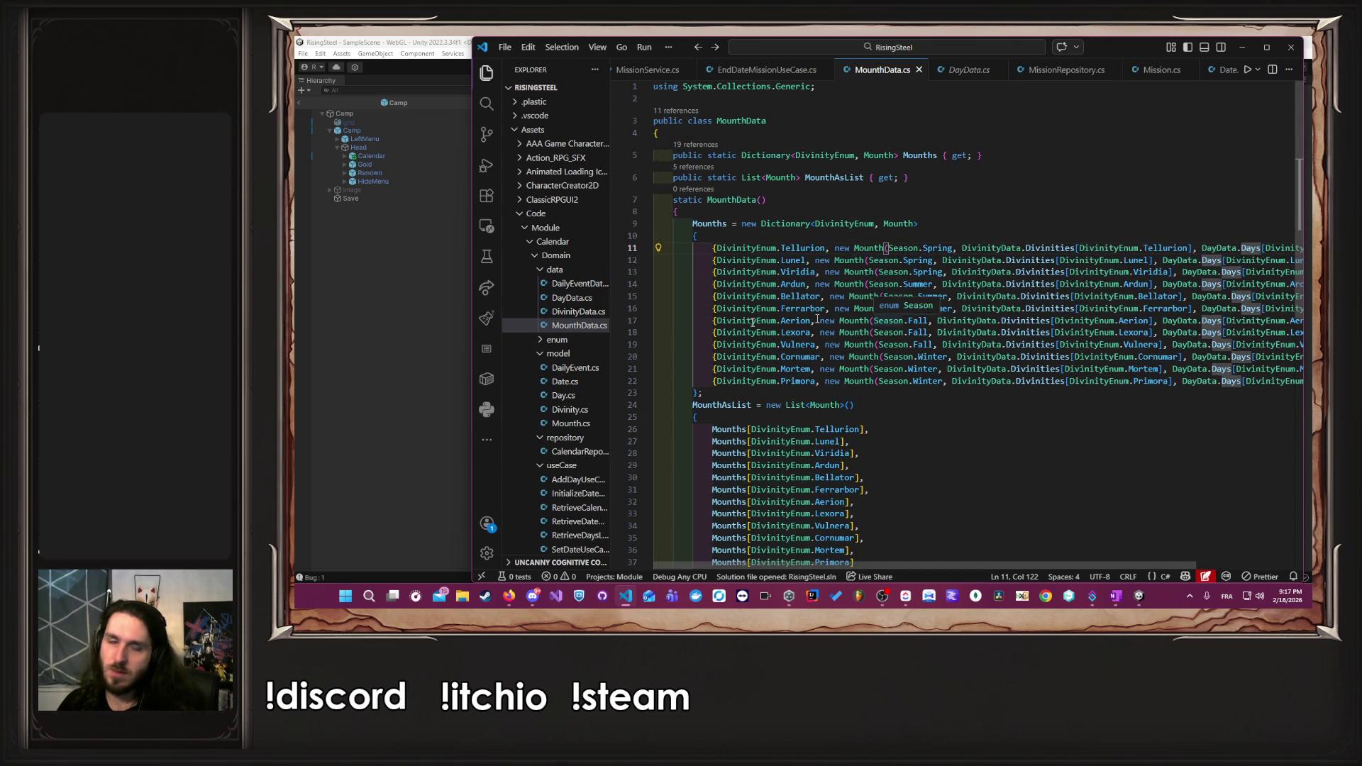
left_click(297, 403)
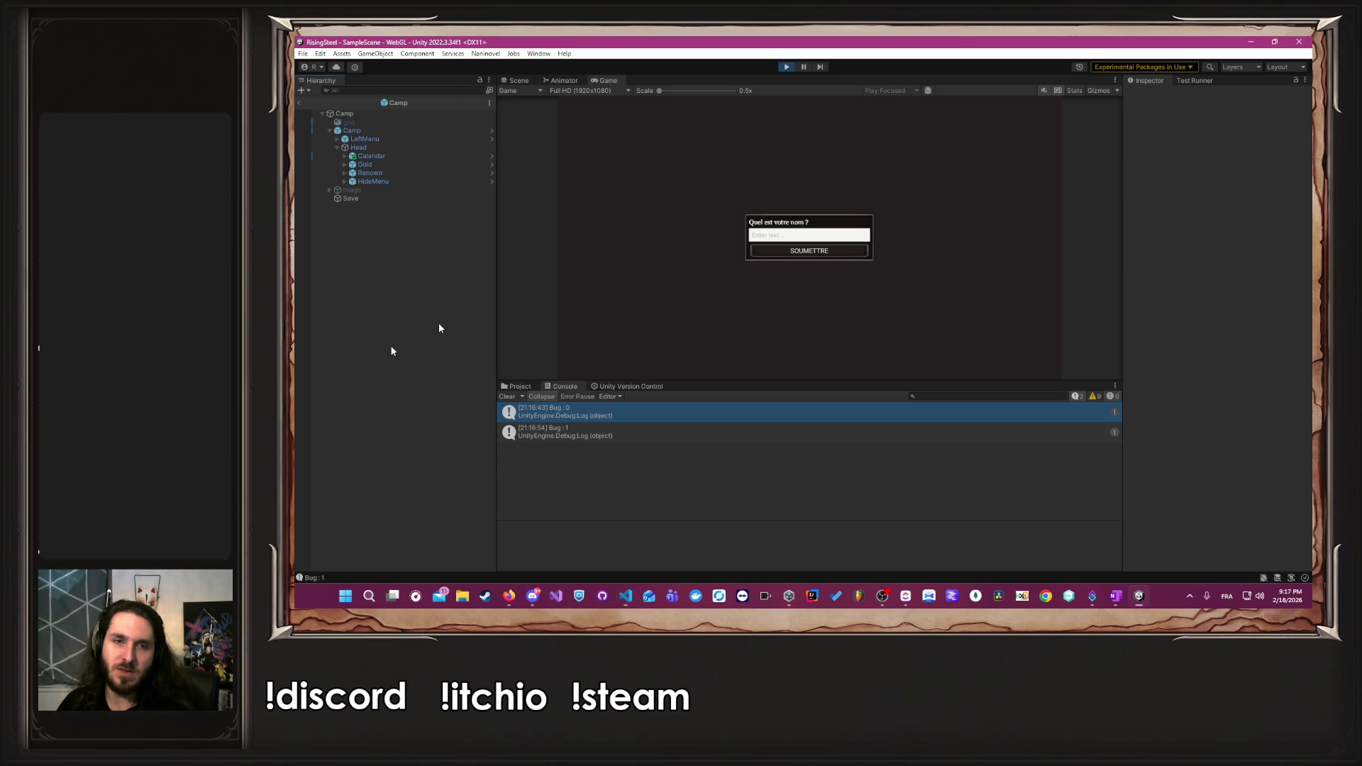
- Start a new game as player 'A', skip the tutorial, and open the Aerion calendar
left_click(800, 240)
type("Albert")
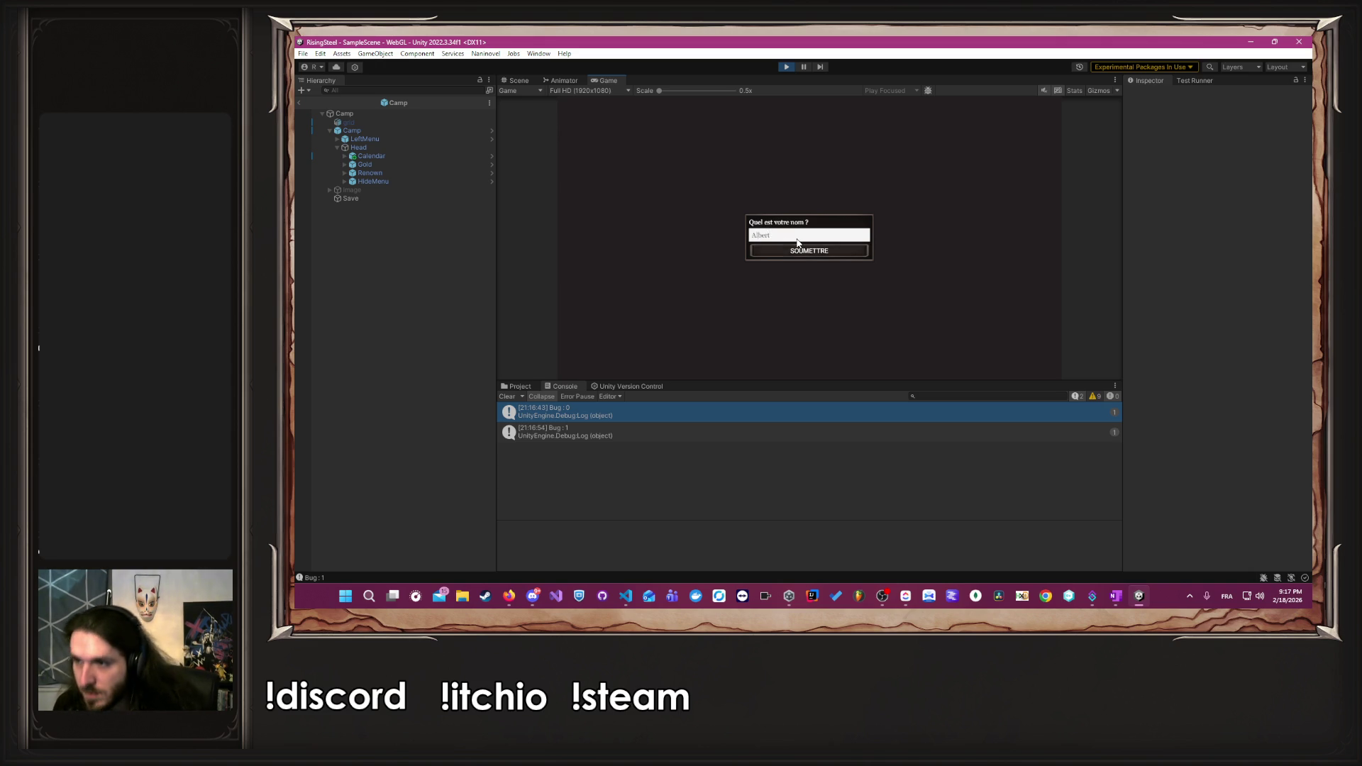
key("Return")
left_click(970, 222)
left_click(864, 227)
left_click(1003, 134)
mouse_move(937, 355)
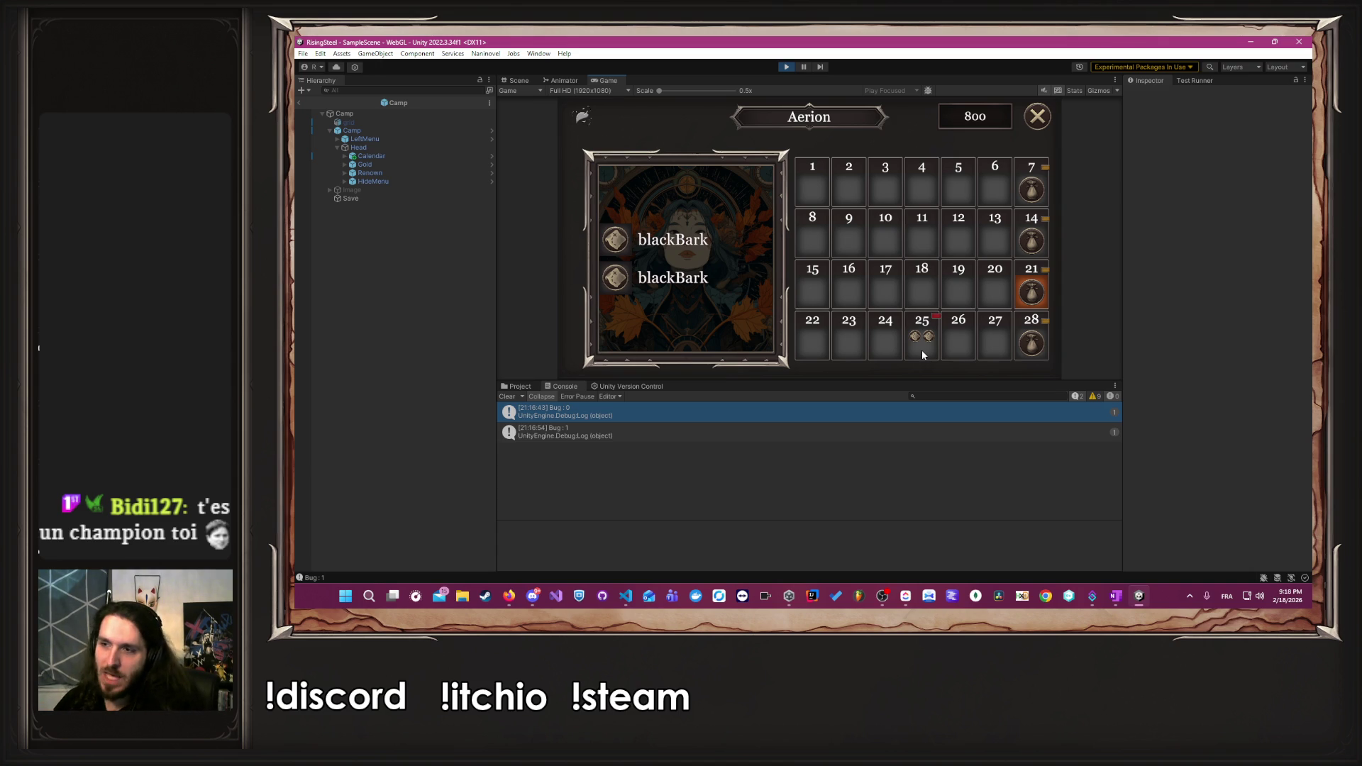
- Close the calendar, stop play mode, and return to MounthData.cs
left_click(1025, 122)
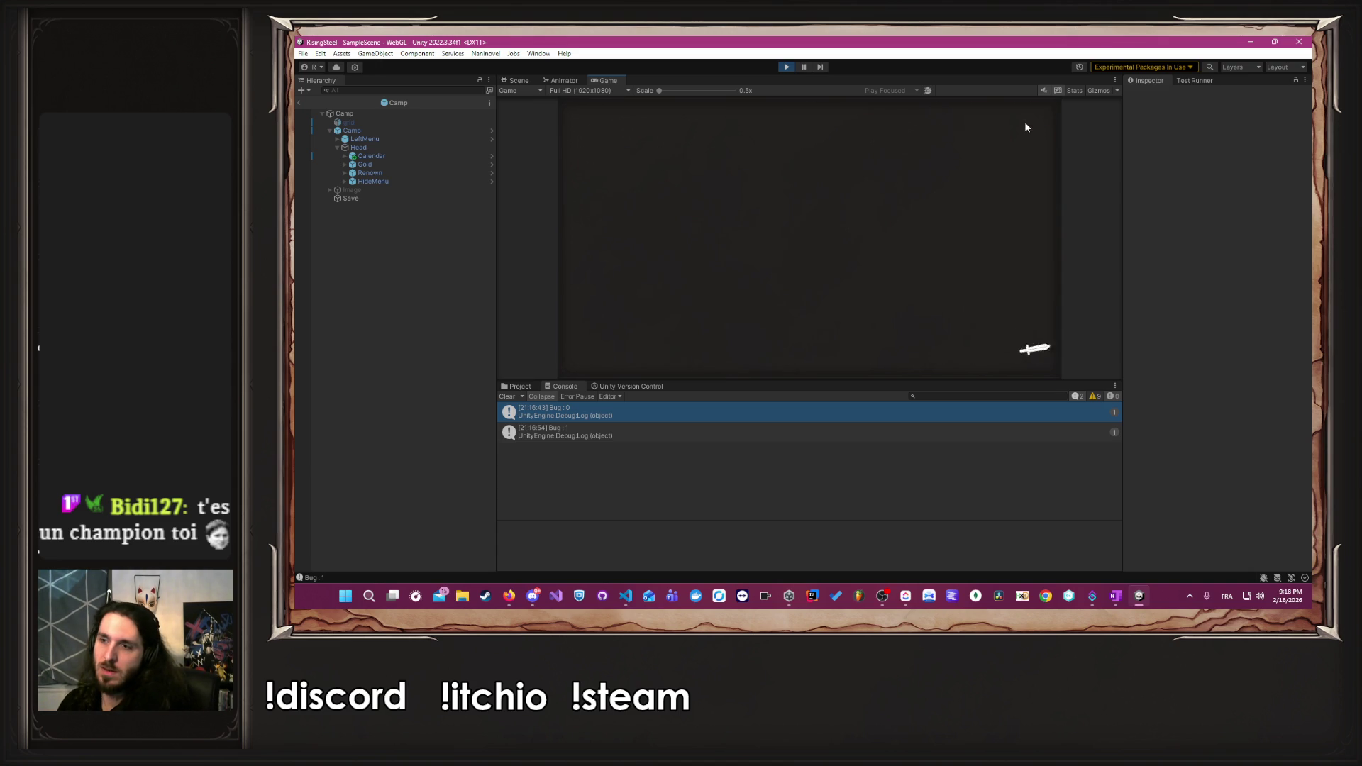
left_click(786, 66)
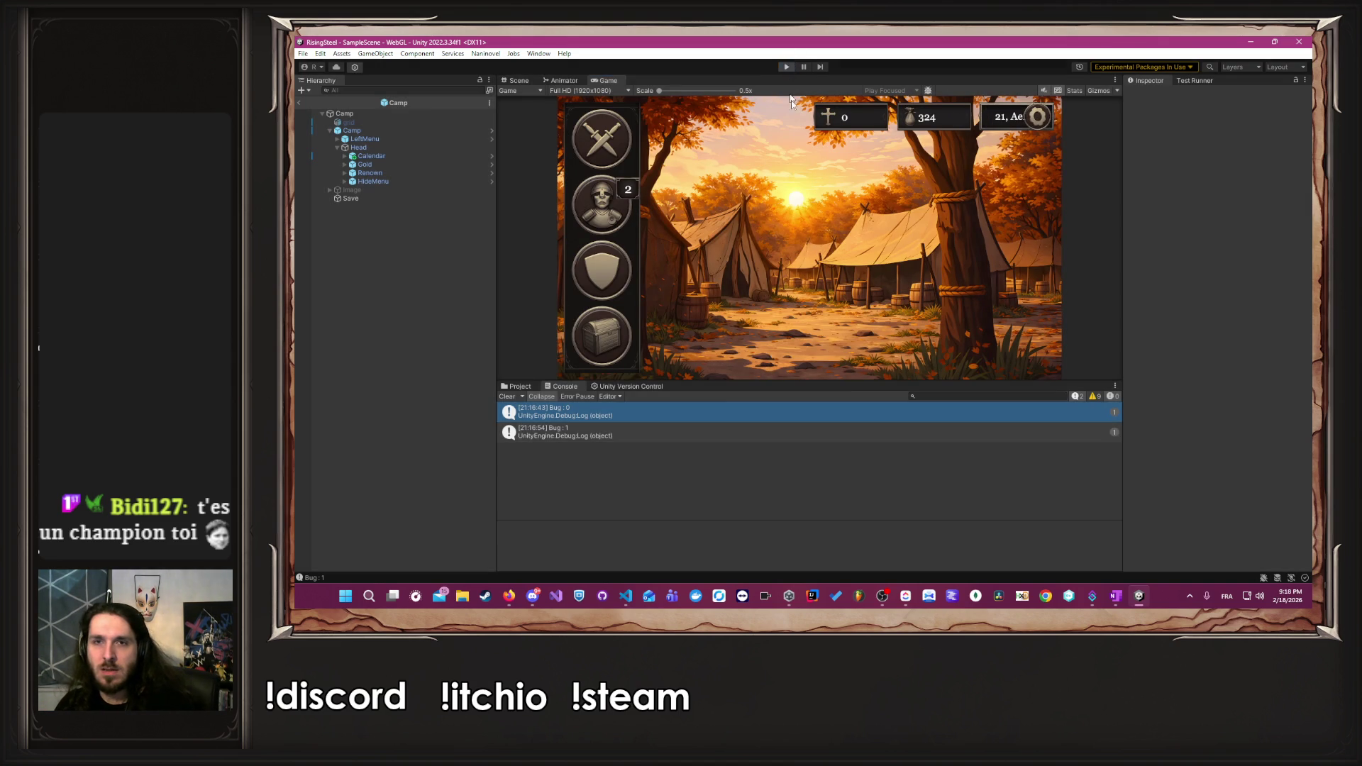
key("alt+Tab")
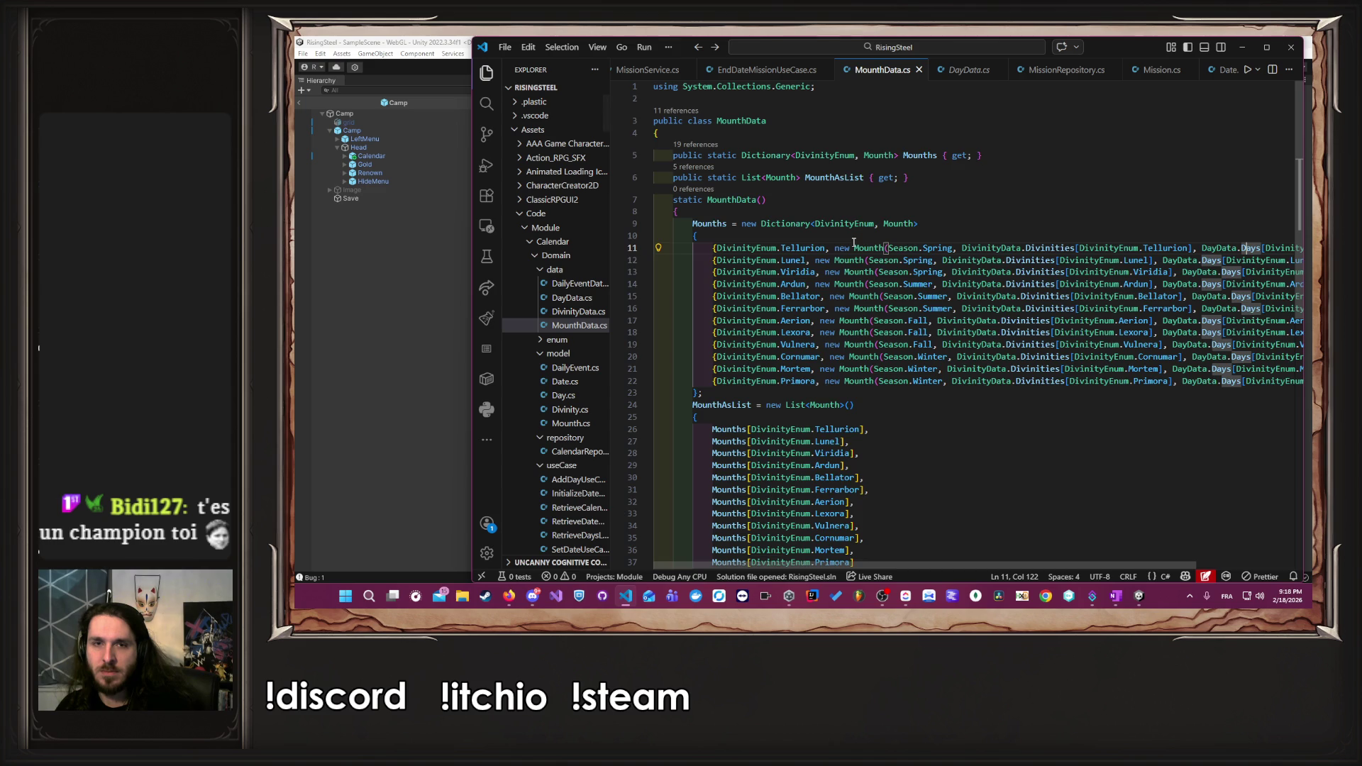
- Add a public static void Initialize() method after the static constructor and save
scroll(853, 243, "down", 6)
scroll(746, 370, "up", 5)
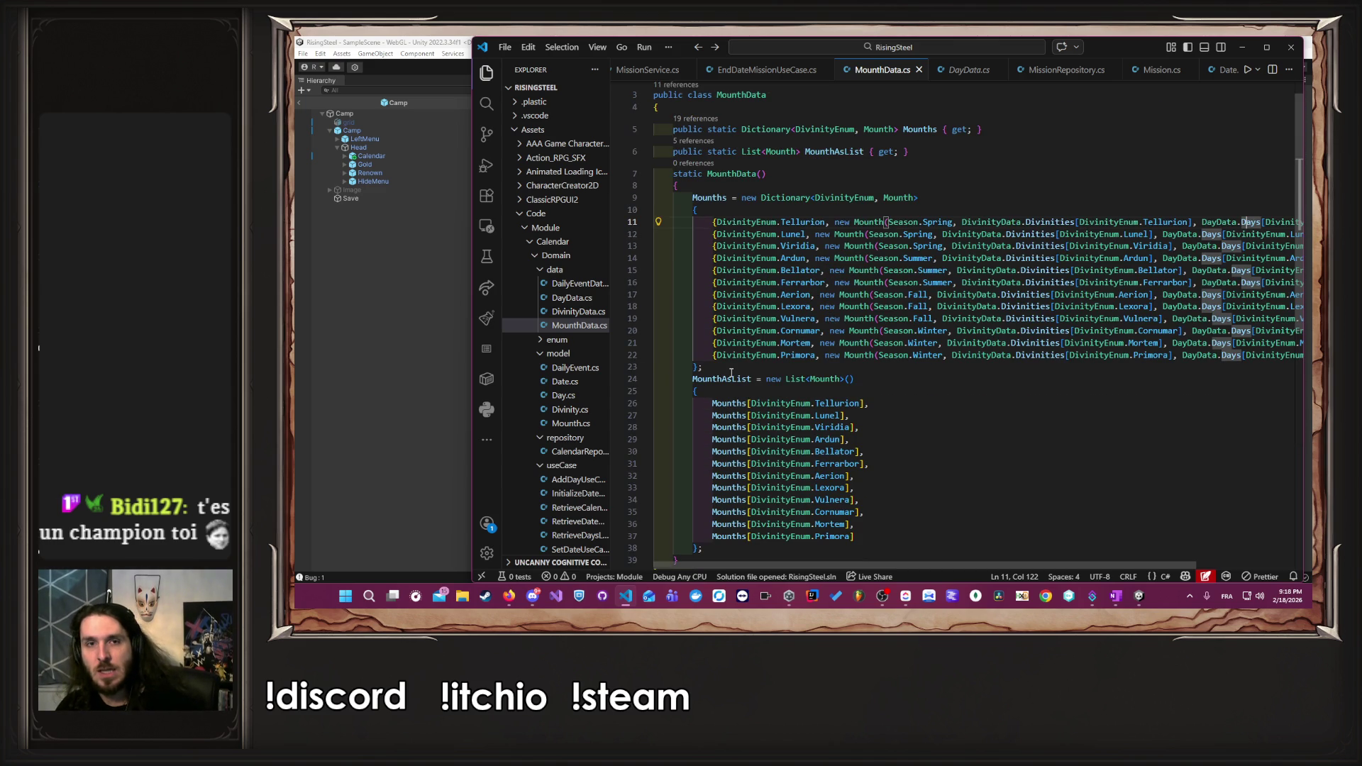
scroll(725, 321, "down", 4)
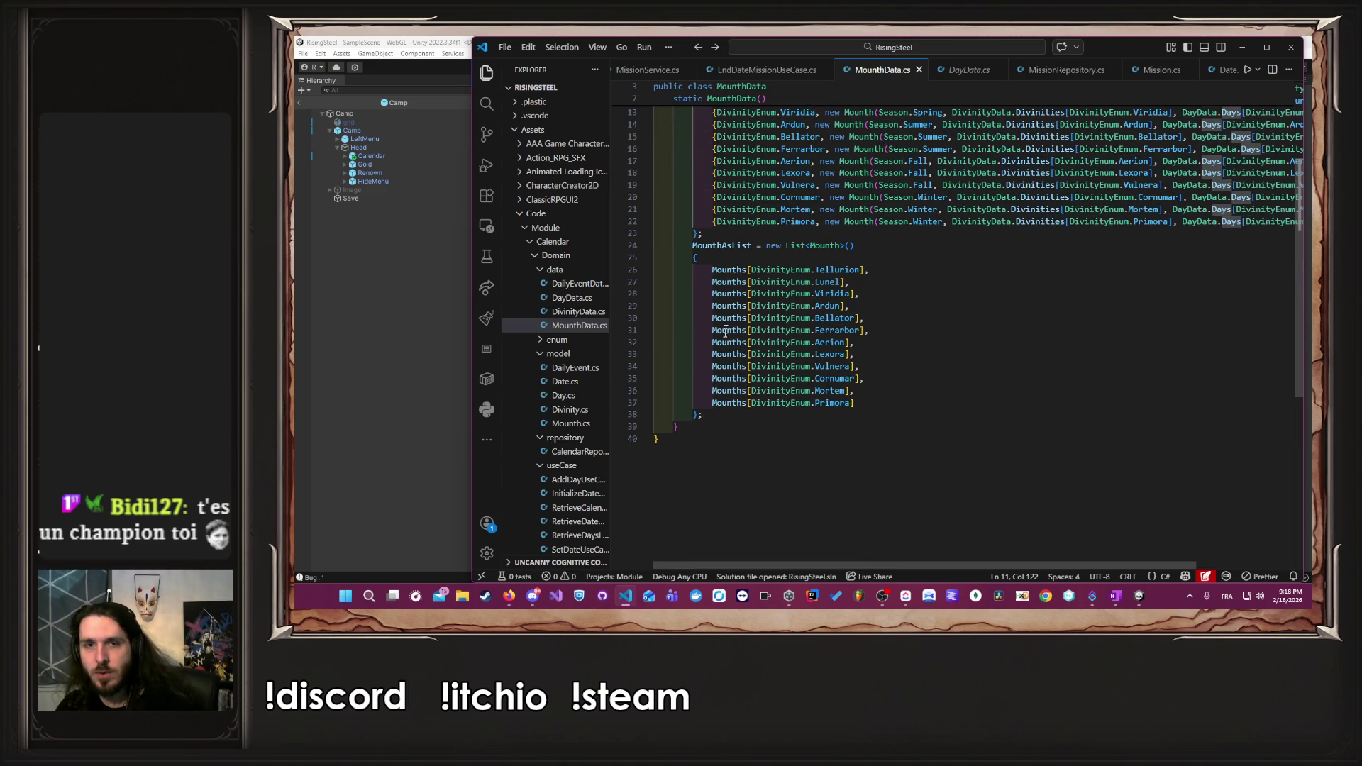
left_click(701, 429)
key("Return")
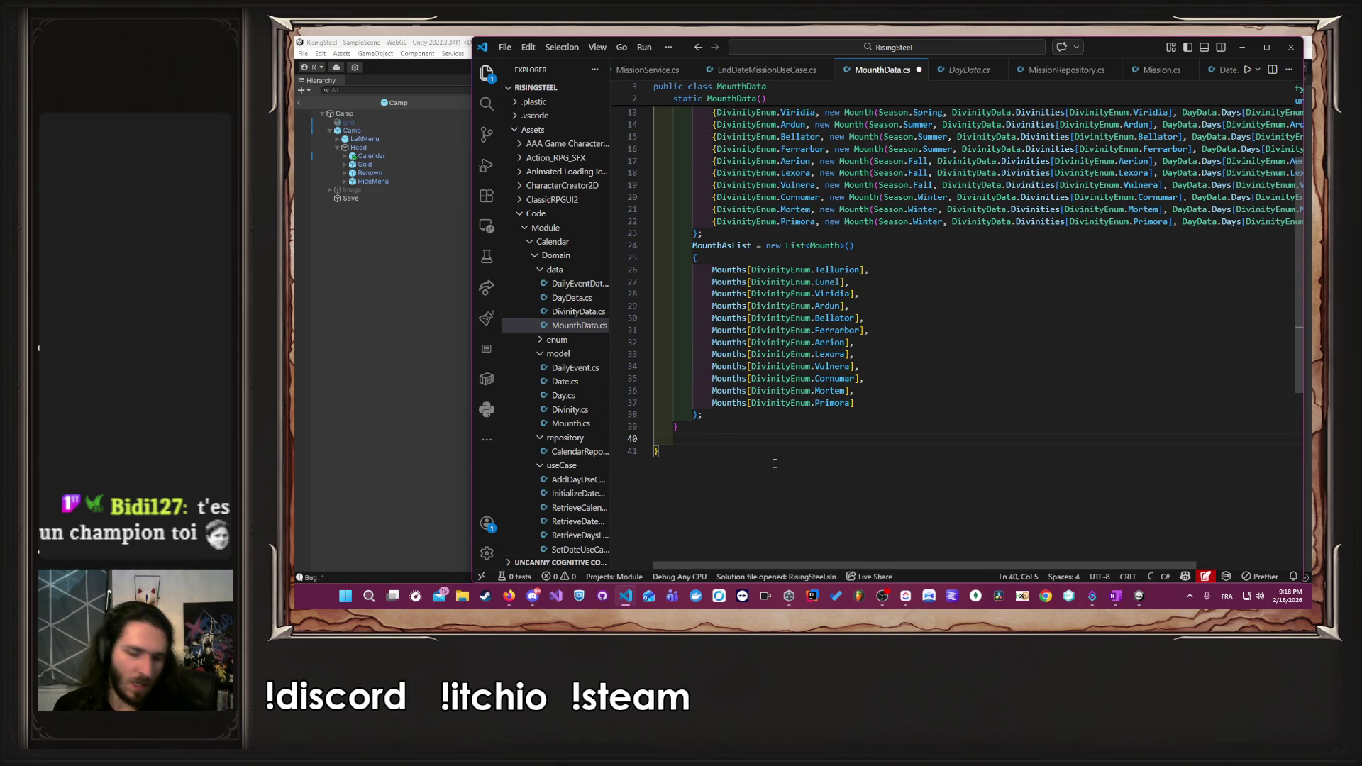
type("pu")
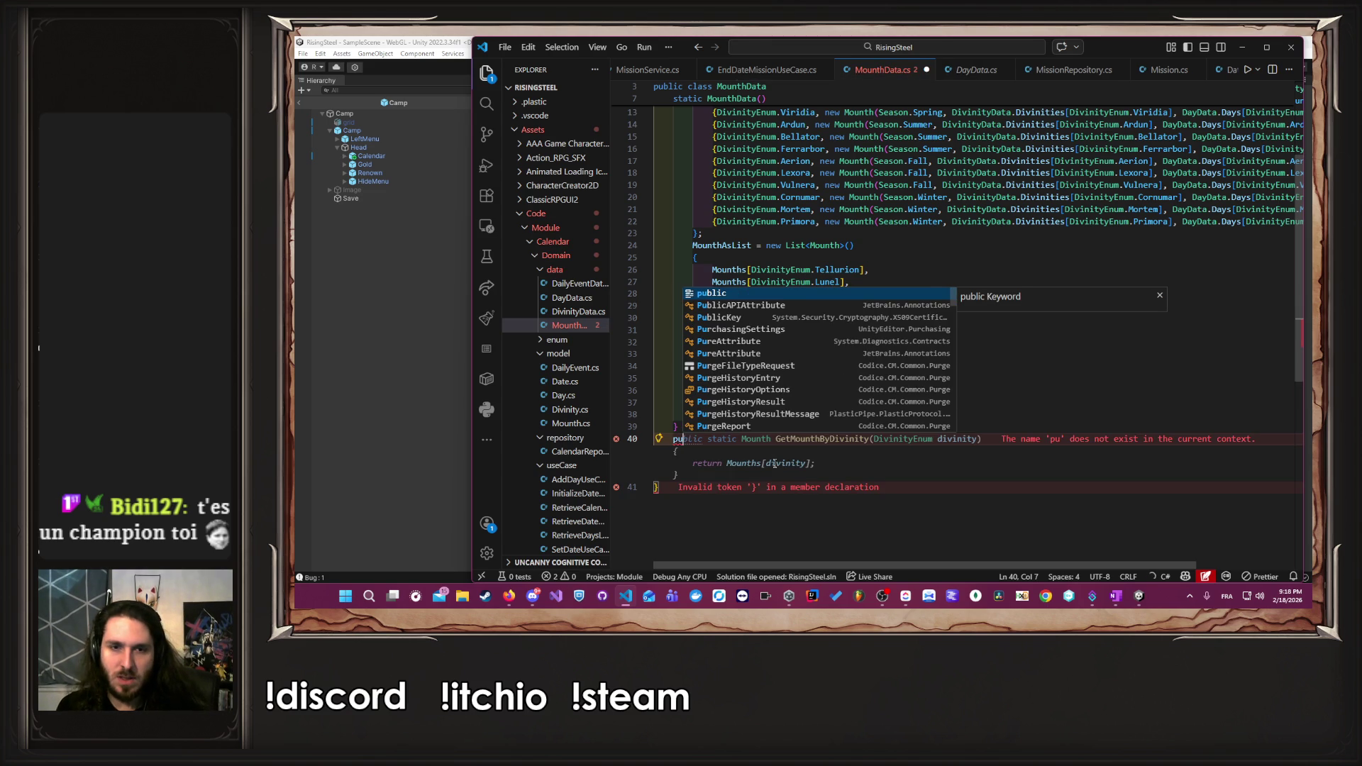
type("blic sta")
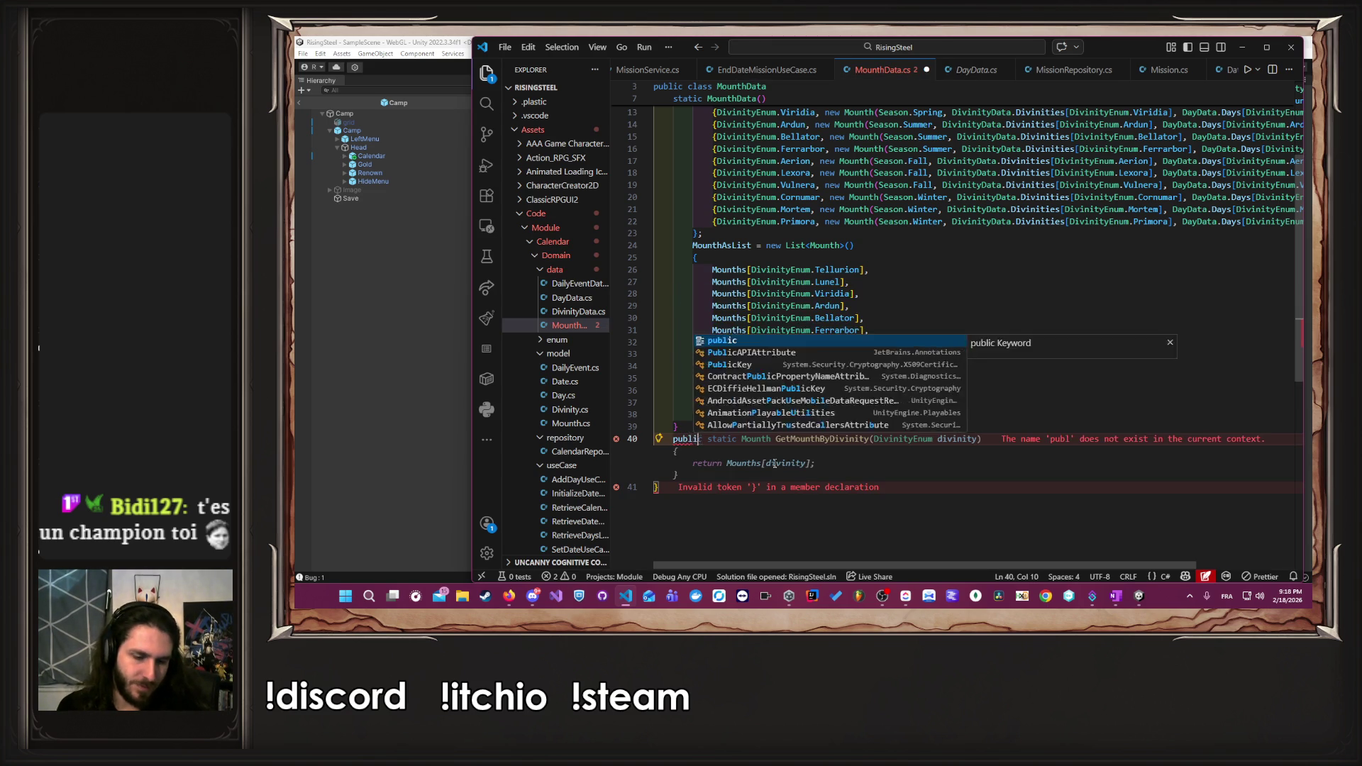
type("tic void")
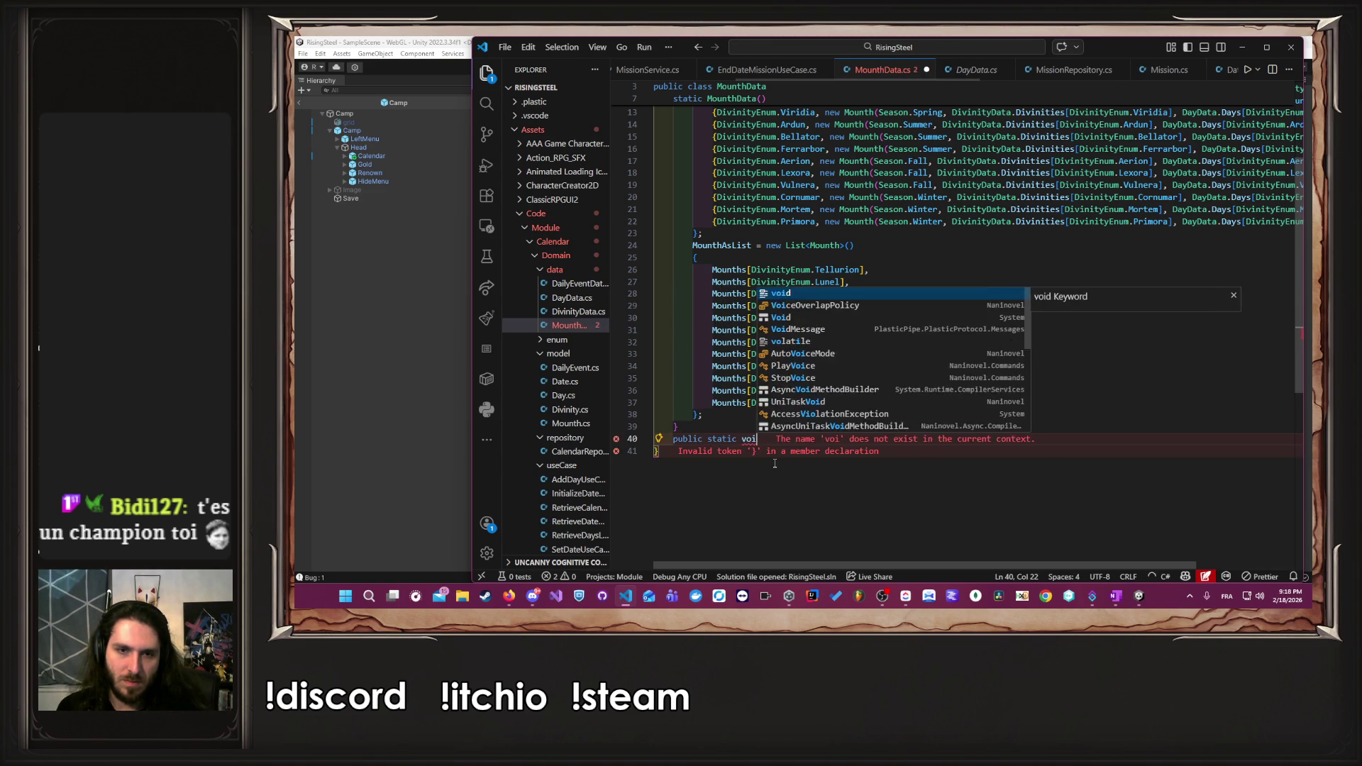
key("Tab")
key("ctrl+s")
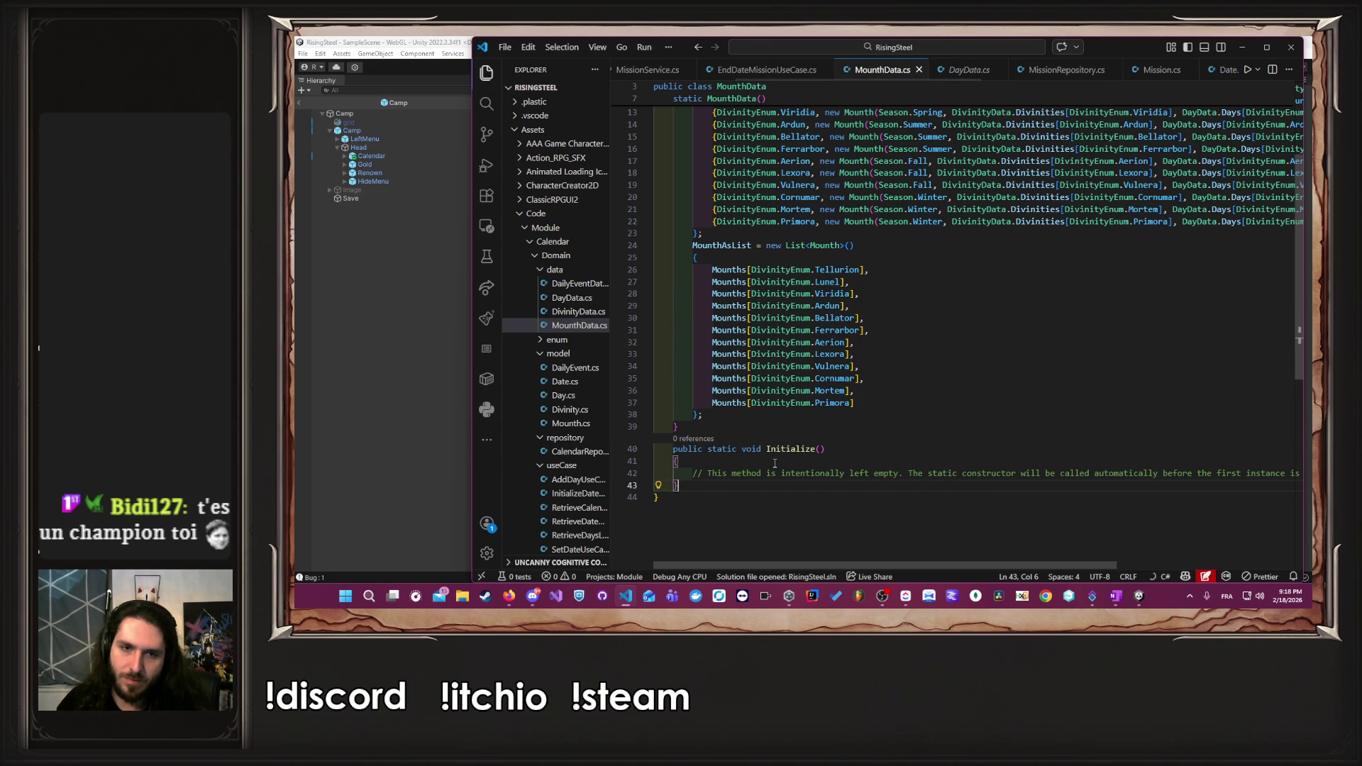
- Move the dictionary and list setup code from the constructor into Initialize()
left_click_drag(720, 410, 617, 220)
key("ctrl+c")
scroll(719, 408, "up", 4)
key("Delete")
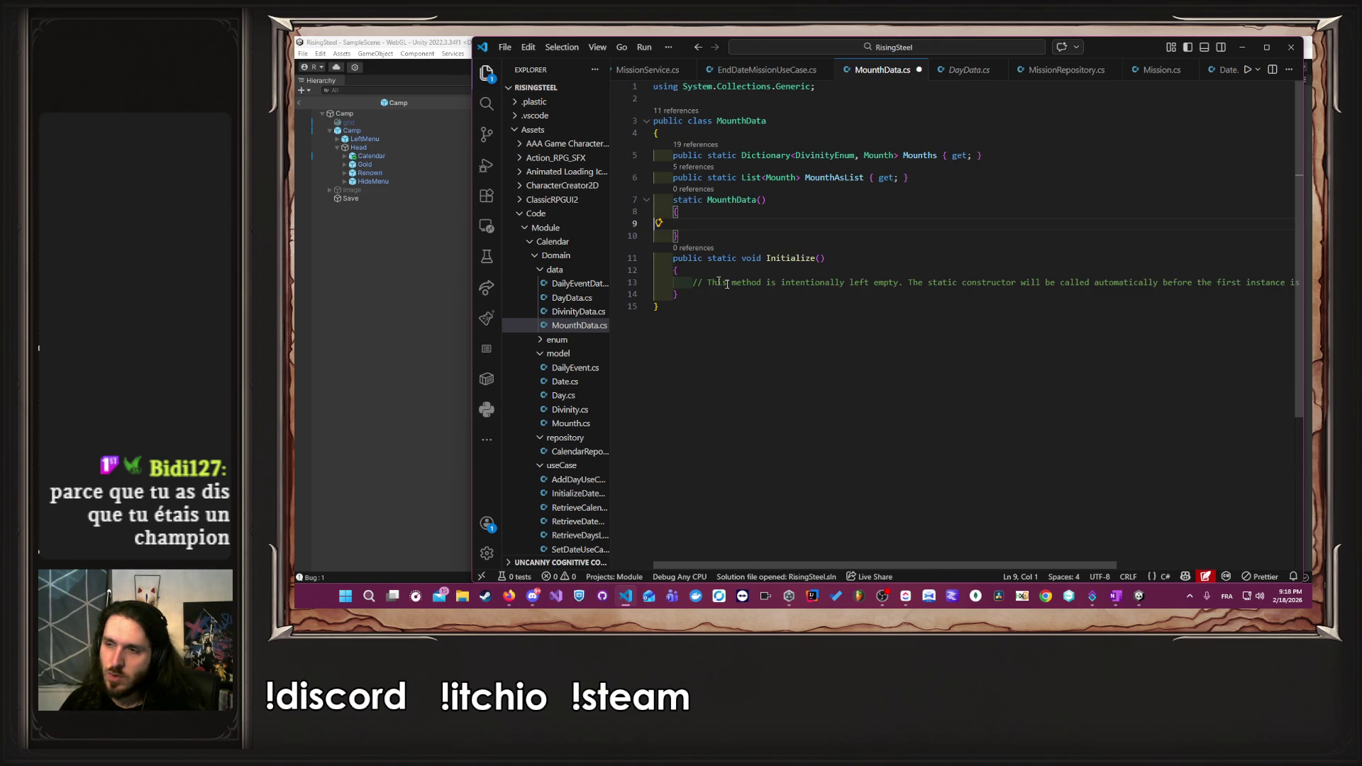
left_click(696, 283)
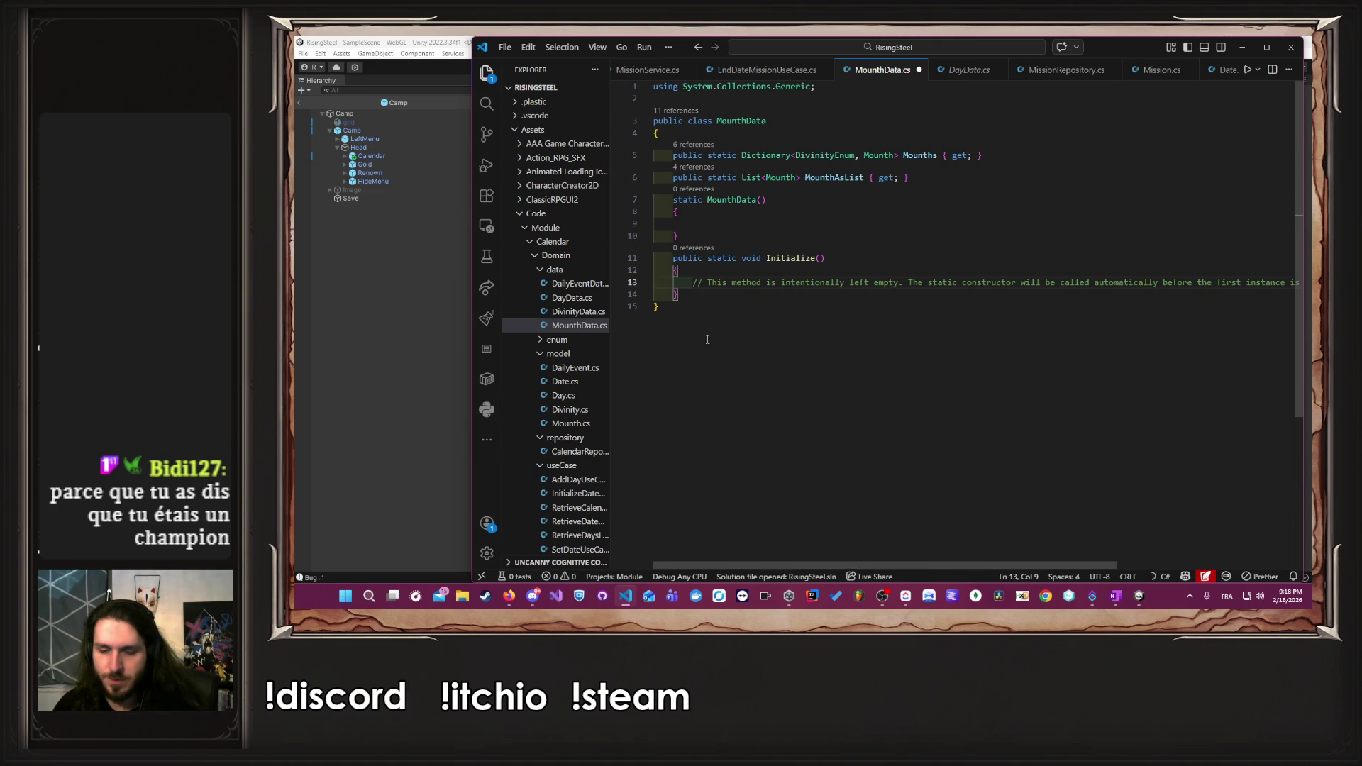
key("shift+End")
key("ctrl+v")
scroll(837, 521, "down", 2)
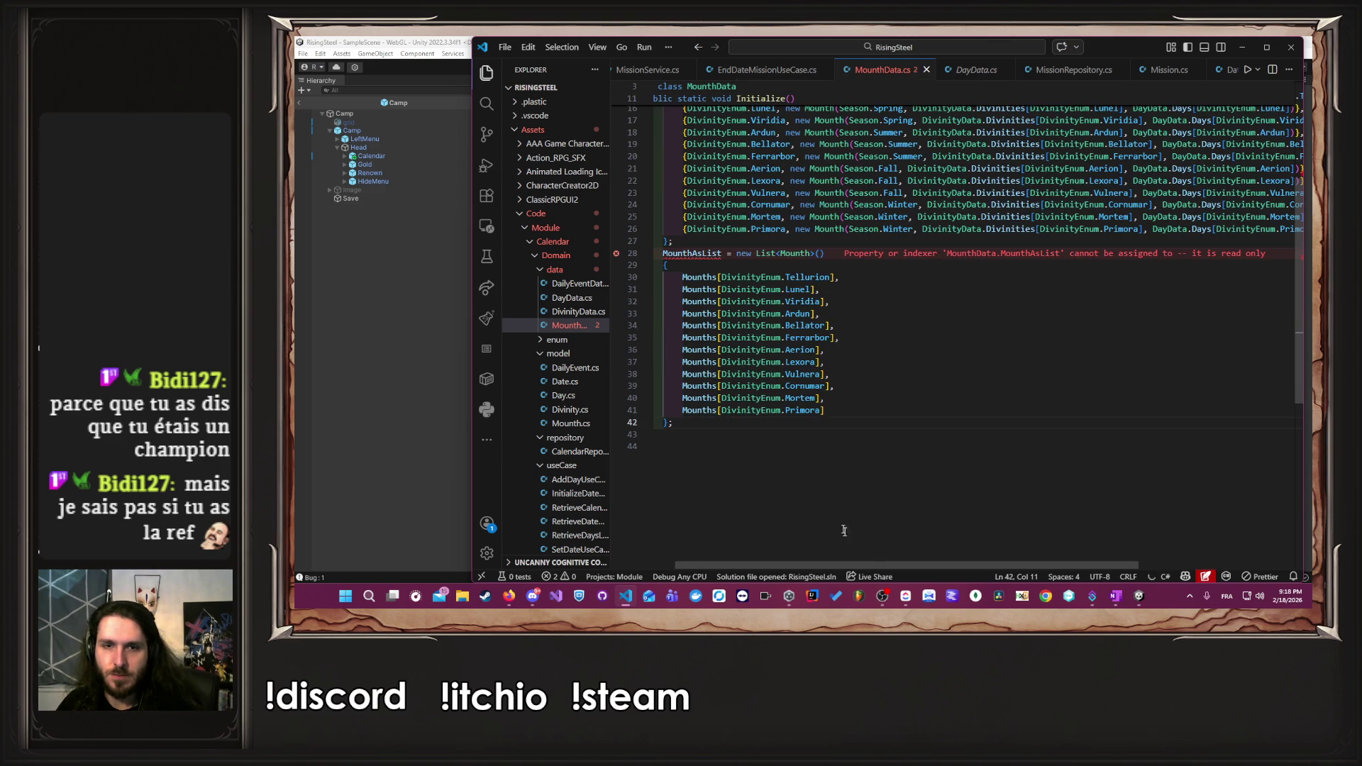
key("ctrl+End")
scroll(762, 484, "up", 5)
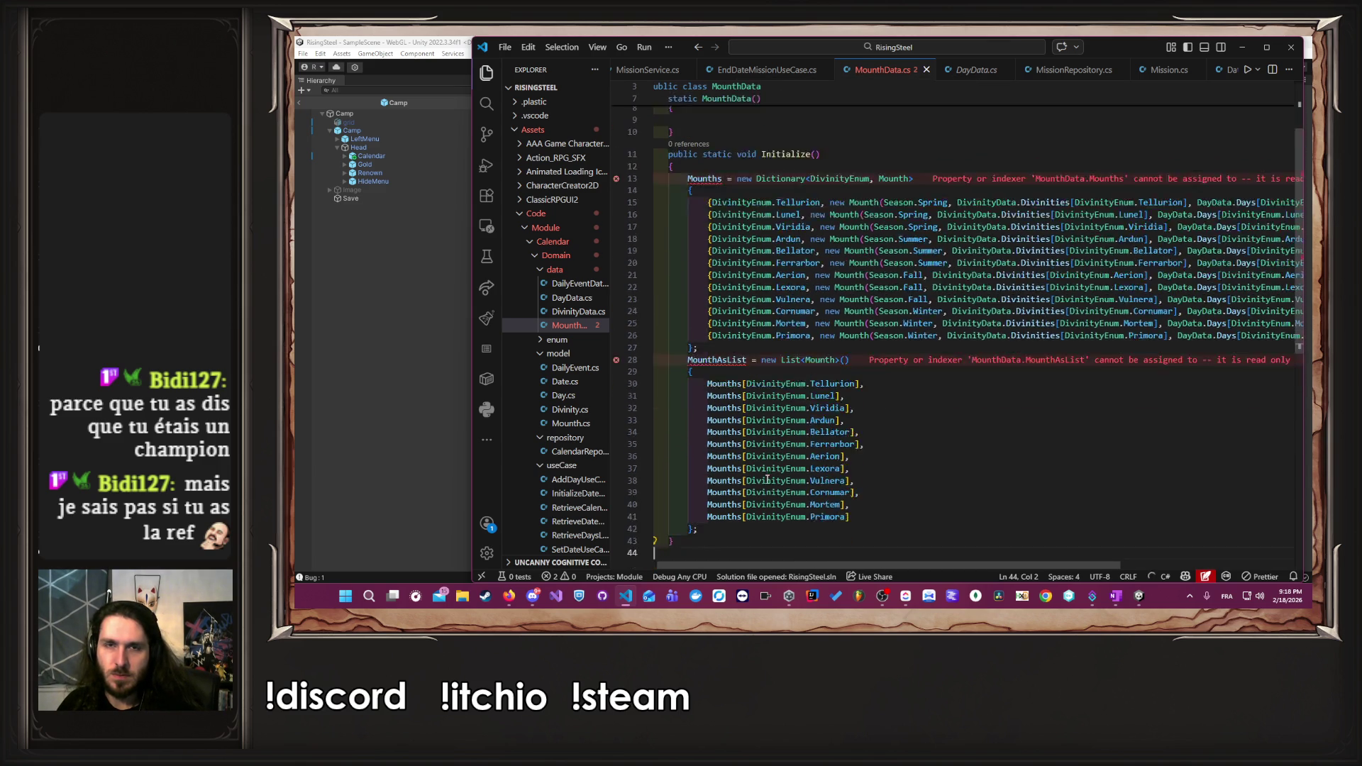
- Give the Mounths and MounthAsList properties a private set; accessor
mouse_move(710, 232)
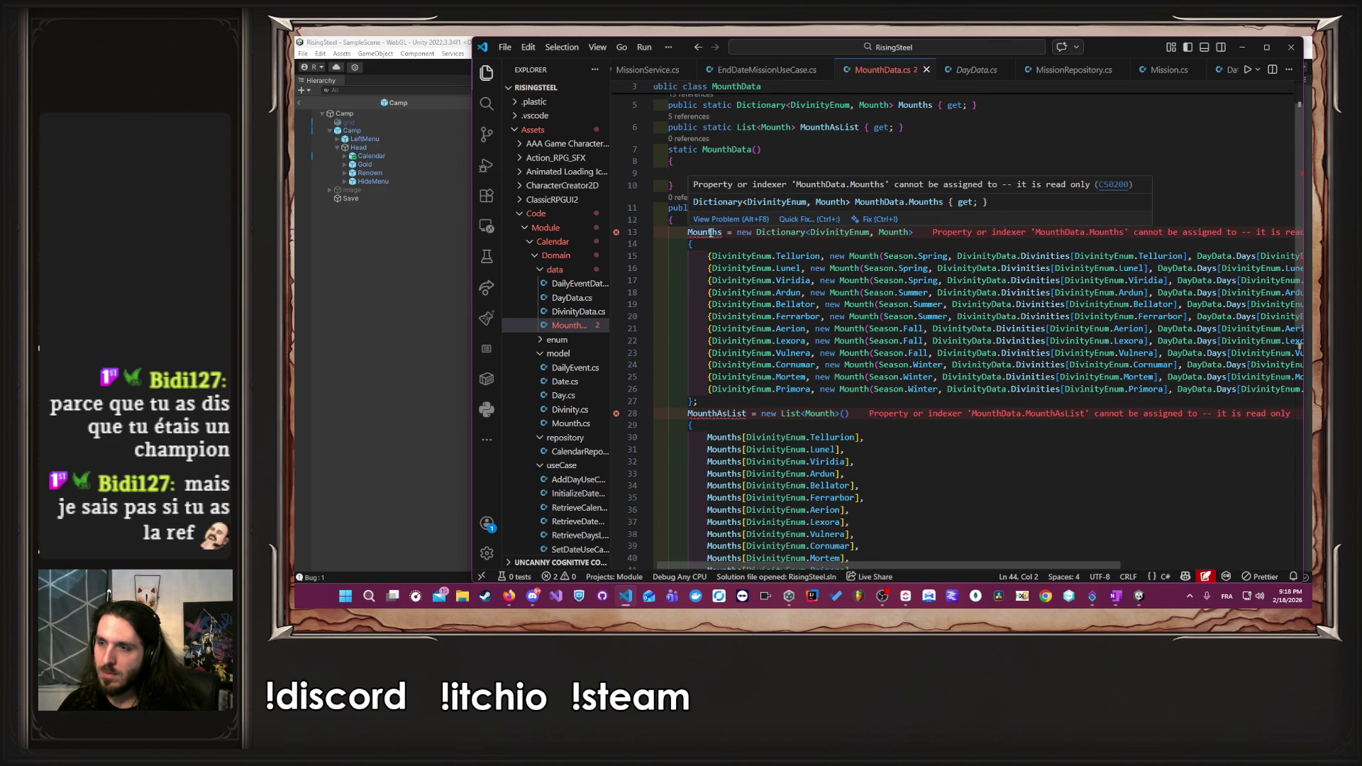
left_click(799, 218)
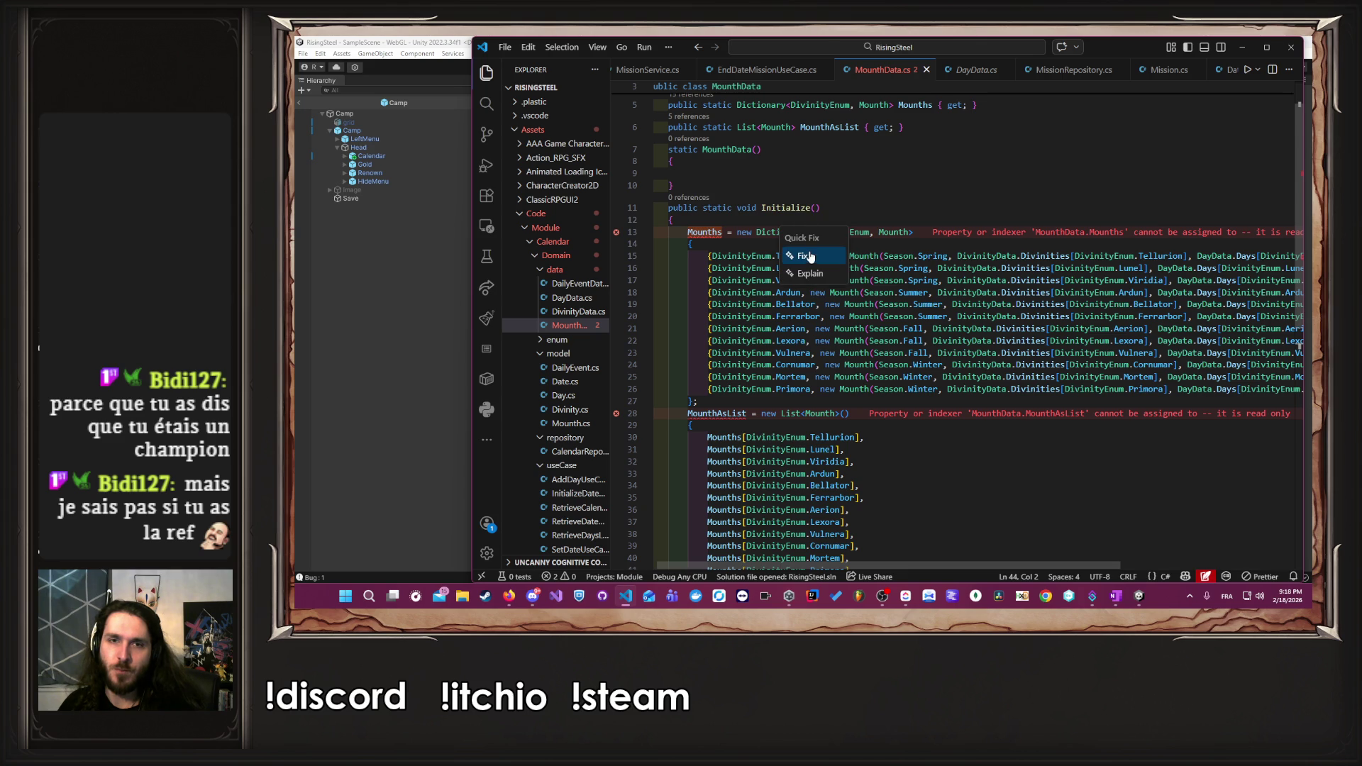
key("Escape")
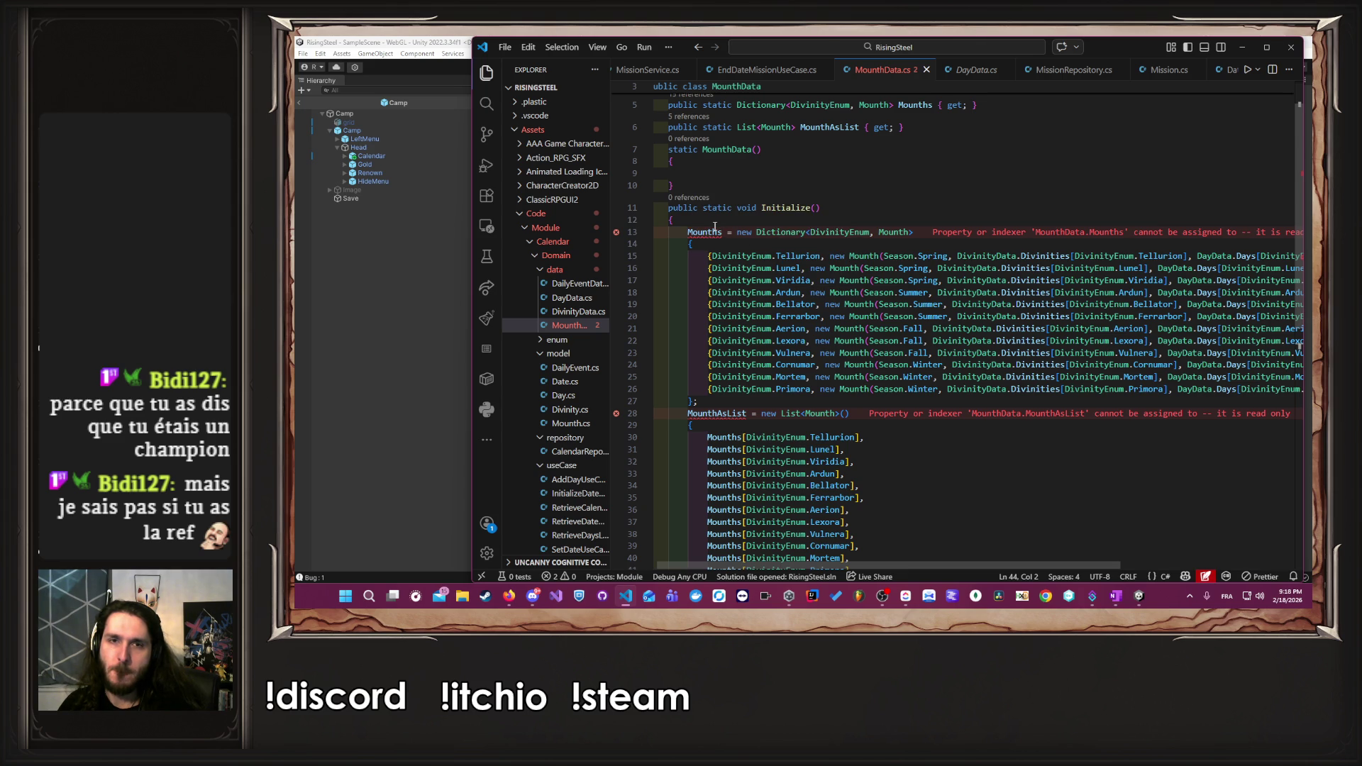
mouse_move(715, 228)
left_click(800, 219)
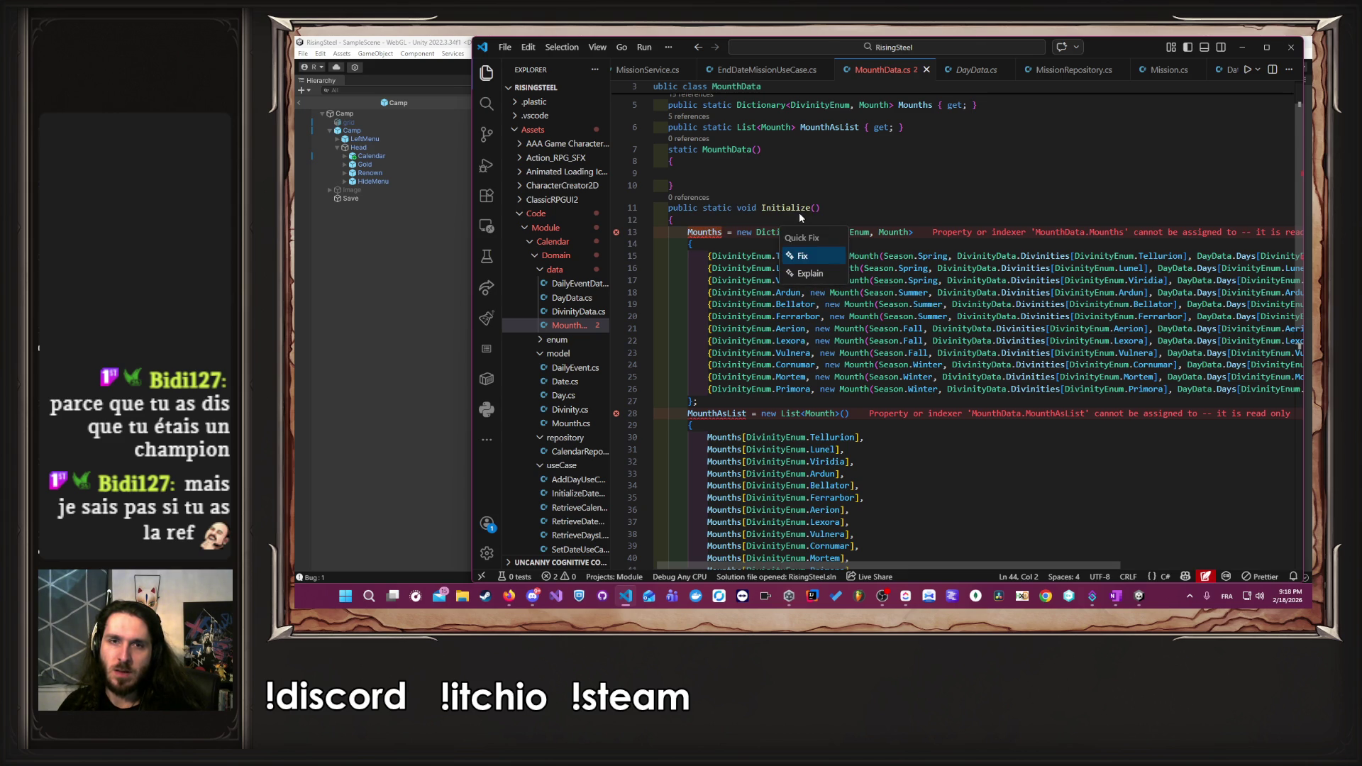
key("Escape")
left_click(964, 105)
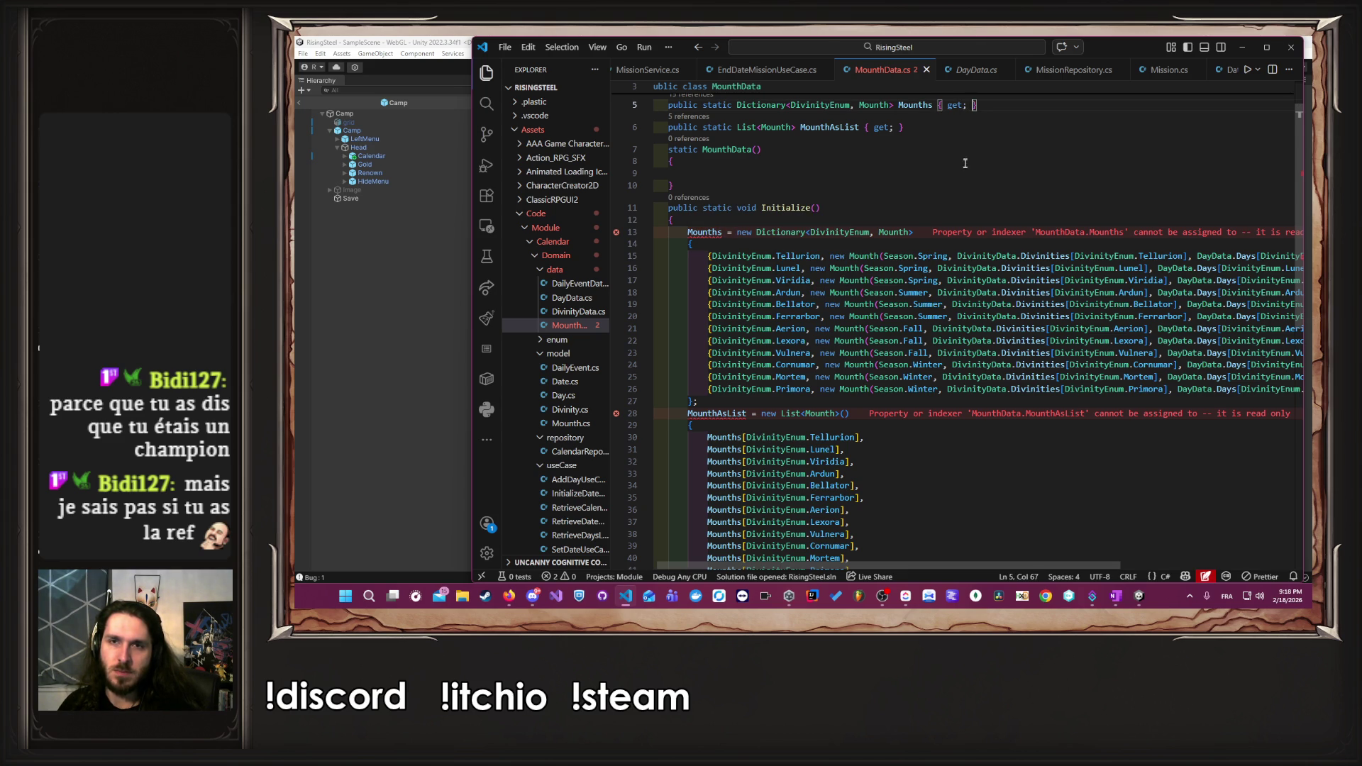
scroll(964, 167, "up", 1)
type("private set;")
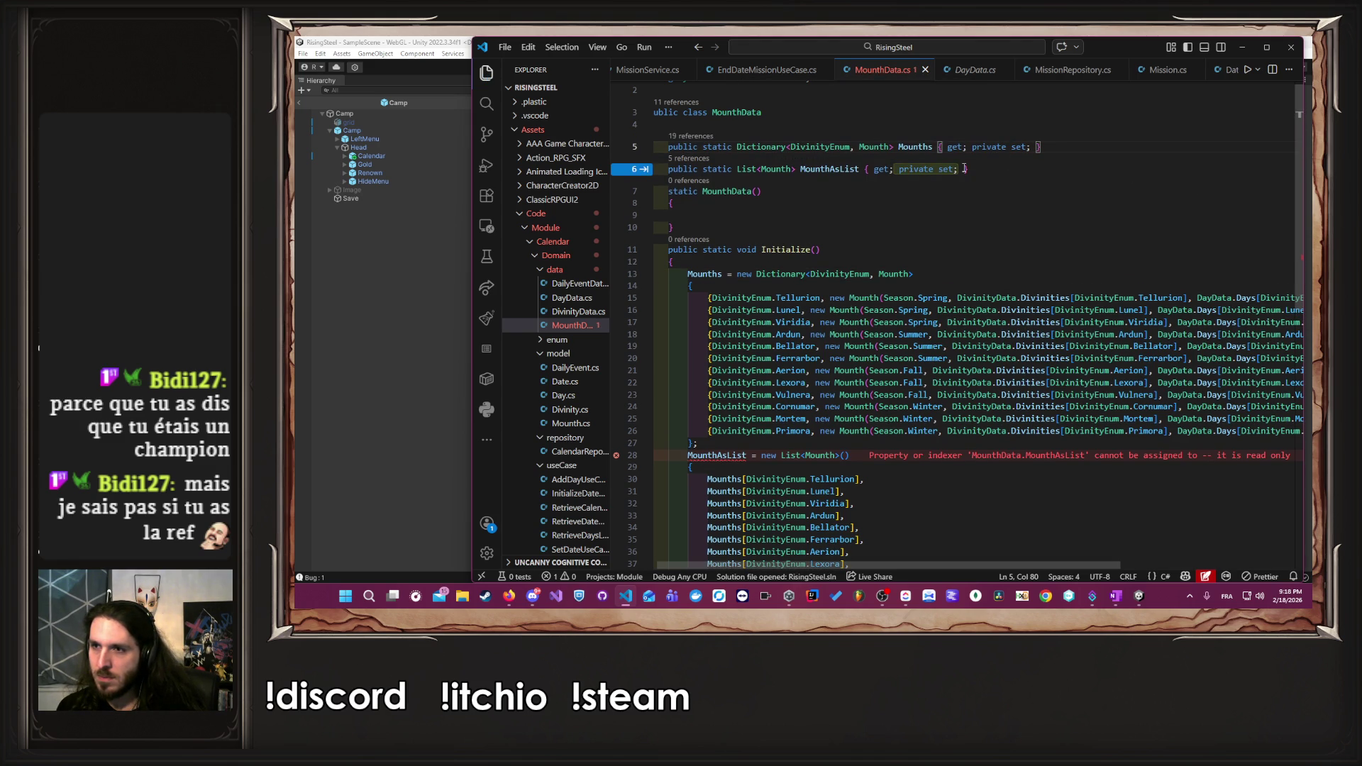
key("Tab")
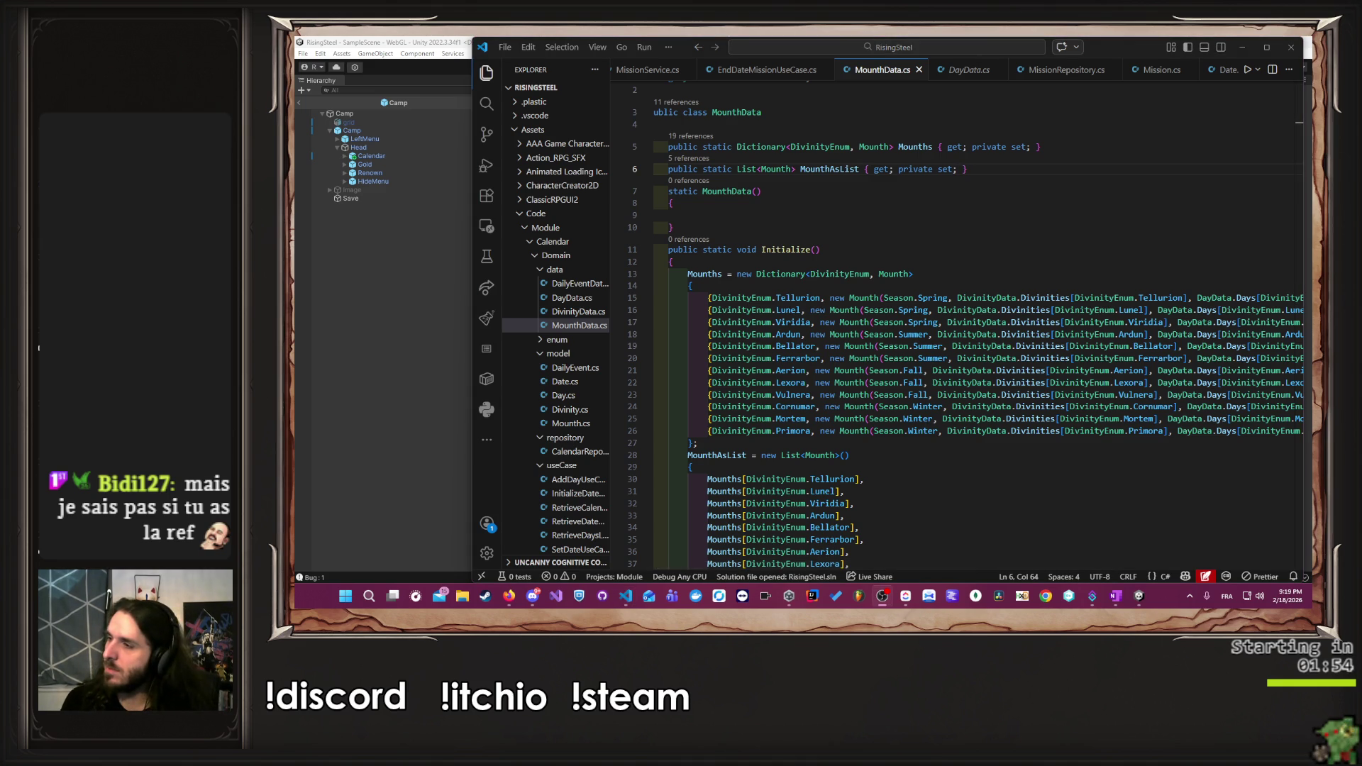
- Delete the now-empty static constructor from MounthData.cs
scroll(1028, 264, "down", 4)
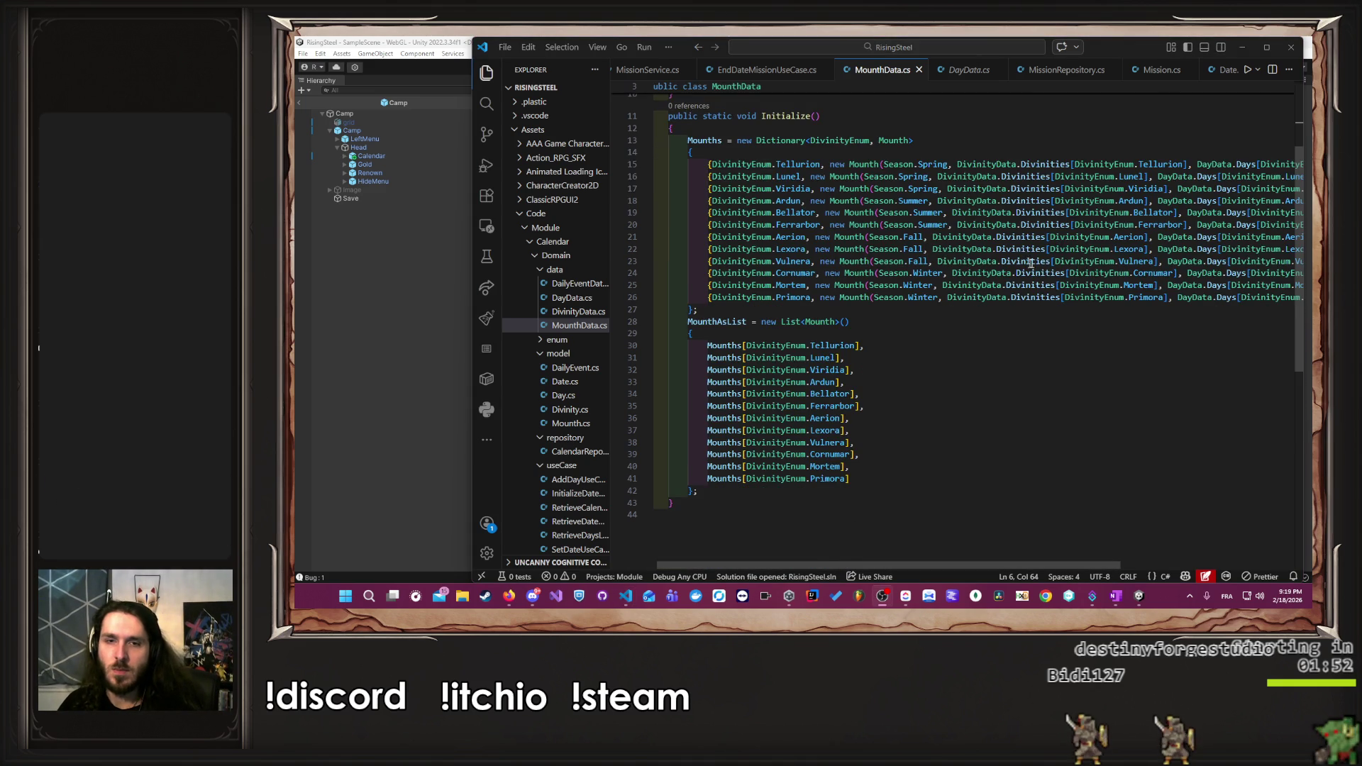
scroll(1028, 263, "up", 4)
left_click(745, 223)
left_click_drag(722, 240, 973, 177)
key("BackSpace")
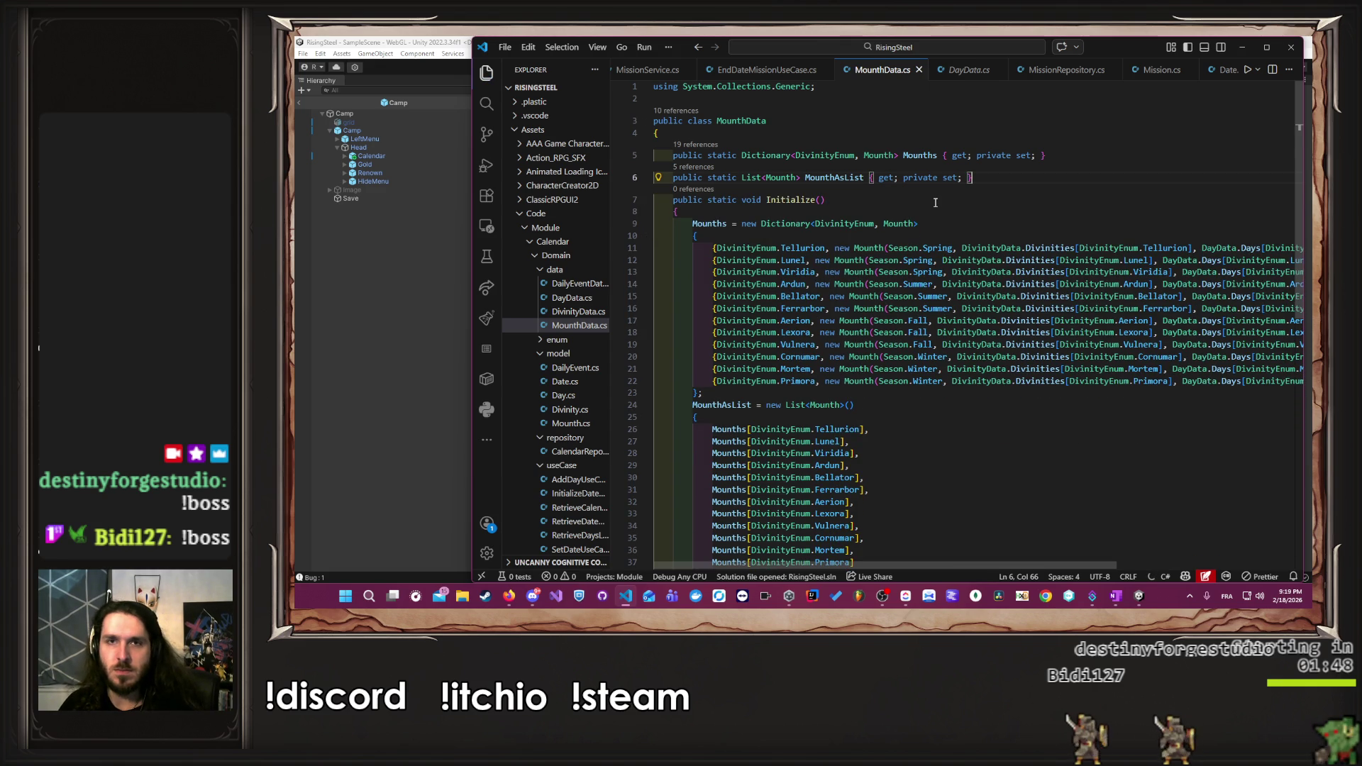
left_click_drag(824, 199, 765, 199)
- Return to CalendarRepository.cs and insert a blank line after DayData.Initialize() in InitializeDate
scroll(1031, 75, "down", 2)
scroll(1030, 74, "down", 1)
scroll(1031, 75, "down", 3)
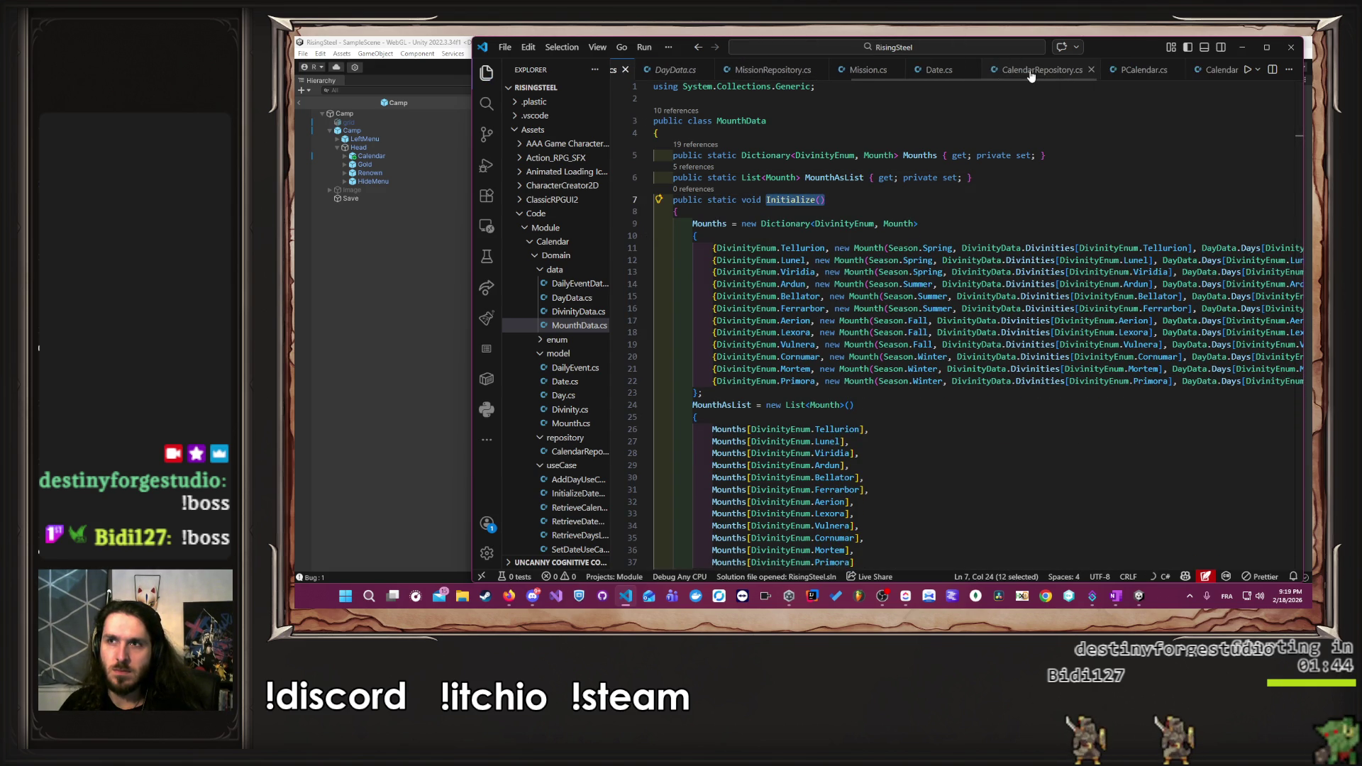
scroll(1030, 75, "up", 3)
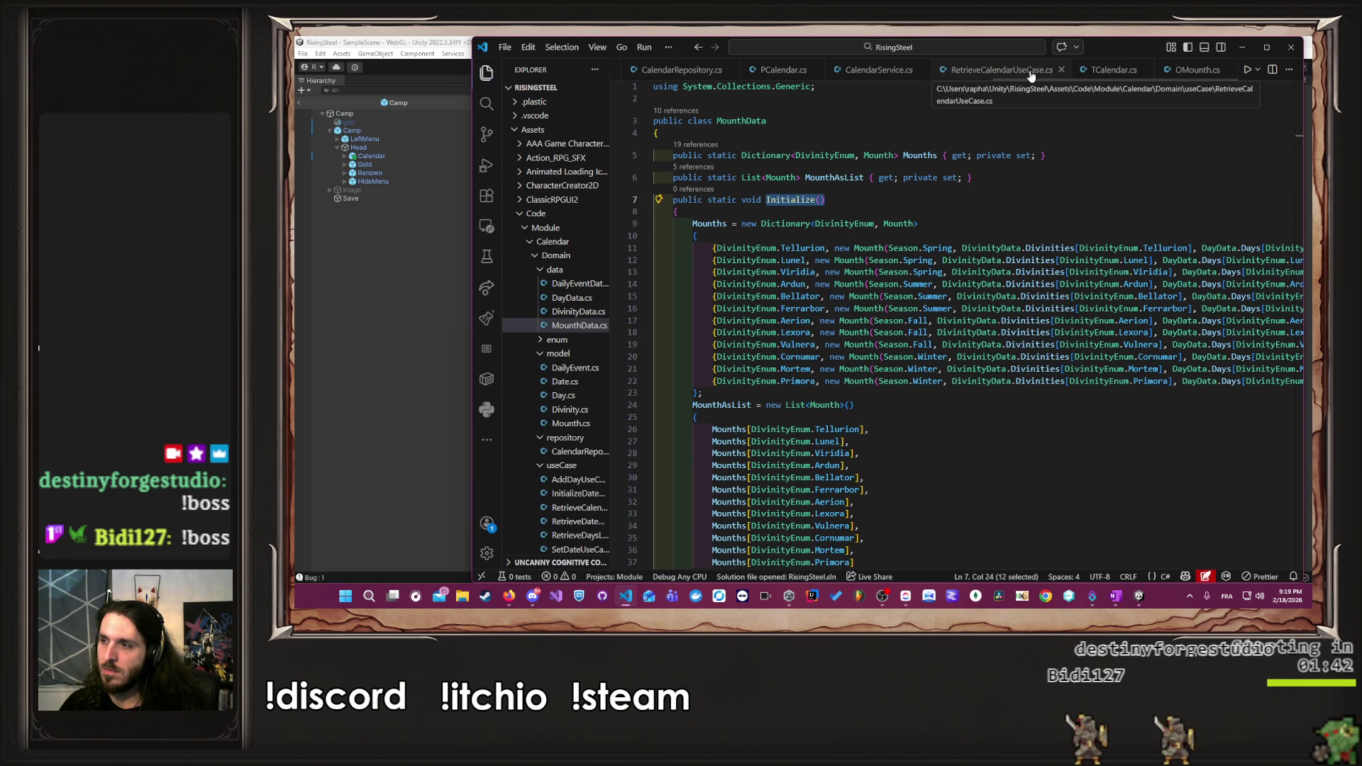
scroll(1031, 74, "down", 3)
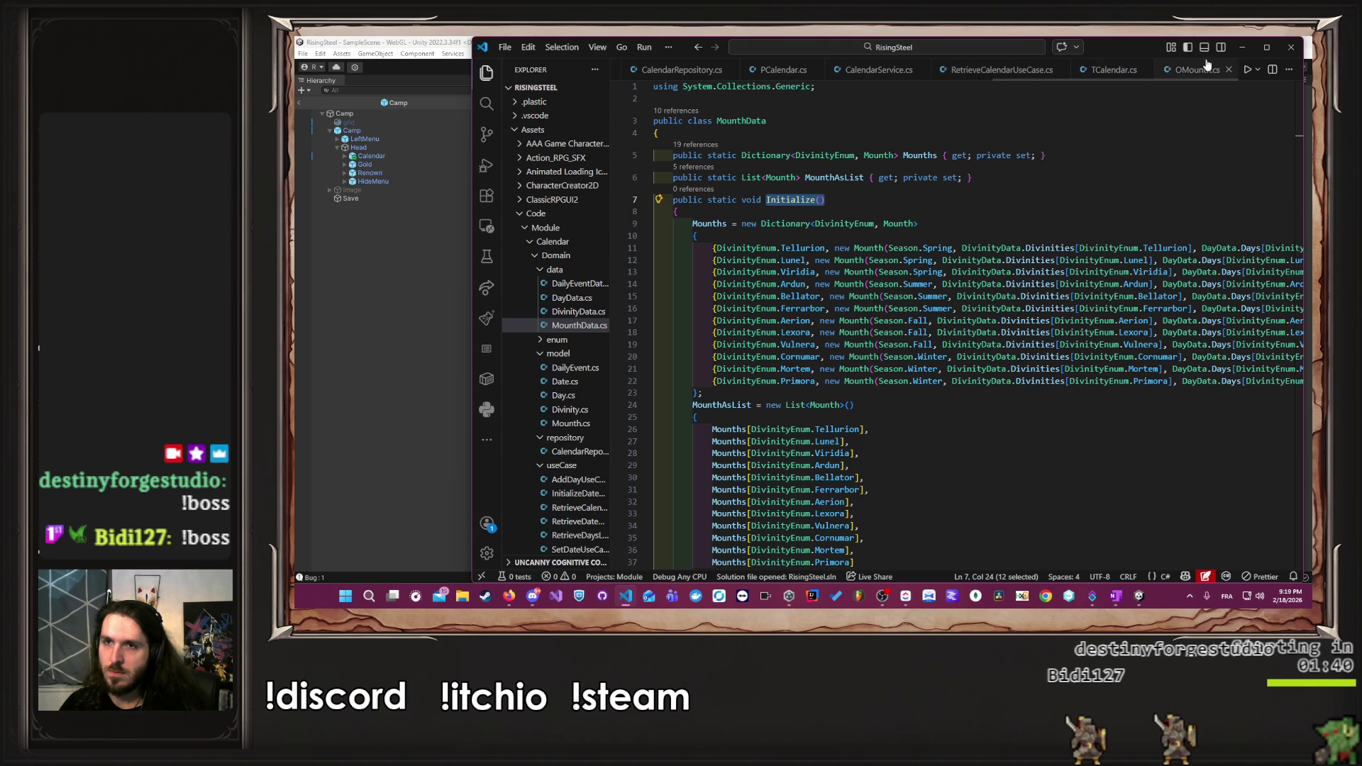
left_click(1199, 69)
scroll(1205, 69, "up", 2)
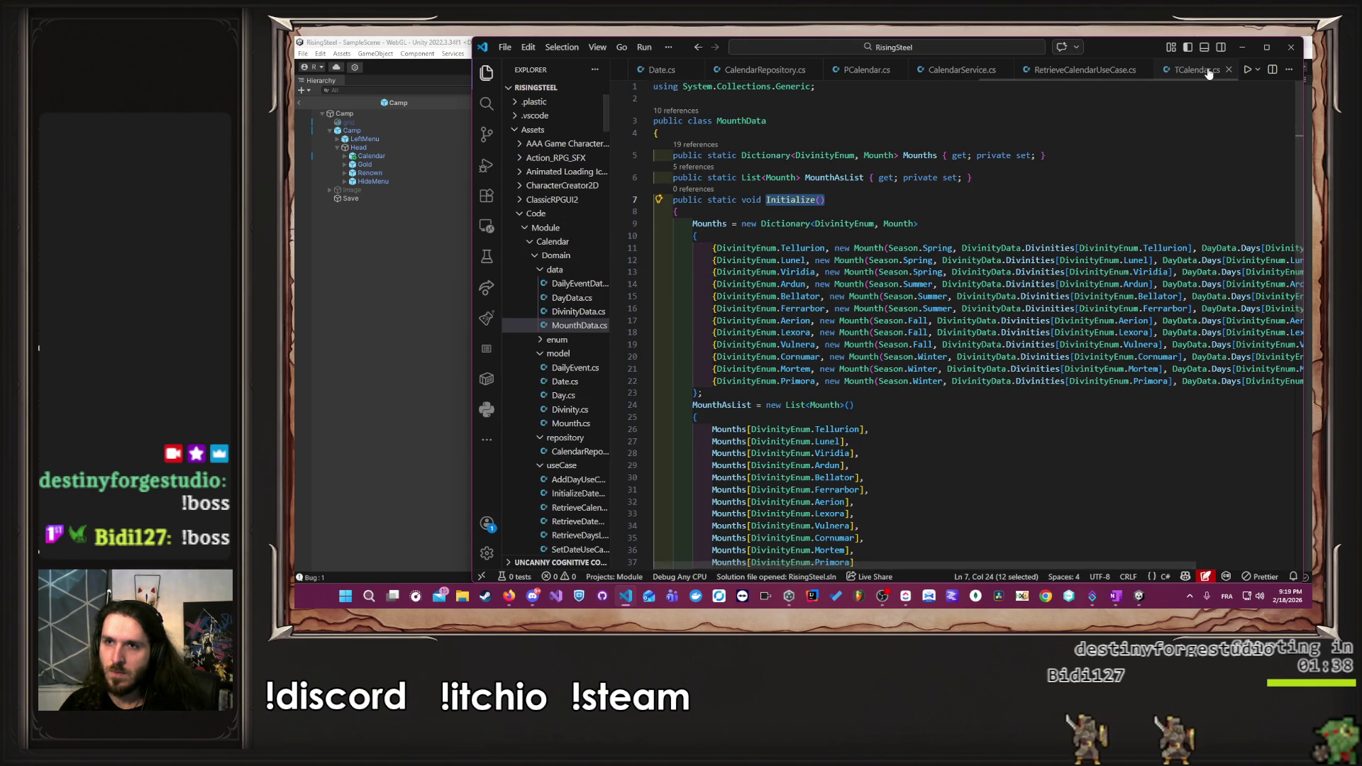
scroll(1209, 73, "down", 1)
scroll(1209, 73, "up", 2)
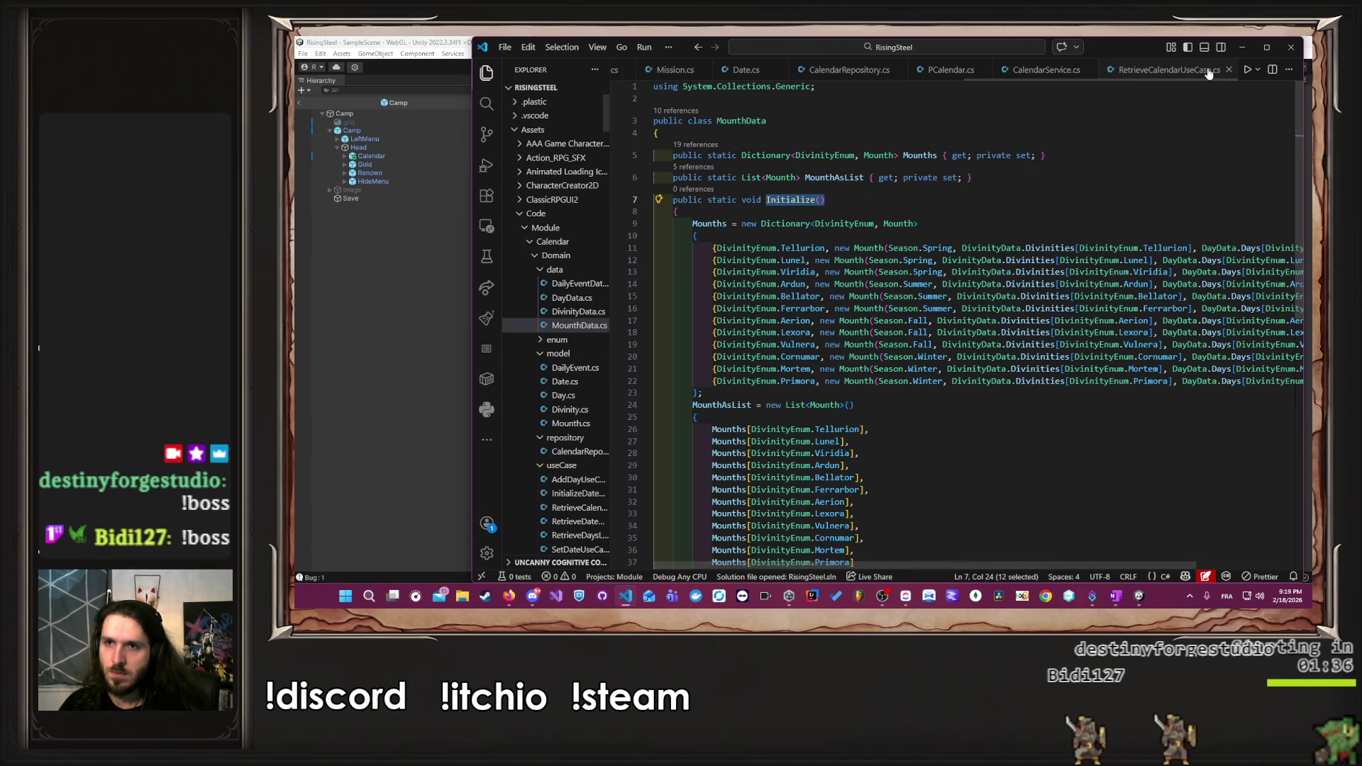
scroll(1205, 71, "up", 2)
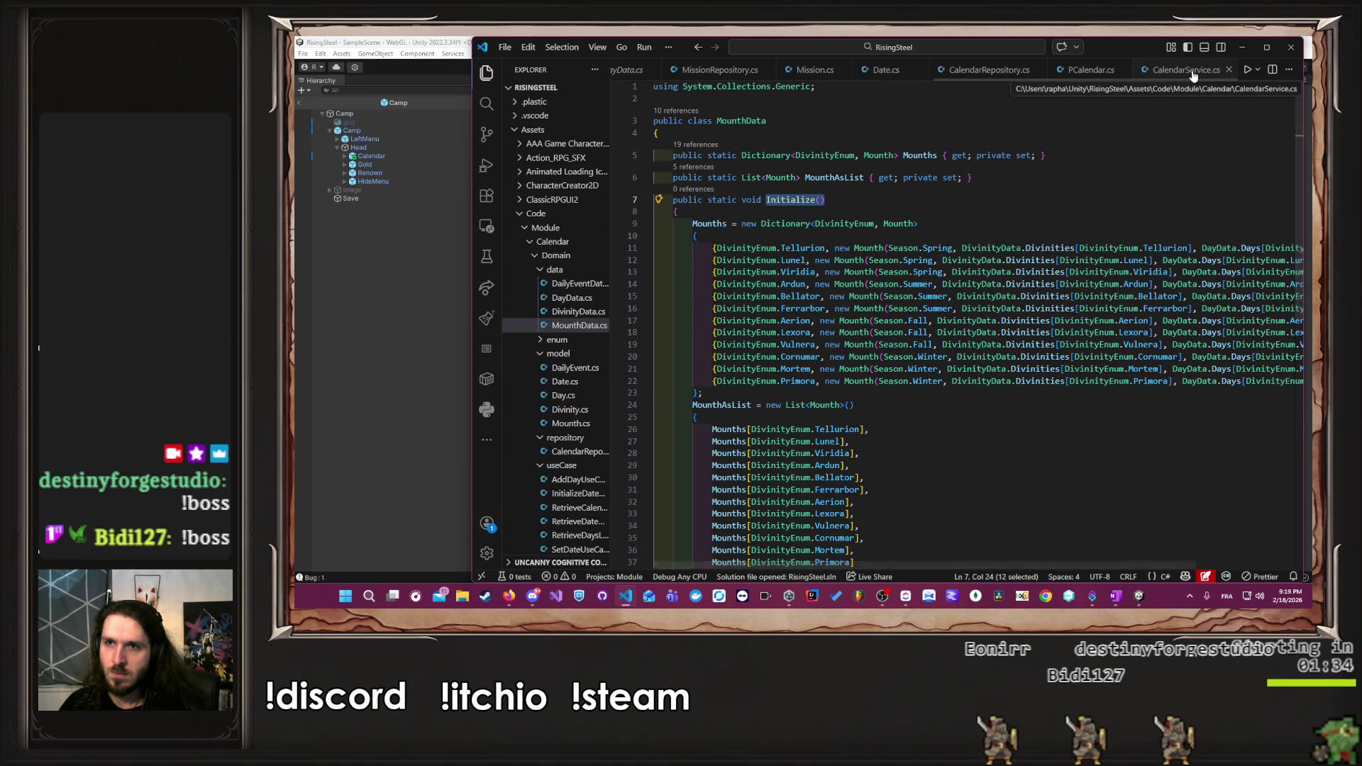
scroll(1194, 71, "up", 2)
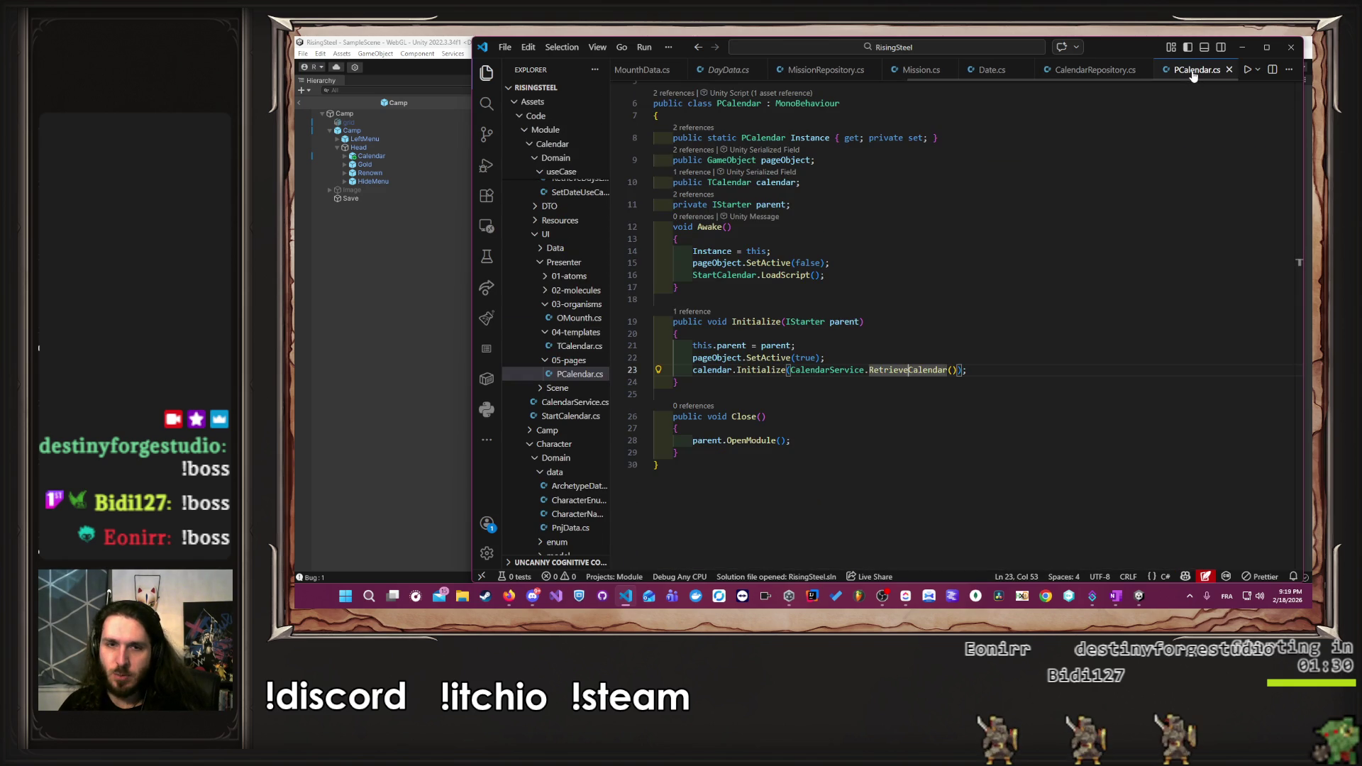
scroll(1199, 71, "up", 3)
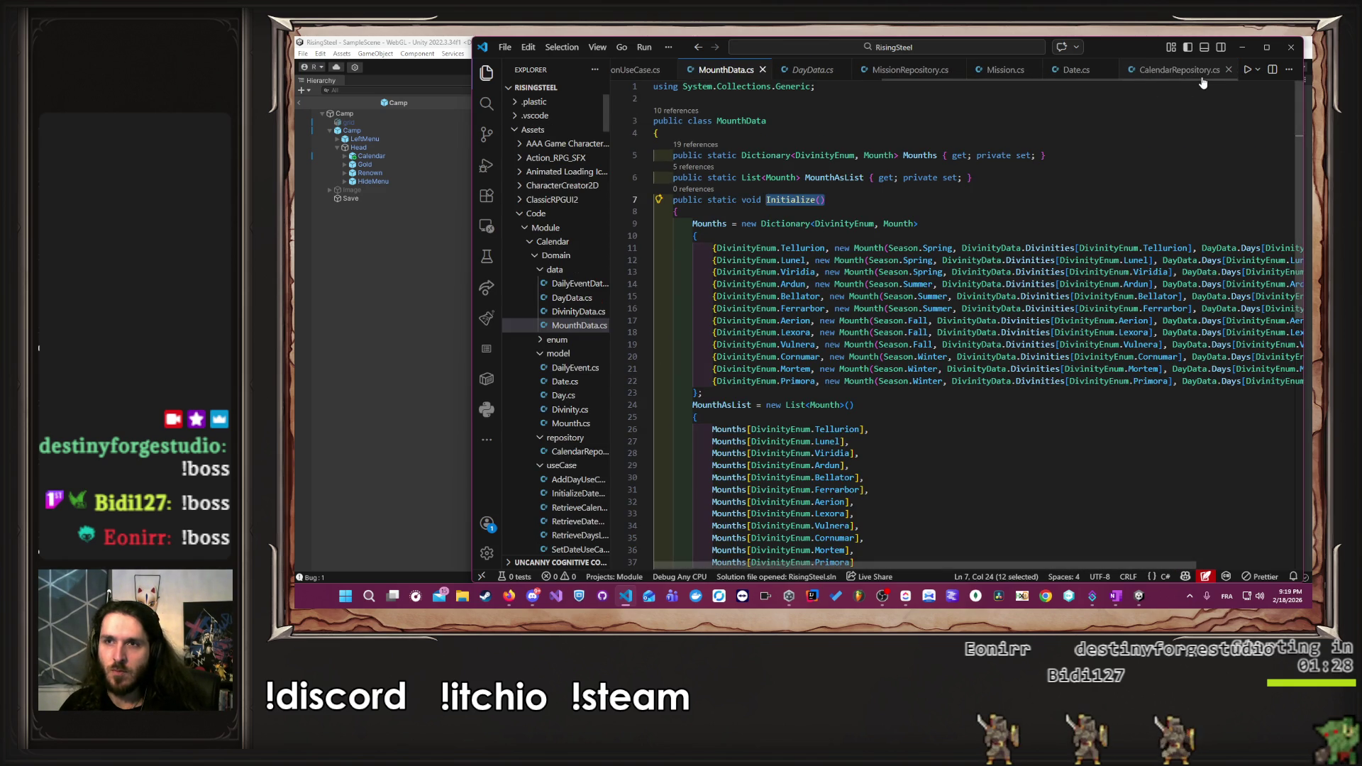
left_click(1198, 72)
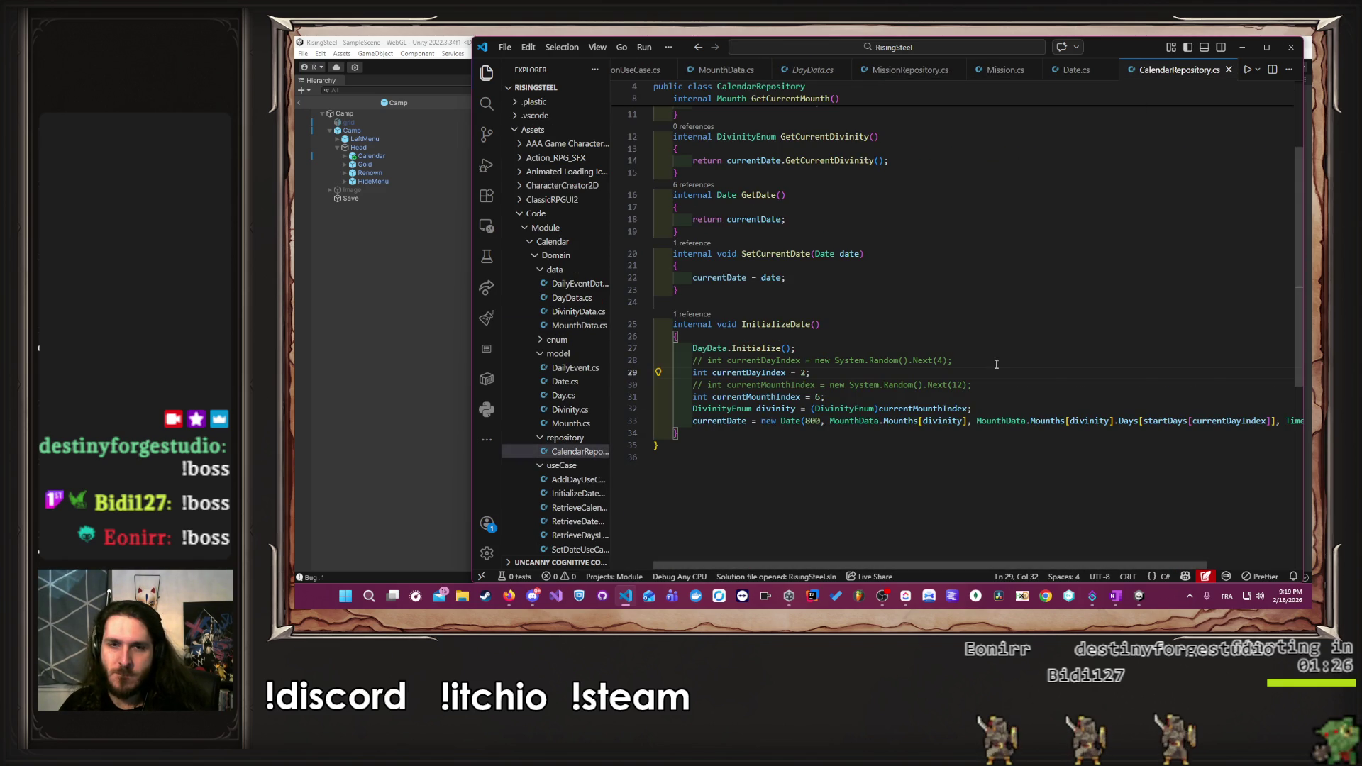
key("Return")
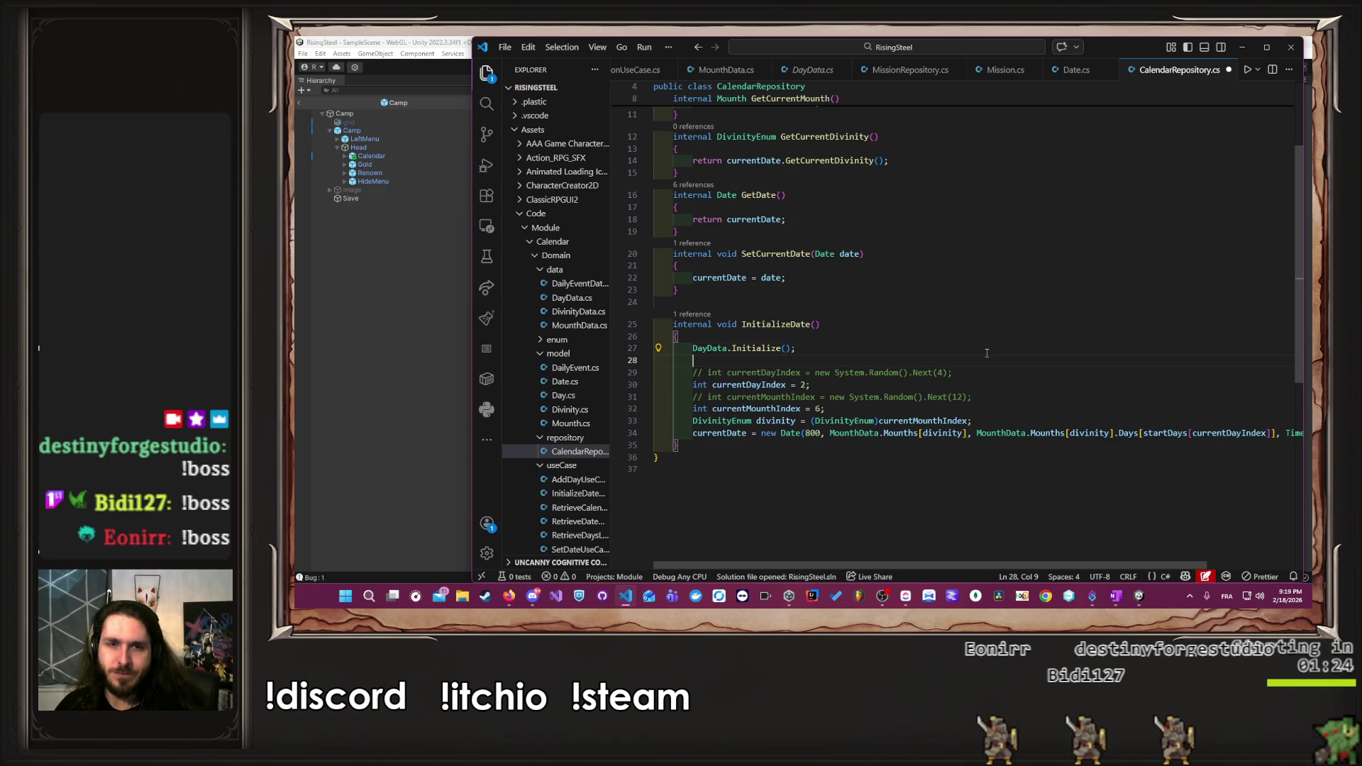
- Add a MounthData.Initialize(); call on line 28, then switch to Unity to recompile
type("Initialize();")
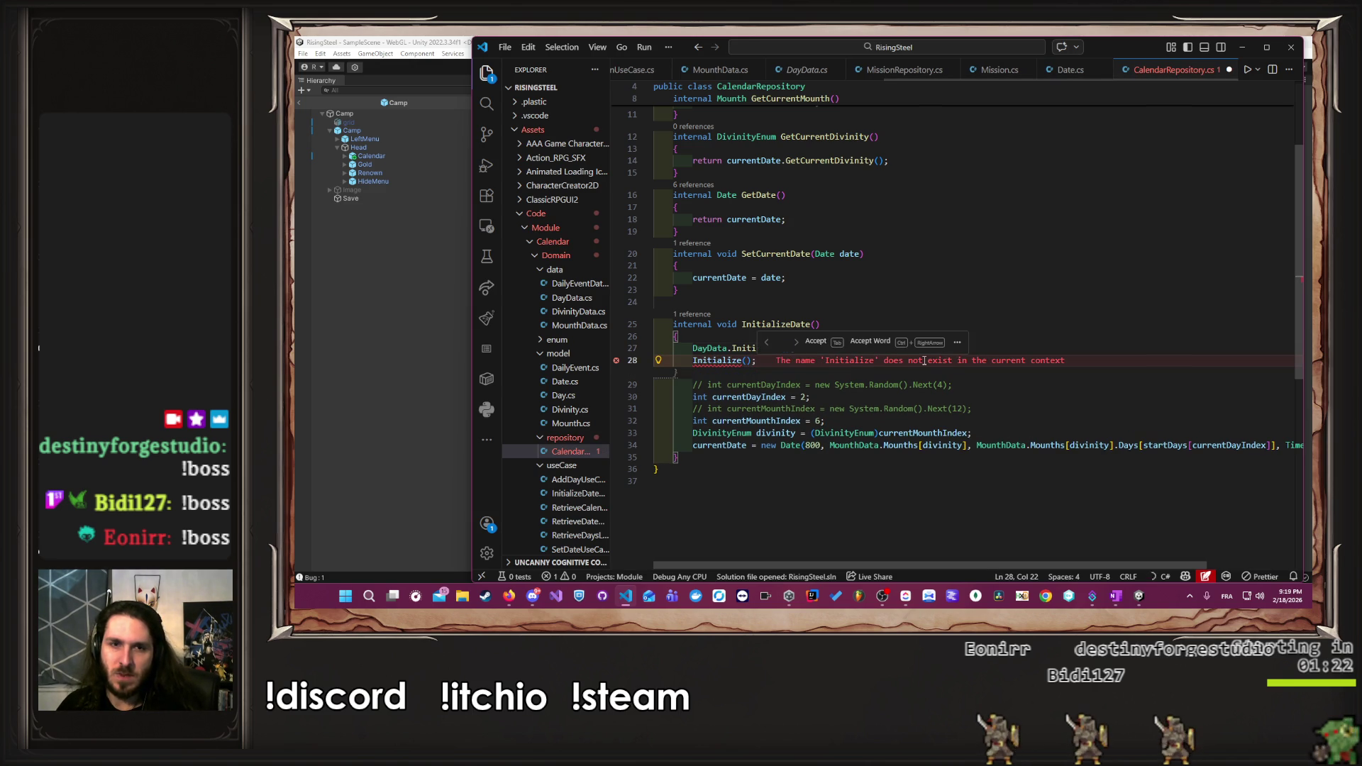
scroll(966, 69, "up", 2)
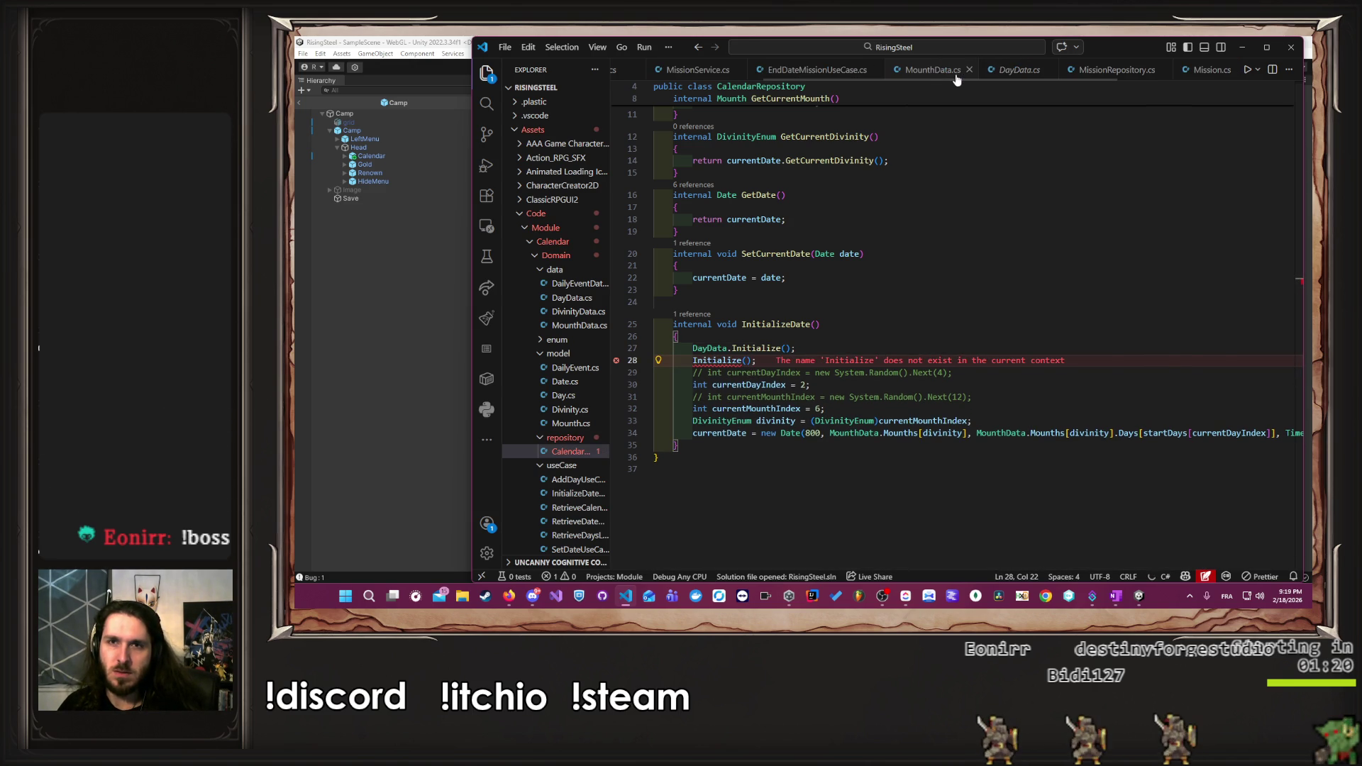
left_click(932, 69)
double_click(726, 120)
key("ctrl+c")
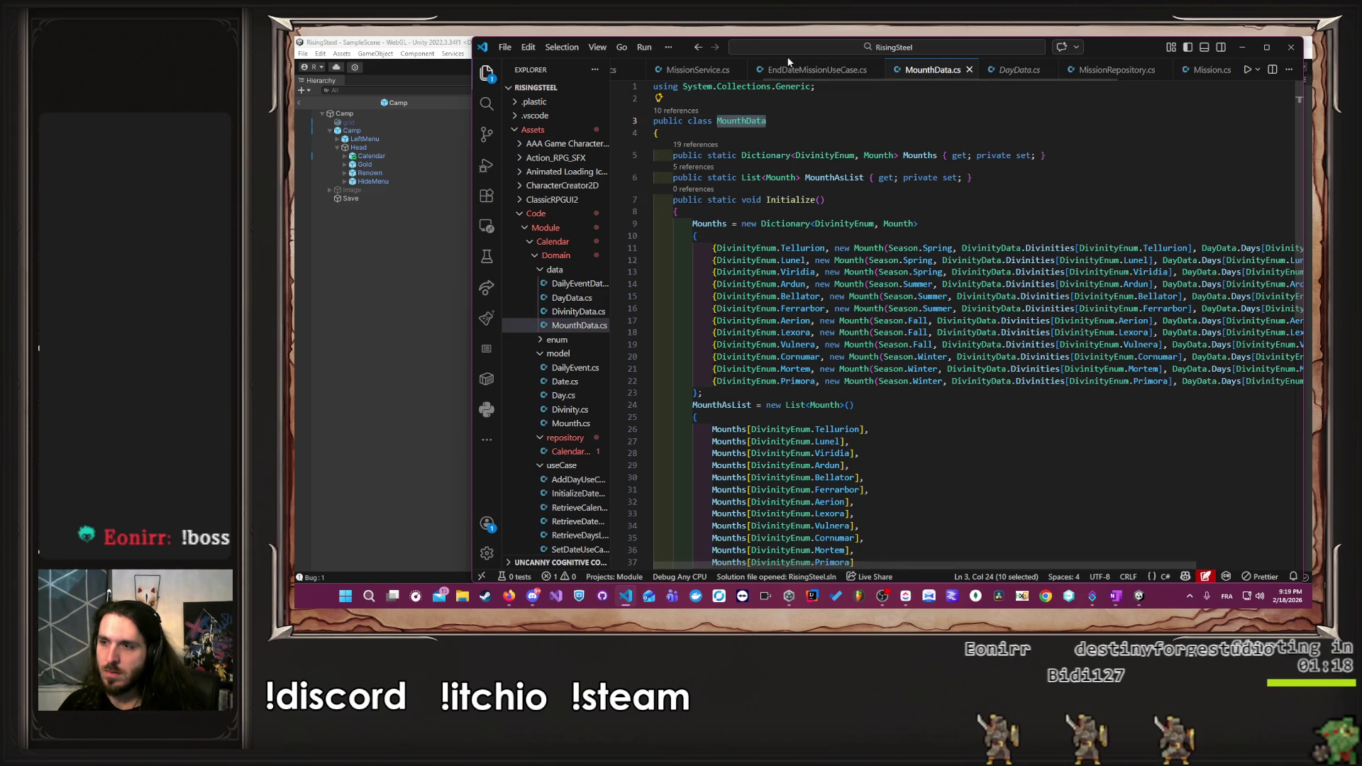
scroll(823, 71, "down", 2)
left_click(1042, 70)
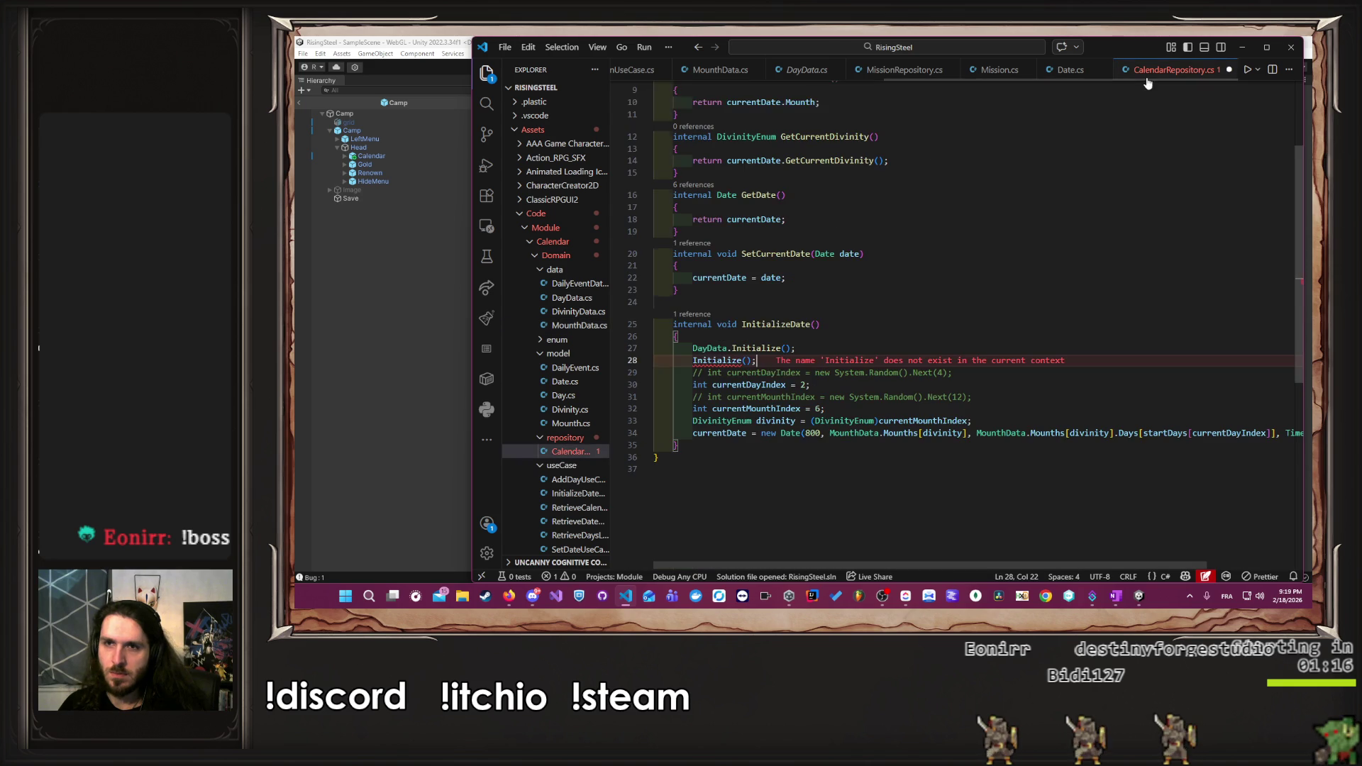
left_click(691, 362)
key("ctrl+v")
type(".")
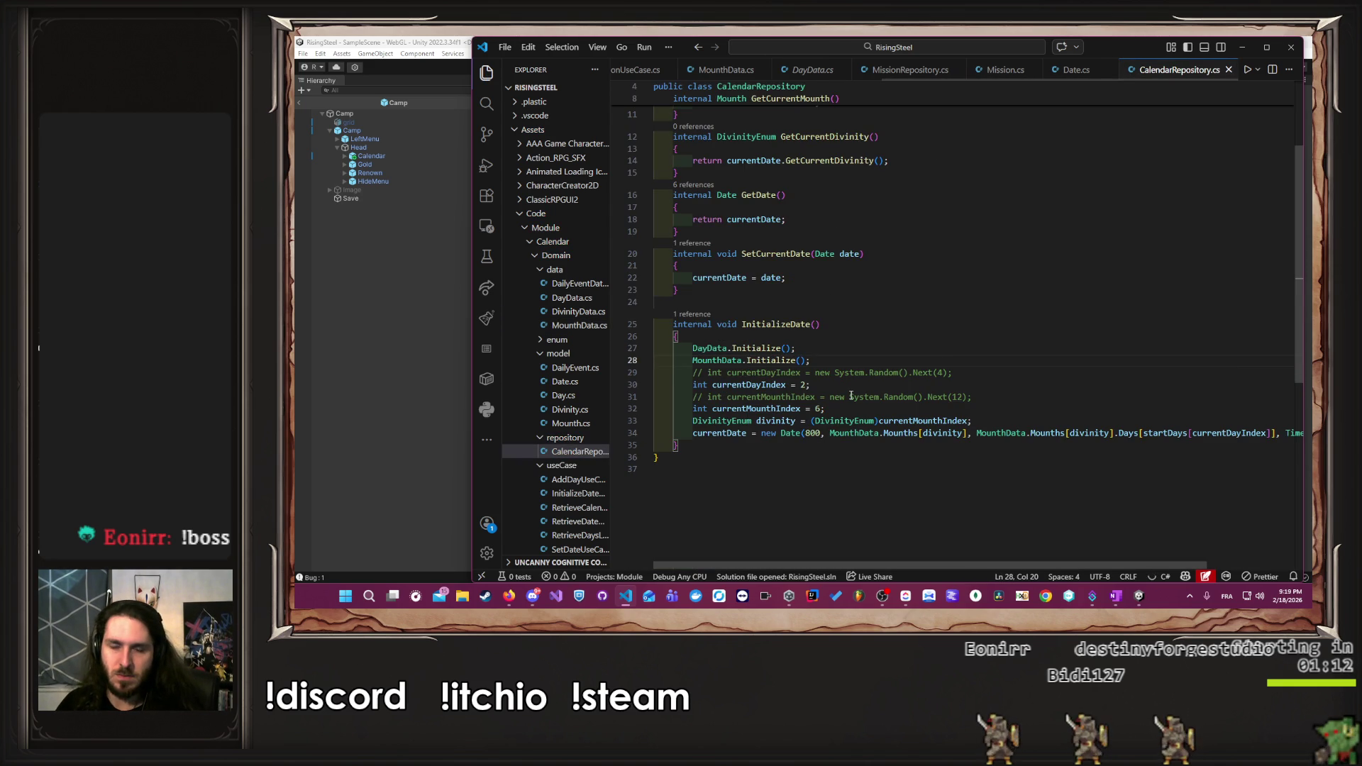
left_click(425, 384)
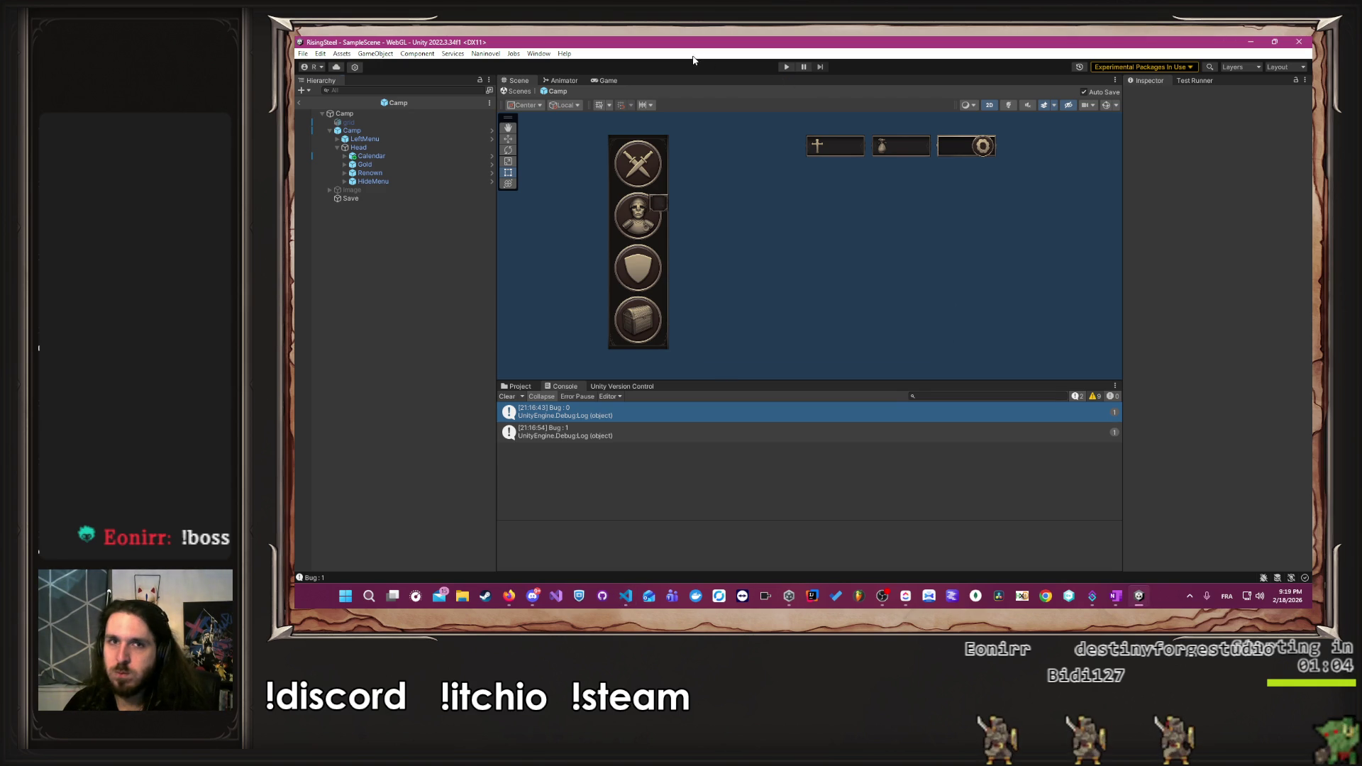
- Play a new game, pick a character, skip the tutorial, and check the calendar's month
left_click(786, 67)
type("Albert")
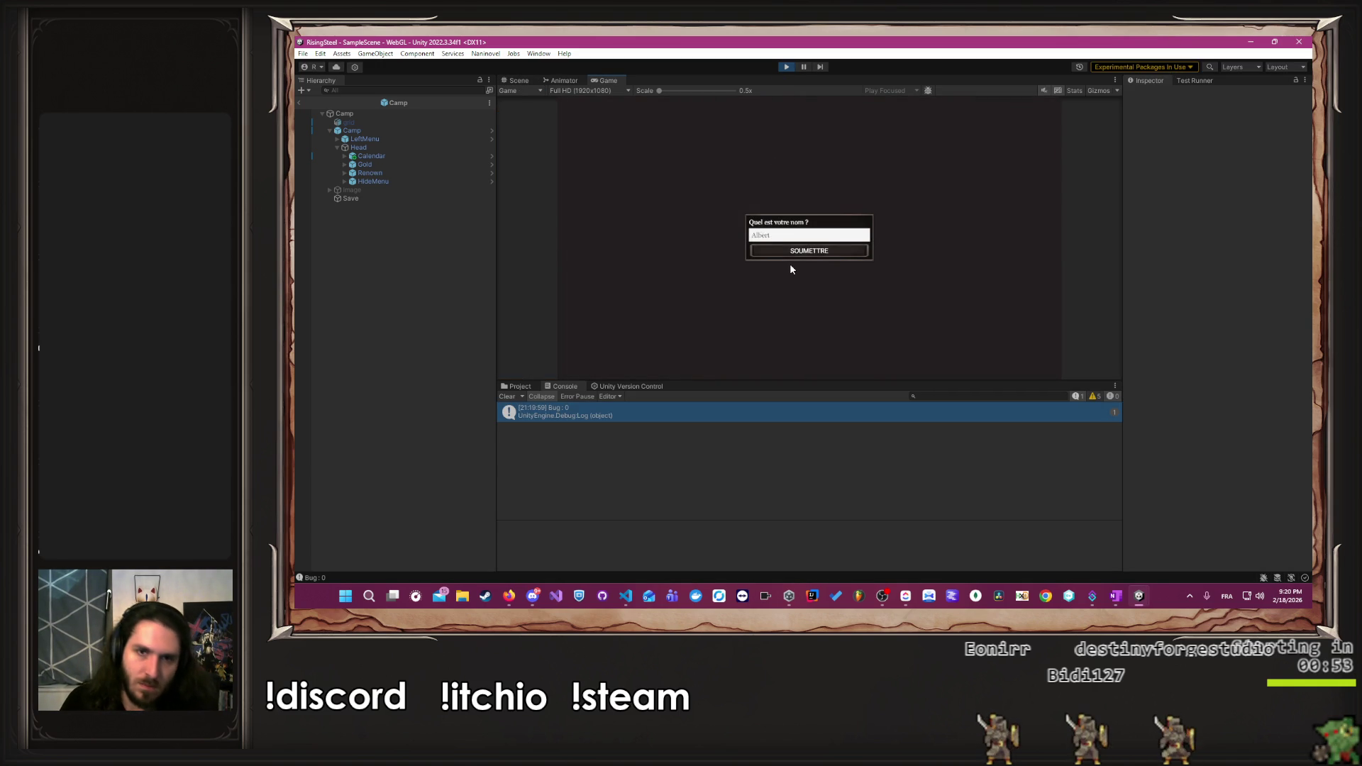
key("Return")
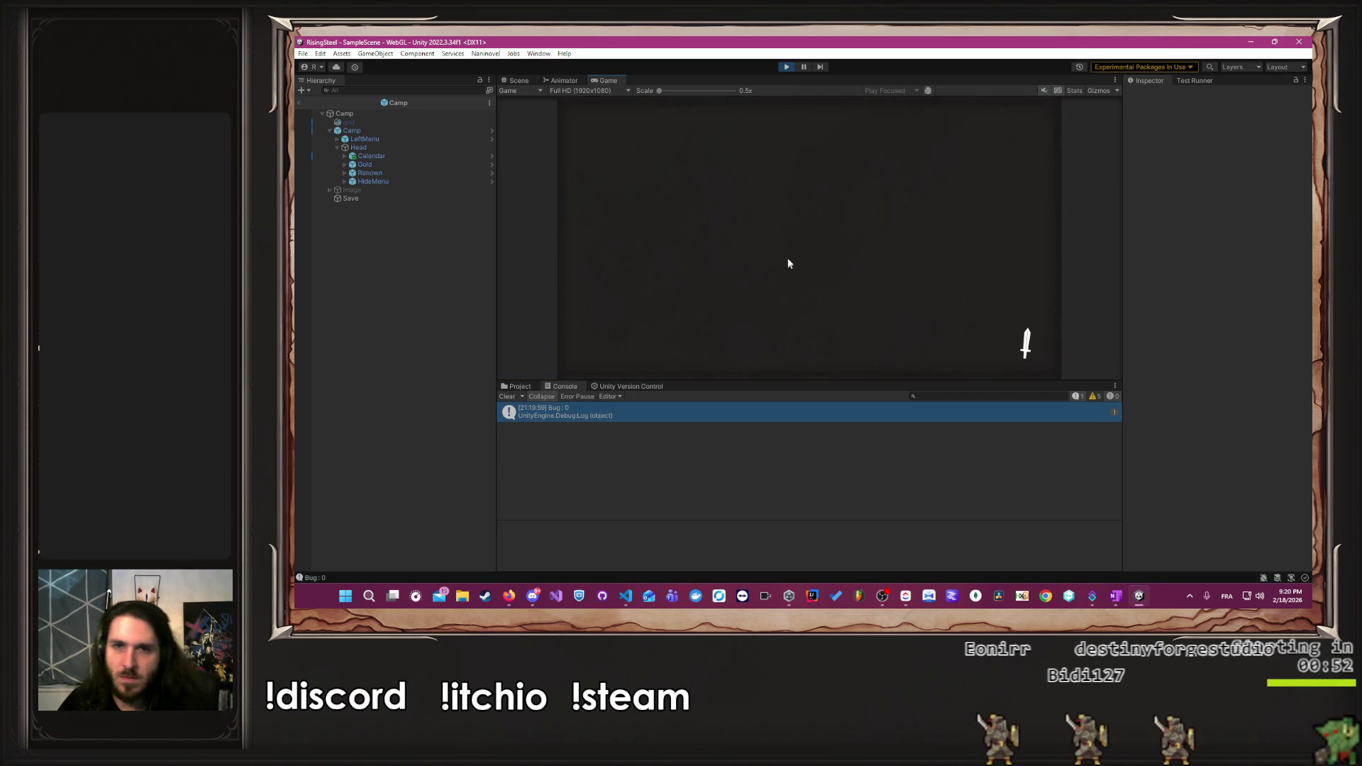
left_click(922, 200)
left_click(883, 224)
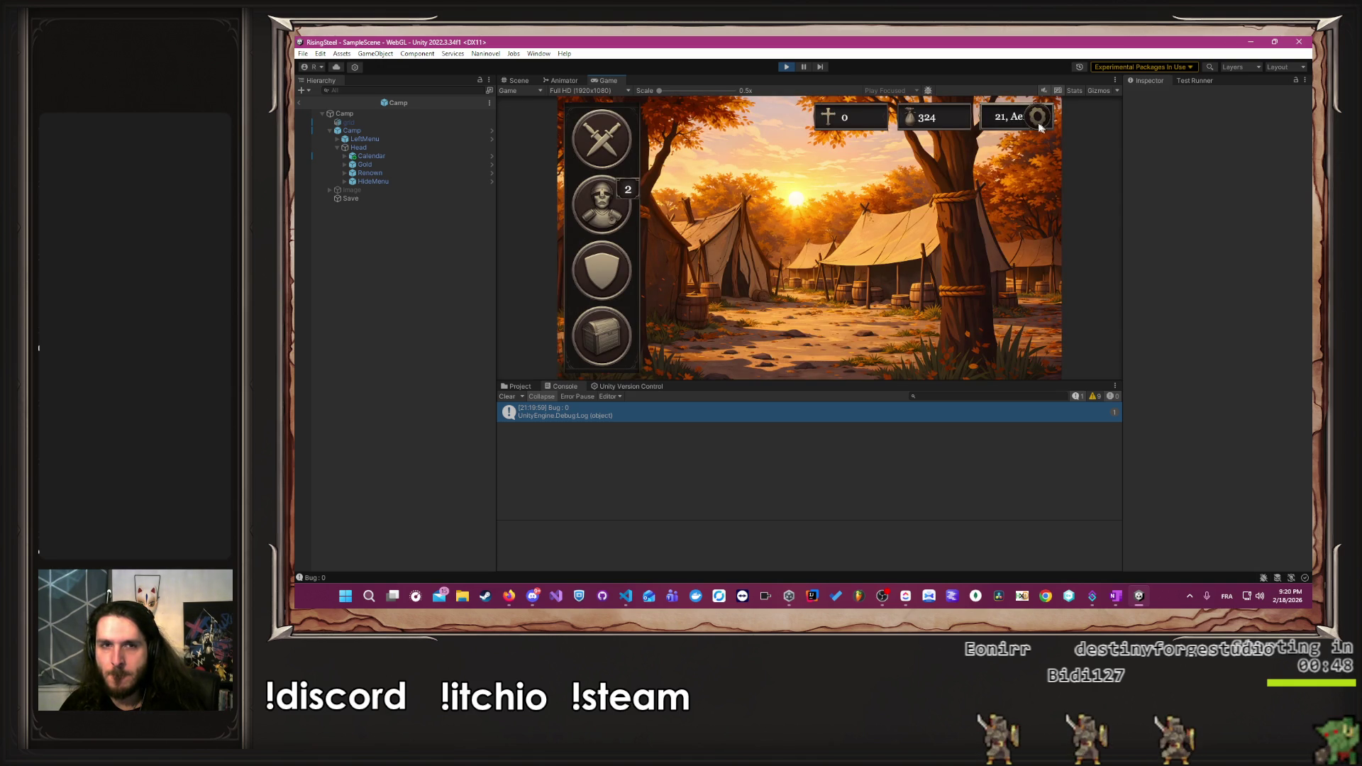
left_click(1000, 129)
left_click(1033, 129)
left_click(1035, 121)
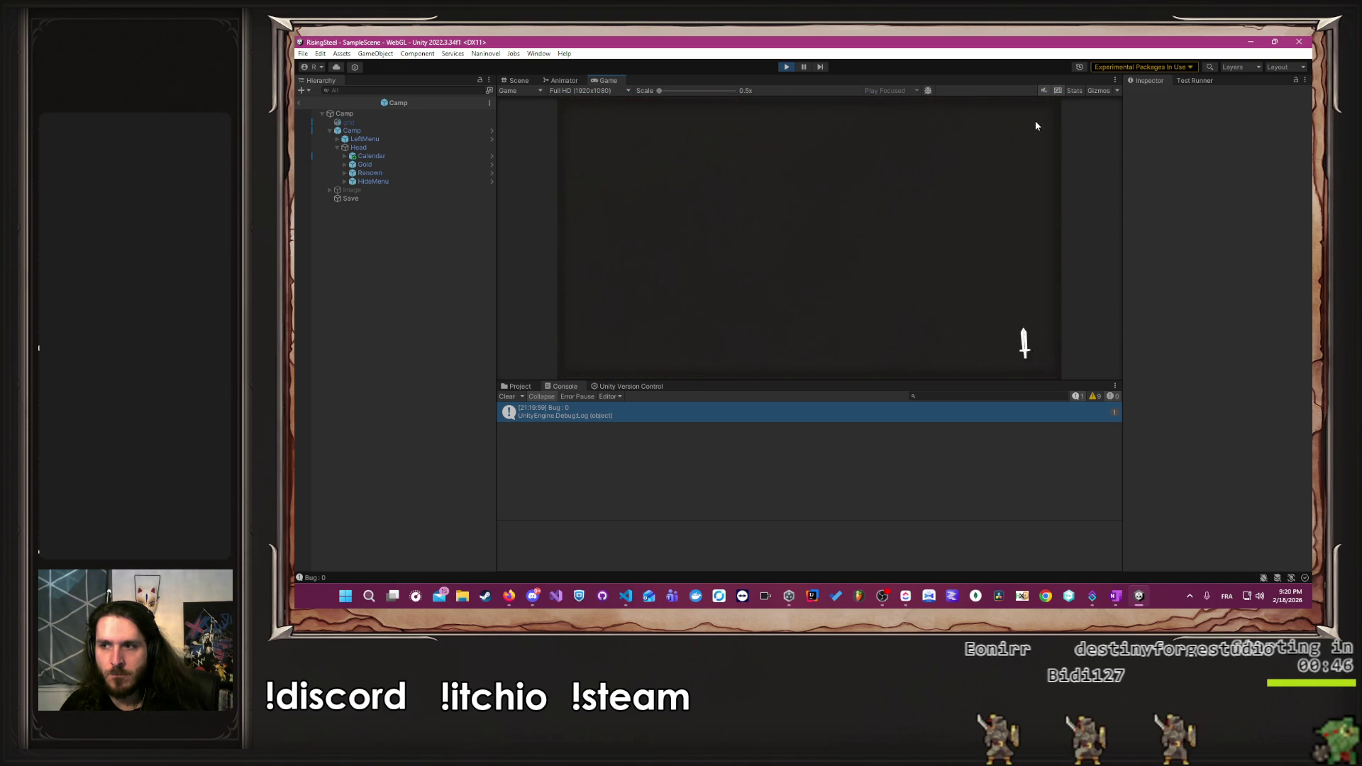
- Return to title, start a second new game named 'A' skipping the tutorial, then stop Play
key("Escape")
left_click(825, 327)
left_click(787, 245)
left_click(809, 174)
type("Albert")
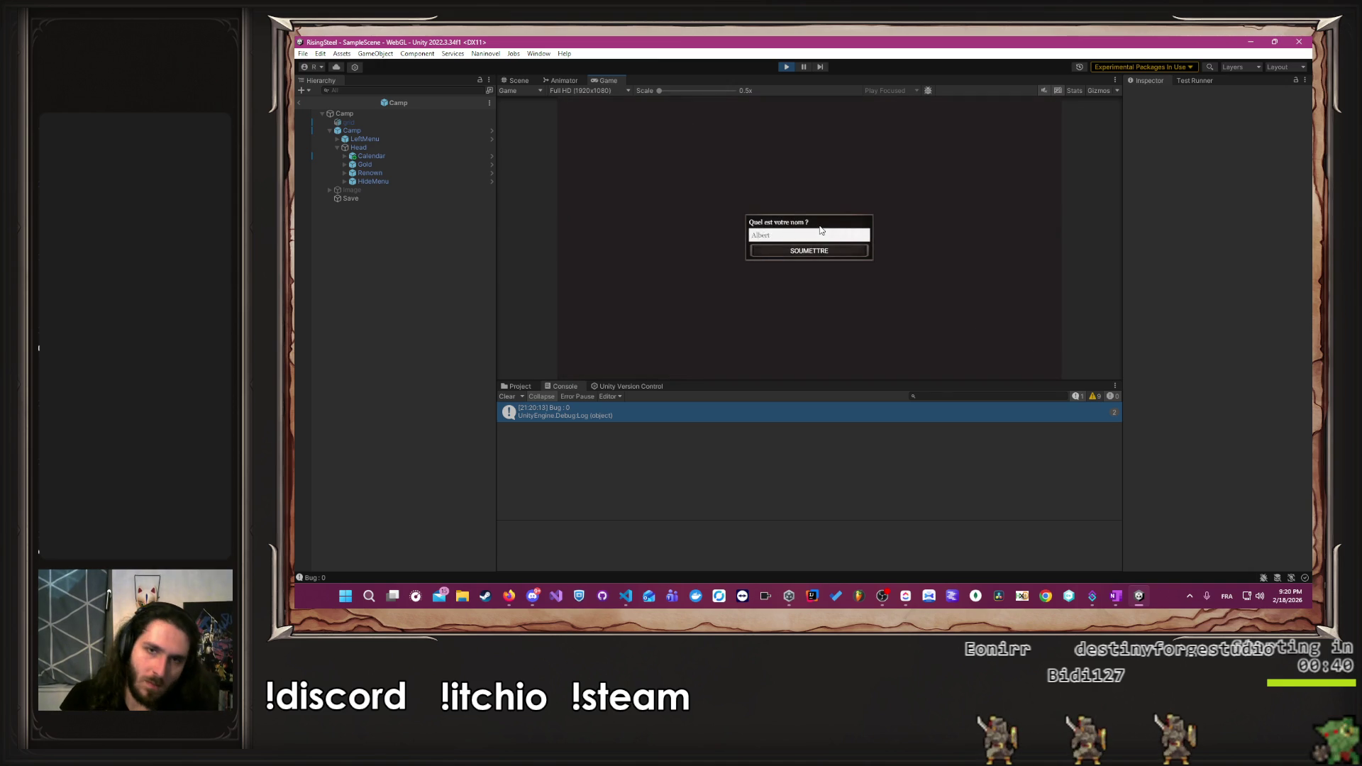
key("Return")
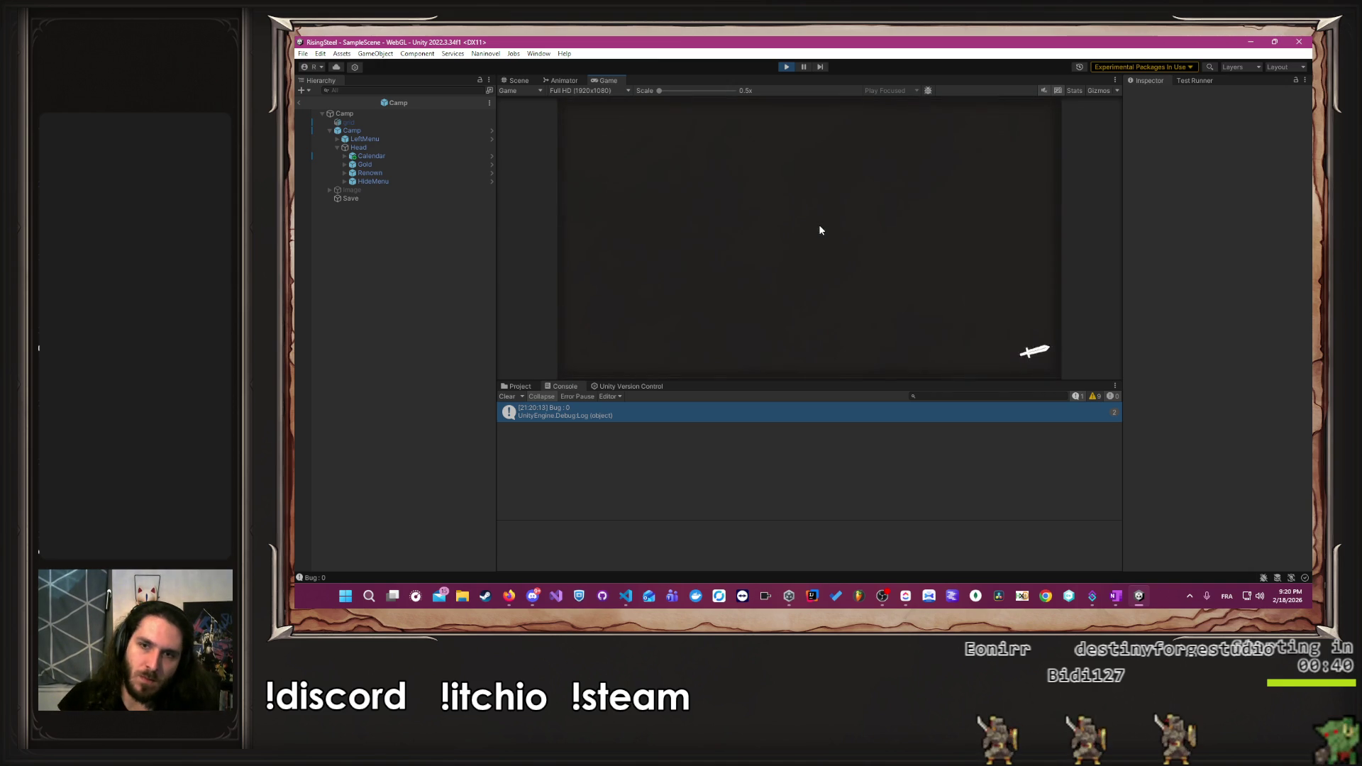
left_click(937, 255)
left_click(867, 224)
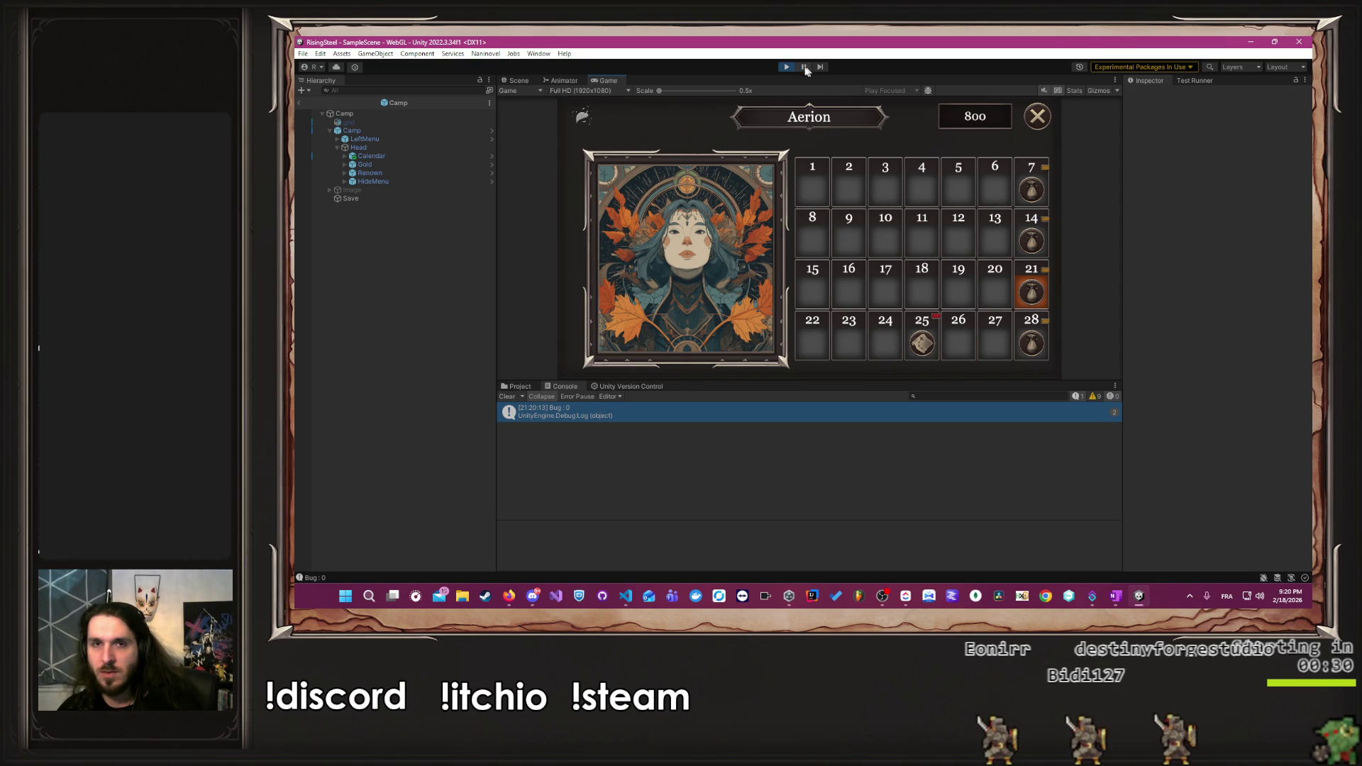
left_click(783, 67)
- Delete the hard-coded currentMounthIndex and currentDayIndex lines in InitializeDate
key("alt+Tab")
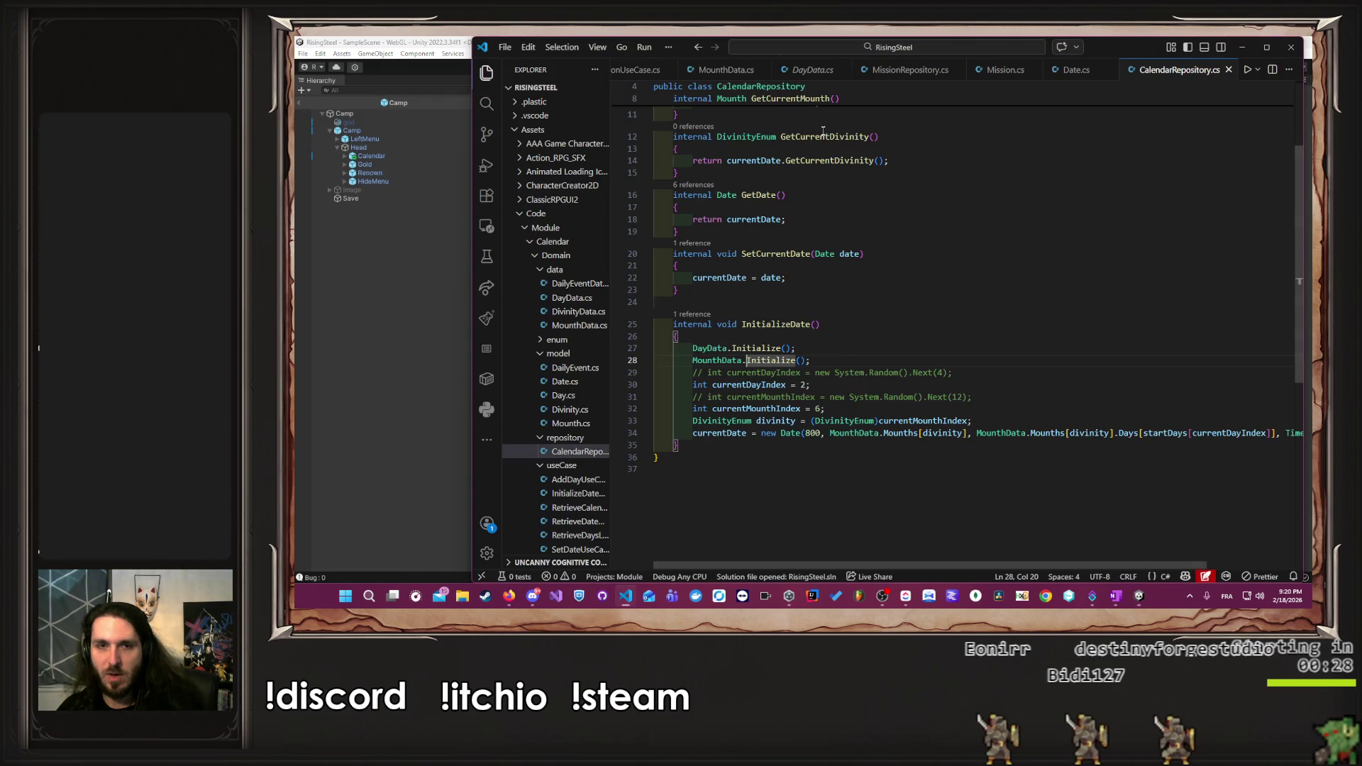
left_click(975, 397)
key("shift+Down")
key("Delete")
left_click_drag(833, 384, 959, 372)
key("Delete")
- Uncomment the Random().Next day and month lines, save, and bring up ClickUp
left_click(997, 387)
key("ctrl+slash")
key("Up")
key("ctrl+slash")
key("ctrl+s")
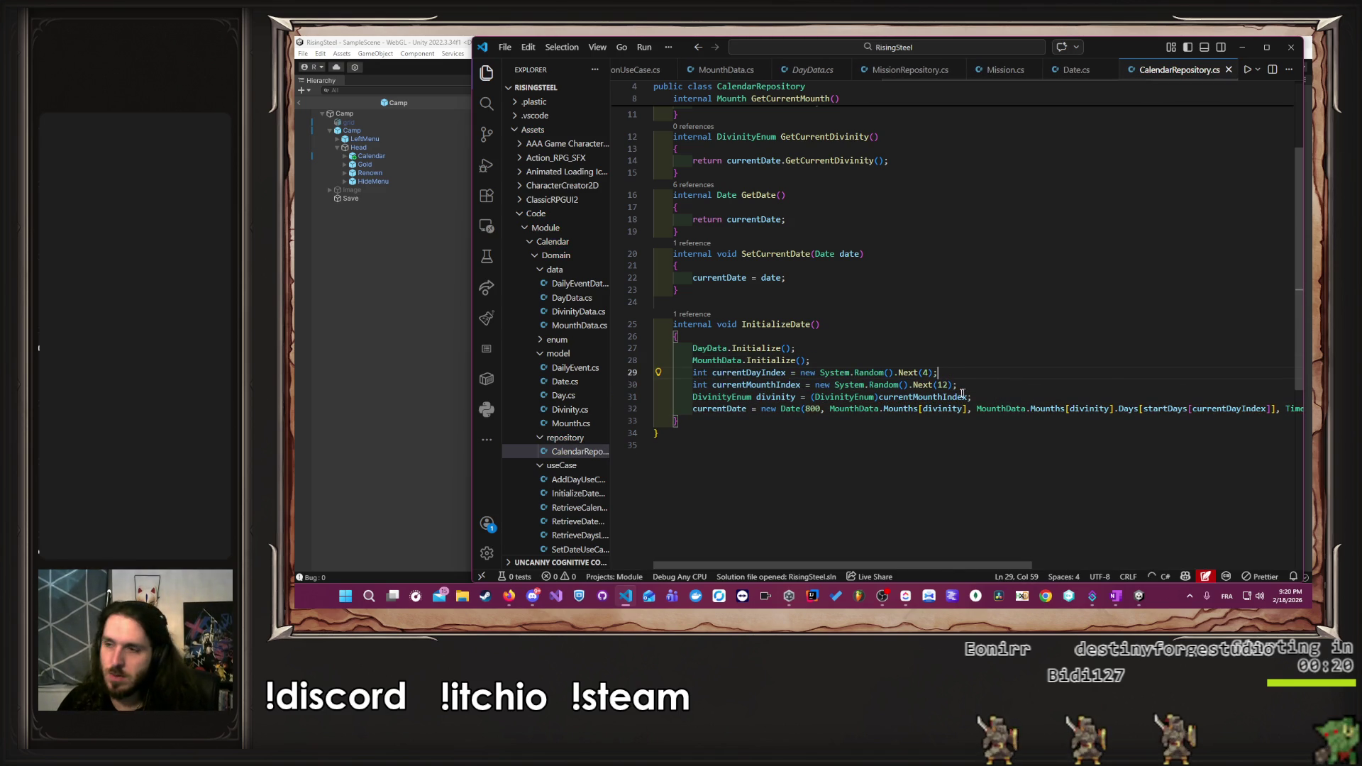
left_click(903, 602)
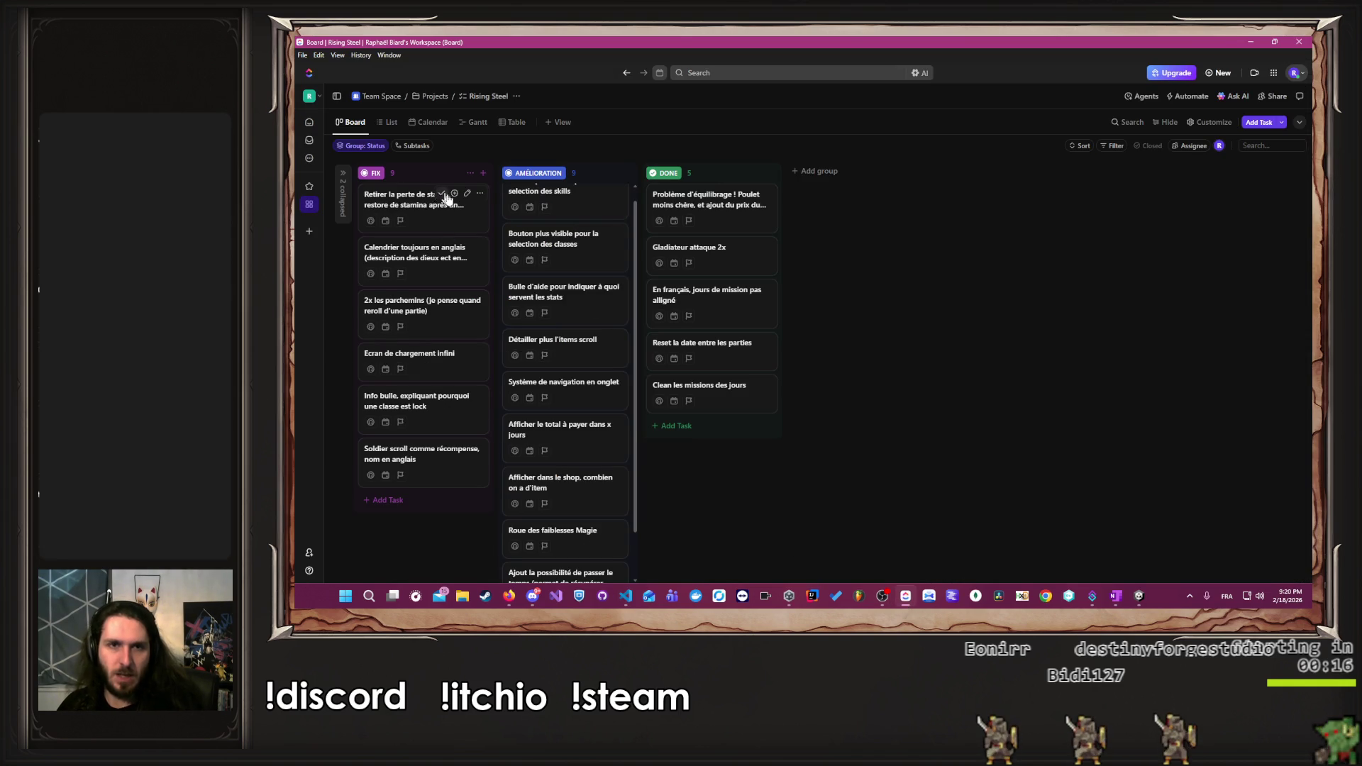
- Update the stamina fix task's status and reorder cards like 'Calendrier toujours en anglais' on the board
left_click(442, 195)
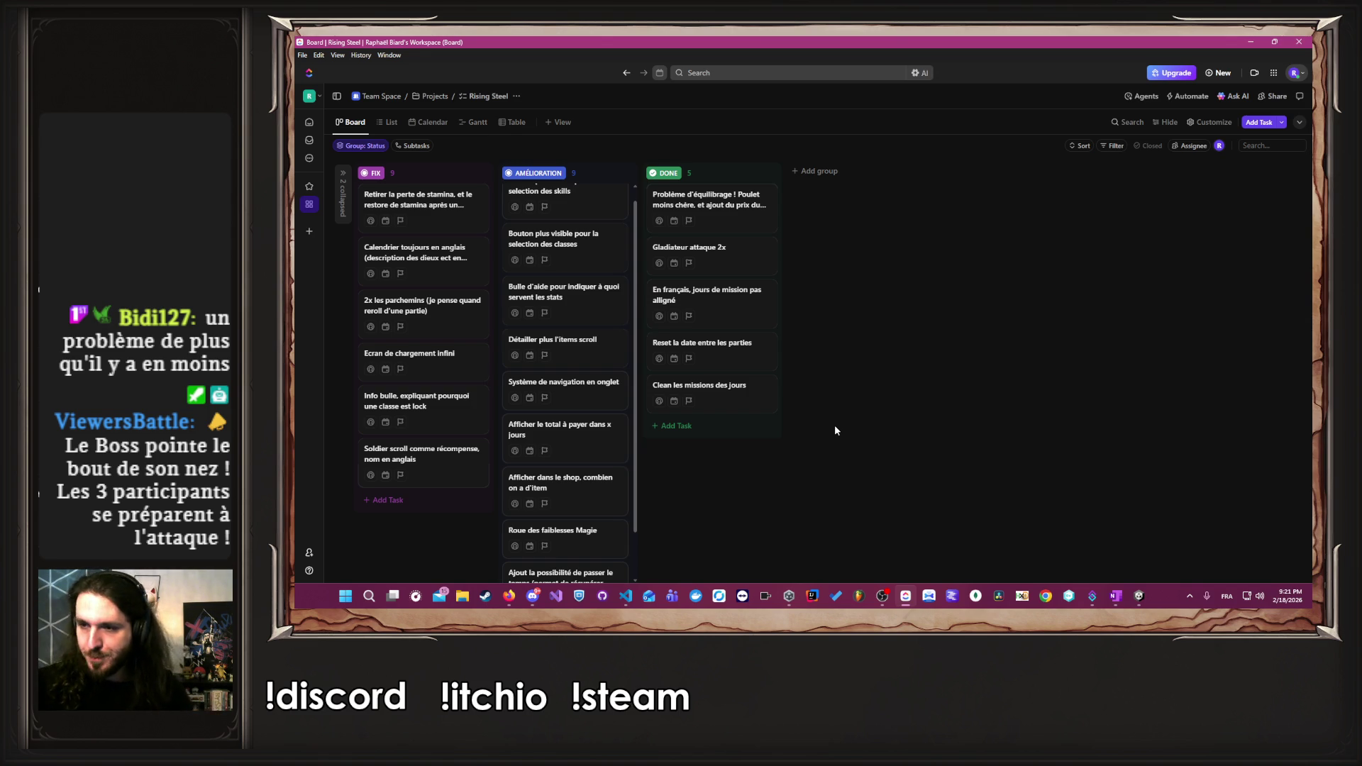
left_click(510, 596)
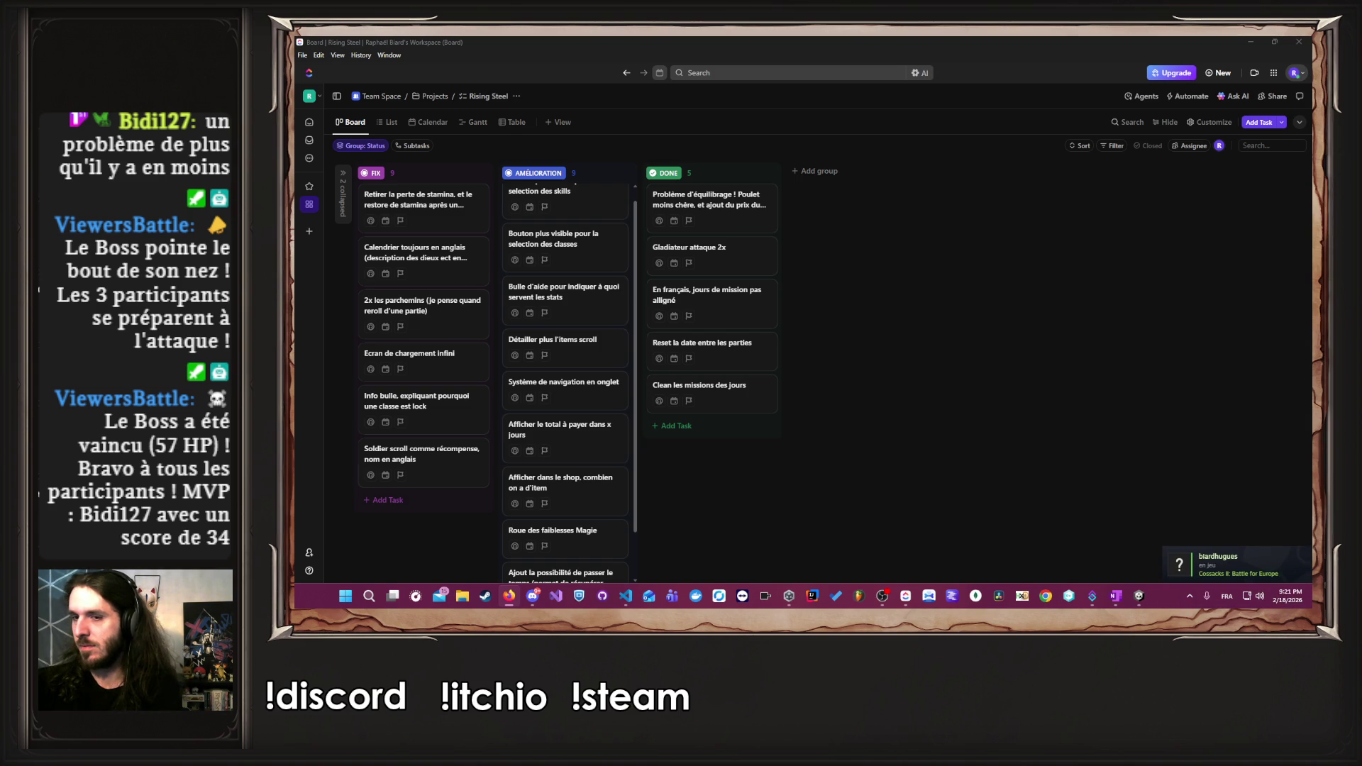
left_click(1218, 295)
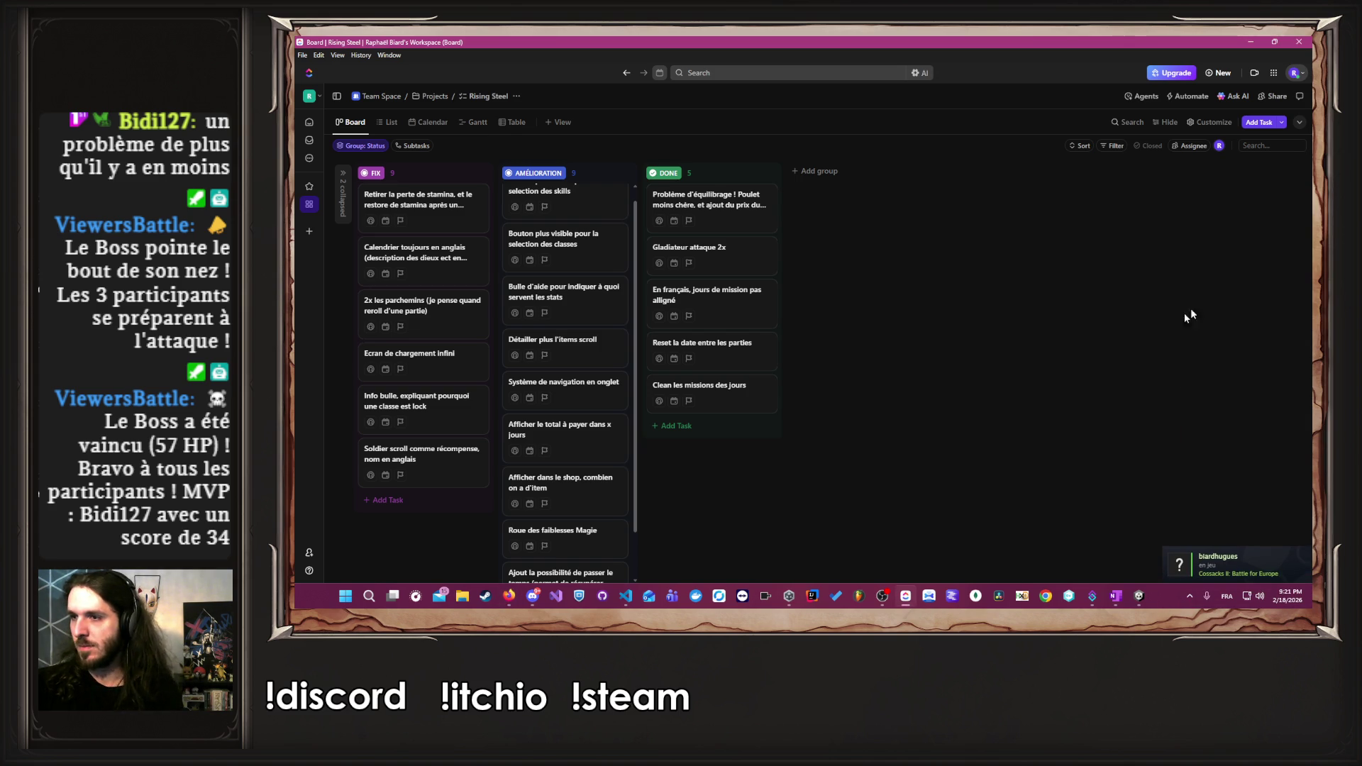
scroll(527, 404, "up", 1)
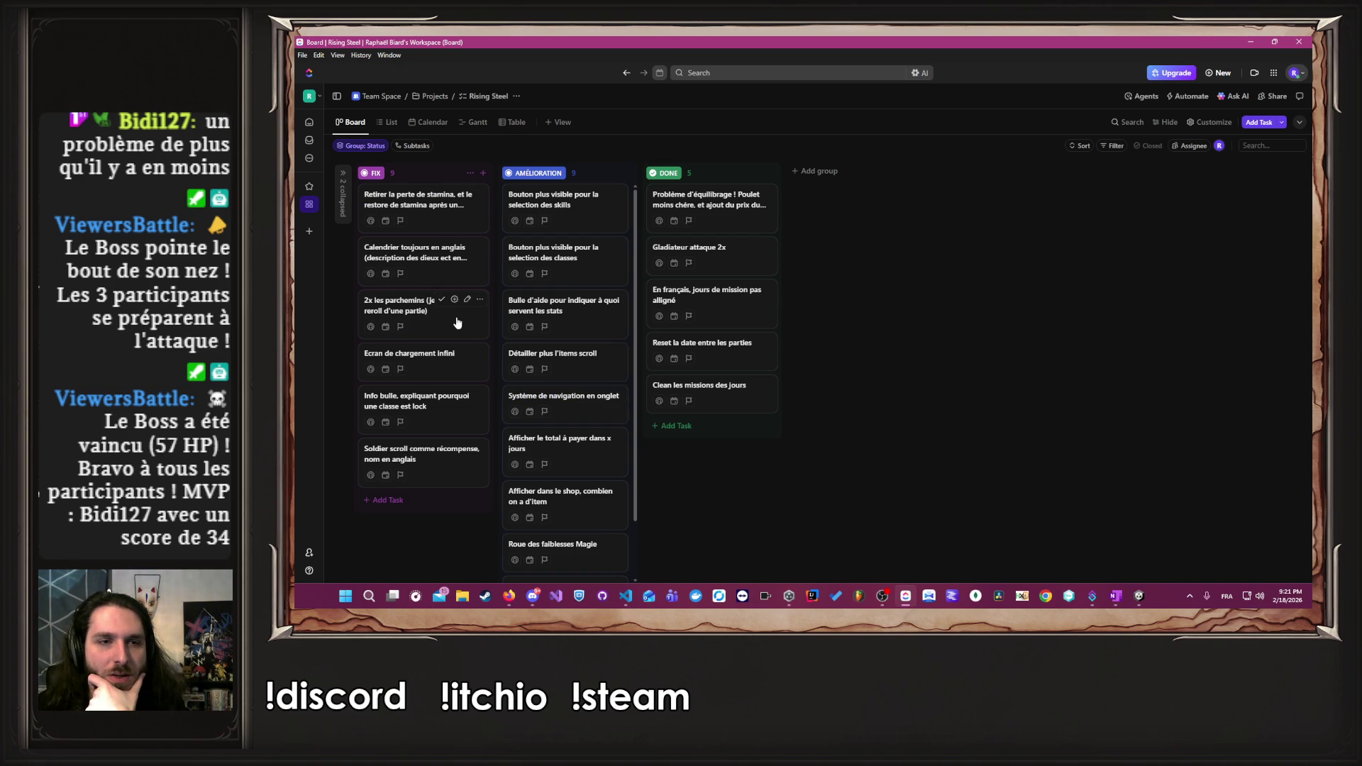
left_click_drag(455, 264, 461, 305)
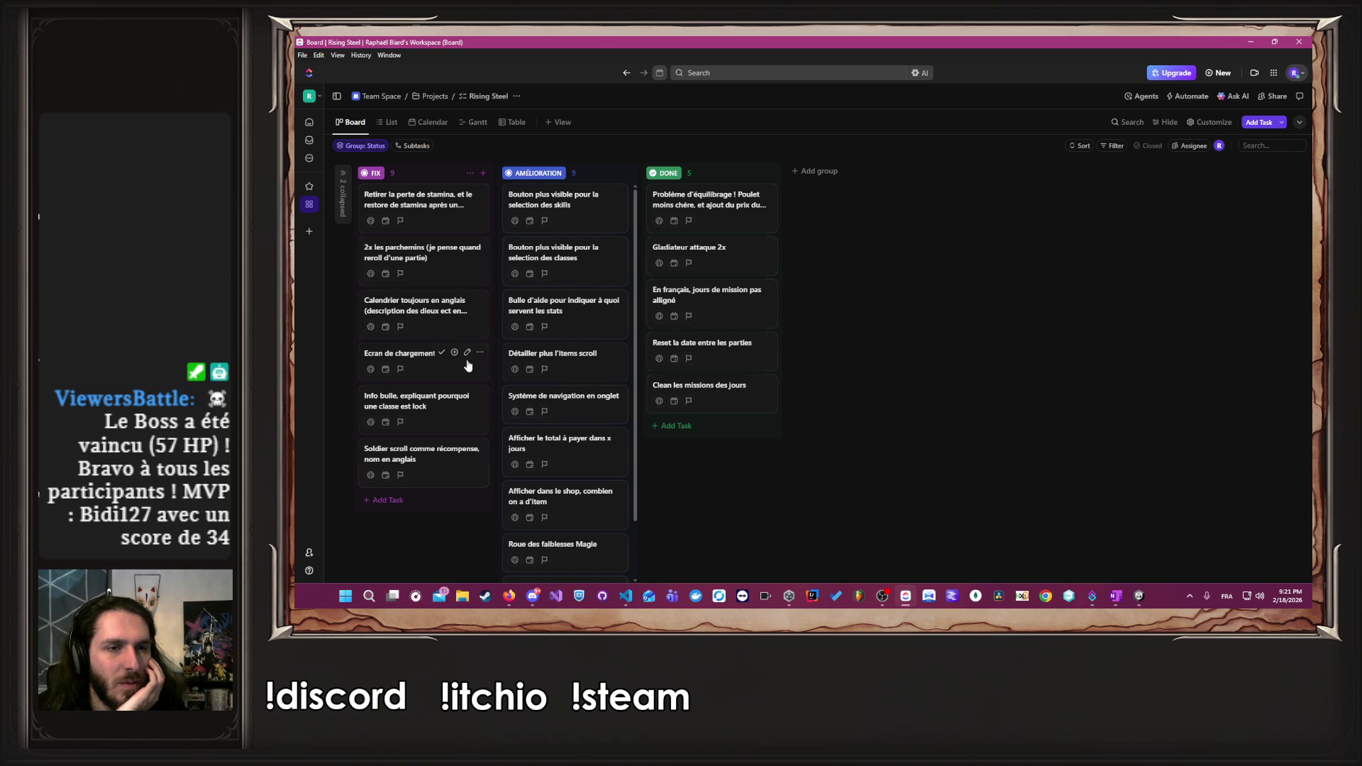
scroll(589, 395, "down", 1)
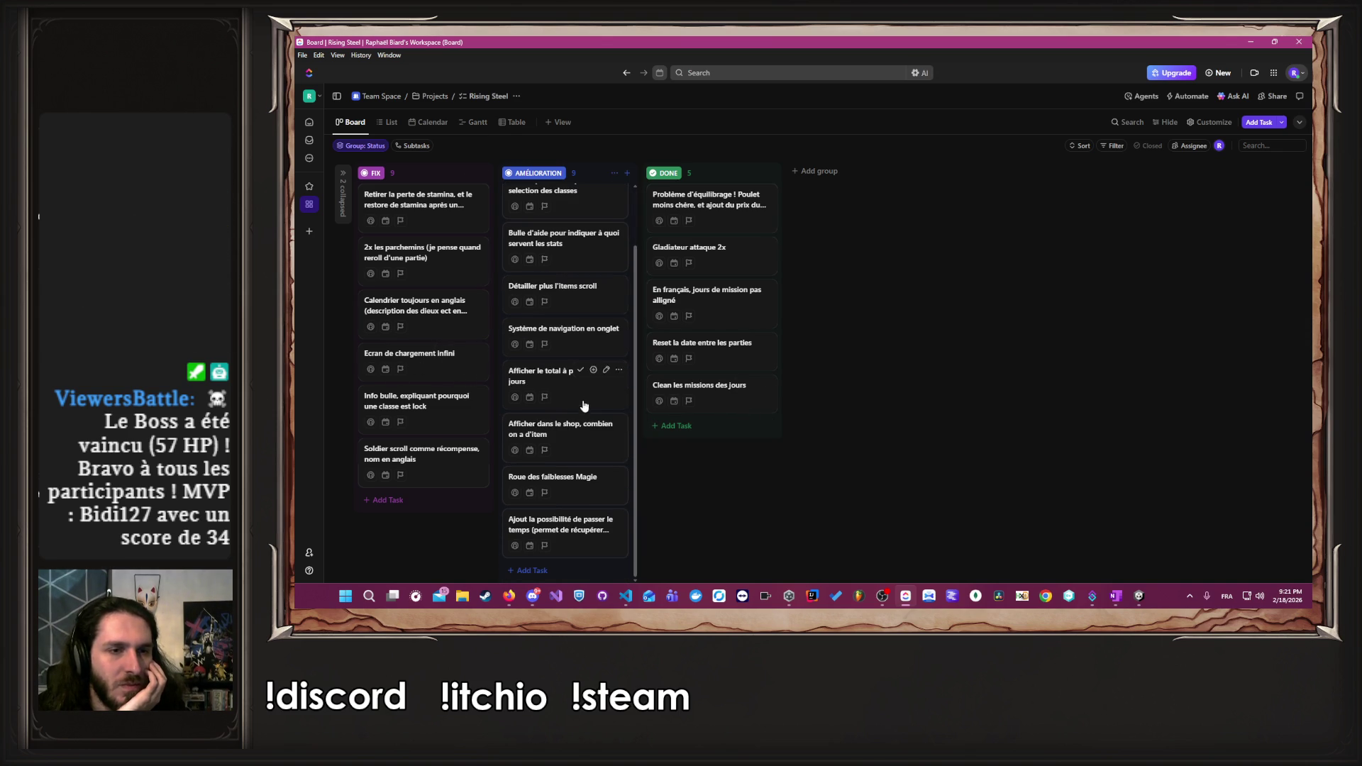
mouse_move(434, 417)
left_mouse_down()
mouse_move(565, 462)
mouse_move(594, 388)
mouse_move(587, 322)
mouse_move(639, 322)
mouse_move(576, 319)
left_mouse_up()
scroll(594, 389, "up", 1)
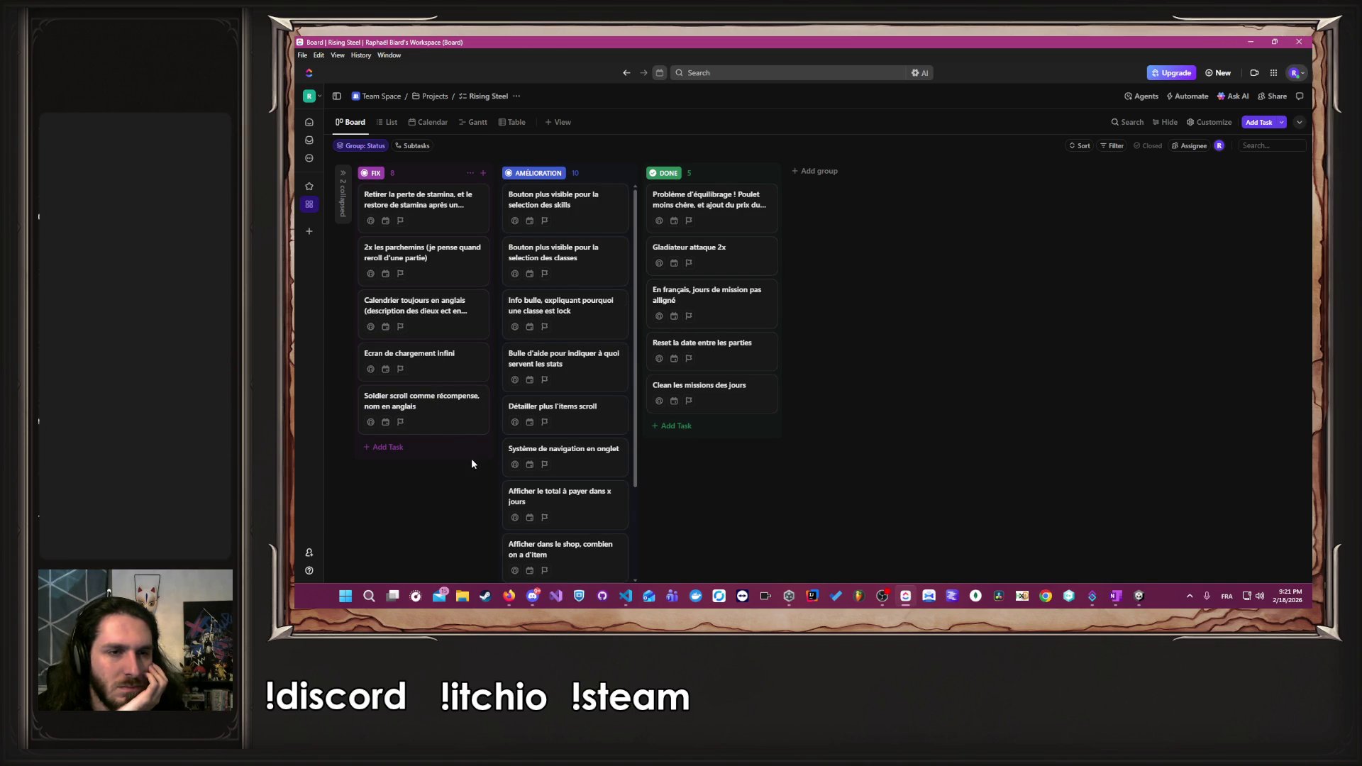
left_click_drag(438, 359, 434, 402)
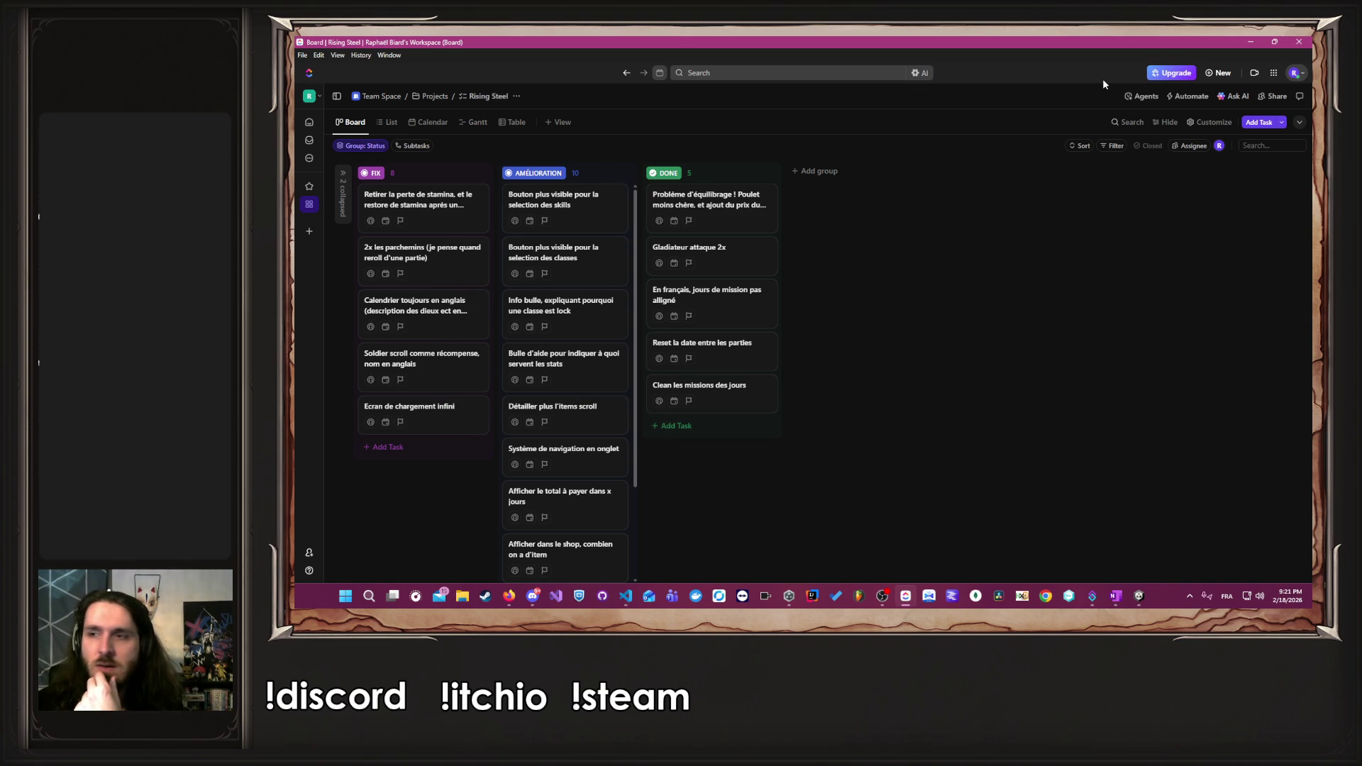
key("alt+Tab")
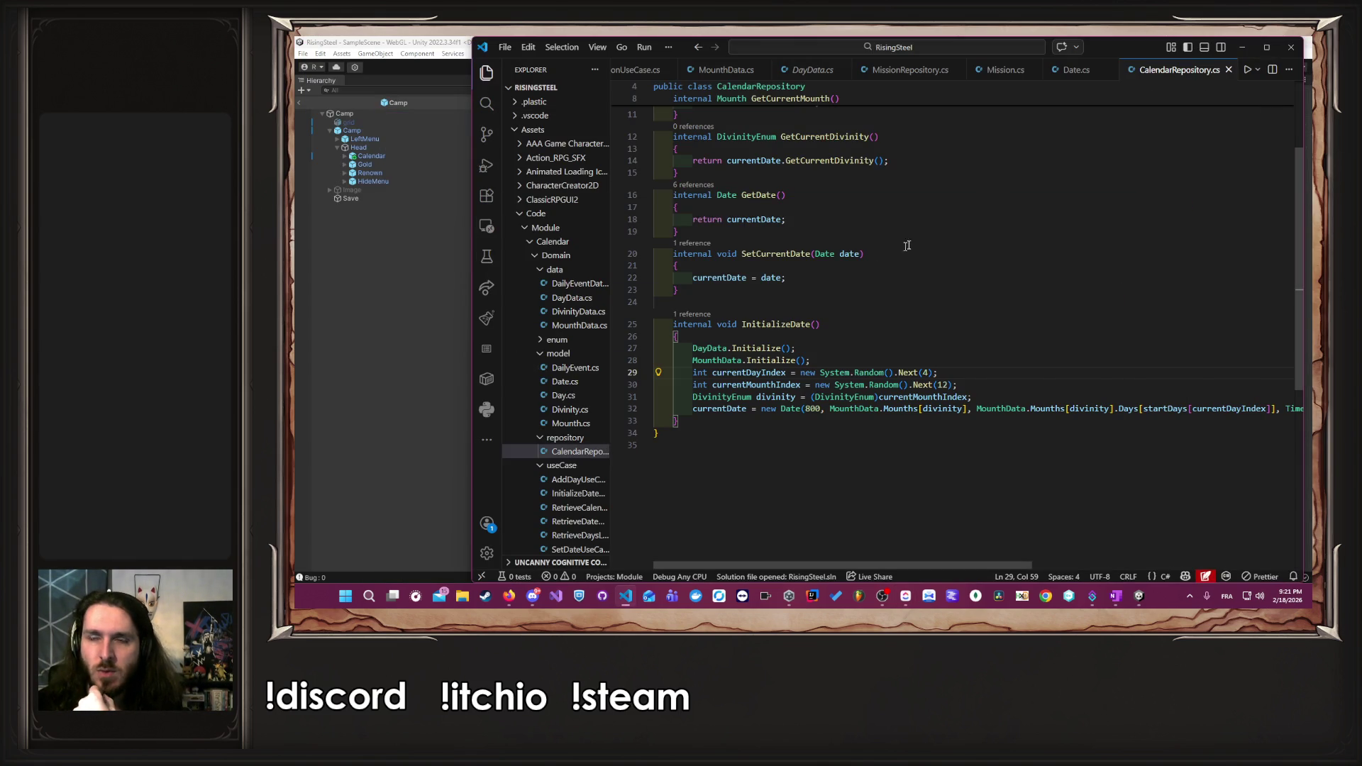
- Close all three open editor tabs
scroll(729, 73, "up", 5)
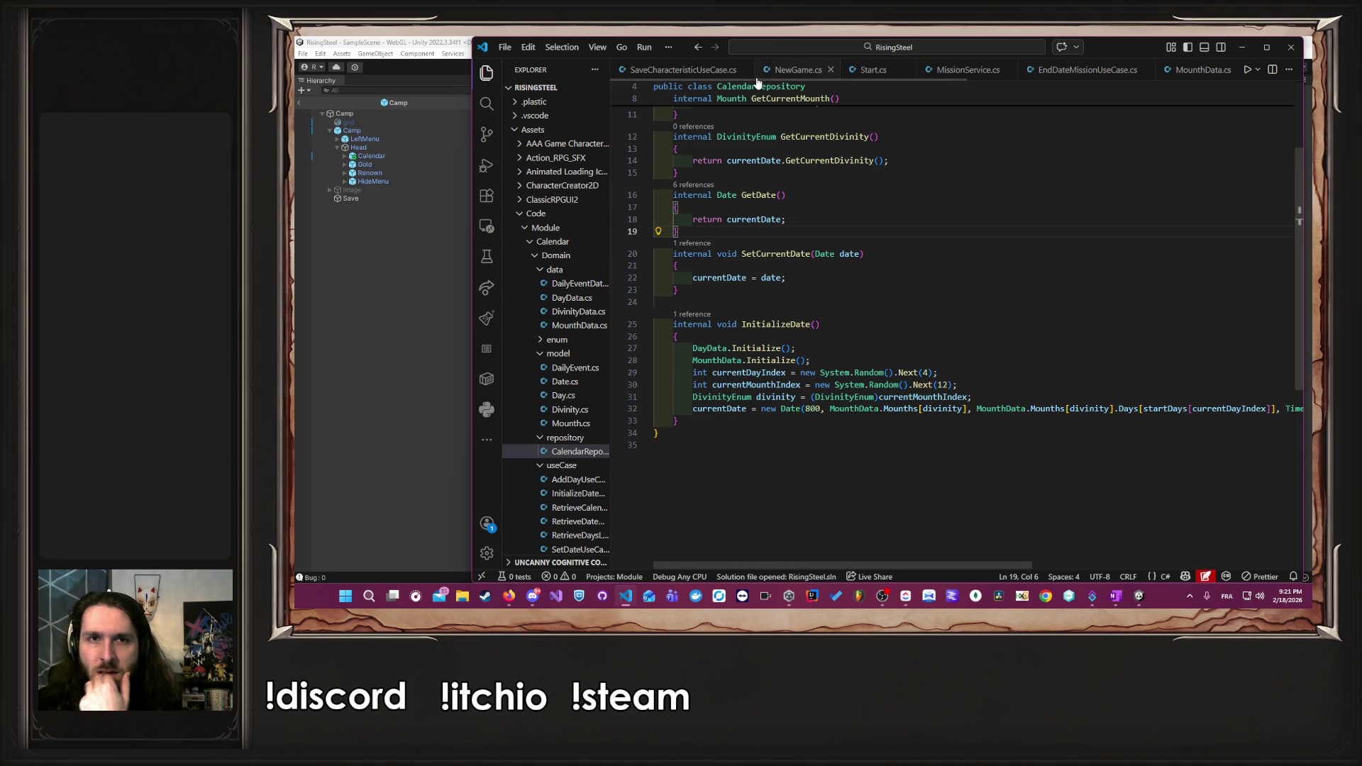
scroll(729, 72, "down", 8)
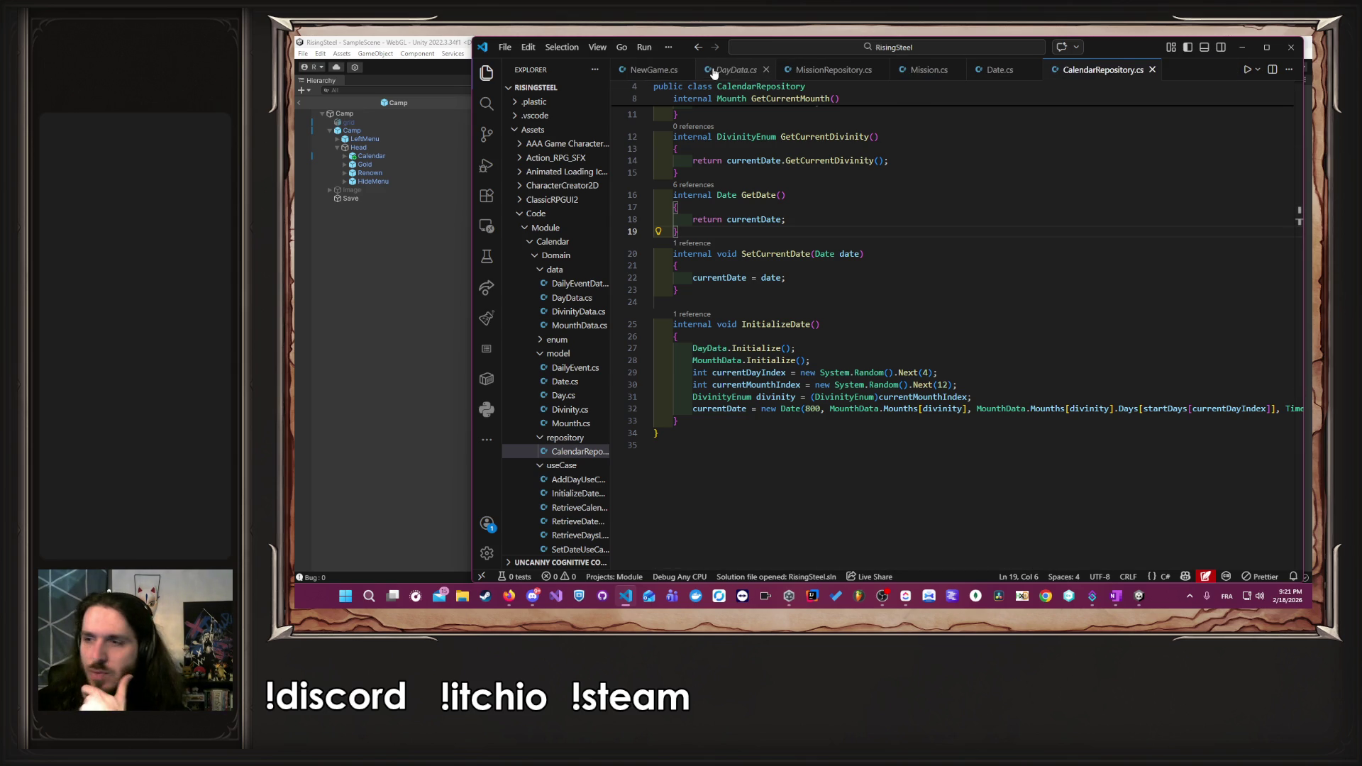
middle_click(713, 73)
middle_click(713, 73)
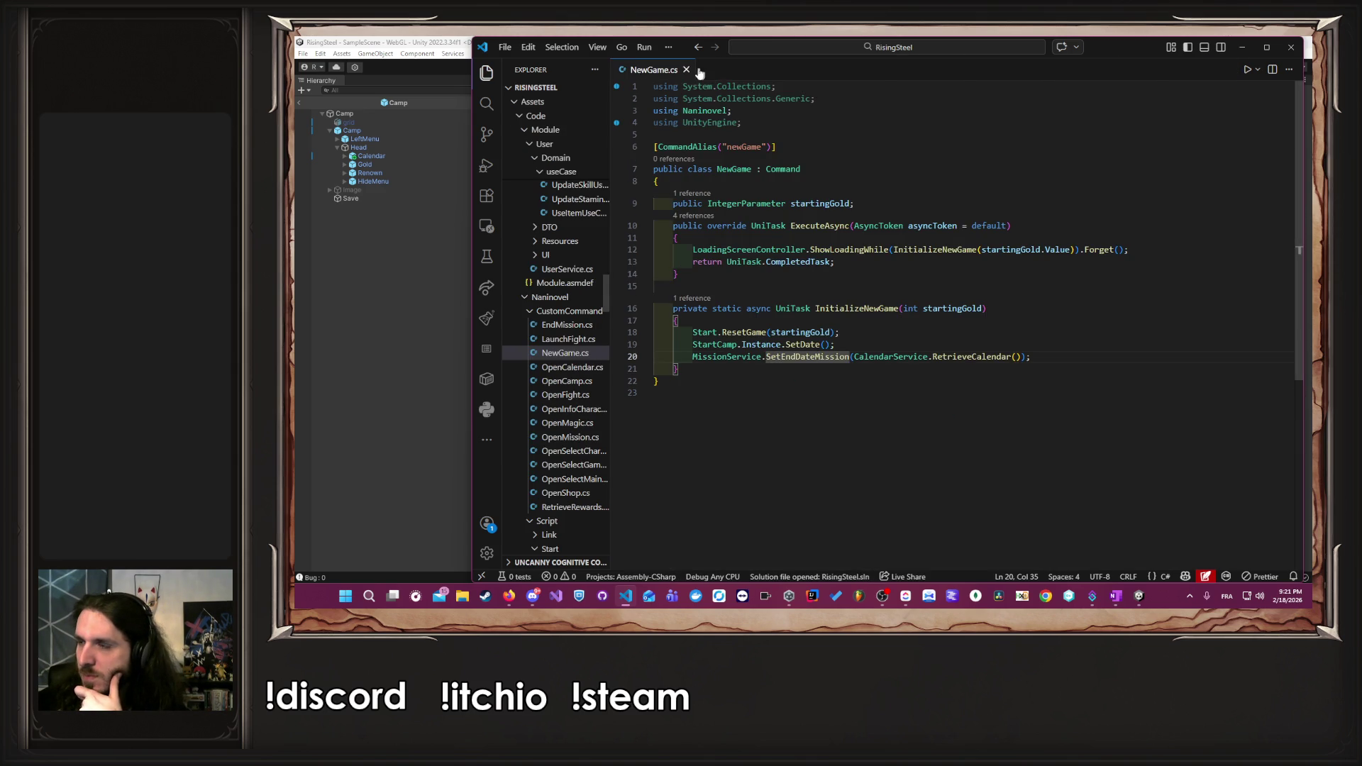
middle_click(685, 73)
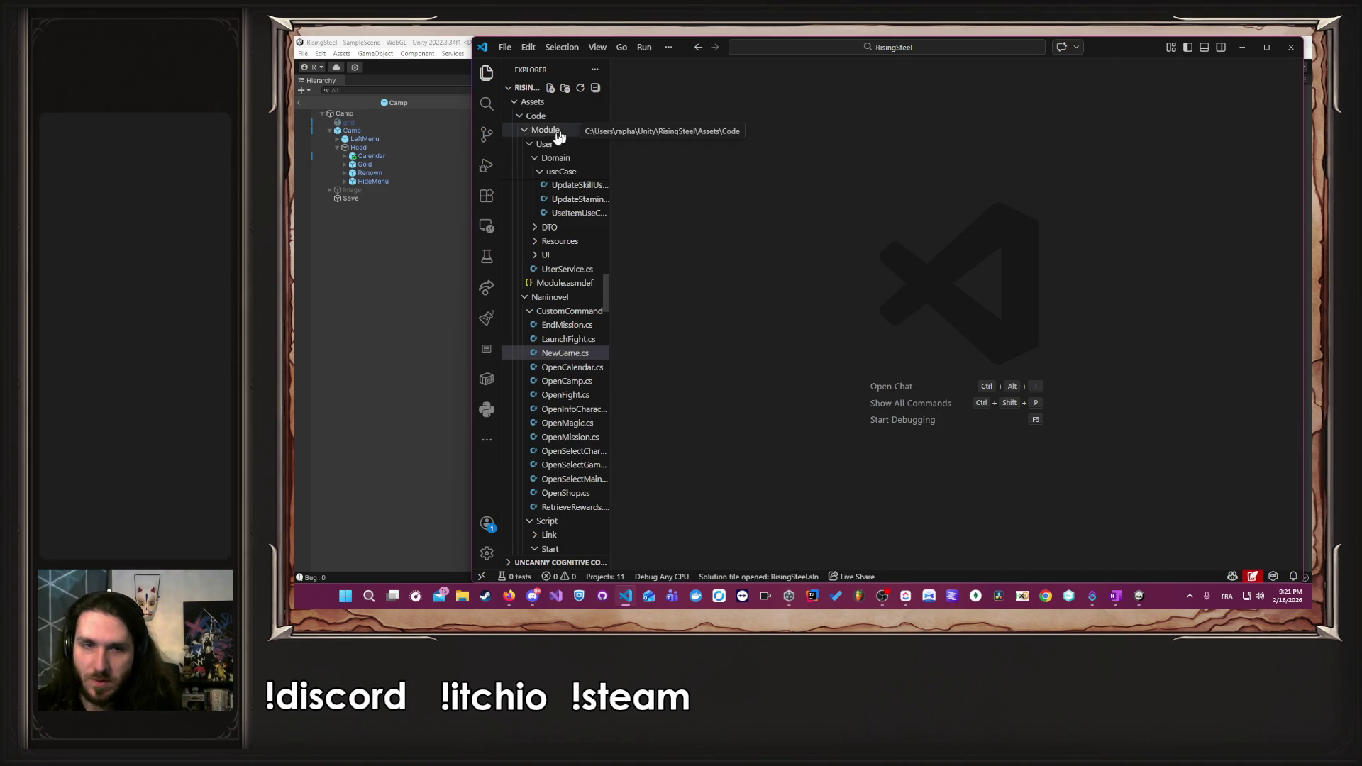
- Widen the Explorer and collapse the Calendar, Character, Core and Fight useCase folders
left_click_drag(611, 200, 678, 206)
scroll(610, 280, "up", 10)
scroll(611, 280, "up", 10)
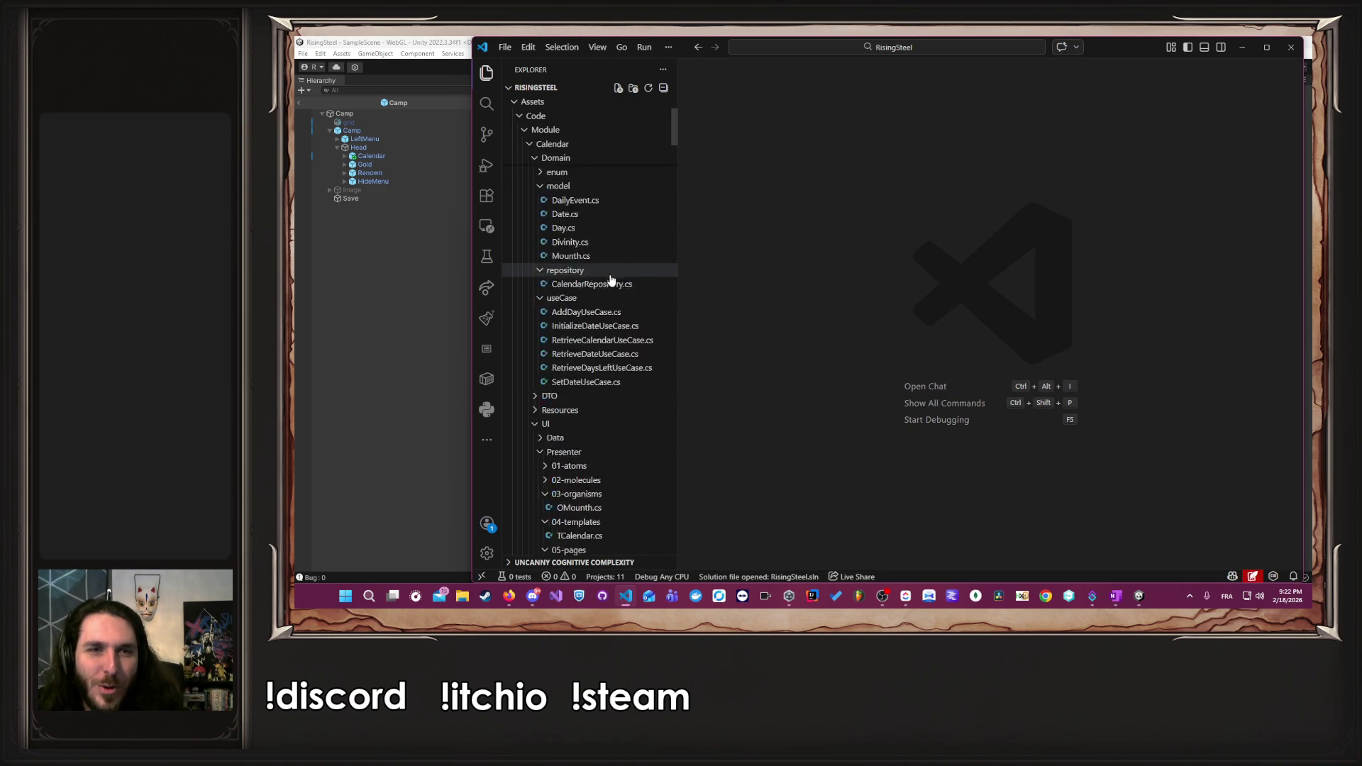
left_click(529, 254)
left_click(529, 242)
left_click(529, 270)
left_click(528, 300)
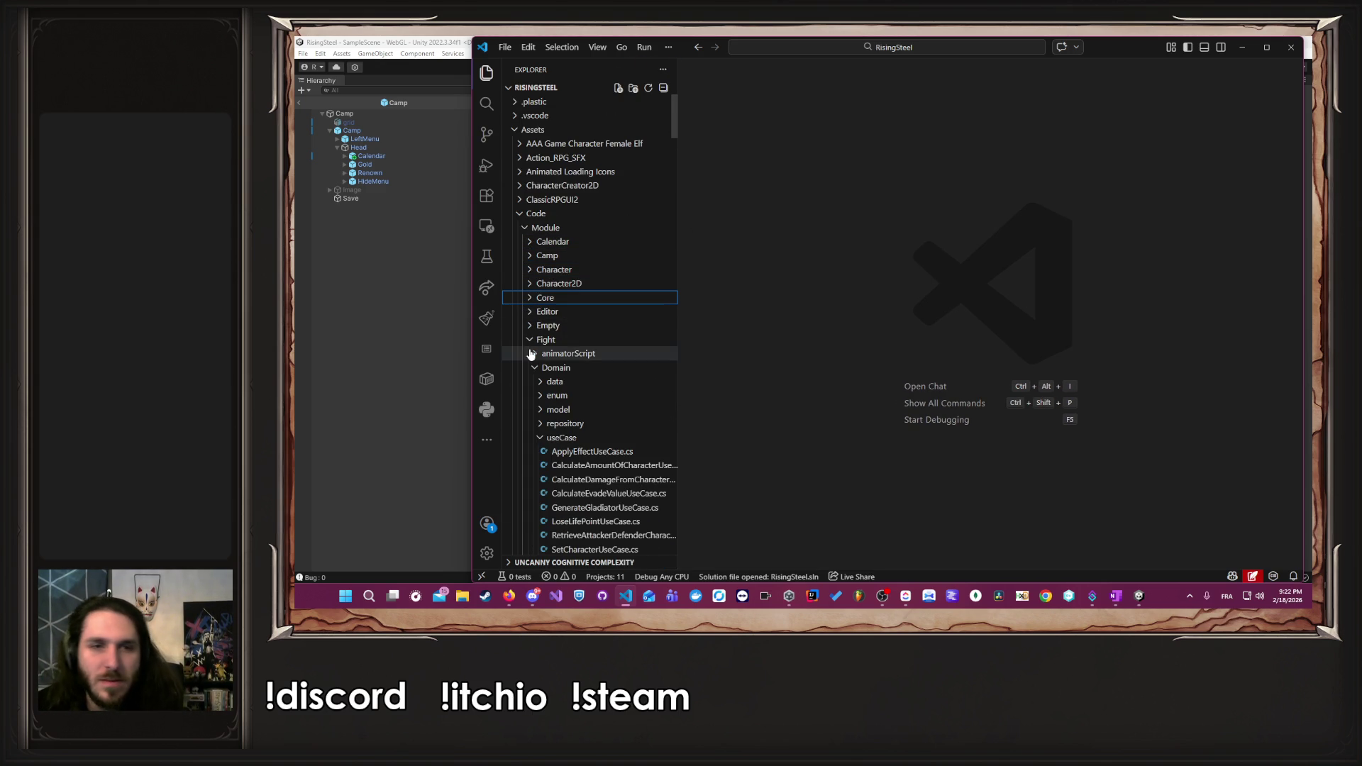
scroll(539, 368, "down", 1)
left_click(540, 382)
scroll(539, 376, "down", 2)
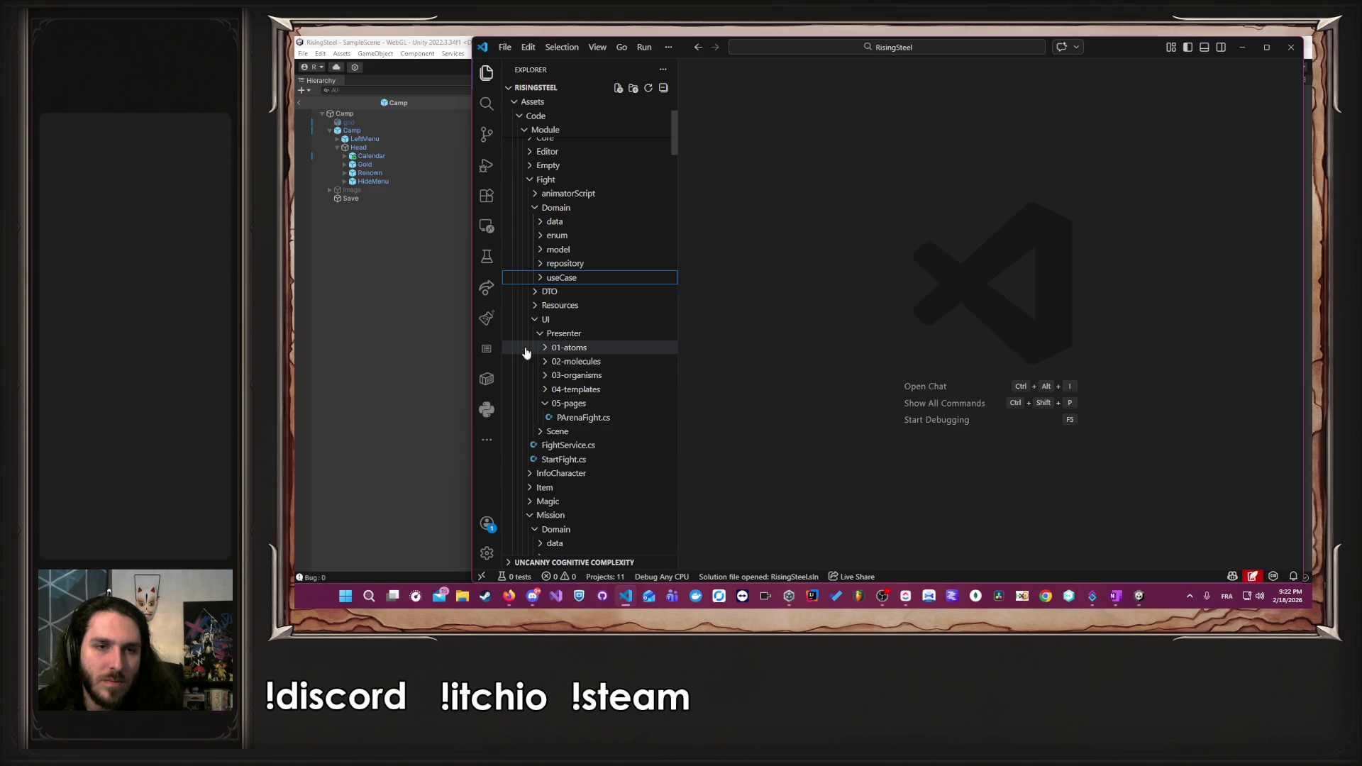
- Open PArenaFight.cs and jump to the Win method
left_click(583, 418)
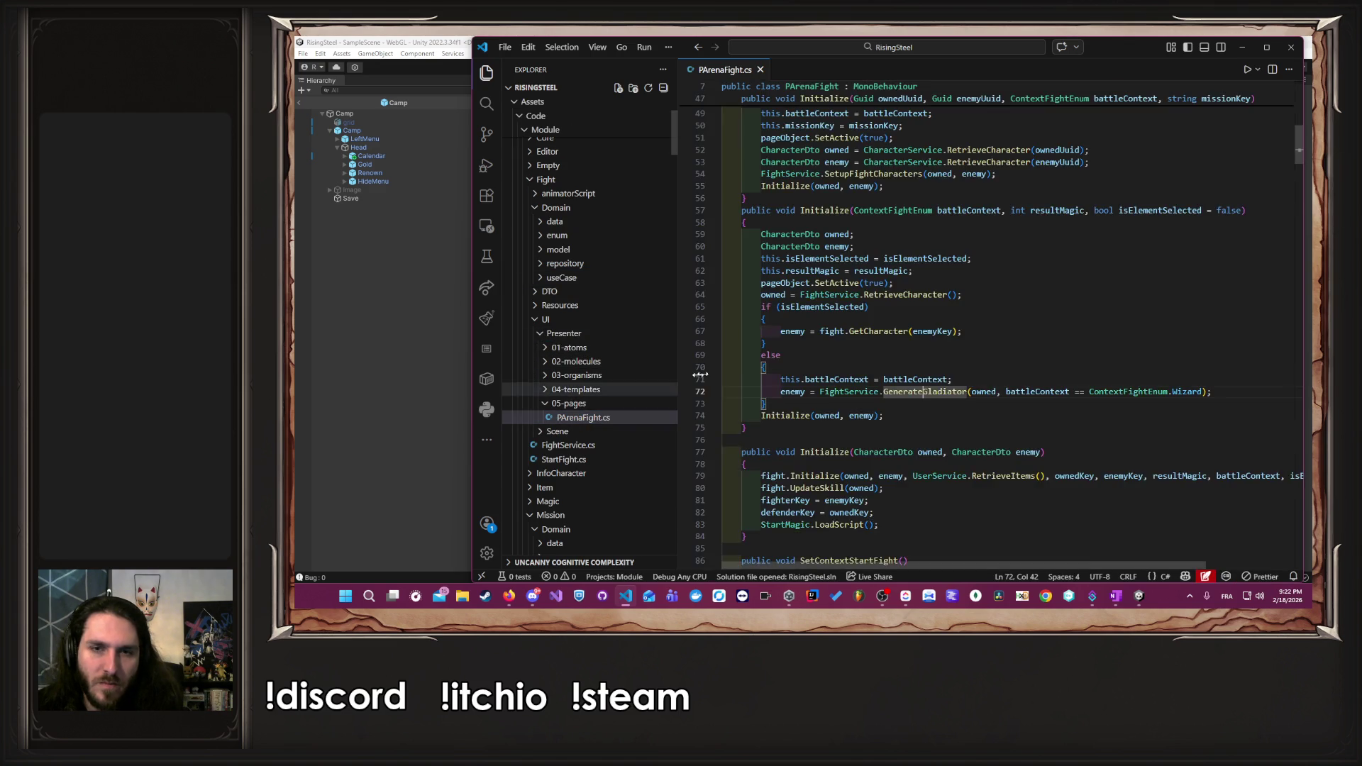
left_click(591, 348)
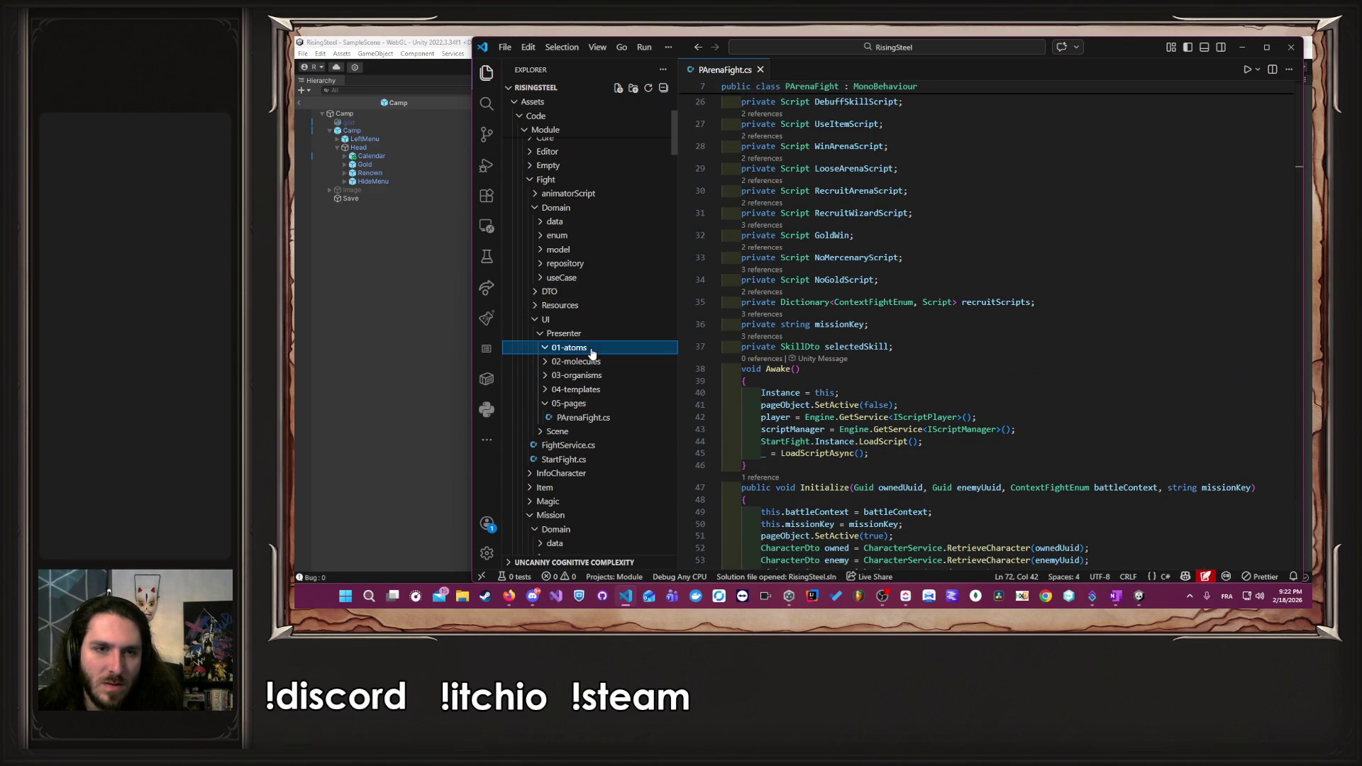
scroll(952, 367, "down", 10)
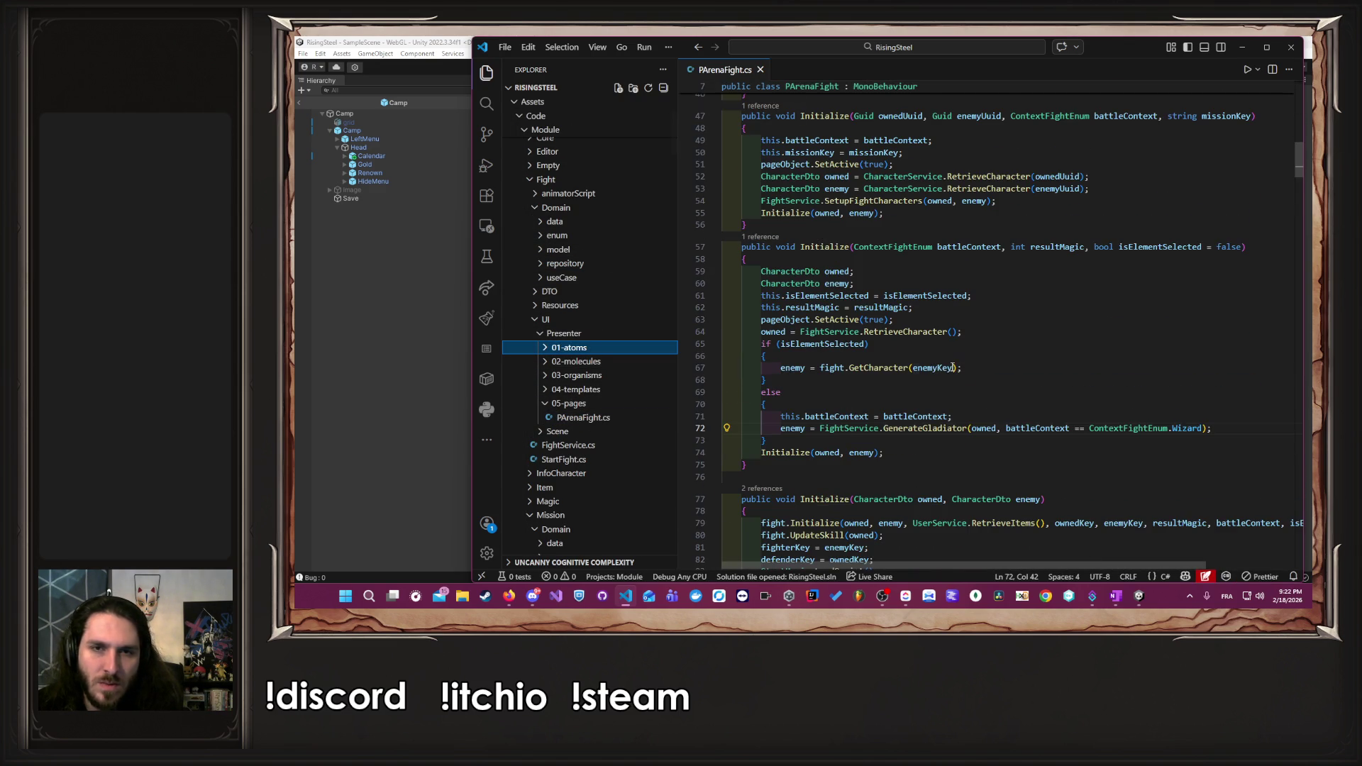
scroll(952, 367, "down", 5)
scroll(952, 367, "down", 7)
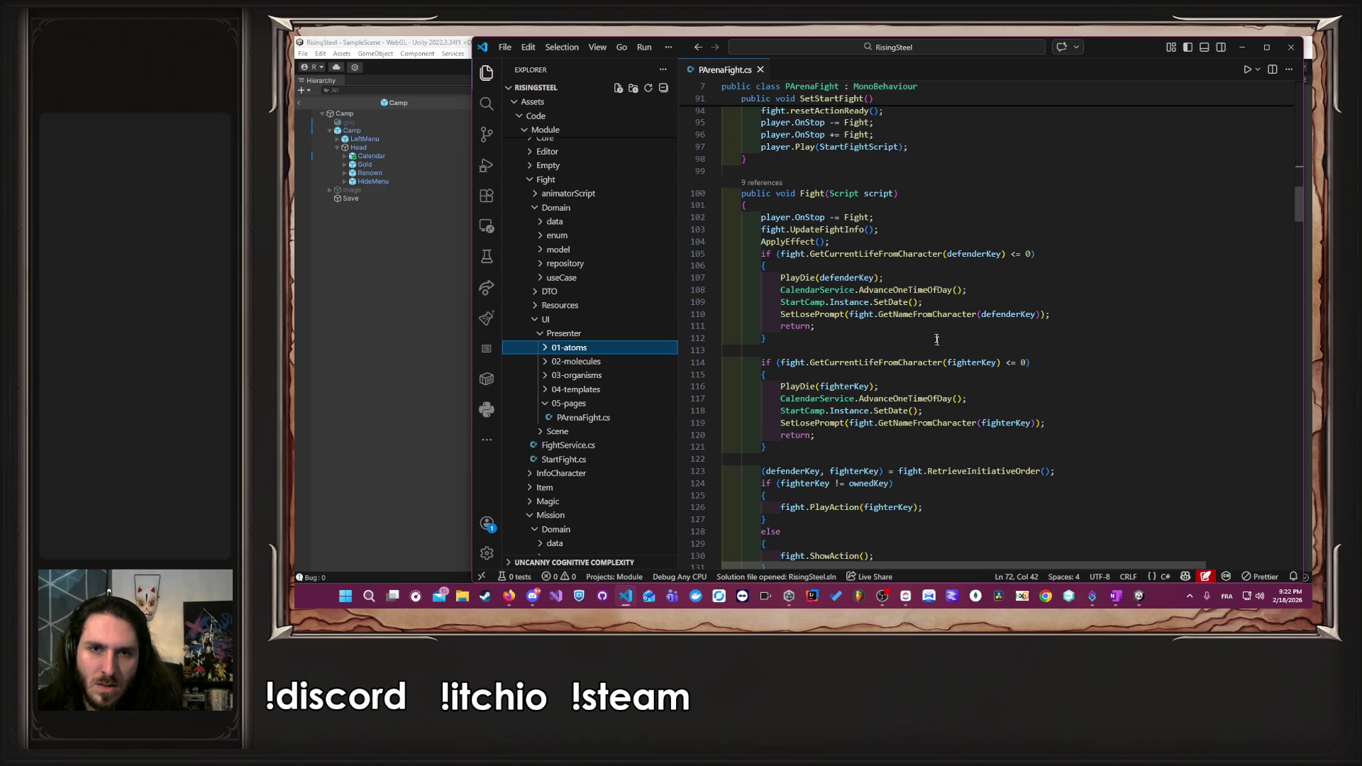
left_click(915, 229)
scroll(914, 229, "down", 18)
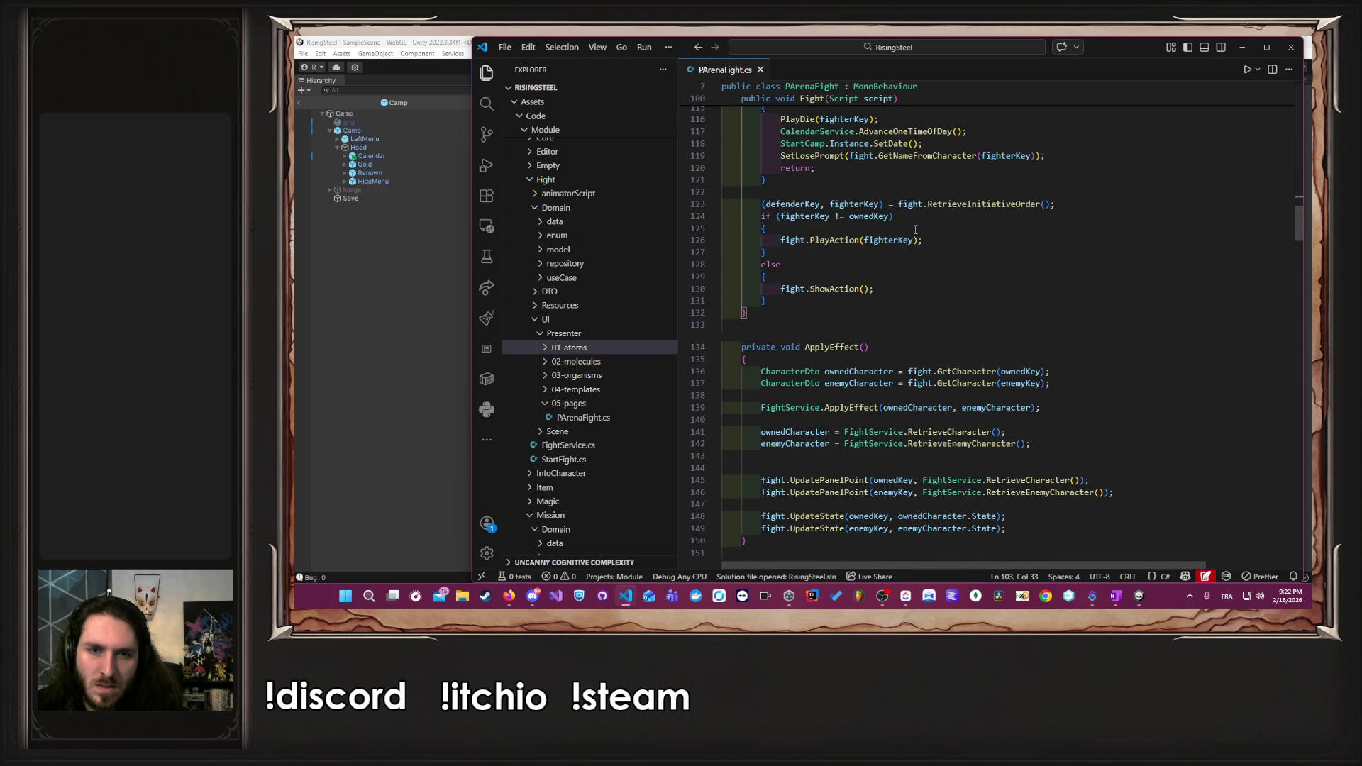
scroll(914, 229, "down", 1)
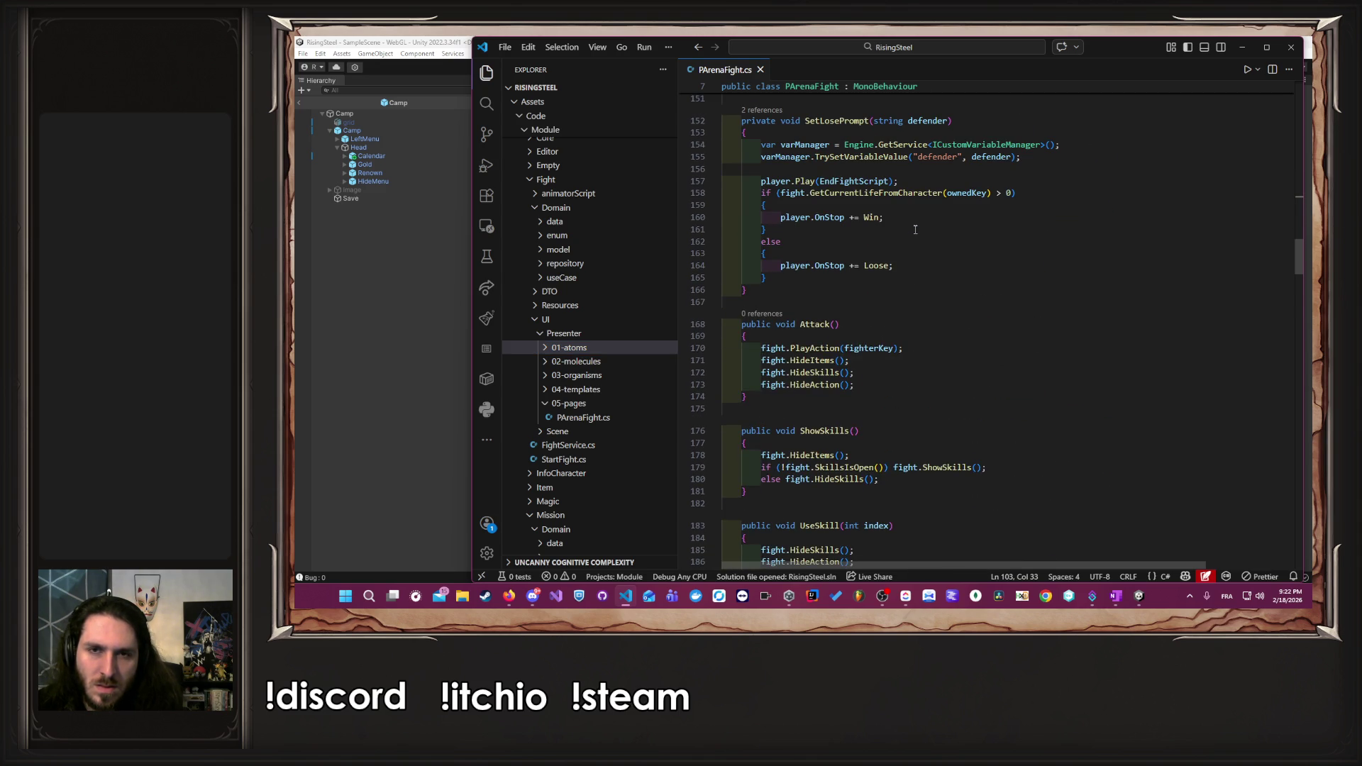
left_click(871, 217, "ctrl")
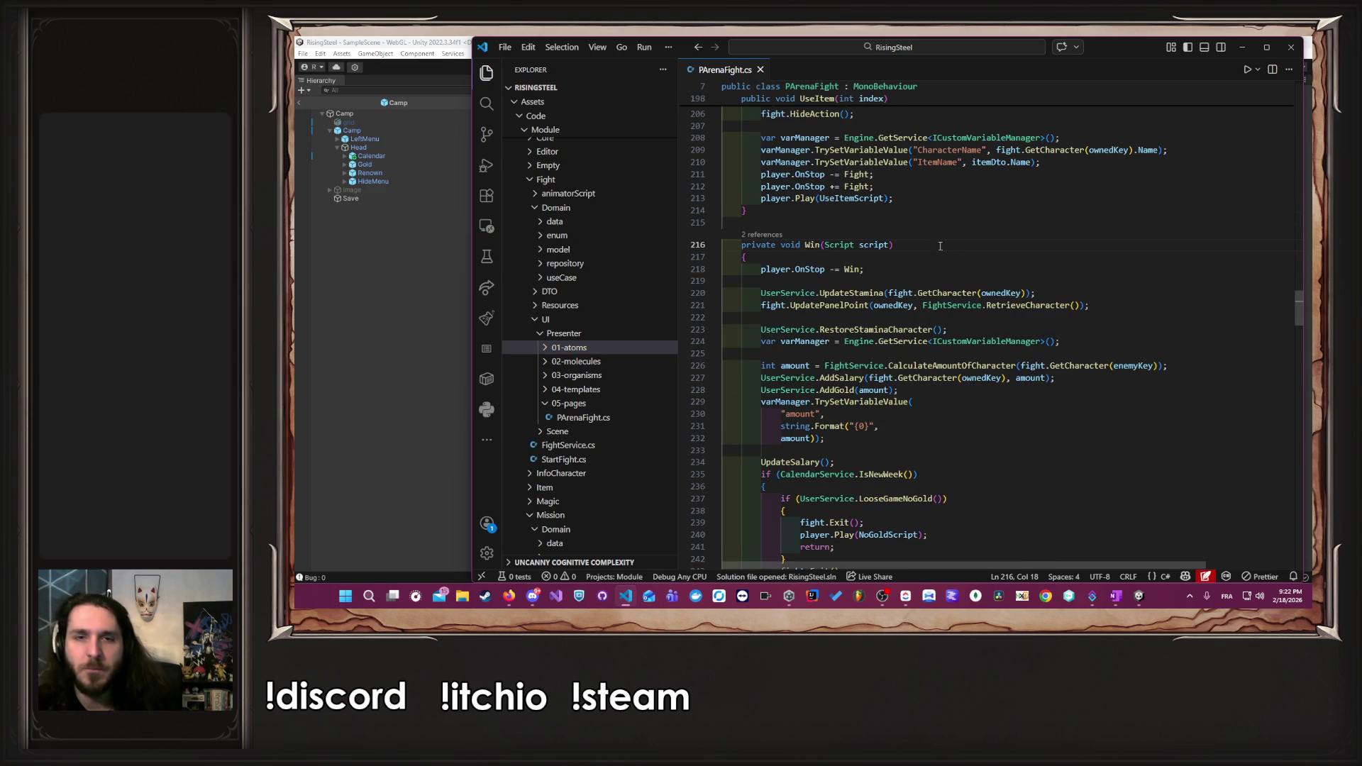
- Follow the line 220 UpdateStamina call into UserService and UpdateStaminaUseCase.cs
left_click(948, 293)
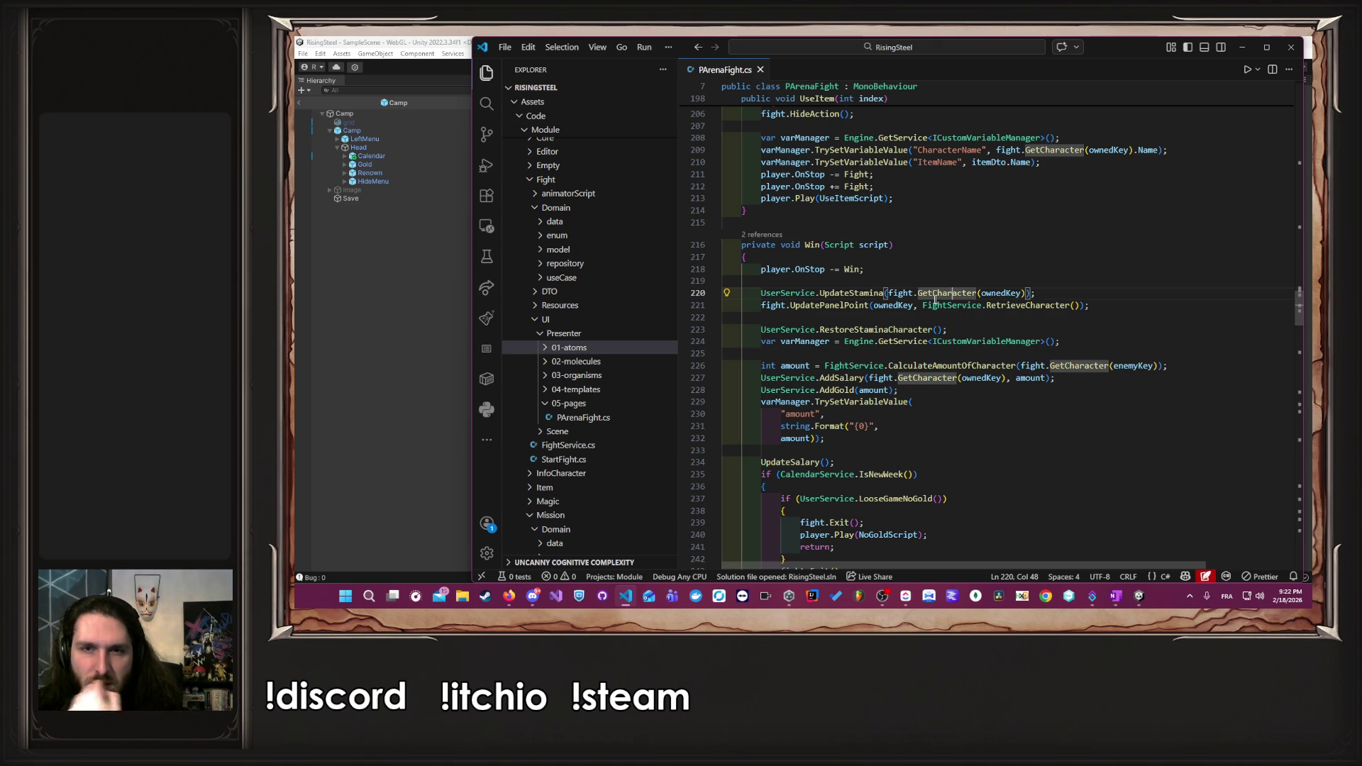
left_click(860, 293, "ctrl")
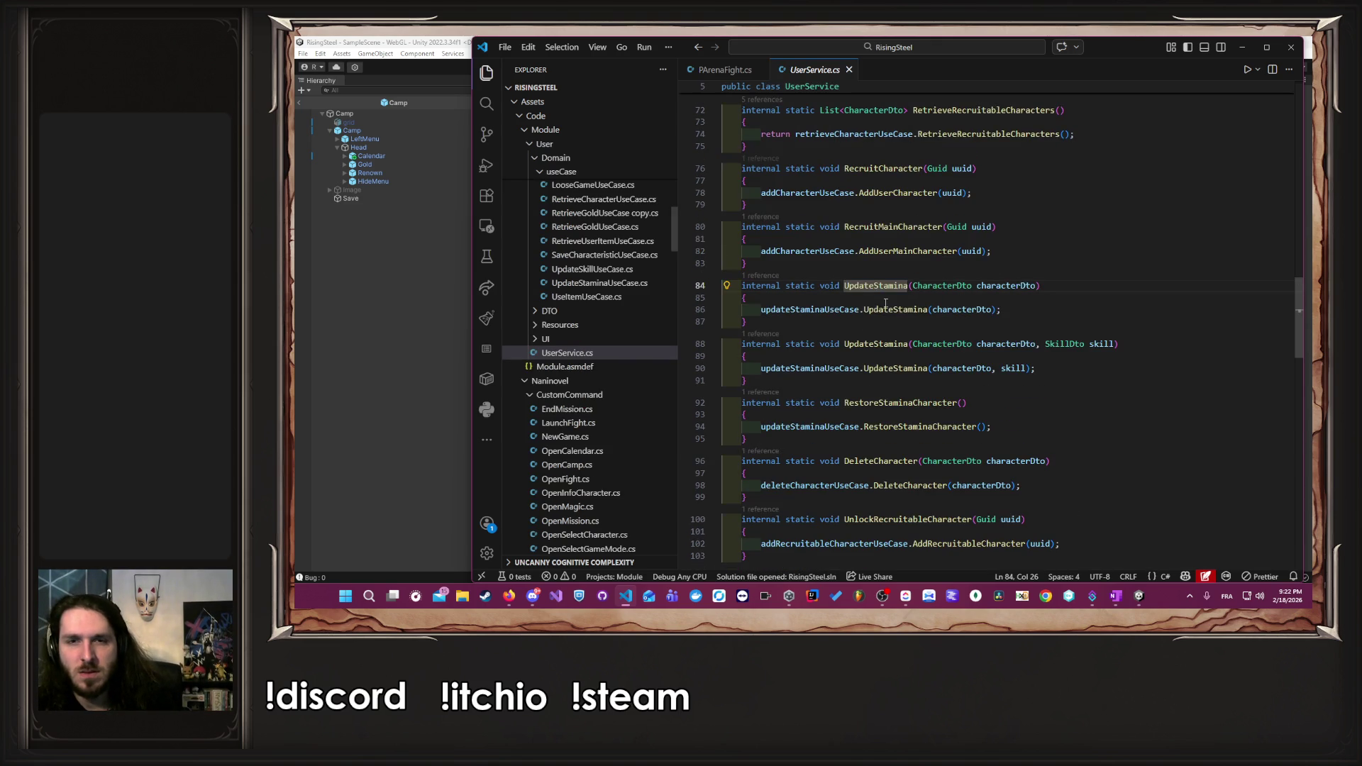
left_click(896, 313, "ctrl")
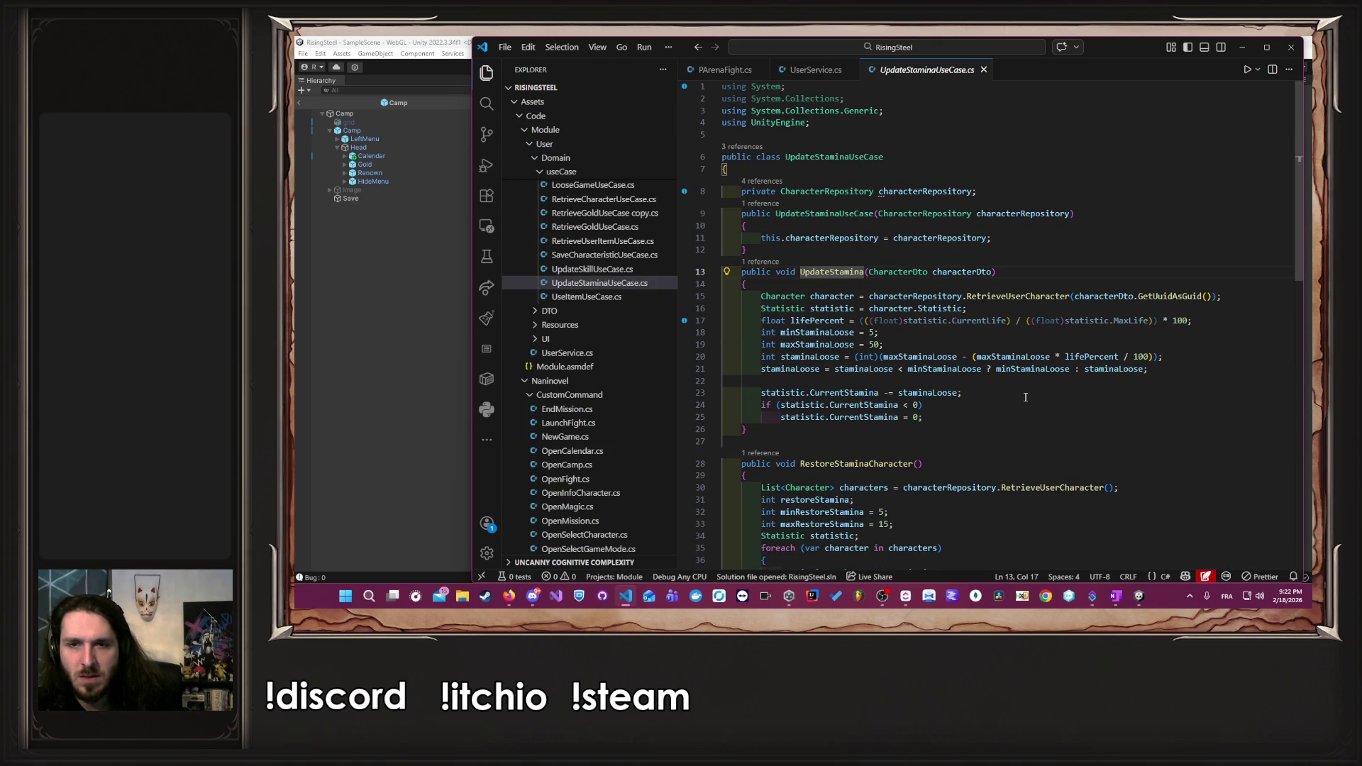
- Delete the UpdateStamina and RestoreStaminaCharacter lines from Win in PArenaFight.cs, then go to Unity
key("alt+Left")
key("alt+Left")
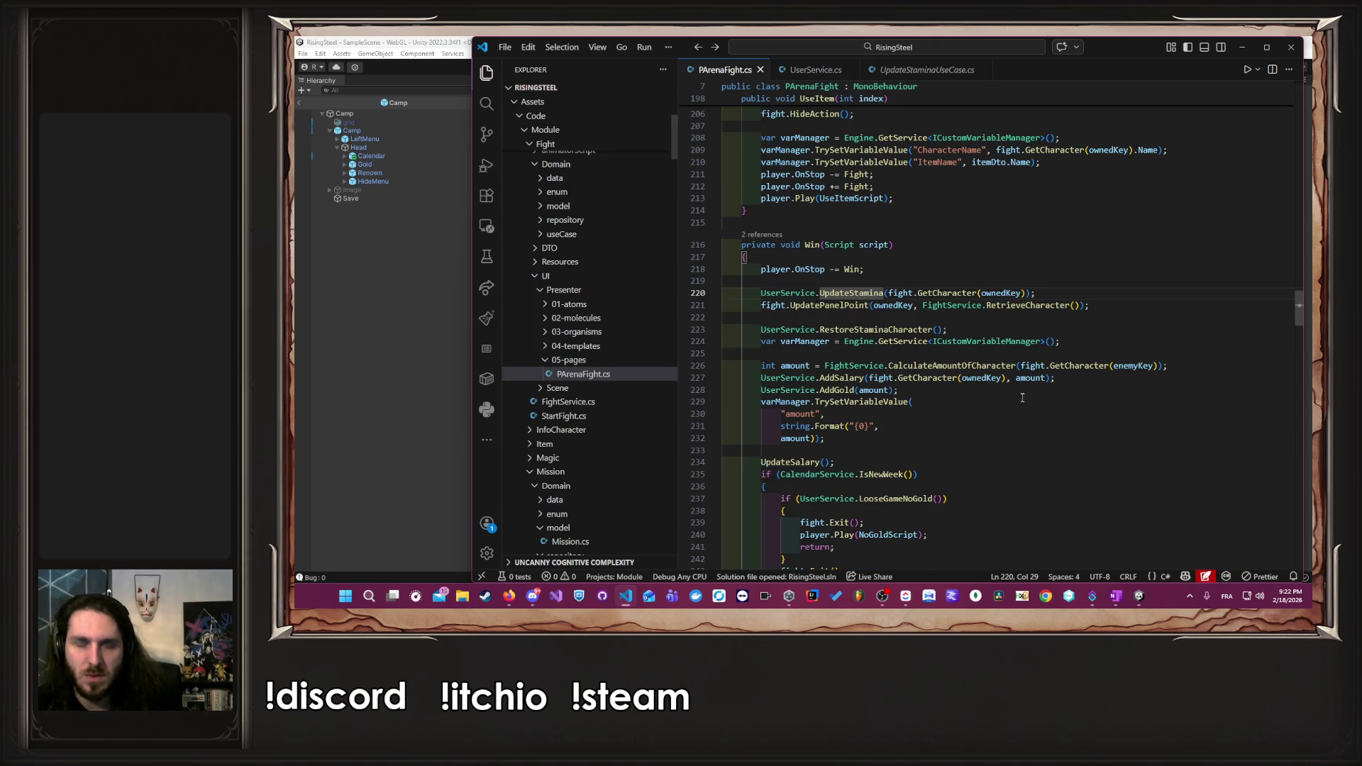
key("End")
key("shift+Home")
key("BackSpace")
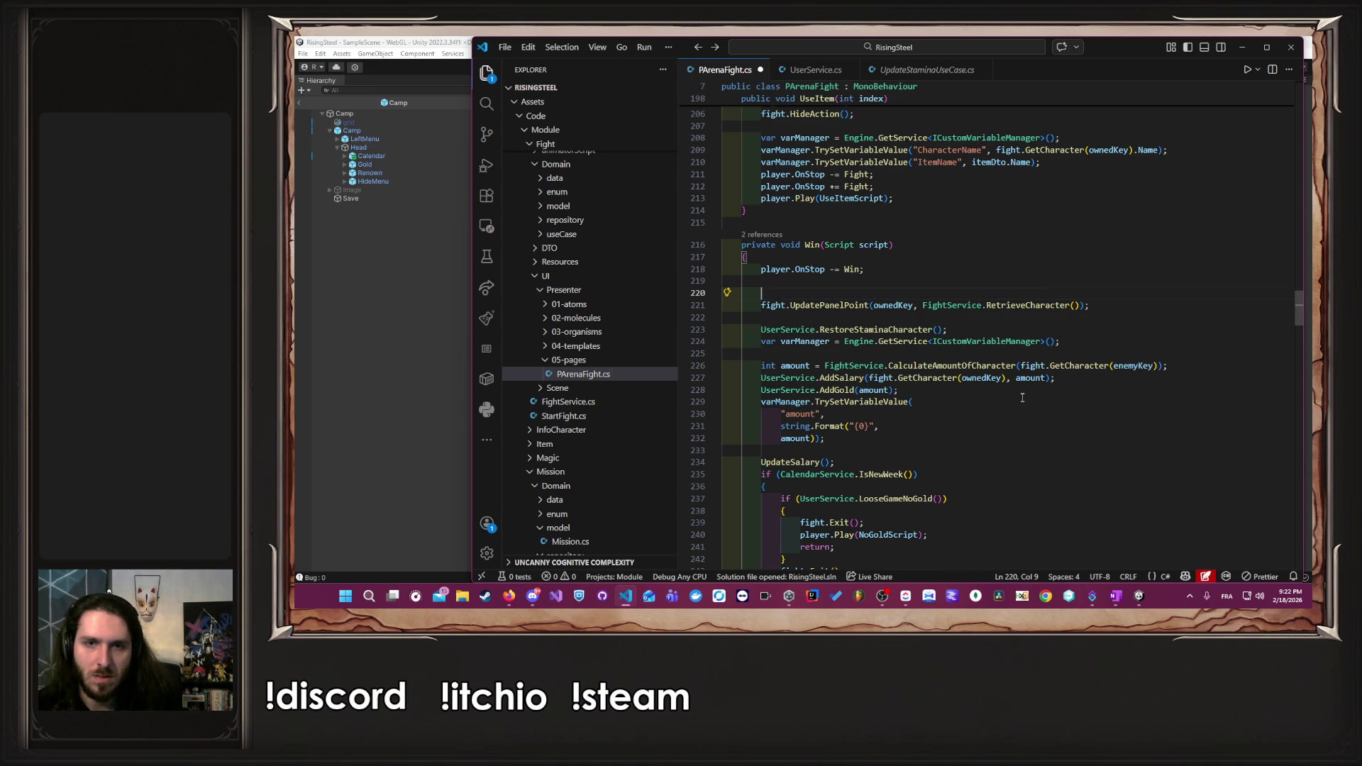
key("BackSpace")
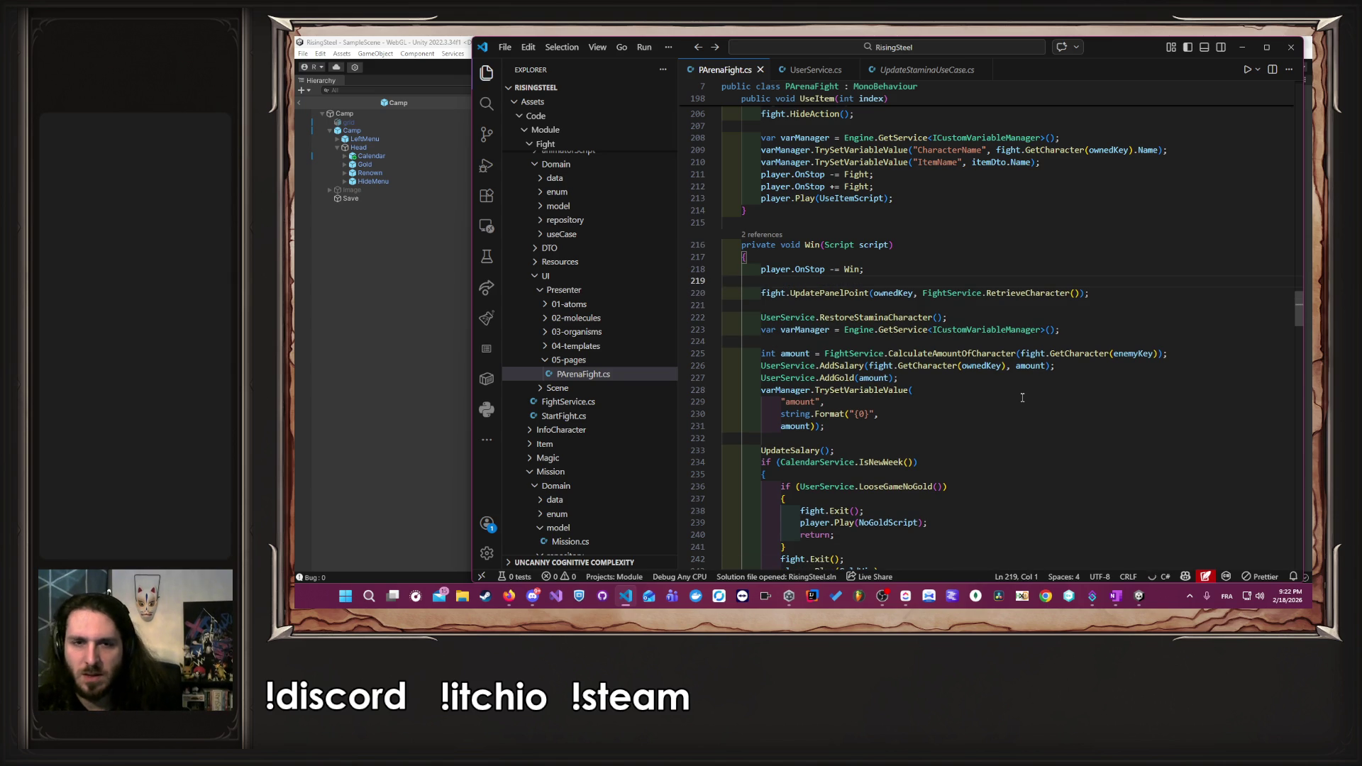
key("shift+End")
key("BackSpace")
key("BackSpace")
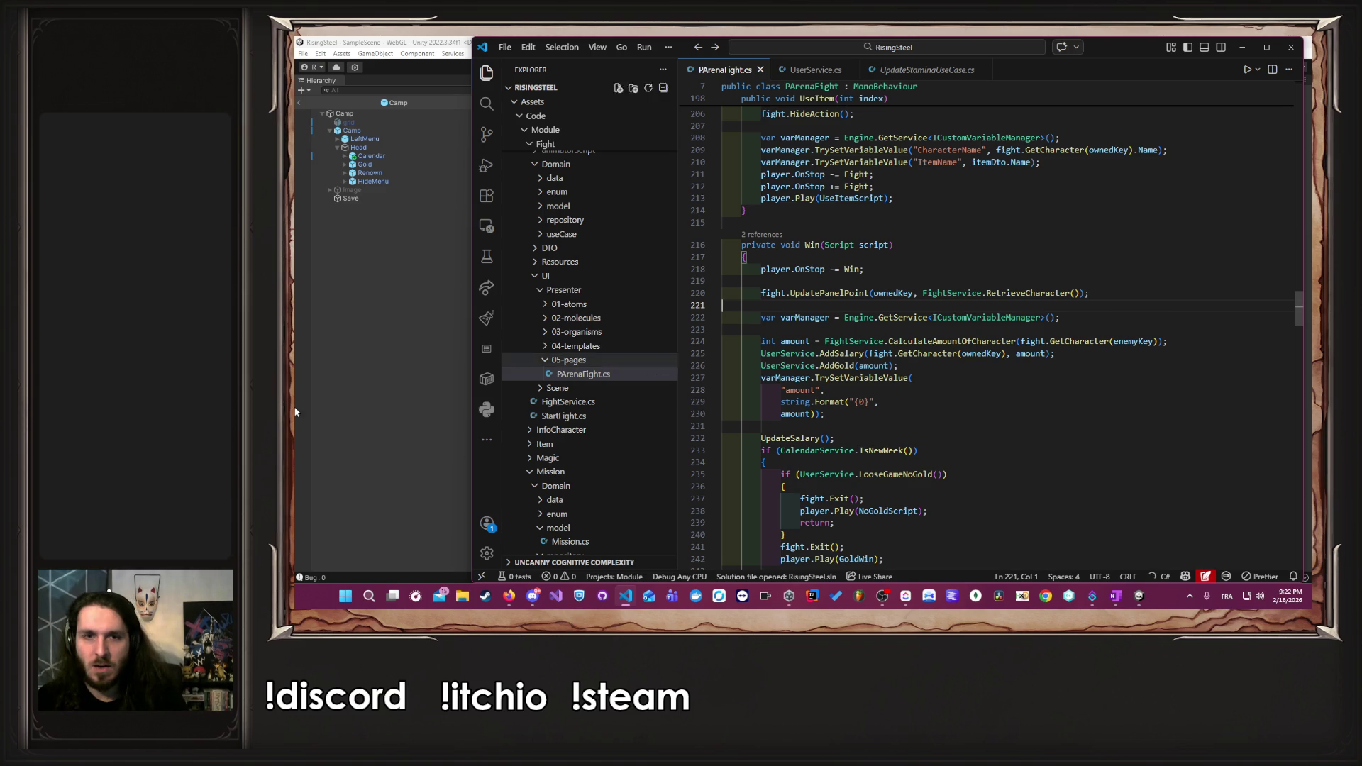
left_click(387, 374)
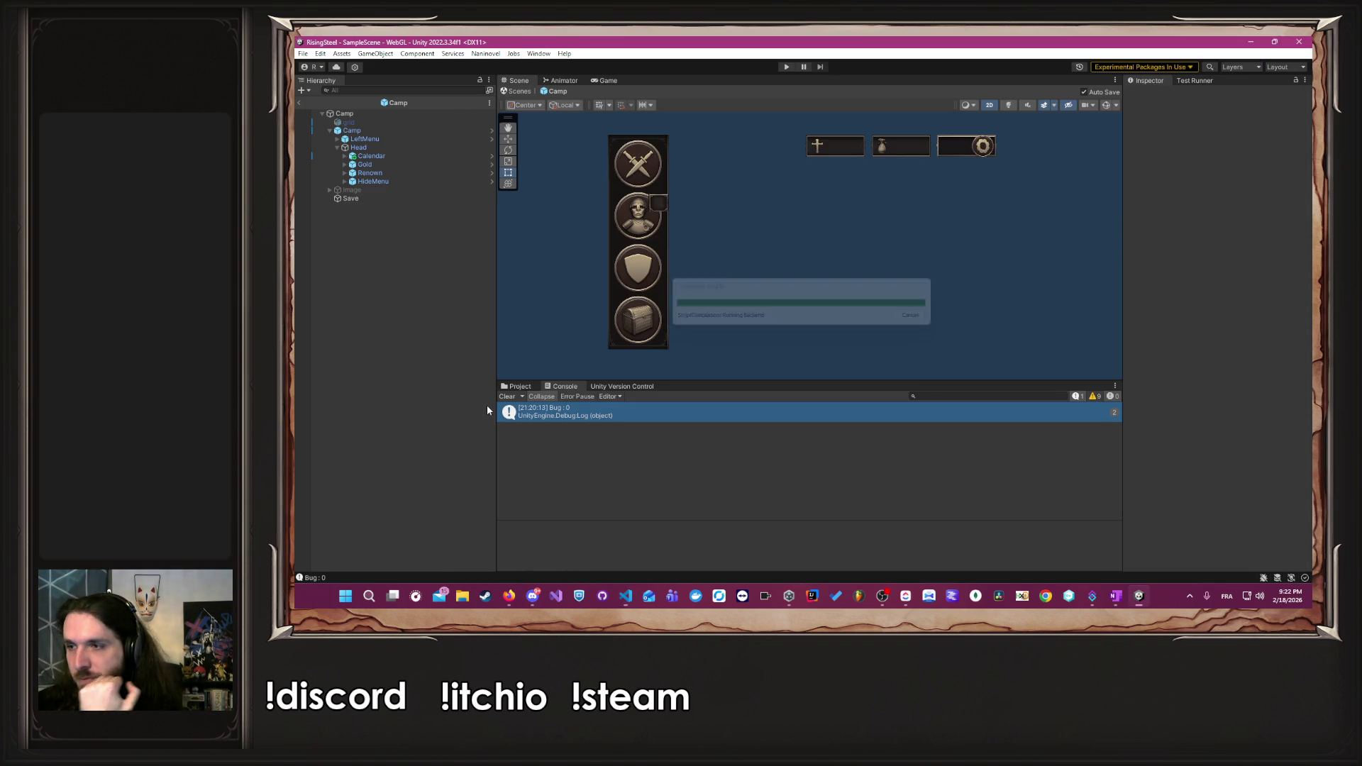
- Play a new game as hero 'A' with the male character, skipping the tutorial
left_click(786, 69)
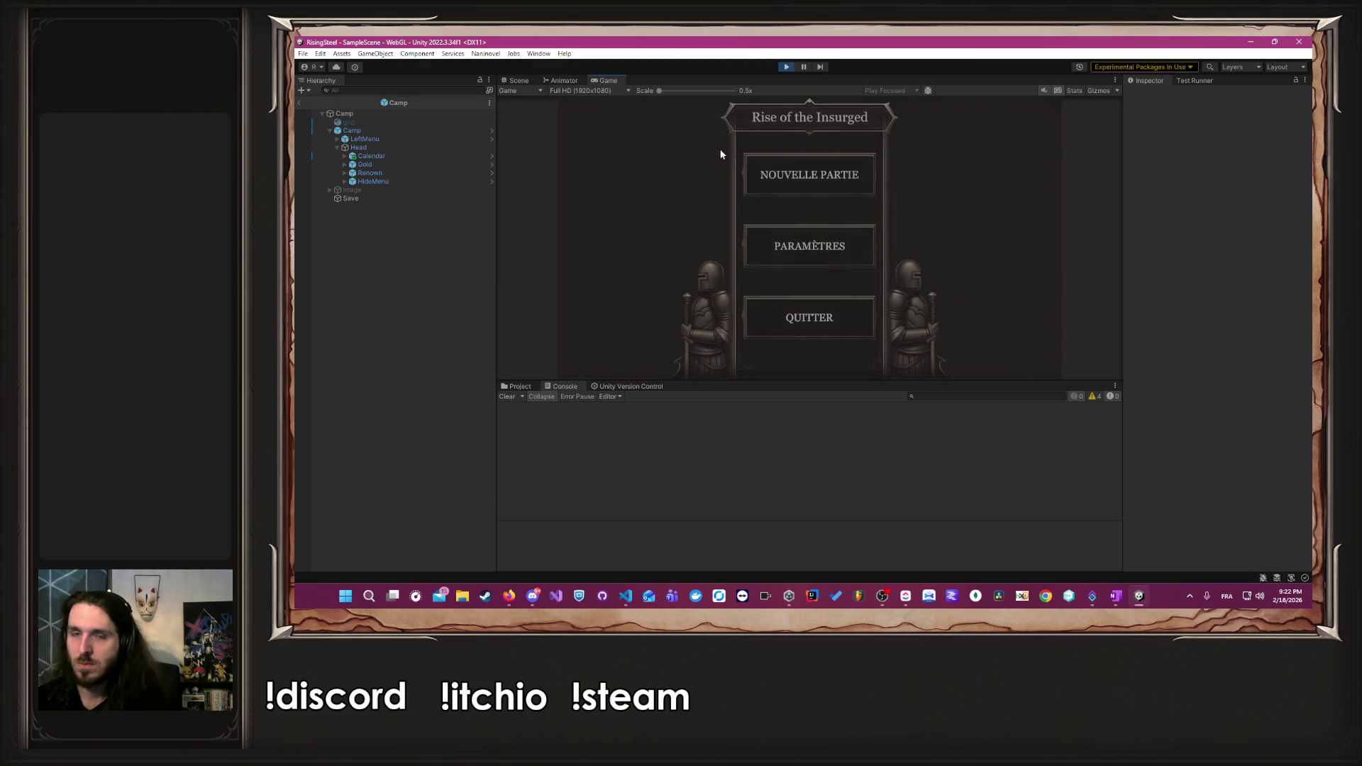
left_click(809, 175)
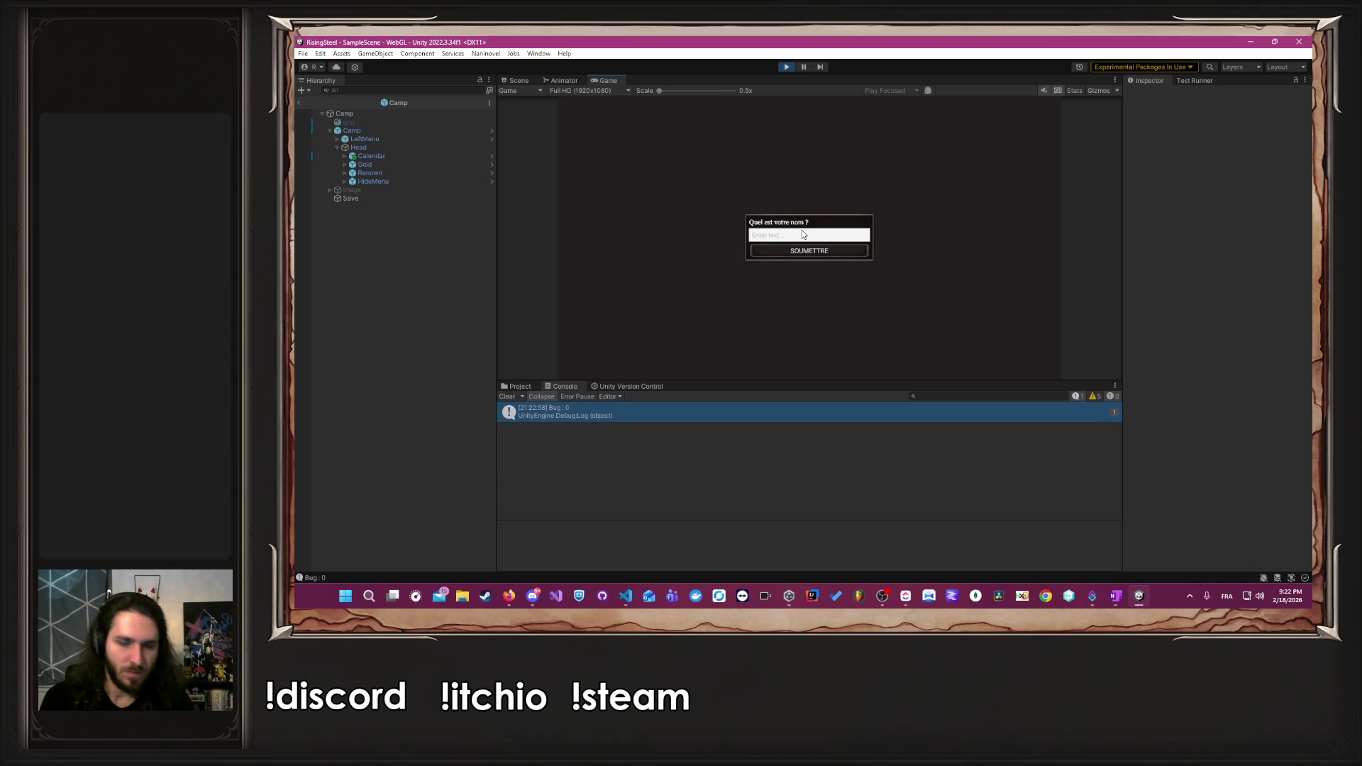
left_click(803, 234)
type("A")
key("Return")
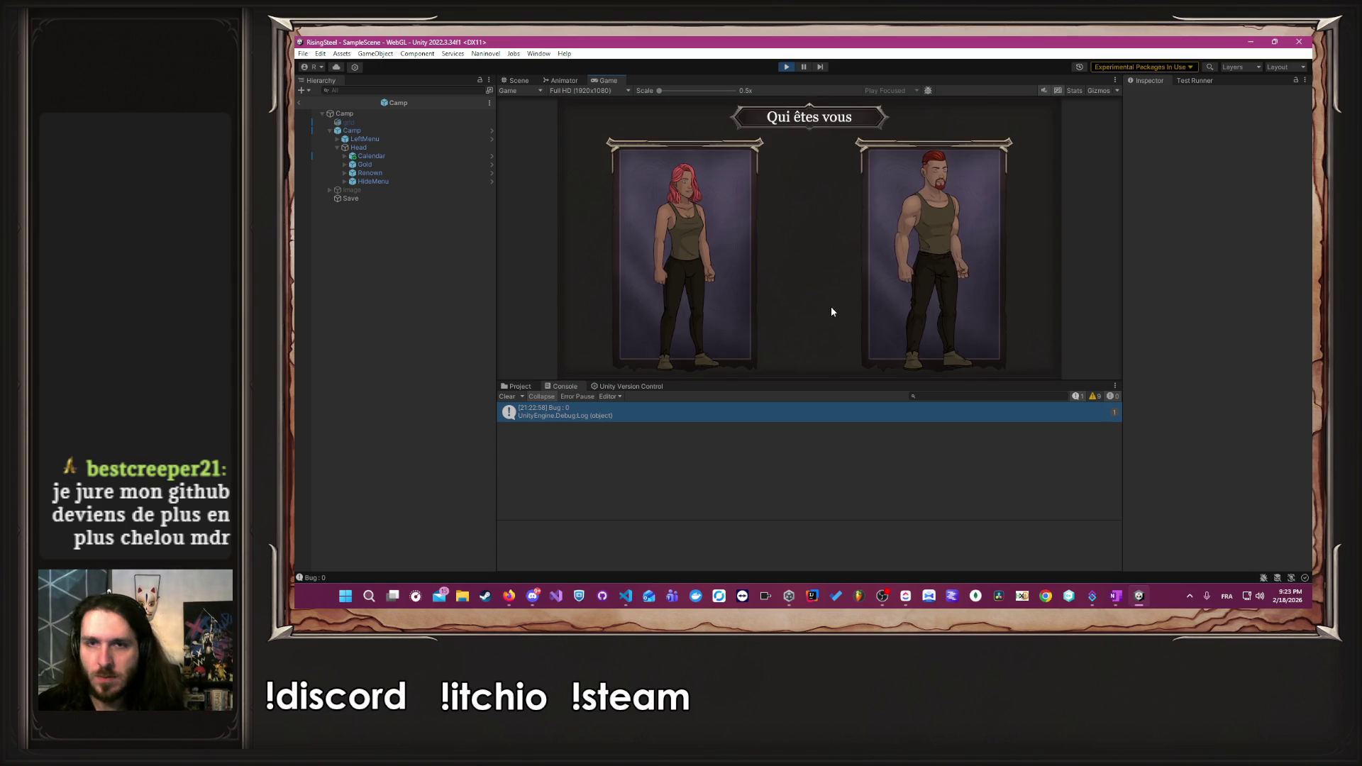
left_click(873, 319)
left_click(775, 238)
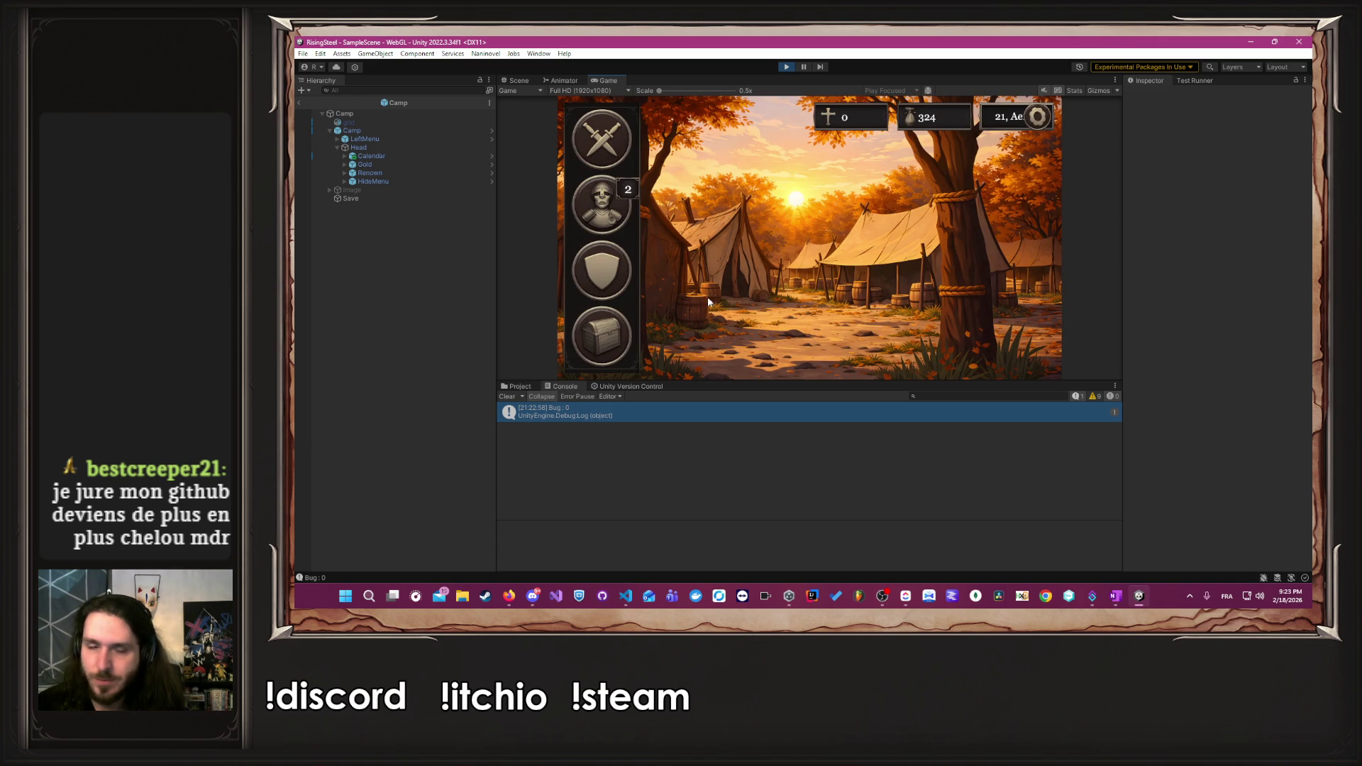
- Buy two healing potions, two beers and a chicken in the camp shop, then return to camp
left_click(614, 330)
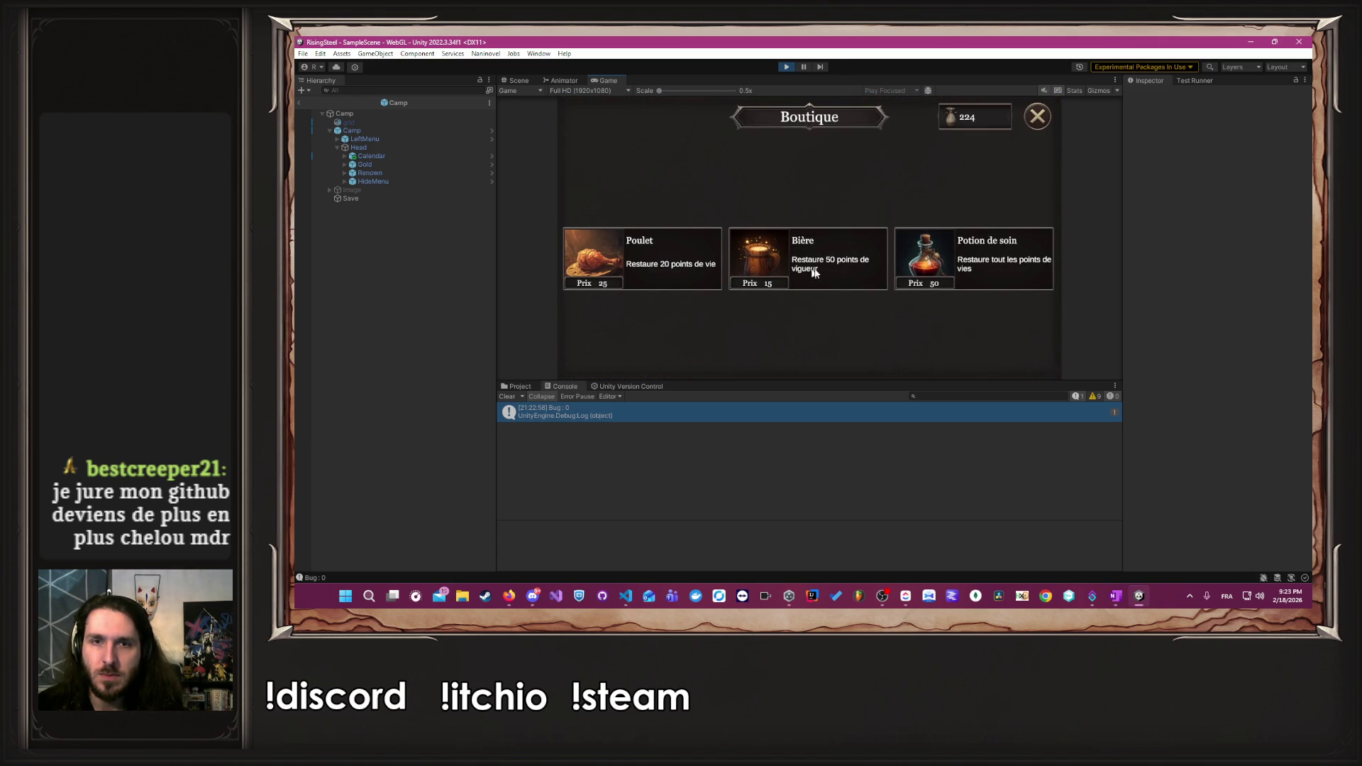
left_click(993, 274)
left_click(993, 274)
left_click(827, 266)
left_click(827, 266)
left_click(863, 246)
left_click(705, 253)
left_click(1037, 116)
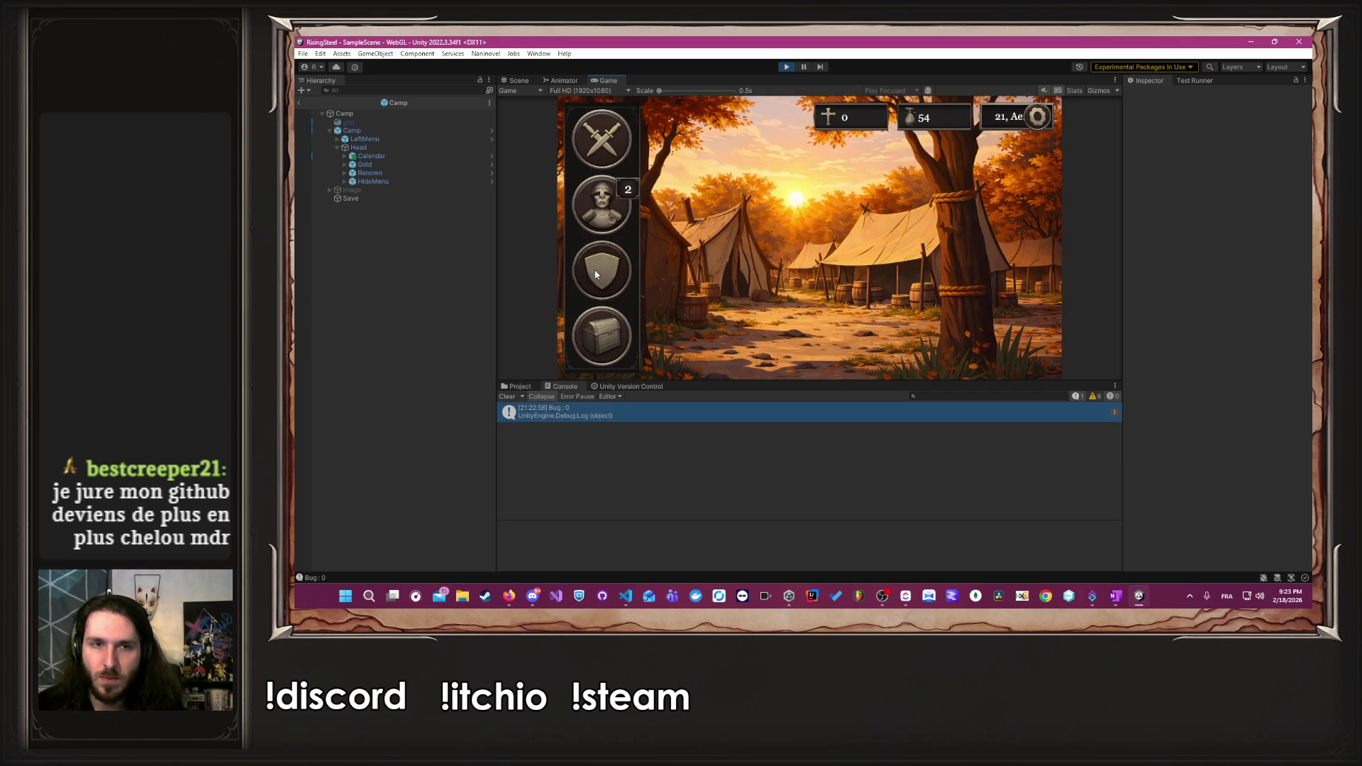
- Add one point to Albert's Force in the Entraînement stats panel, then close the panels
left_click(595, 270)
left_click(594, 269)
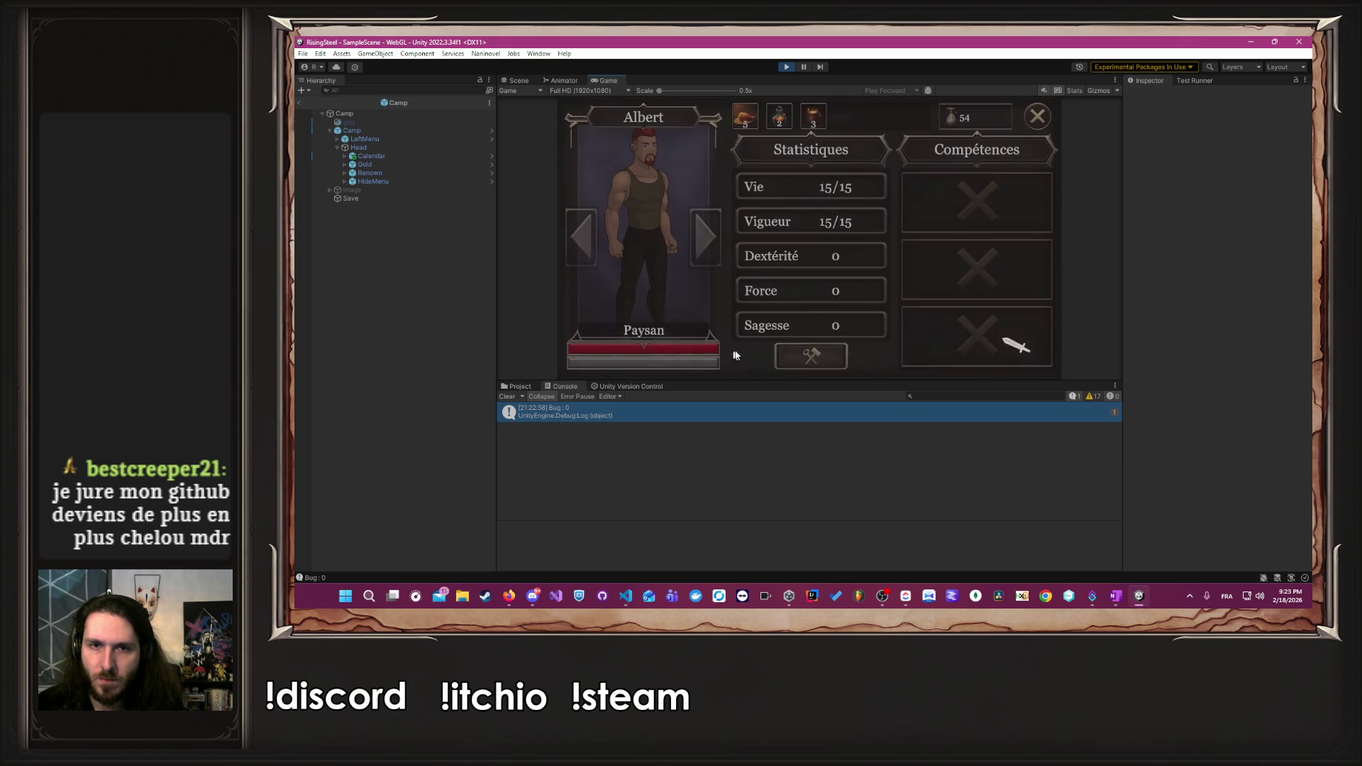
left_click(801, 356)
left_click(853, 290)
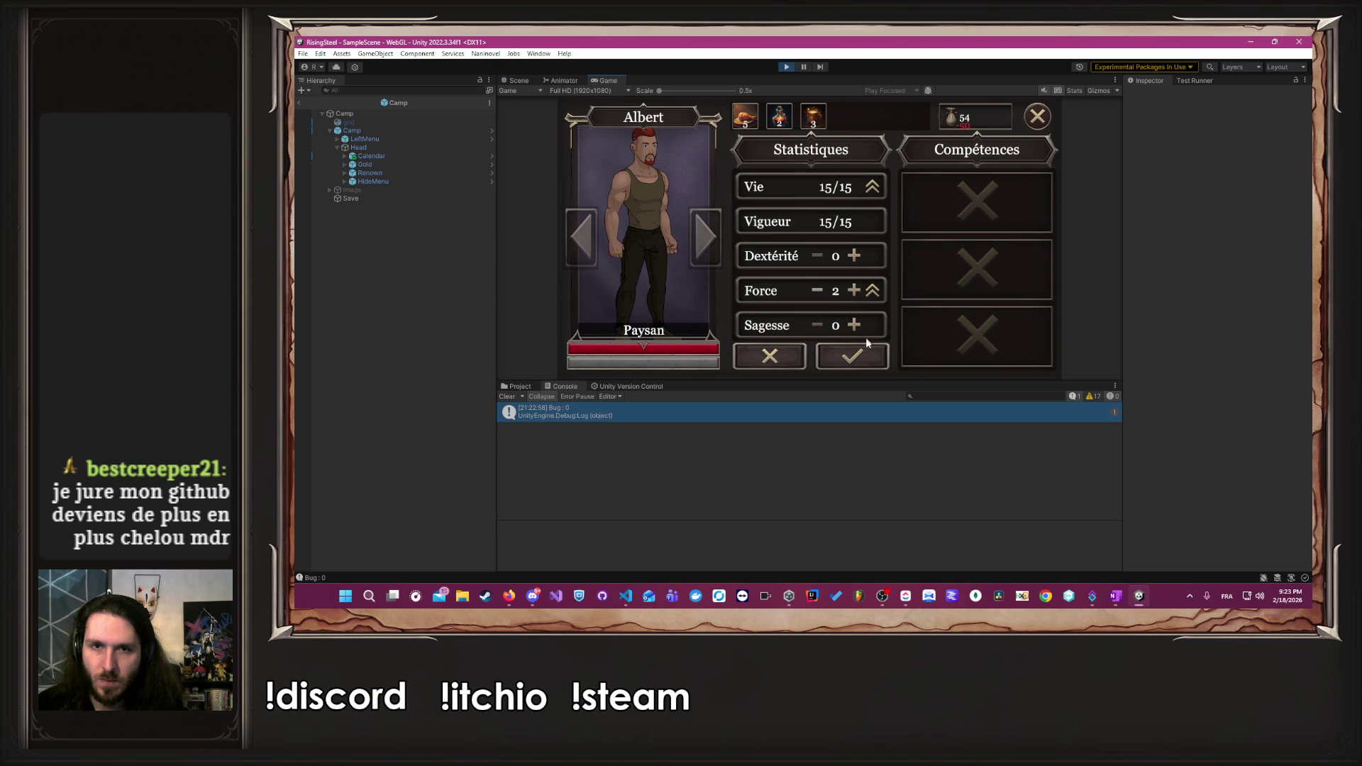
left_click(854, 355)
left_click(1036, 125)
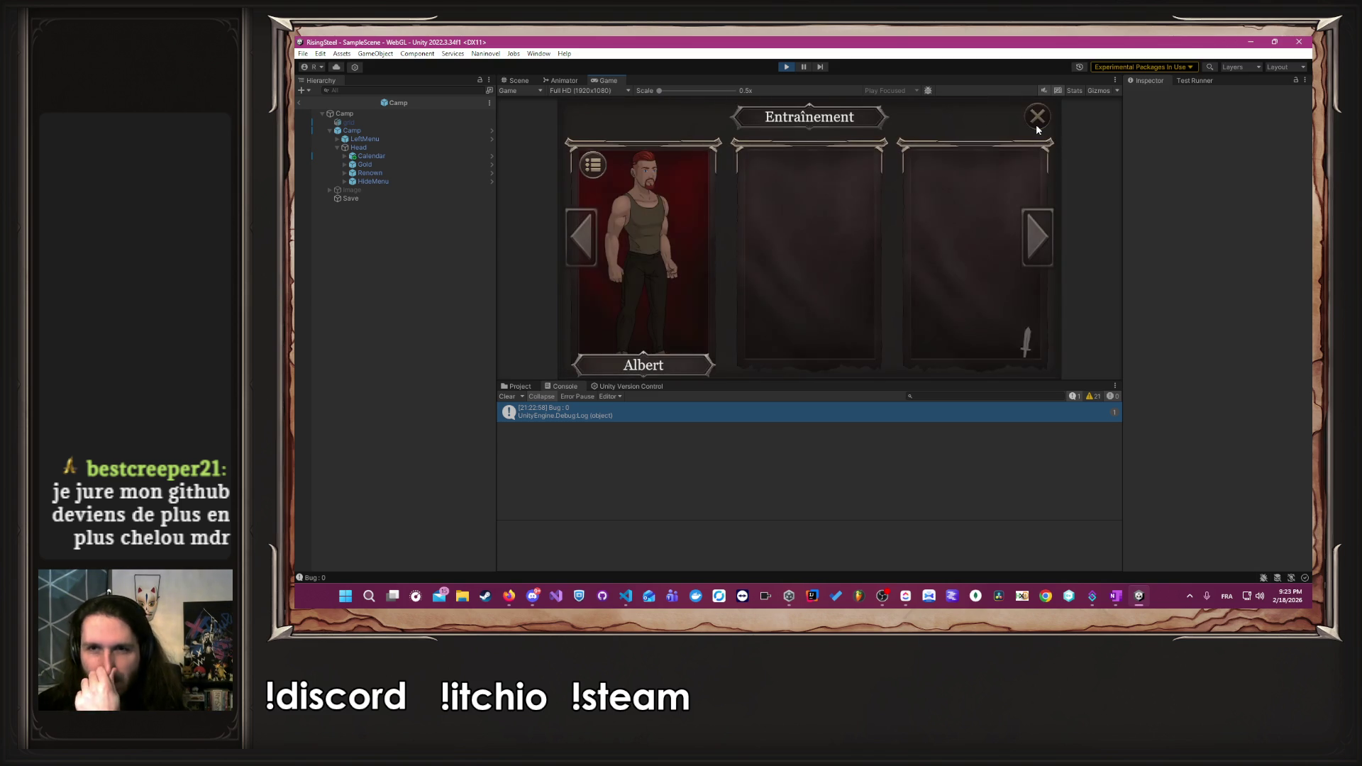
left_click(1035, 124)
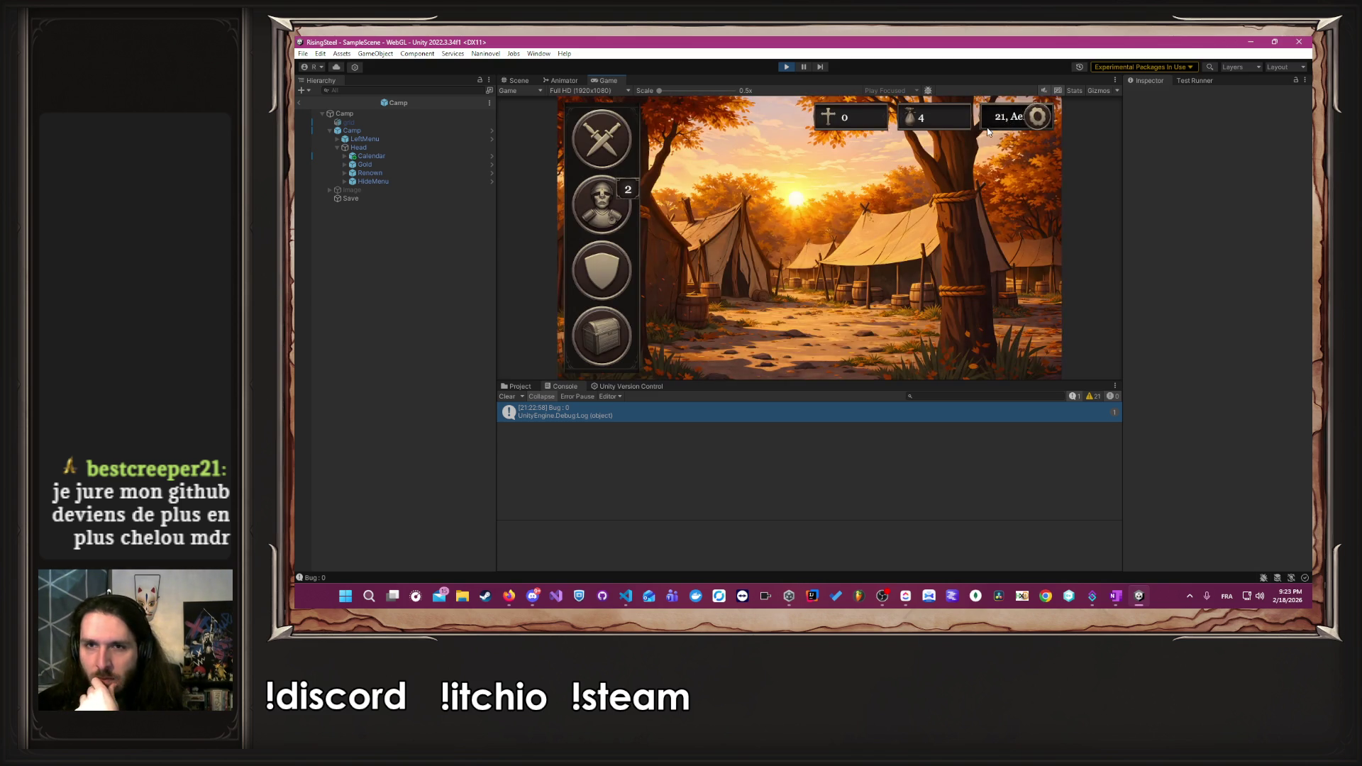
- Glance at the Aerion calendar, then bring up the Mode de jeu screen
left_click(1013, 118)
left_click(1036, 117)
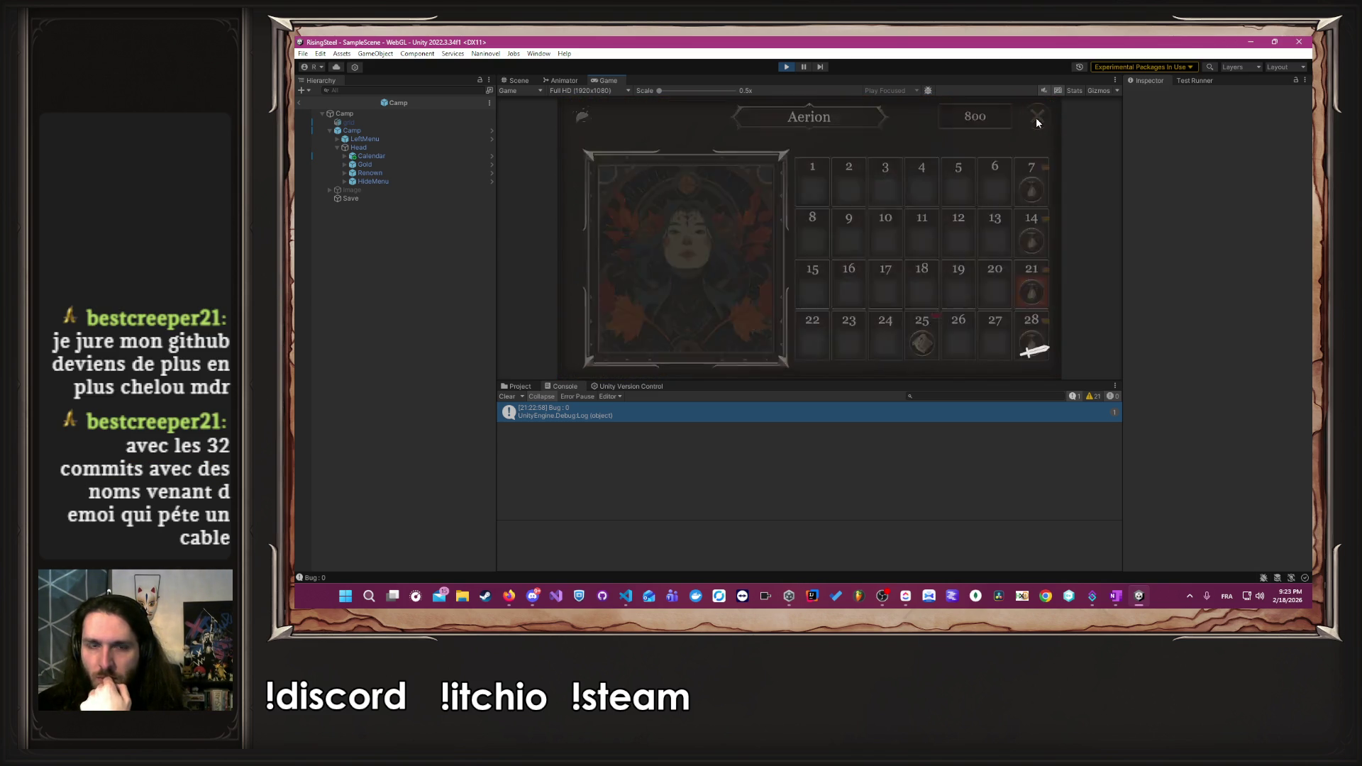
left_click(596, 151)
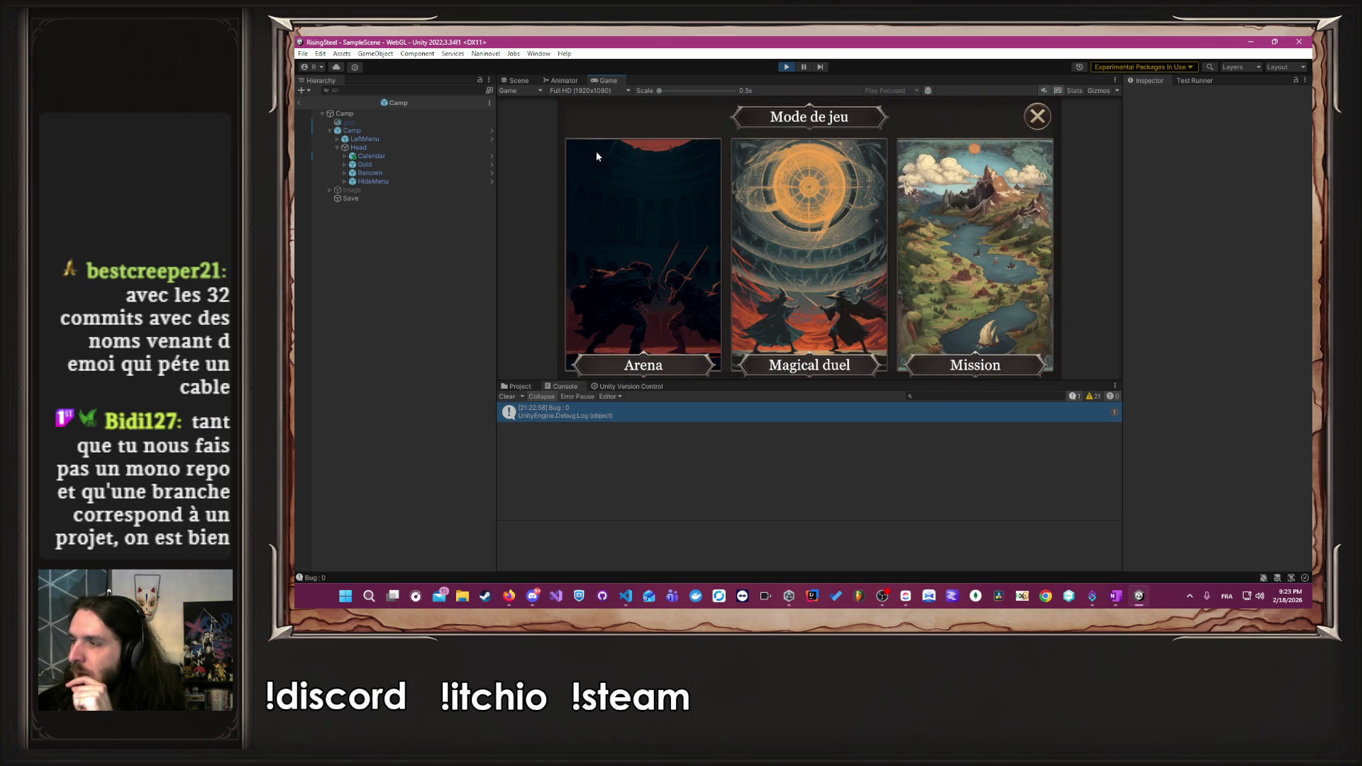
- Choose the Arena mode, send Albert in and start the fight against Lyam
left_click(629, 224)
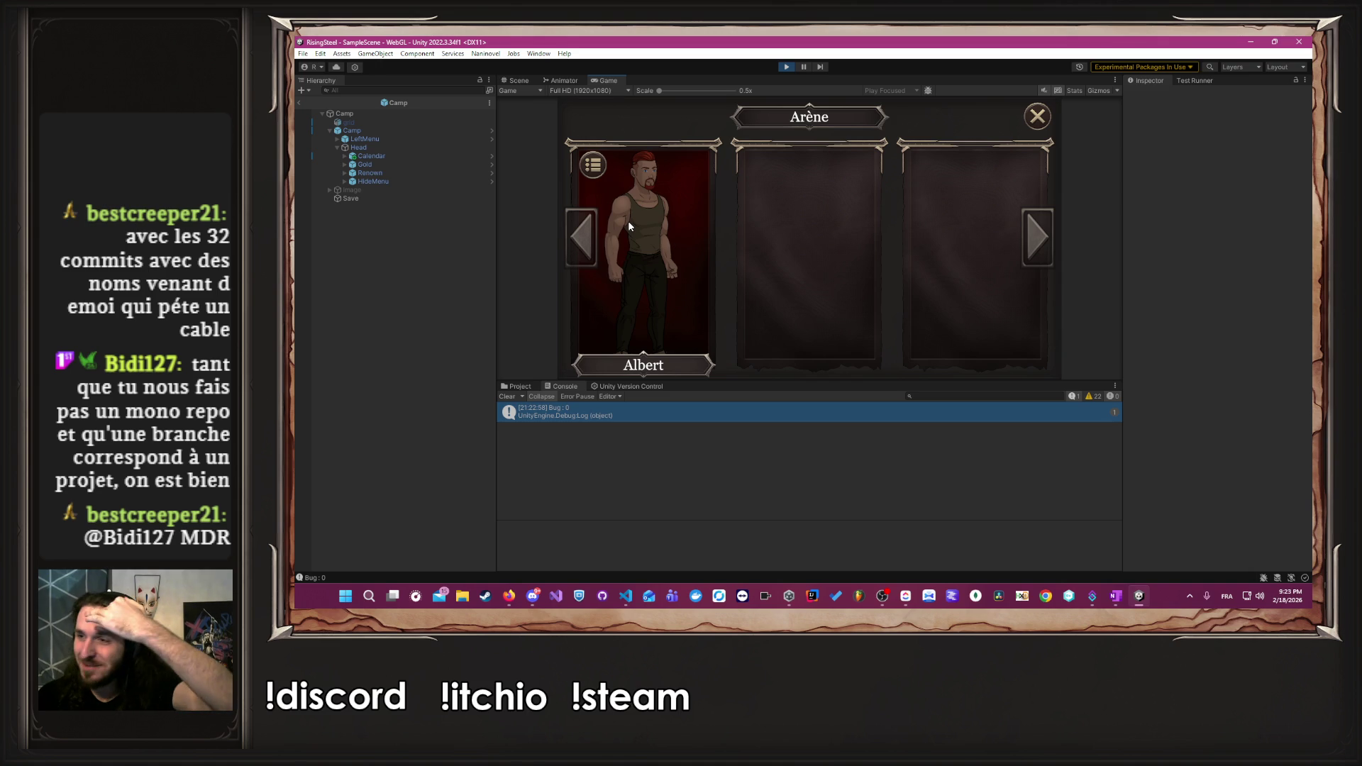
left_click(629, 226)
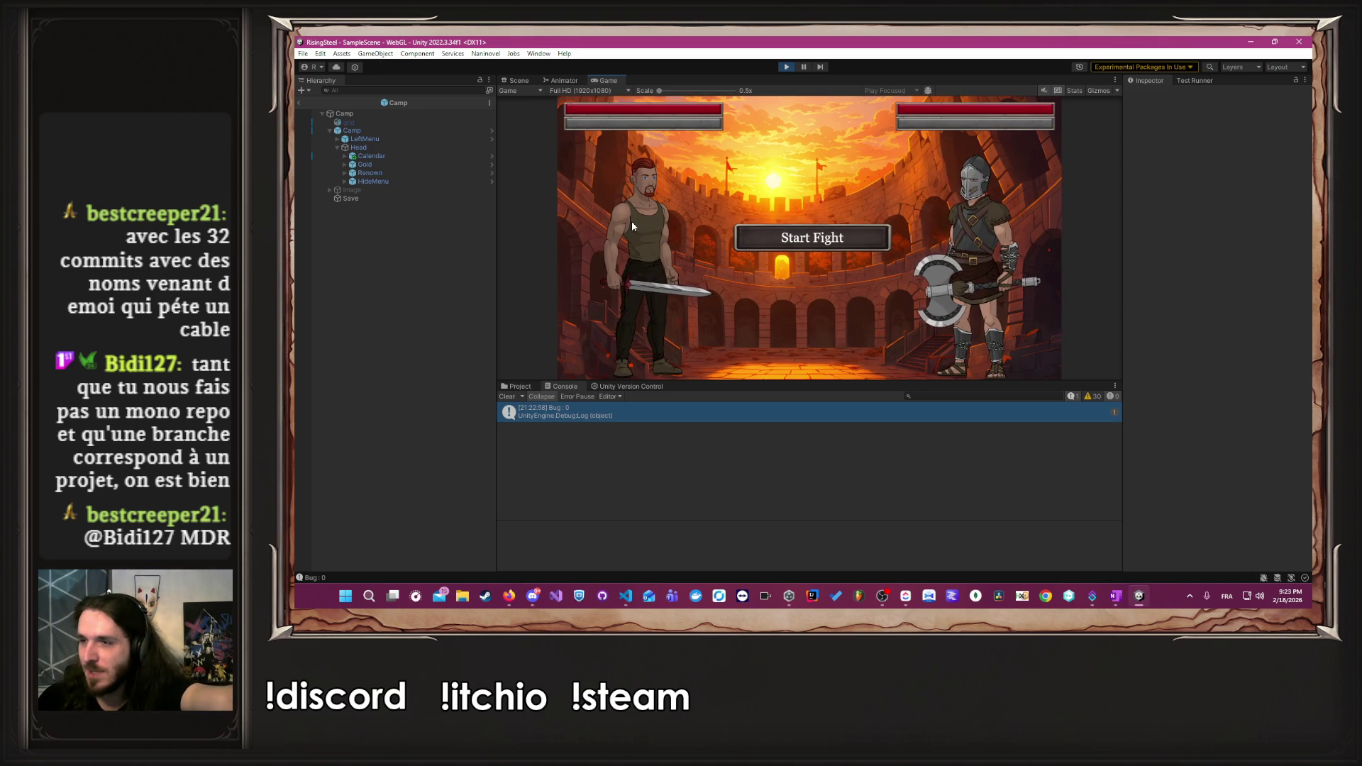
left_click(780, 231)
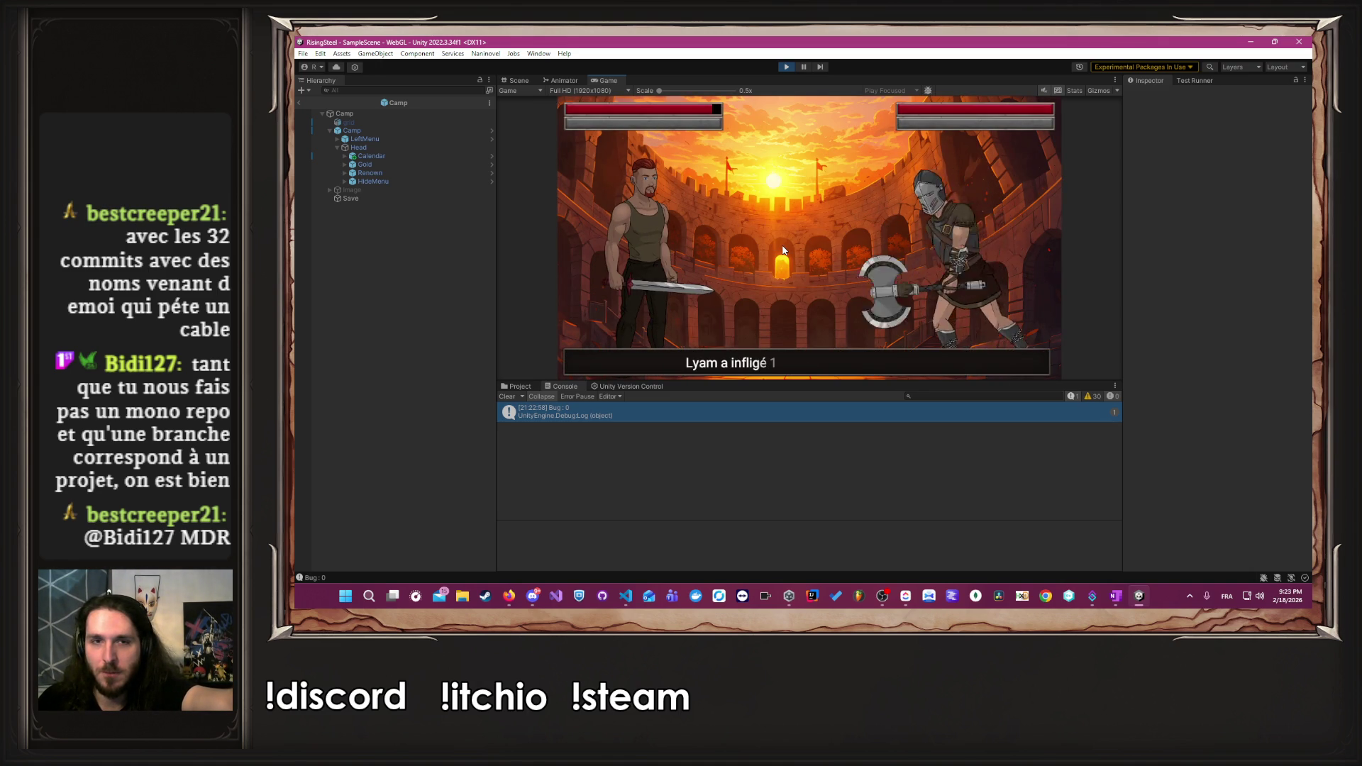
- Attack Lyam repeatedly with Albert until he falls, then end the arena fights
left_click(672, 265)
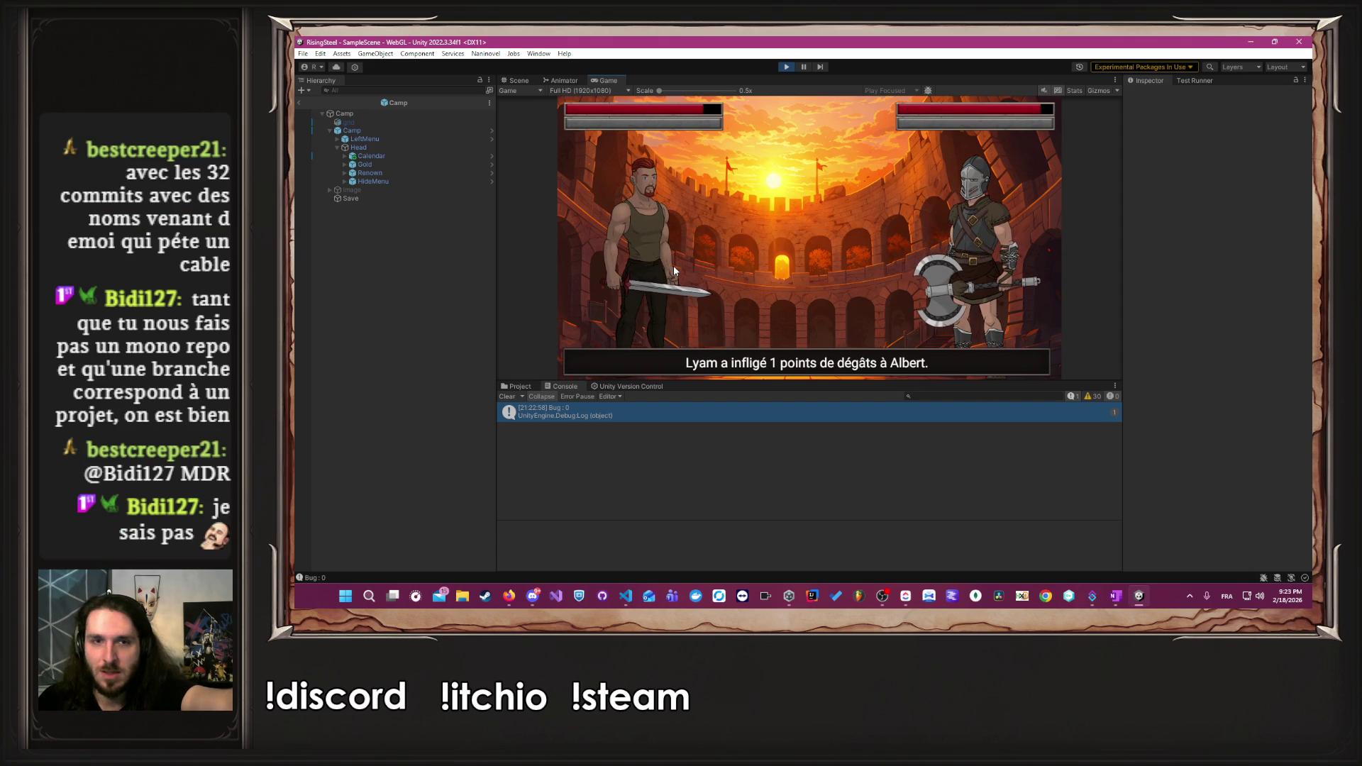
left_click(674, 265)
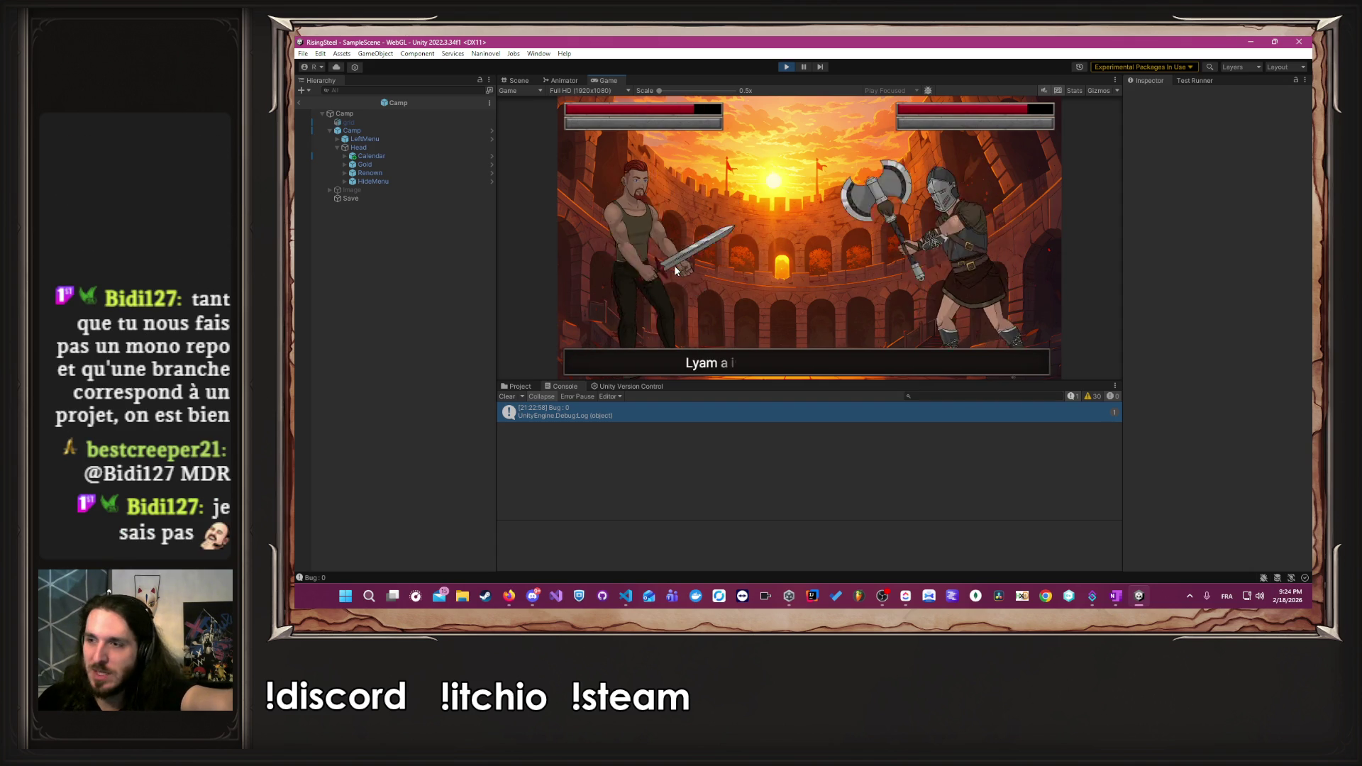
left_click(674, 271)
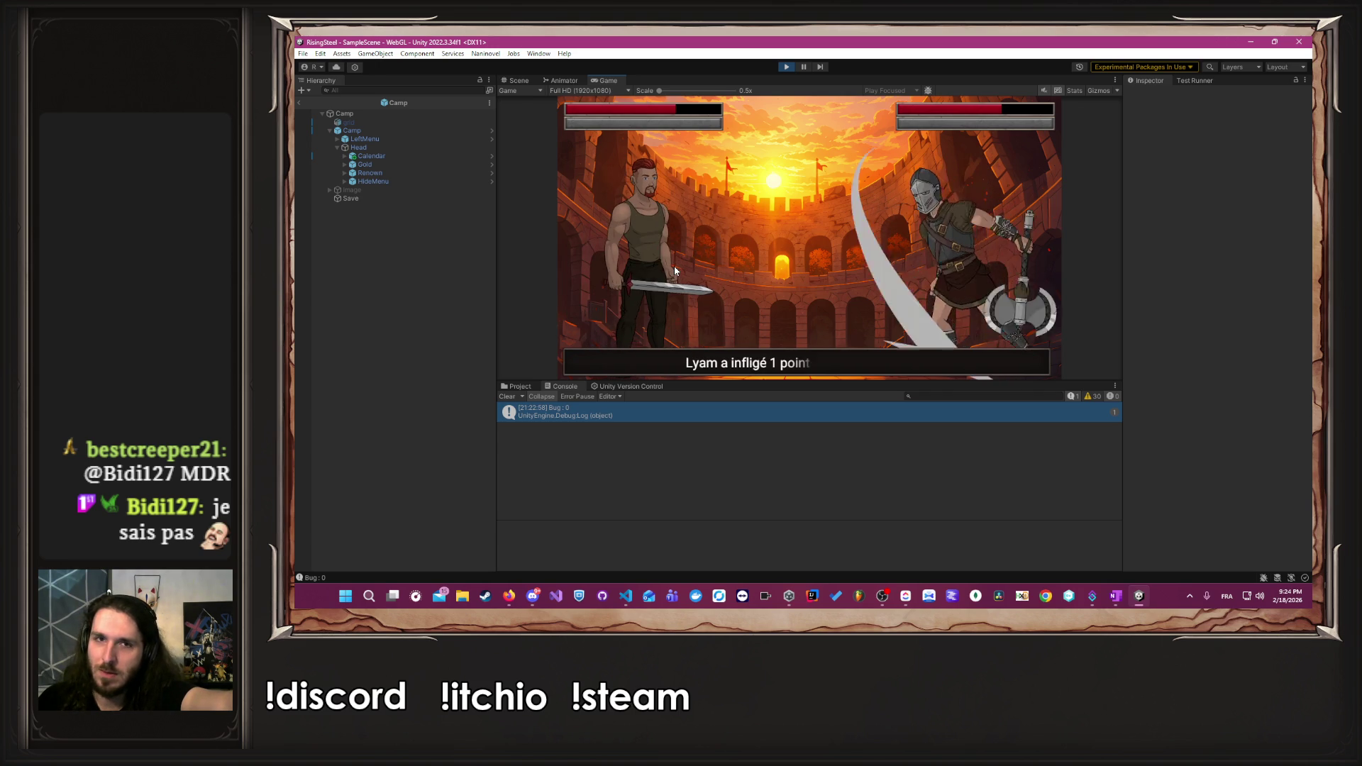
left_click(675, 271)
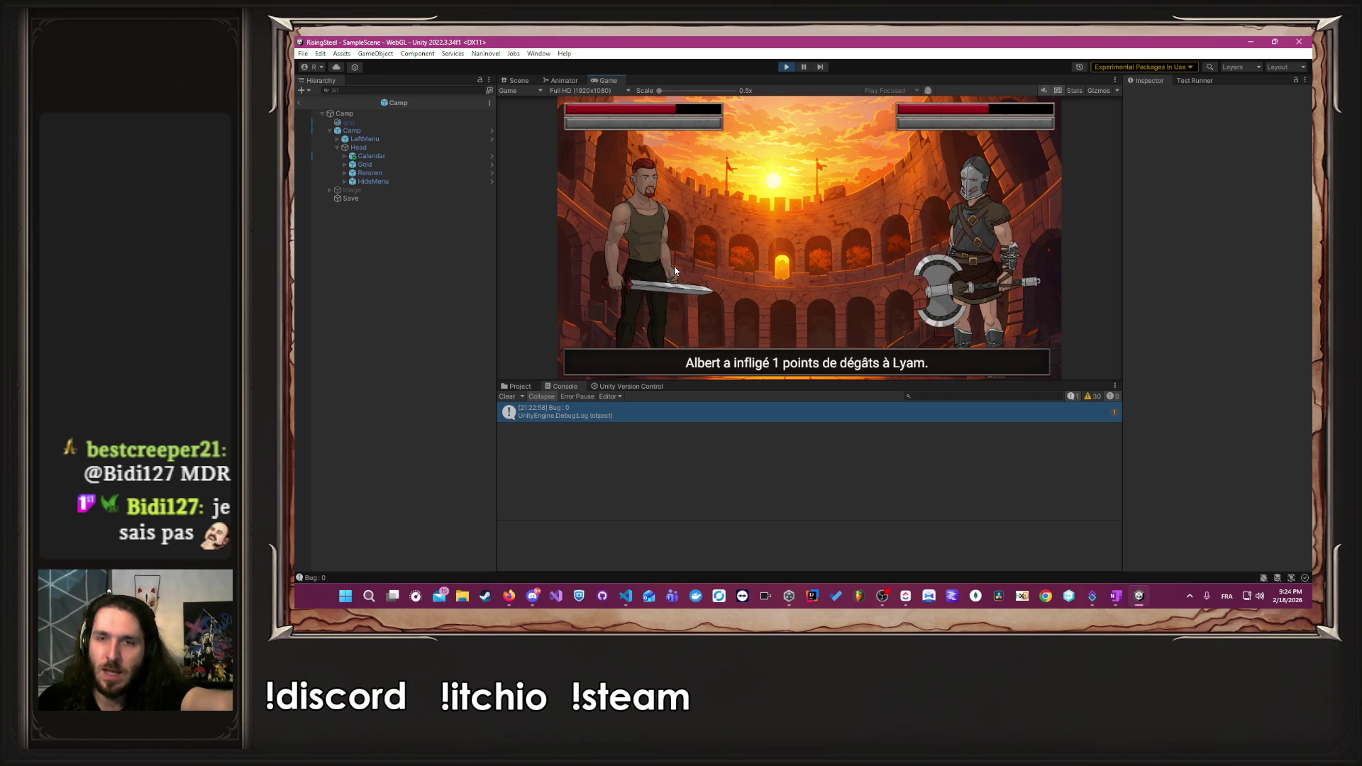
left_click(674, 268)
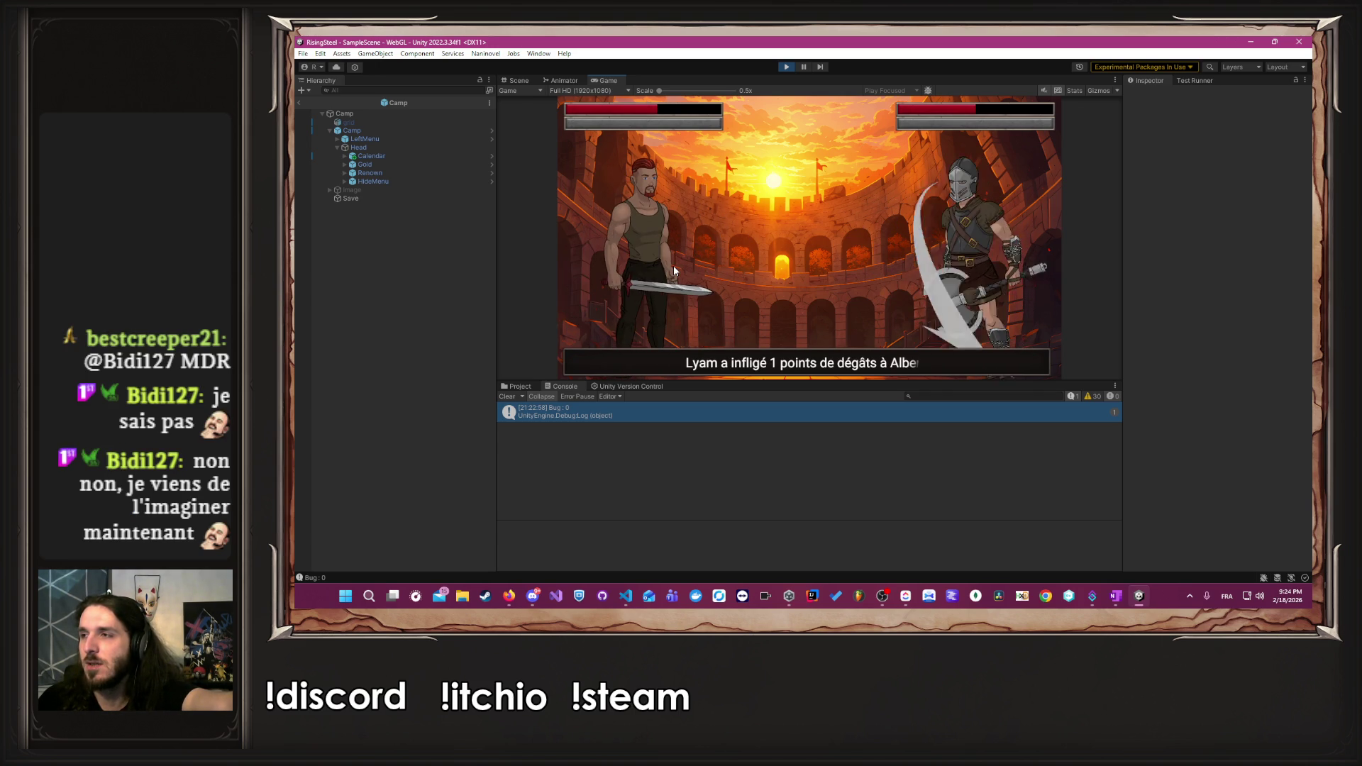
left_click(673, 267)
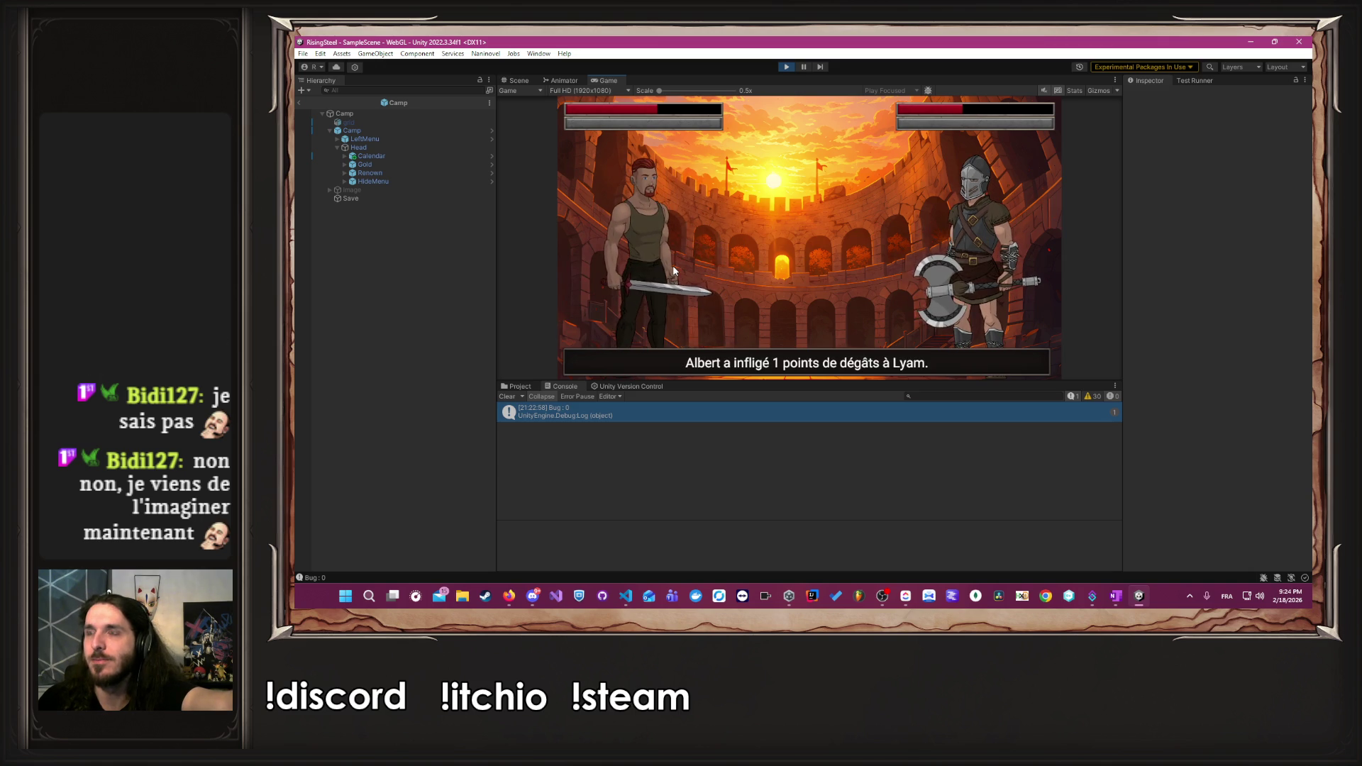
left_click(673, 268)
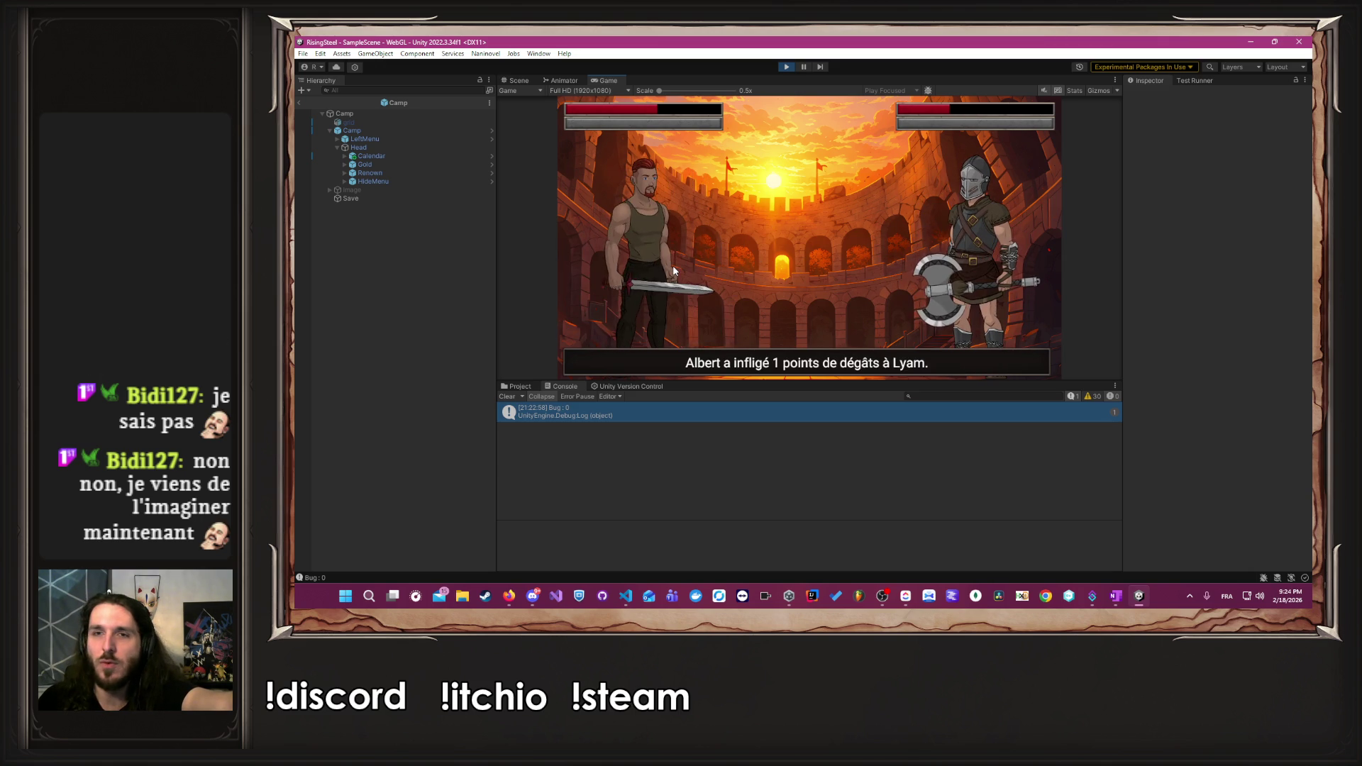
left_click(674, 268)
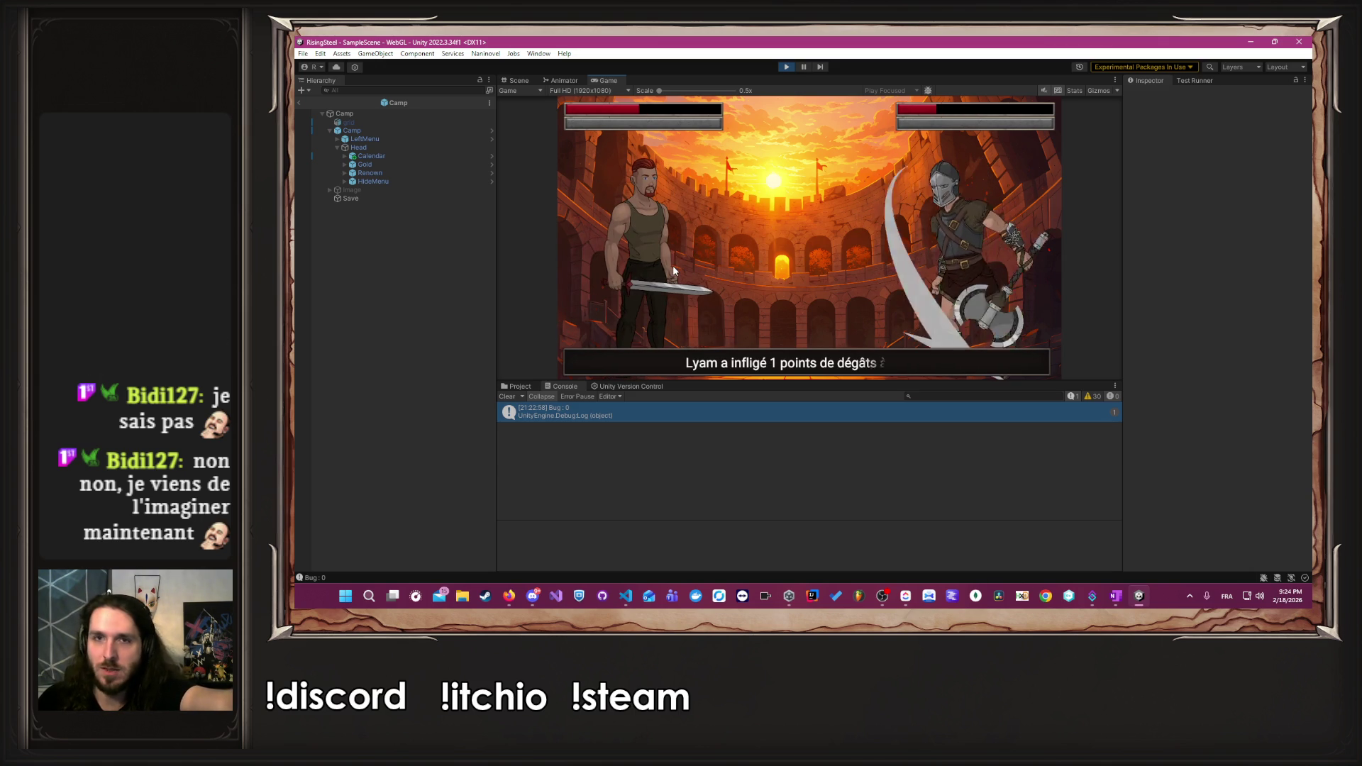
left_click(673, 270)
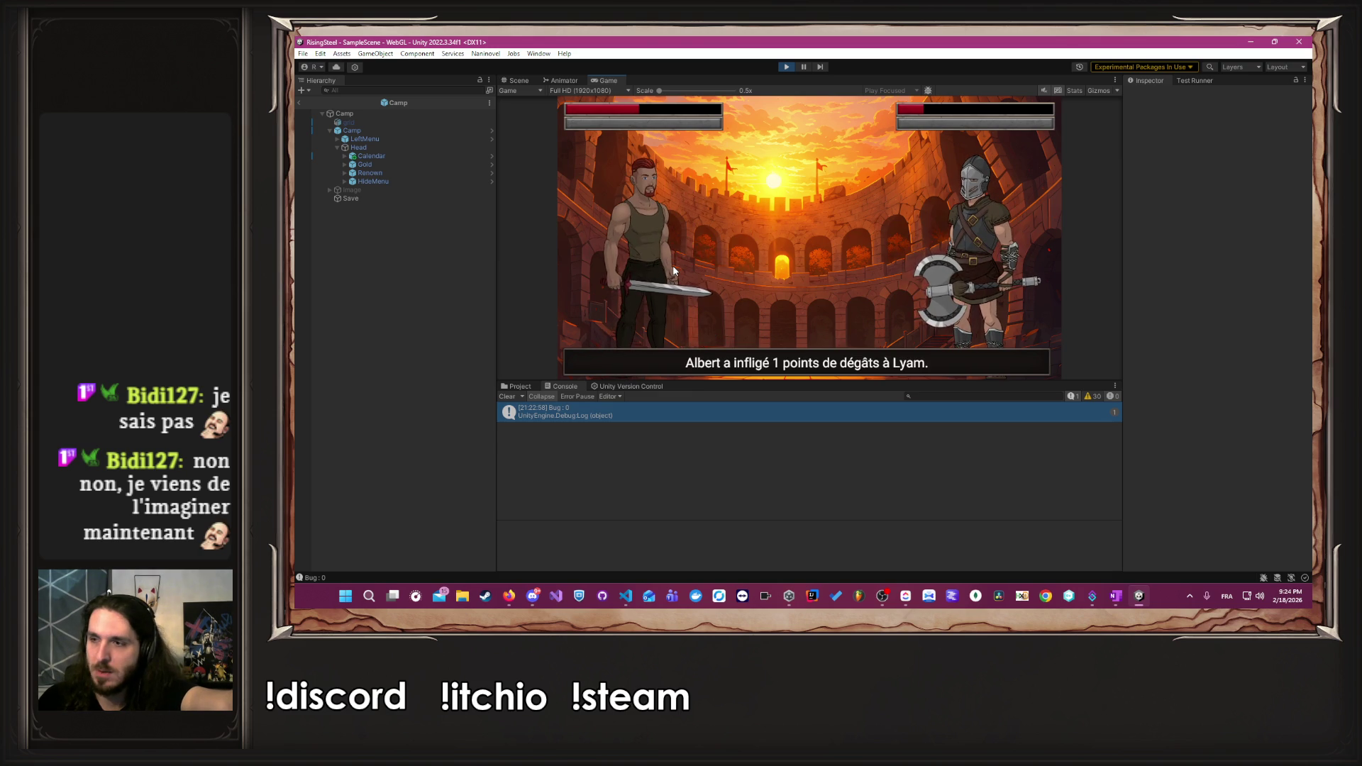
left_click(674, 269)
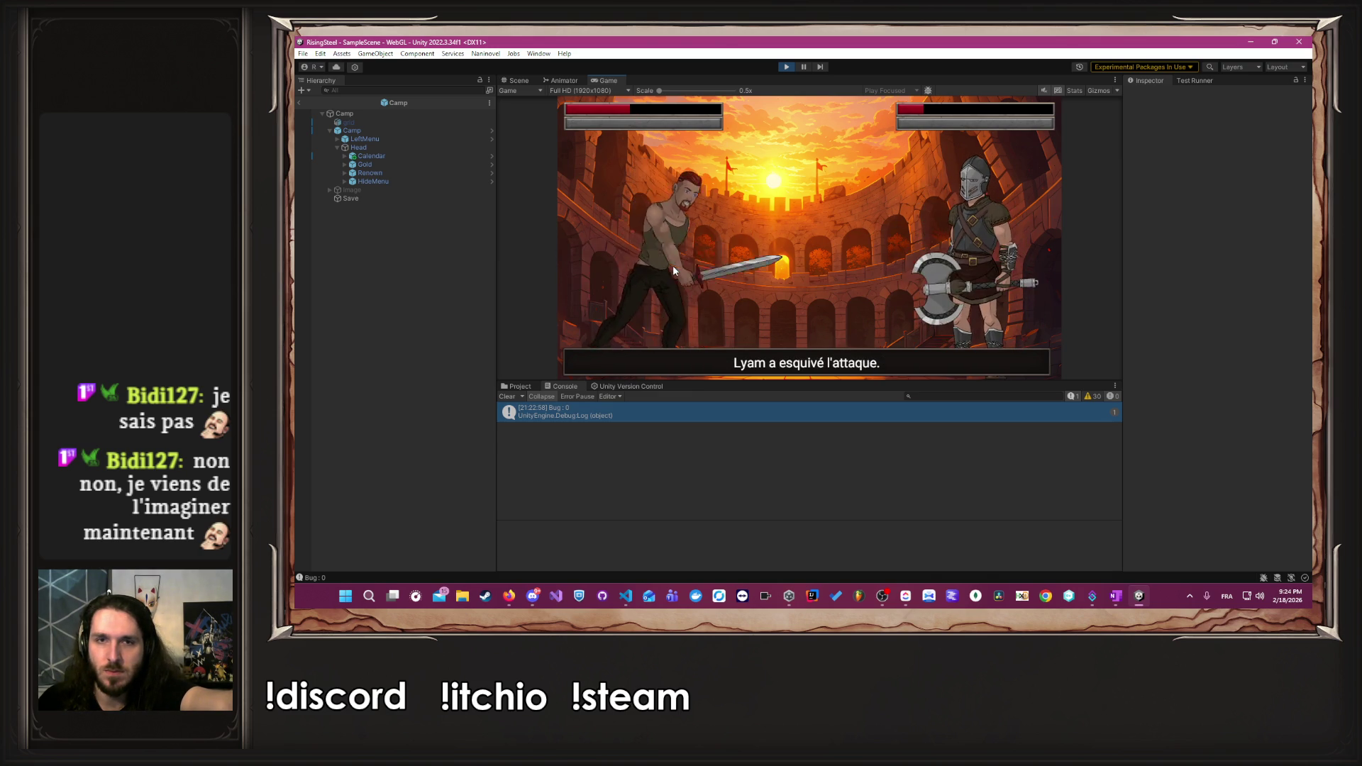
left_click(673, 269)
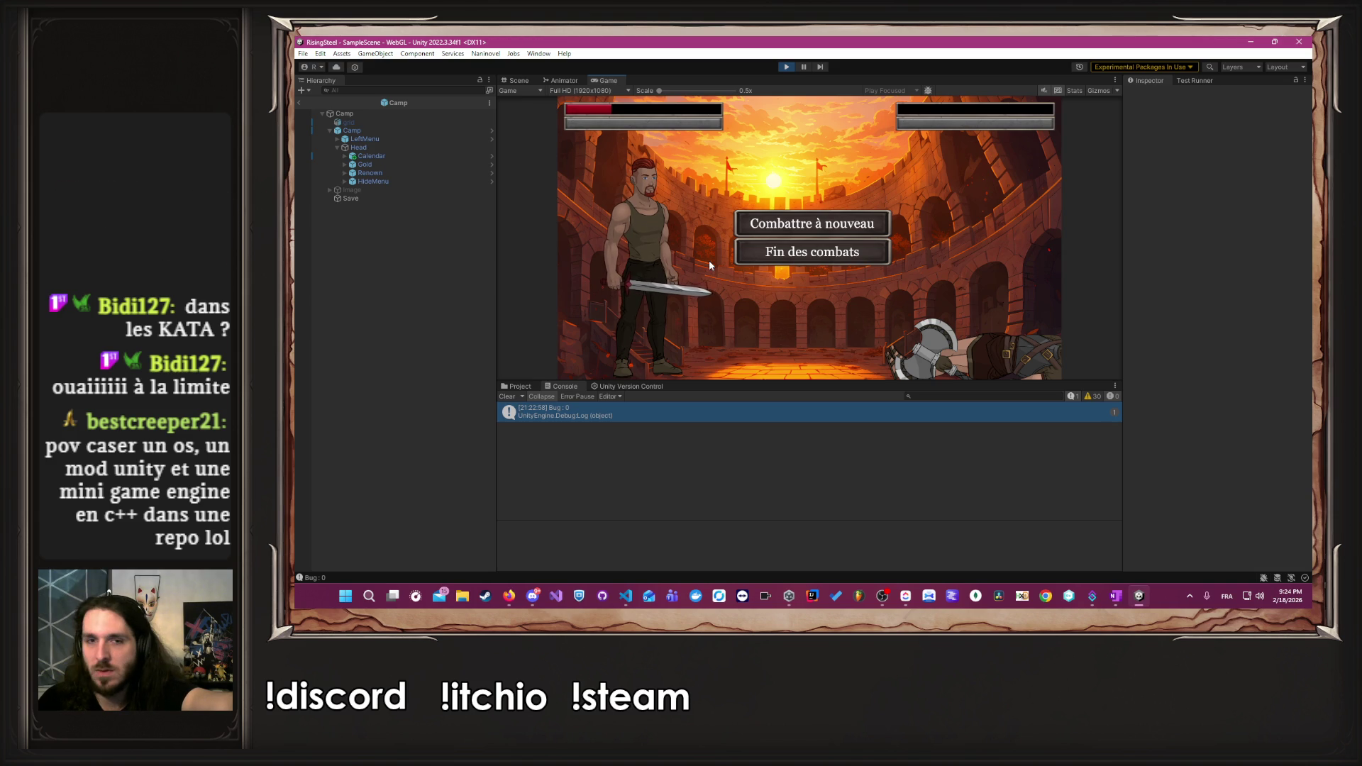
left_click(794, 260)
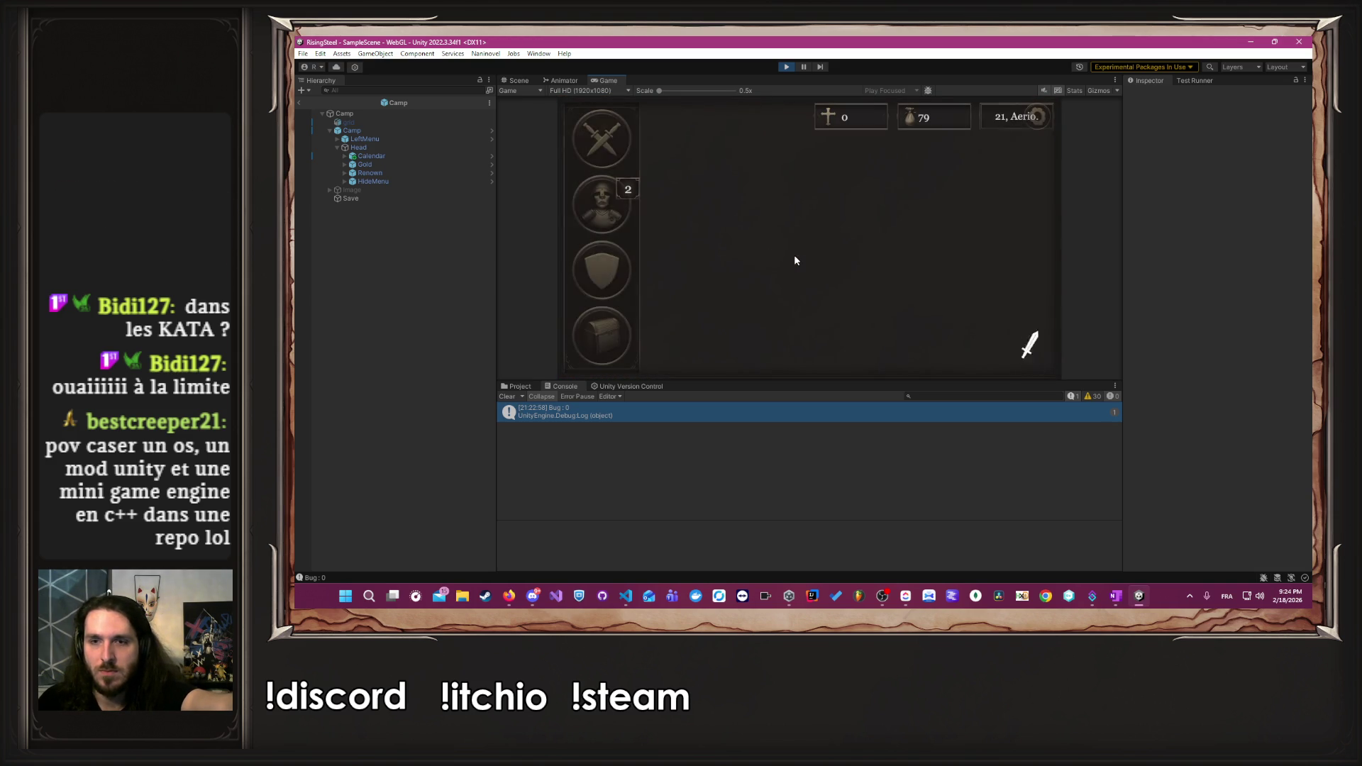
- Add a point to Albert's Force (Force 5, Vie 22/22), close his panels and open the Boutique
left_click(601, 272)
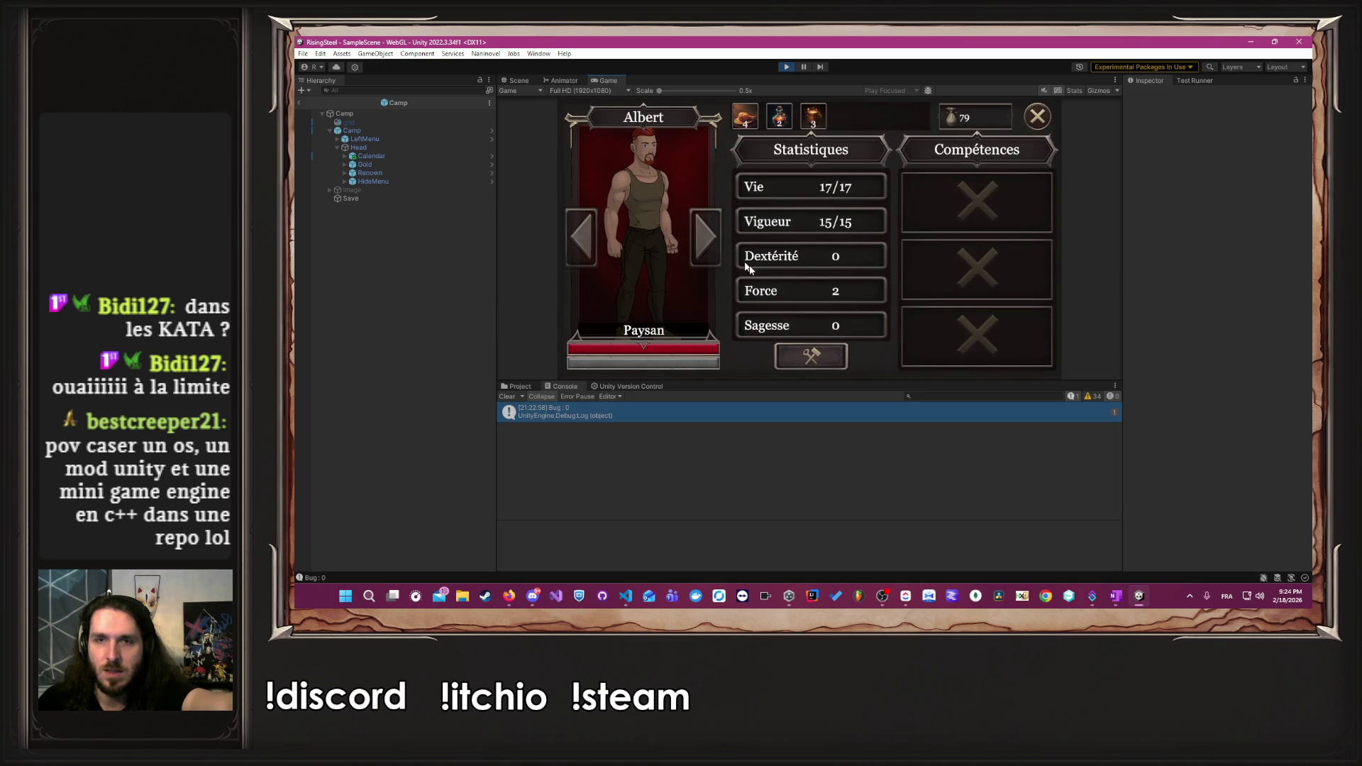
left_click(812, 362)
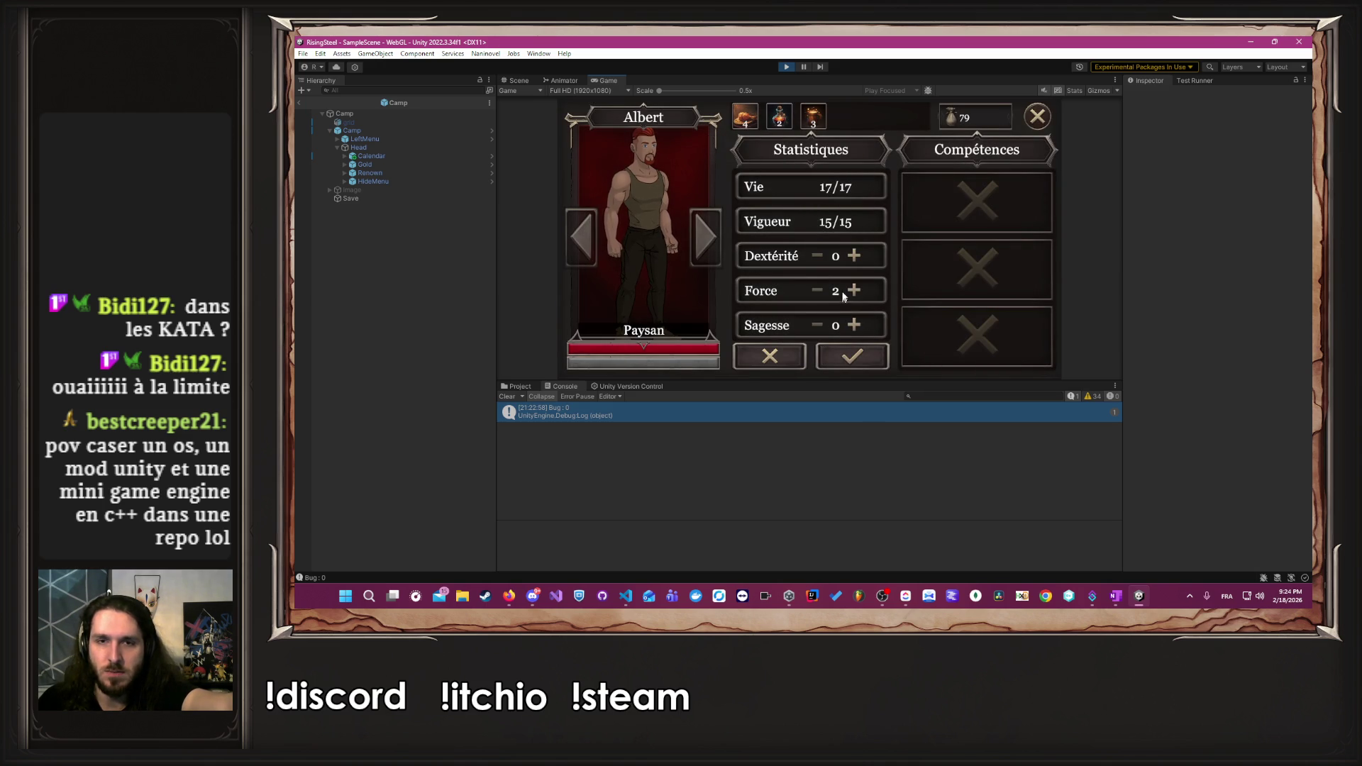
left_click(851, 293)
left_click(854, 353)
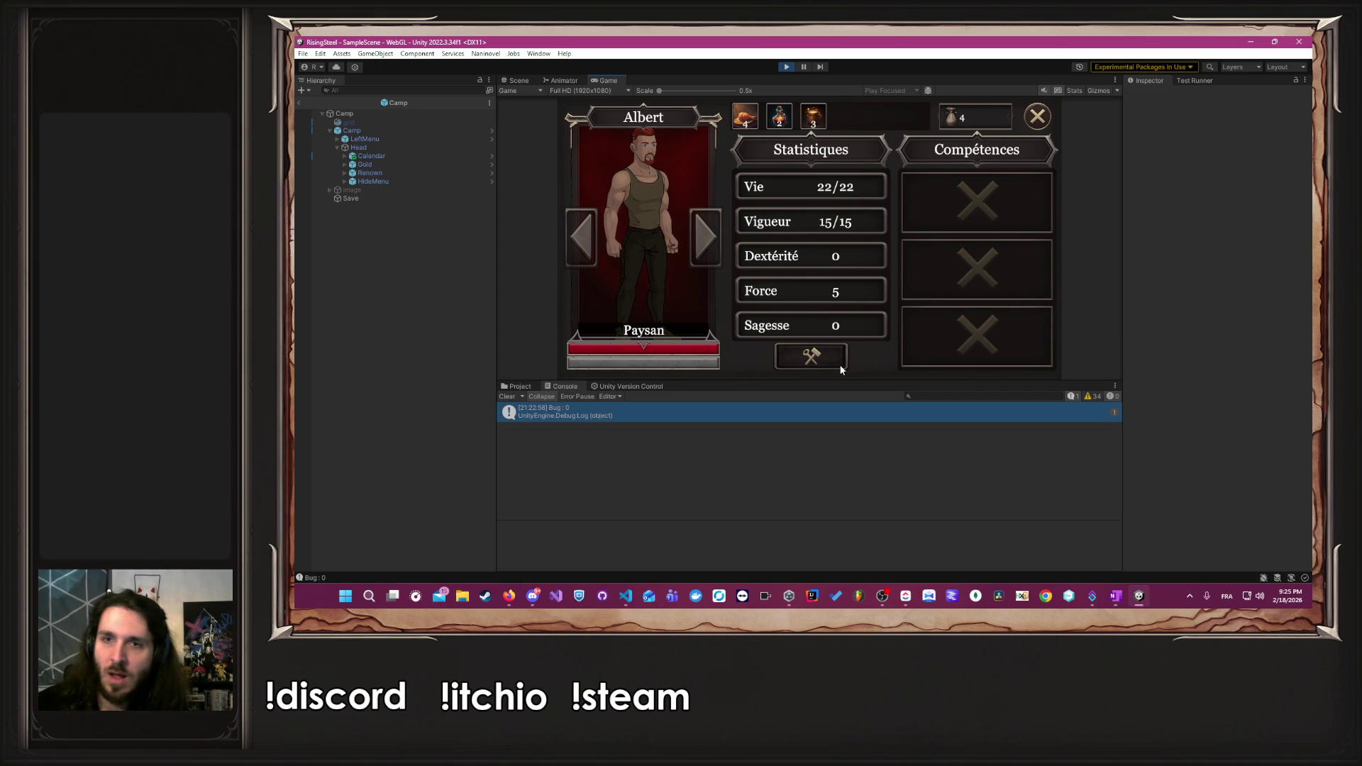
left_click(1033, 122)
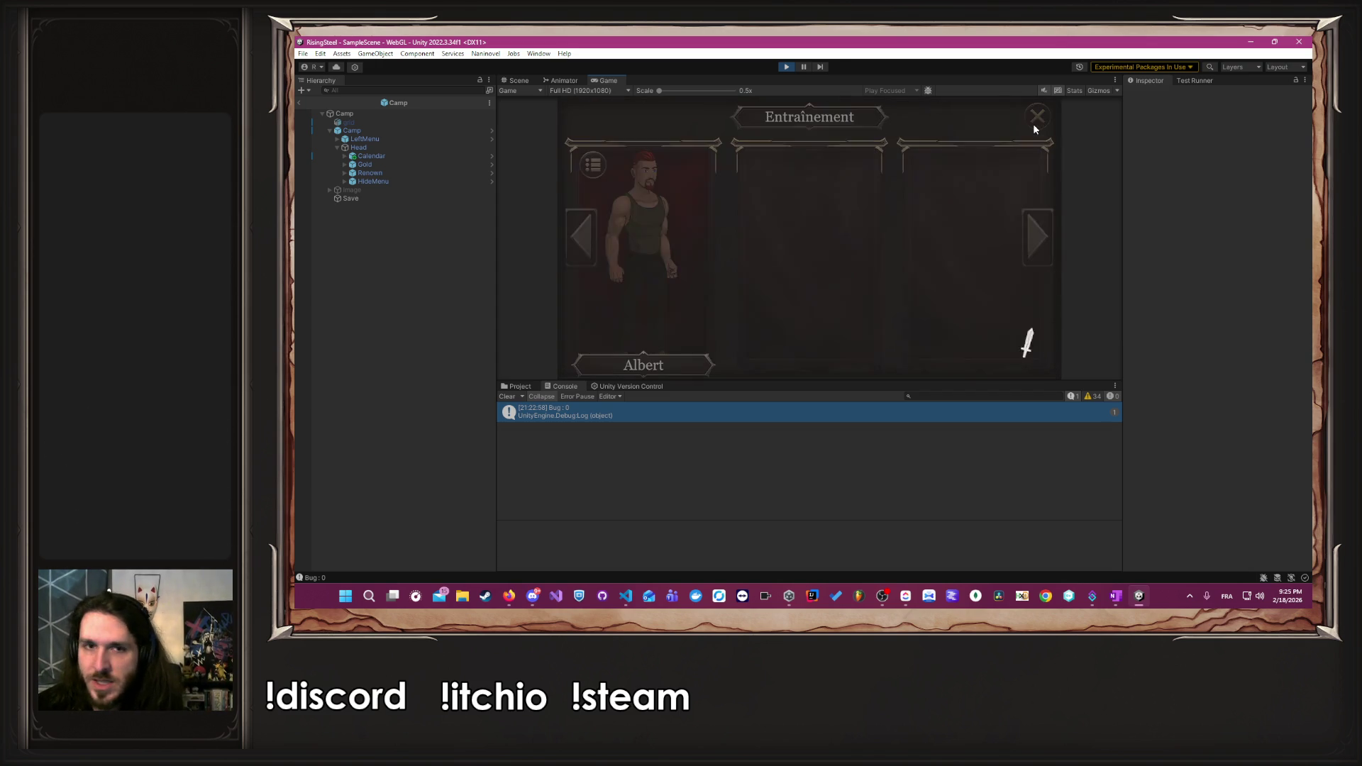
left_click(1033, 116)
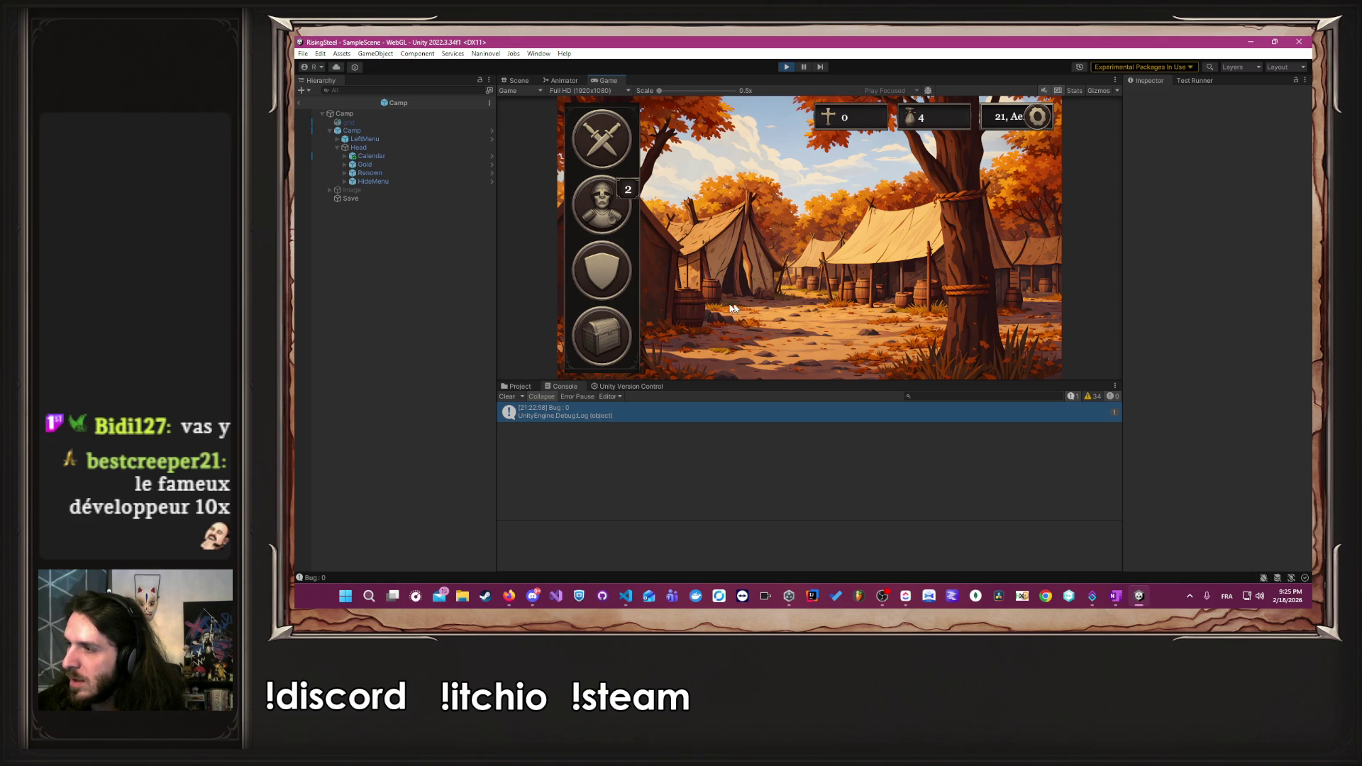
left_click(589, 320)
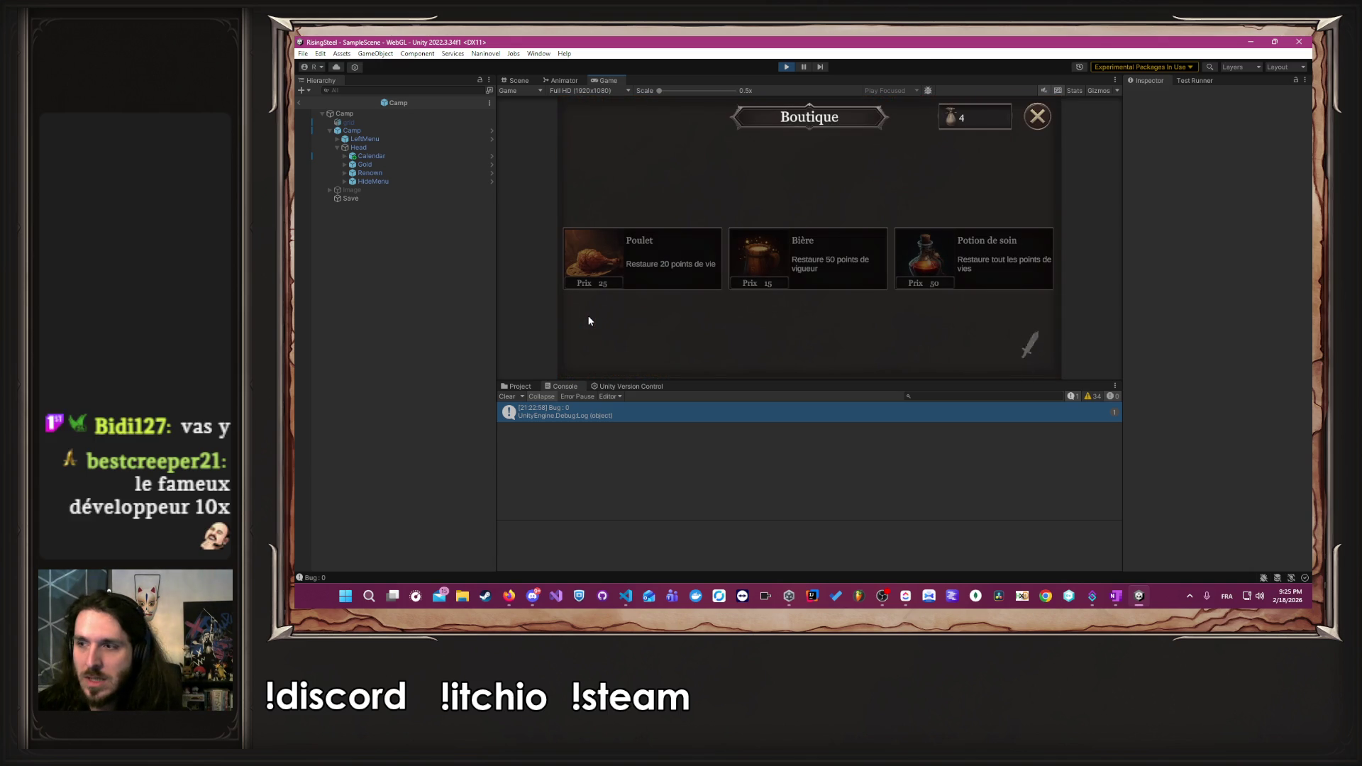
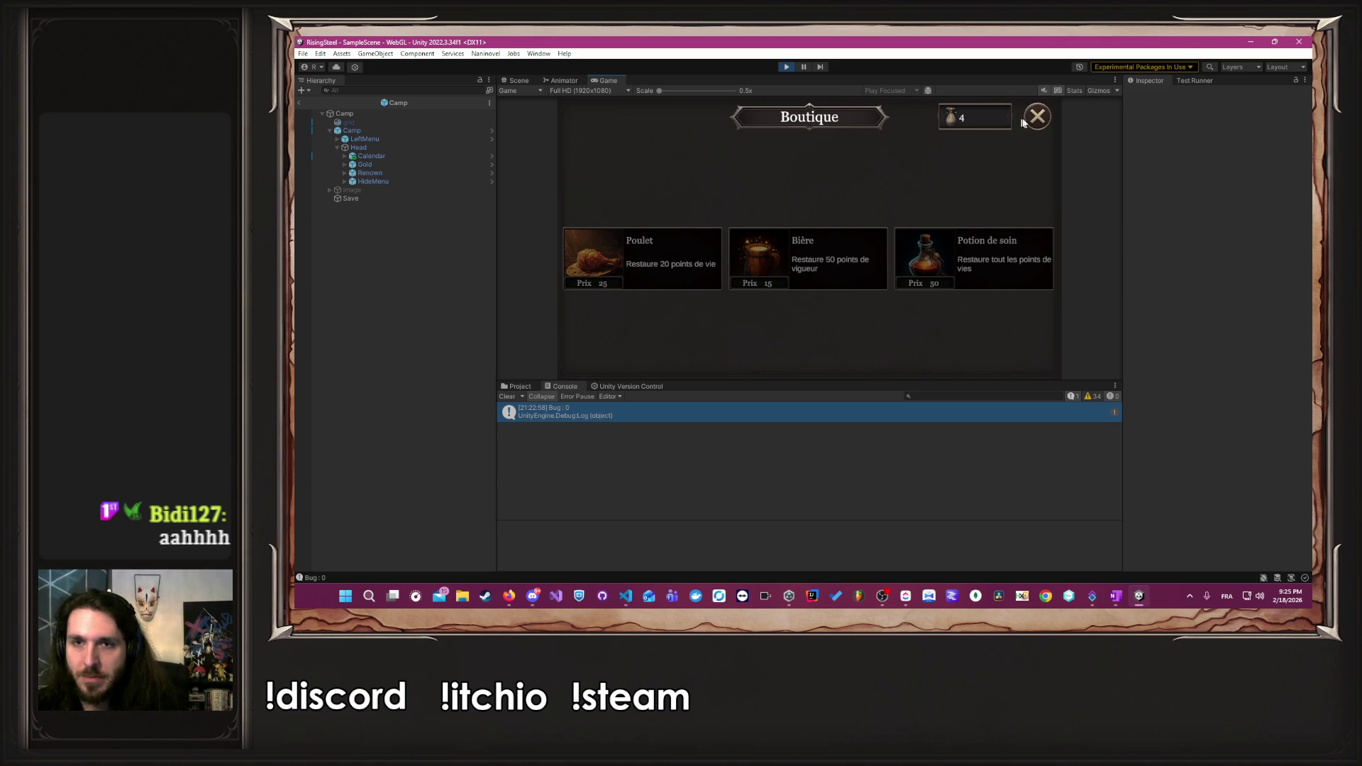
- Close the Boutique, view Albert's stats from Entrainement, then bring up the Rising Steel task board
left_click(1029, 123)
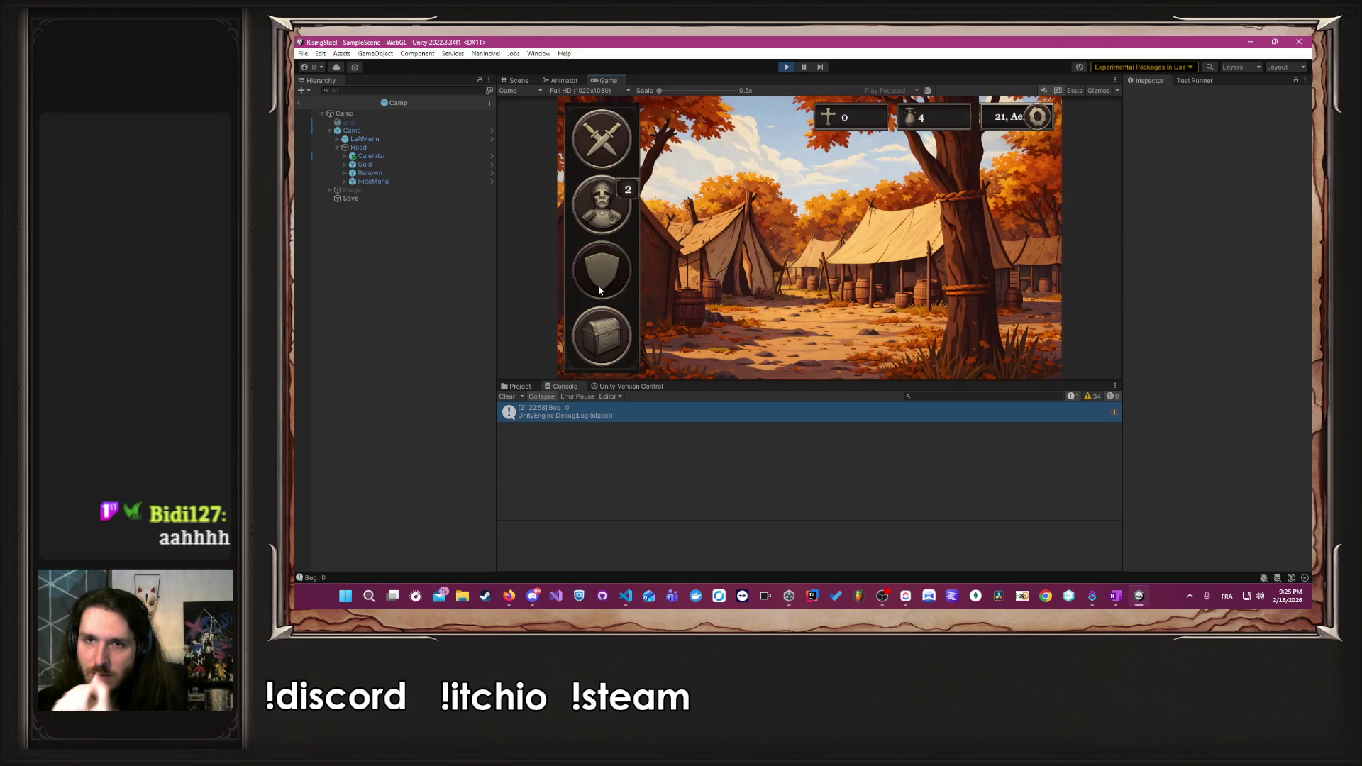
left_click(597, 289)
left_click(641, 262)
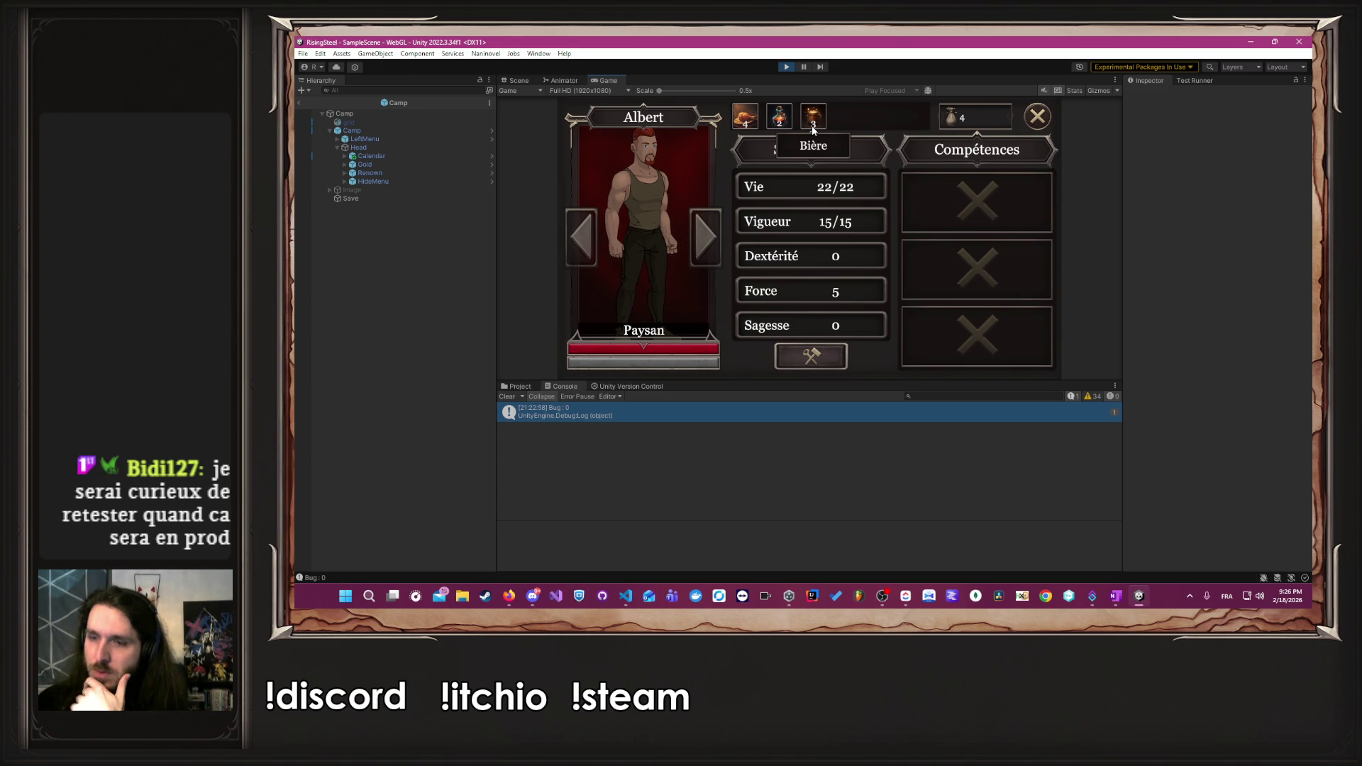
left_click(884, 595)
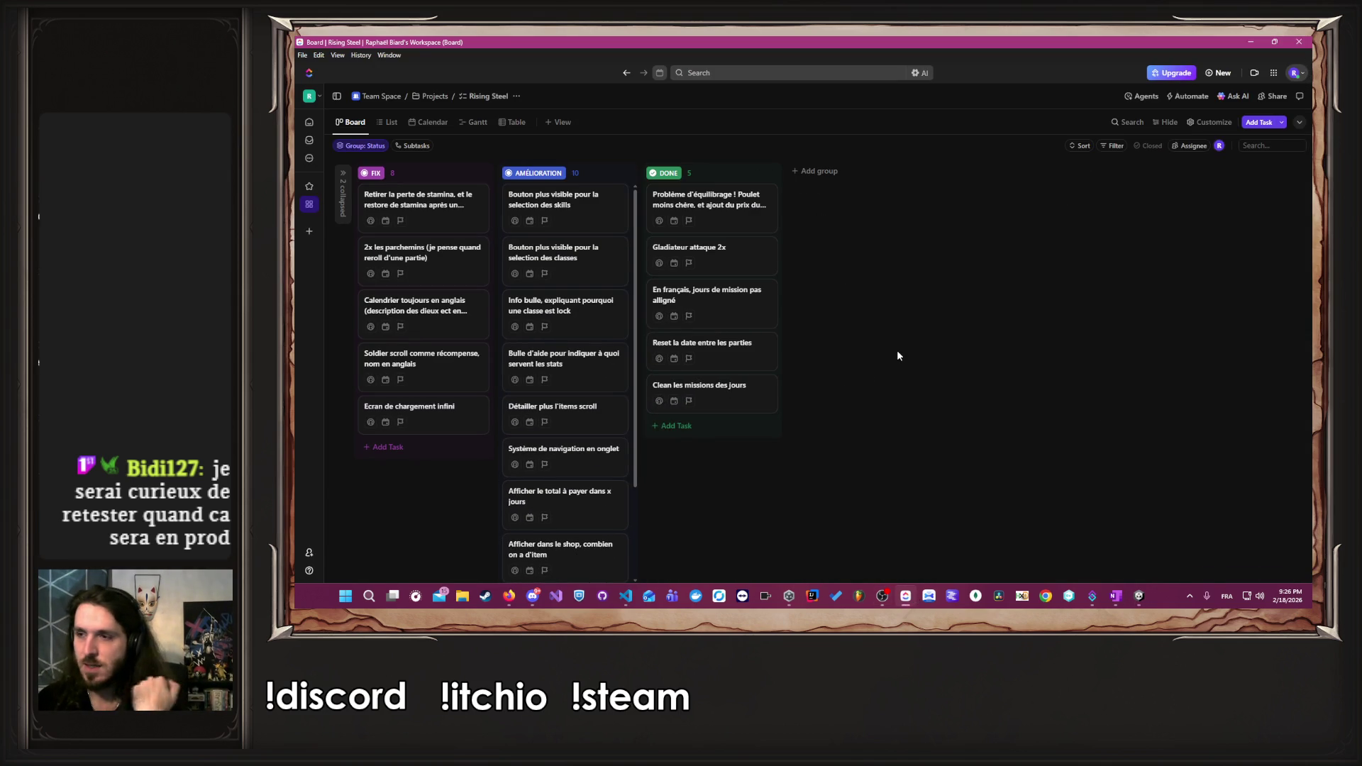
- Move the stamina-loss FIX card to DONE, then go back to Unity's running game
left_click(441, 196)
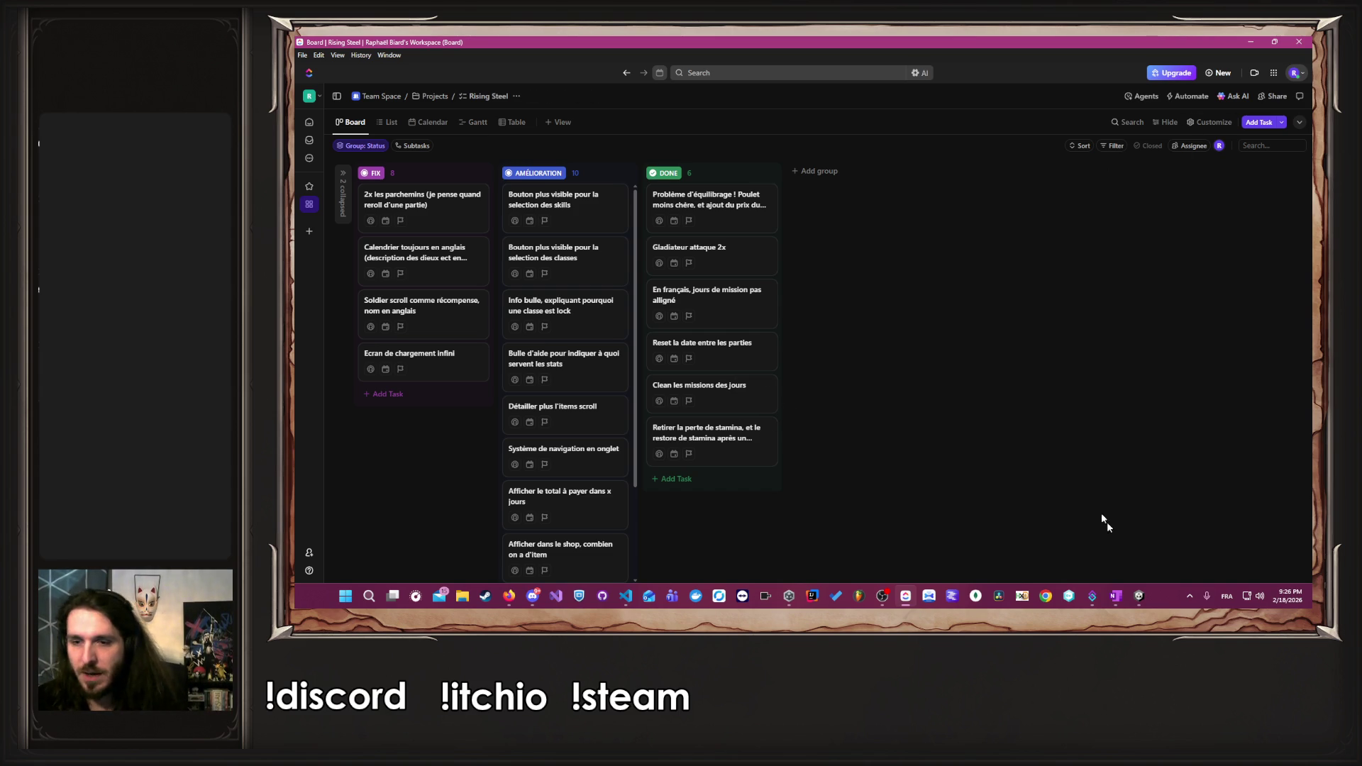
left_click(1139, 598)
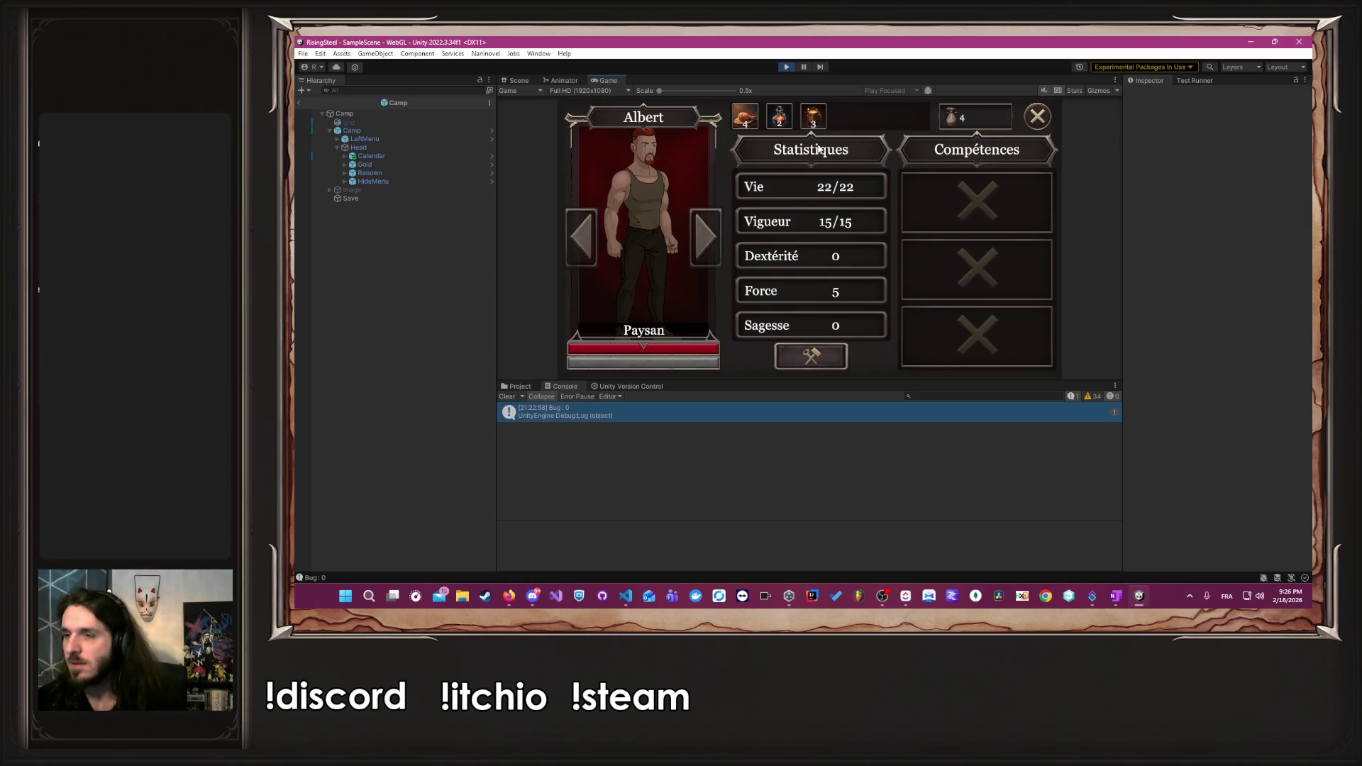
- Restart play mode and begin a Nouvelle Partie up to the name prompt
left_click(787, 67)
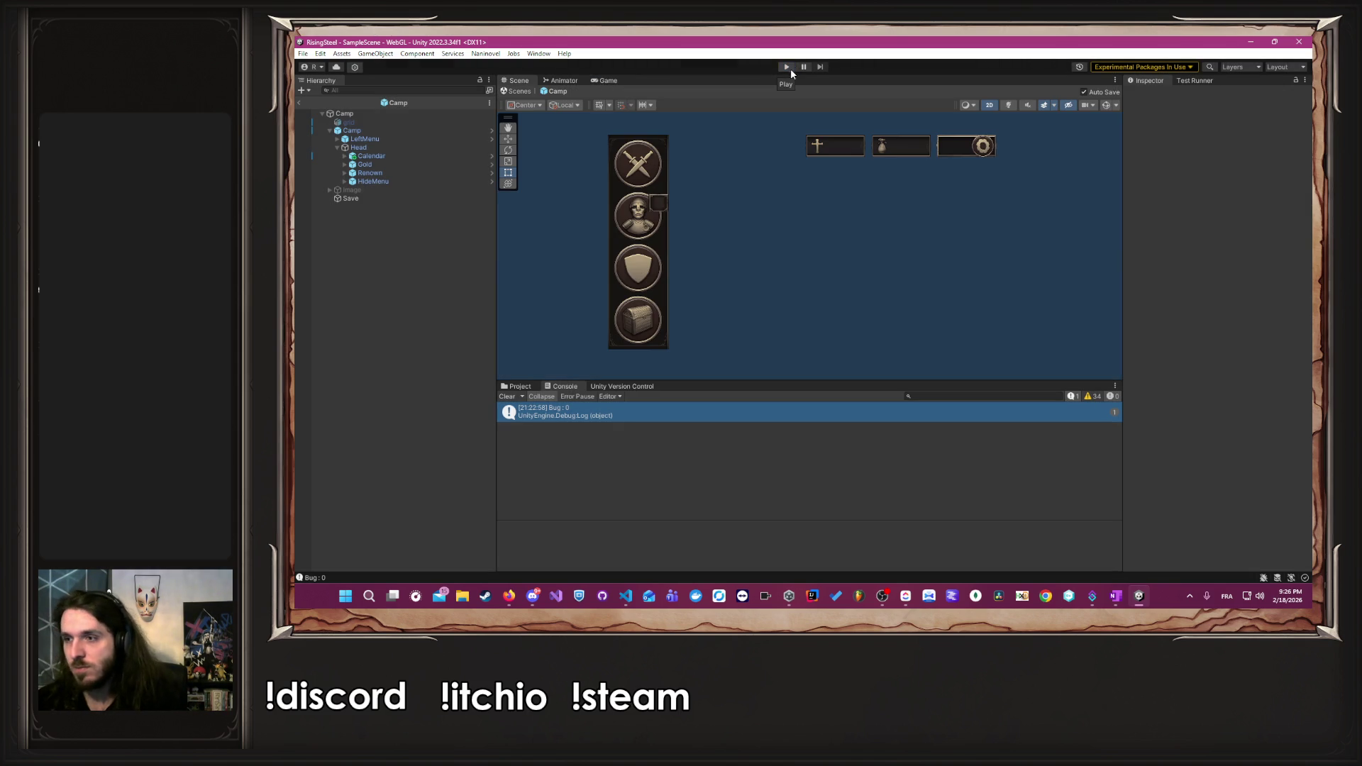
left_click(789, 68)
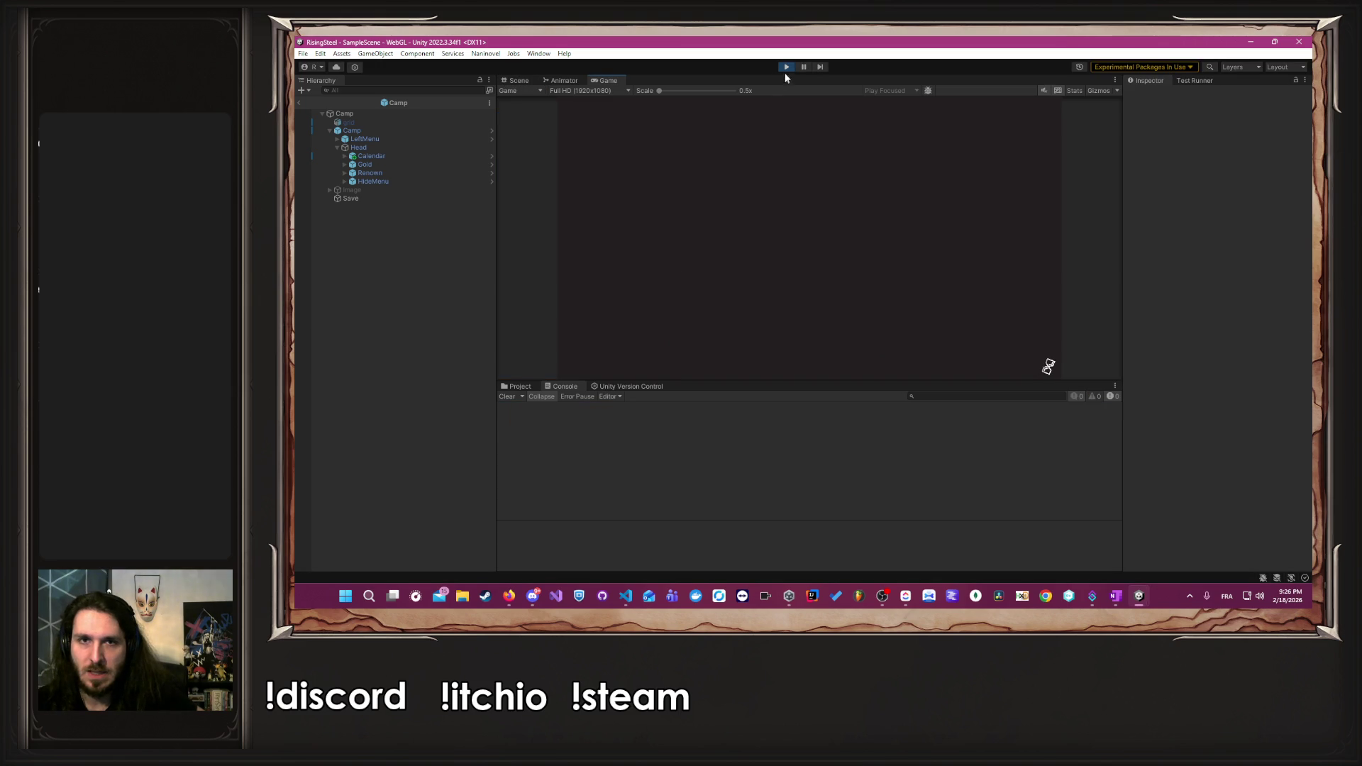
left_click(812, 178)
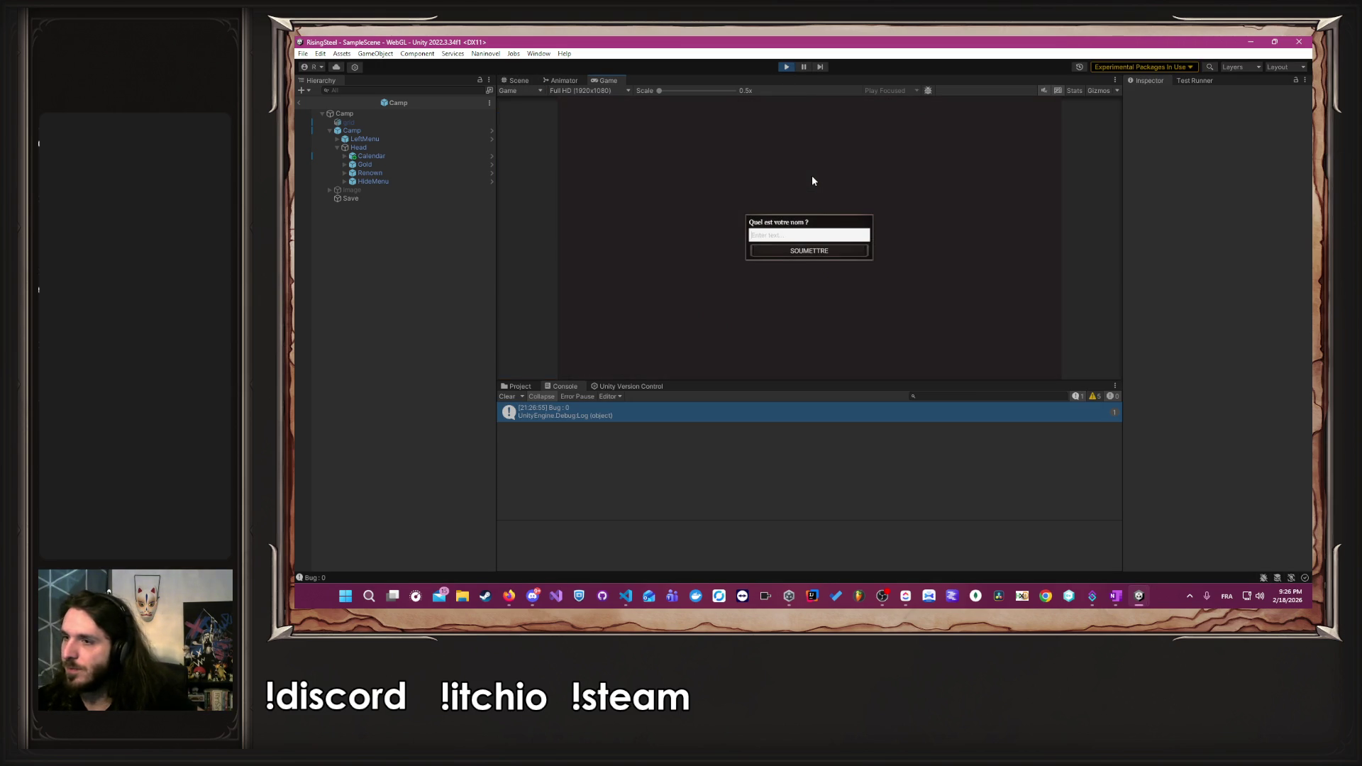
- Trace the 'Bug : 0' log into EndDateMissionUseCase.cs and delete its Debug.Log line
left_click(651, 412)
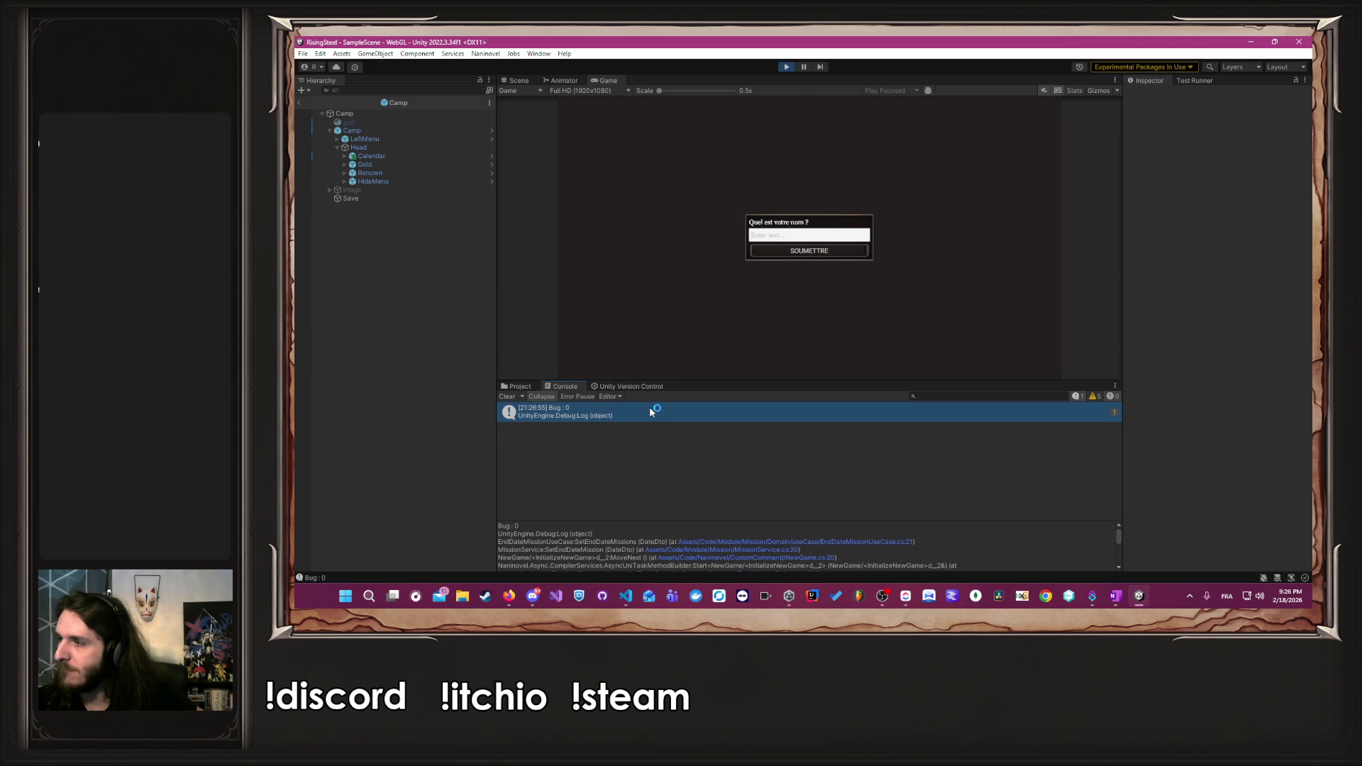
left_click_drag(1052, 335, 695, 346)
key("shift+Up")
key("BackSpace")
key("BackSpace")
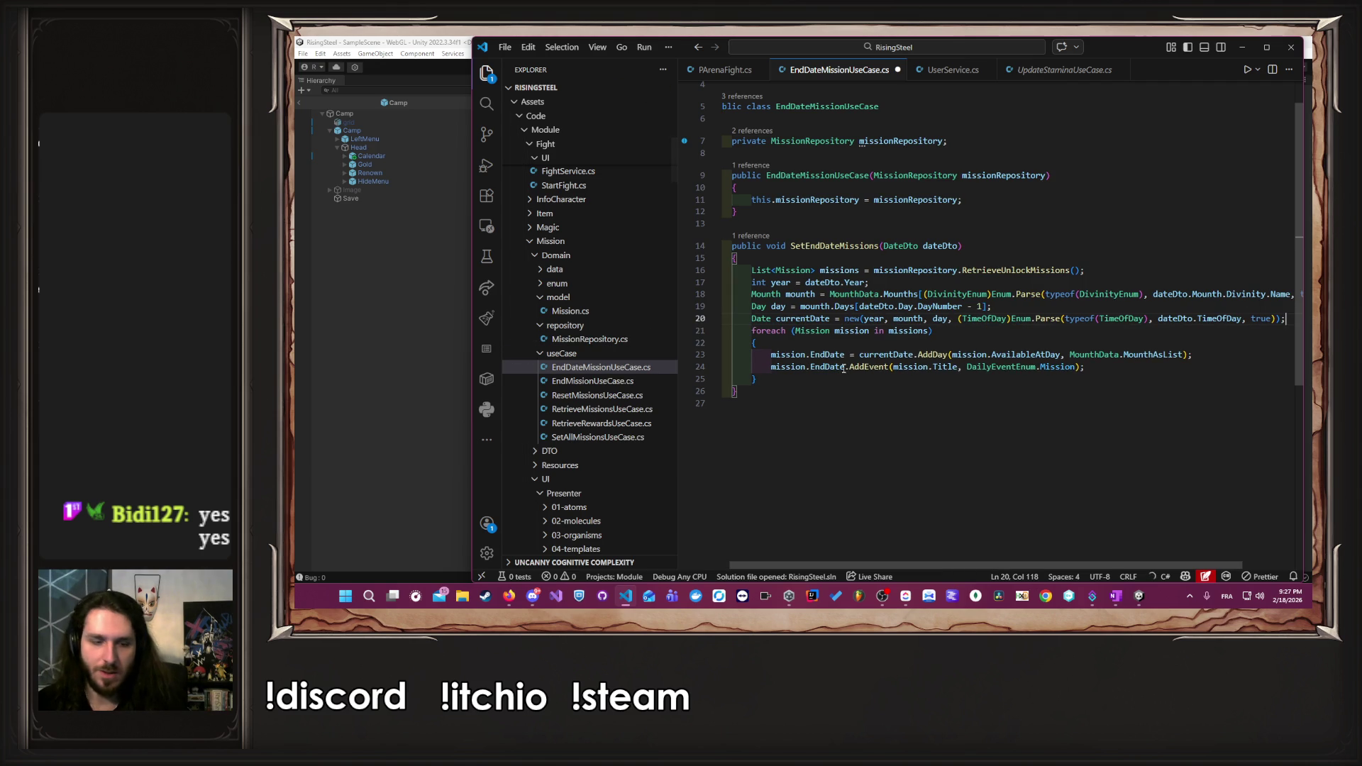
- Return to Unity so it recompiles the edited EndDateMissionUseCase.cs script
left_click(402, 365)
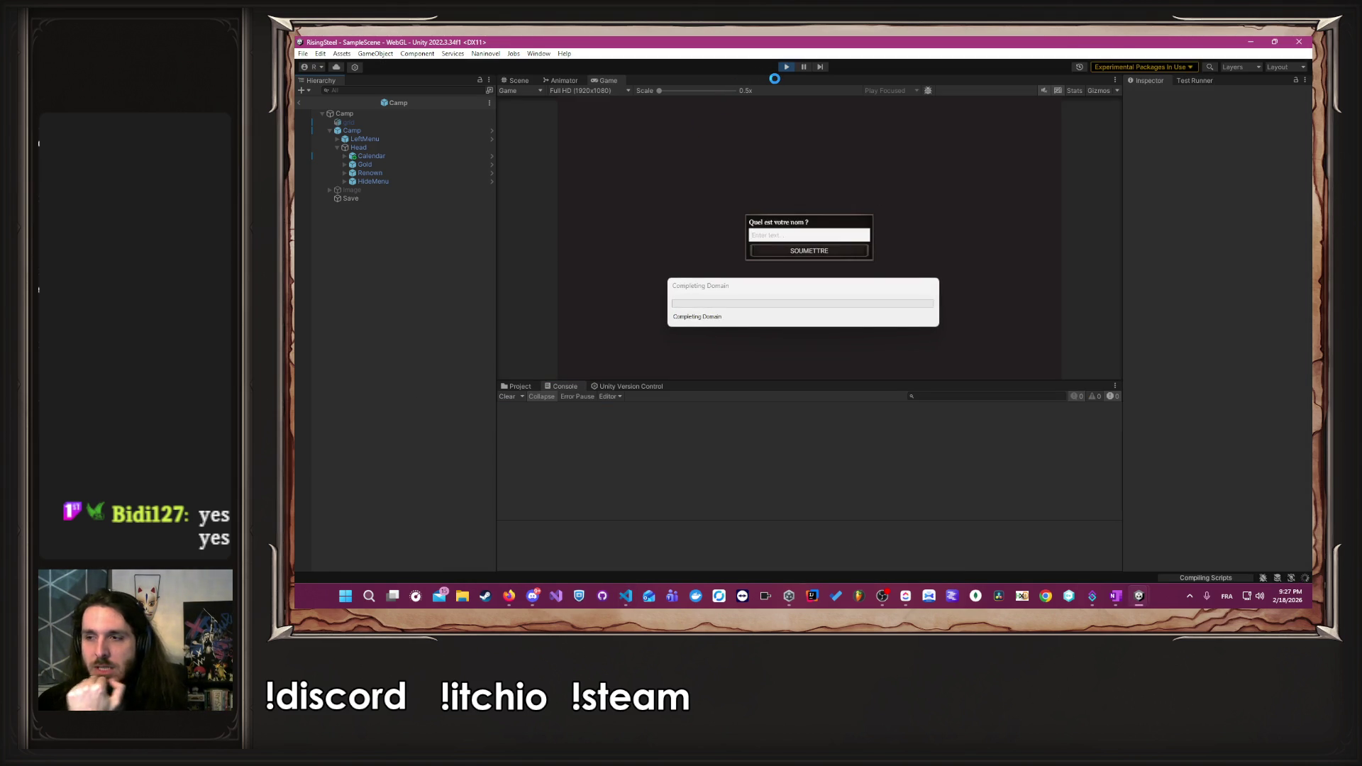
- Clear the NullReferenceException errors, restart play, and start a new game named 'Alh' with a character
left_click(506, 397)
left_click(785, 67)
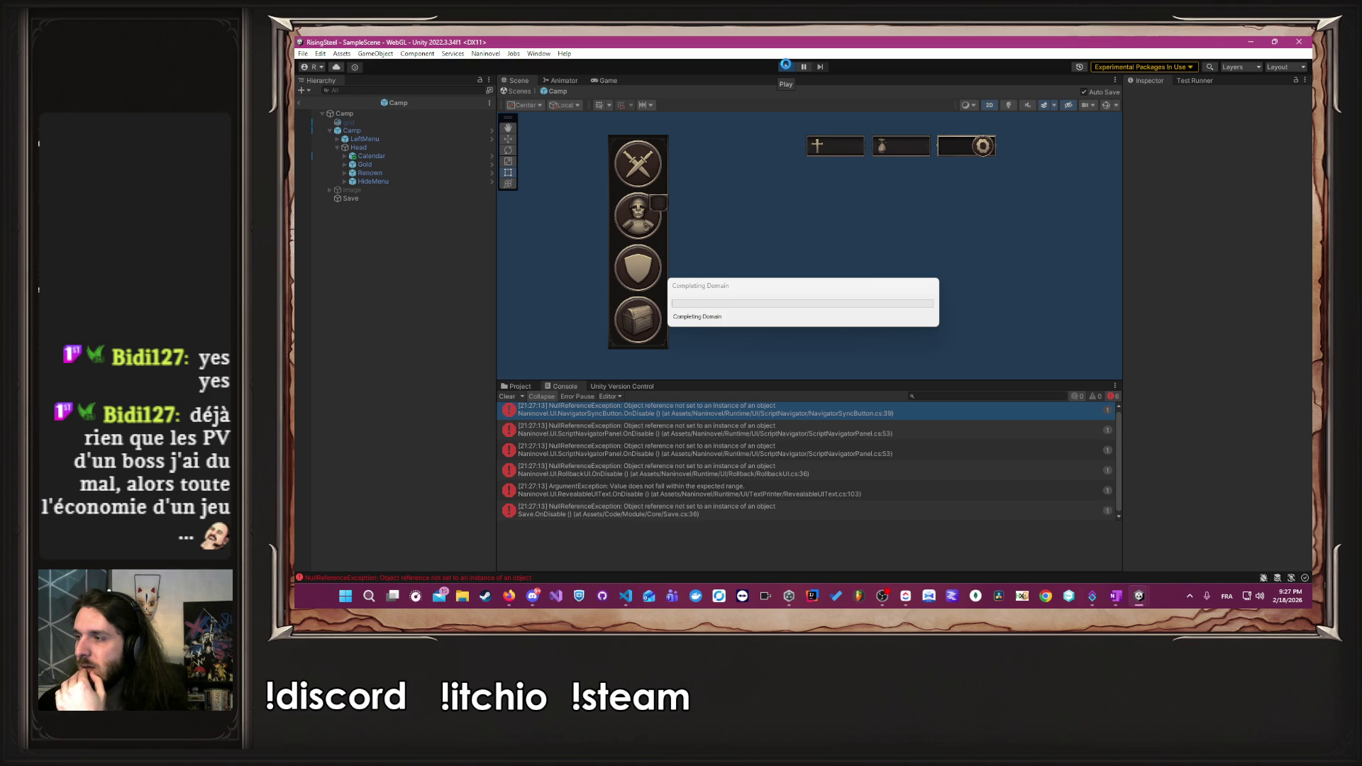
left_click(785, 67)
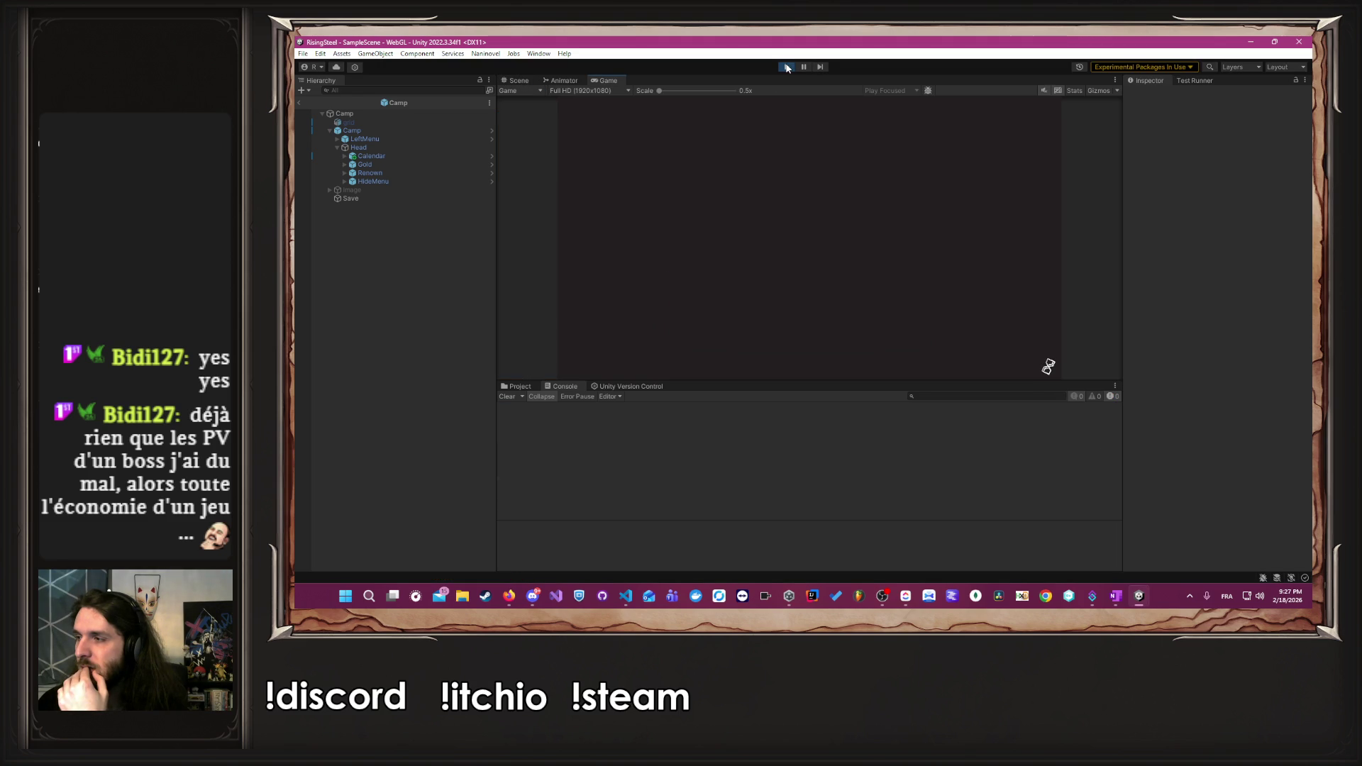
left_click(797, 175)
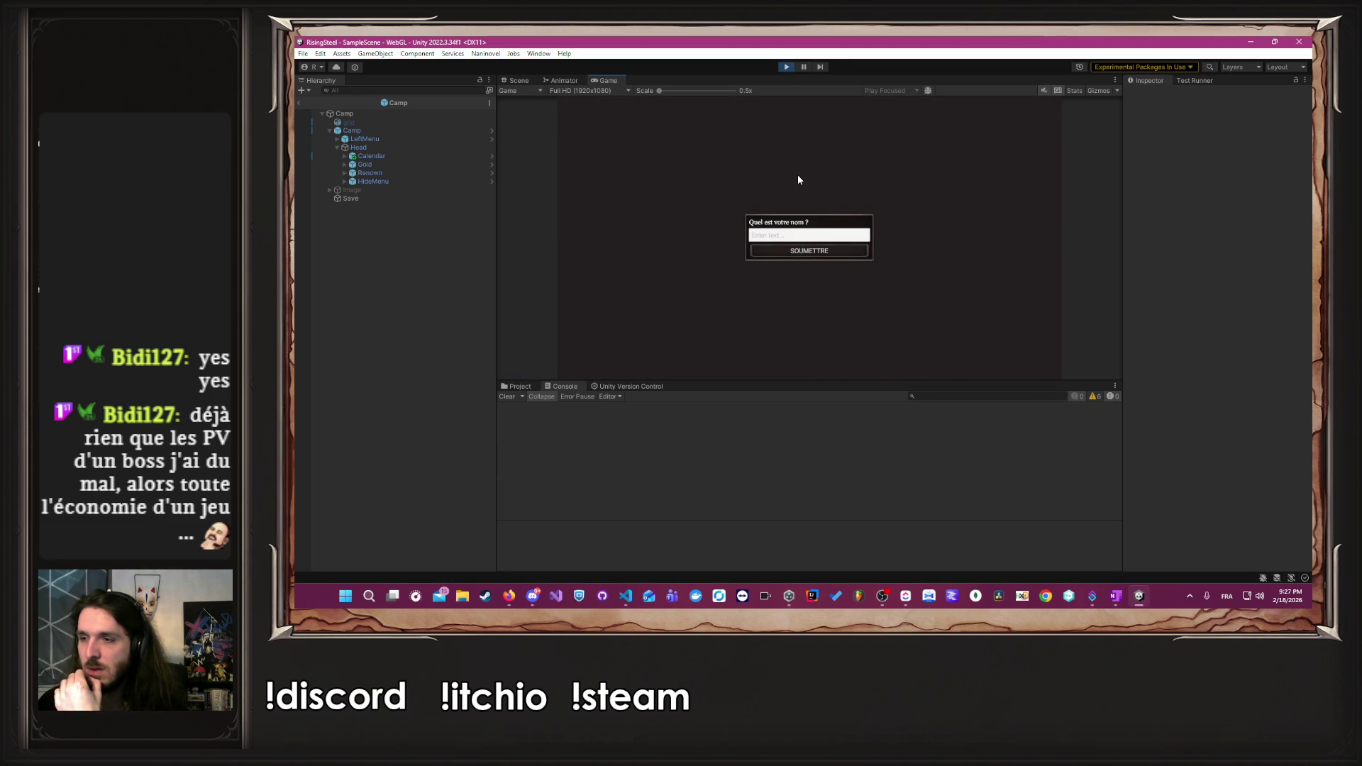
type("Alh")
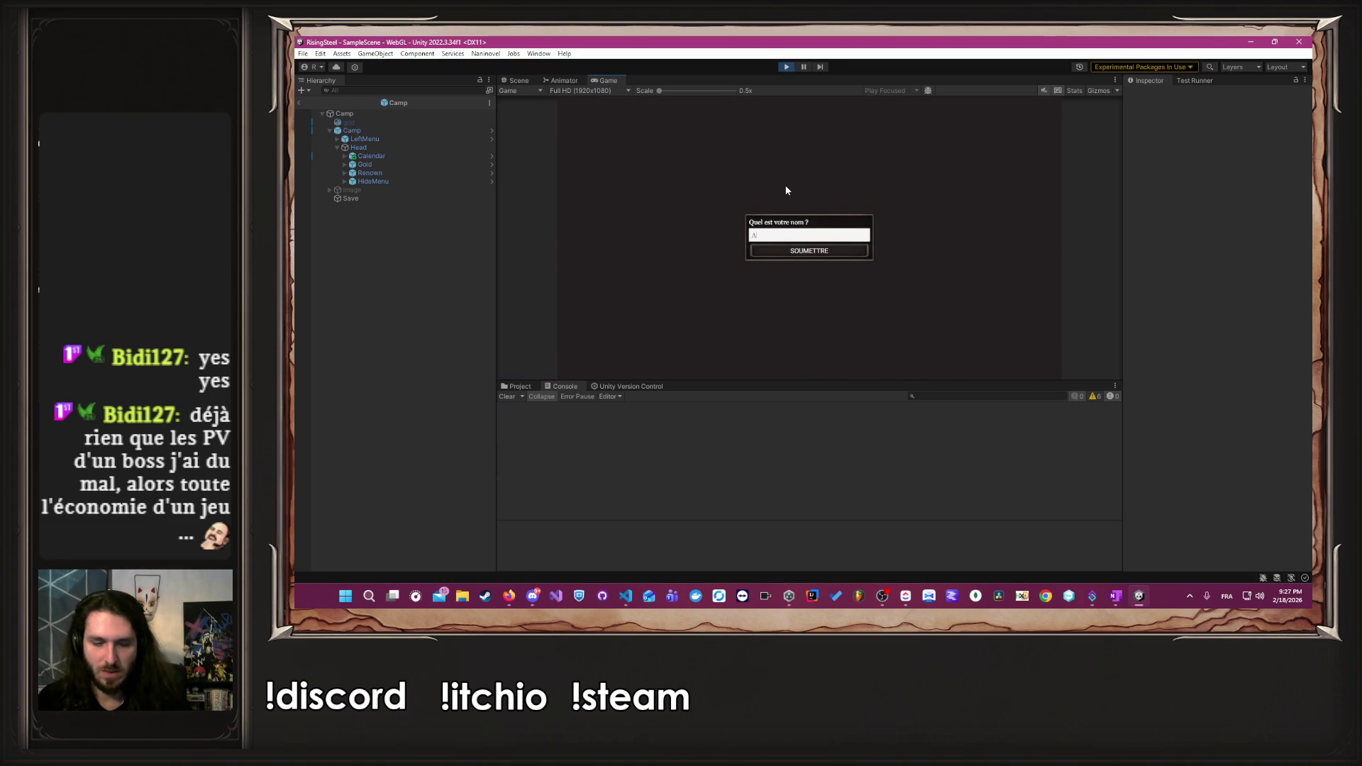
key("Return")
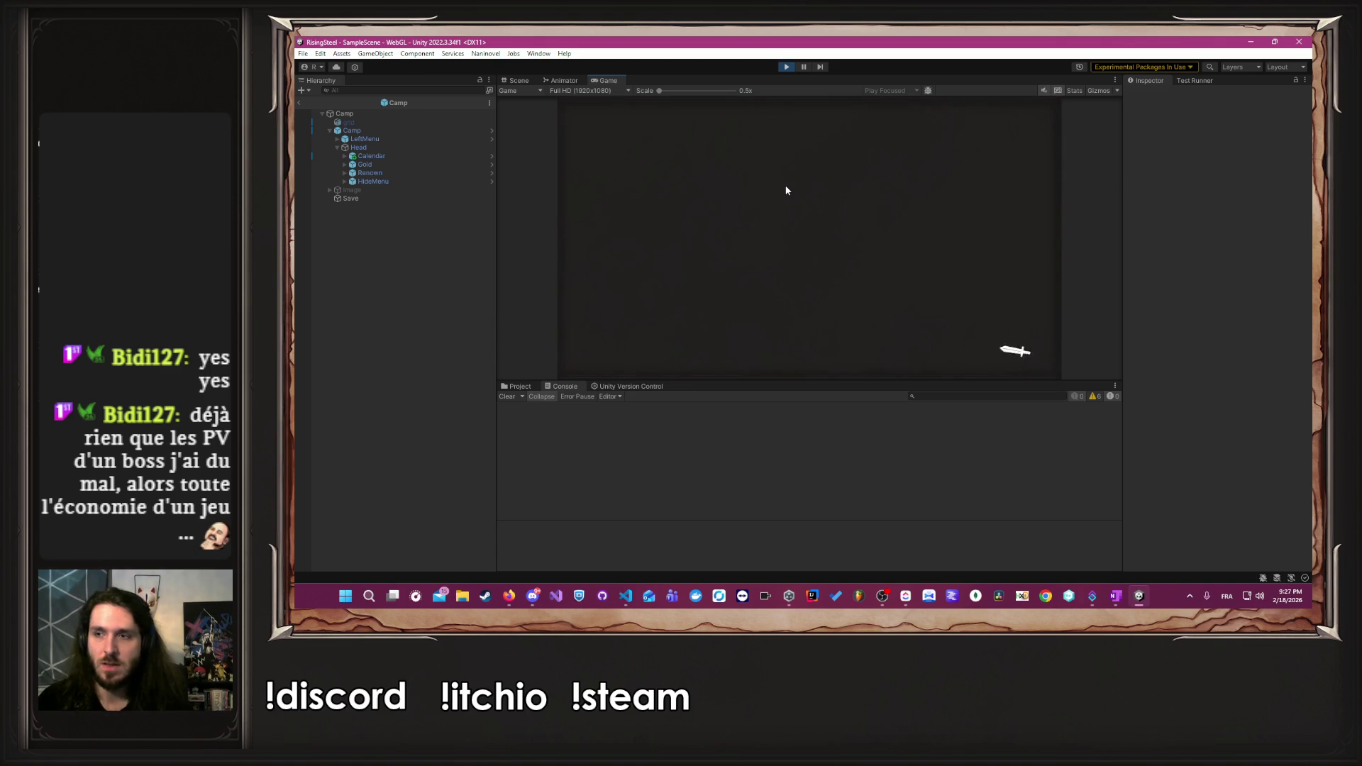
left_click(903, 297)
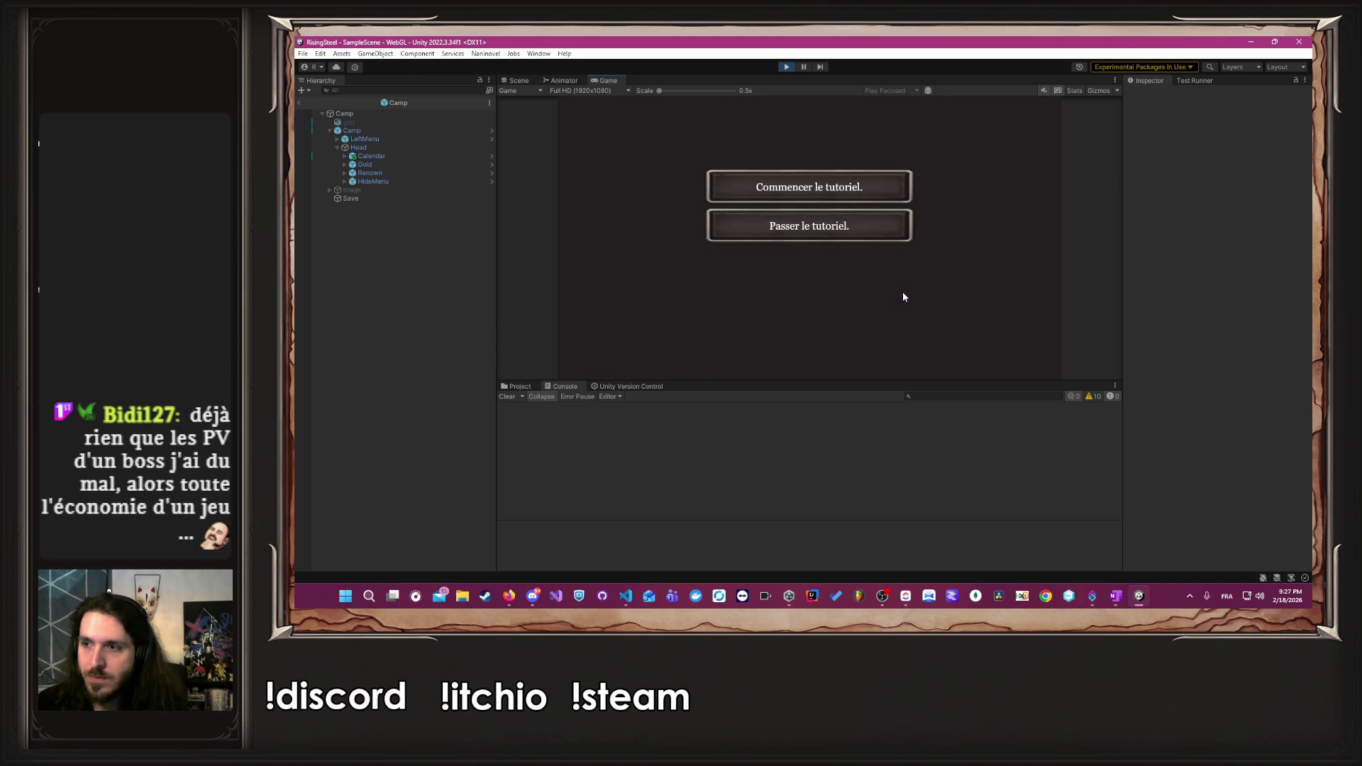
- Skip the tutorial and train Albert's Force up to 10, confirming the upgrade
left_click(857, 233)
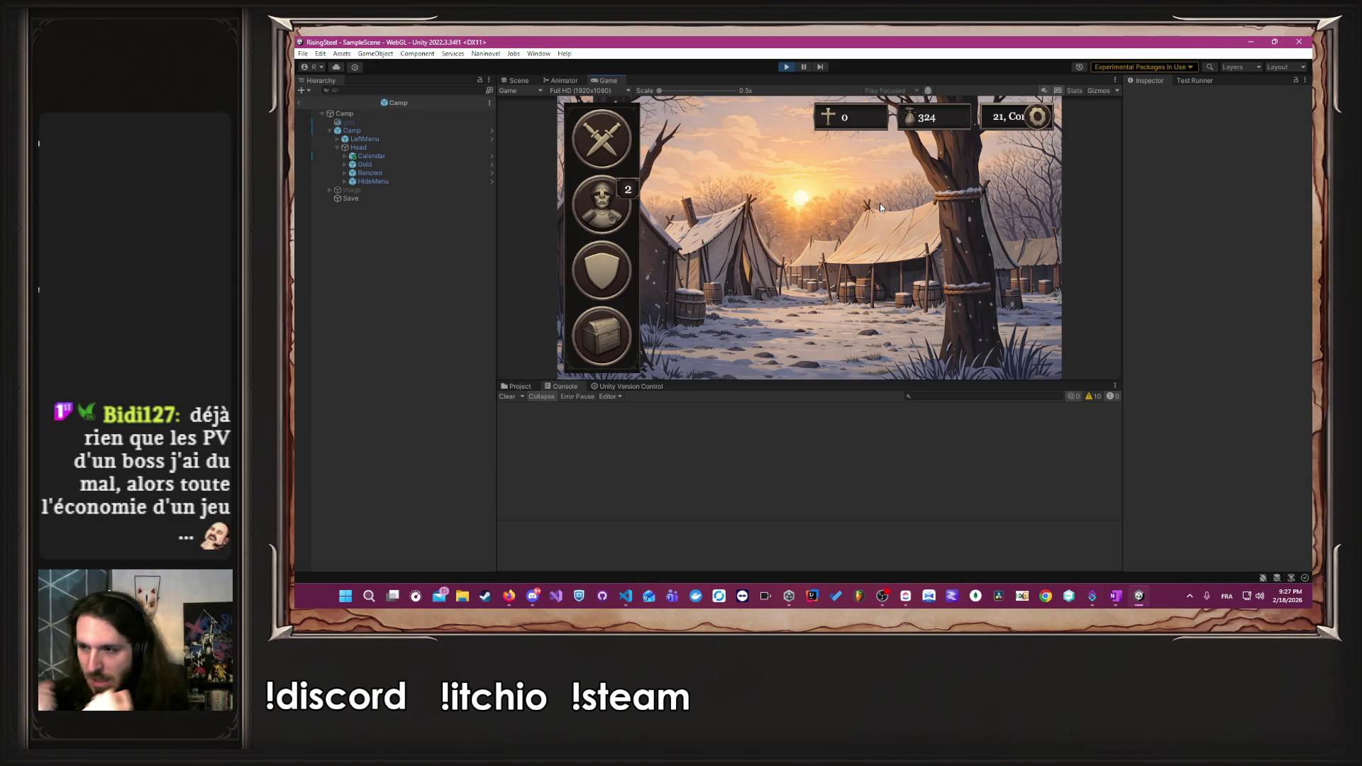
left_click(589, 290)
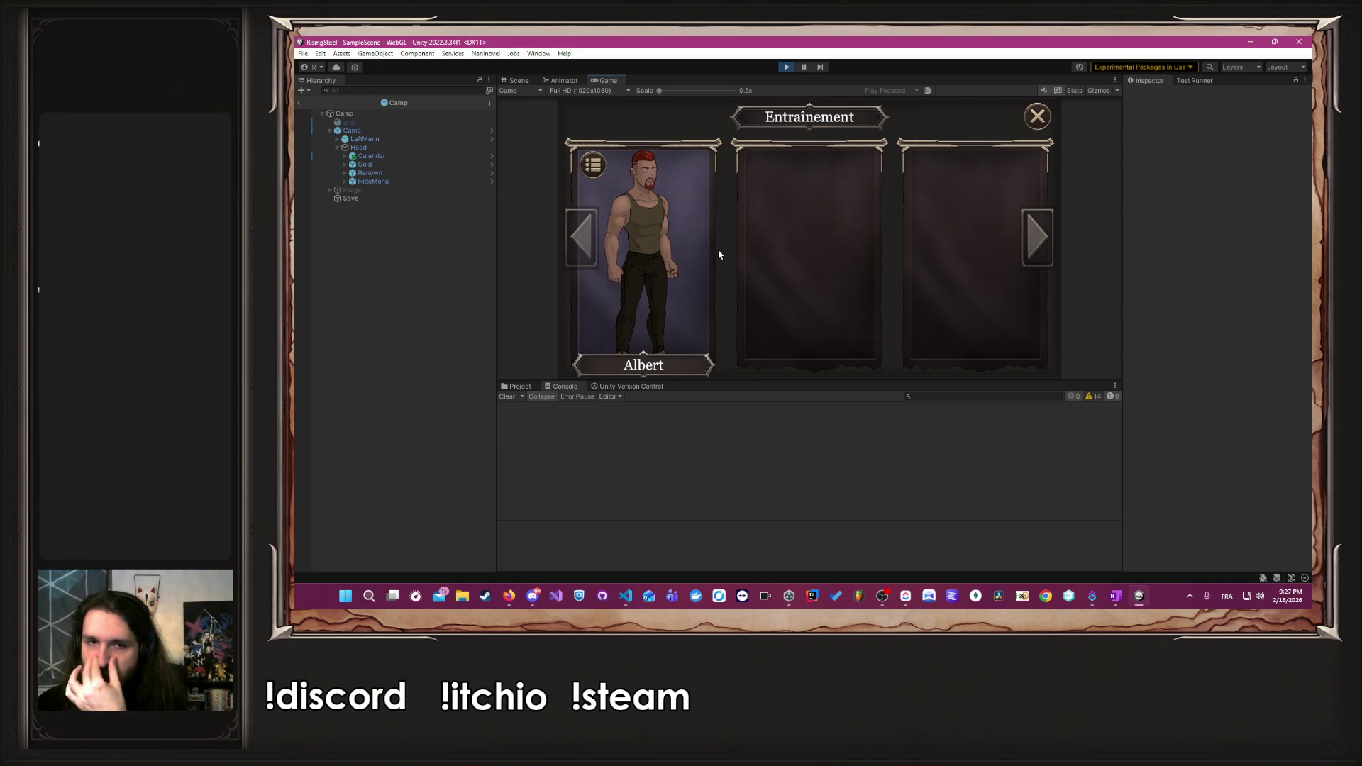
left_click(630, 298)
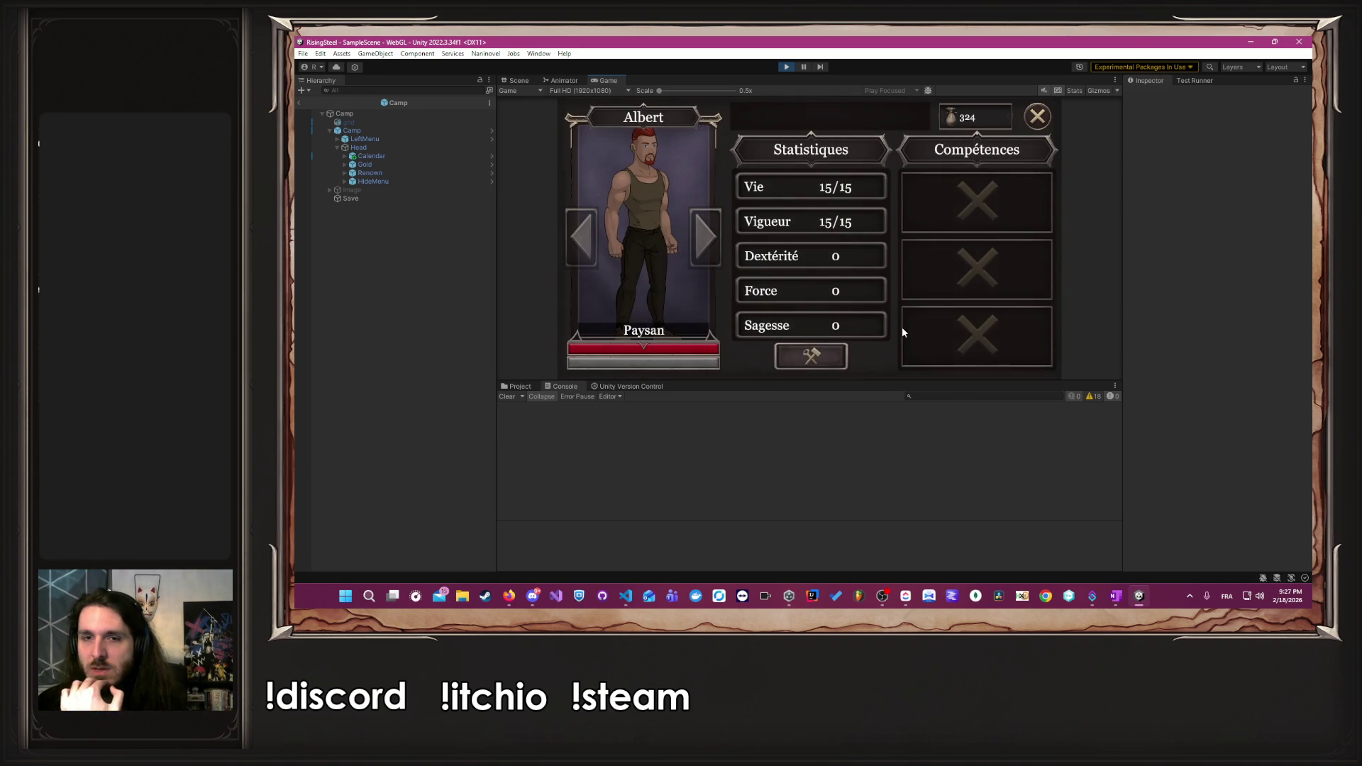
left_click(809, 361)
left_click(855, 291)
left_click(854, 291)
left_click(854, 291)
left_click(855, 291)
left_click(855, 292)
left_click(855, 291)
left_click(854, 291)
left_click(854, 291)
left_click(855, 291)
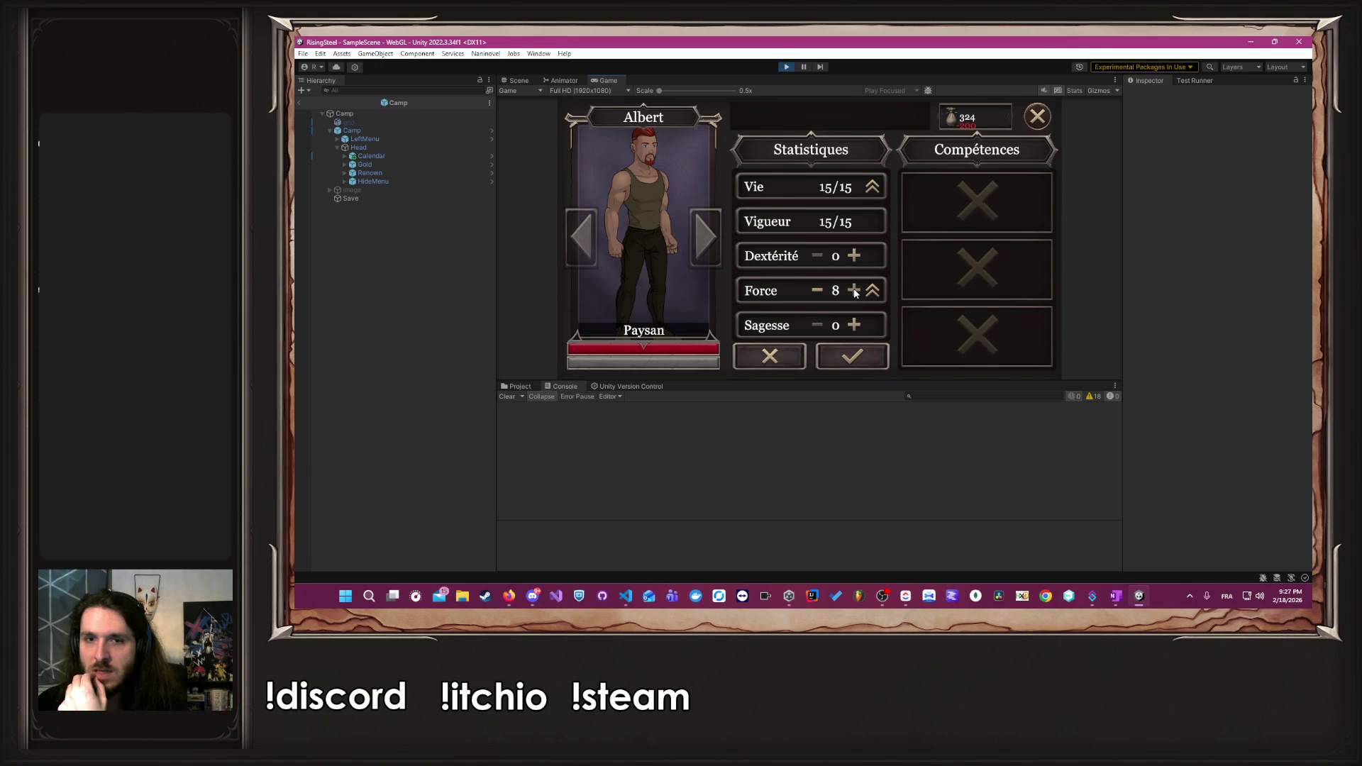
left_click(855, 291)
left_click(855, 291)
left_click(817, 290)
left_click(851, 356)
left_click(1037, 117)
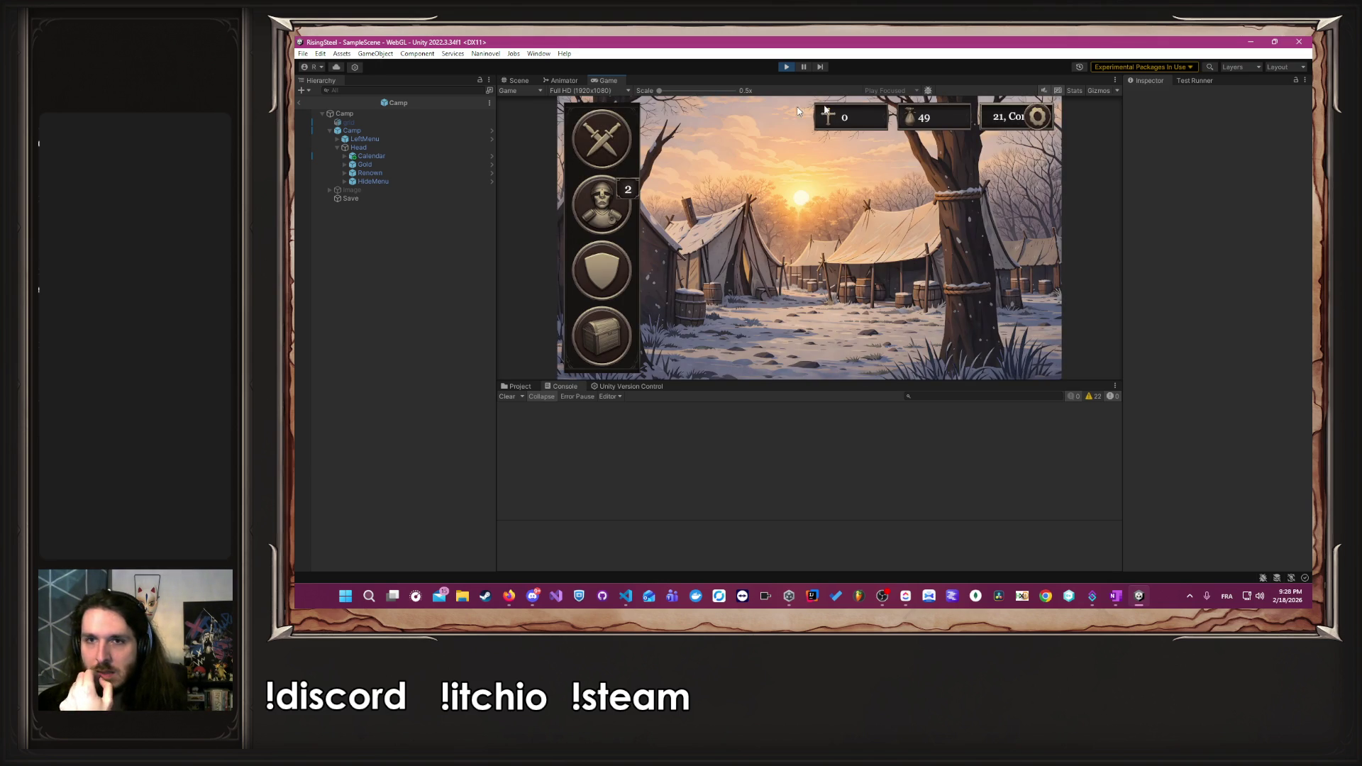
- Check the Cornumar calendar, then send Albert on the Écorce Noire village defence mission
left_click(998, 122)
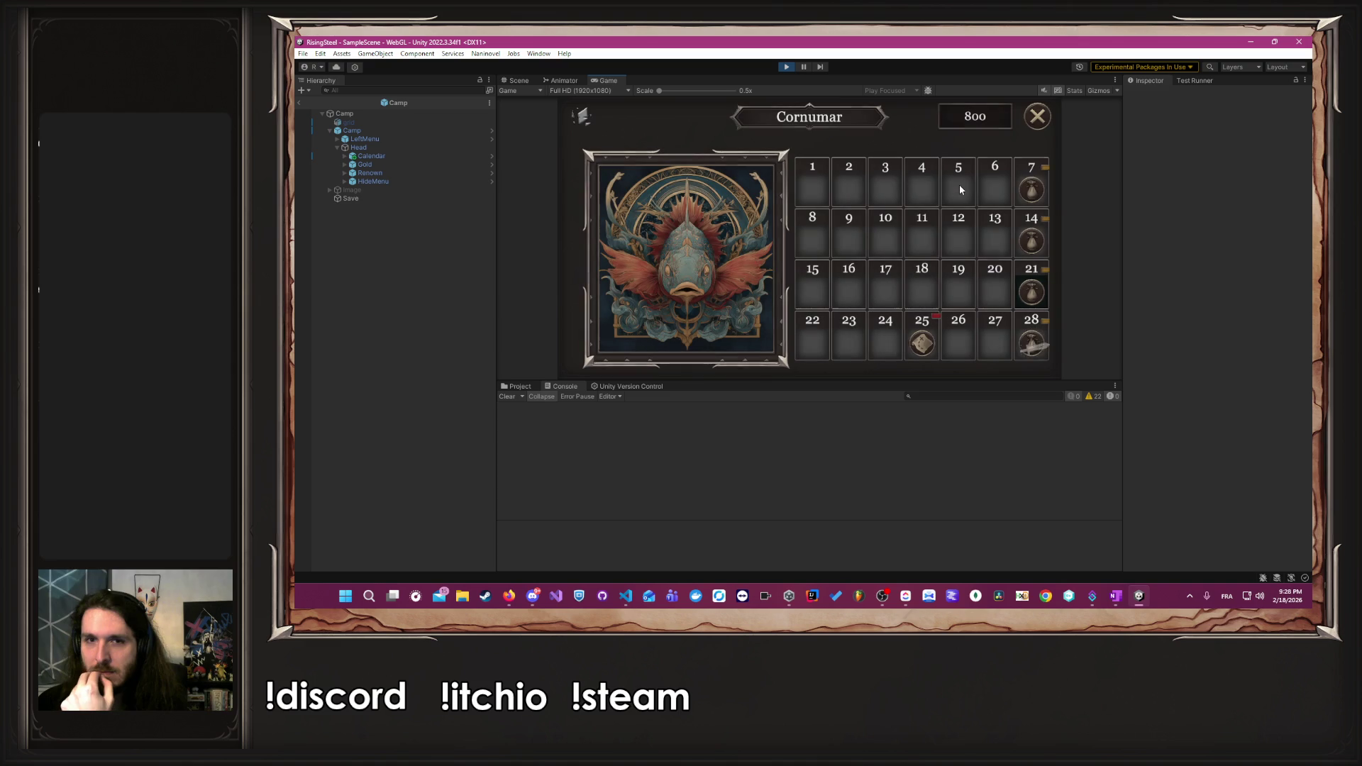
left_click(1043, 117)
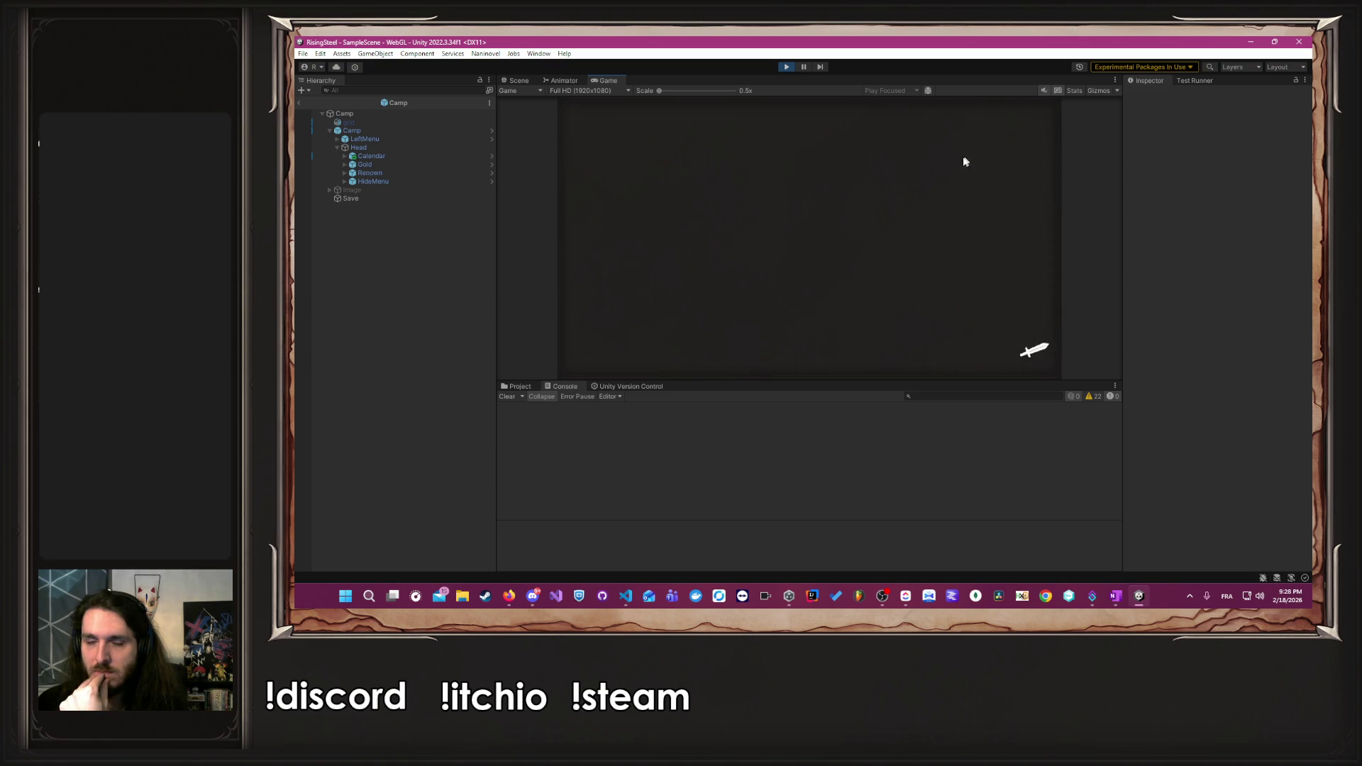
left_click(627, 143)
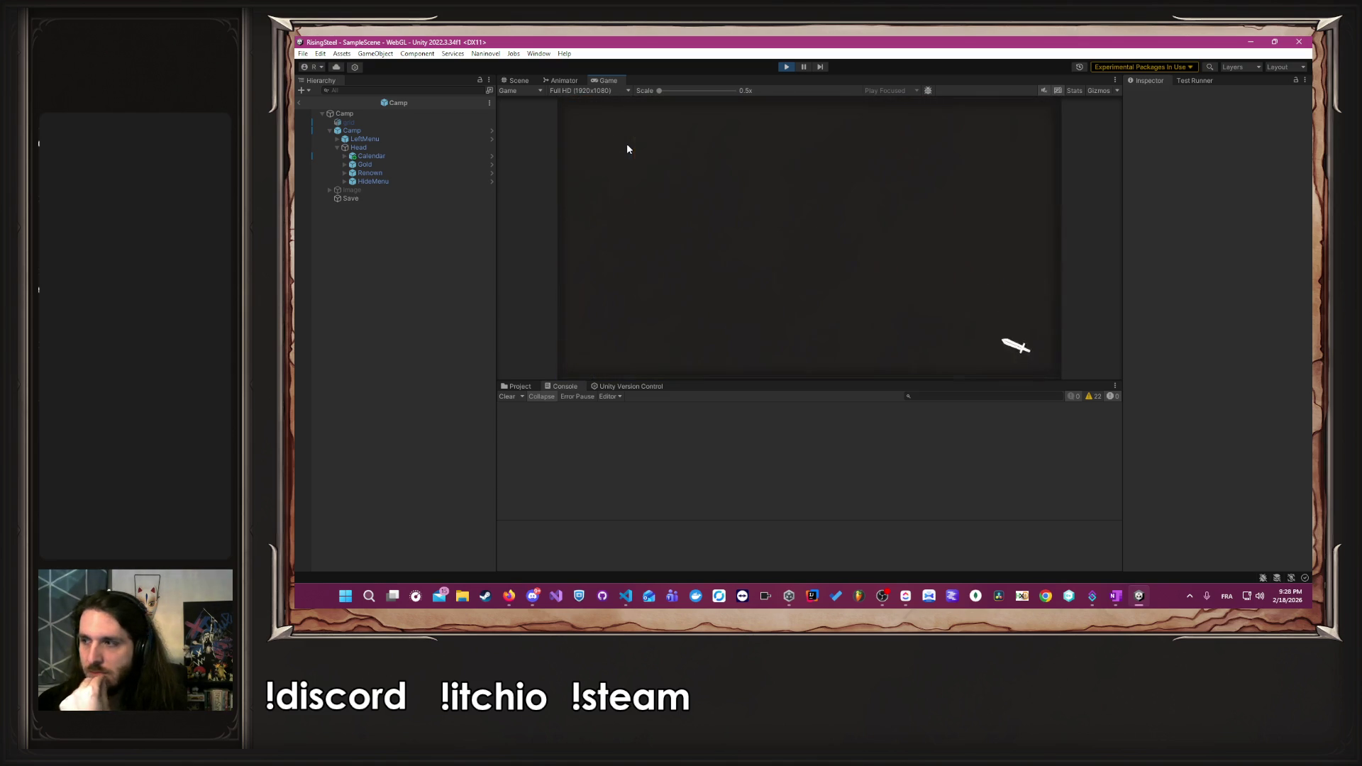
left_click(944, 222)
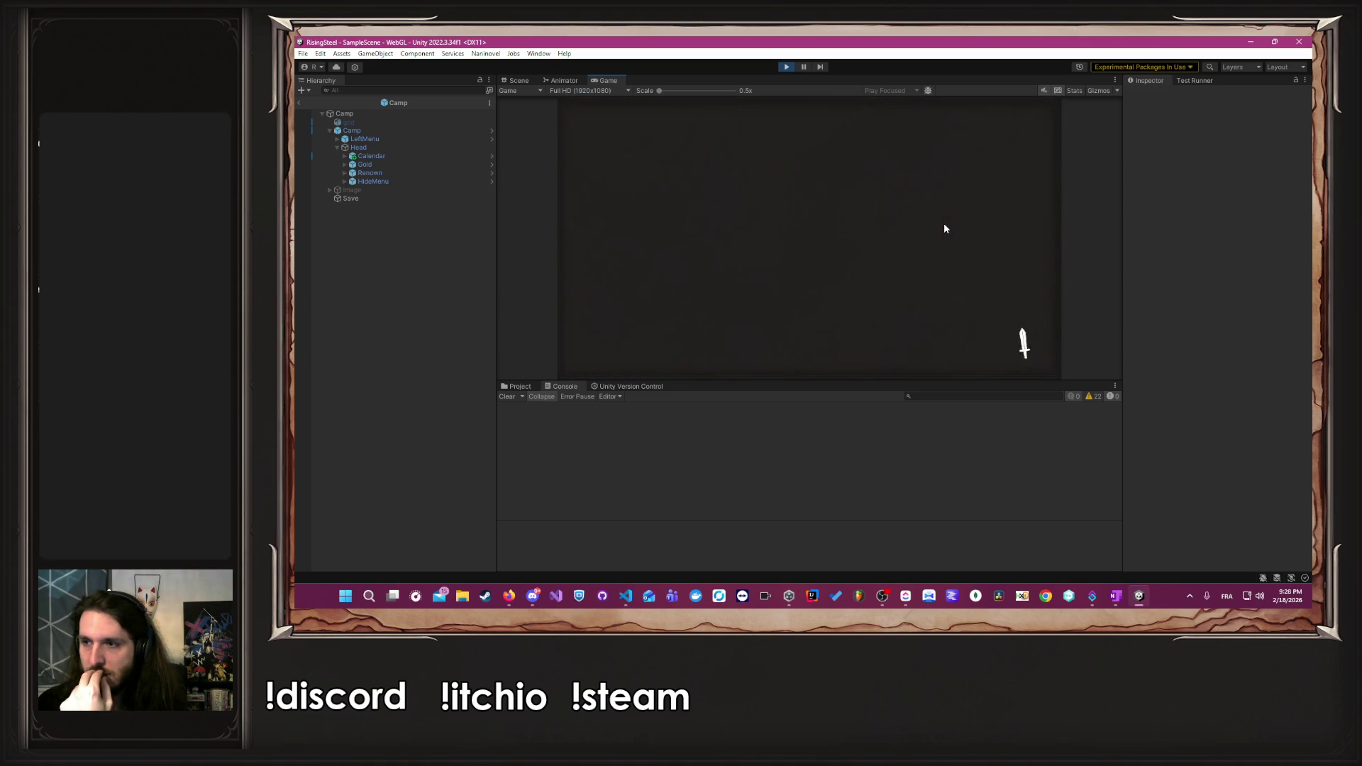
left_click(882, 342)
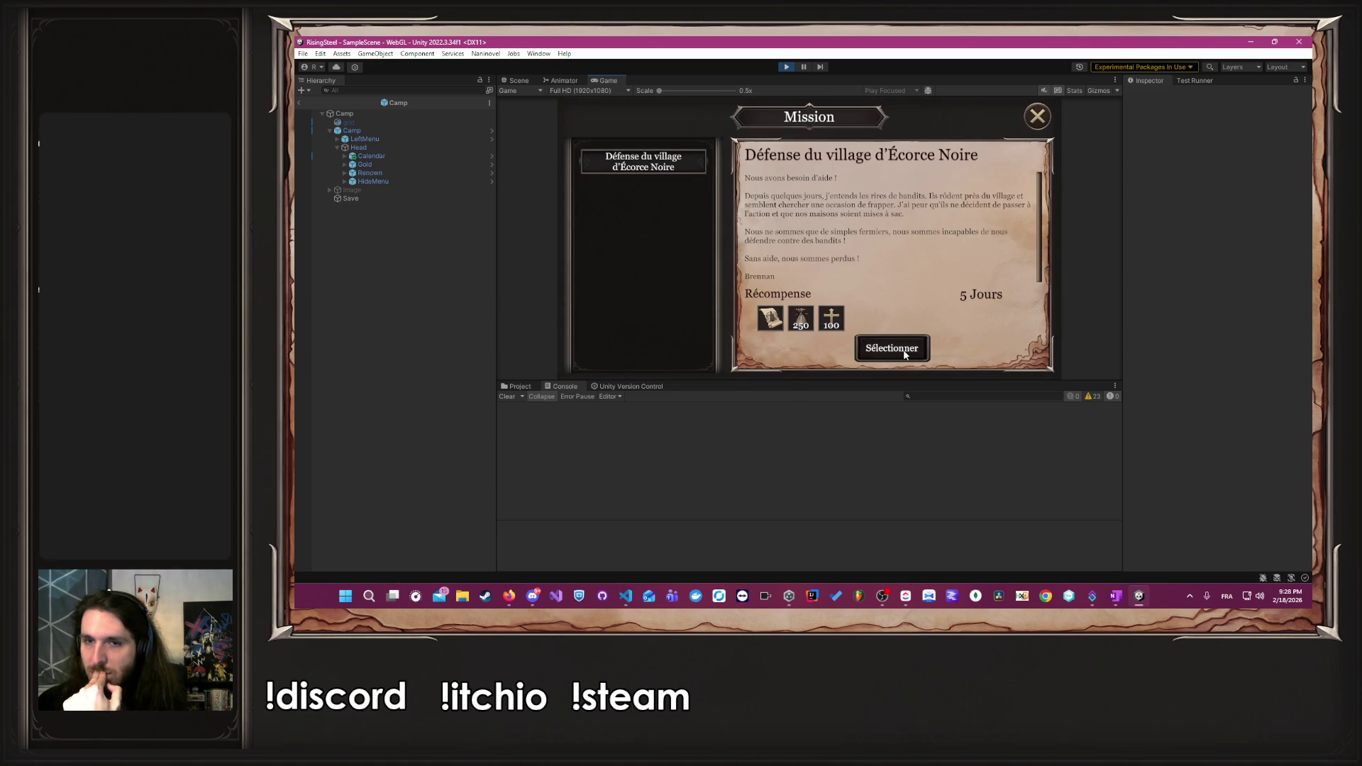
left_click(636, 284)
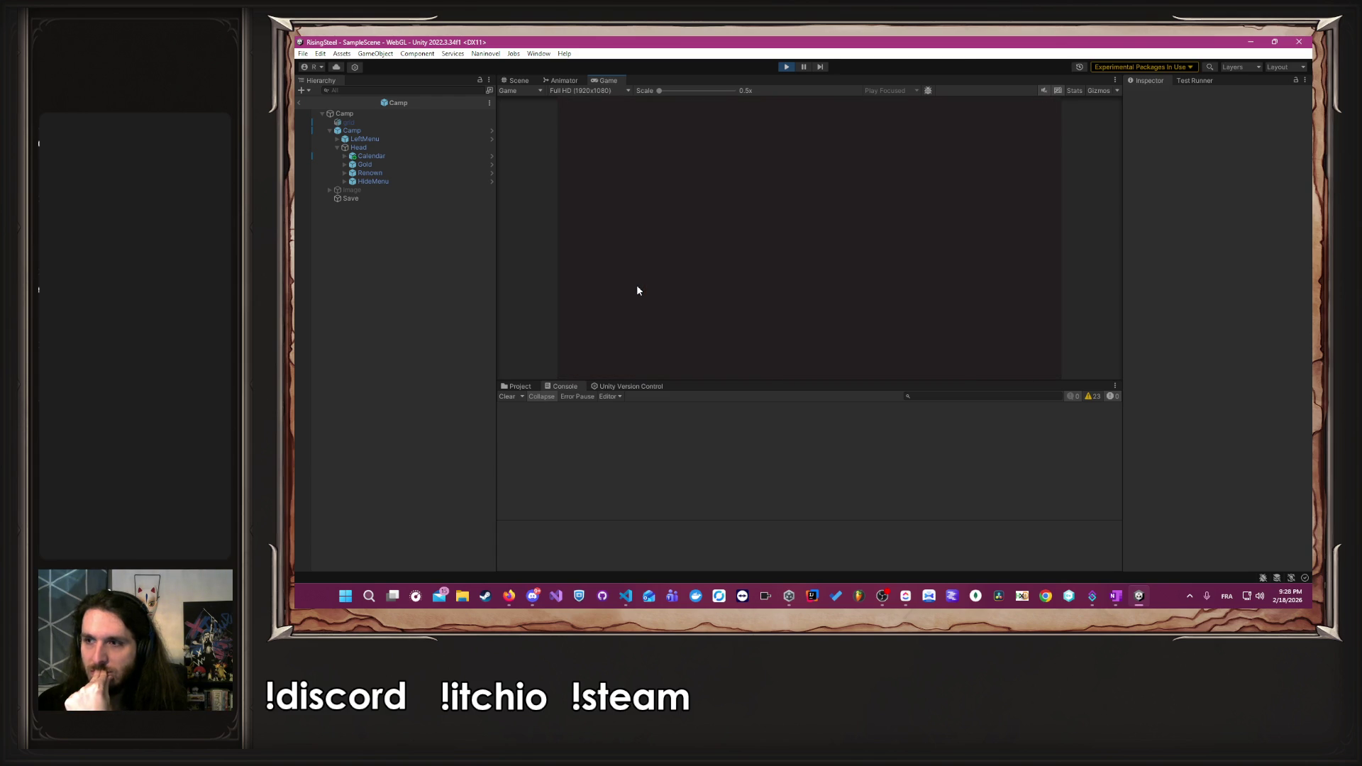
left_click(883, 347)
left_click(883, 347)
left_click(883, 348)
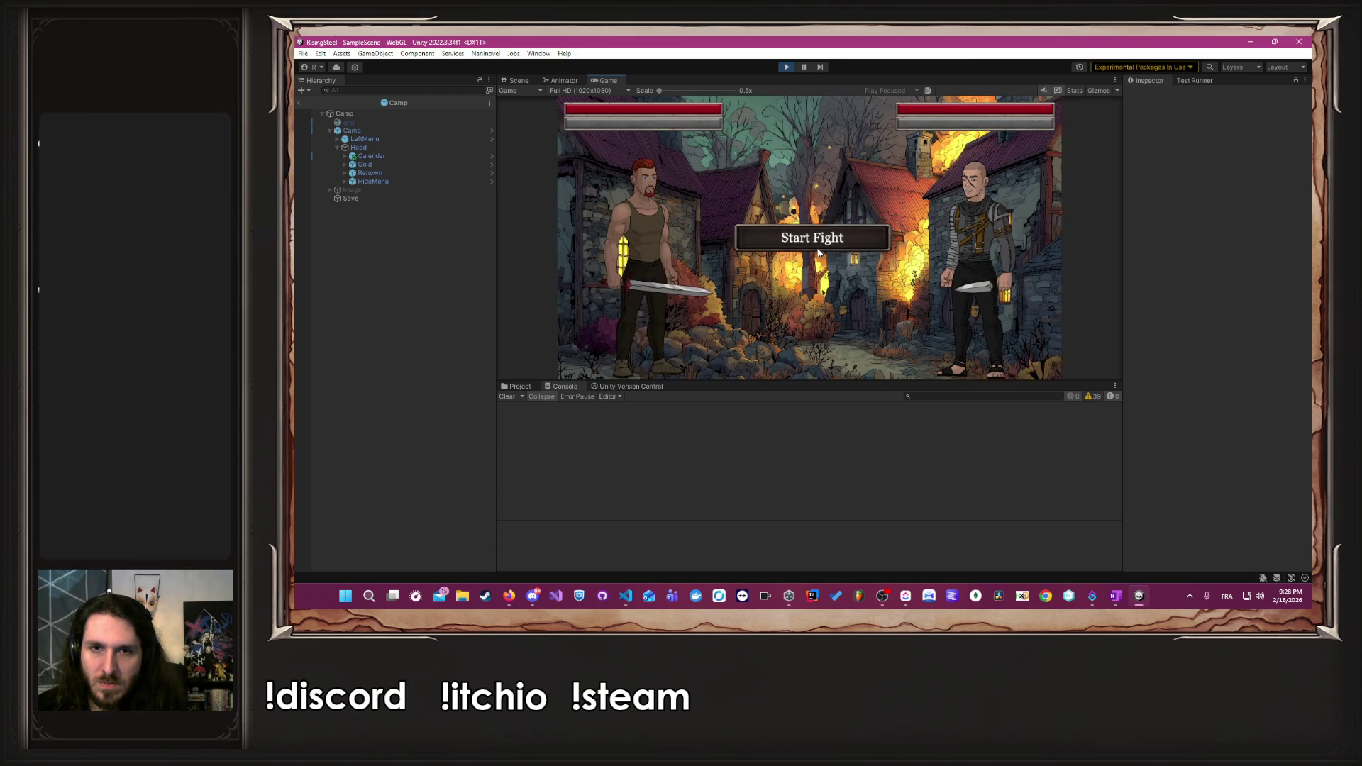
- Start the arena fight and attack each turn until Bob and Robin are defeated
left_click(812, 238)
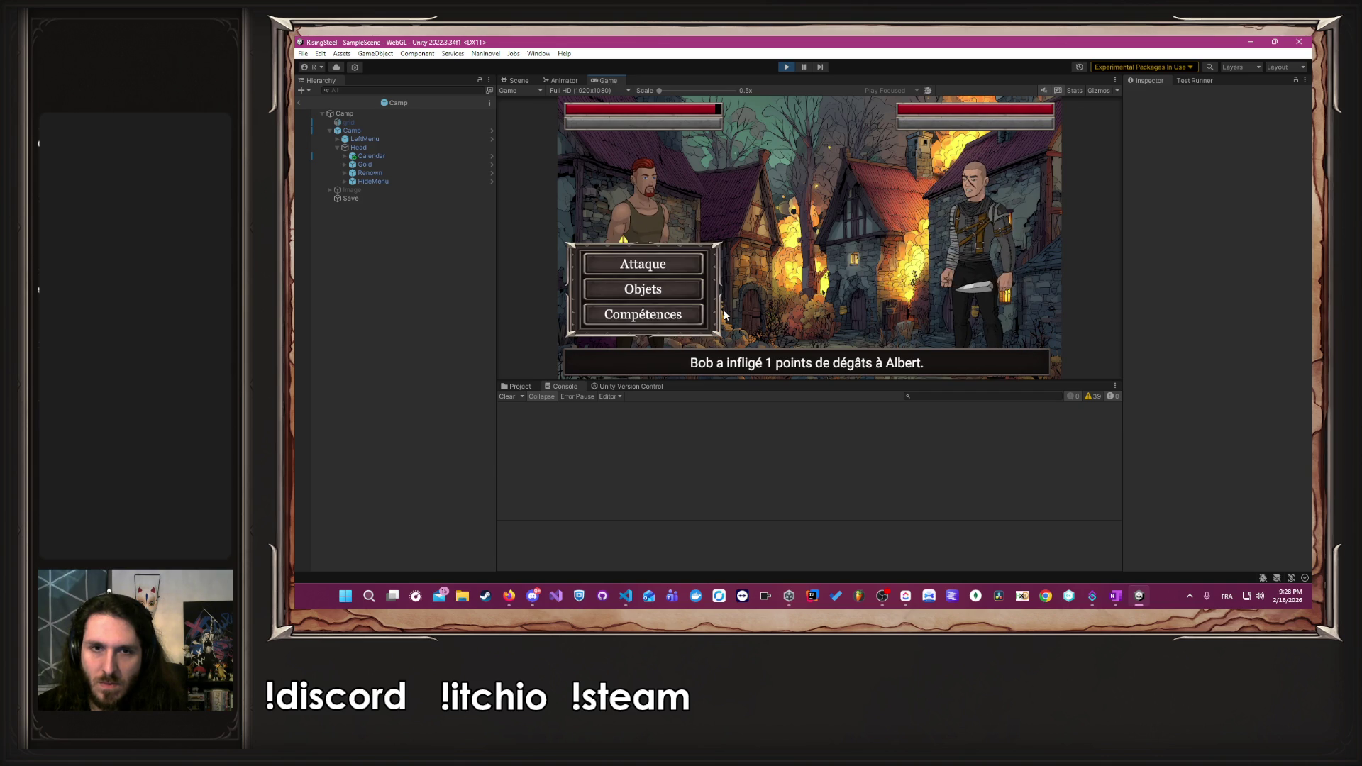
left_click(667, 265)
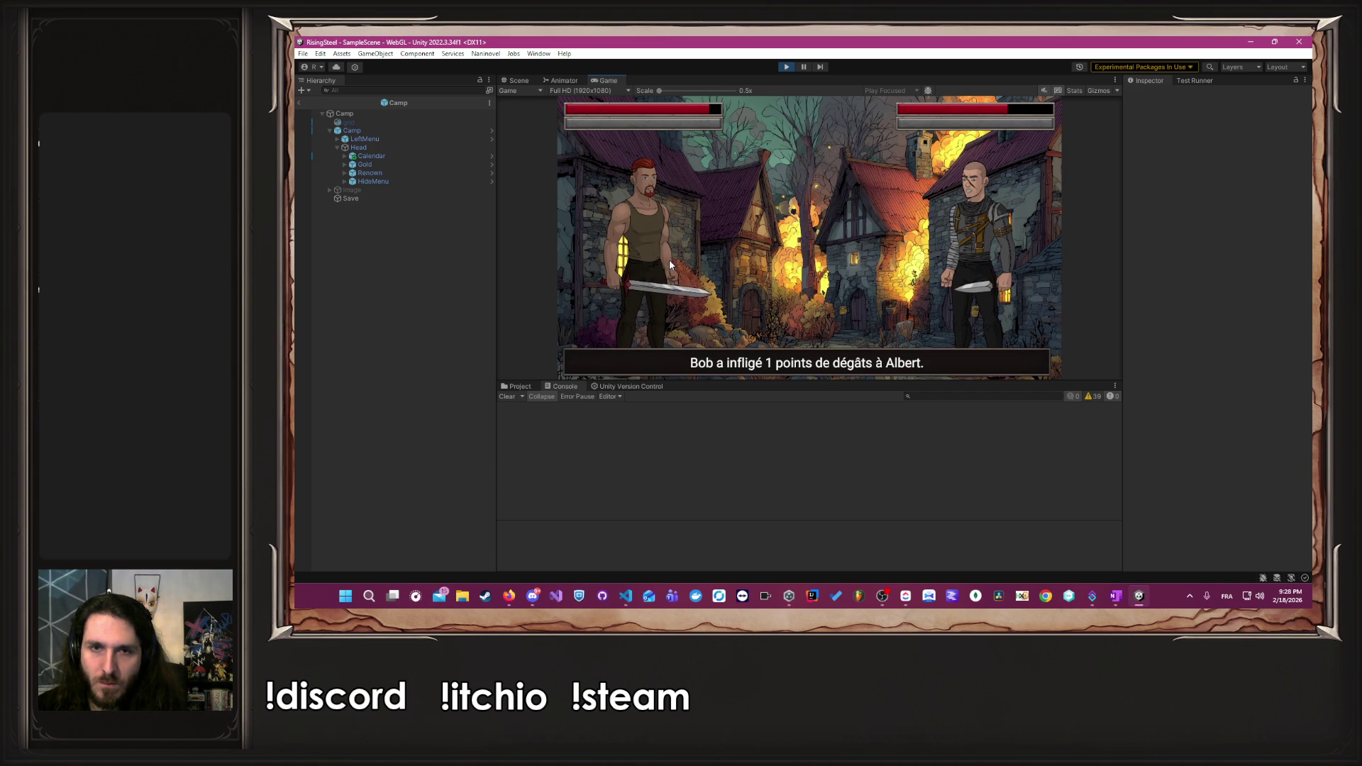
left_click(669, 262)
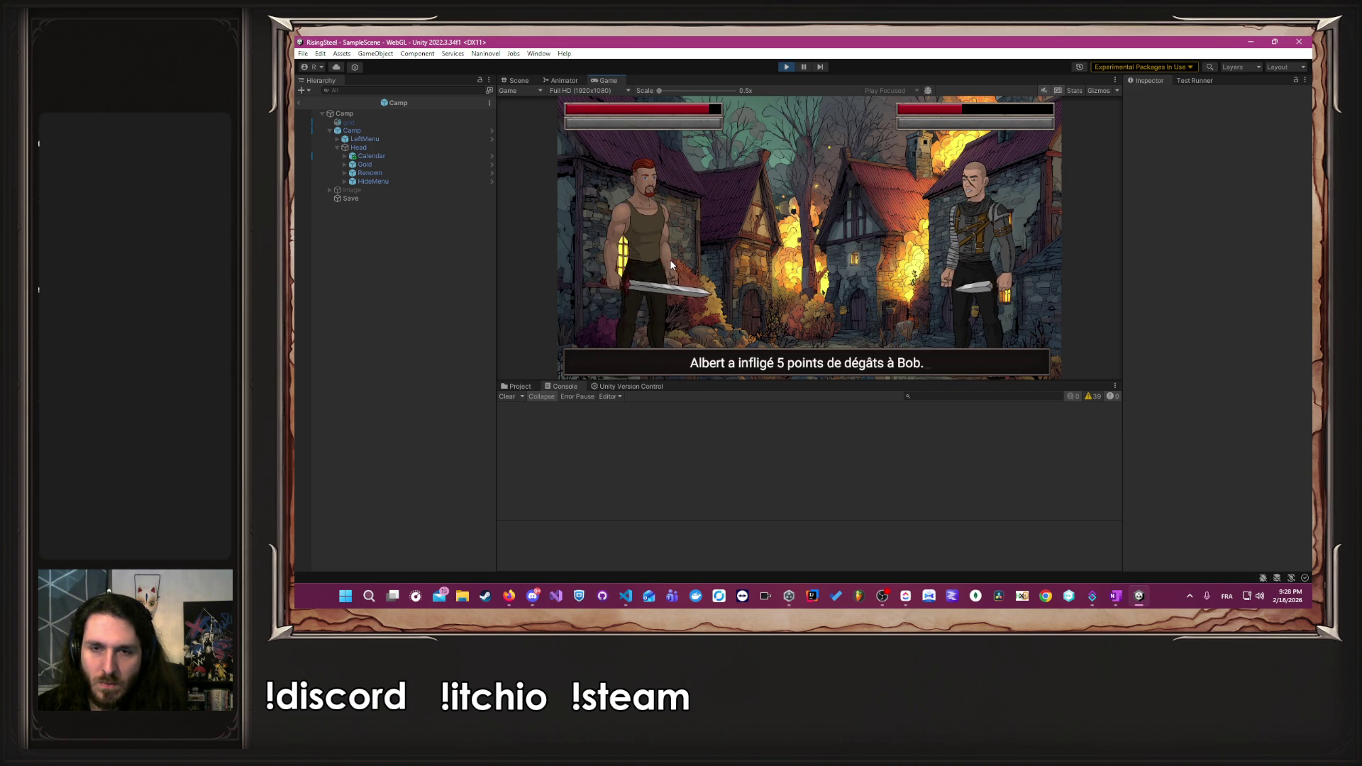
left_click(671, 265)
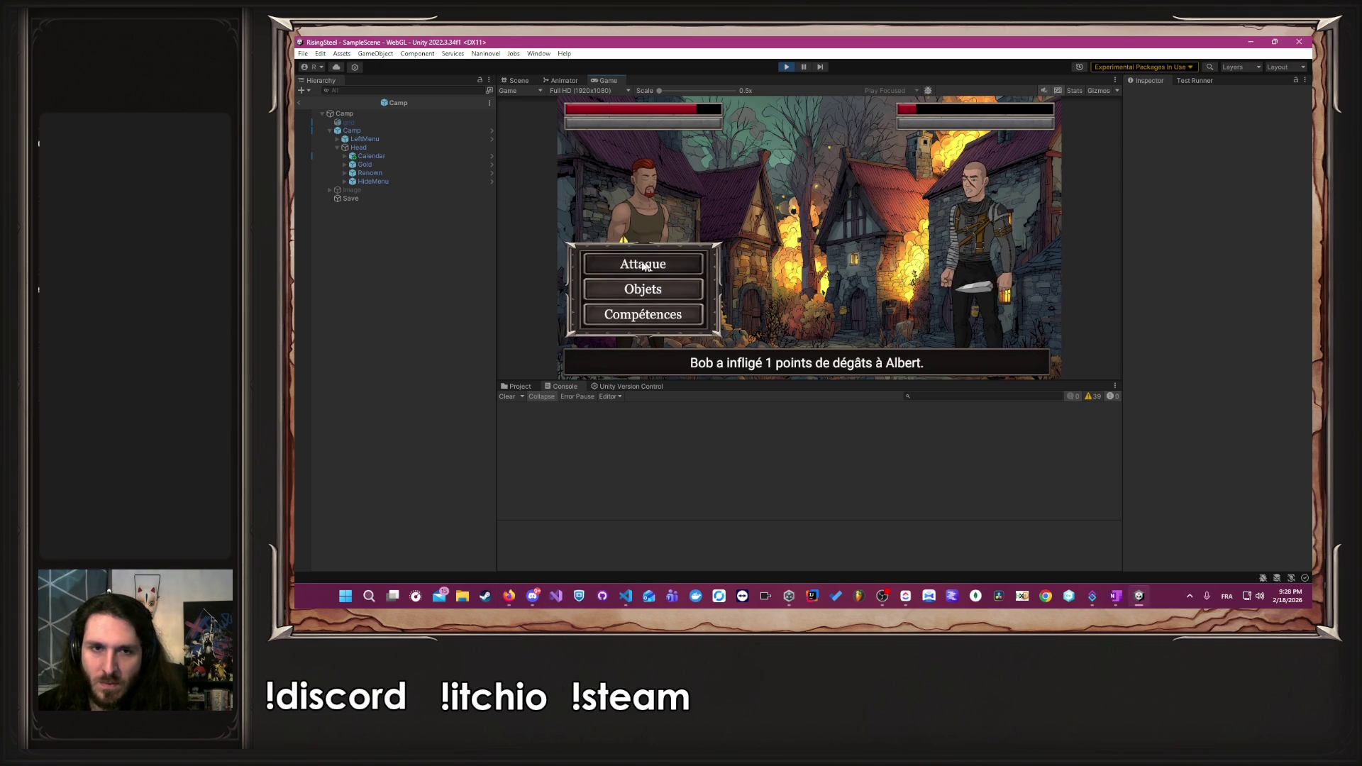
left_click(666, 264)
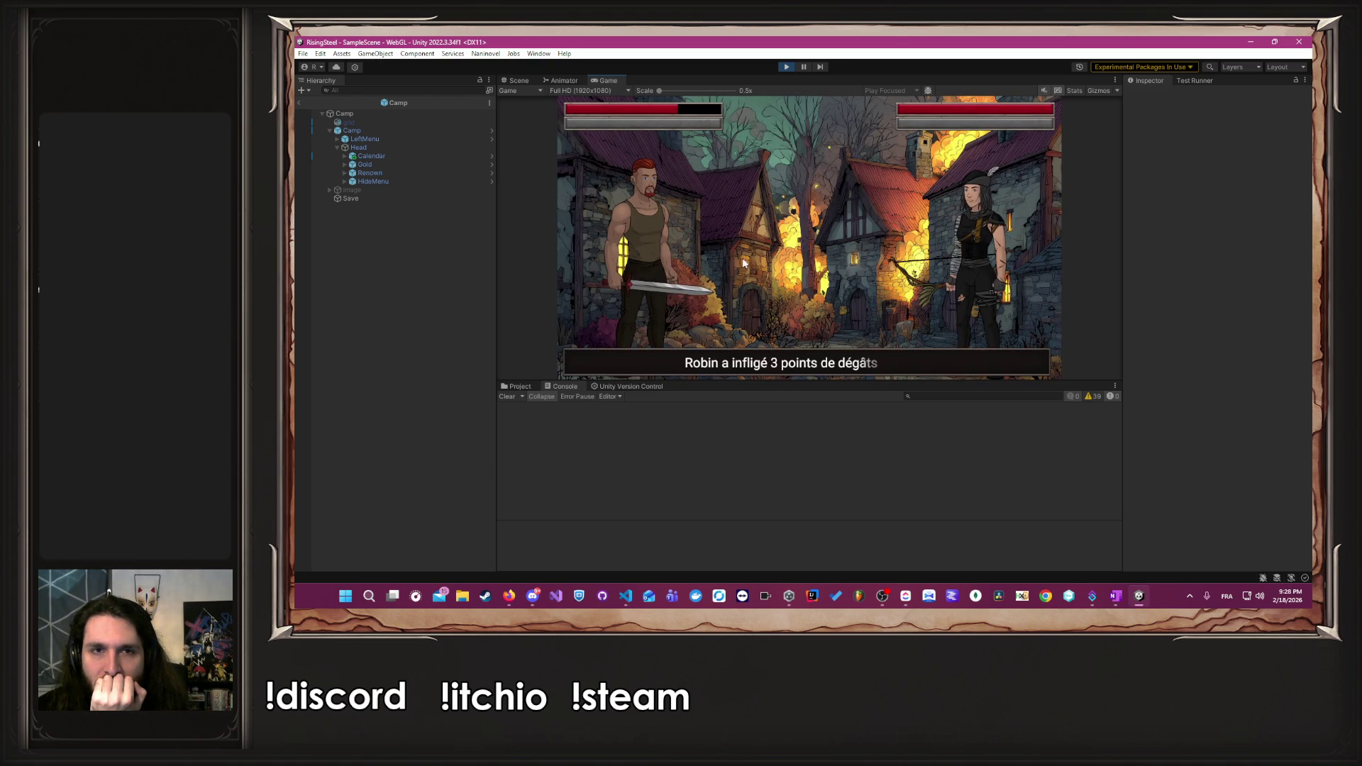
left_click(670, 266)
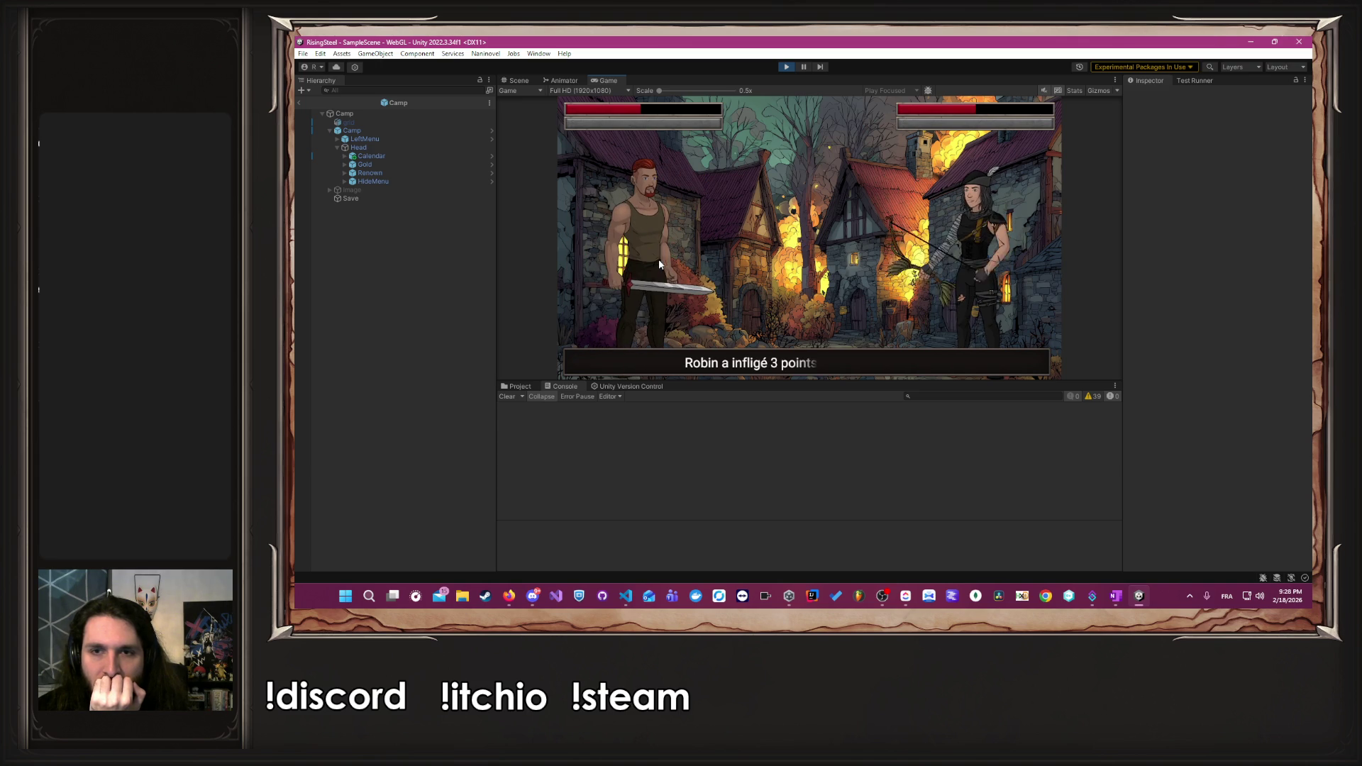
left_click(659, 261)
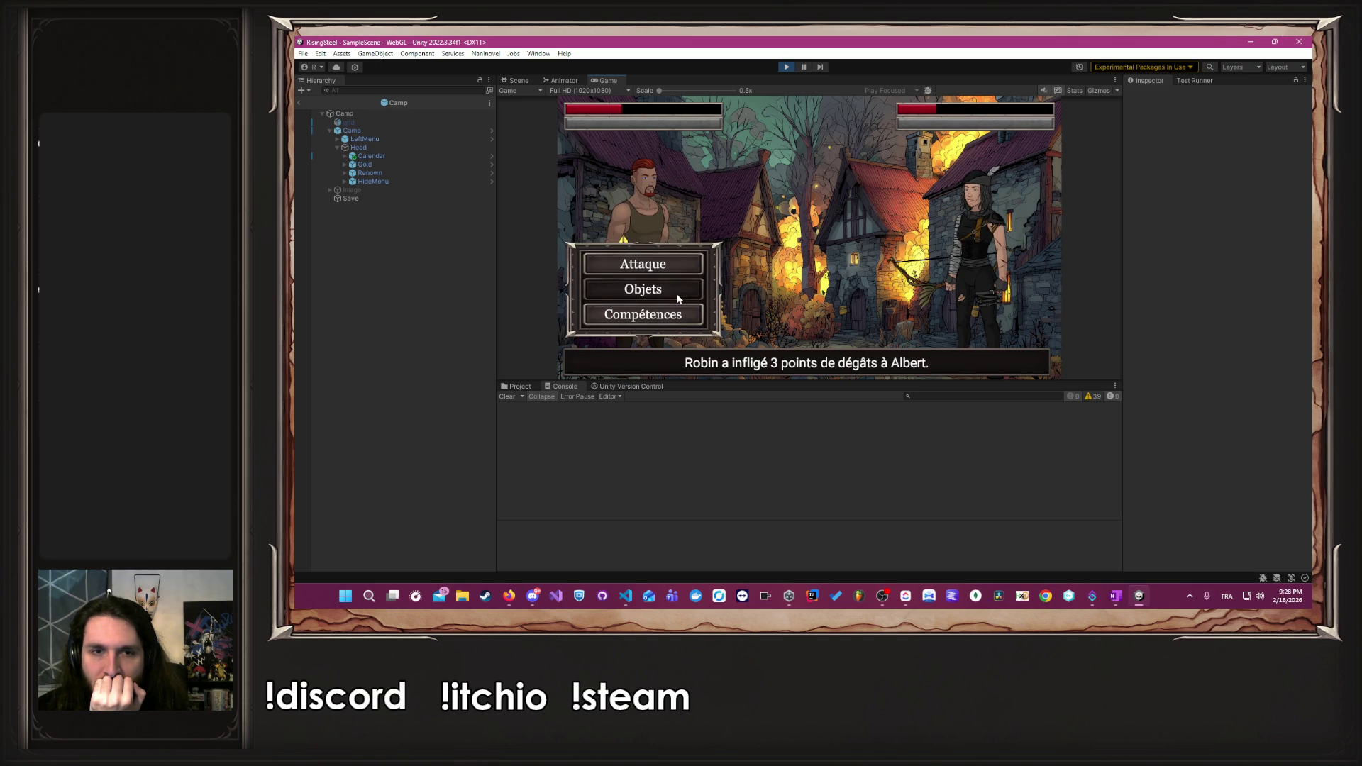
left_click(662, 268)
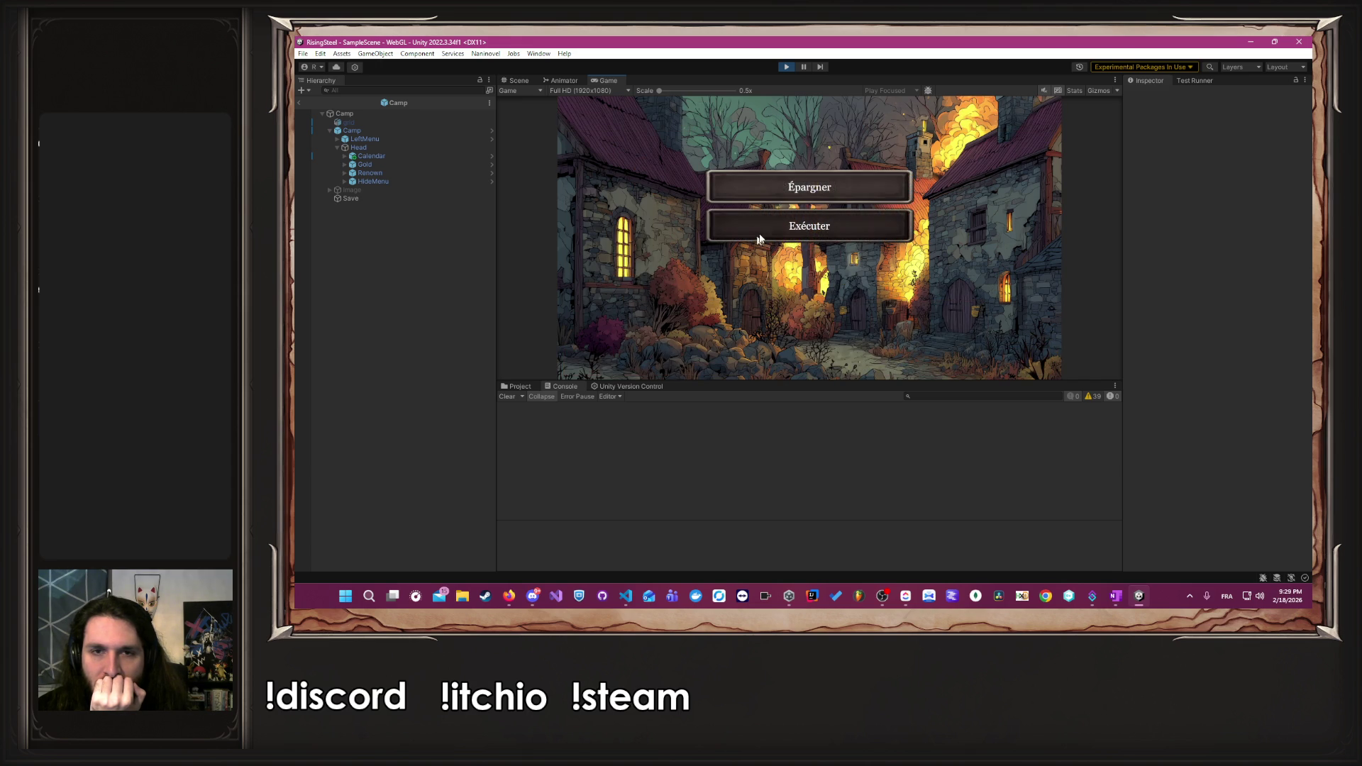
- Decide the defeated opponent's fate and finish the post-battle dialogue back to camp
left_click(759, 220)
left_click(661, 282)
left_click(661, 282)
left_click(661, 282)
left_click(661, 282)
left_click(661, 282)
left_click(661, 283)
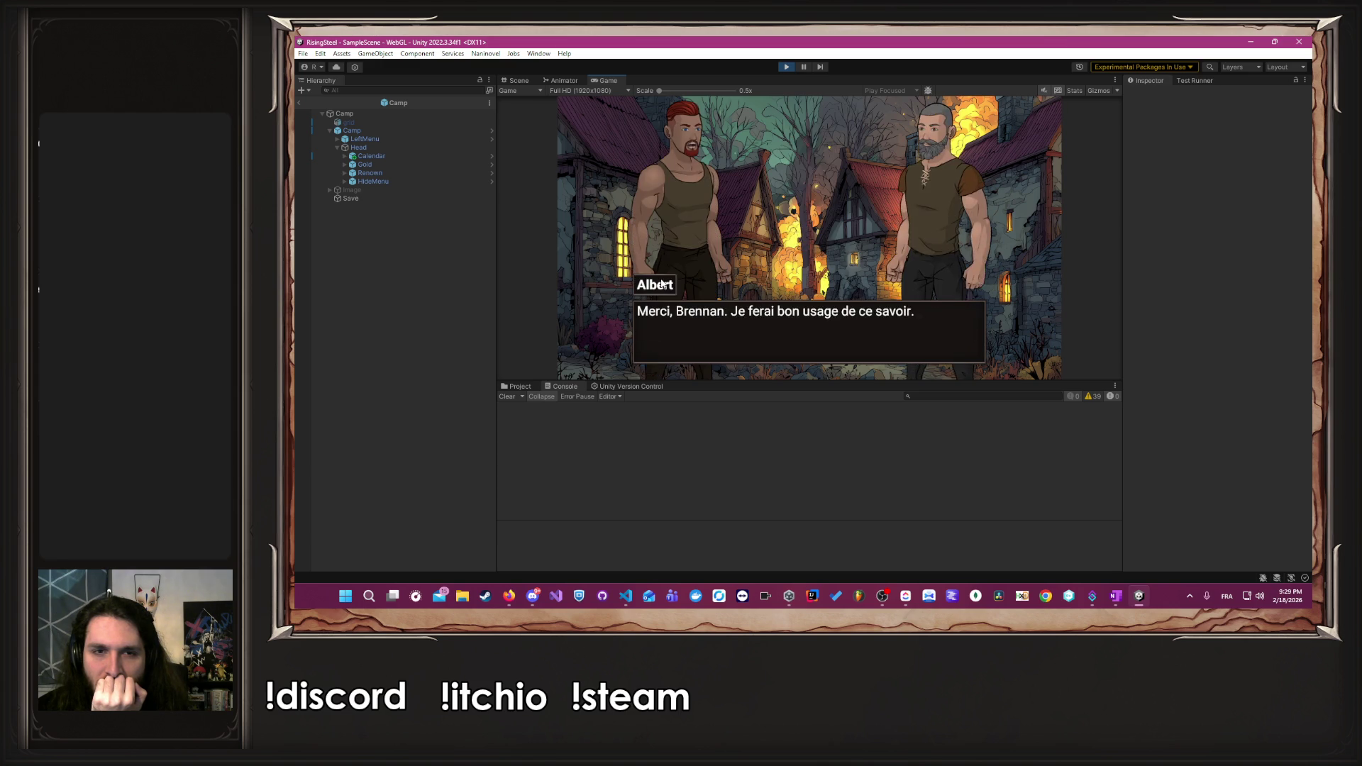
left_click(661, 282)
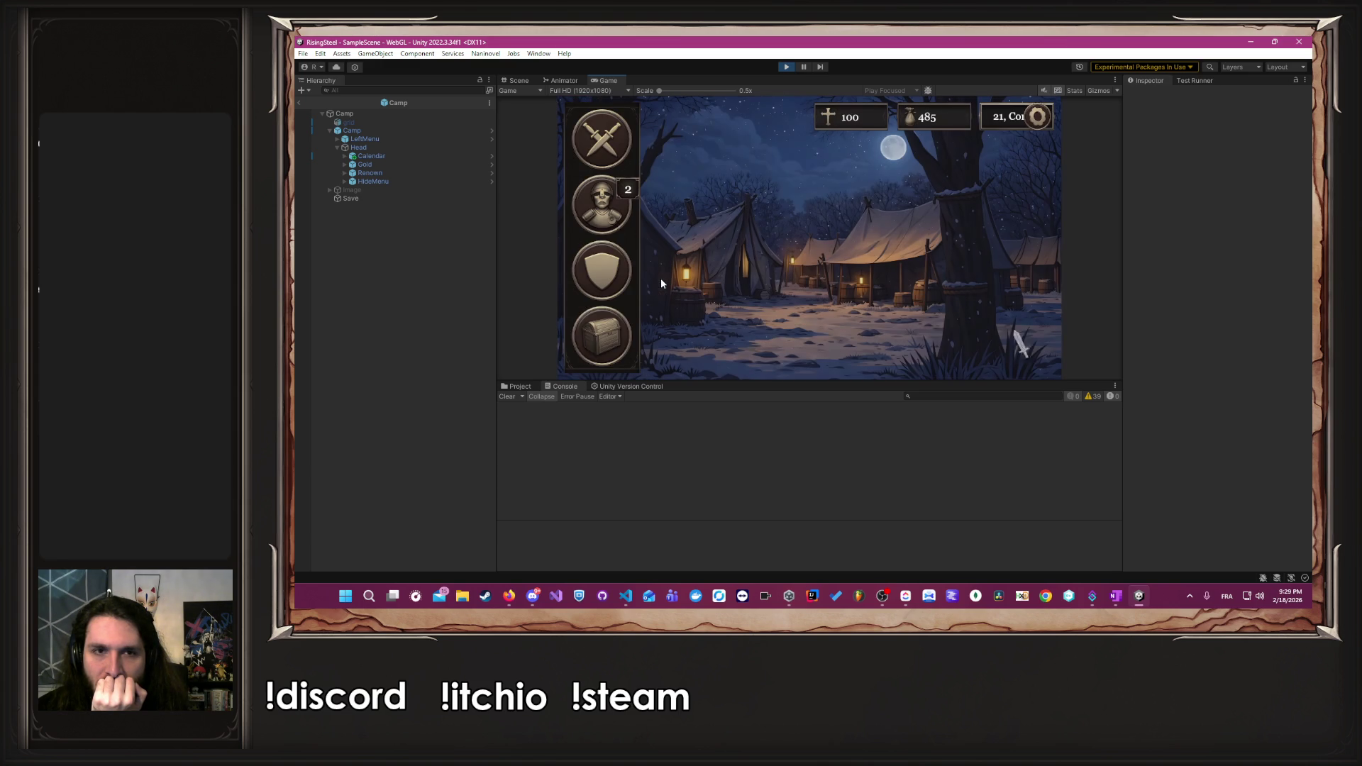
- Save the current run over the first save slot and return to camp
left_click(1037, 116)
left_click(856, 170)
left_click(757, 242)
left_click(759, 245)
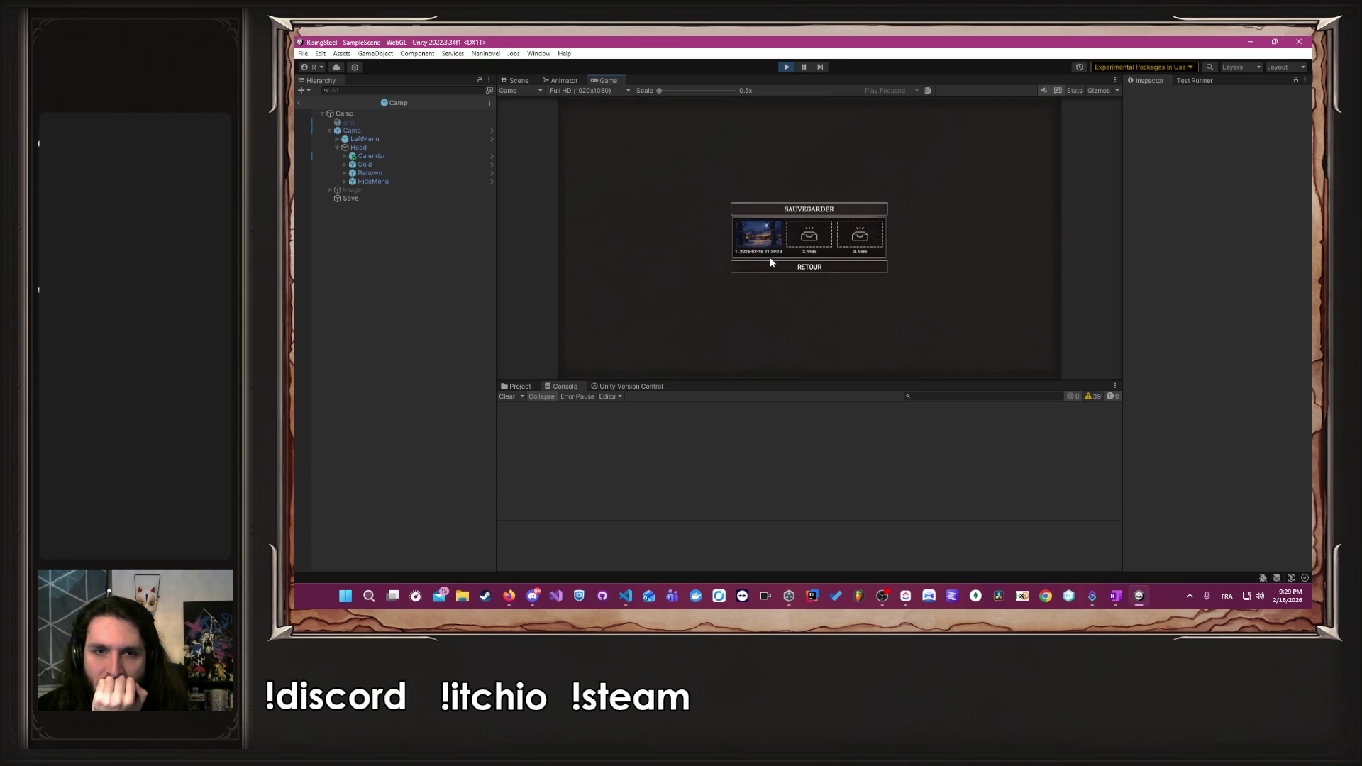
left_click(776, 264)
- Visit the camp shop, return to the title screen, and start a fresh new game
left_click(589, 331)
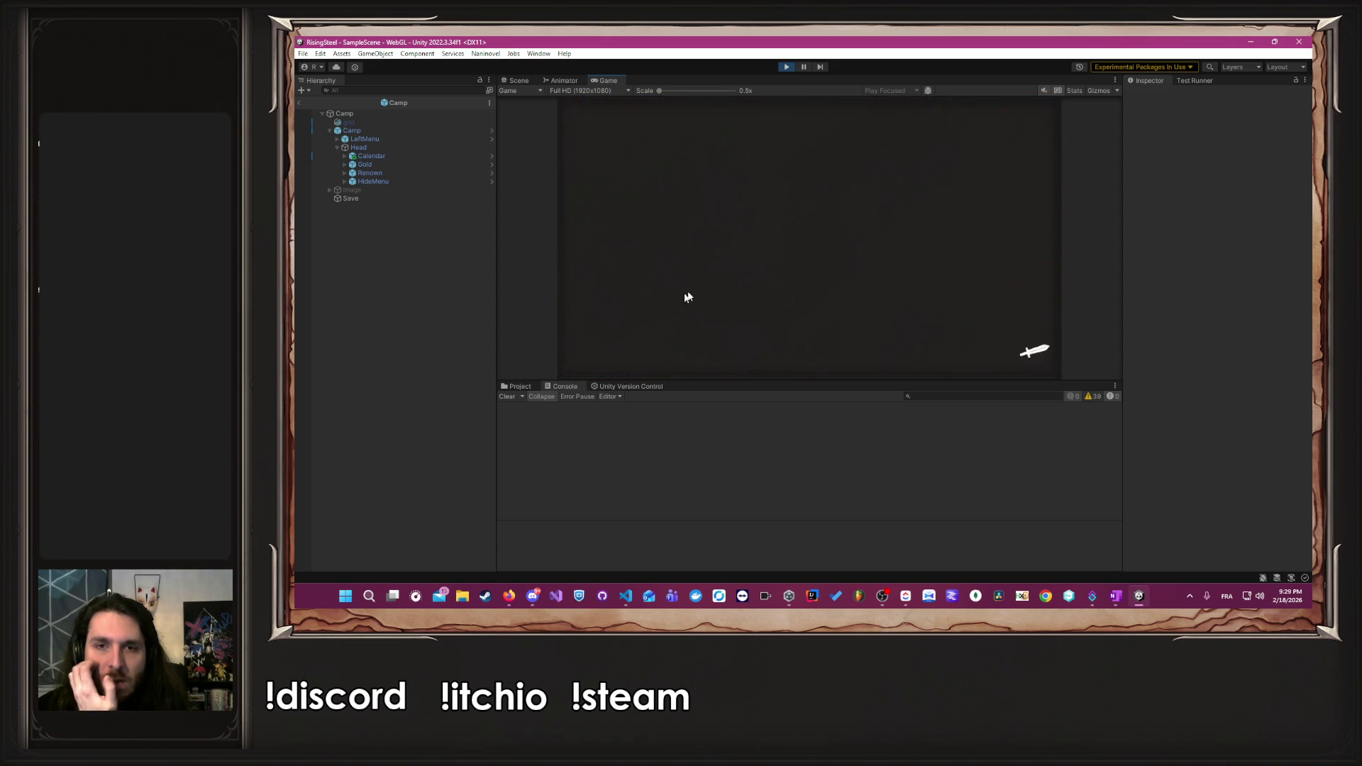
left_click(1036, 116)
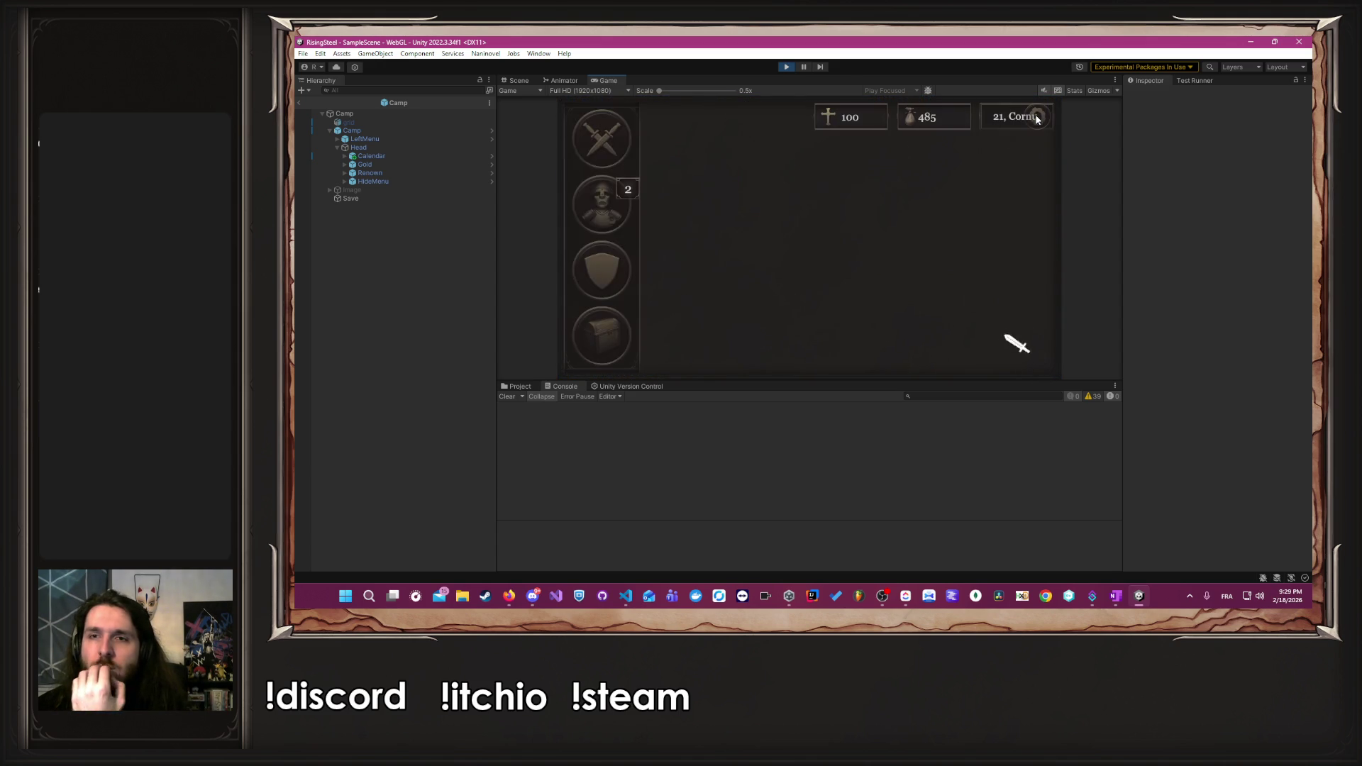
key("Escape")
left_click(783, 250)
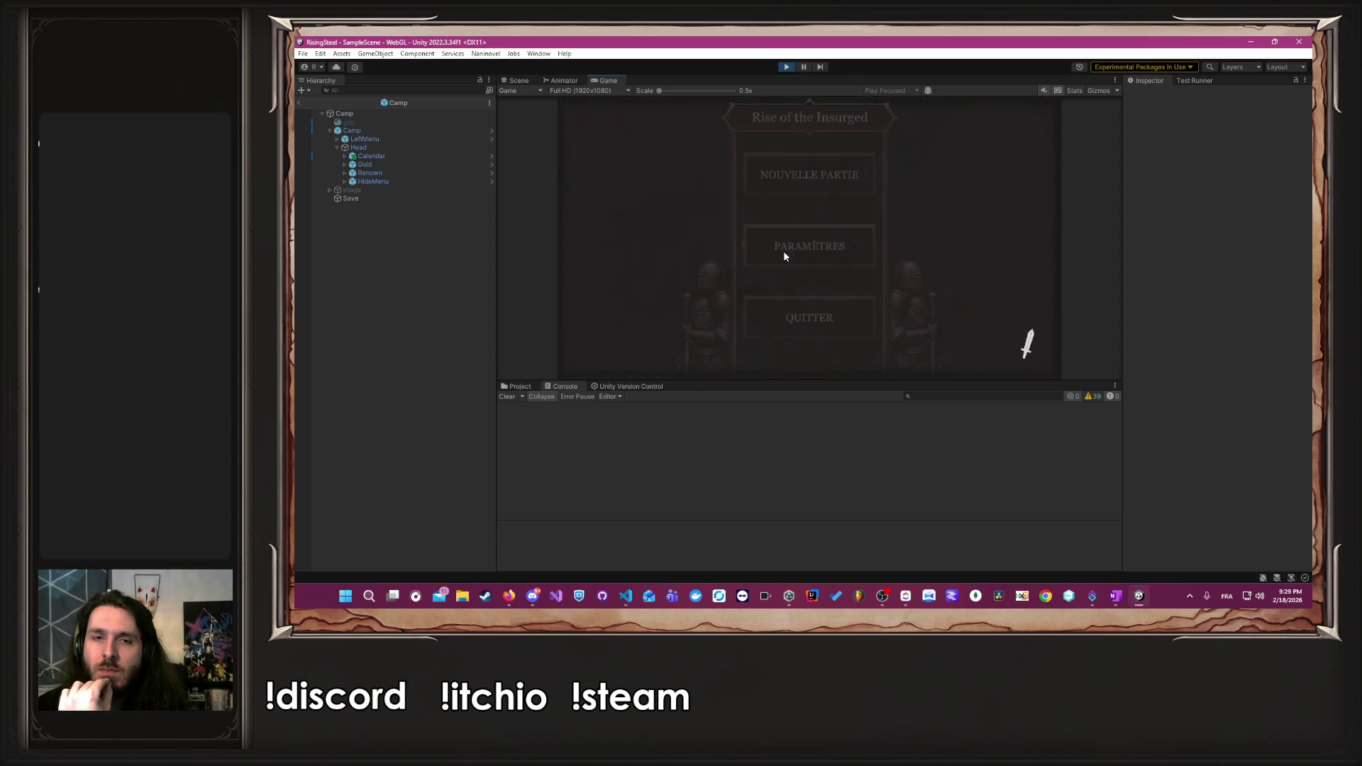
left_click(781, 177)
type("Albert")
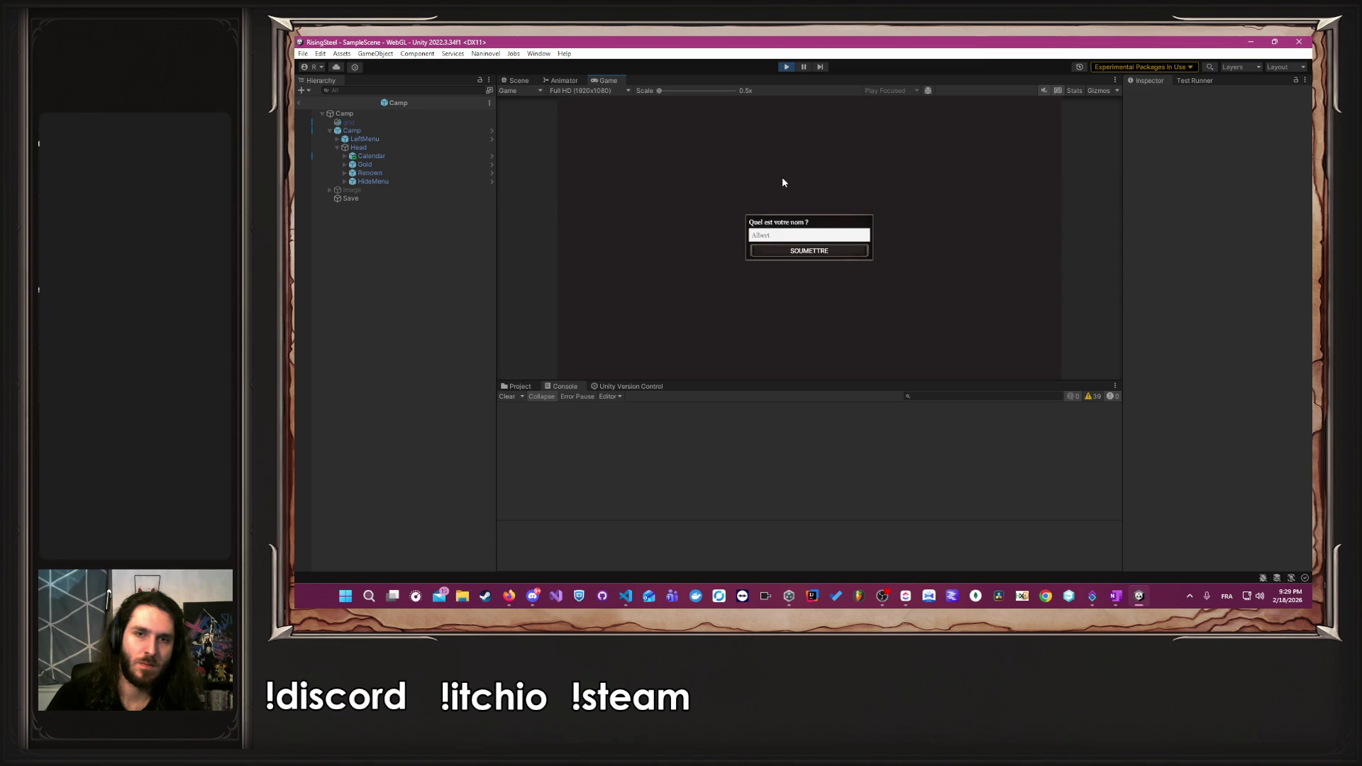
key("Return")
left_click(889, 251)
left_click(837, 193)
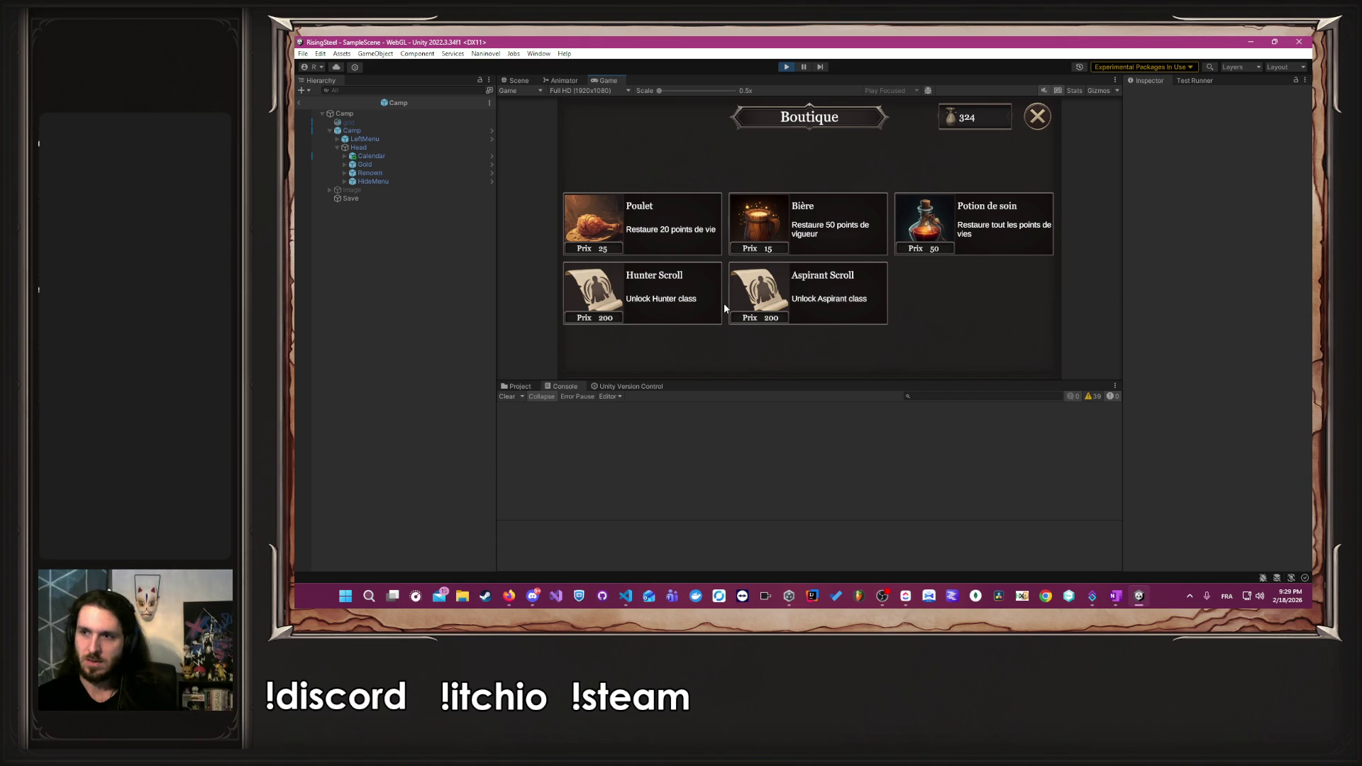
key("alt+Tab")
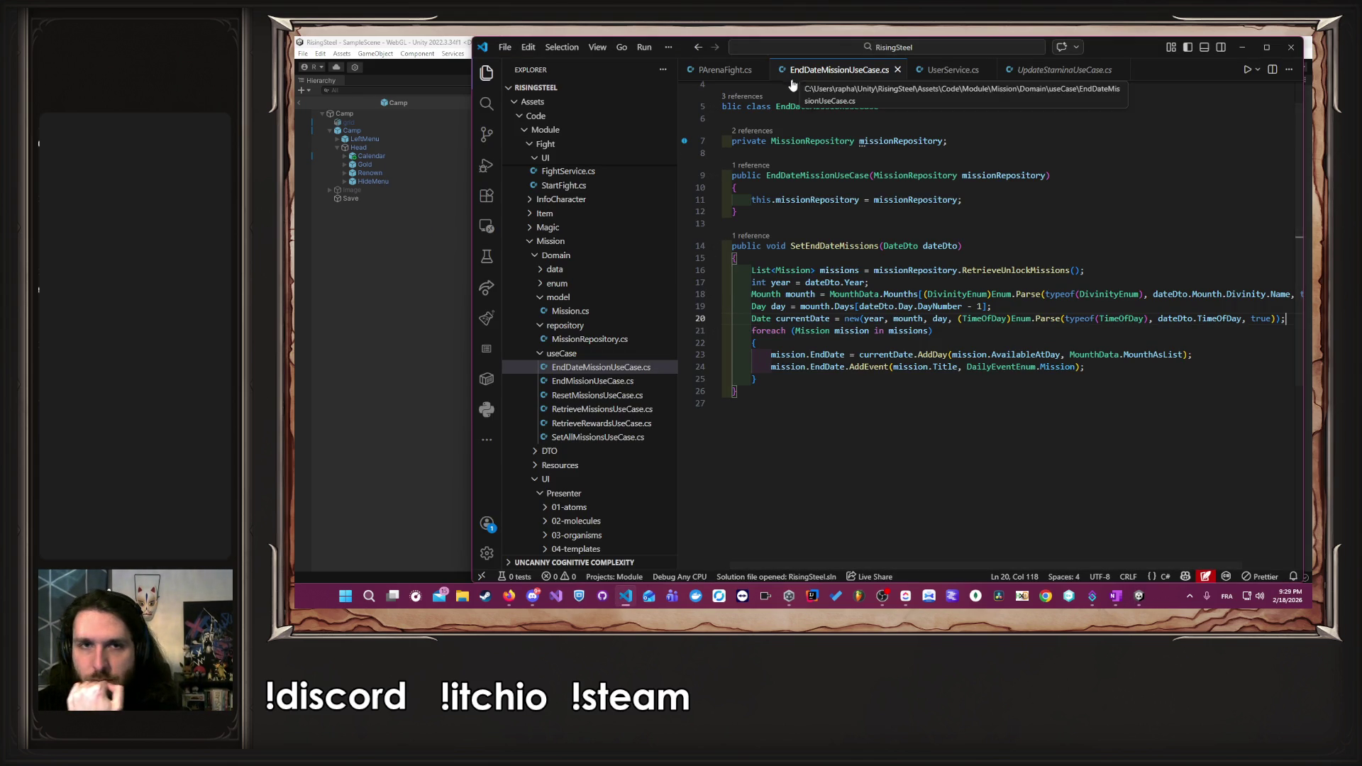
- Review PArenaFight.cs, then close it, EndDateMissionUseCase.cs and the other open code files
scroll(701, 87, "up", 1)
scroll(608, 262, "up", 5)
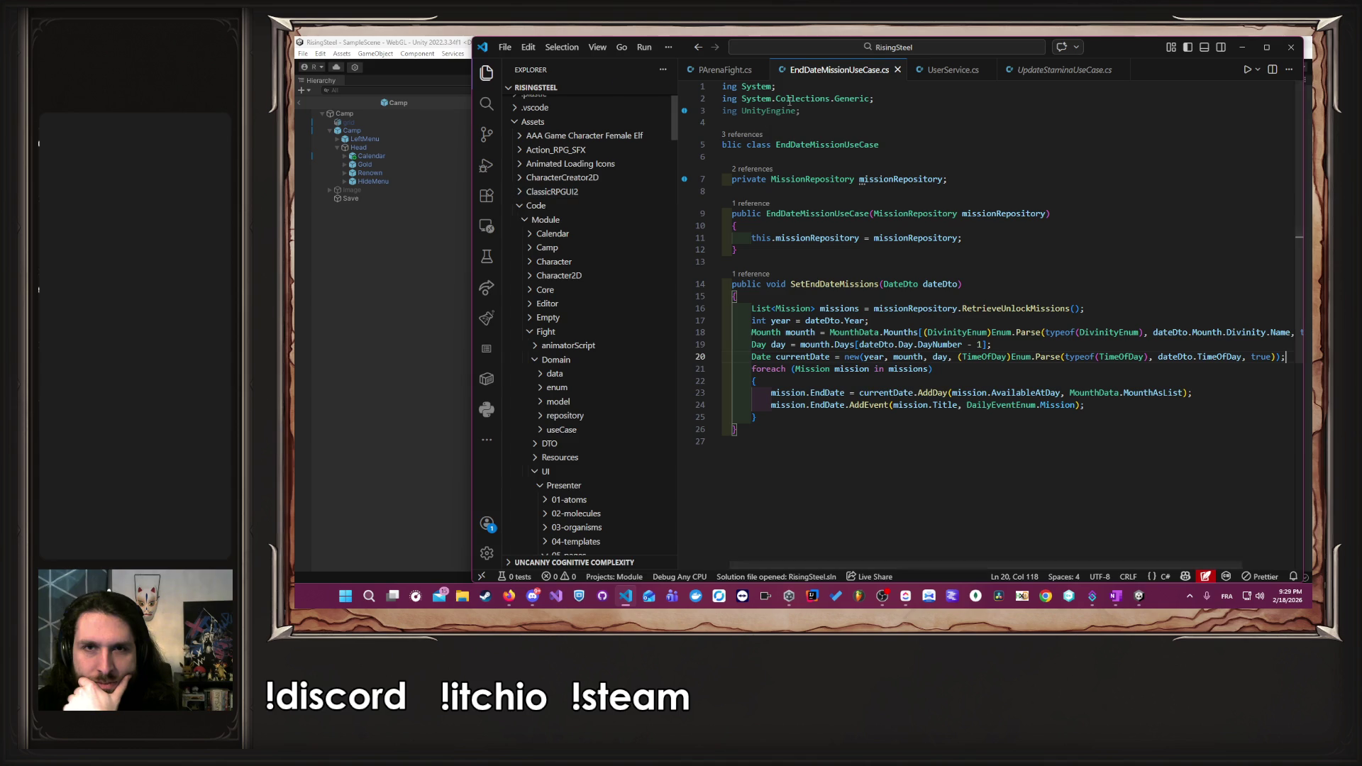
left_click(734, 68)
scroll(904, 351, "up", 10)
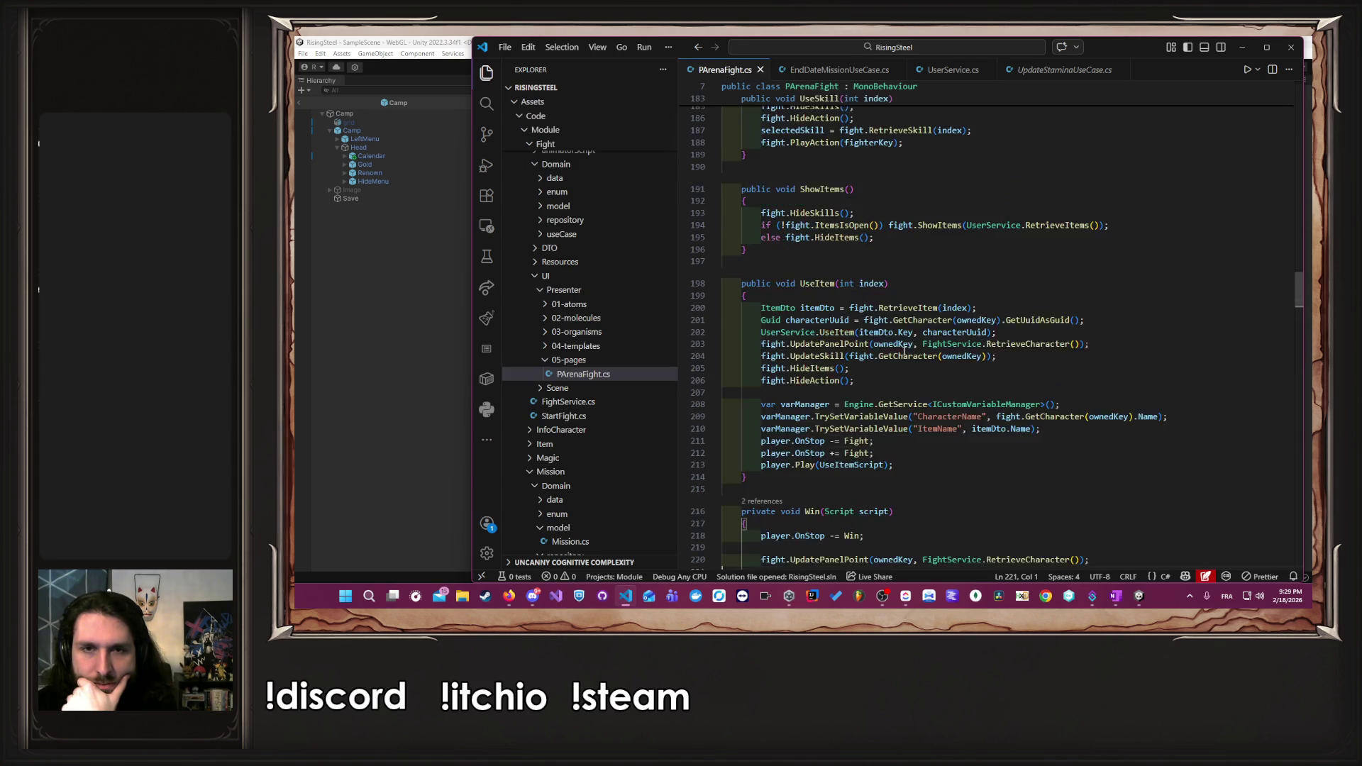
scroll(903, 351, "up", 20)
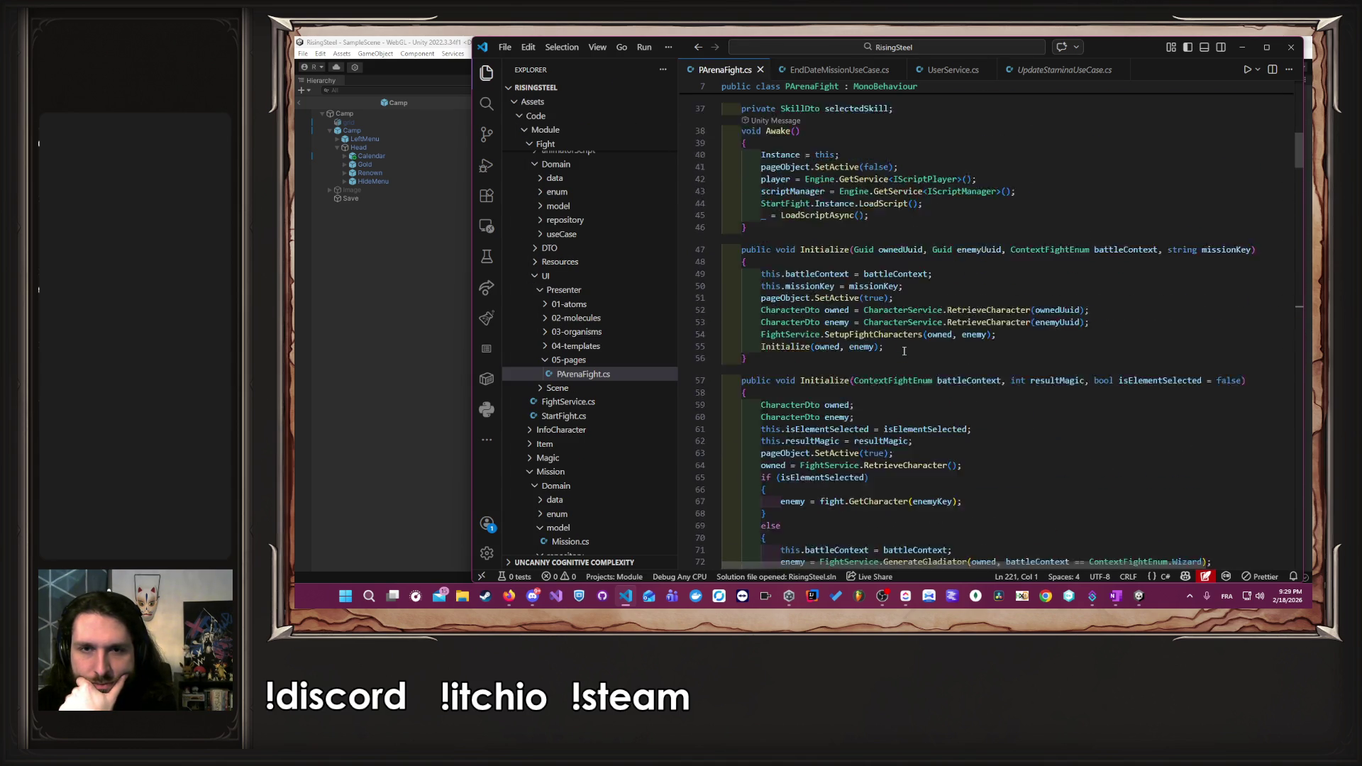
scroll(904, 351, "down", 4)
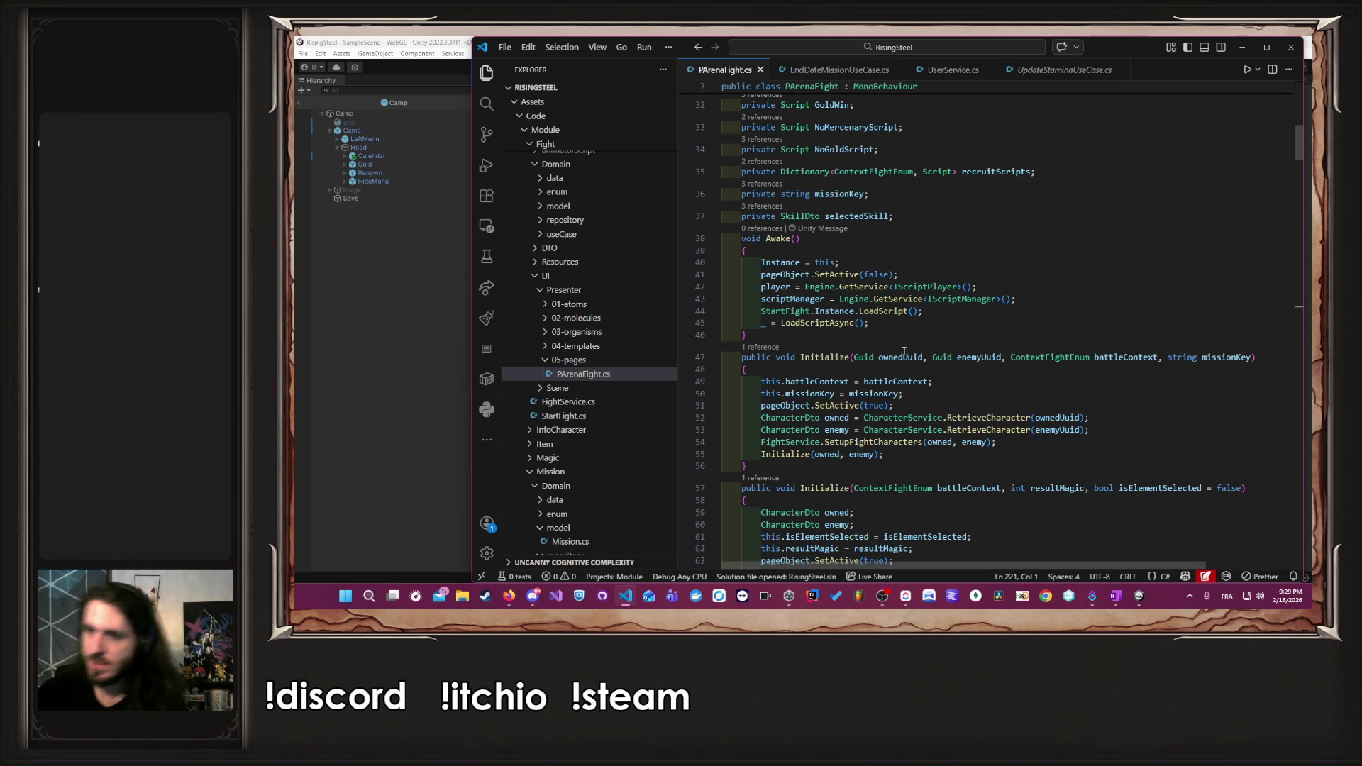
scroll(894, 353, "down", 2)
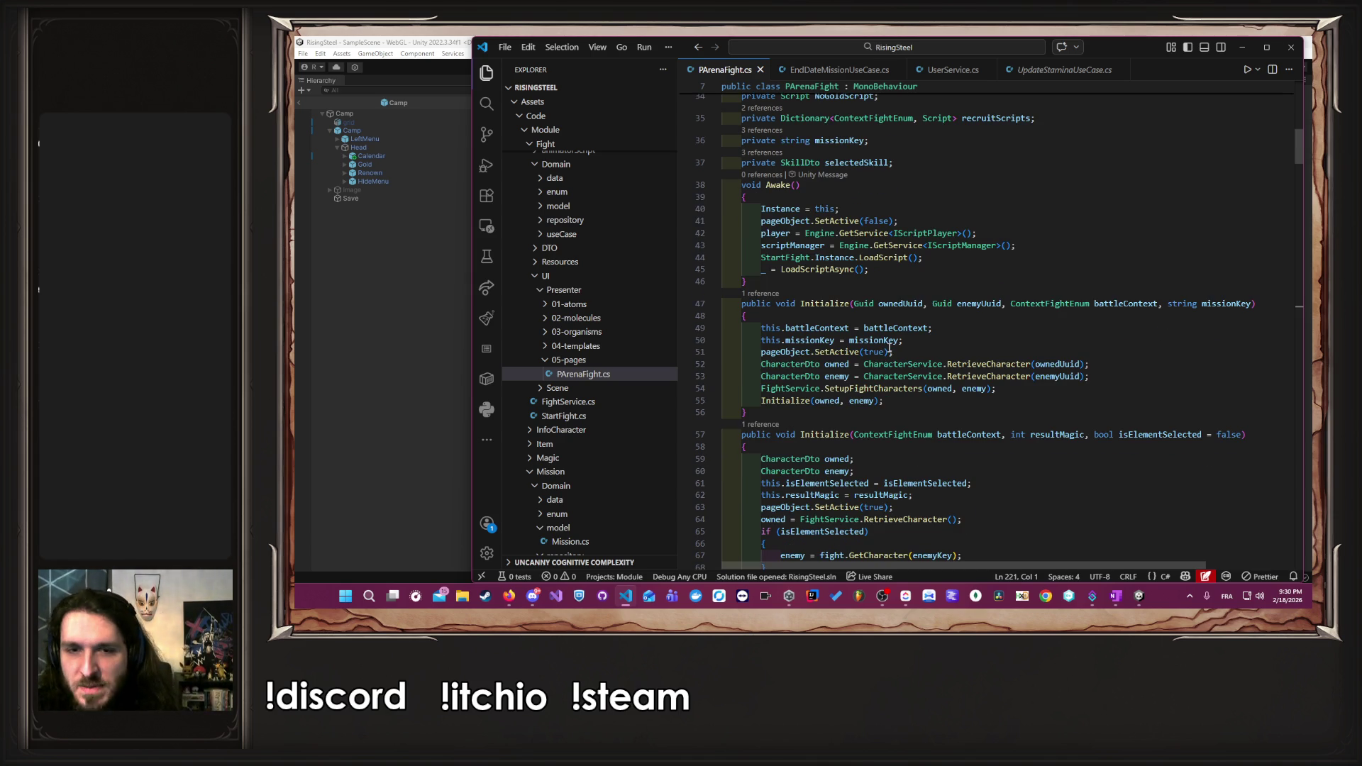
middle_click(709, 70)
middle_click(710, 70)
middle_click(710, 70)
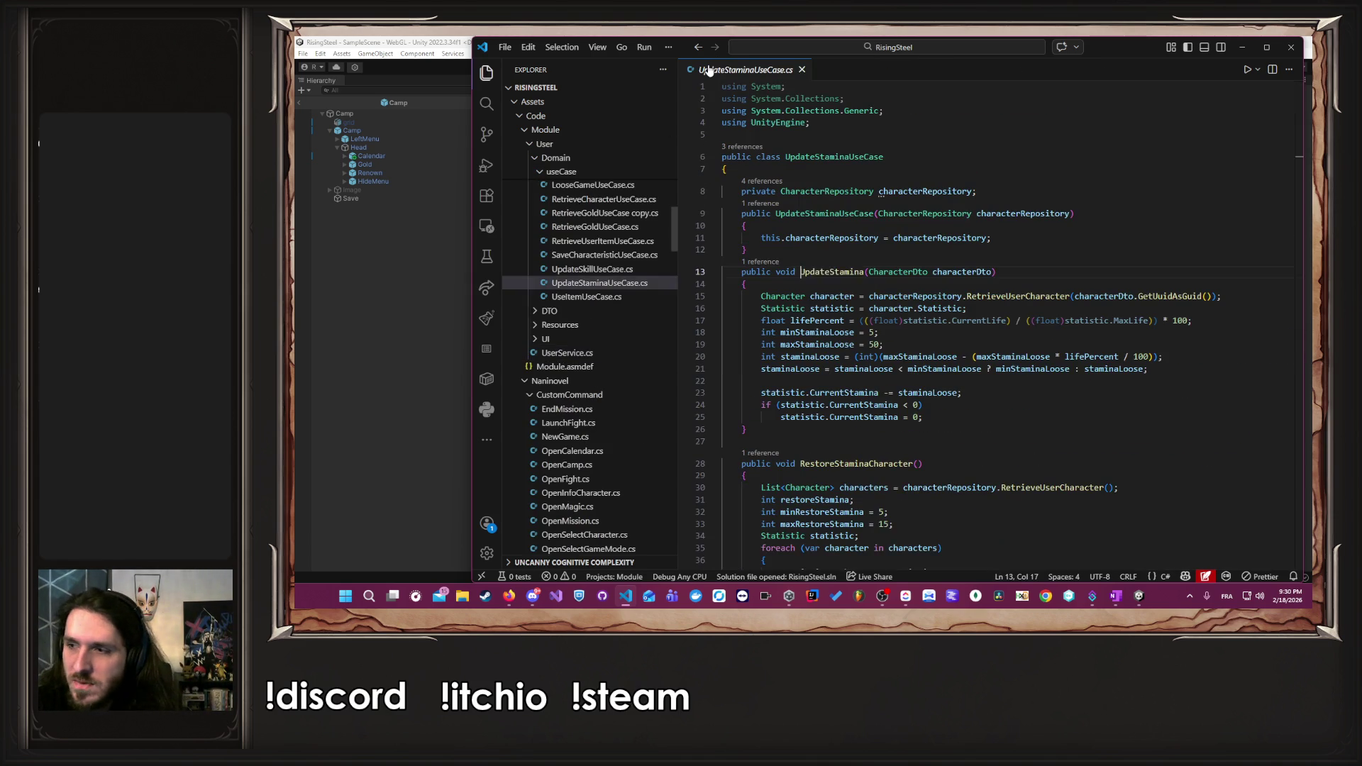
middle_click(709, 69)
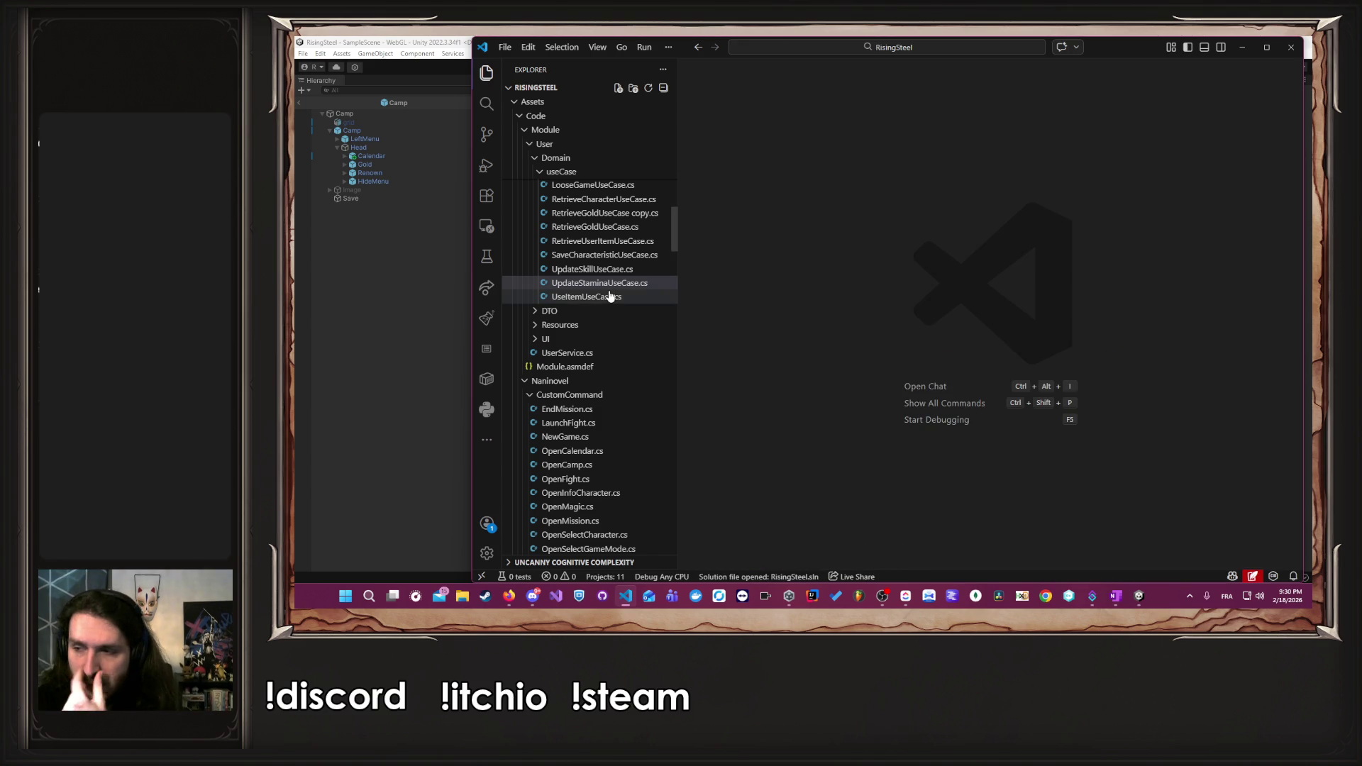
- Collapse the Fight, Mission and User folders, expand Core, and open Save.cs and Start.cs
scroll(606, 305, "up", 8)
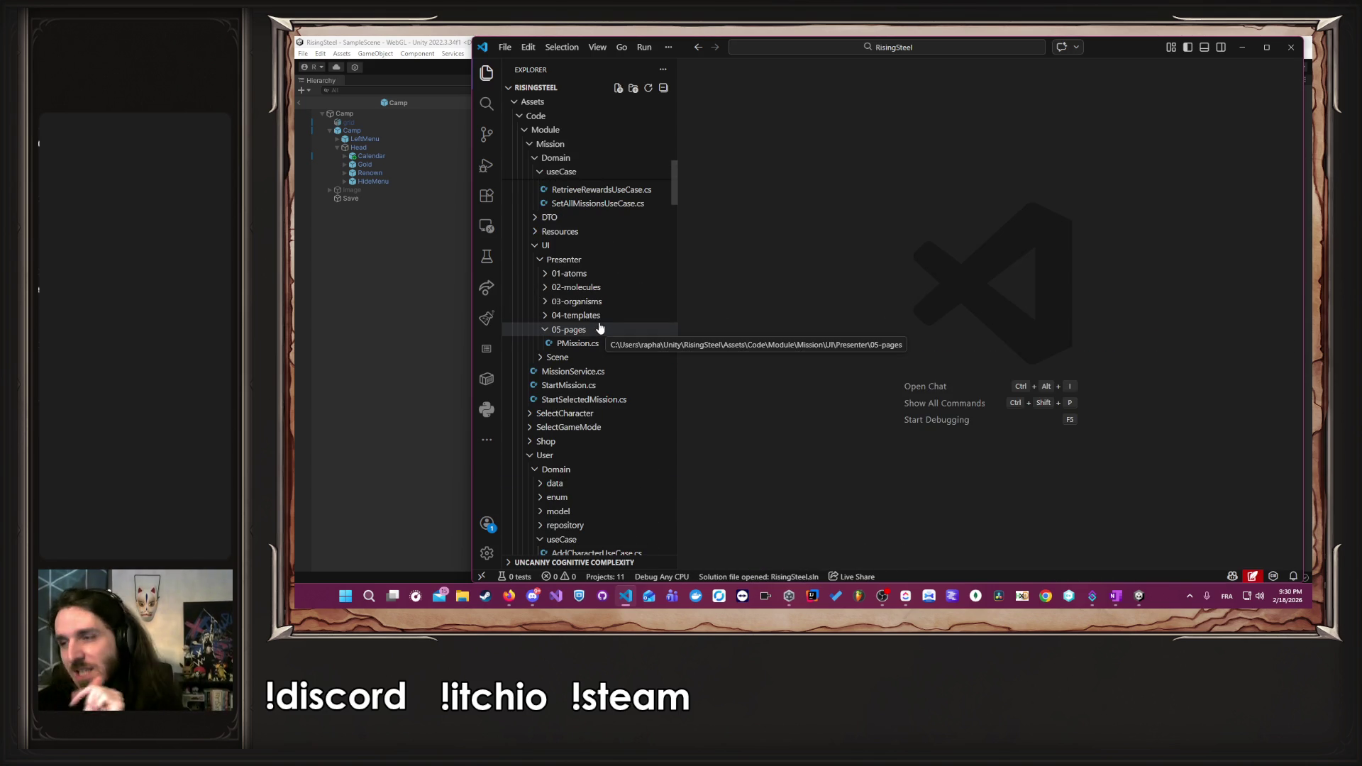
scroll(600, 328, "up", 5)
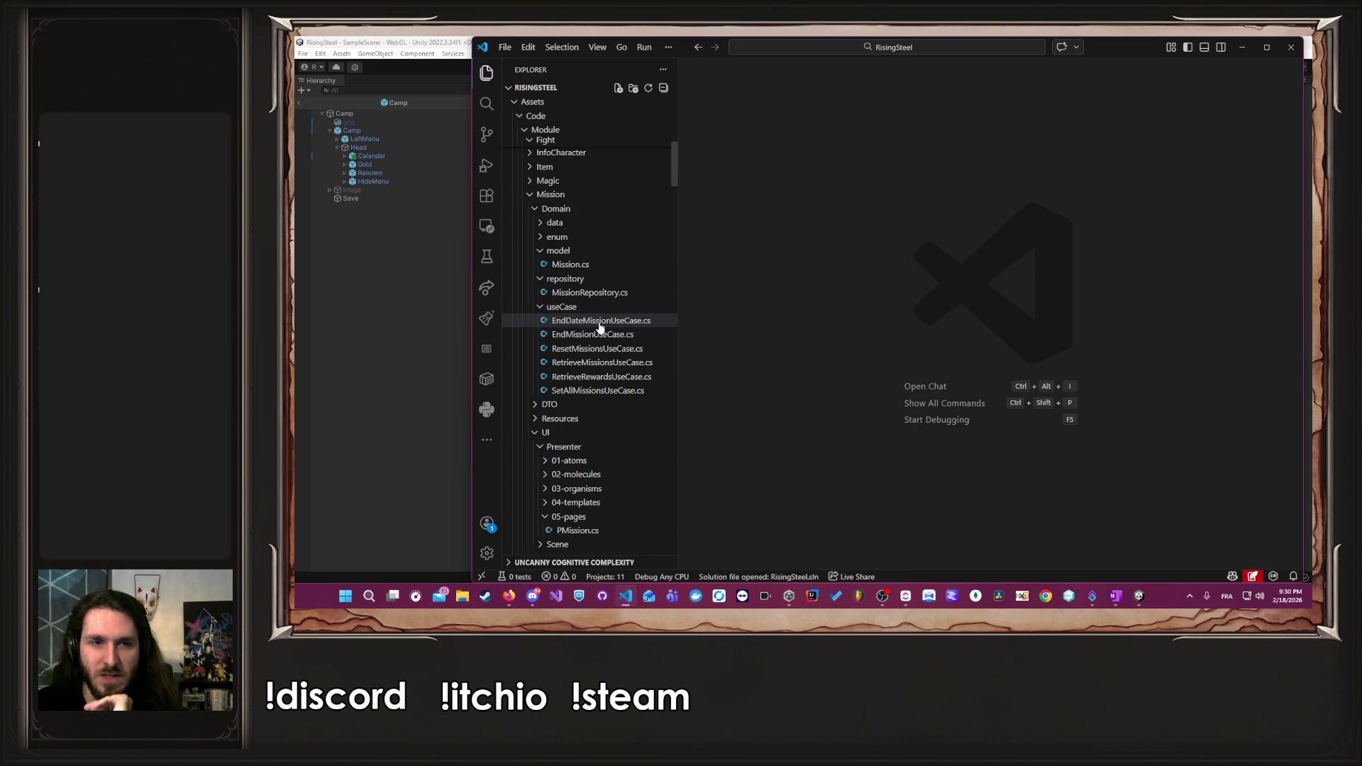
scroll(603, 387, "up", 10)
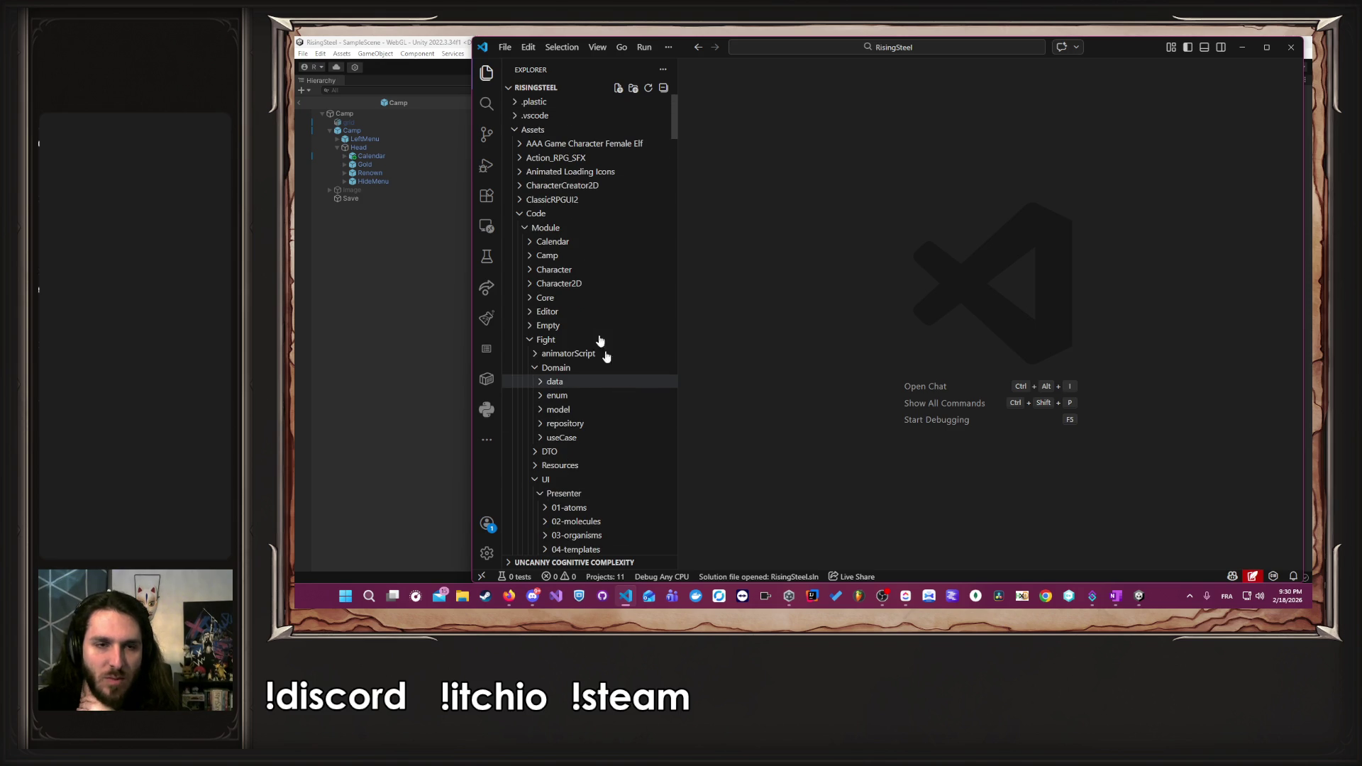
left_click(586, 340)
left_click(568, 395)
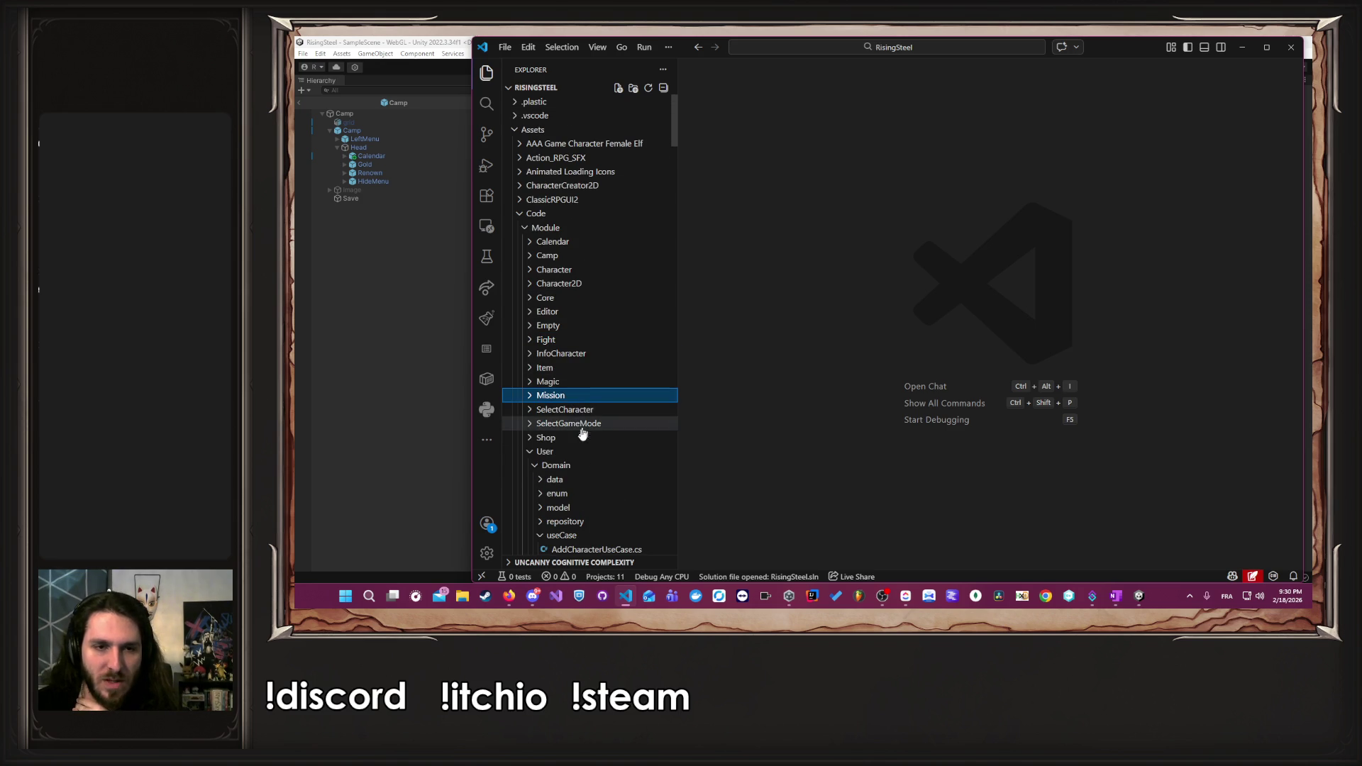
left_click(577, 453)
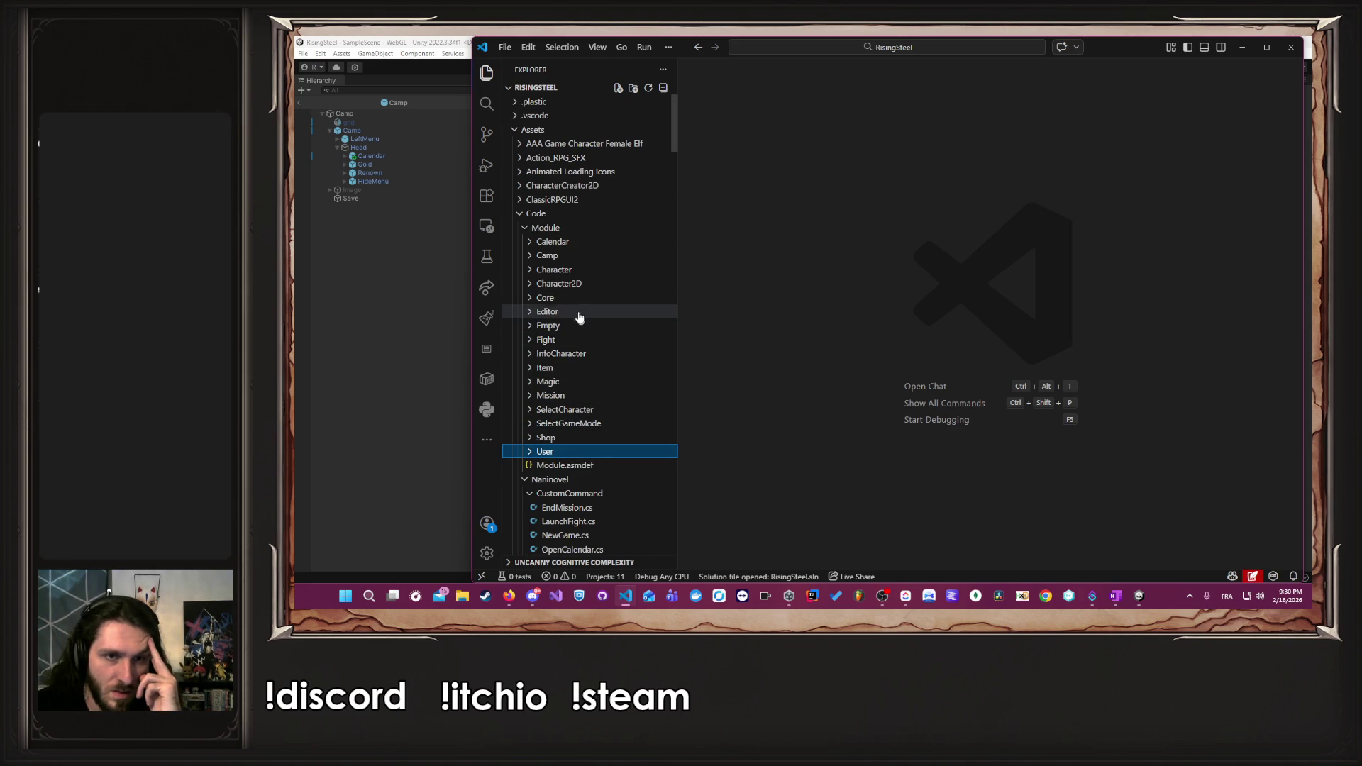
left_click(574, 298)
left_click(576, 439)
left_click(564, 452)
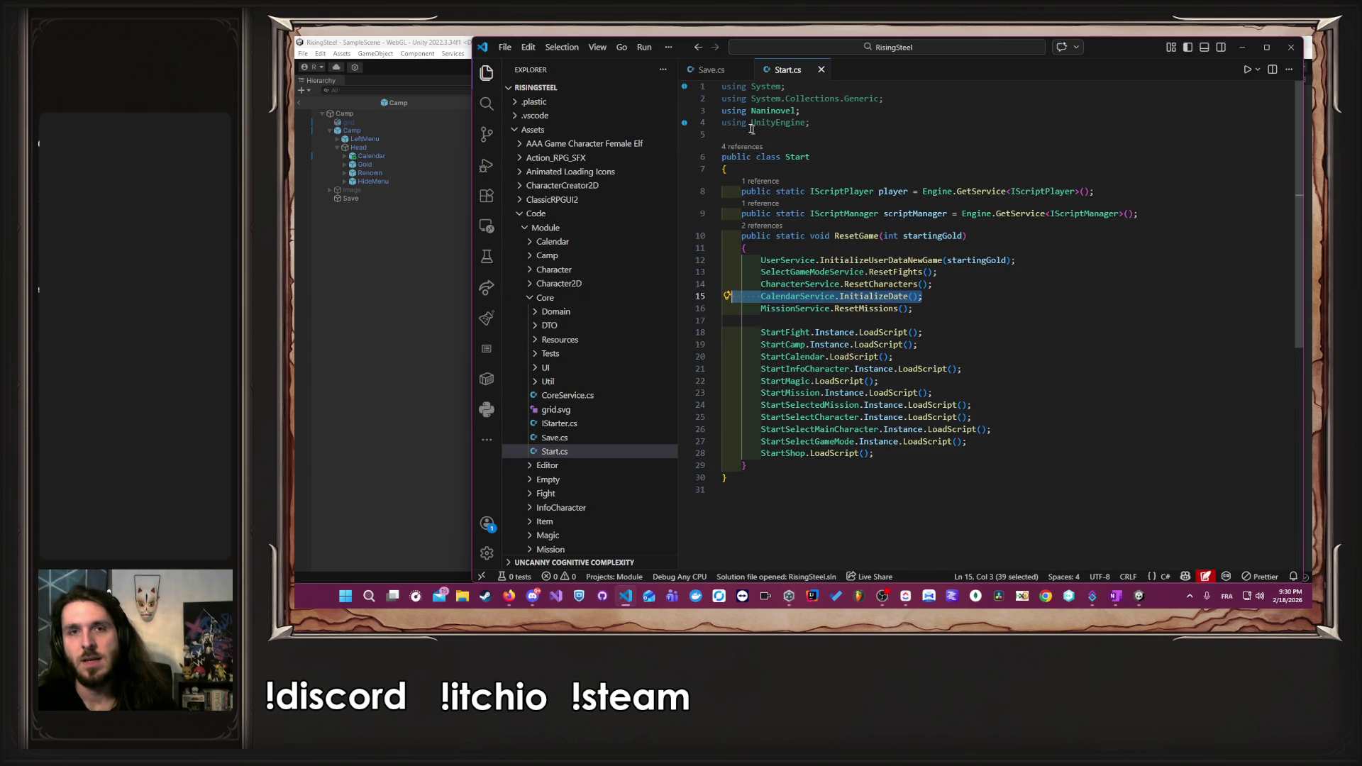
- Add ShopService.ResetShop(); after the mission reset in ResetGame and jump to its definition
middle_click(719, 77)
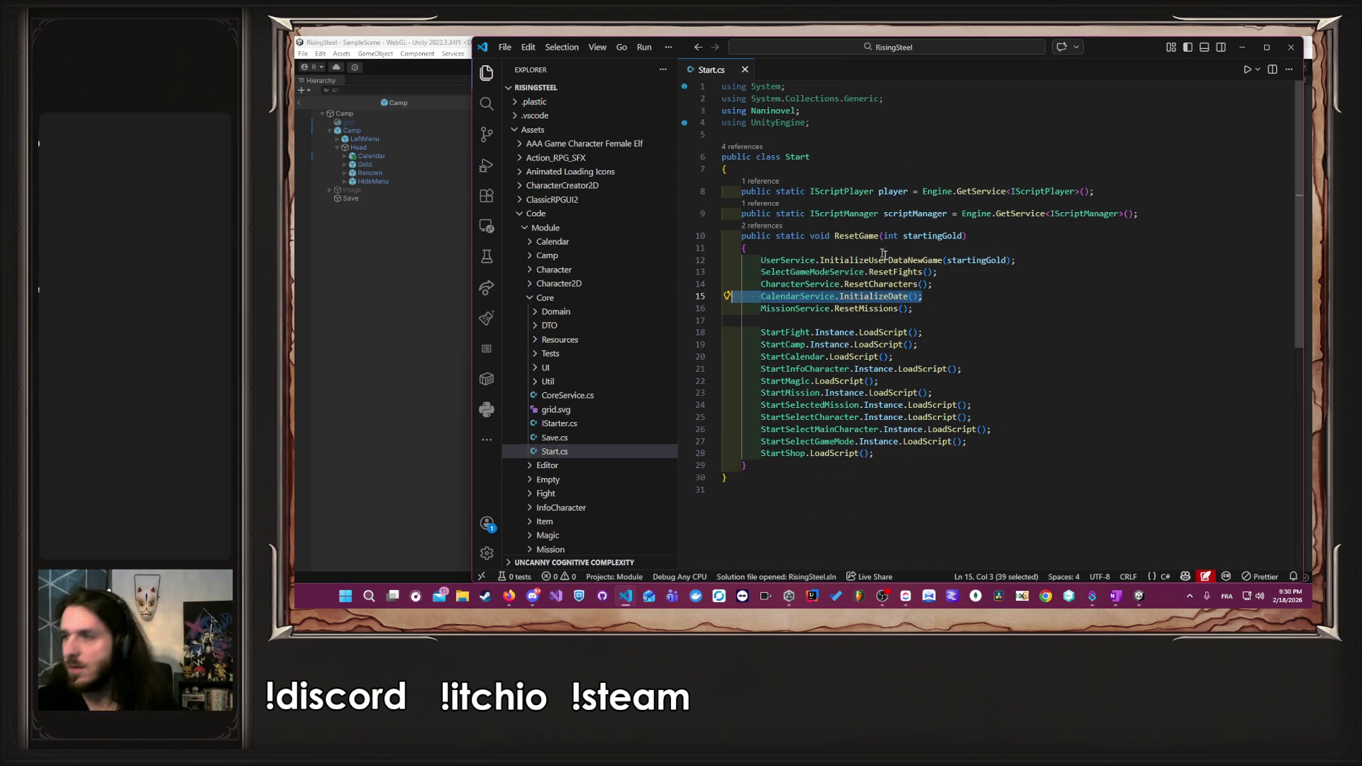
left_click(1040, 345)
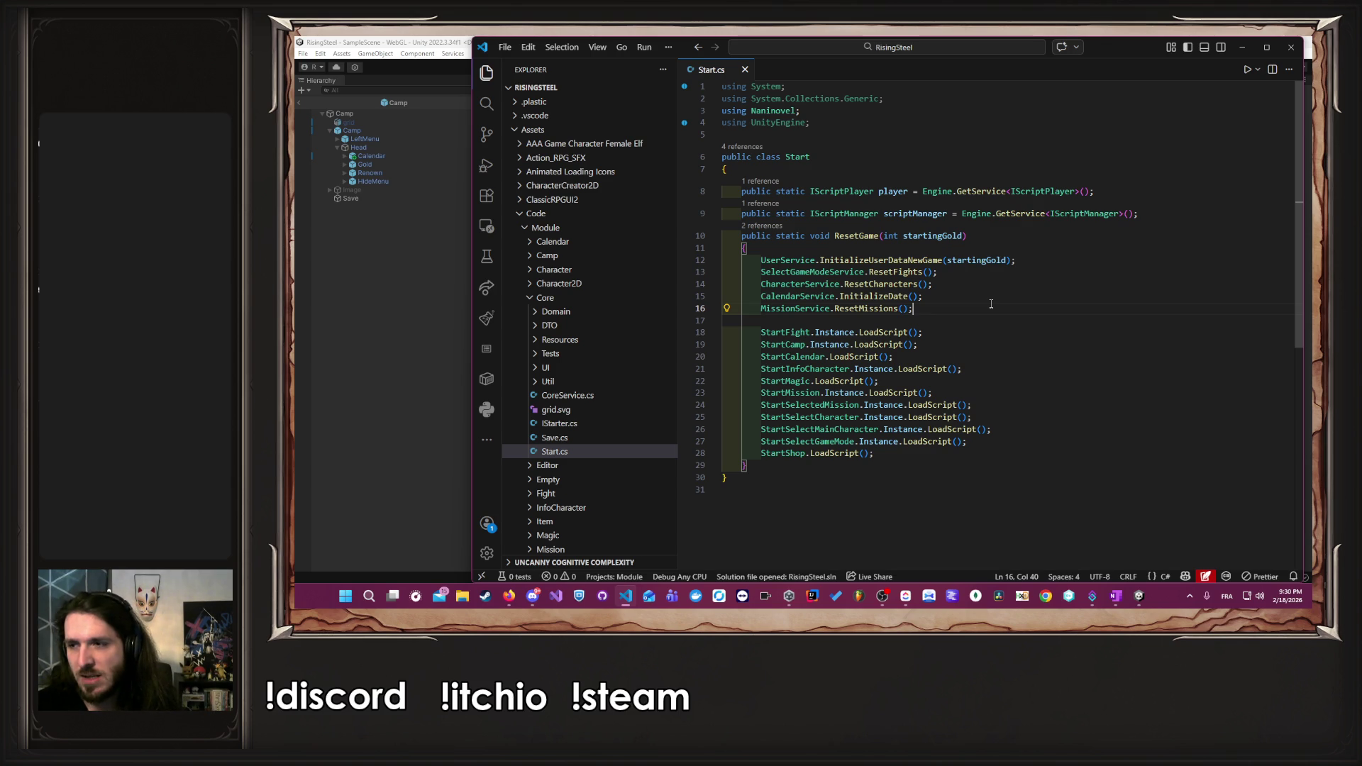
key("Return")
type("Shop")
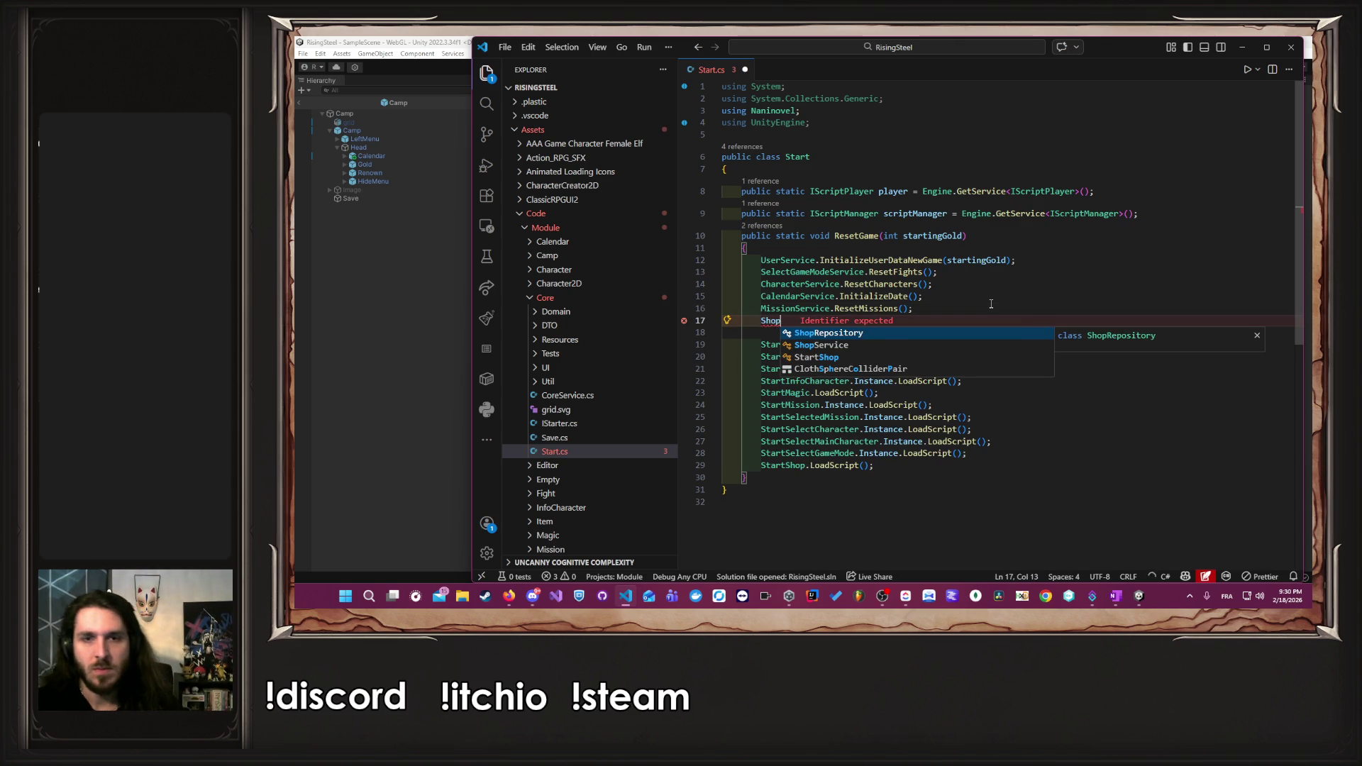
key("Down")
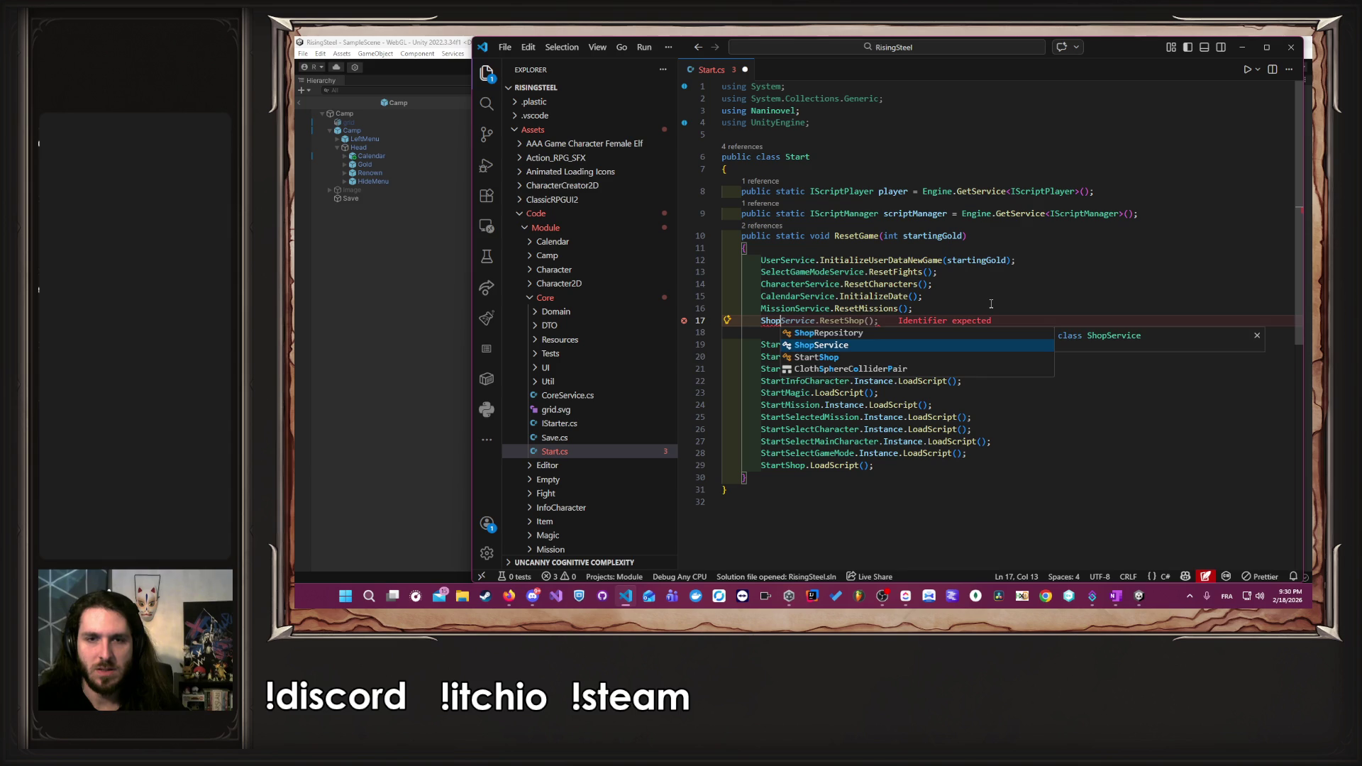
key("Tab")
type(".")
key("Tab")
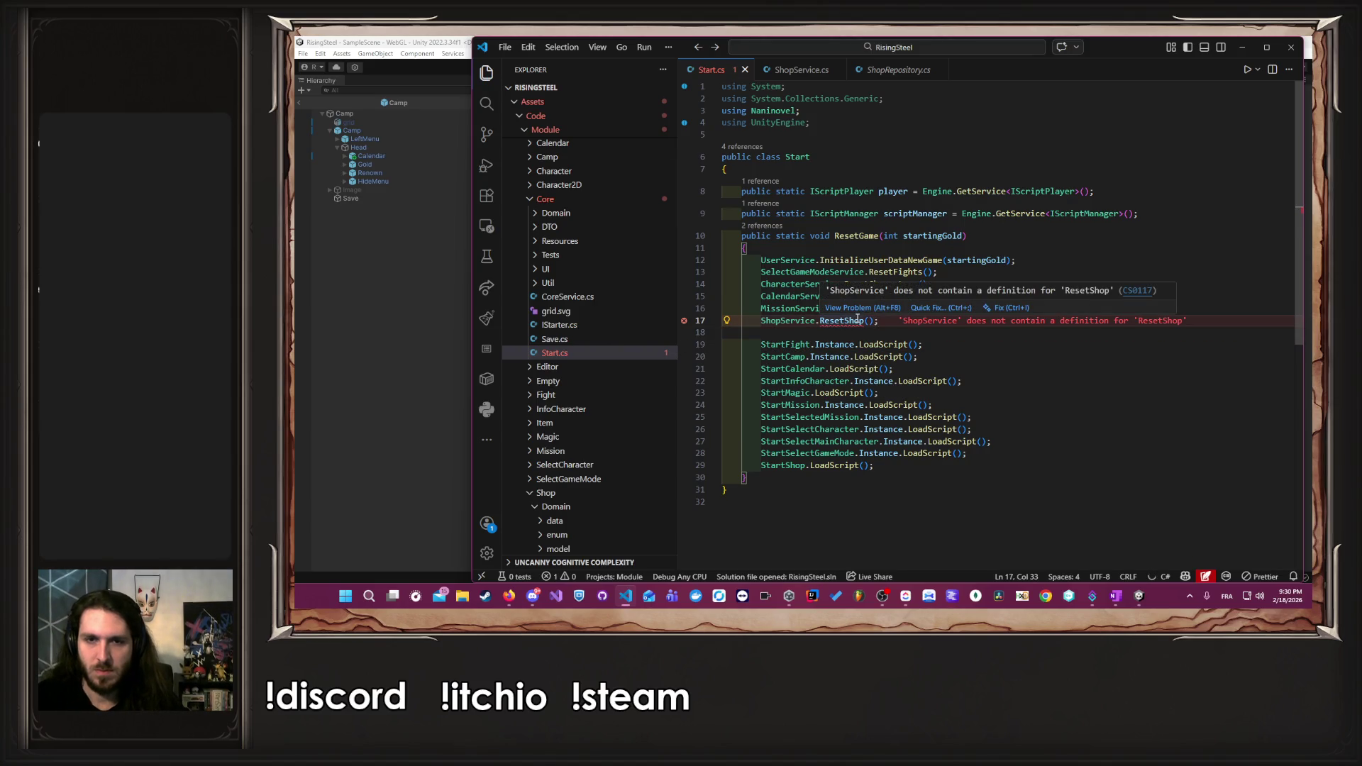
key("Down")
key("Down")
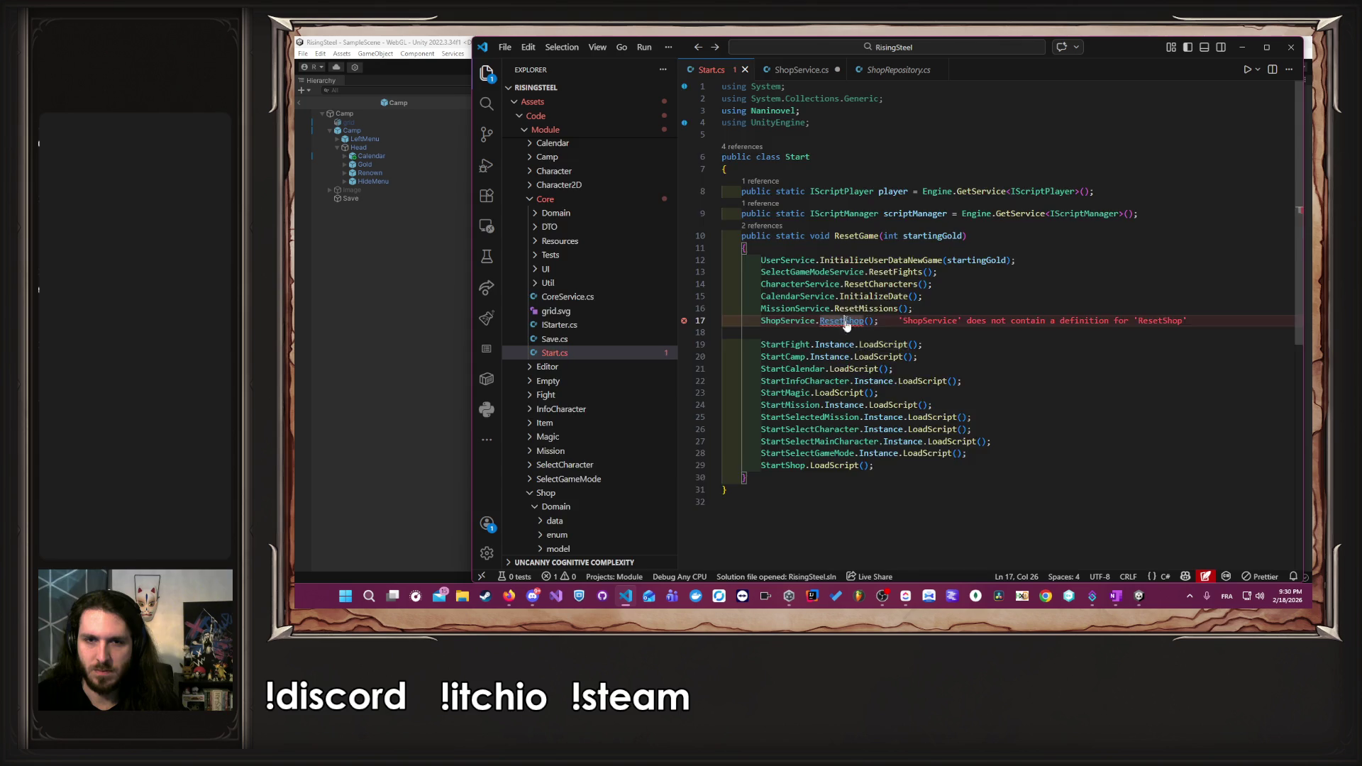
key("F12")
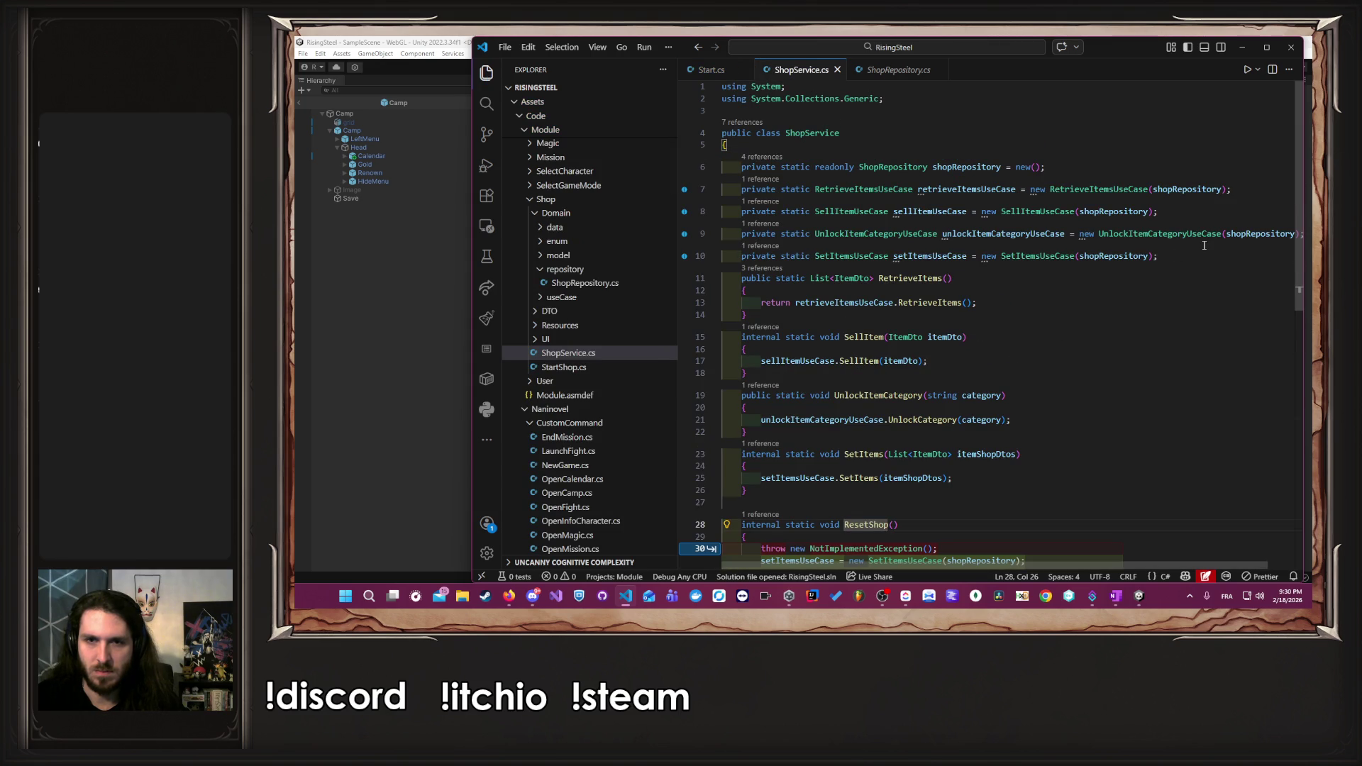
- Add a ResetShopUseCase field to ShopService.cs and save the file
left_click(1188, 252)
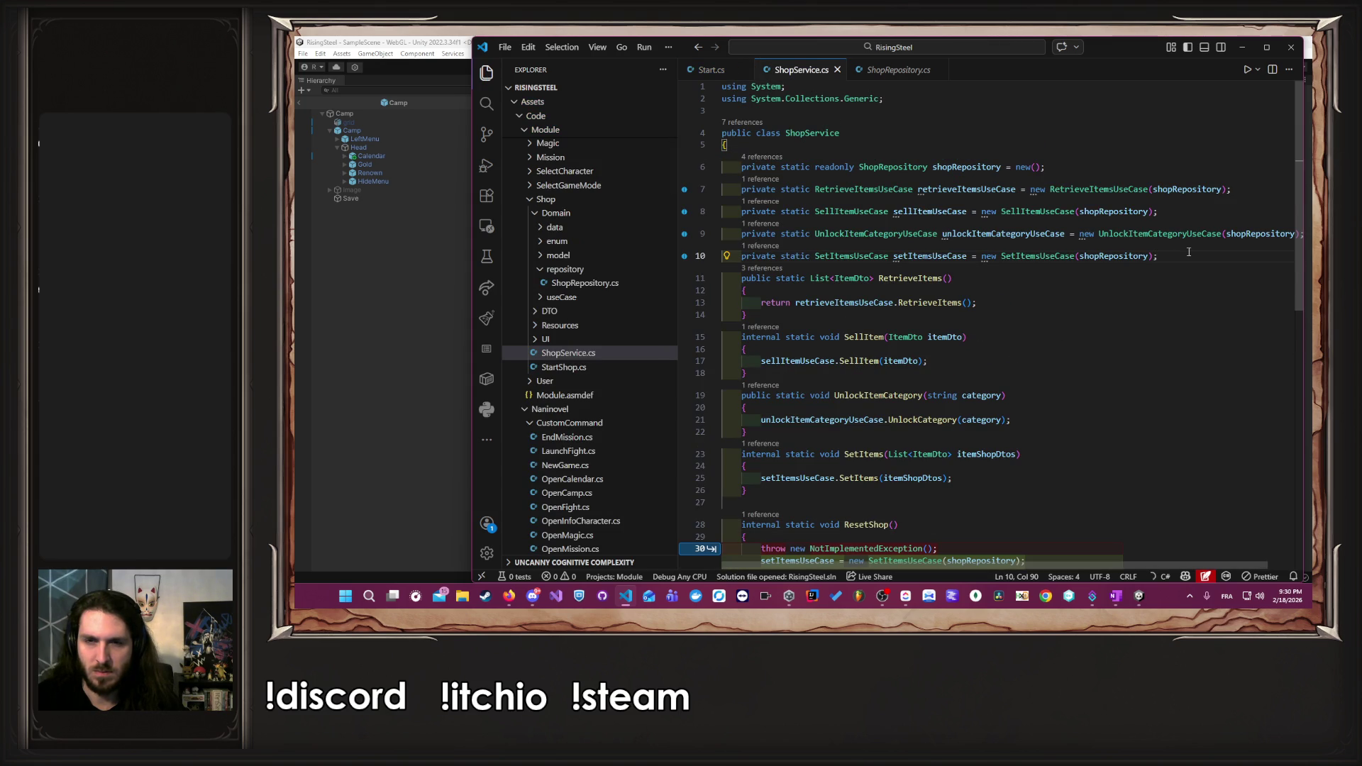
key("Return")
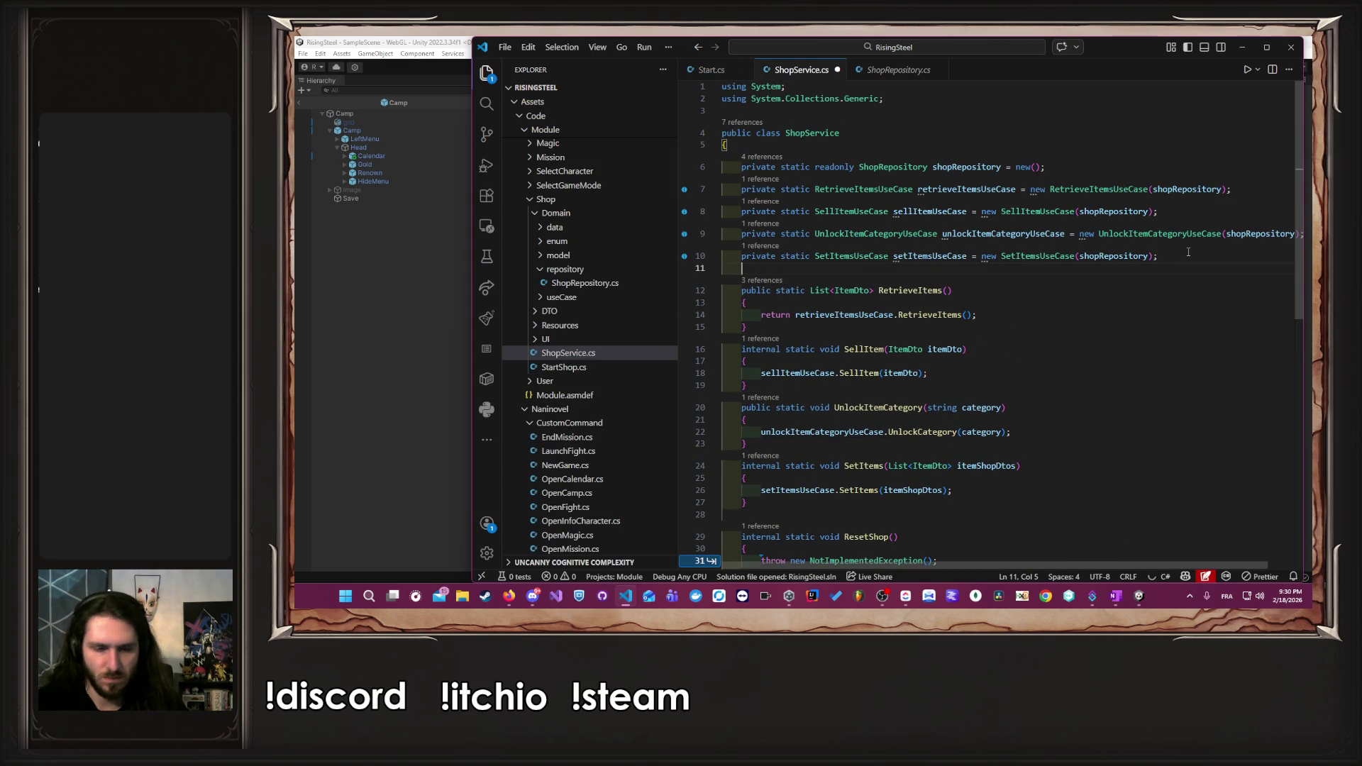
type("p")
key("Tab")
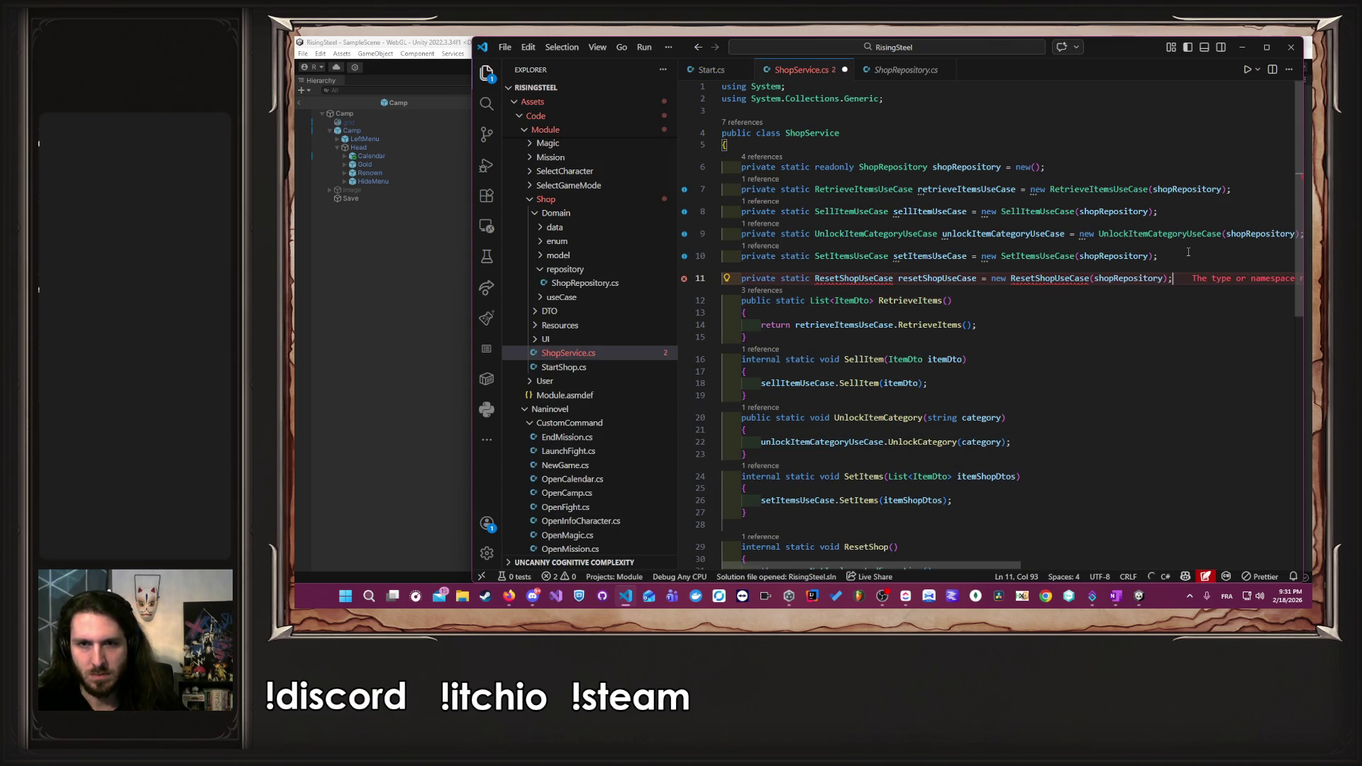
key("ctrl+s")
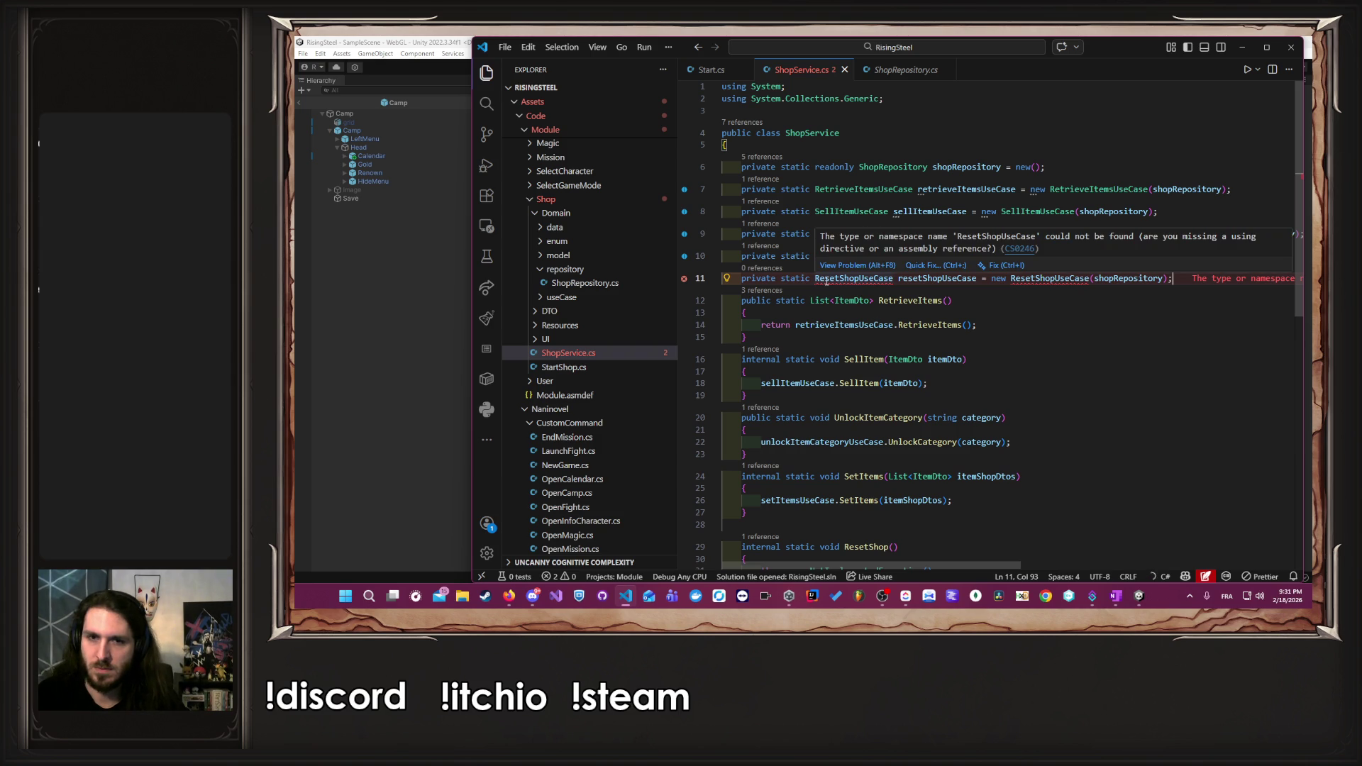
- Inspect fixes for the missing ResetShopUseCase type and bring up actions on the Shop useCase folder
left_click(914, 267)
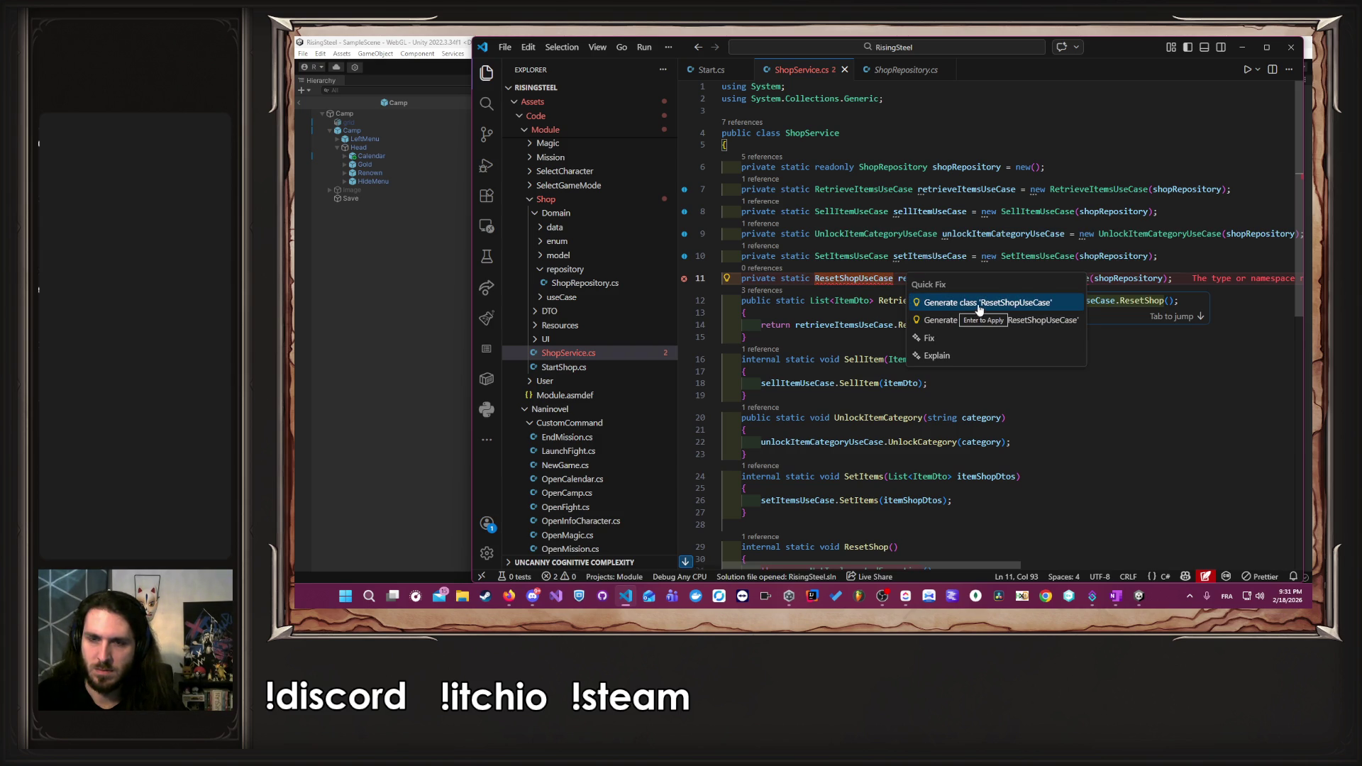
left_click(878, 278)
double_click(863, 278)
key("ctrl+c")
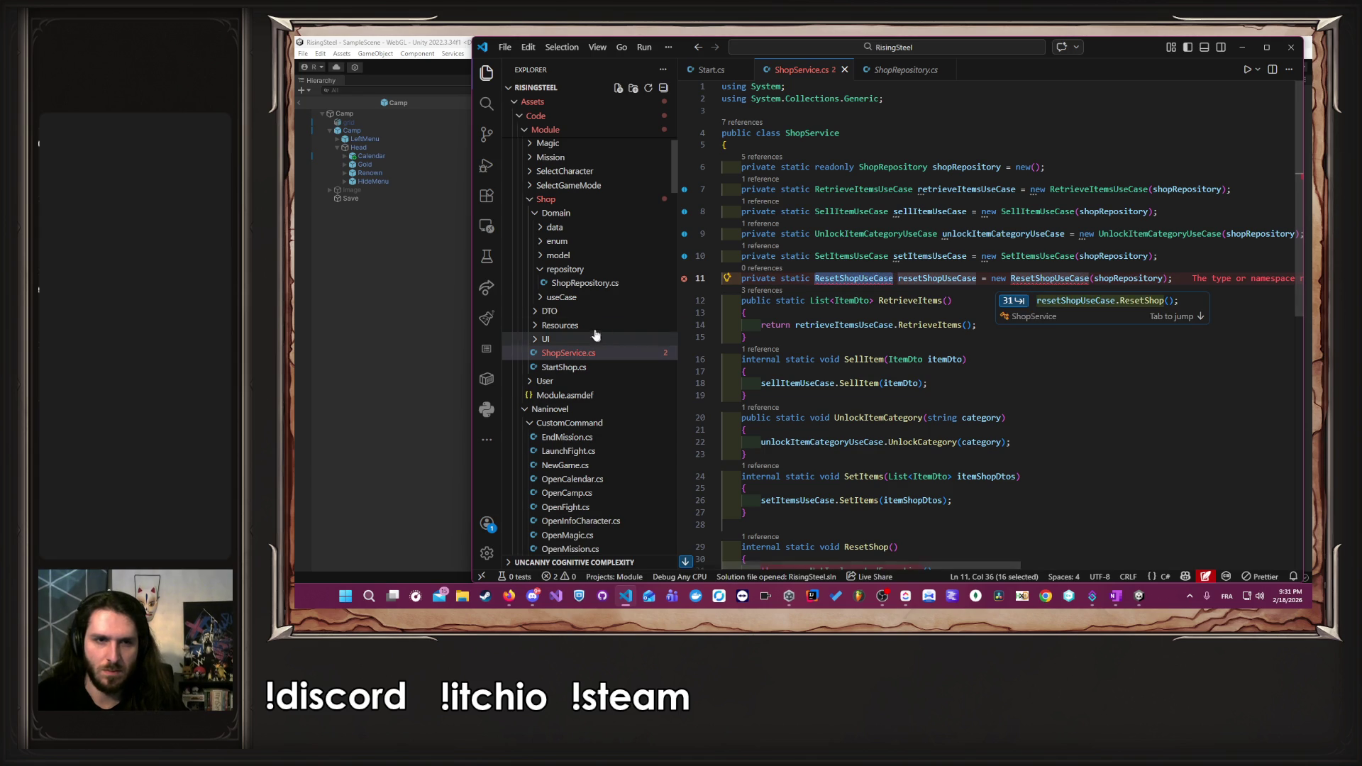
left_click(599, 296)
right_click(602, 296)
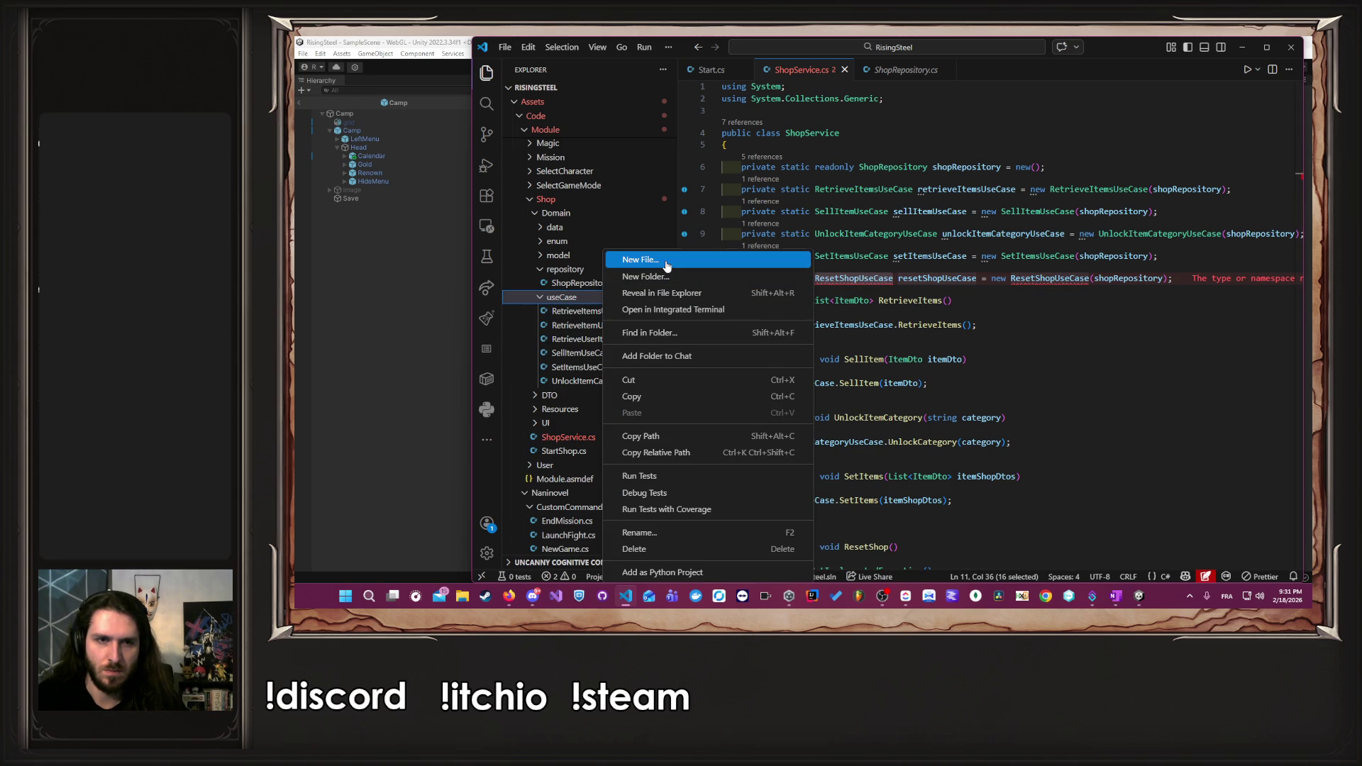
- Create ResetShopUseCase.cs in the useCase folder, filled with a copy of RetrieveItemsUseCase's code, and save it
left_click(667, 259)
key("ctrl+v")
type(".cs")
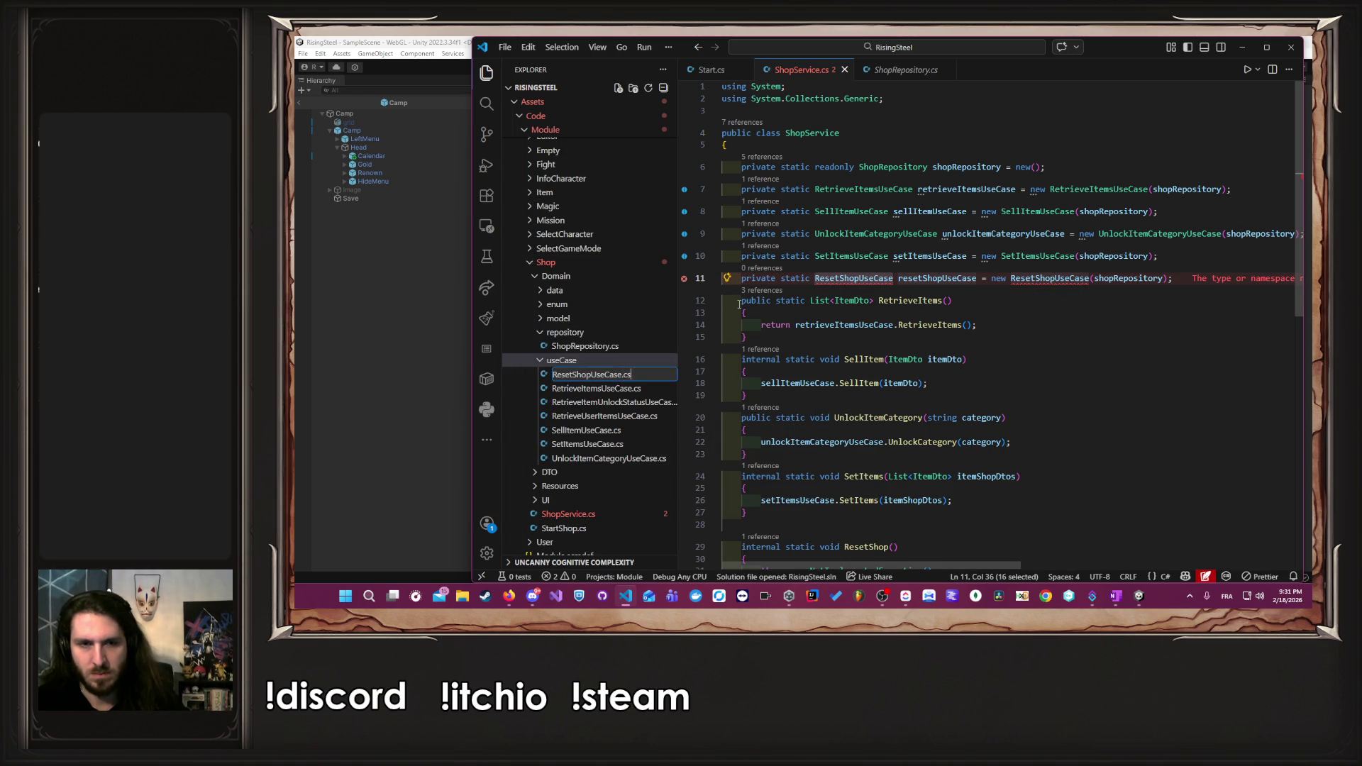
key("Return")
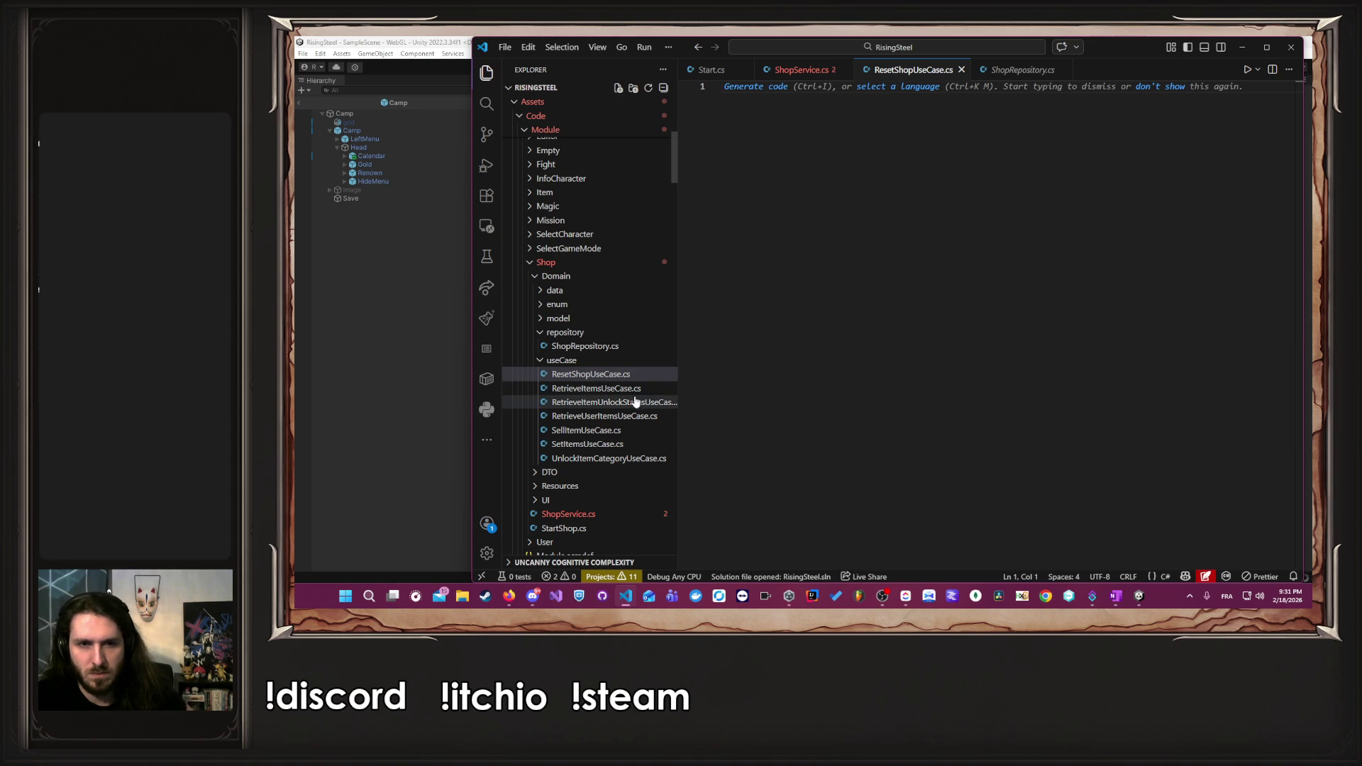
double_click(633, 391)
key("ctrl+a")
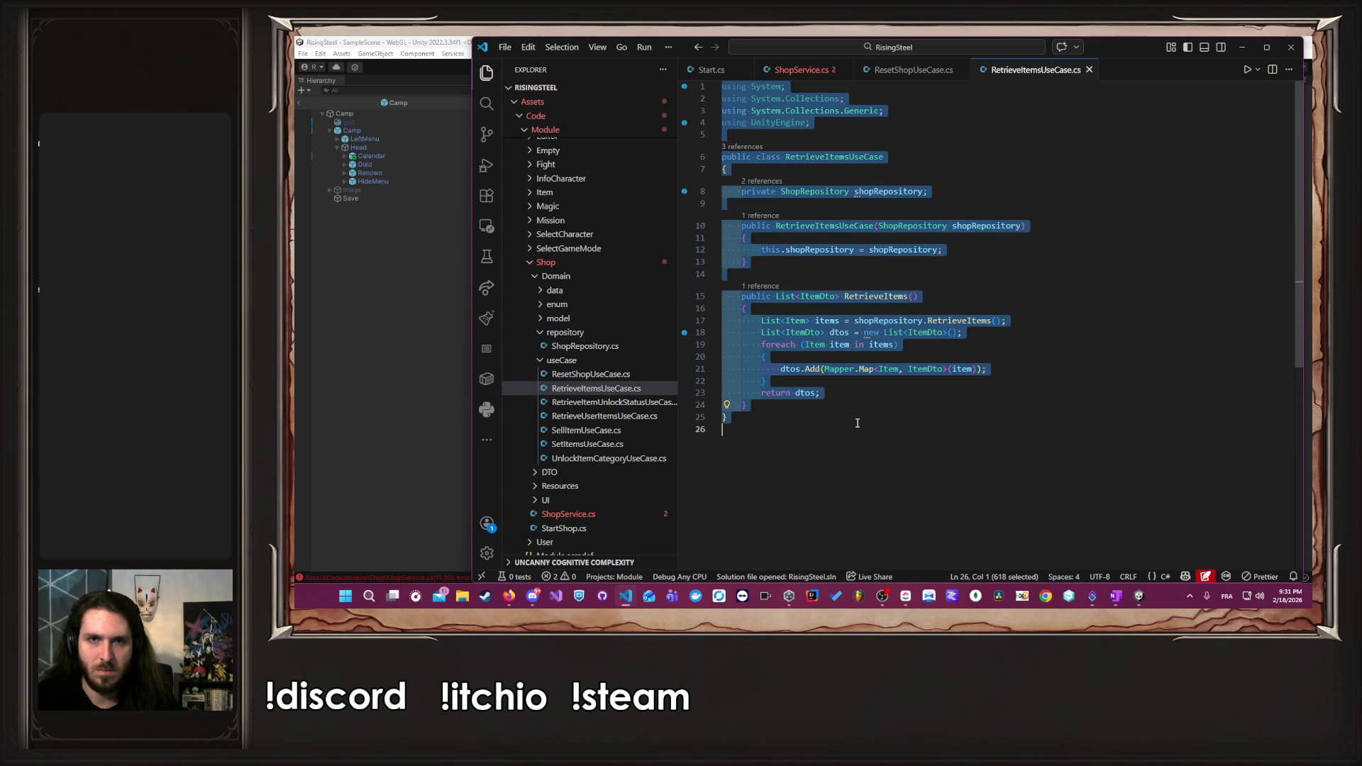
key("ctrl+c")
double_click(568, 374)
key("ctrl+v")
key("ctrl+s")
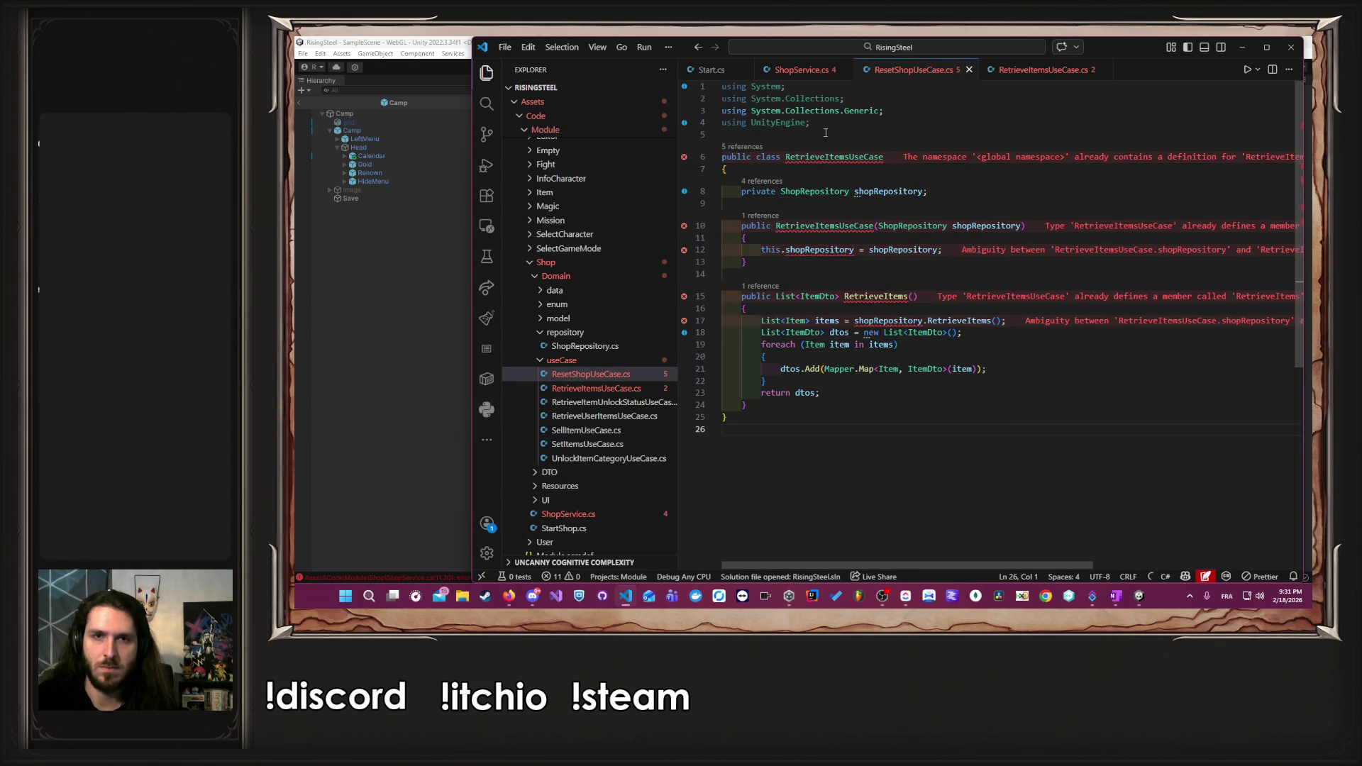
- Rename the copied class to ResetShopUseCase and replace its RetrieveItems method with ResetShop
double_click(851, 158)
type("Reset")
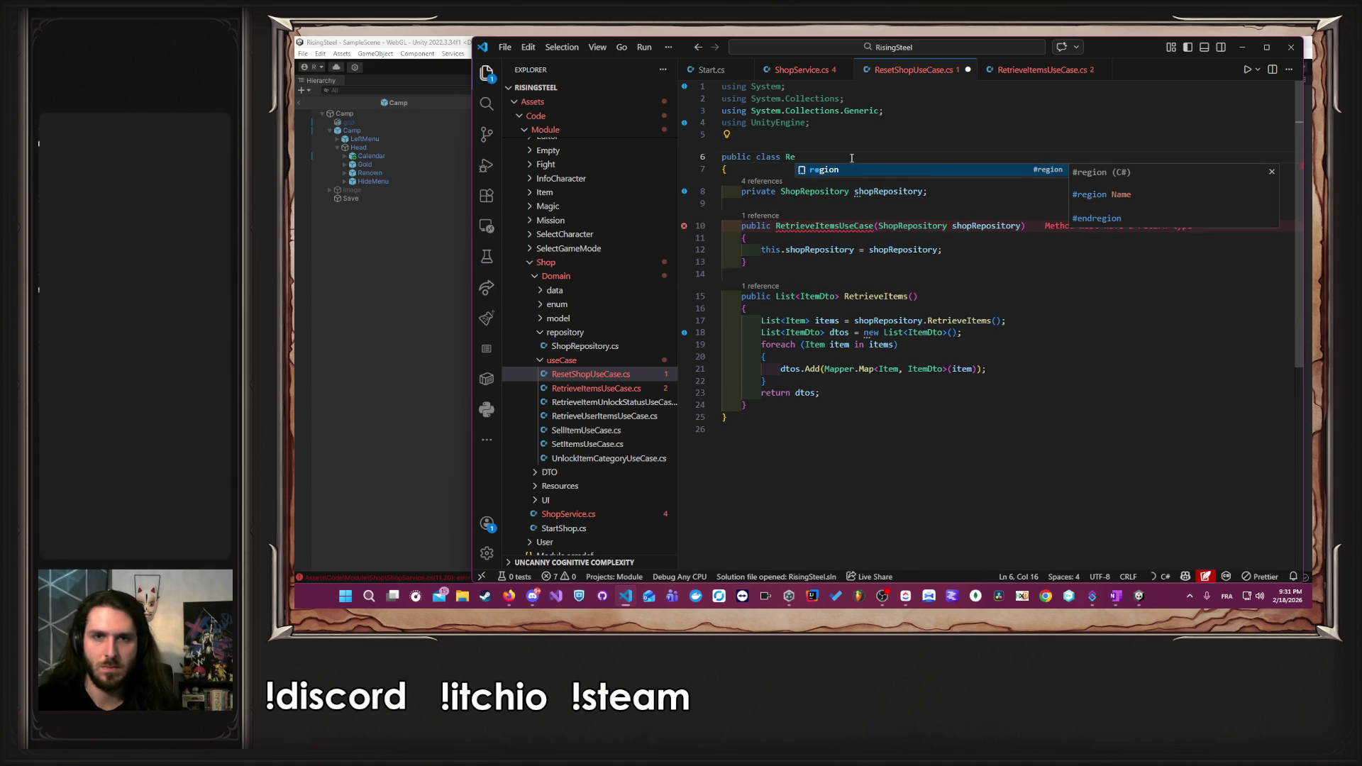
key("Tab")
key("Tab")
key("Tab")
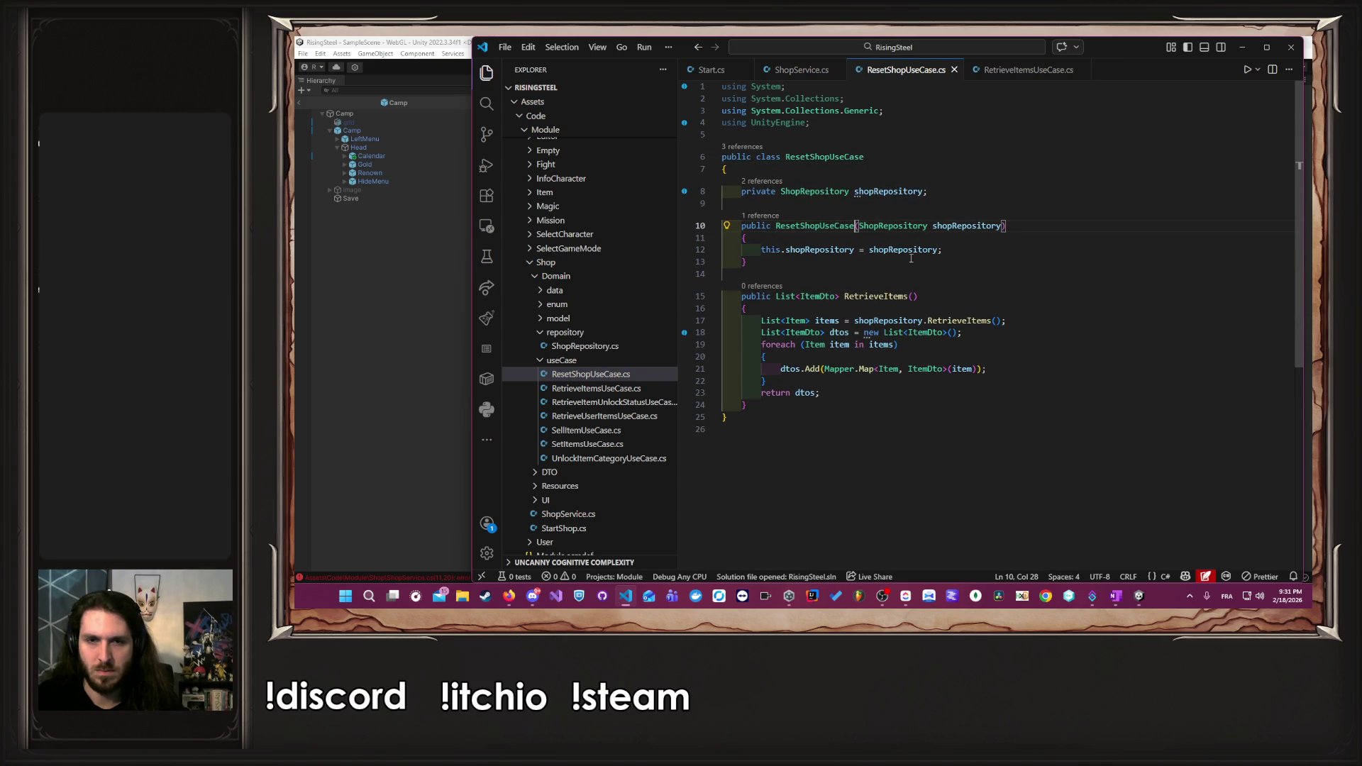
left_click_drag(827, 410, 741, 296)
key("BackSpace")
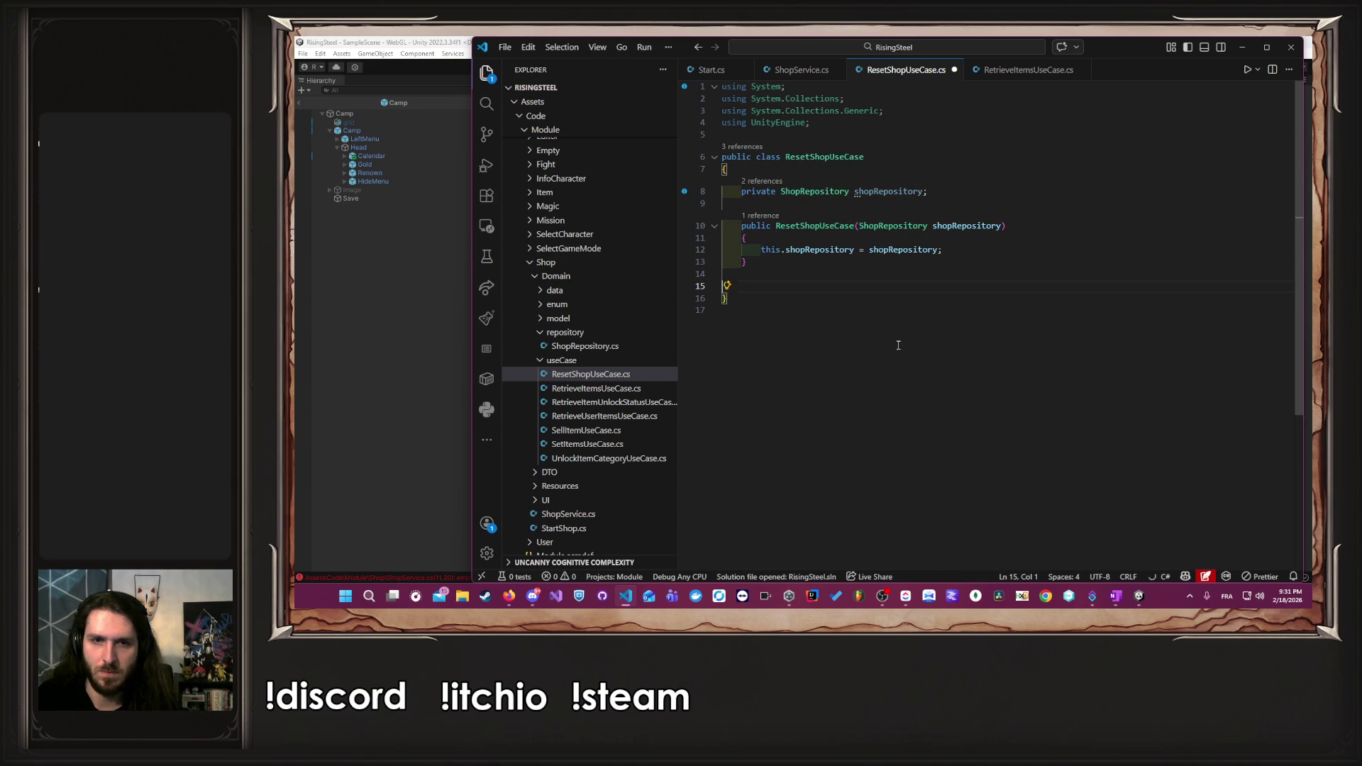
key("Tab")
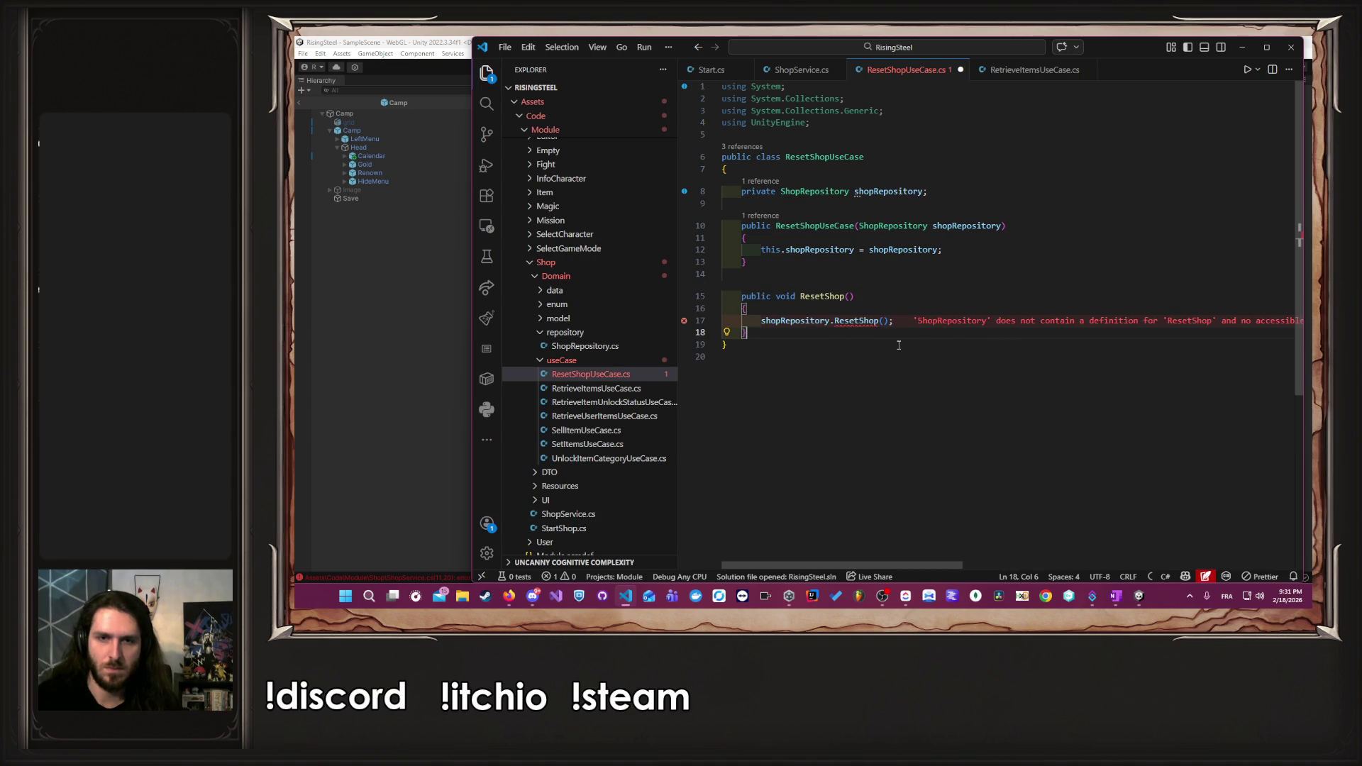
- Generate a ResetShop method in ShopRepository that clears items and restocks them with AddBasicItems
left_click(946, 310)
left_click(858, 324)
key("ctrl+period")
key("Return")
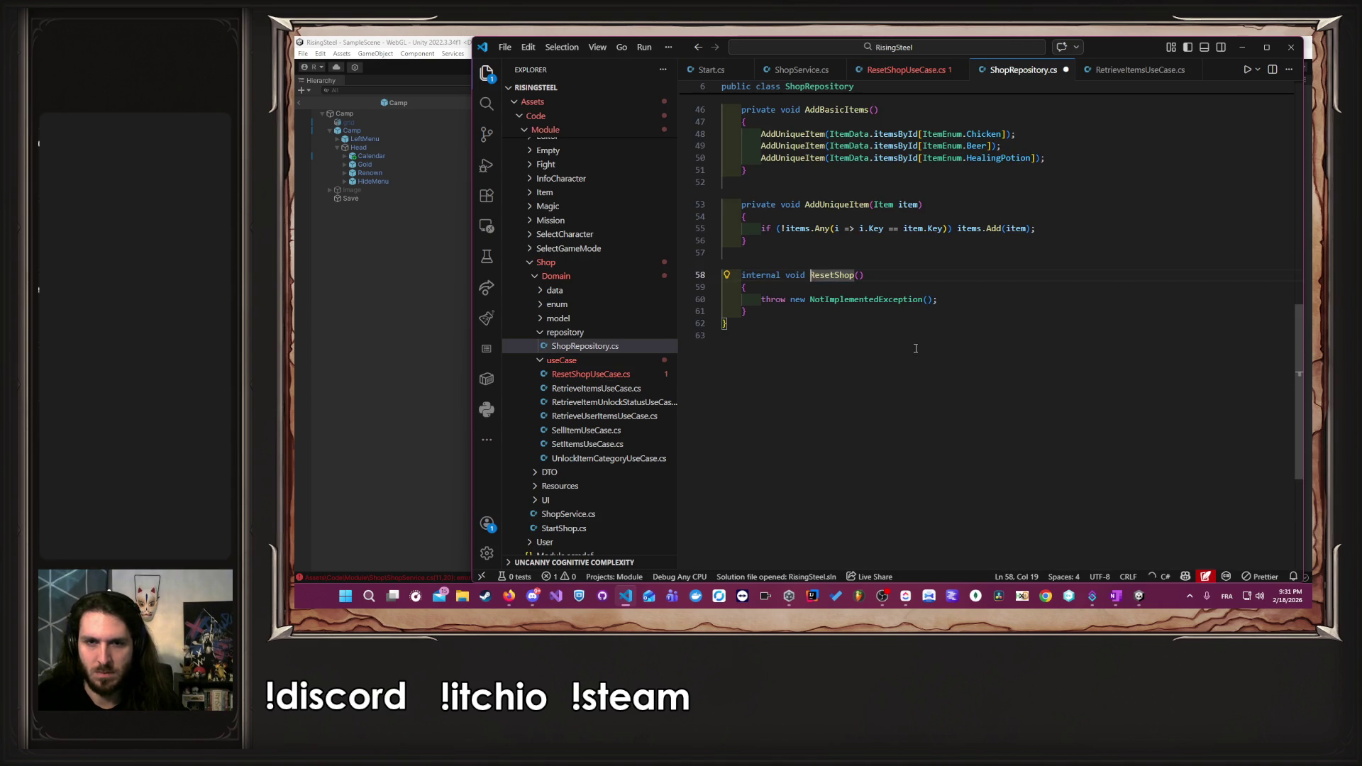
key("Tab")
key("ctrl+d")
scroll(957, 361, "up", 6)
scroll(972, 399, "up", 3)
scroll(971, 400, "down", 6)
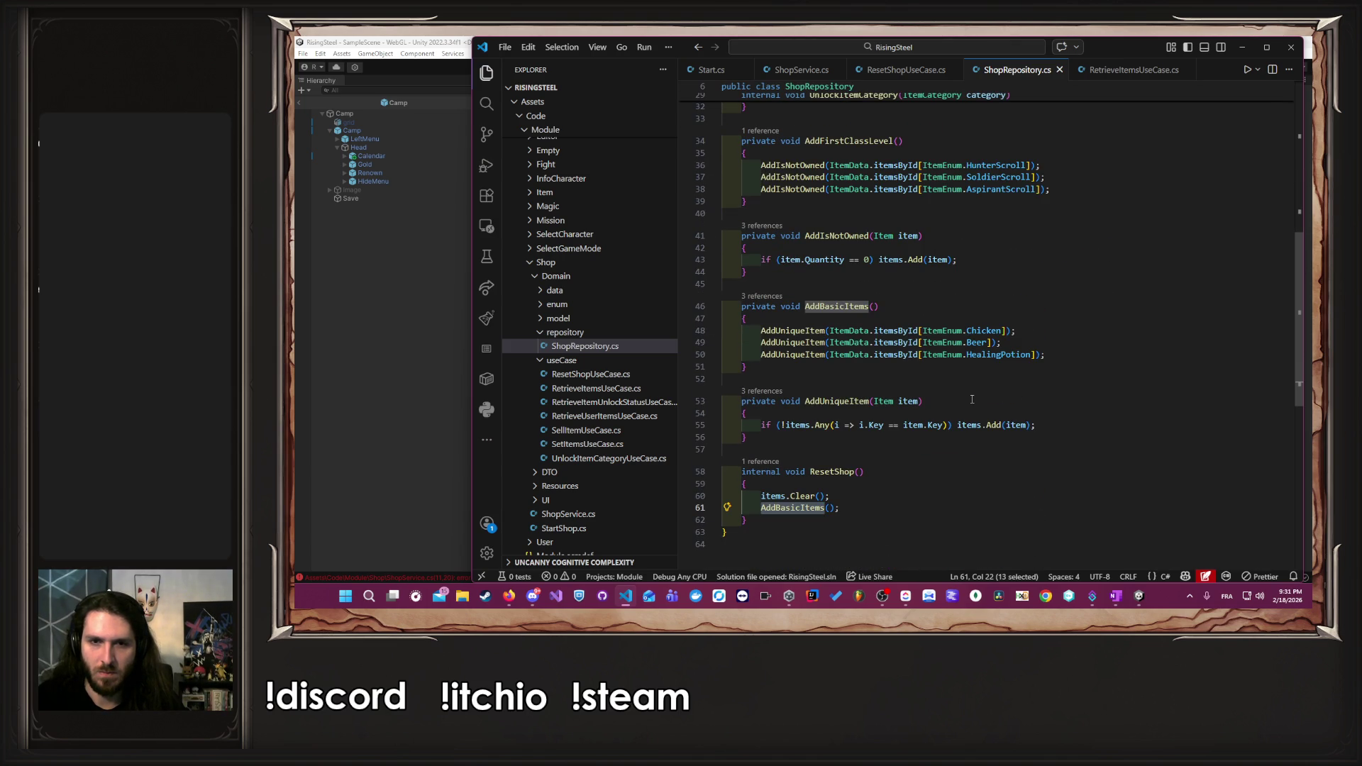
scroll(971, 399, "up", 3)
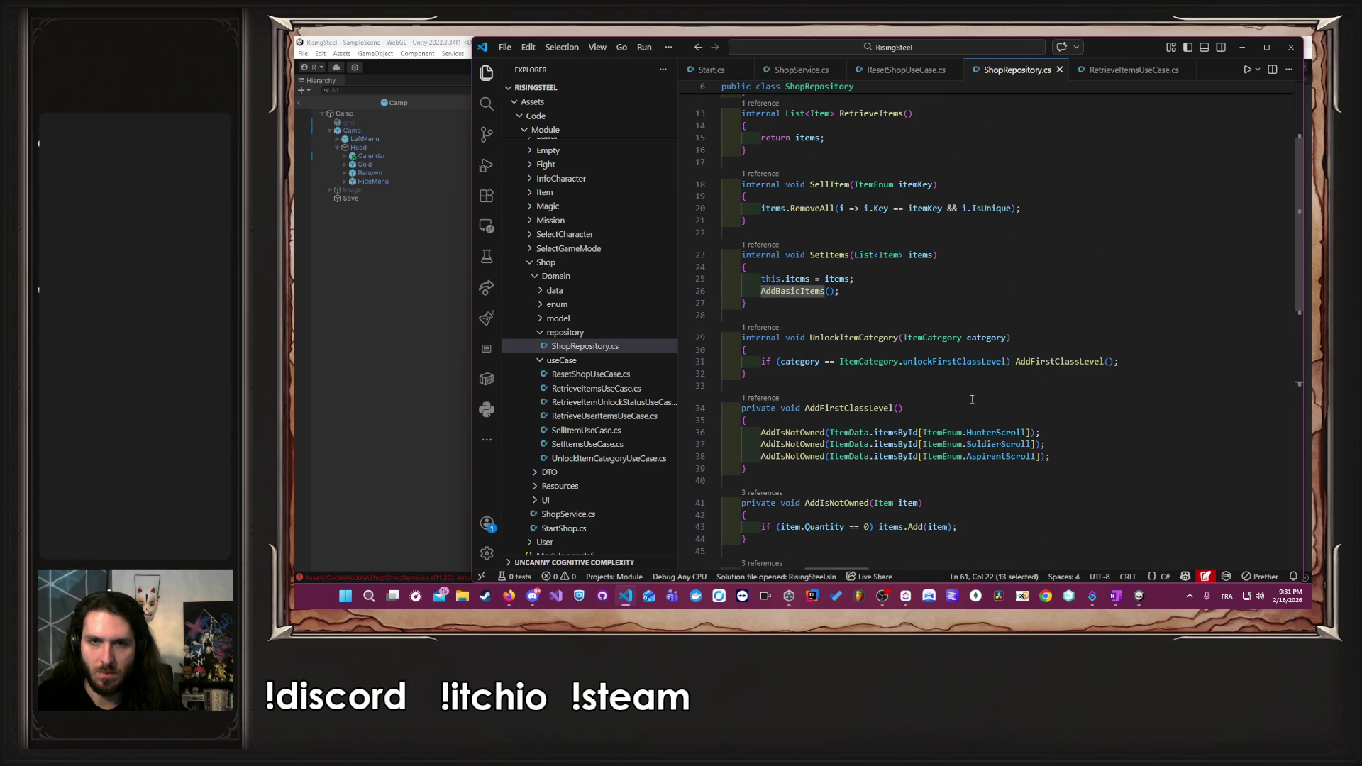
scroll(971, 399, "up", 3)
scroll(971, 399, "down", 12)
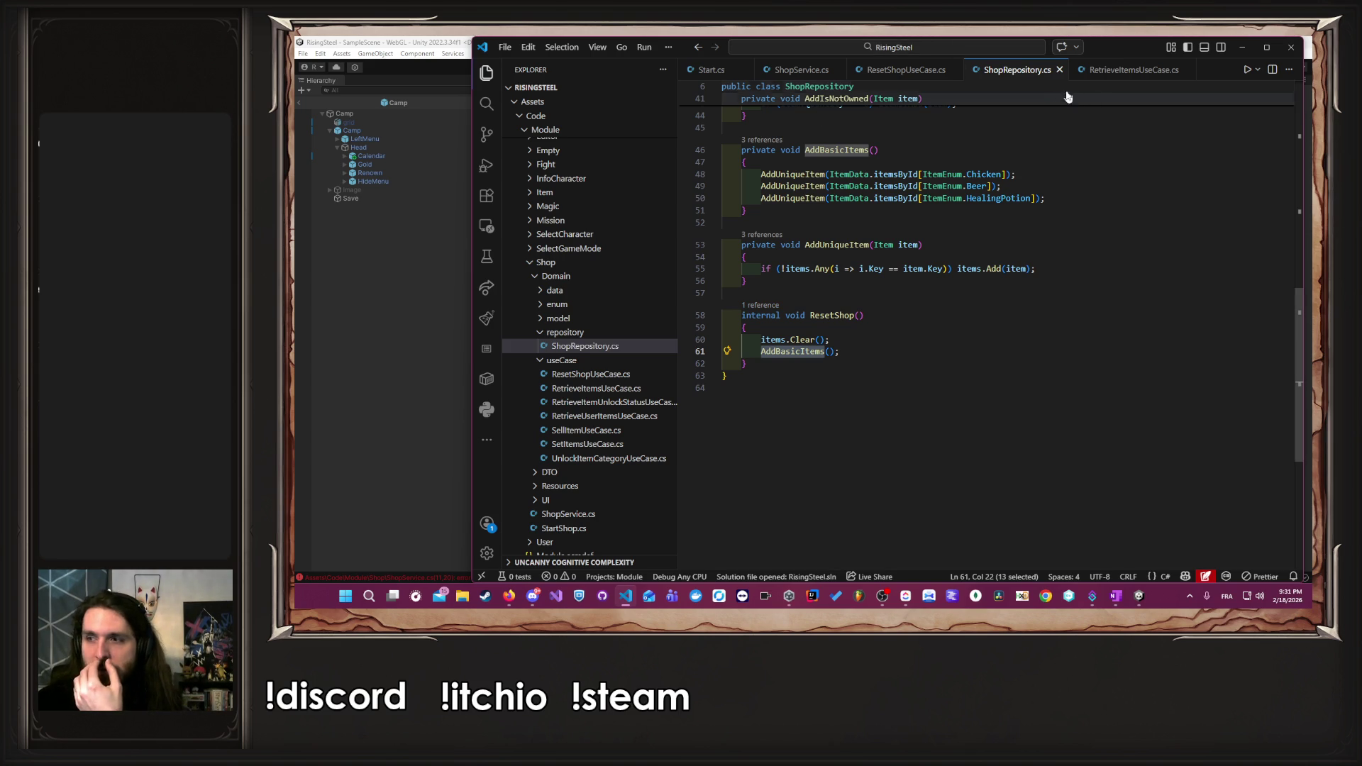
- In ShopService.cs, replace the NotImplementedException throw with resetShopUseCase.ResetShop()
left_click(900, 69)
left_click(805, 71)
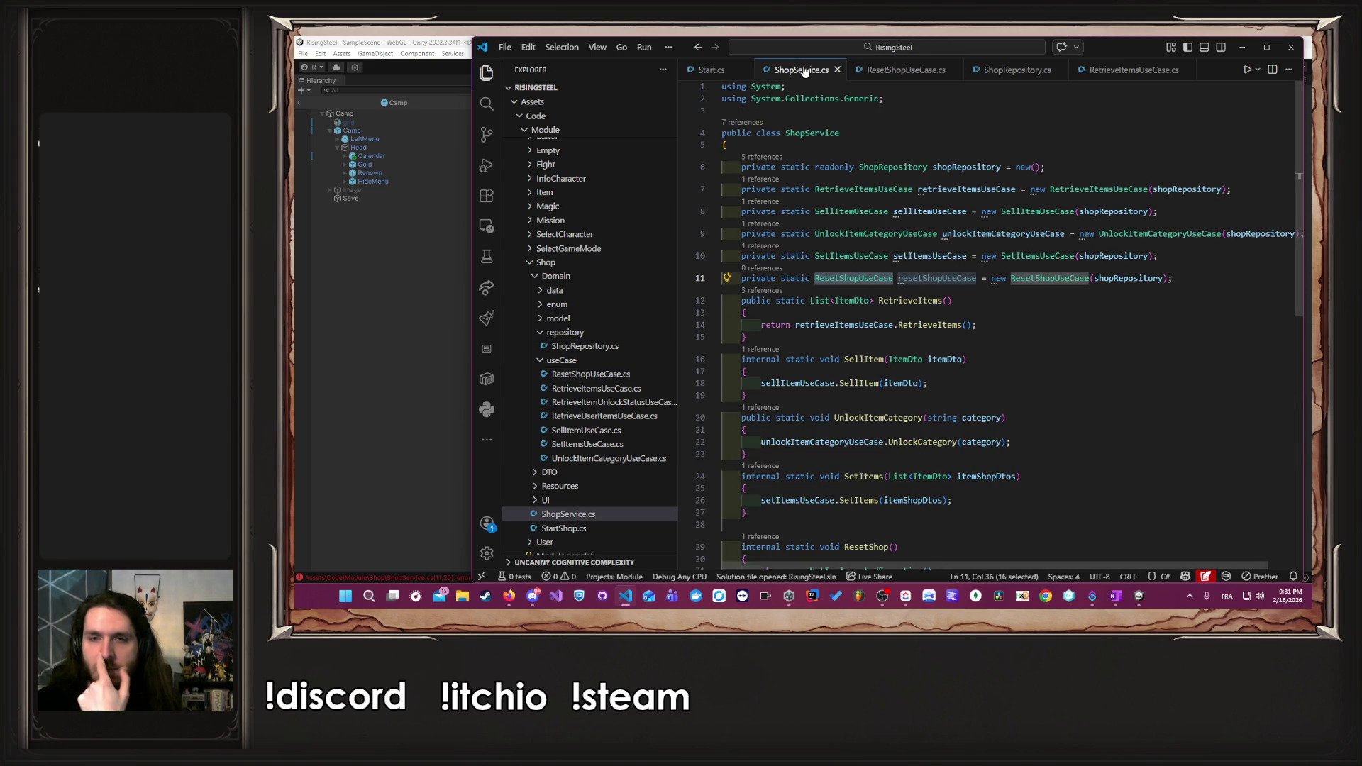
double_click(938, 278)
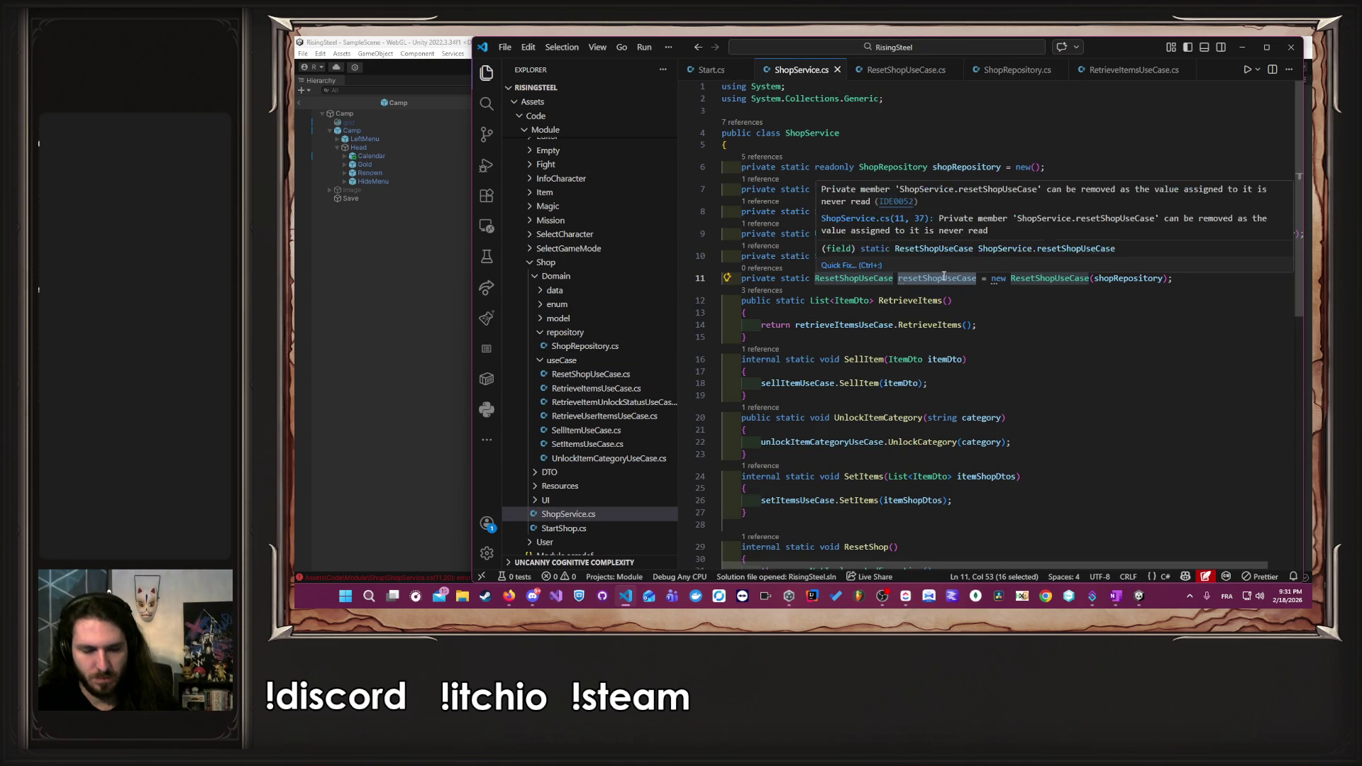
scroll(943, 277, "down", 5)
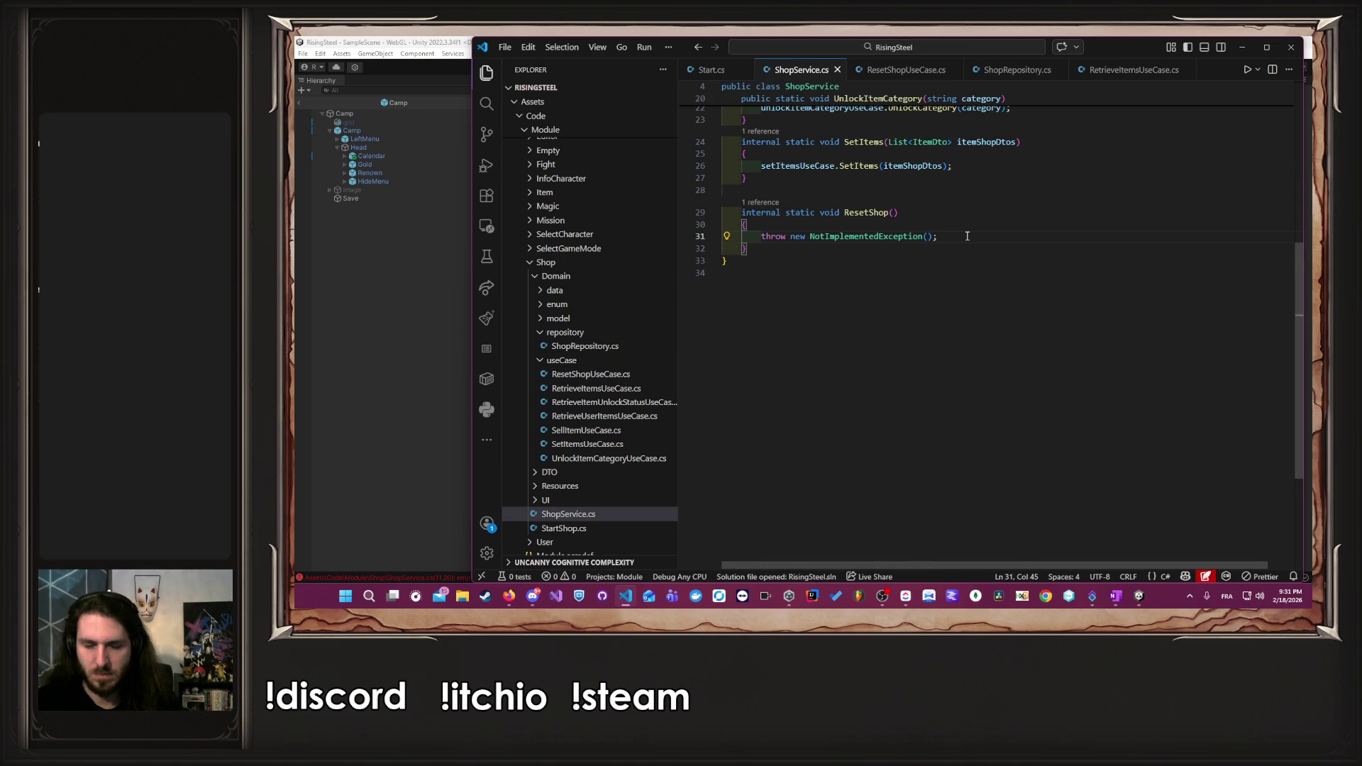
key("Tab")
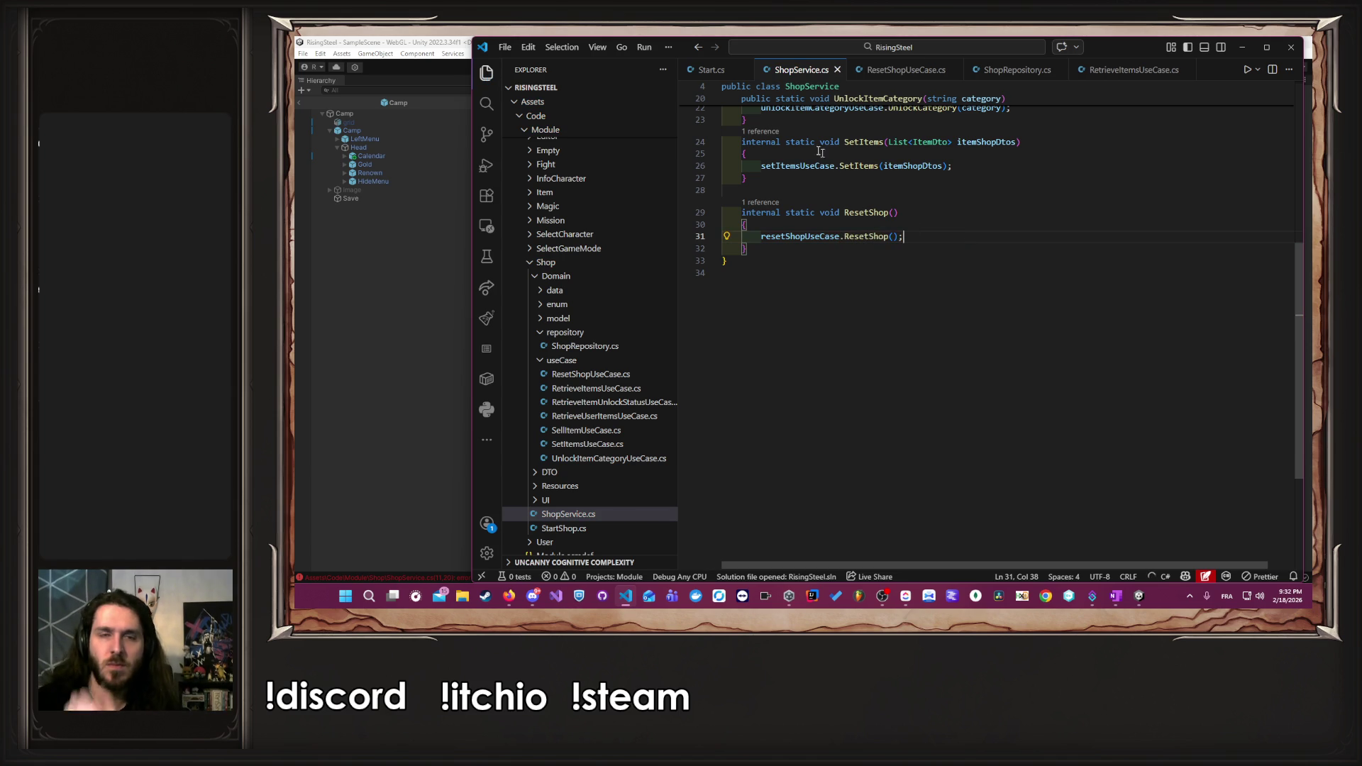
left_click(696, 71)
left_click(363, 392)
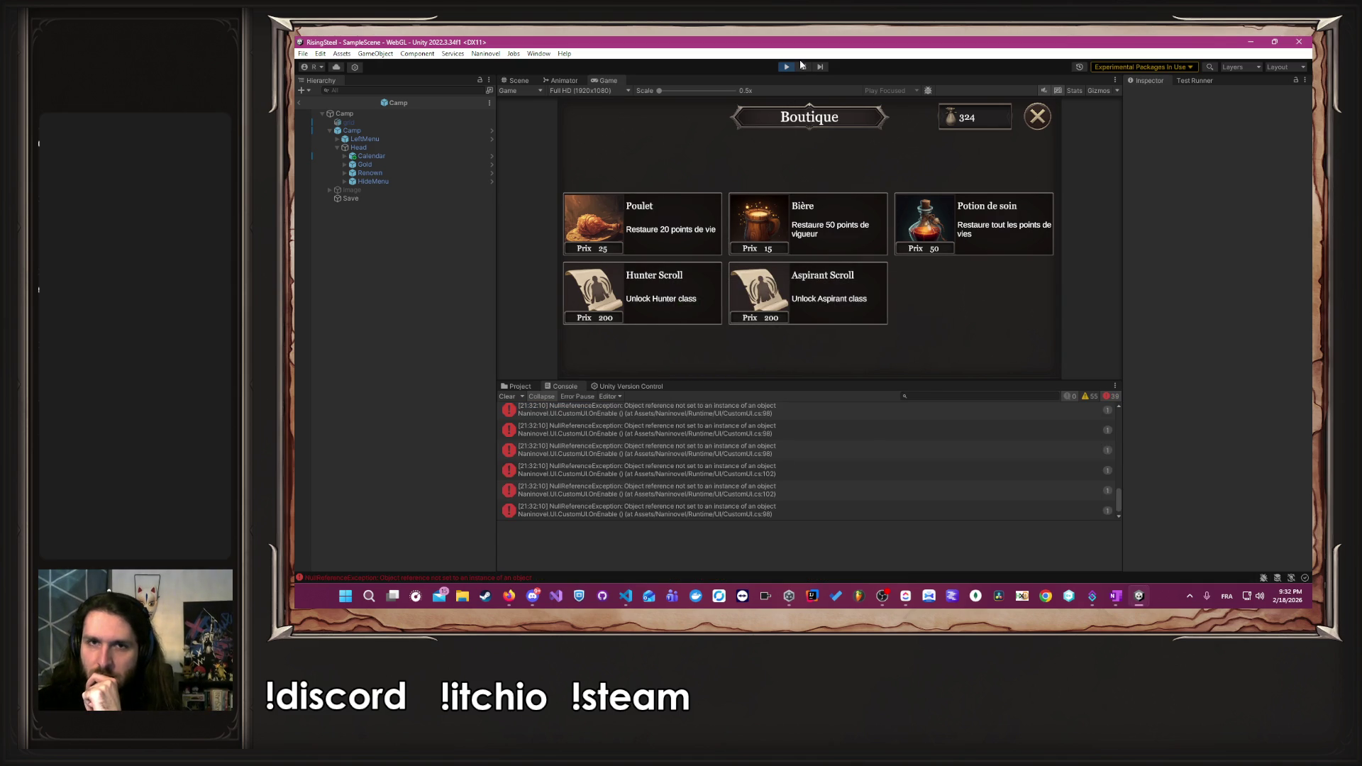
- Stop the running game, then re-enter play mode with the recompiled scripts
left_click(785, 66)
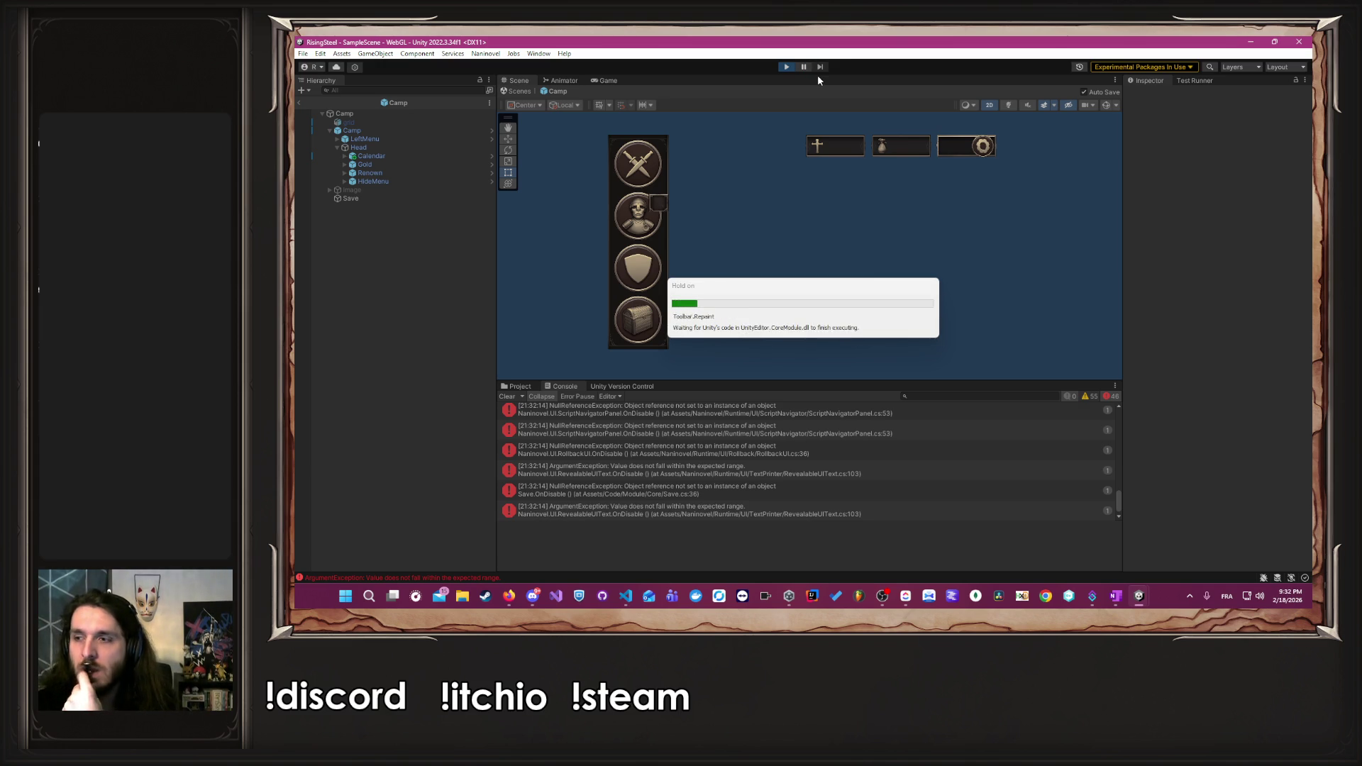
left_click(819, 186)
type("Albert")
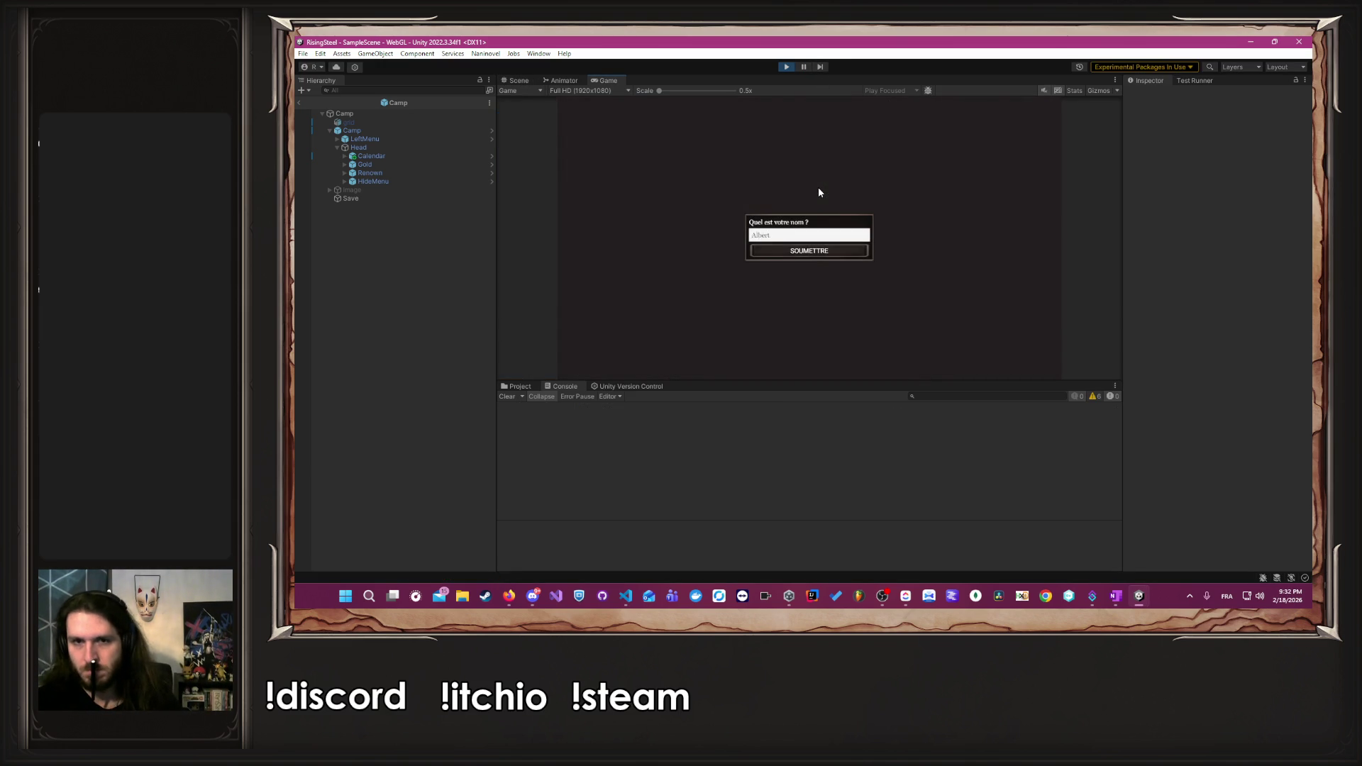
- Submit the name prompt, choose the male hero portrait, and skip the tutorial
key("Return")
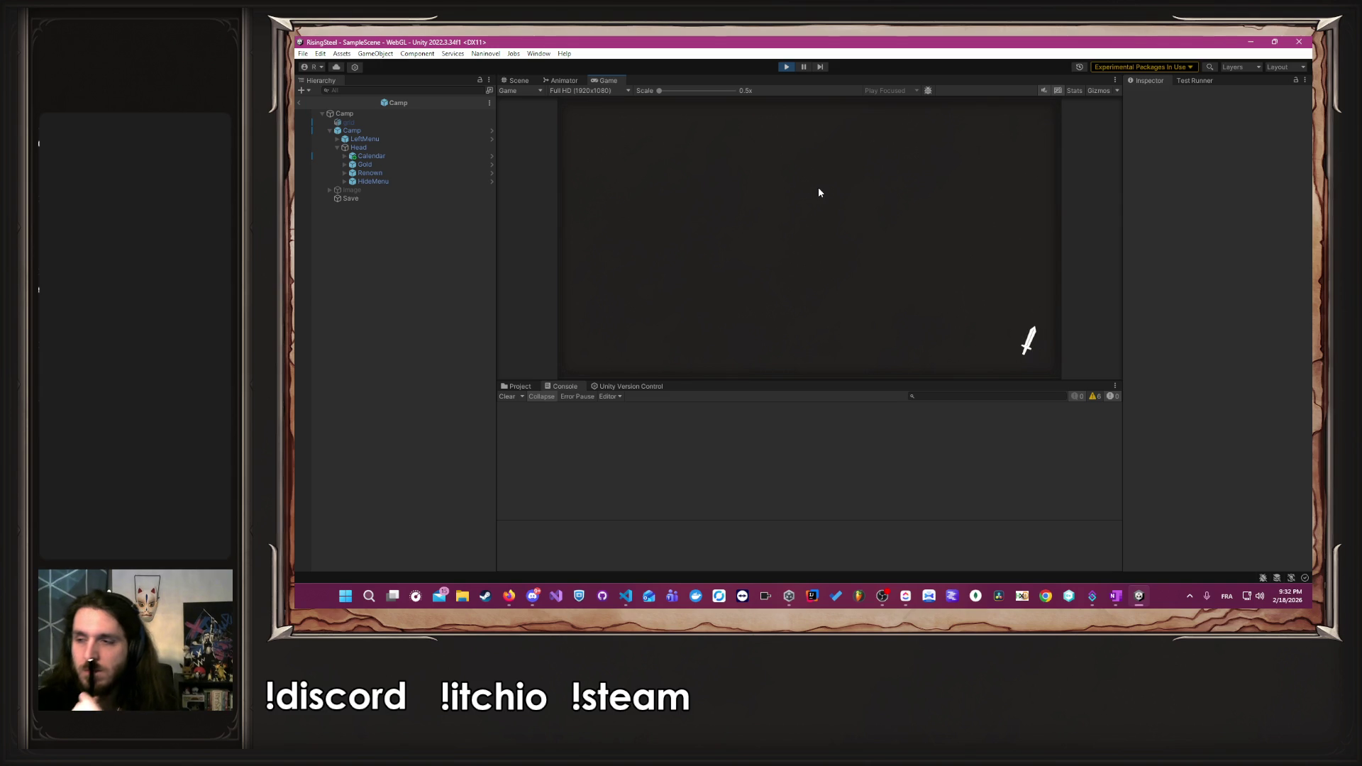
left_click(905, 256)
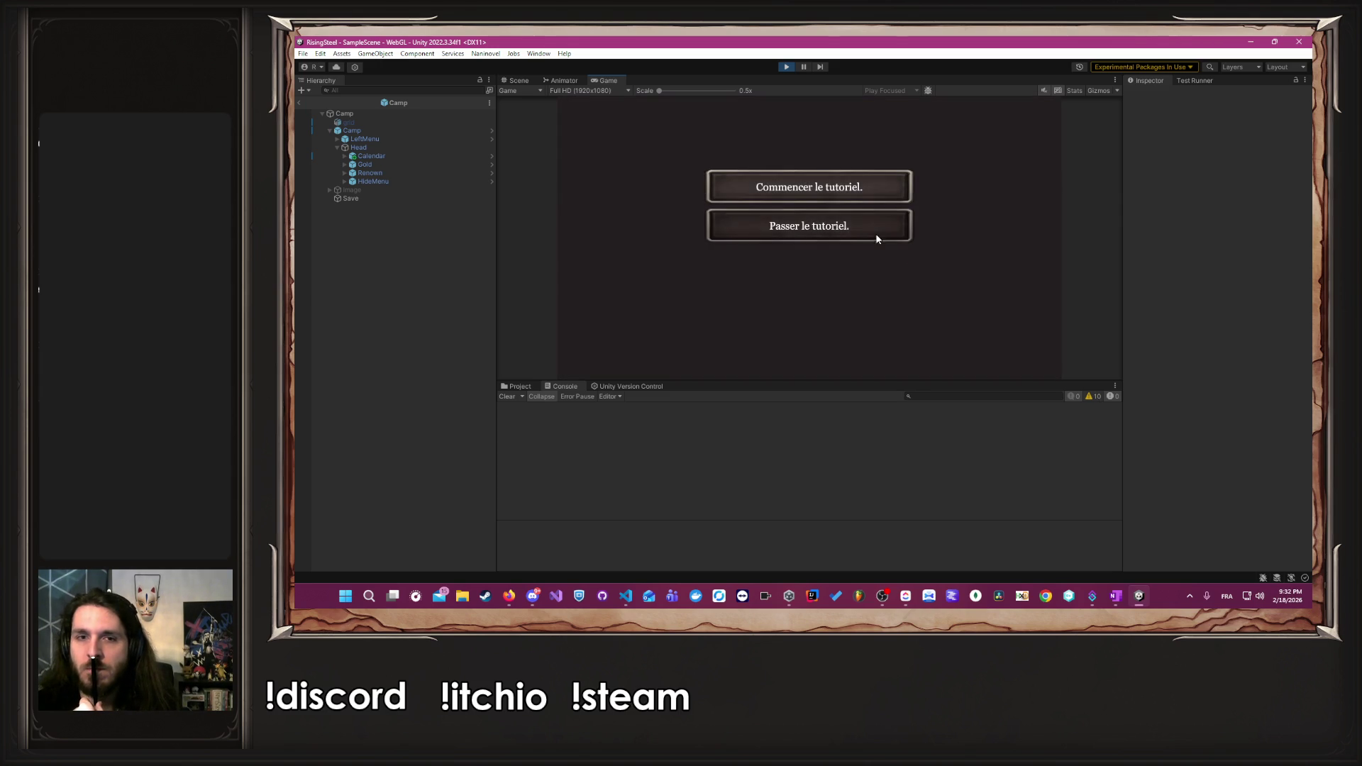
left_click(877, 233)
- Raise the hero's Force to 10, confirm the stats, and choose the Mission game mode
left_click(607, 226)
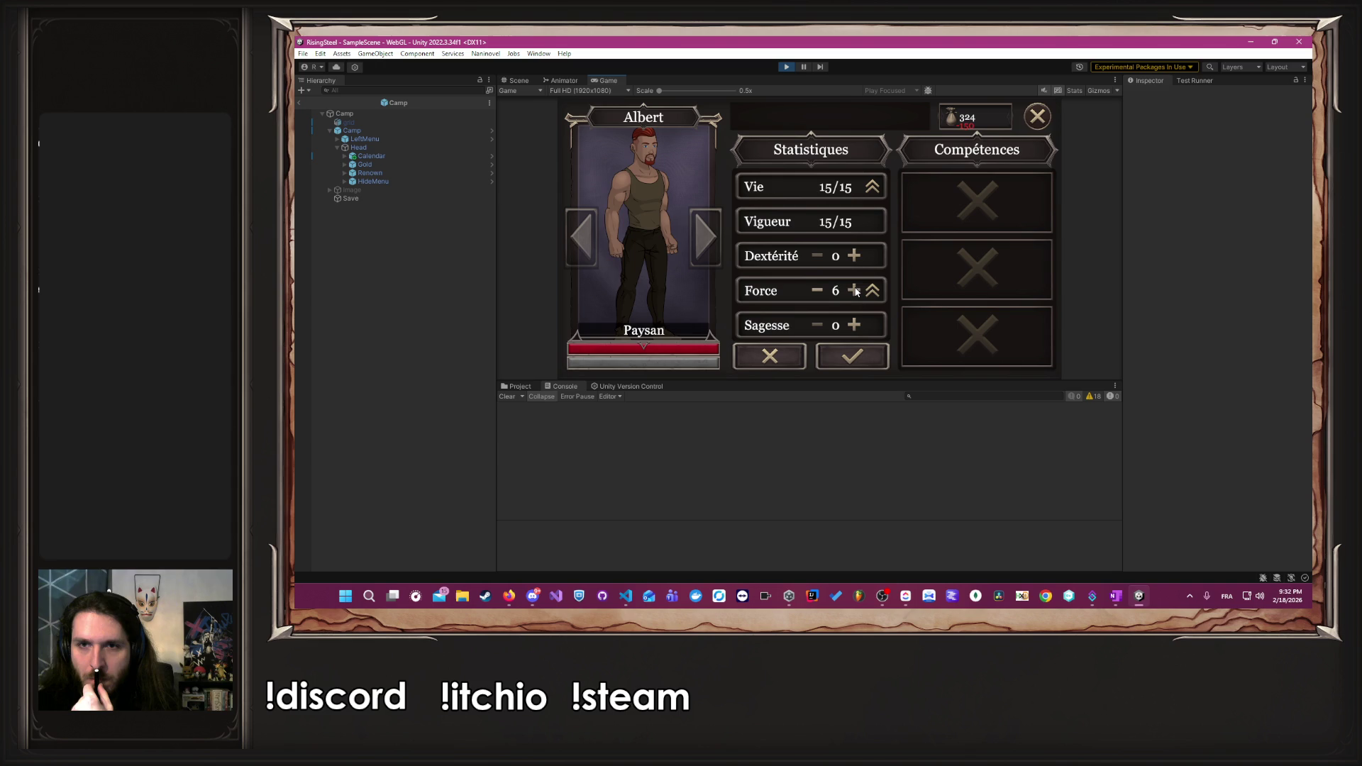
double_click(855, 292)
left_click(852, 356)
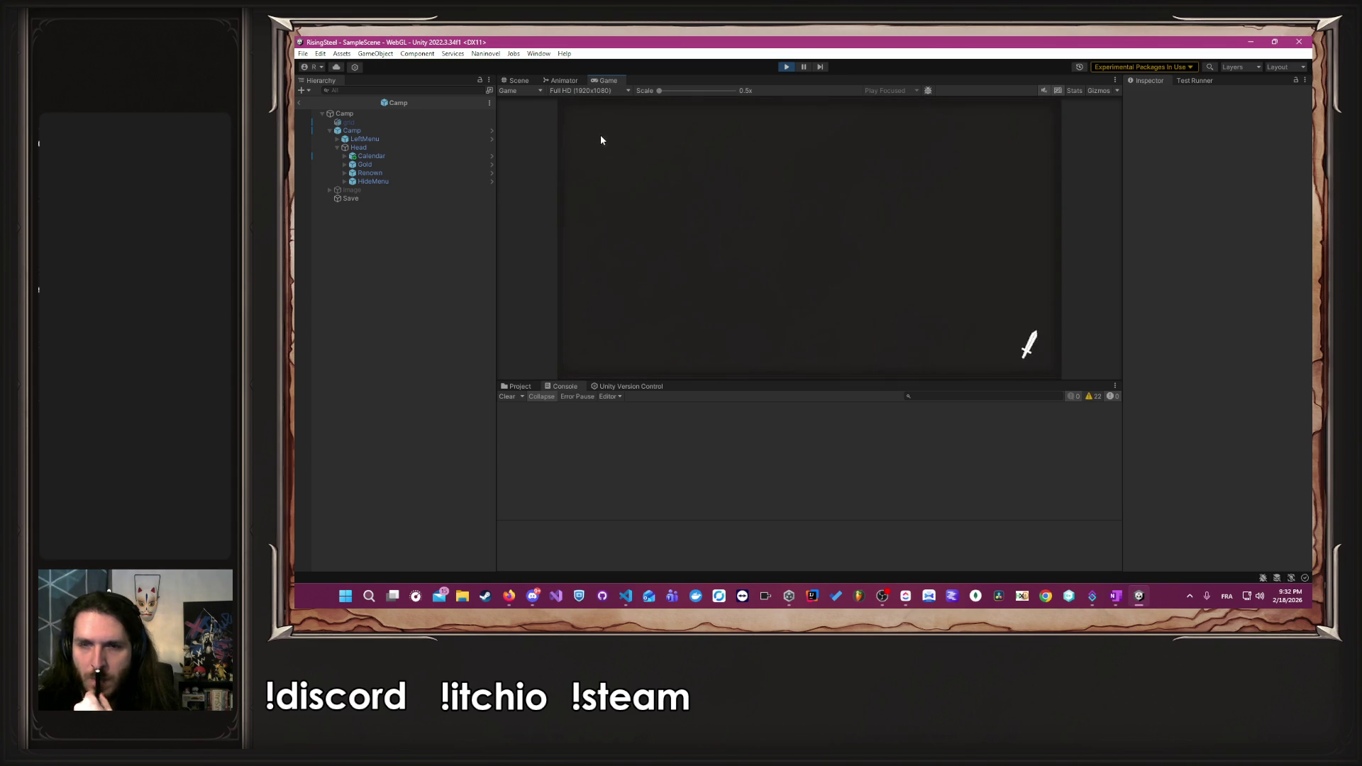
left_click(601, 134)
left_click(906, 243)
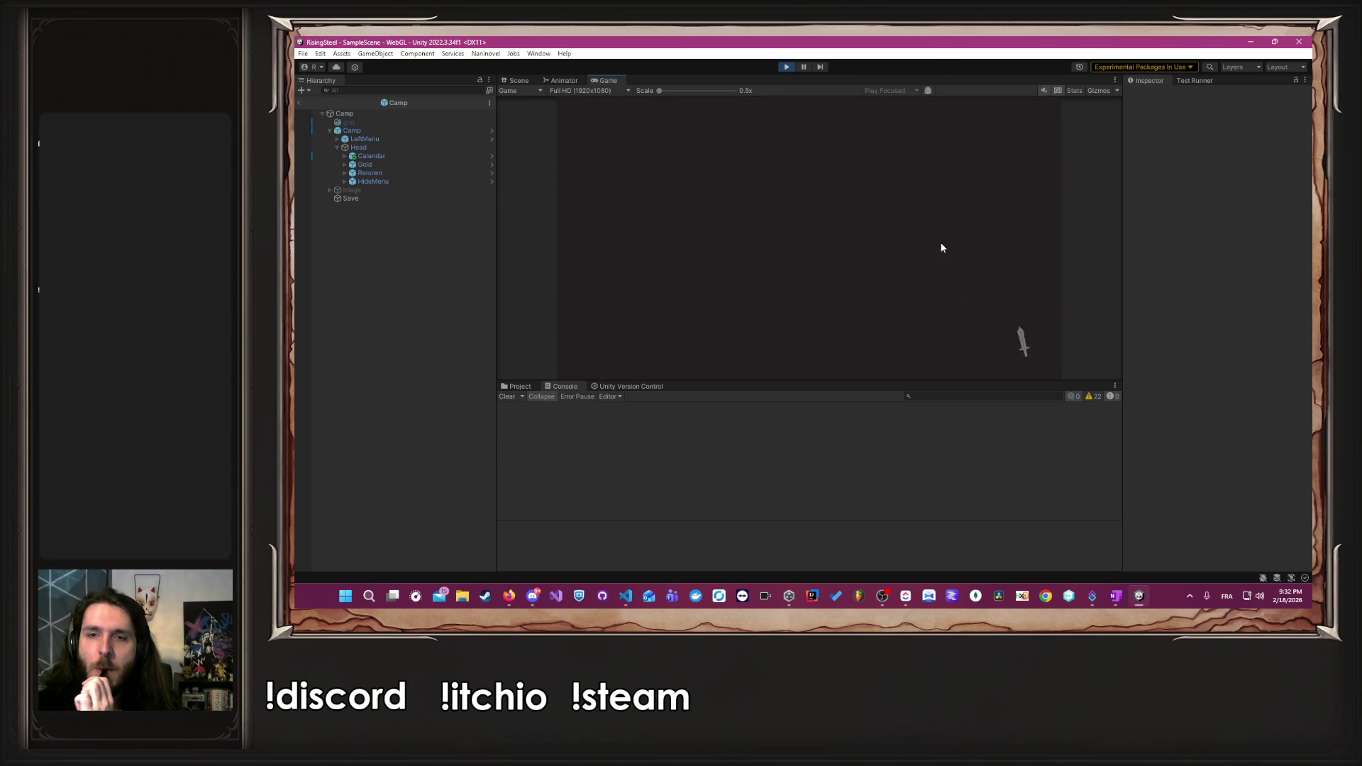
- Select and accept the Défense du village d'Écorce Noire mission, confirm the party, and advance the dialogue
left_click(680, 174)
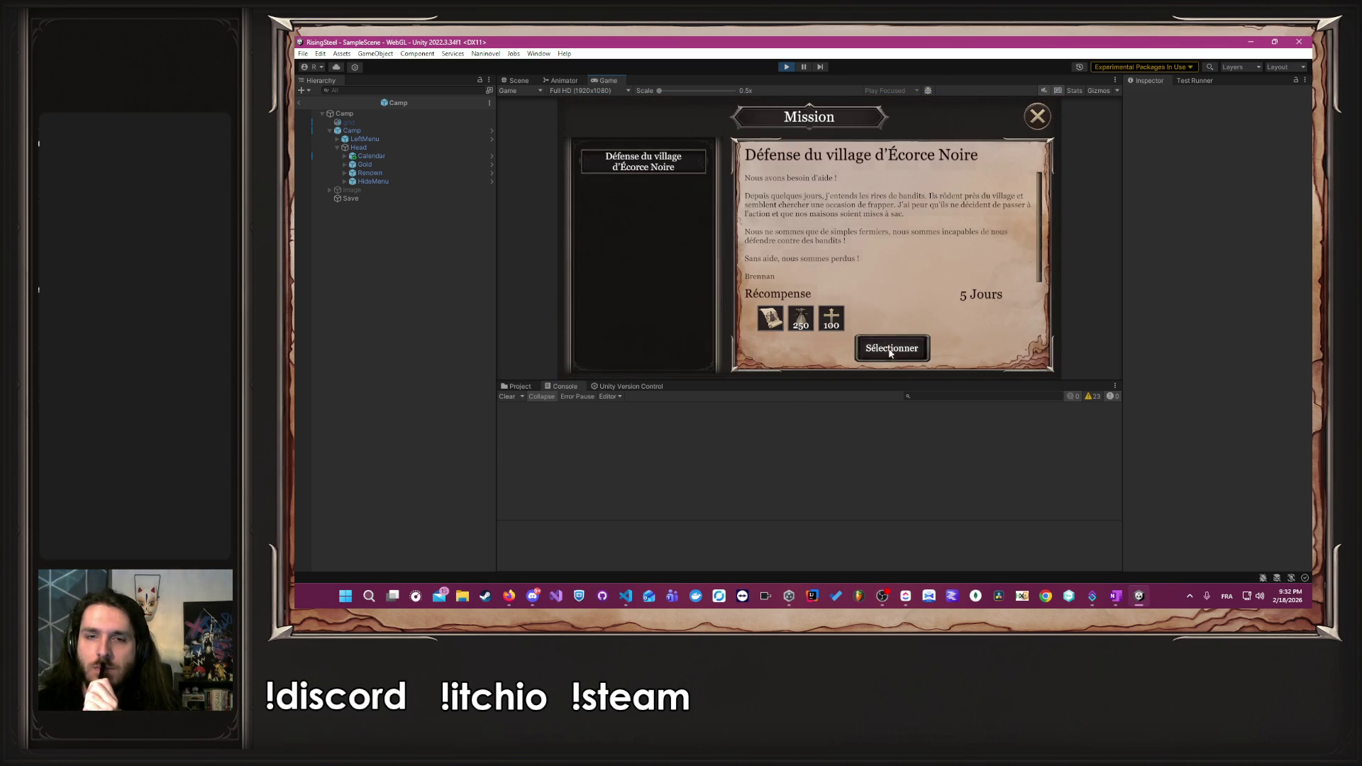
left_click(888, 349)
left_click(658, 290)
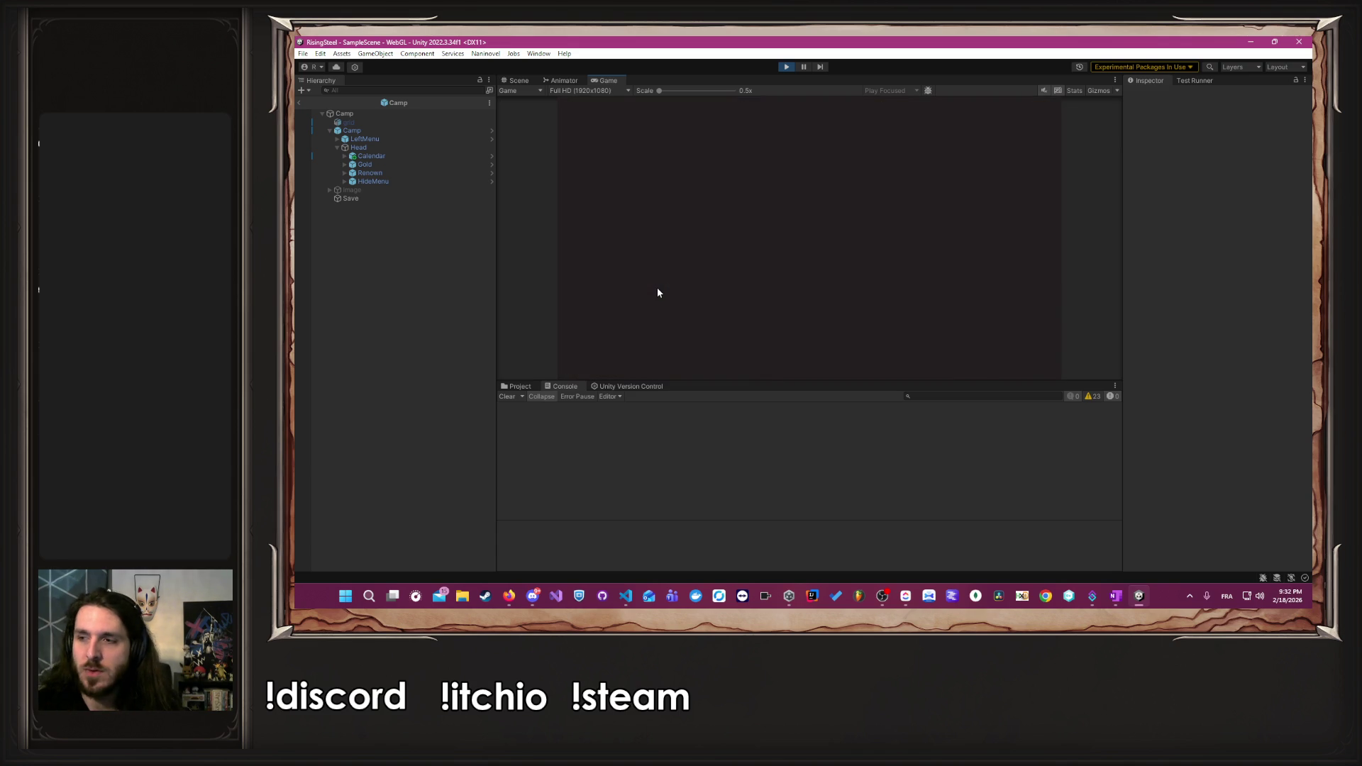
left_click(708, 289)
left_click(708, 289)
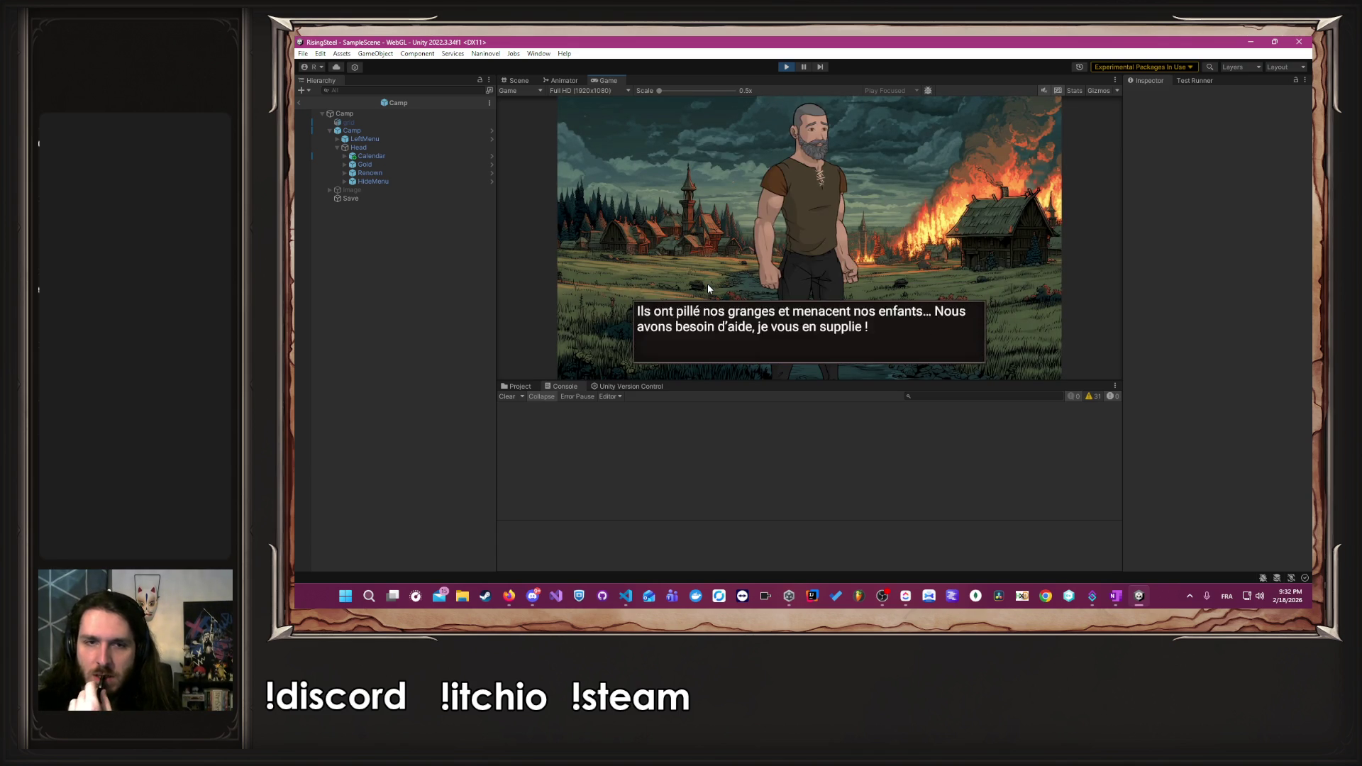
left_click(708, 289)
left_click(708, 288)
left_click(708, 288)
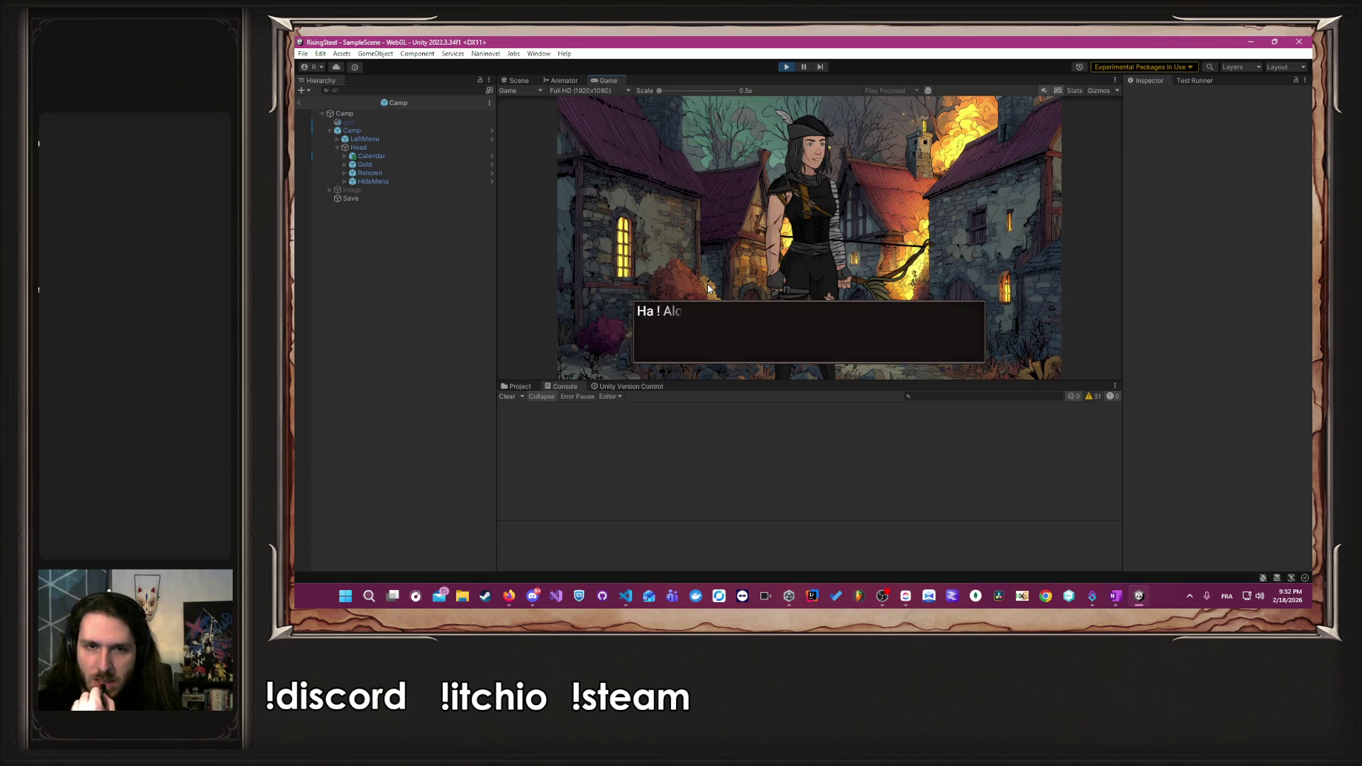
left_click(708, 286)
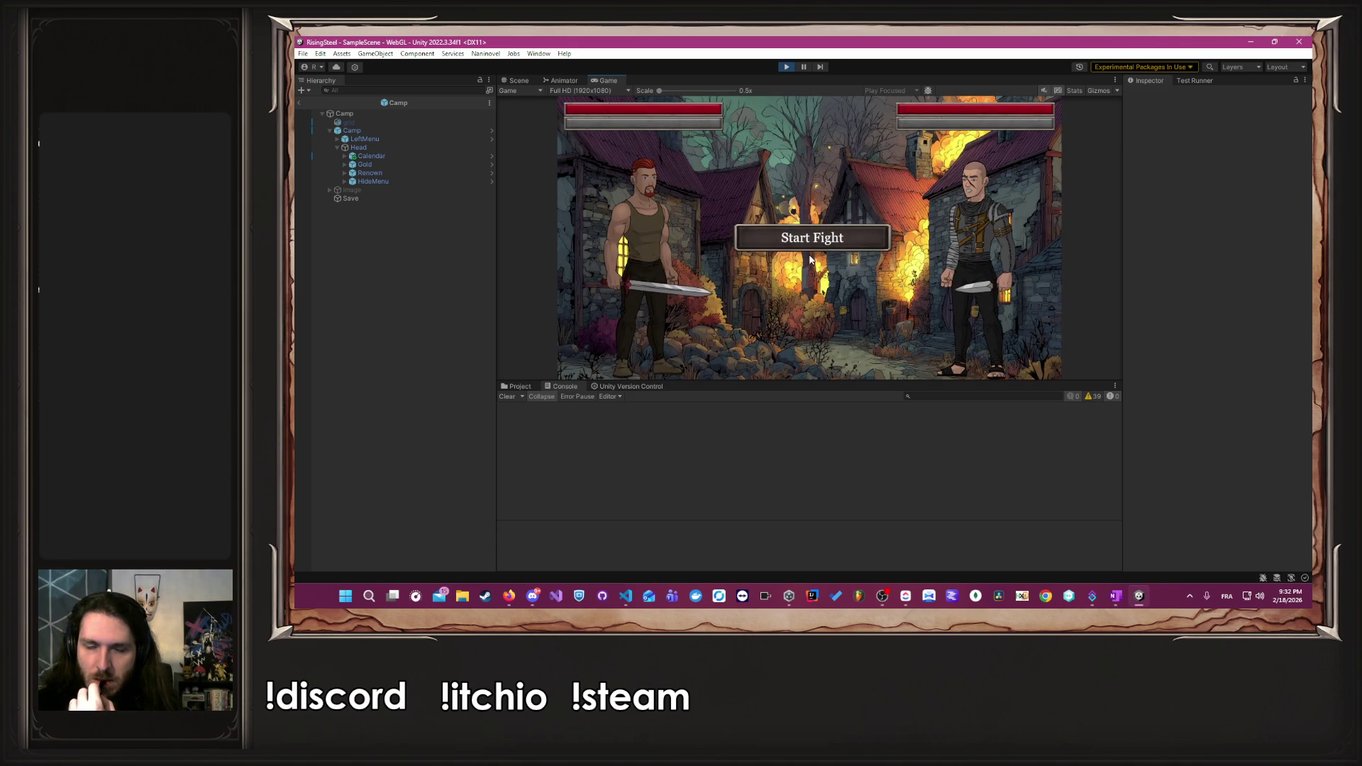
- Start the fight, attack Bob three times to win, and begin the next fight
left_click(805, 241)
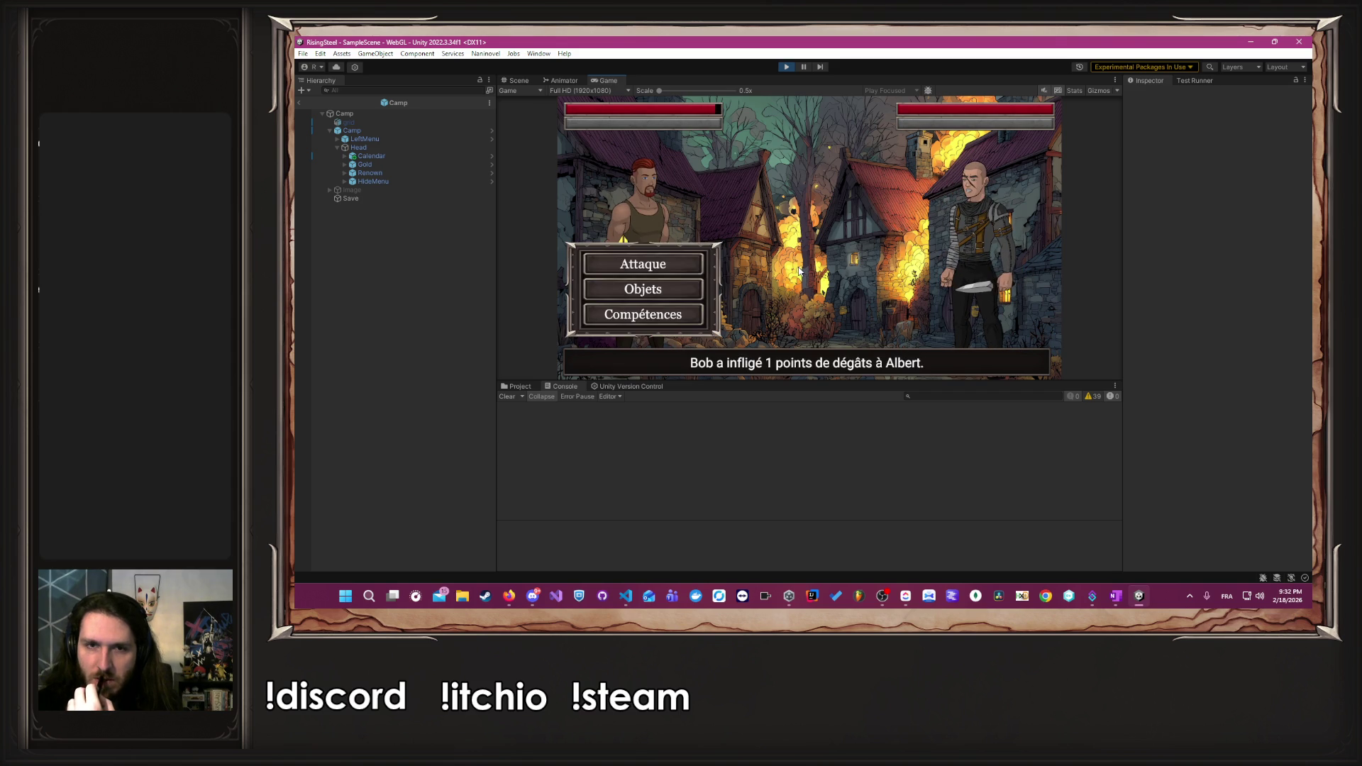
left_click(644, 264)
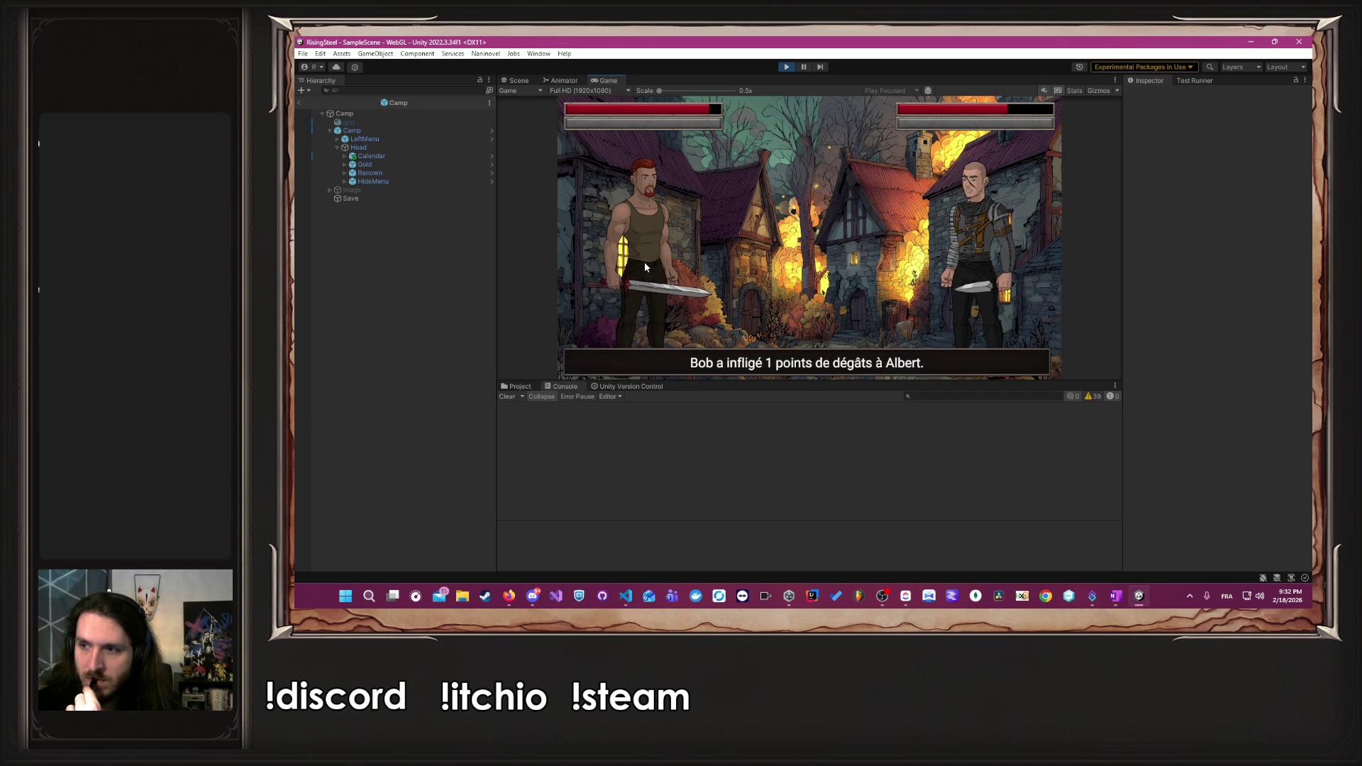
left_click(644, 262)
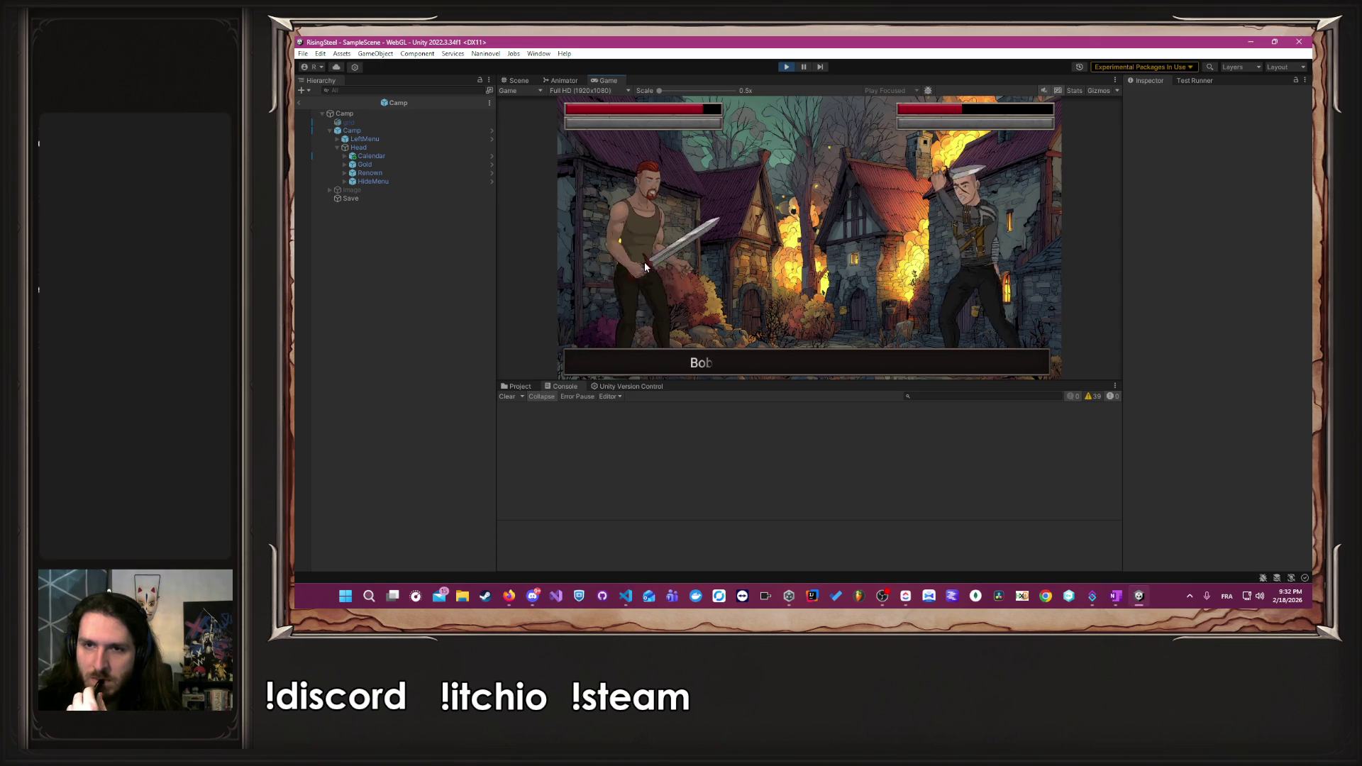
left_click(645, 265)
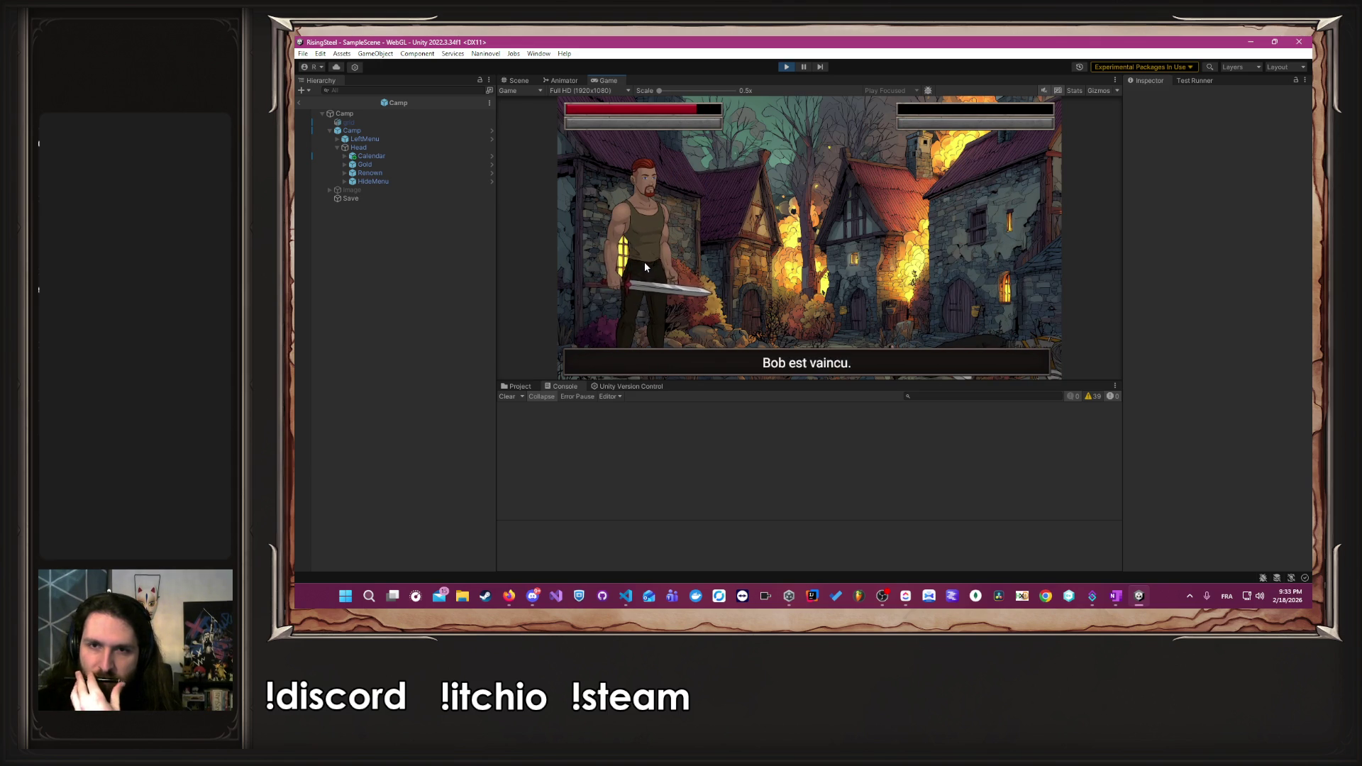
left_click(644, 261)
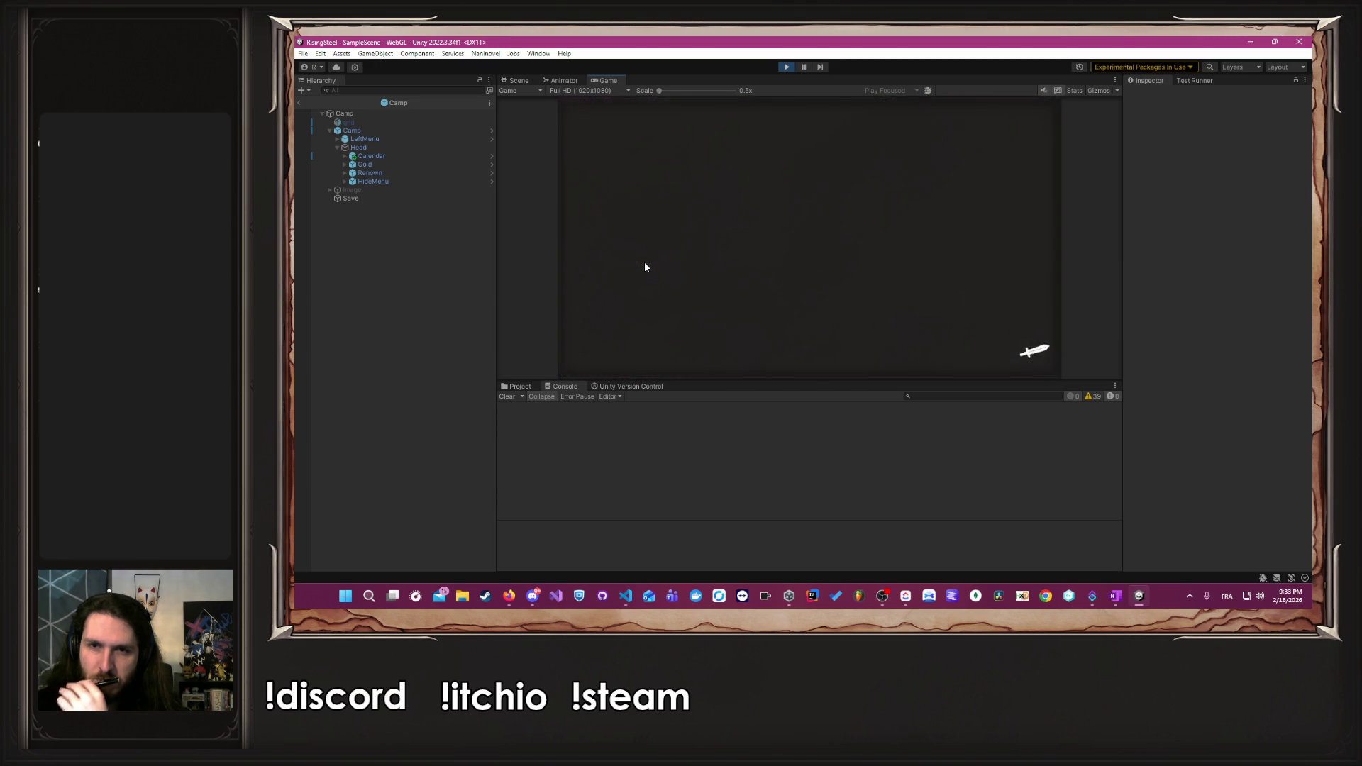
left_click(764, 236)
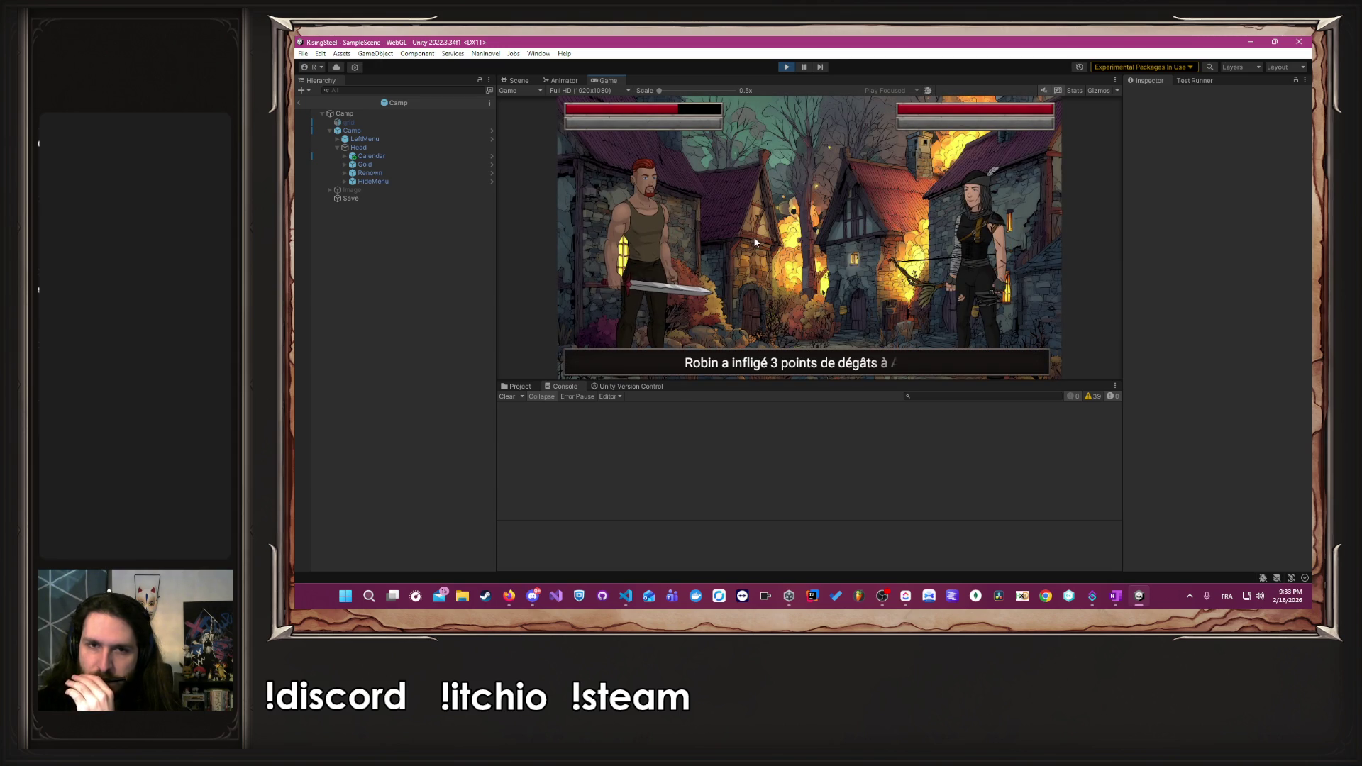
- Attack Robin six times until Albert is defeated, then stop the playtest
left_click(668, 266)
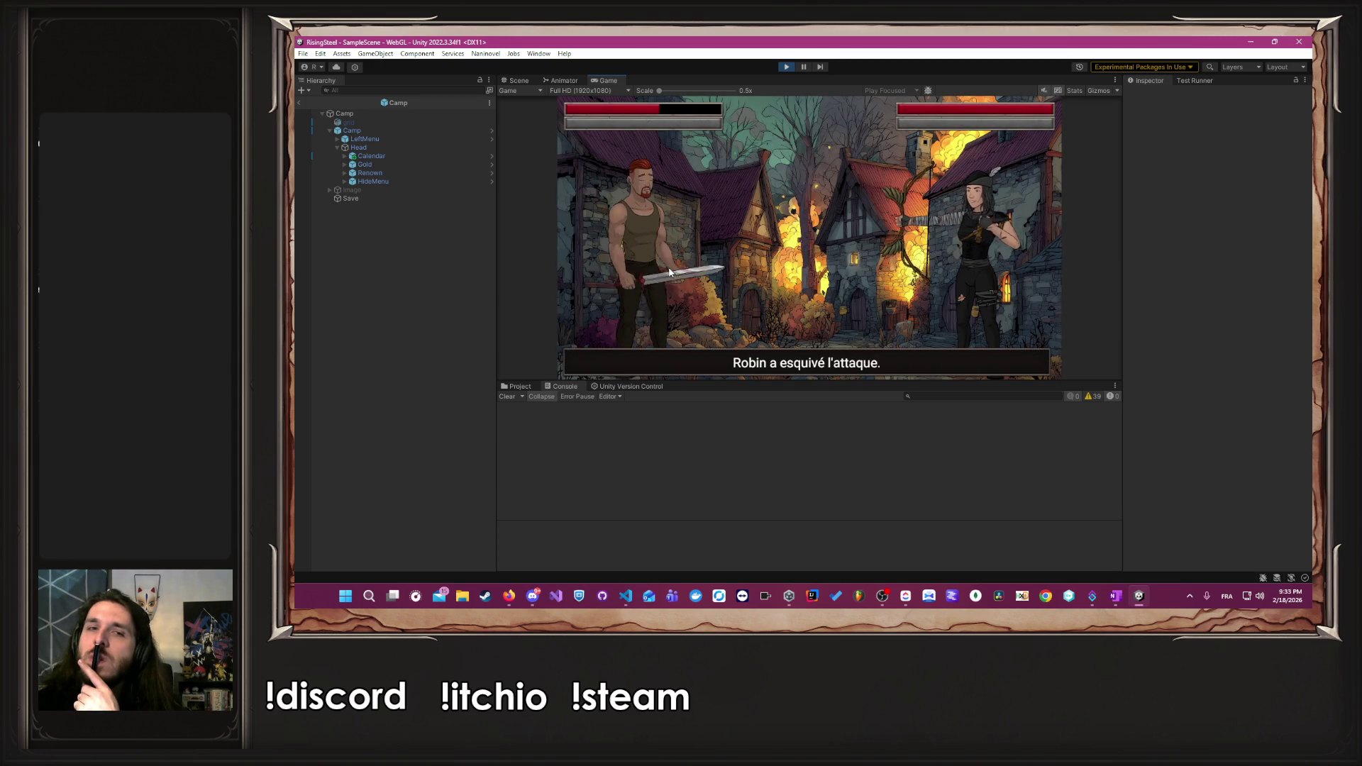
left_click(666, 267)
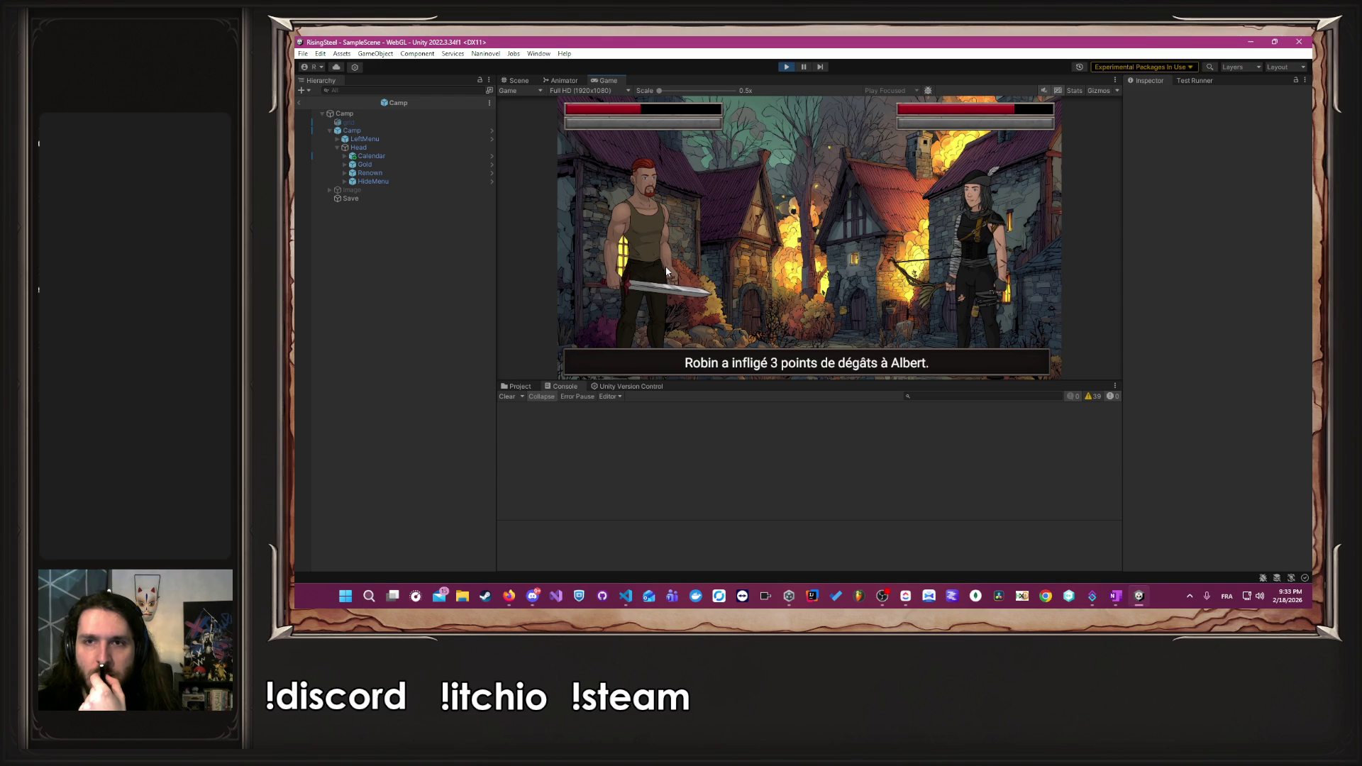
left_click(666, 266)
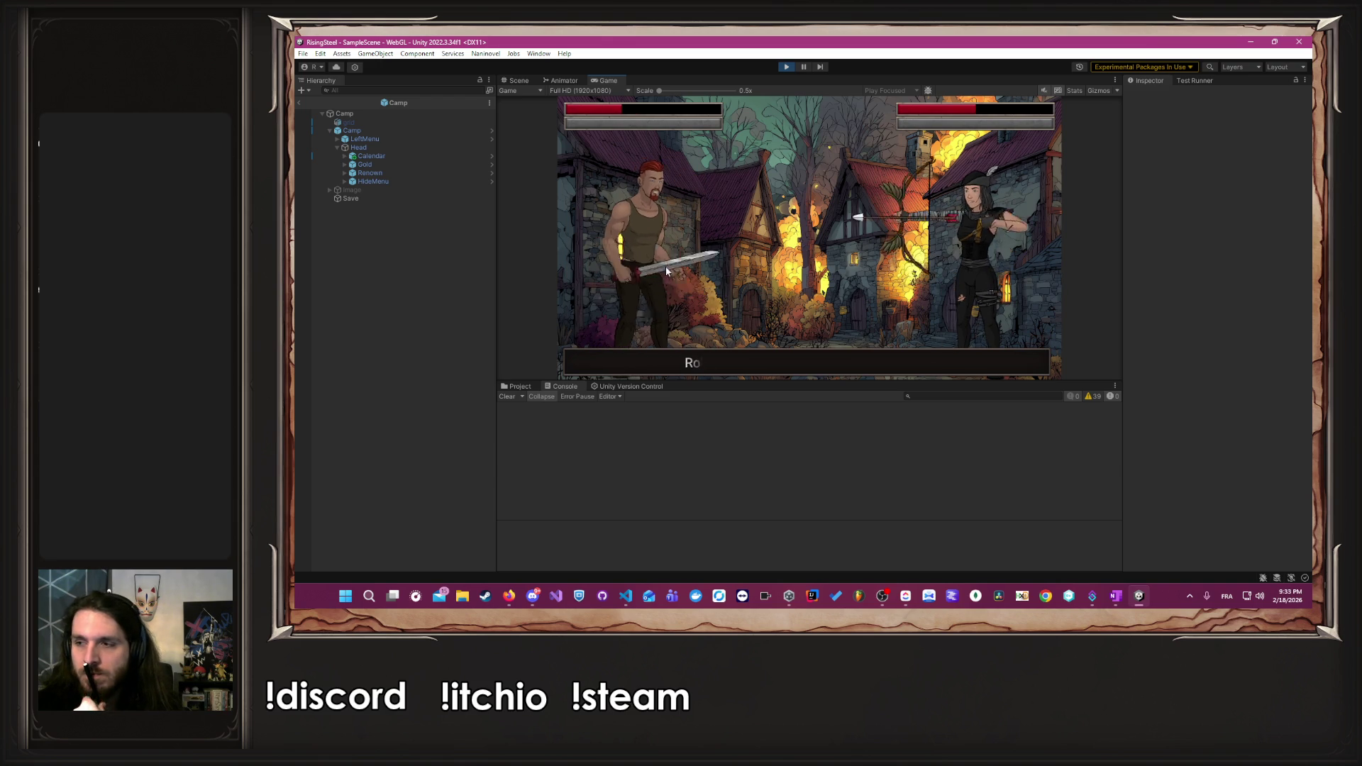
left_click(663, 266)
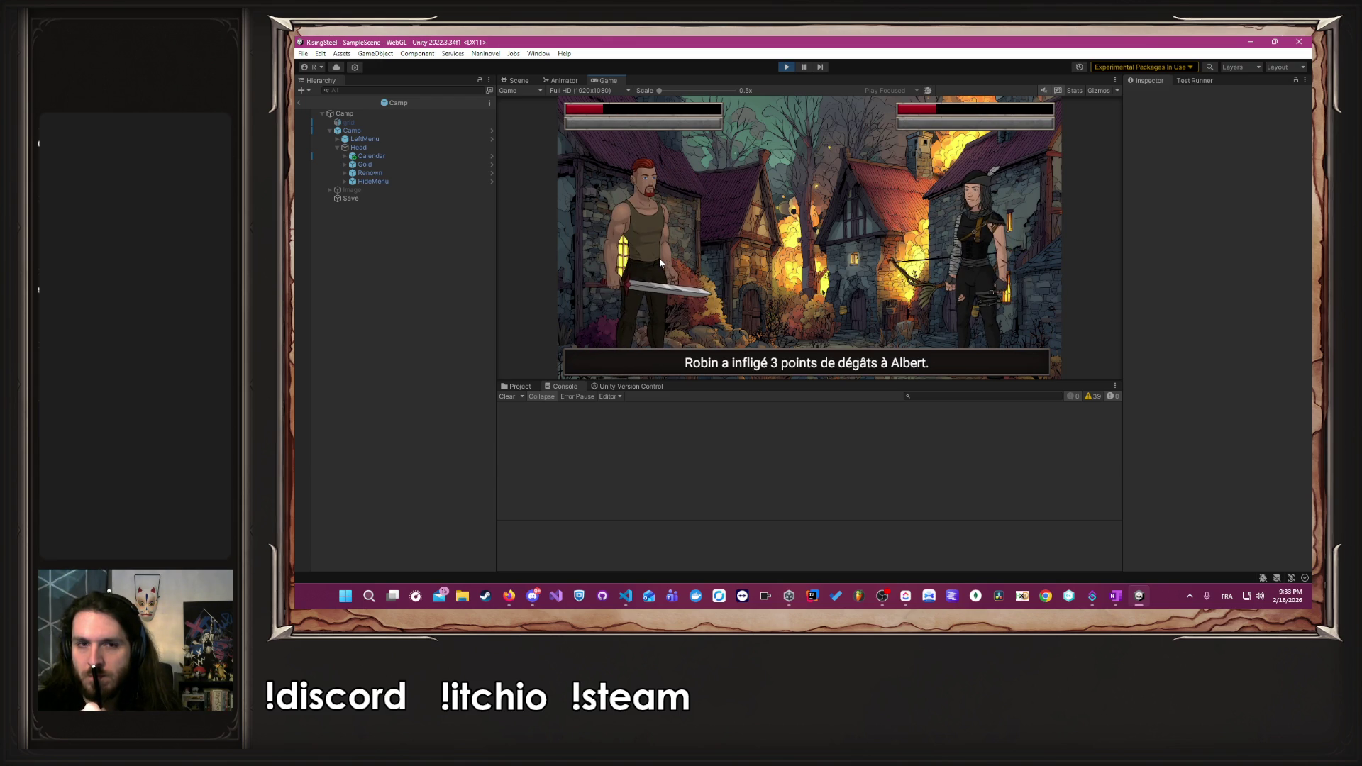
left_click(659, 263)
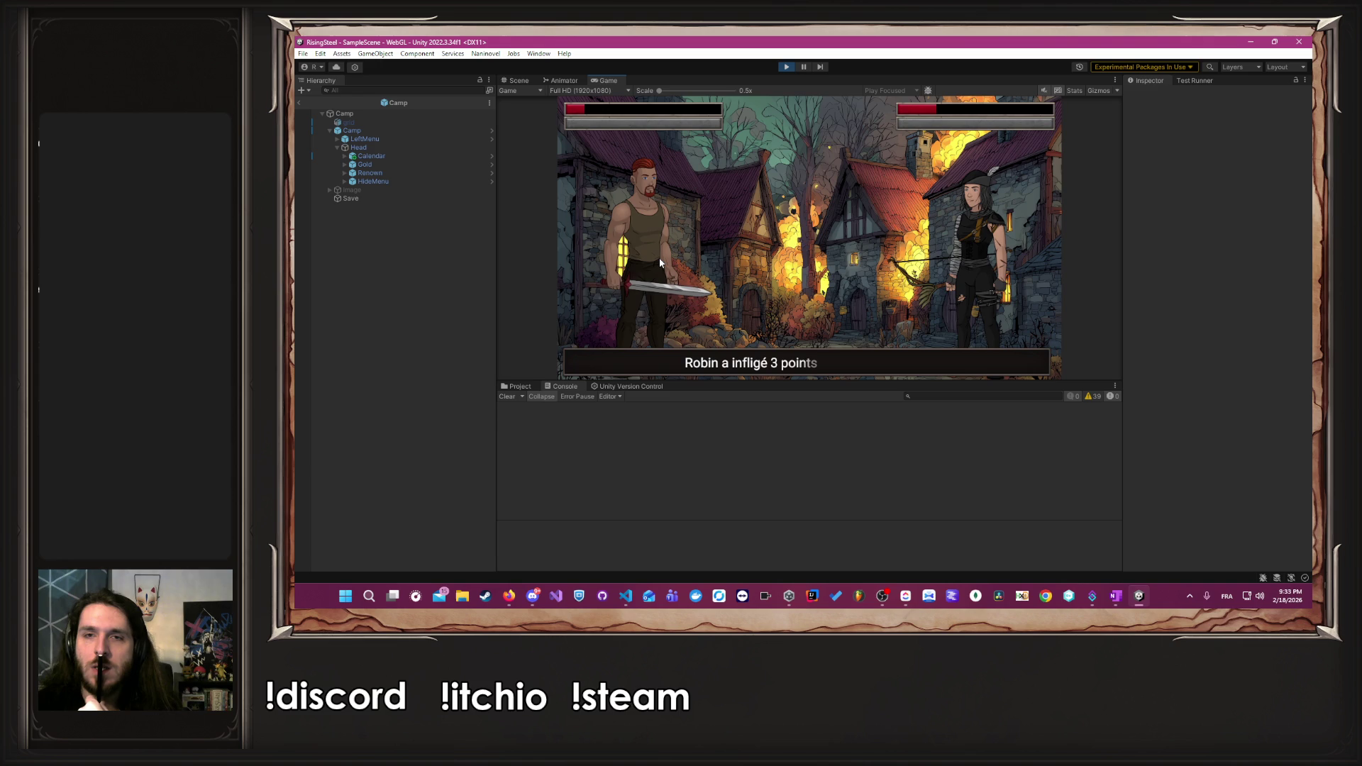
left_click(660, 263)
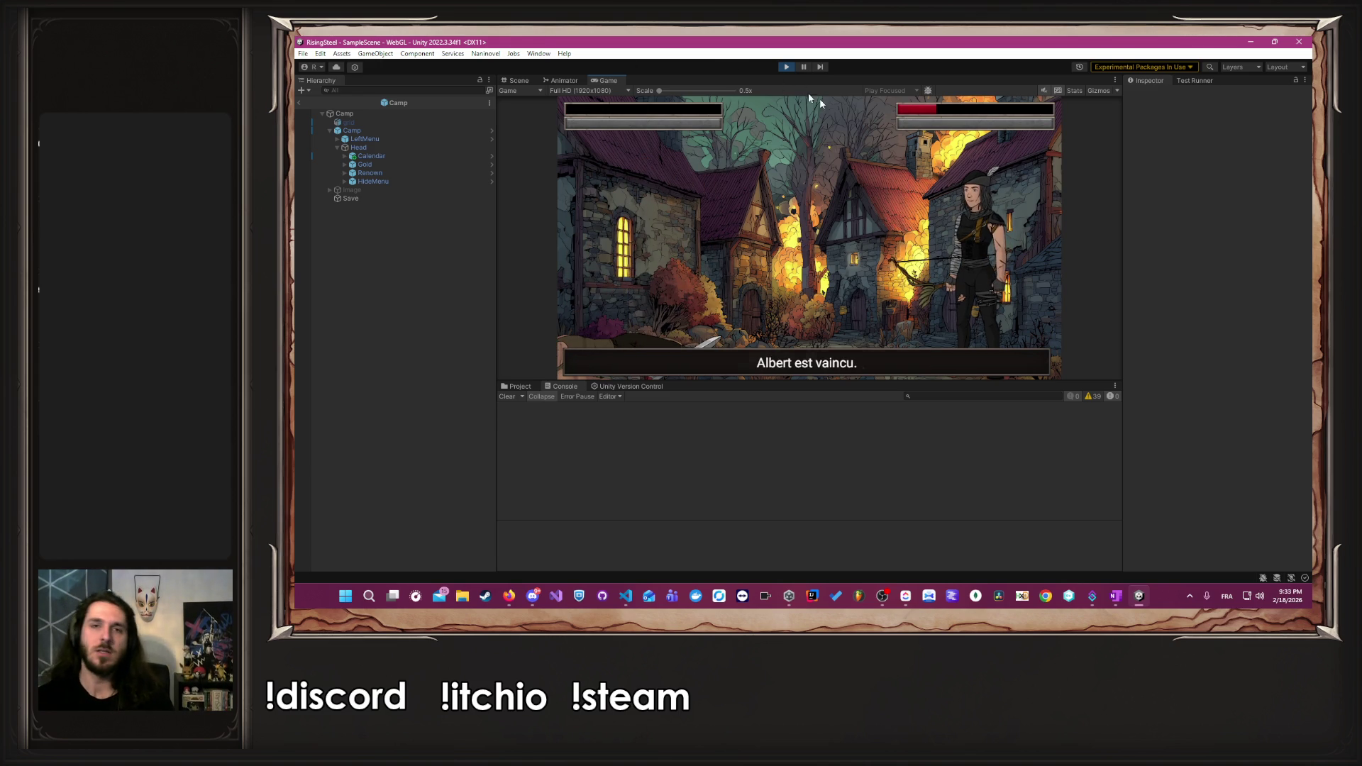
left_click(785, 67)
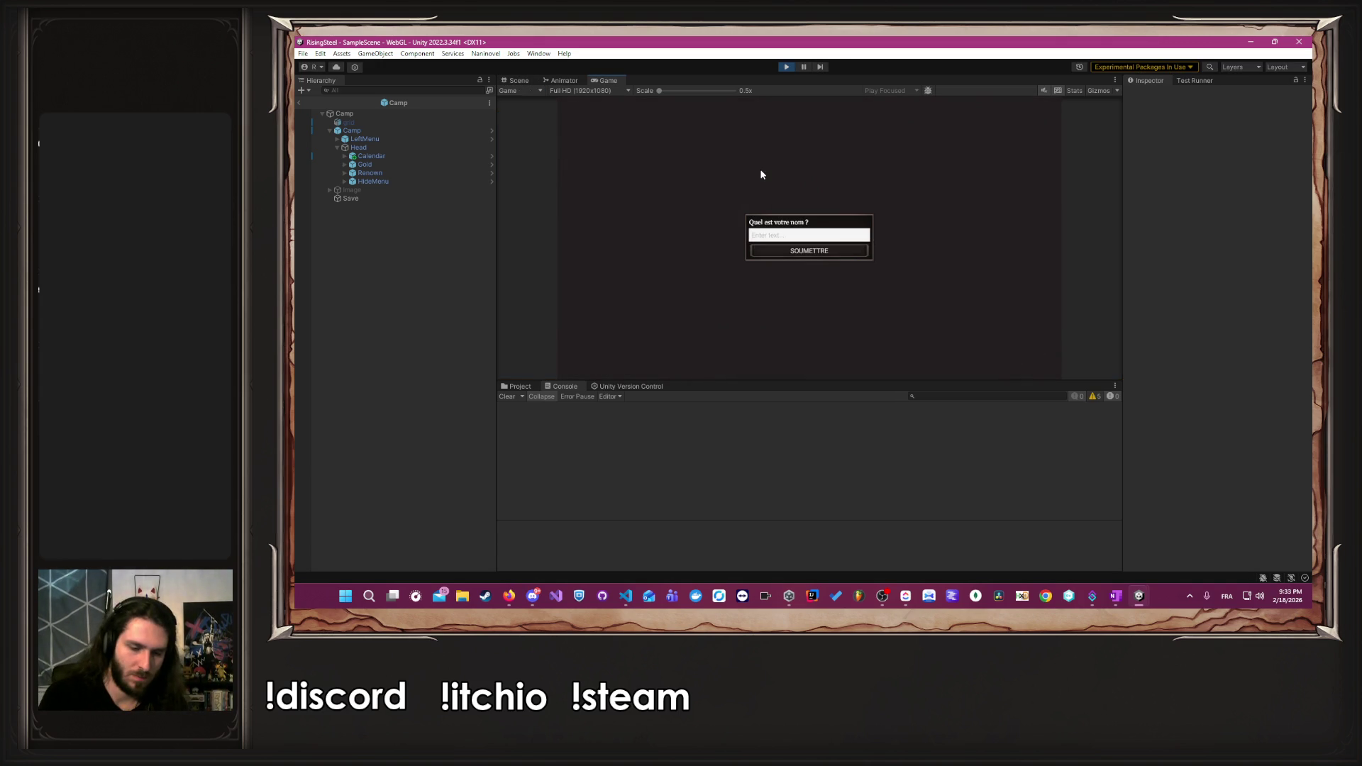
- Submit the name, pick the left character portrait, and skip the tutorial
key("Return")
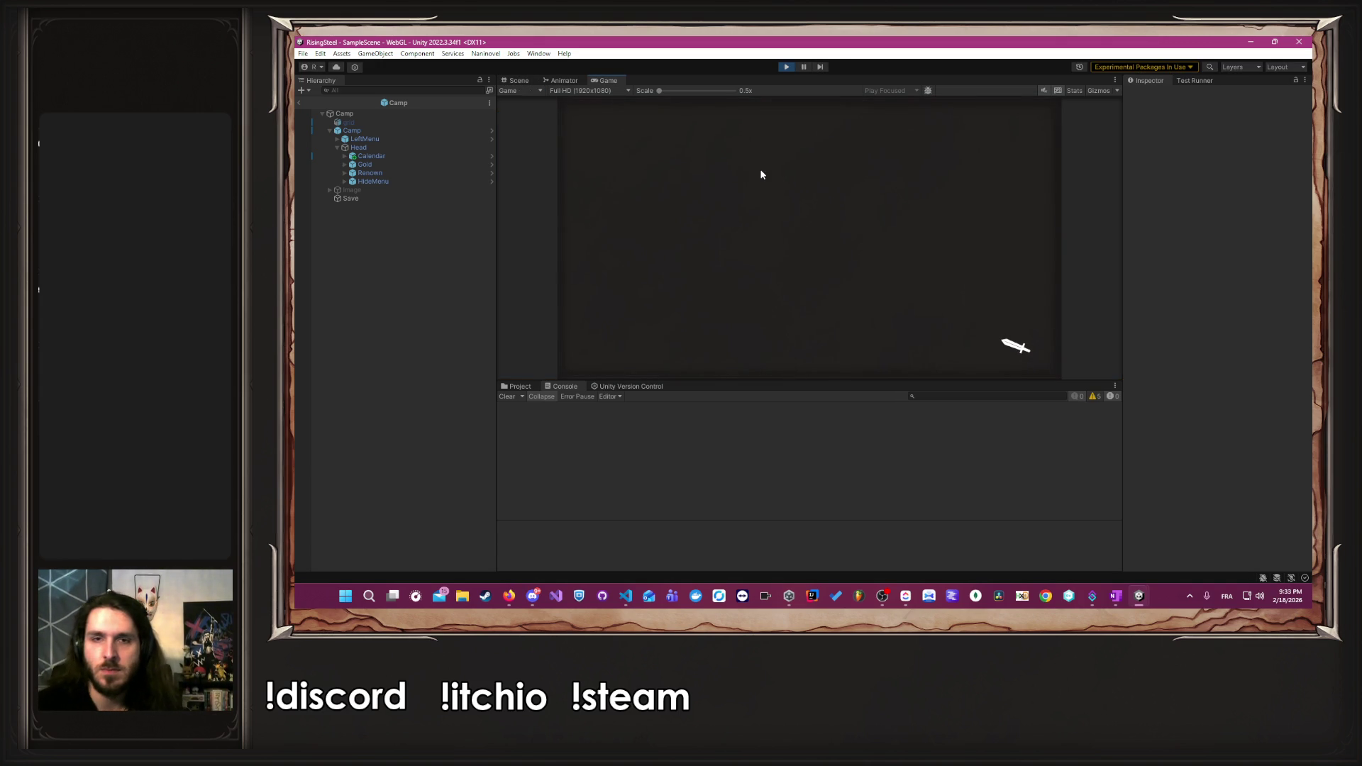
left_click(722, 283)
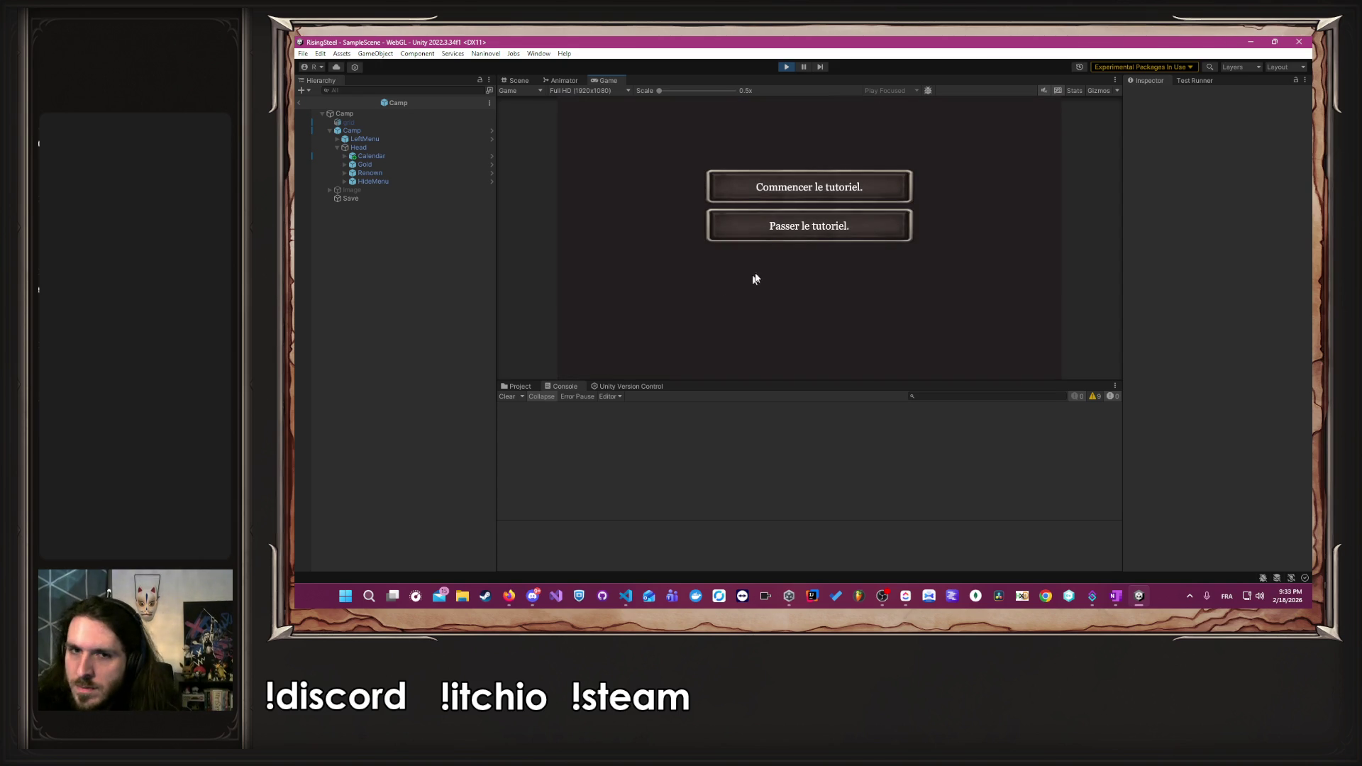
left_click(789, 233)
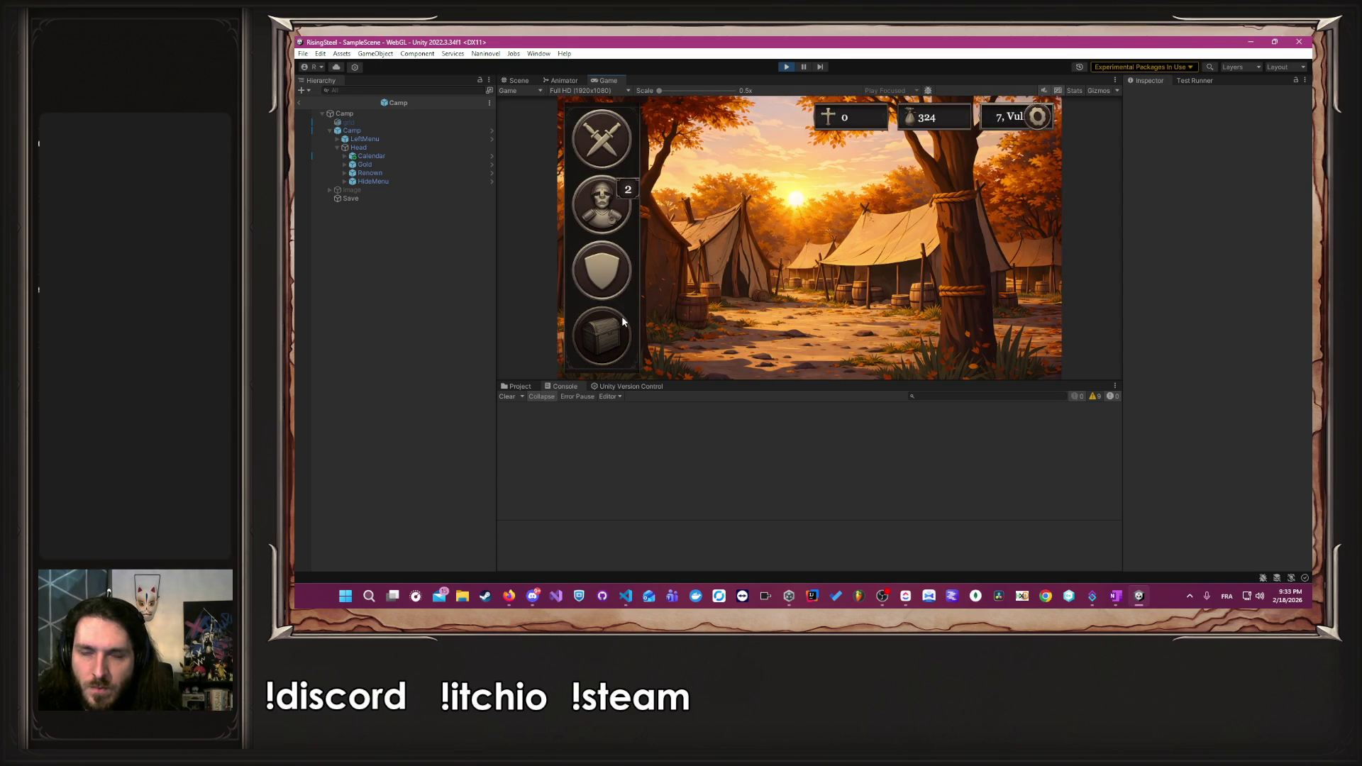
- In Entraînement, raise Ambre's Force by one point and confirm the upgrade
left_click(624, 284)
left_click(695, 305)
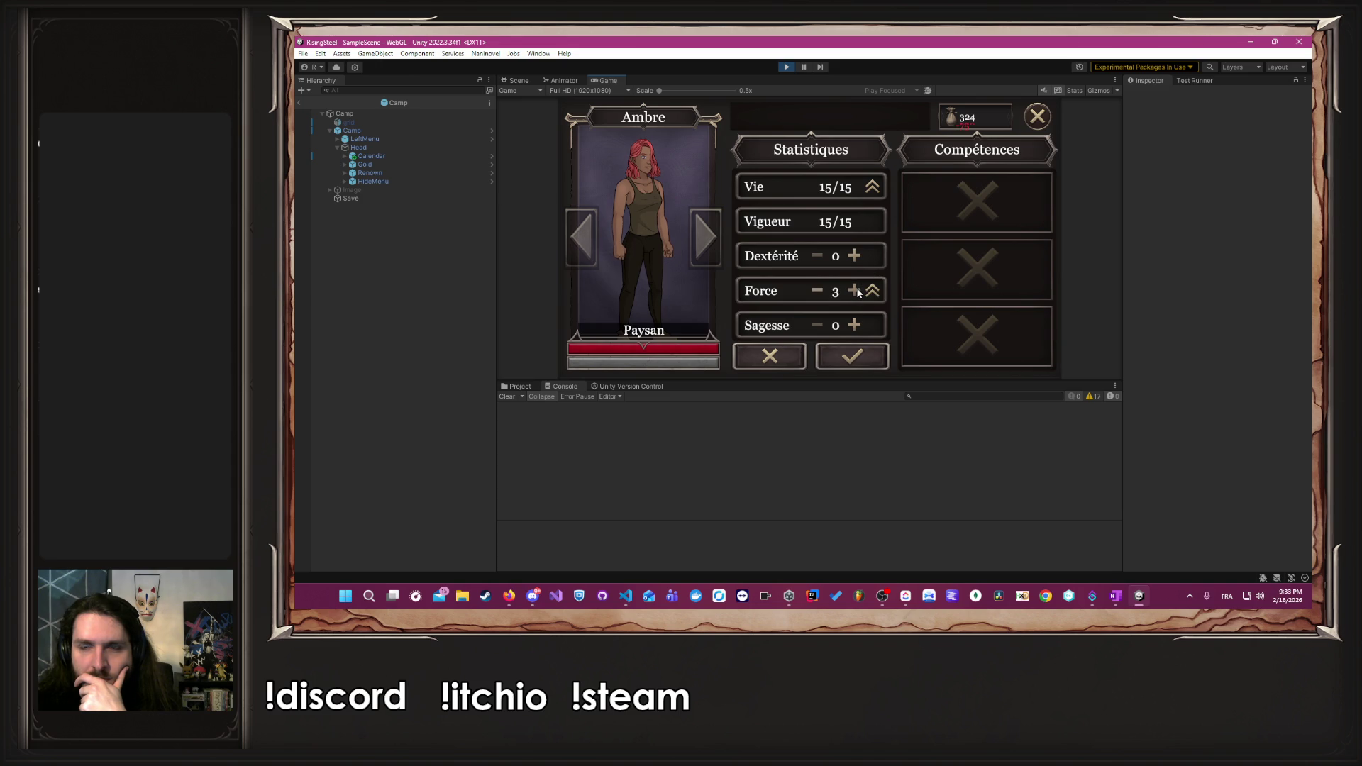
left_click(855, 292)
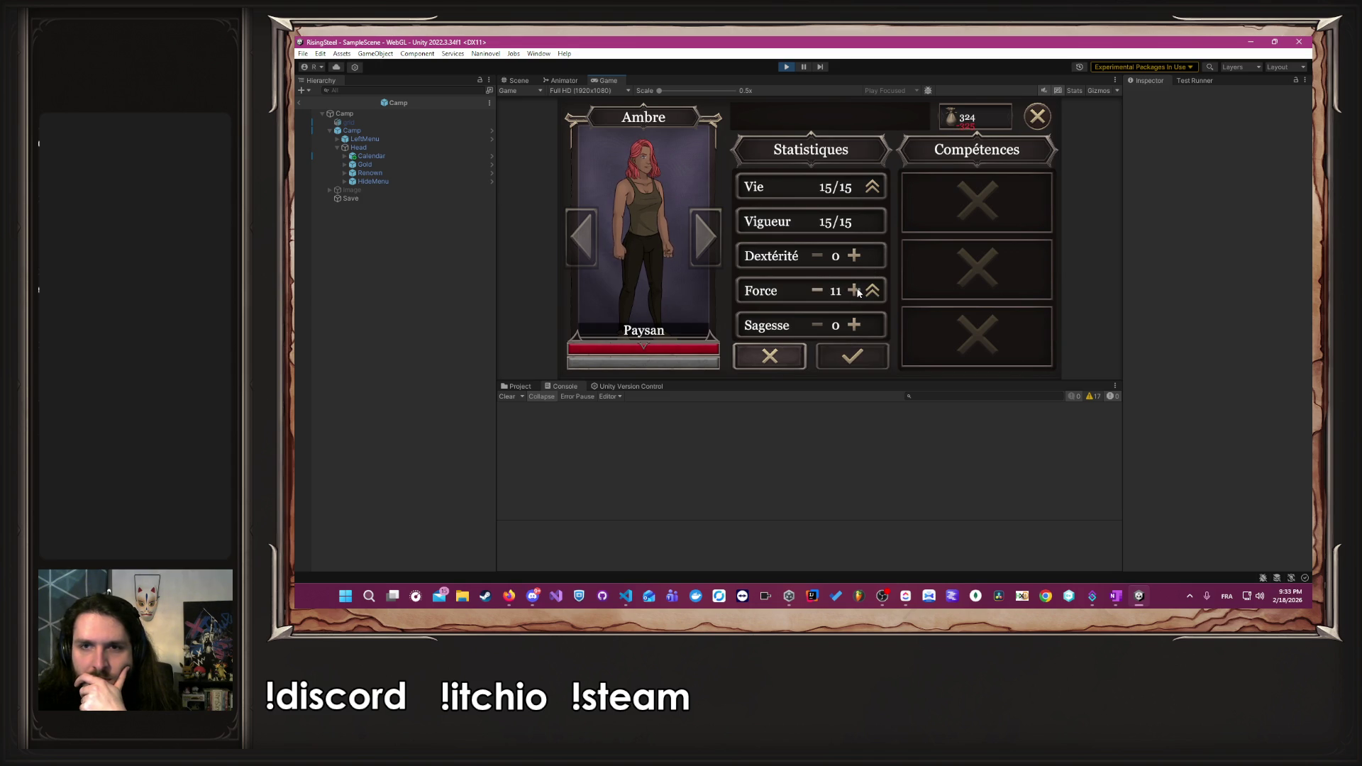
left_click(871, 359)
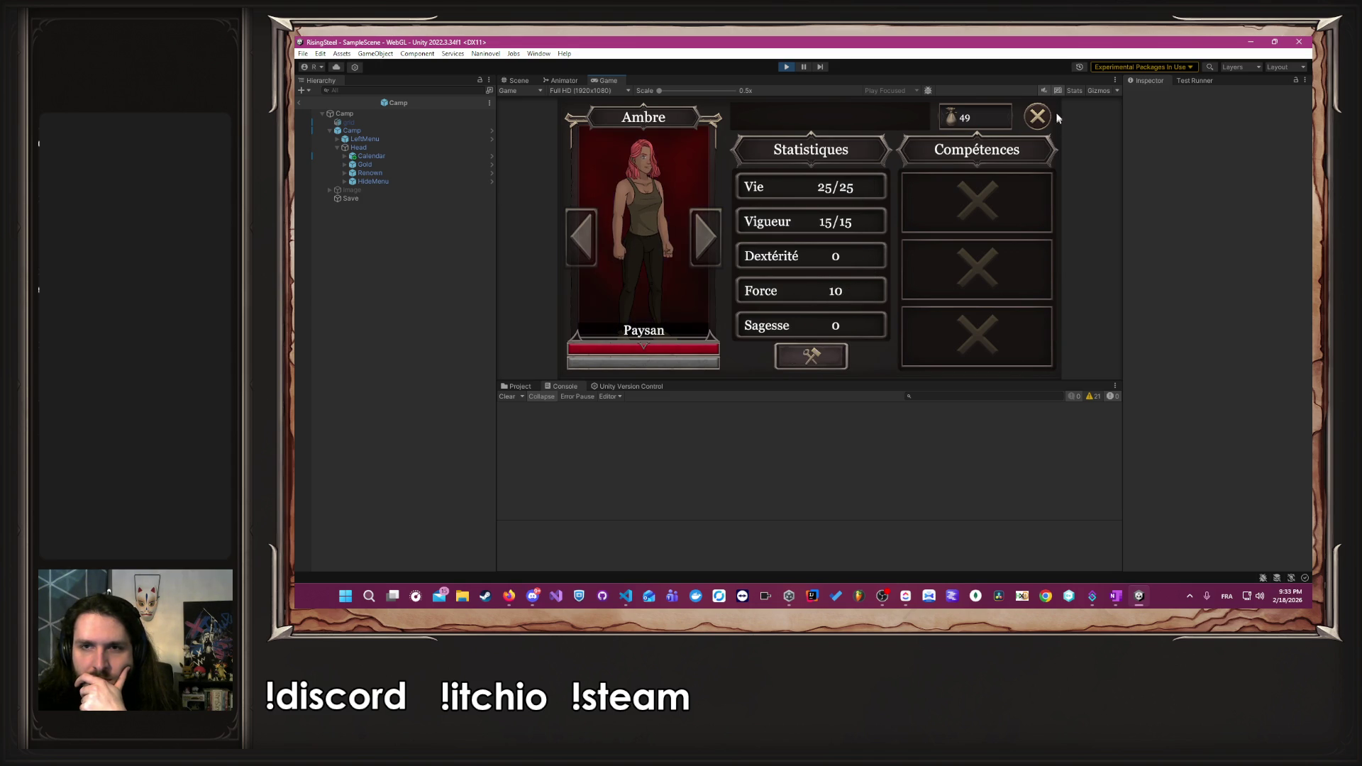
left_click(1037, 116)
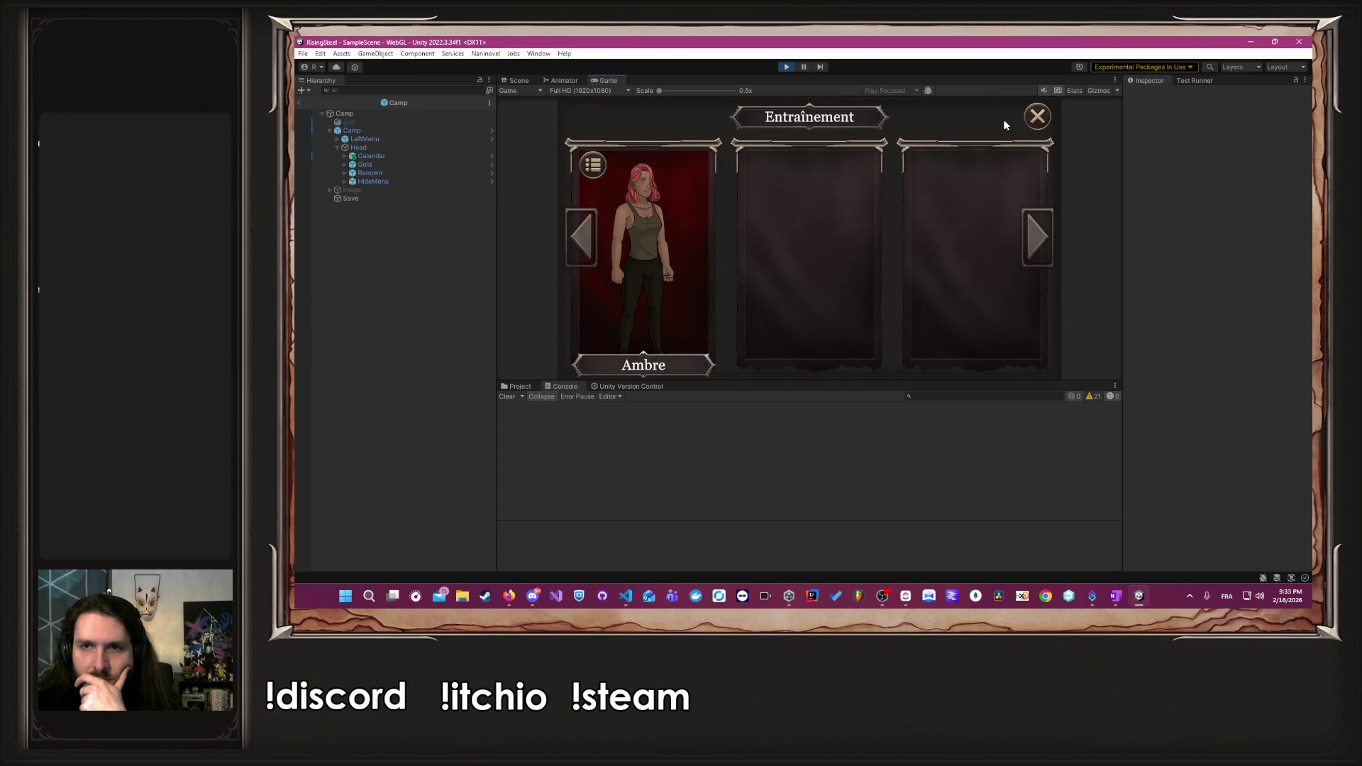
left_click(1037, 116)
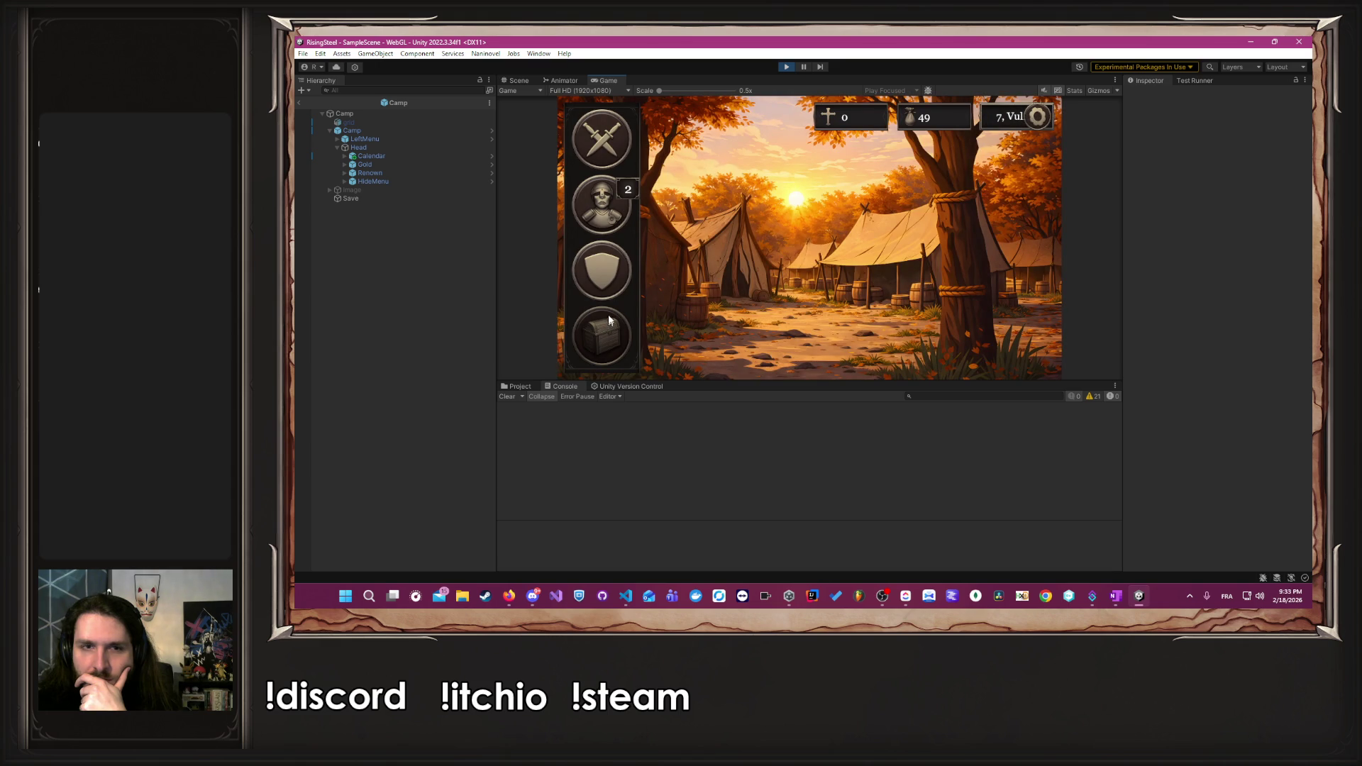
- Buy a Bière for 15 gold from the Boutique, then choose Mission
left_click(608, 323)
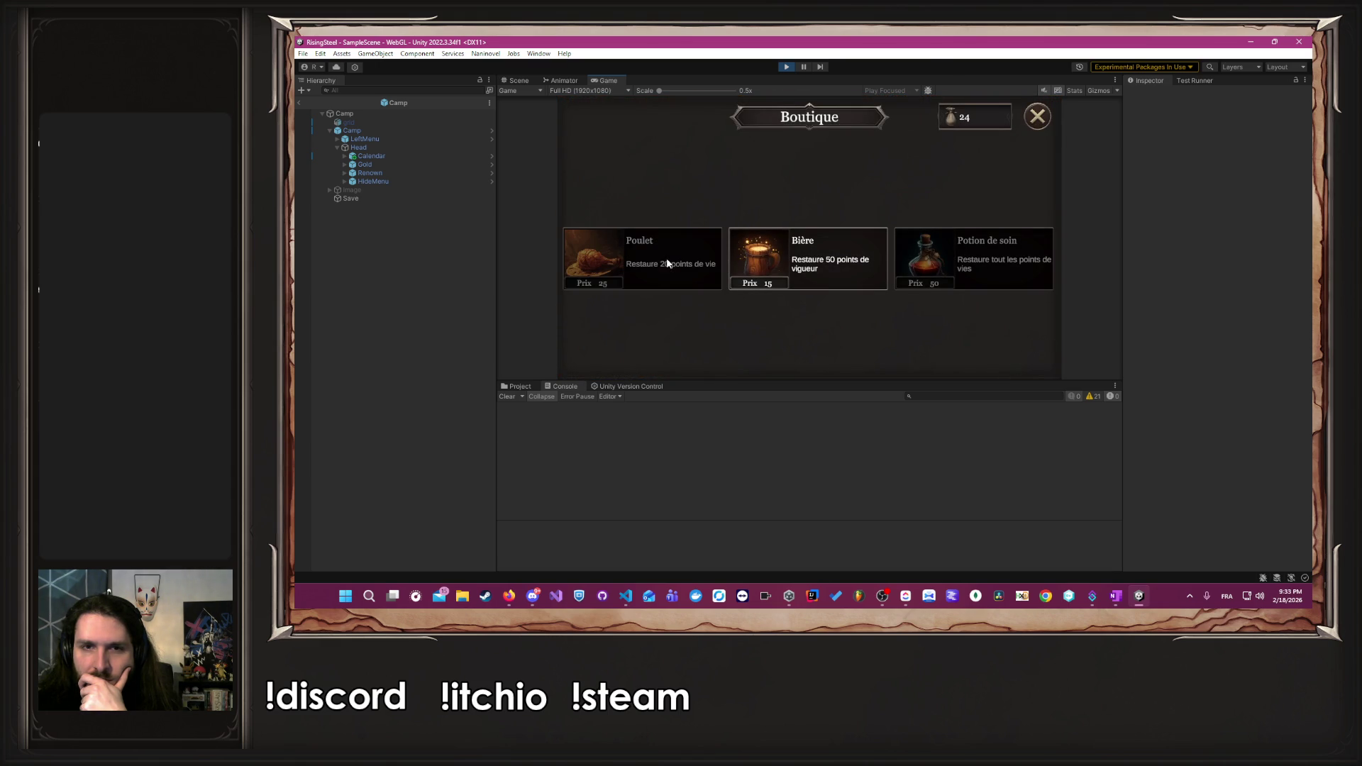
left_click(822, 255)
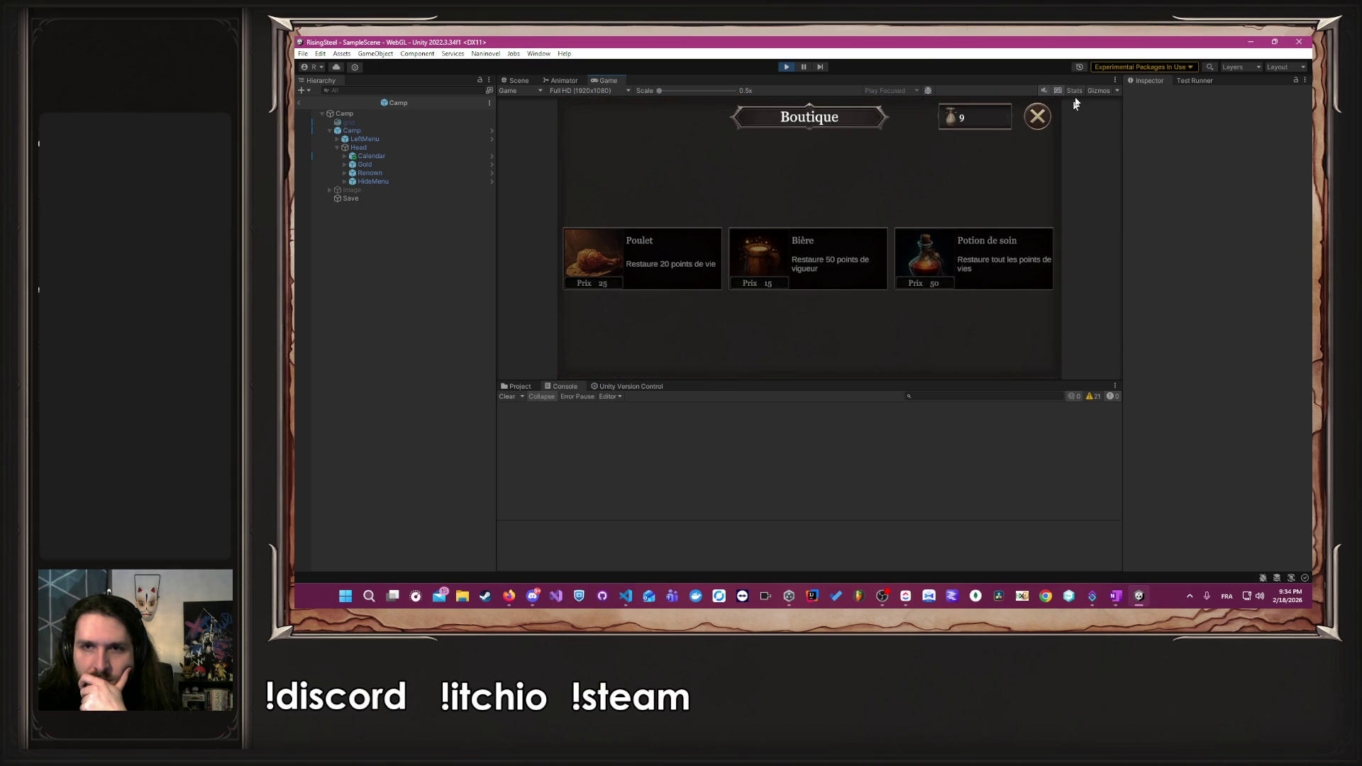
left_click(1038, 115)
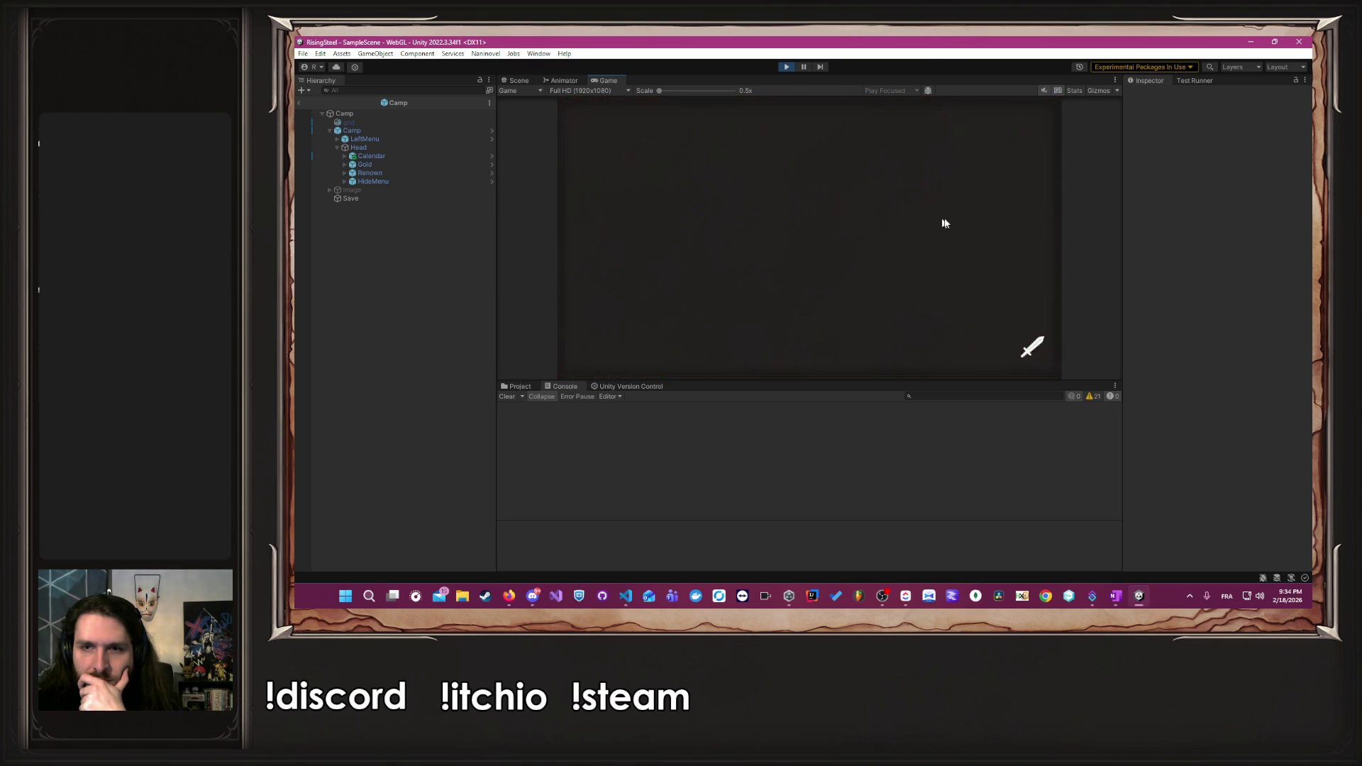
left_click(1005, 238)
- Accept the village defence mission, send Ambre, and advance the opening dialogue
left_click(647, 174)
left_click(883, 340)
left_click(631, 267)
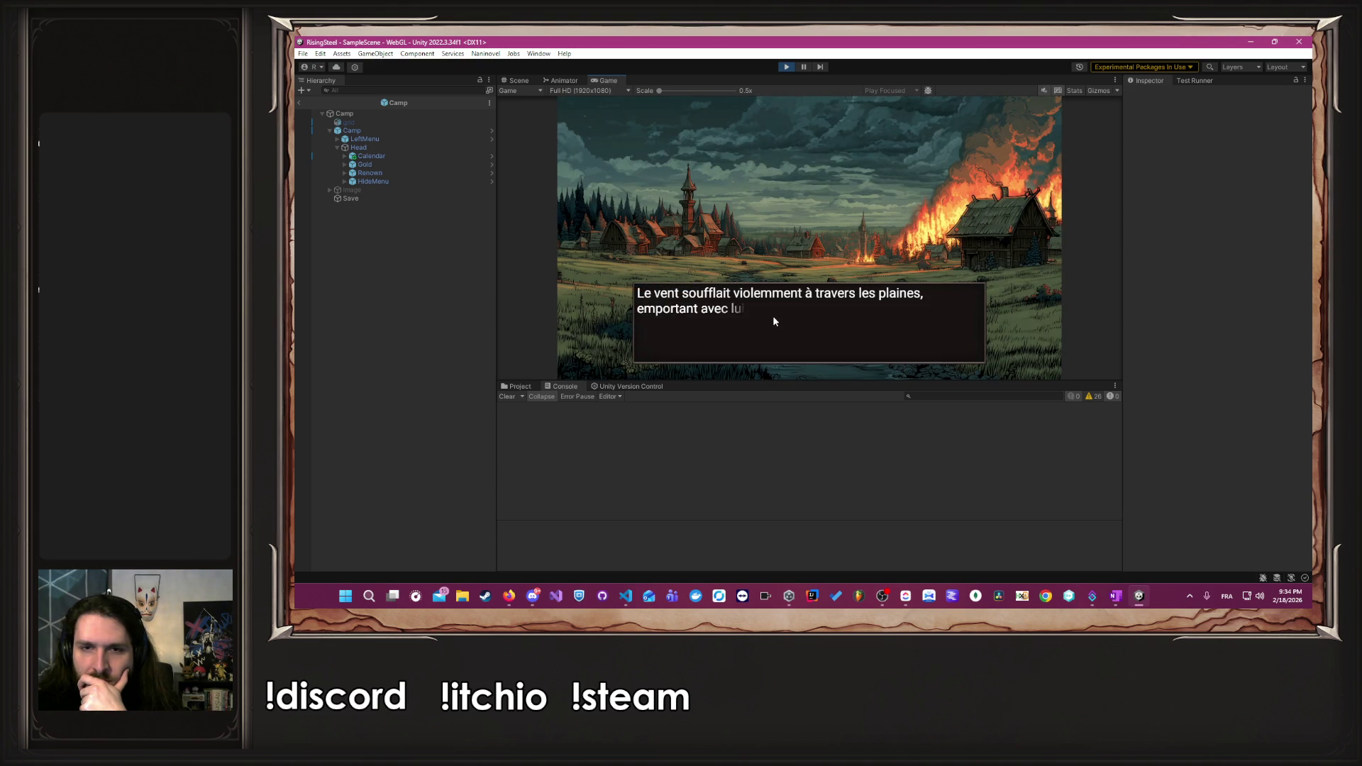
left_click(773, 316)
left_click(773, 315)
left_click(773, 316)
left_click(773, 316)
left_click(773, 317)
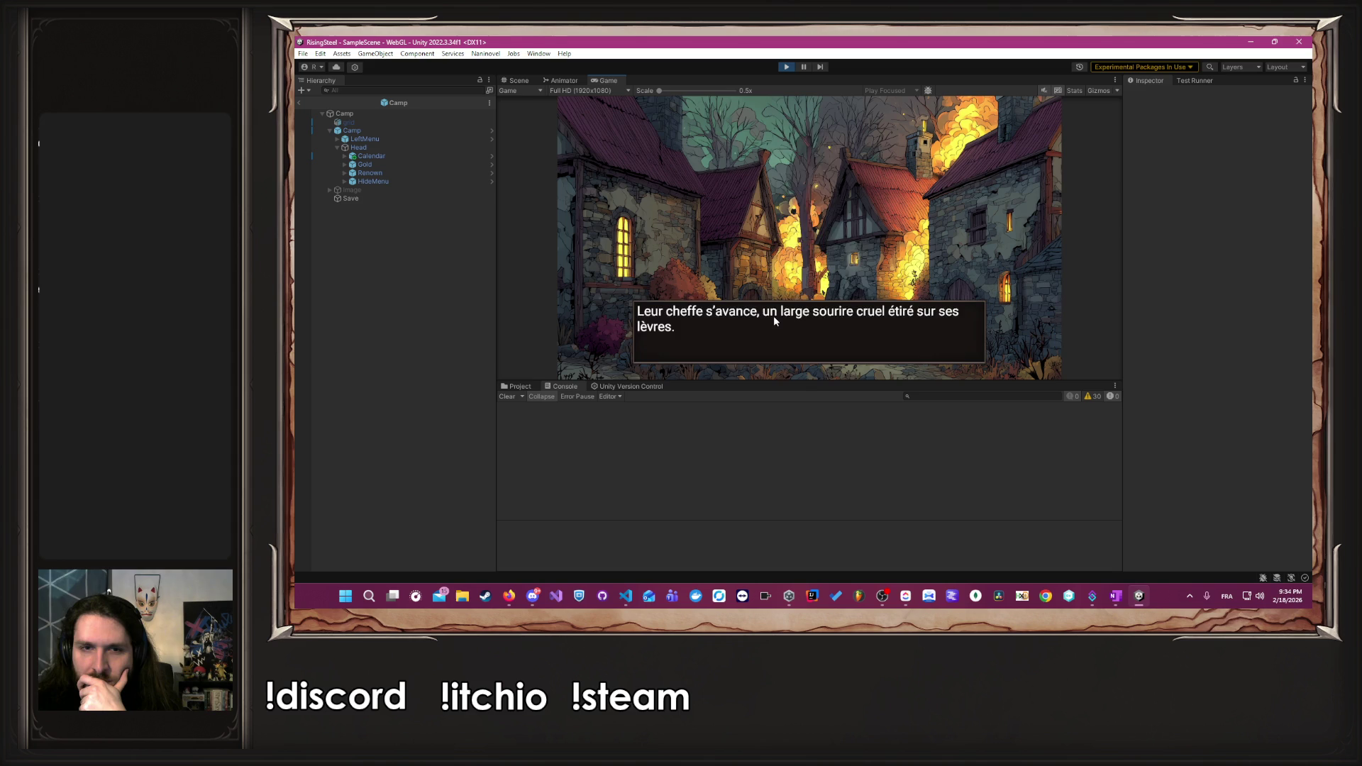
left_click(773, 316)
left_click(773, 316)
left_click(773, 317)
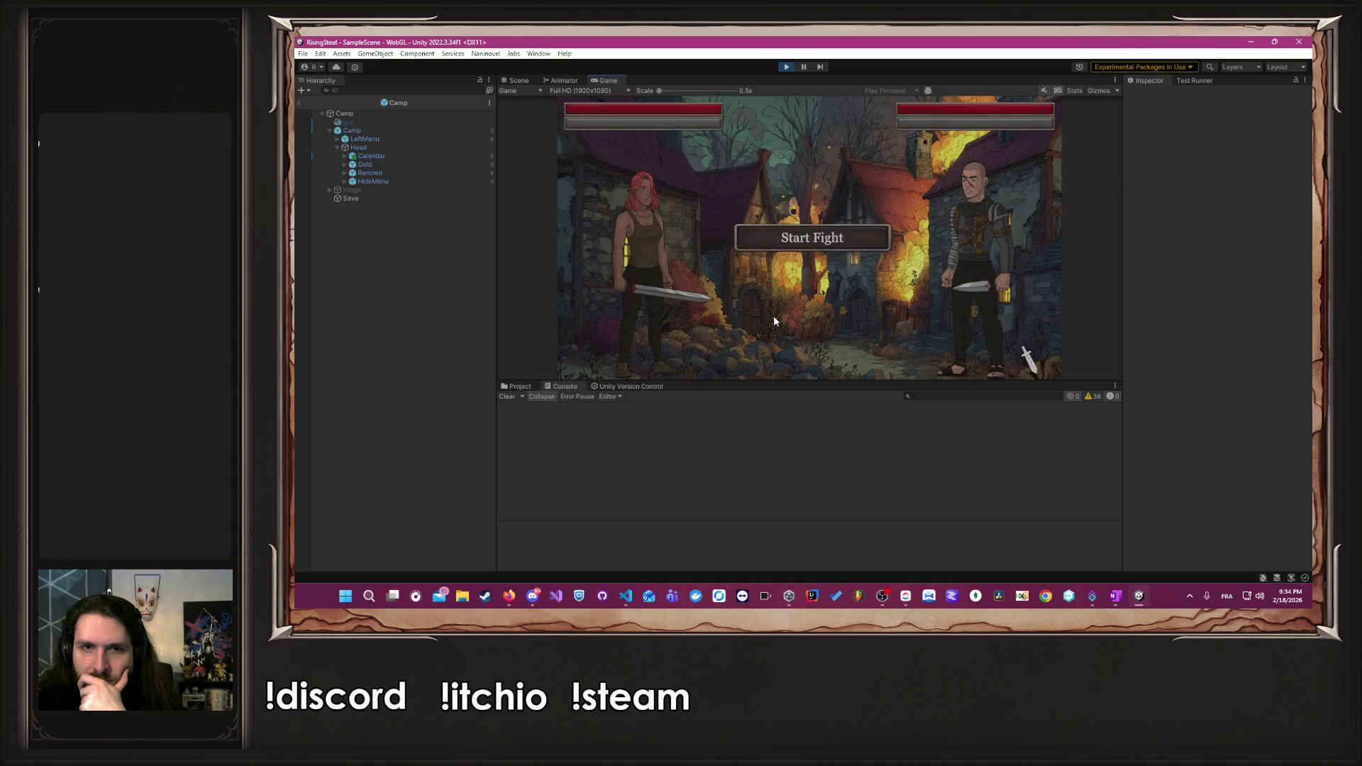
- Start the fight against Bob and attack four times until he falls
left_click(801, 235)
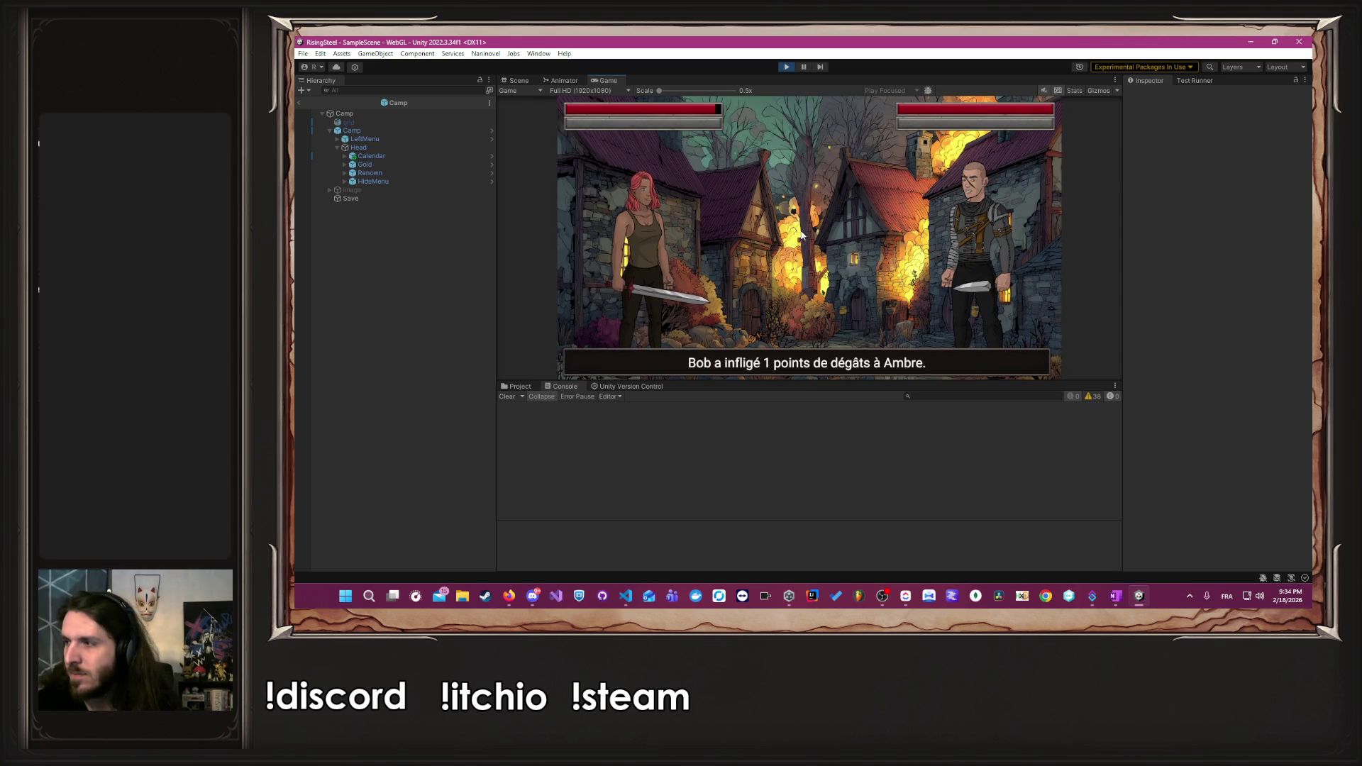
left_click(653, 273)
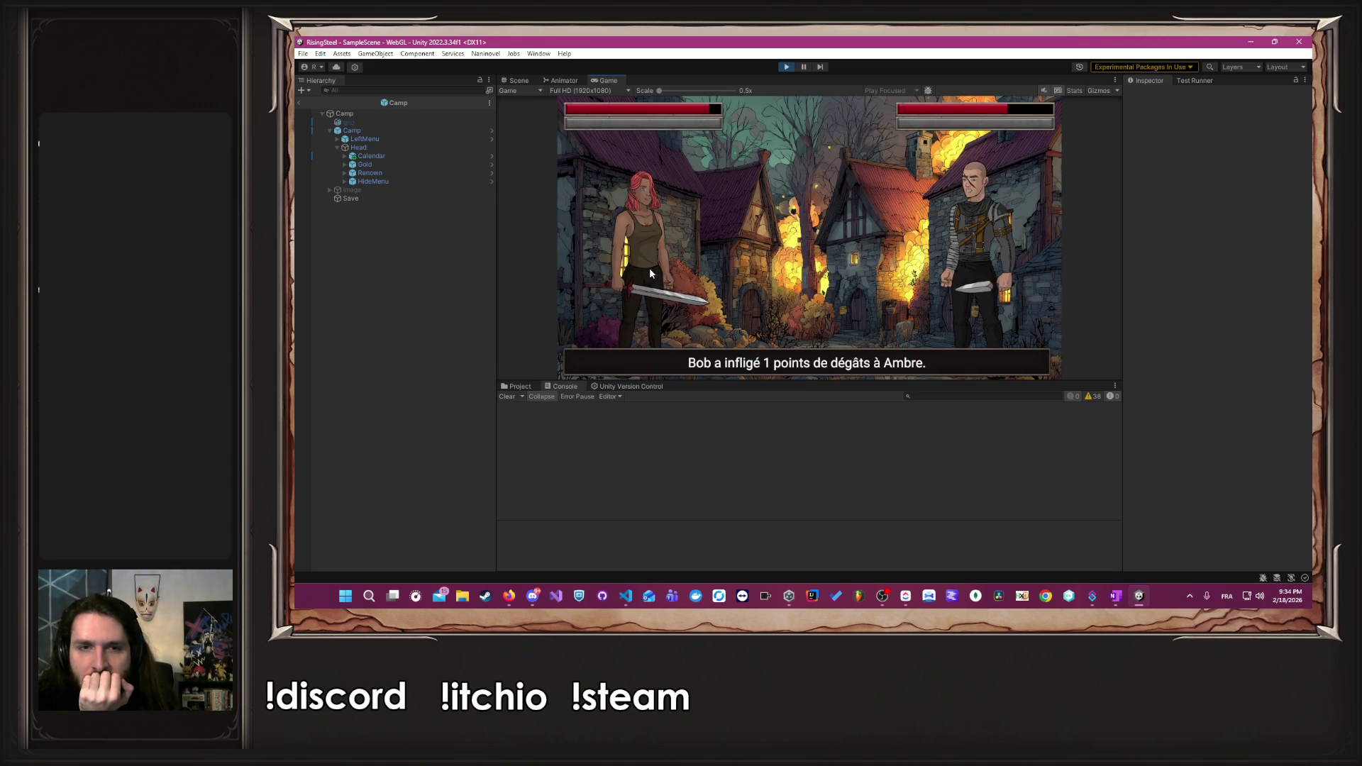
left_click(649, 270)
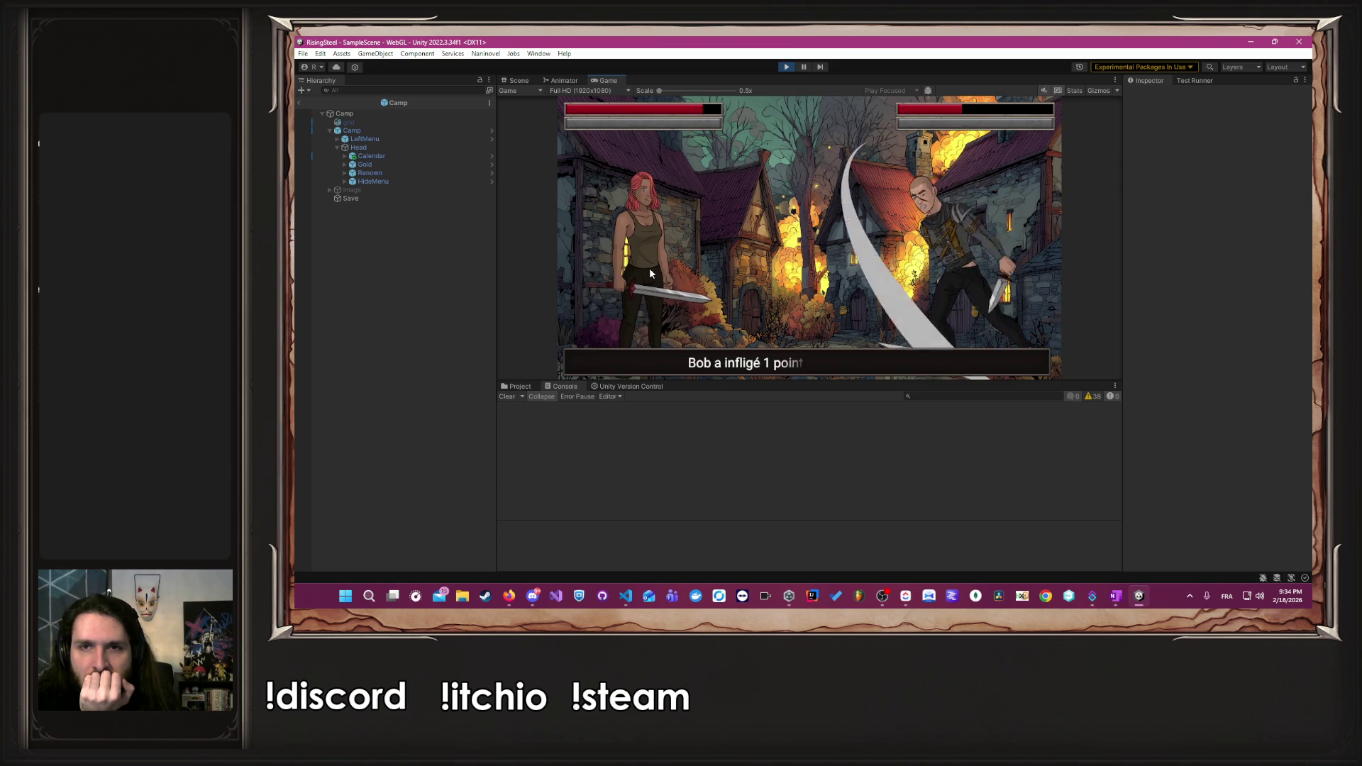
left_click(649, 266)
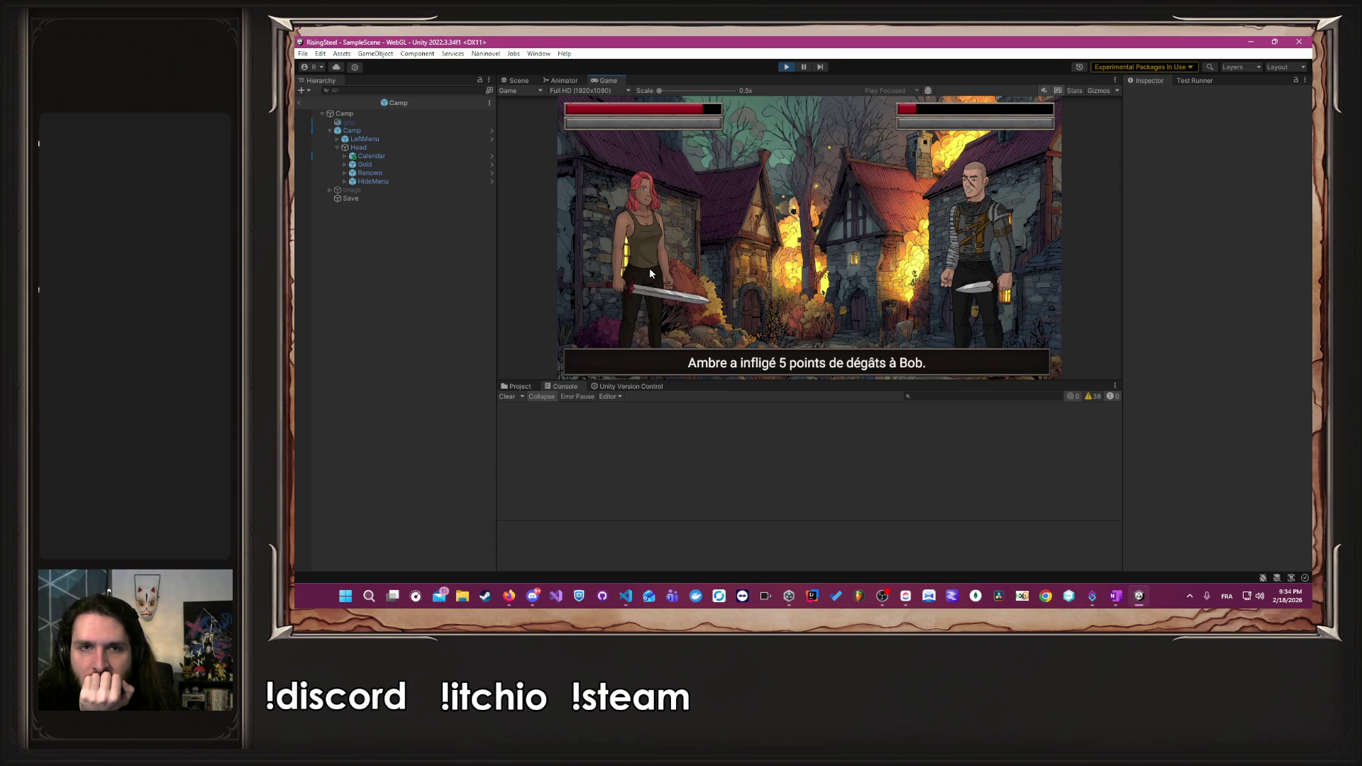
left_click(649, 267)
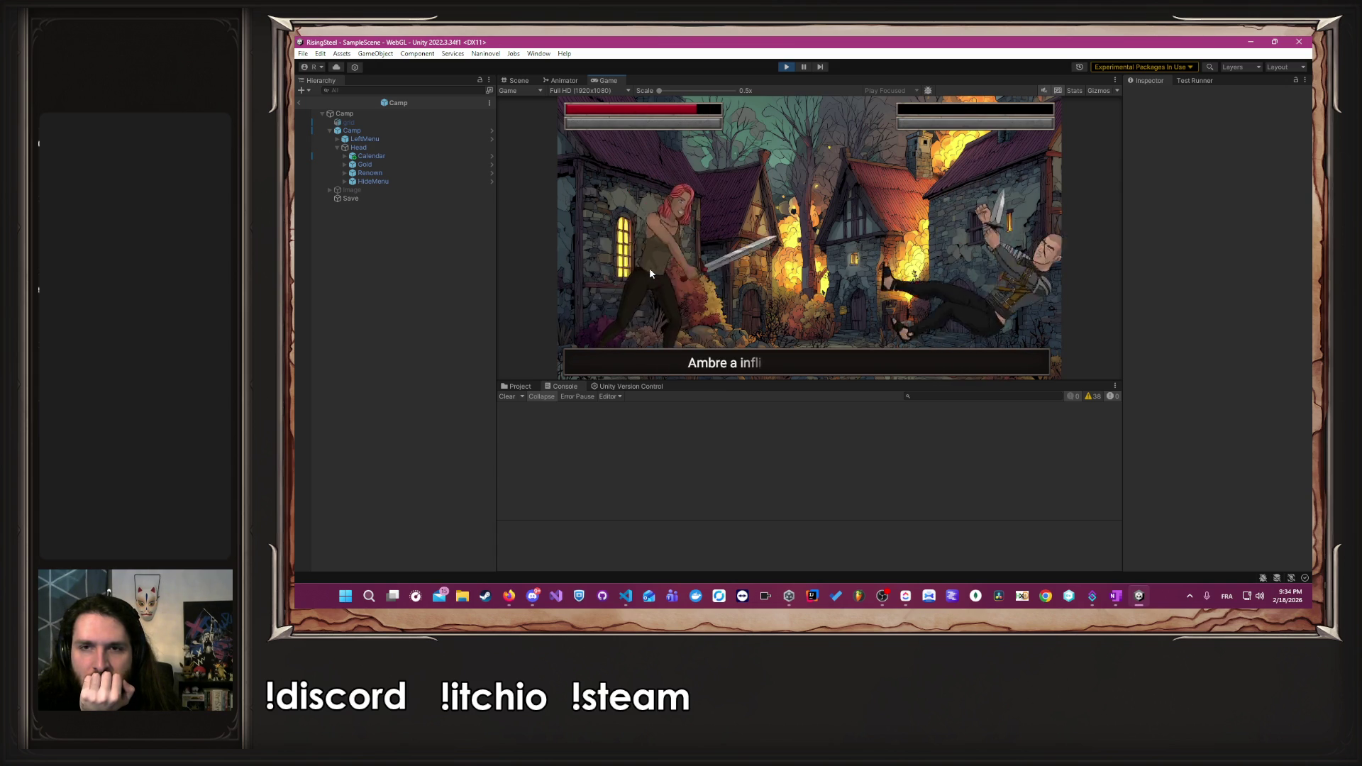
left_click(650, 269)
left_click(650, 268)
- Defeat Robin with three attacks and choose Épargner to spare the bandit leader
left_click(761, 246)
left_click(645, 266)
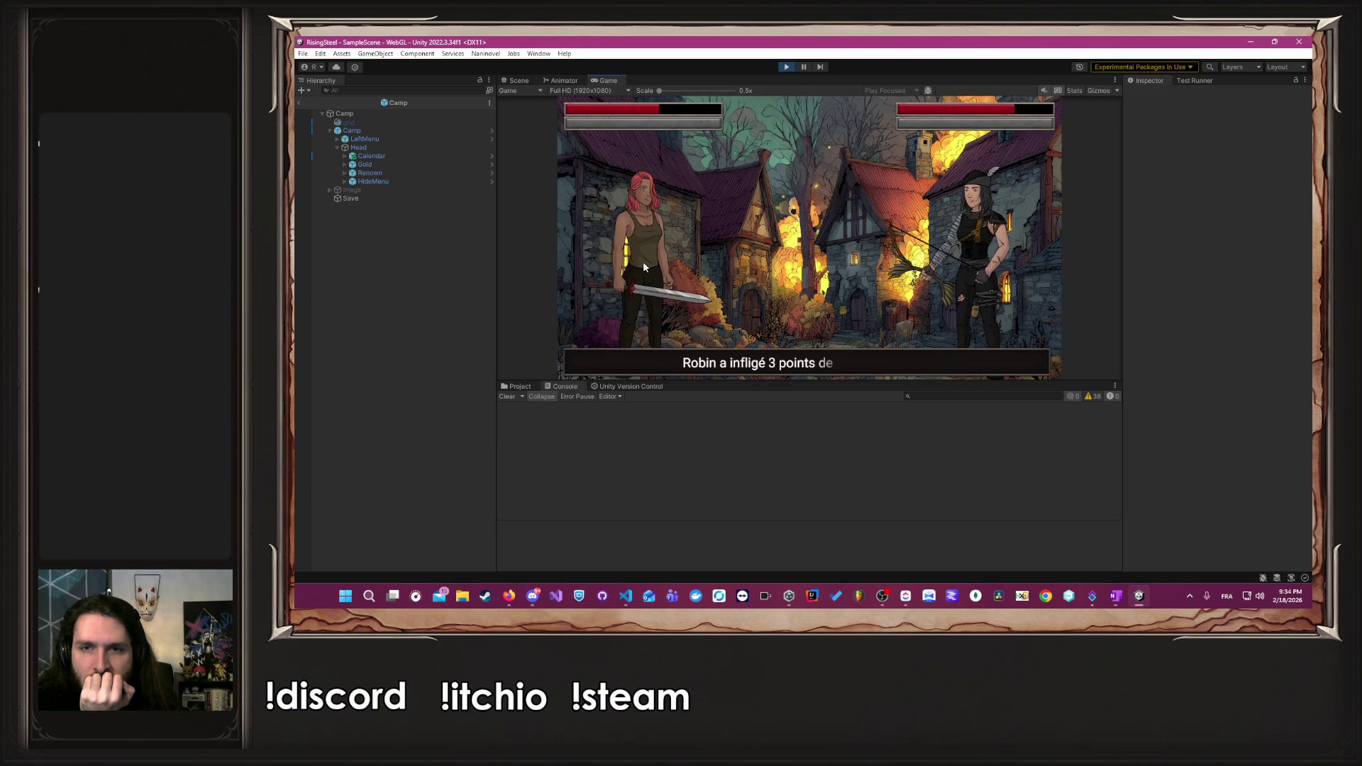
left_click(643, 266)
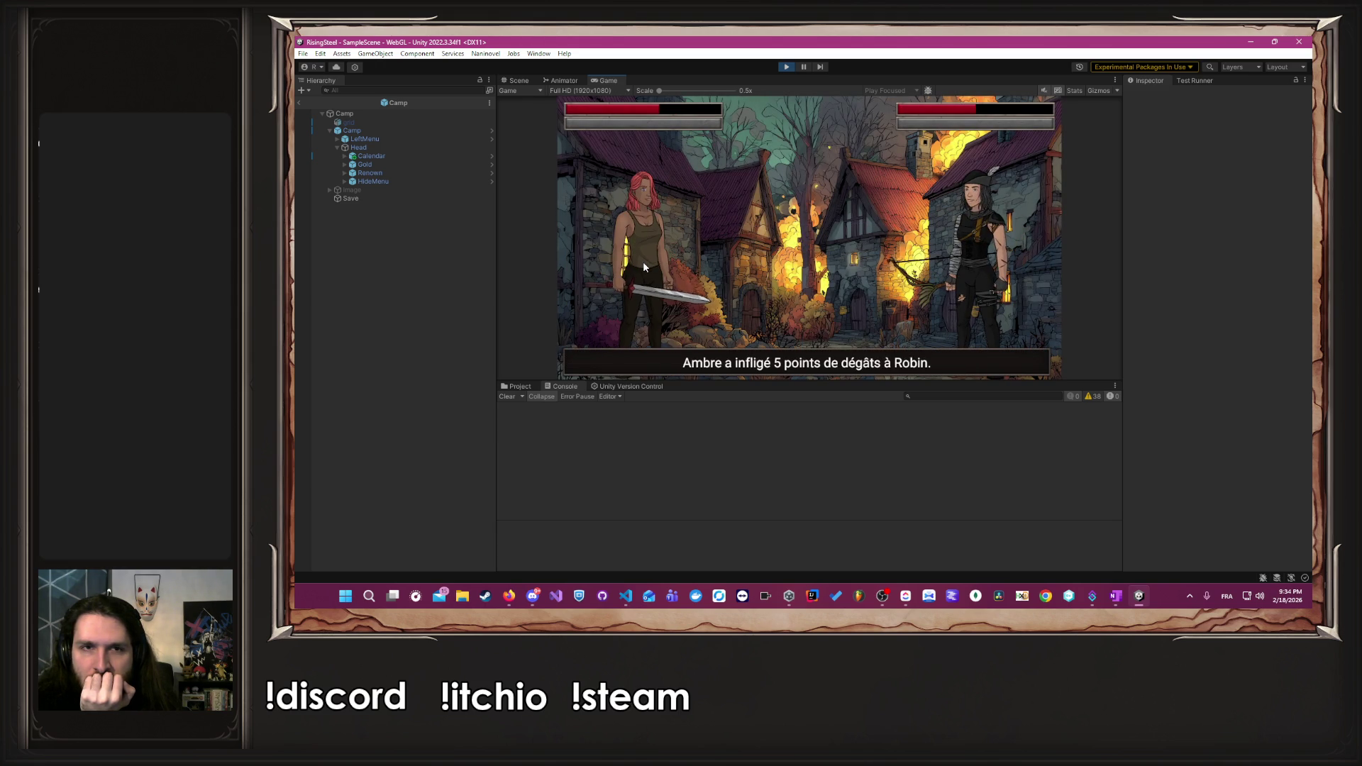
left_click(644, 266)
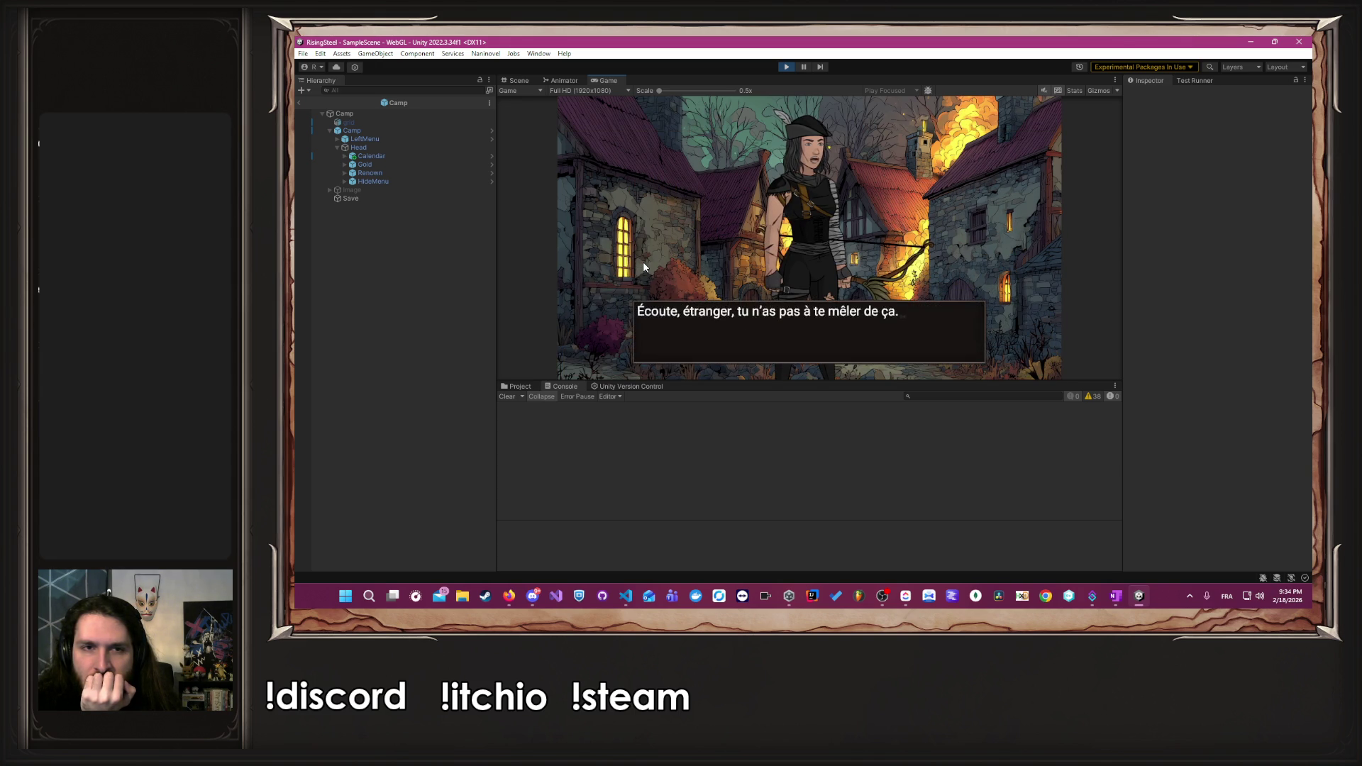
left_click(644, 267)
left_click(644, 267)
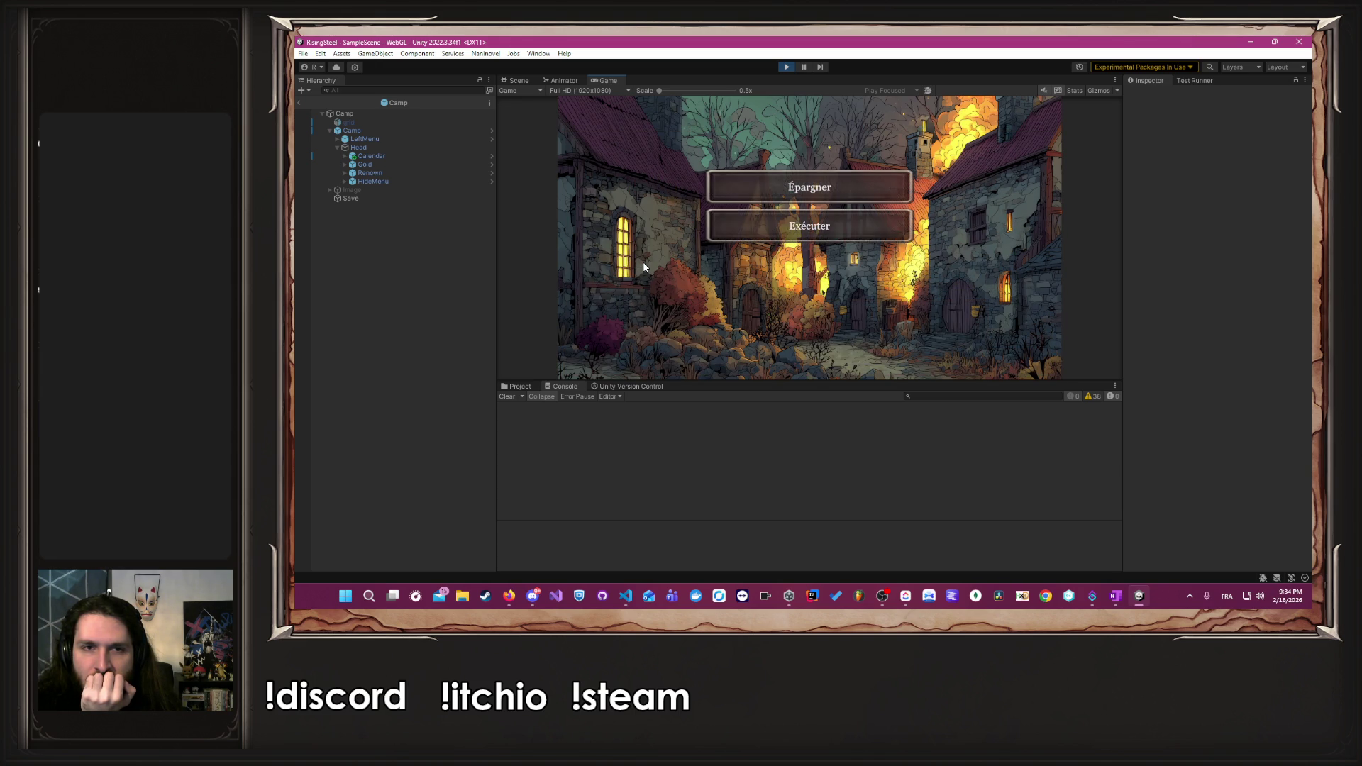
left_click(791, 190)
- Advance the aftermath and Brennan's dialogue back to camp
left_click(730, 266)
left_click(731, 266)
left_click(730, 266)
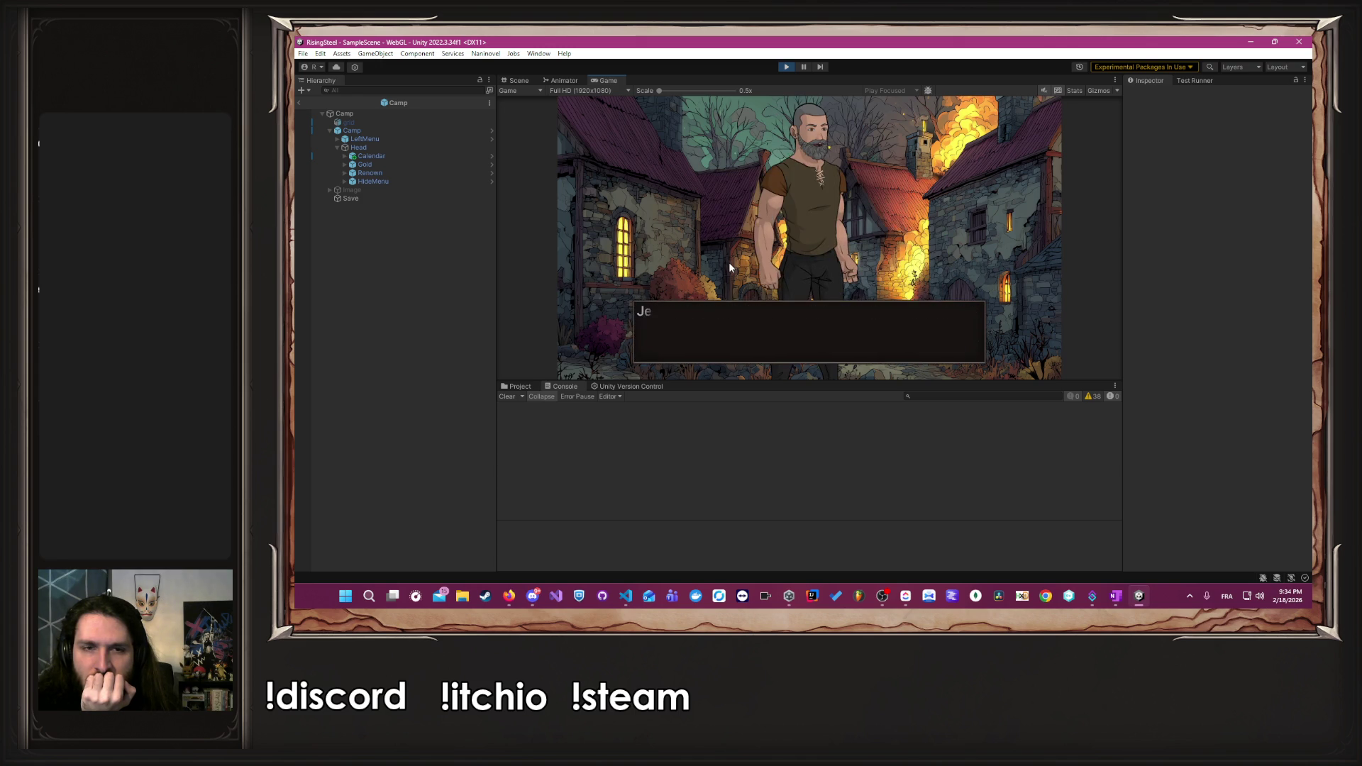
left_click(729, 264)
left_click(729, 265)
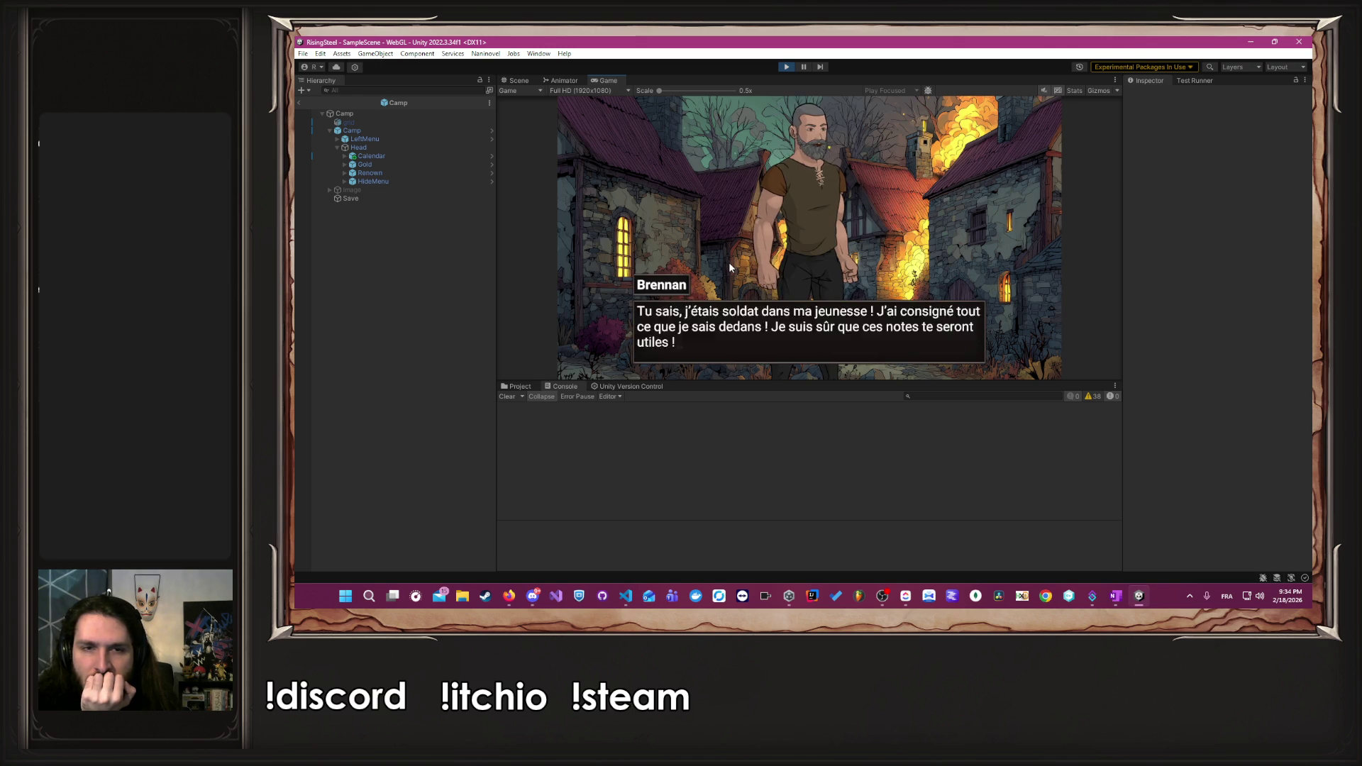
left_click(729, 263)
left_click(729, 264)
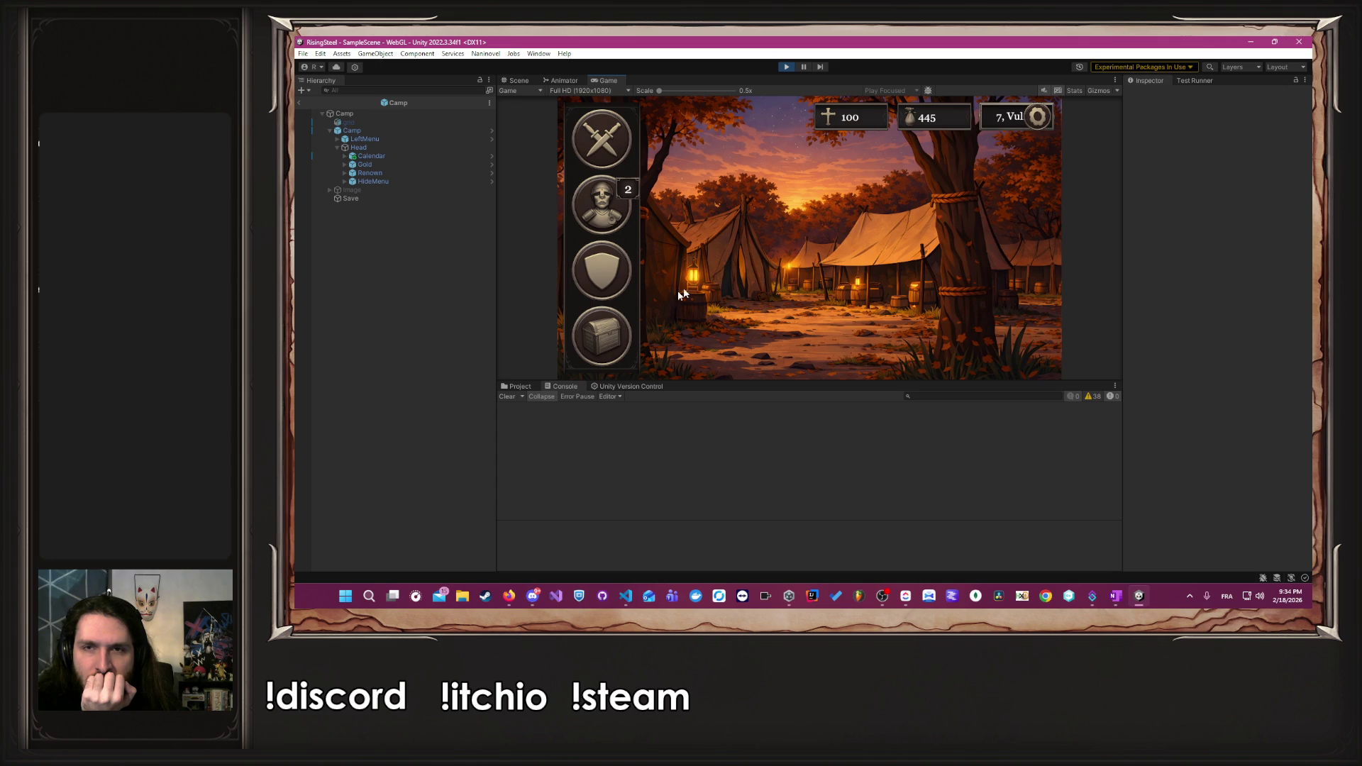
- Check the Boutique's new items, then return to the title screen via the pause menu
left_click(621, 328)
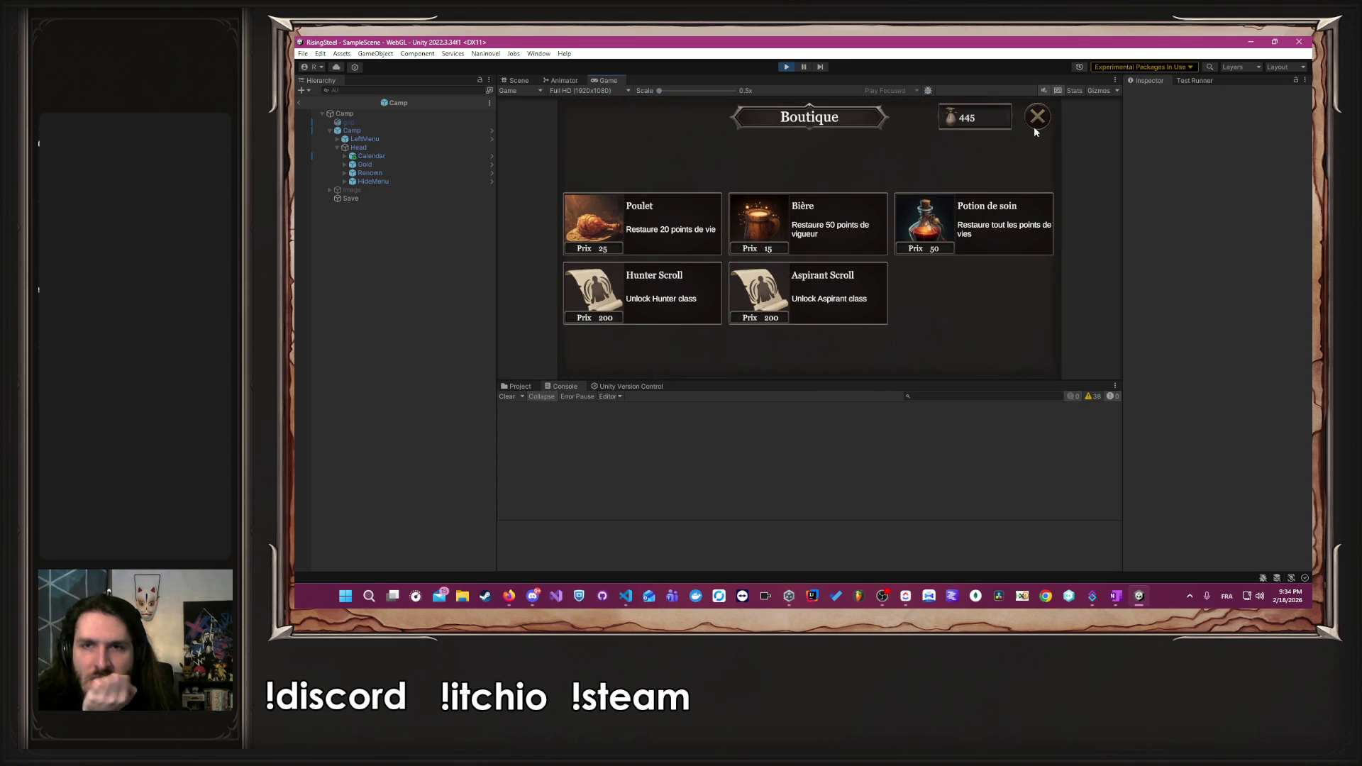
left_click(1035, 120)
key("Escape")
left_click(777, 326)
left_click(767, 253)
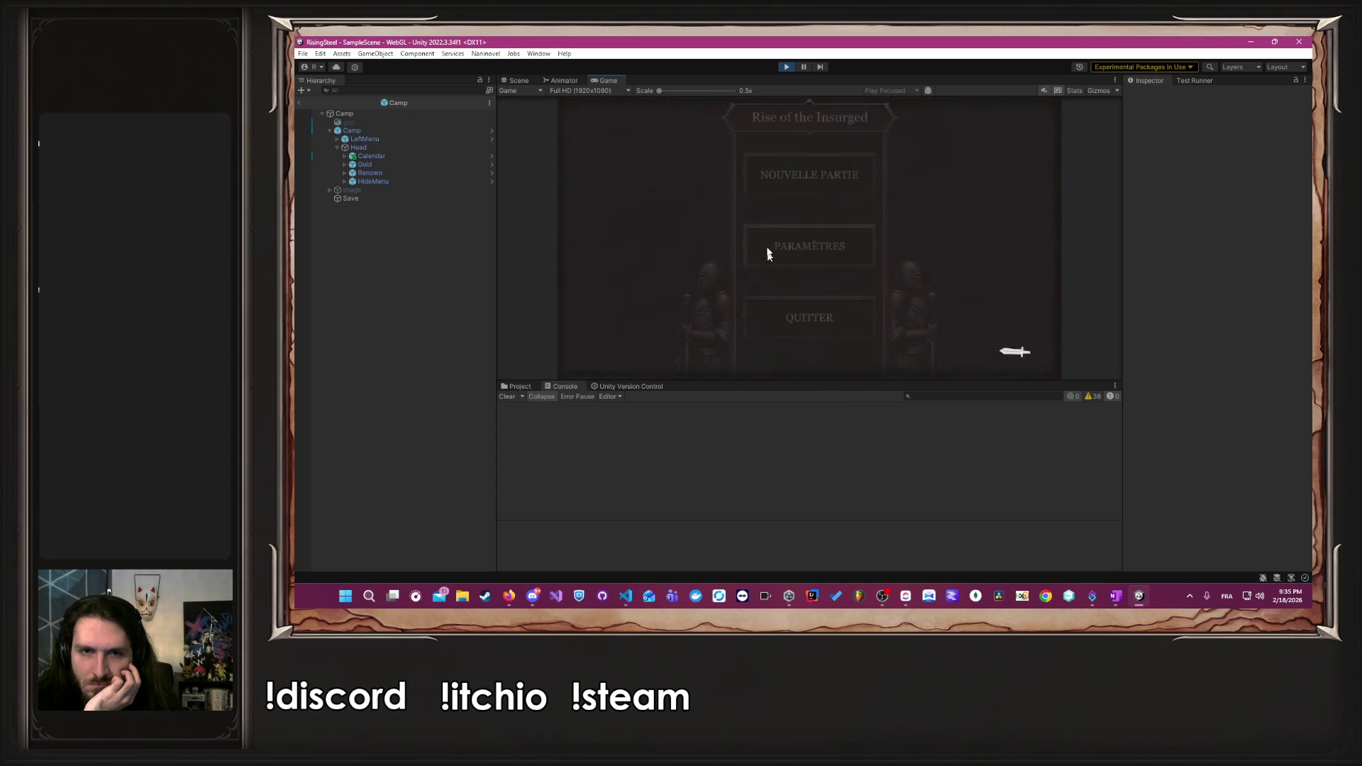
- Start a new game named 'A', choose a character, skip the tutorial, and close the shop
left_click(775, 170)
type("Albert")
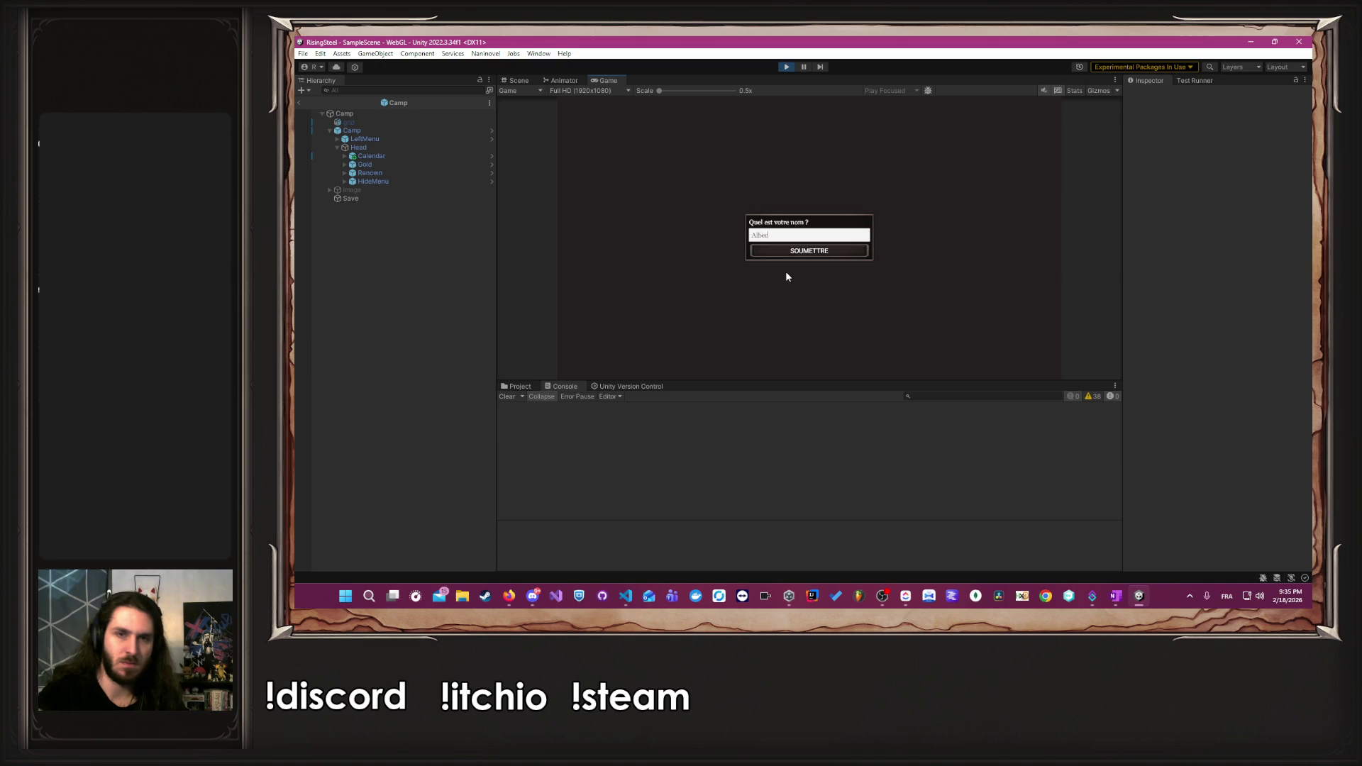
key("Return")
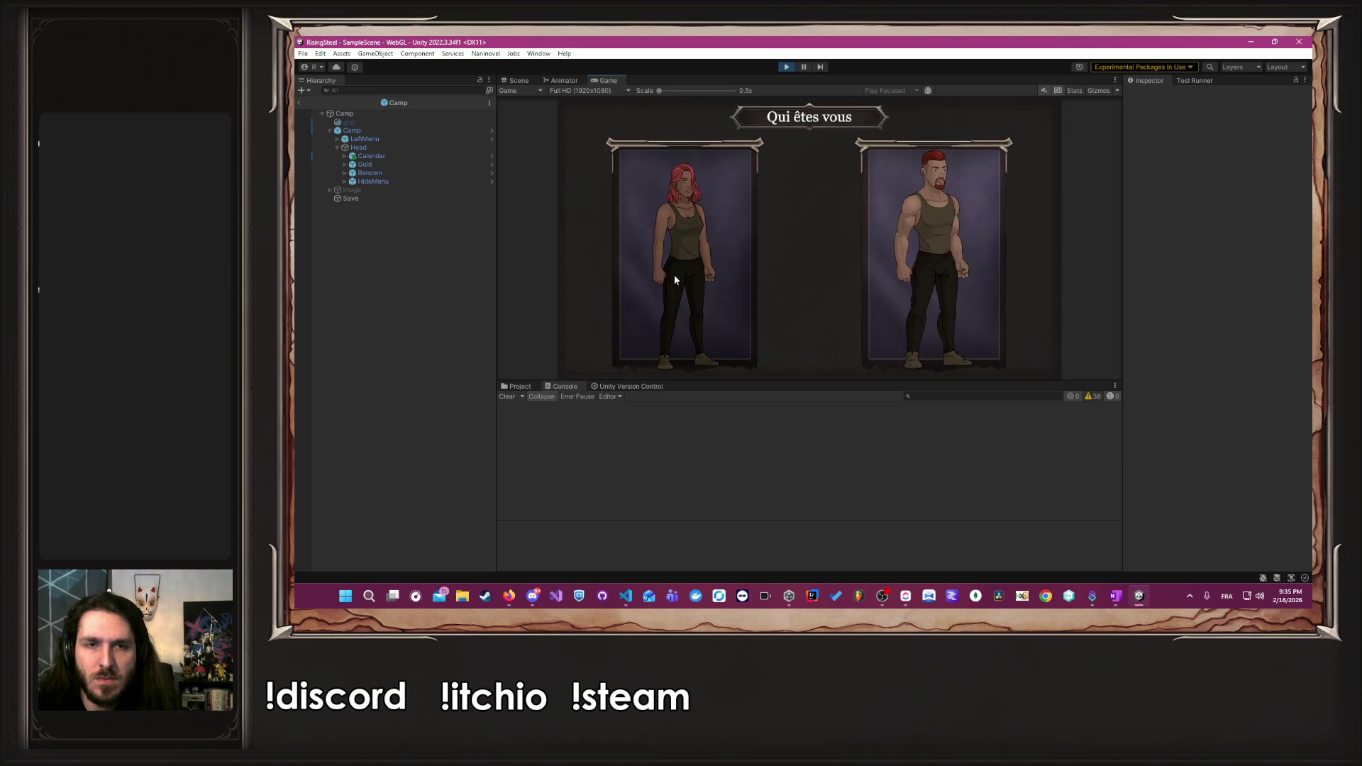
left_click(674, 280)
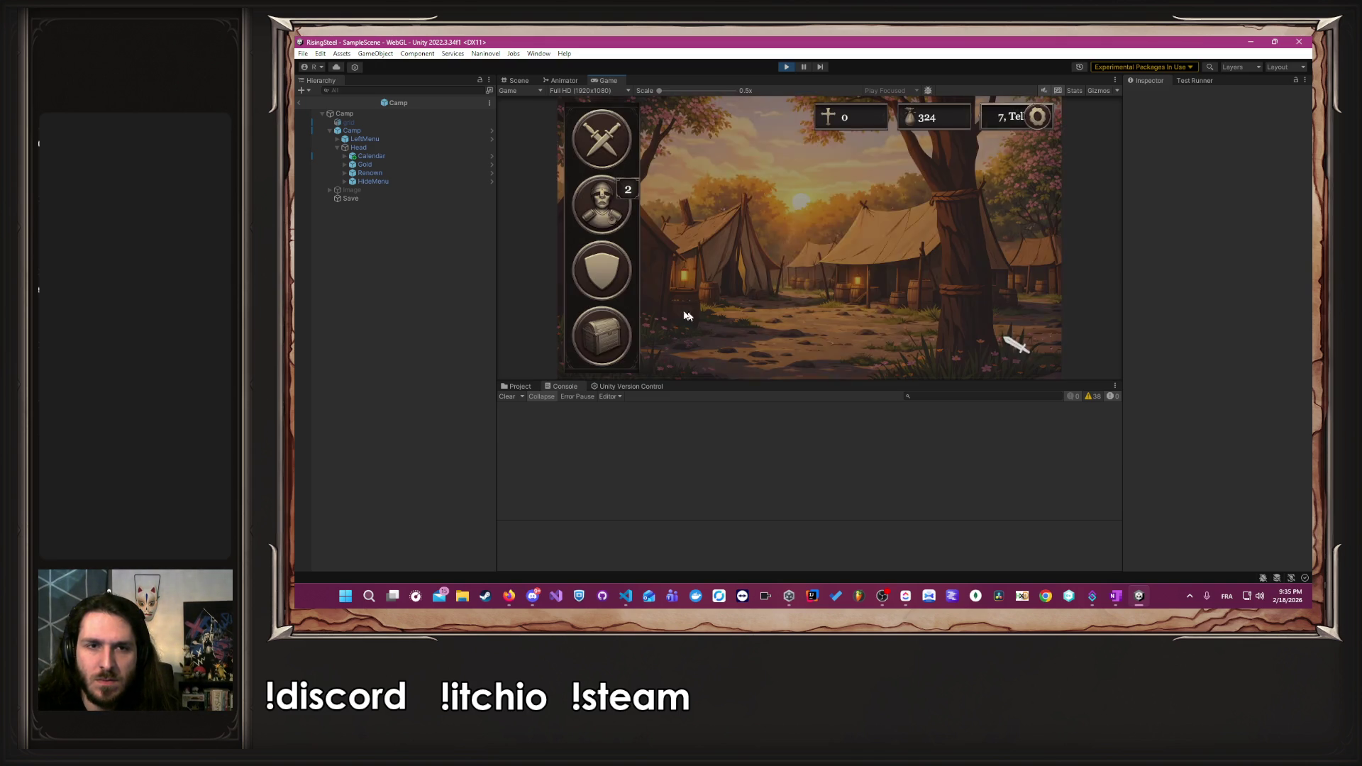
left_click(595, 335)
left_click(1037, 116)
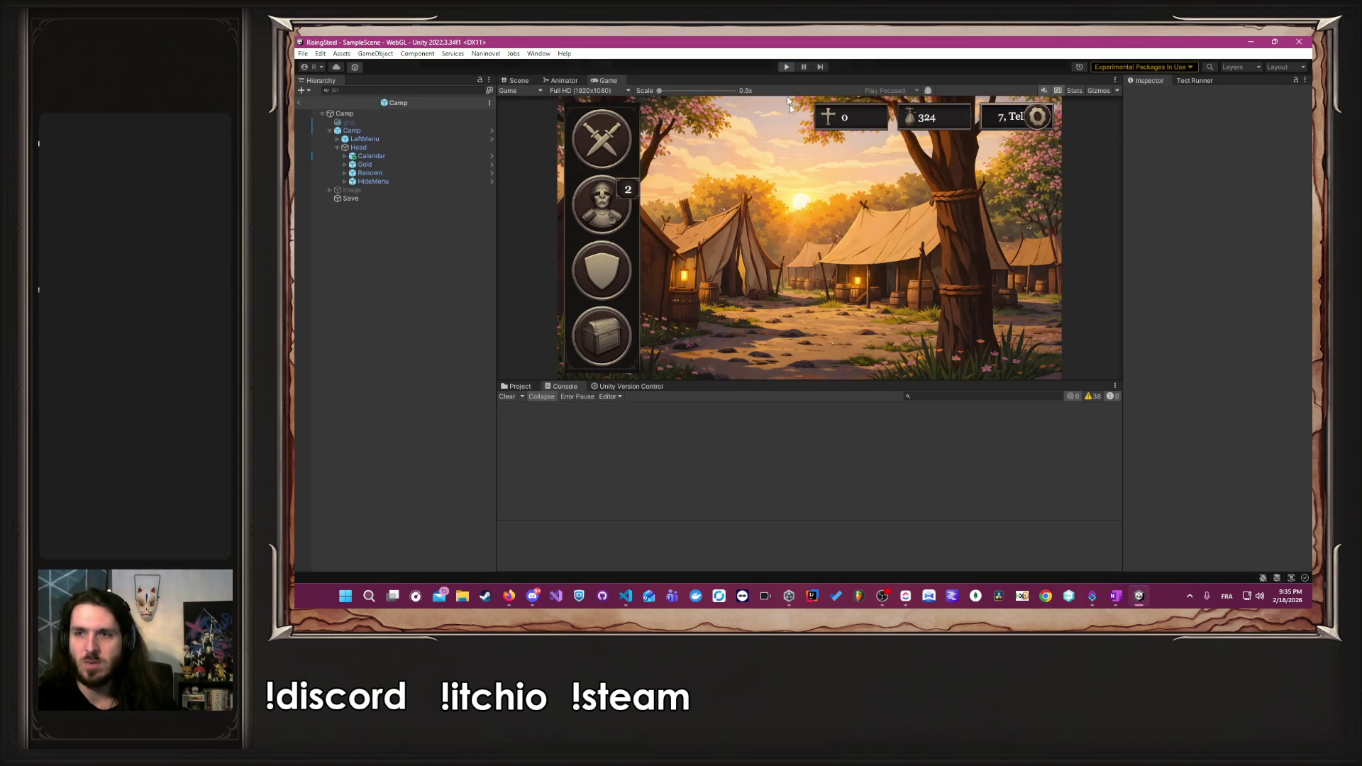
- Stop the playtest and switch to the Rising Steel task board
left_click(790, 66)
key("alt+Tab")
key("Tab")
key("Tab")
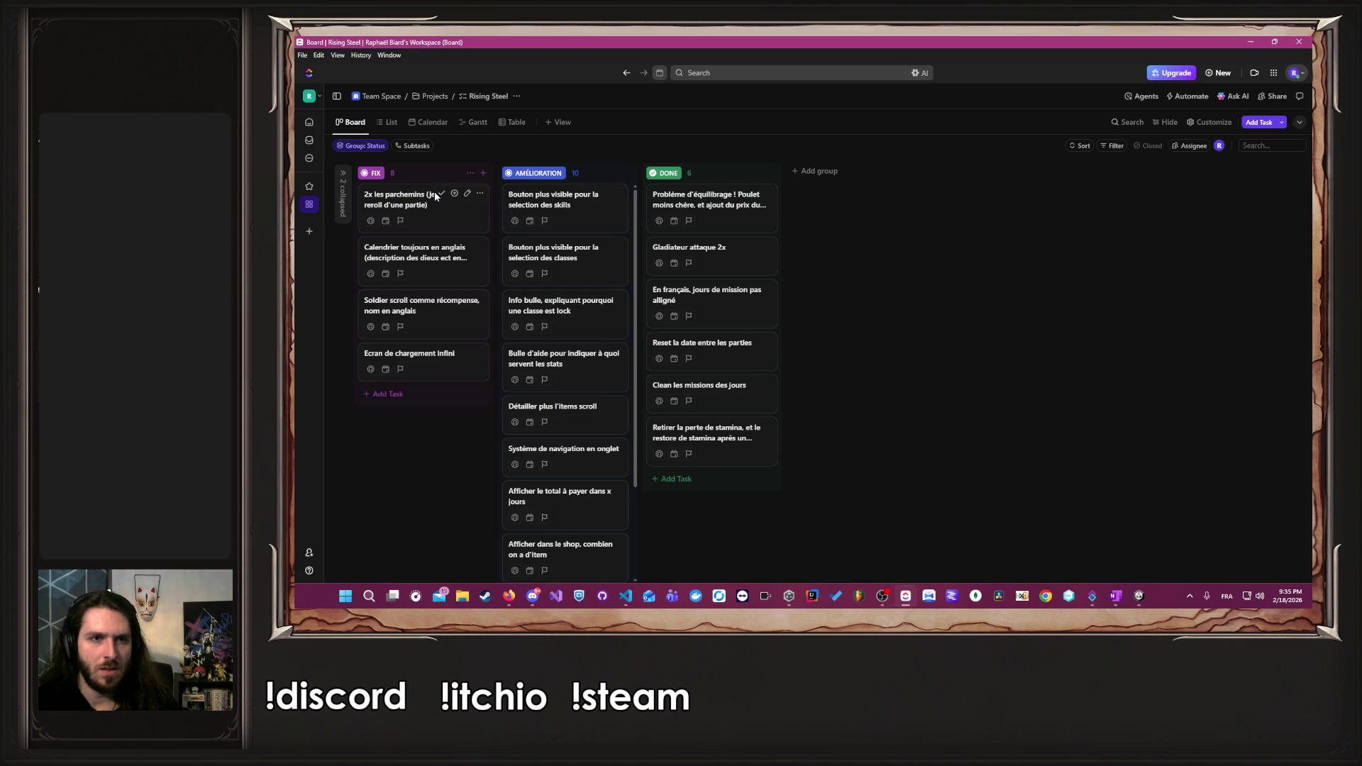
- Mark '2x les parchemins' complete so it lands in DONE, then return to Unity
left_click(442, 193)
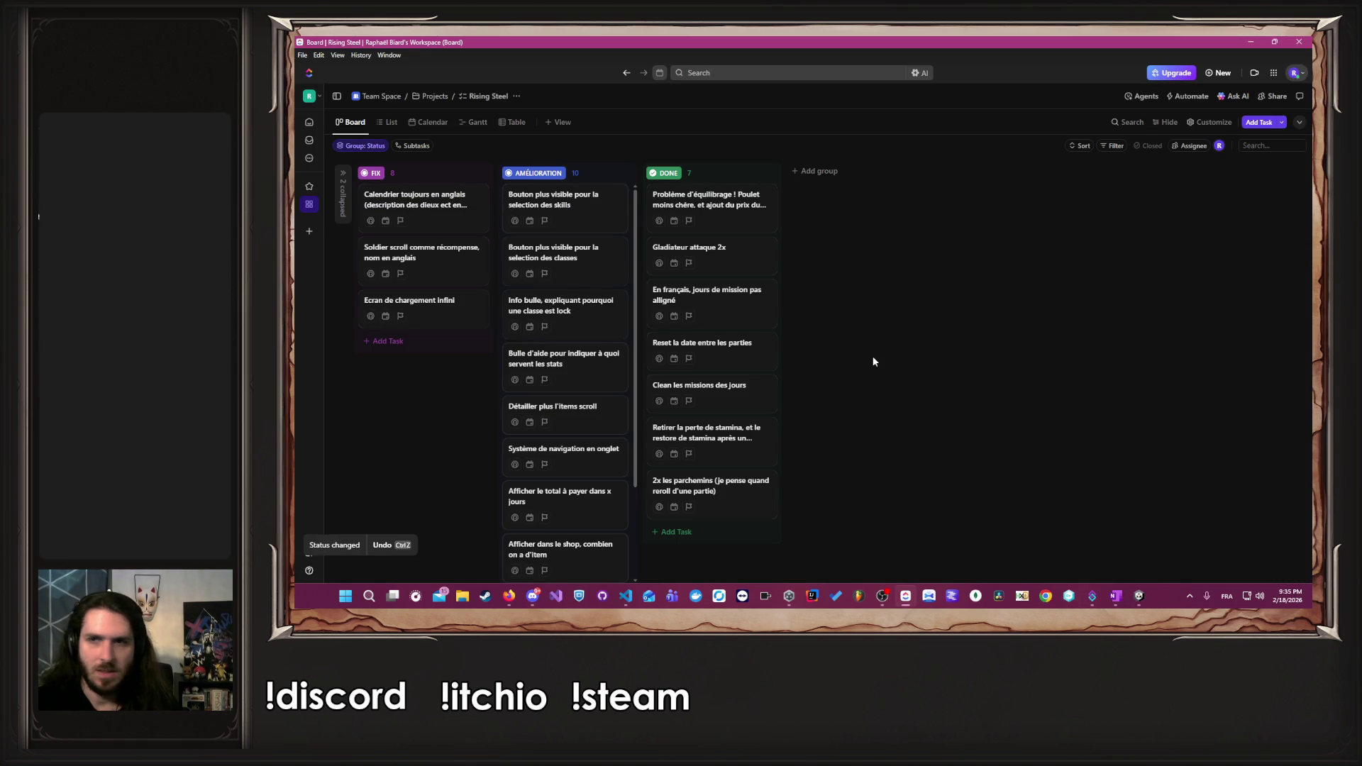
key("alt+Tab")
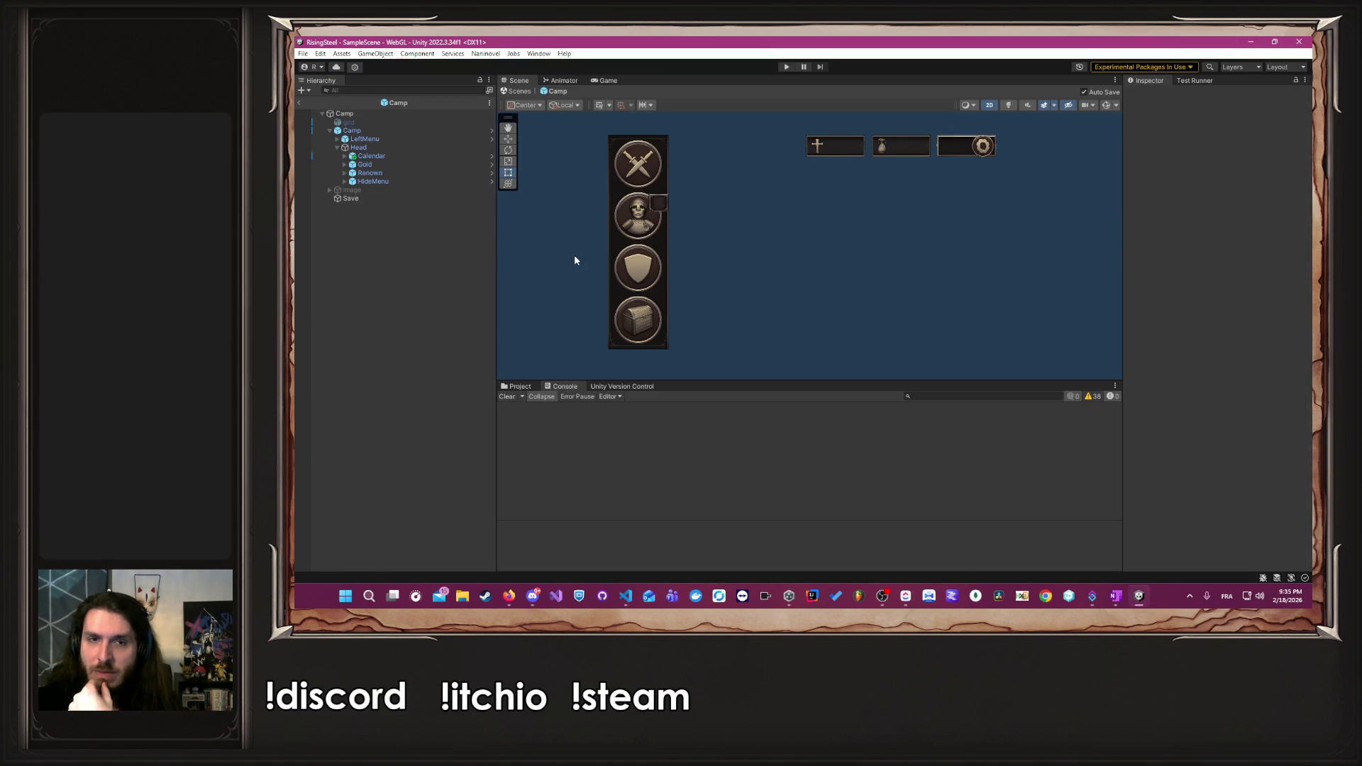
- Show the Project panel's asset folders with Camp collapsed, then start play mode
left_click(519, 386)
scroll(563, 472, "down", 3)
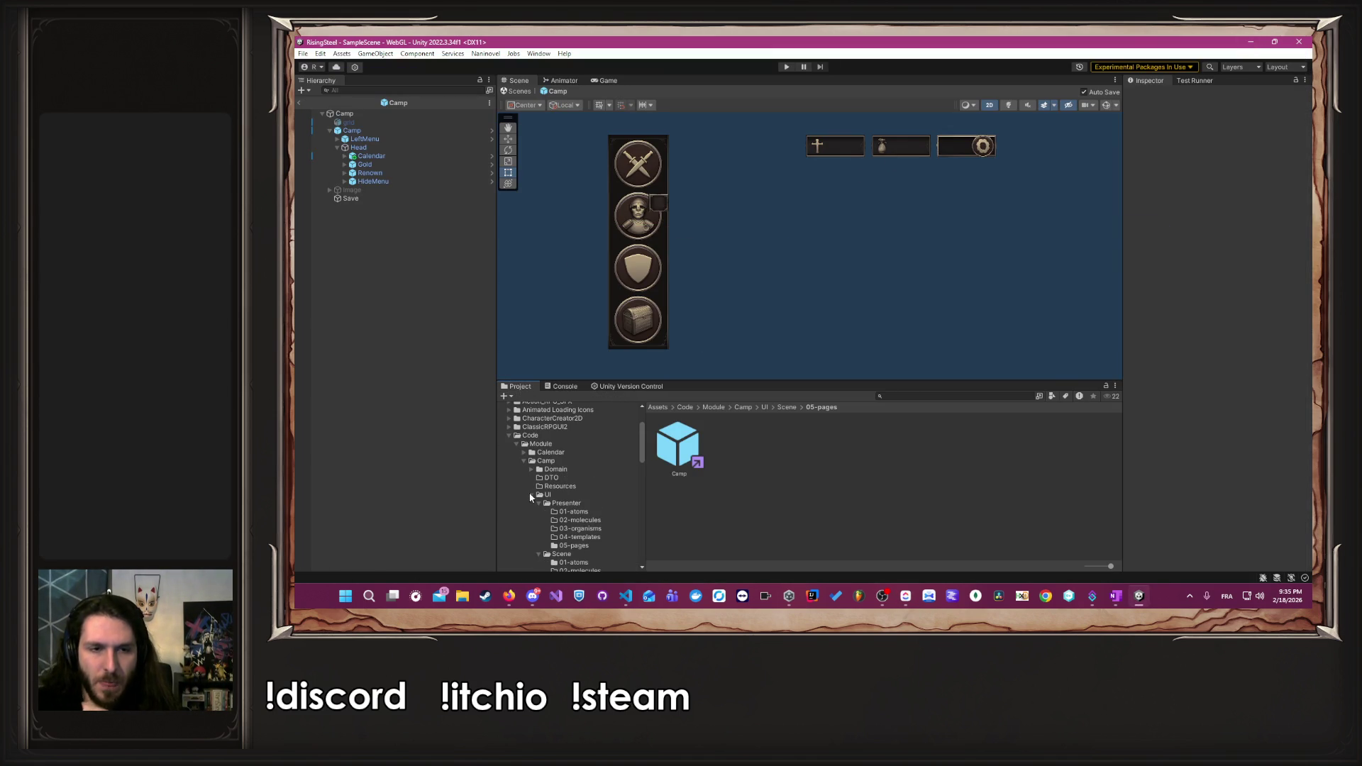
left_click(531, 495)
left_click(523, 460)
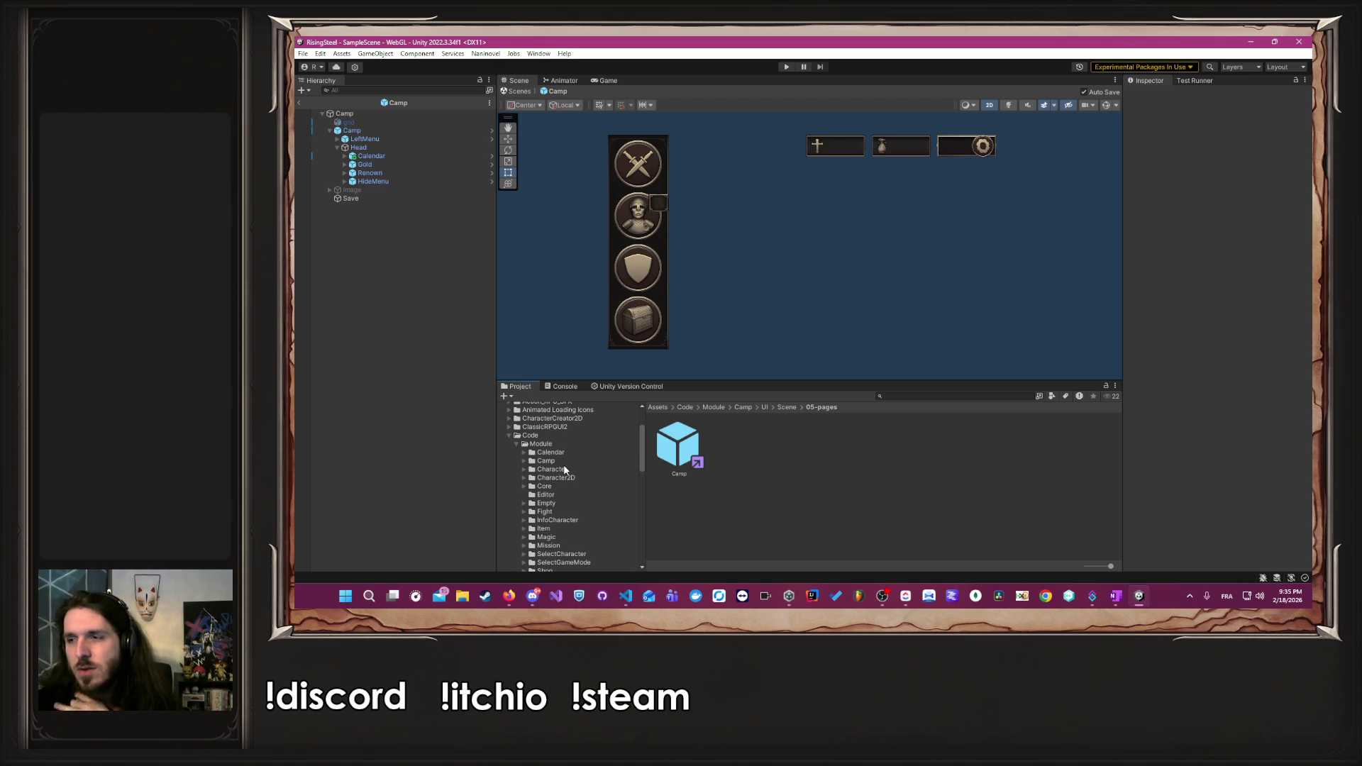
scroll(567, 472, "down", 10)
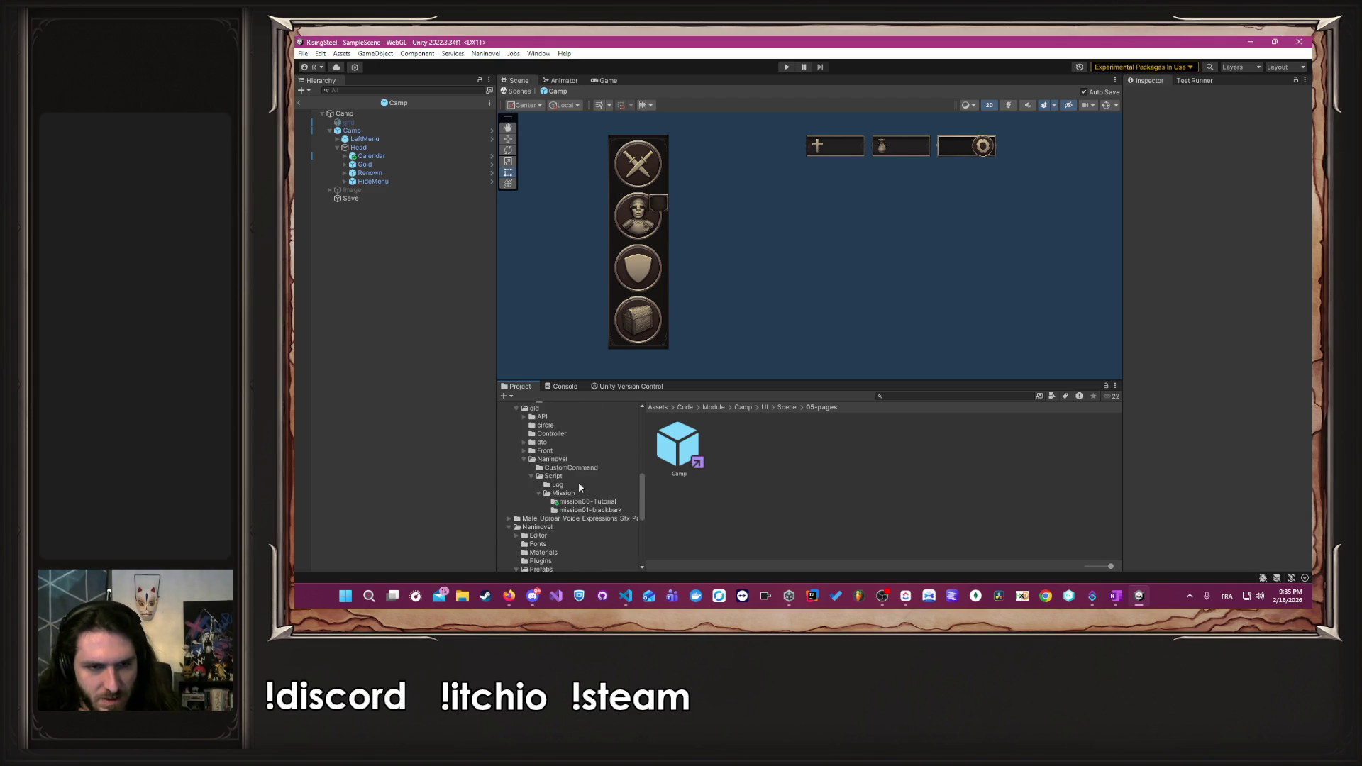
scroll(545, 525, "up", 2)
scroll(539, 488, "up", 2)
scroll(528, 472, "up", 5)
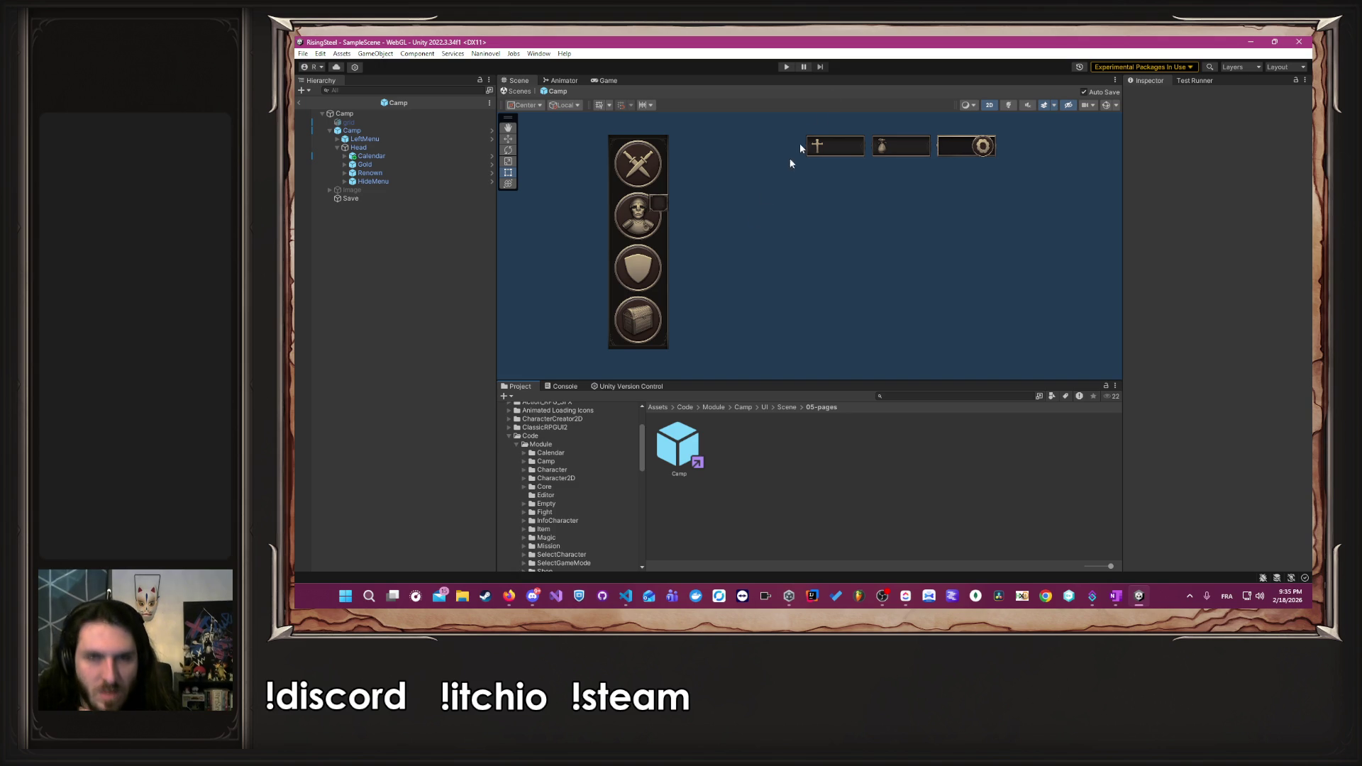
left_click(785, 67)
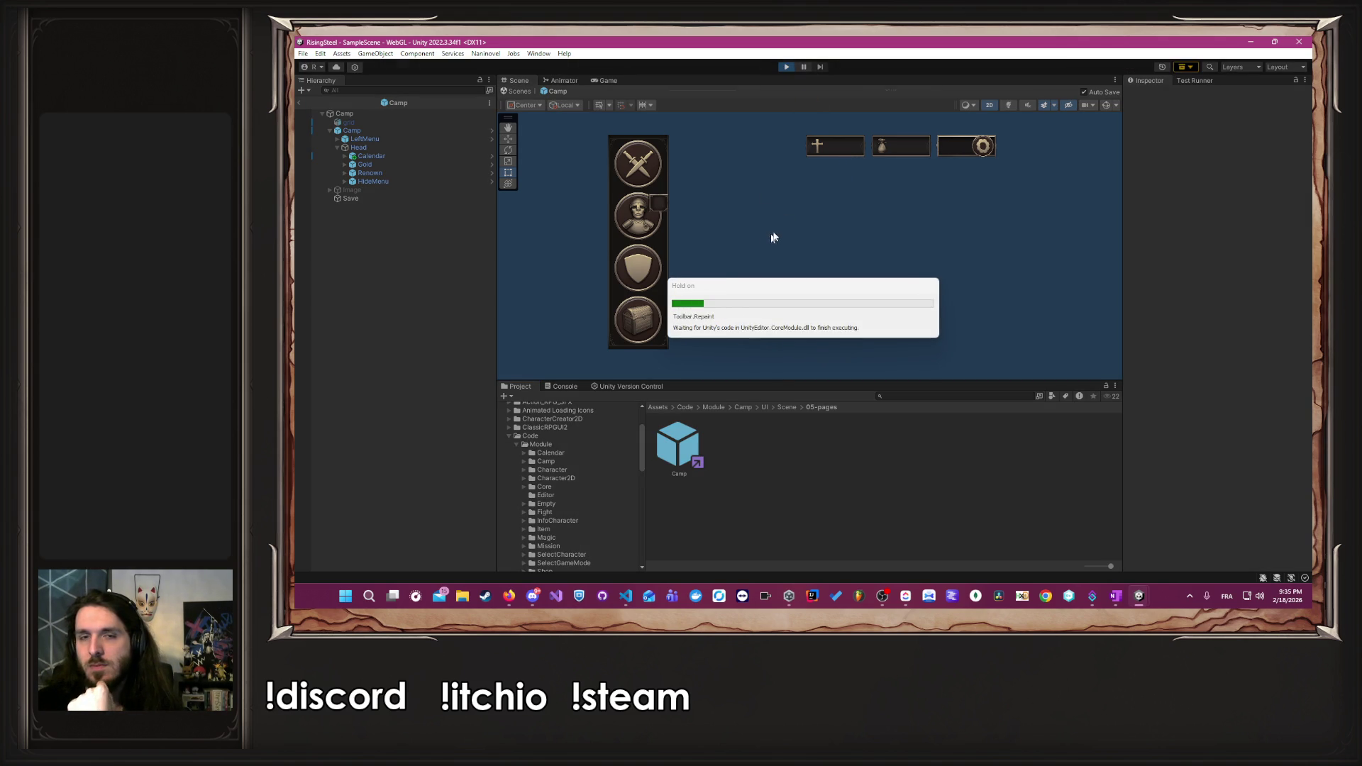
- Start a new game named A with the male portrait, skipping the tutorial
left_click(828, 189)
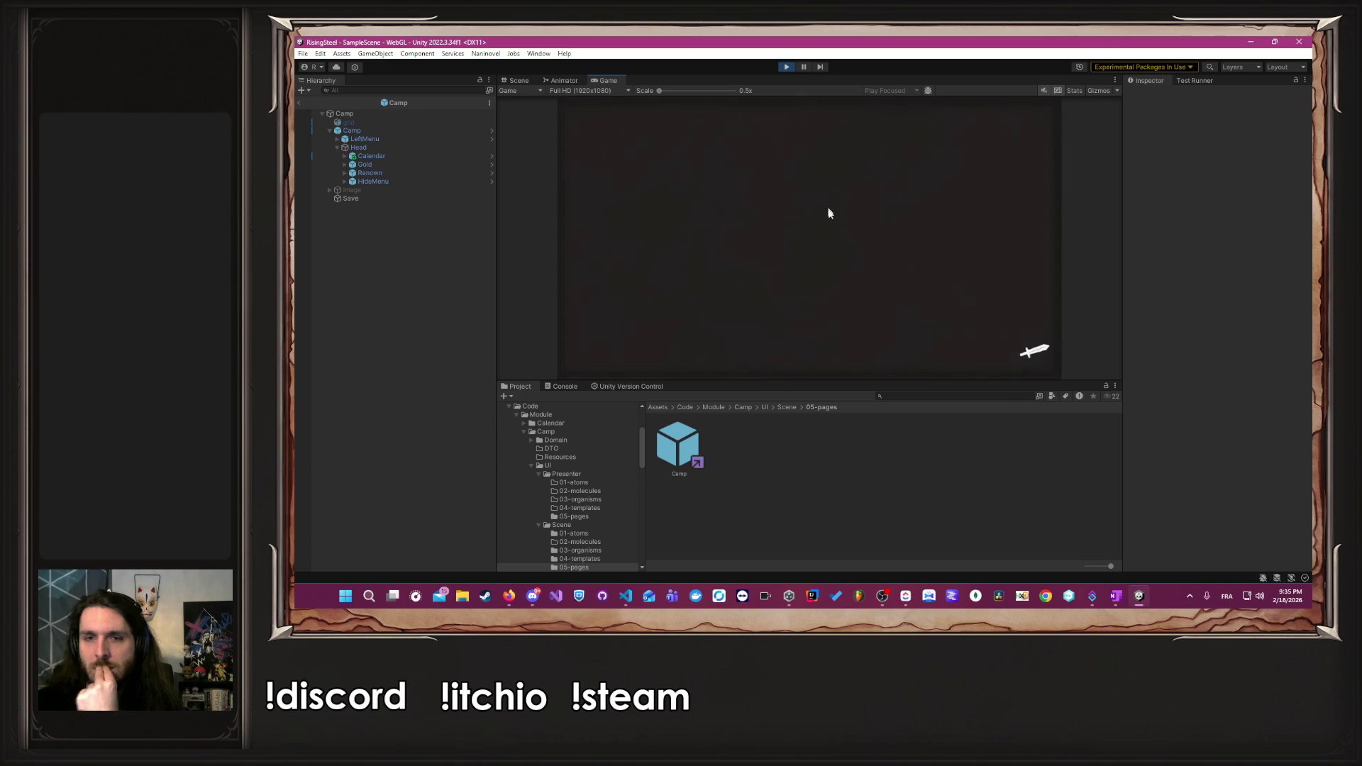
type("Albert")
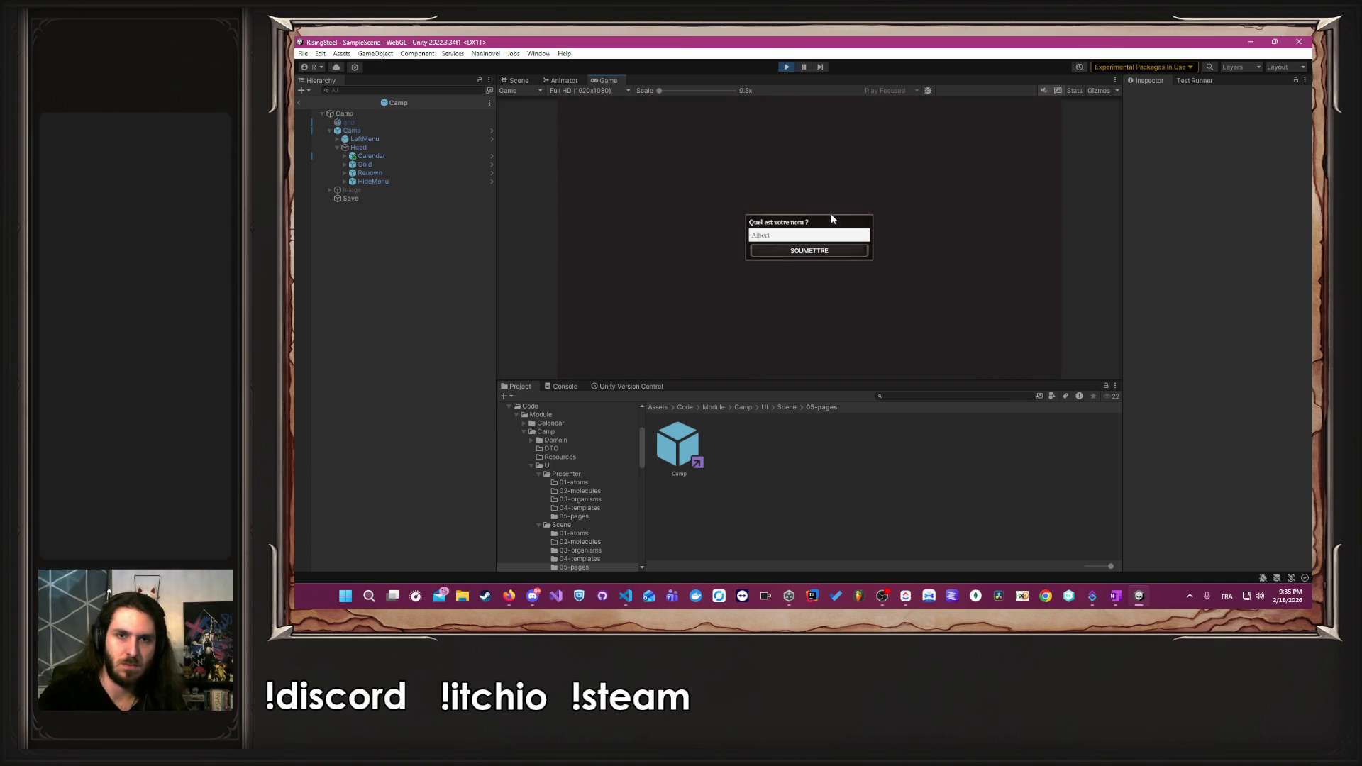
key("Return")
left_click(880, 234)
left_click(766, 234)
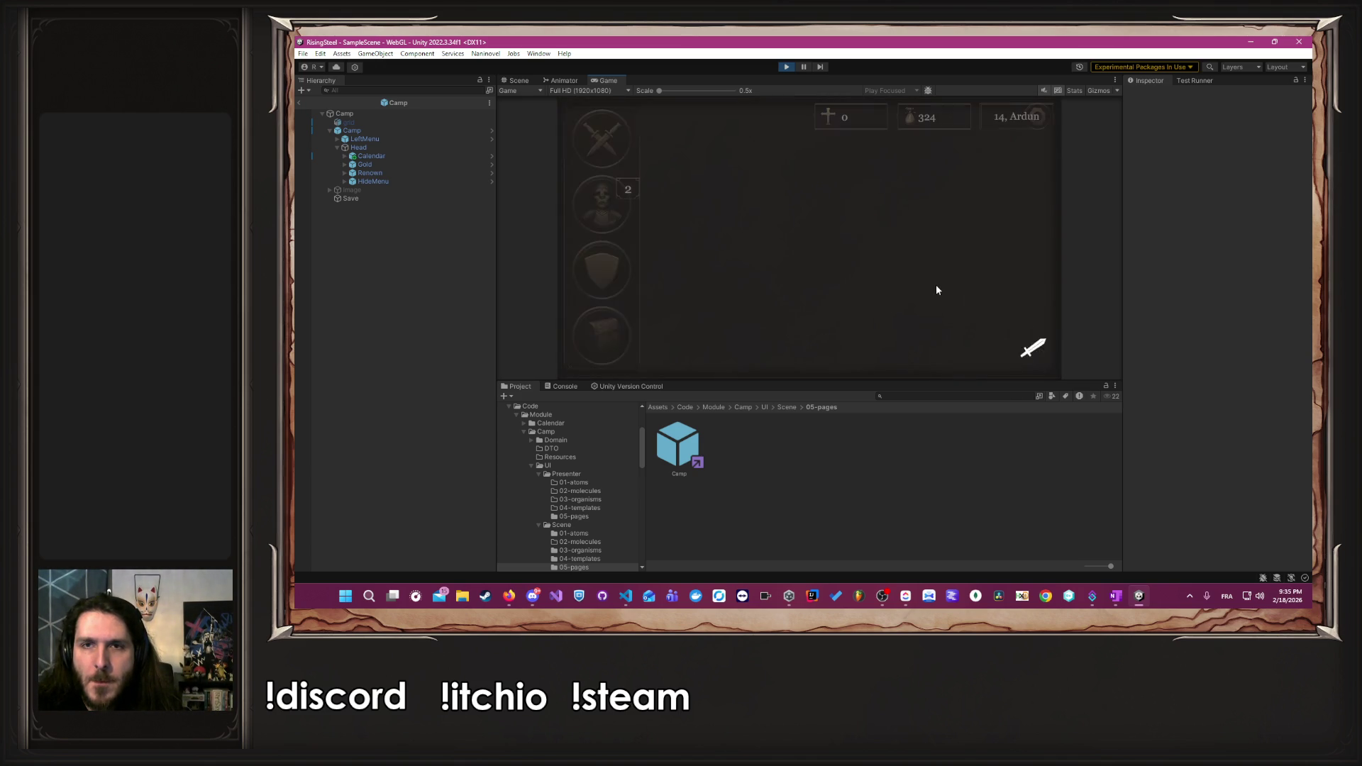
- Open the calendar on Ardun's day 14 and read Le Flamboyant's description
left_click(1000, 115)
mouse_move(581, 116)
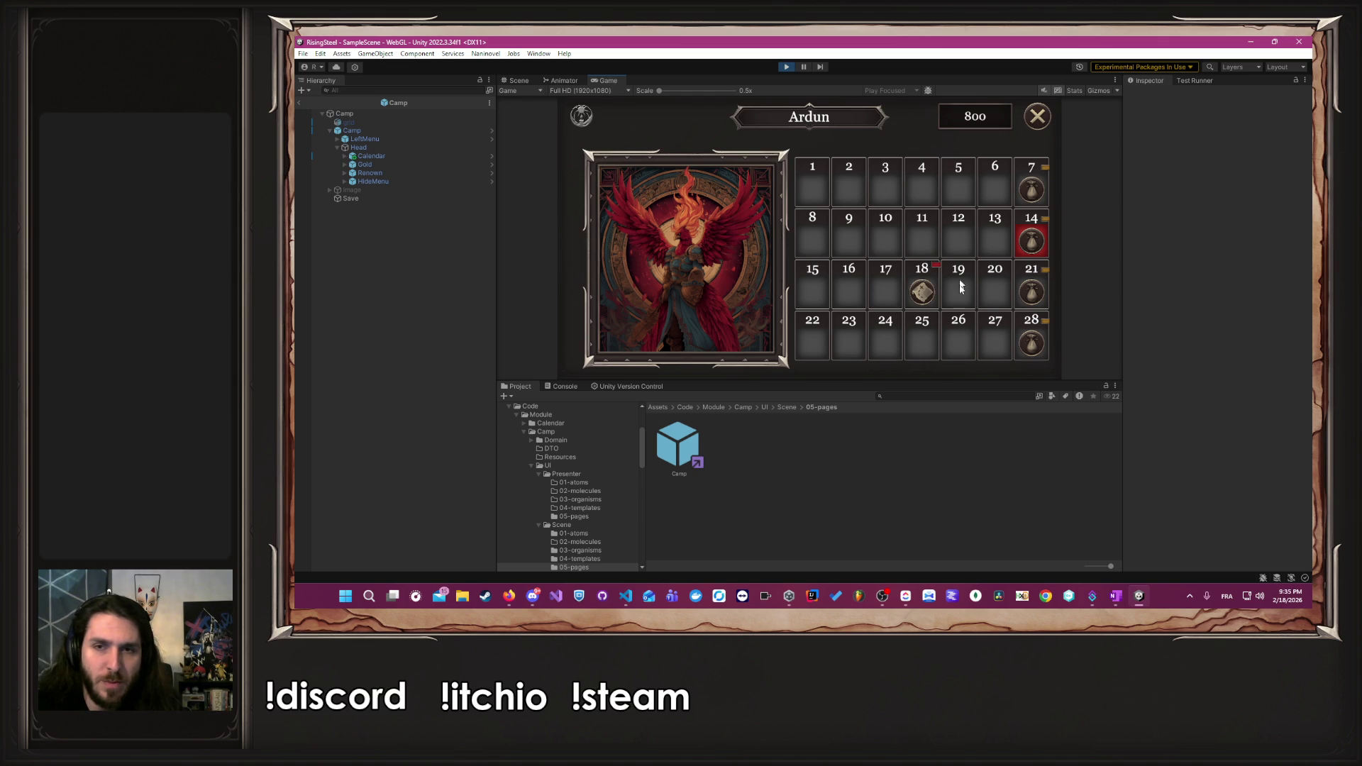
mouse_move(919, 303)
mouse_move(1029, 237)
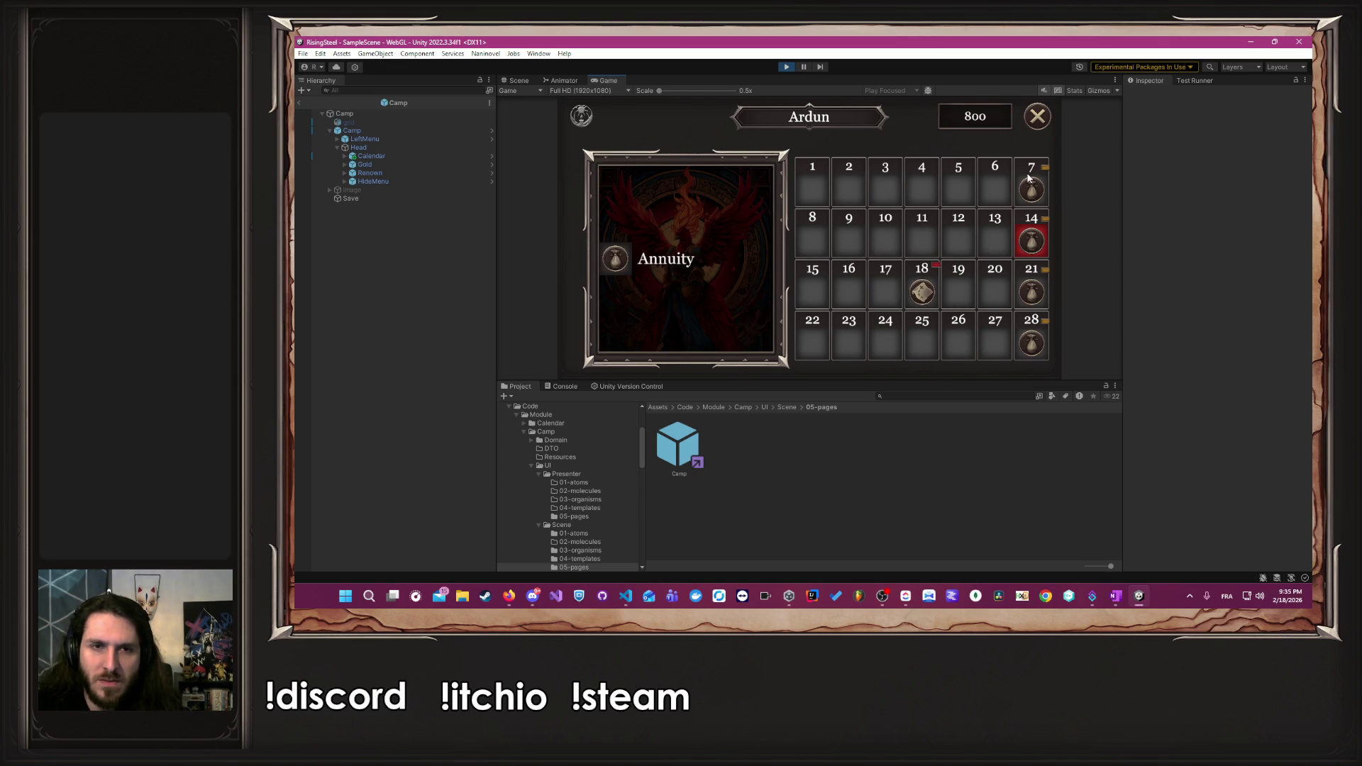
left_click(731, 234)
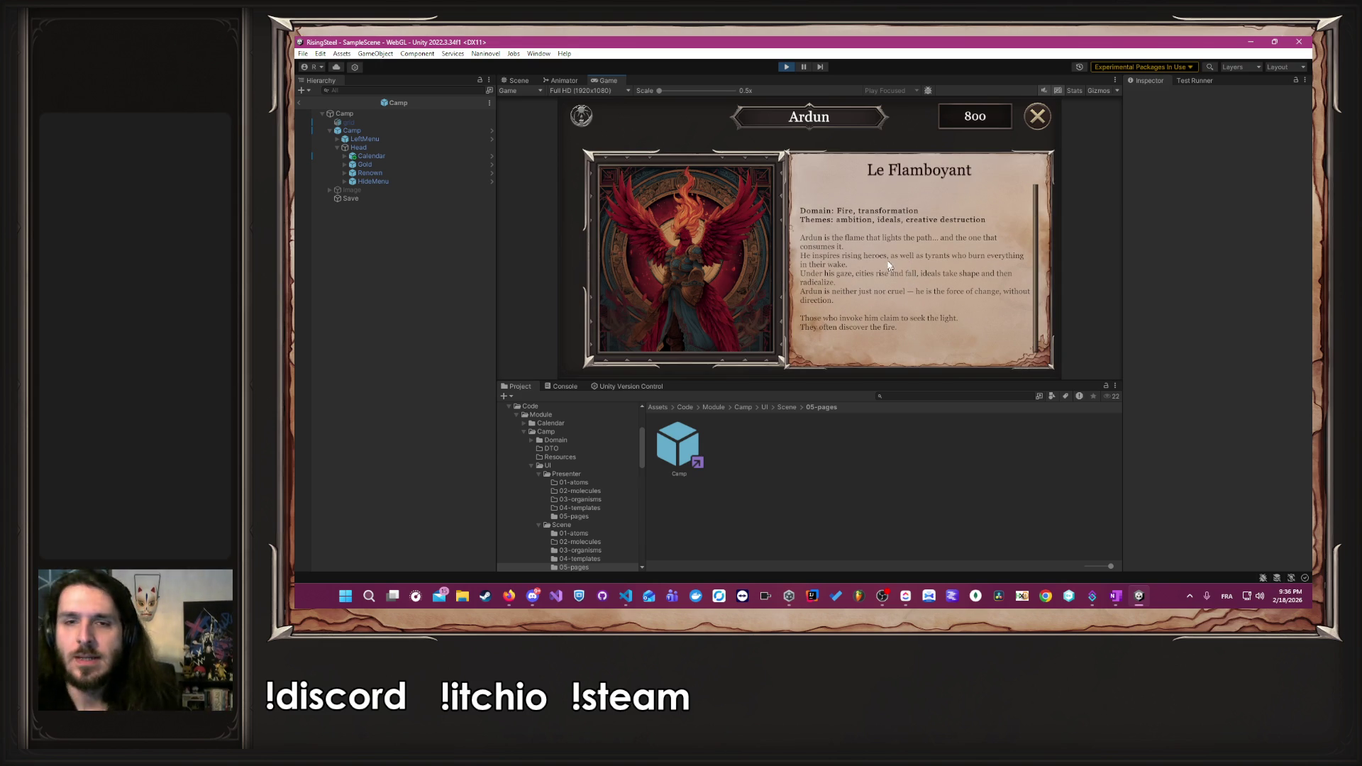
- Stop the playtest and switch to Visual Studio Code
left_click(786, 66)
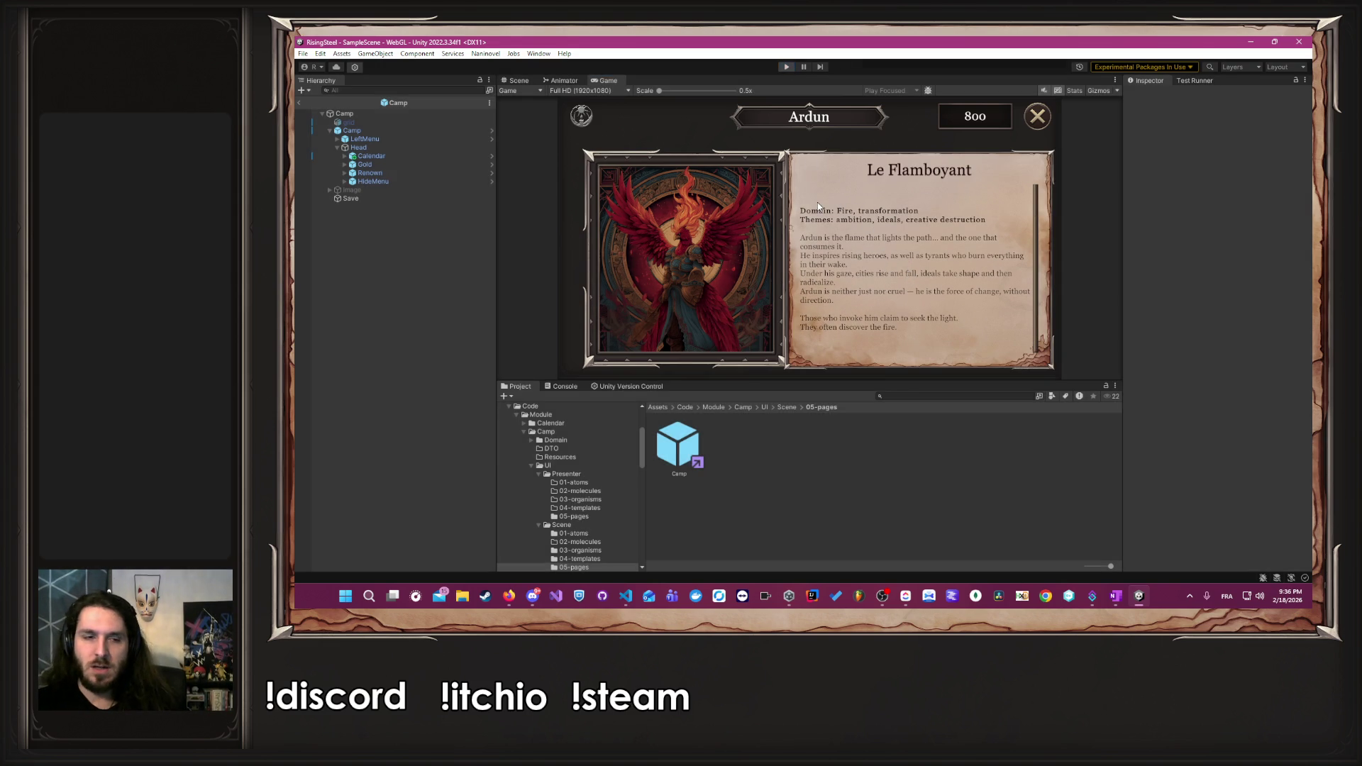
key("alt+Tab")
key("Tab")
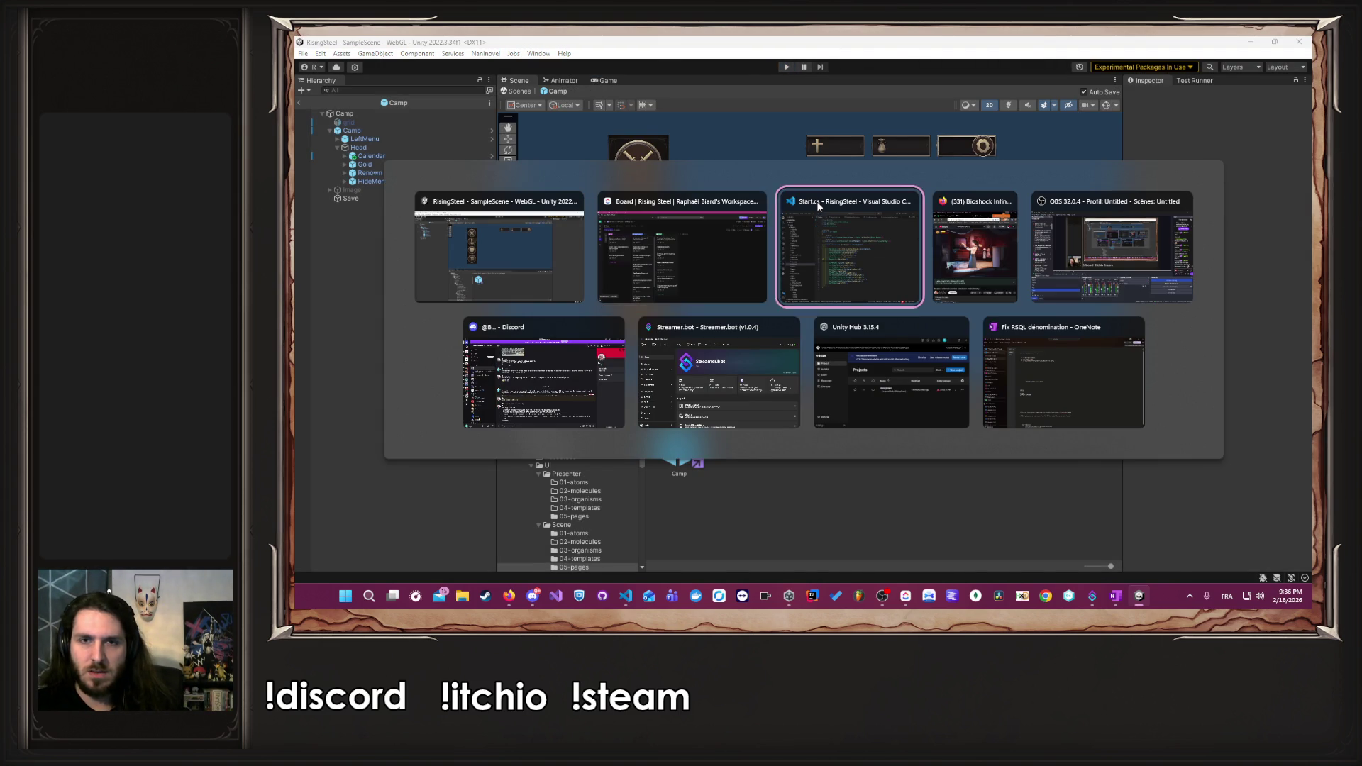
- Close all editor tabs and open the Calendar Season, DivinityTitle and DivinityDescription files
key("ctrl+k")
key("ctrl+w")
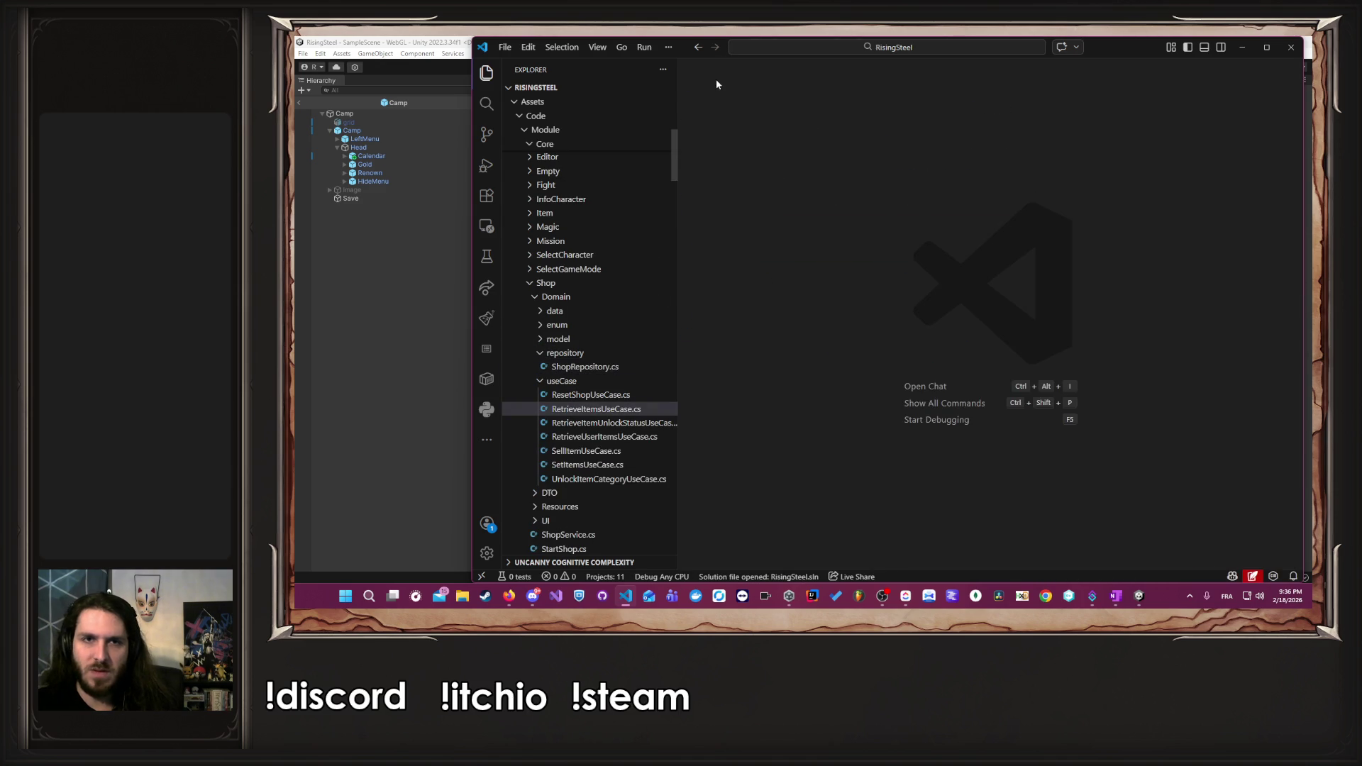
left_click(639, 286)
scroll(639, 292, "down", 20)
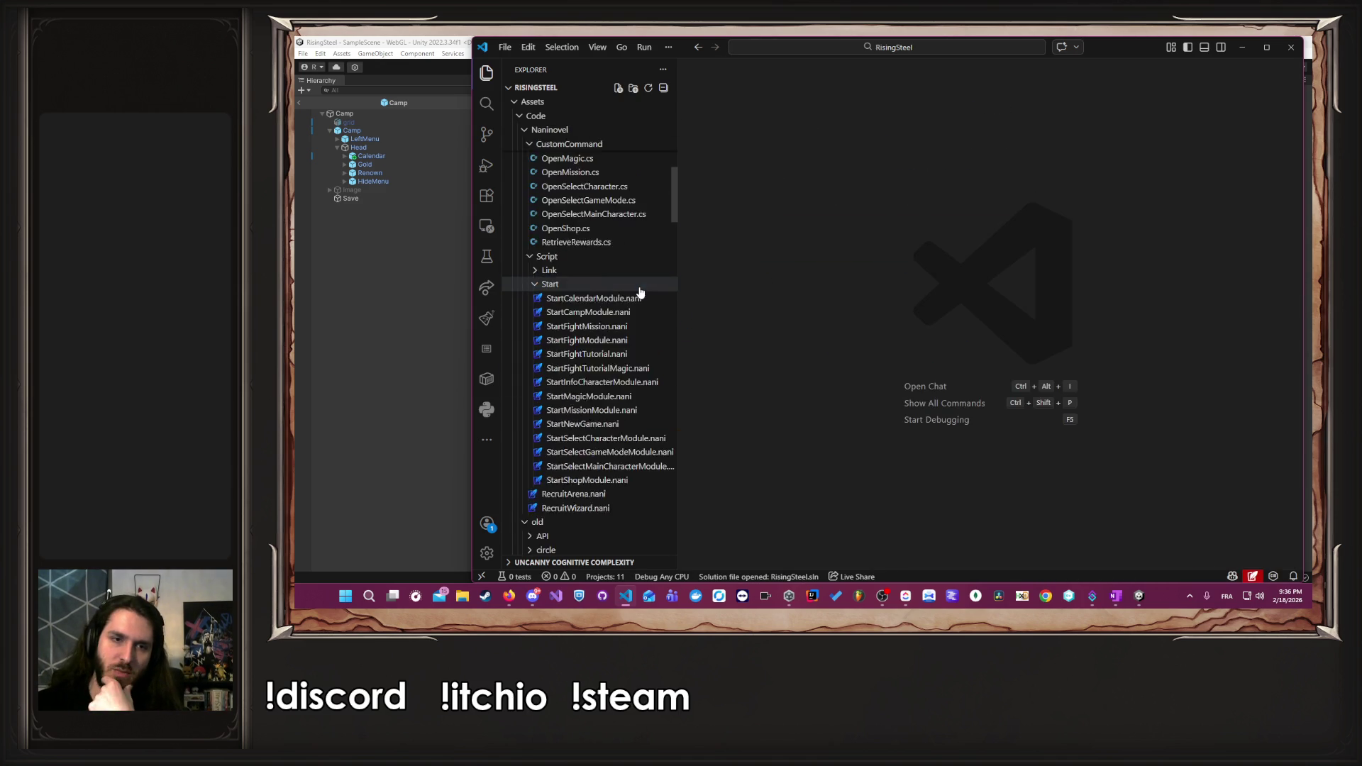
scroll(640, 292, "up", 5)
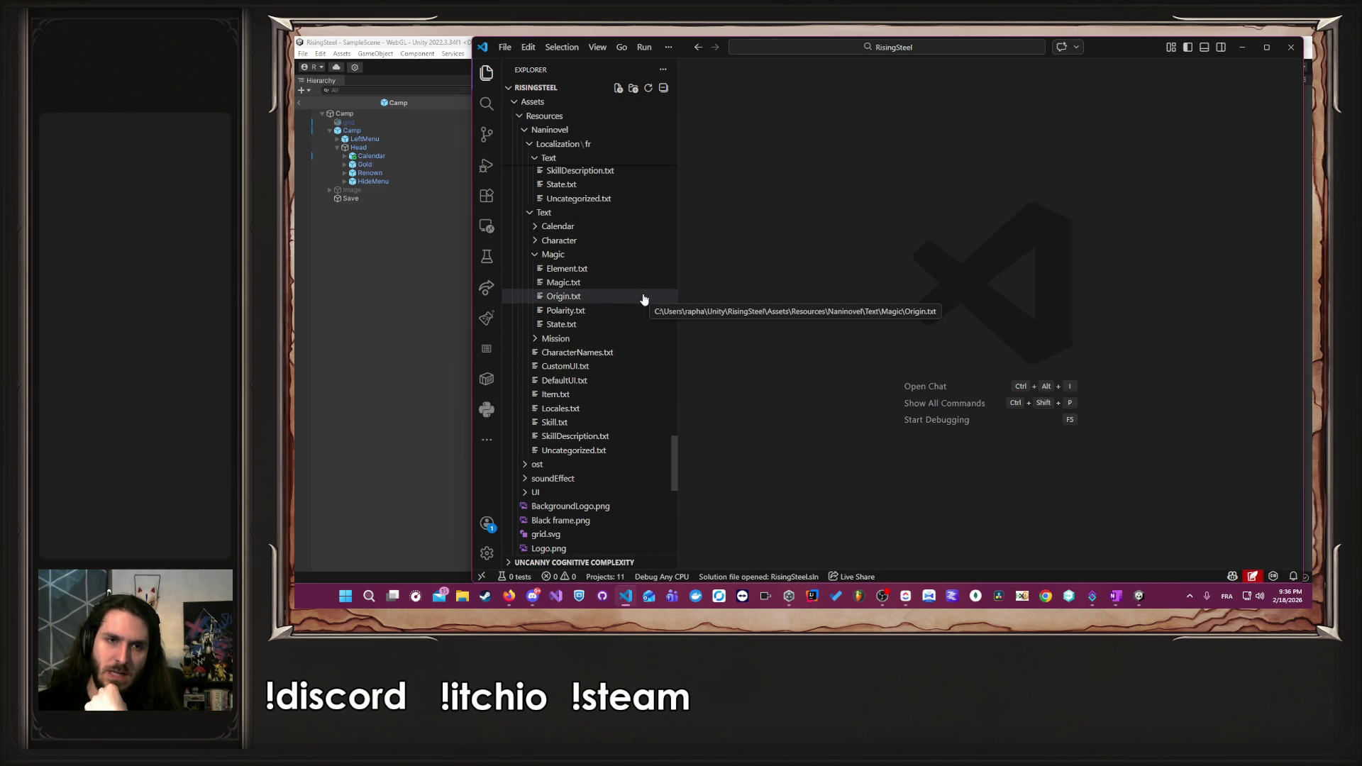
left_click(607, 226)
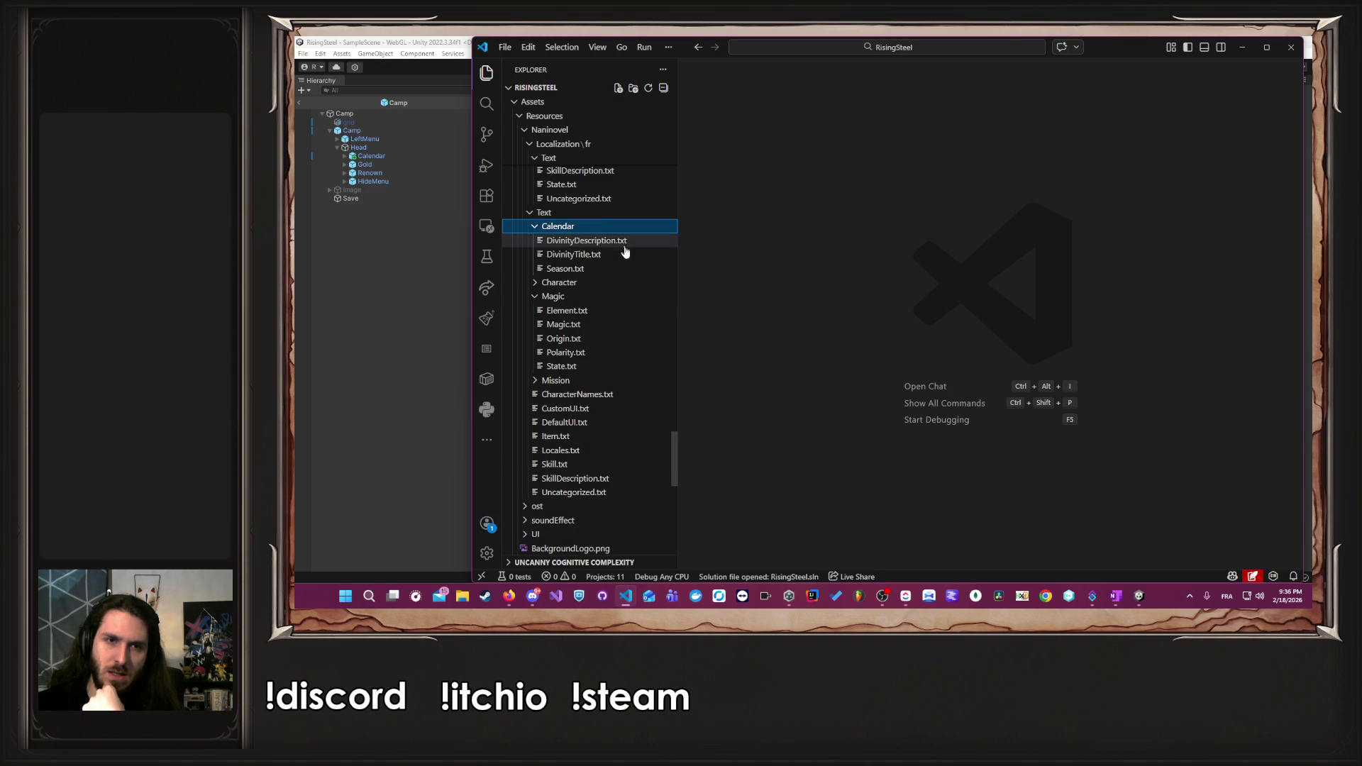
left_click(624, 270)
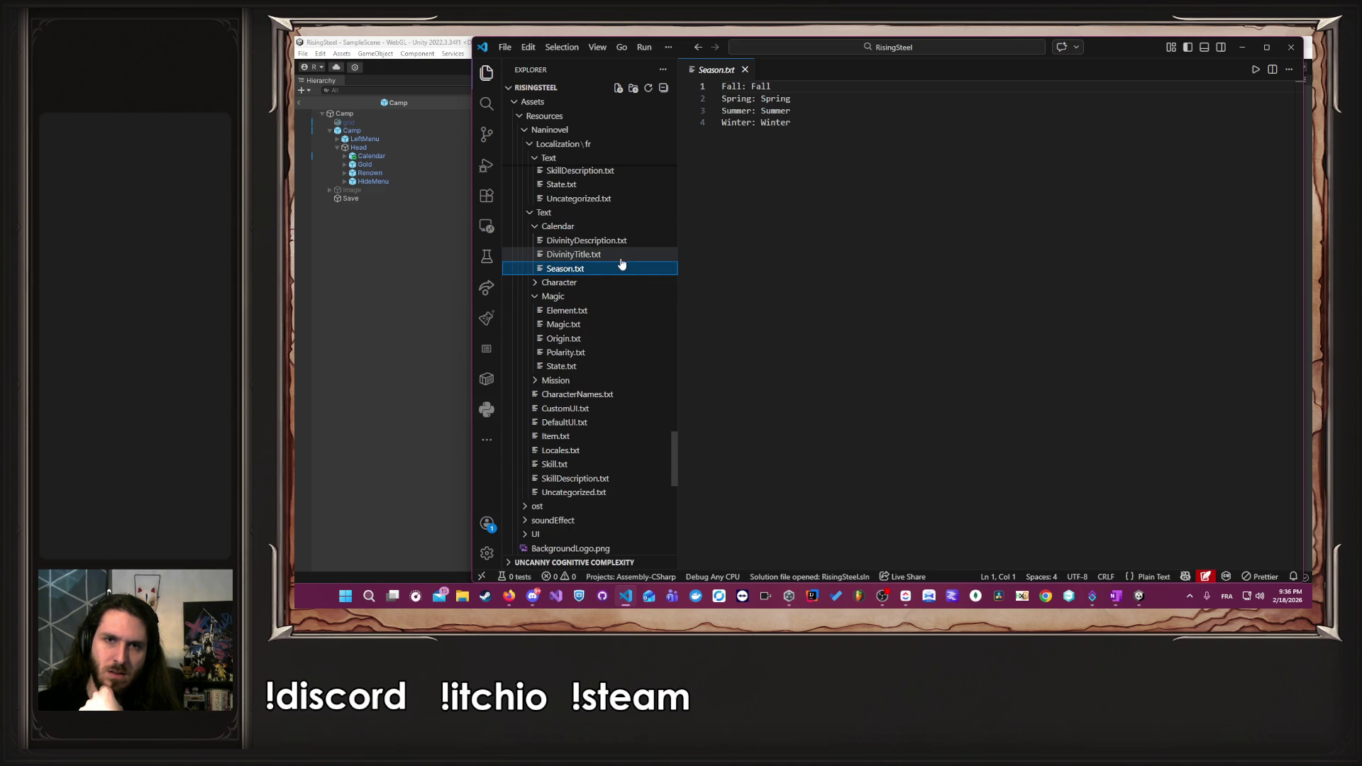
left_click(620, 256)
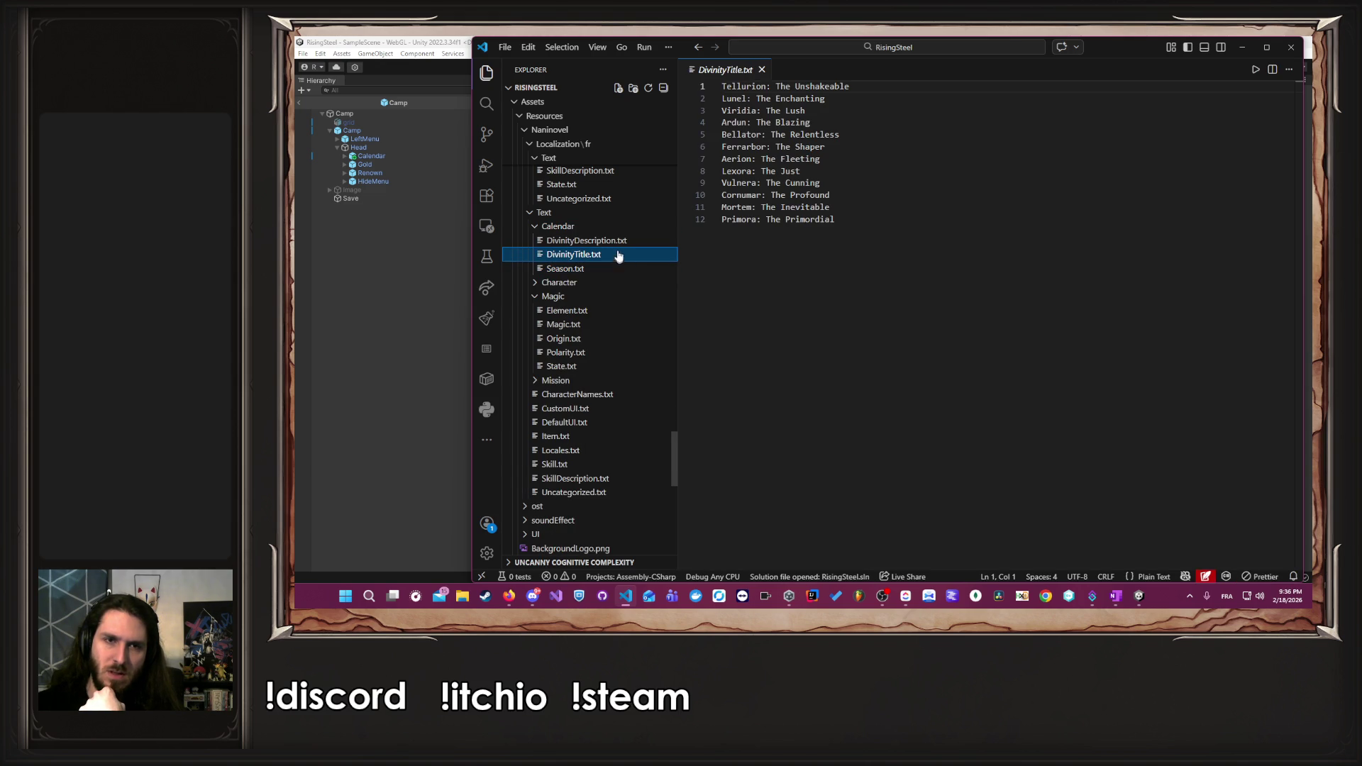
left_click(616, 243)
scroll(615, 326, "down", 2)
scroll(615, 333, "up", 6)
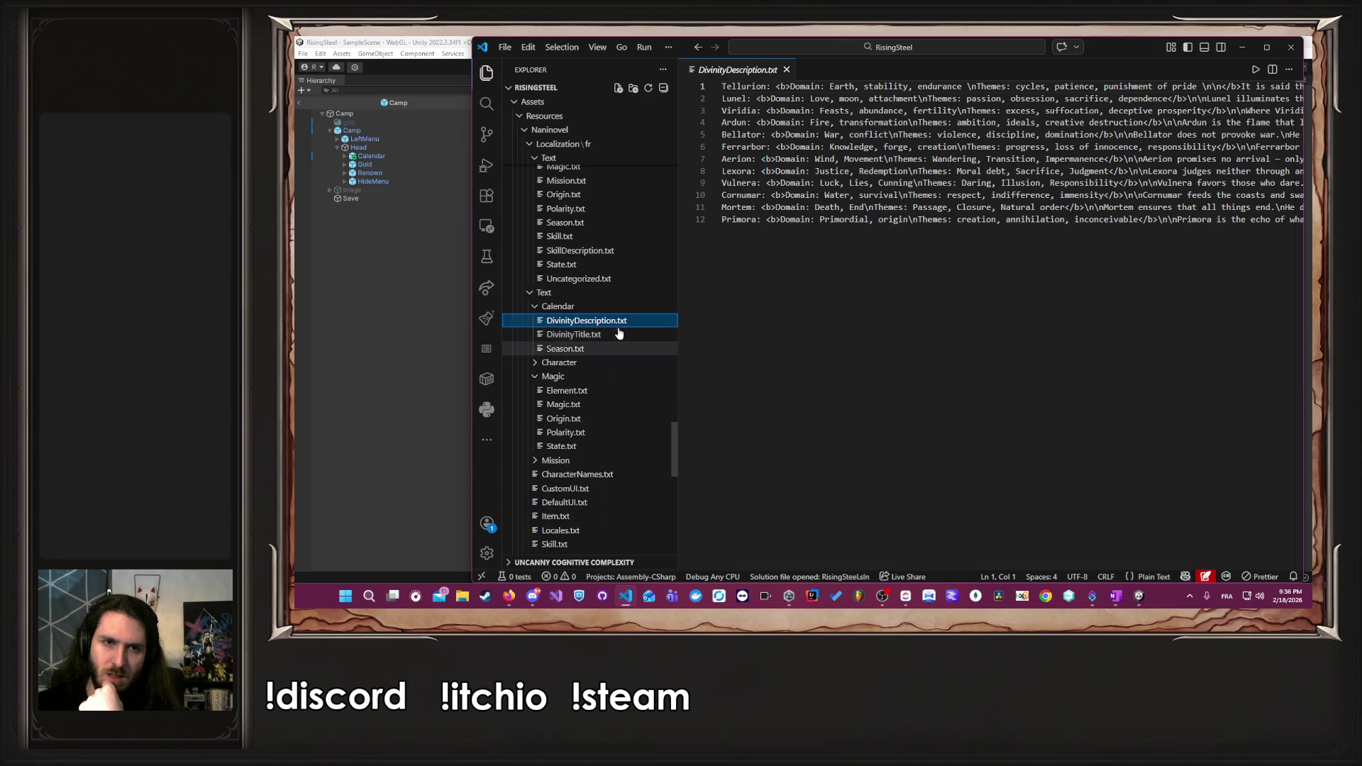
scroll(619, 333, "up", 8)
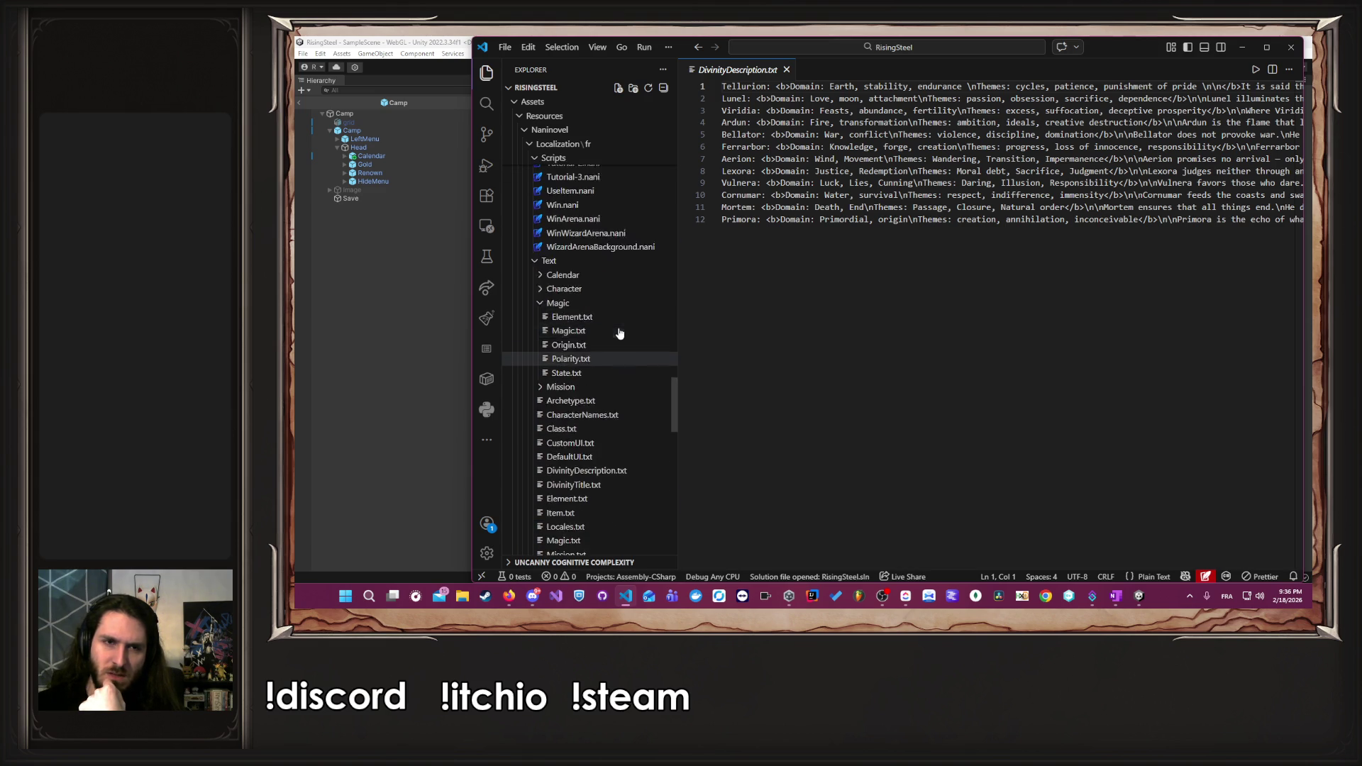
scroll(619, 332, "down", 10)
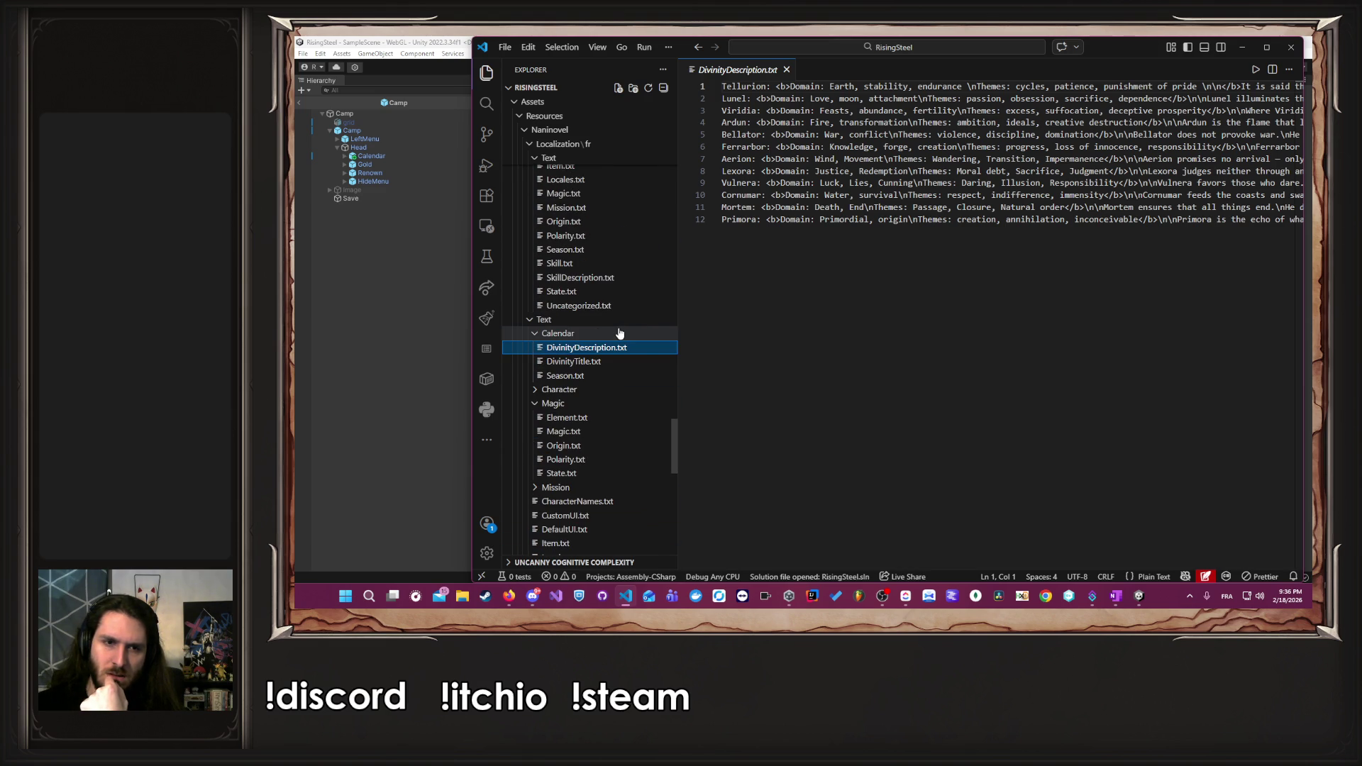
- Open the French DivinityTitle, Season and DivinityDescription files under Localization/fr/Text/Calendar
left_click(588, 145)
left_click(566, 159)
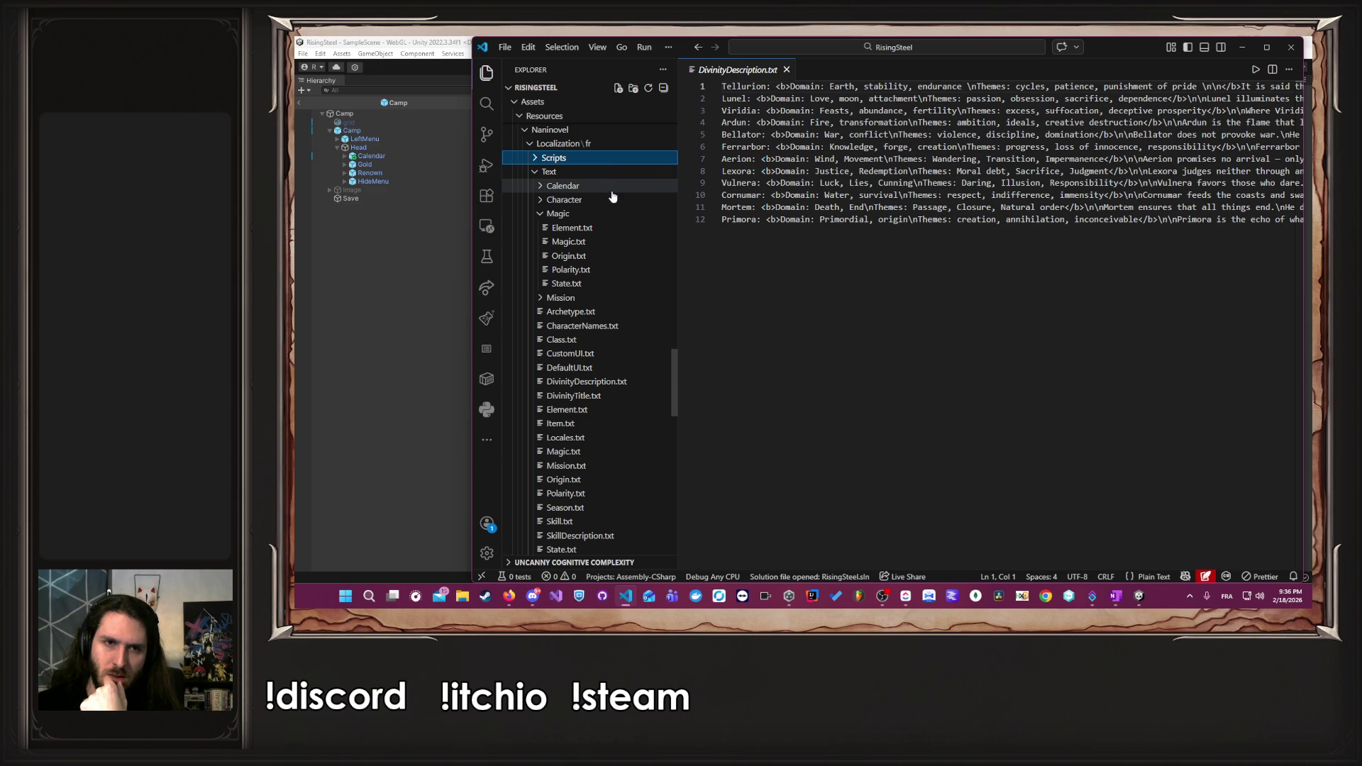
left_click(594, 216)
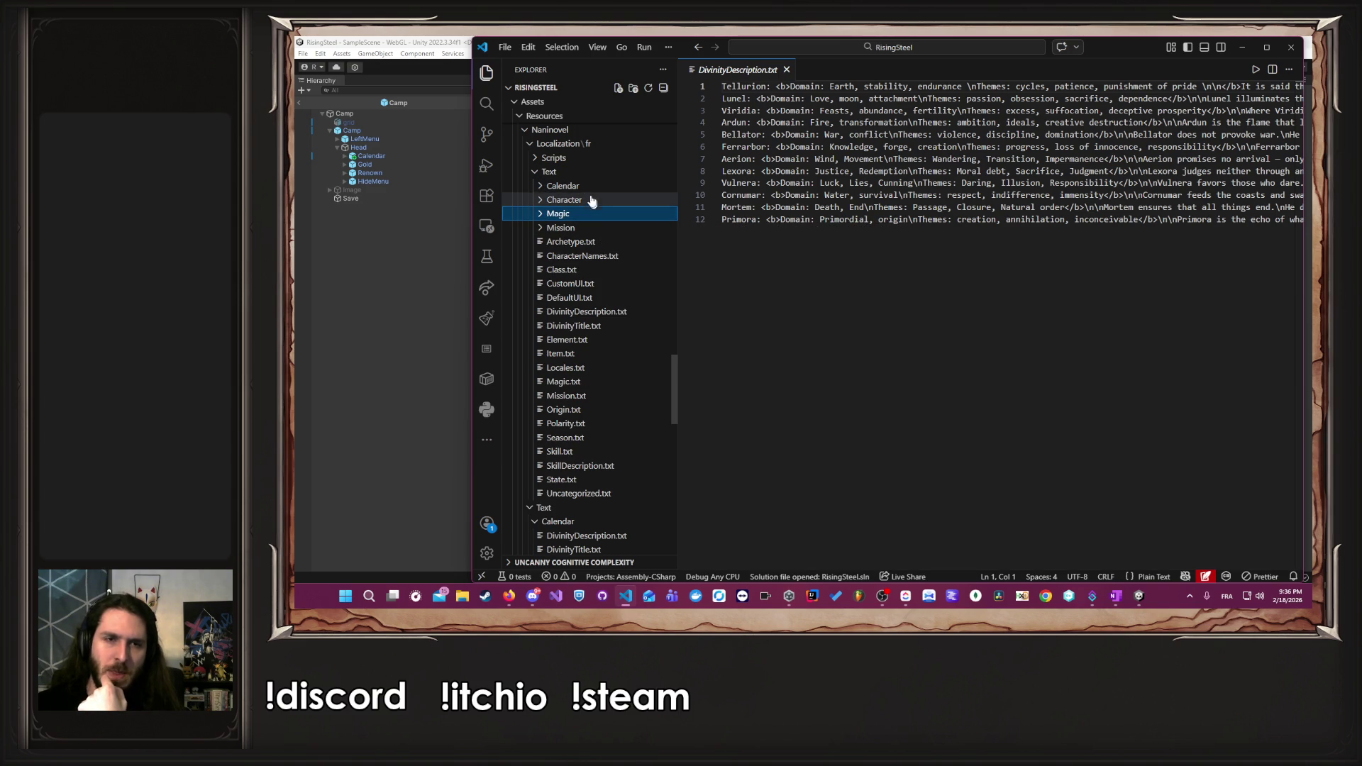
left_click(593, 189)
left_click(598, 215)
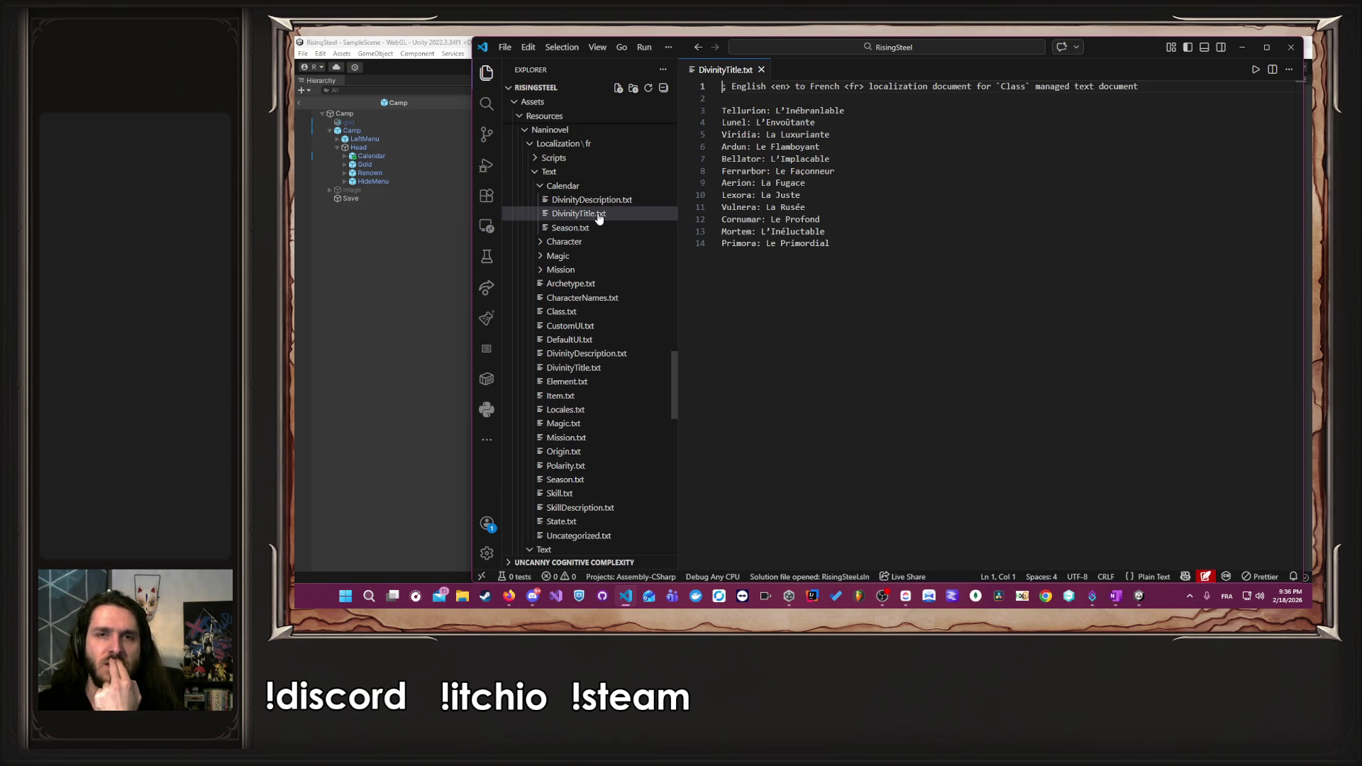
double_click(603, 227)
left_click(604, 200)
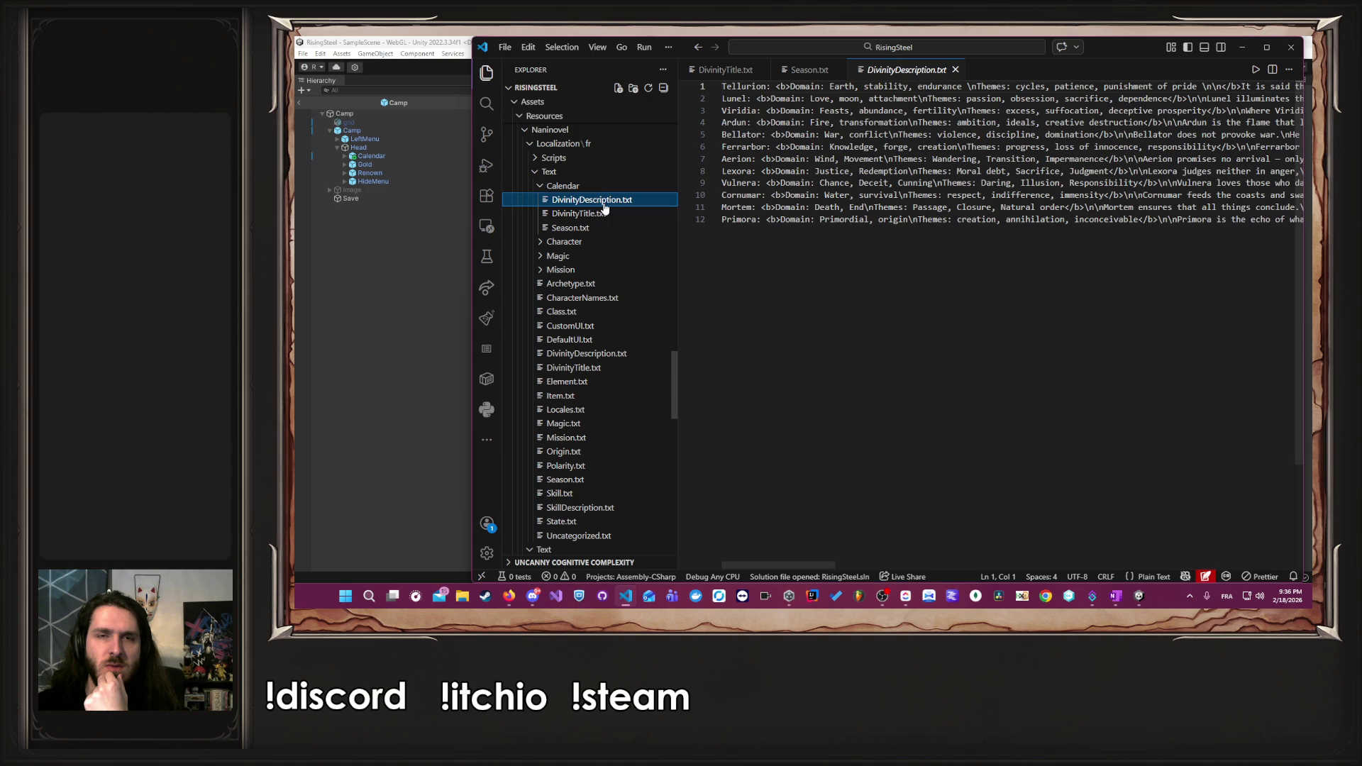
- Select the English divinity descriptions in DivinityDescription.txt
key("ctrl+a")
left_click(1128, 305)
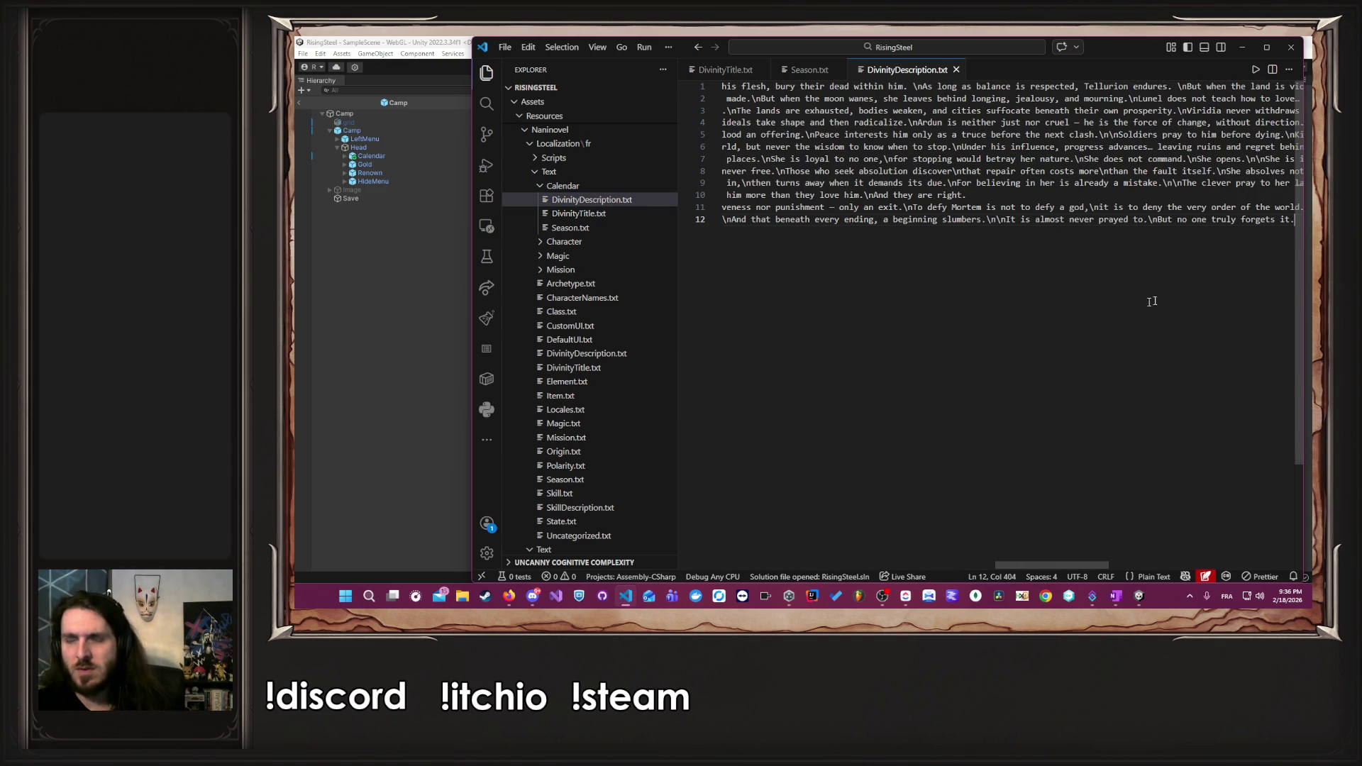
left_click_drag(1098, 557, 1184, 557)
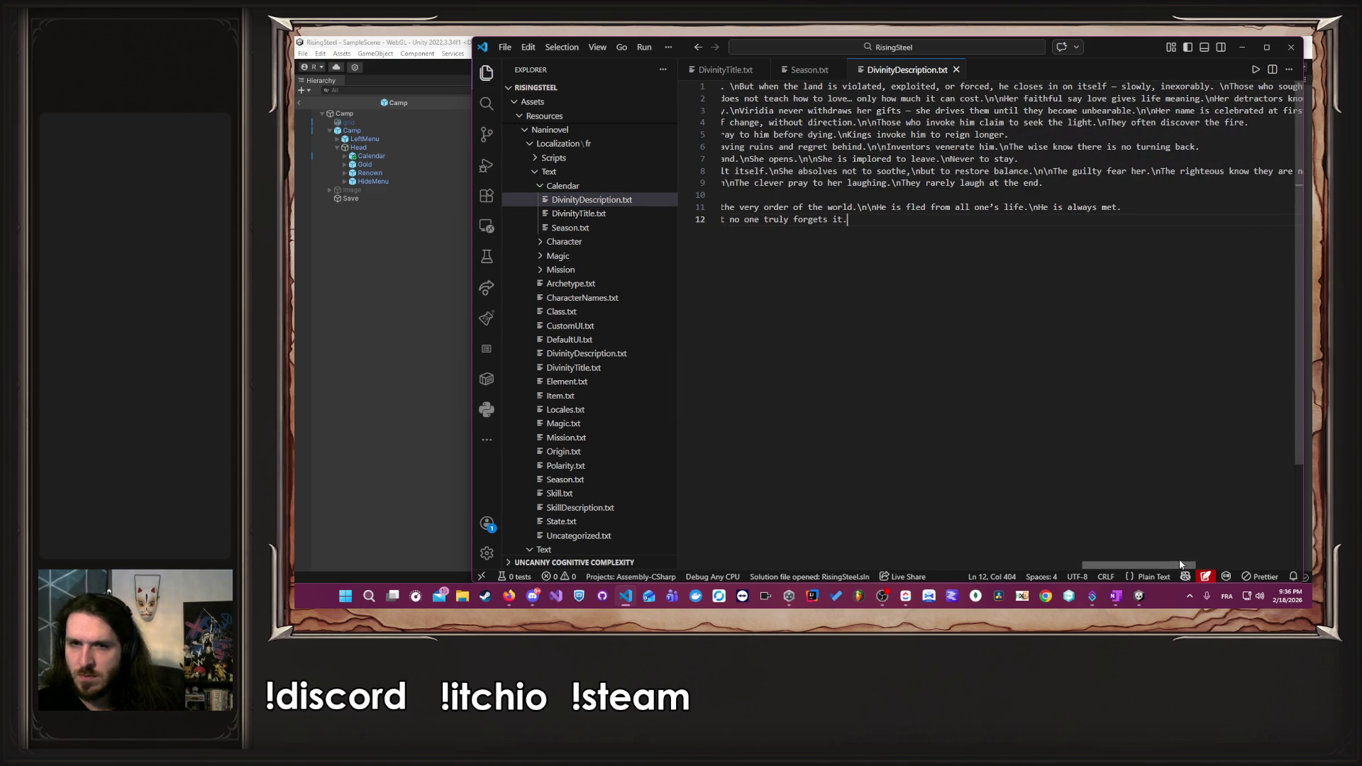
mouse_move(901, 234)
left_mouse_down()
mouse_move(478, 150)
mouse_move(463, 91)
left_mouse_up()
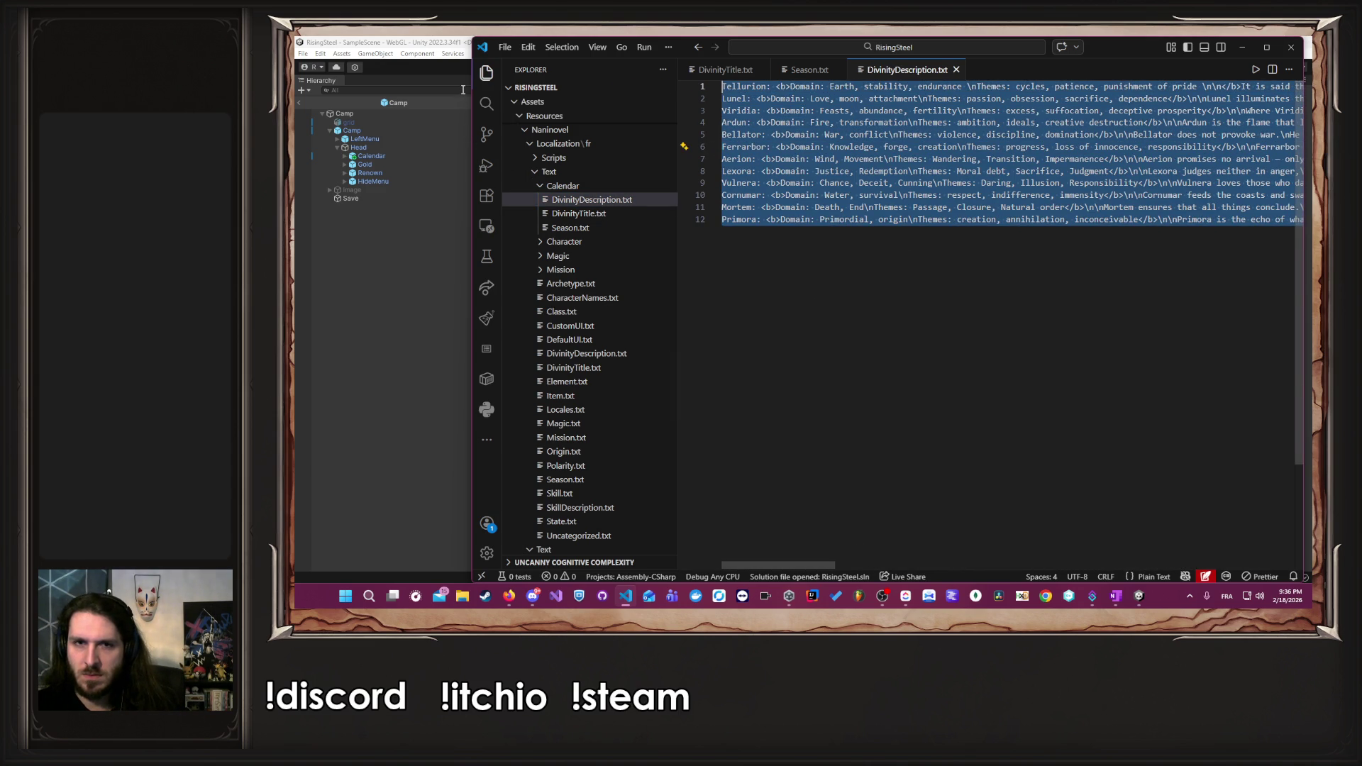
- Paste the French translations below the English description lines
left_click(509, 596)
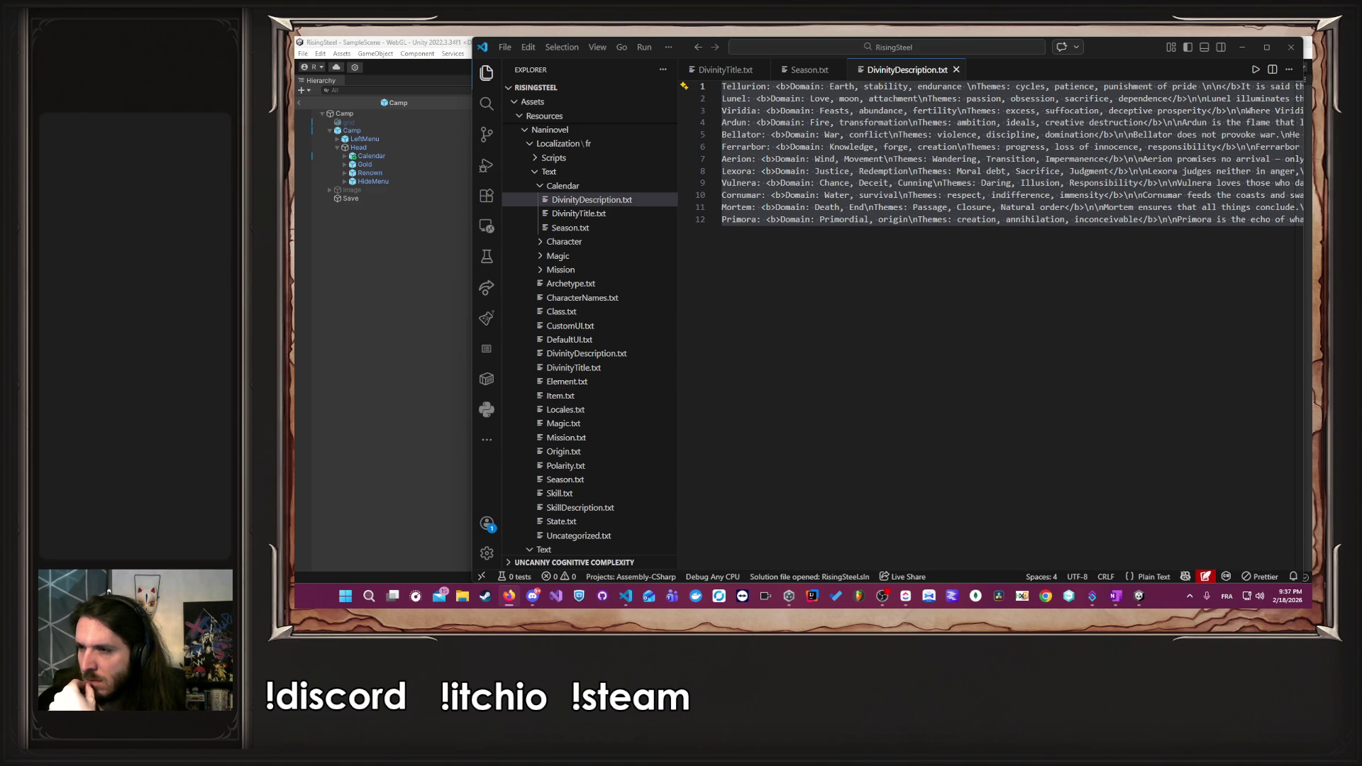
left_click(926, 359)
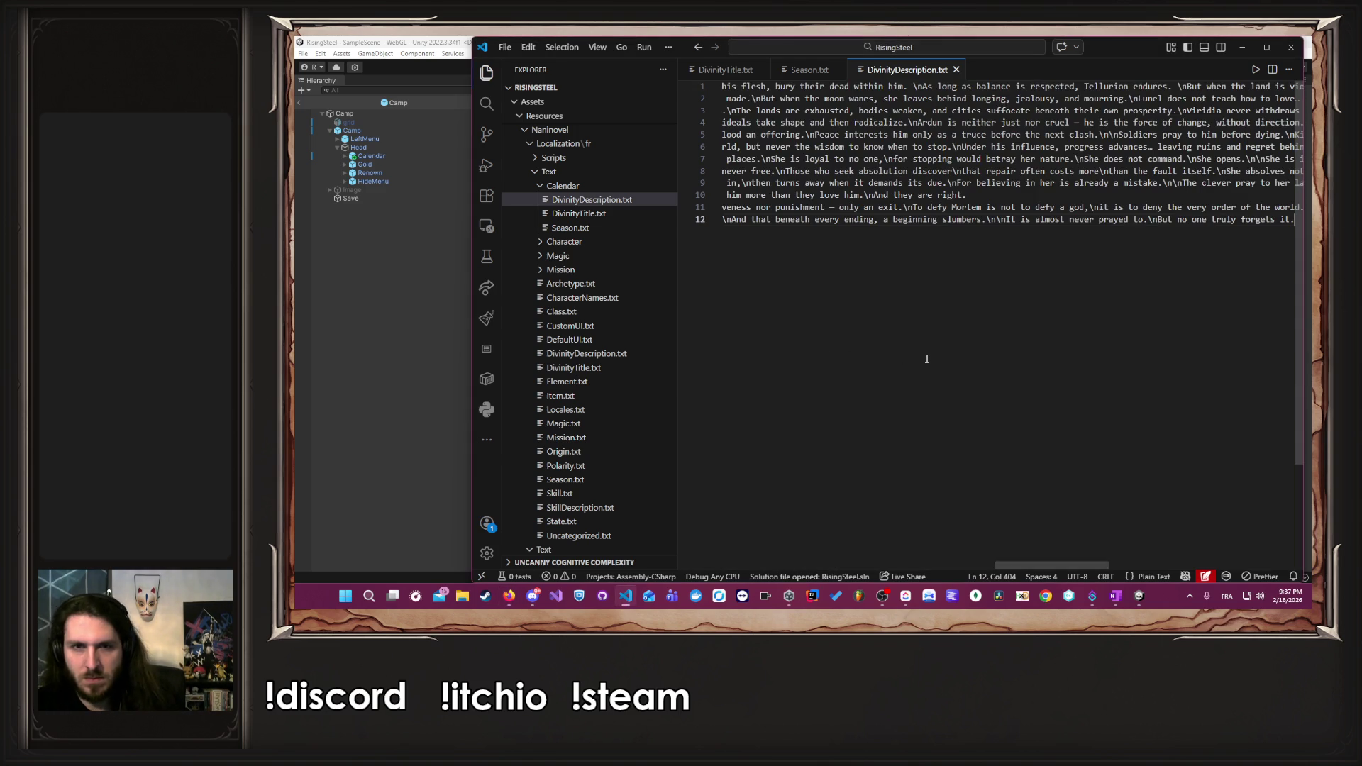
key("ctrl+v")
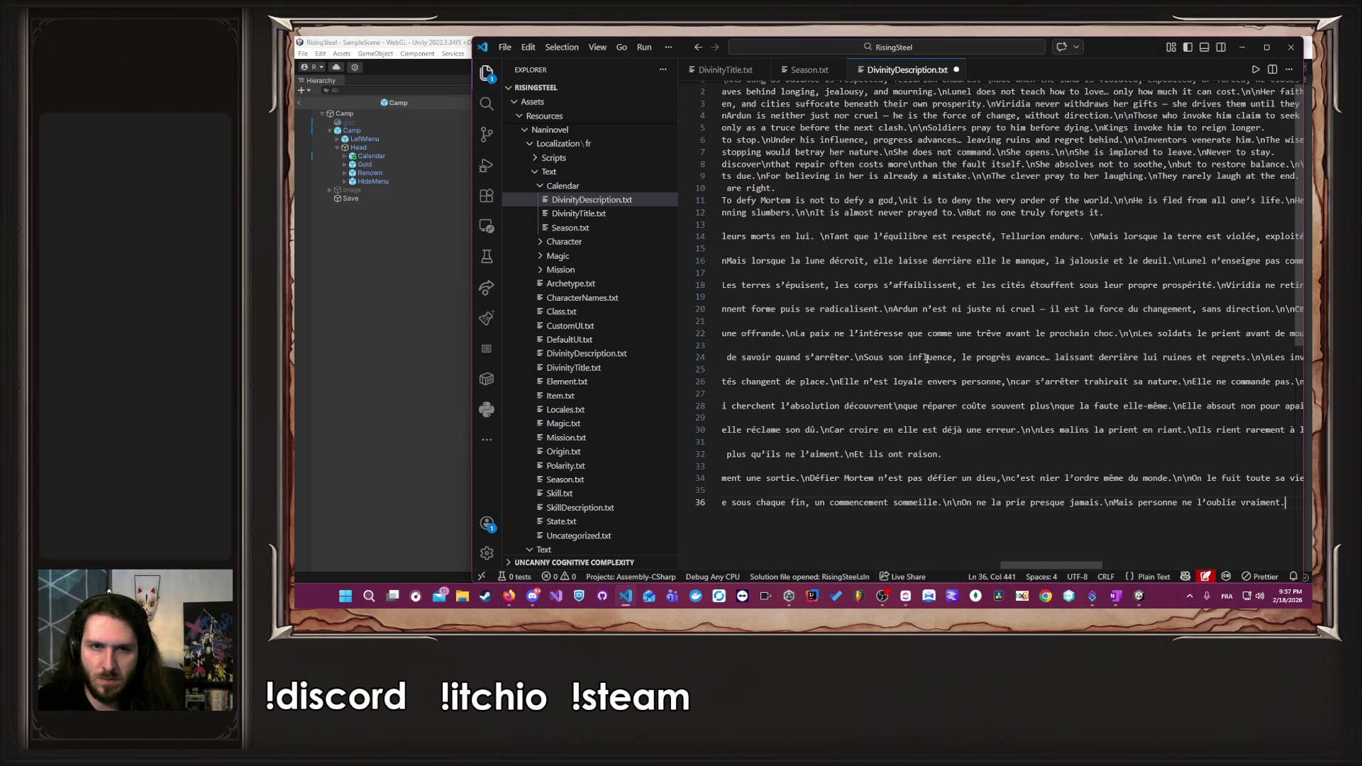
- Delete the blank lines between the pasted French divinity entries
key("Home")
key("BackSpace")
key("Up")
key("BackSpace")
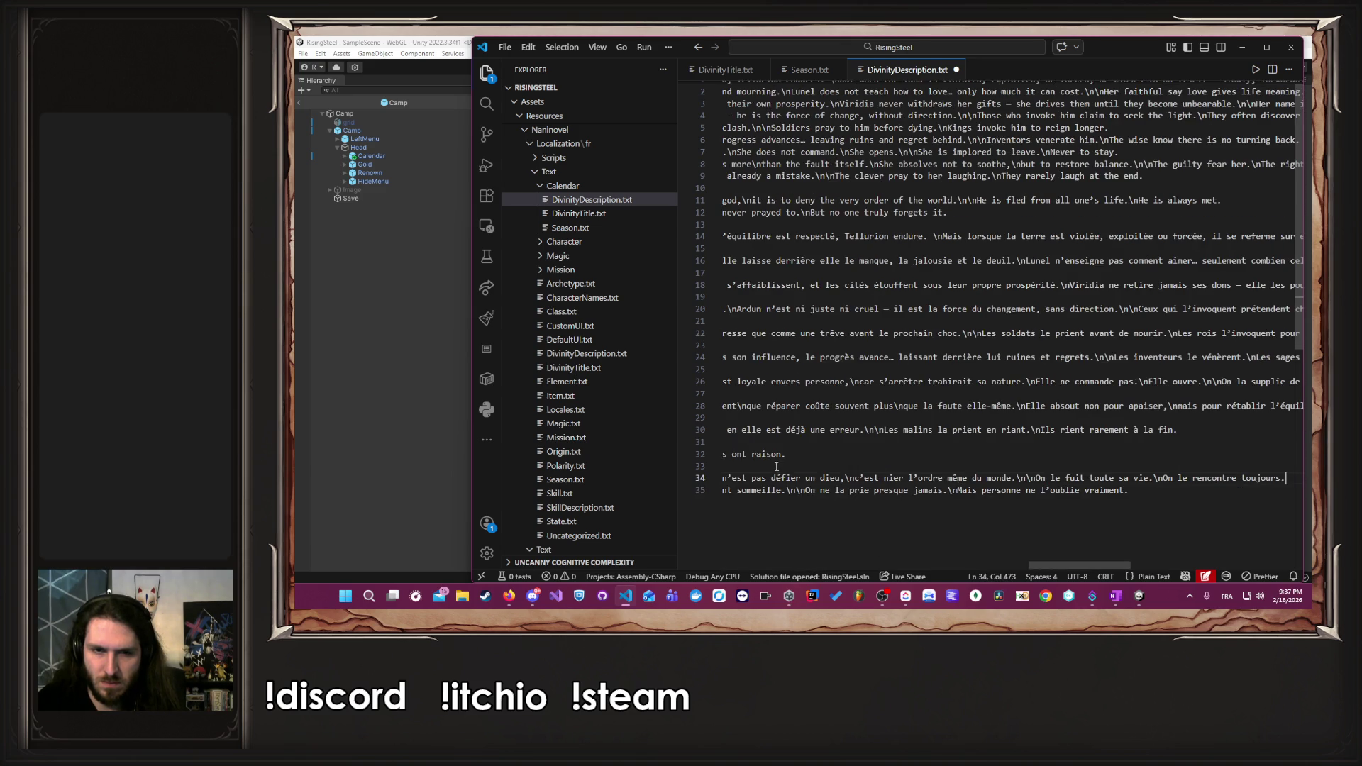
left_click(765, 445)
key("BackSpace")
key("Home")
key("BackSpace")
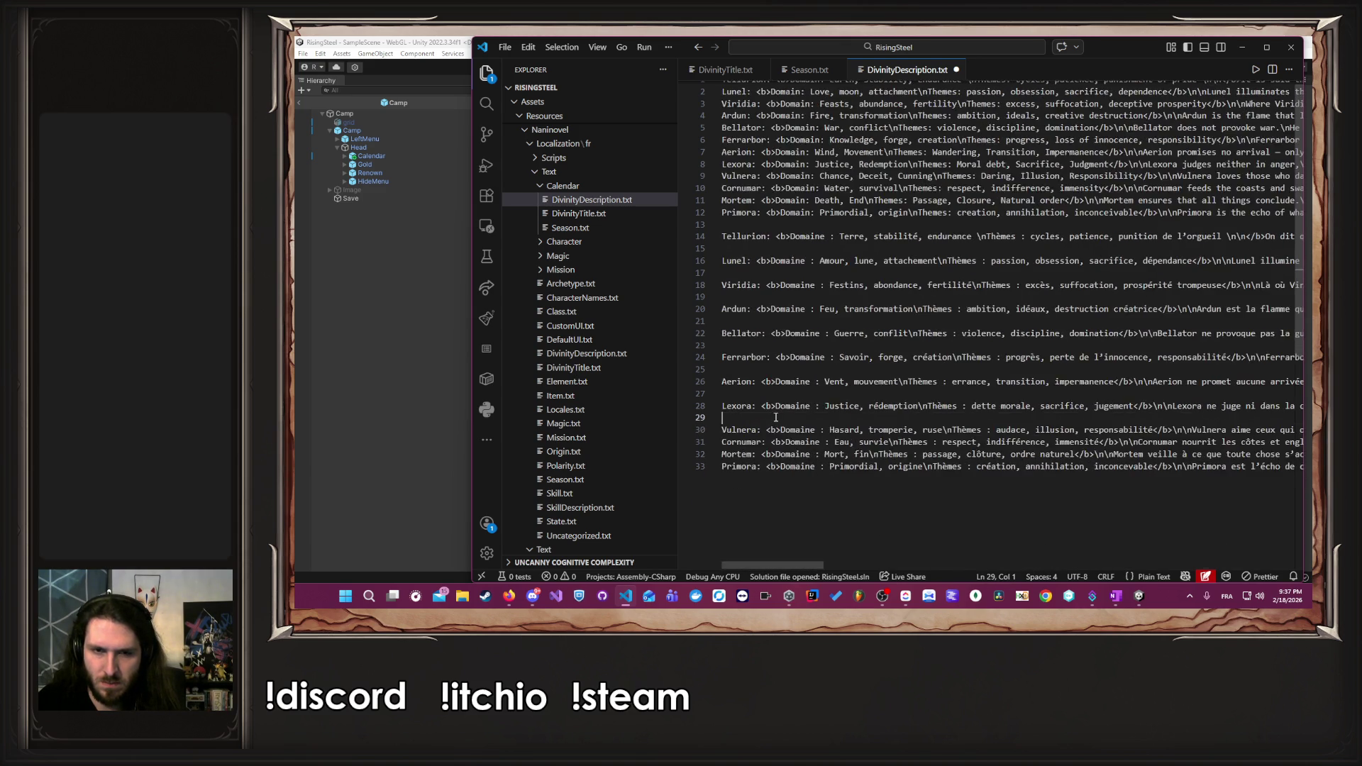
left_click(775, 402)
key("BackSpace")
key("Home")
key("Up")
key("BackSpace")
left_click(781, 352)
key("BackSpace")
key("Home")
key("Up")
key("BackSpace")
key("Home")
key("Up")
key("BackSpace")
key("Home")
key("BackSpace")
key("Up")
key("Up")
key("BackSpace")
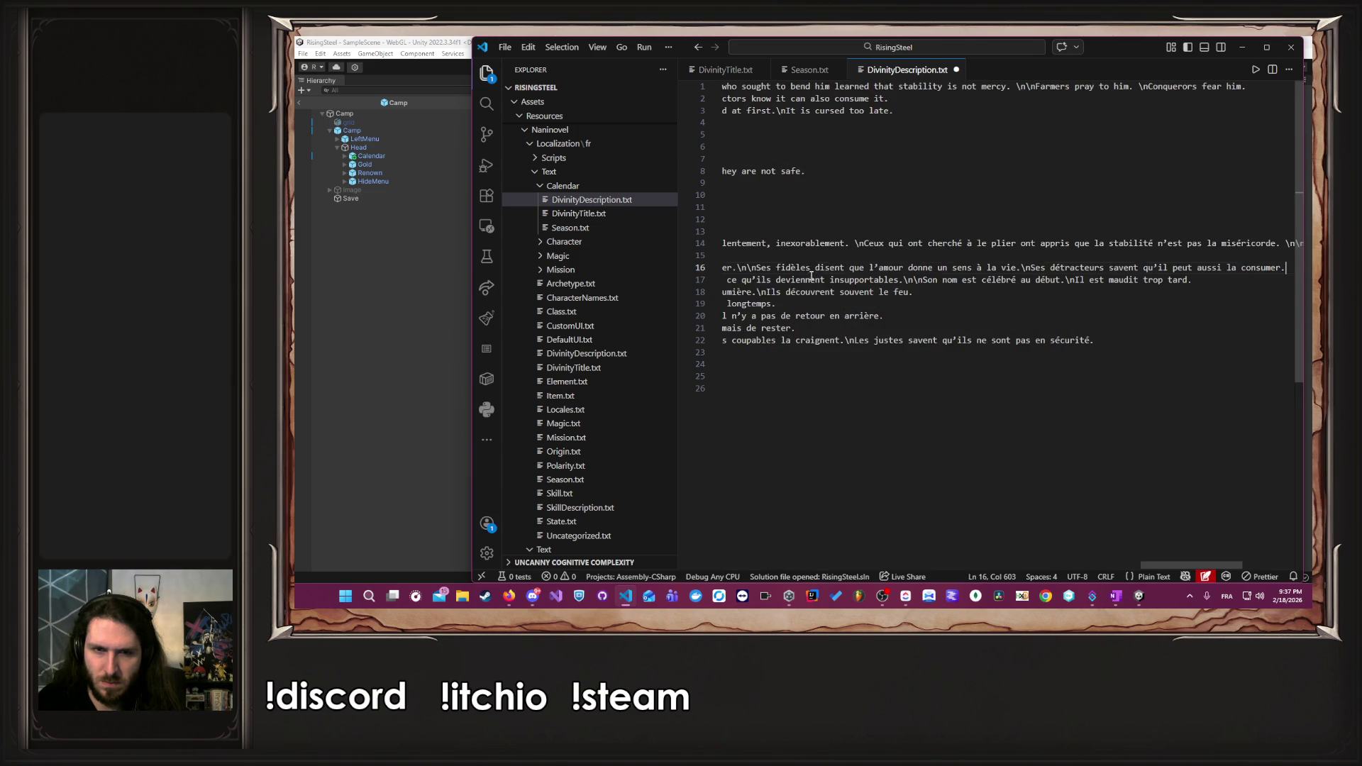
- Delete the 12 English description lines and the leftover empty first line
left_click(816, 224)
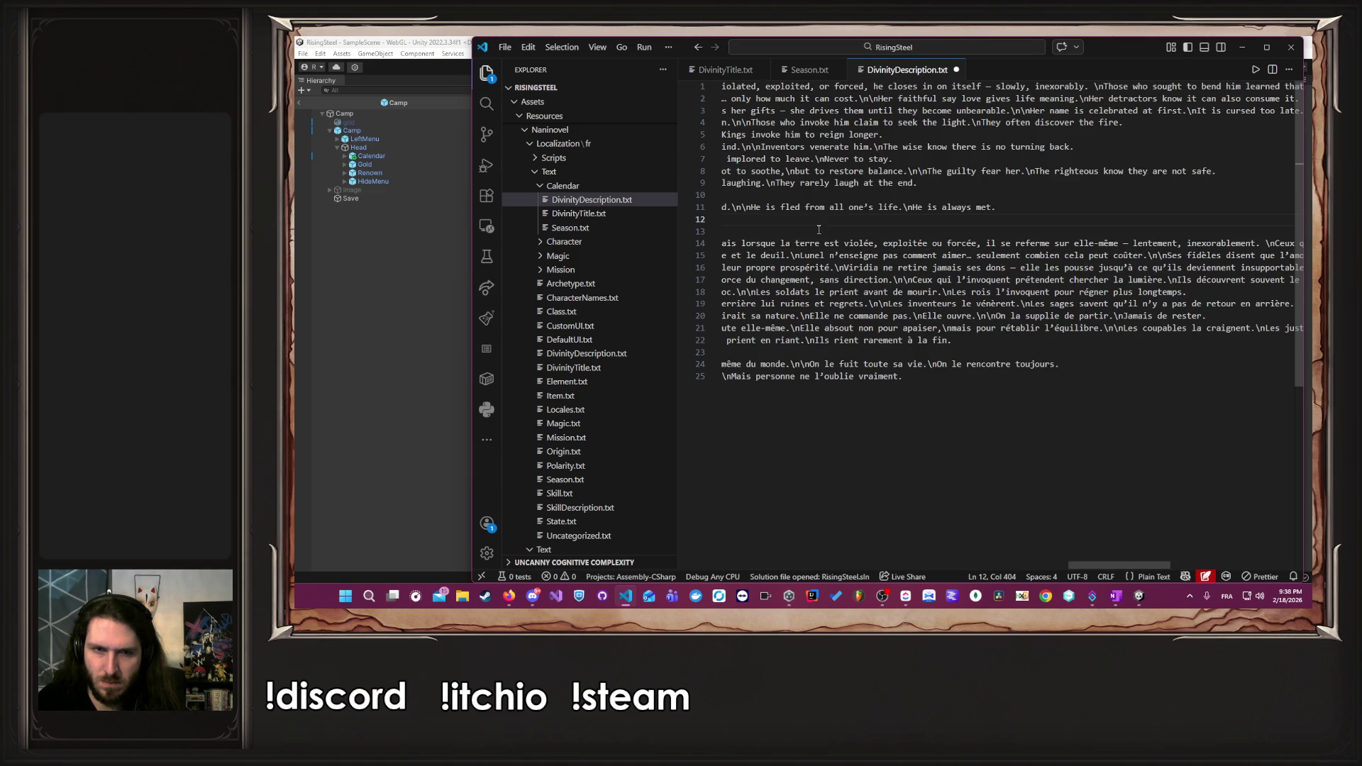
key("Down")
key("ctrl+shift+Home")
key("BackSpace")
key("Down")
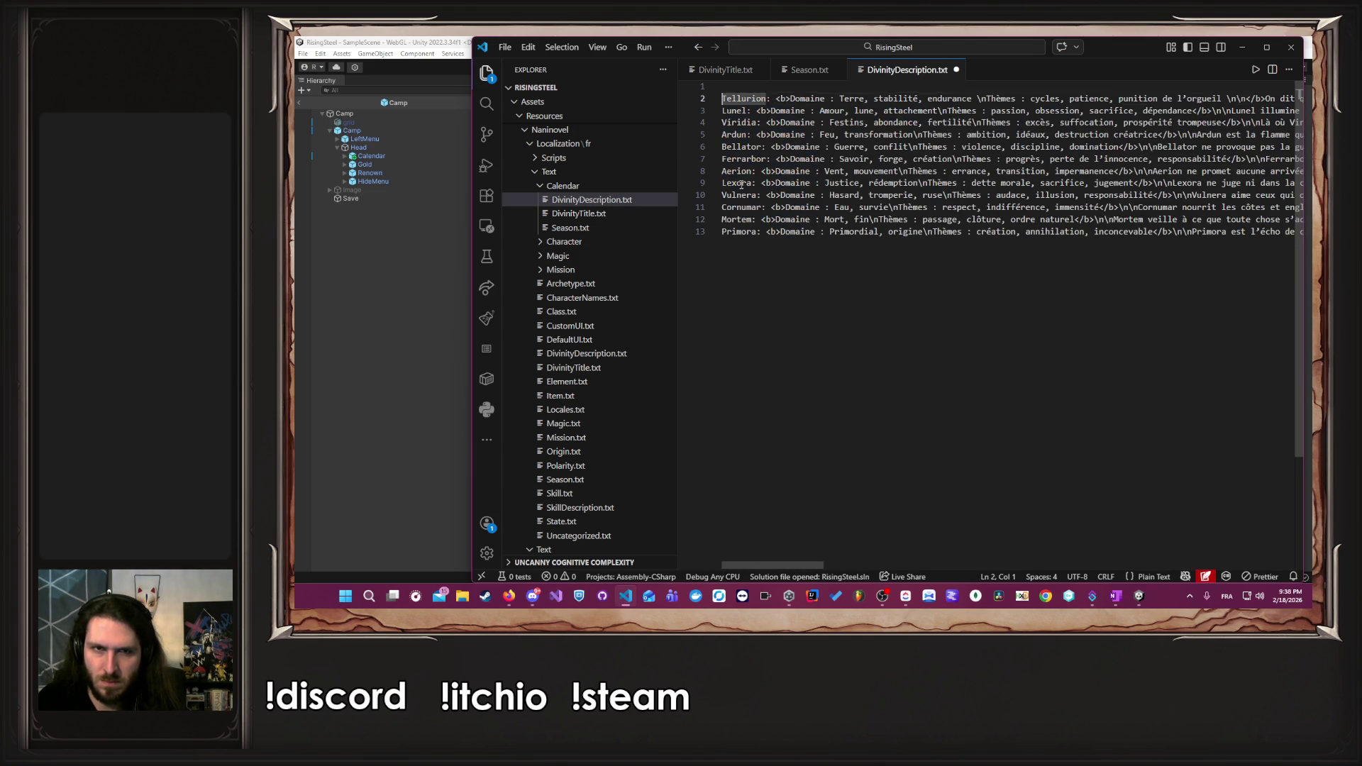
key("BackSpace")
left_click(318, 378)
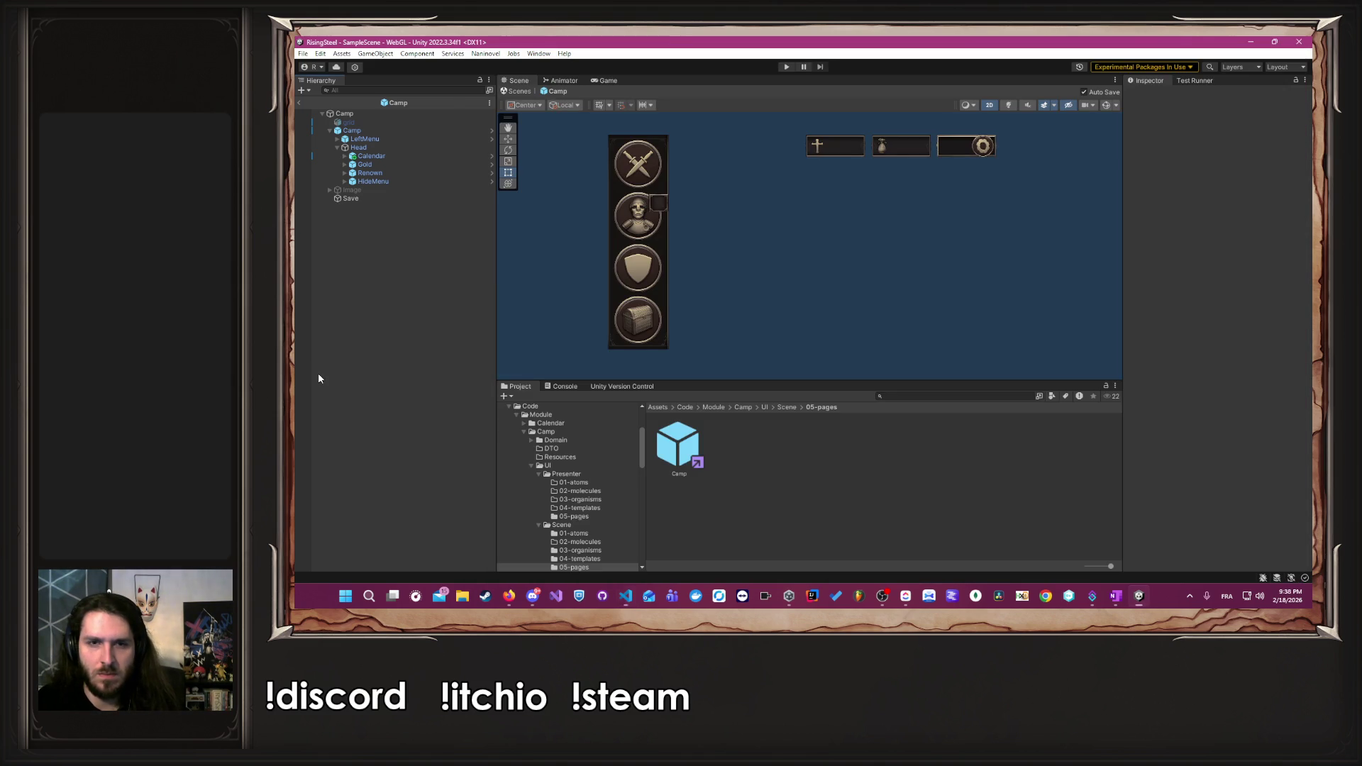
- Open the Calendar prefab from Code/Module/Calendar/UI/Scene/05-pages
scroll(570, 490, "up", 3)
left_click(561, 485)
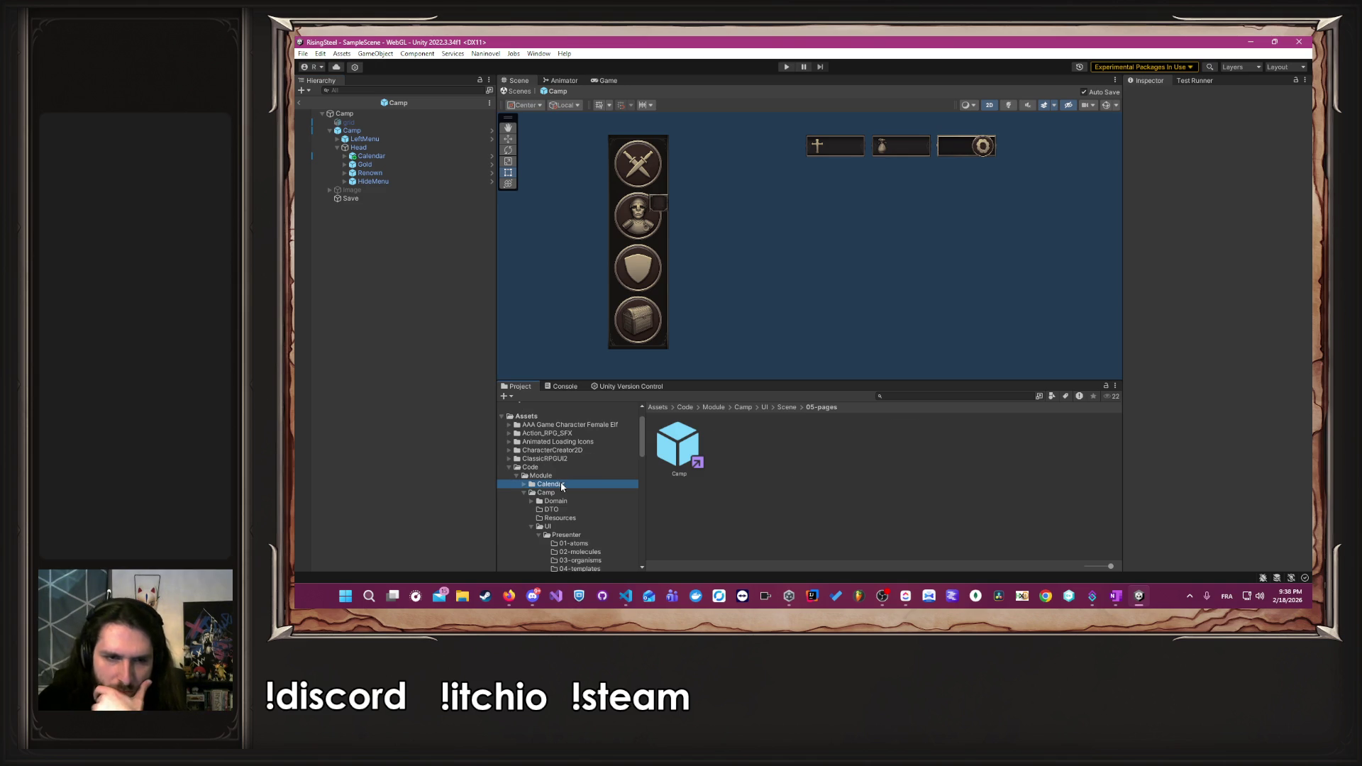
double_click(854, 443)
left_click(800, 452)
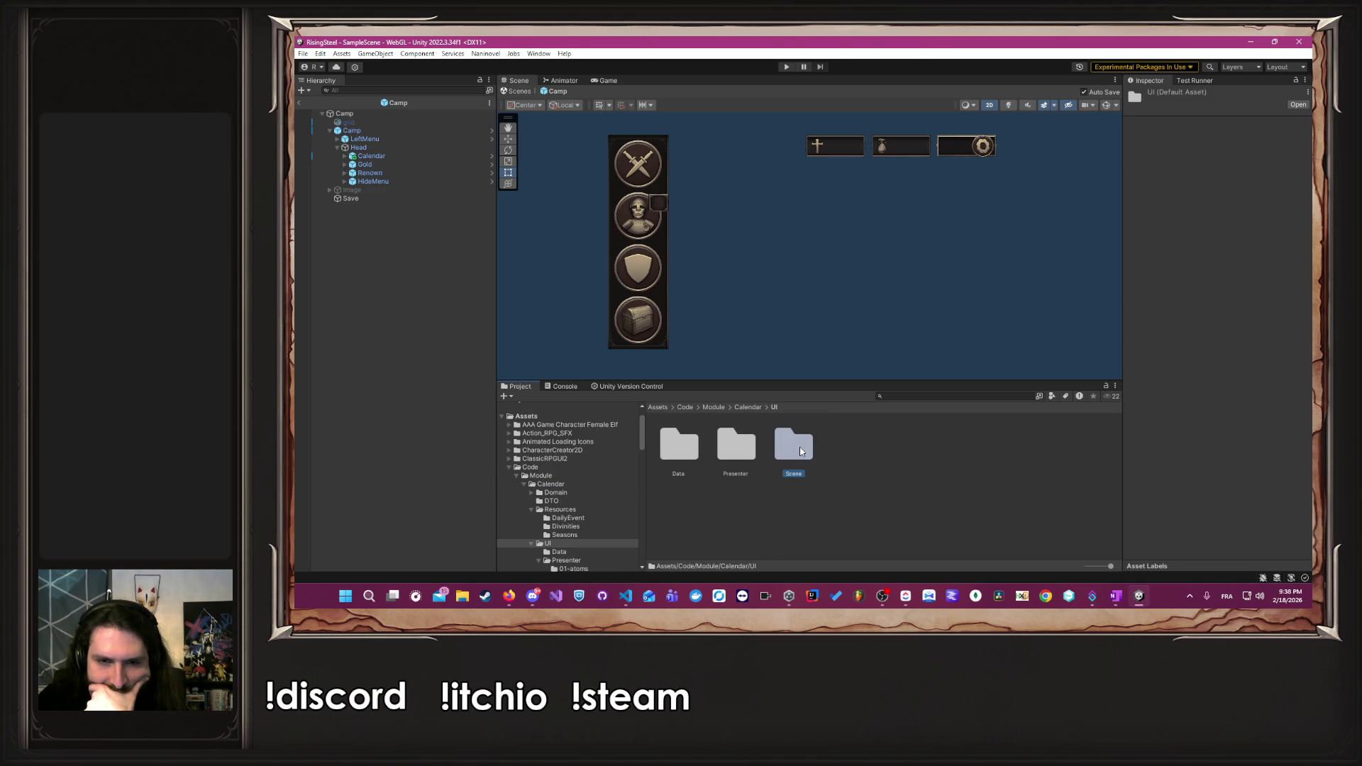
double_click(800, 452)
double_click(907, 443)
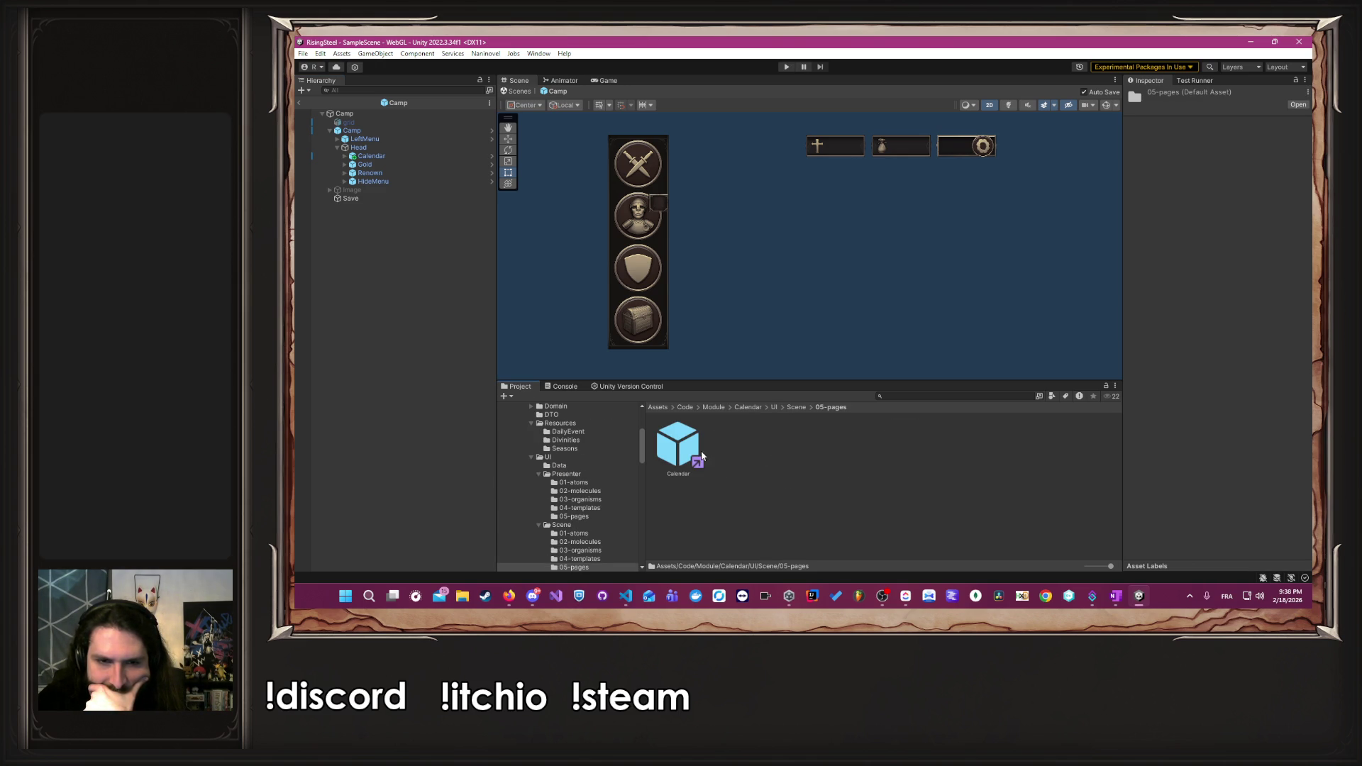
double_click(678, 446)
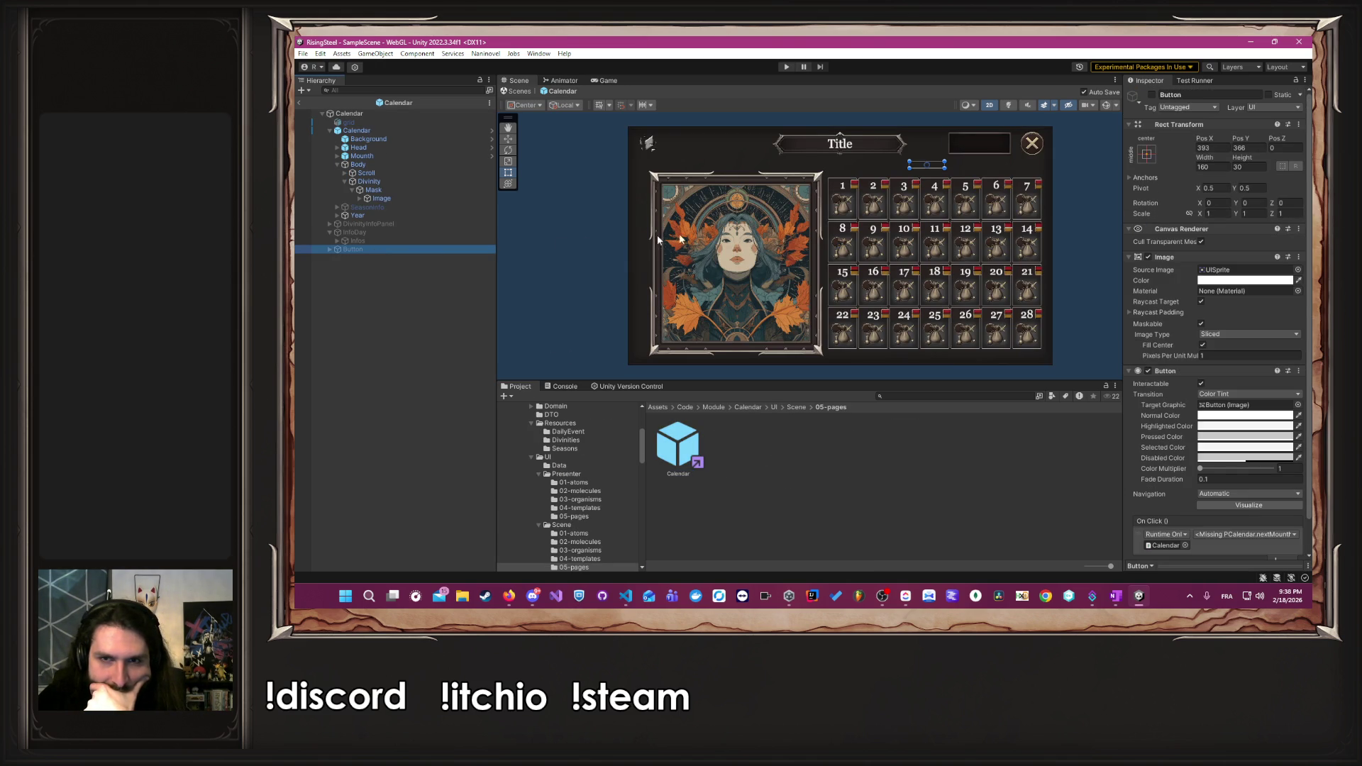
- Inspect the Button's On Click target and the root Calendar object's components
scroll(1174, 287, "down", 2)
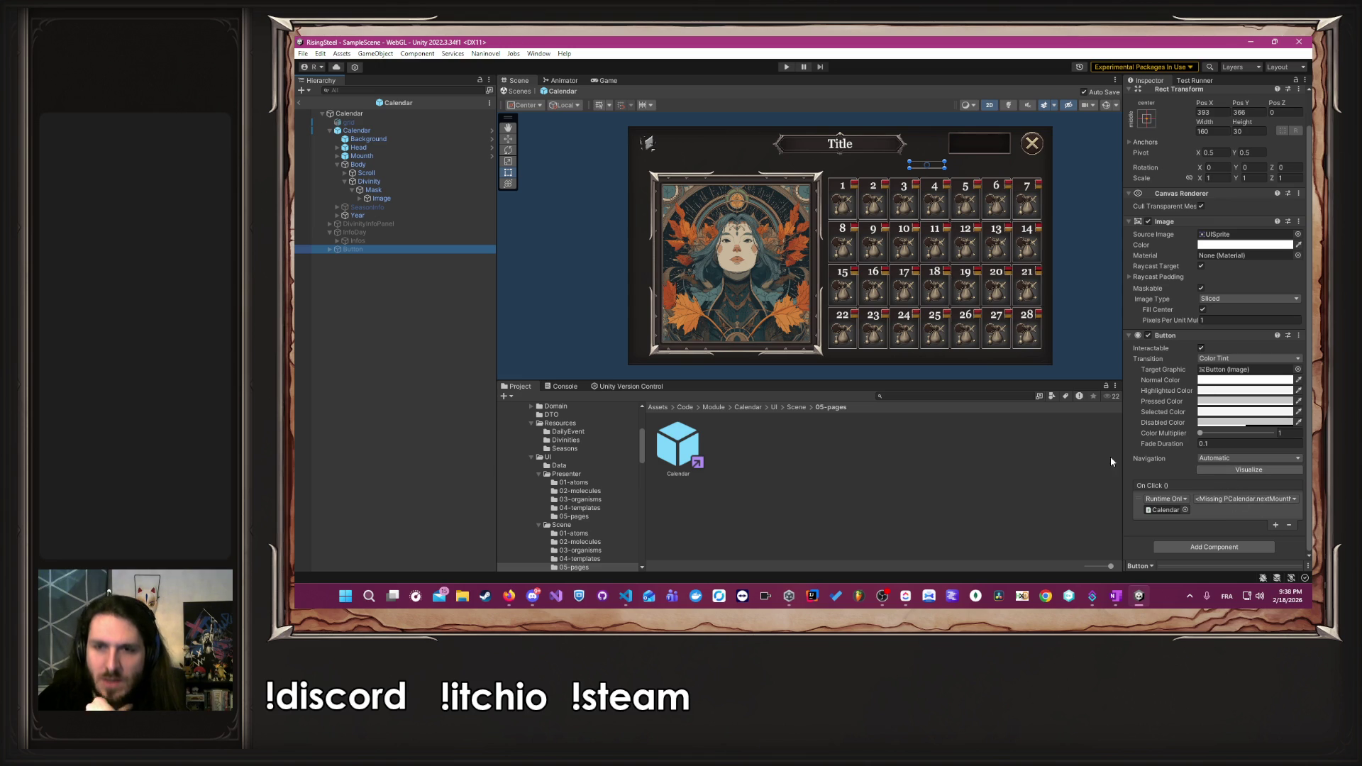
left_click(1169, 510)
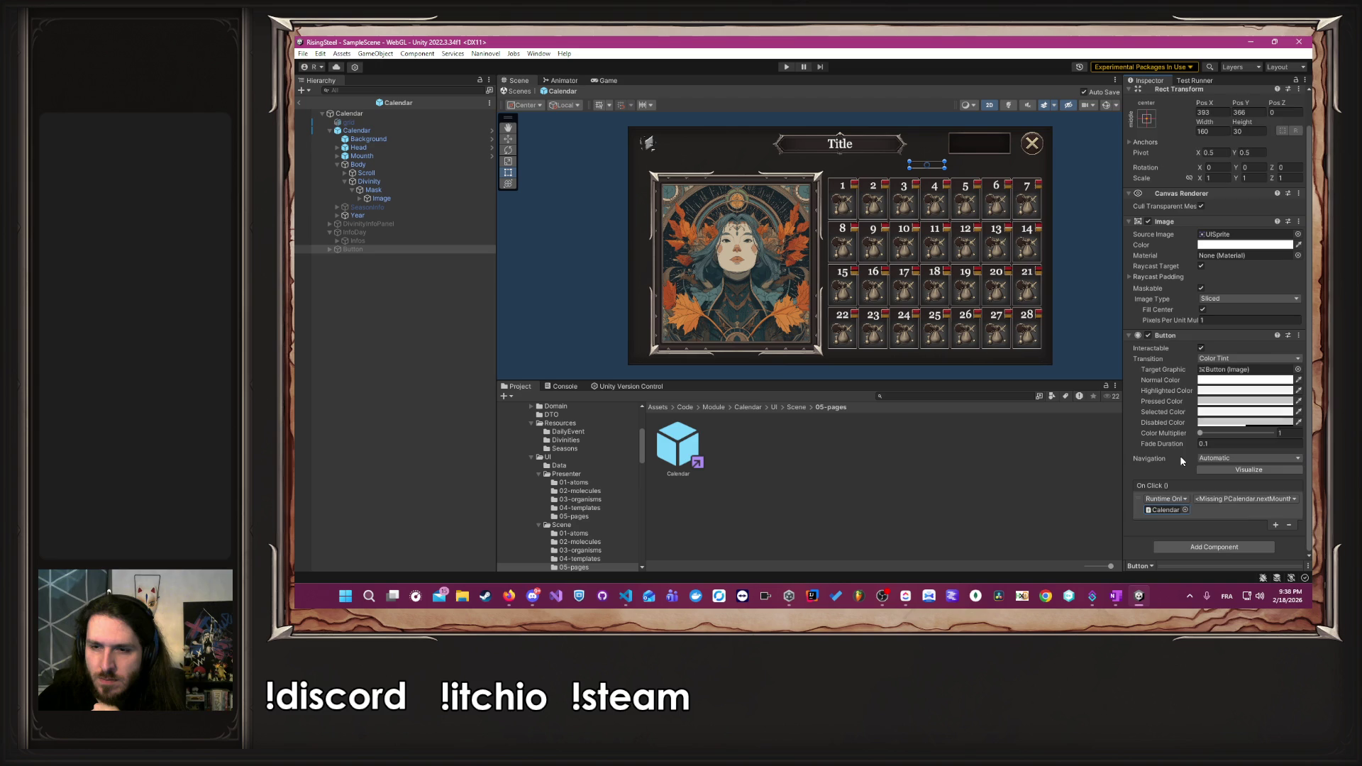
scroll(1180, 457, "up", 2)
left_click(391, 122)
left_click(388, 113)
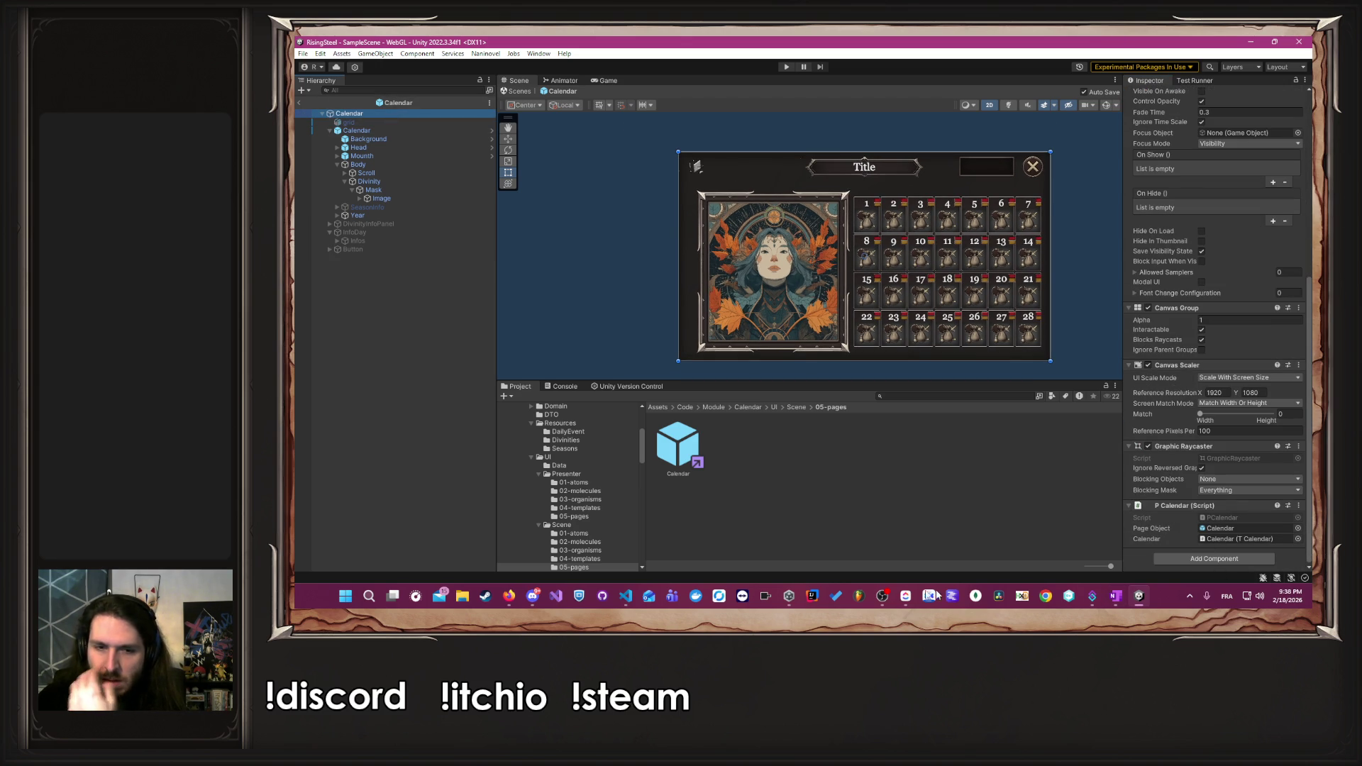
left_click(624, 595)
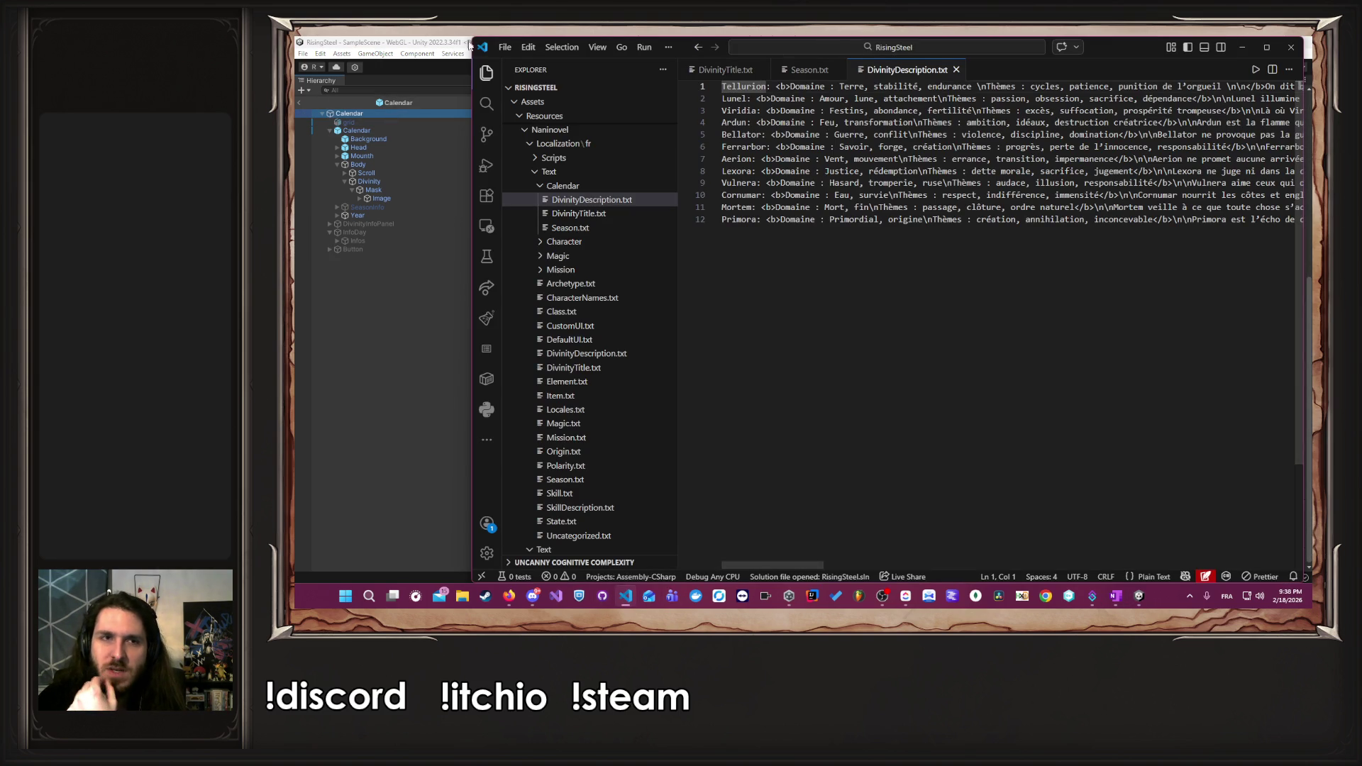
- Hide the file tree, jump to the last description, and maximize the editor window
key("ctrl+b")
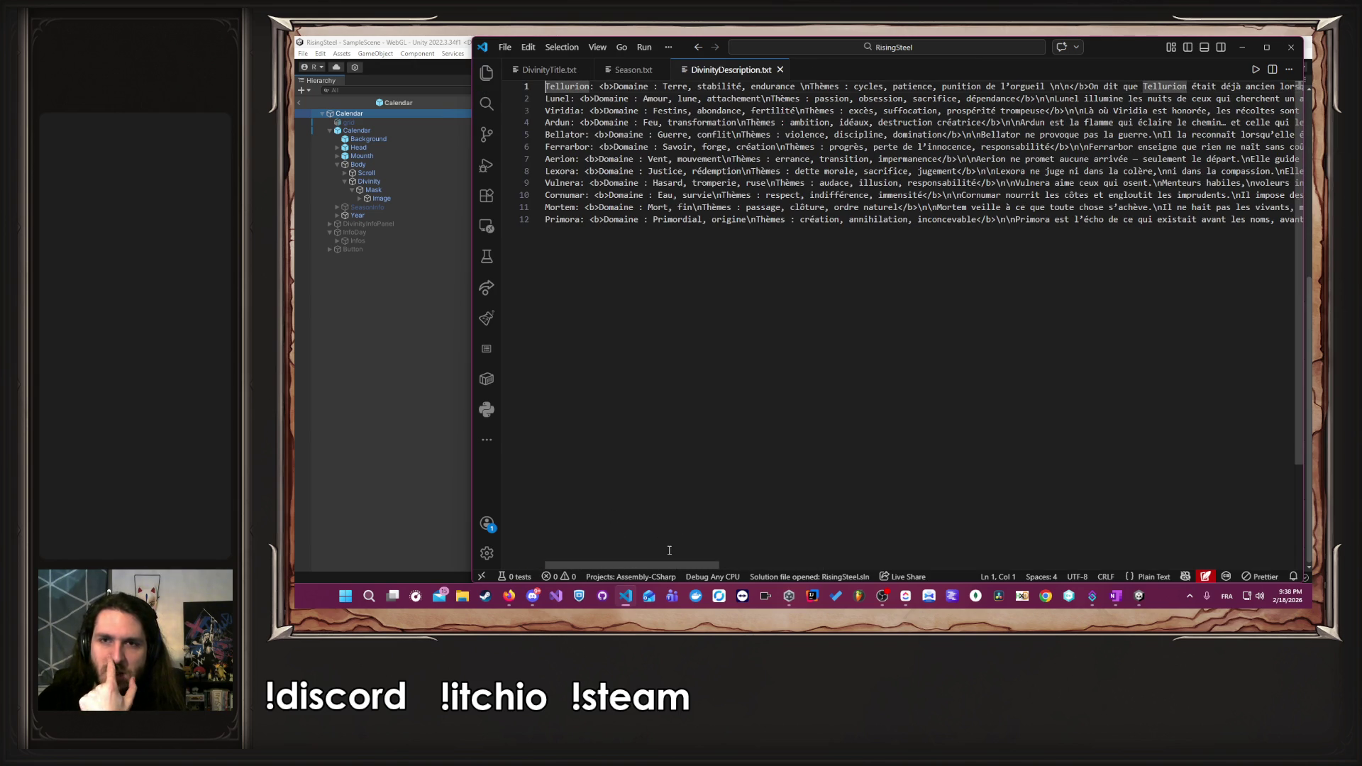
left_click_drag(676, 567, 702, 566)
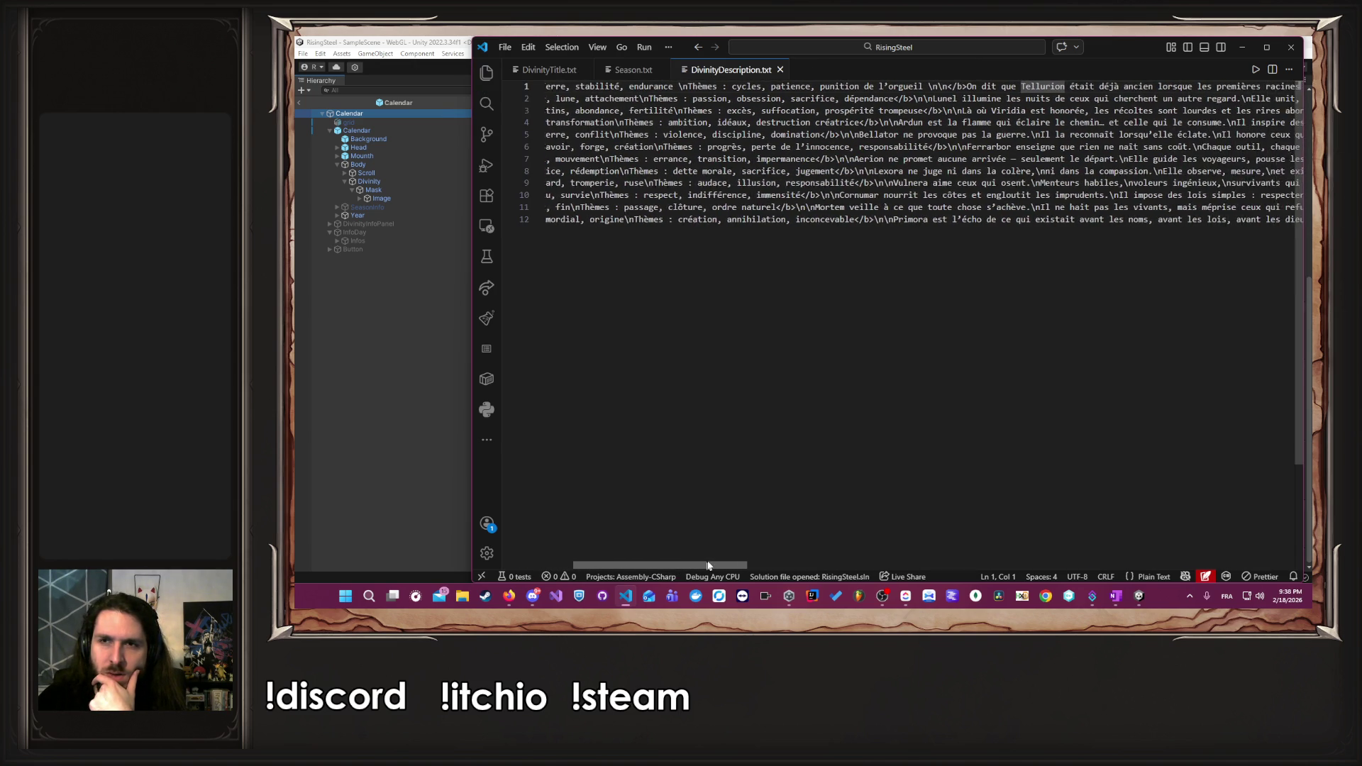
key("ctrl+End")
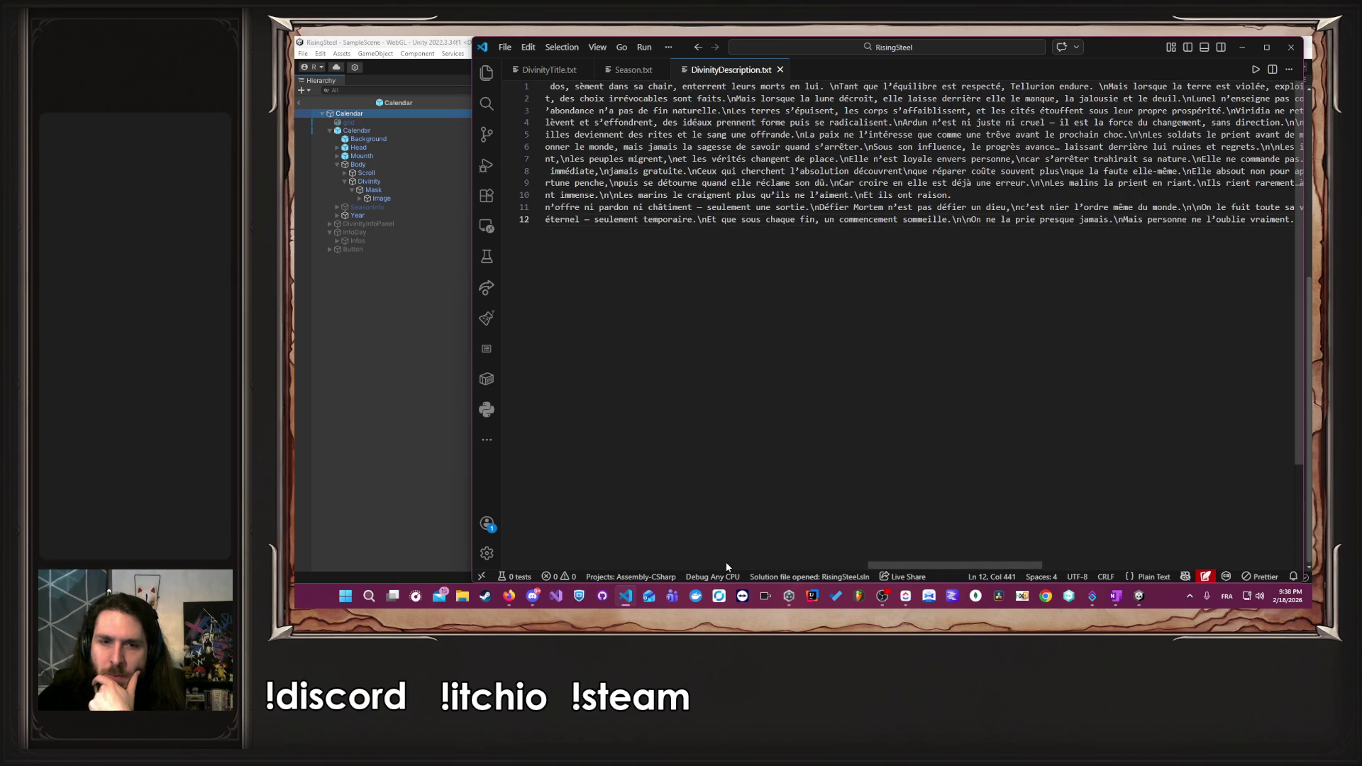
scroll(754, 564, "left", 15)
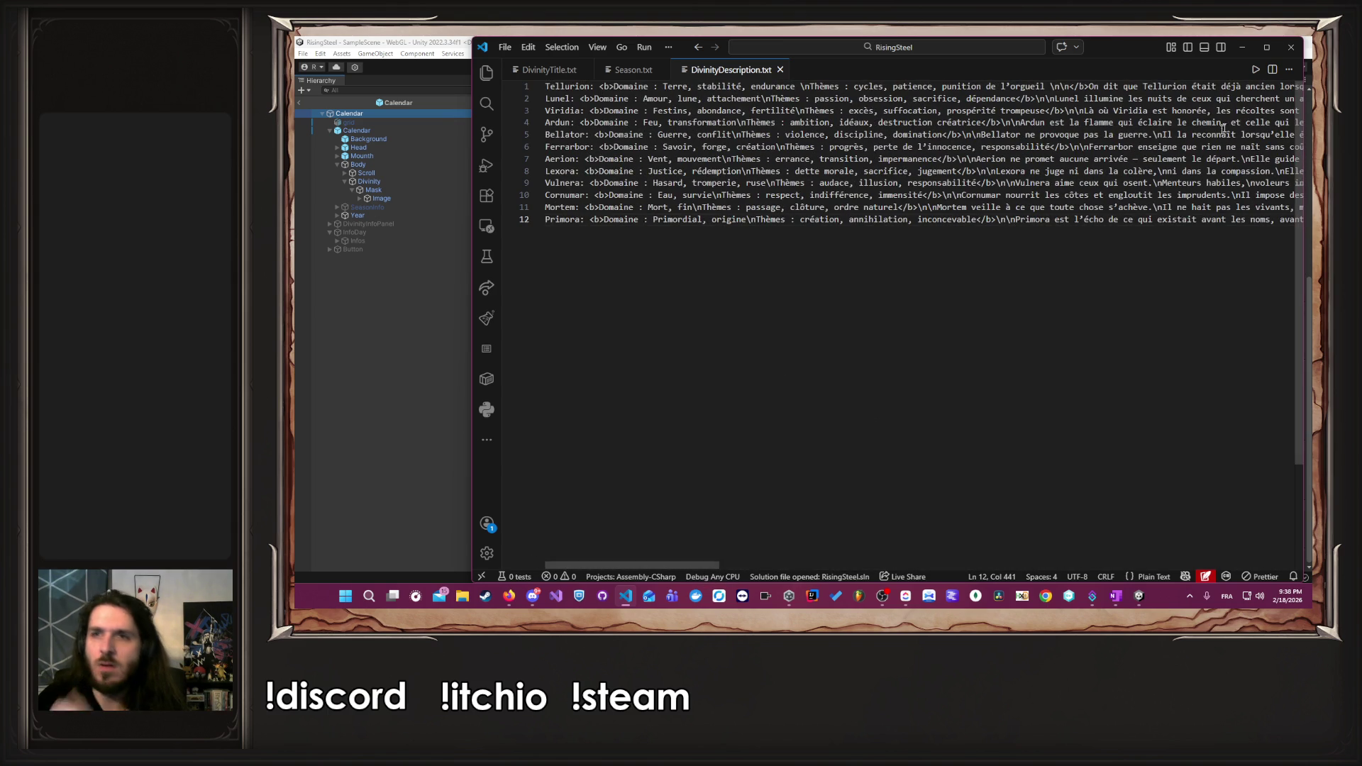
mouse_move(1152, 44)
left_mouse_down()
mouse_move(1308, 57)
mouse_move(1227, 249)
mouse_move(1206, 35)
left_mouse_up()
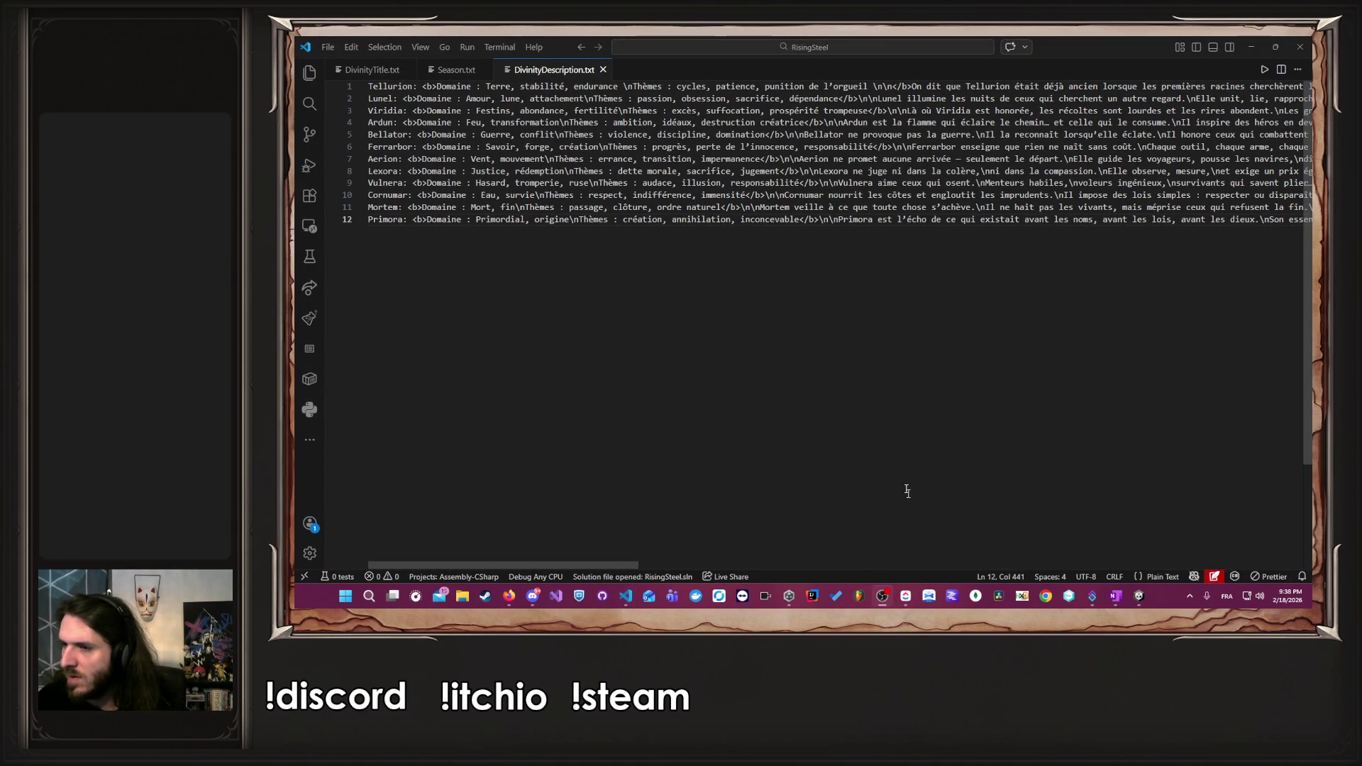
- Close the DivinityDescription.txt tab, leaving Season.txt showing
key("alt+Tab")
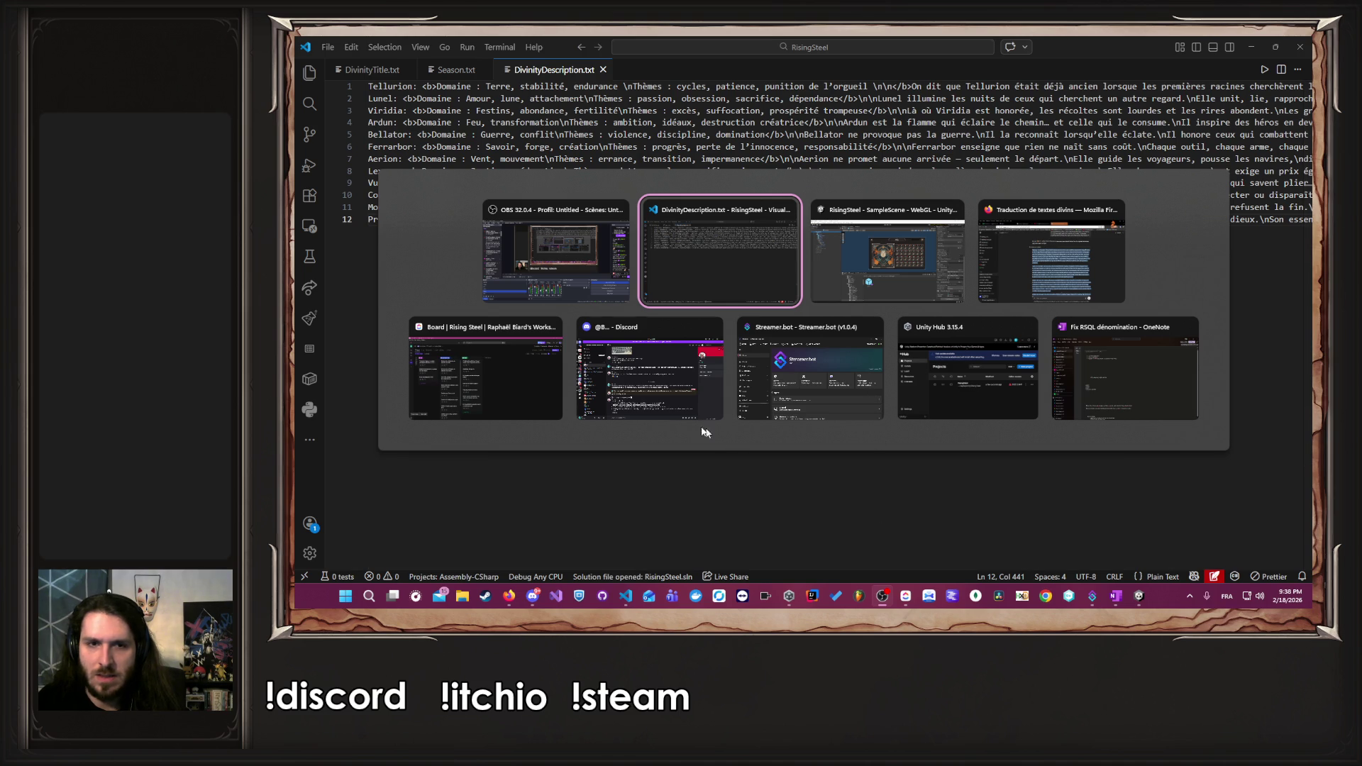
left_click(851, 261)
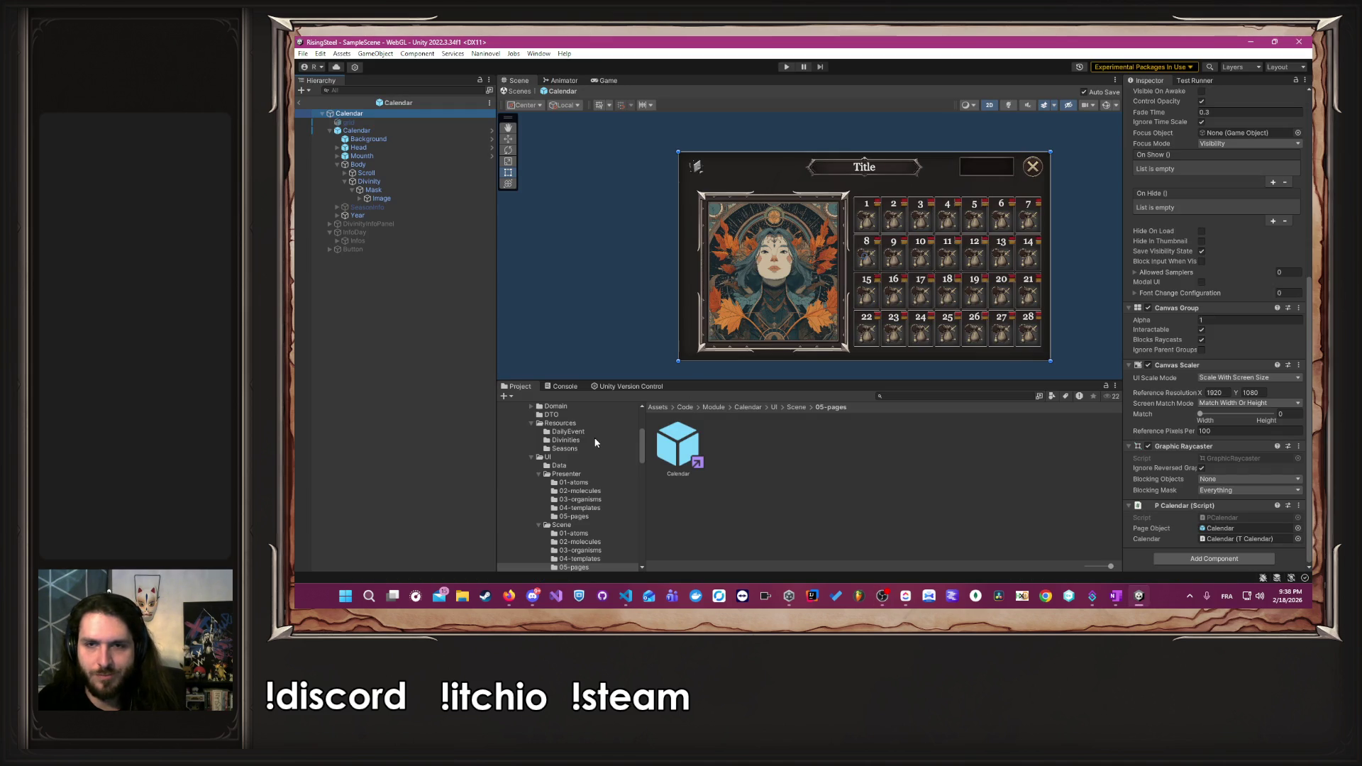
key("alt+Tab")
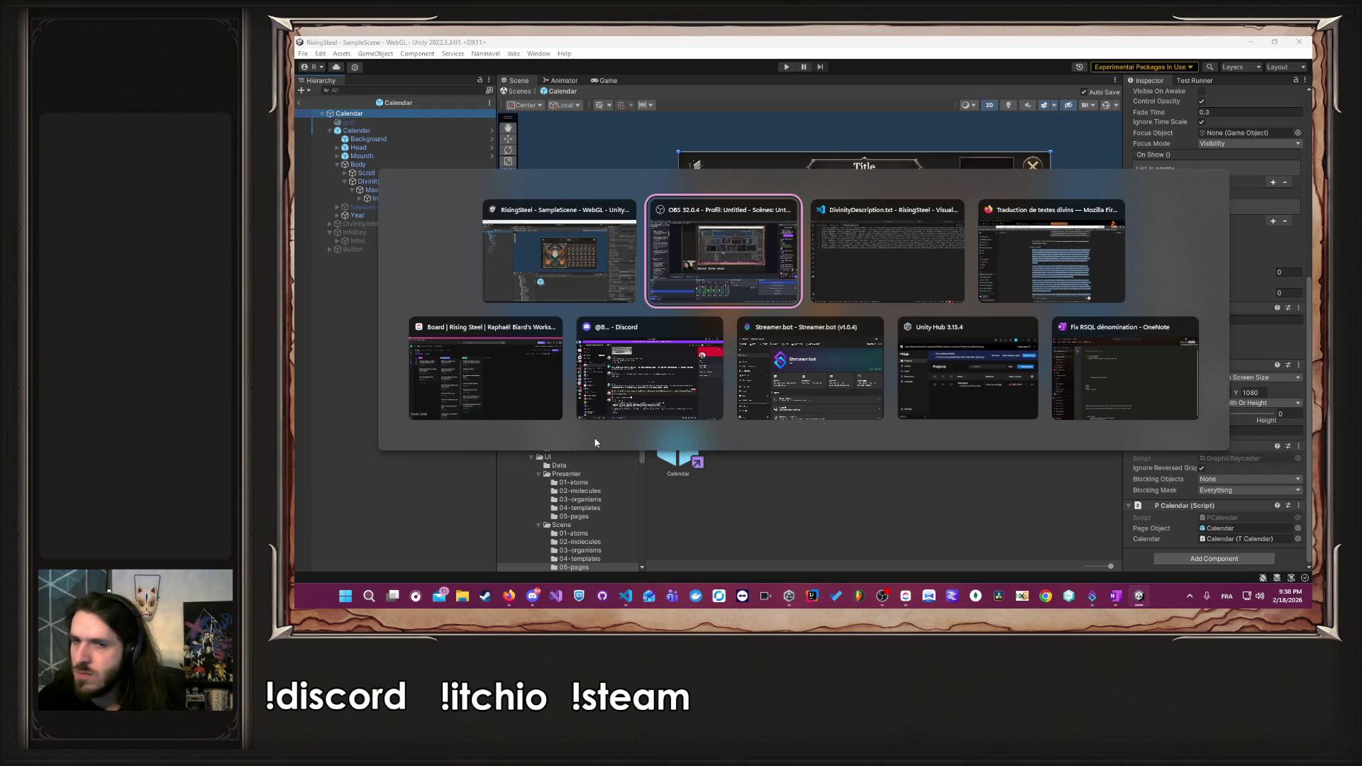
key("alt+Tab")
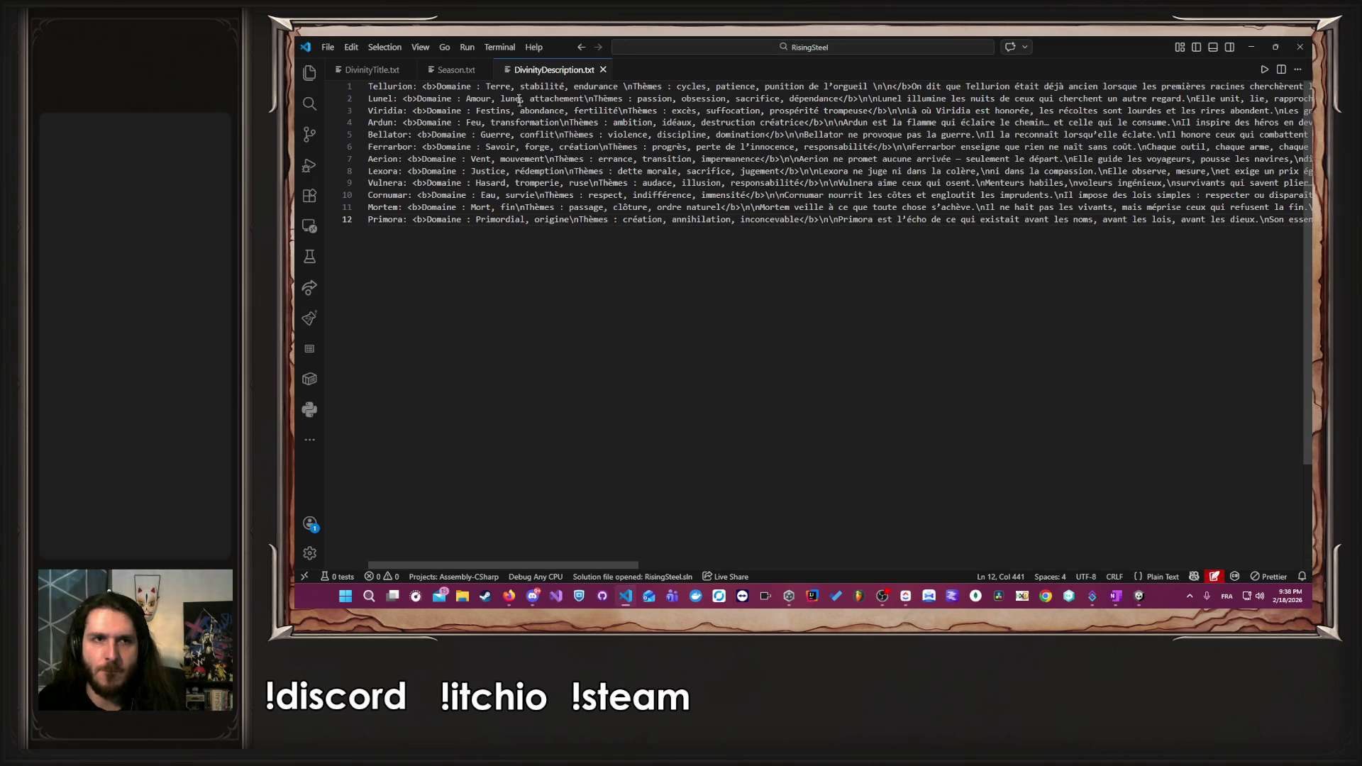
middle_click(548, 66)
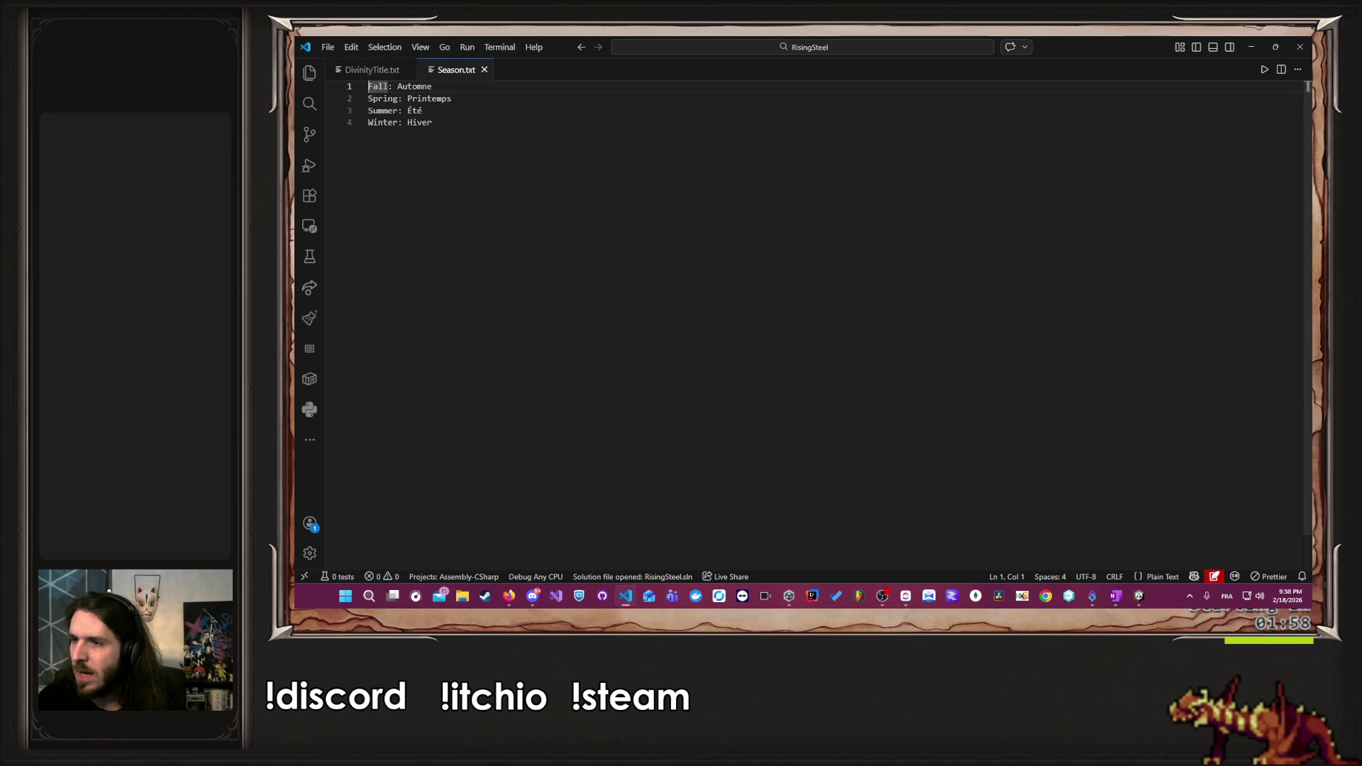
key("alt+Tab")
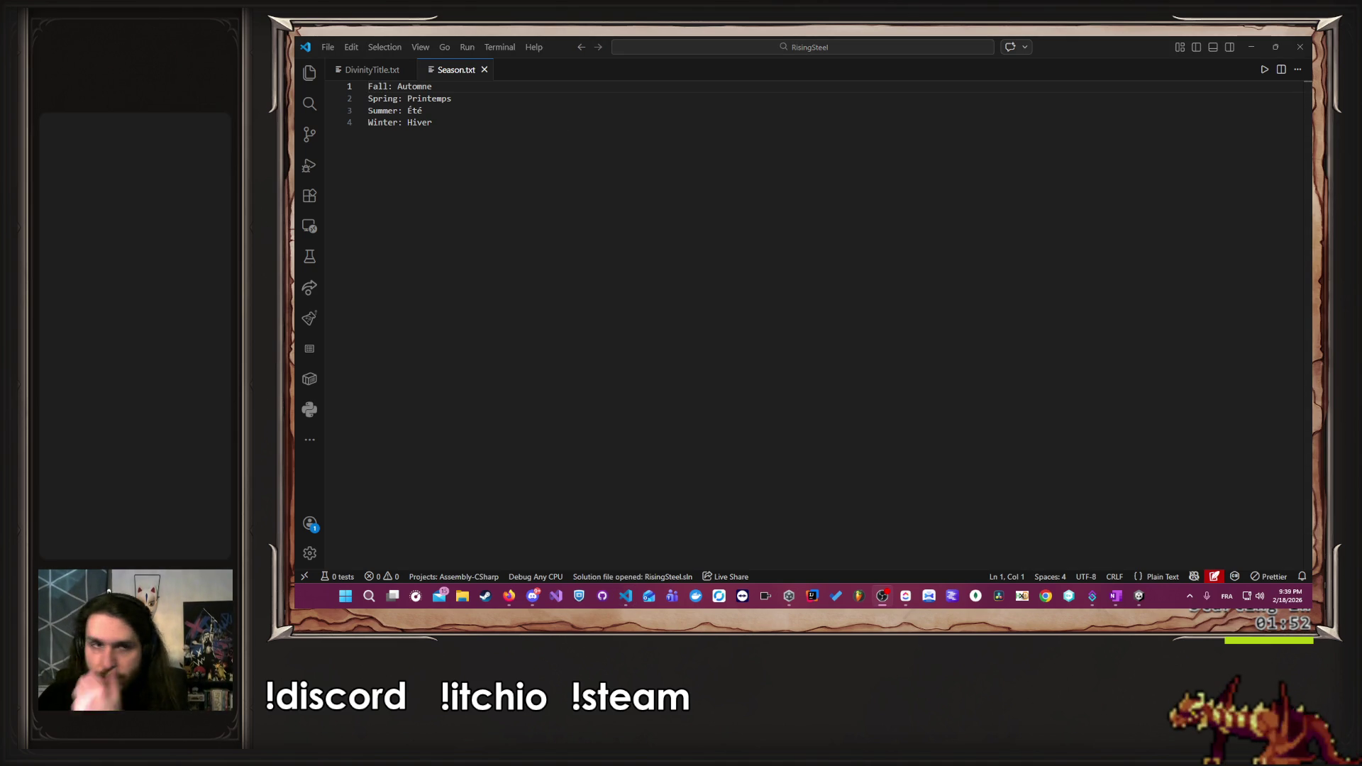
- Open Calendar/Domain/repository/CalendarRepository.cs from the file tree
left_click(307, 71)
scroll(426, 263, "up", 10)
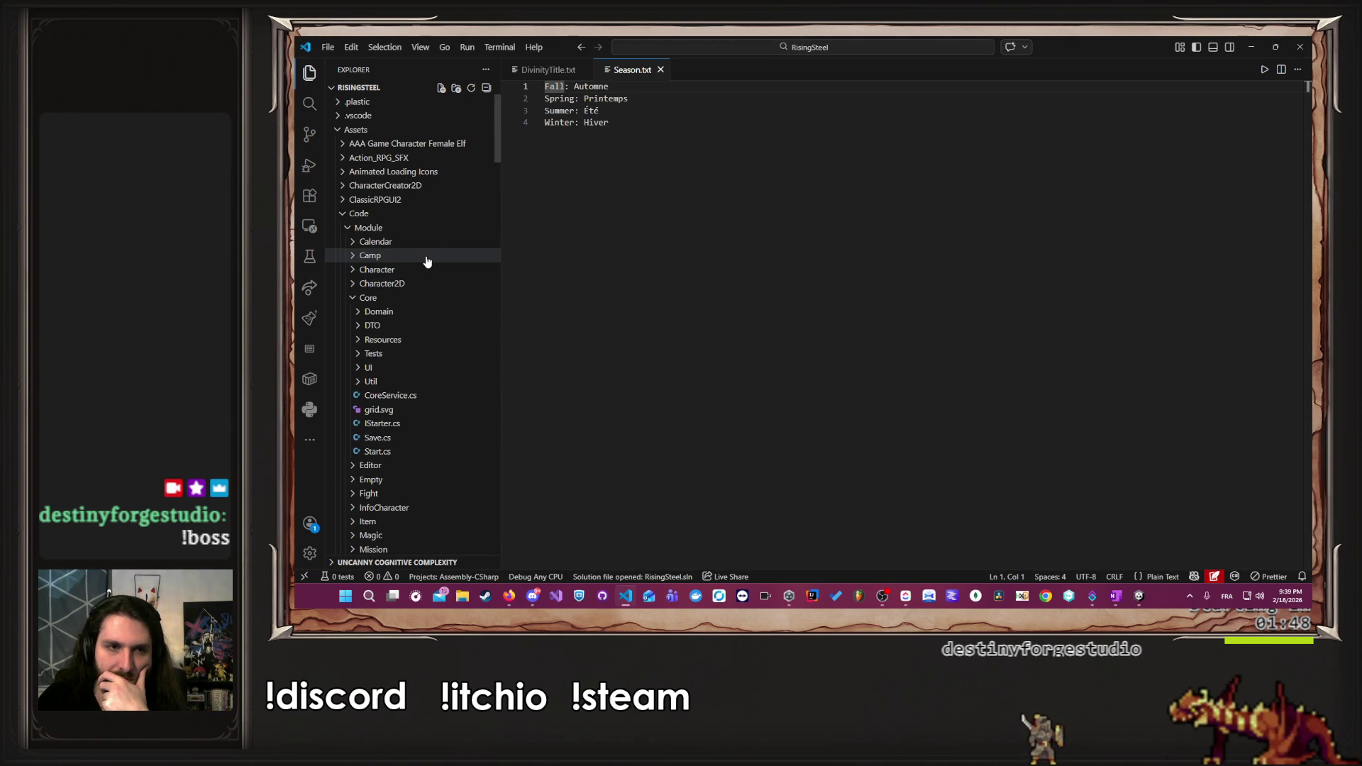
scroll(427, 262, "down", 5)
scroll(449, 369, "up", 5)
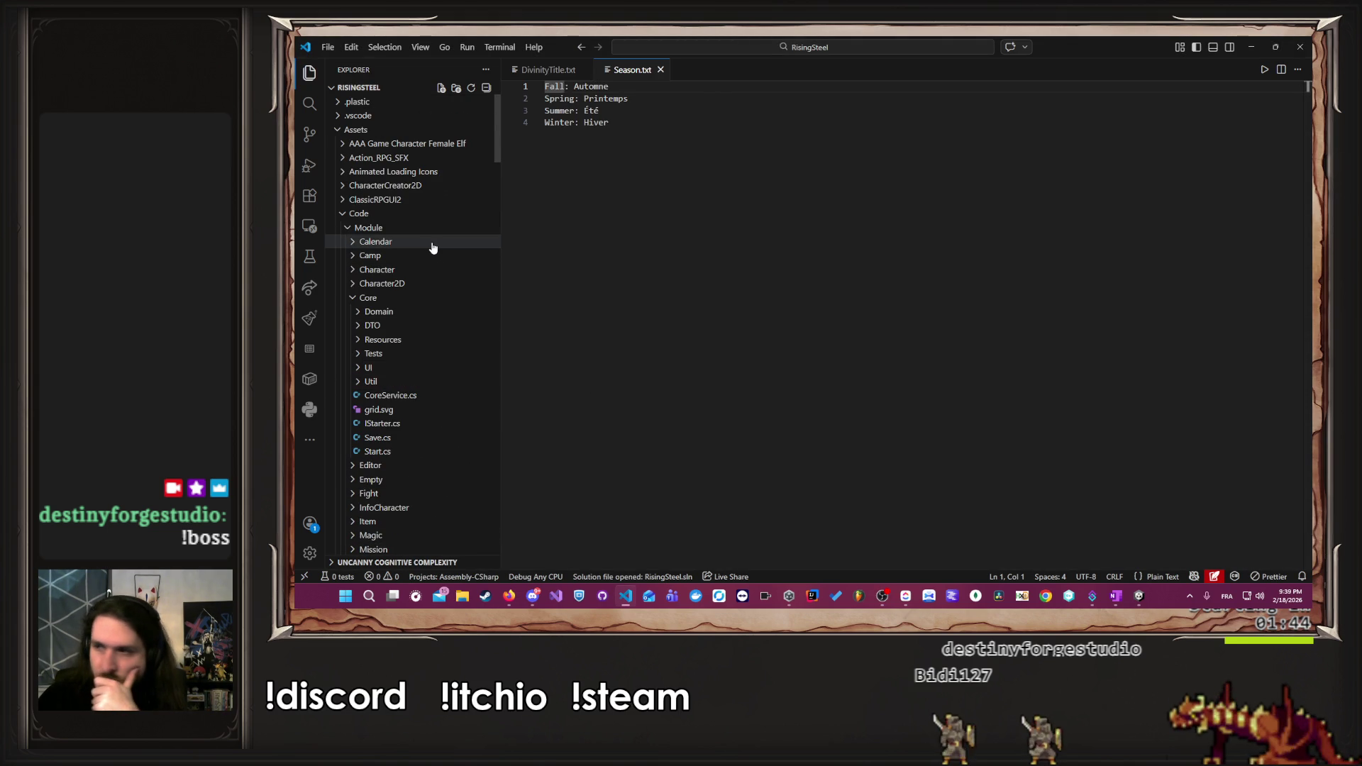
left_click(432, 244)
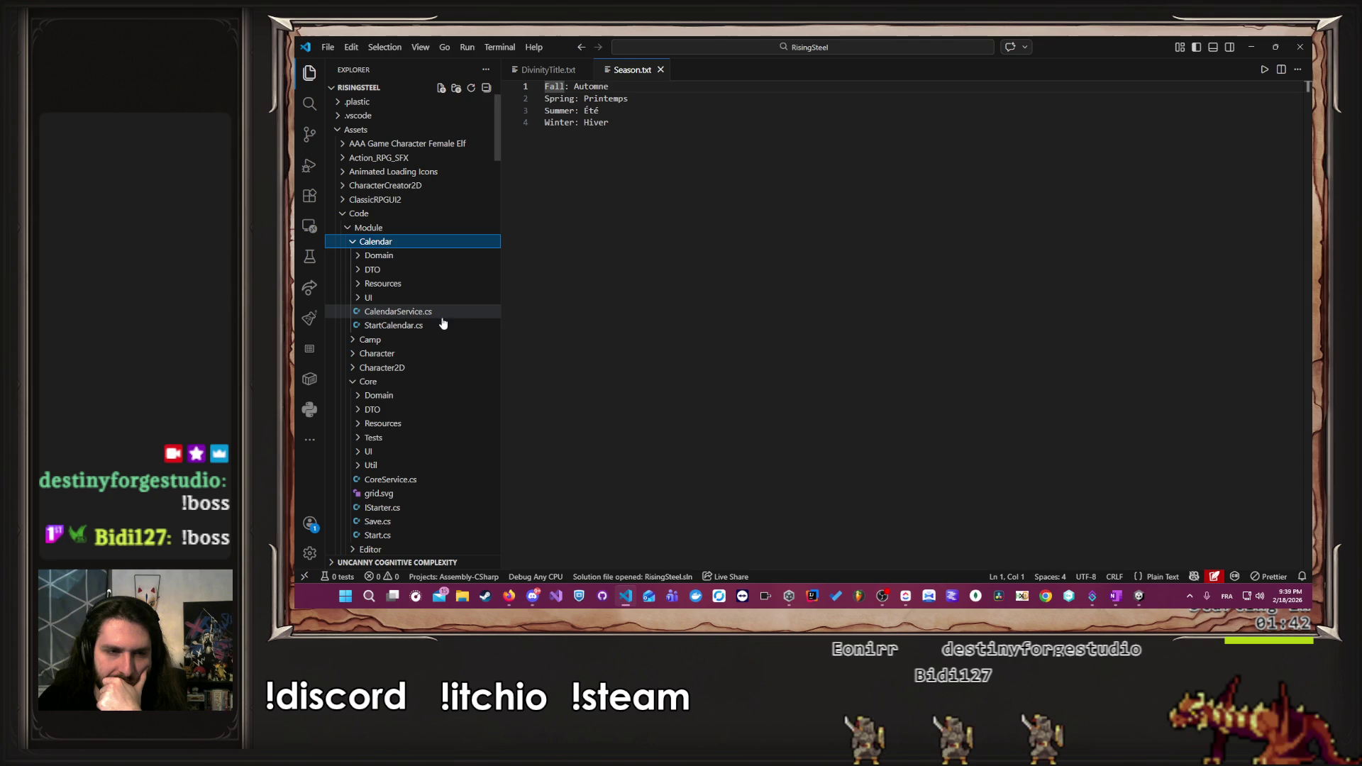
left_click(432, 257)
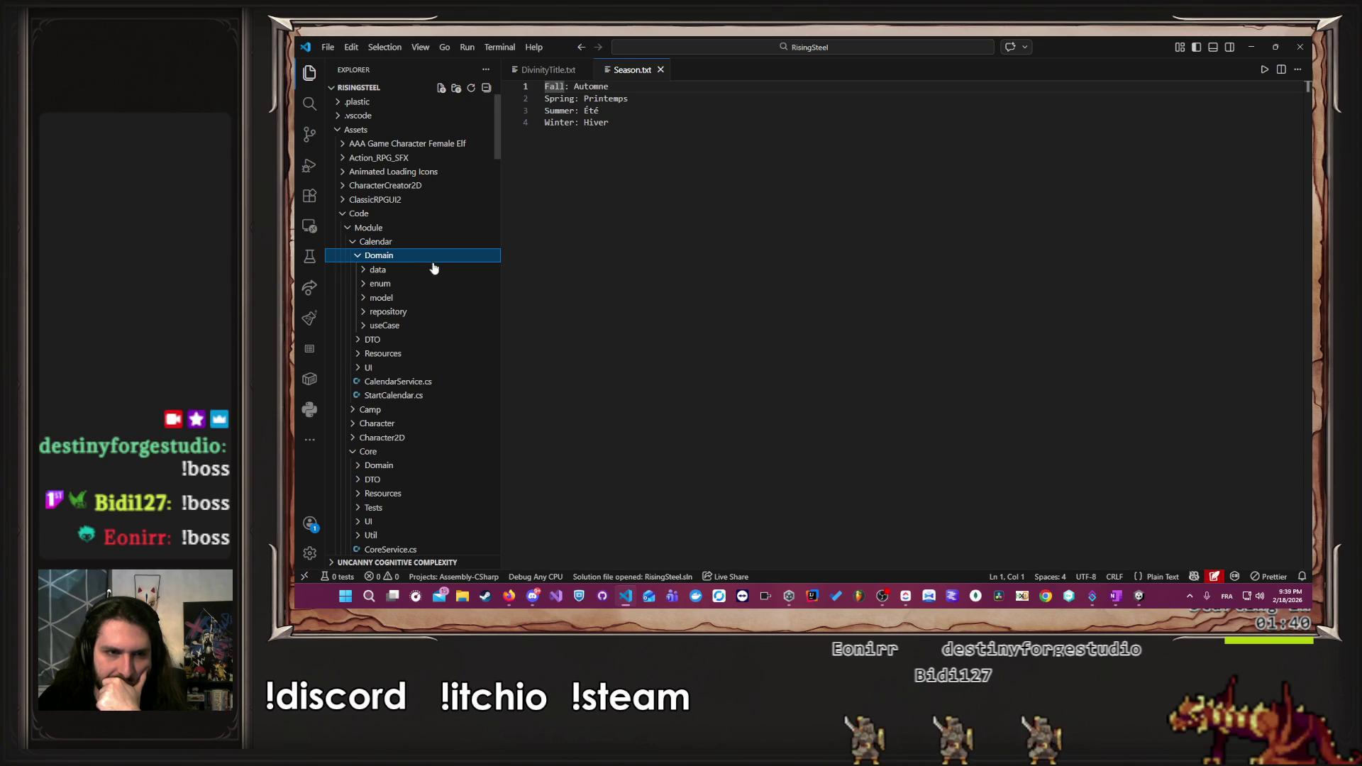
left_click(397, 311)
left_click(419, 325)
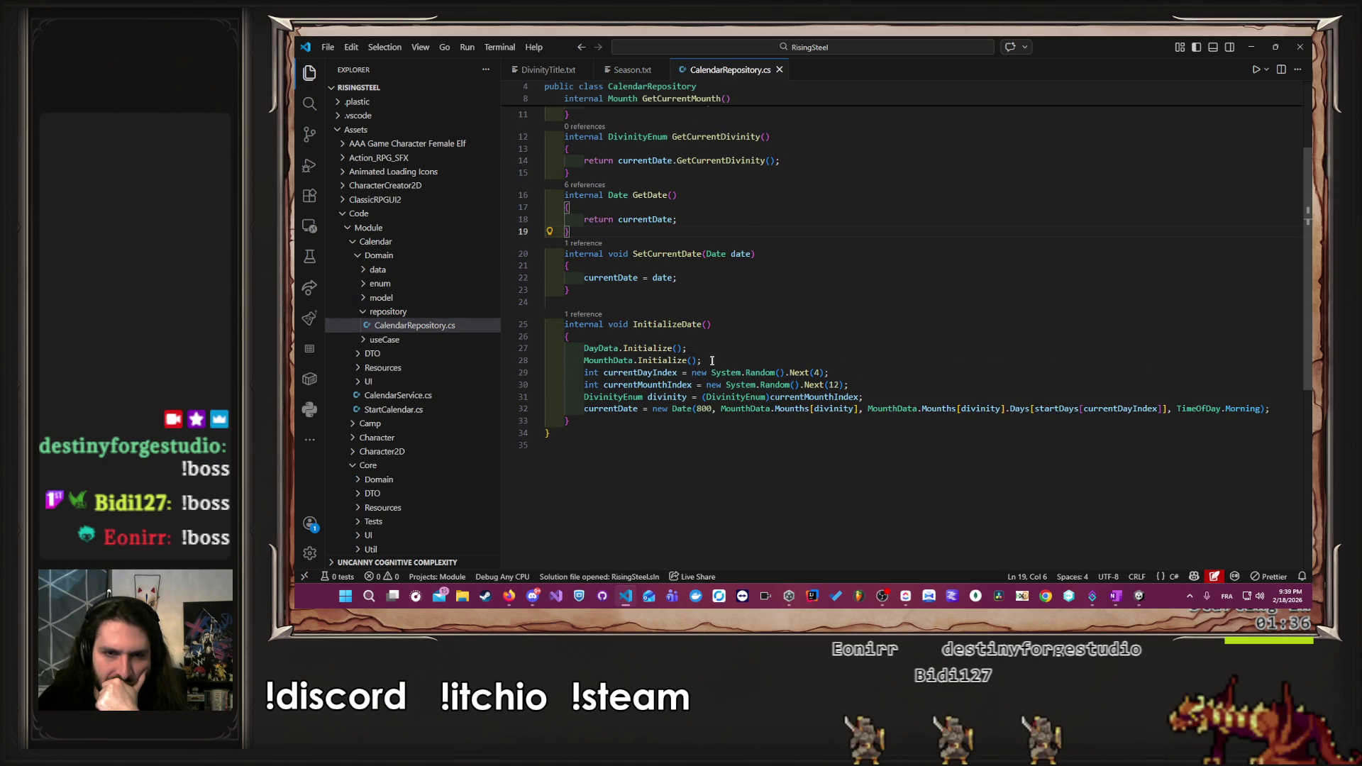
- Duplicate the random divinity line in InitializeDate and comment out the original
left_click(864, 383)
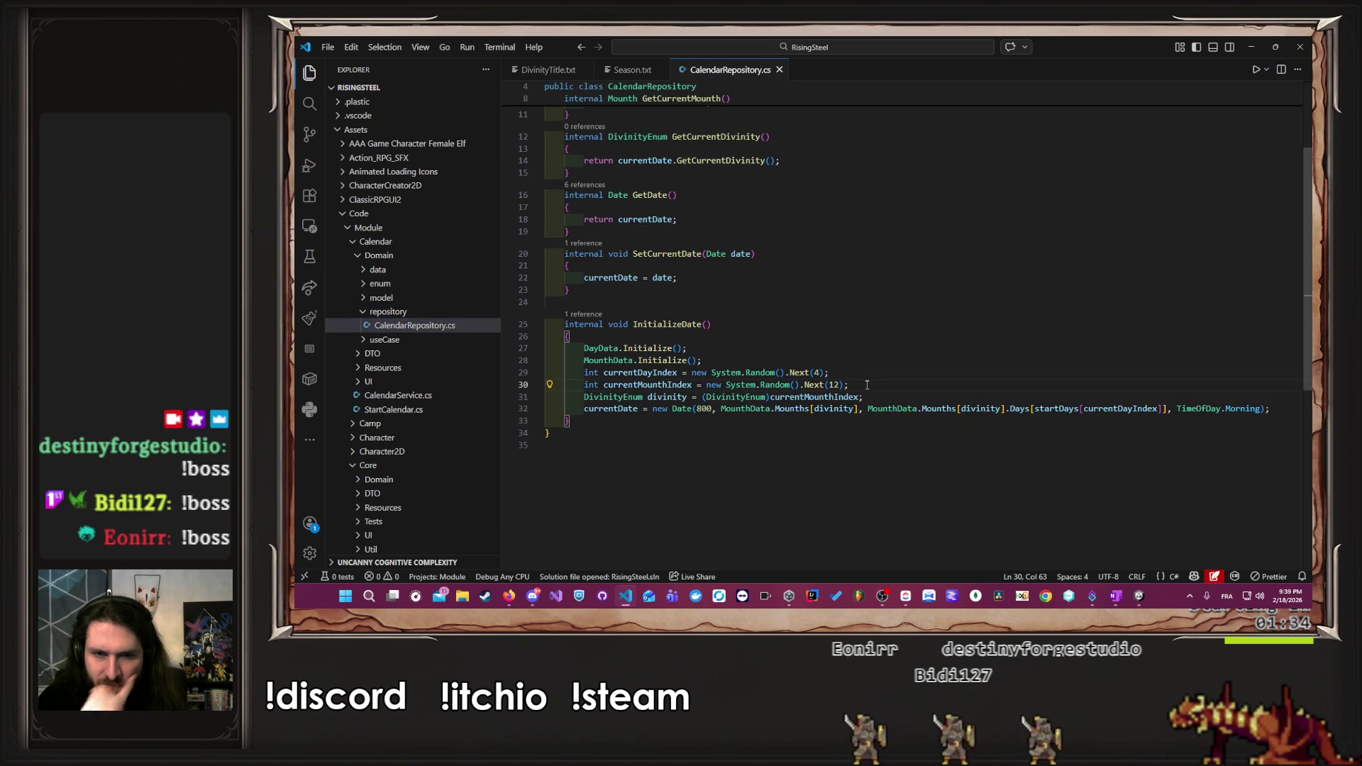
key("ctrl+slash")
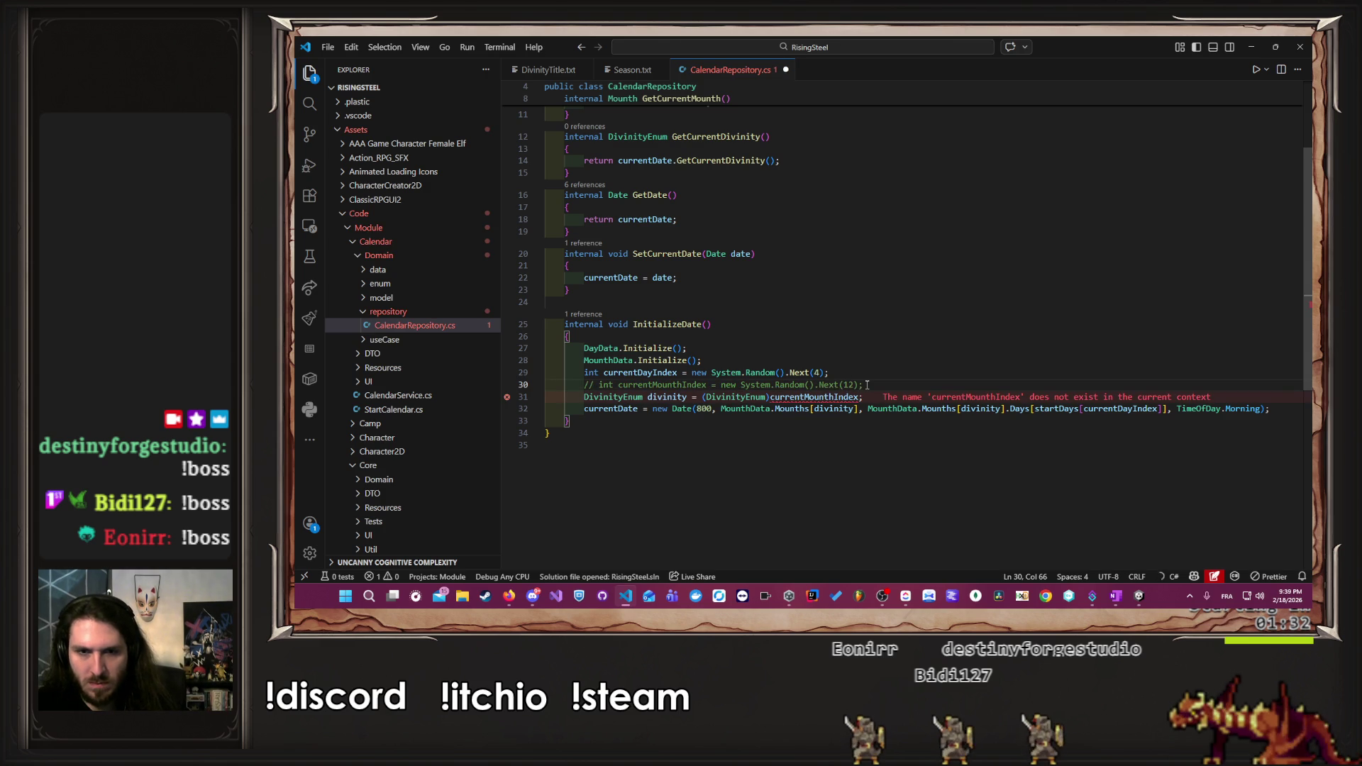
key("ctrl+z")
key("Down")
key("ctrl+alt+Down")
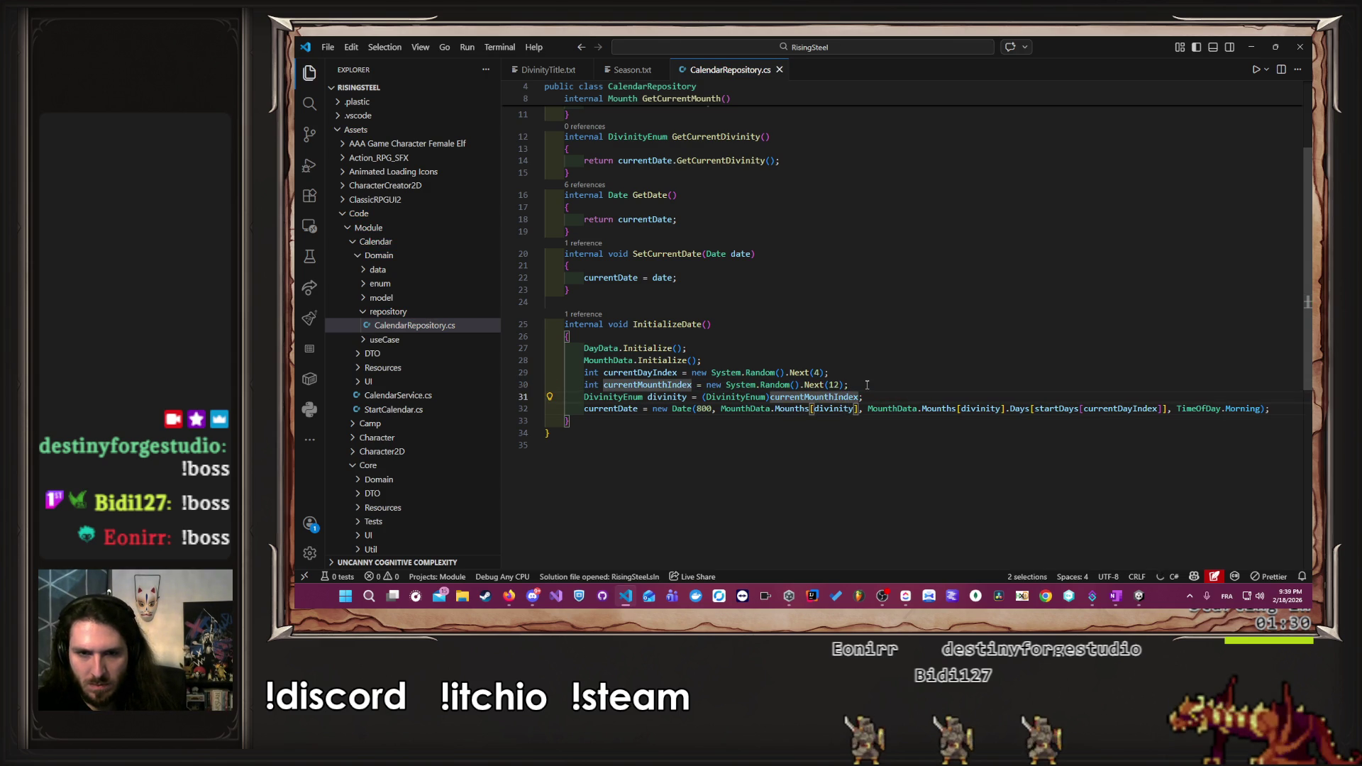
key("ctrl+c")
key("ctrl+v")
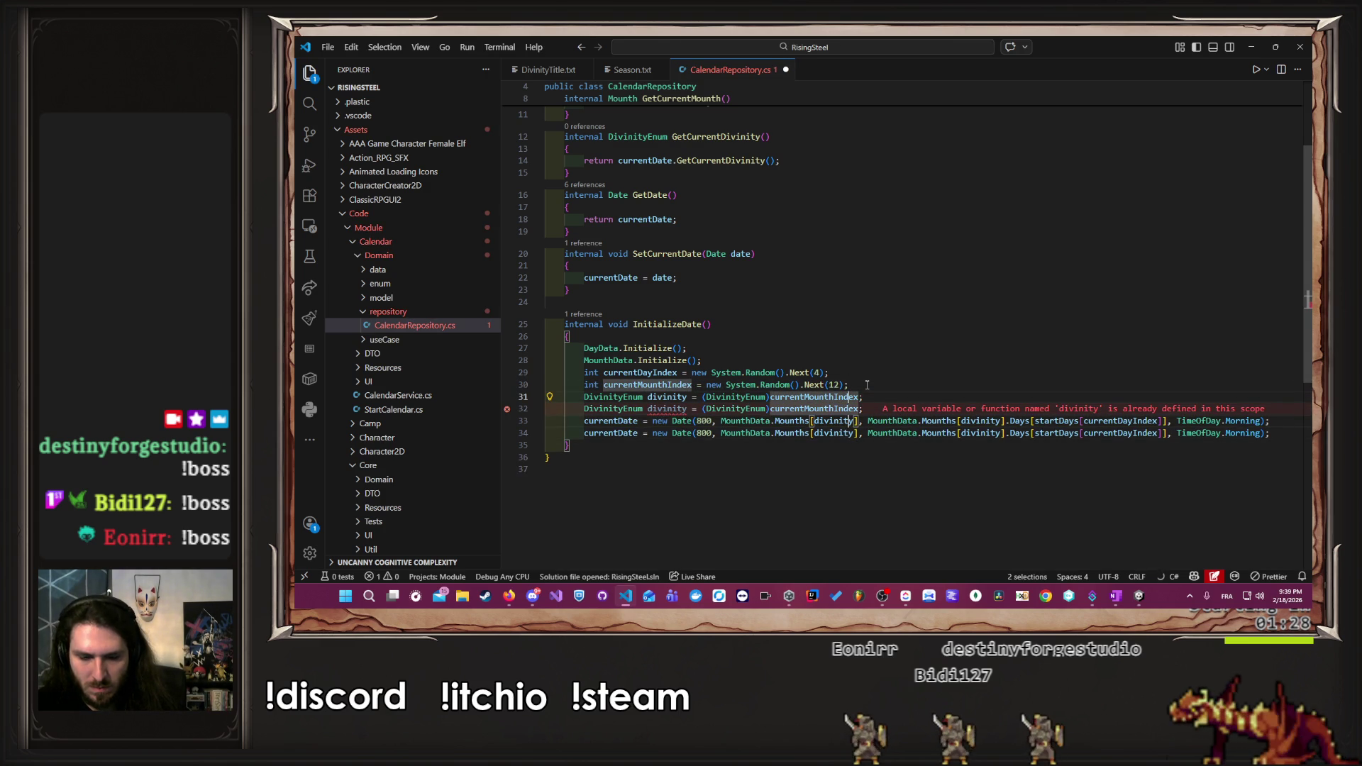
key("ctrl+z")
key("ctrl+y")
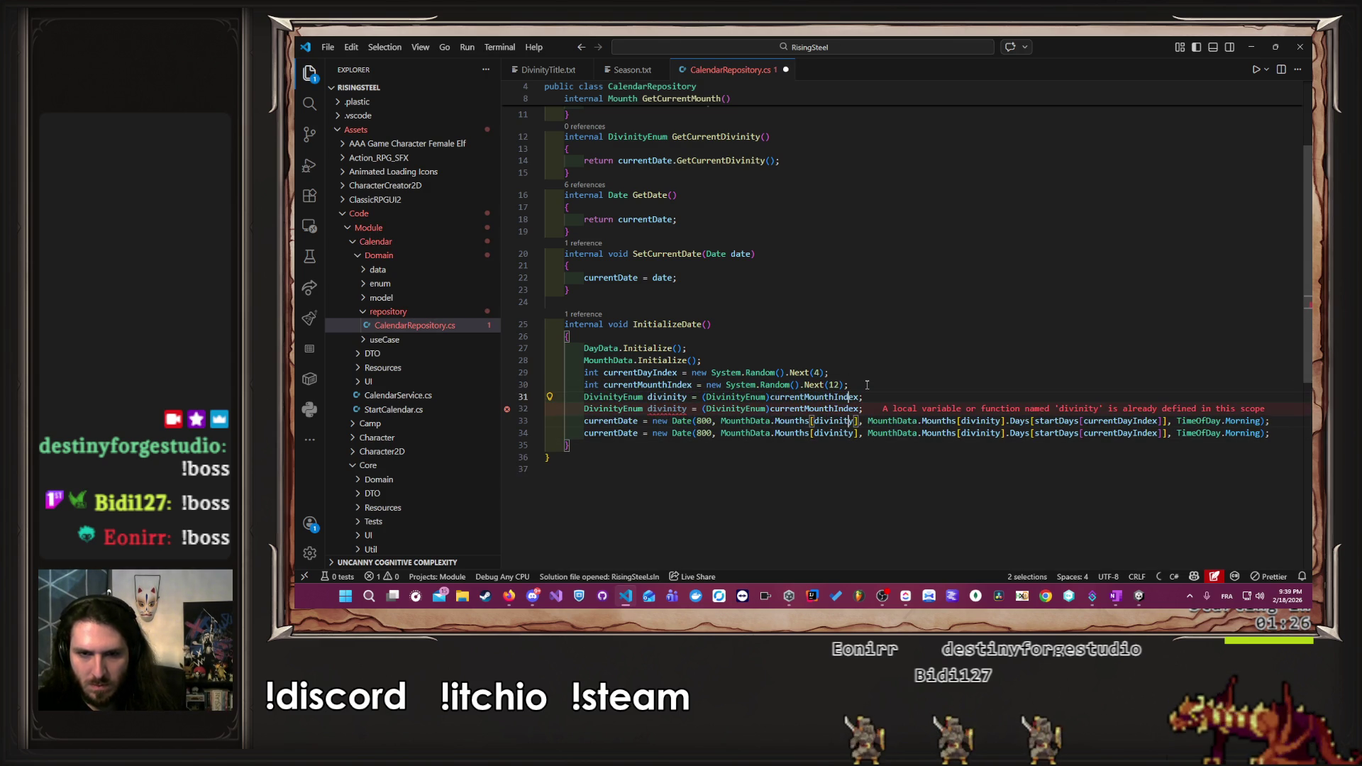
key("Escape")
key("ctrl+slash")
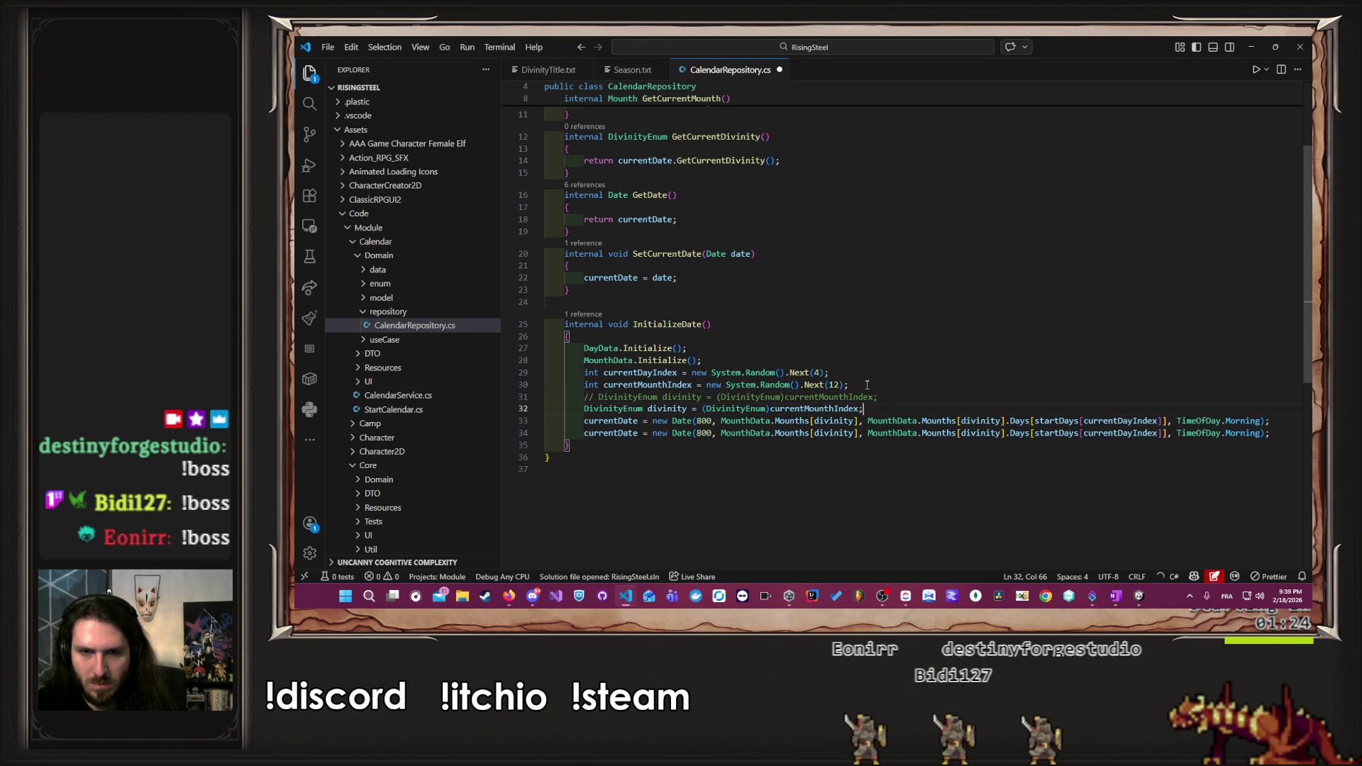
- Change the copy's cast to (DivinityEnum)0 and save CalendarRepository.cs
key("Left")
key("ctrl+shift+Left")
type("0")
key("ctrl+s")
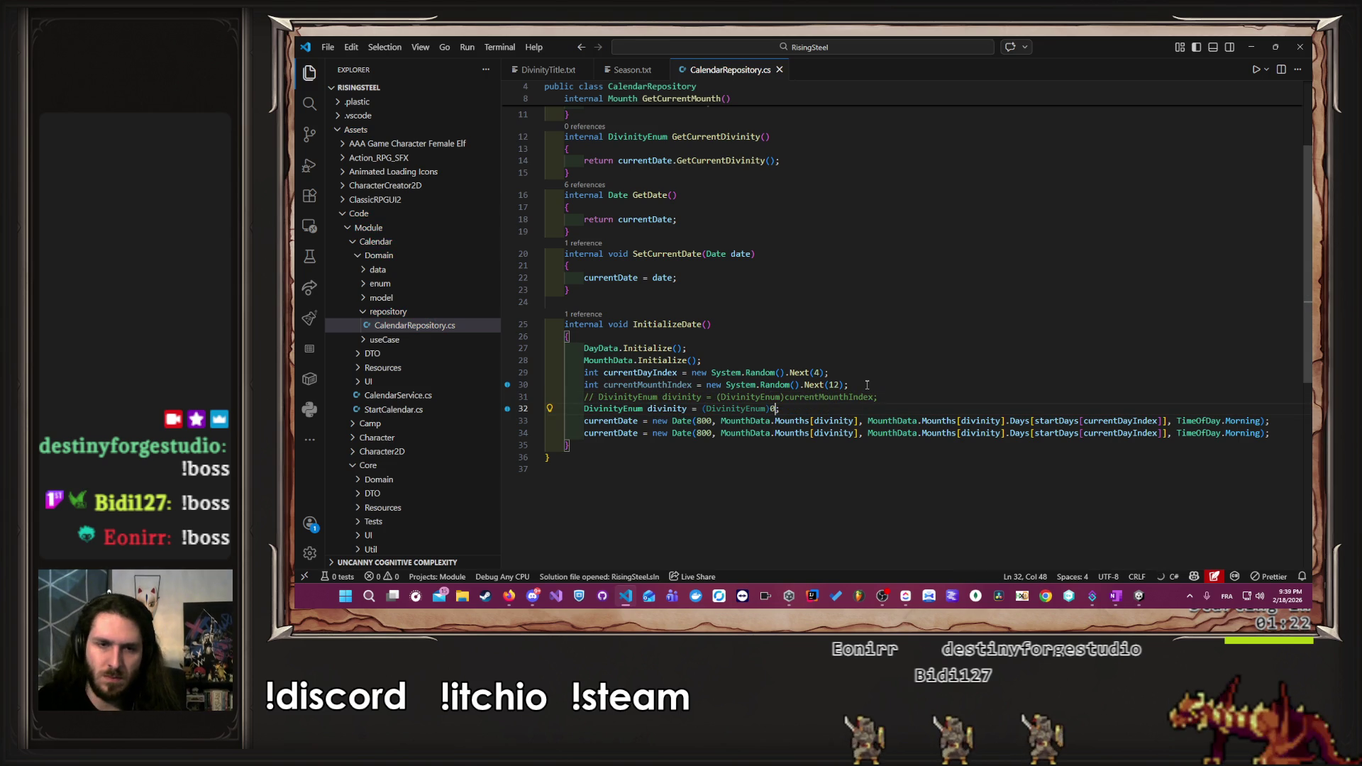
key("alt+Tab")
key("alt+Tab")
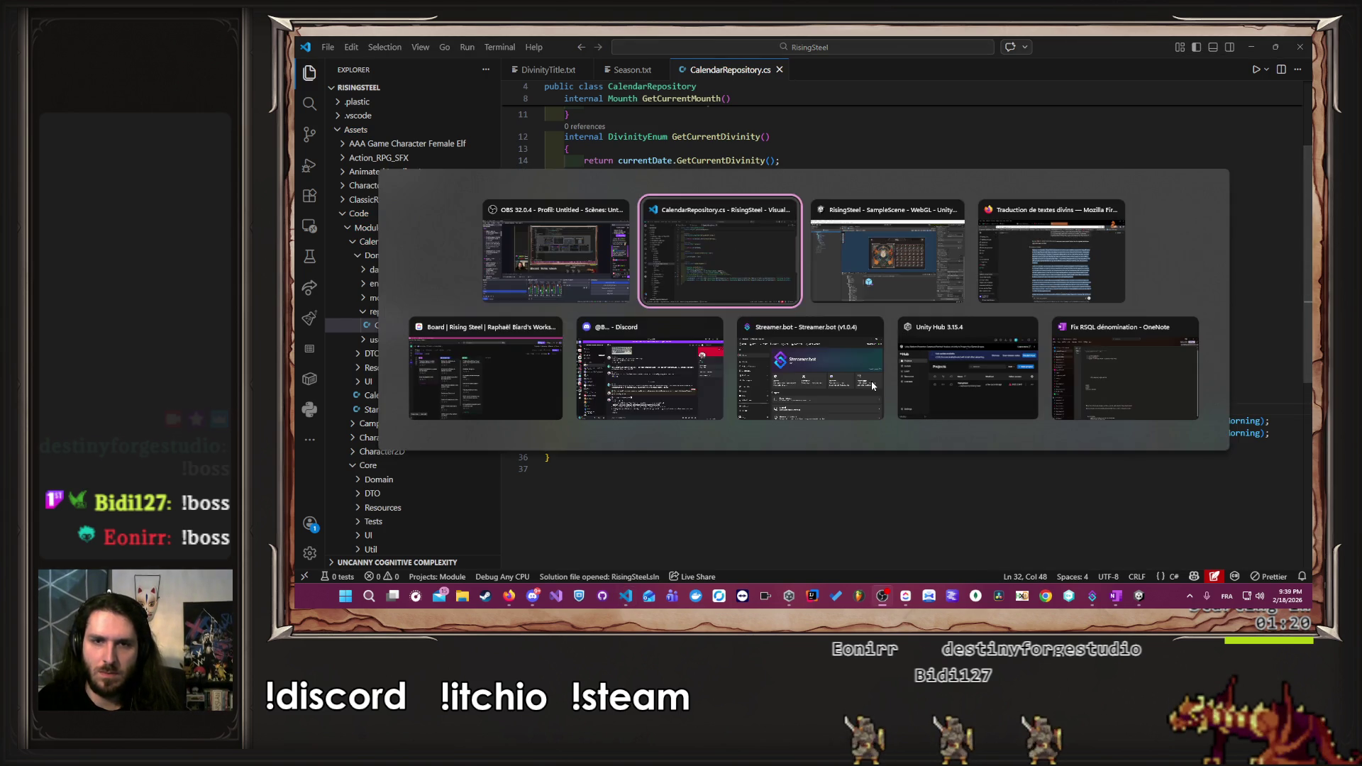
key("alt+Tab")
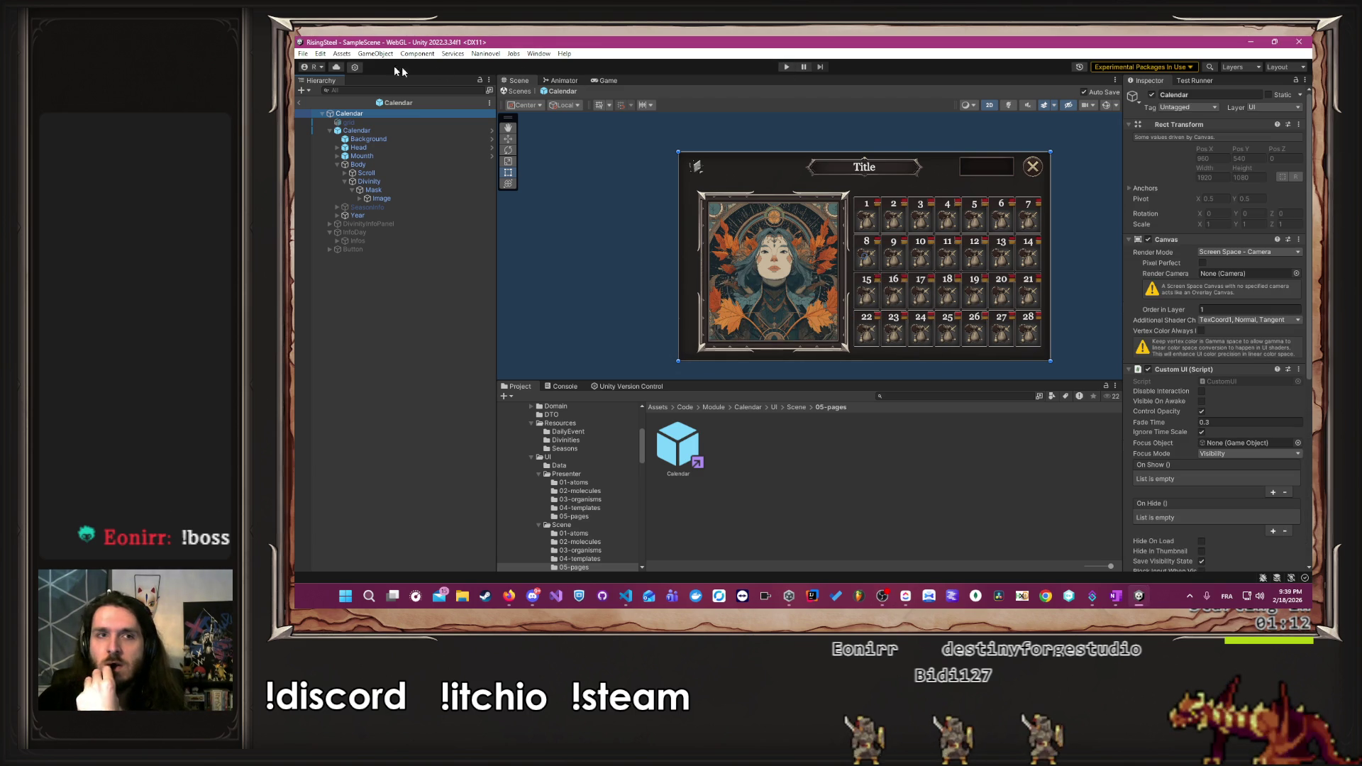
- Select the Calendar object in the Hierarchy and enter play mode
left_click(485, 54)
mouse_move(521, 119)
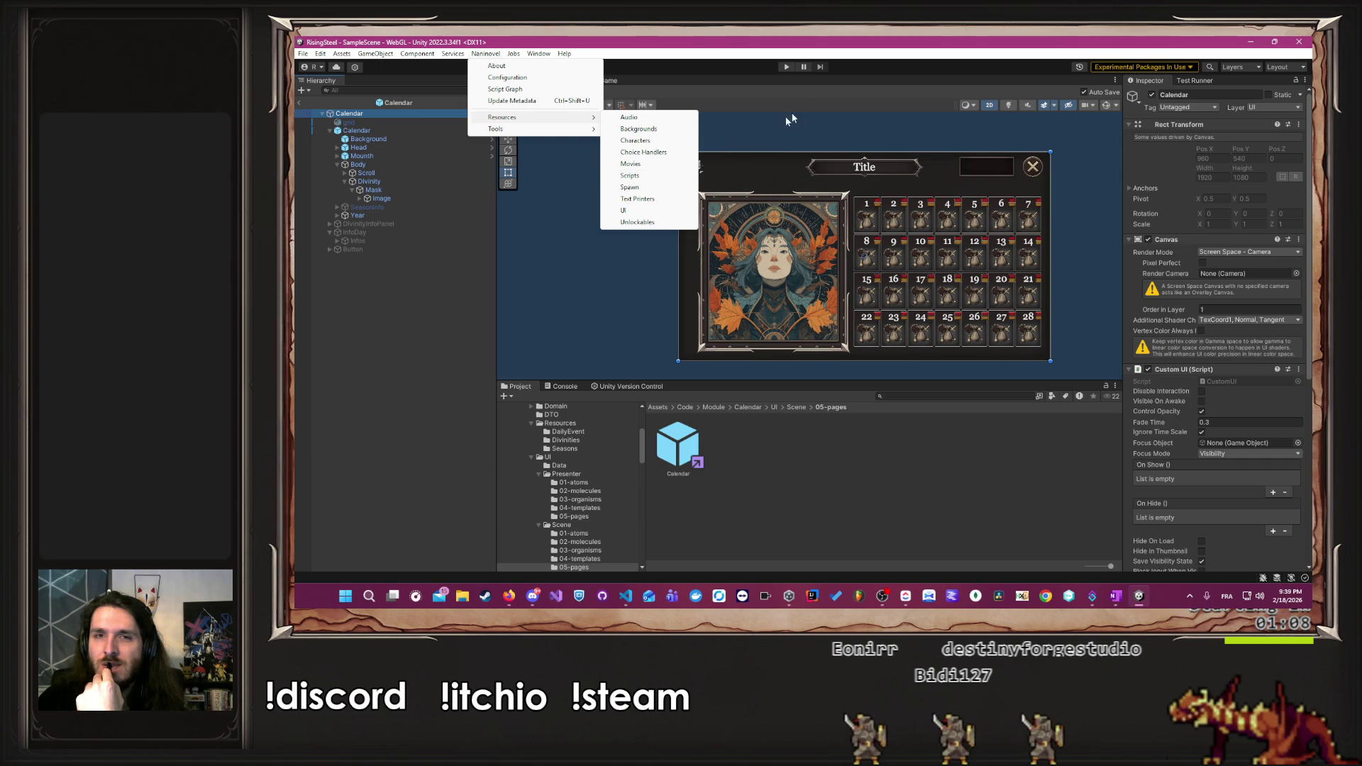
left_click(784, 67)
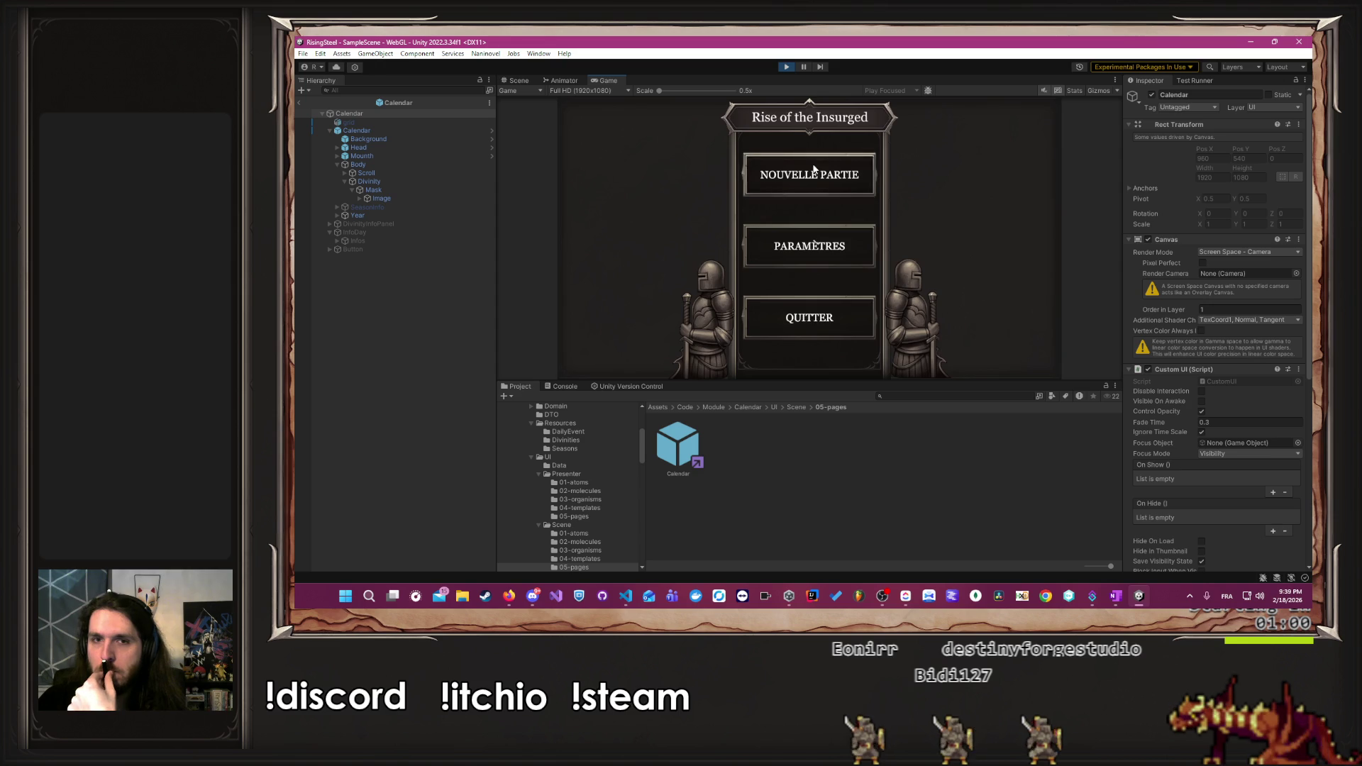
- Start a new game named A and open the calendar to Tellurion's lore page 'L'Inébranlable'
left_click(813, 170)
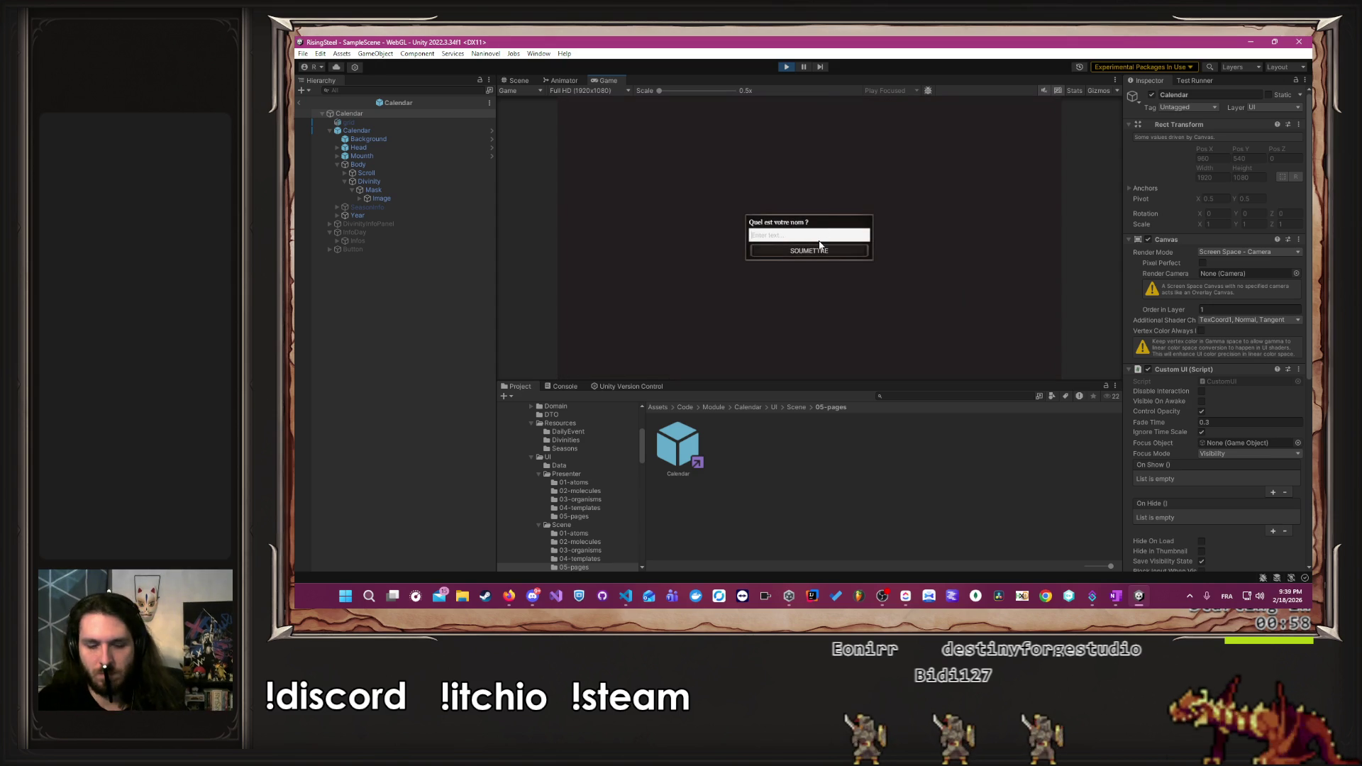
type("Albert")
left_click(819, 245)
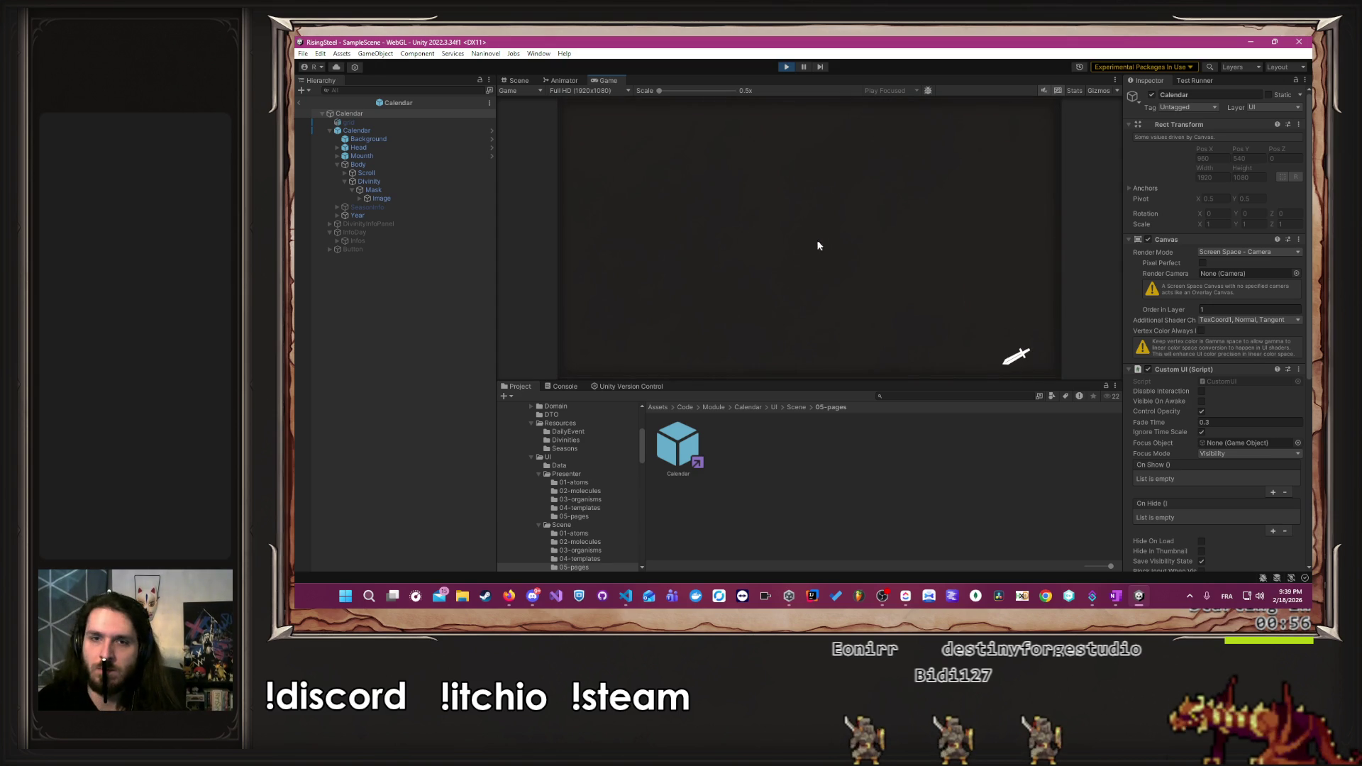
left_click(912, 270)
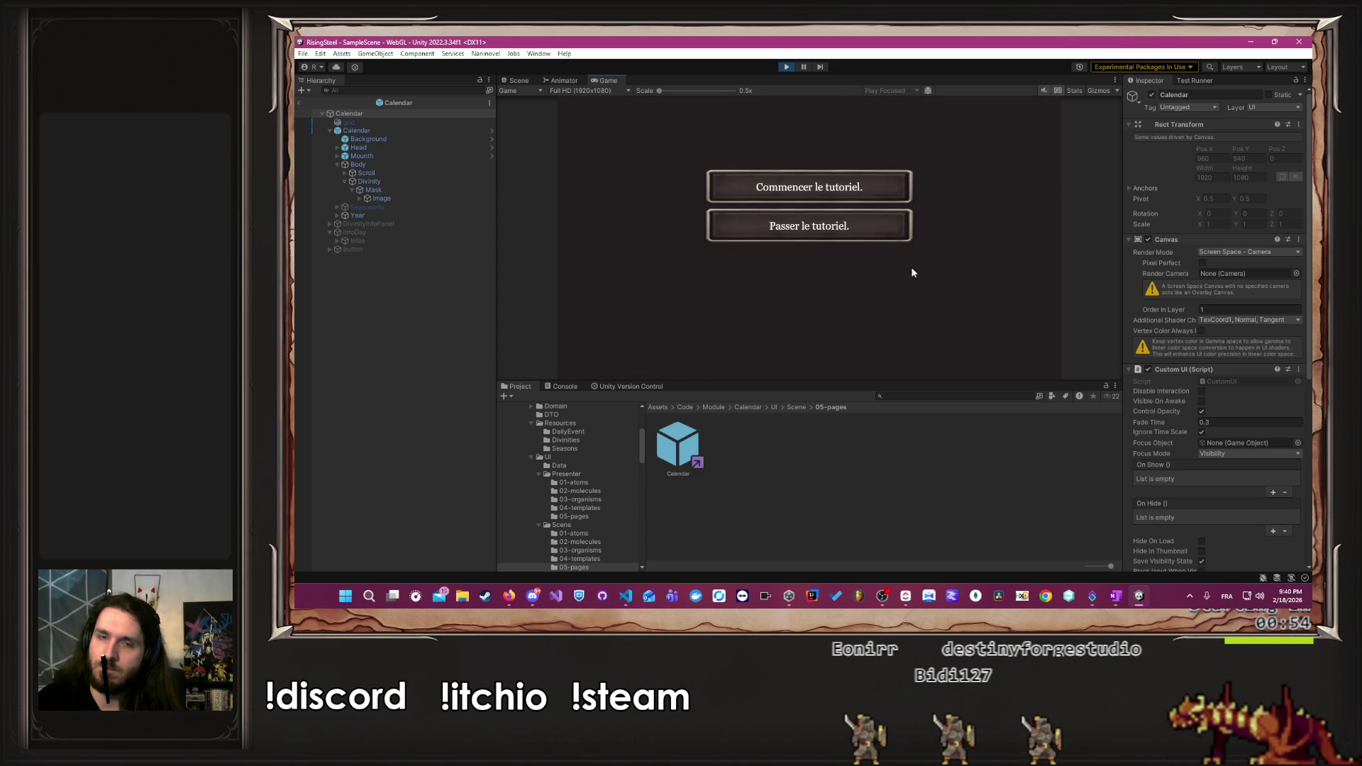
left_click(865, 219)
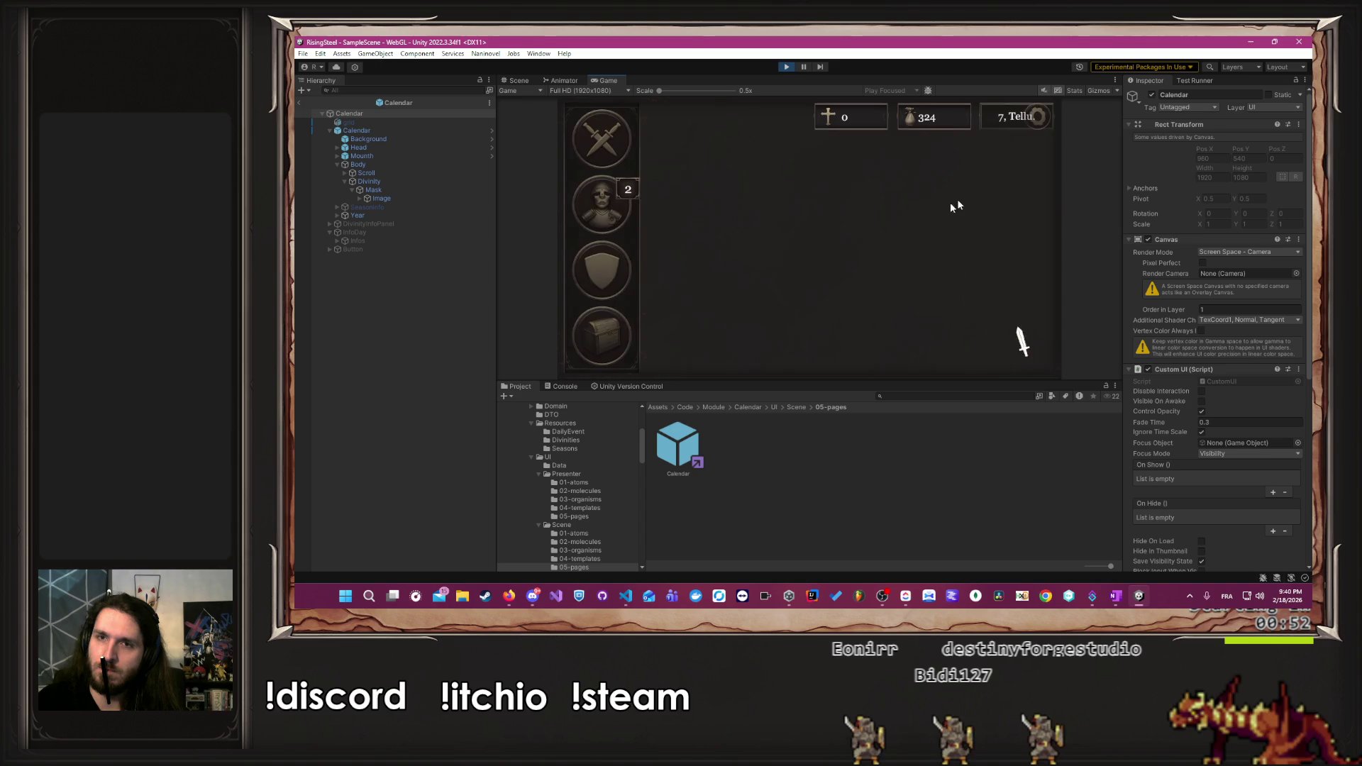
left_click(1003, 114)
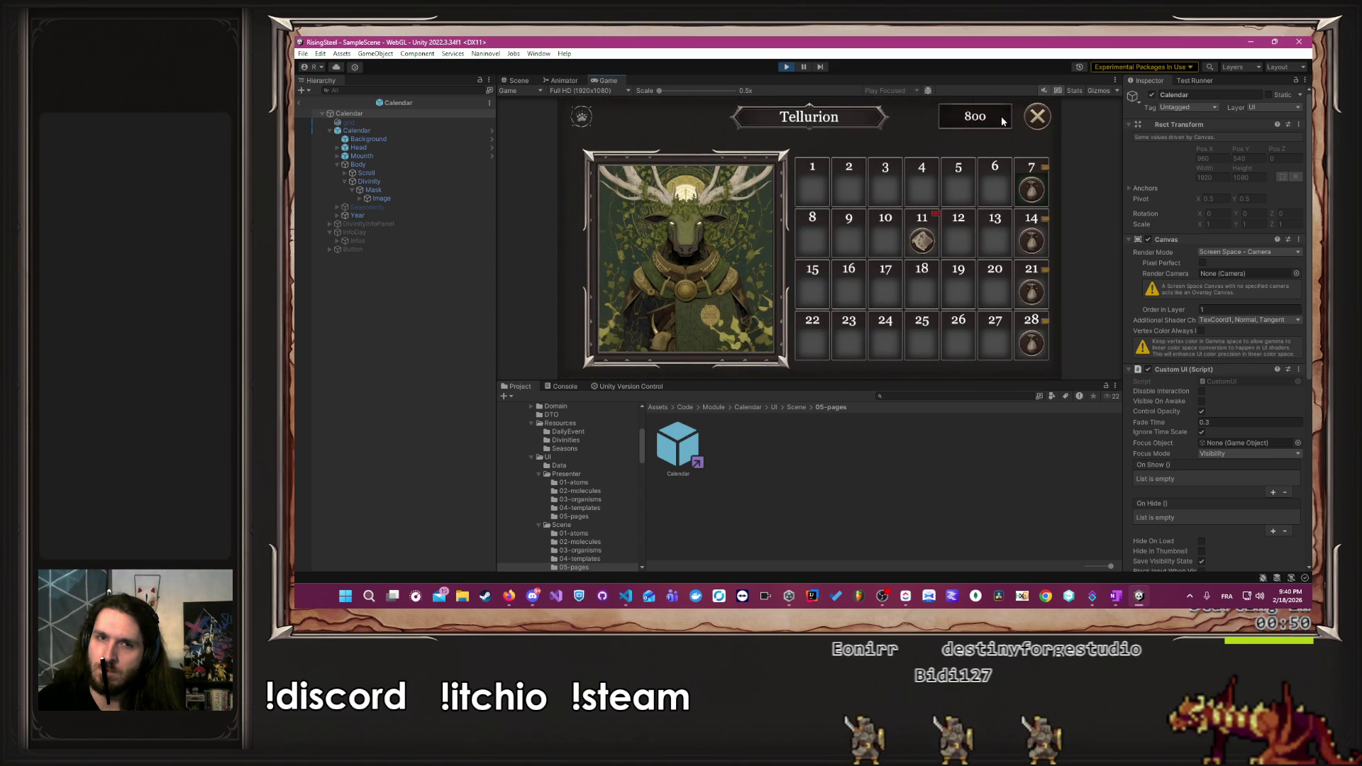
left_click(670, 273)
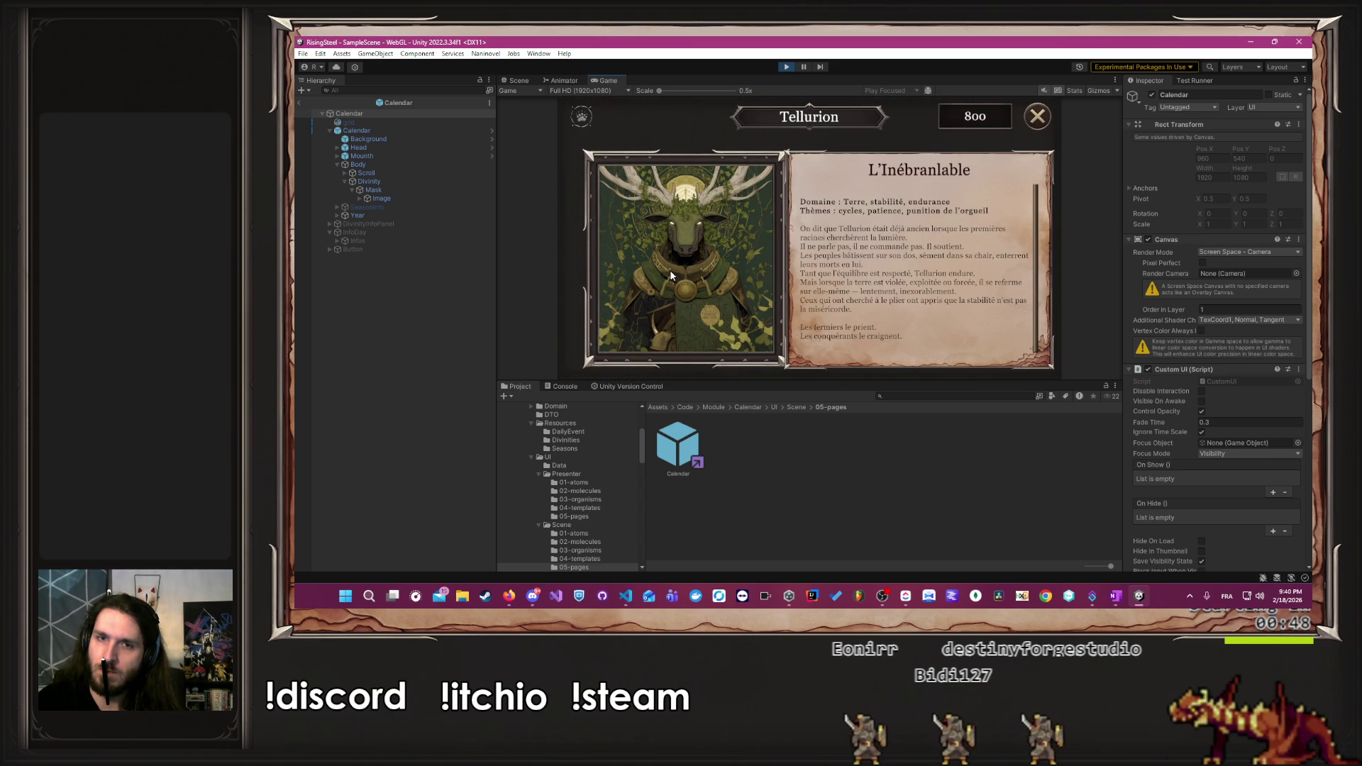
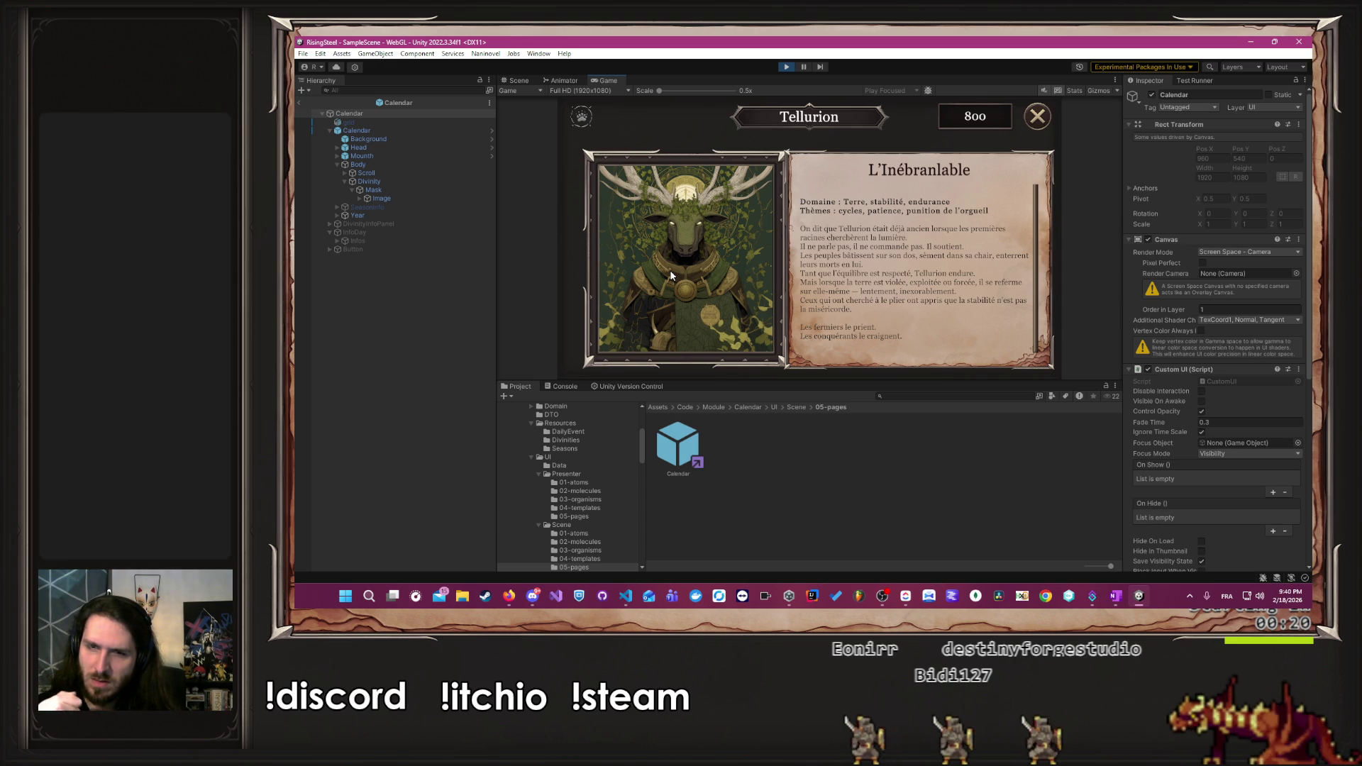
- Bring the Visual Studio Code window with CalendarRepository.cs to the front
key("alt+Tab")
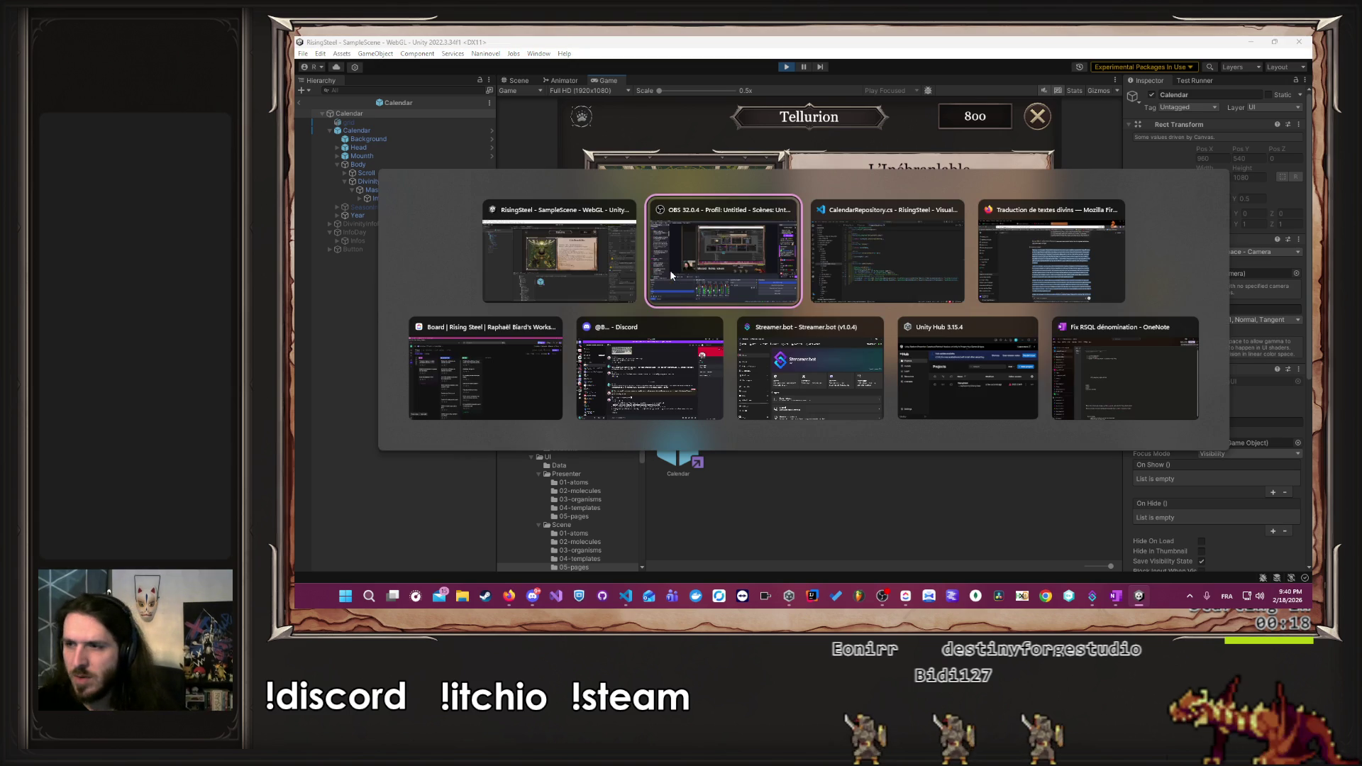
key("alt+Tab")
key("alt+Tab")
left_click(816, 242)
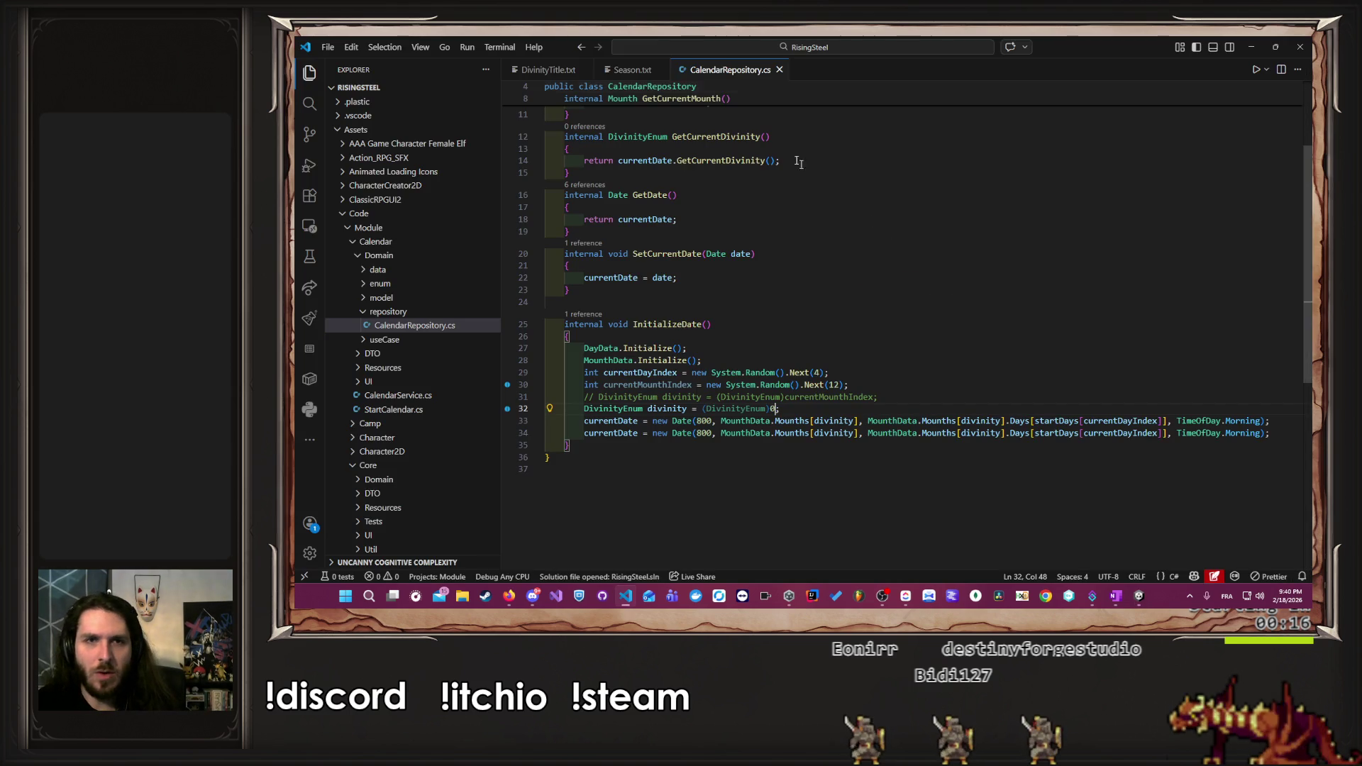
- Open the French DivinityTitle.txt and DivinityDescription.txt localization files
left_click(547, 70)
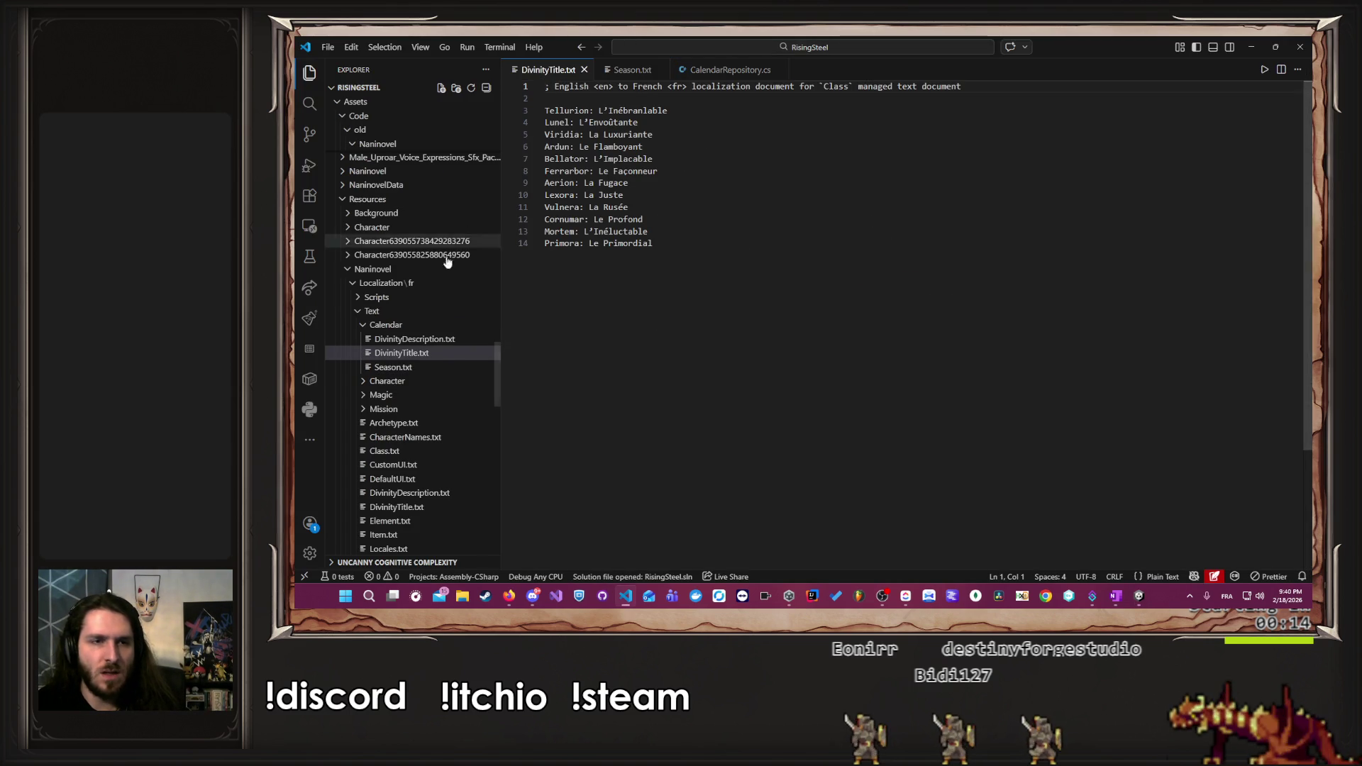
left_click(415, 339)
scroll(1014, 568, "left", 10)
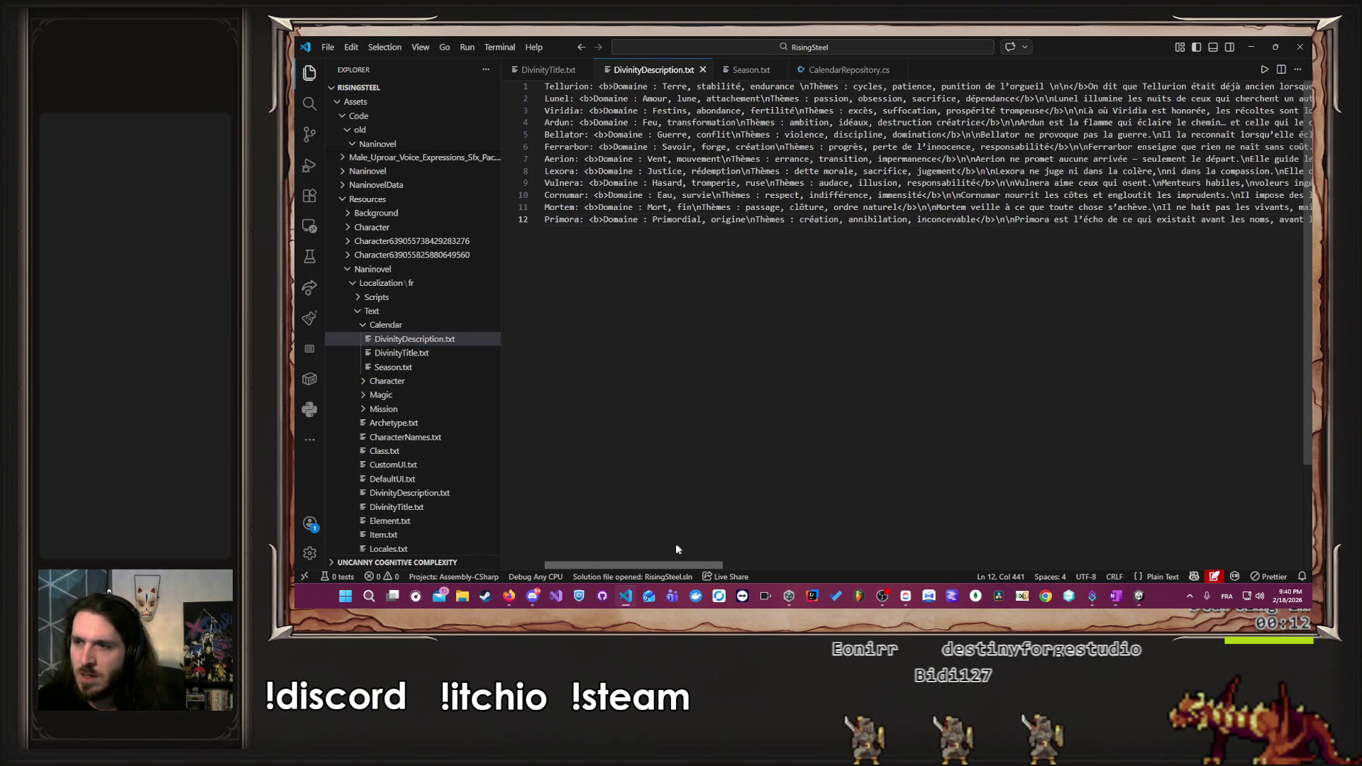
scroll(667, 567, "right", 5)
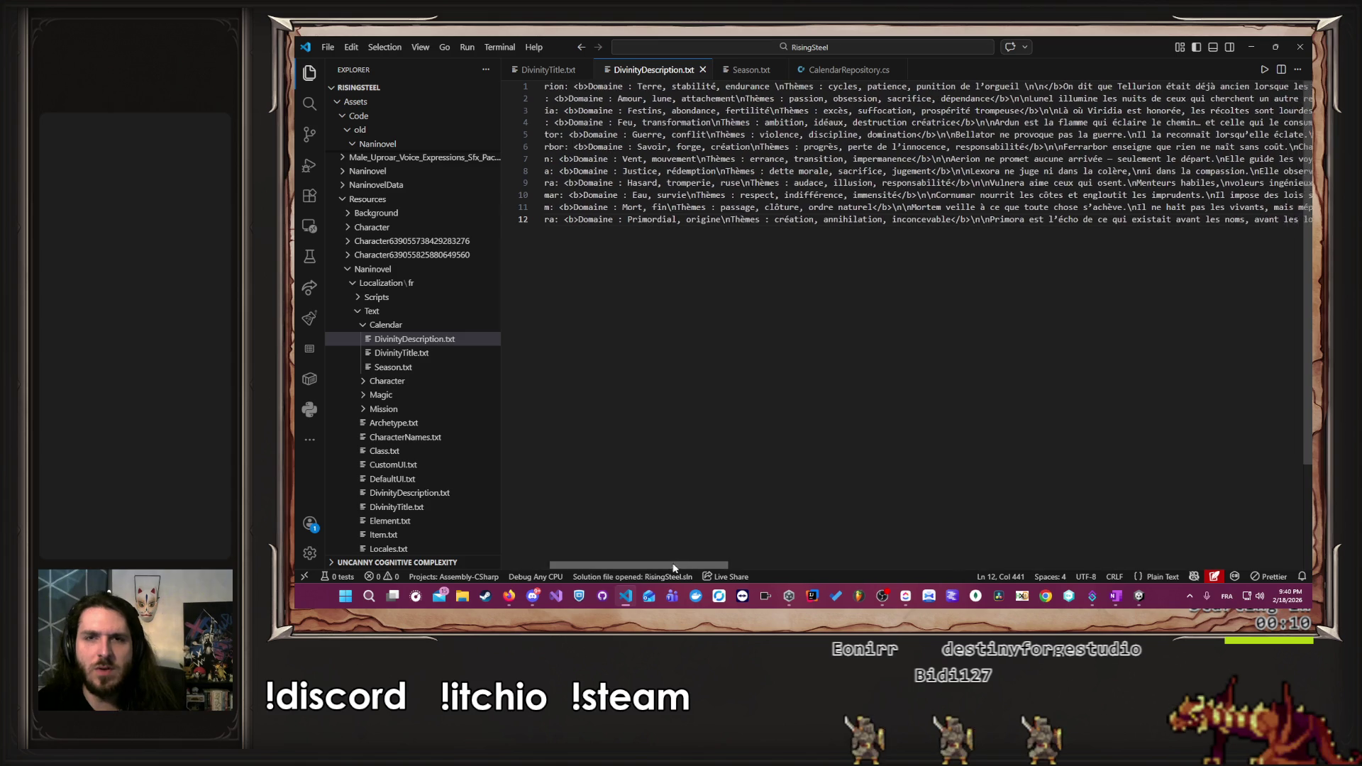
left_click_drag(715, 572, 1064, 513)
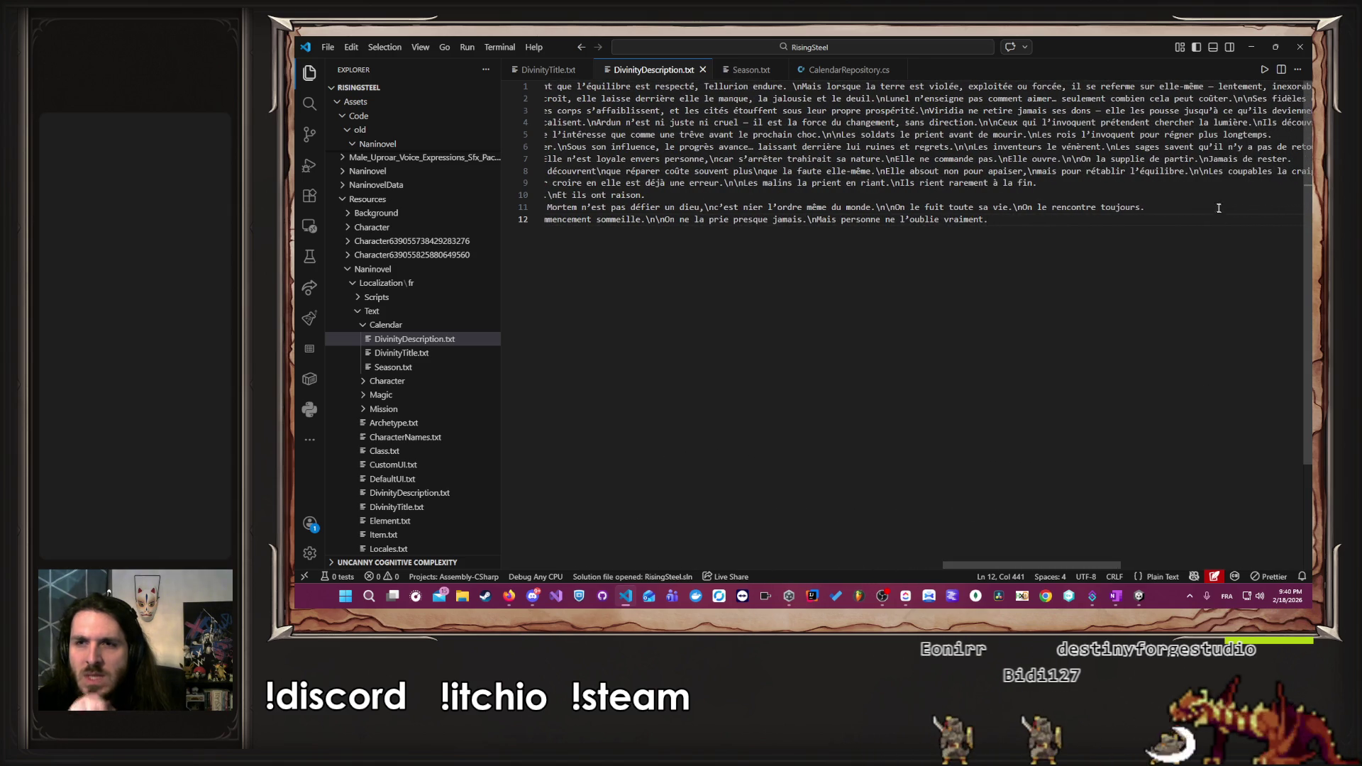
- Change Tellurion's description ending to 'se referme sur lui-même.' and return to Unity
double_click(1169, 85)
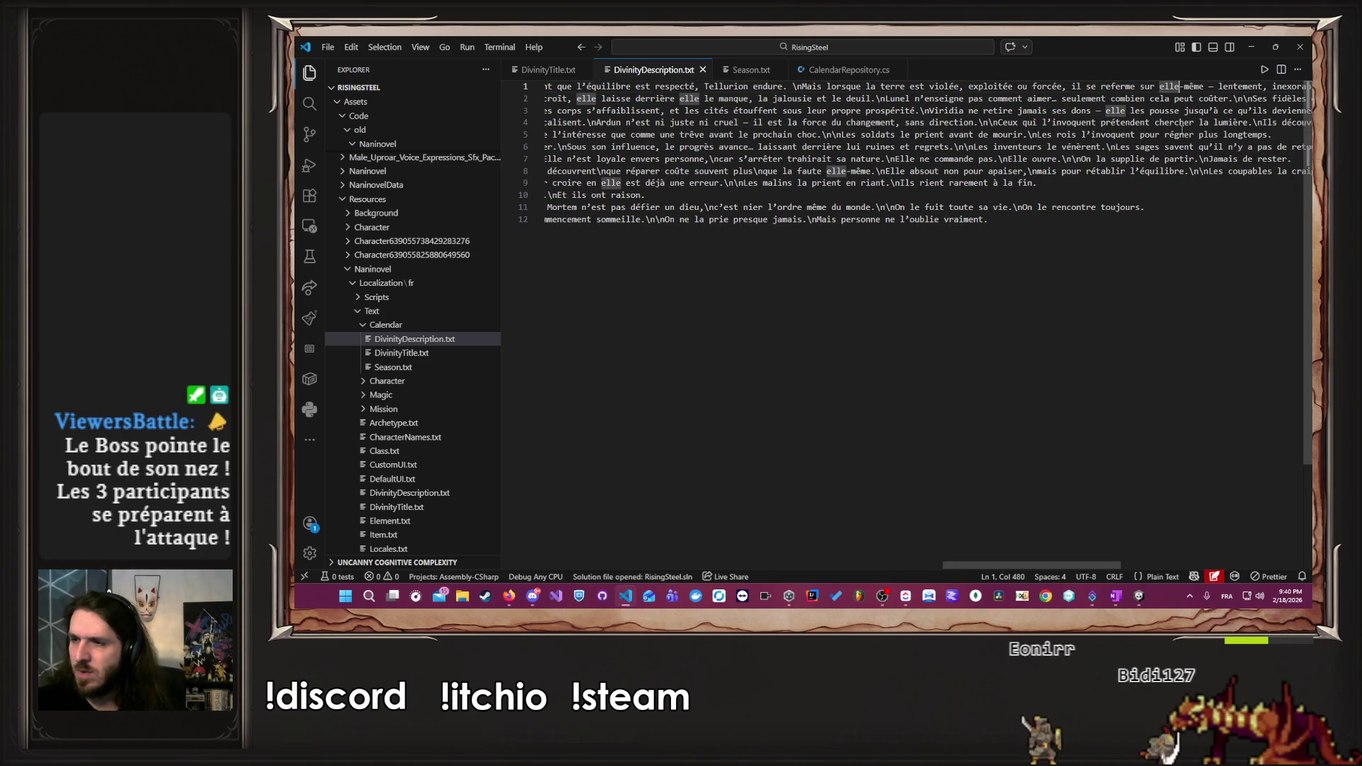
key("BackSpace")
type("lui")
key("Right")
key("Right")
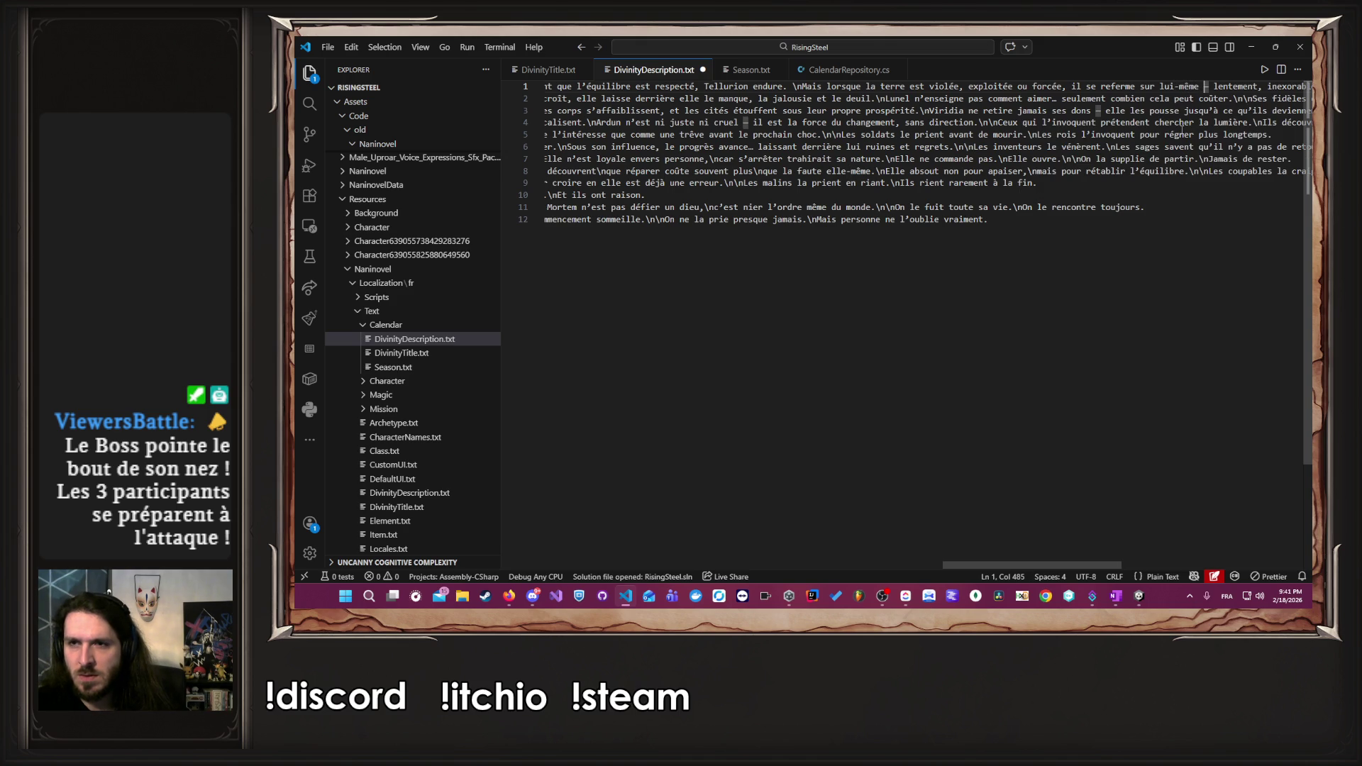
key("BackSpace")
key("BackSpace")
type(".")
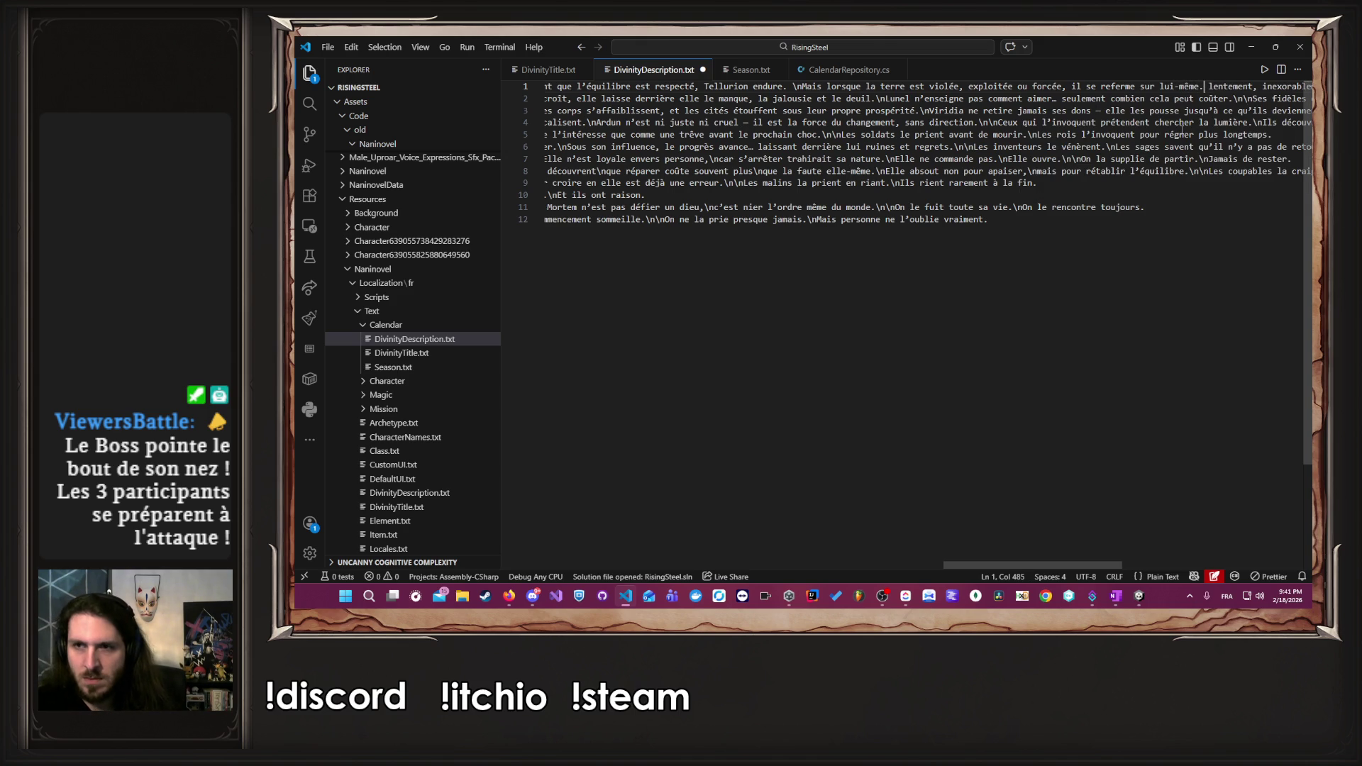
key("alt+Tab")
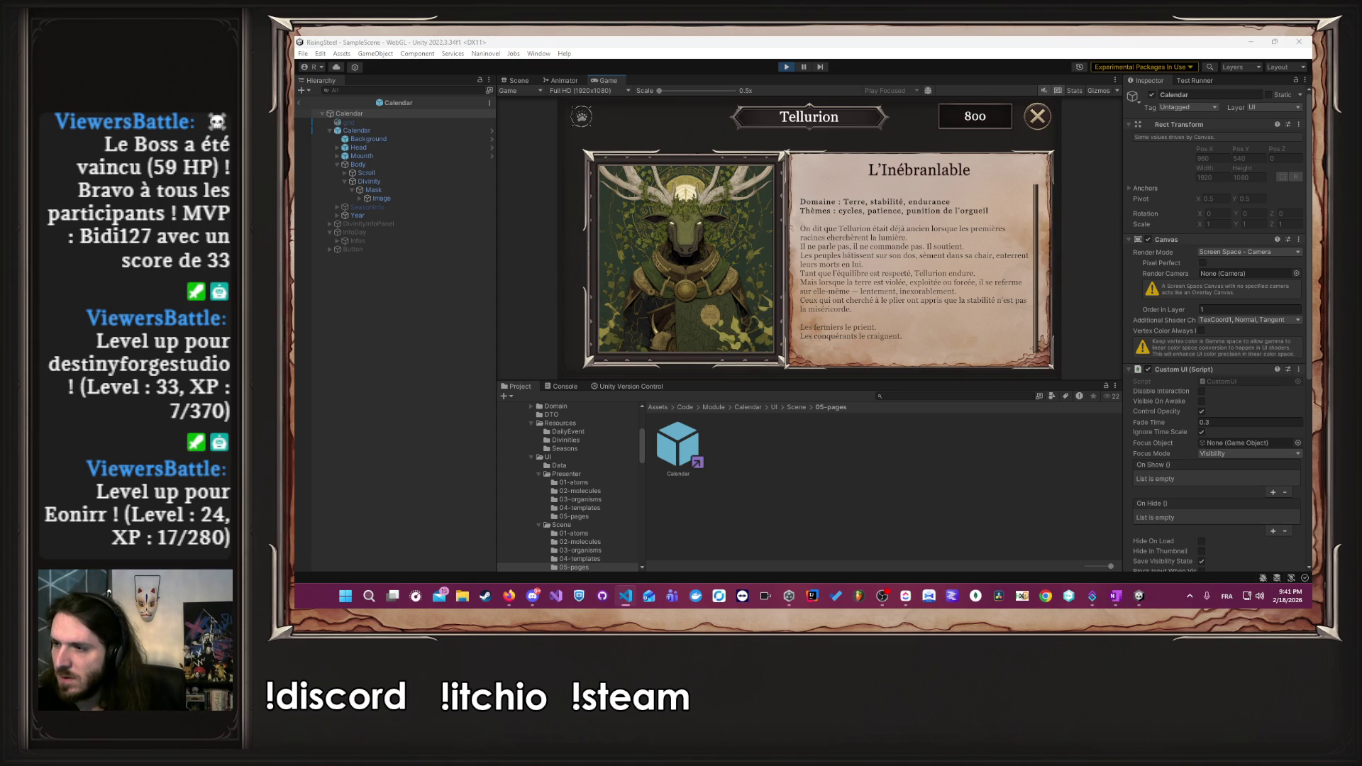
- Restart Play mode and start a Nouvelle Partie as the male character, skipping the tutorial
left_click(786, 67)
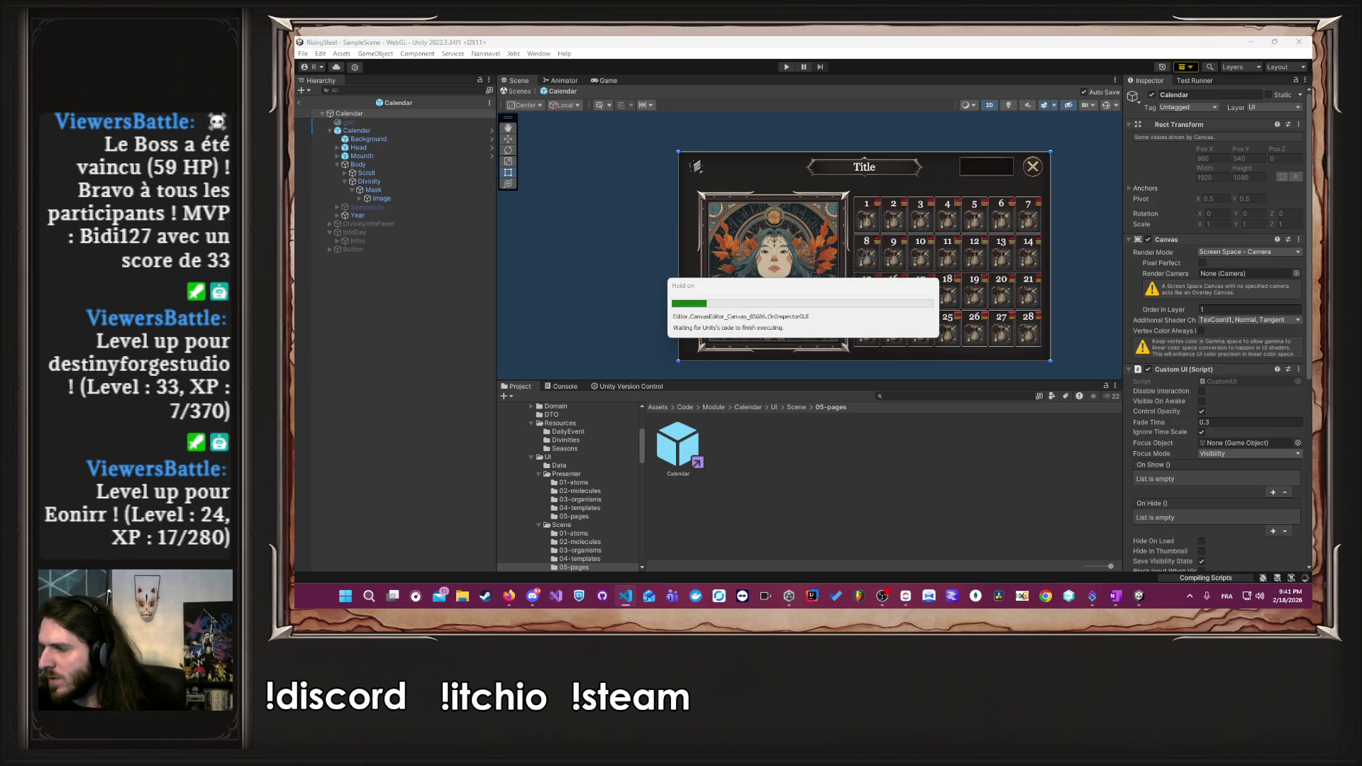
left_click(786, 66)
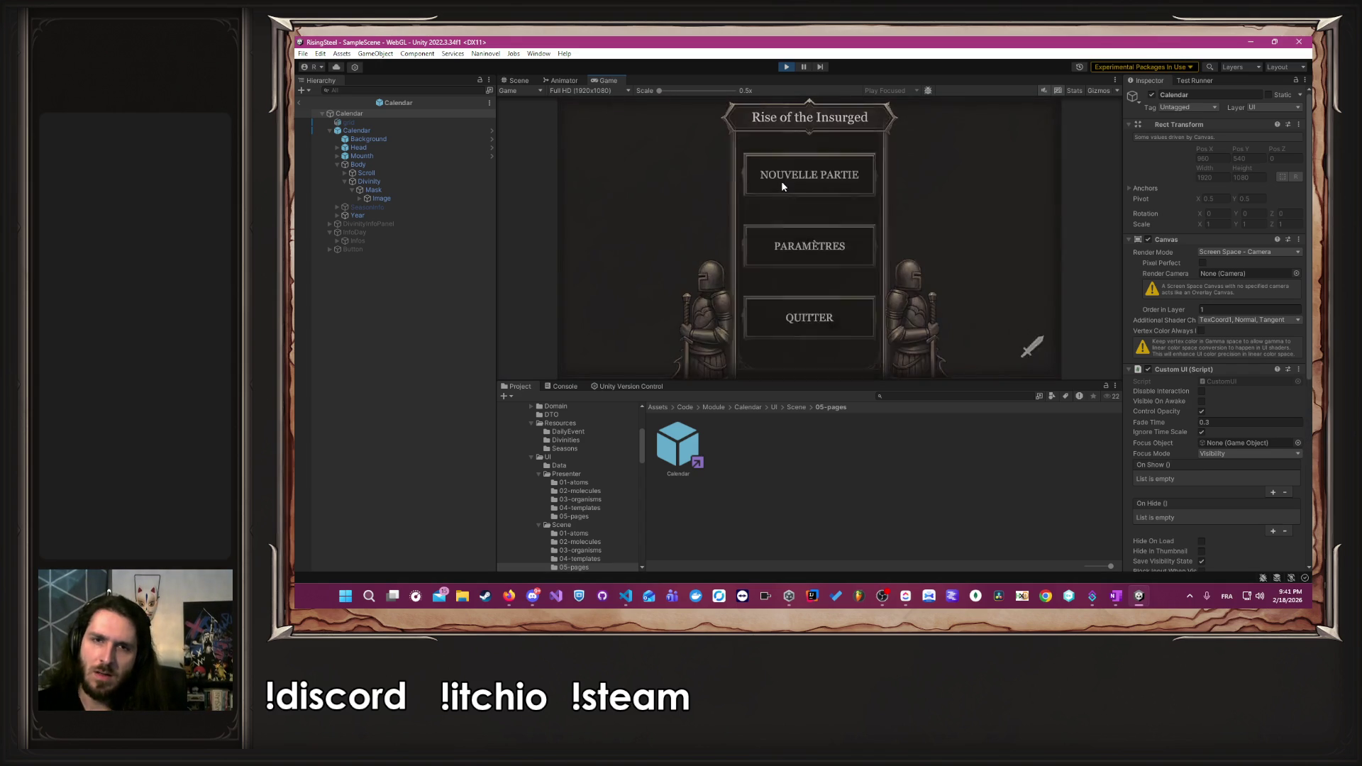
left_click(782, 183)
key("Return")
left_click(925, 256)
left_click(871, 223)
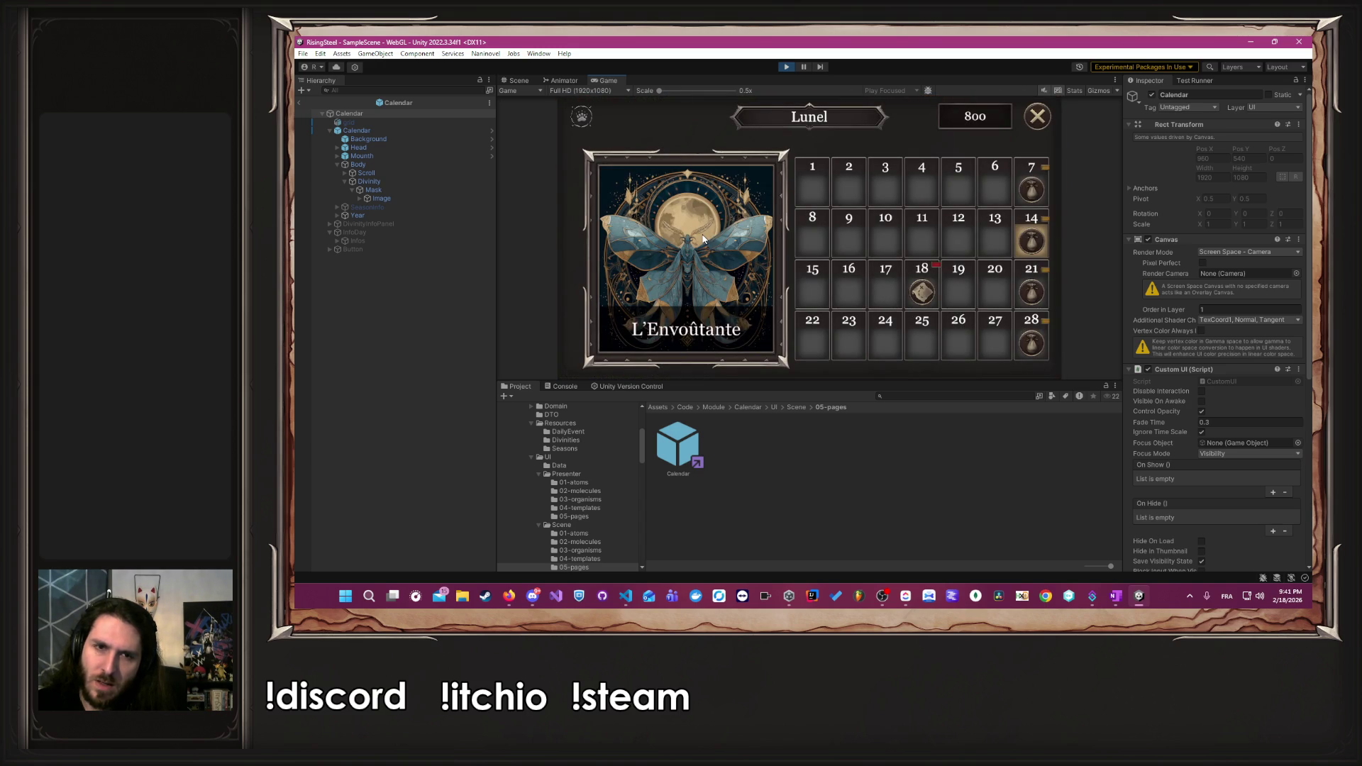
- Open Lunel's L'Envoûtante description page and check it against the code editor
left_click(703, 239)
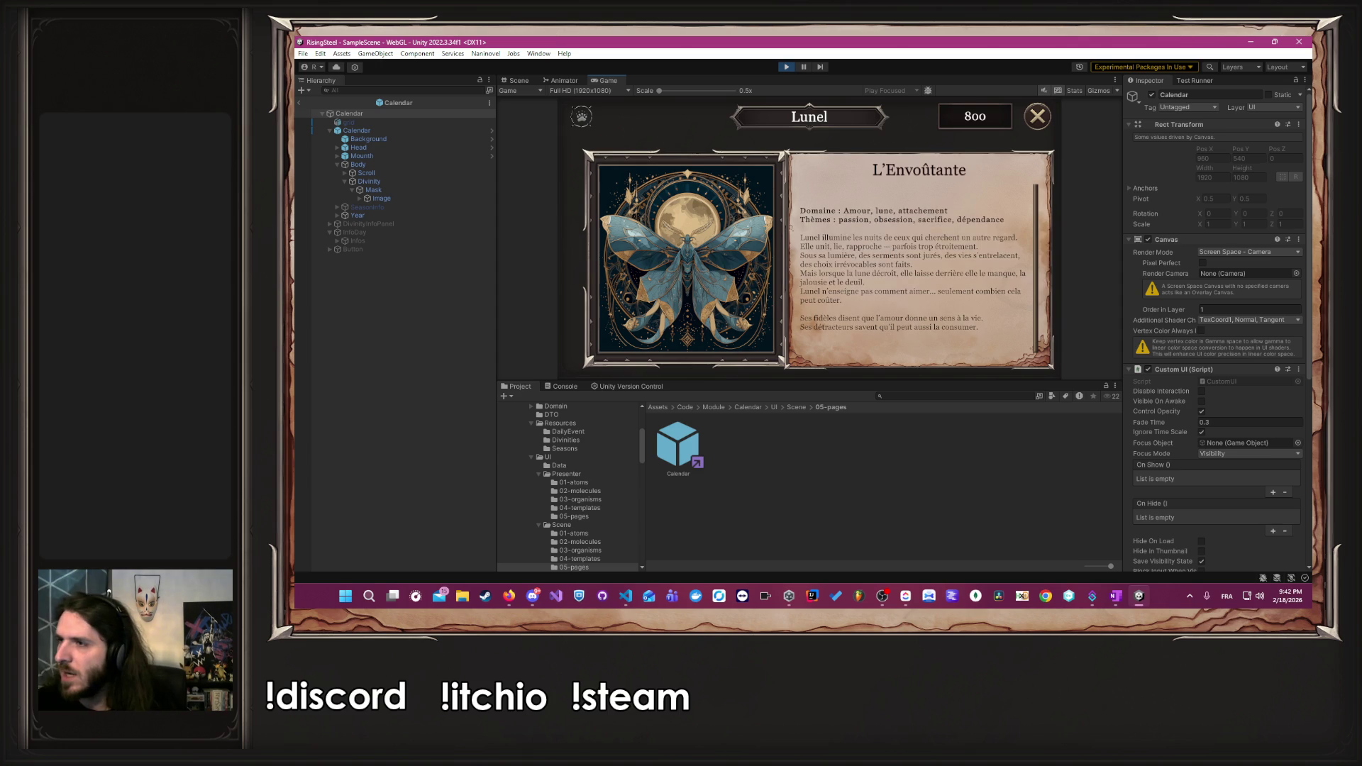
key("alt+Tab")
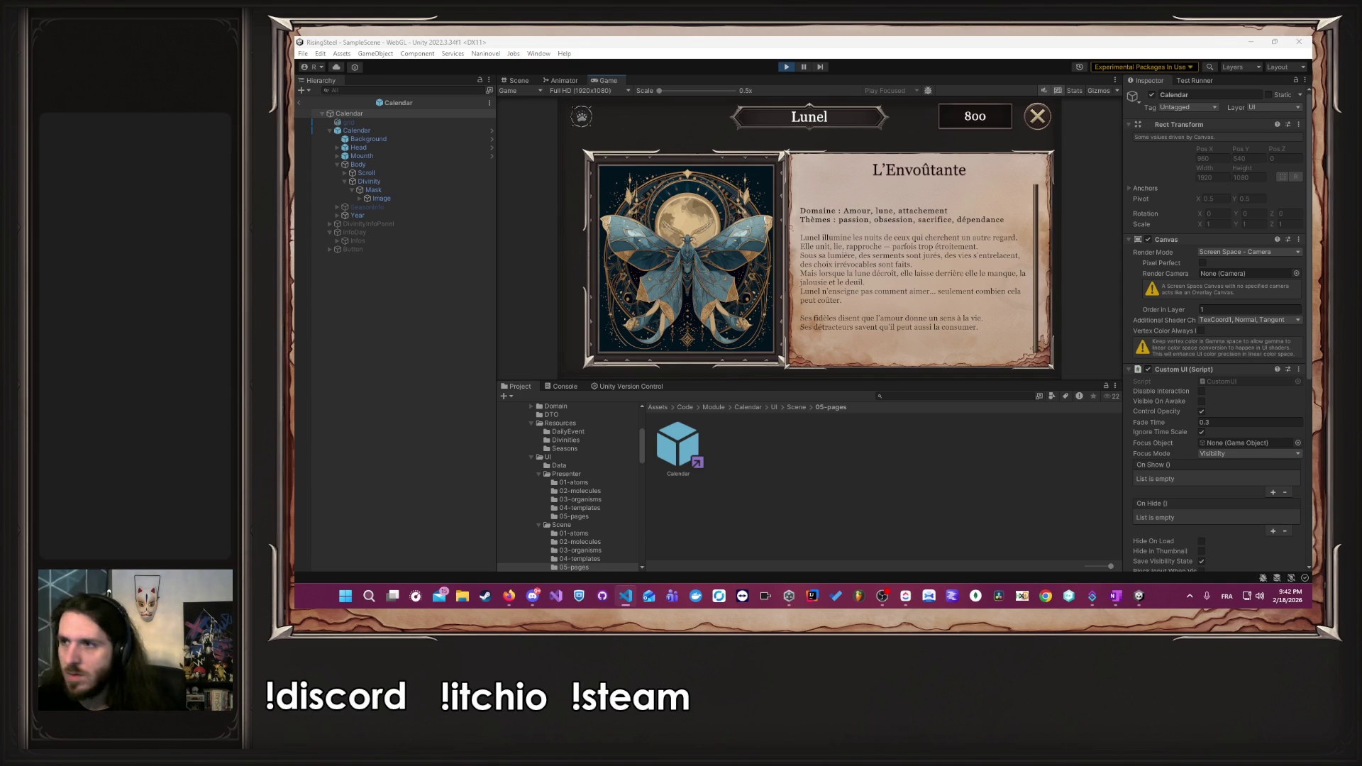
left_click(910, 245)
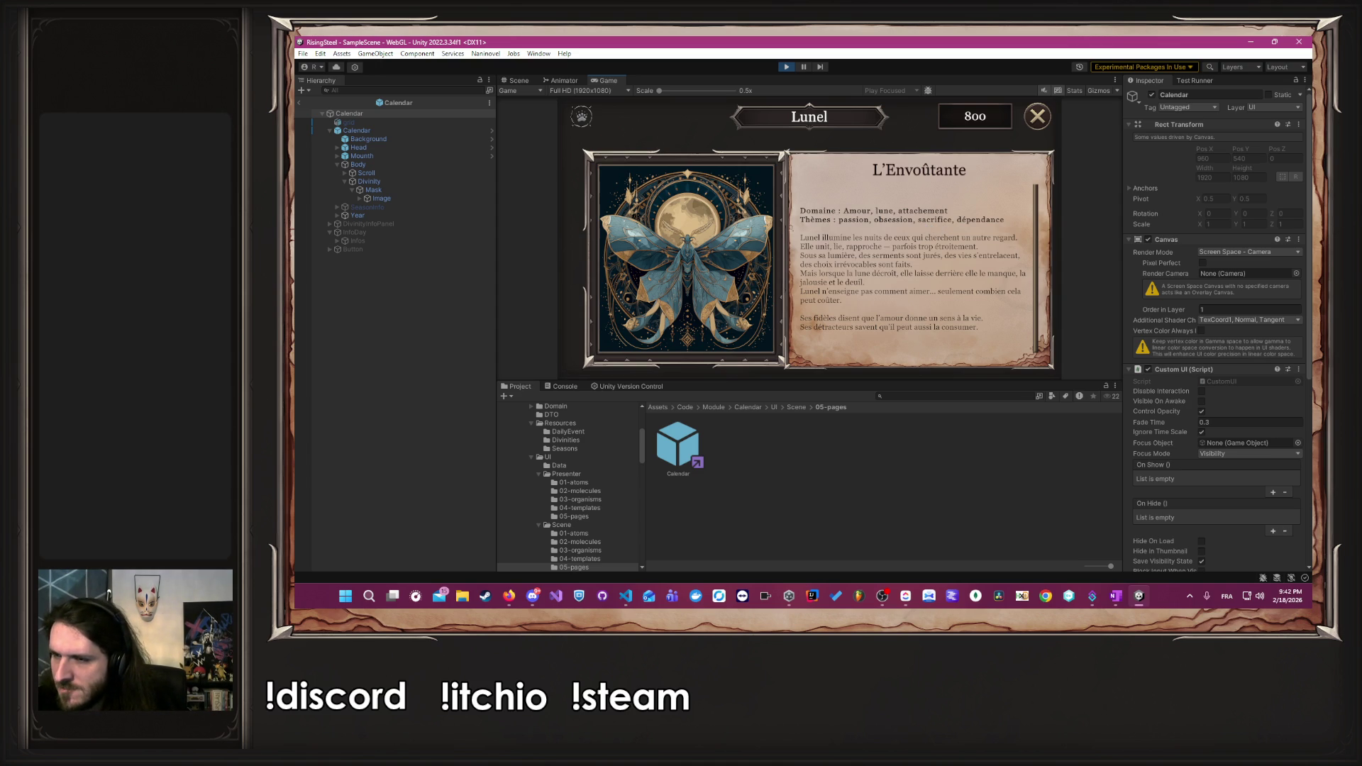
key("alt+Tab")
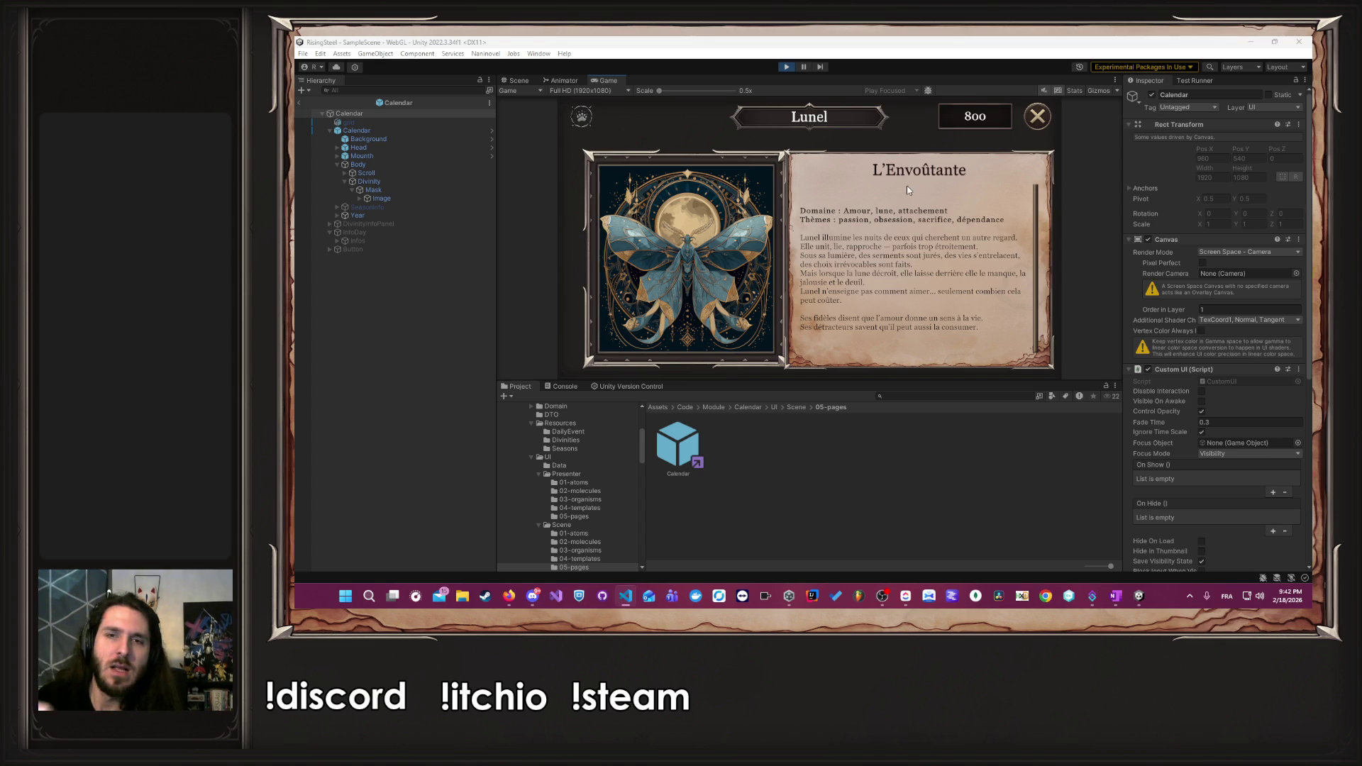
left_click(907, 206)
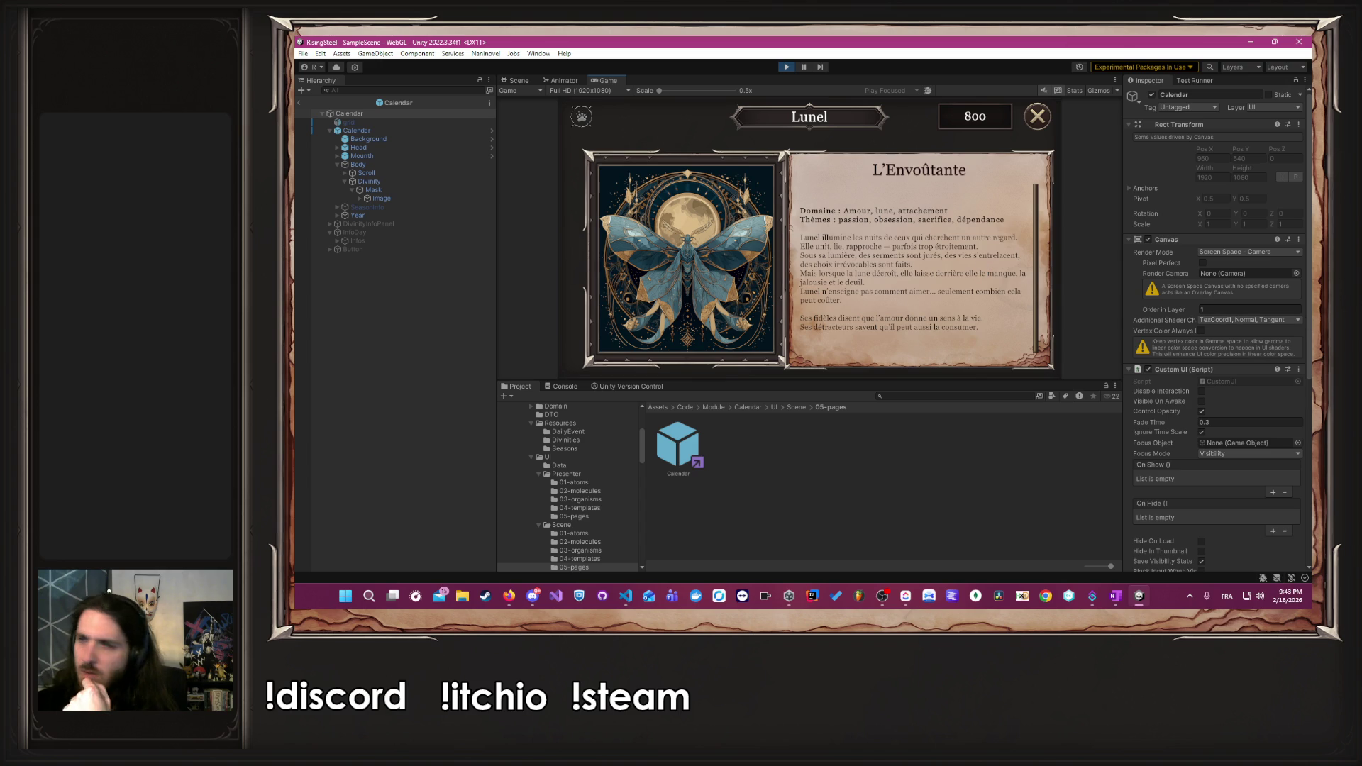
- Close the description to show Lunel's day 1-28 grid, then stop the game
key("alt+Tab")
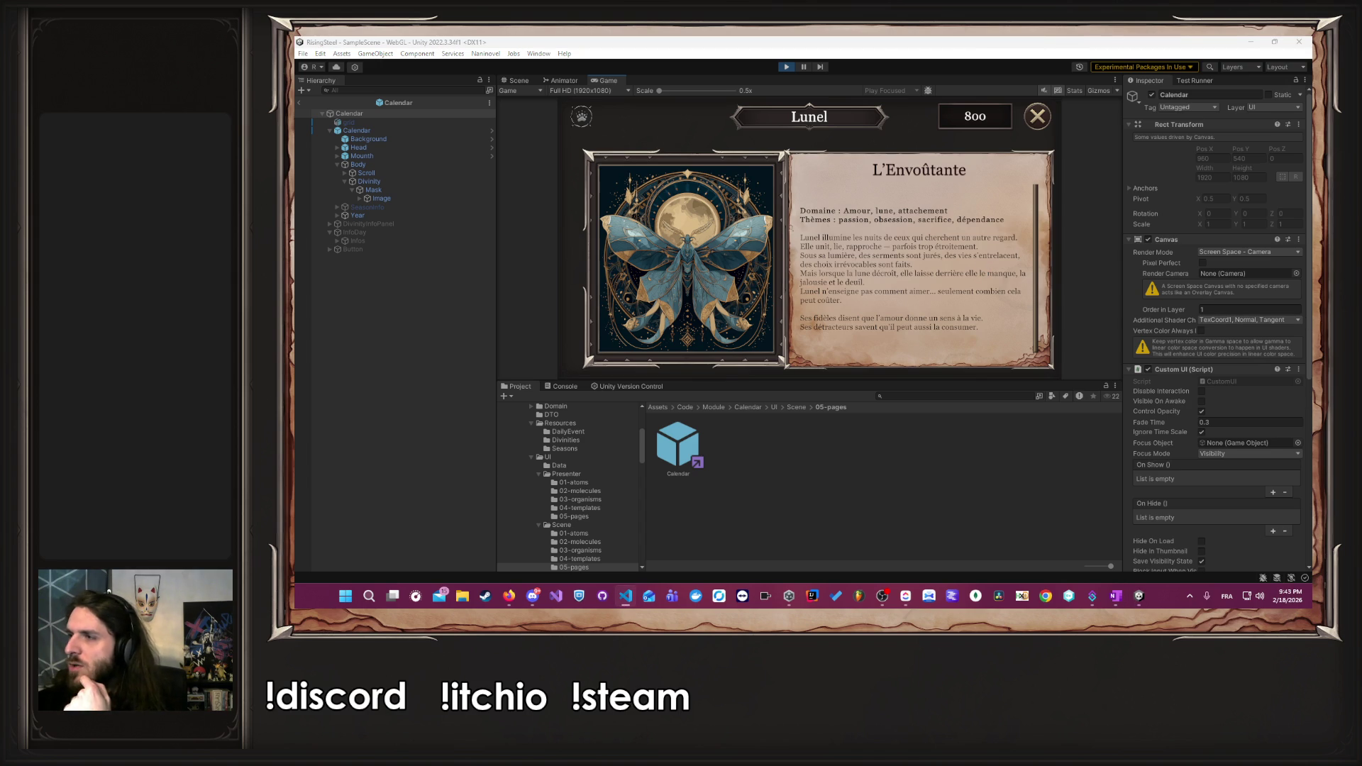
key("alt+Tab")
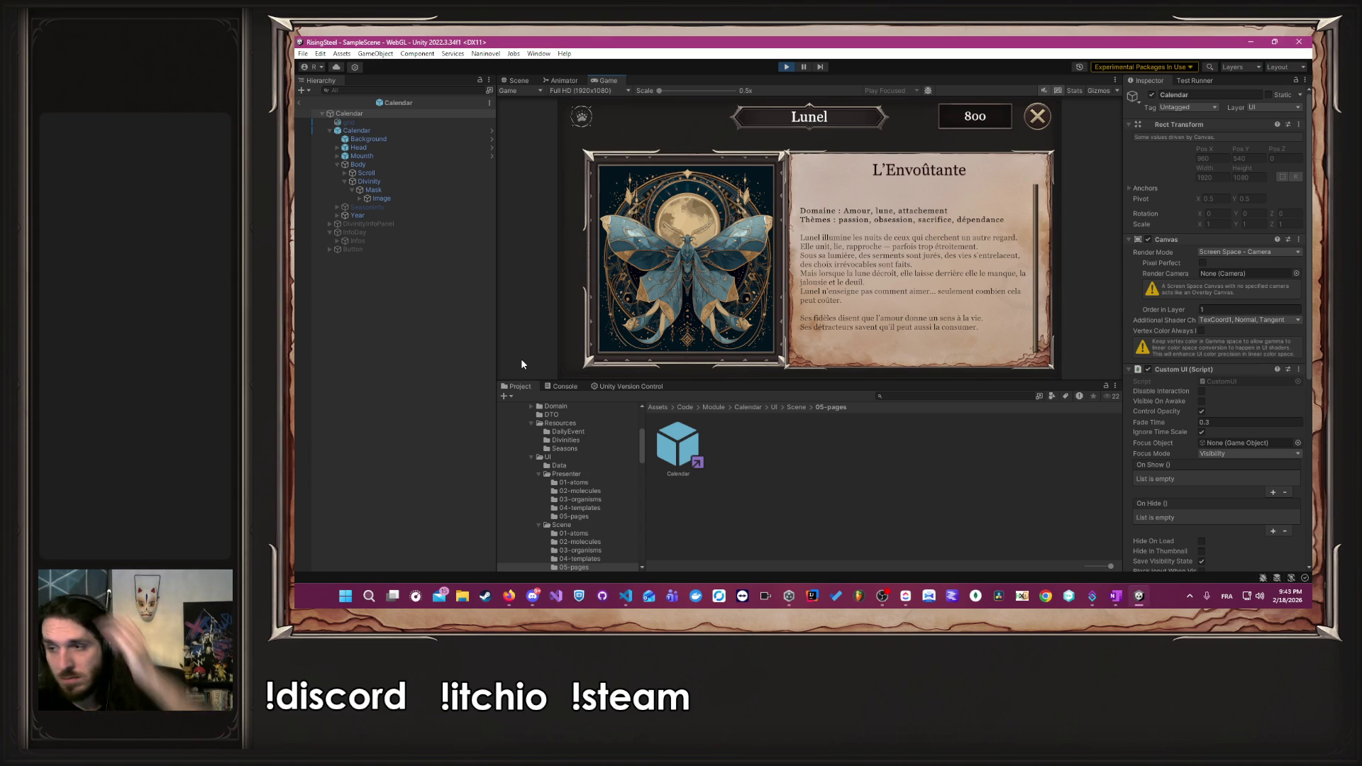
left_click(732, 248)
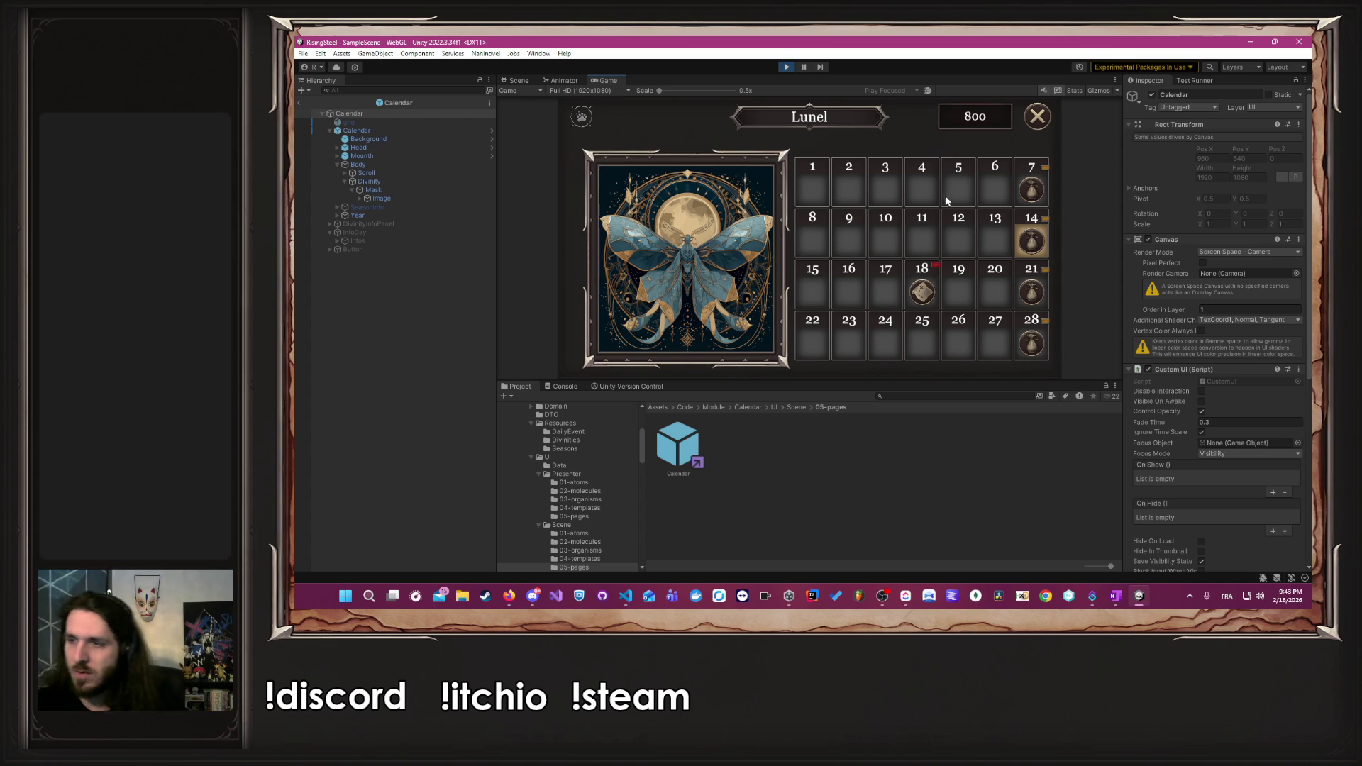
left_click(788, 68)
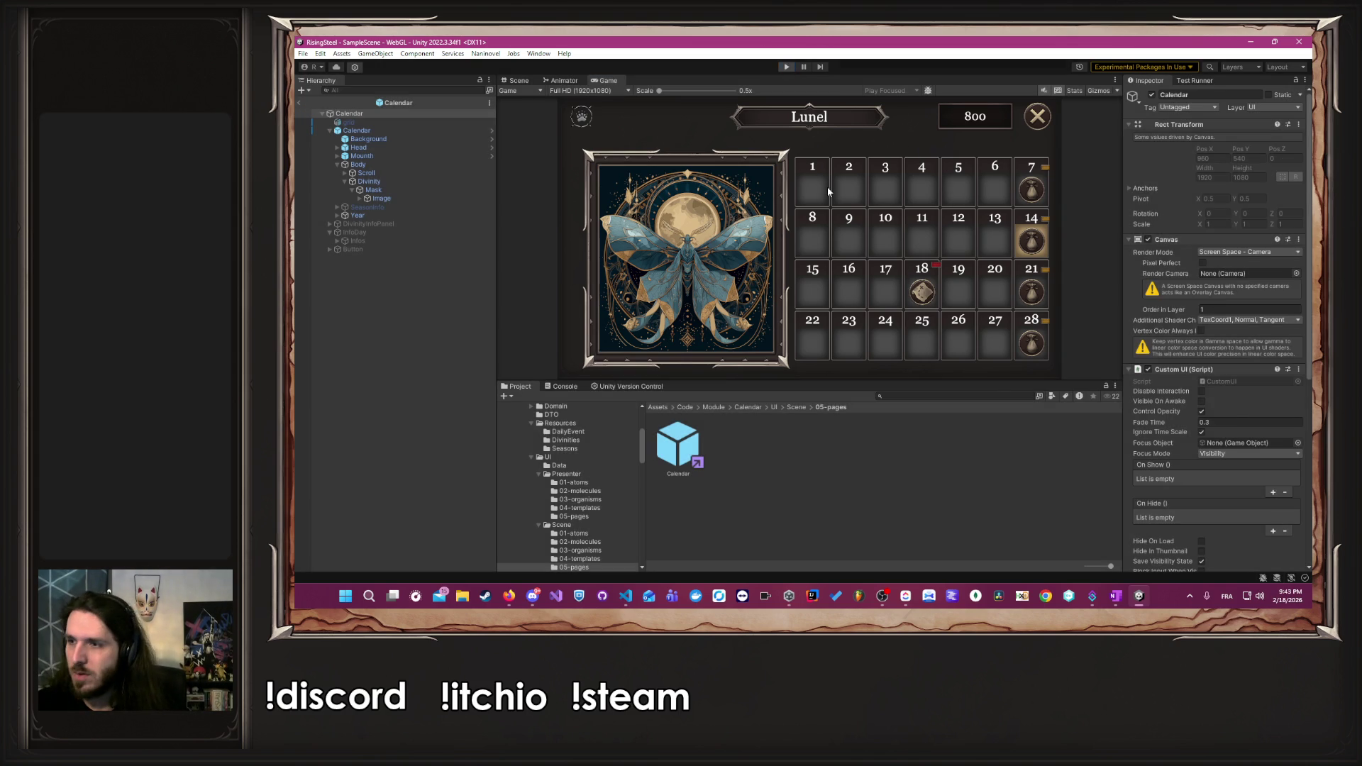
- Switch to the Rising Steel ClickUp task board while Play mode exits
key("alt+Tab")
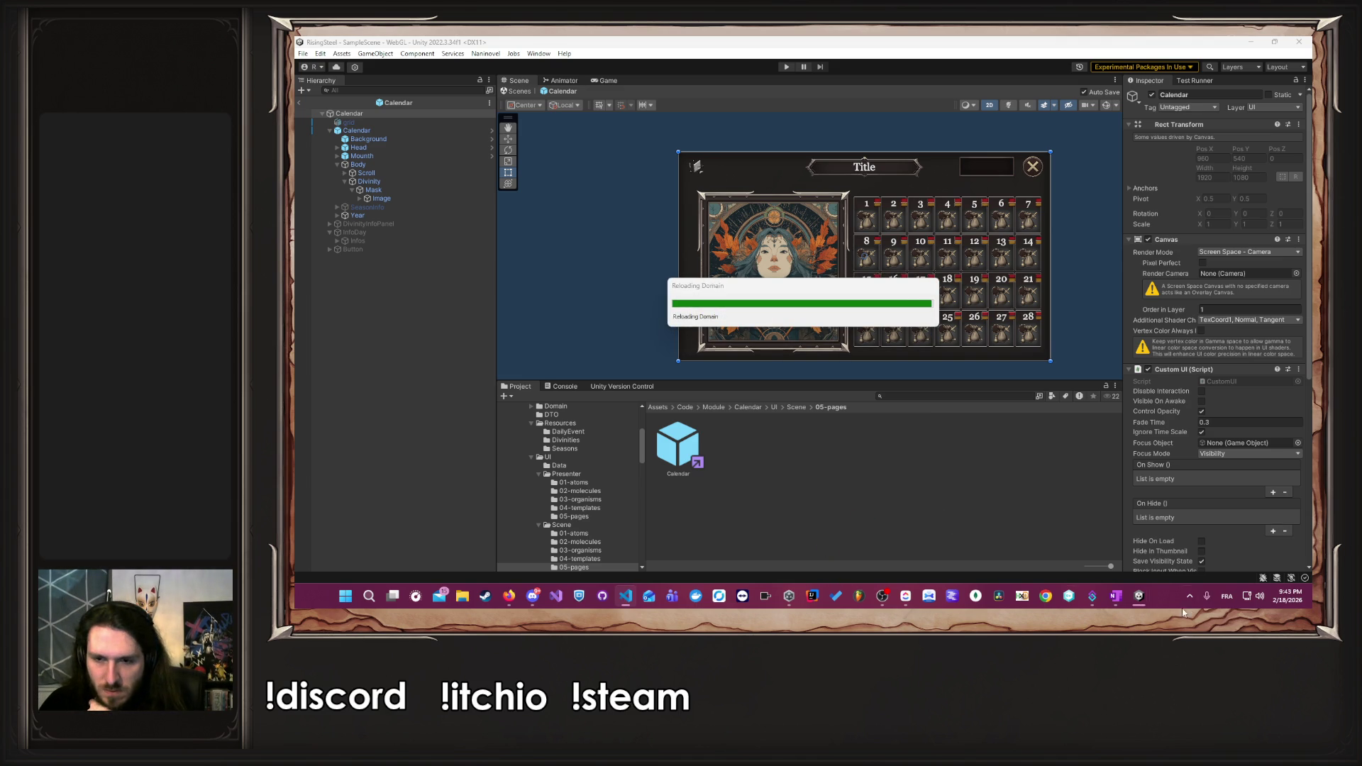
left_click(901, 598)
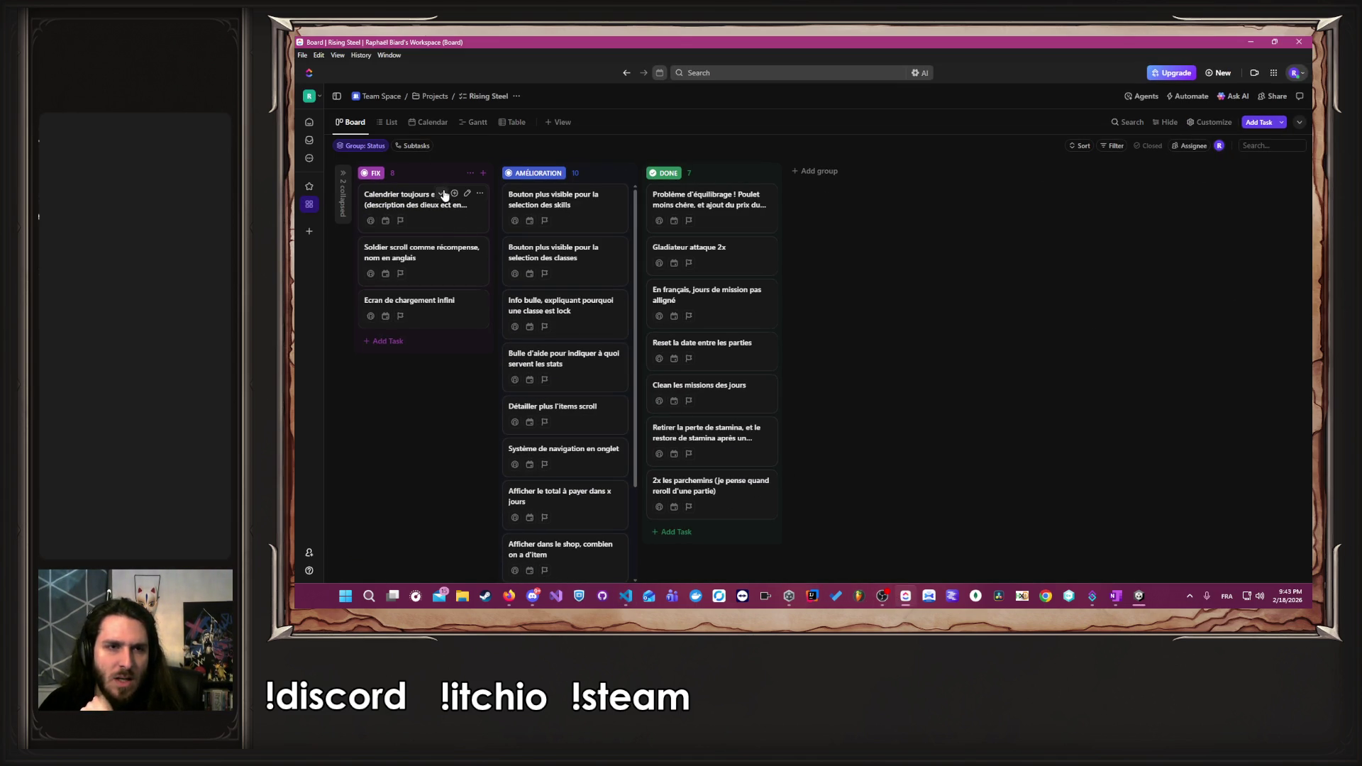
left_click(1249, 43)
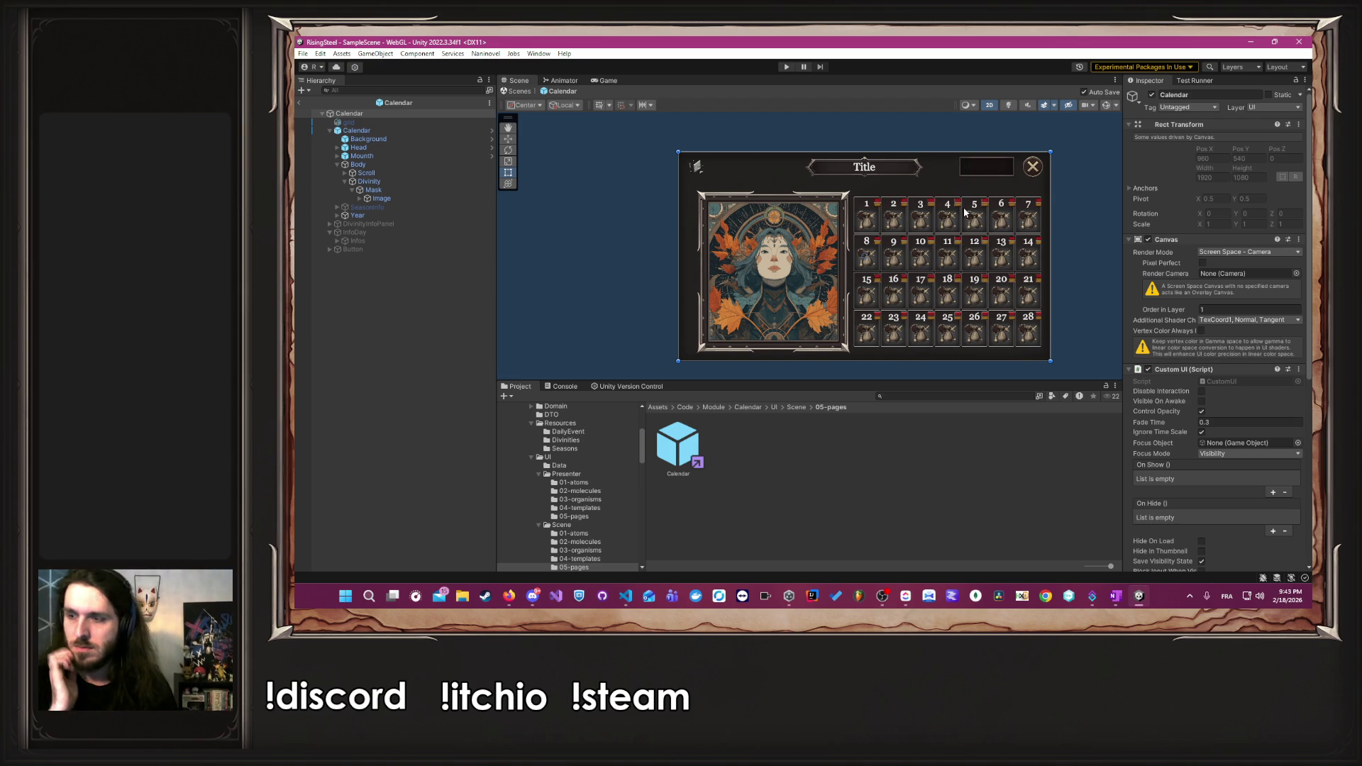
- In Visual Studio Code, close the DivinityTitle, DivinityDescription and Season.txt tabs
key("alt+Tab")
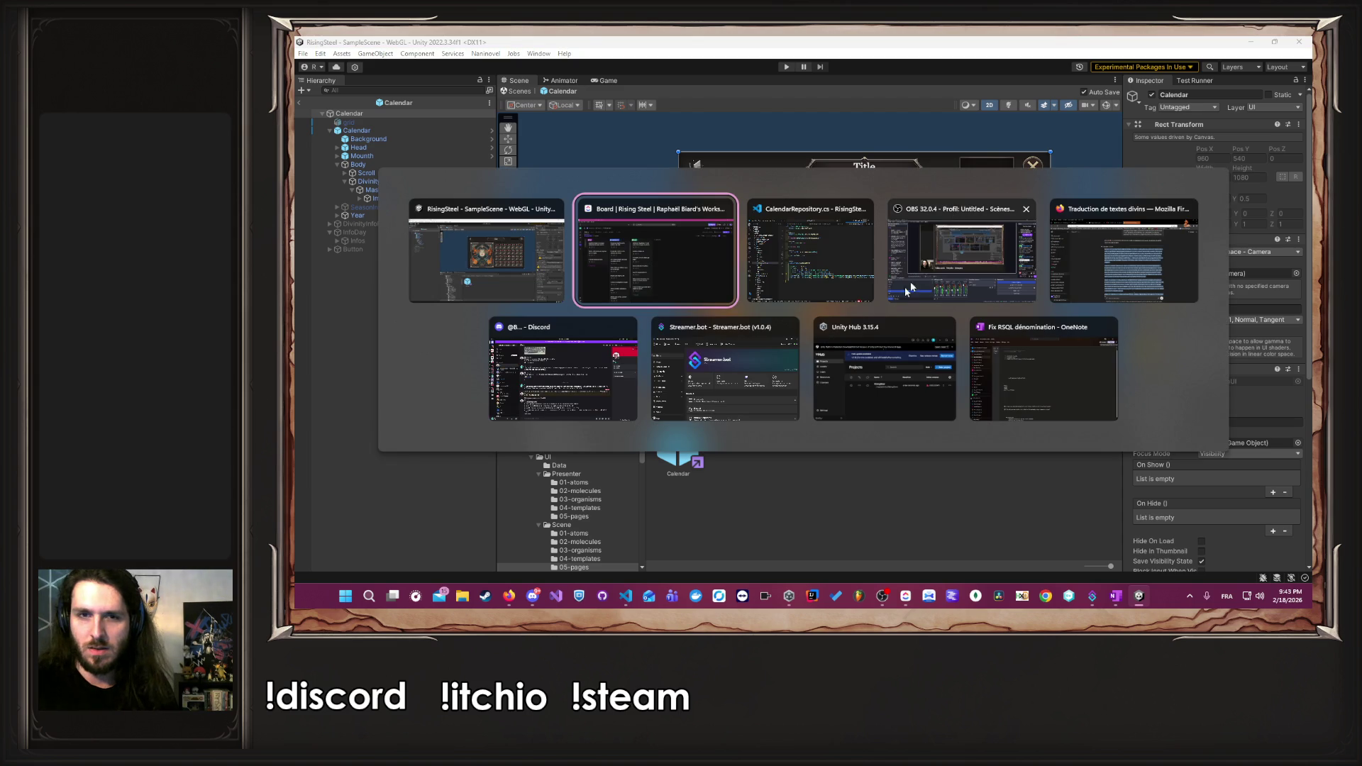
left_click(852, 257)
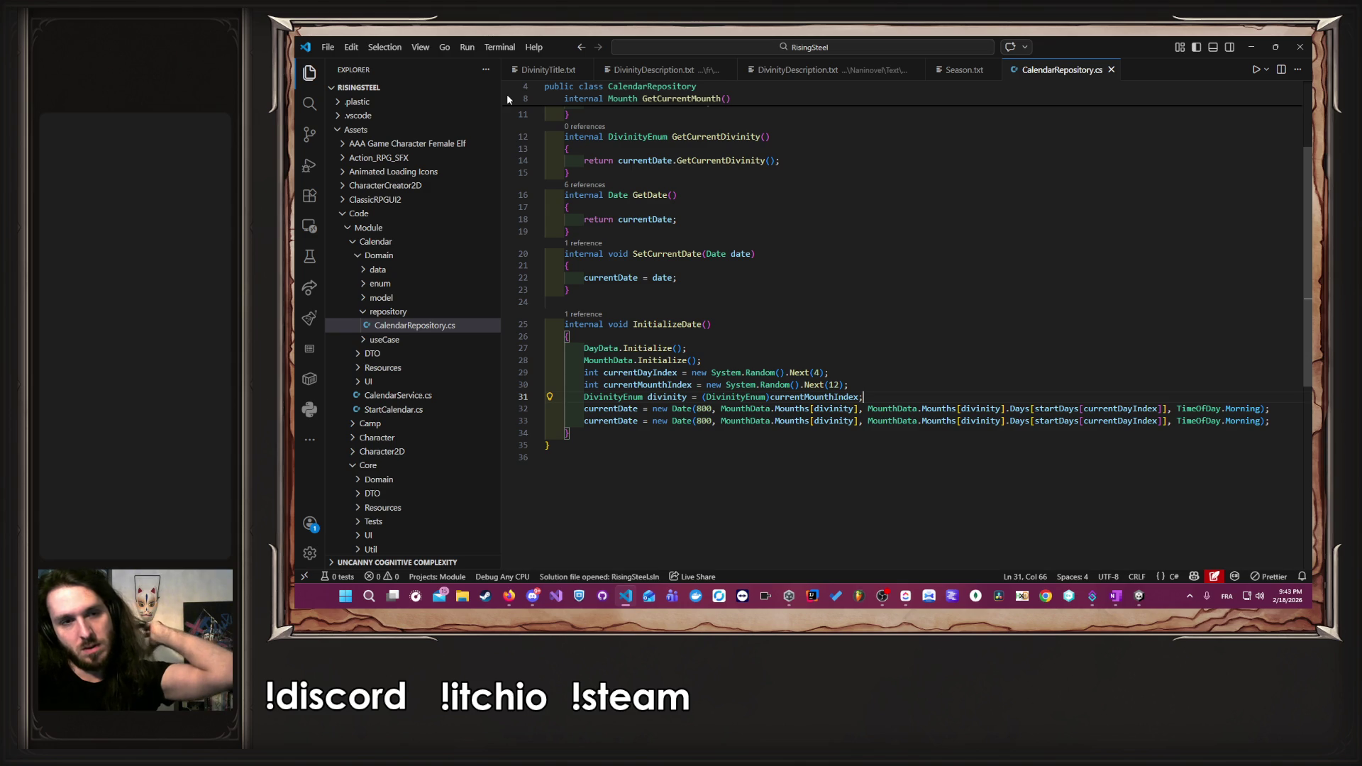
middle_click(525, 69)
middle_click(525, 70)
middle_click(525, 69)
middle_click(525, 69)
double_click(449, 341)
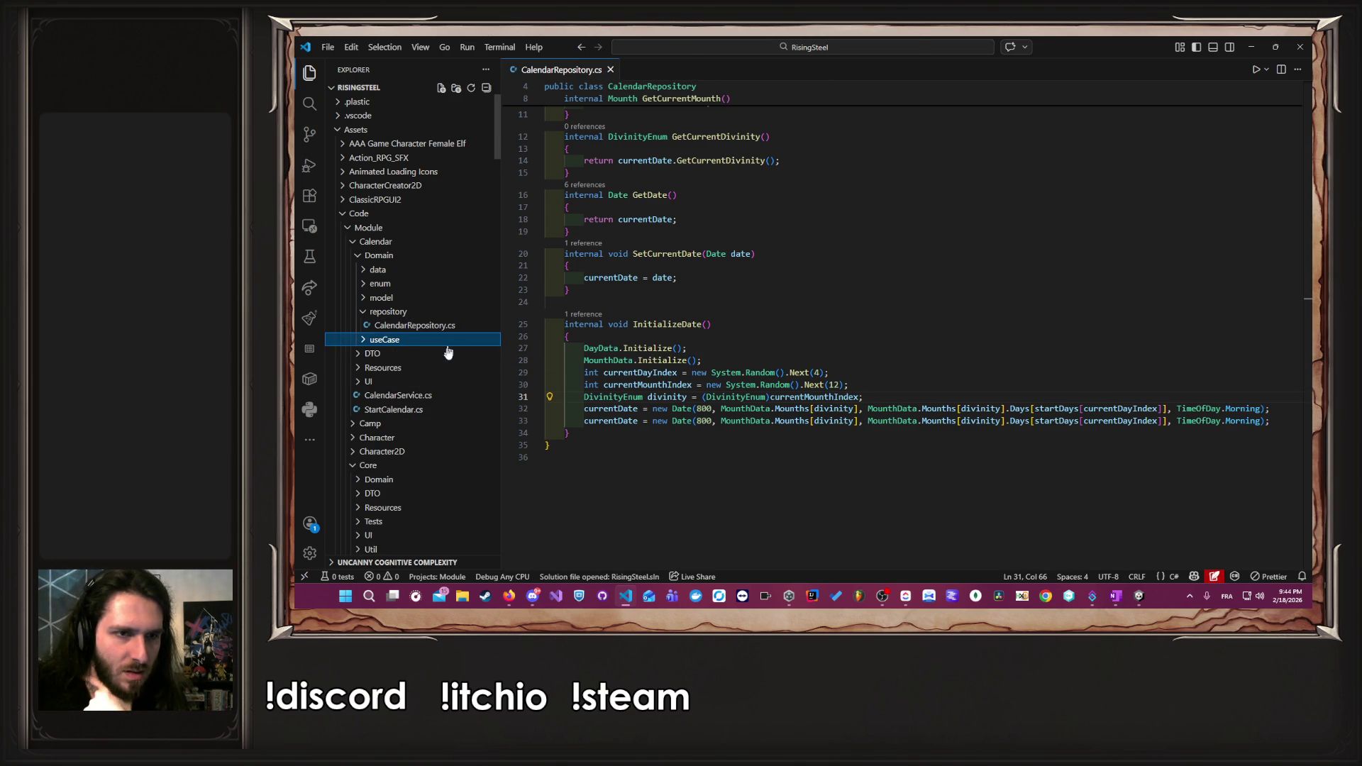
- Open UI/Presenter/05-pages/PCalendar.cs from the Explorer
left_click(425, 381)
double_click(440, 395)
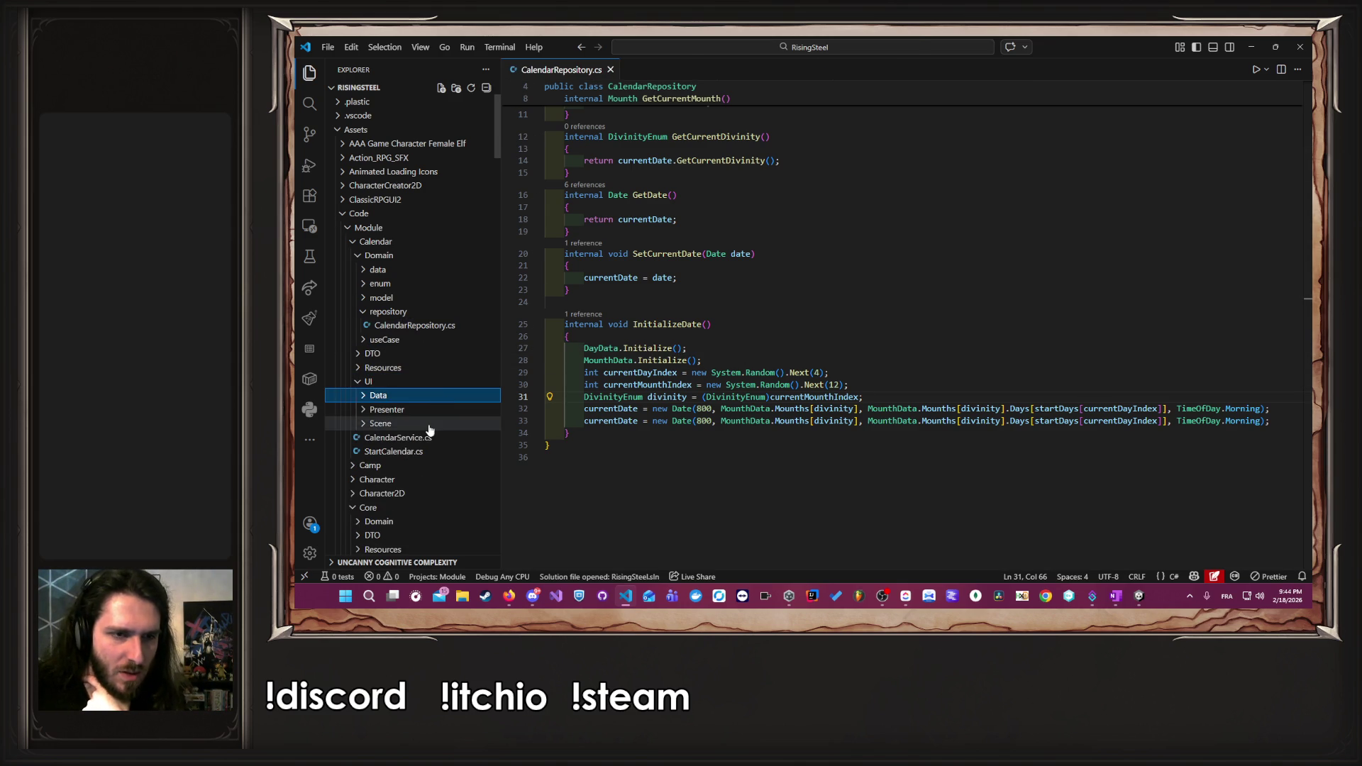
left_click(428, 425)
left_click(427, 494)
scroll(434, 453, "down", 3)
left_click(418, 389)
left_click(396, 317)
left_click(395, 304)
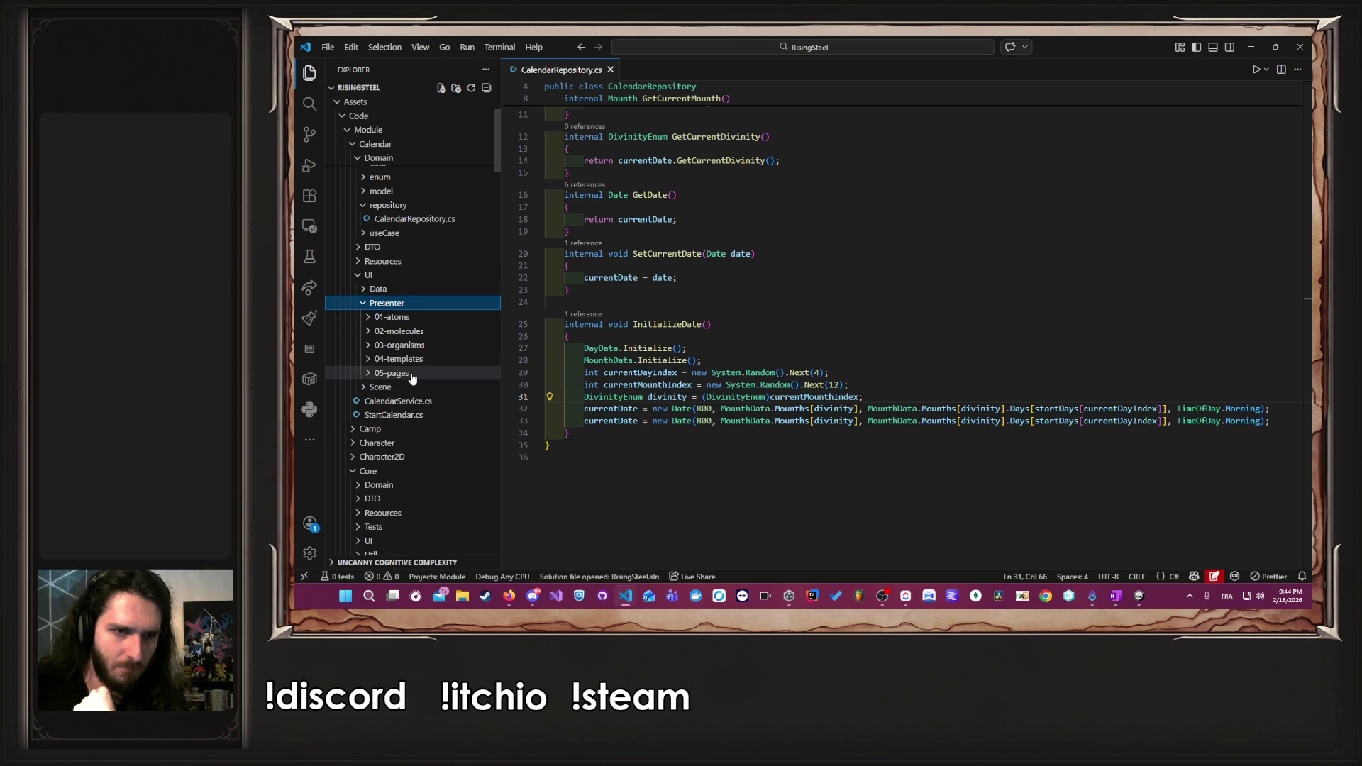
left_click(411, 373)
double_click(423, 387)
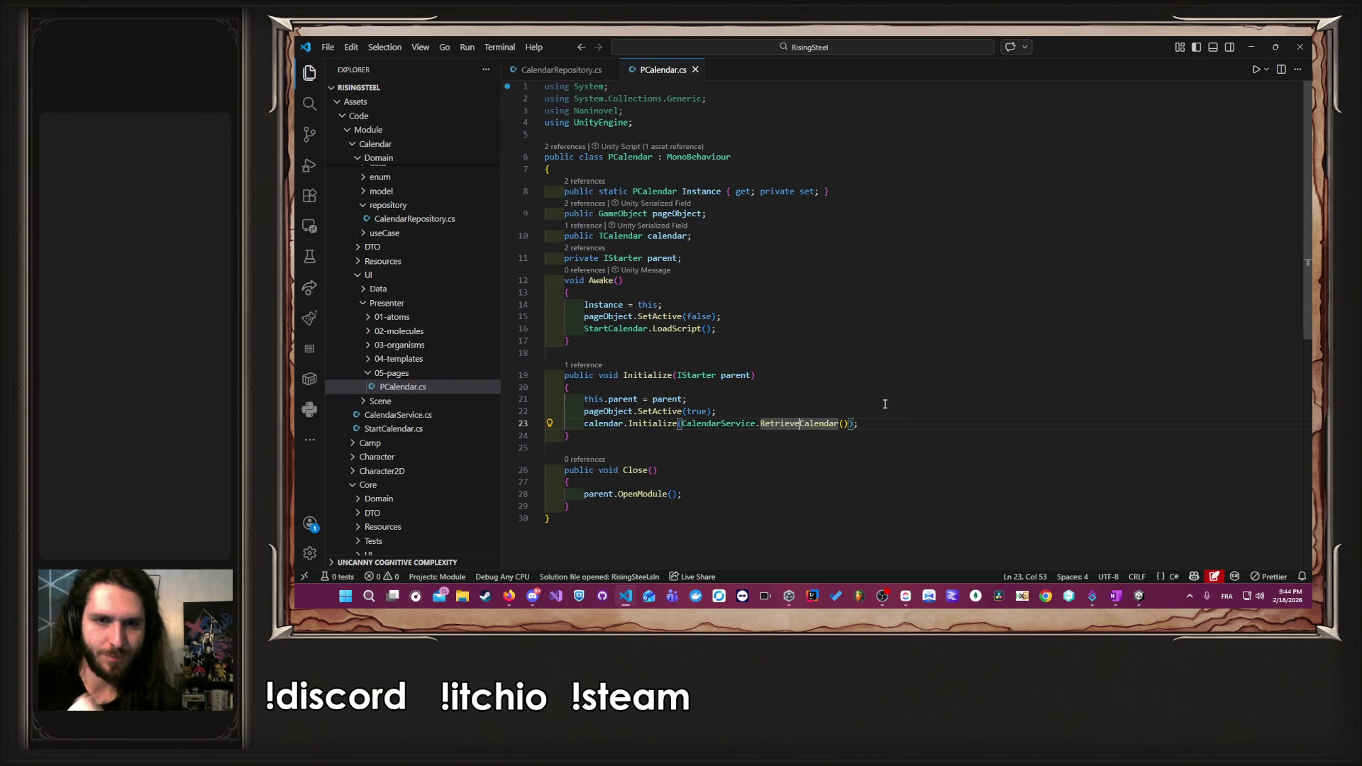
- Jump to the Initialize definition in TCalendar.cs, then return to Unity
left_click(671, 423, "ctrl")
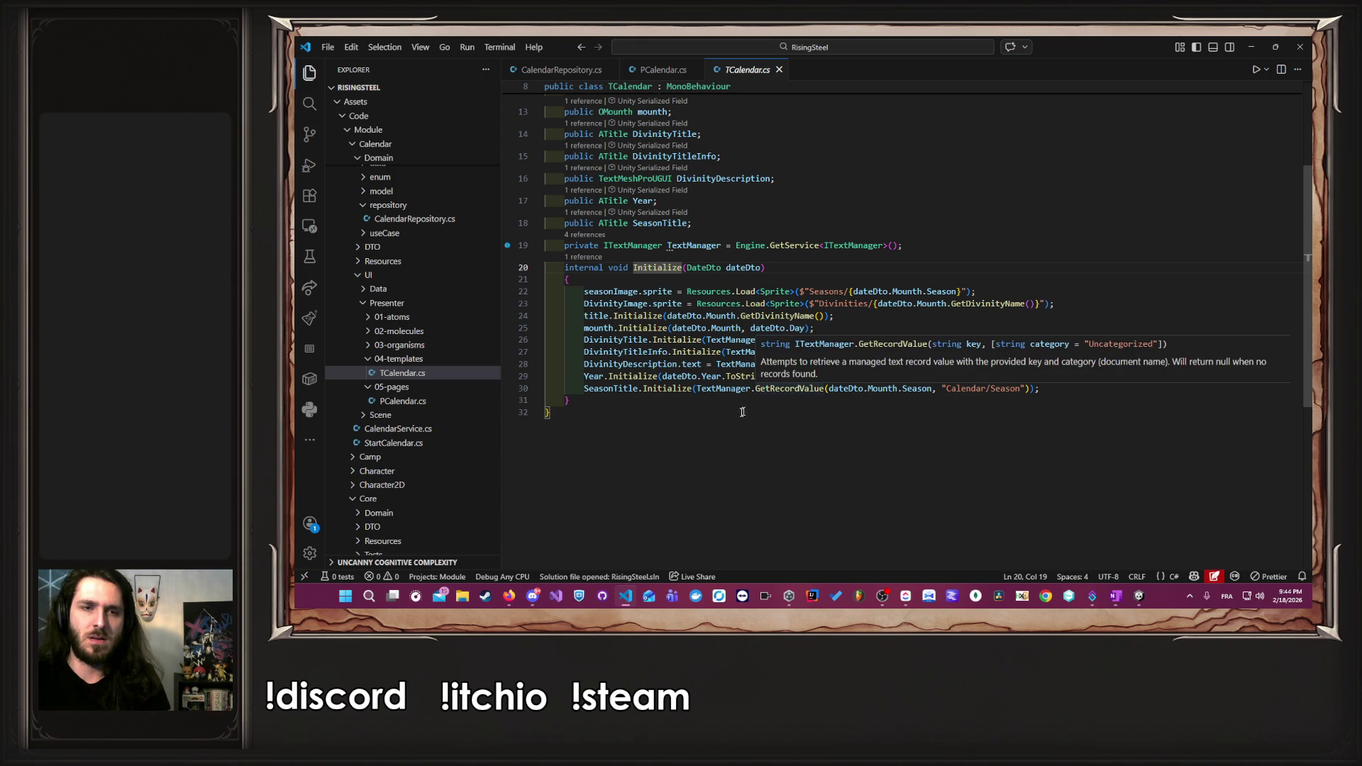
scroll(720, 419, "up", 3)
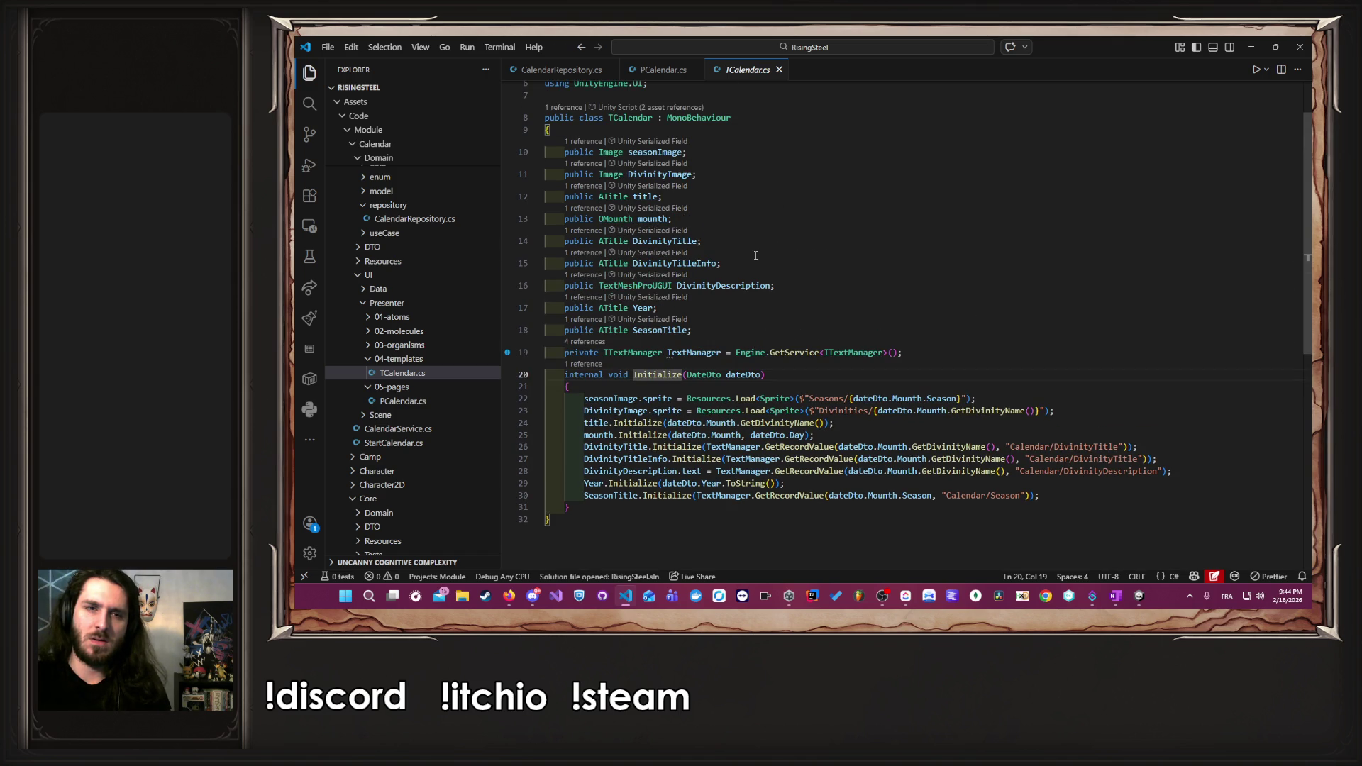
key("alt+Tab")
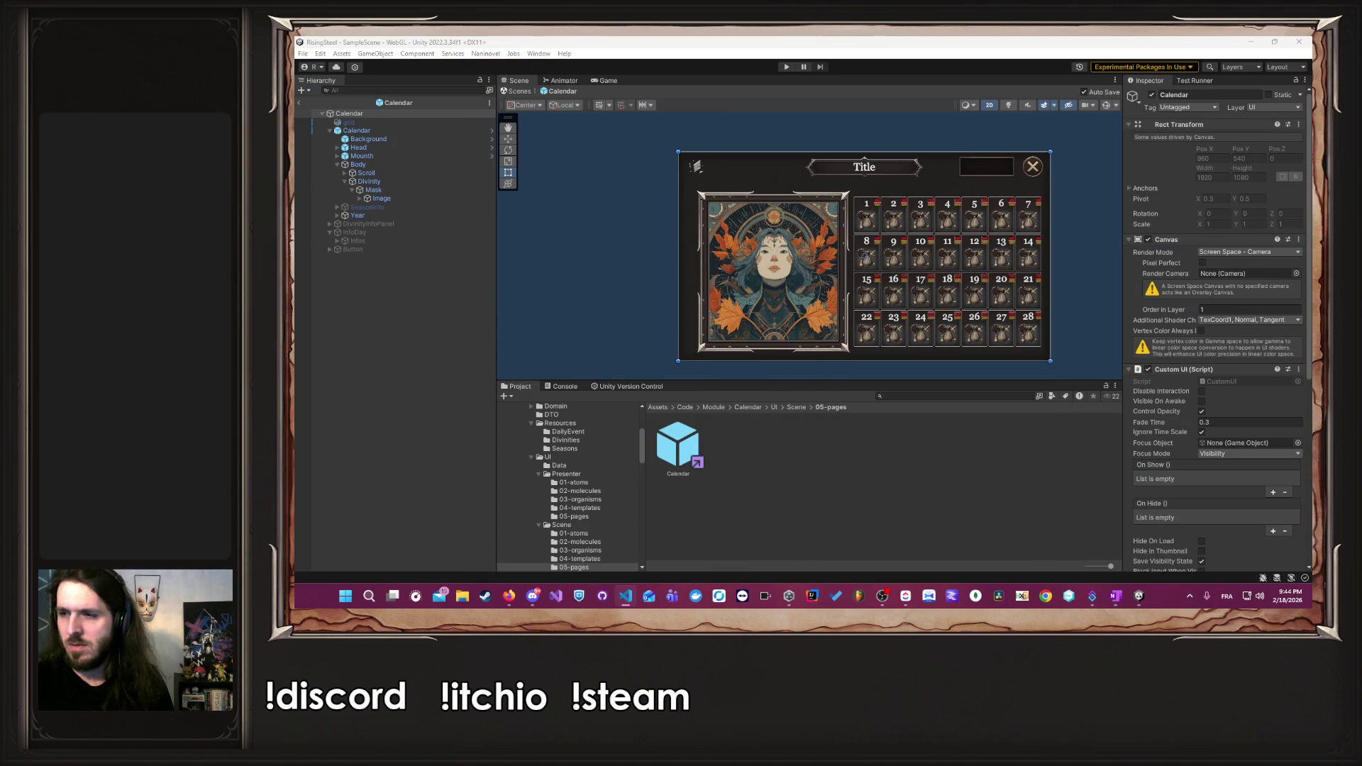
- Inspect InfoDay, its five Infos entries, and the Calendar's T Calendar Divinity Title field
left_click(407, 233)
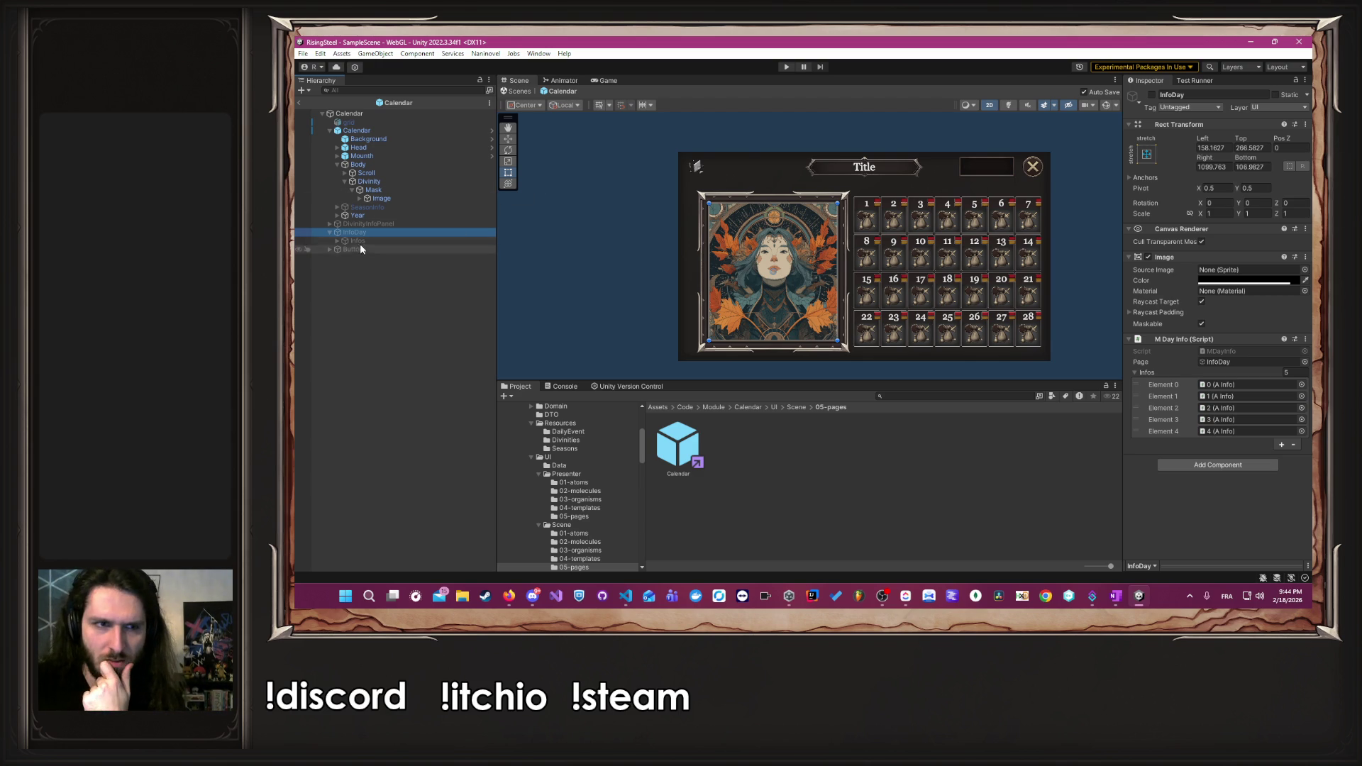
left_click(336, 241)
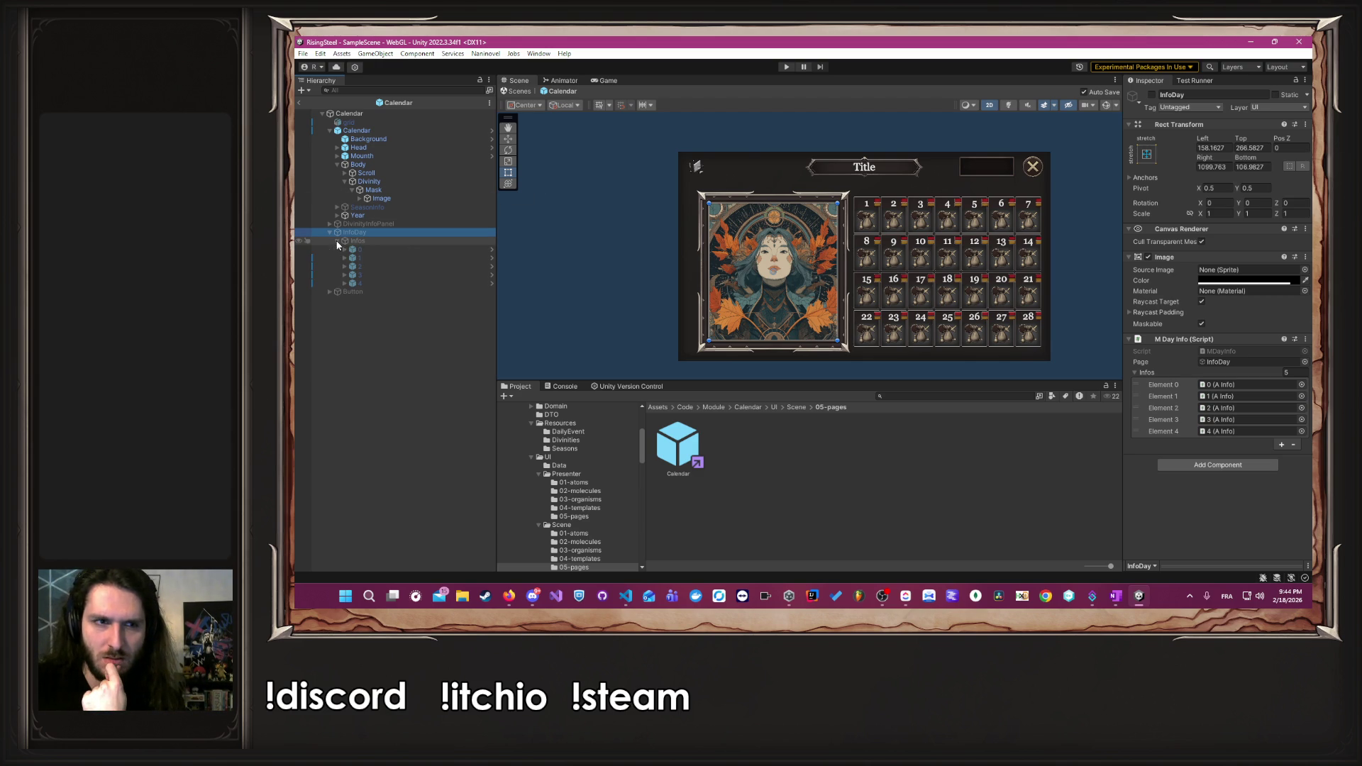
left_click(381, 242)
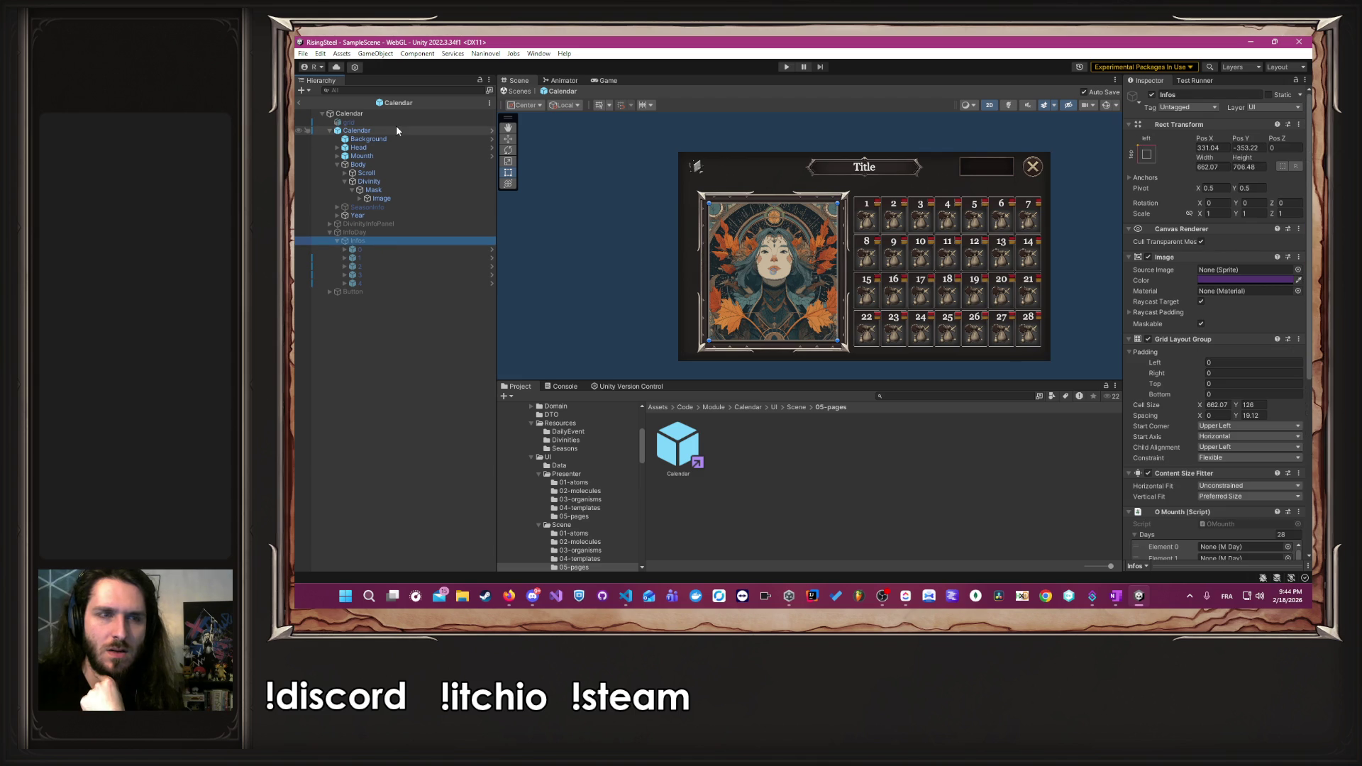
left_click(393, 114)
scroll(1271, 404, "down", 8)
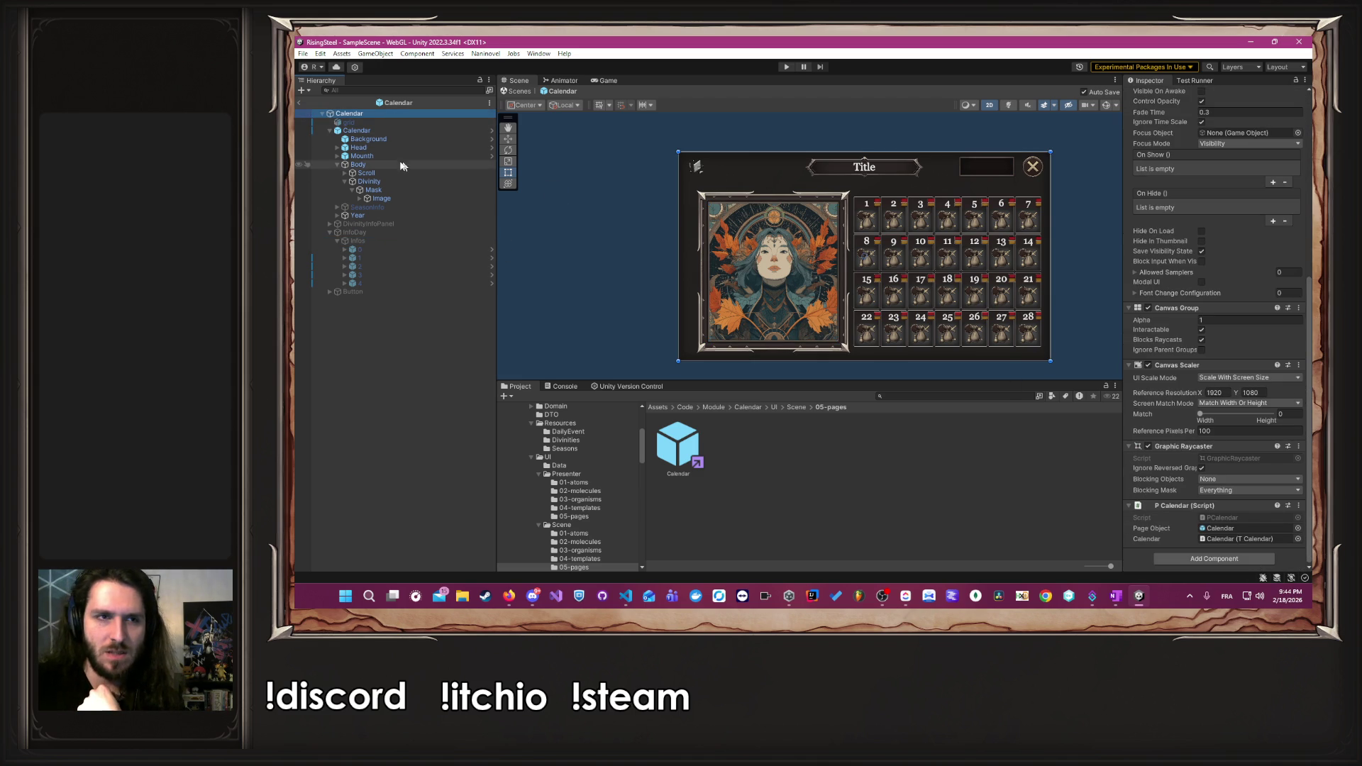
left_click(383, 130)
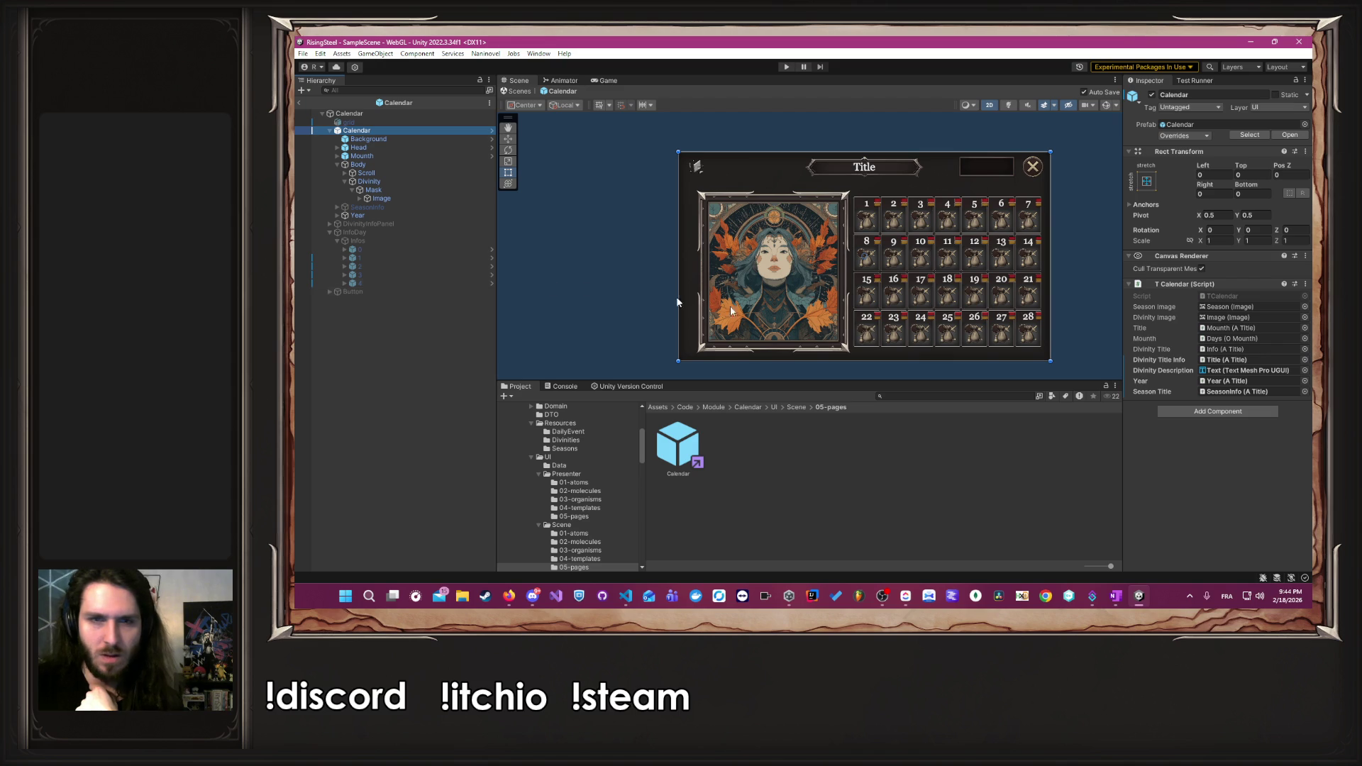
left_click(1243, 350)
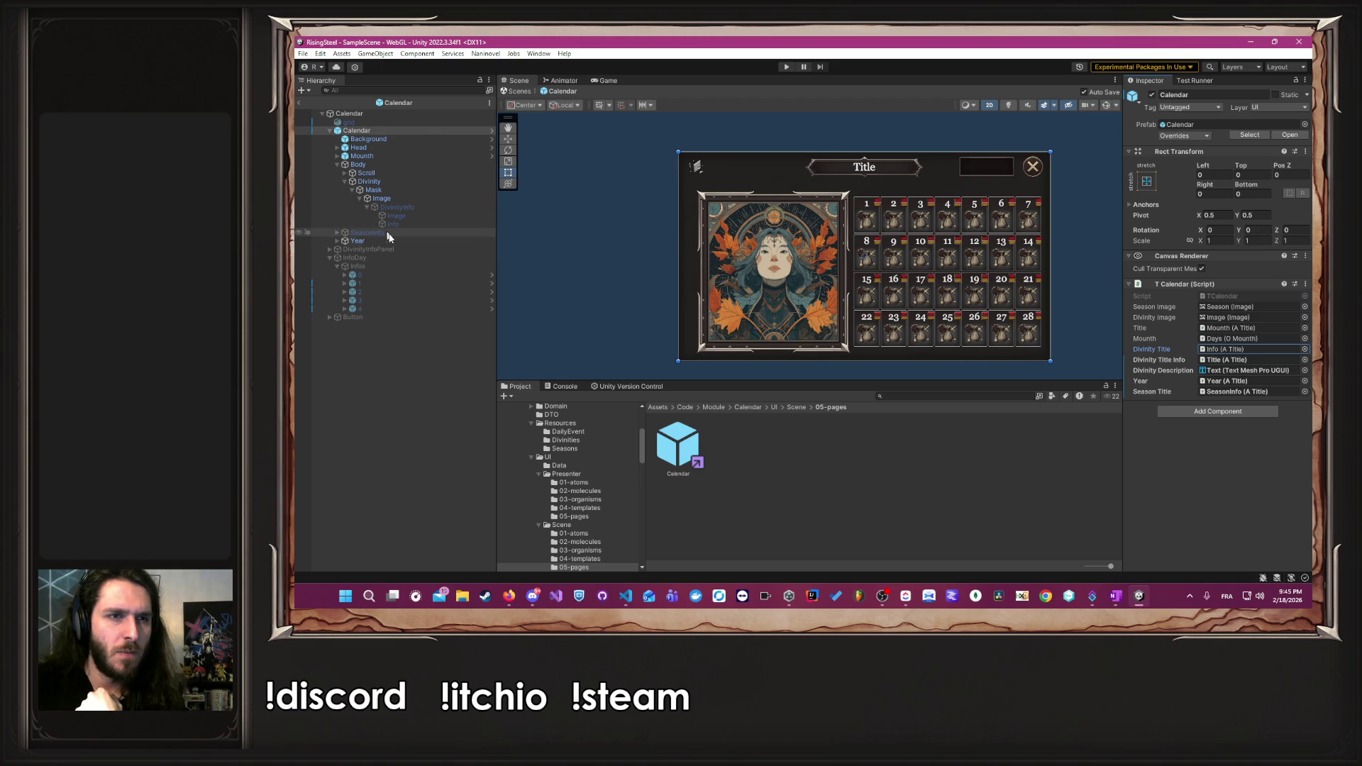
- Inspect the Divinity, Scroll, Mask and Image objects and the hover info panel reference
left_click(383, 182)
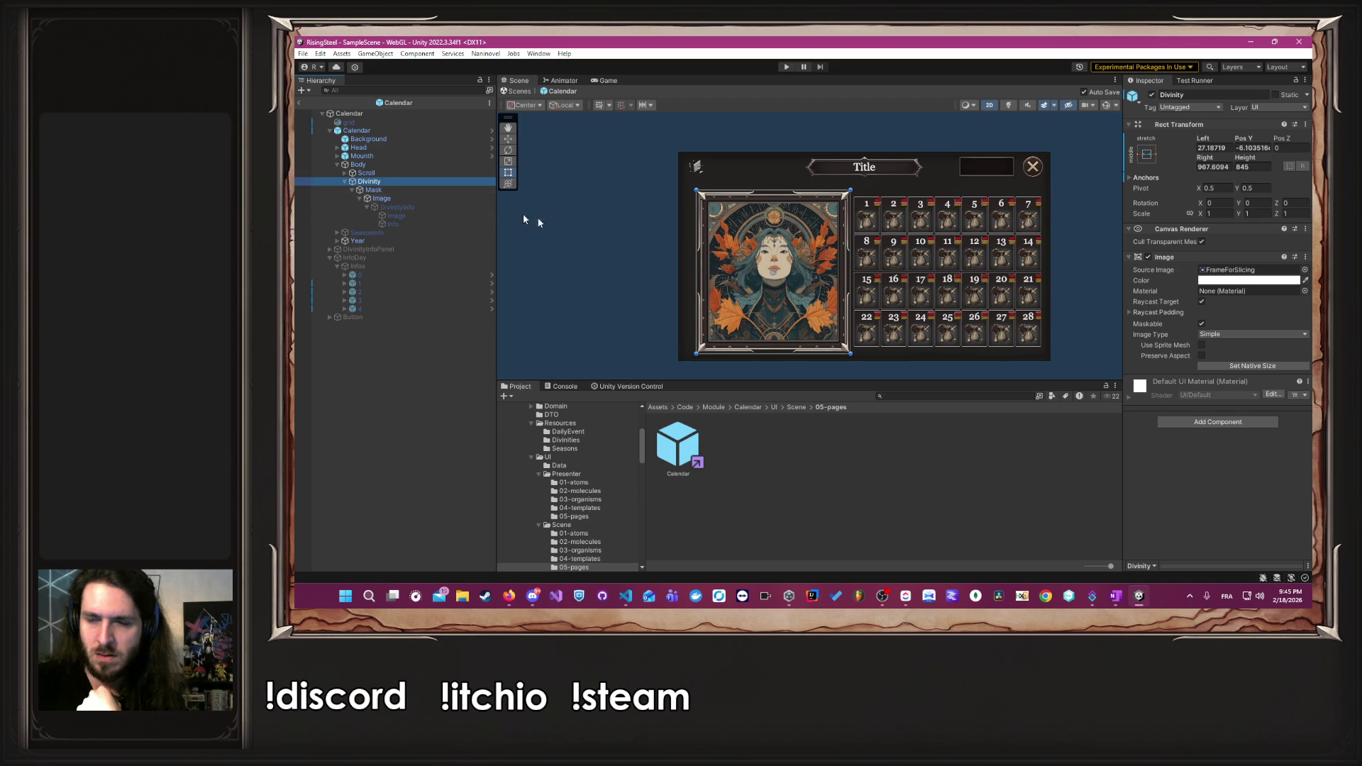
left_click(380, 172)
left_click(385, 181)
left_click(389, 190)
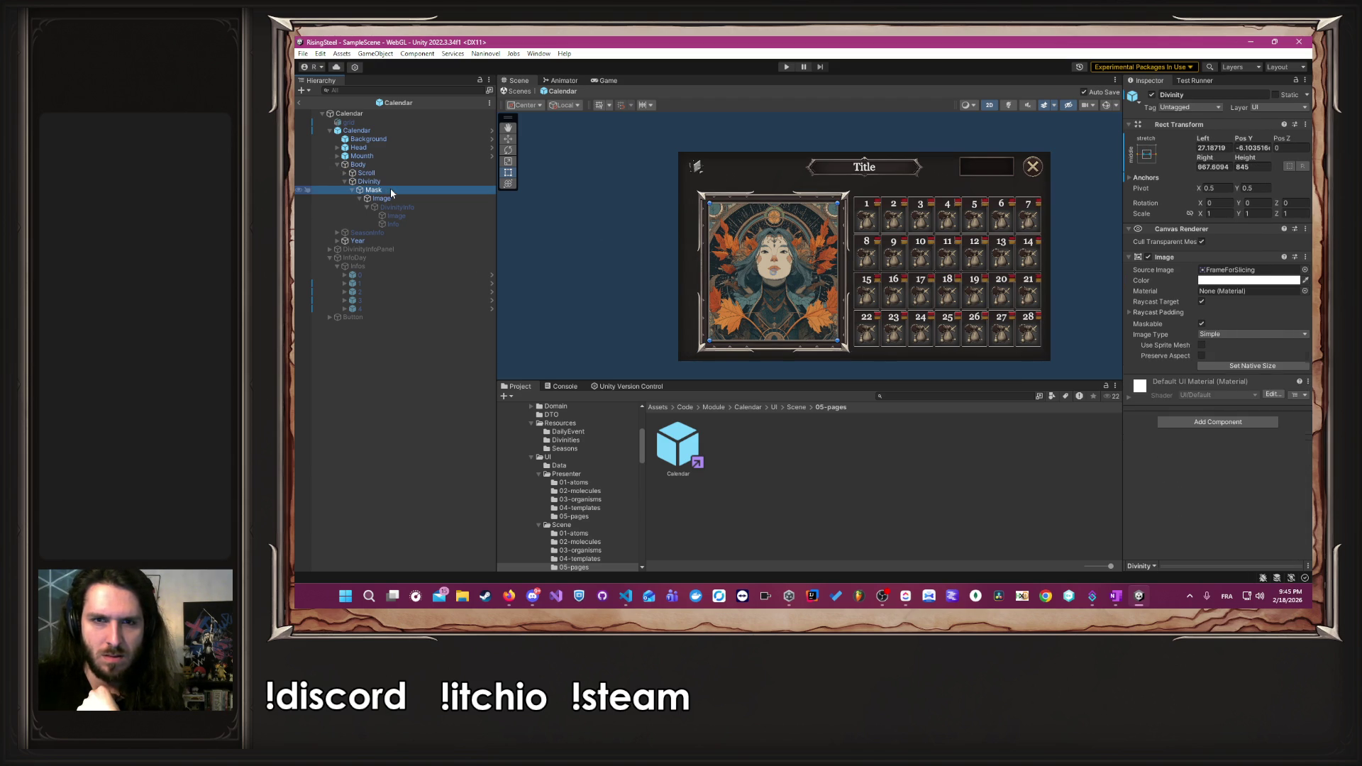
left_click(397, 198)
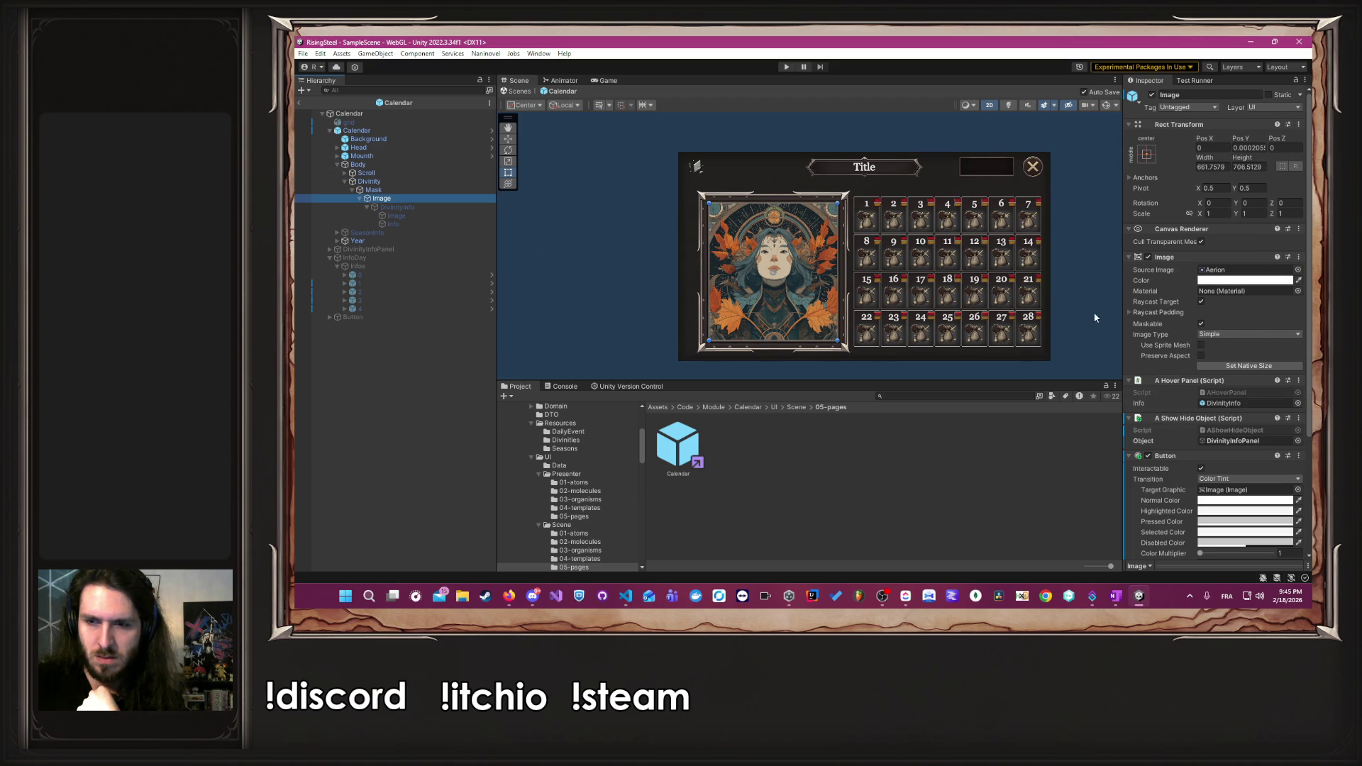
scroll(1156, 312, "down", 5)
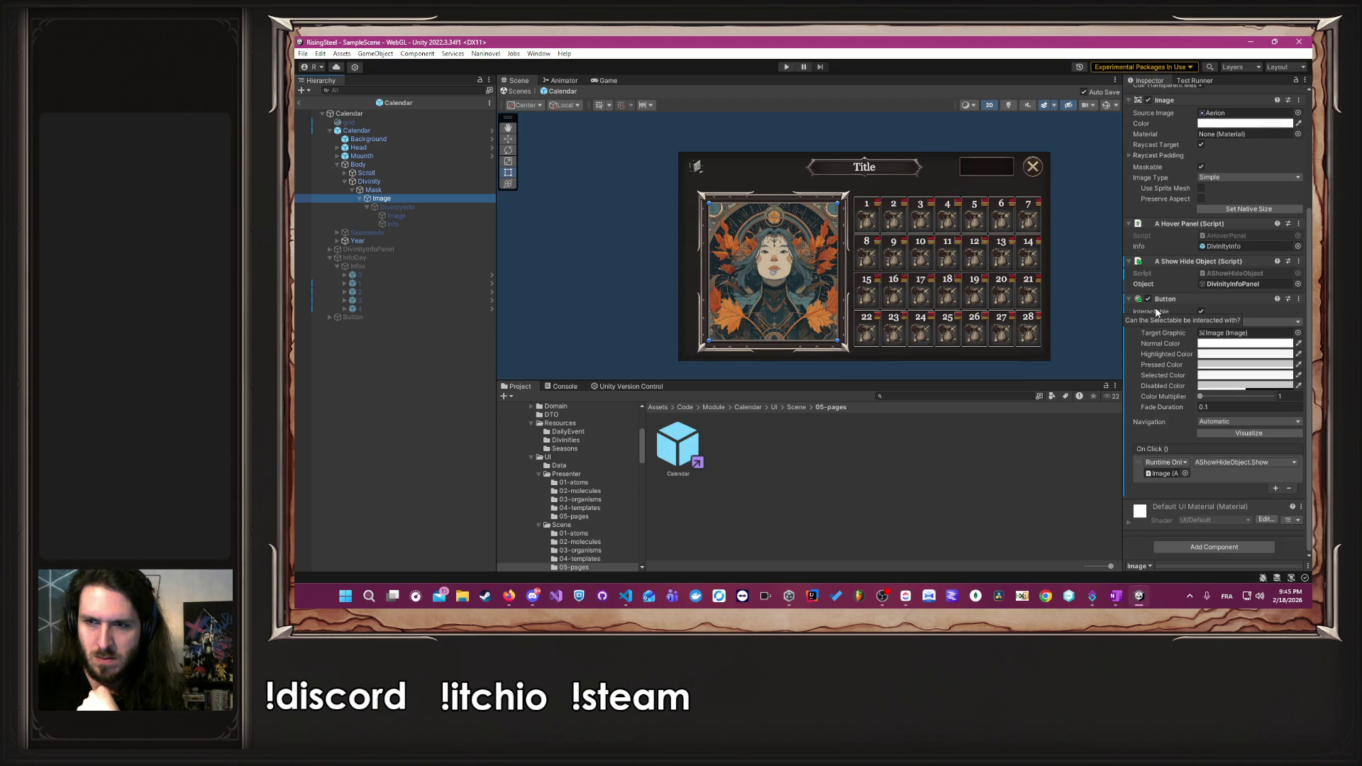
left_click(1234, 247)
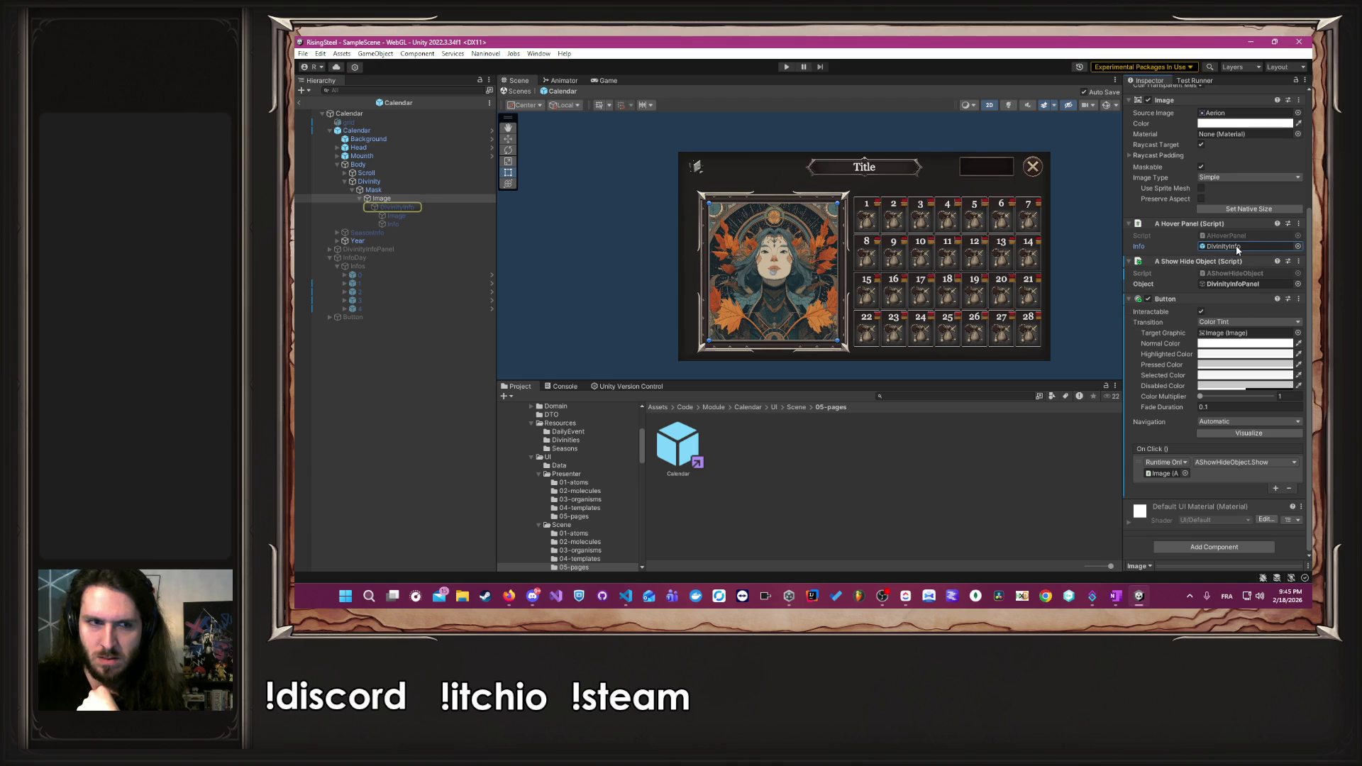
- Inspect DivinityInfo, SeasonInfo, Year and the first day-info AInfo, then return to VS Code
left_click(428, 217)
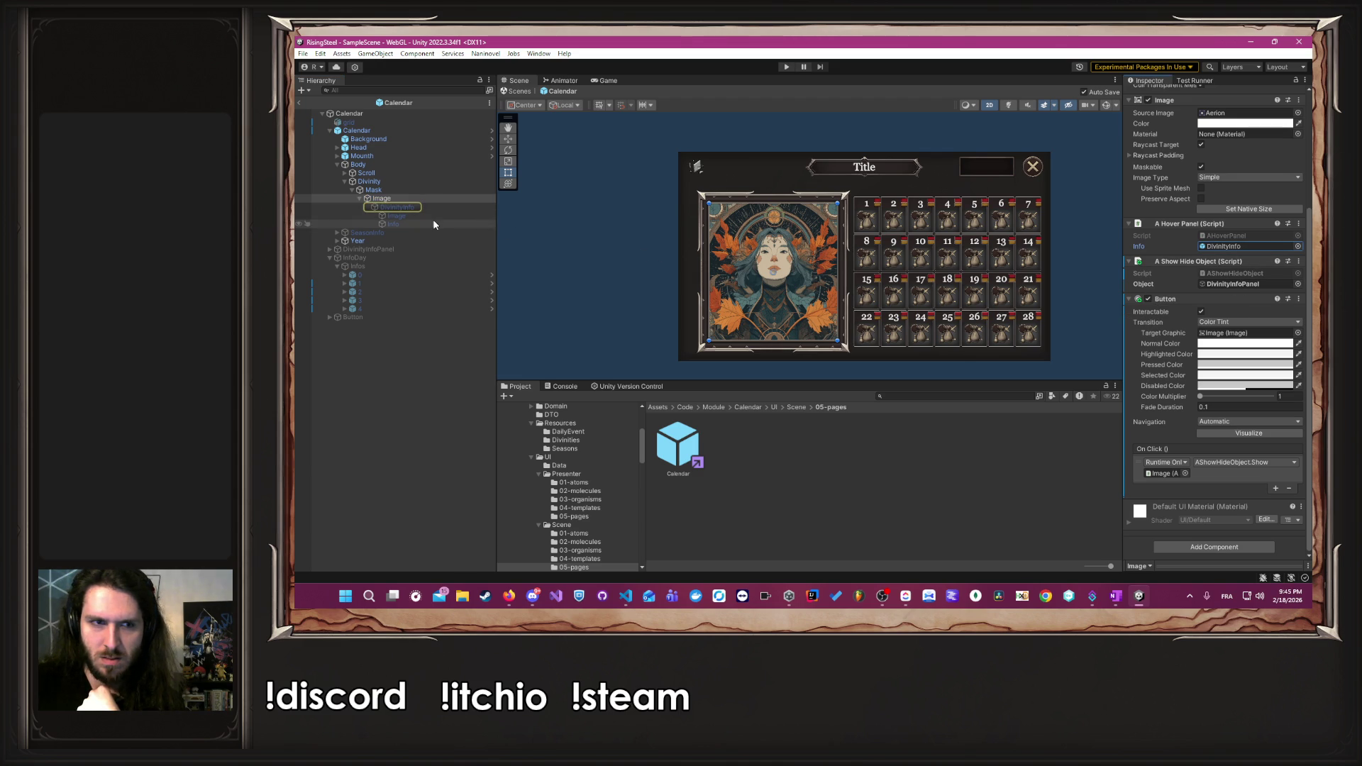
left_click(428, 224)
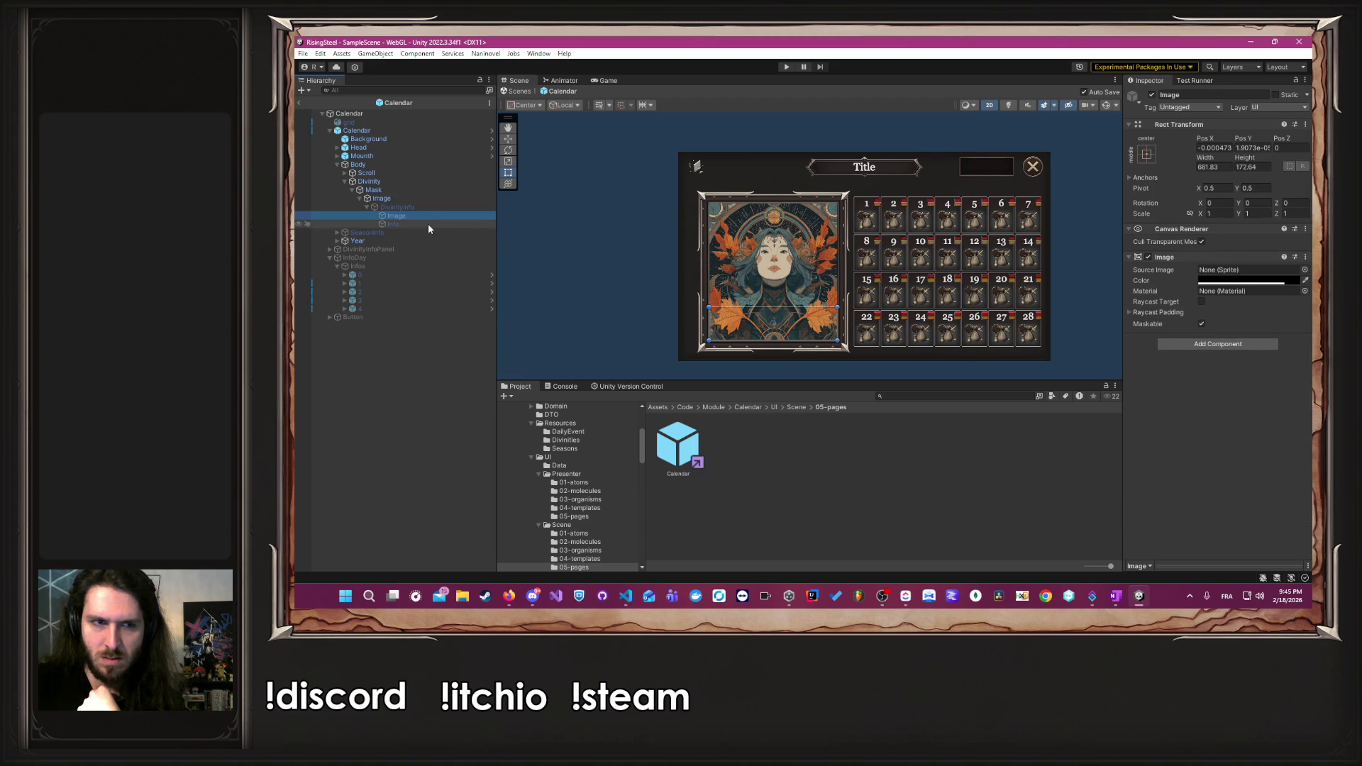
left_click(427, 207)
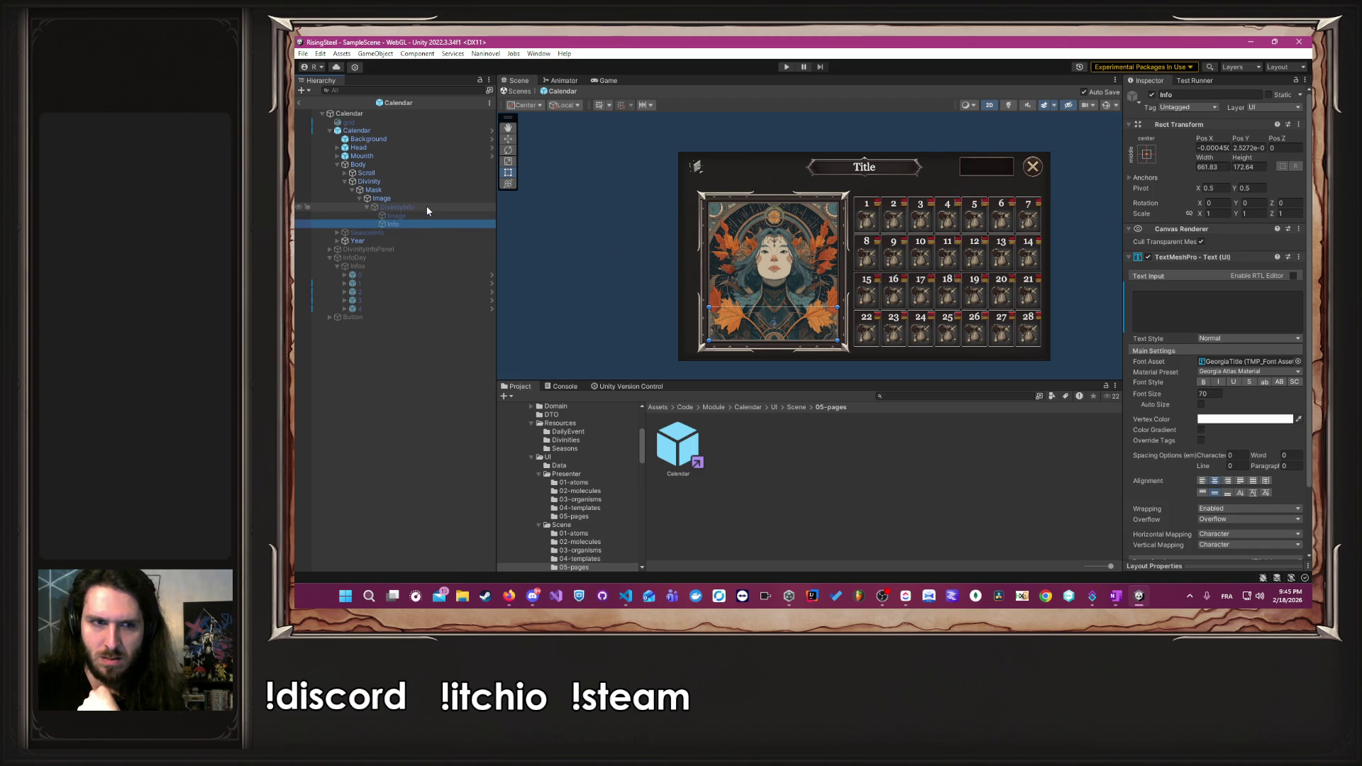
left_click(420, 231)
left_click(411, 241)
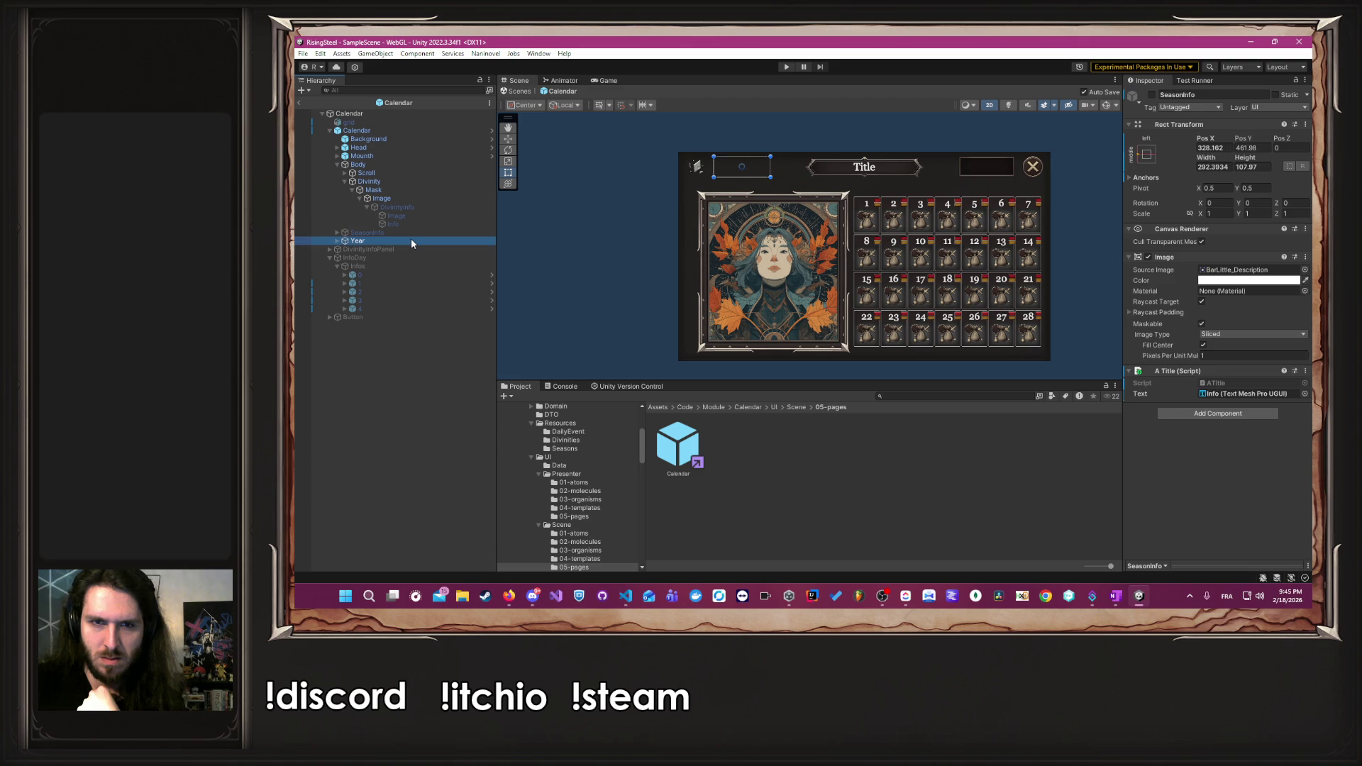
left_click(385, 275)
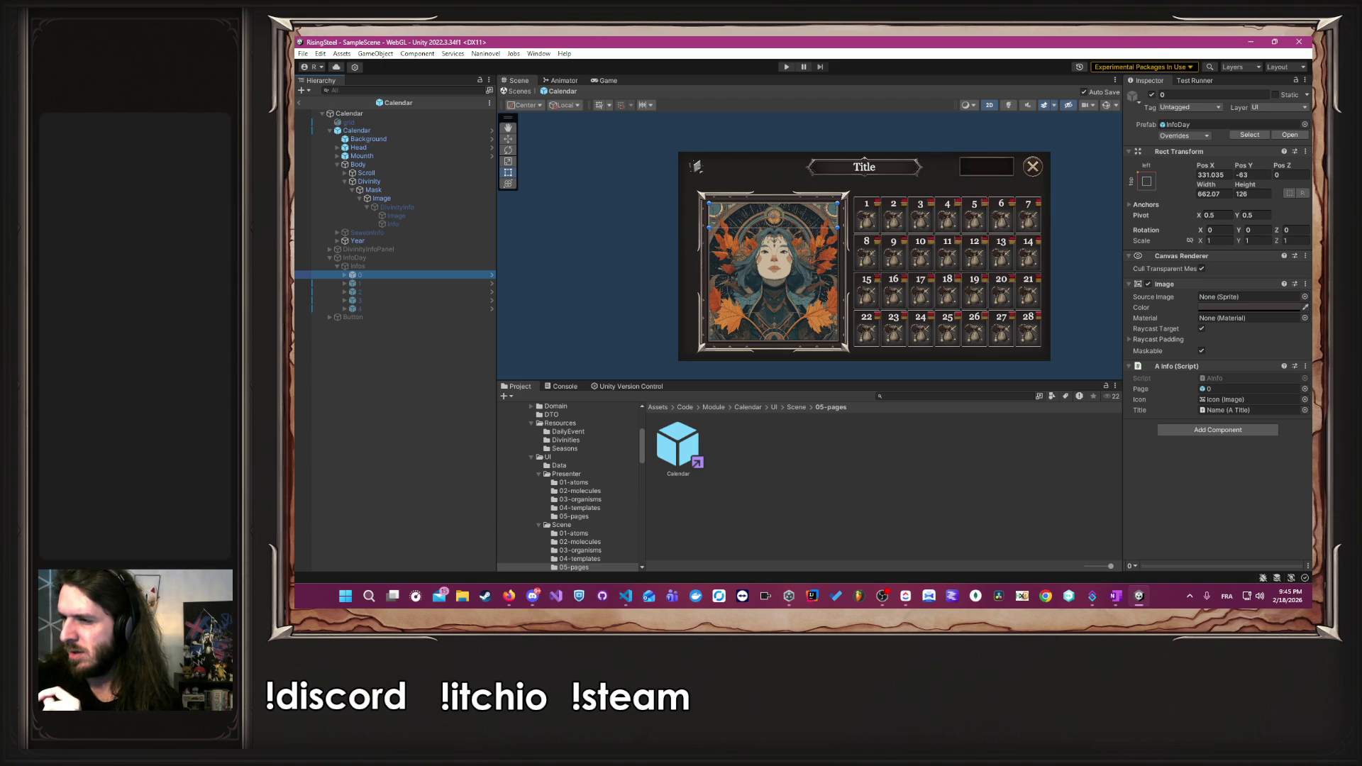
left_click(625, 596)
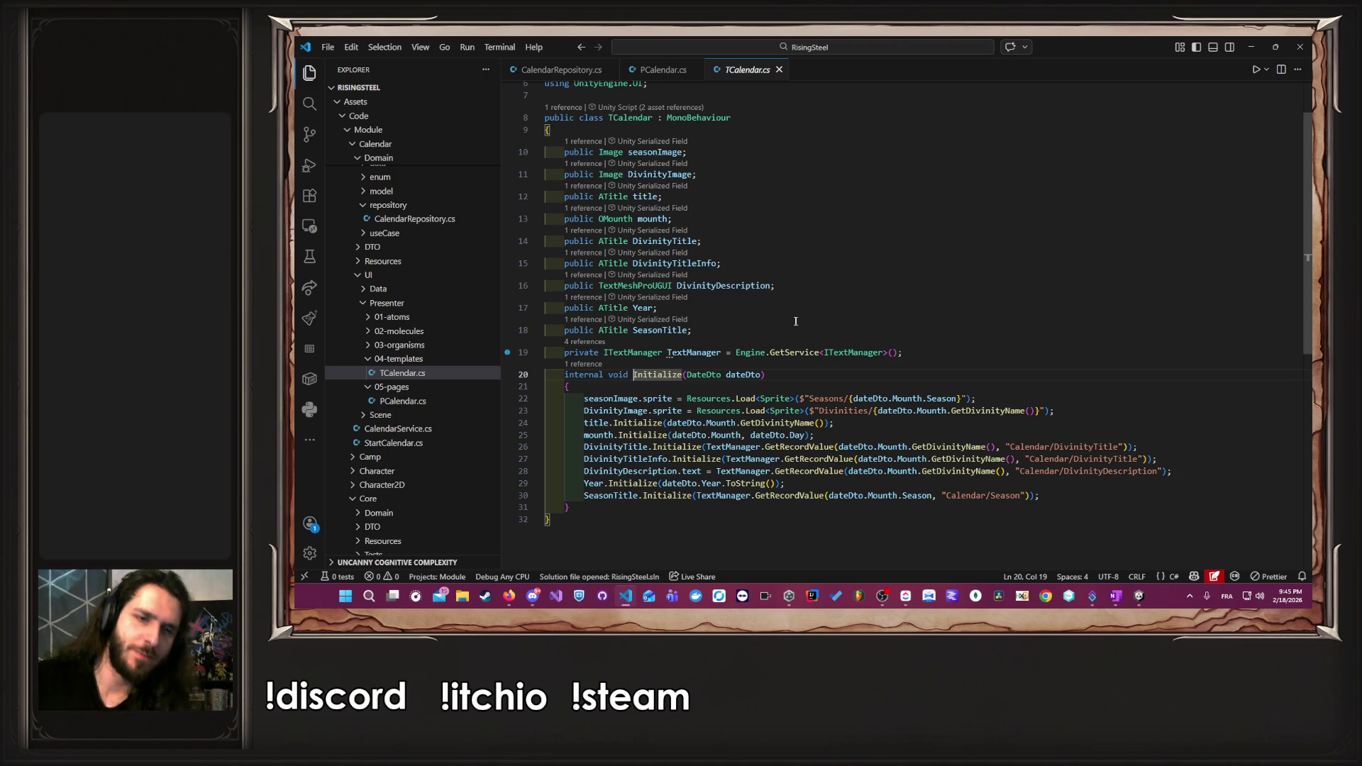
- Follow definitions from OMounth through MDayInfo to AInfo and mark the daily event Name
left_click(614, 220, "ctrl")
left_click(623, 204, "ctrl")
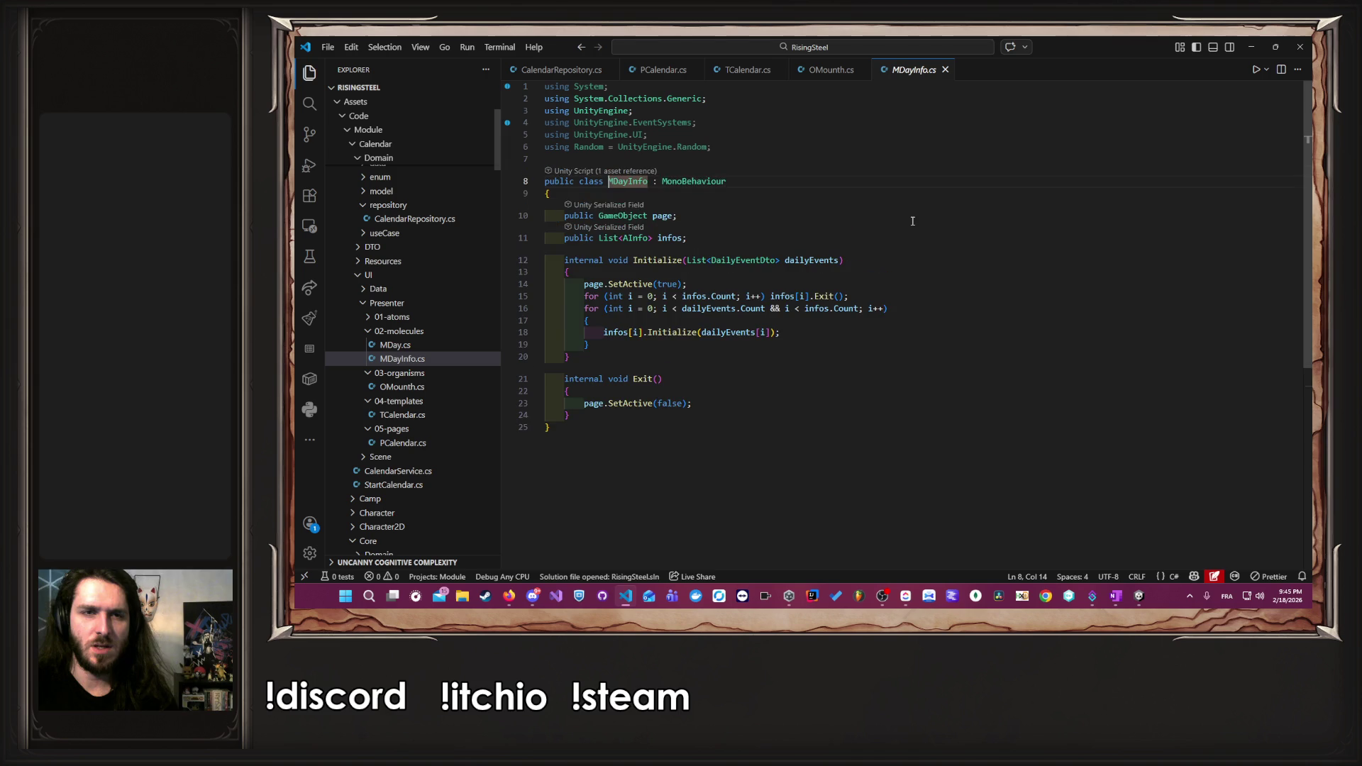
key("alt+Left")
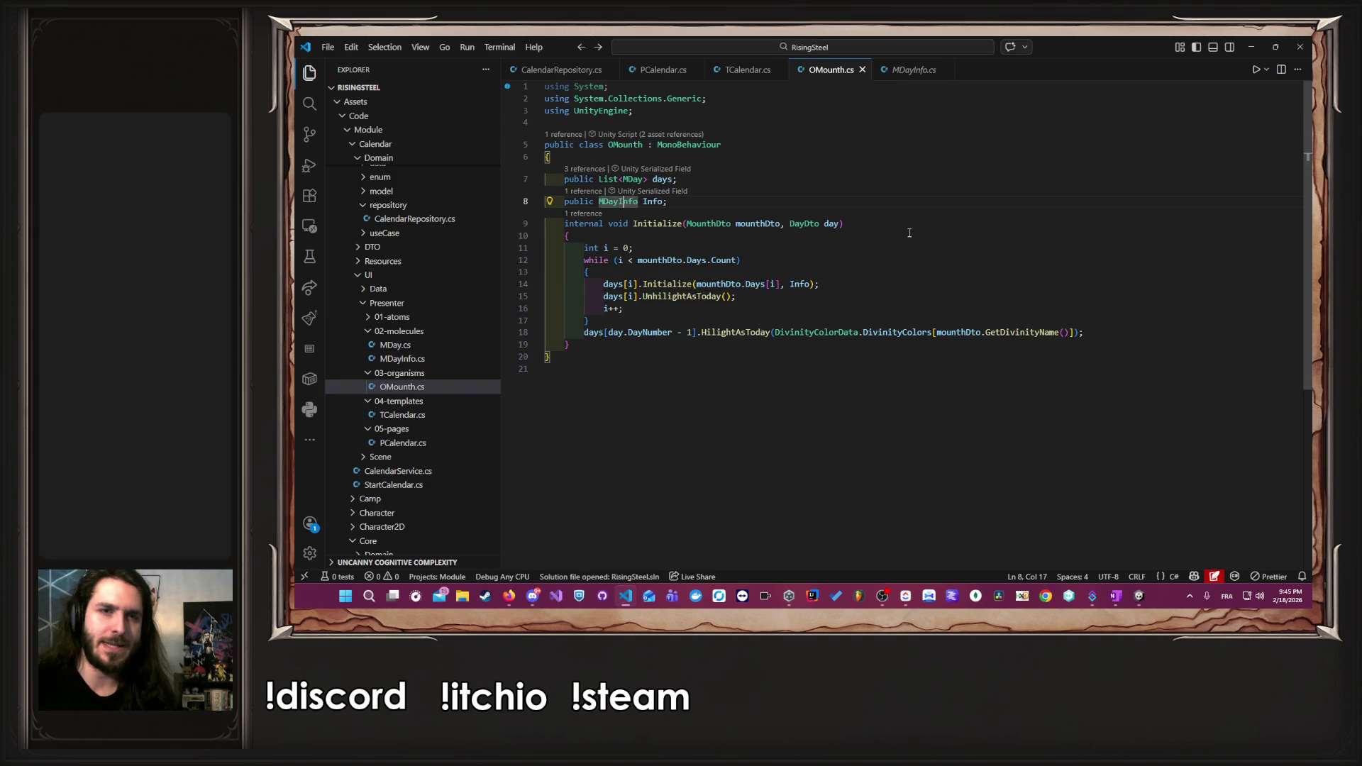
left_click(622, 203, "ctrl")
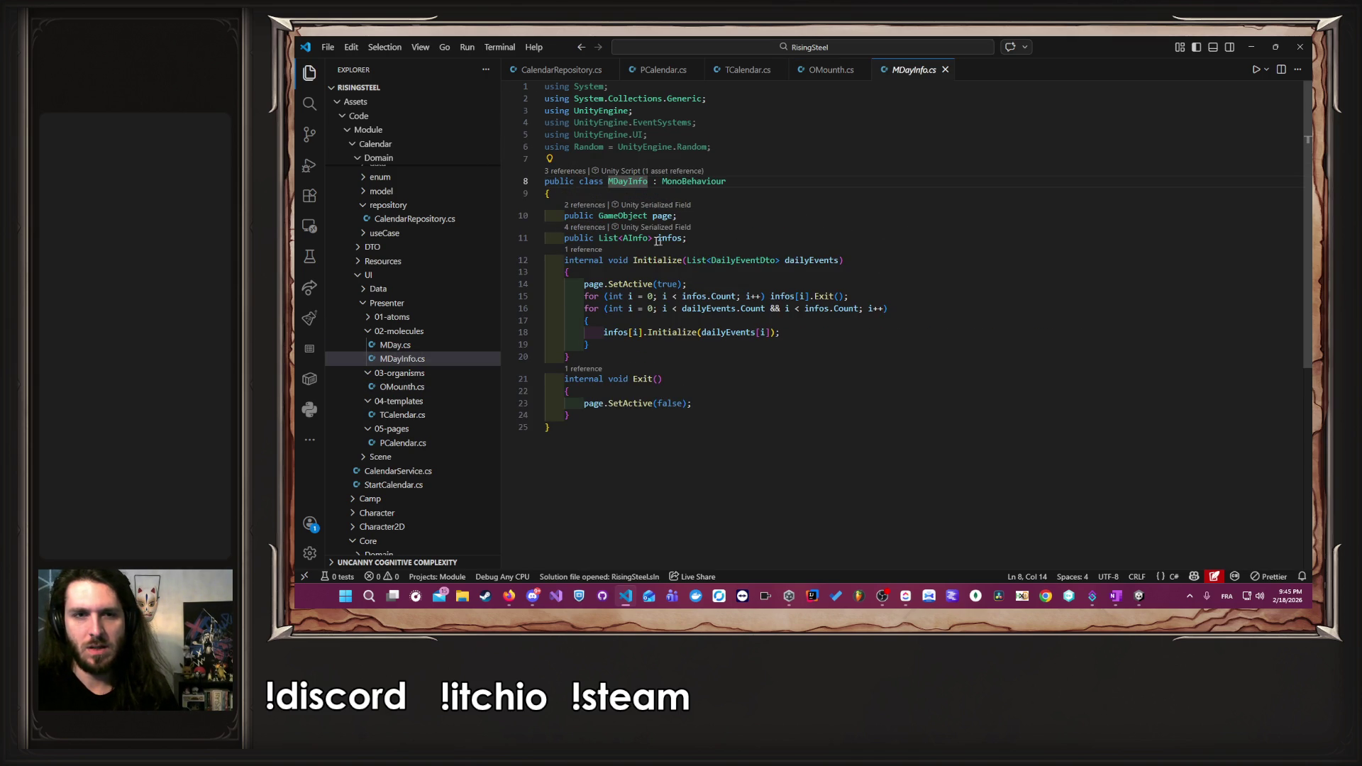
left_click(627, 239)
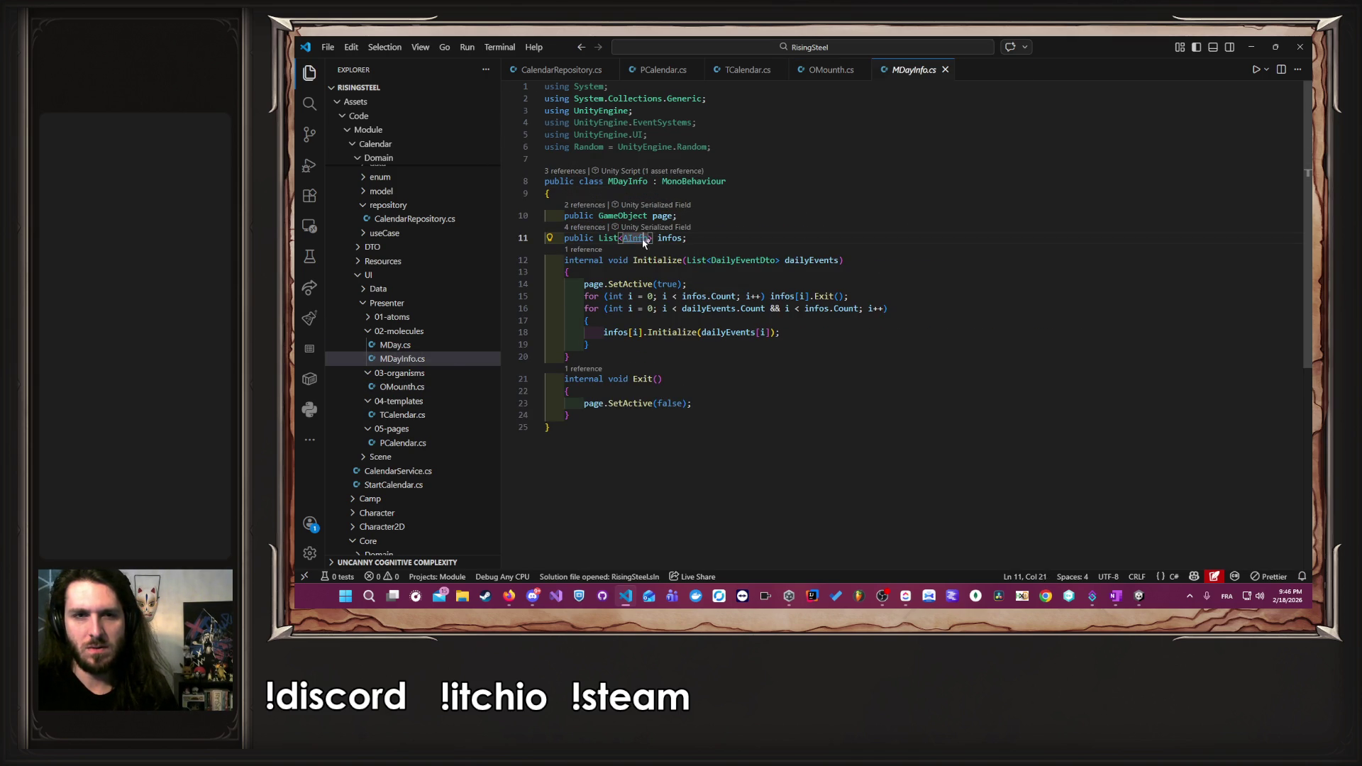
left_click(642, 239, "ctrl")
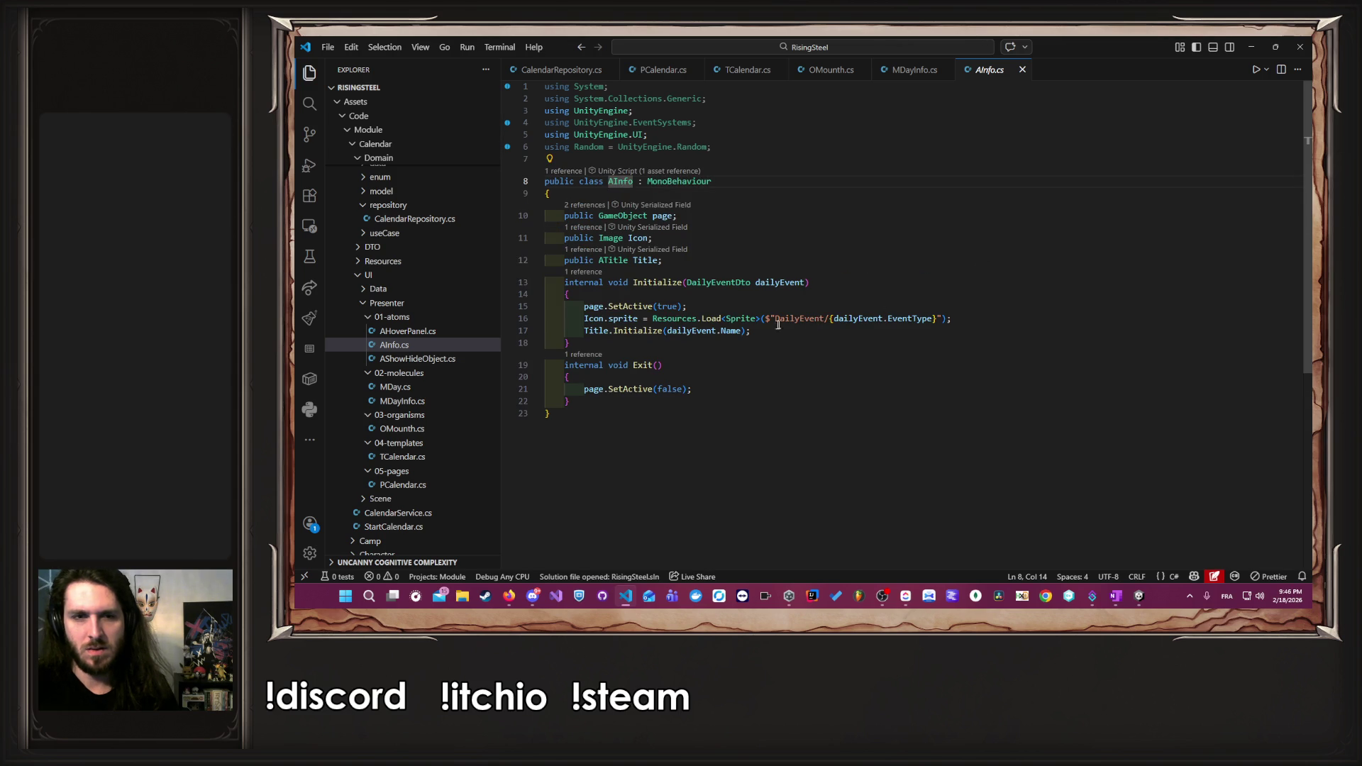
left_click(742, 331)
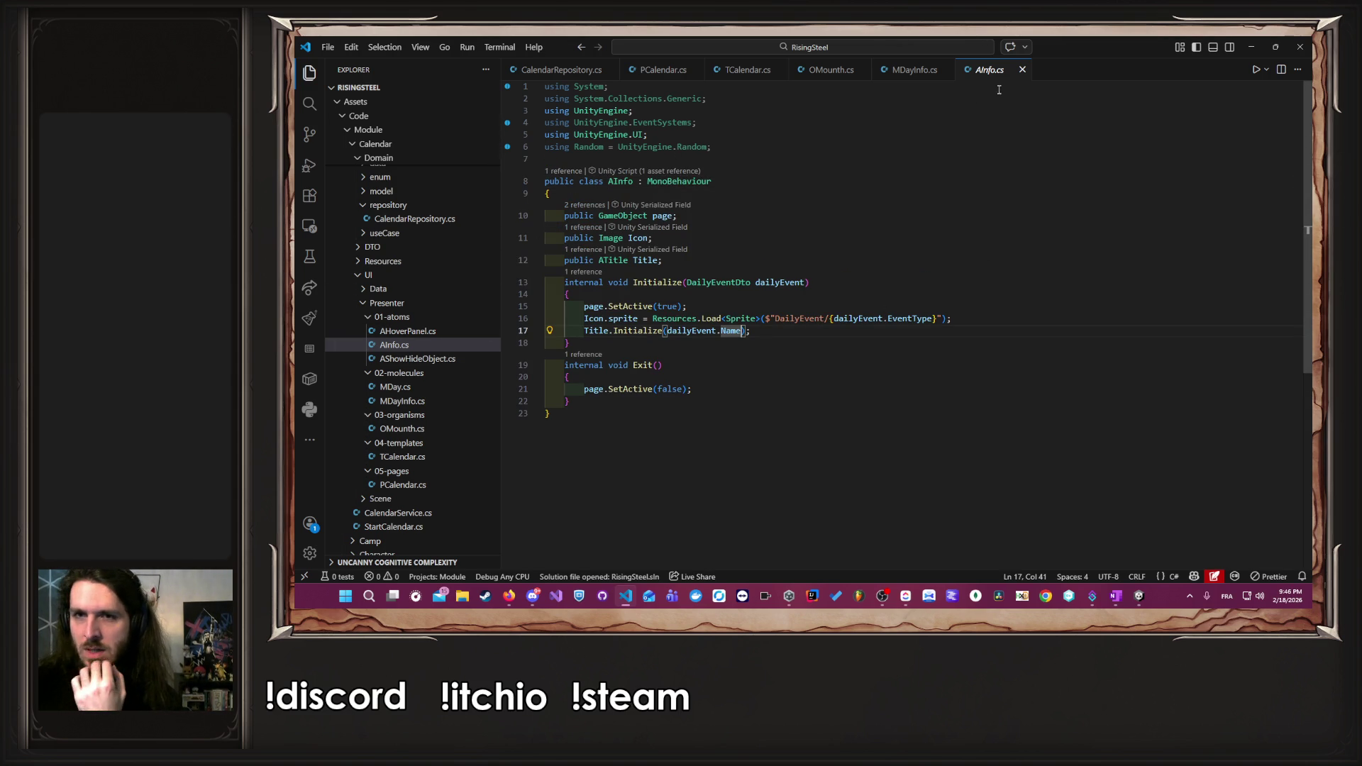
- Close every tab except AInfo.cs and maximize the code editor window
middle_click(552, 78)
middle_click(552, 78)
middle_click(552, 78)
middle_click(552, 78)
middle_click(553, 78)
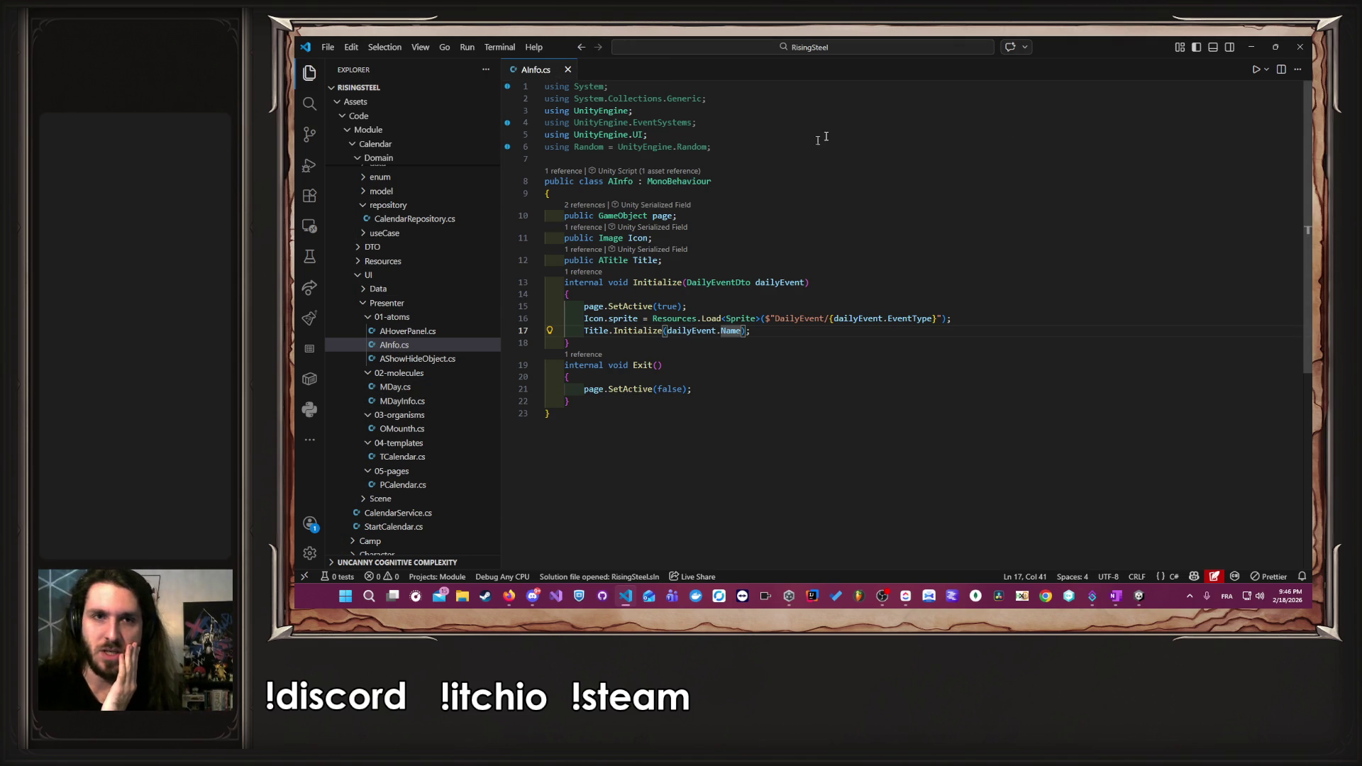
key("alt+Tab")
key("alt+Tab")
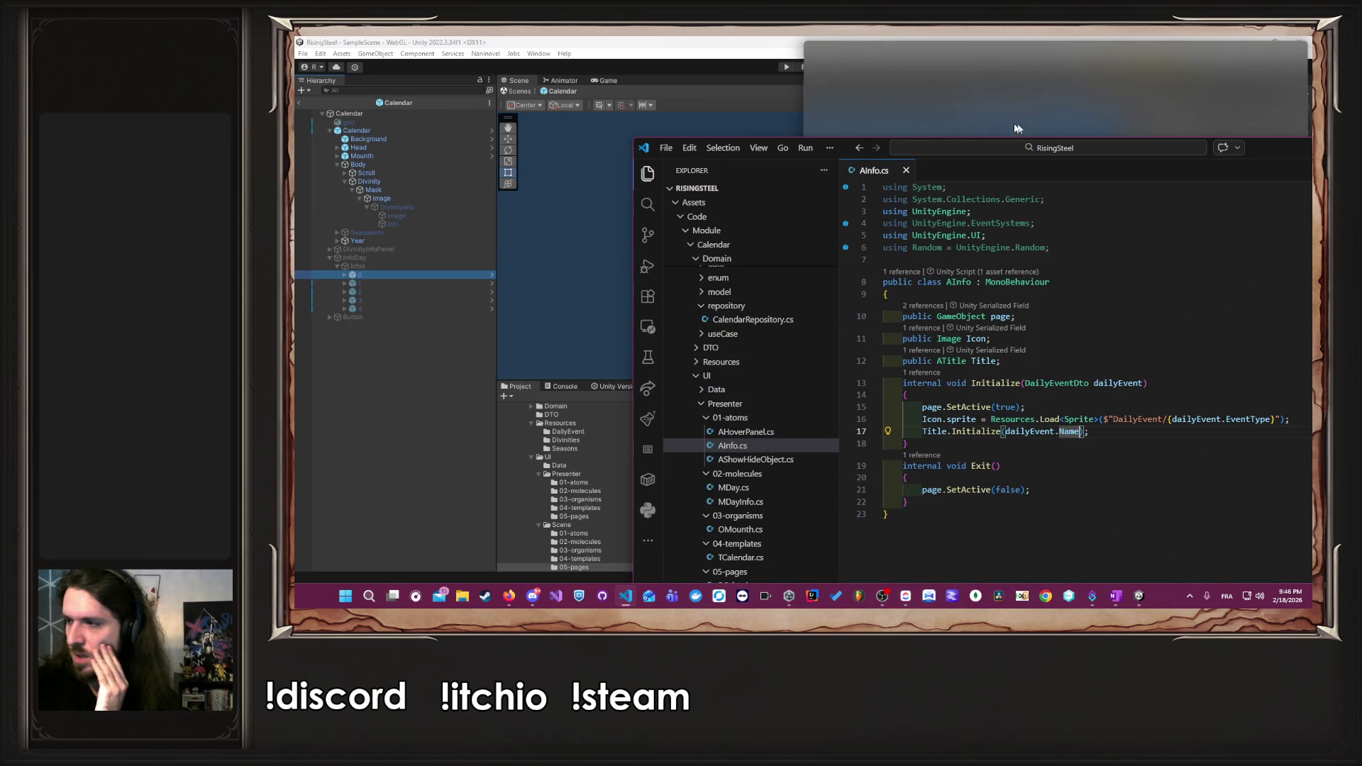
double_click(912, 112)
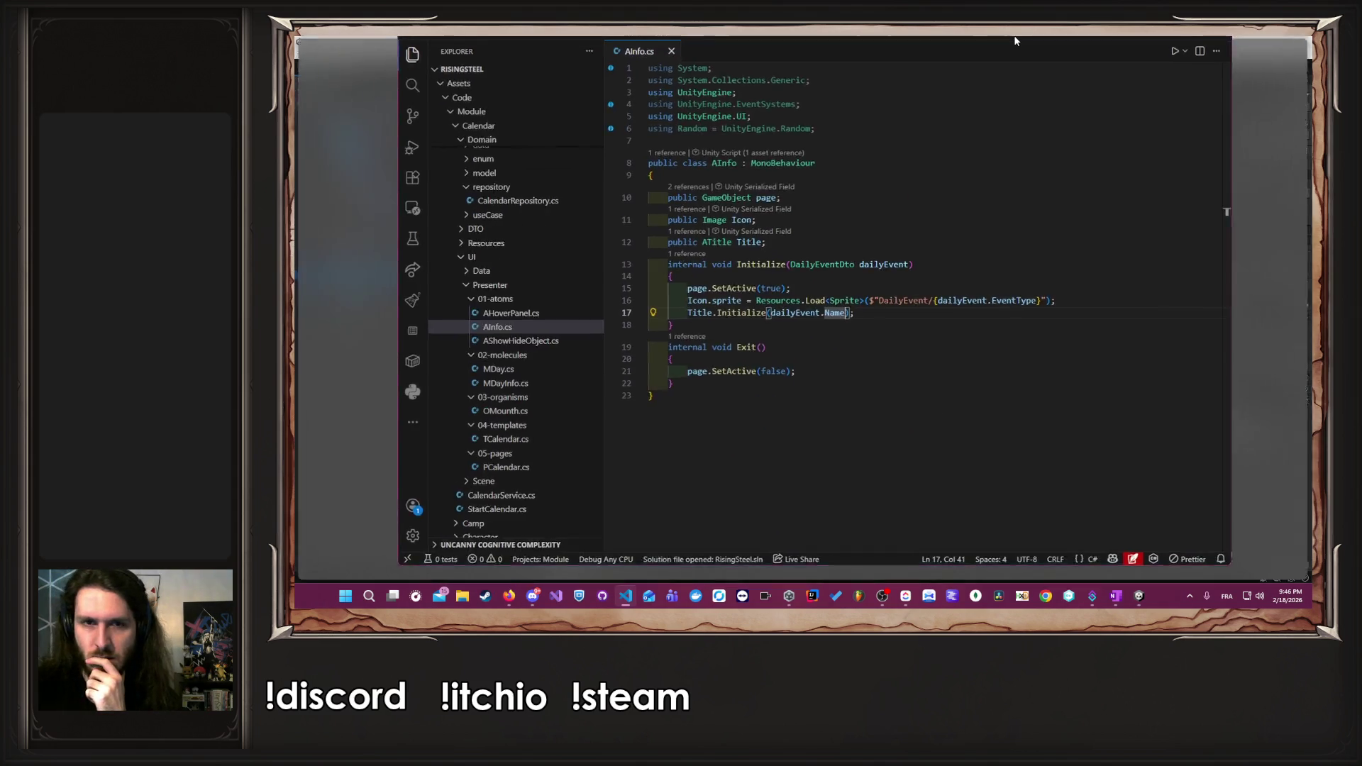
scroll(441, 461, "down", 1)
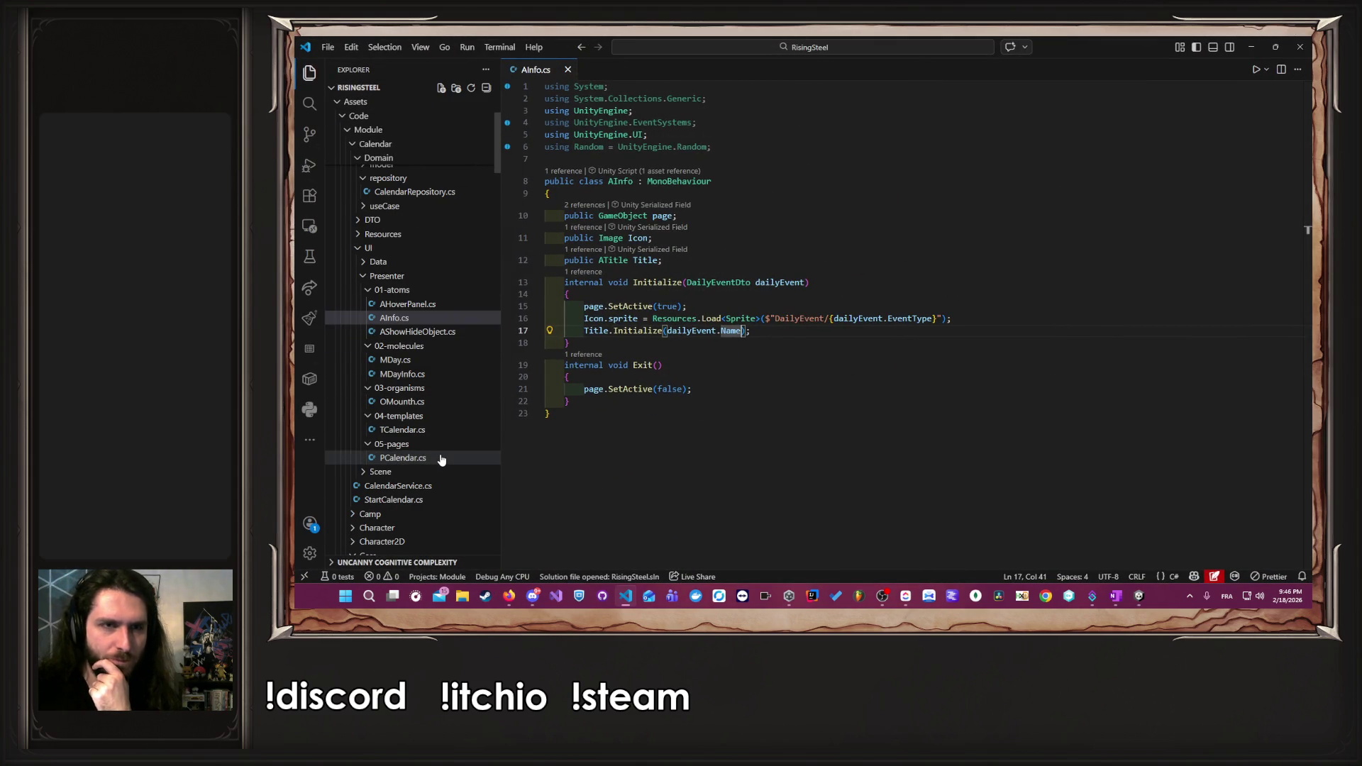
- Copy TCalendar.cs's line-26 GetRecordValue call via PCalendar.cs, then return to AInfo.cs
left_click(441, 458)
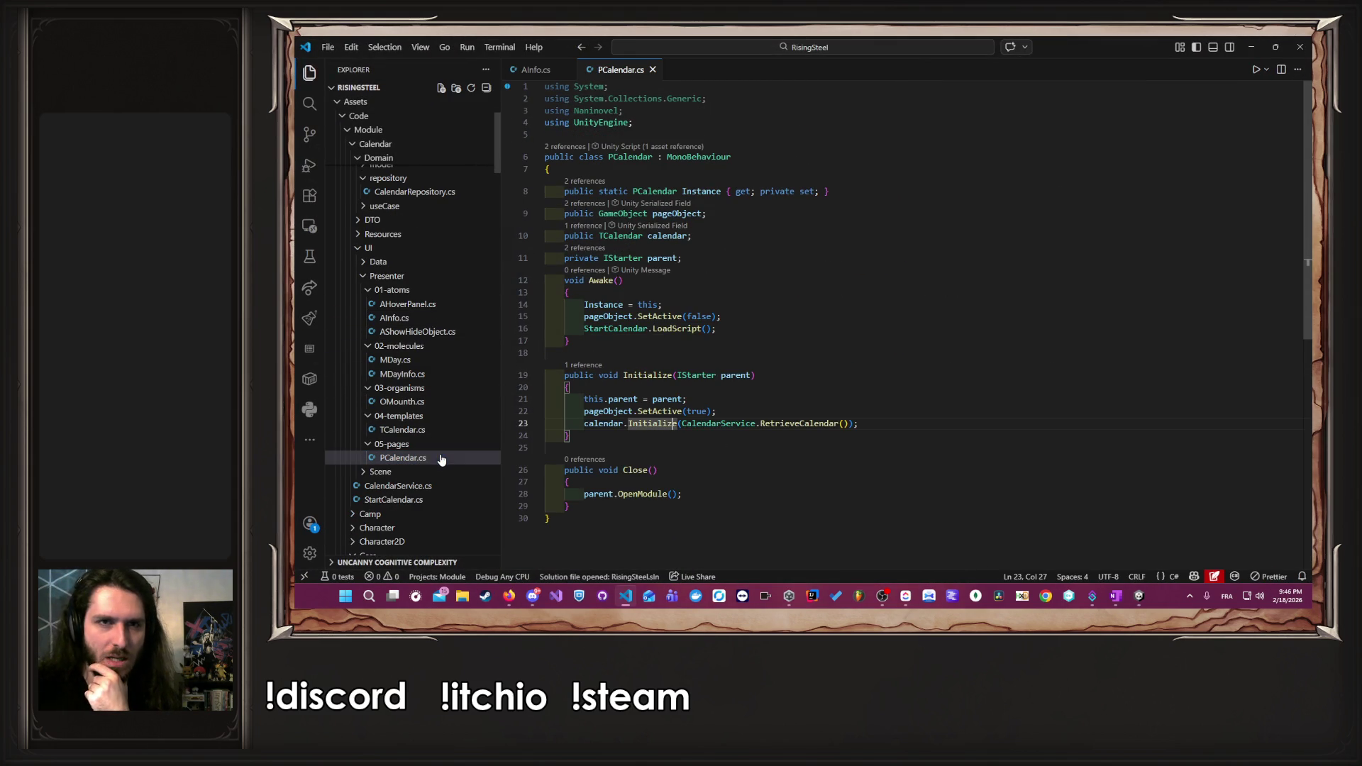
left_click(654, 423, "ctrl")
scroll(754, 369, "down", 2)
left_click_drag(706, 394, 1126, 394)
key("ctrl+c")
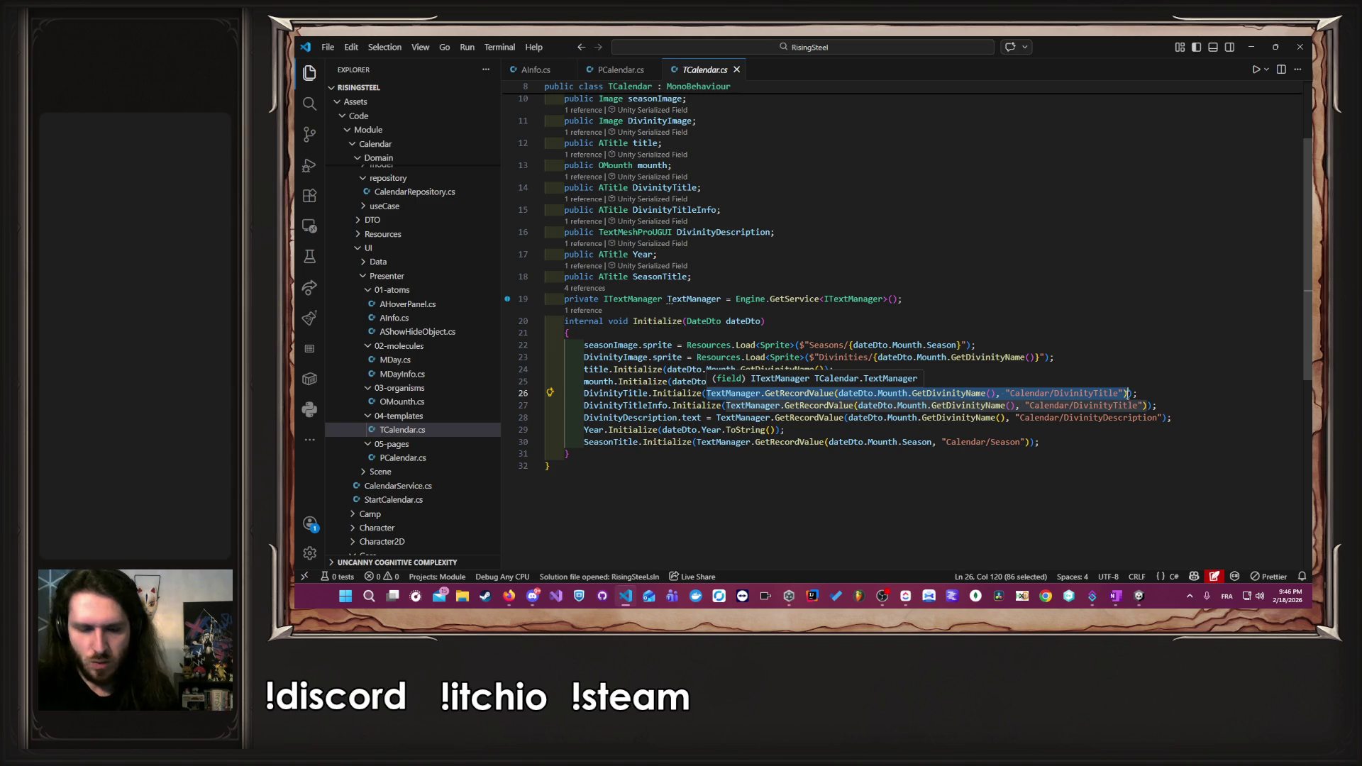
left_click(610, 70)
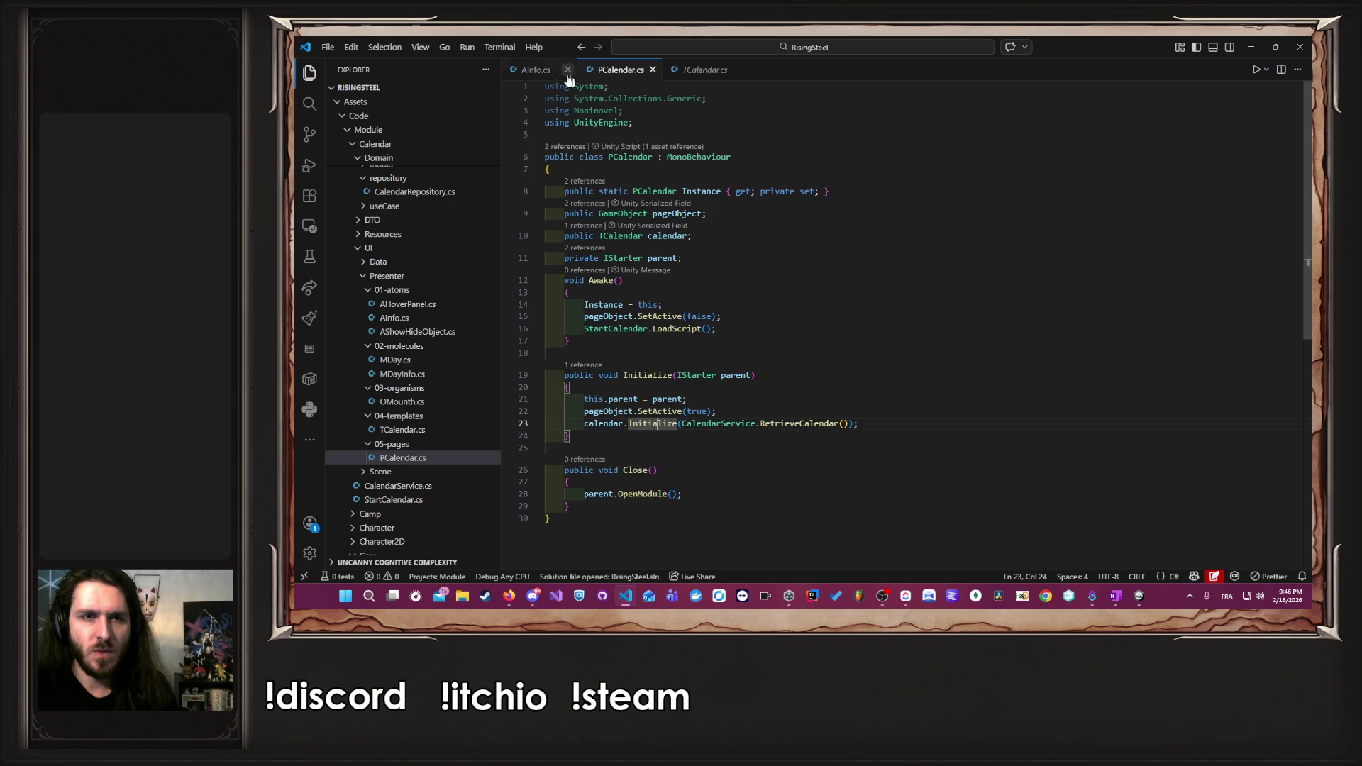
left_click(892, 428)
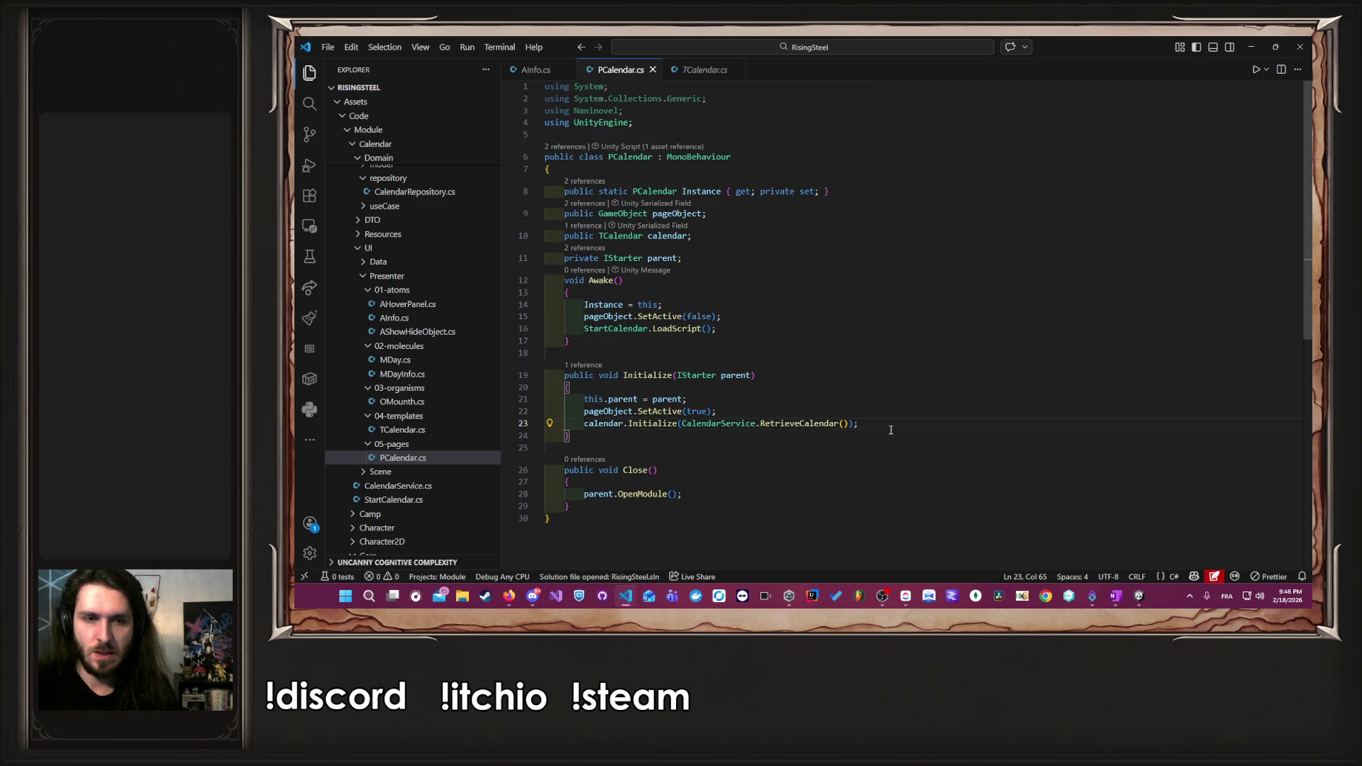
left_click(535, 71)
left_click(1009, 308)
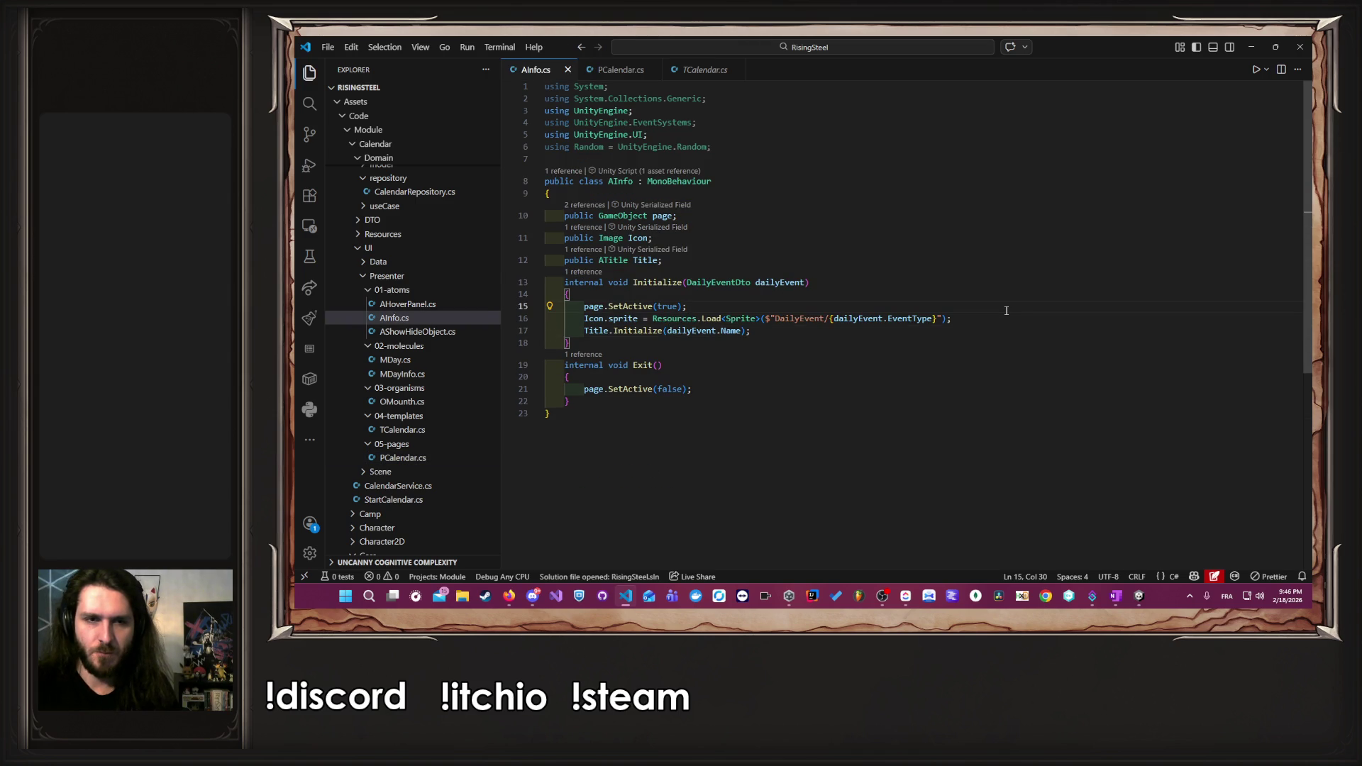
- Paste the copied GetRecordValue call on a new line below page.SetActive
key("Return")
key("ctrl+v")
type(";")
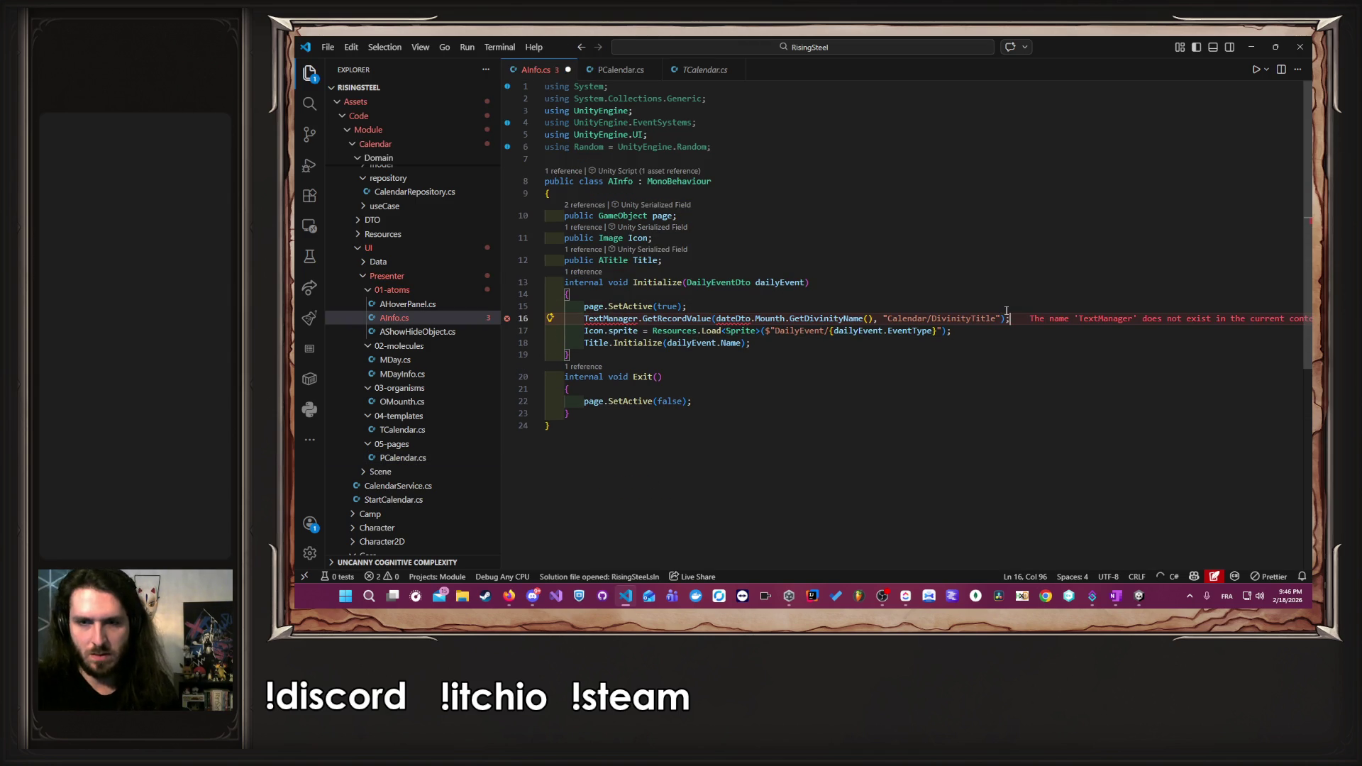
- Add TCalendar.cs's ITextManager TextManager field with a 'using Naninovel;' import, and save
left_click(704, 69)
left_click_drag(904, 298, 564, 298)
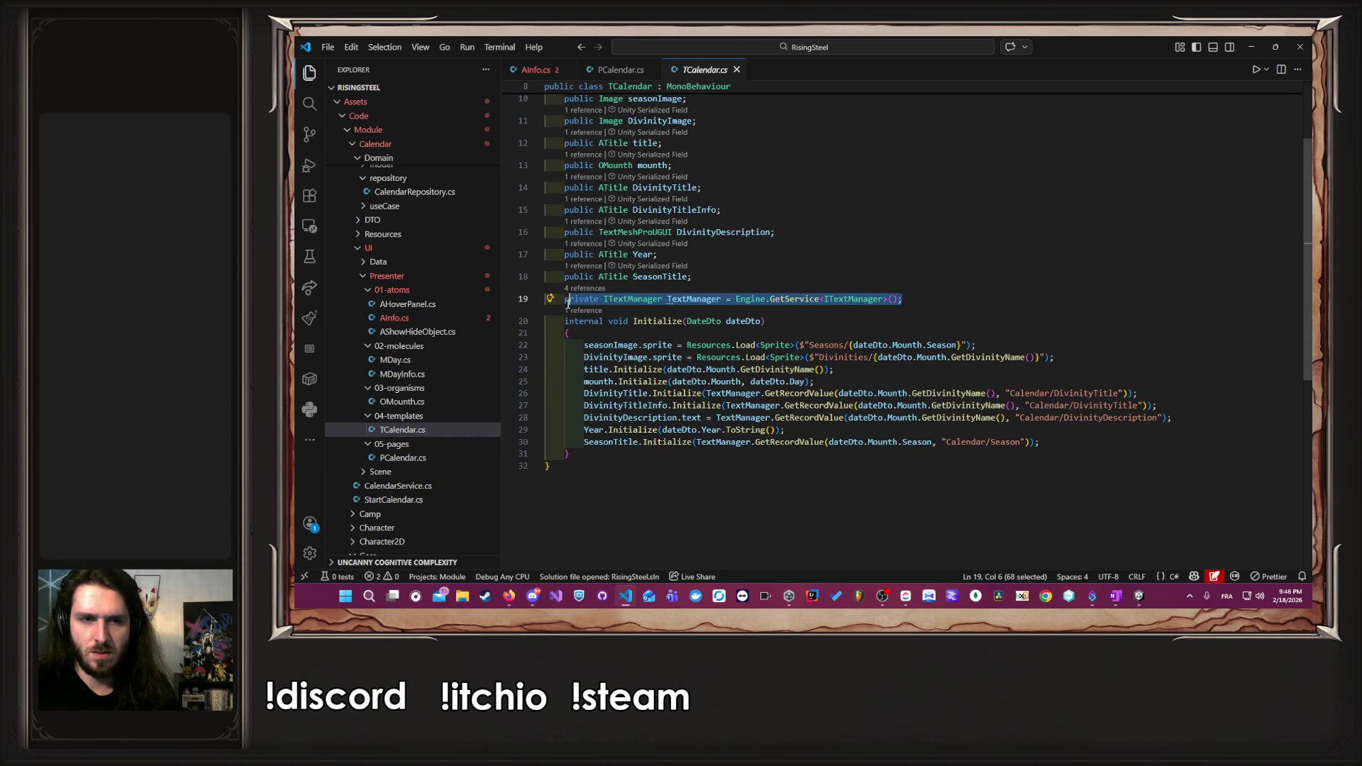
left_click(531, 70)
left_click(824, 260)
type("private ITextManager TextManager = Engine.GetService<ITextManager>();")
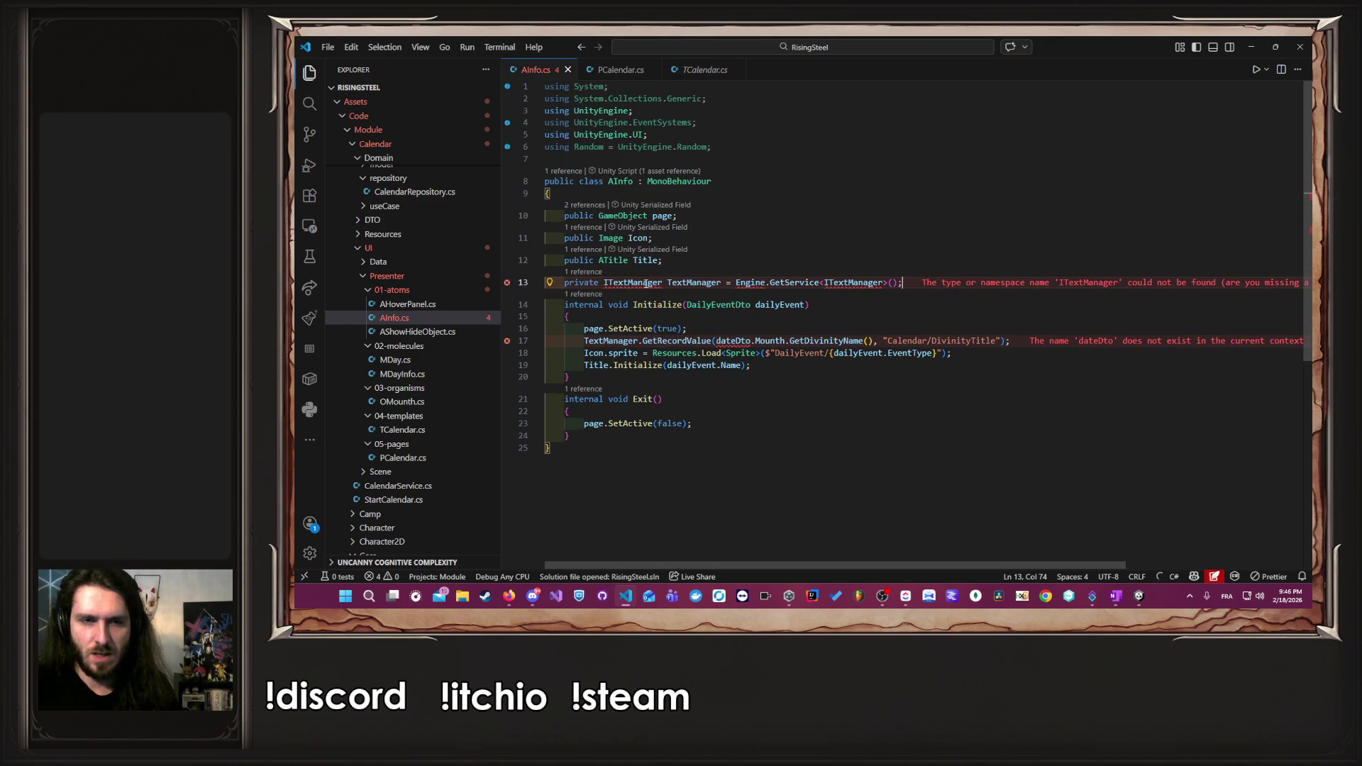
left_click(702, 275)
left_click(741, 312)
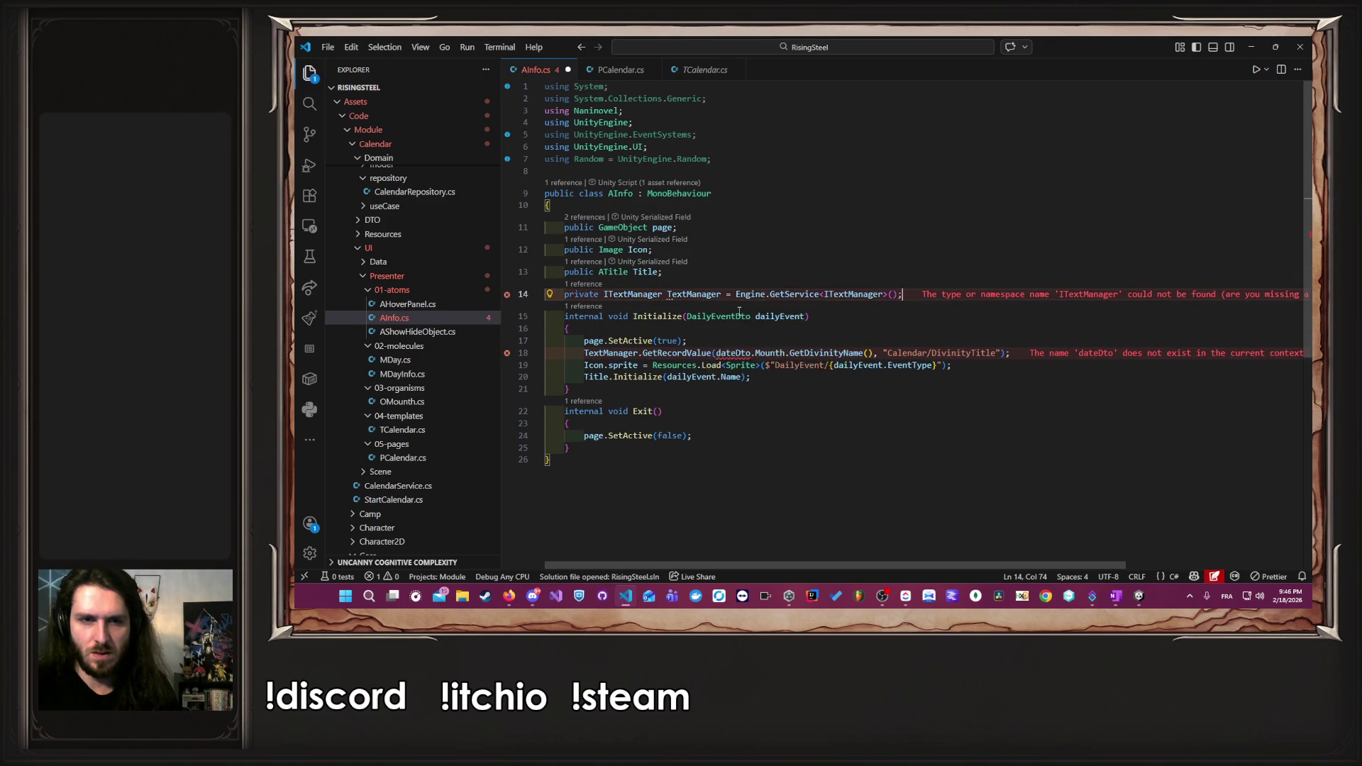
key("ctrl+s")
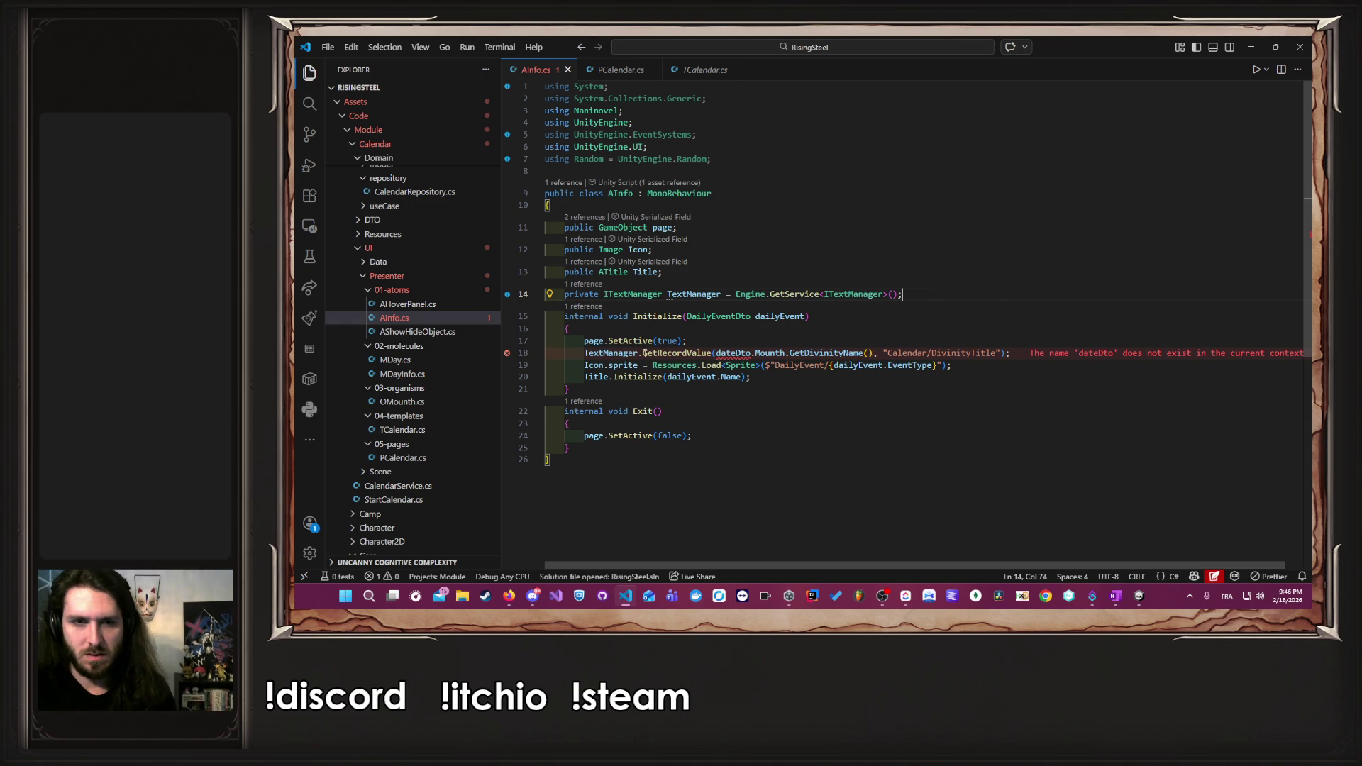
- Wrap dailyEvent.Name in TextManager.GetRecordValue() inside Title.Initialize and save
left_click_drag(584, 352, 716, 352)
key("ctrl+c")
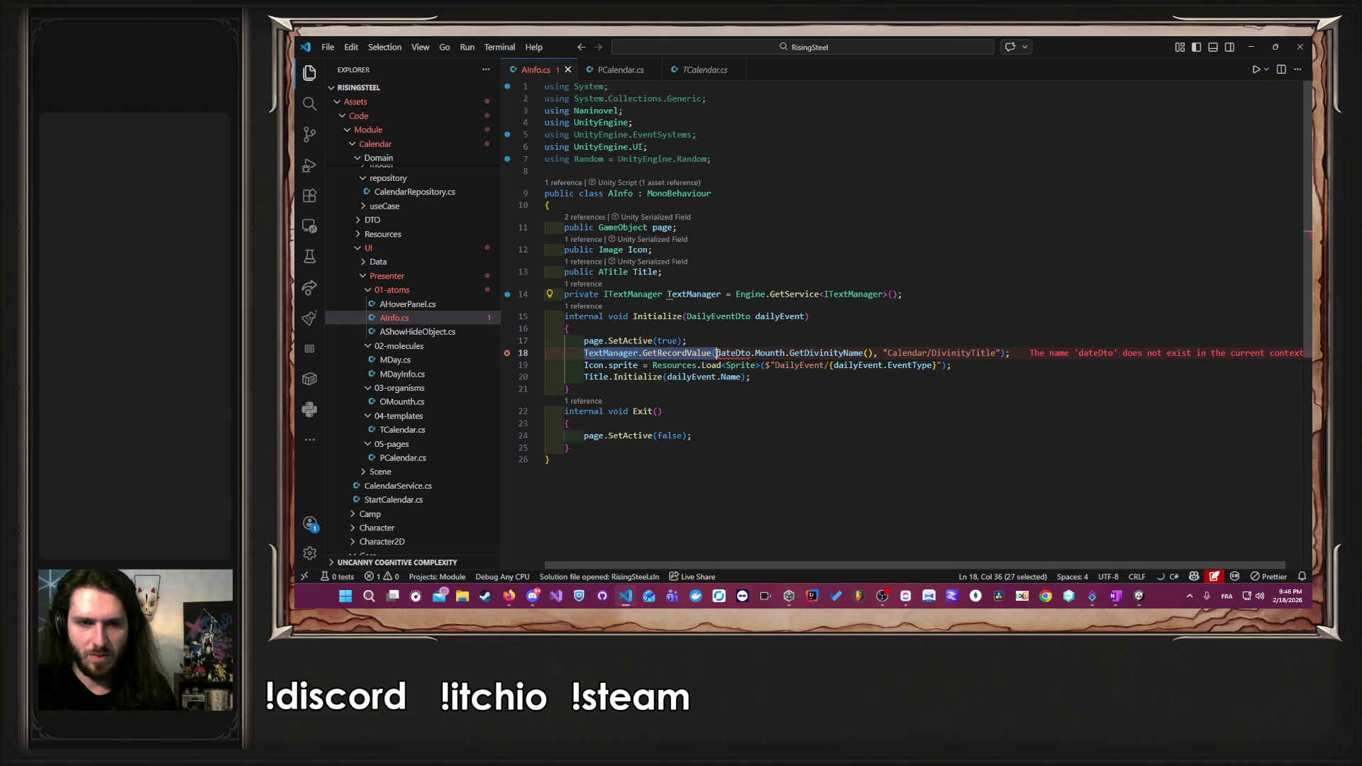
key("shift+End")
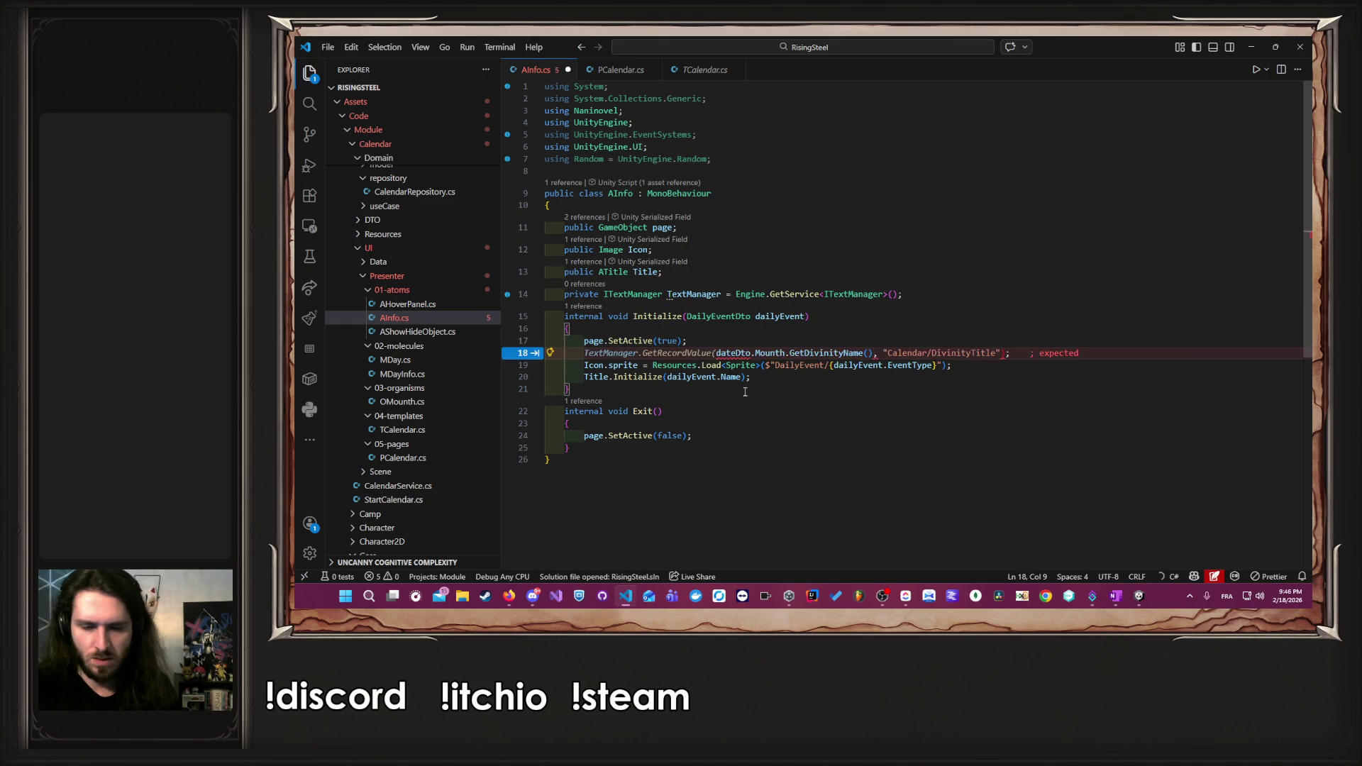
key("BackSpace")
key("BackSpace")
key("BackSpace")
key("BackSpace")
key("Down")
key("Down")
key("Left")
key("Left")
key("Left")
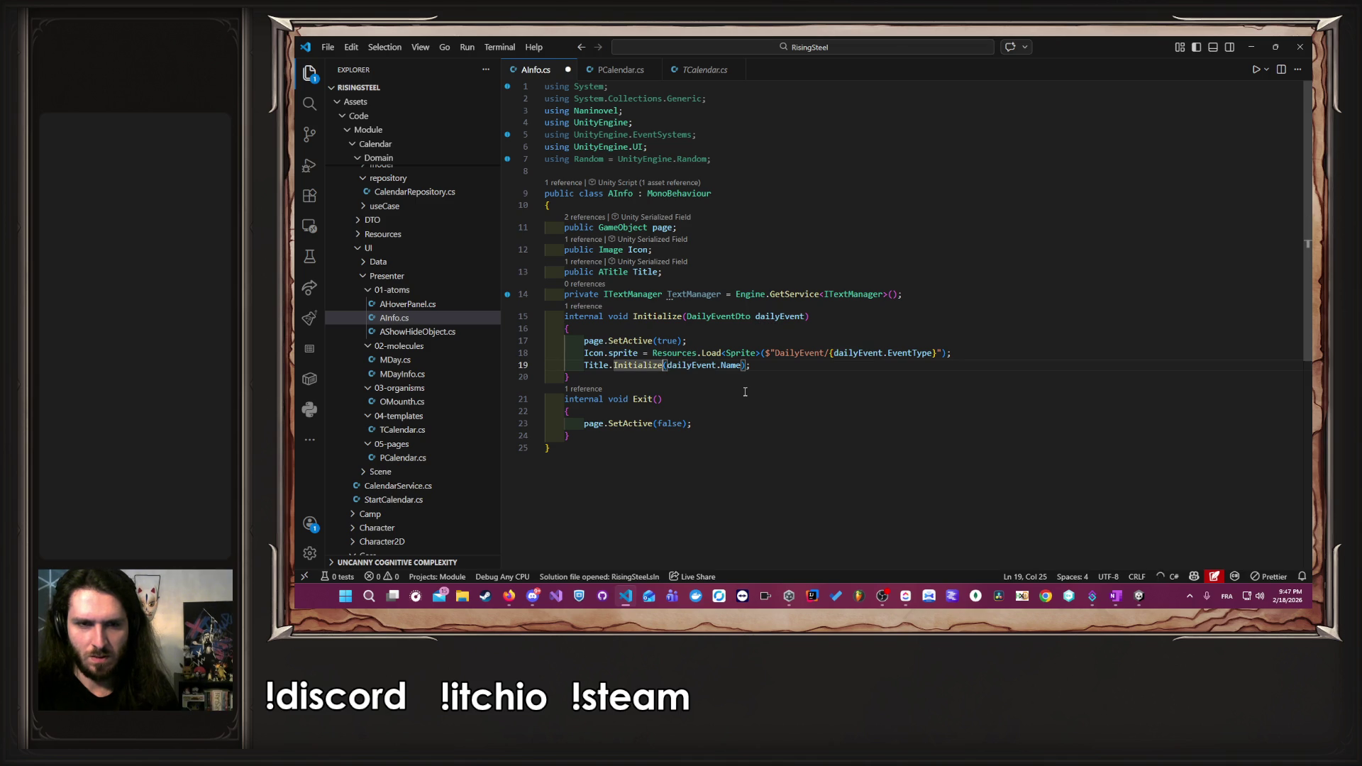
key("ctrl+v")
key("ctrl+Right")
key("ctrl+Right")
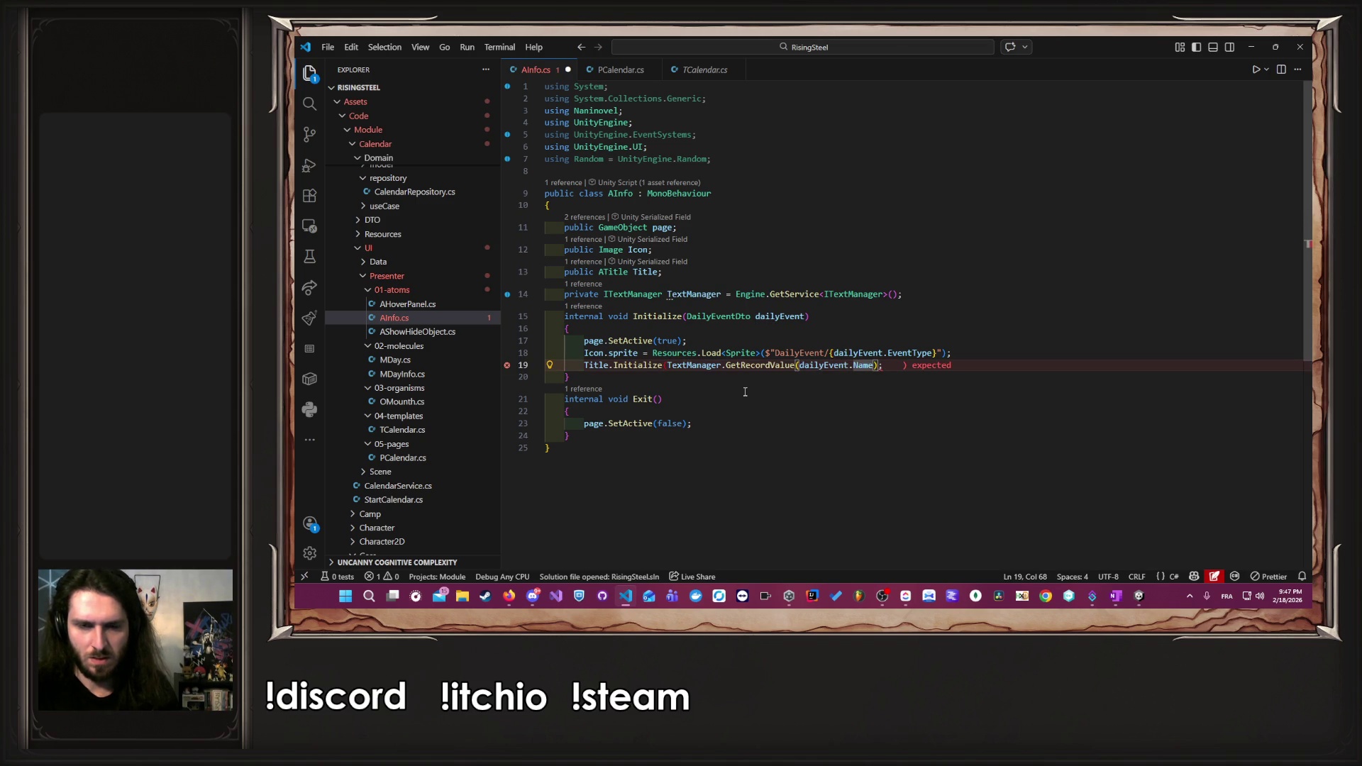
type(")")
key("ctrl+s")
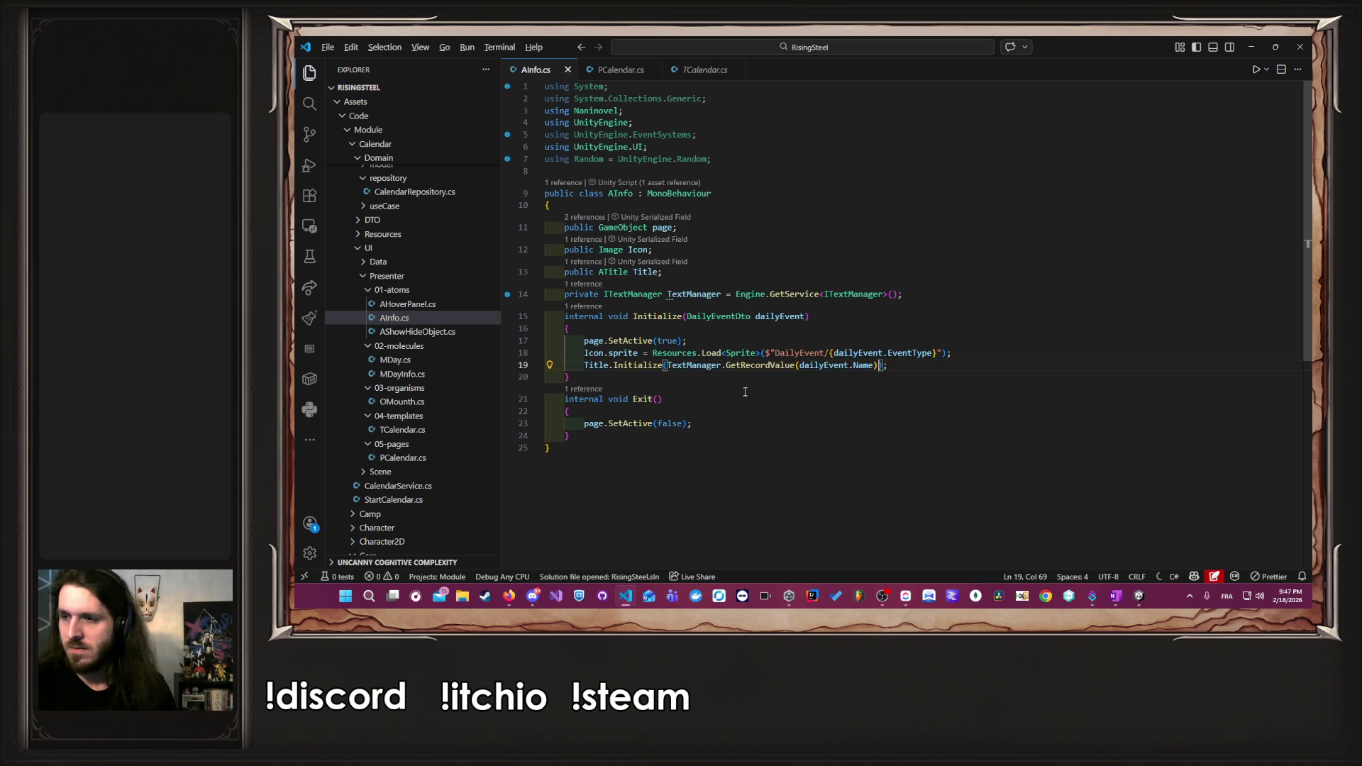
key("alt+Tab")
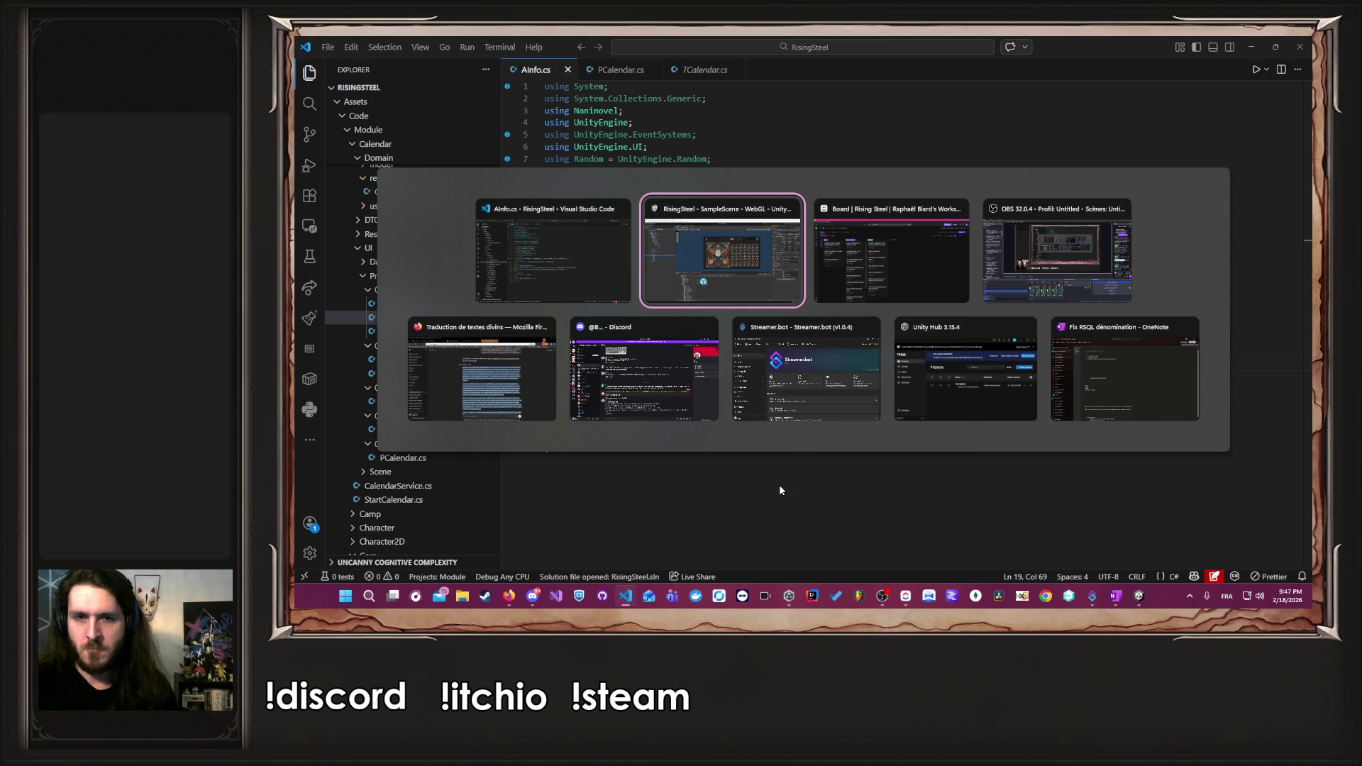
- Open Localization/fr/Text/Mission/Mission.txt and select its blackBark key
left_click(553, 255)
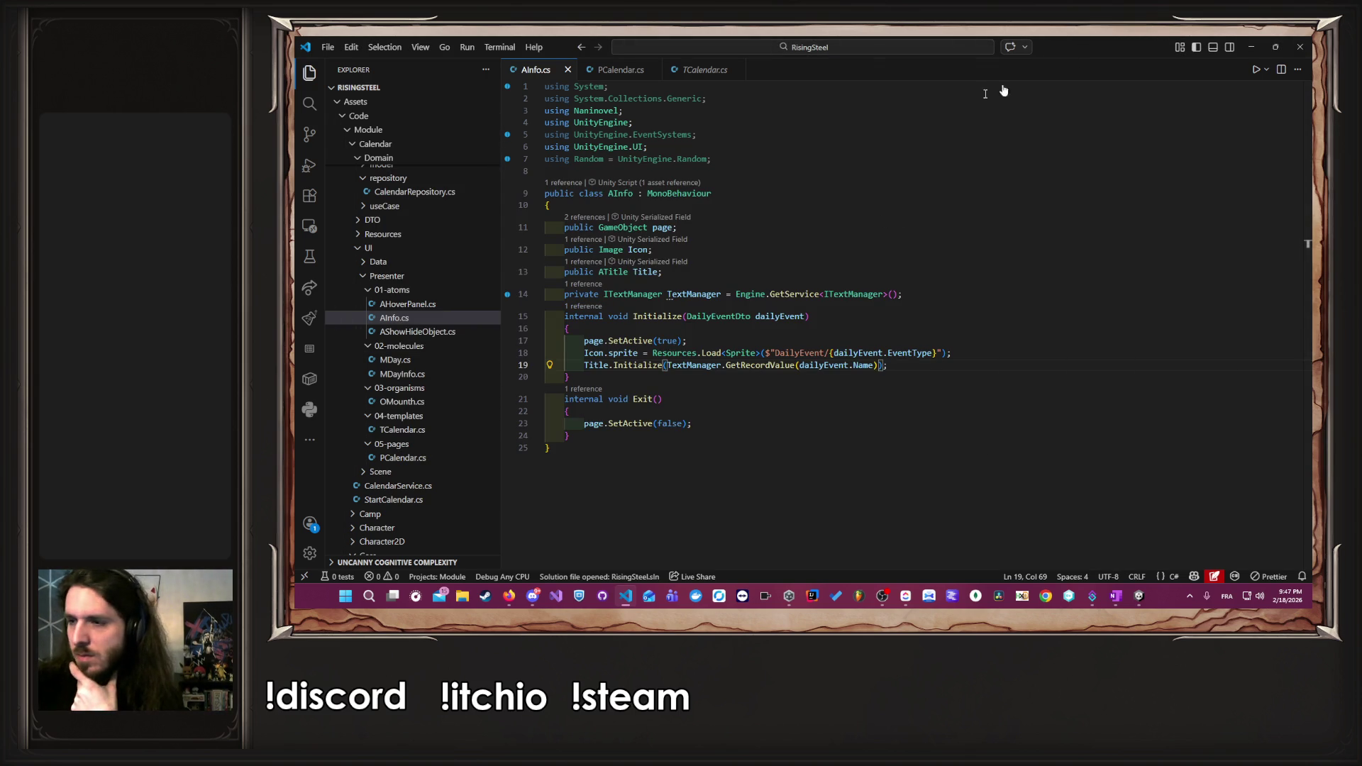
scroll(780, 156, "down", 1)
scroll(459, 252, "down", 10)
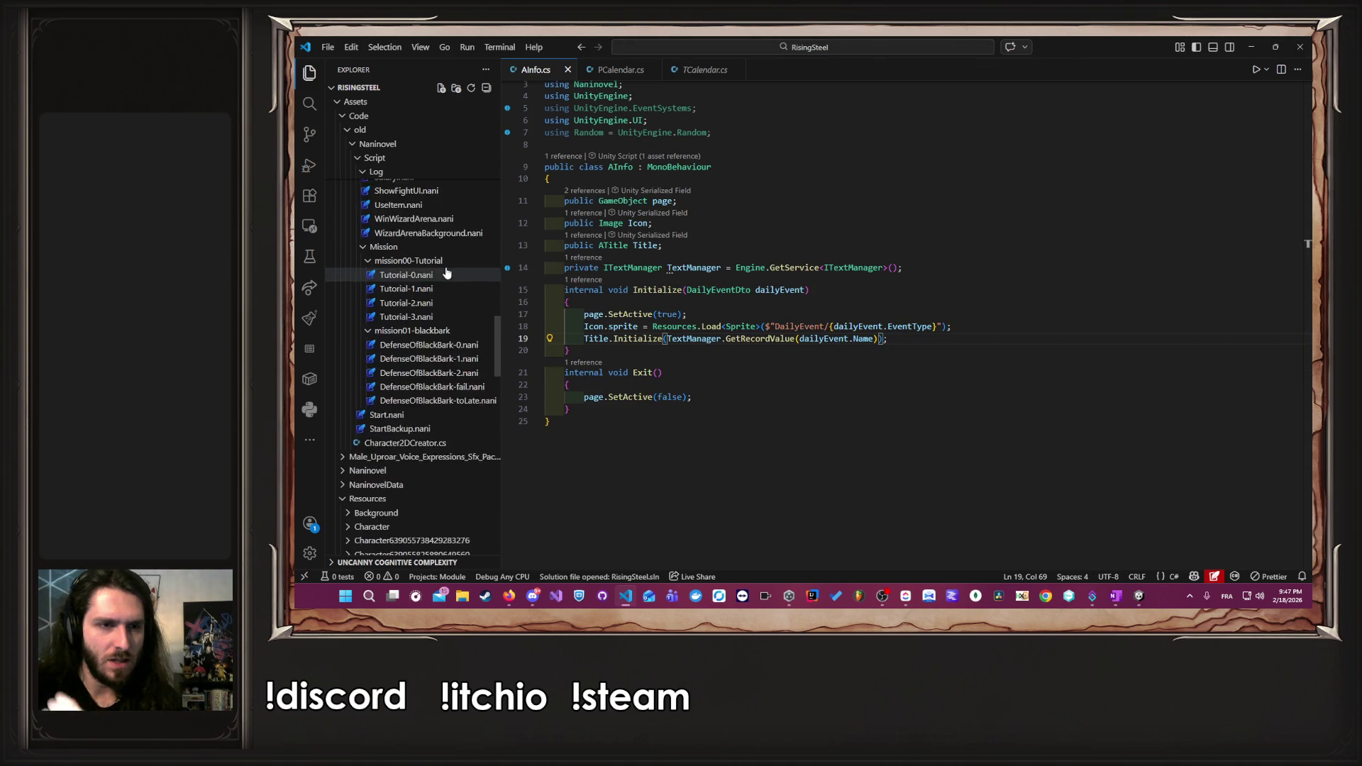
scroll(446, 272, "down", 5)
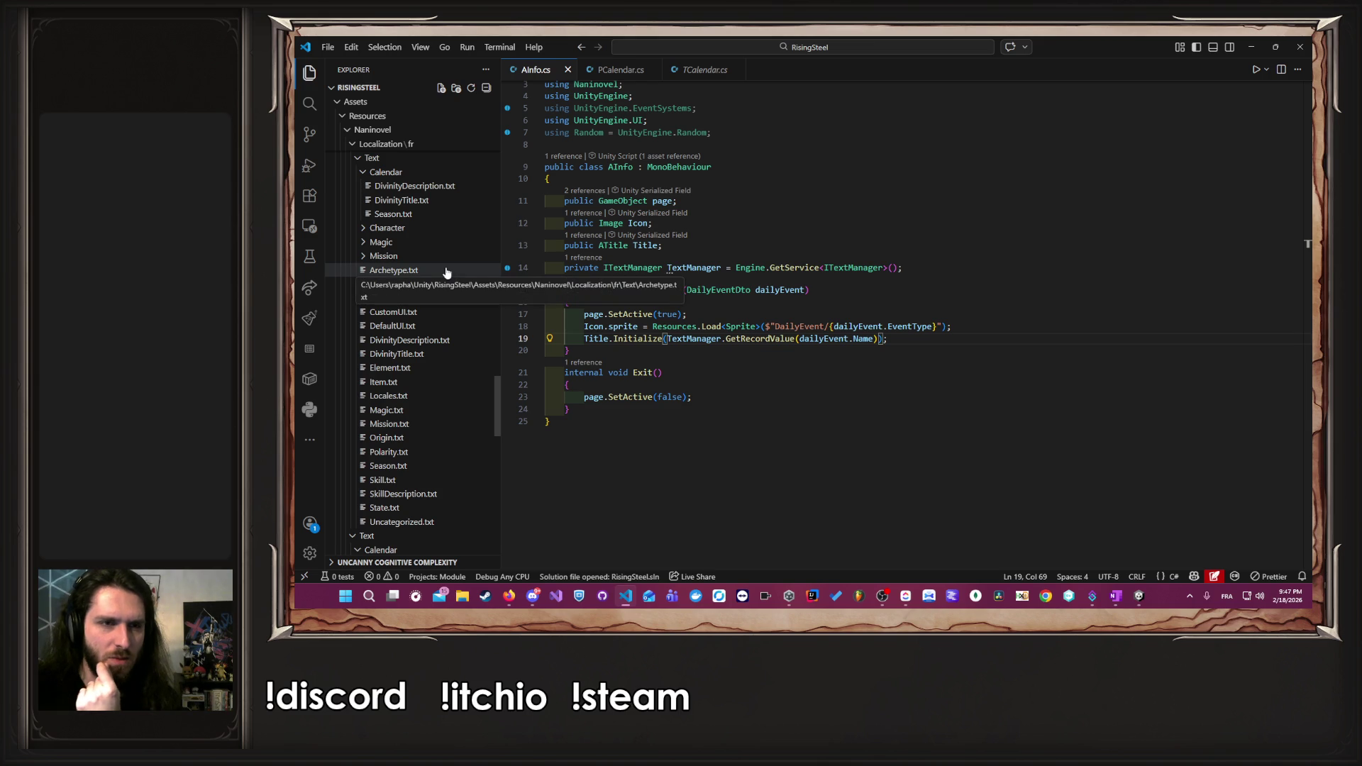
left_click(438, 262)
left_click(441, 270)
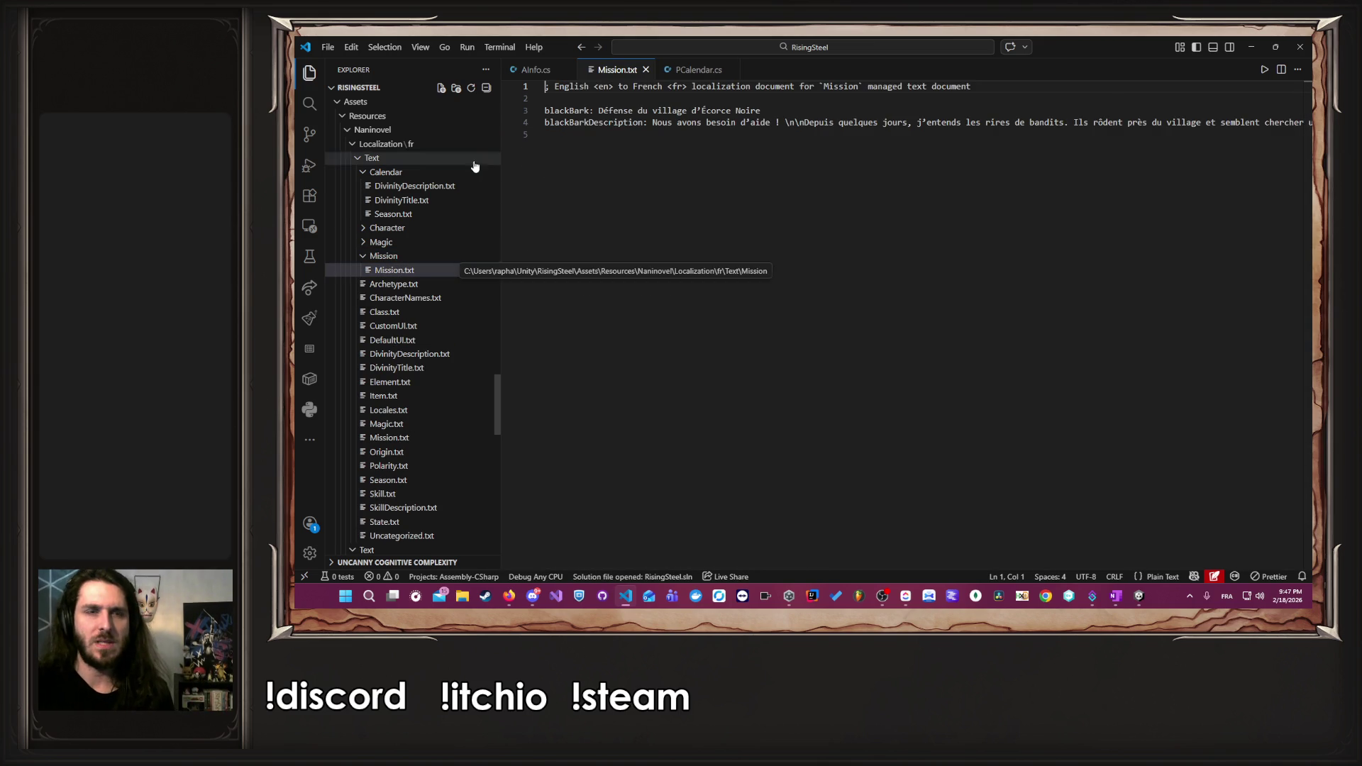
left_click(560, 110)
double_click(561, 111)
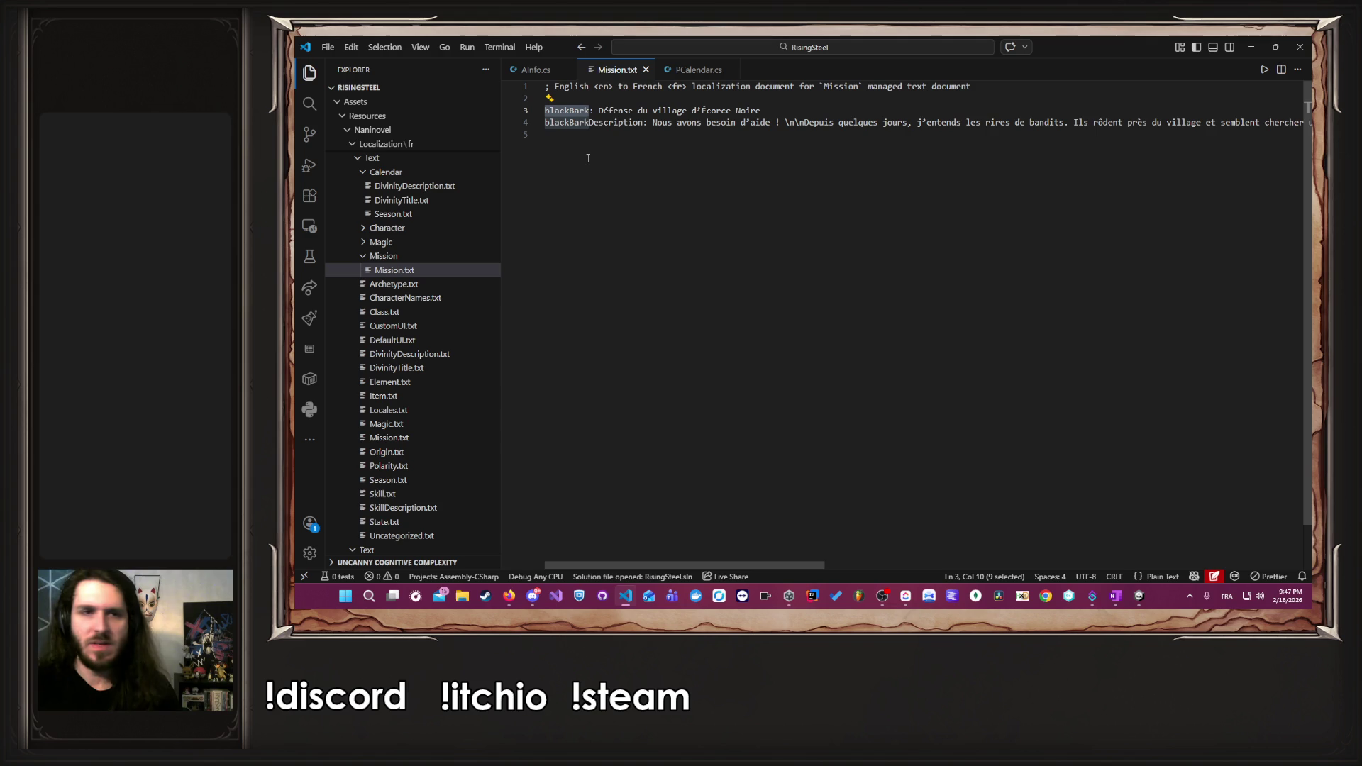
- Return from PCalendar.cs to AInfo.cs and highlight dailyEvent in its TextManager.GetRecordValue title lookup
left_click(698, 69)
left_click(524, 74)
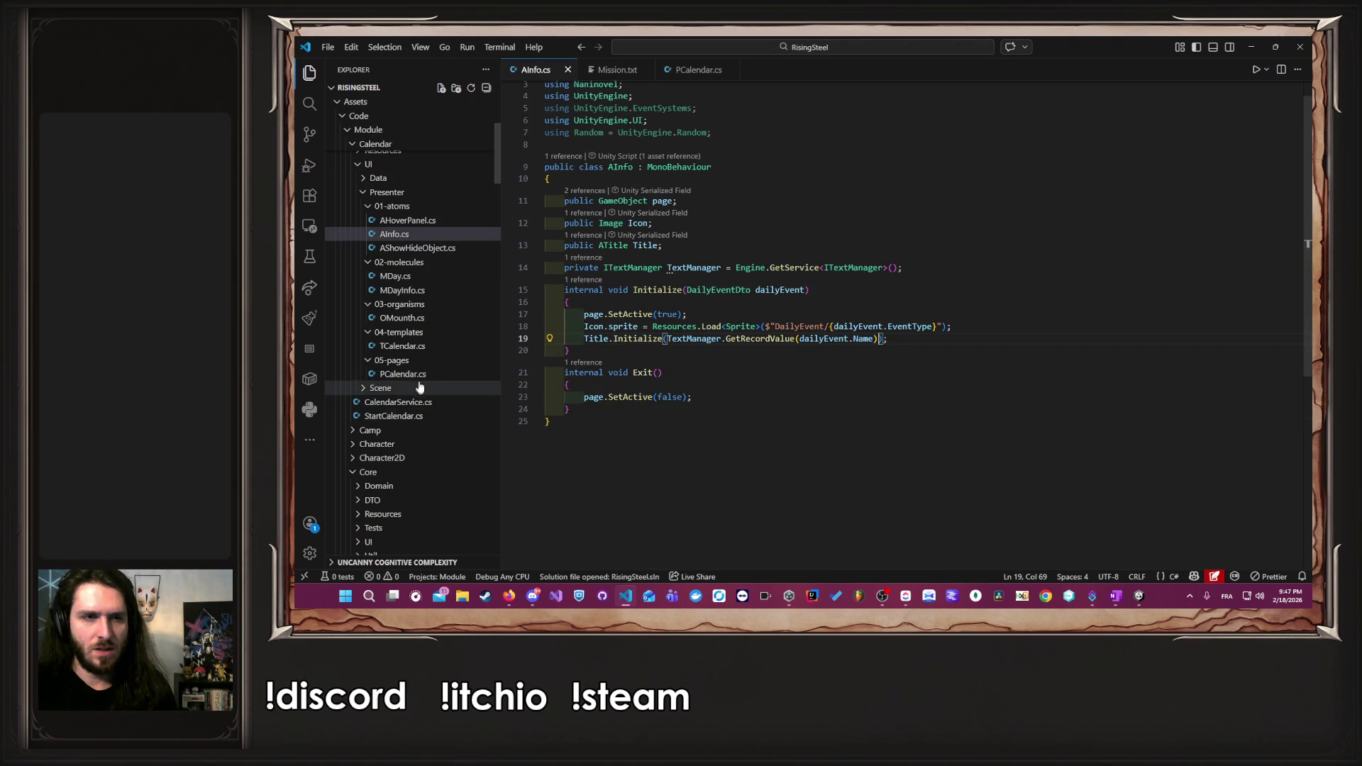
left_click(805, 340)
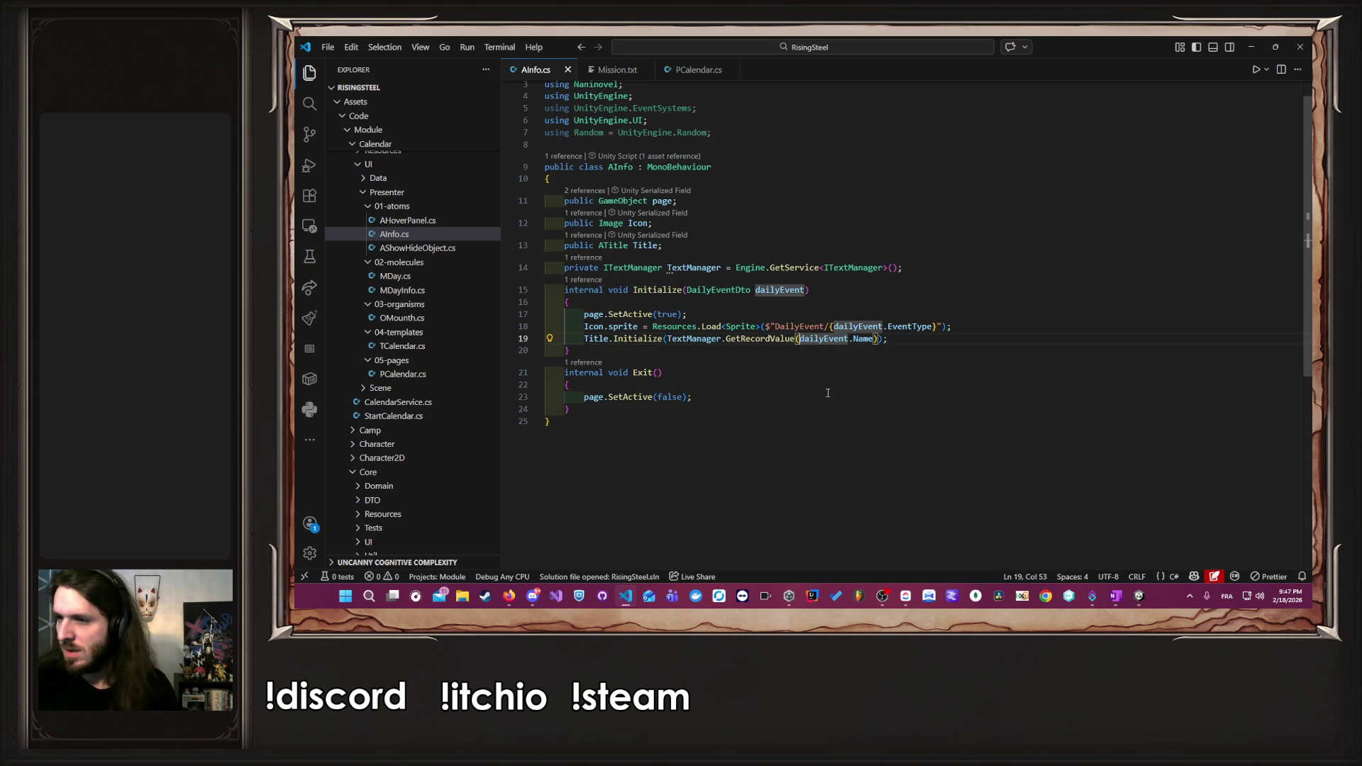